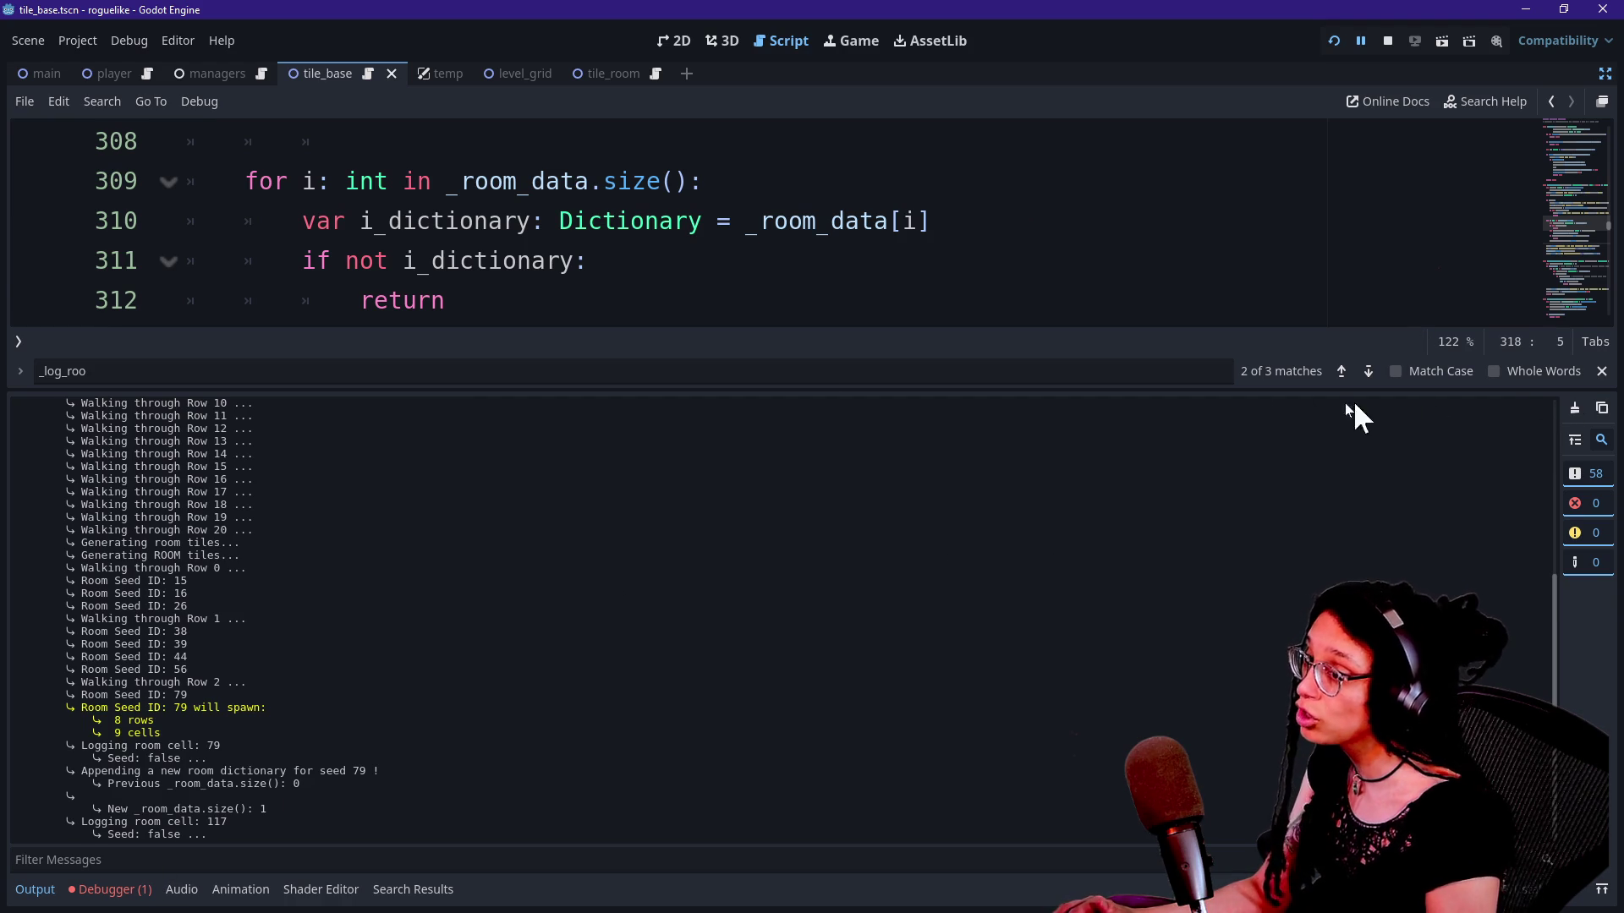
# Step: Open the Debugger's stack variables and expand _room_data to reveal its single empty Dictionary
pyautogui.click(35, 889)
pyautogui.click(35, 889)
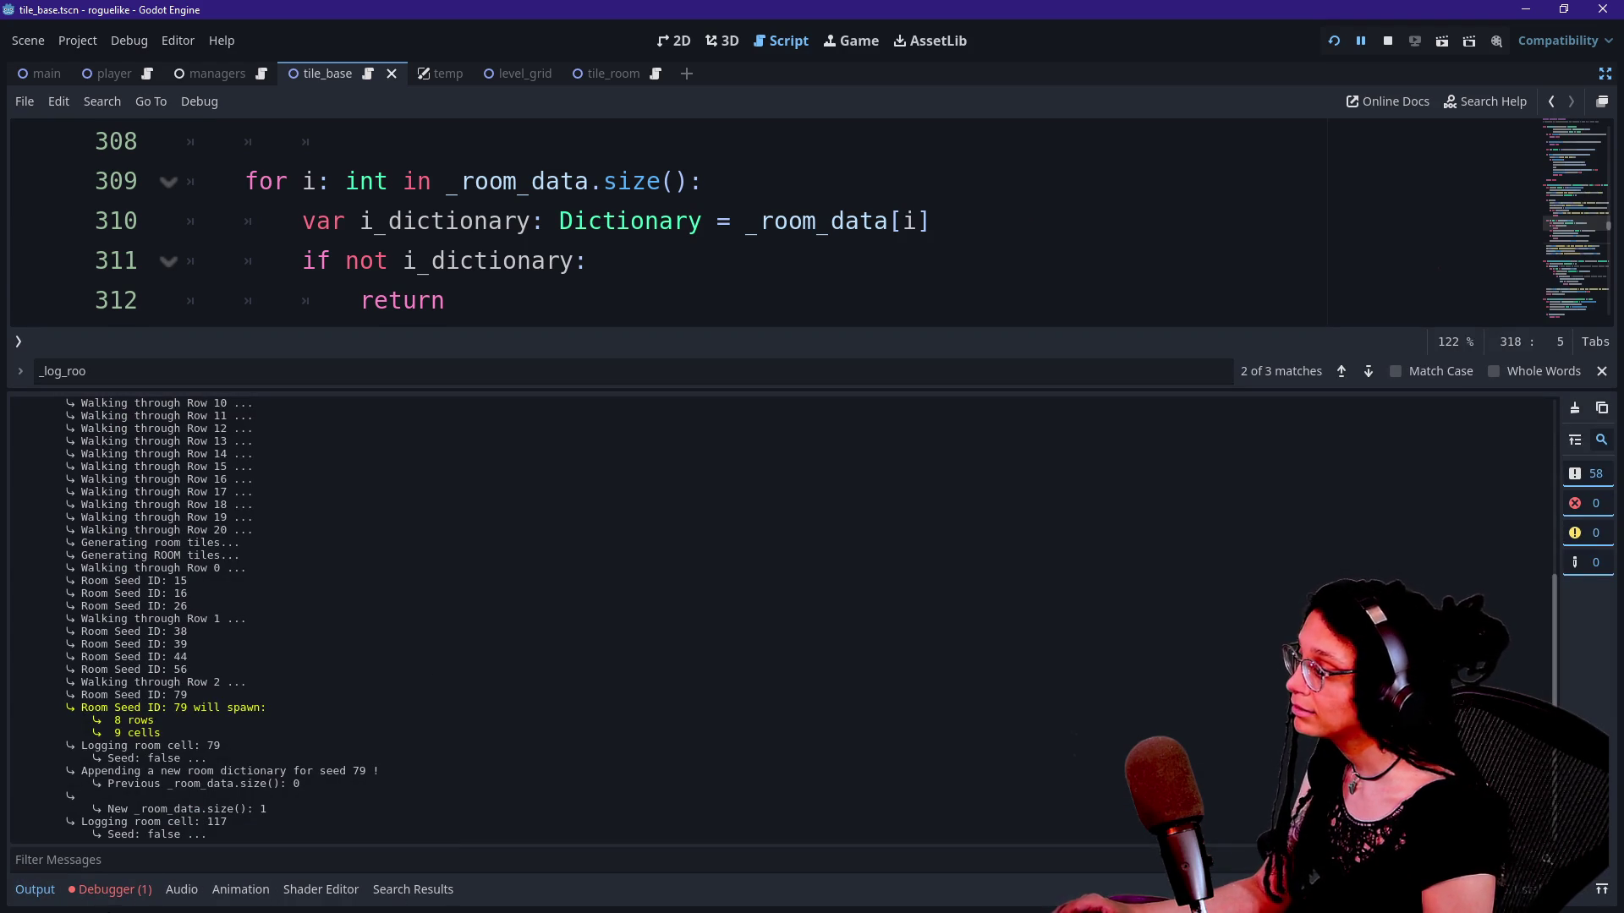
pyautogui.click(110, 889)
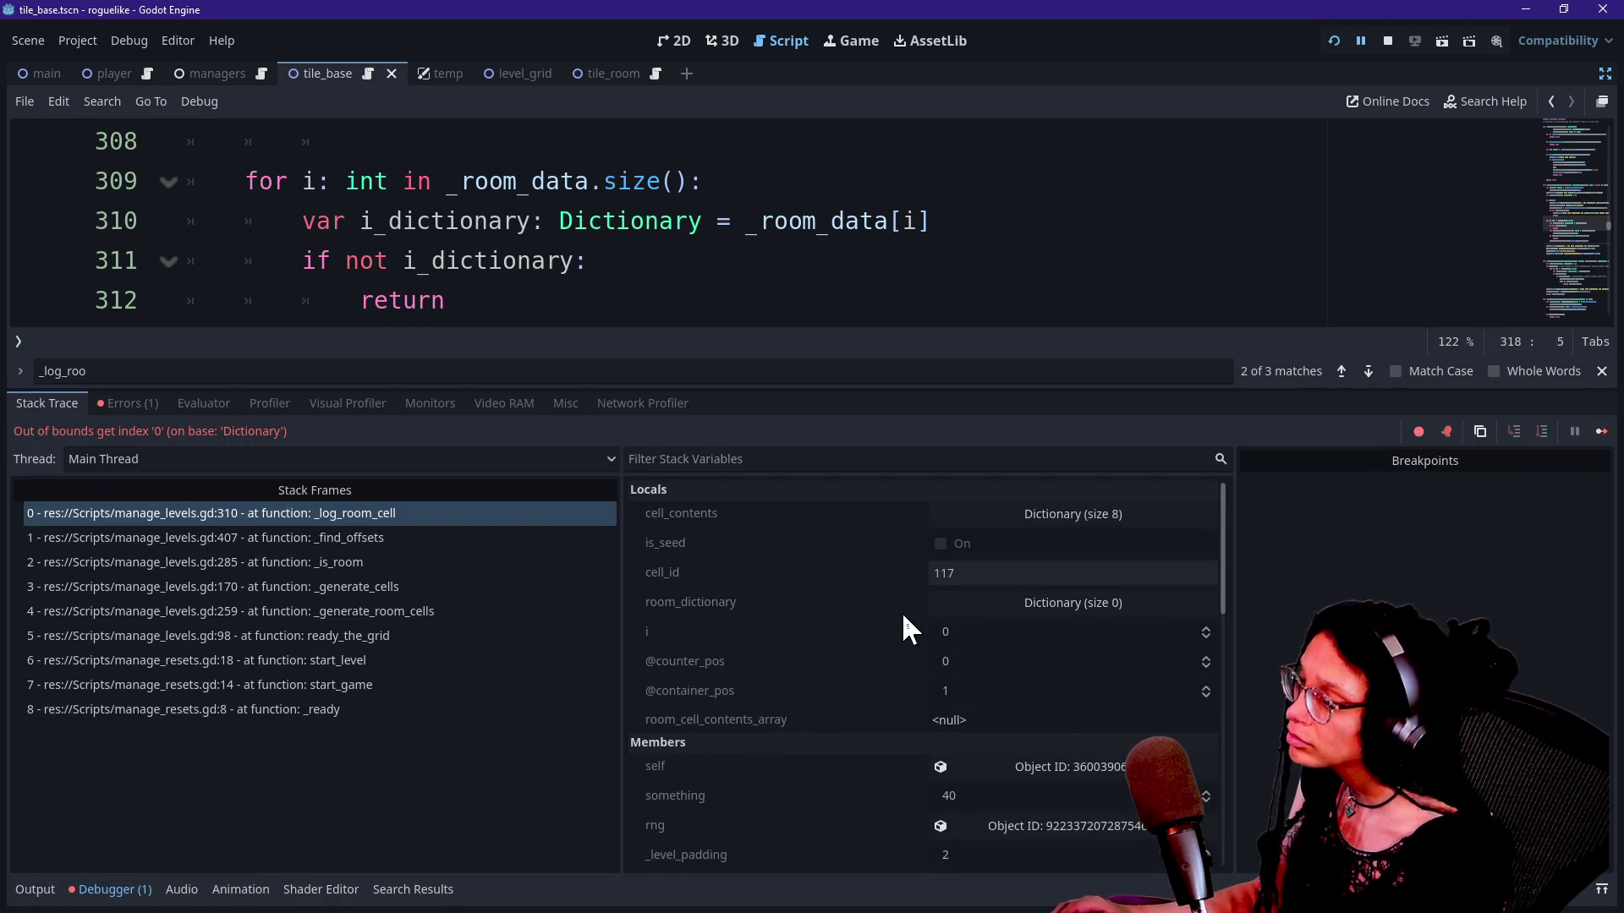
pyautogui.scroll(-10, 903, 617)
pyautogui.scroll(3, 903, 617)
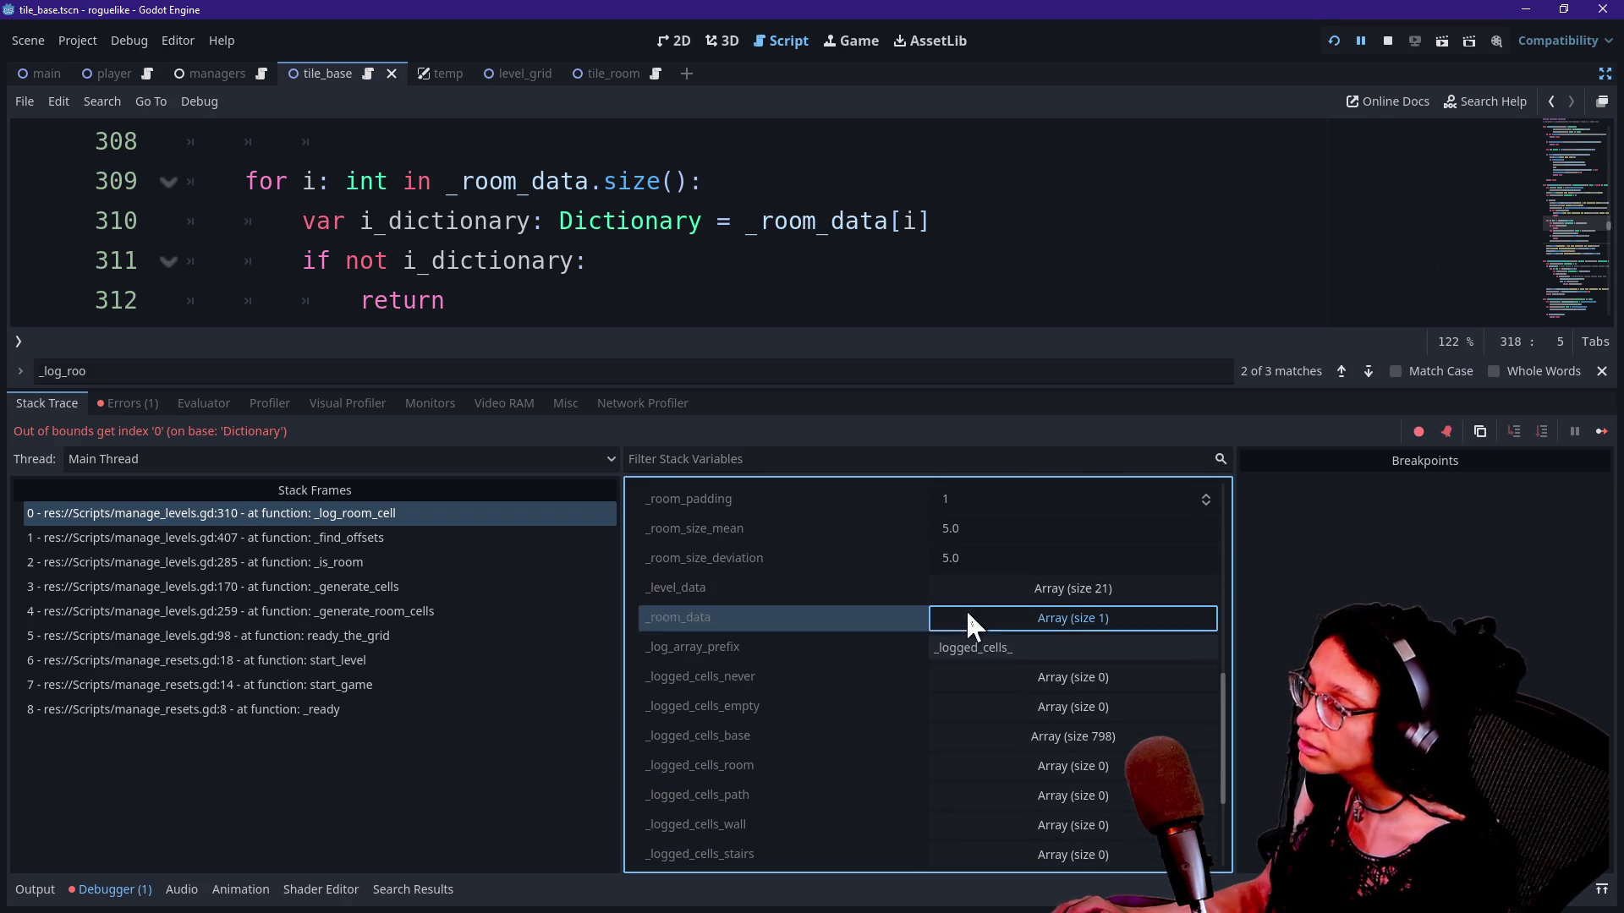
pyautogui.click(968, 615)
pyautogui.scroll(-1, 824, 669)
pyautogui.click(1048, 626)
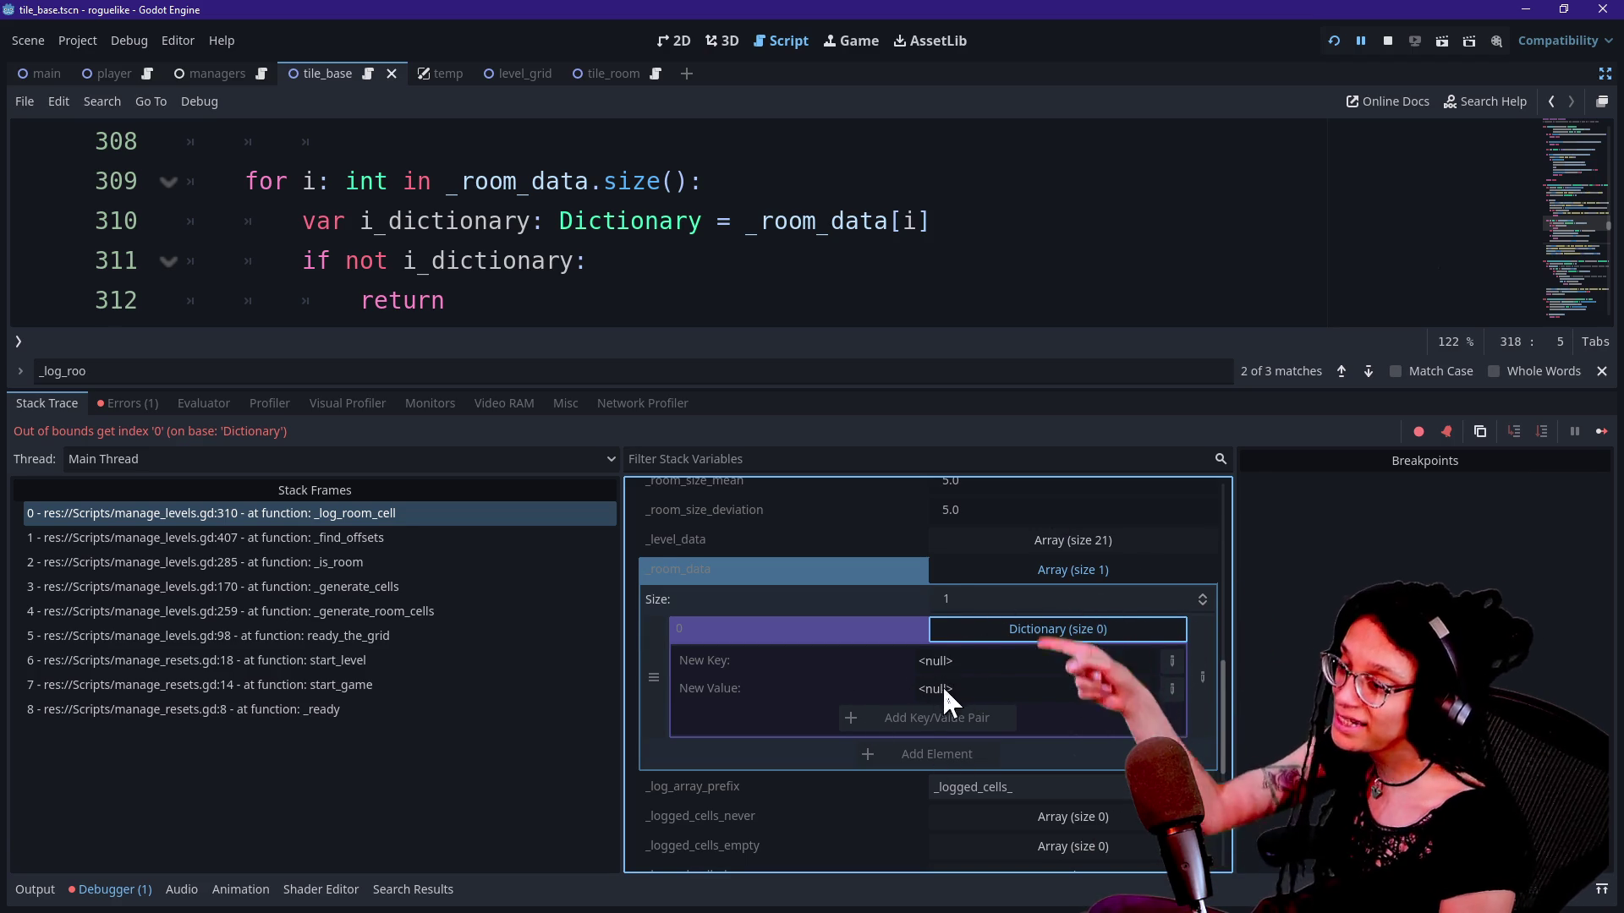
pyautogui.click(961, 258)
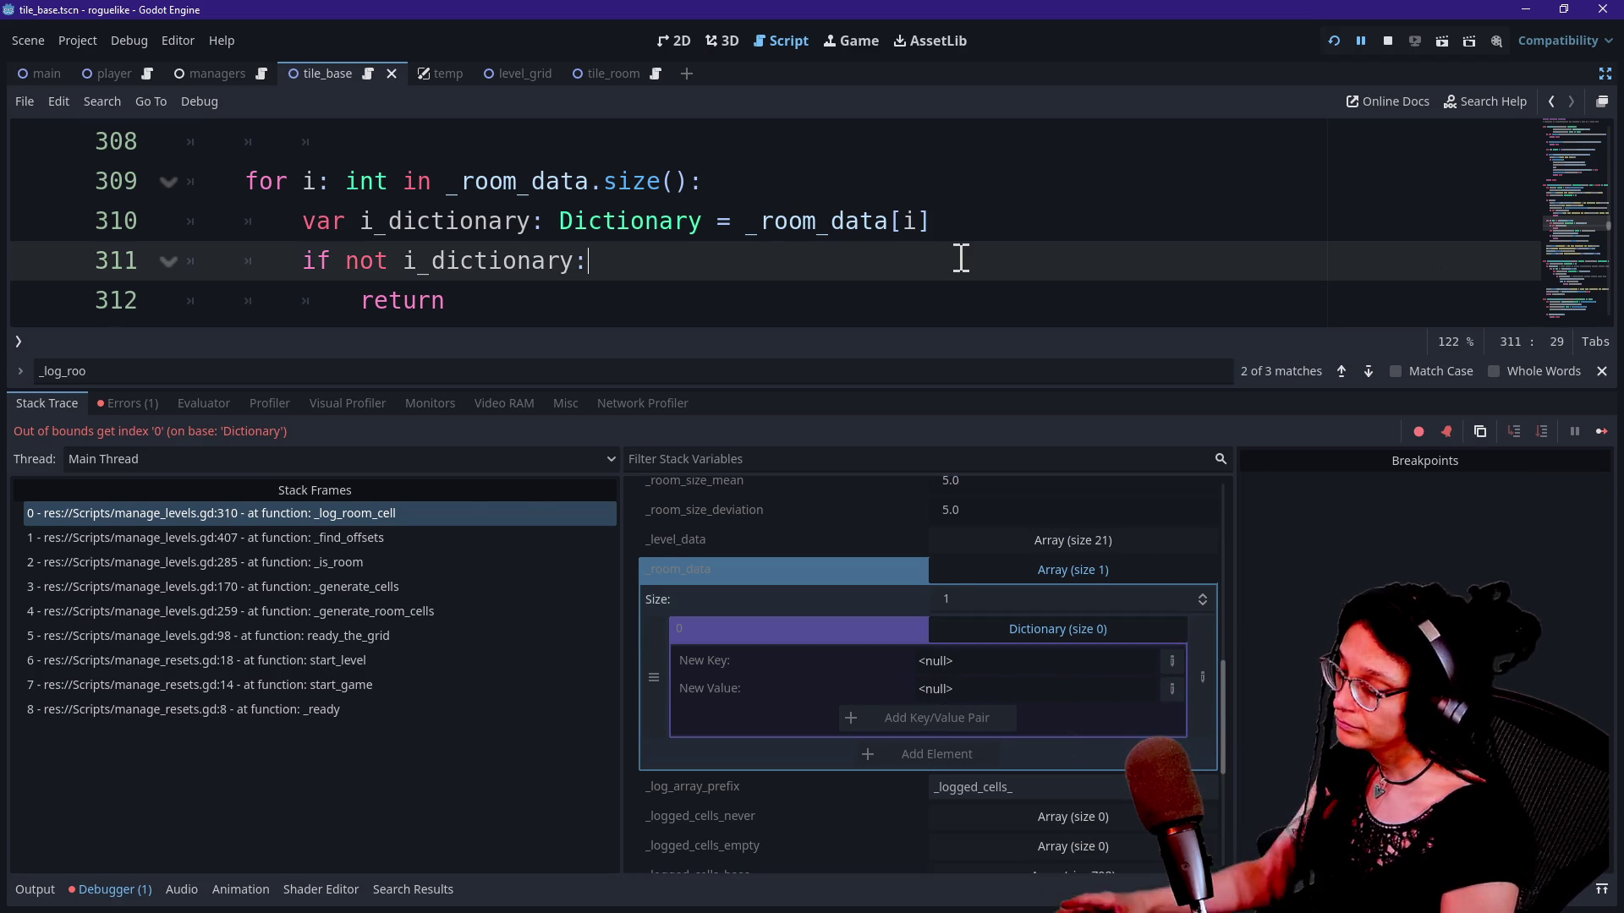
# Step: Hide the bottom panel and review the Array ROOM_CELLS code around lines 312–314
pyautogui.hotkey('alt', 'o')
pyautogui.hotkey('alt', 'o')
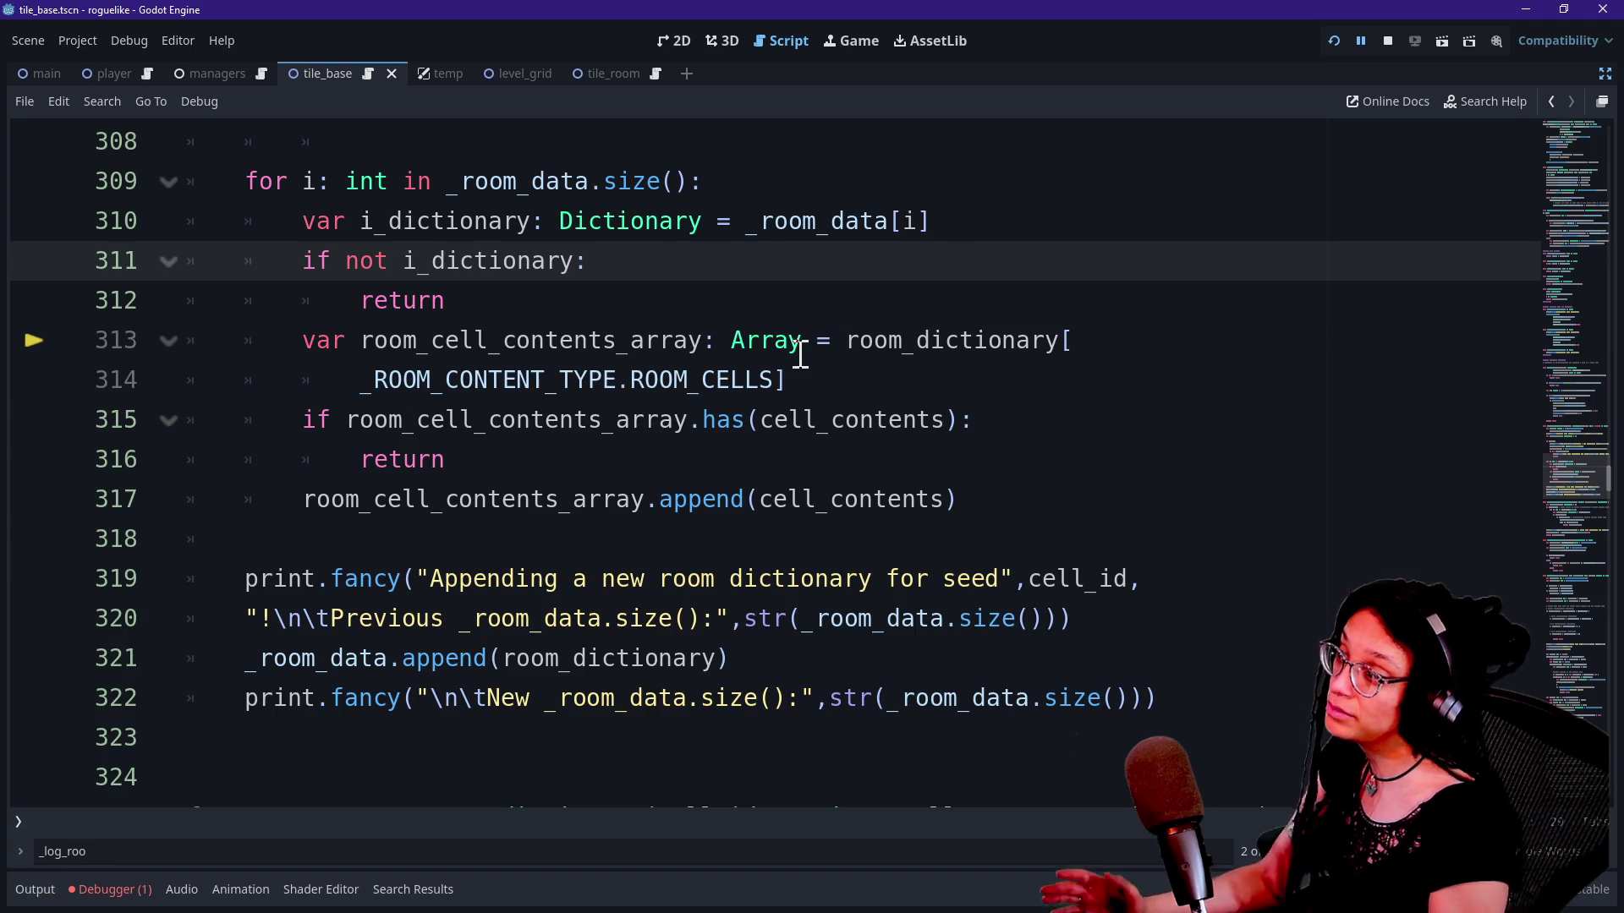
pyautogui.moveTo(355, 351)
pyautogui.mouseDown()
pyautogui.moveTo(771, 380)
pyautogui.moveTo(742, 356)
pyautogui.mouseUp()
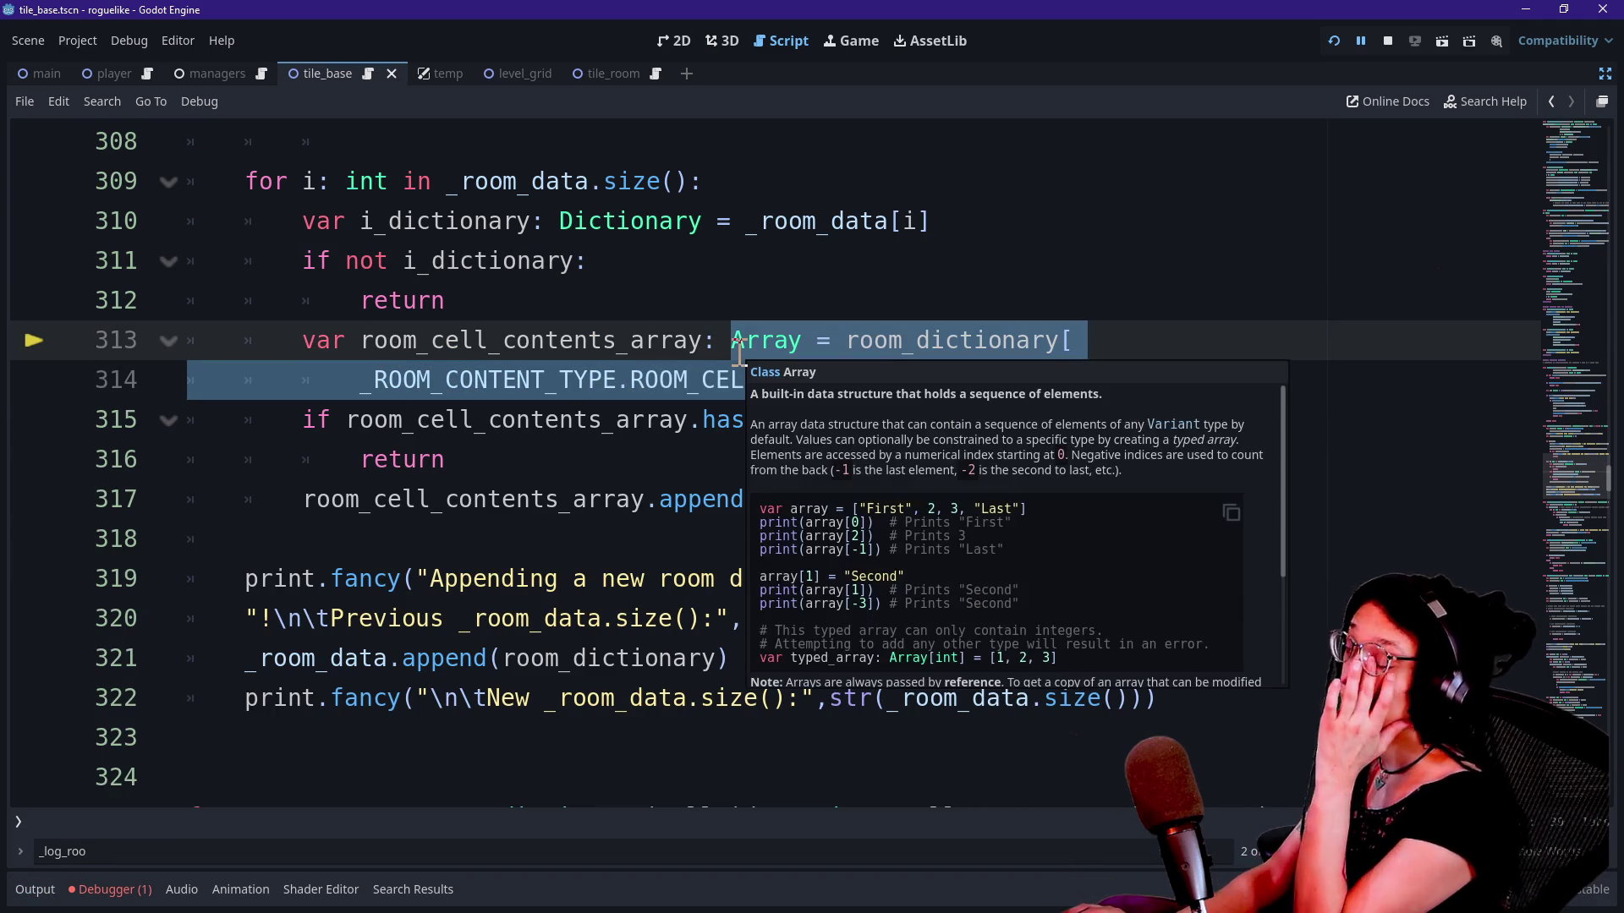
pyautogui.click(710, 334)
pyautogui.click(642, 309)
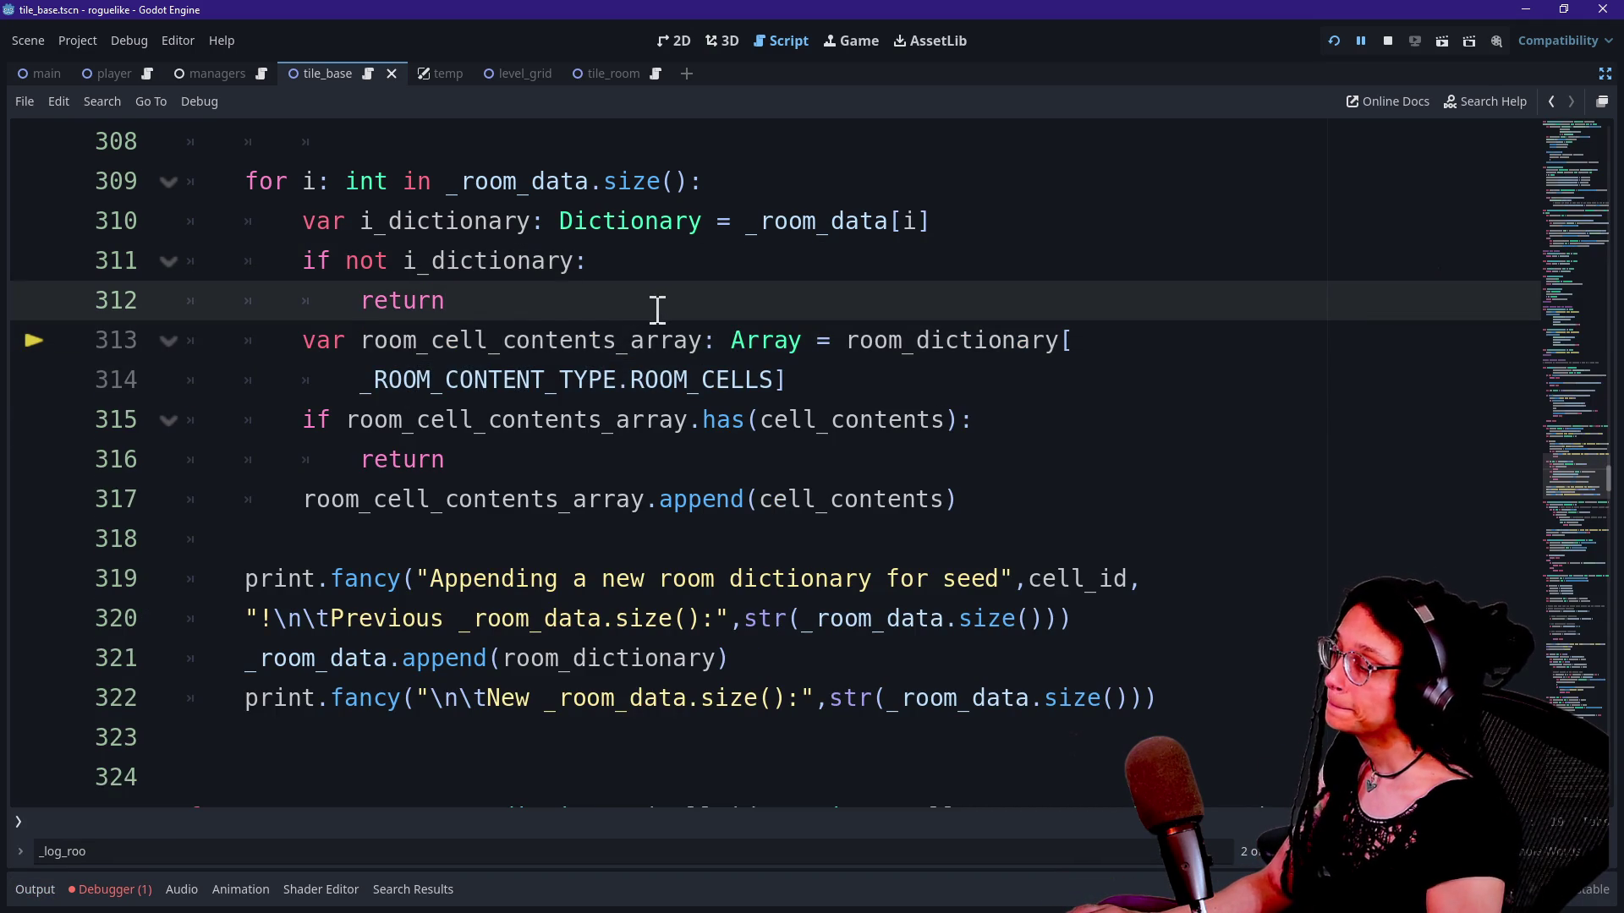
pyautogui.scroll(4, 913, 313)
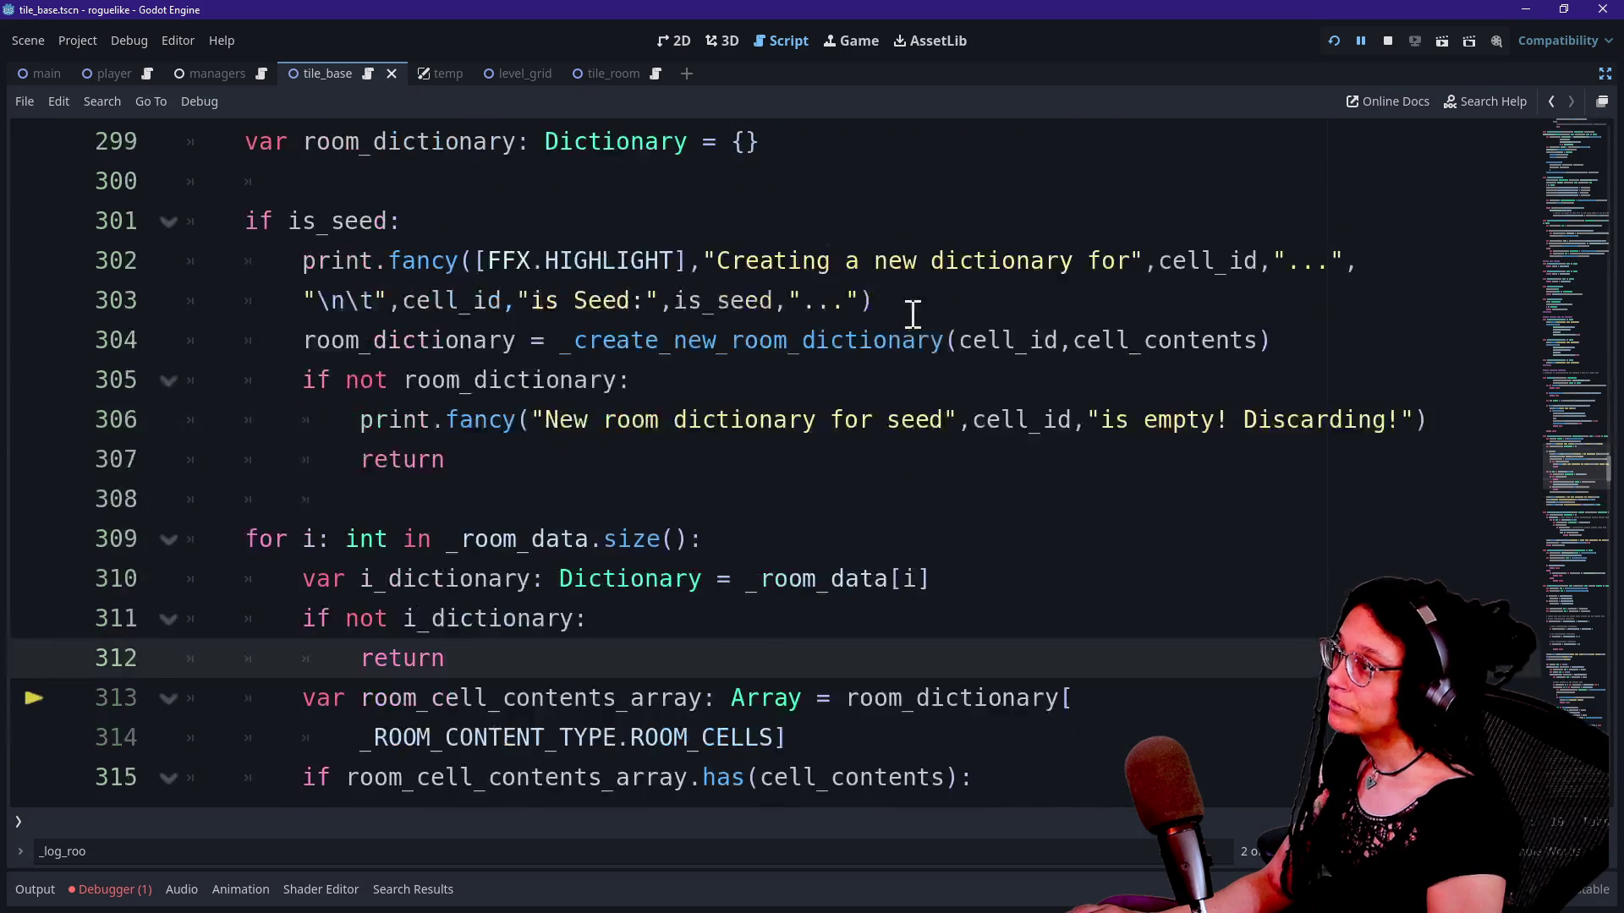
pyautogui.scroll(2, 736, 393)
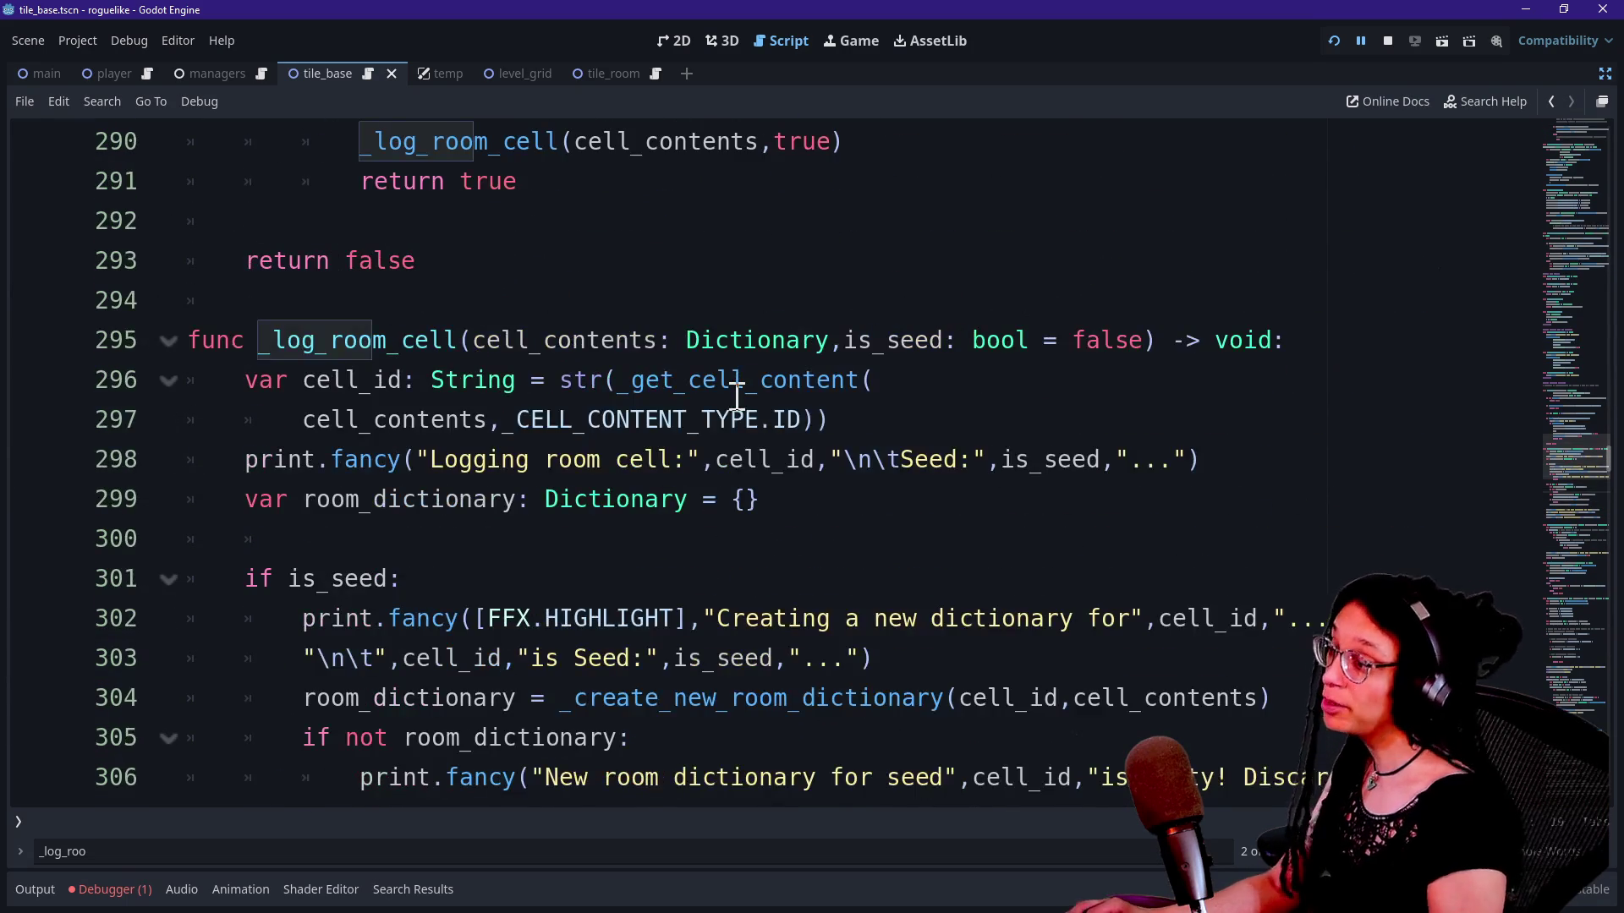
pyautogui.scroll(-3, 736, 393)
# Step: Jump to the _create_new_room_dictionary definition and read through its lines 328–340
pyautogui.click(616, 342)
pyautogui.keyDown('ctrl'); pyautogui.click(616, 346); pyautogui.keyUp('ctrl')
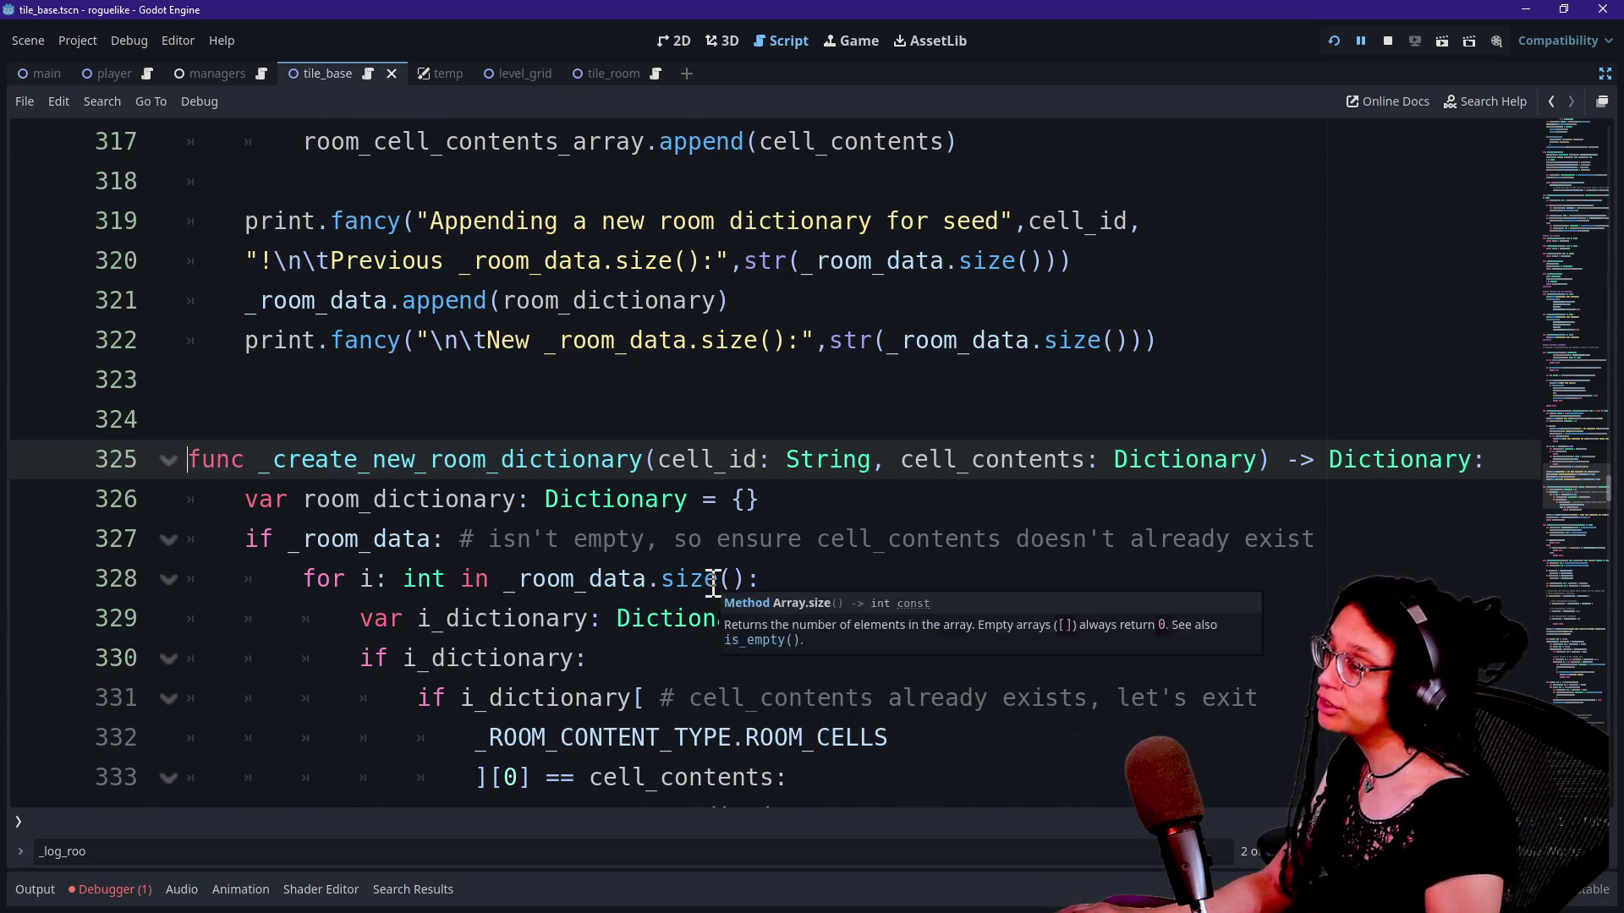
pyautogui.scroll(-1, 718, 581)
pyautogui.click(575, 583)
pyautogui.press('Down')
pyautogui.press('Down')
pyautogui.press('Down')
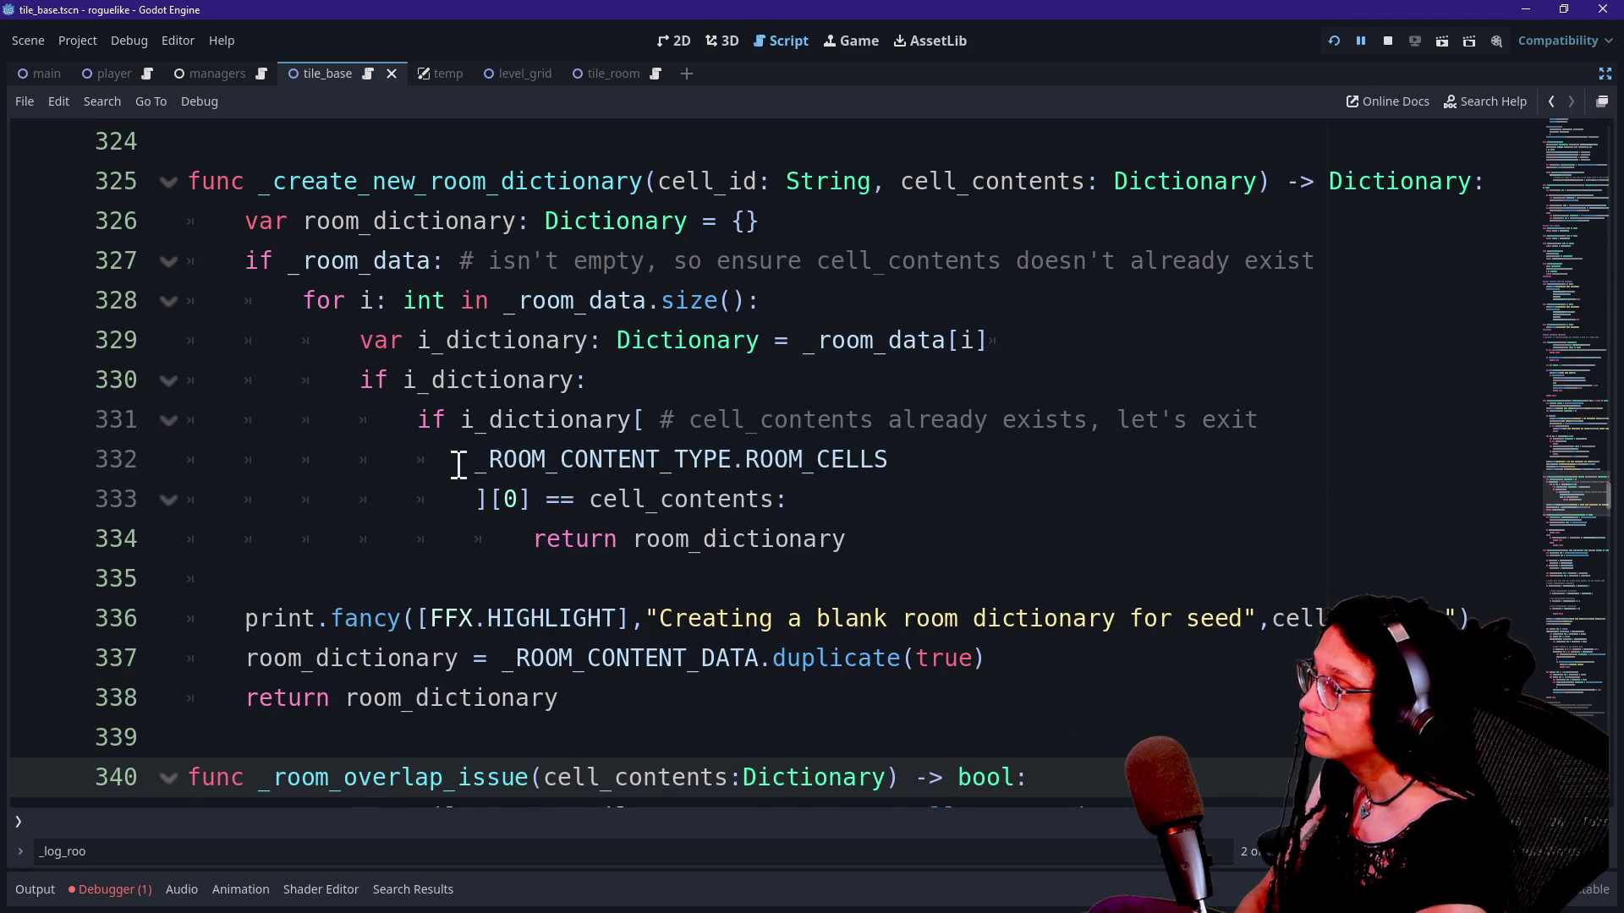
pyautogui.moveTo(490, 474)
pyautogui.scroll(-1, 611, 518)
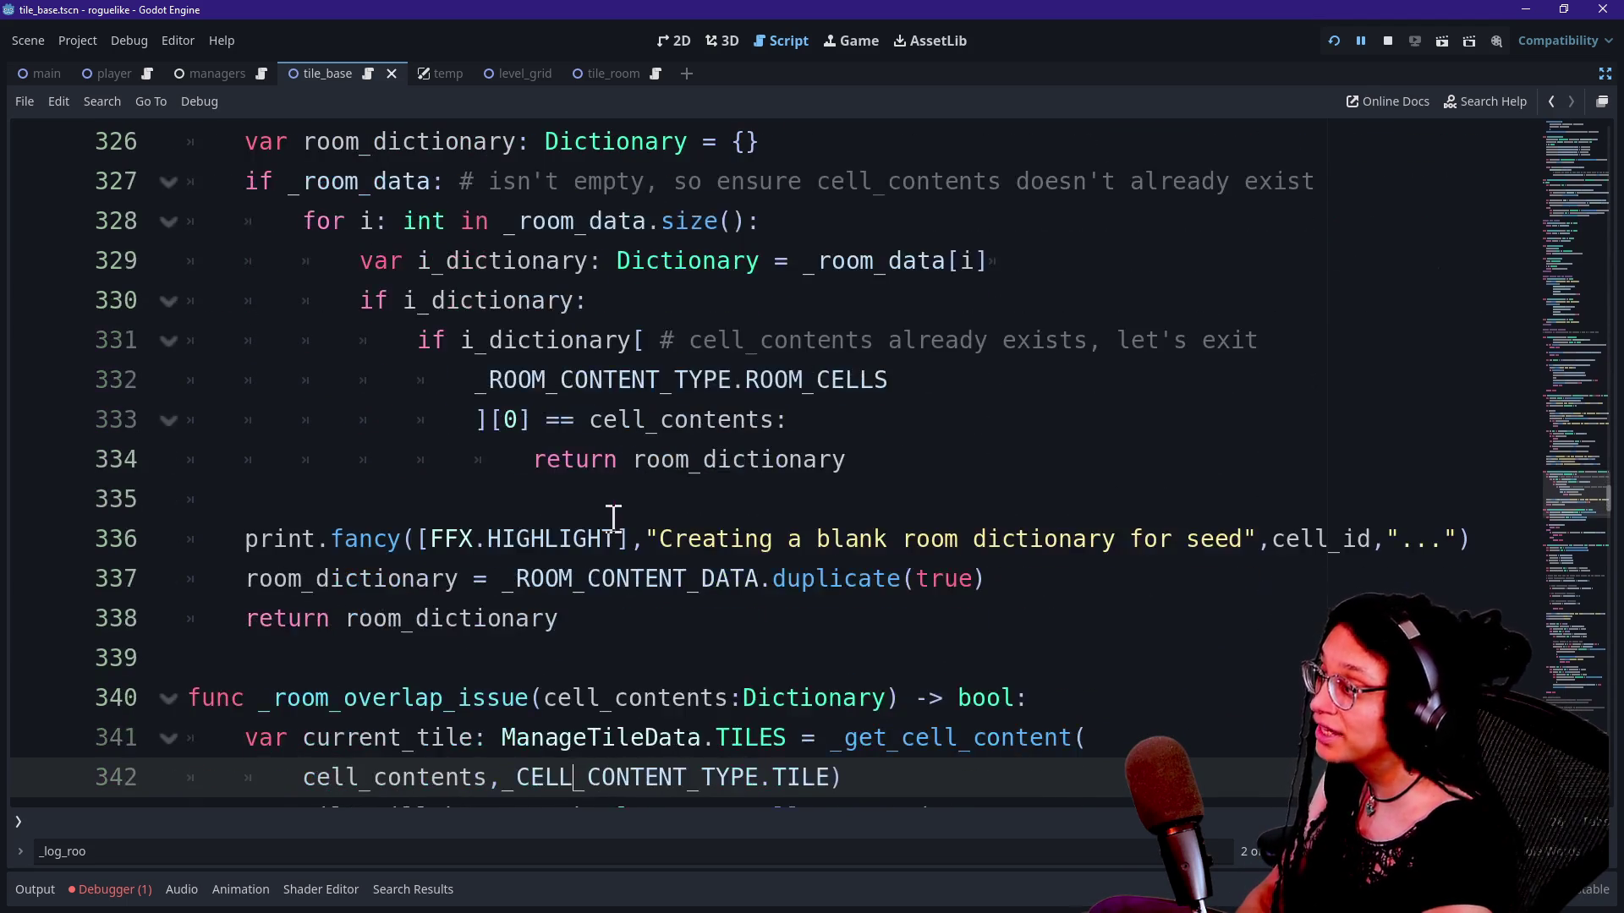
pyautogui.click(366, 218)
pyautogui.click(745, 391)
pyautogui.moveTo(745, 391)
pyautogui.press('Up')
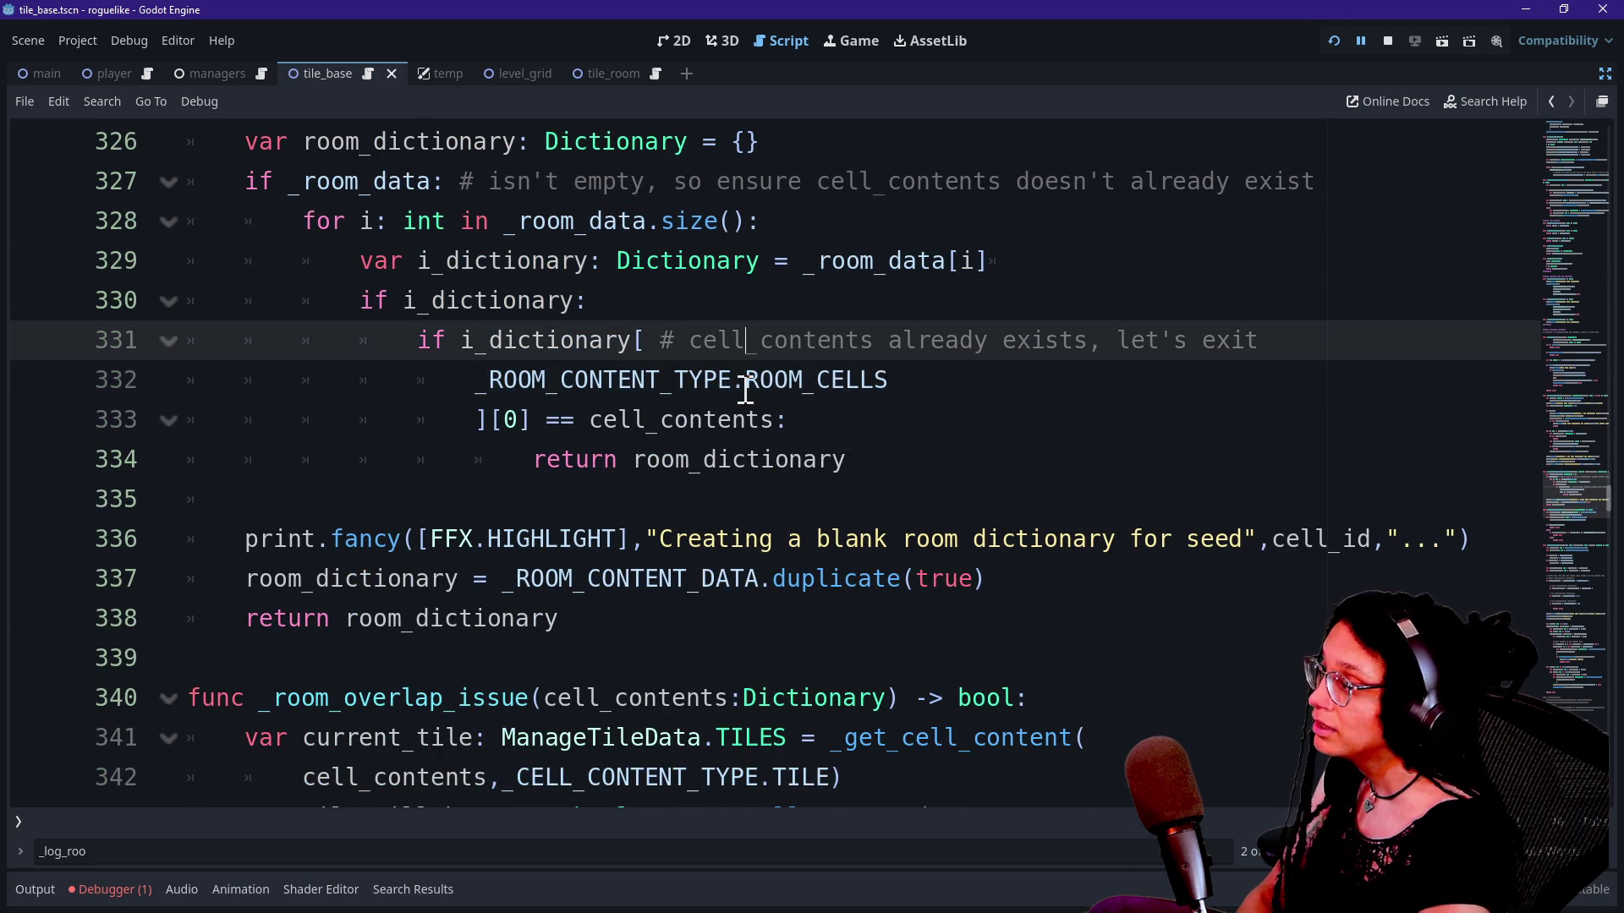
# Step: Open a blank line 338 after the _ROOM_CONTENT_DATA.duplicate(true) line
pyautogui.moveTo(503, 578); pyautogui.dragTo(880, 580)
pyautogui.click(1058, 575)
pyautogui.moveTo(1058, 575); pyautogui.dragTo(502, 579)
pyautogui.moveTo(608, 580); pyautogui.dragTo(986, 579)
pyautogui.click(986, 579)
pyautogui.press('Return')
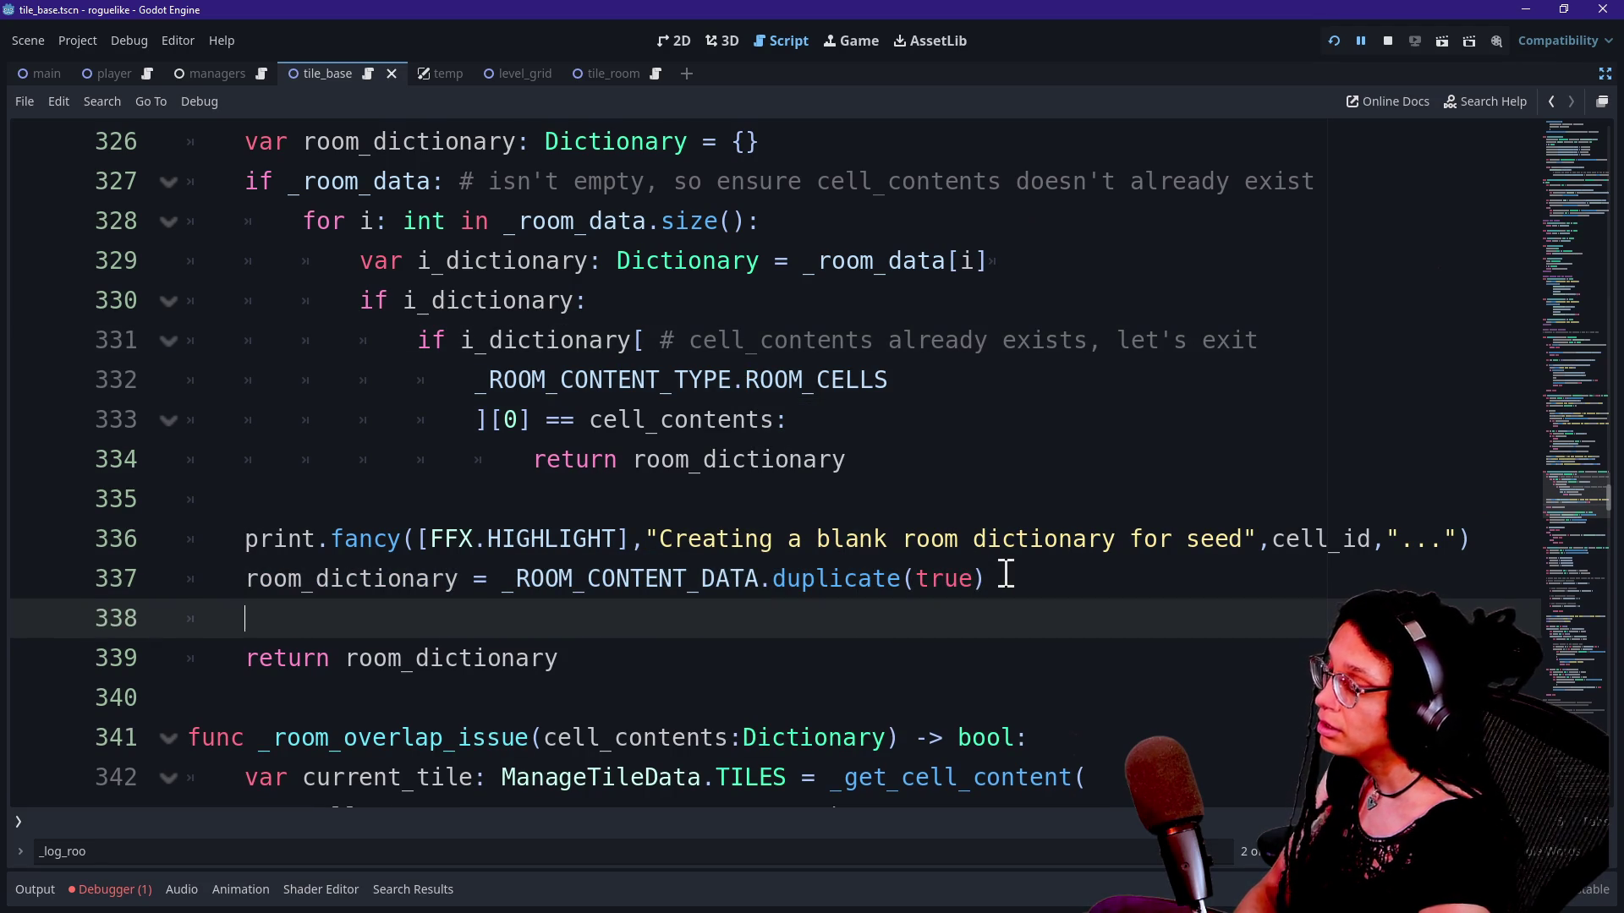
pyautogui.write('room_')
pyautogui.press('BackSpace')
pyautogui.press('BackSpace')
pyautogui.press('BackSpace')
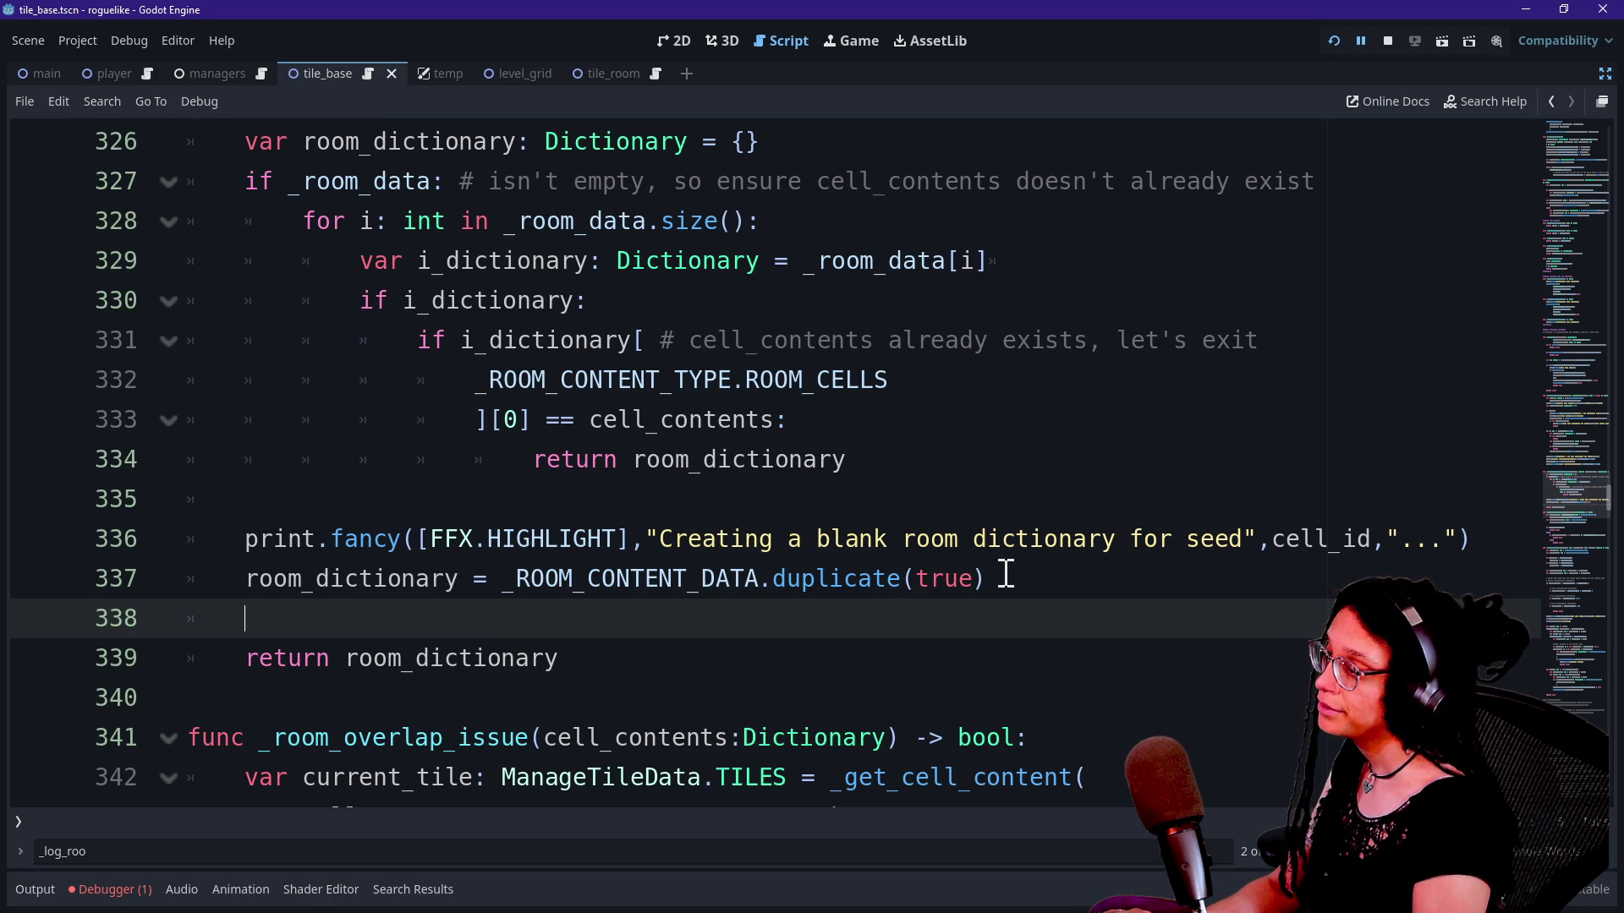
pyautogui.scroll(5, 890, 596)
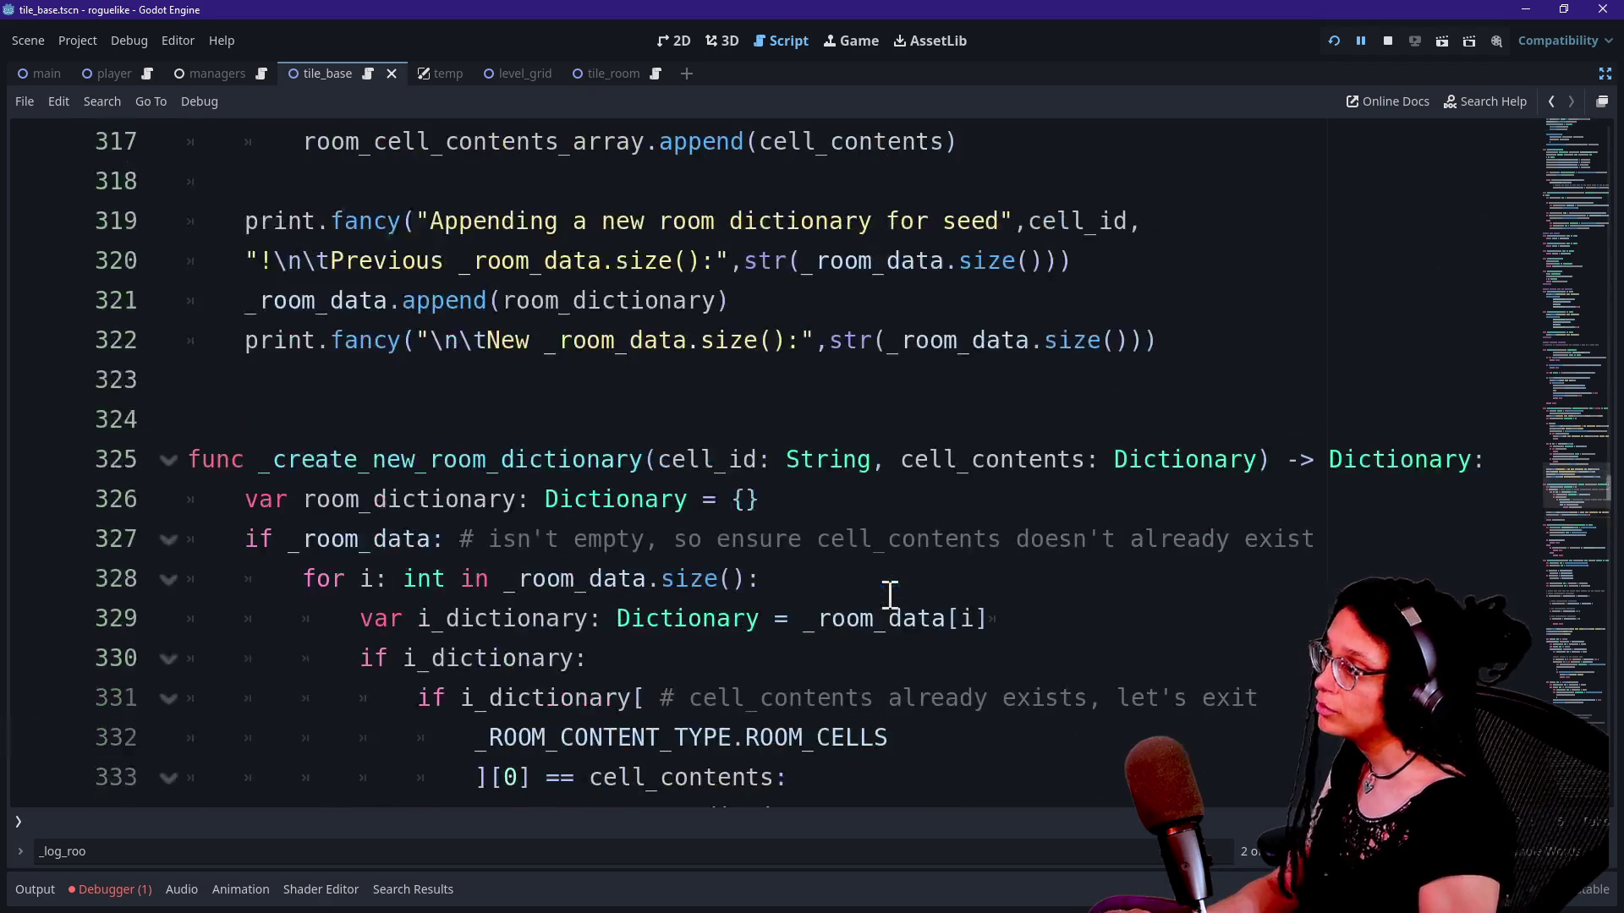
pyautogui.scroll(-1, 890, 596)
pyautogui.scroll(-4, 890, 596)
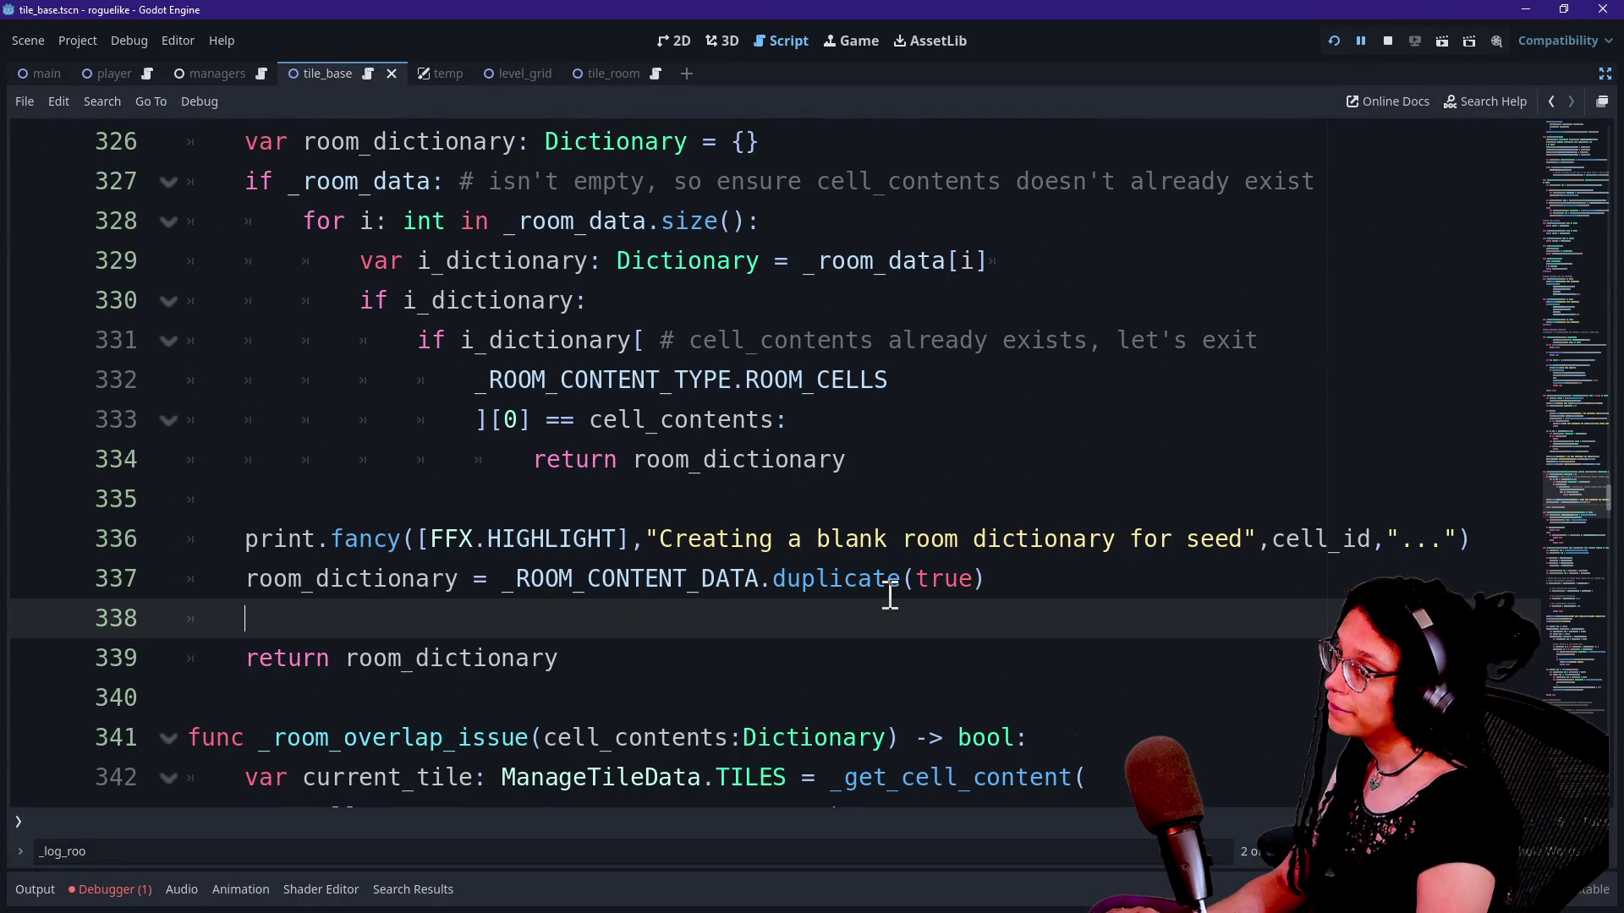
# Step: Erase the partly typed text on line 338 and review the surrounding function
pyautogui.write('room_di')
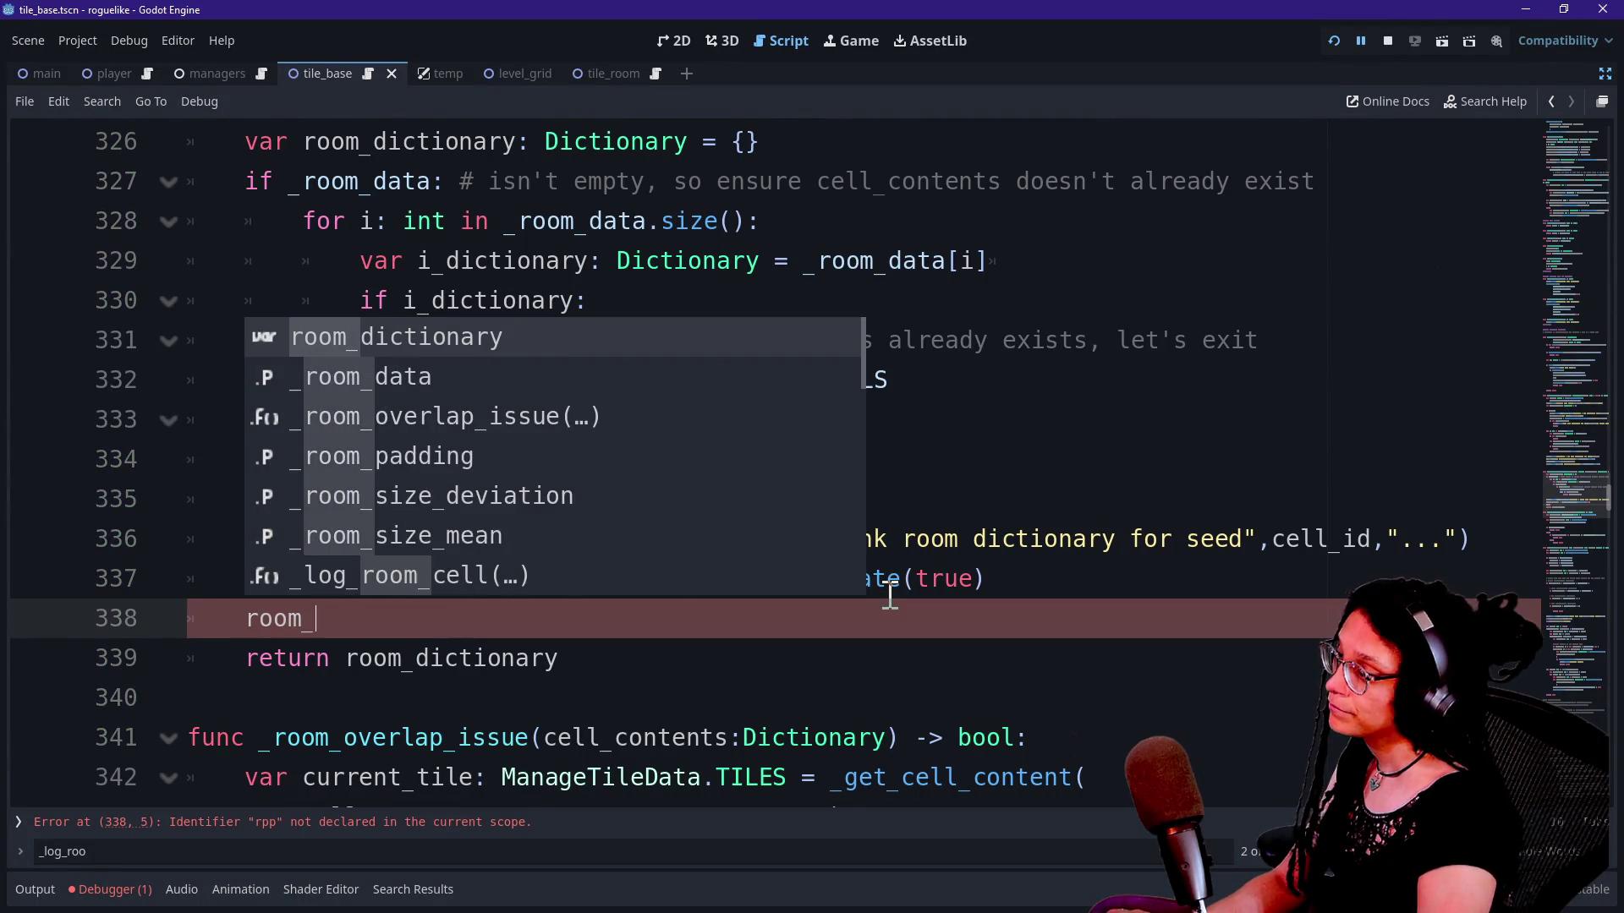
pyautogui.press('BackSpace')
pyautogui.press('BackSpace')
pyautogui.press('BackSpace')
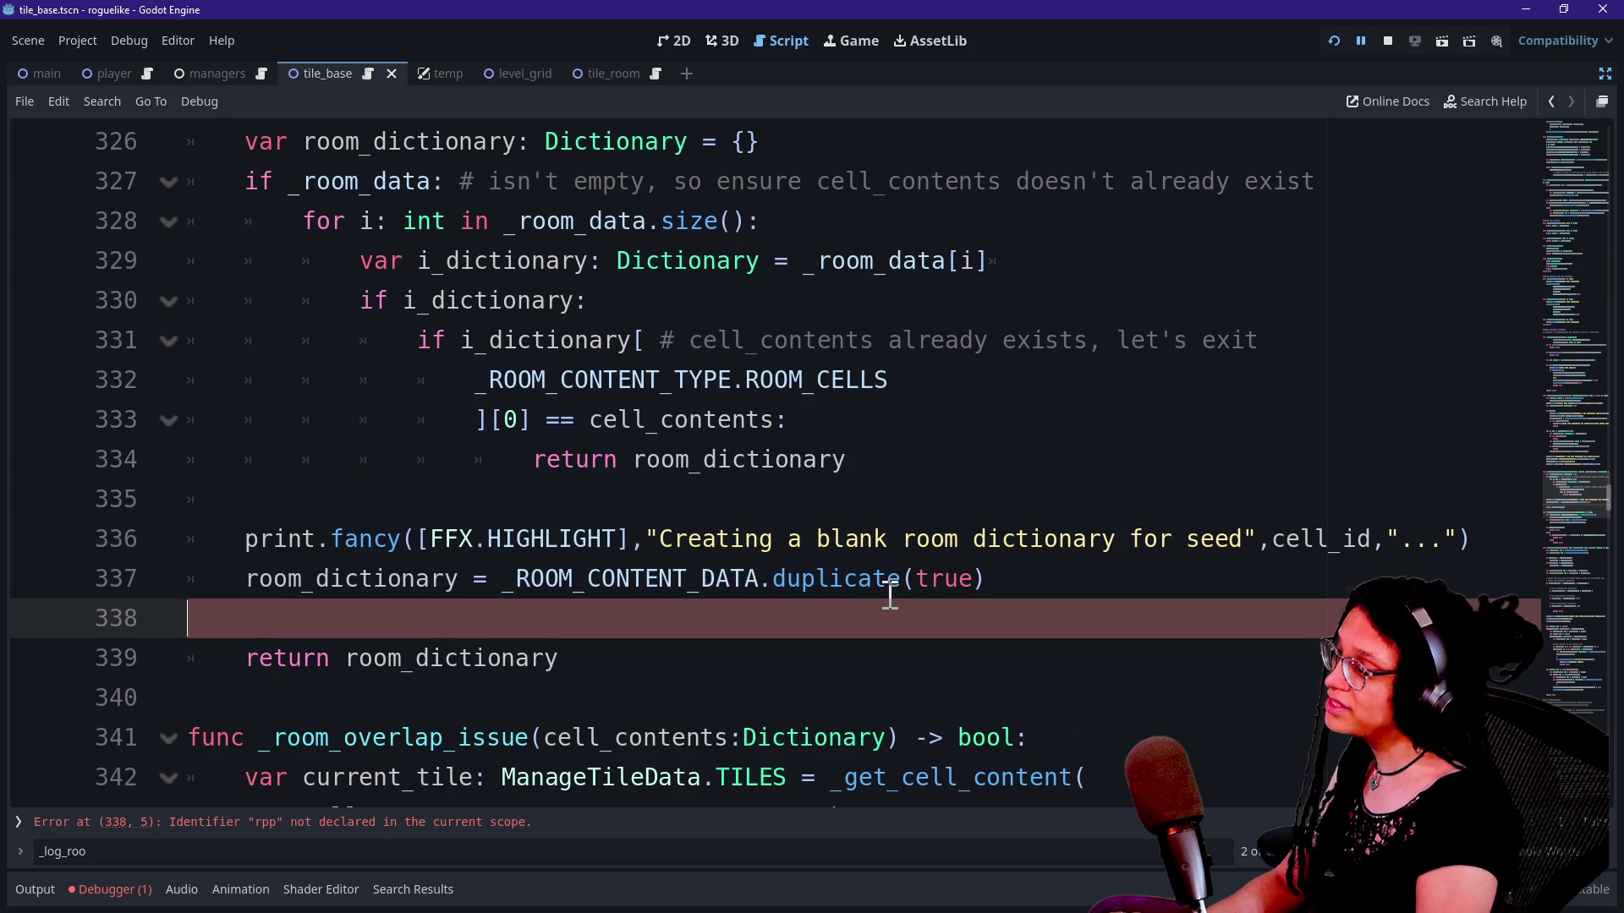
pyautogui.scroll(14, 890, 596)
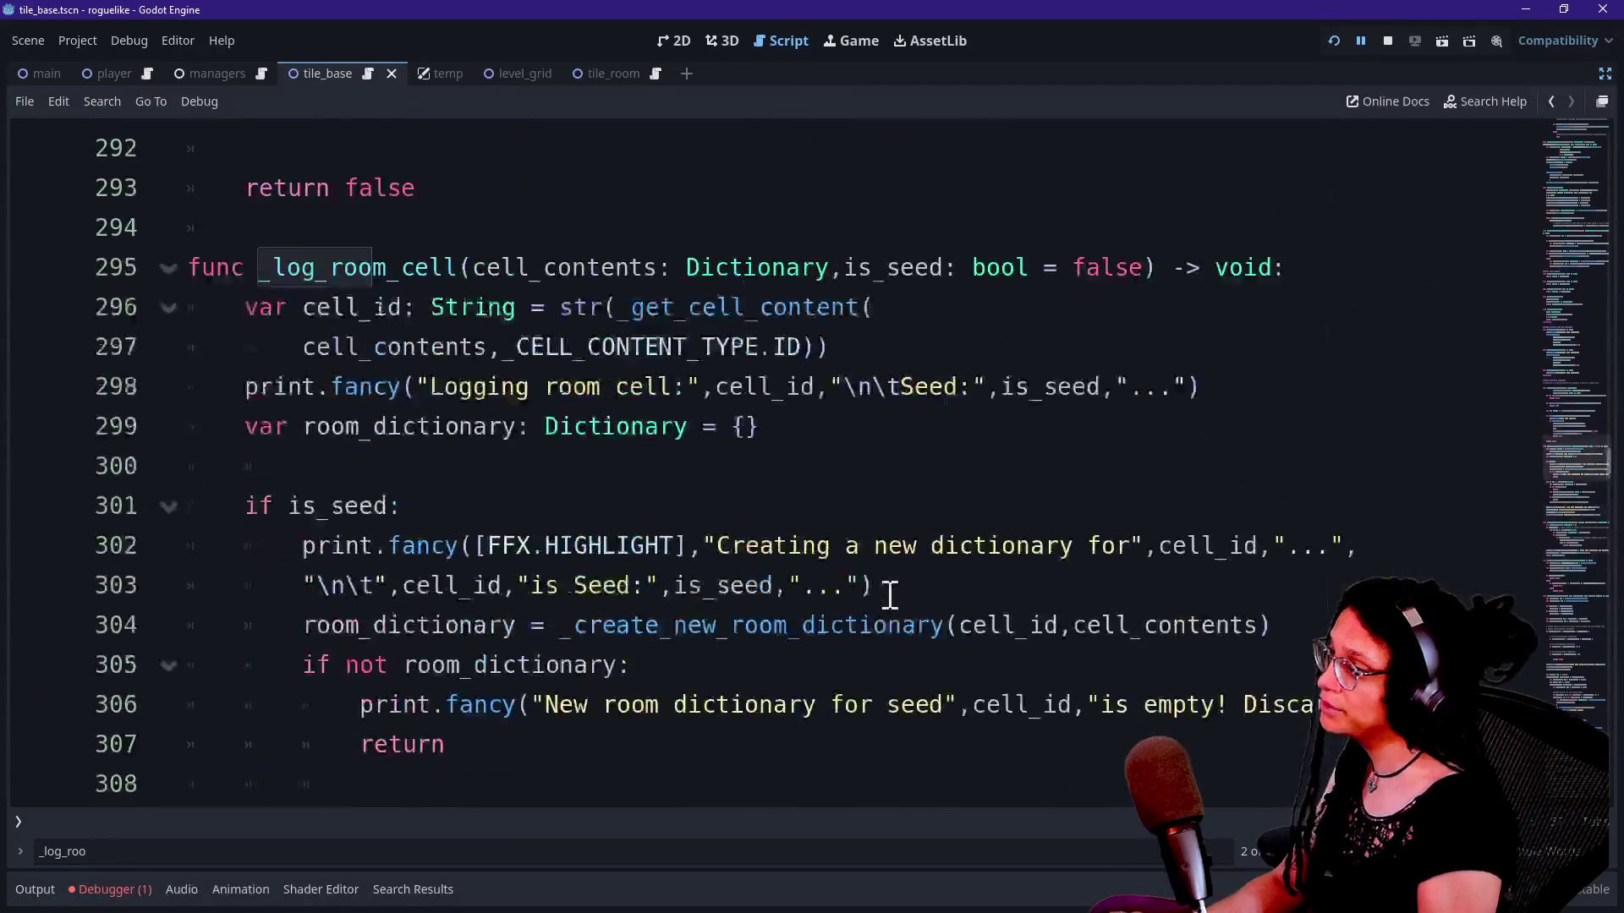
pyautogui.scroll(2, 890, 596)
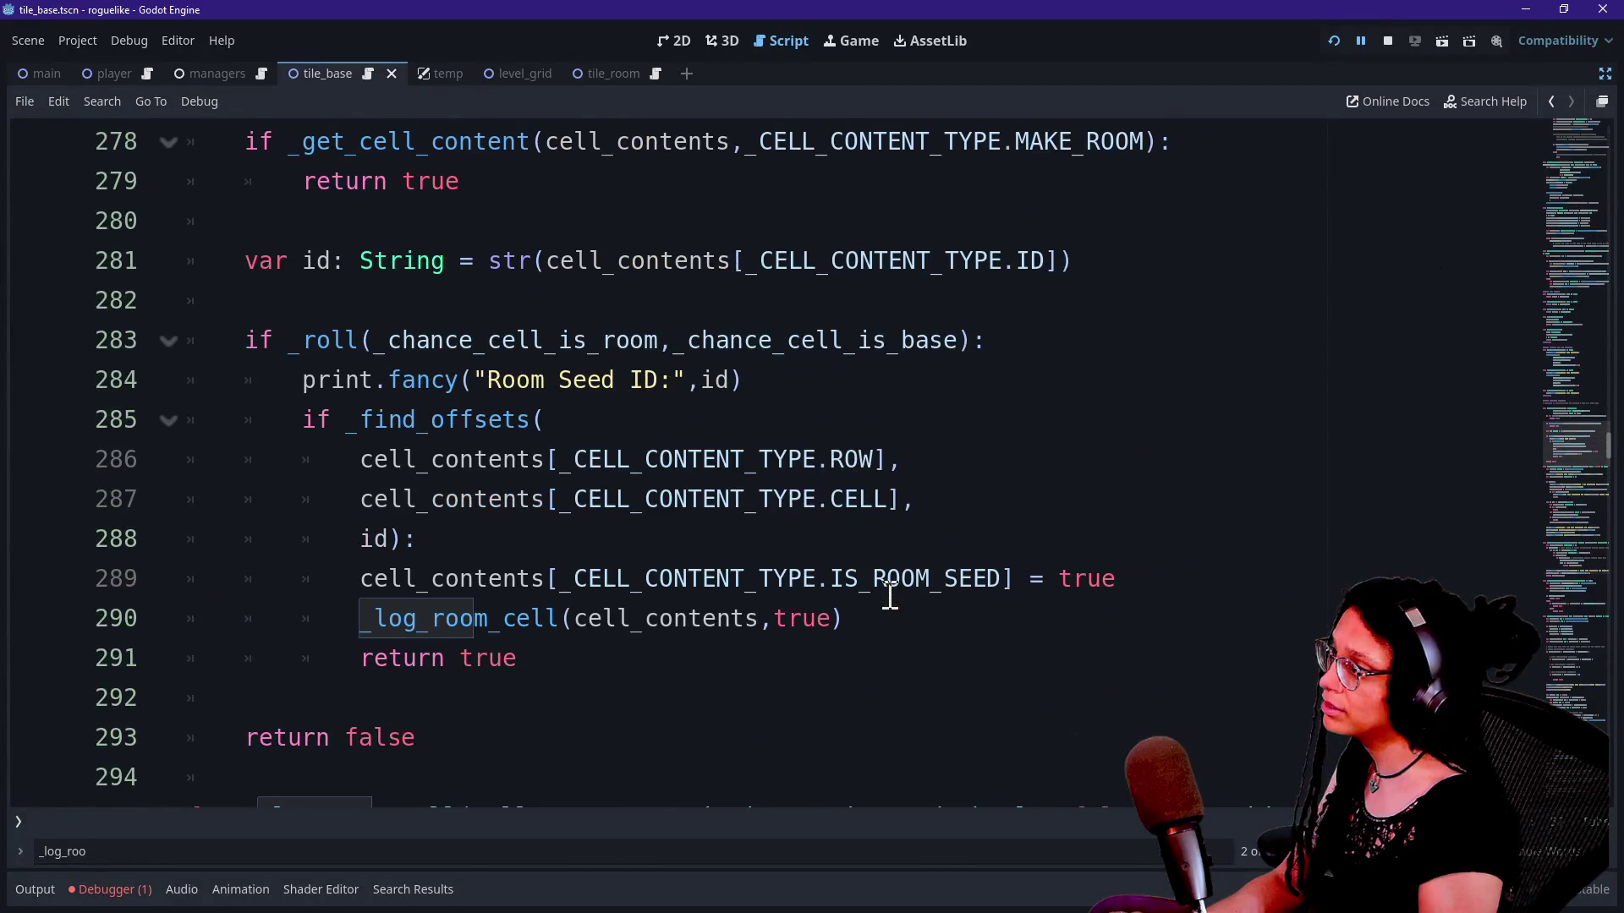
pyautogui.scroll(-2, 890, 597)
pyautogui.scroll(3, 889, 596)
pyautogui.scroll(-5, 889, 596)
pyautogui.scroll(-8, 890, 596)
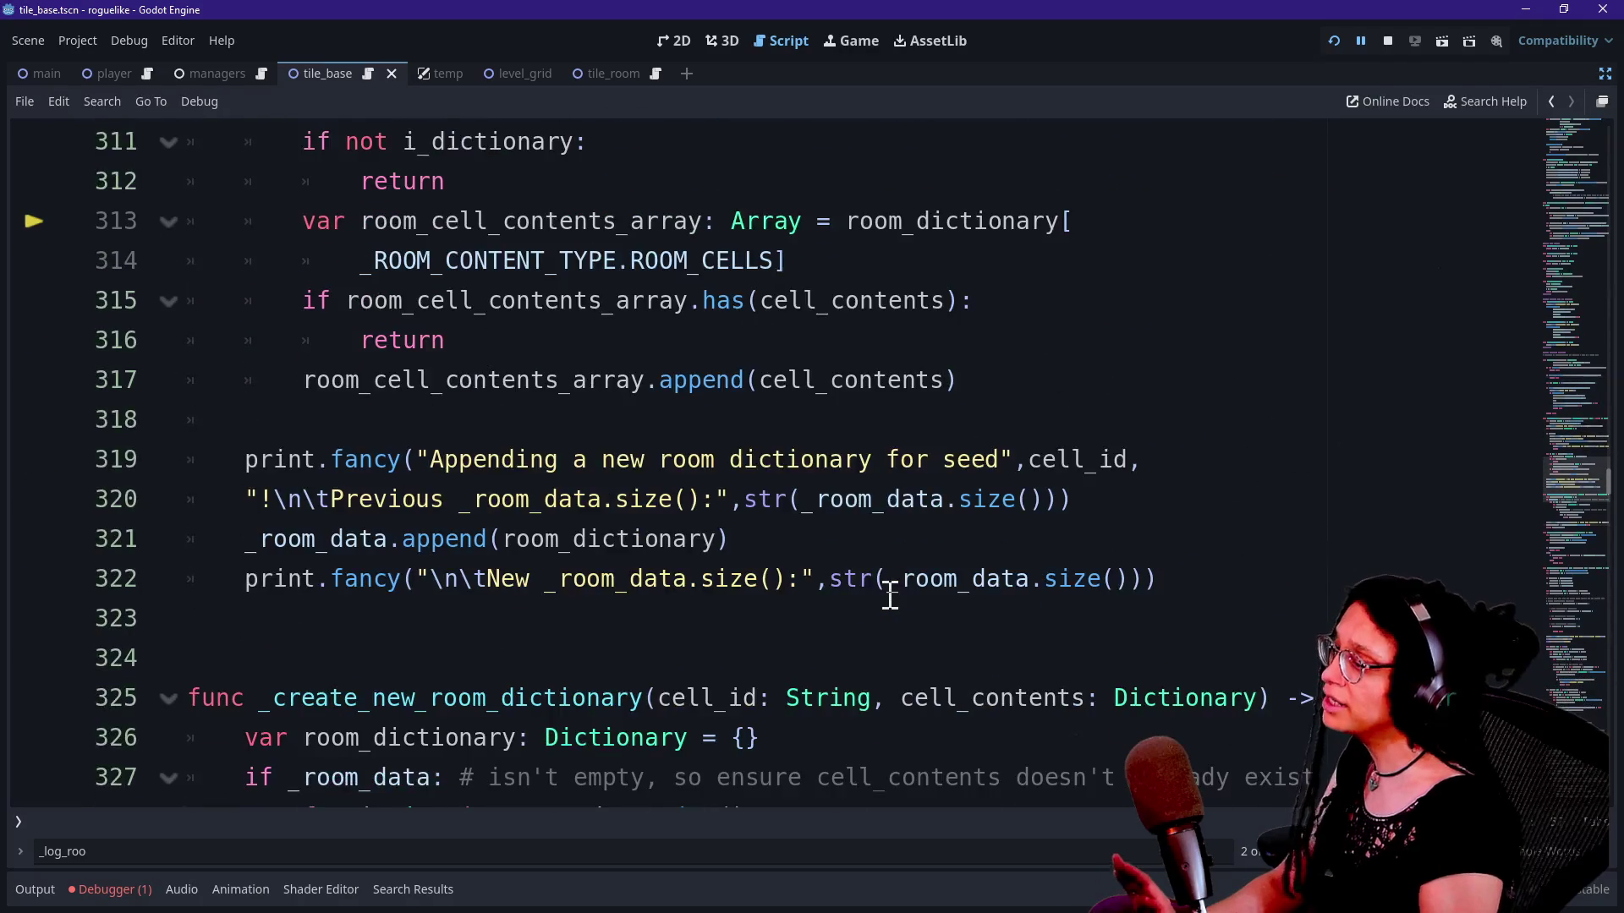
pyautogui.scroll(5, 890, 597)
pyautogui.scroll(-7, 890, 596)
pyautogui.scroll(5, 890, 596)
pyautogui.scroll(-7, 889, 595)
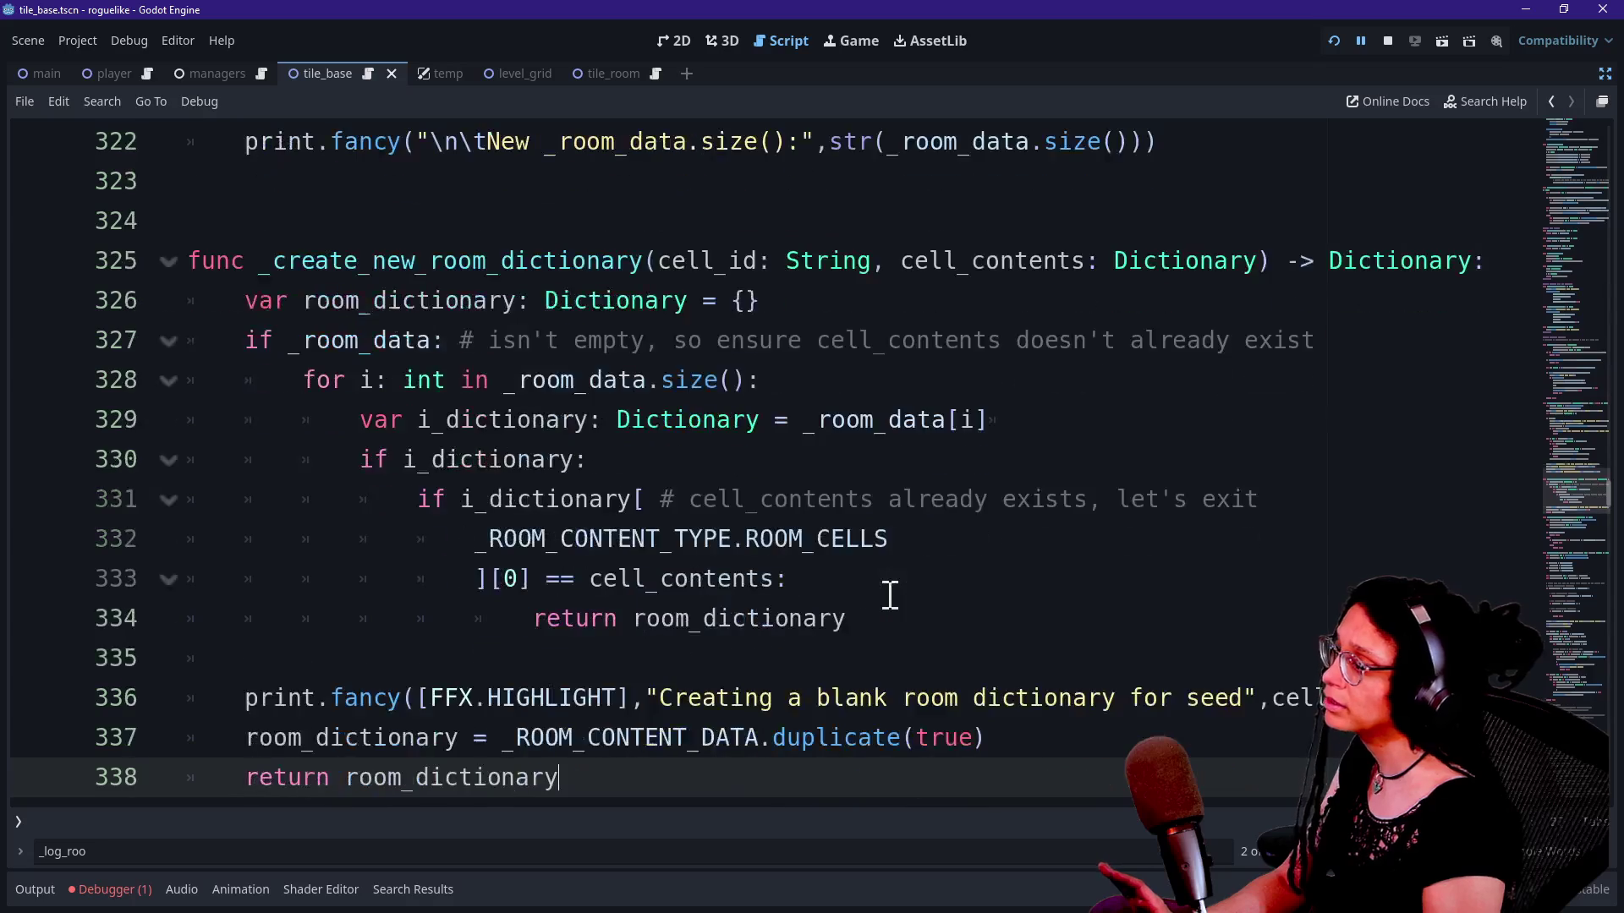
pyautogui.scroll(-1, 890, 595)
# Step: Add line 338 'room_dictionary[_ROOM_CONTENT_TYPE.ROOM_CELLS] = cell_contents' and run the project
pyautogui.click(862, 539)
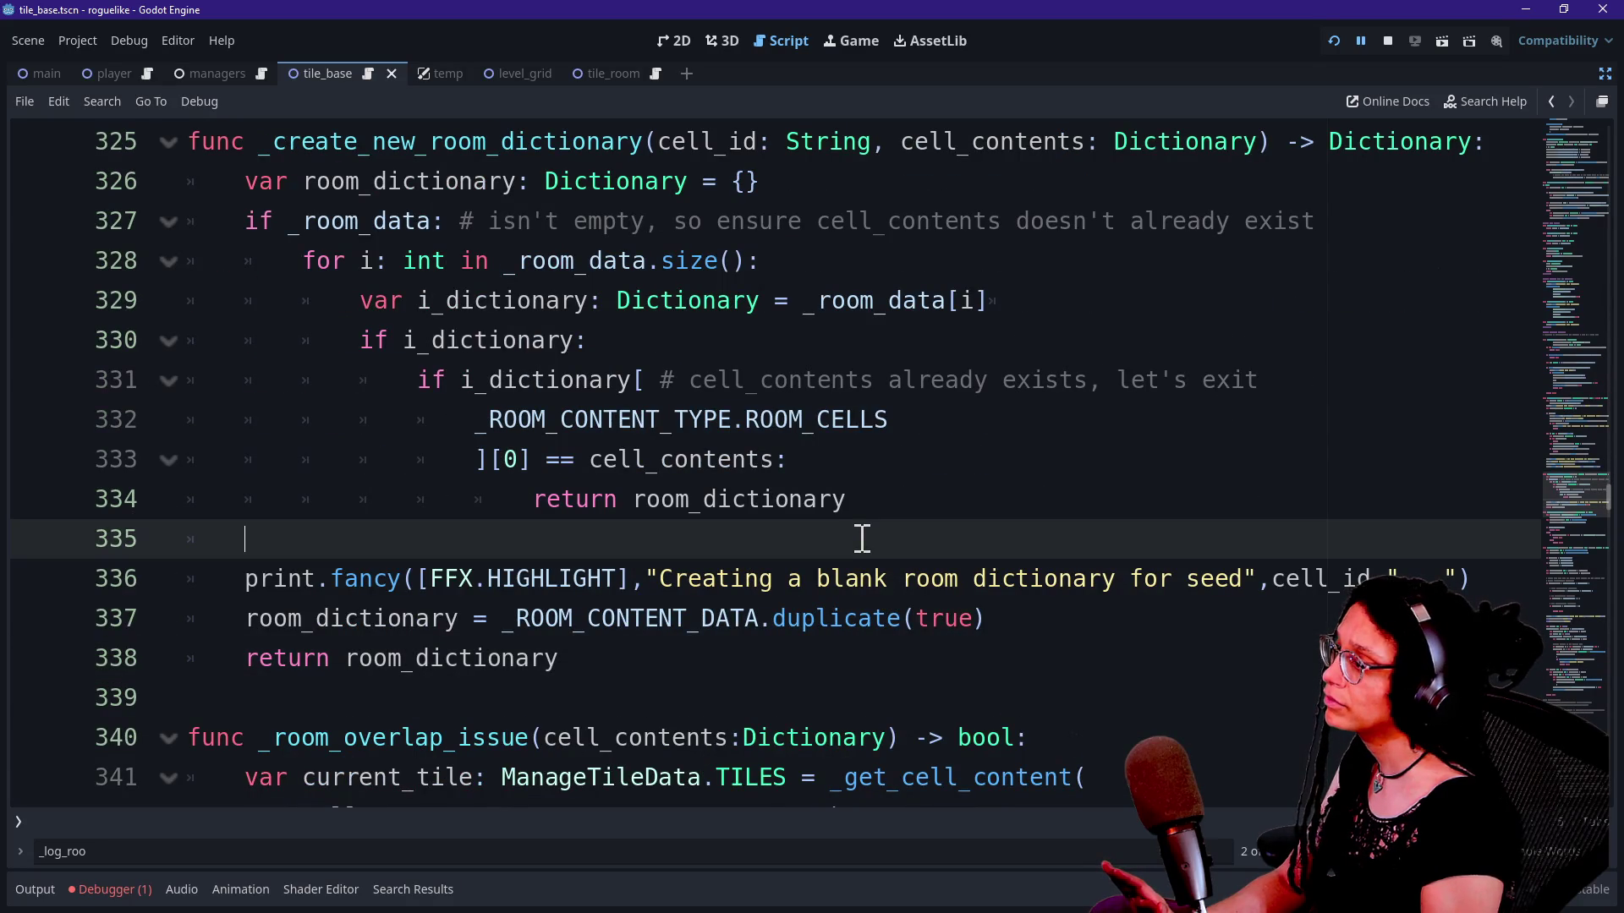
pyautogui.click(1014, 618)
pyautogui.press('Return')
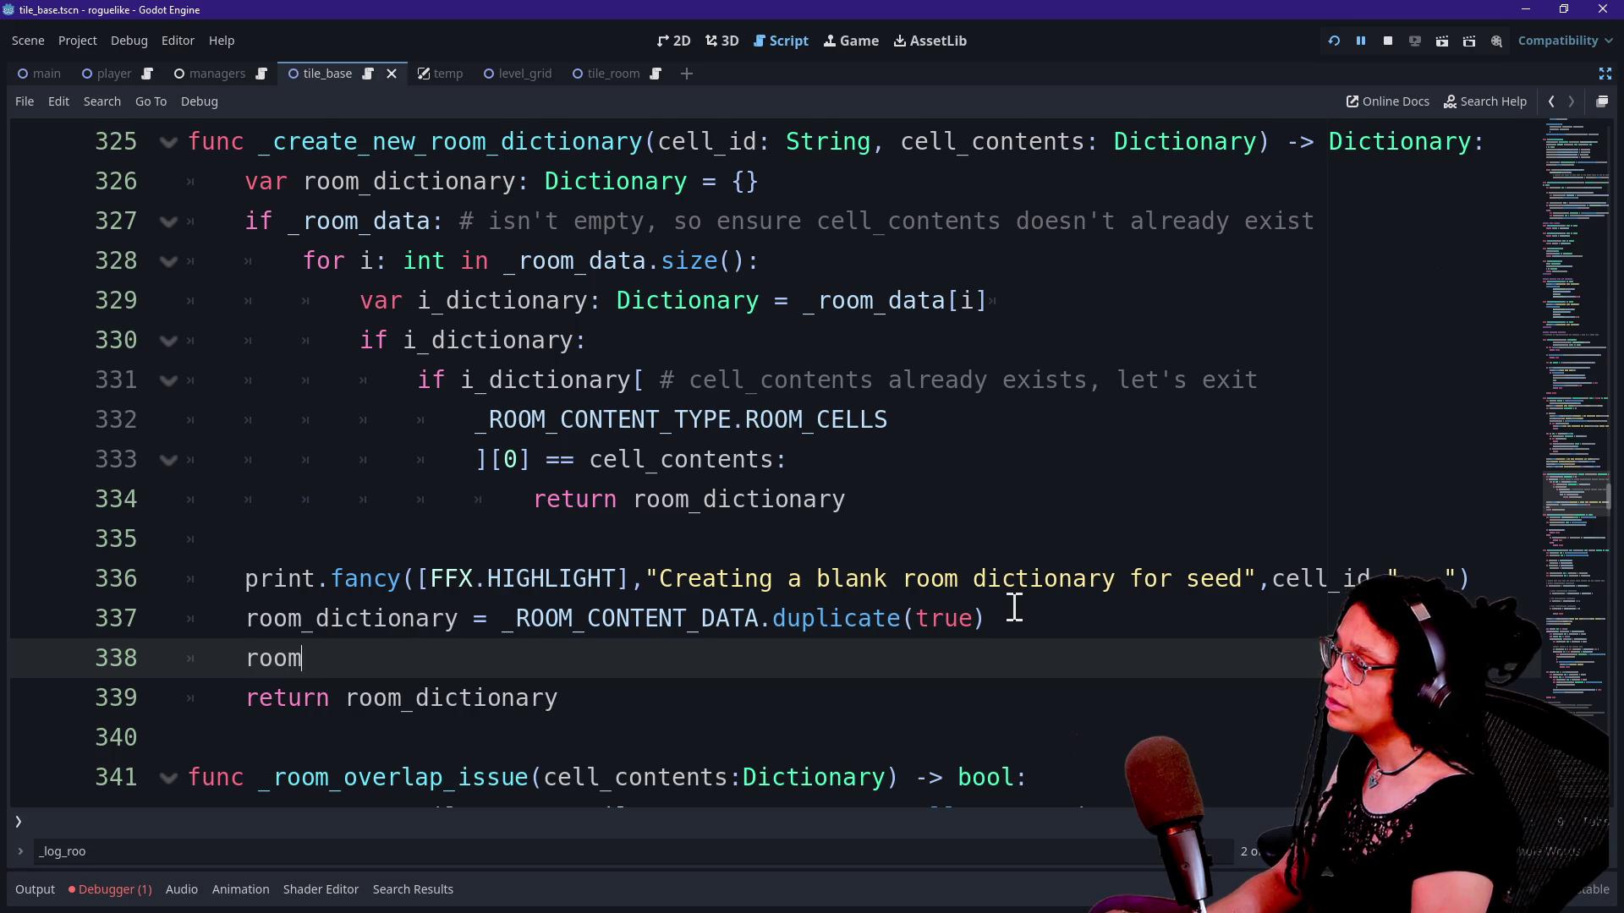
pyautogui.write('_dictionary[')
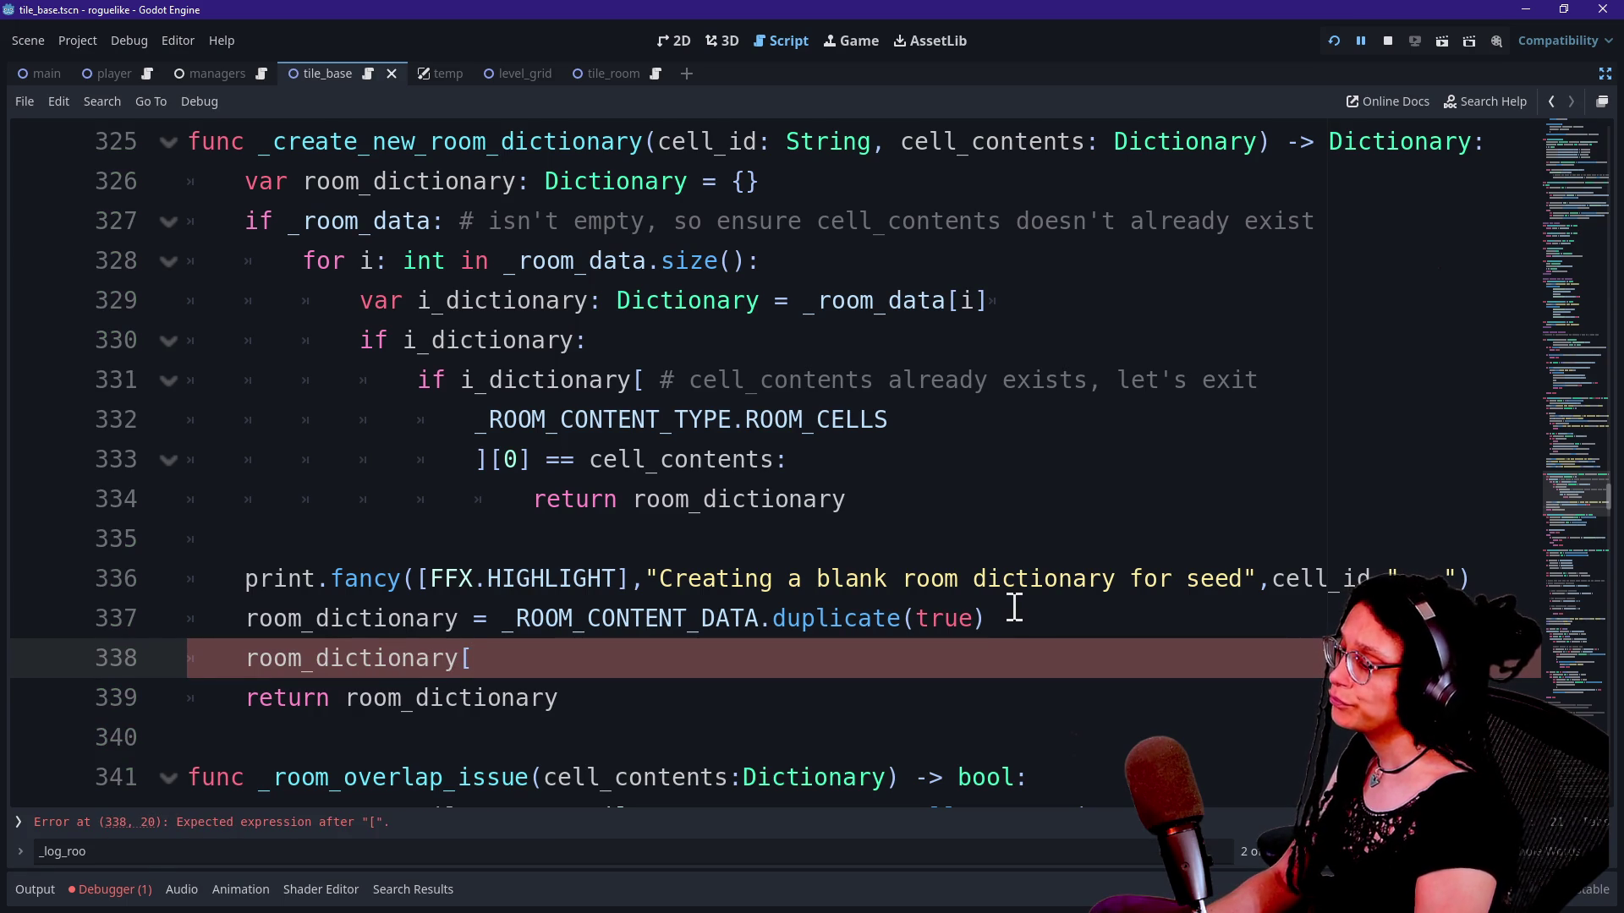
pyautogui.write('_ROO')
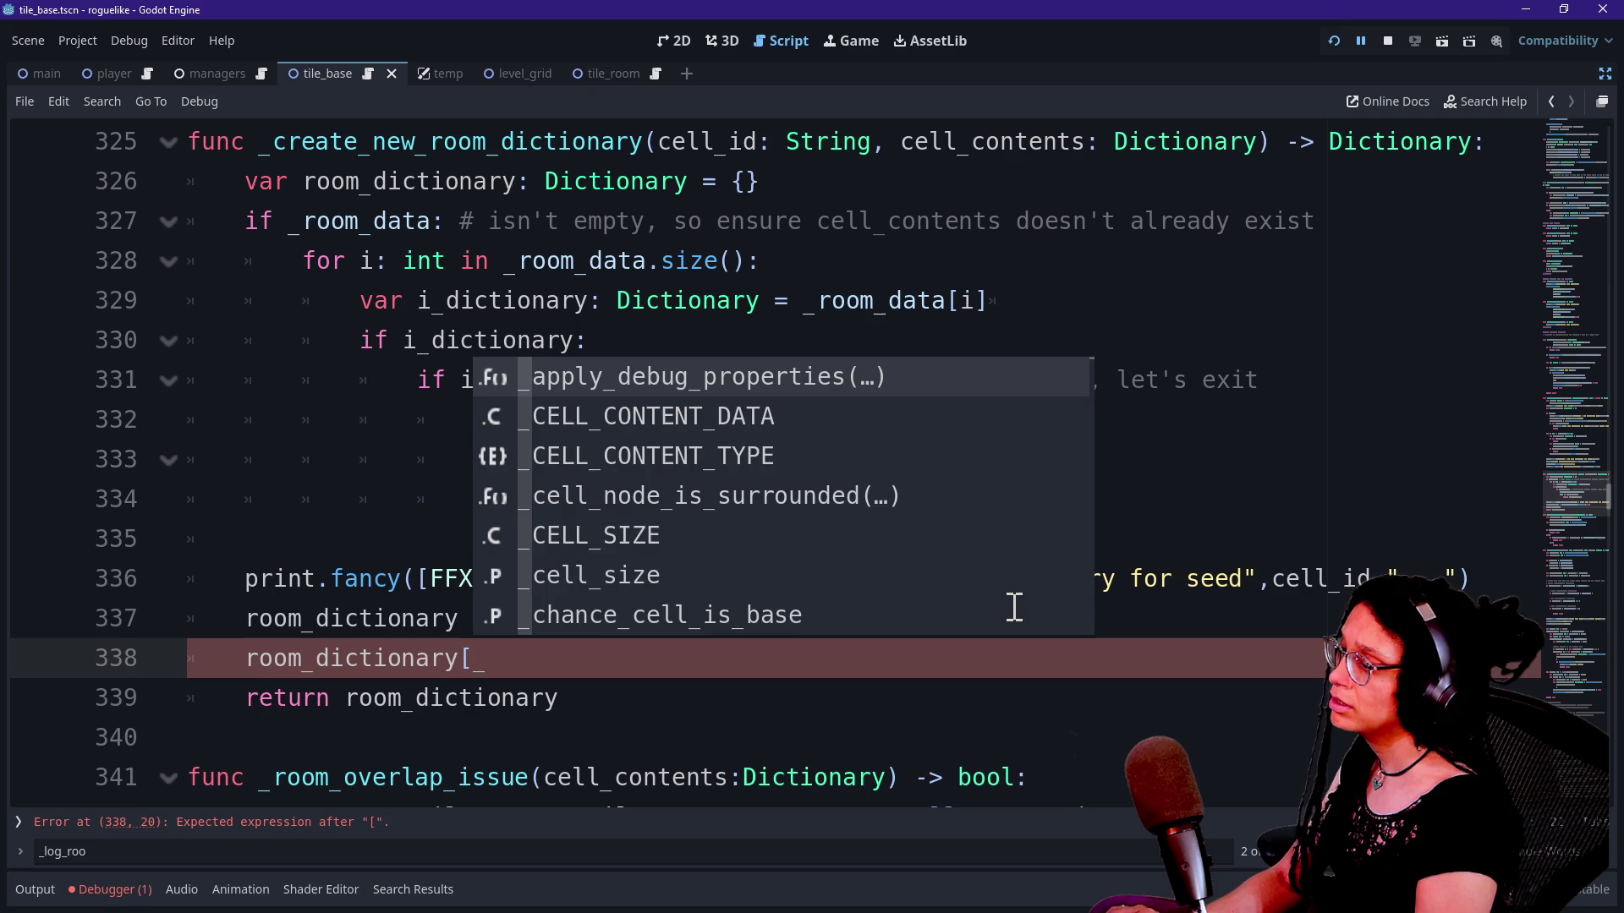
pyautogui.press('Down')
pyautogui.press('Return')
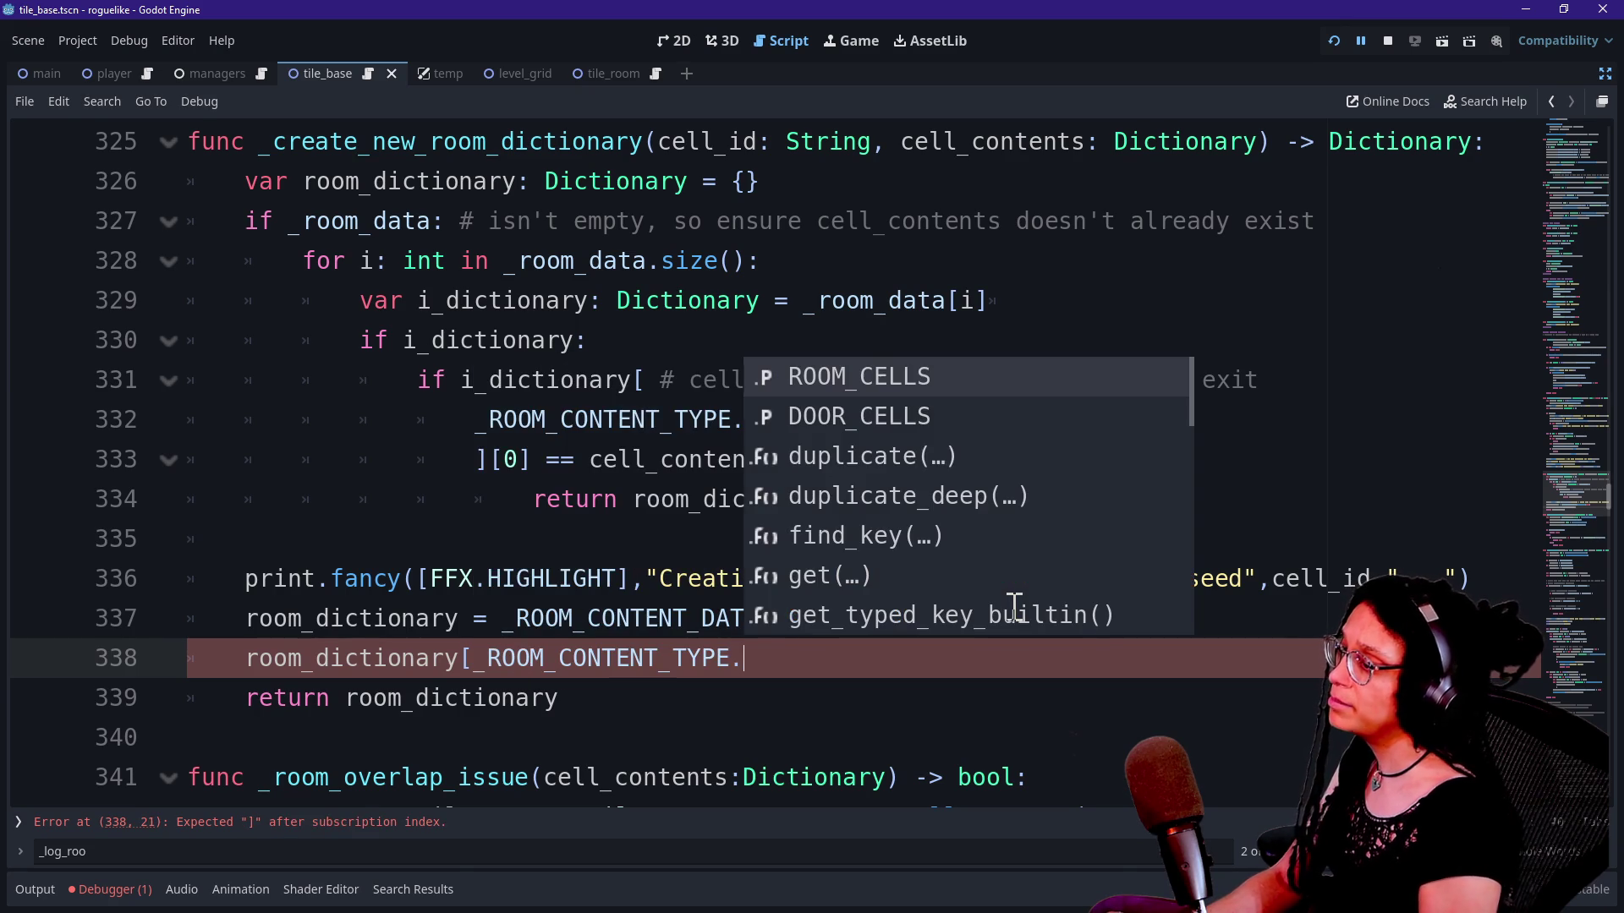
pyautogui.press('Return')
pyautogui.write('= cell')
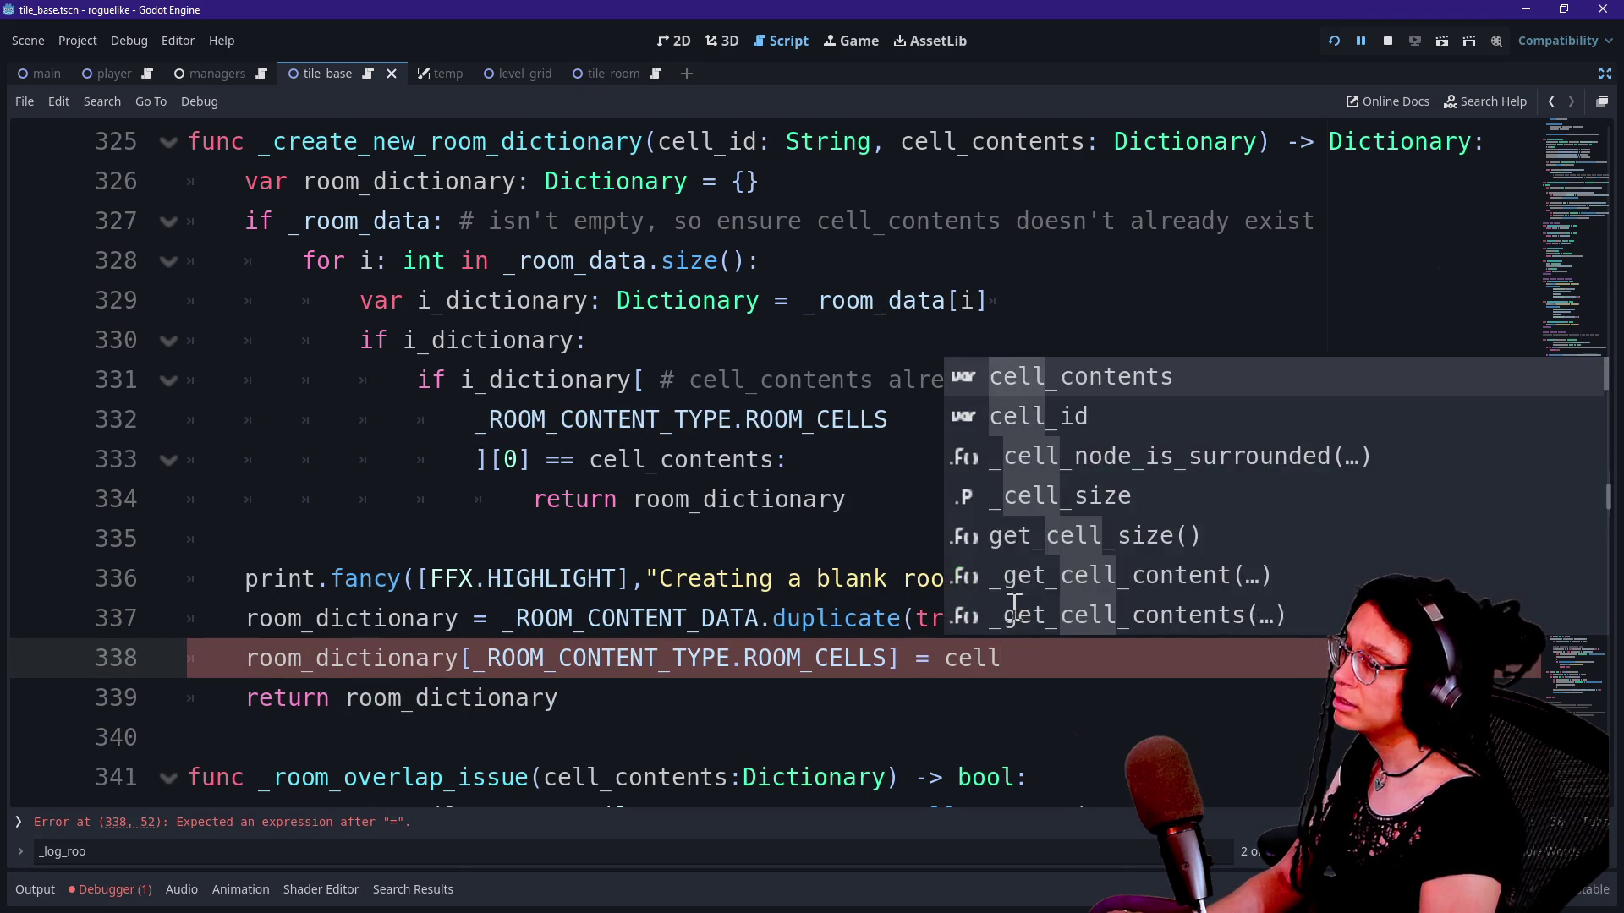
pyautogui.write('_contents')
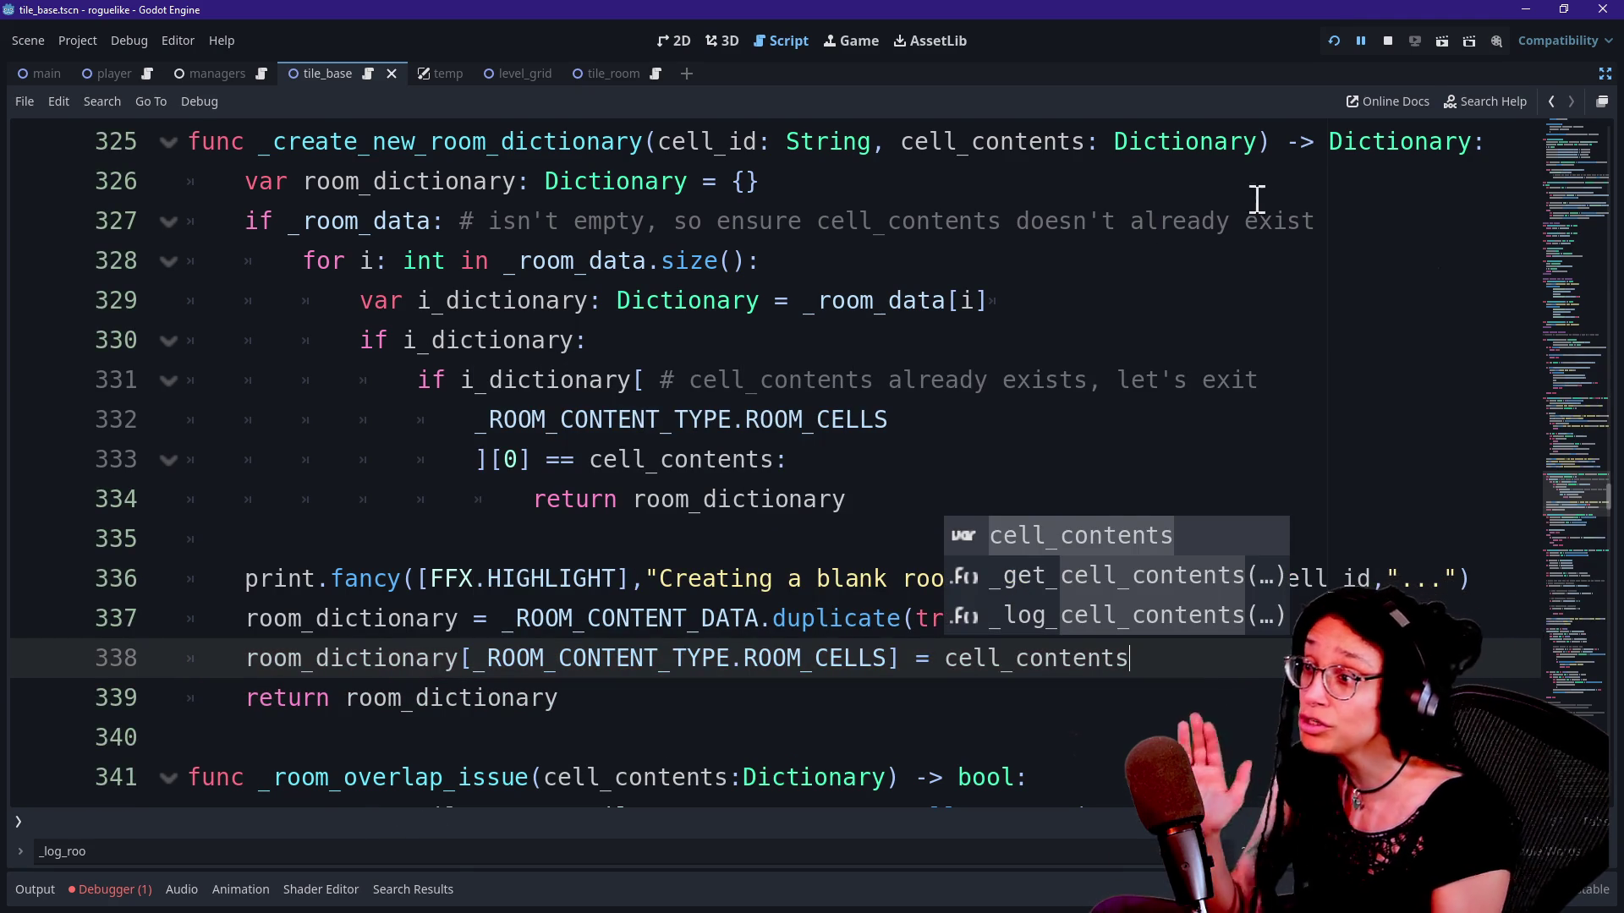
pyautogui.click(1332, 41)
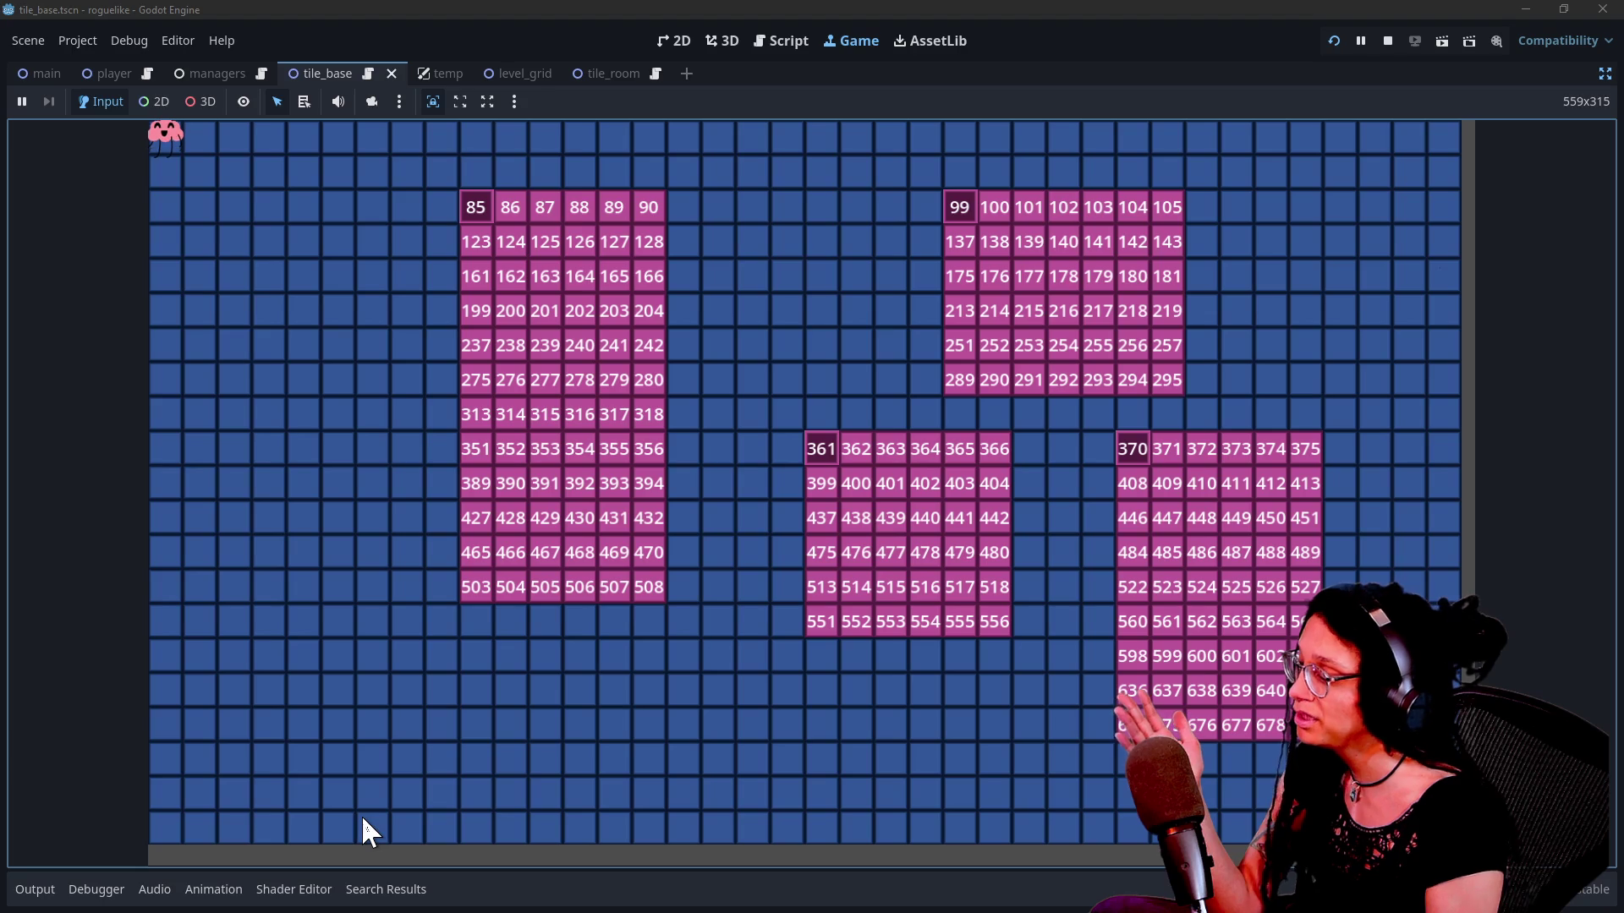
# Step: Inspect the running ManageLevel node's Room Data and its first room dictionary in the Remote tree
pyautogui.click(1605, 74)
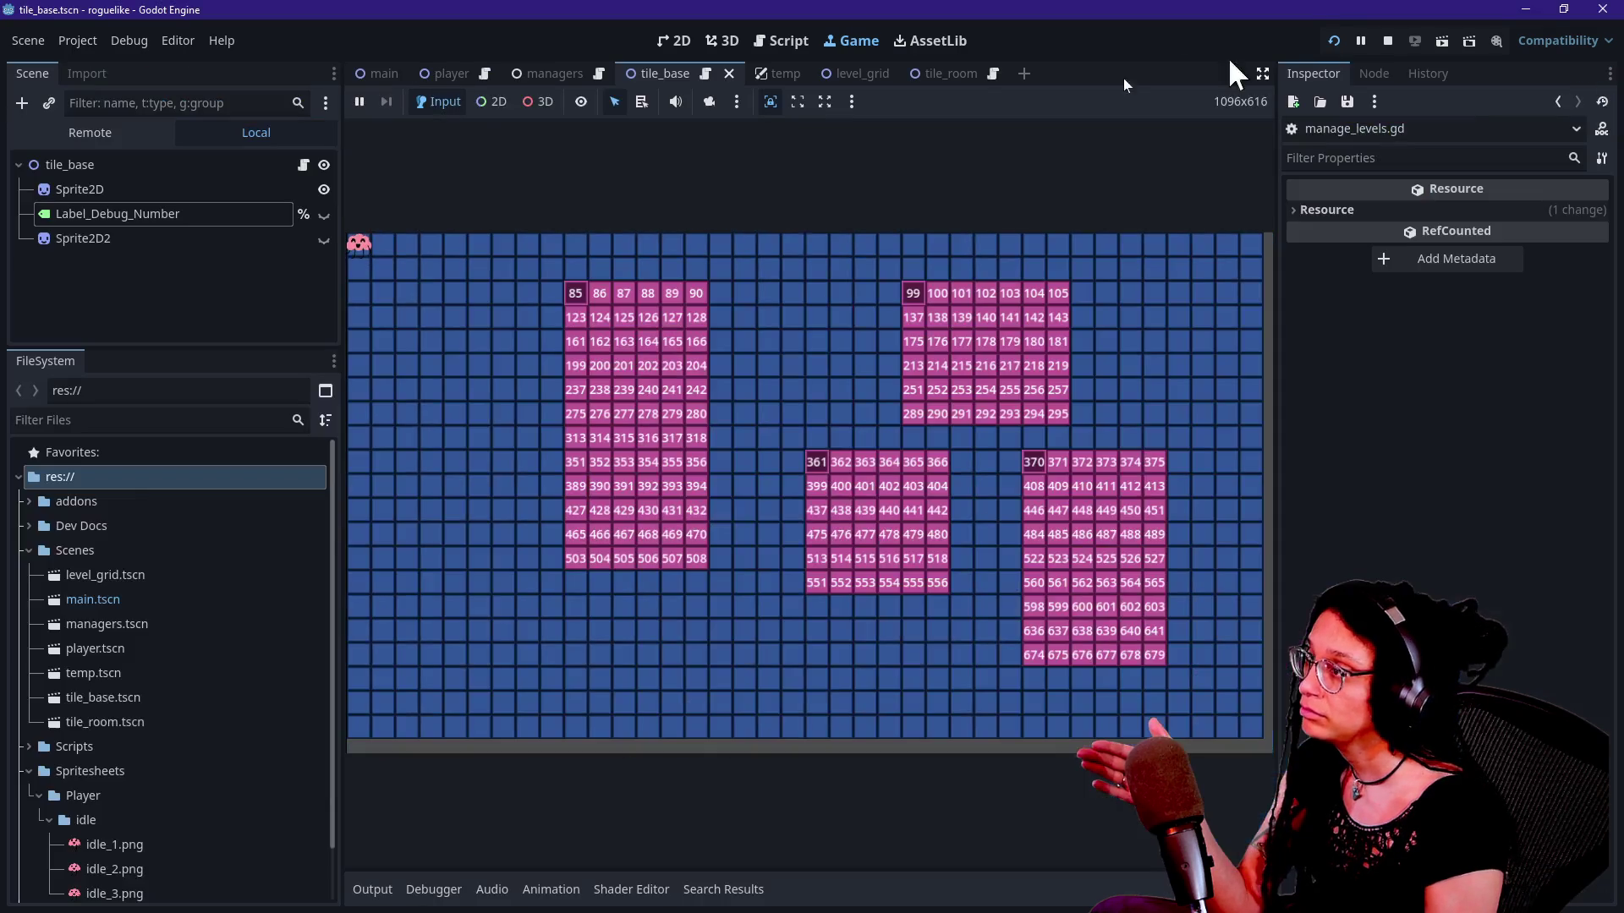
pyautogui.click(110, 139)
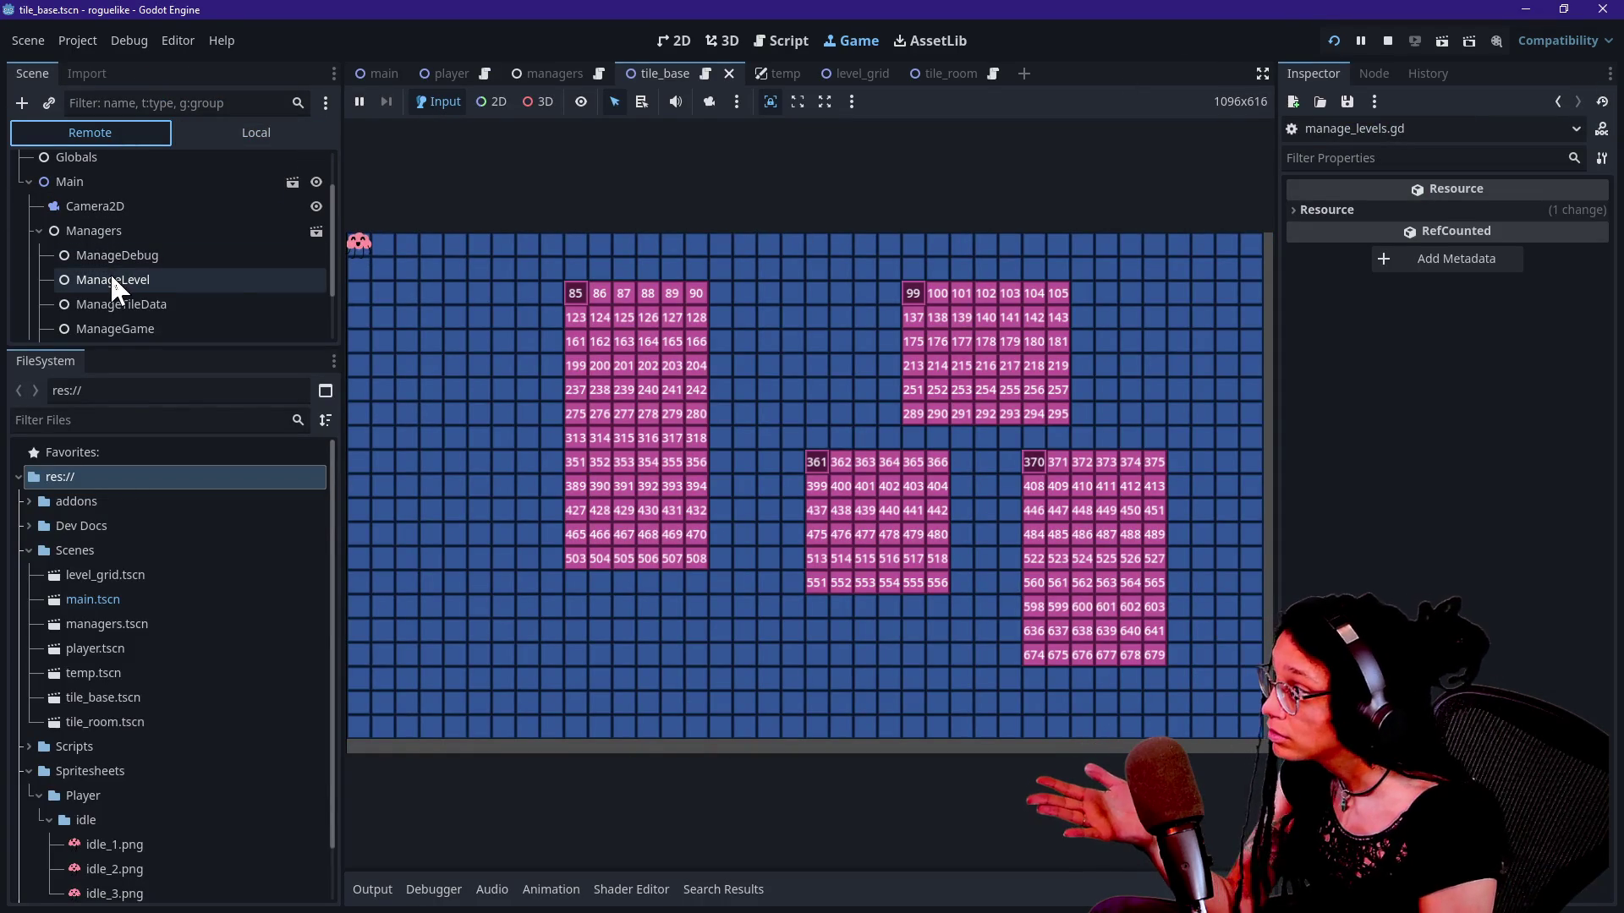
pyautogui.click(74, 279)
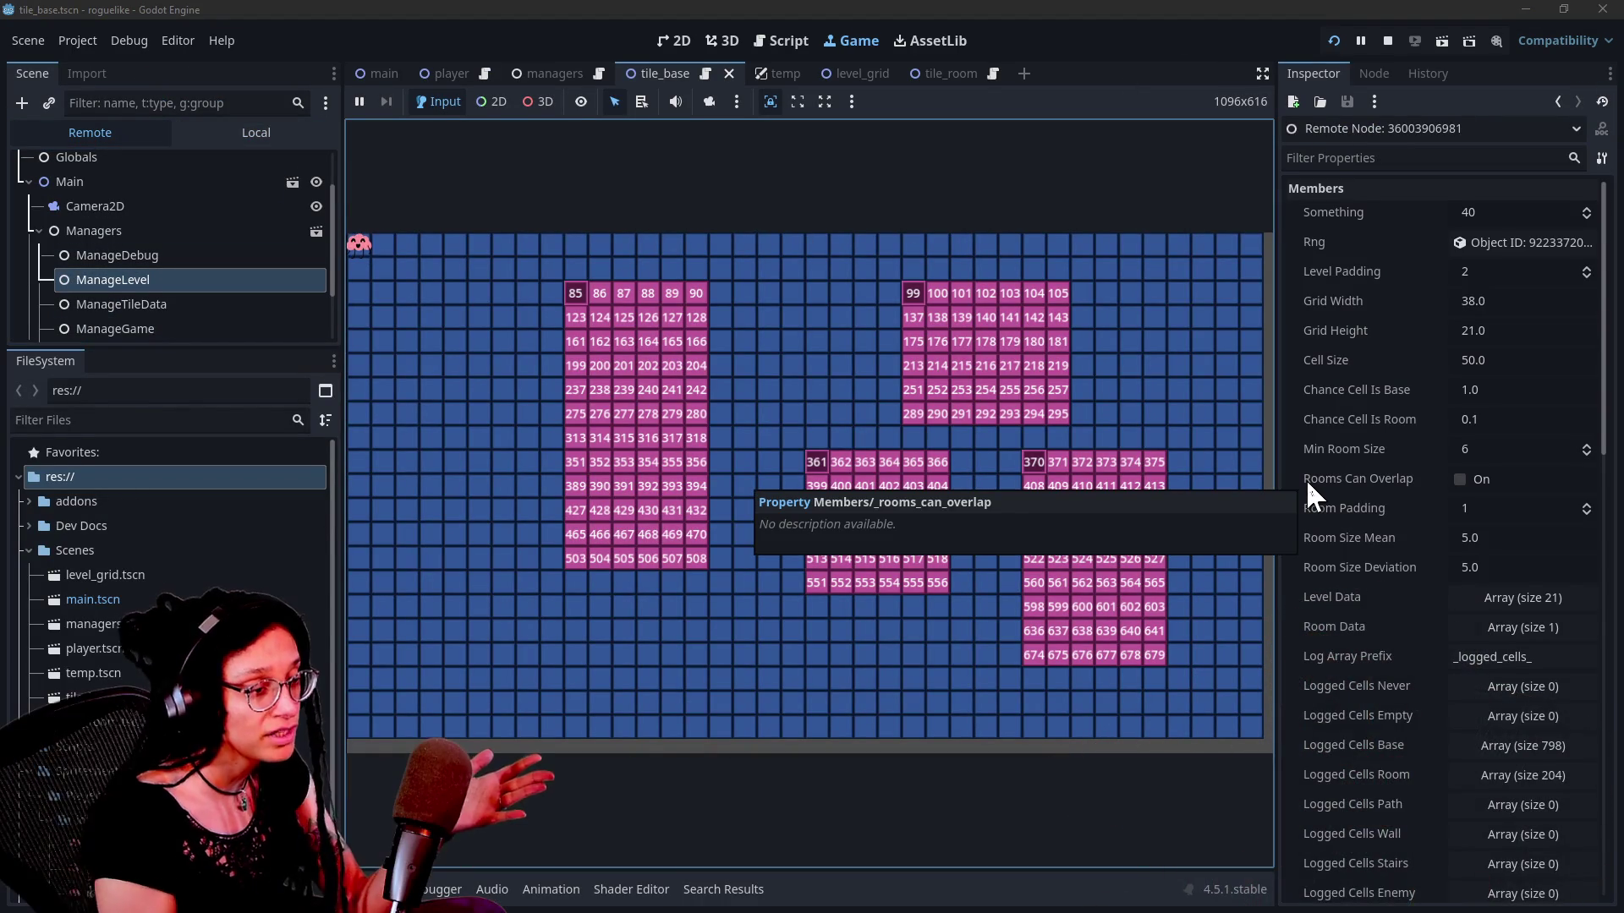
pyautogui.click(1497, 626)
pyautogui.scroll(-1, 1363, 575)
pyautogui.click(1472, 597)
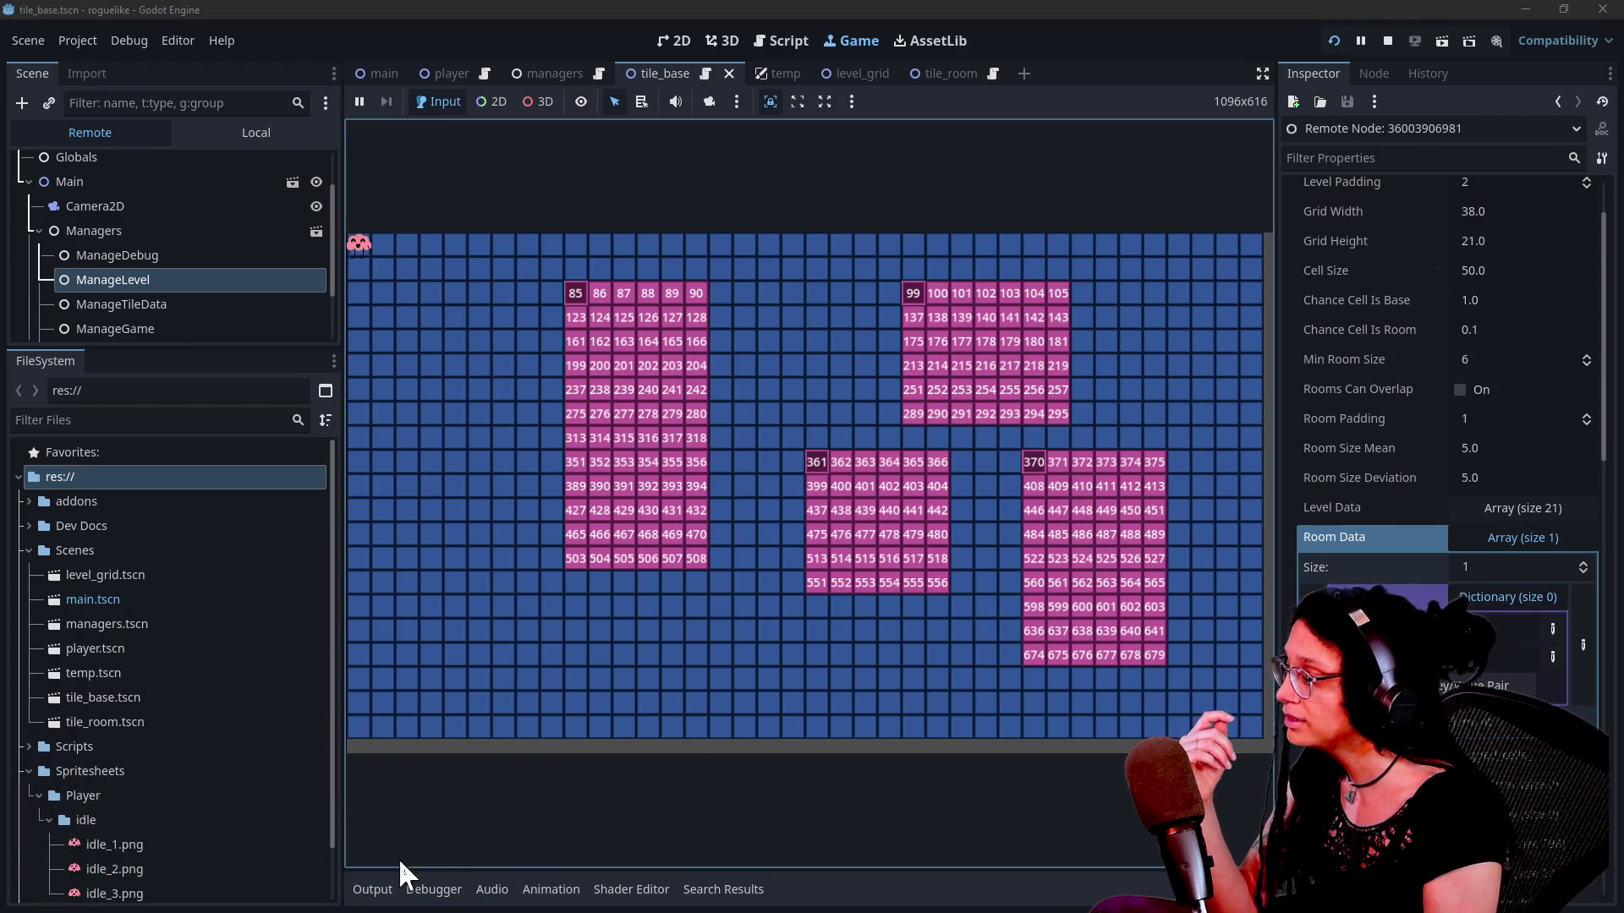
# Step: Read the generation log in Output, then return to the script in distraction-free mode
pyautogui.click(378, 889)
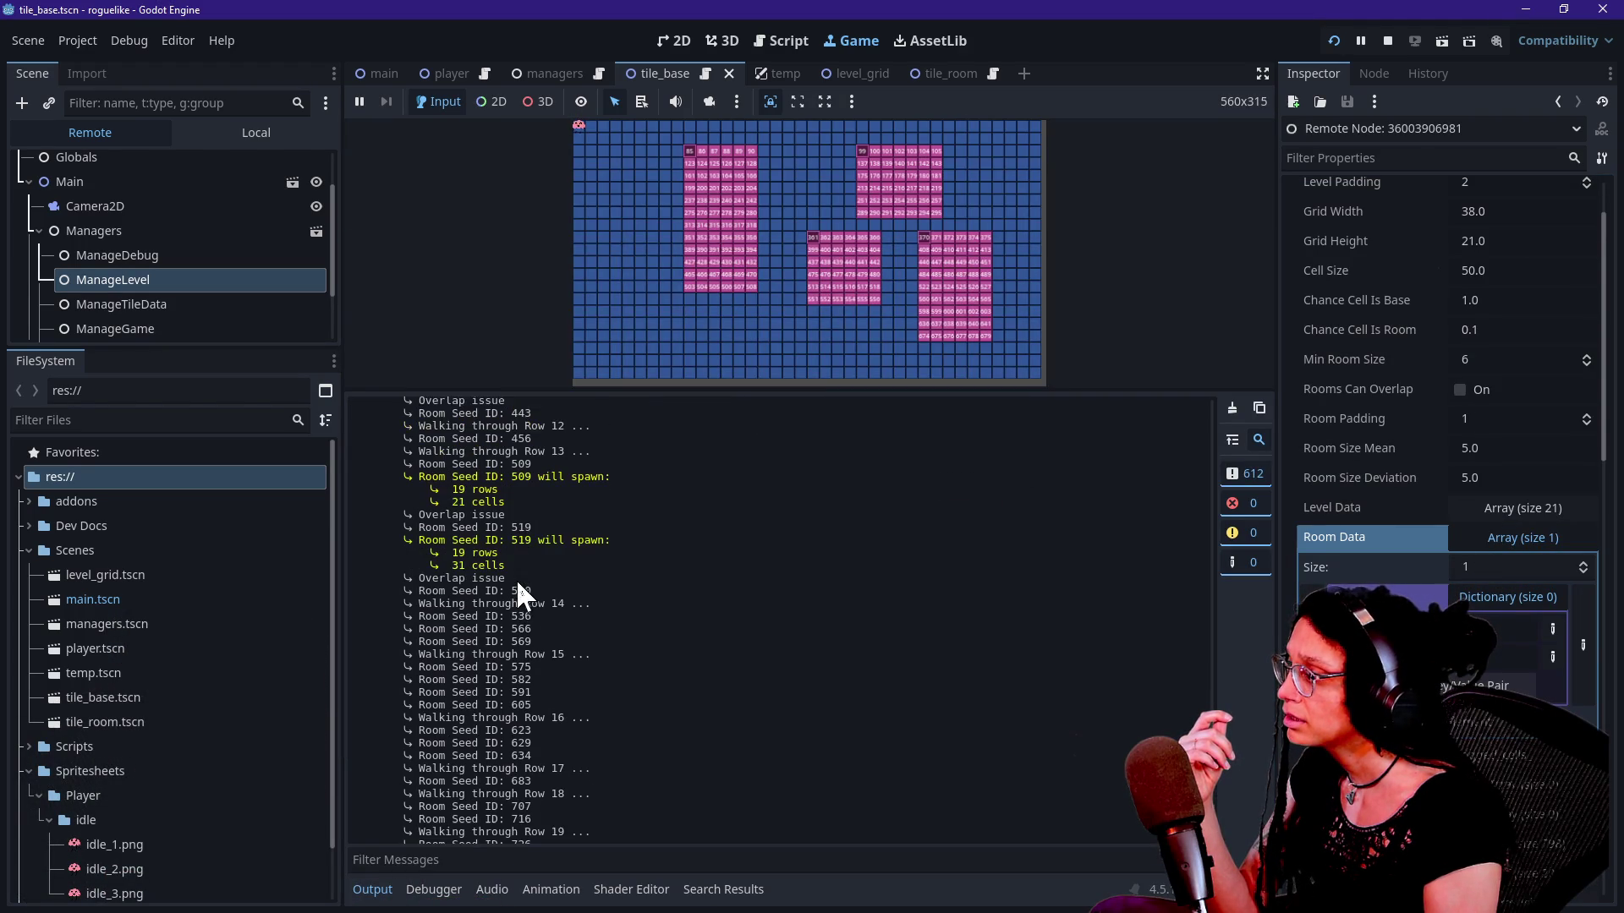
pyautogui.scroll(-3, 517, 586)
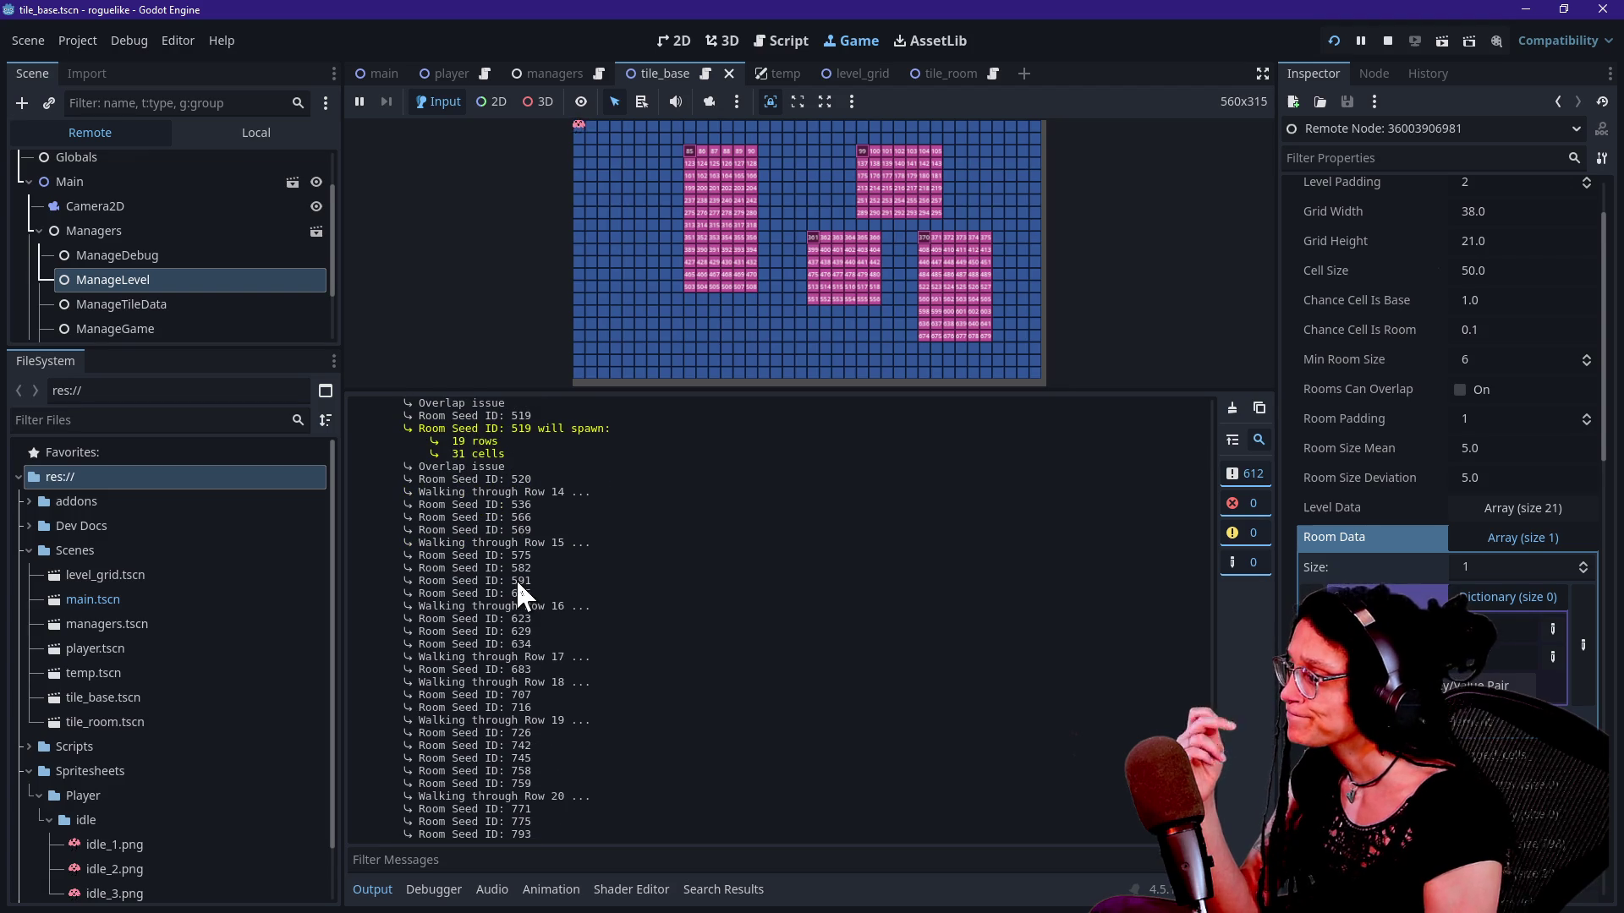
pyautogui.scroll(8, 529, 624)
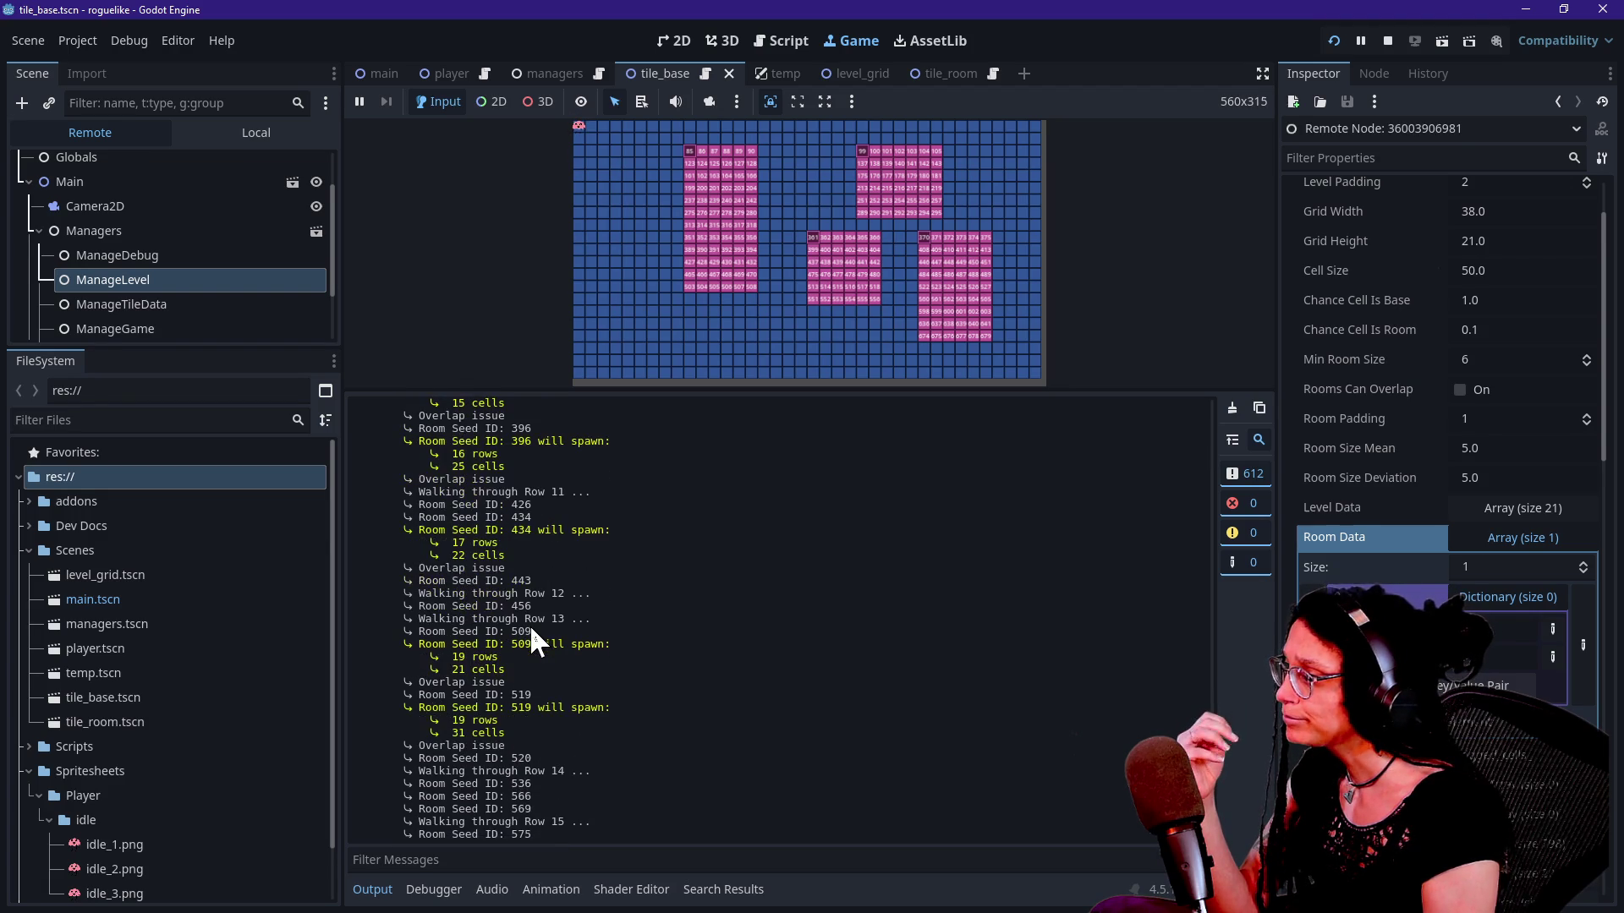
pyautogui.click(786, 40)
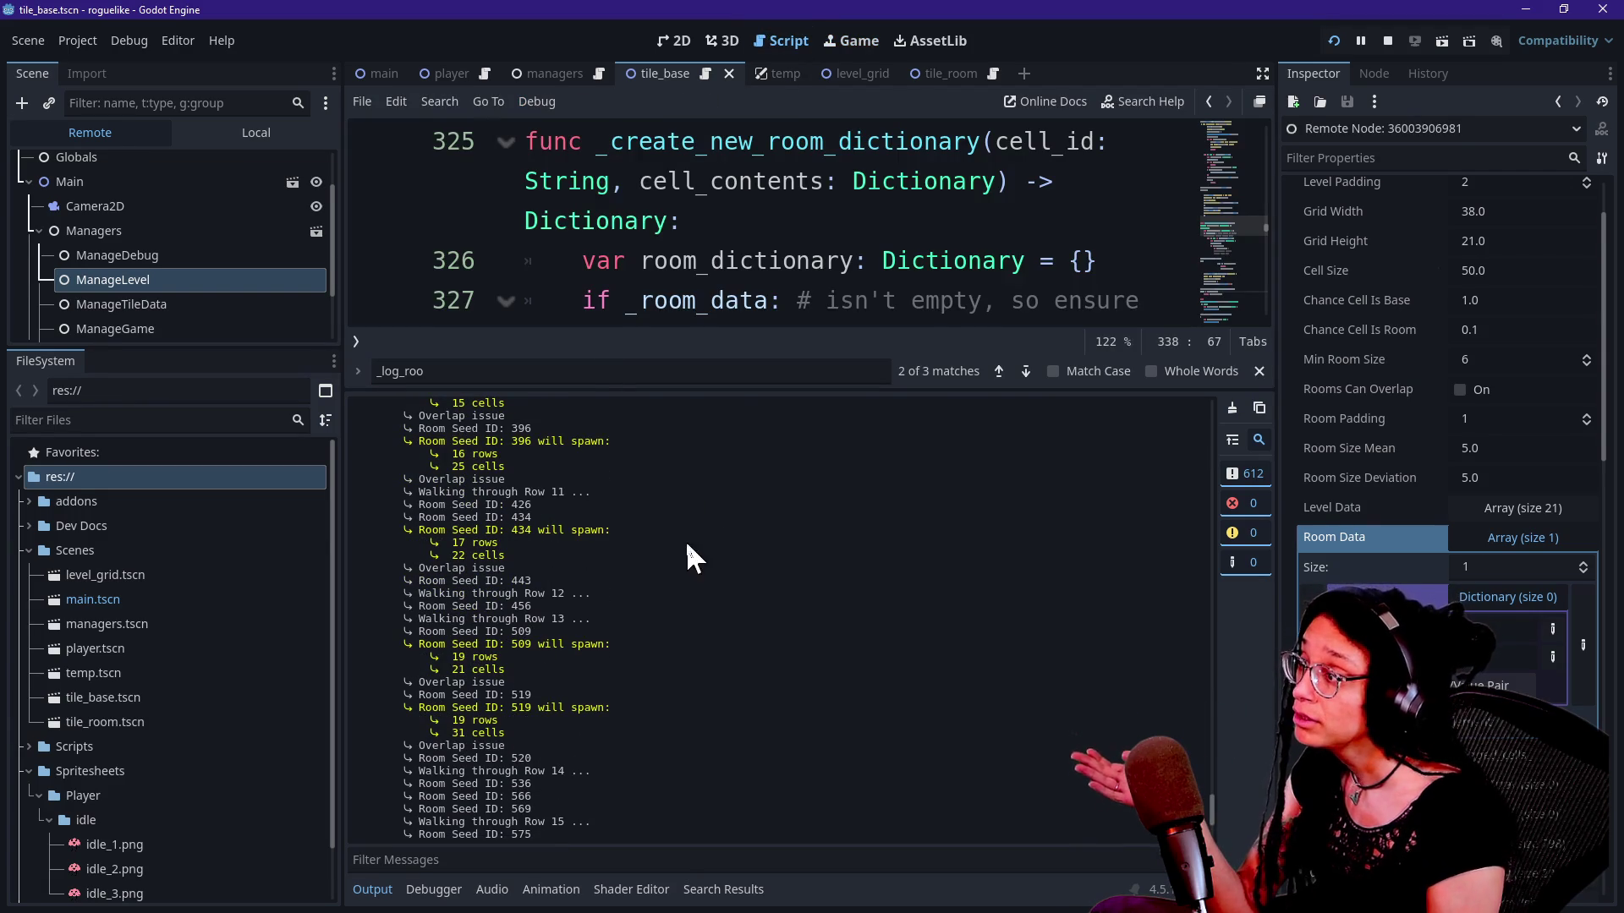
pyautogui.click(636, 262)
pyautogui.hotkey('ctrl', 'shift', 'F11')
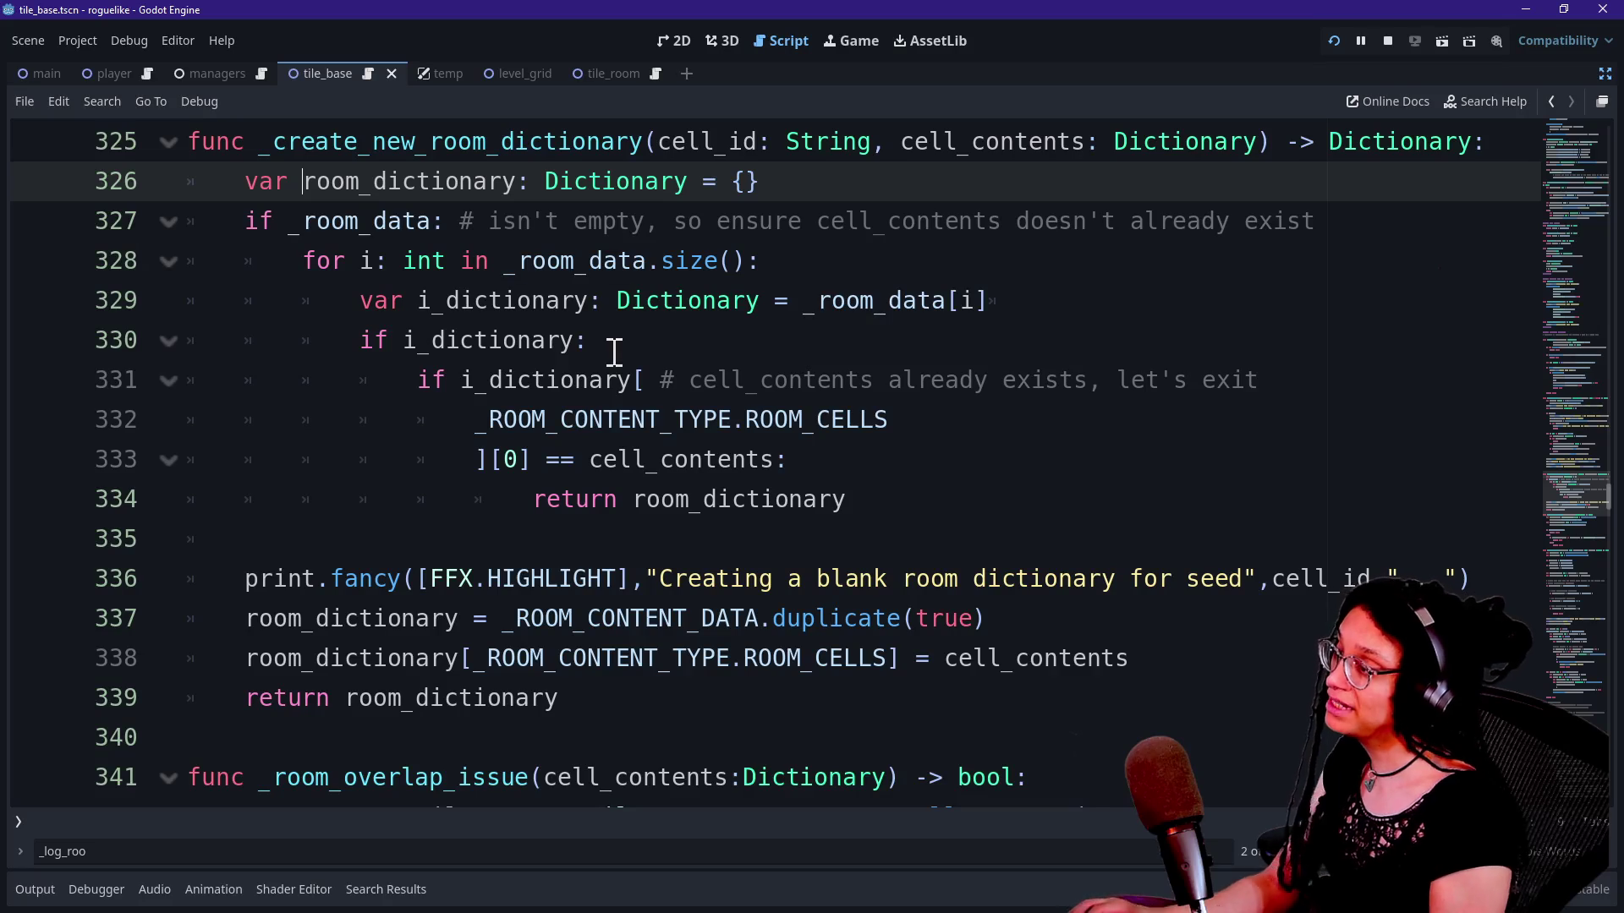
# Step: Review the ROOM_CELLS assignment on line 338 of _create_new_room_dictionary
pyautogui.click(614, 352)
pyautogui.scroll(3, 615, 352)
pyautogui.scroll(-4, 615, 351)
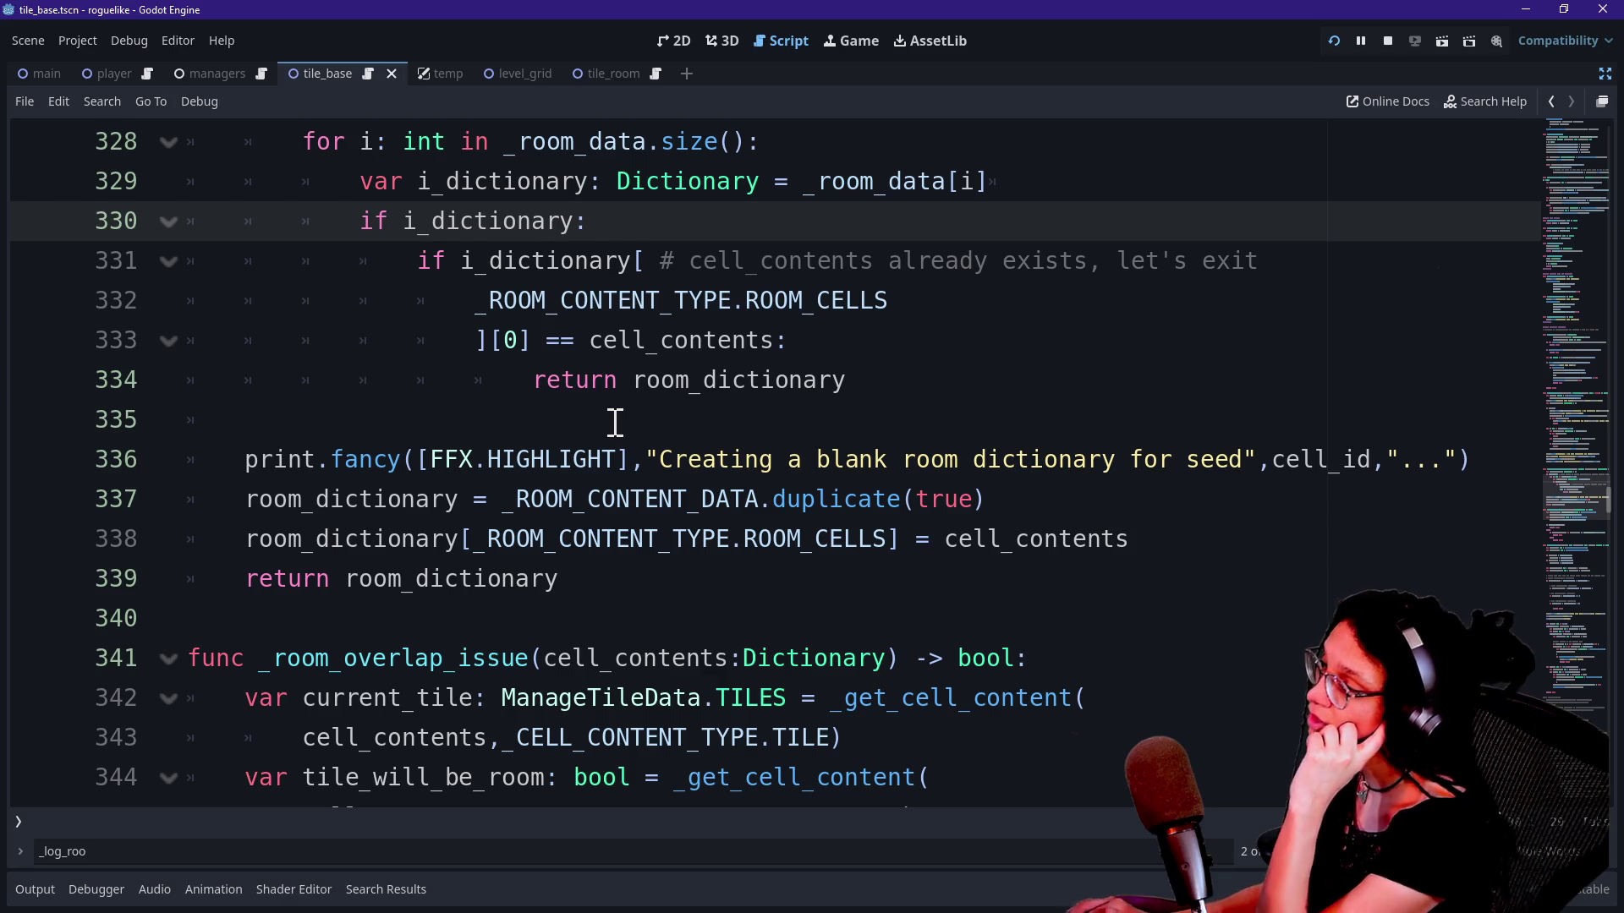
pyautogui.moveTo(465, 548); pyautogui.dragTo(732, 533)
pyautogui.click(732, 538)
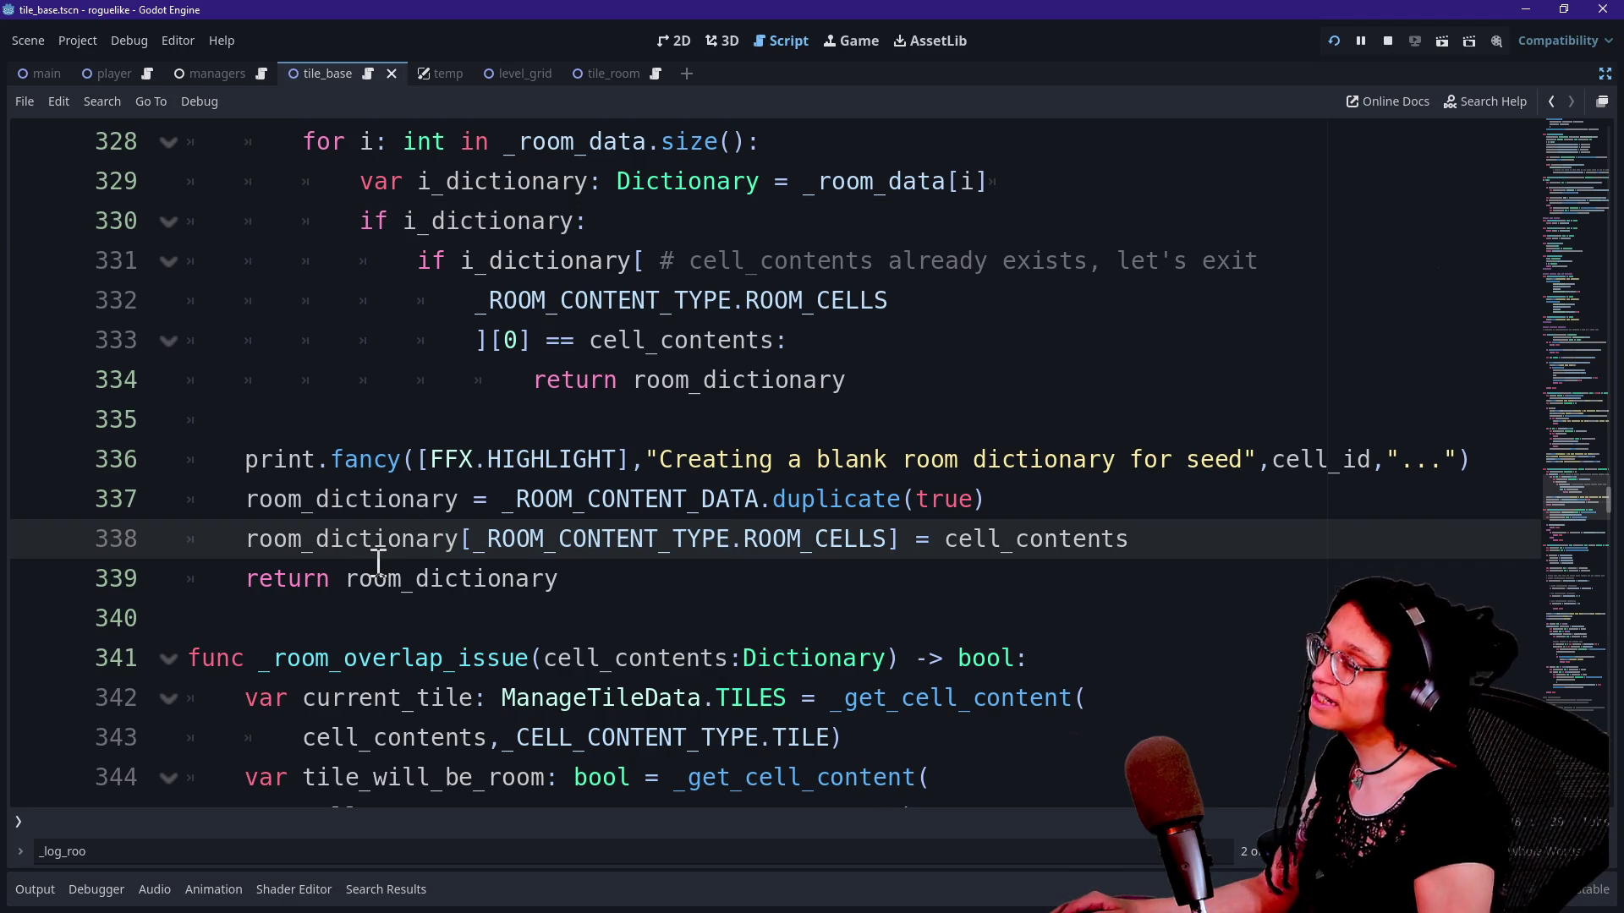
# Step: Read through _log_room_cell's lines 296–306, including its seed-cell message
pyautogui.scroll(12, 640, 590)
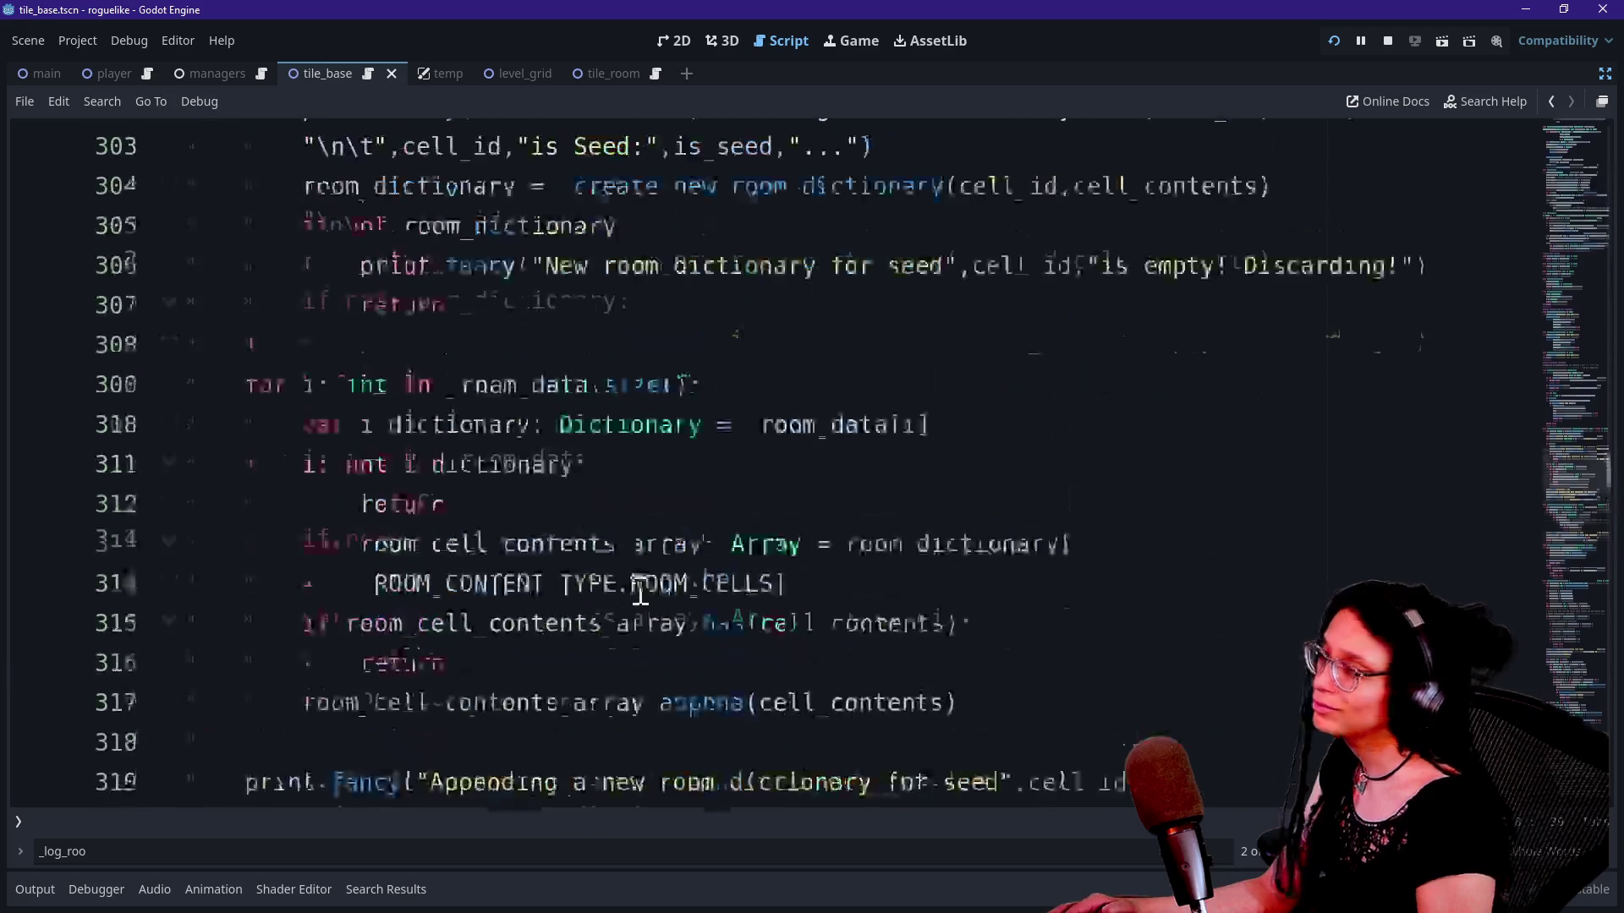
pyautogui.moveTo(304, 340); pyautogui.dragTo(677, 496)
pyautogui.click(677, 497)
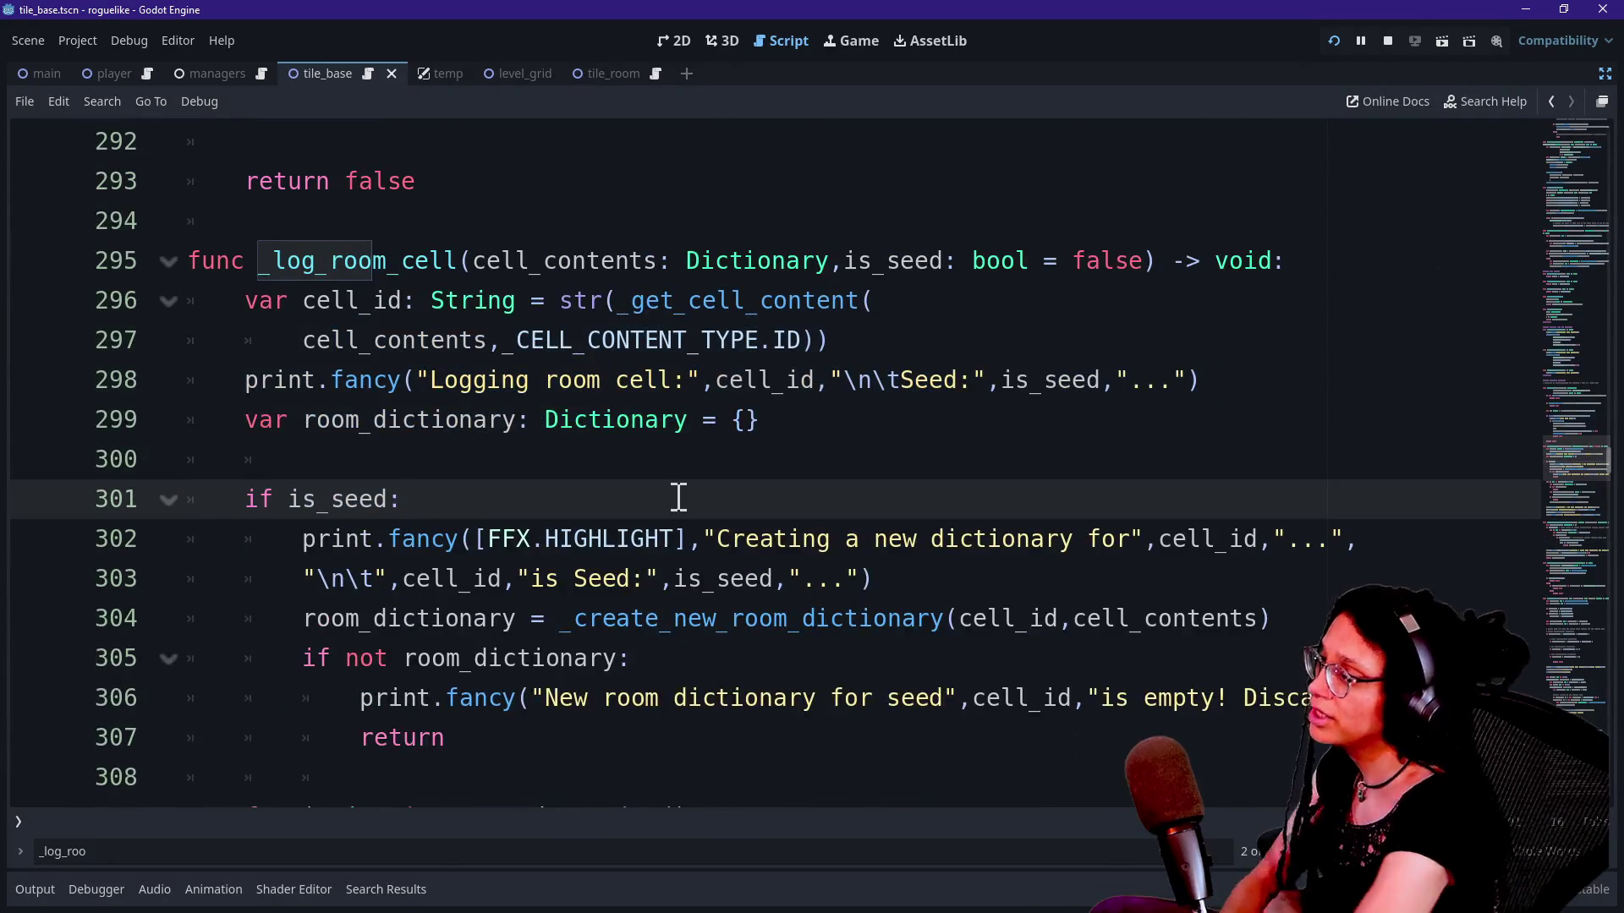
pyautogui.click(764, 301)
pyautogui.click(653, 443)
pyautogui.press('Up')
pyautogui.press('Up')
pyautogui.press('Down')
pyautogui.press('Down')
pyautogui.press('Down')
pyautogui.press('Down')
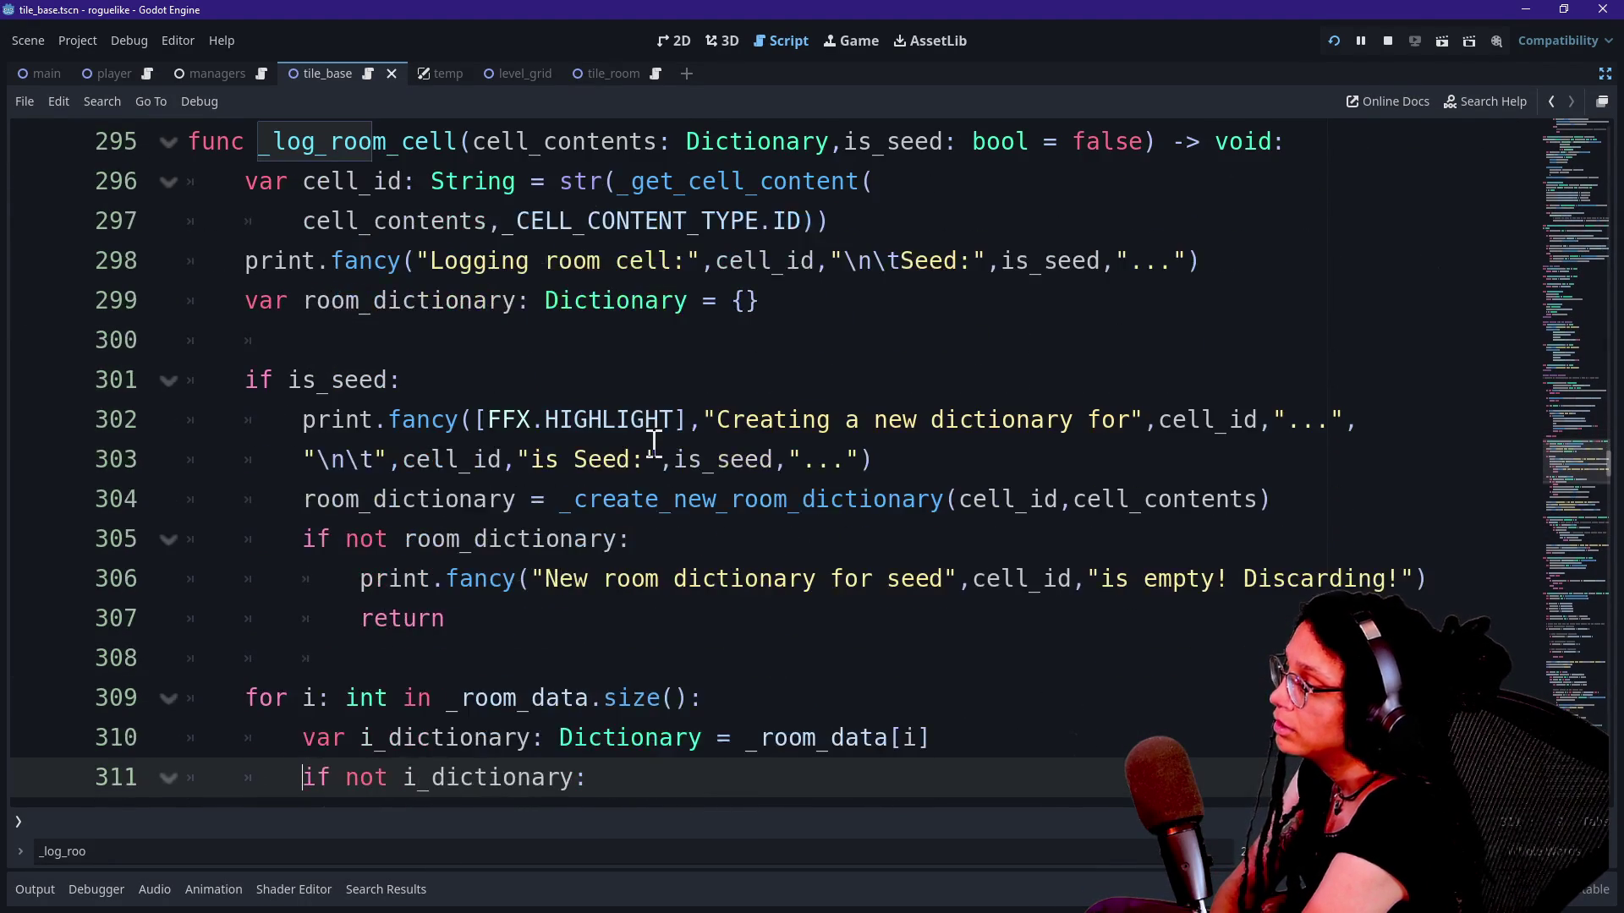
pyautogui.moveTo(594, 493); pyautogui.dragTo(850, 518)
pyautogui.click(850, 518)
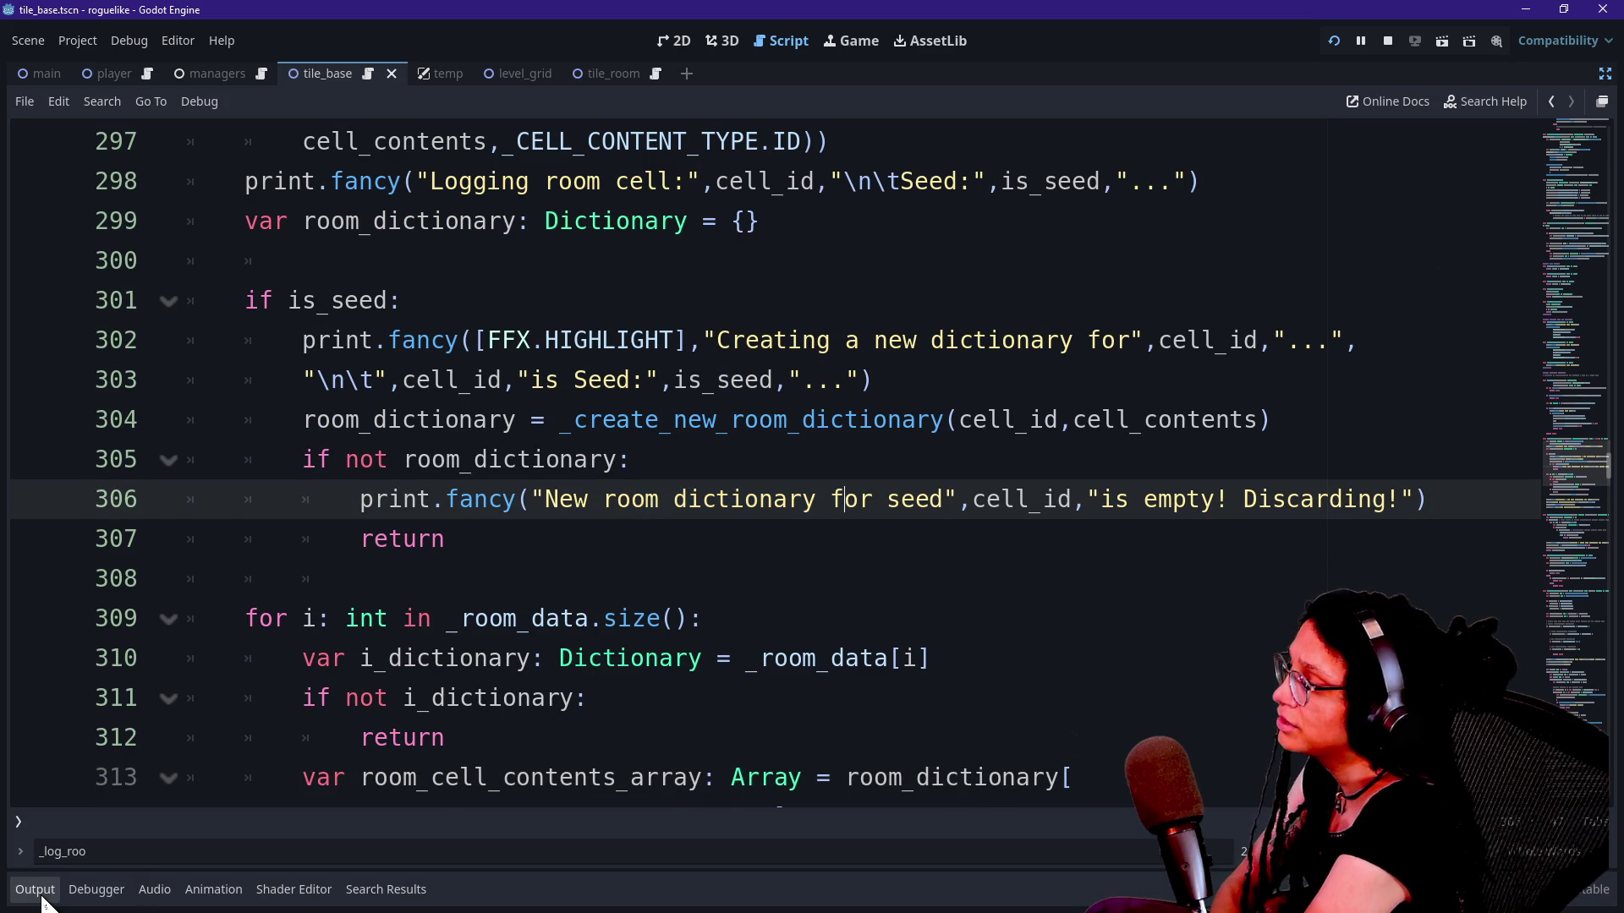
# Step: Filter the output log for 'disc', then select and review the _room_data loop in _log_room_cell
pyautogui.click(35, 890)
pyautogui.write('disc')
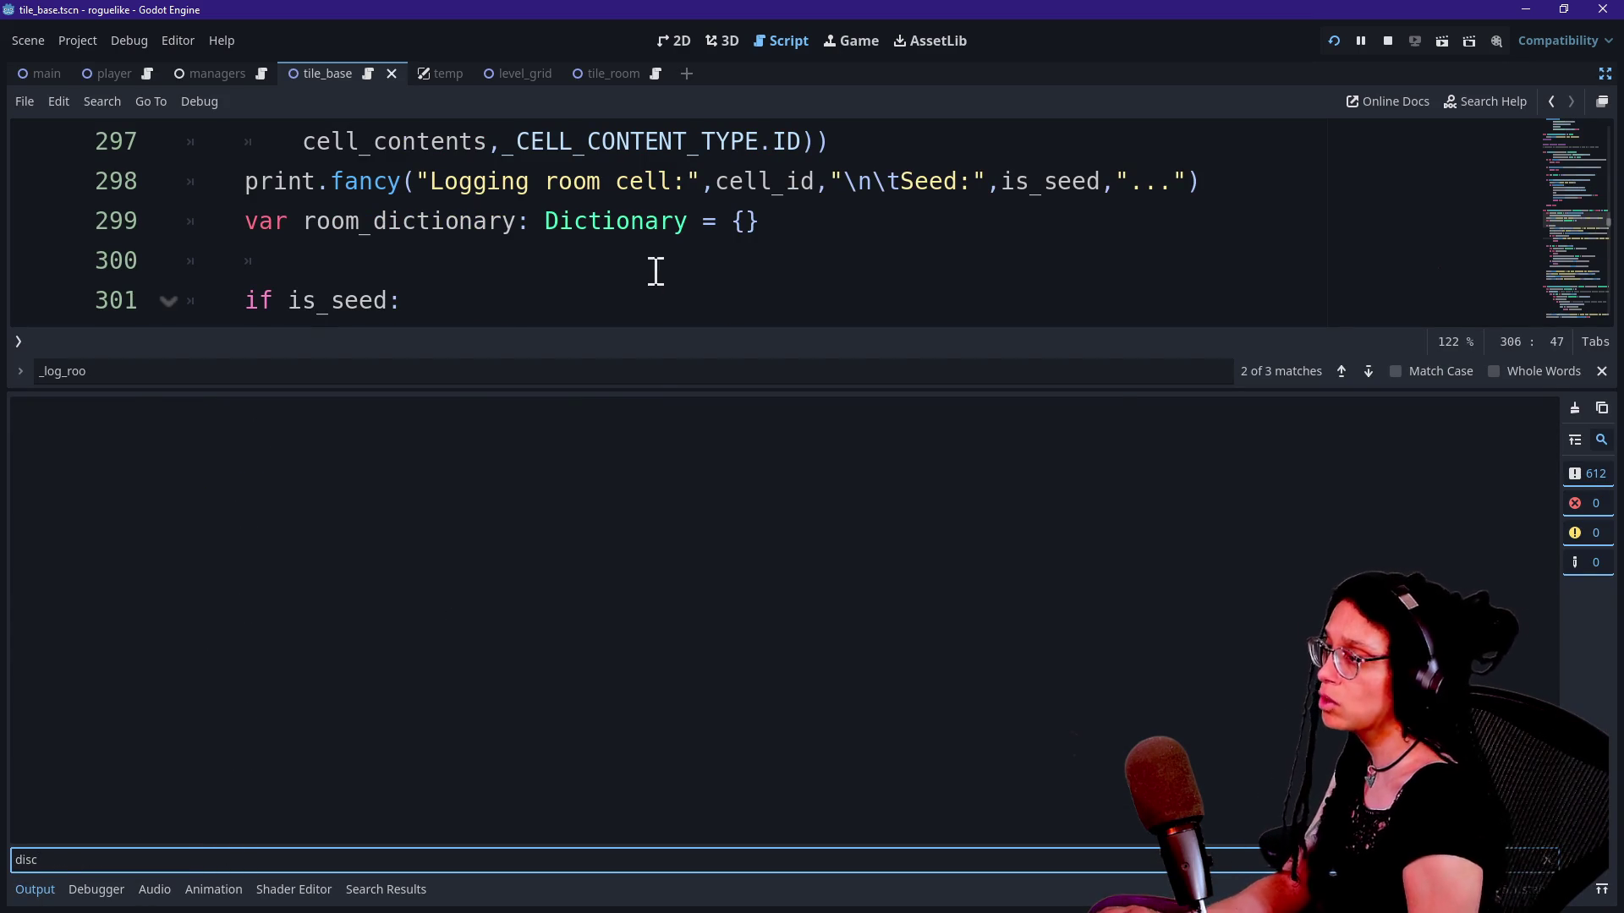
pyautogui.hotkey('ctrl', 'j')
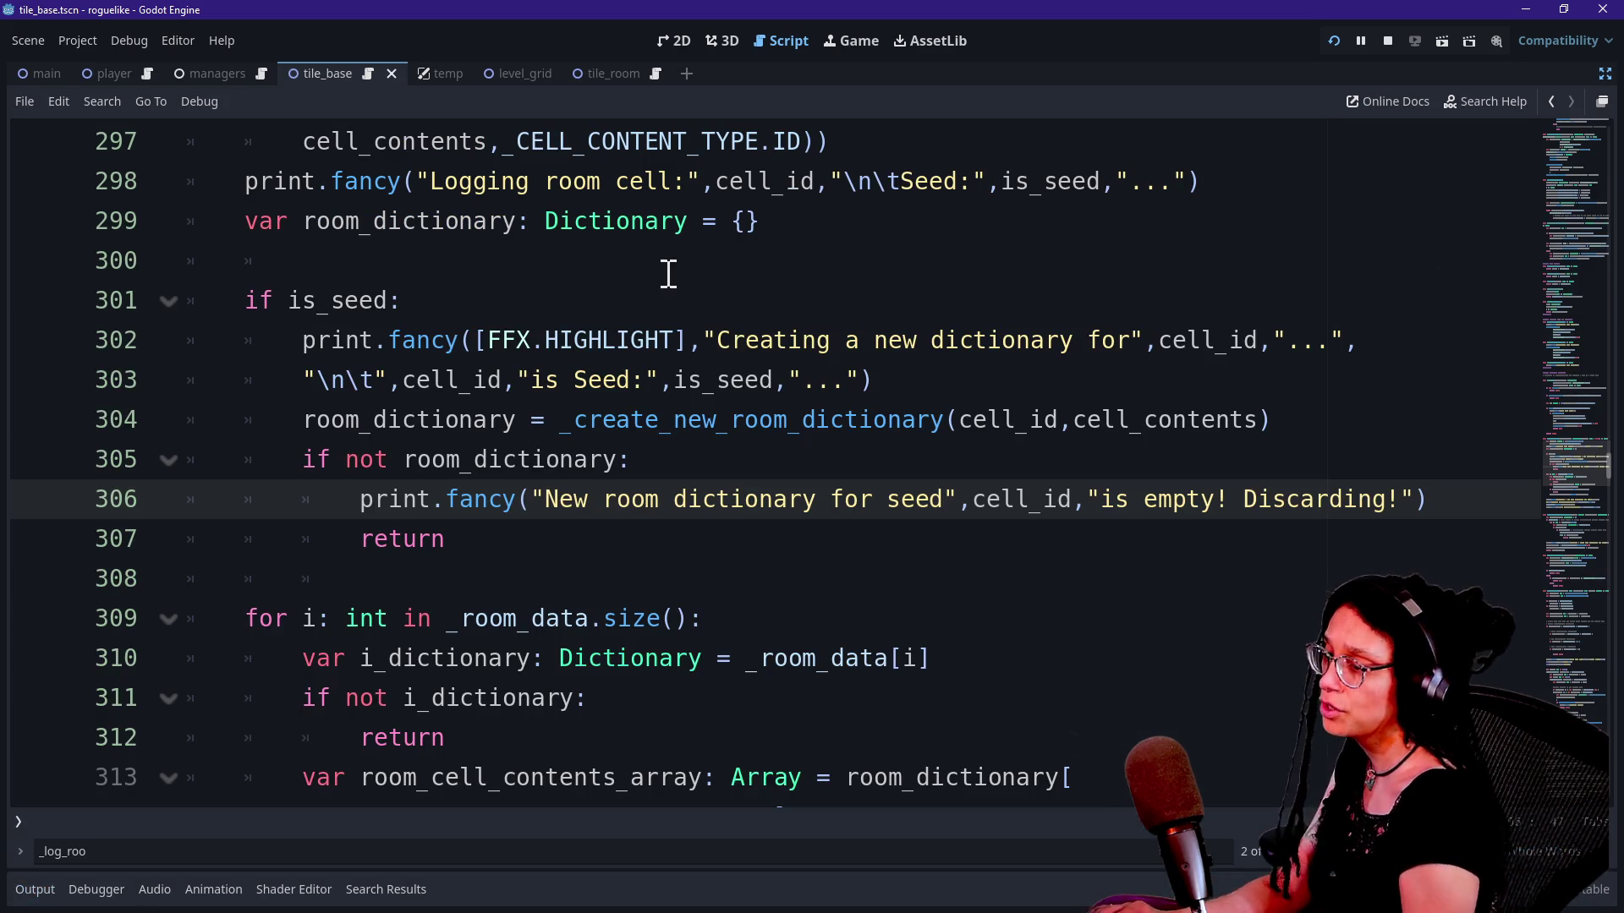
pyautogui.scroll(-1, 474, 482)
pyautogui.moveTo(293, 498); pyautogui.dragTo(519, 623)
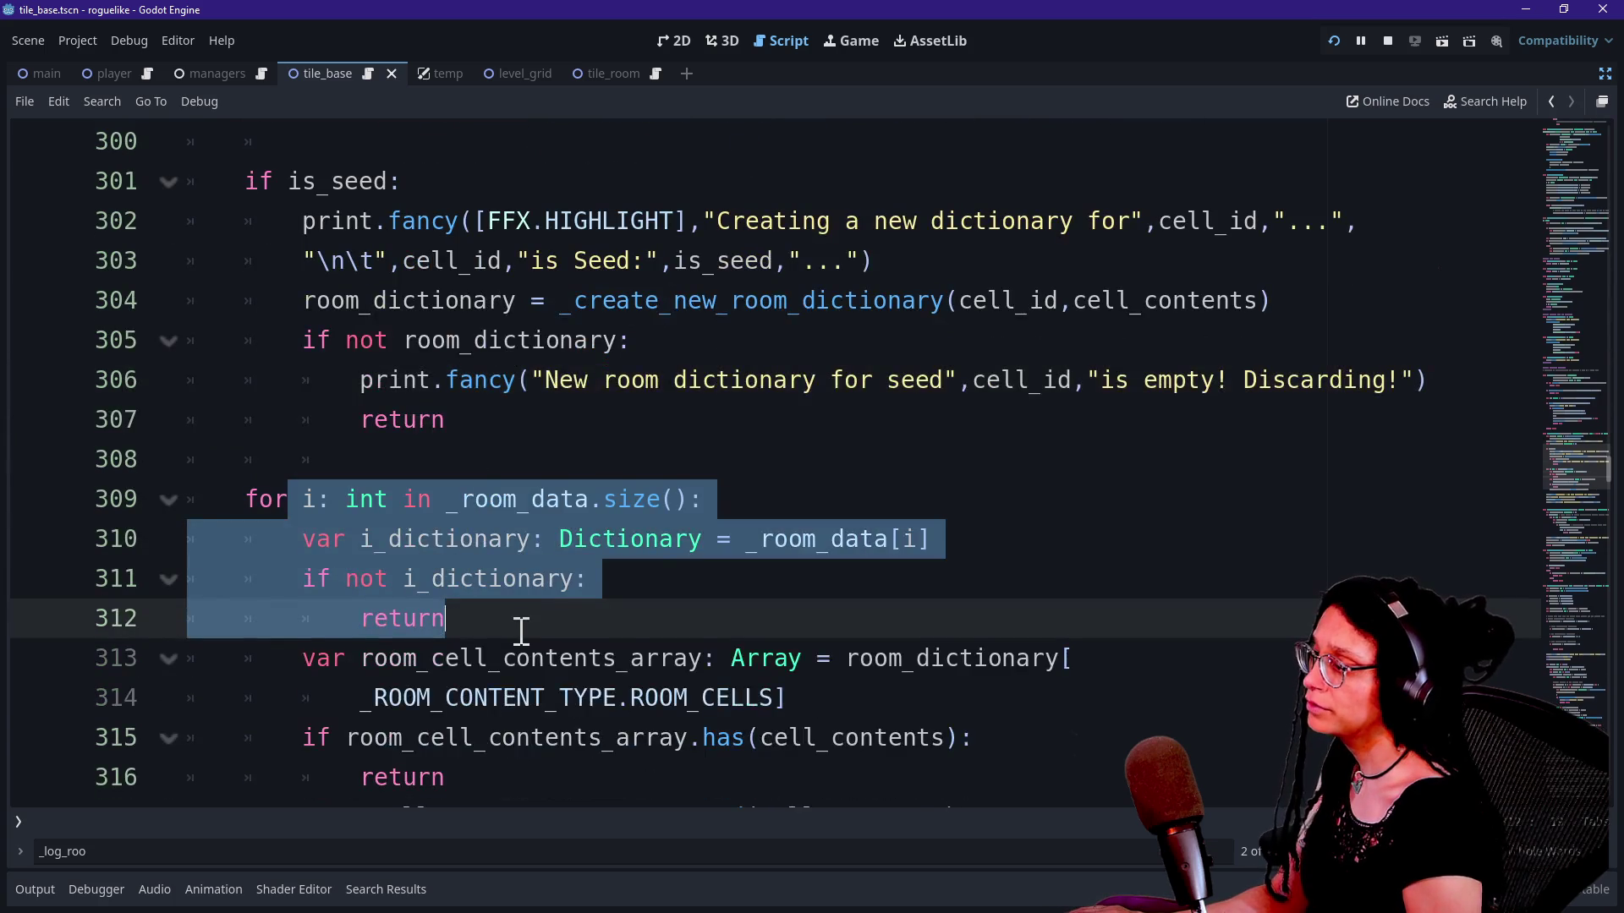
pyautogui.scroll(-1, 361, 616)
pyautogui.moveTo(294, 381); pyautogui.dragTo(507, 465)
pyautogui.click(505, 462)
pyautogui.scroll(1, 287, 471)
pyautogui.moveTo(296, 465)
pyautogui.mouseDown()
pyautogui.moveTo(391, 537)
pyautogui.moveTo(495, 660)
pyautogui.mouseUp()
pyautogui.scroll(-1, 495, 660)
# Step: Add else: on line 308 and indent loop lines 309–317 under it
pyautogui.click(474, 357)
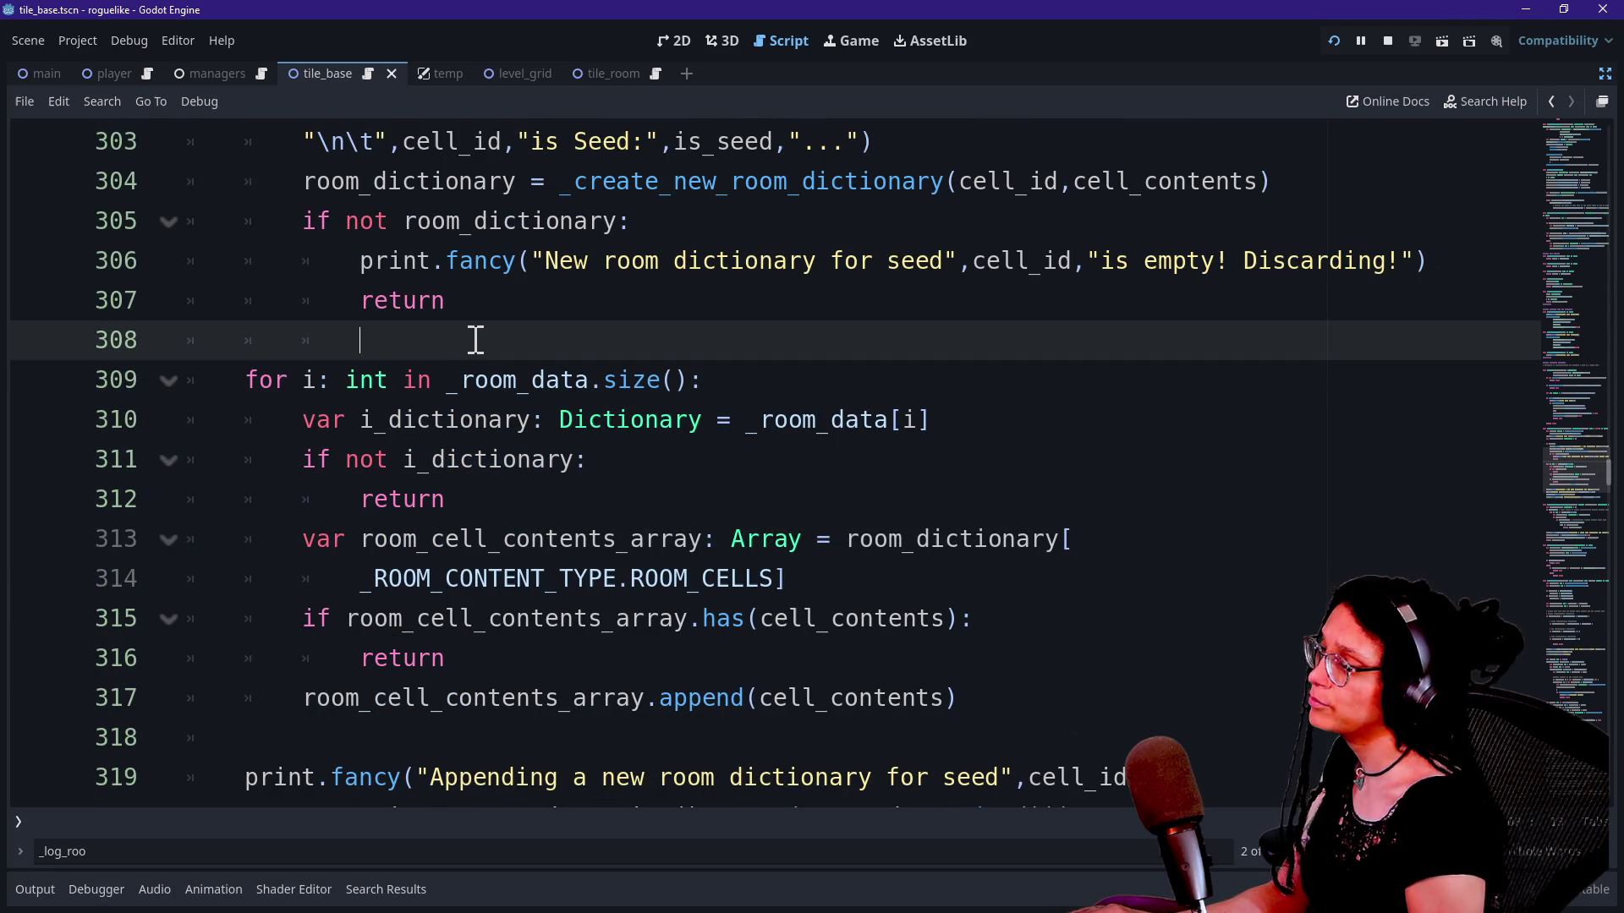
pyautogui.write('else:')
pyautogui.moveTo(476, 339); pyautogui.dragTo(582, 690)
pyautogui.press('Tab')
# Step: Check the else branch's indentation against the is_seed: check and rerun the project
pyautogui.click(543, 254)
pyautogui.moveTo(474, 339); pyautogui.dragTo(741, 630)
pyautogui.click(740, 630)
pyautogui.scroll(2, 741, 630)
pyautogui.click(767, 738)
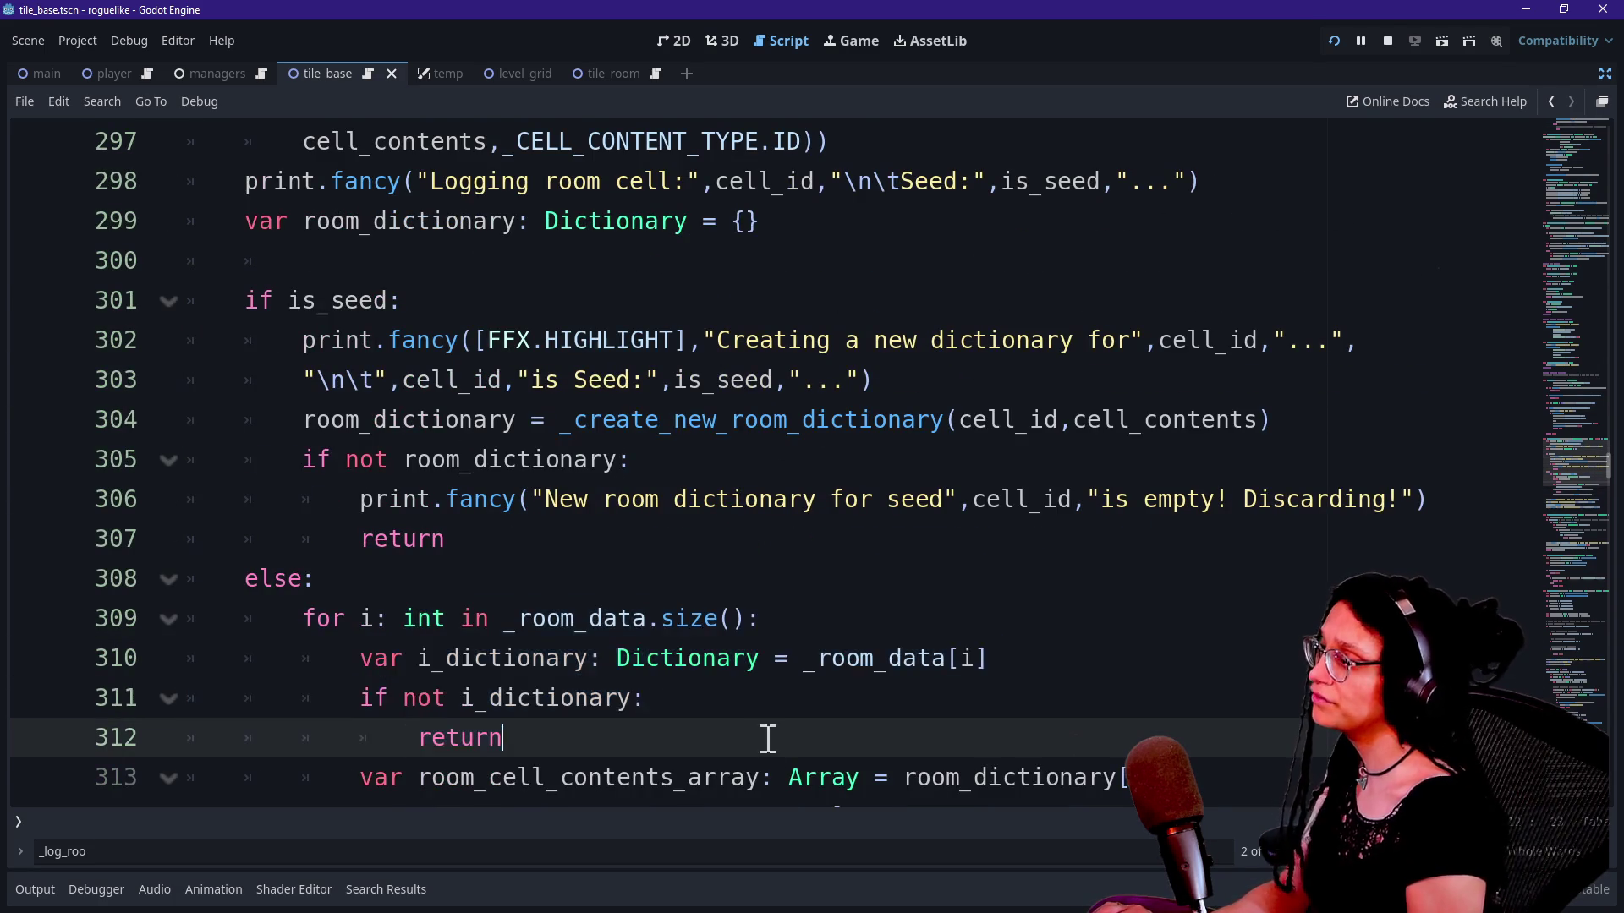
pyautogui.click(770, 288)
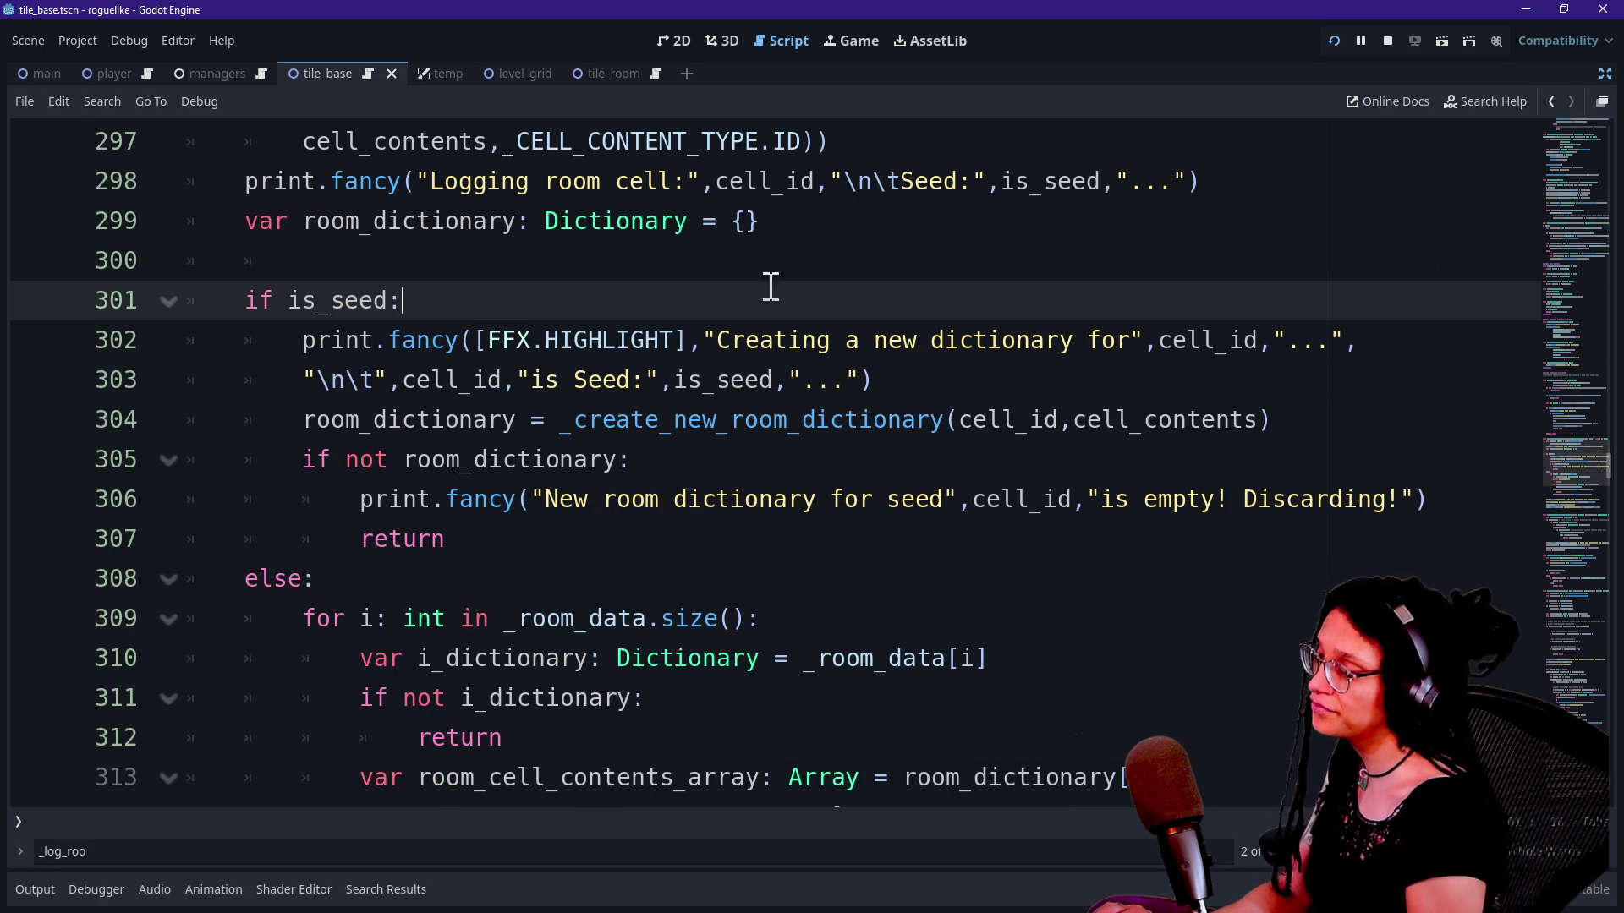
pyautogui.click(1334, 40)
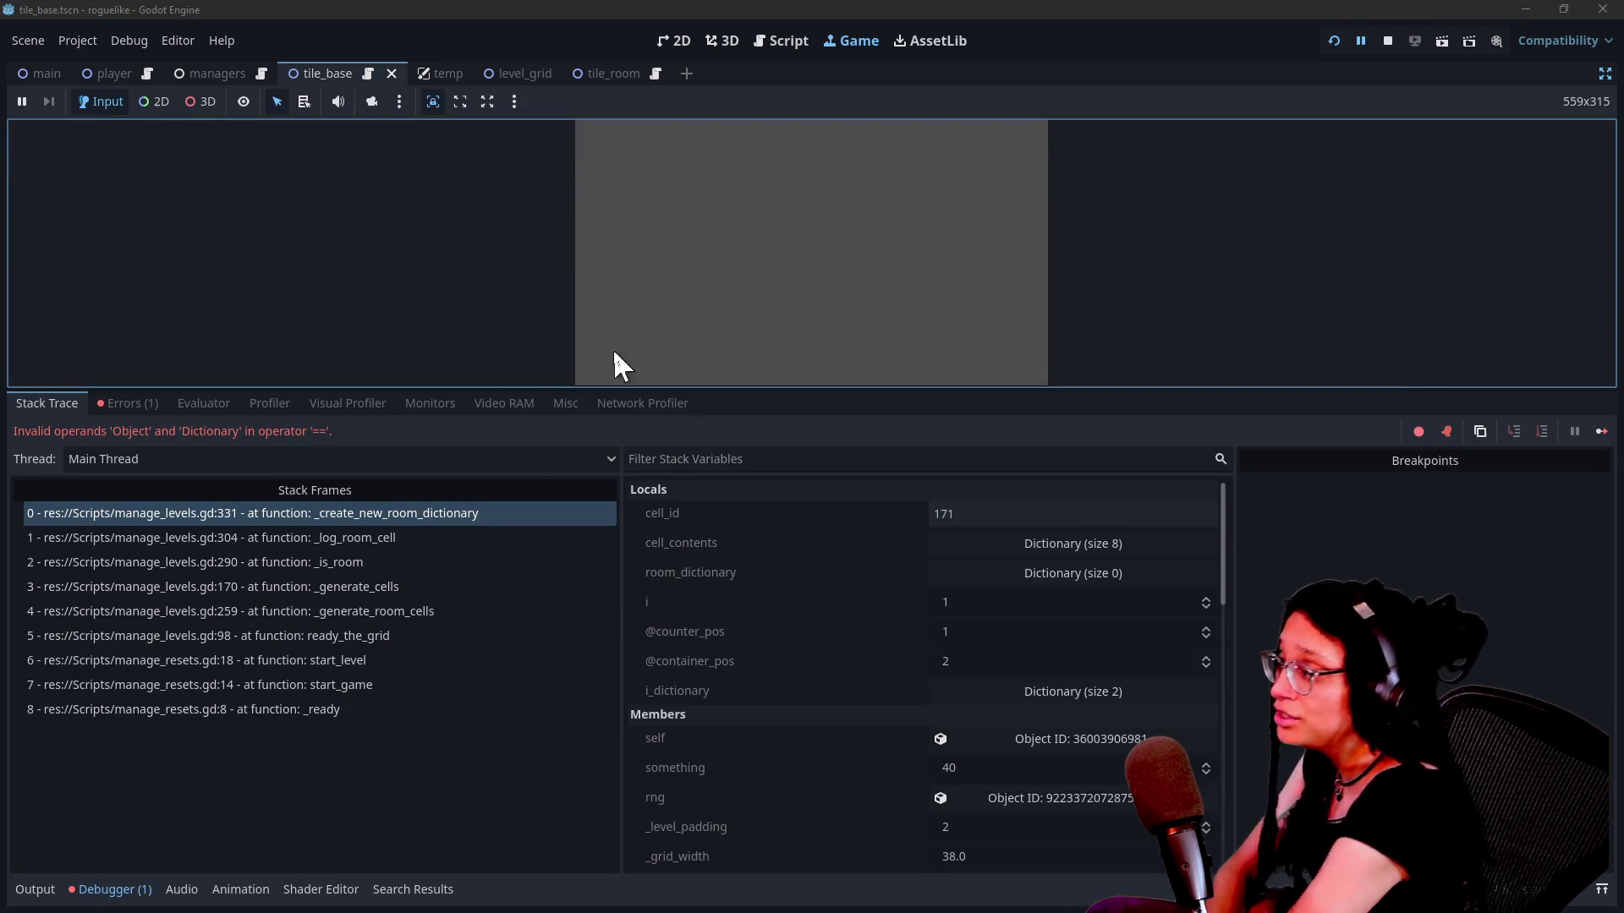
# Step: Jump to the failing line 331 in _create_new_room_dictionary and hide the debugger
pyautogui.click(780, 41)
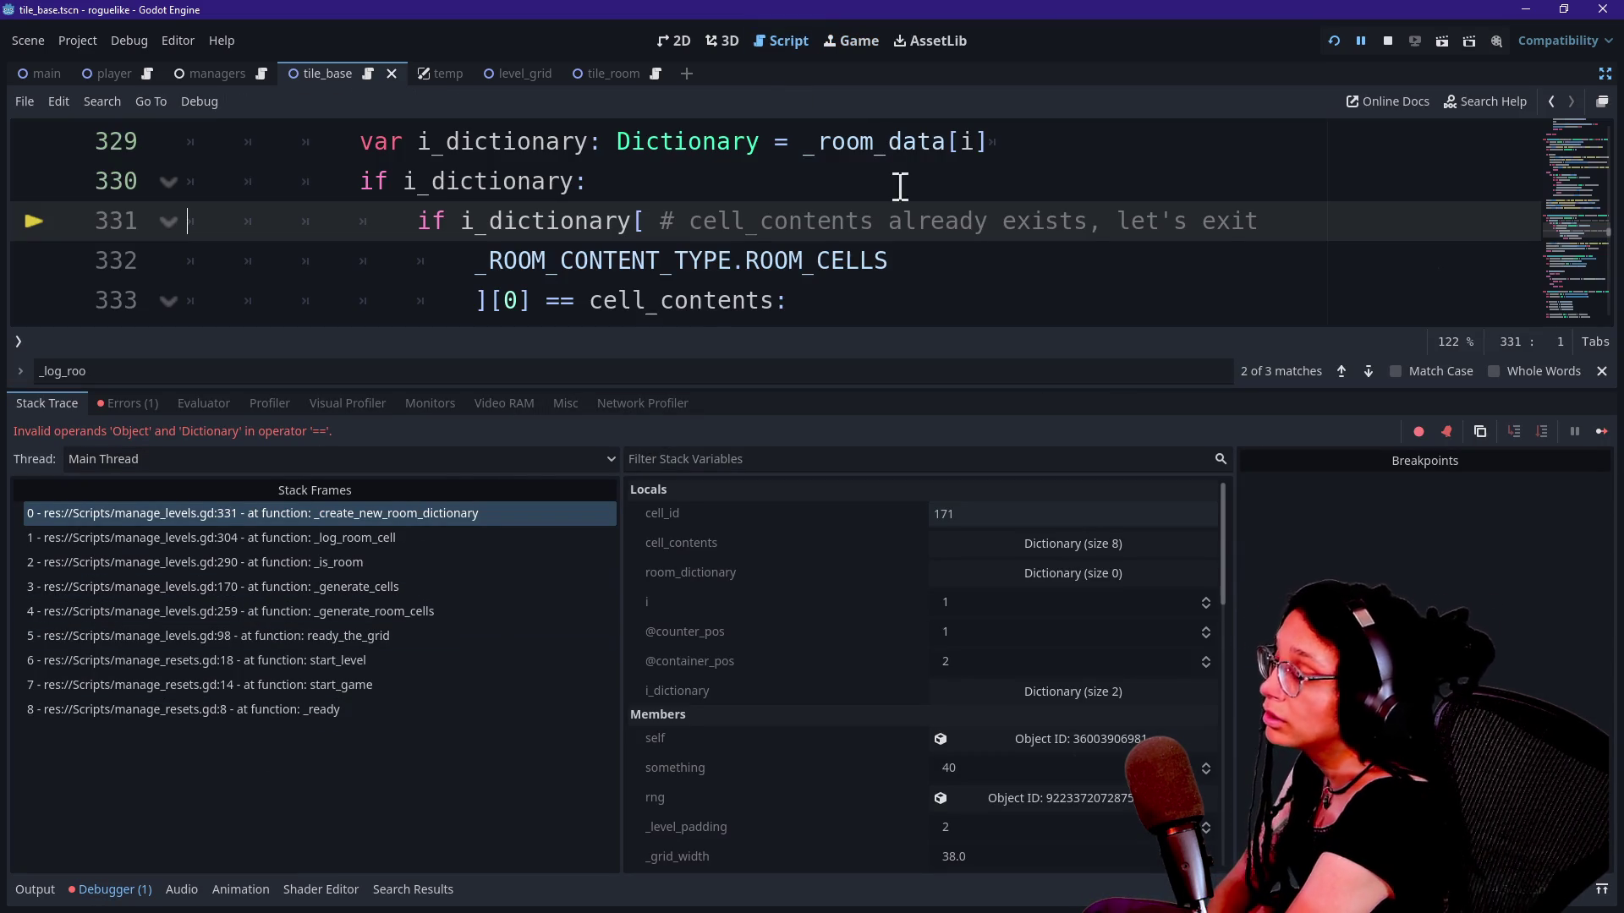
pyautogui.hotkey('ctrl', 'j')
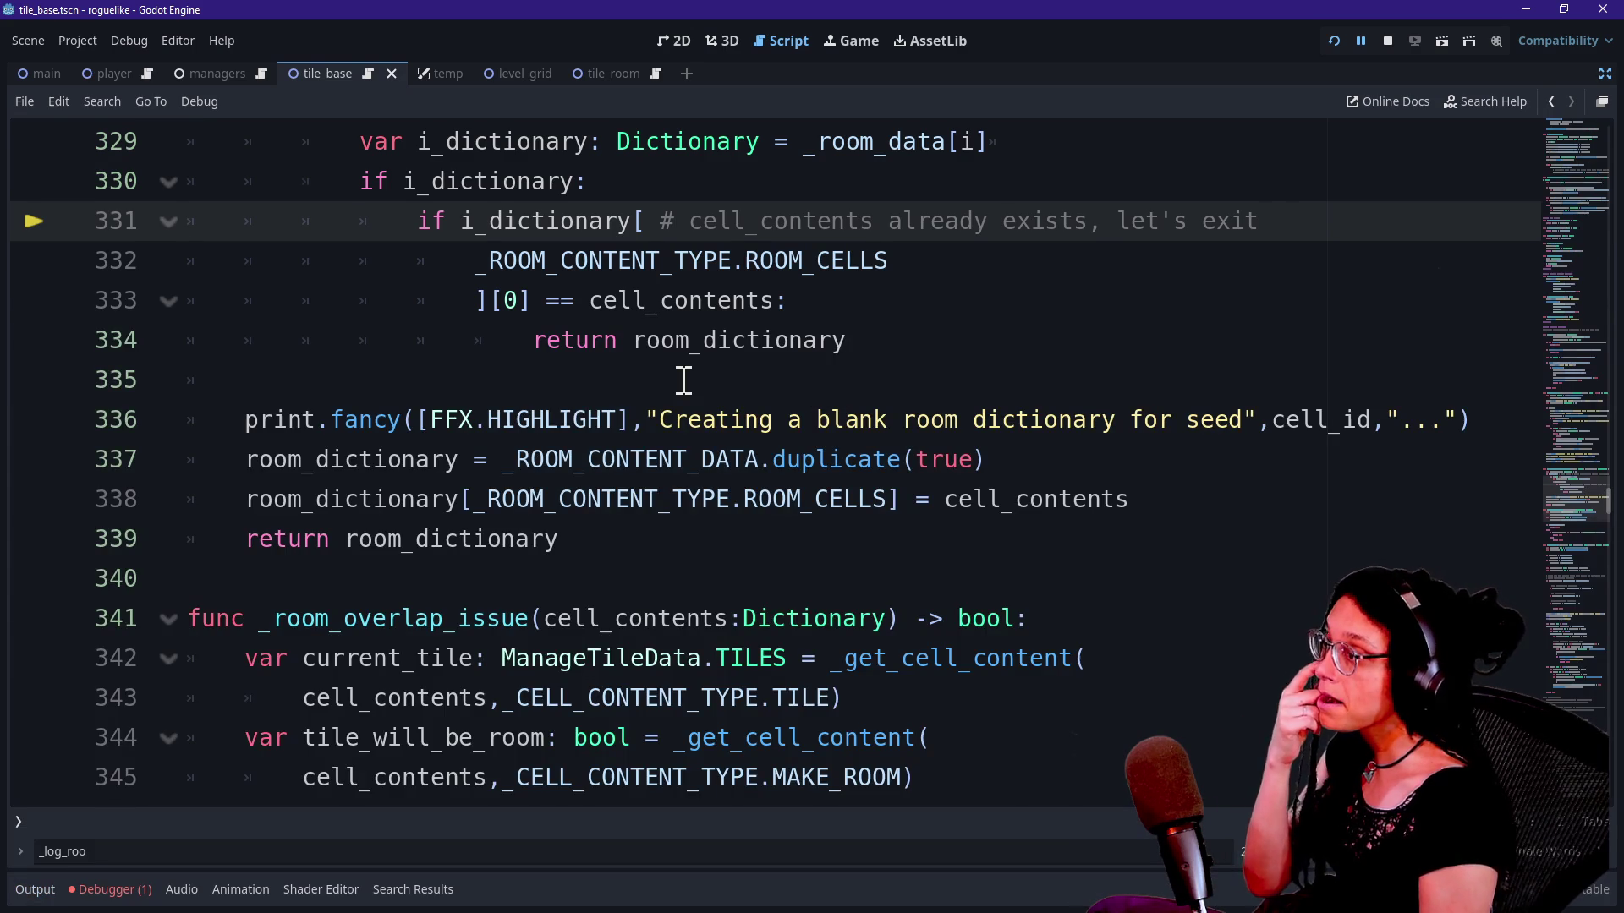
pyautogui.scroll(3, 683, 380)
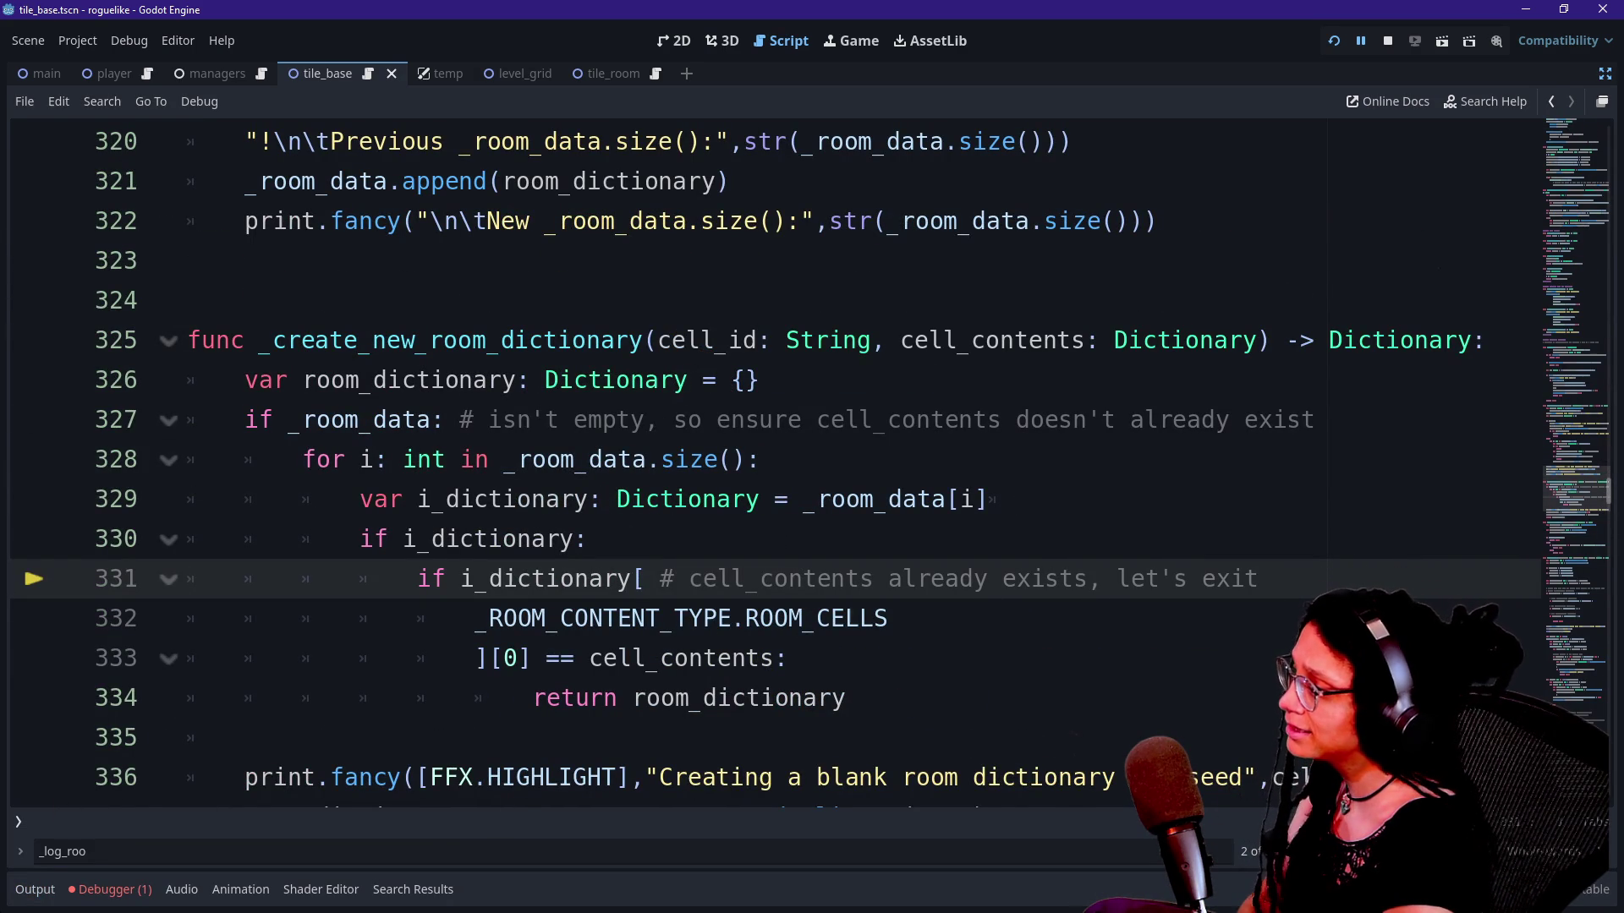
# Step: In the Debugger, collapse _room_data element 0 and expand element 1's nested size-8 Dictionary
pyautogui.click(97, 888)
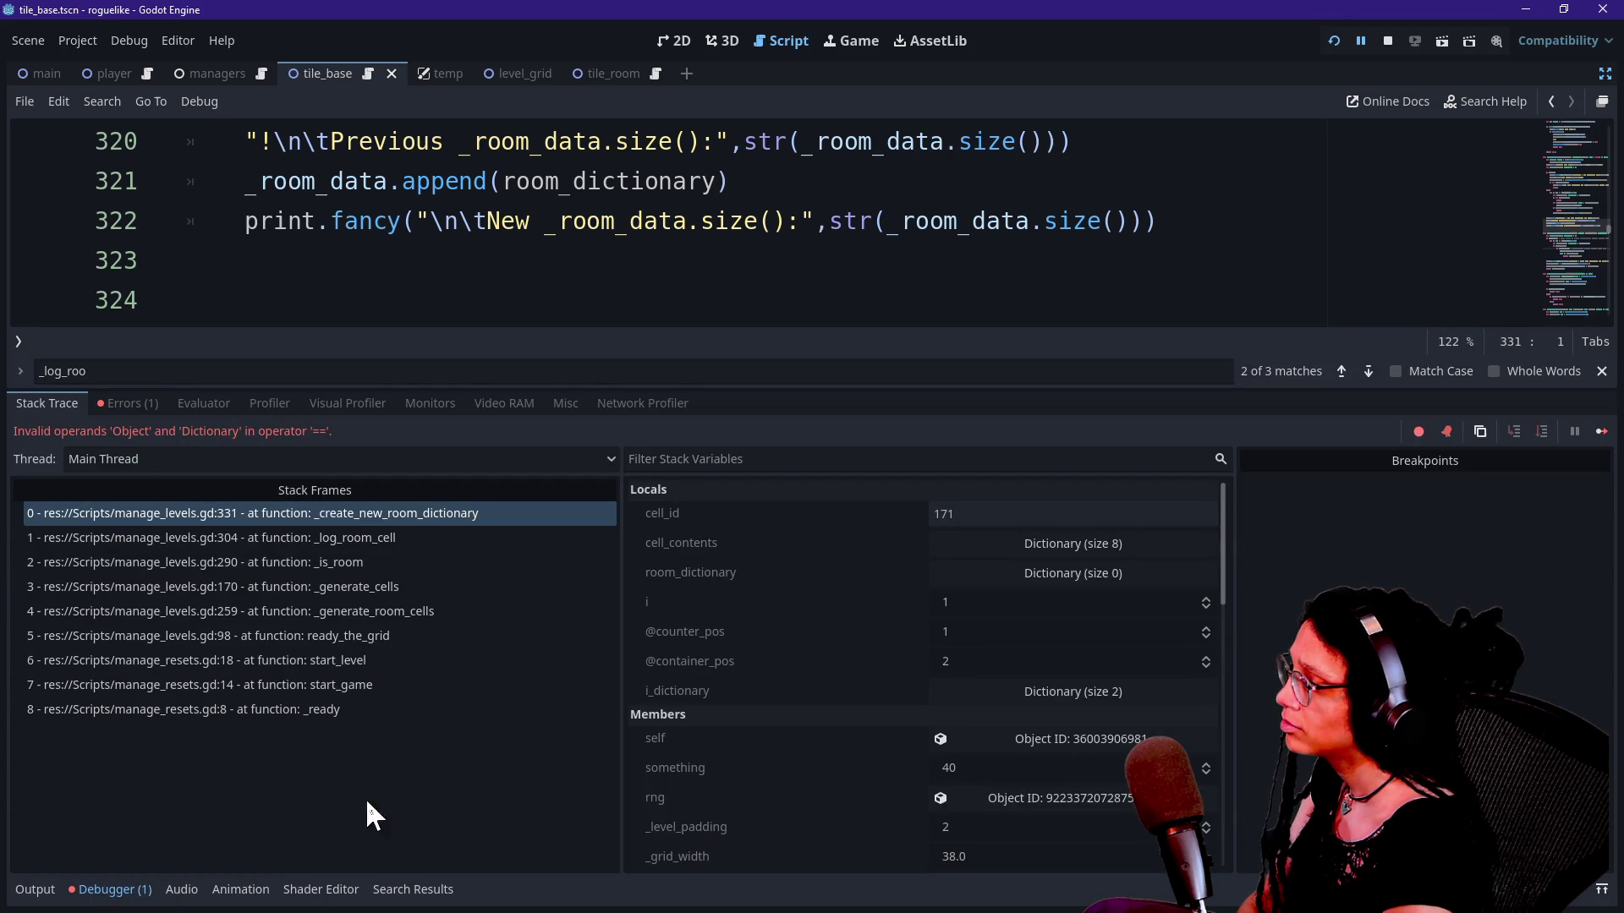
pyautogui.scroll(-10, 771, 651)
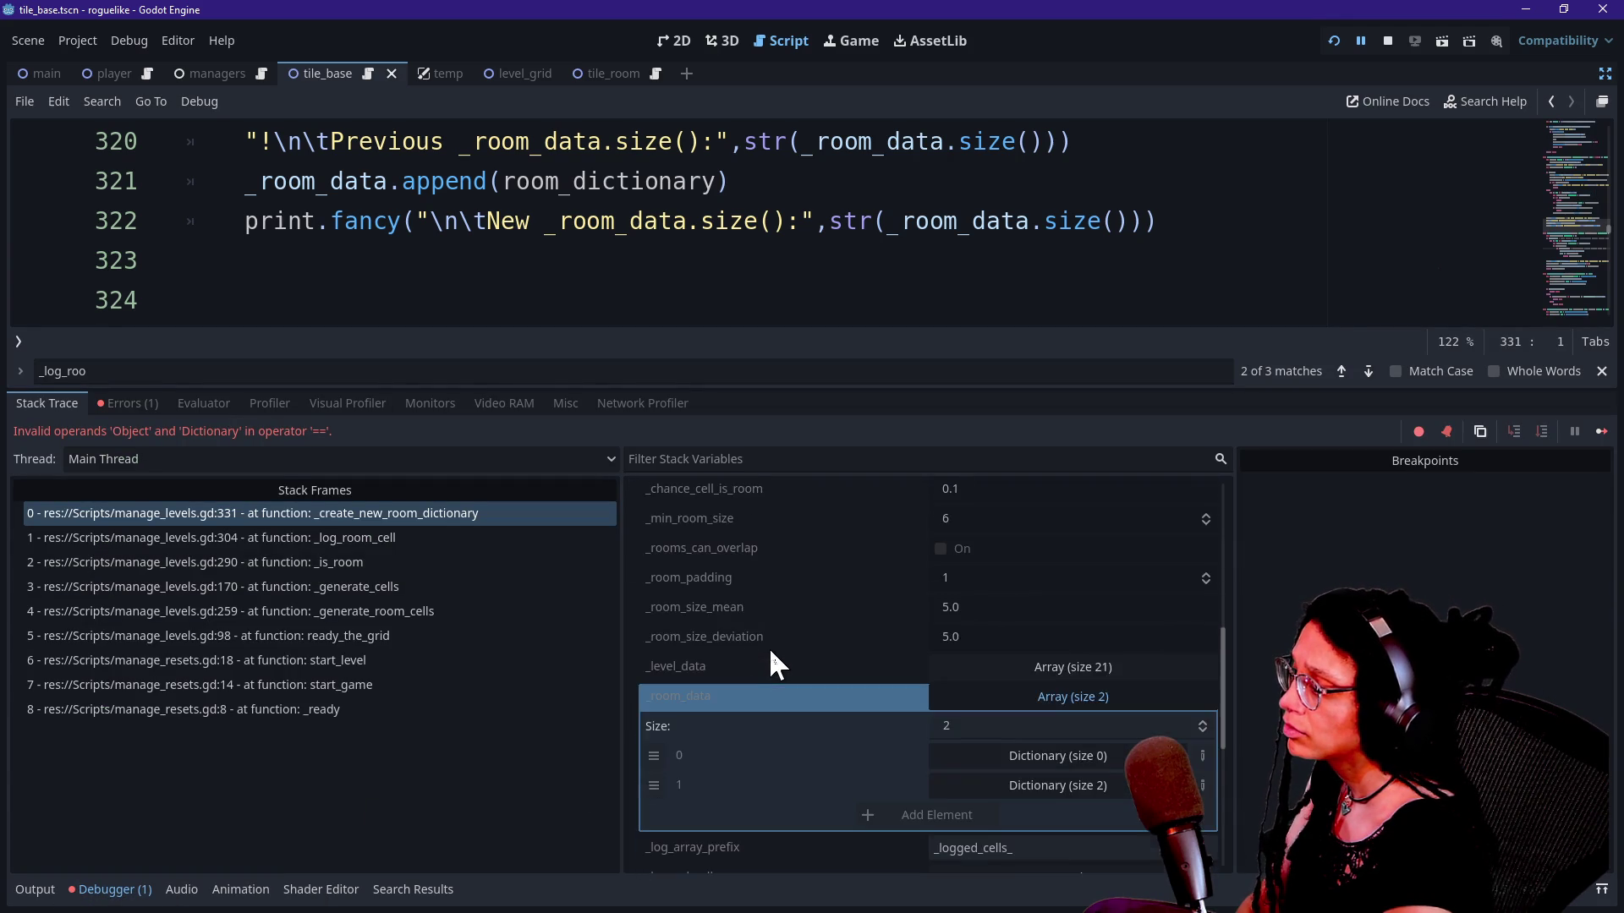
pyautogui.scroll(-3, 770, 652)
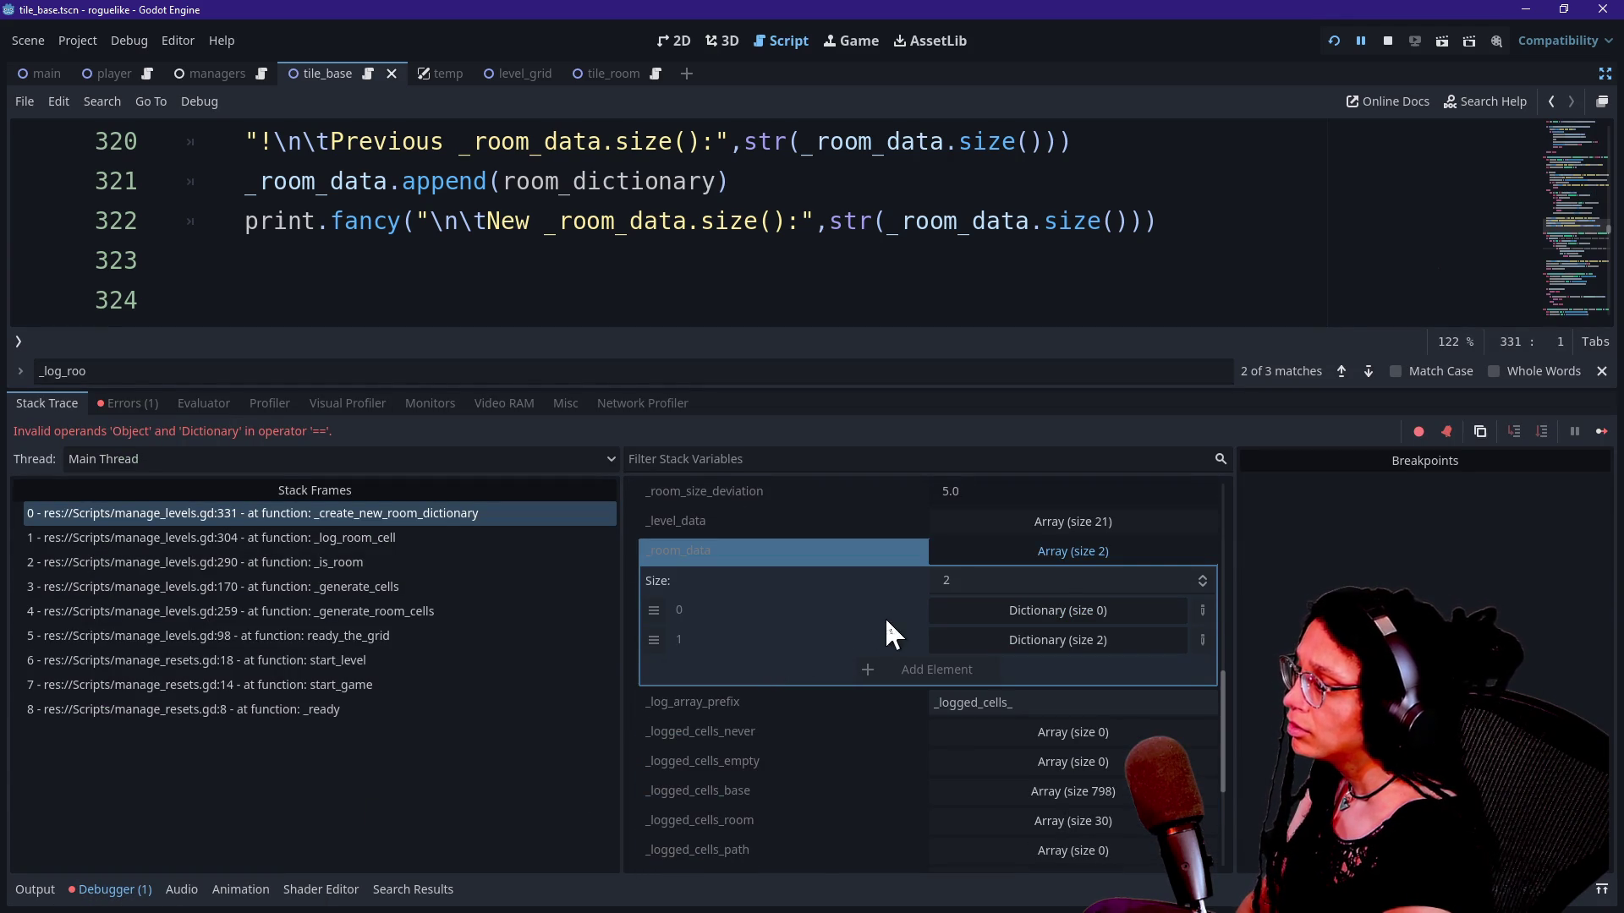
pyautogui.scroll(-2, 1057, 565)
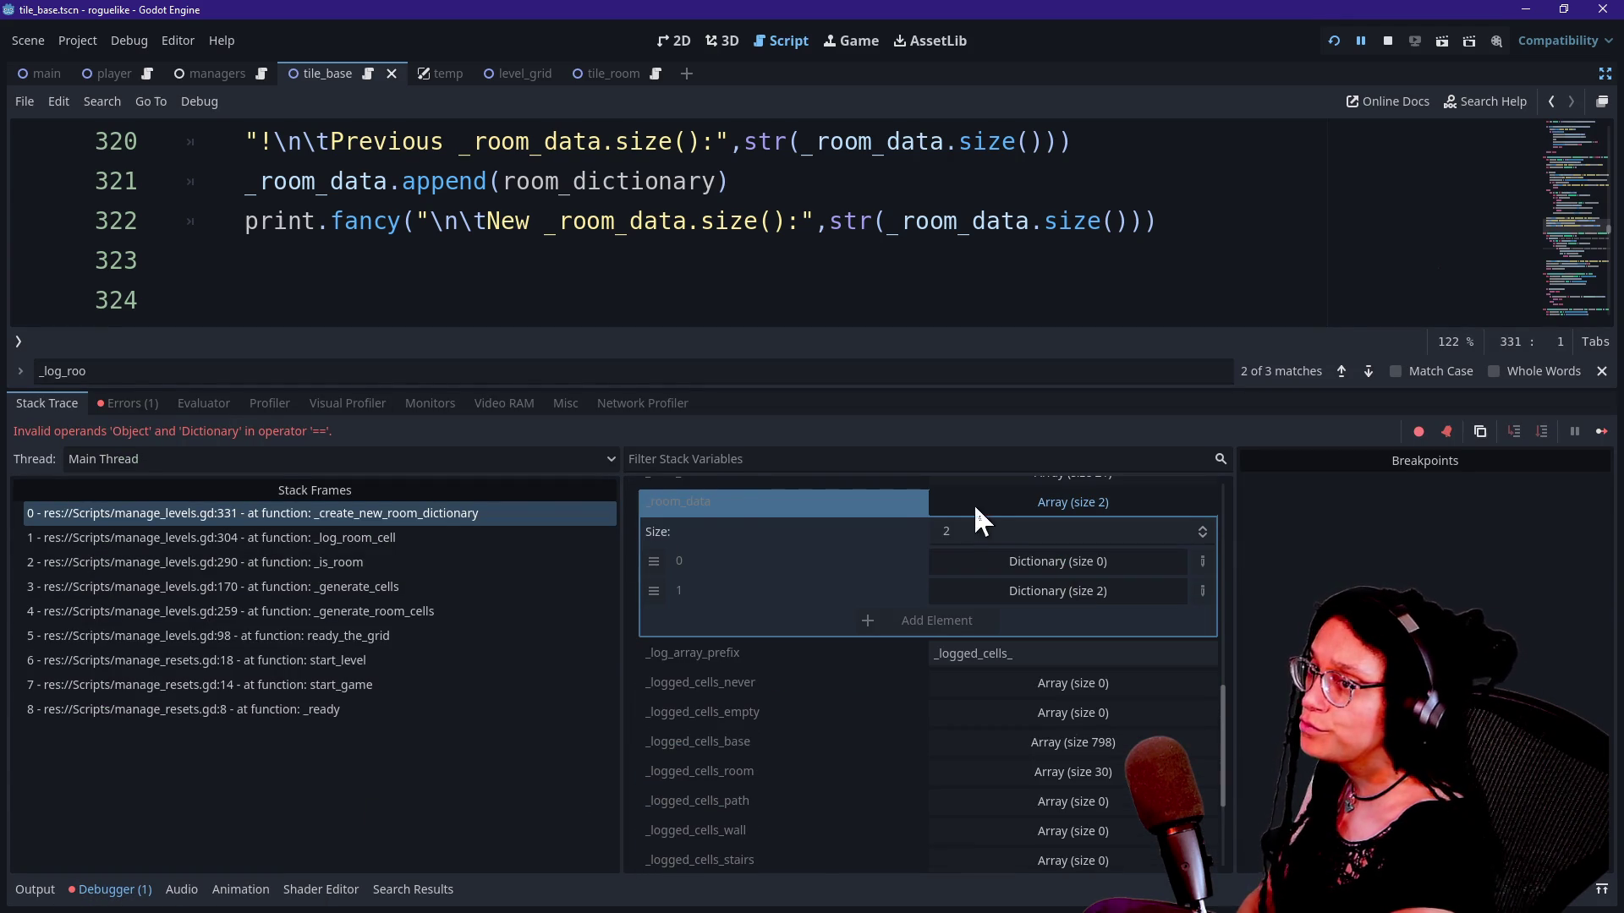
pyautogui.click(999, 565)
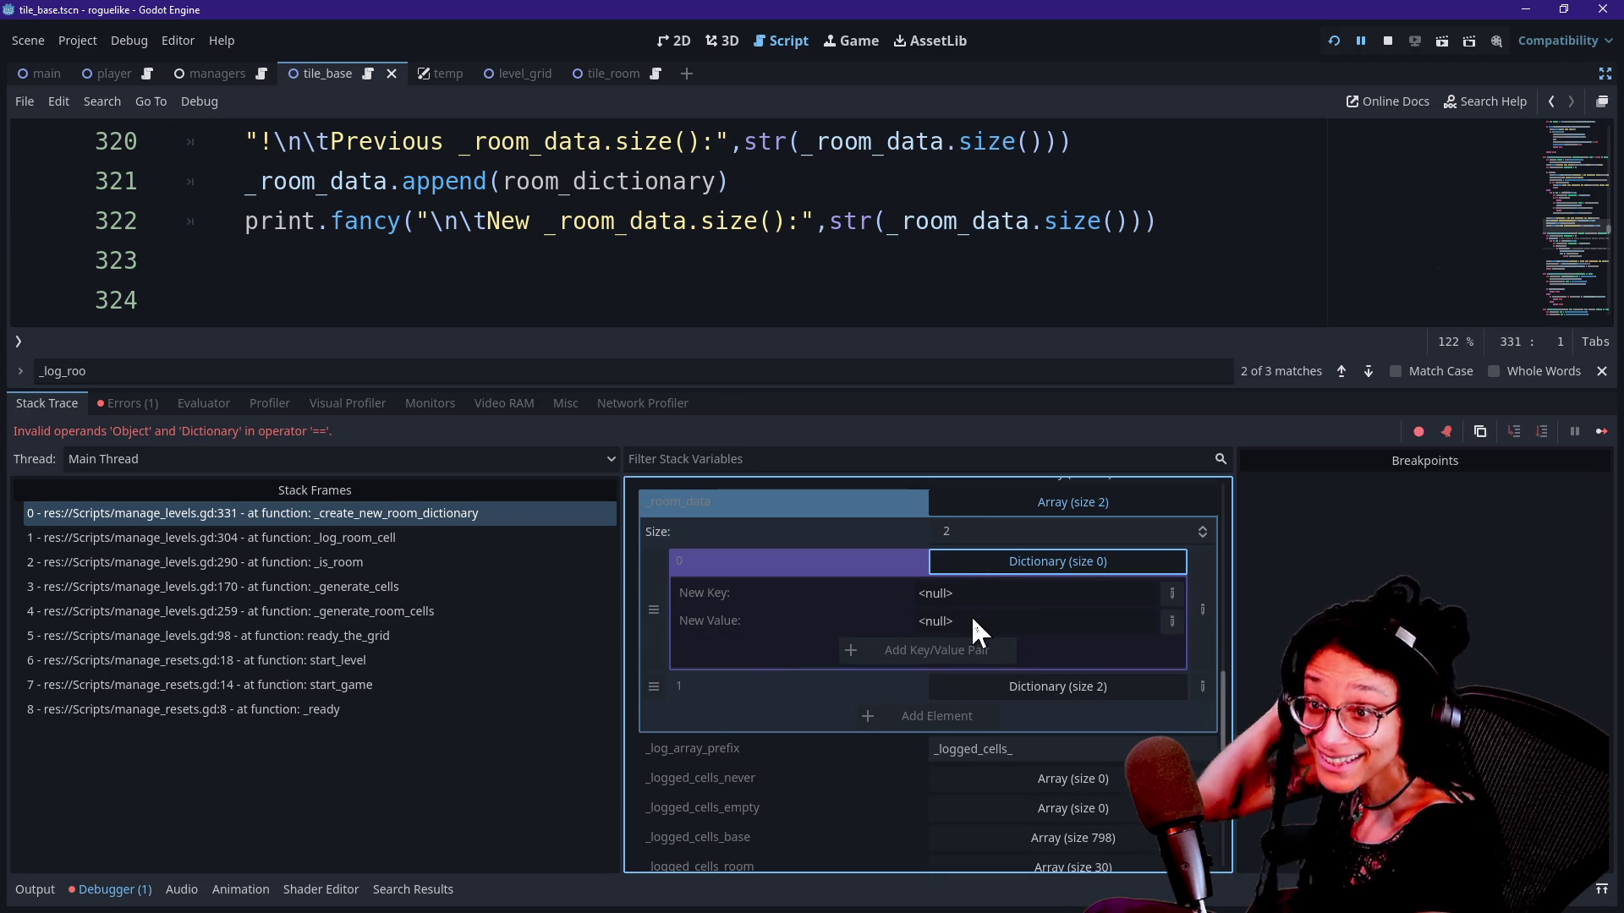
pyautogui.click(999, 558)
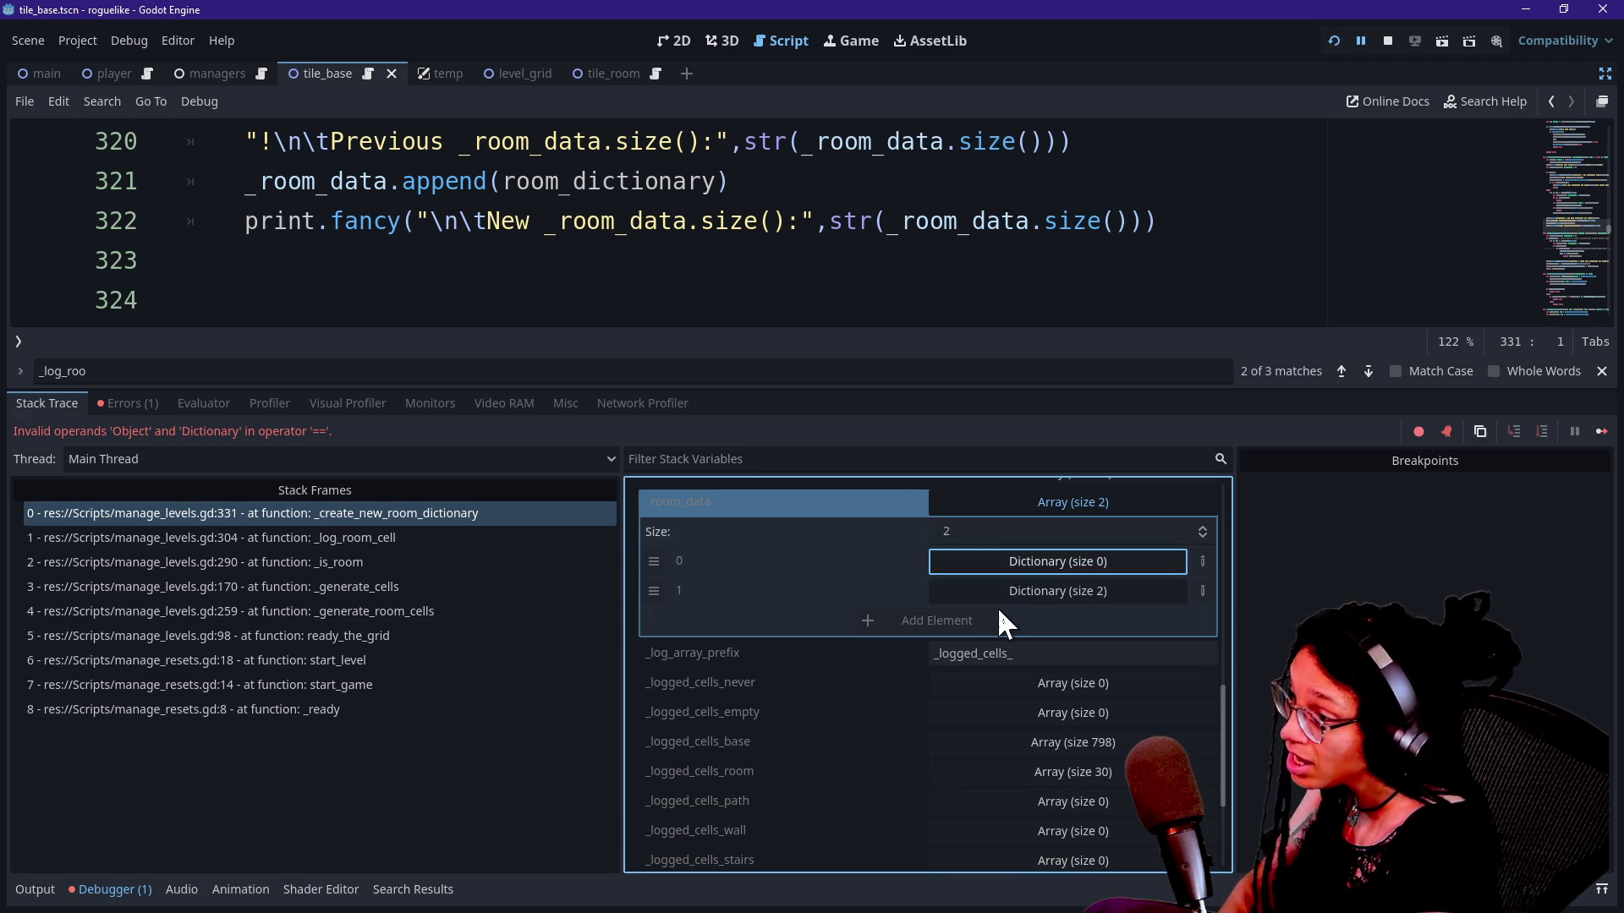
pyautogui.click(1003, 590)
pyautogui.click(1015, 620)
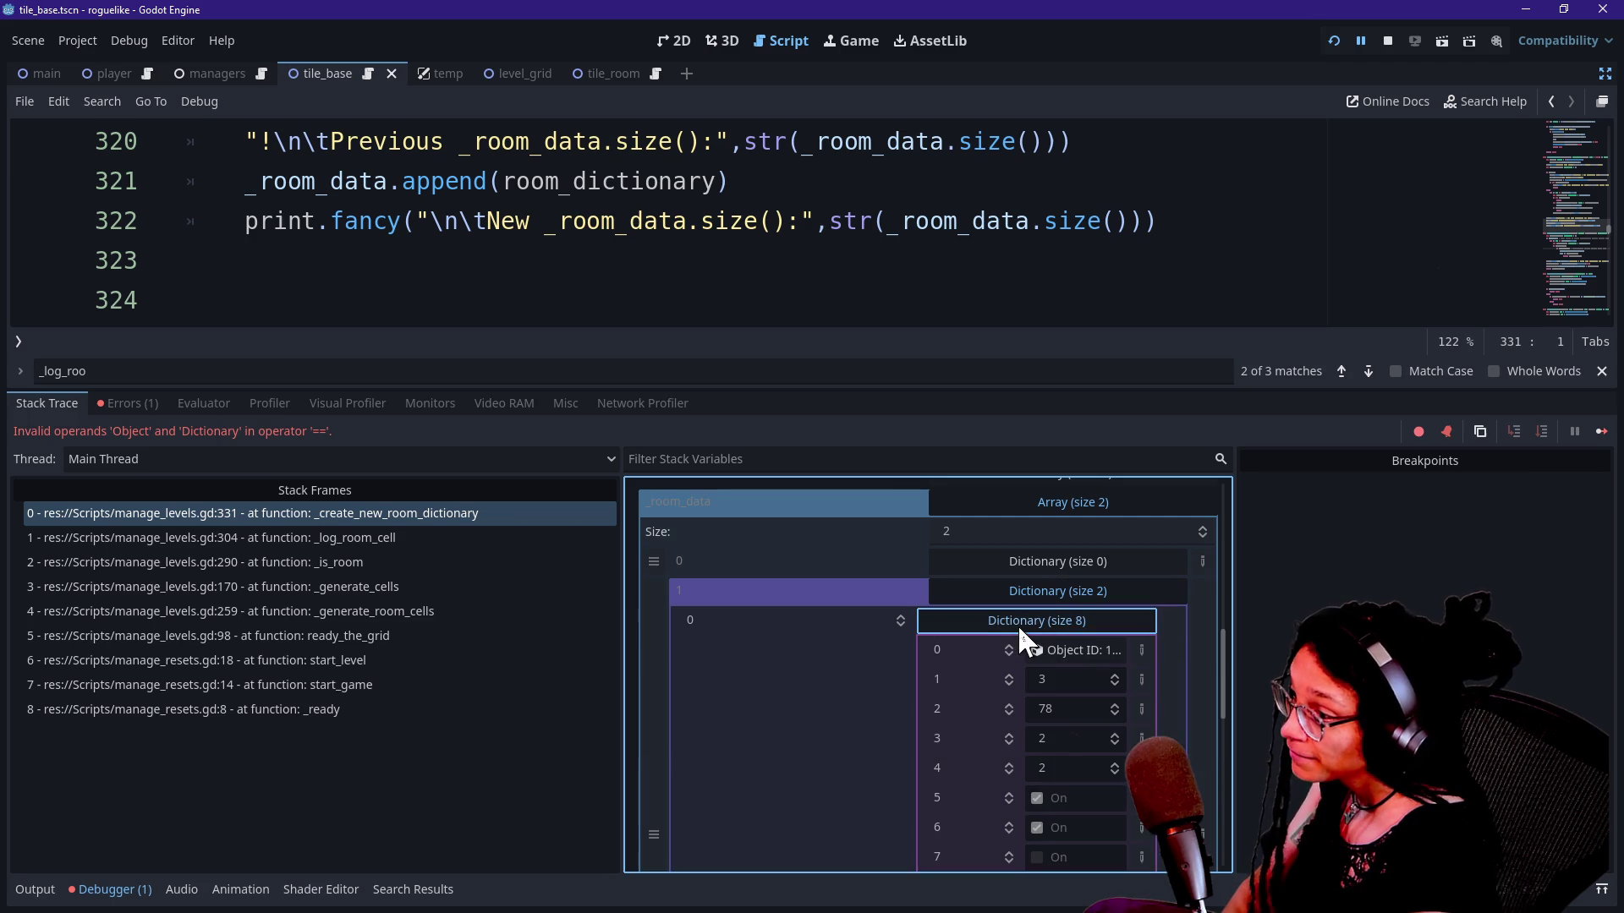
pyautogui.scroll(-1, 1081, 662)
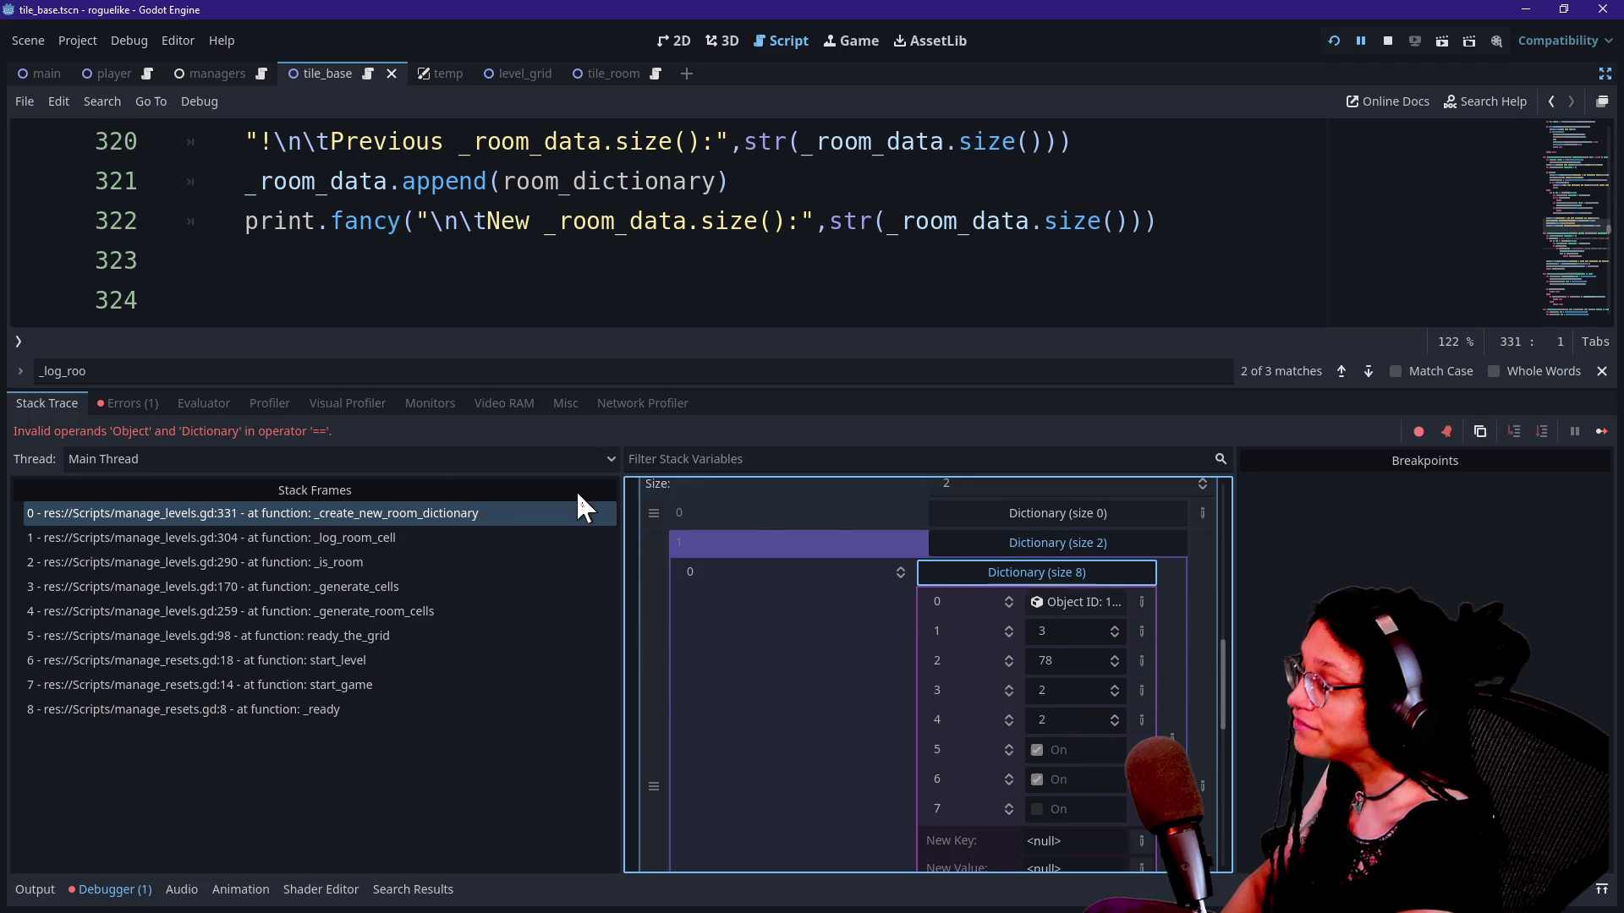
# Step: Bring up the output log, filtered to 'disc' with no matching lines
pyautogui.click(840, 38)
pyautogui.click(790, 40)
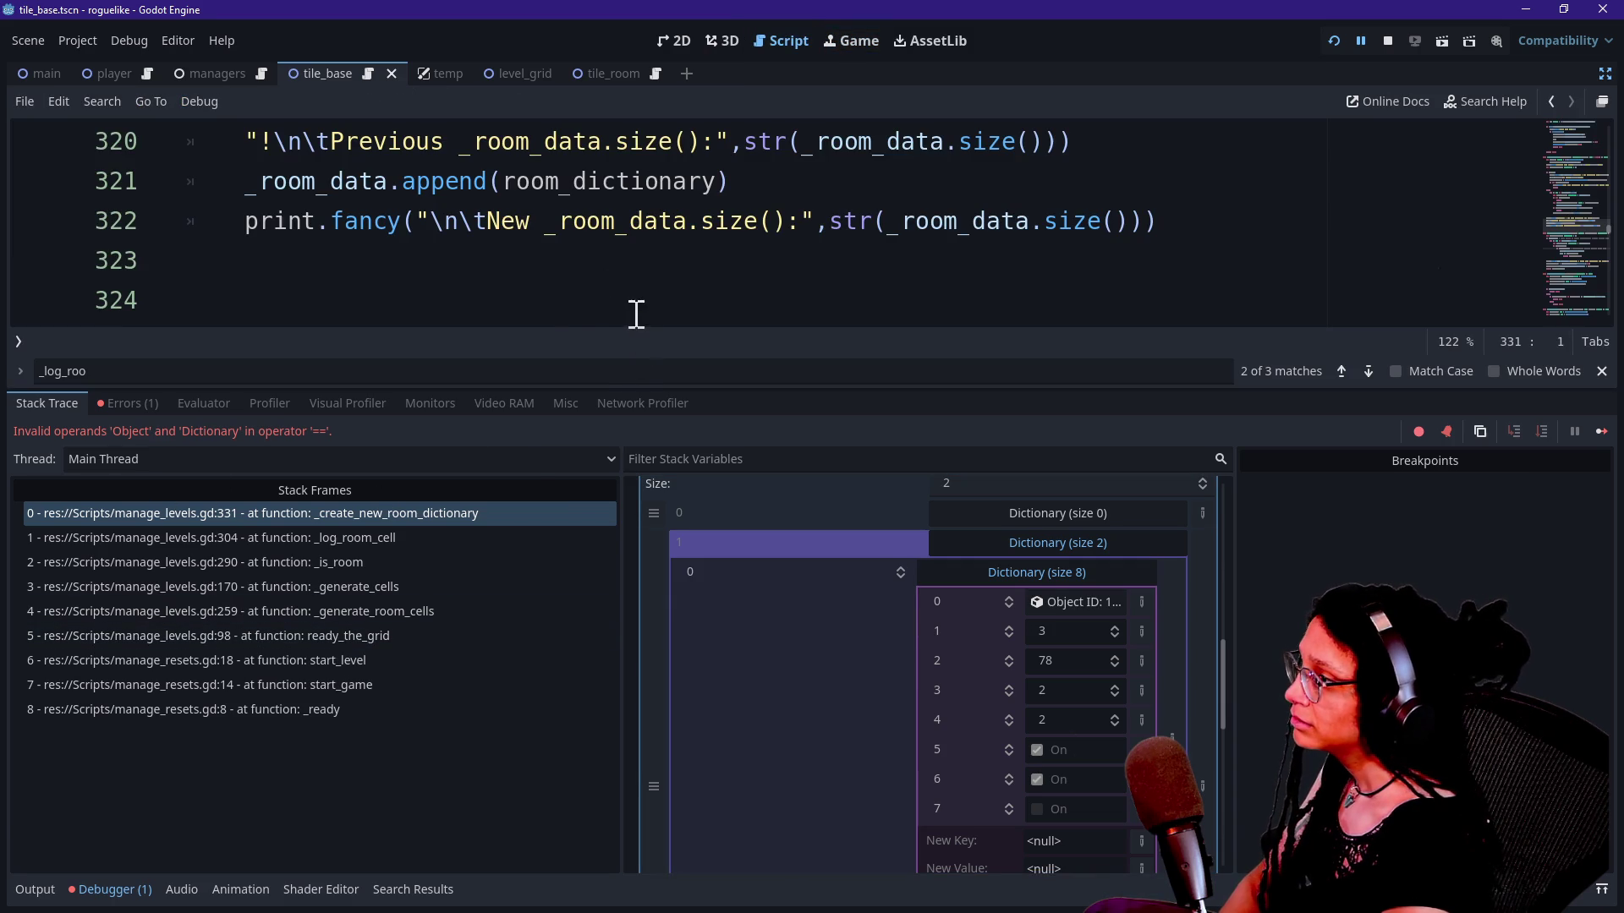
pyautogui.click(17, 898)
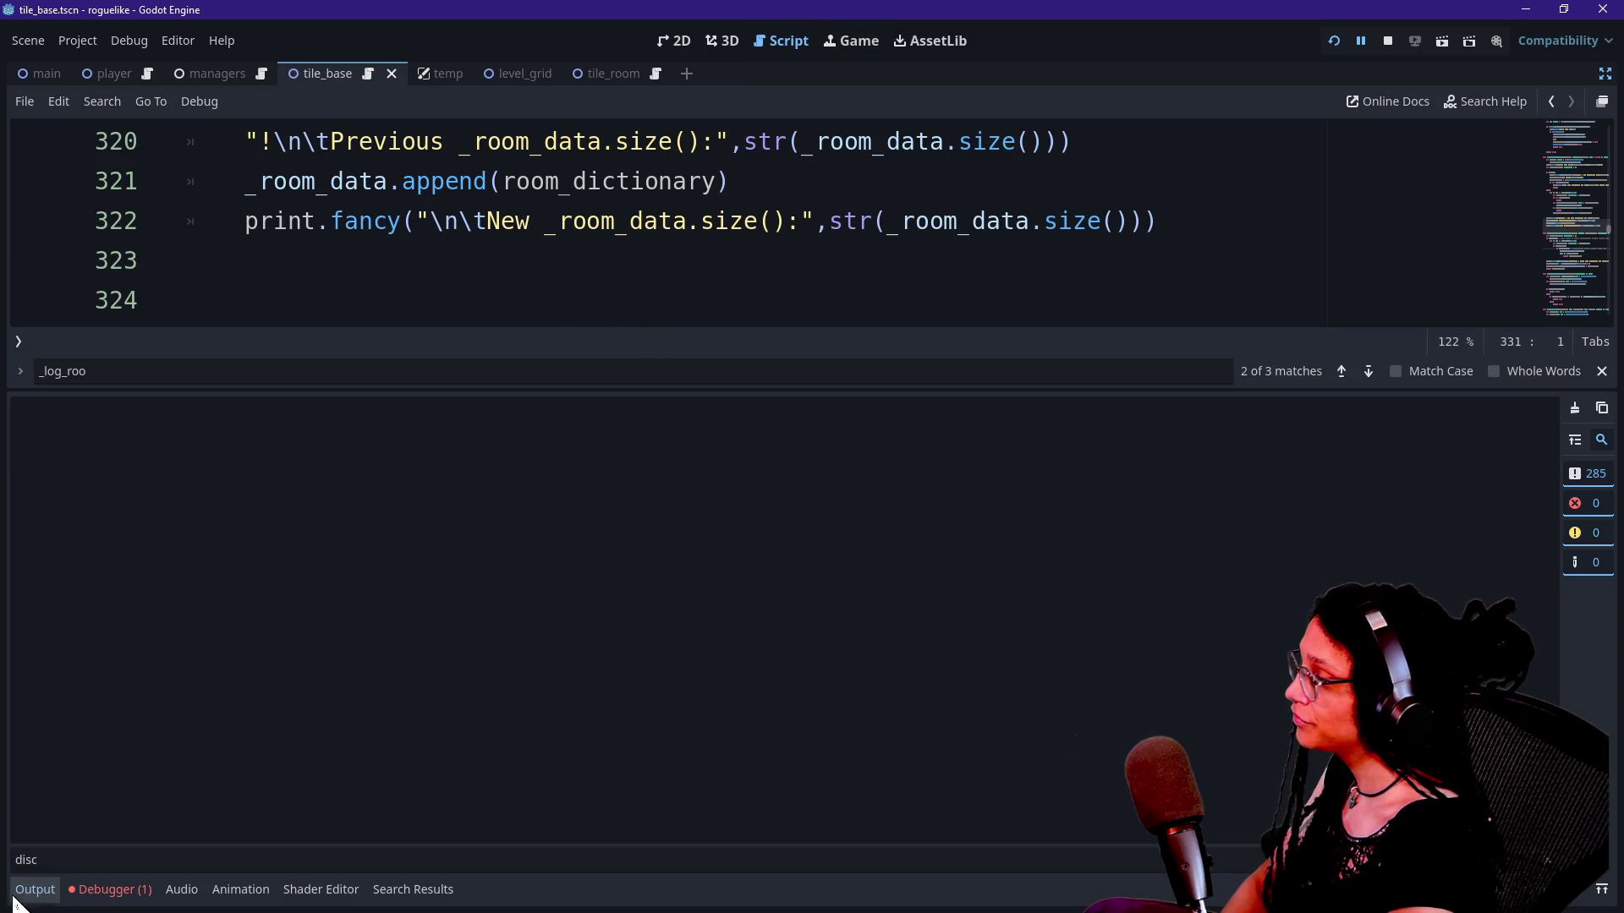
# Step: Clear the 'disc' text from the Output filter so all log messages show
pyautogui.click(192, 855)
pyautogui.press('BackSpace')
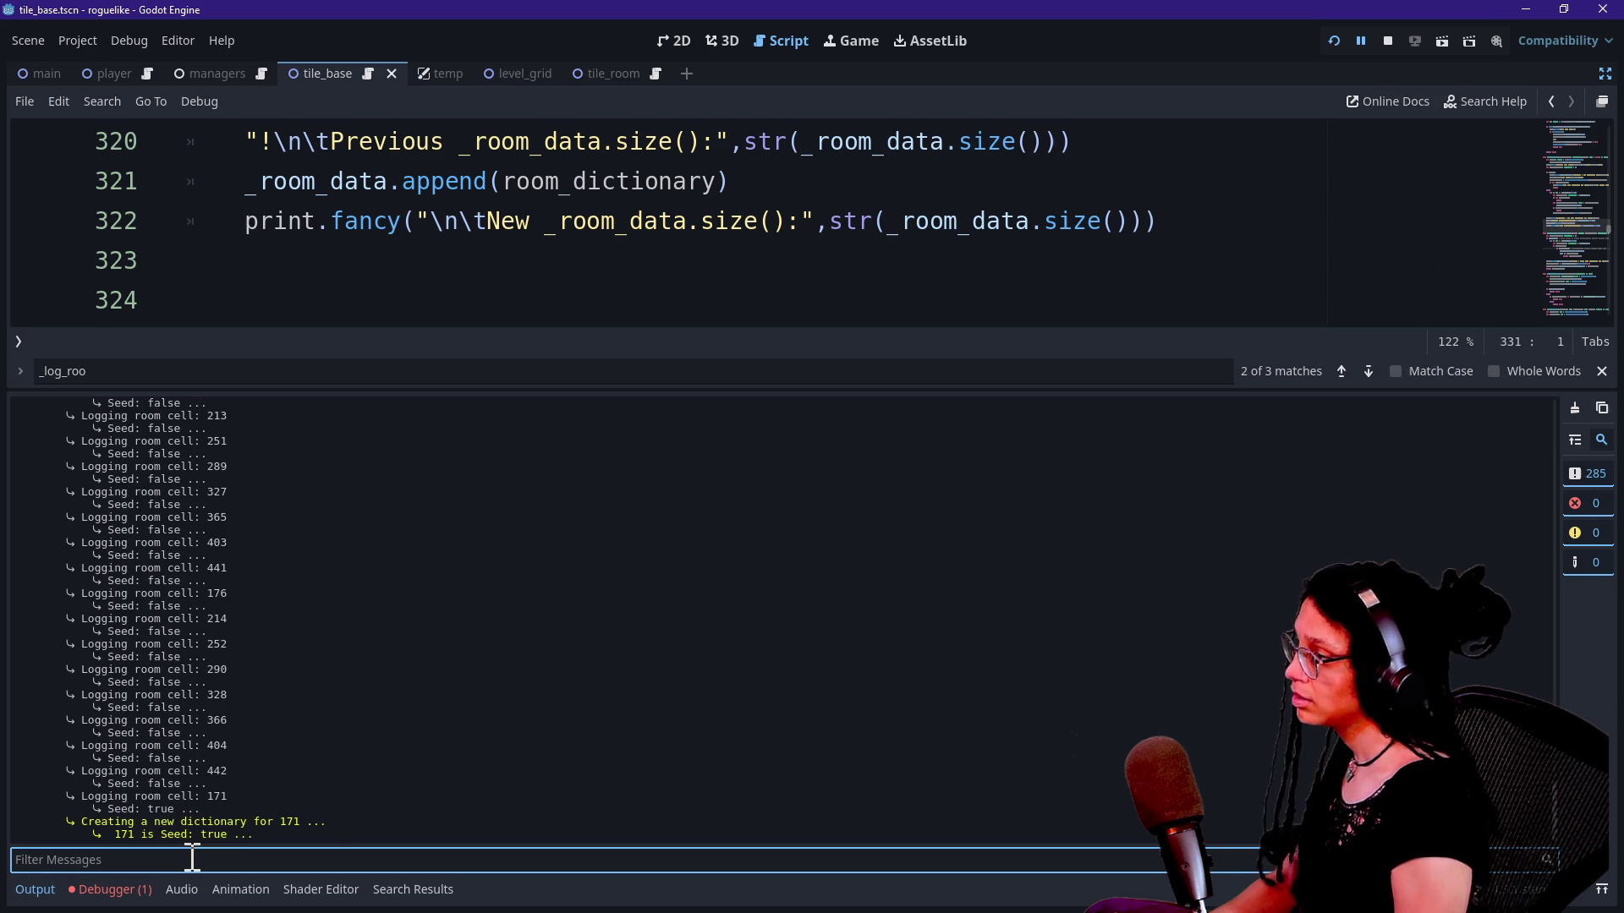
pyautogui.scroll(20, 388, 591)
pyautogui.scroll(-10, 388, 592)
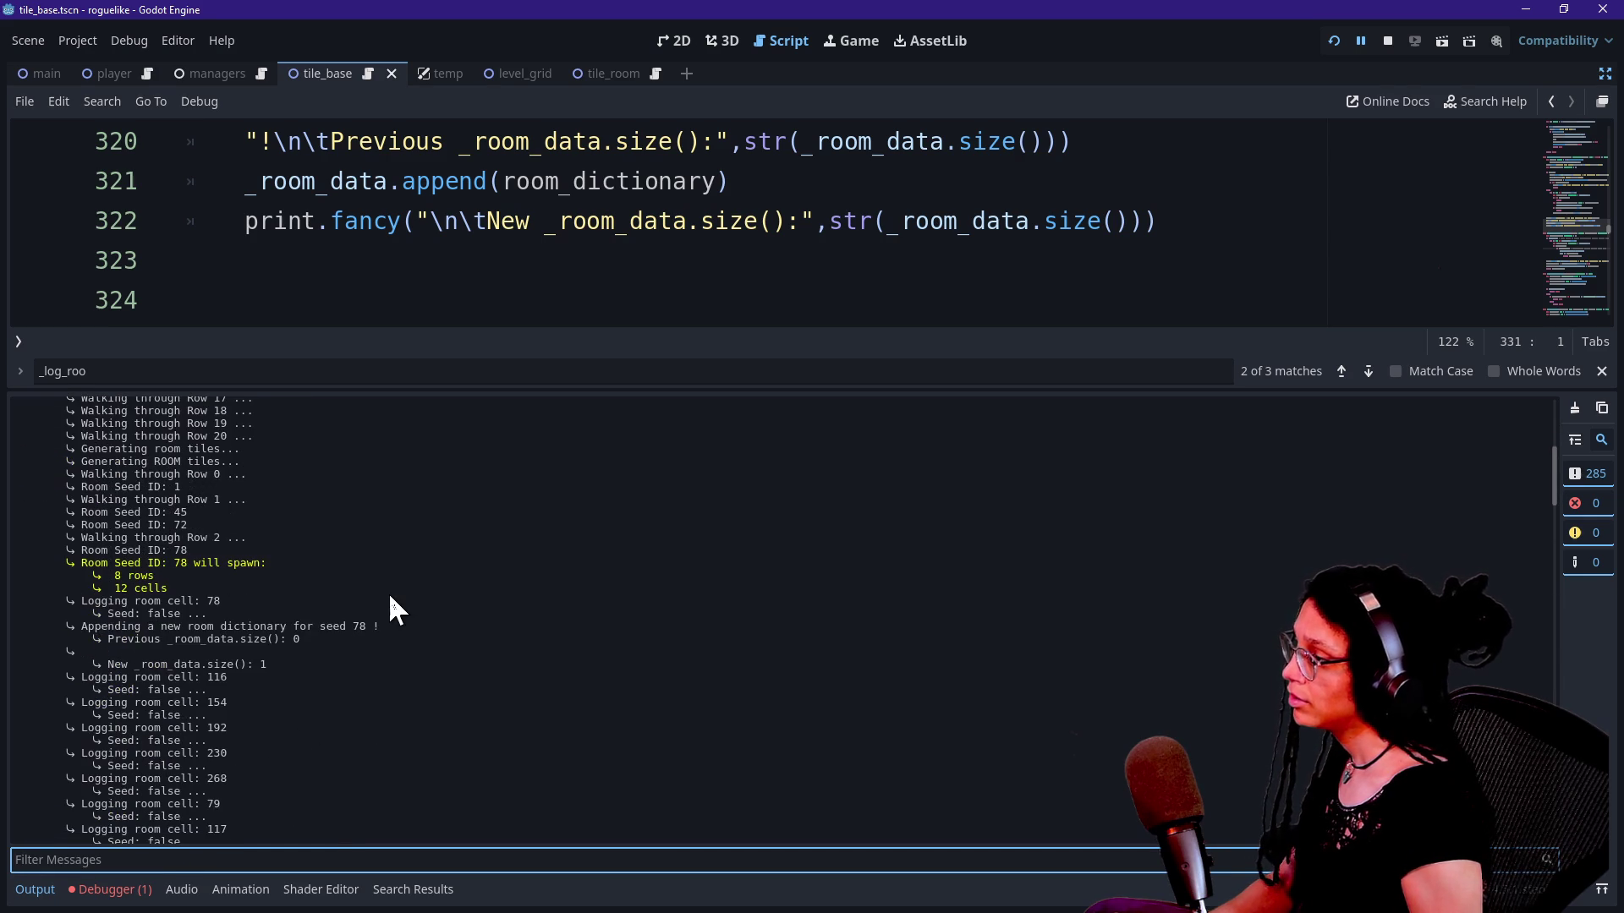
# Step: Highlight the Room Seed ID: 78 lines and drag the divider to enlarge the script editor
pyautogui.moveTo(103, 570); pyautogui.dragTo(241, 578)
pyautogui.click(155, 564)
pyautogui.click(241, 579)
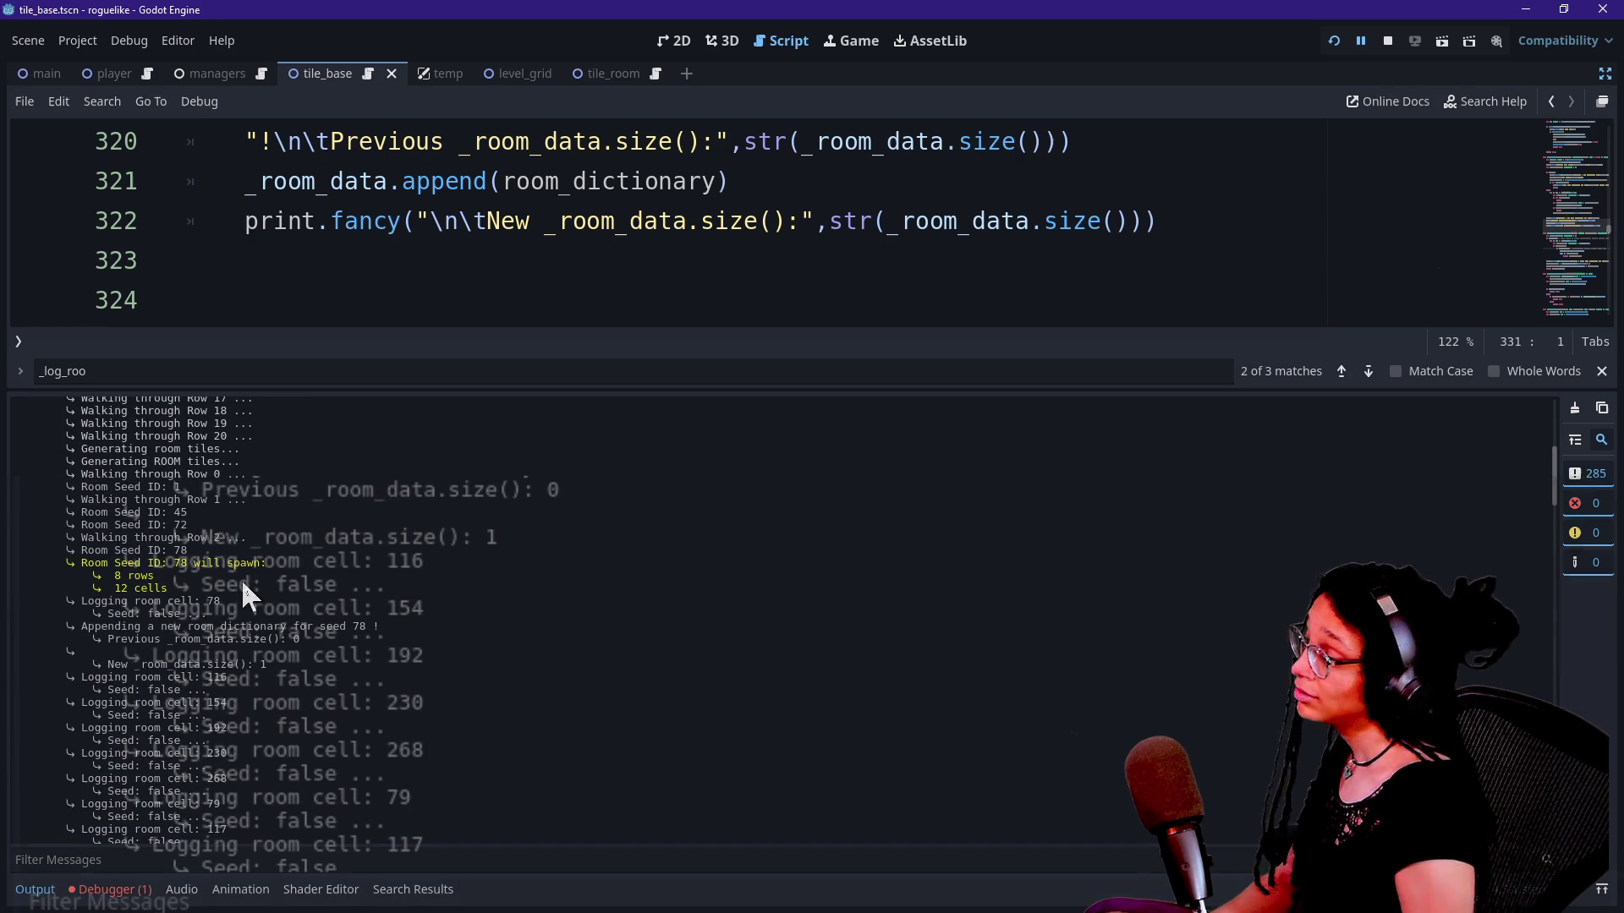
pyautogui.moveTo(294, 382); pyautogui.dragTo(294, 476)
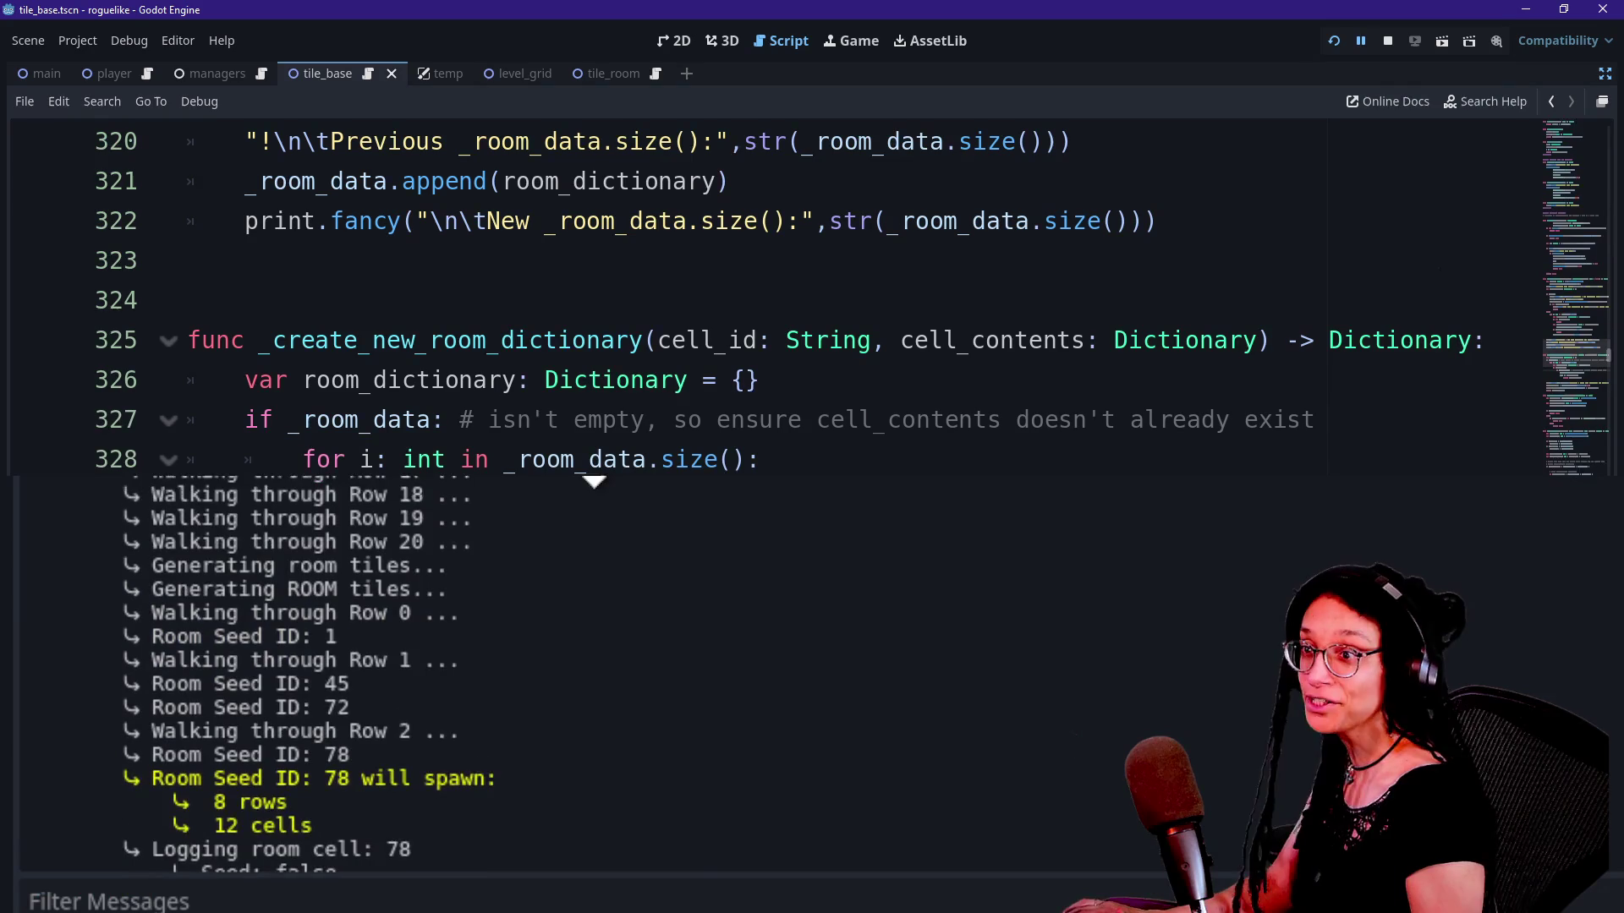
pyautogui.moveTo(572, 476); pyautogui.dragTo(579, 489)
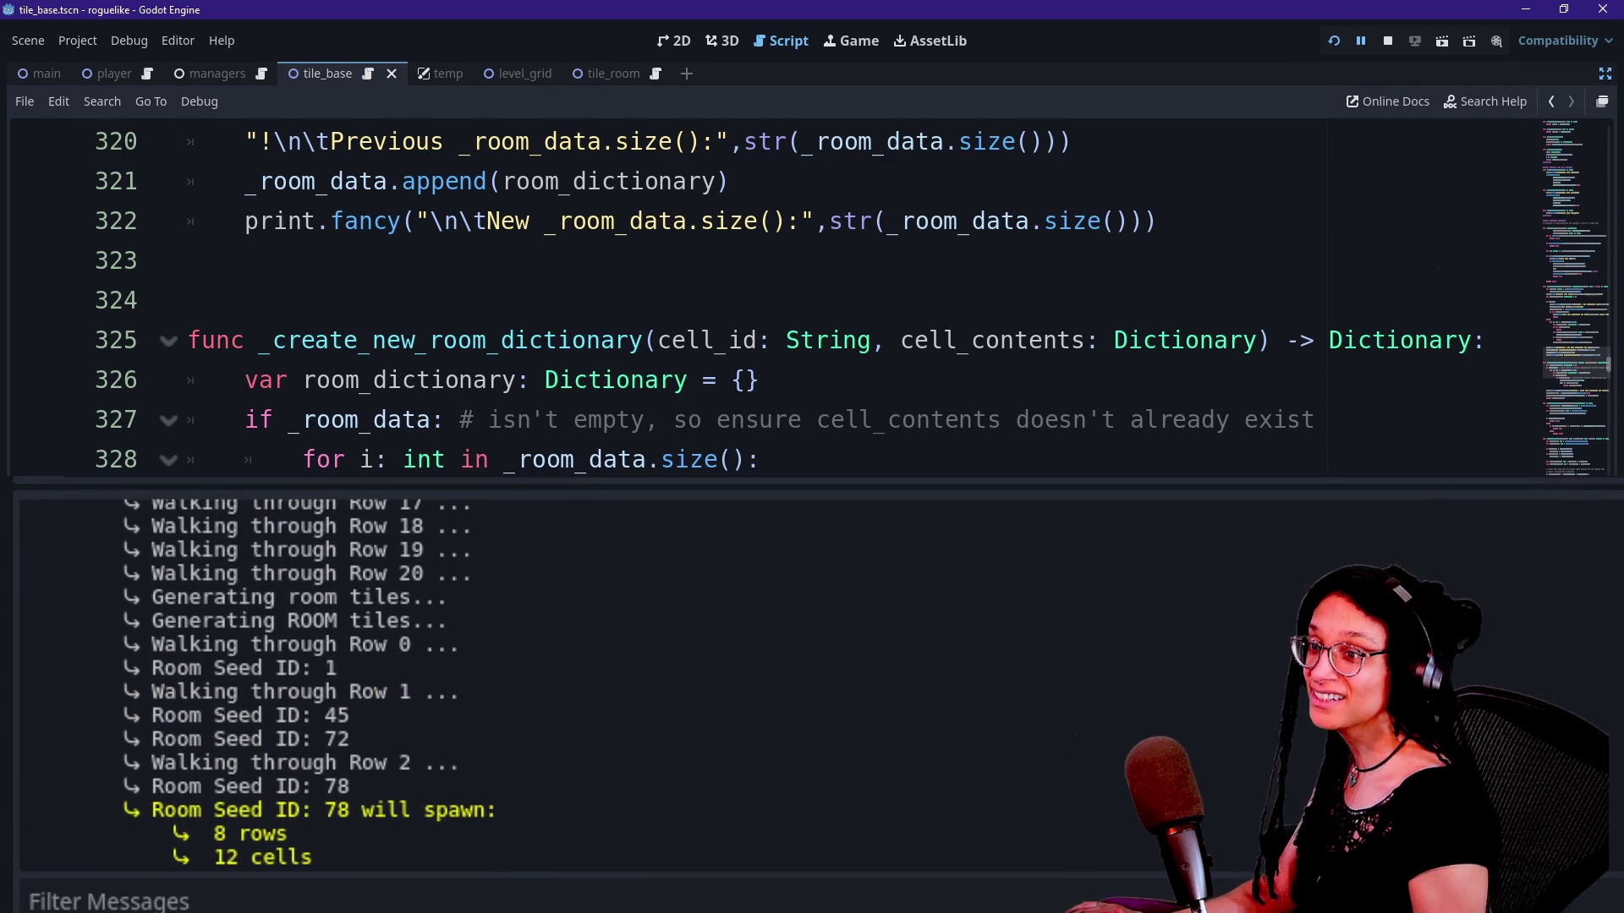
# Step: Review seed 78's 8 rows, 12 cells, its logged room cell and _room_data size 0 to 1
pyautogui.moveTo(227, 810); pyautogui.dragTo(372, 875)
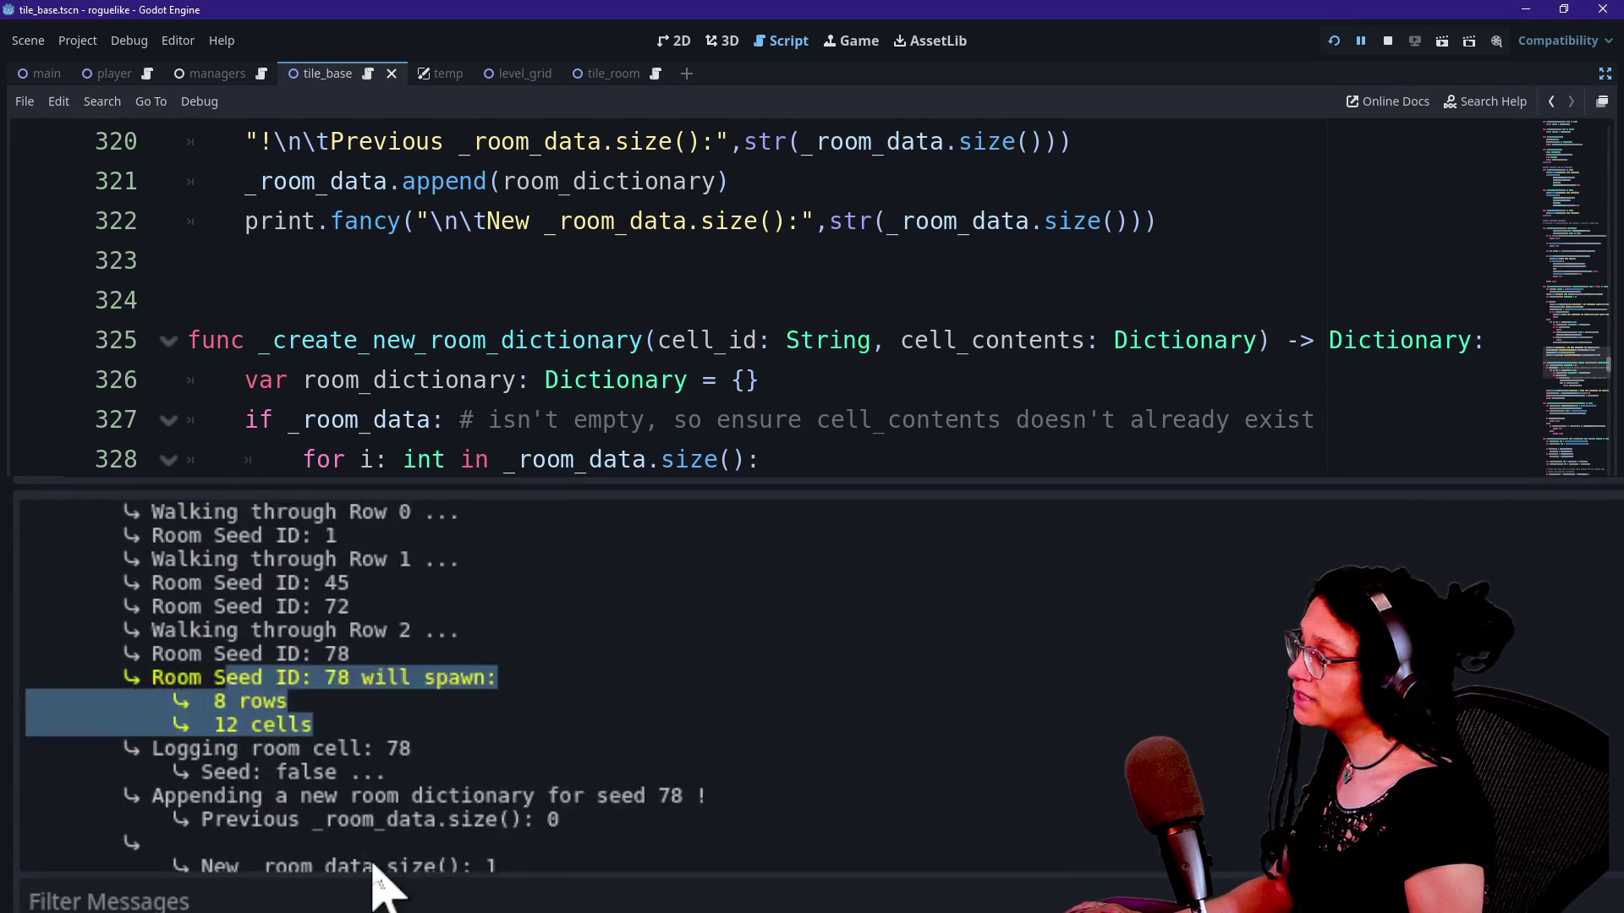
pyautogui.scroll(-3, 373, 863)
pyautogui.scroll(4, 373, 863)
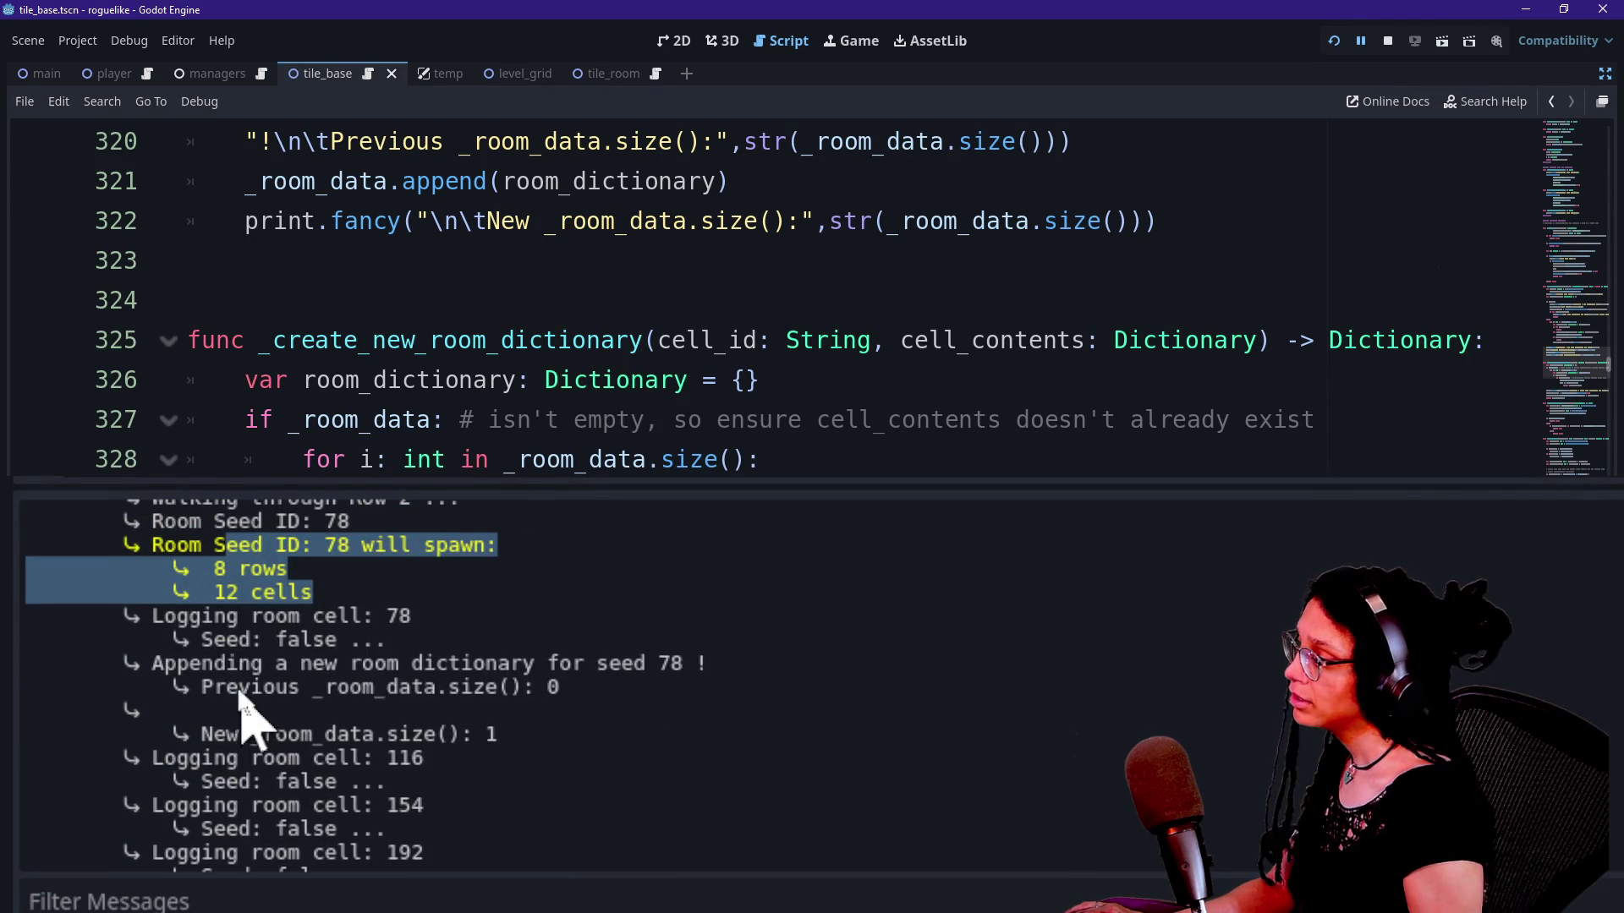
pyautogui.moveTo(209, 619)
pyautogui.mouseDown()
pyautogui.moveTo(434, 598)
pyautogui.moveTo(471, 634)
pyautogui.moveTo(217, 671)
pyautogui.moveTo(695, 674)
pyautogui.mouseUp()
pyautogui.click(180, 672)
pyautogui.click(695, 676)
pyautogui.moveTo(176, 689)
pyautogui.mouseDown()
pyautogui.moveTo(518, 663)
pyautogui.moveTo(610, 687)
pyautogui.mouseUp()
pyautogui.click(607, 689)
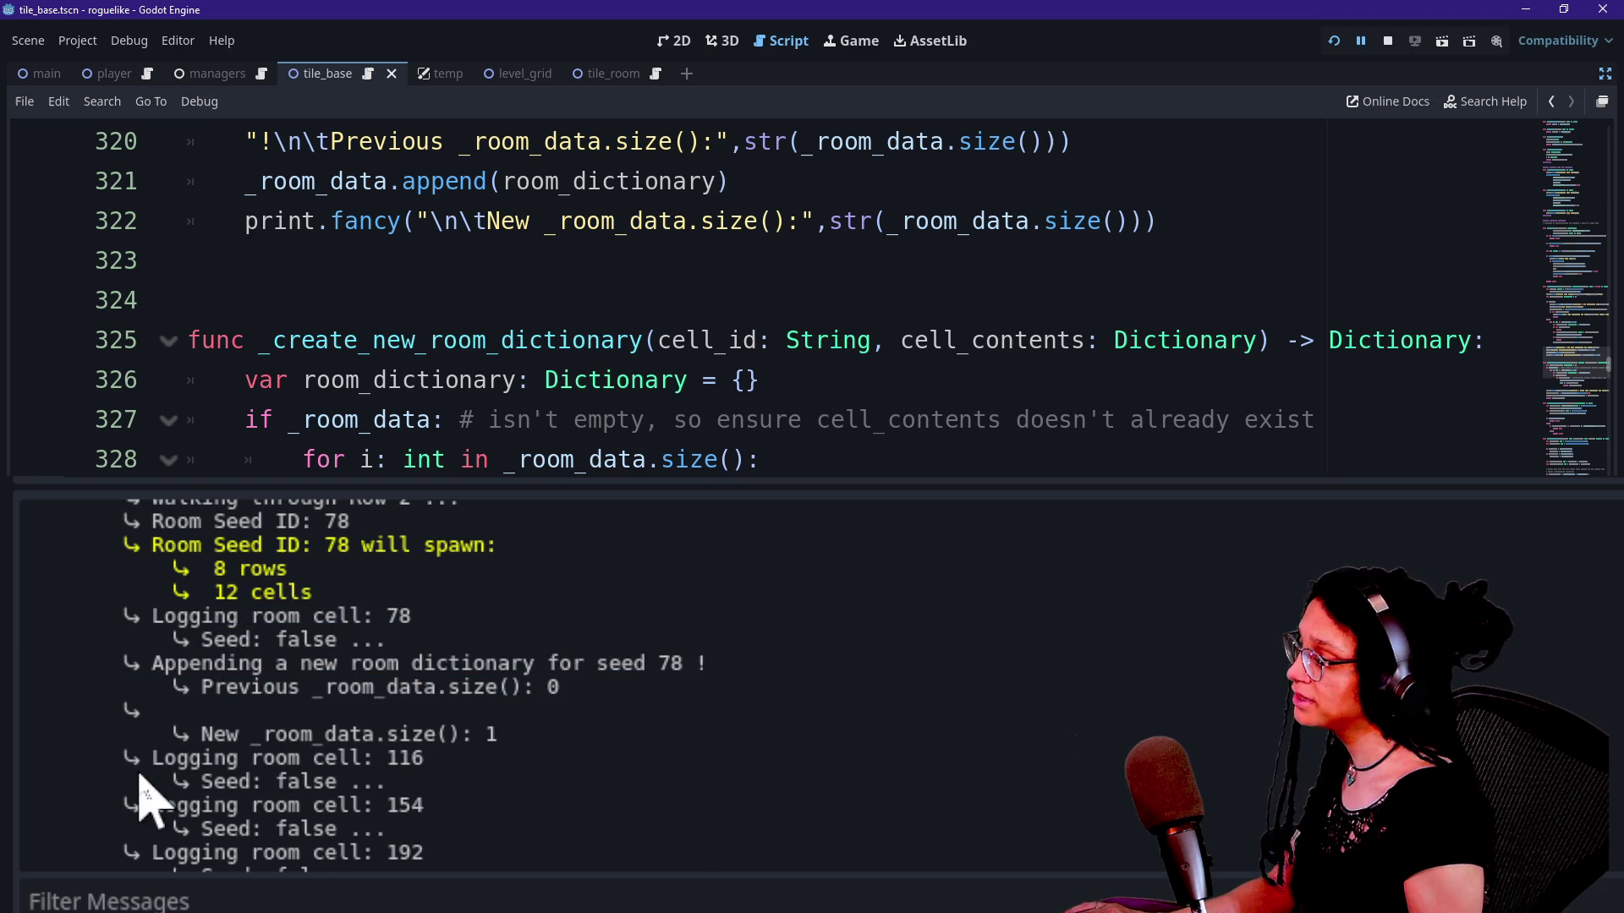
pyautogui.moveTo(200, 733); pyautogui.dragTo(580, 736)
pyautogui.click(586, 749)
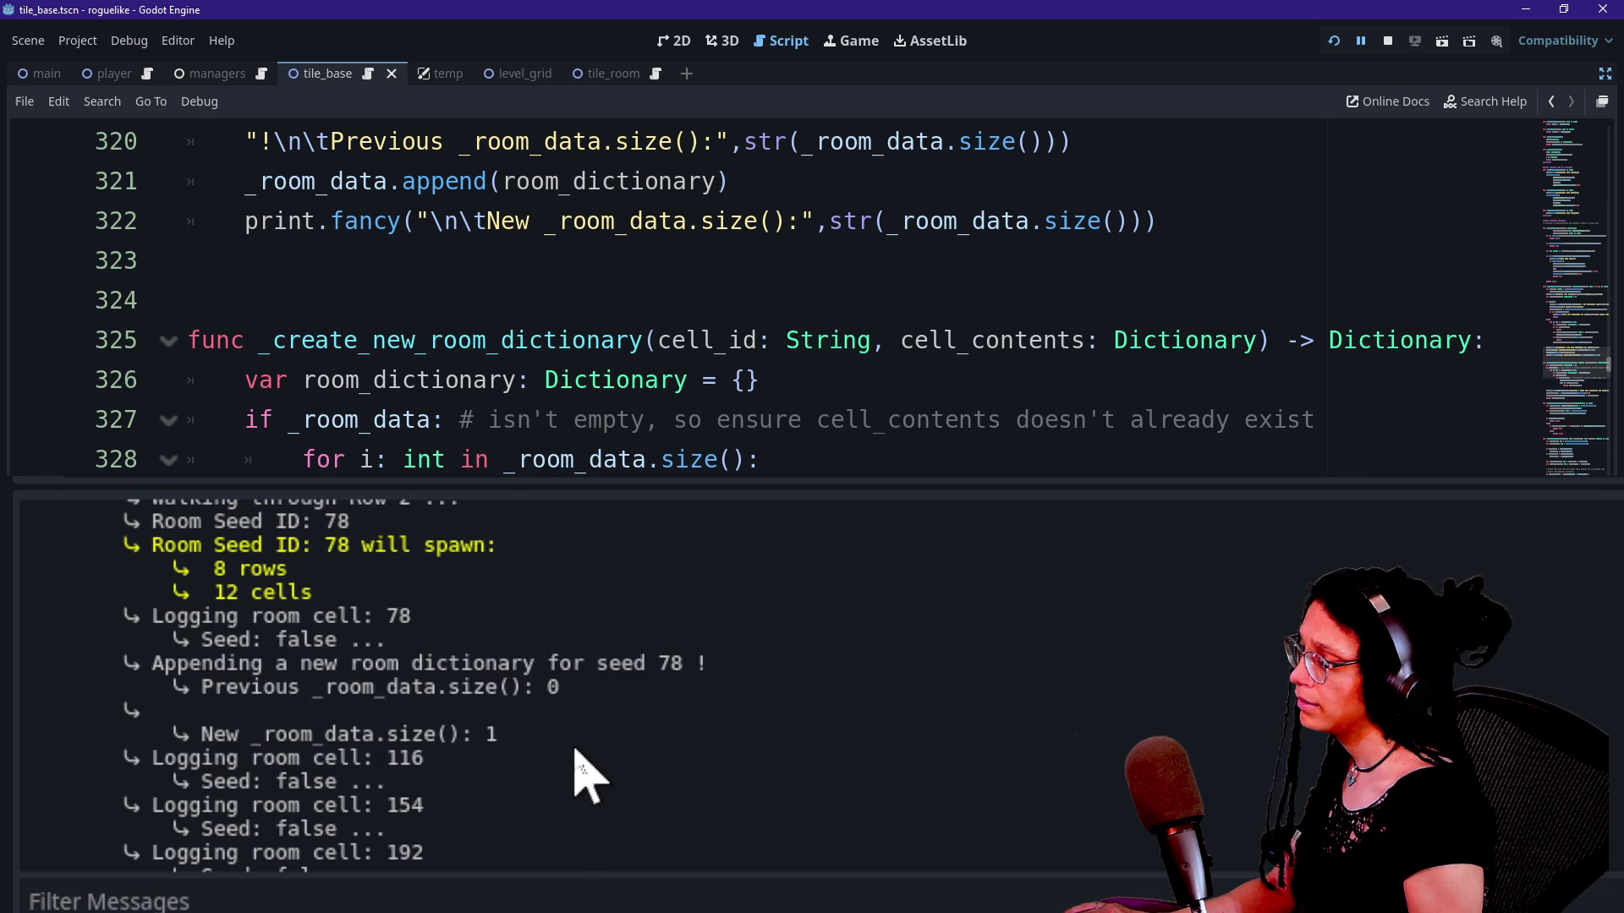
# Step: Mark the Logging room cell lines for cells 116 and 192, then scroll further down
pyautogui.scroll(-3, 586, 776)
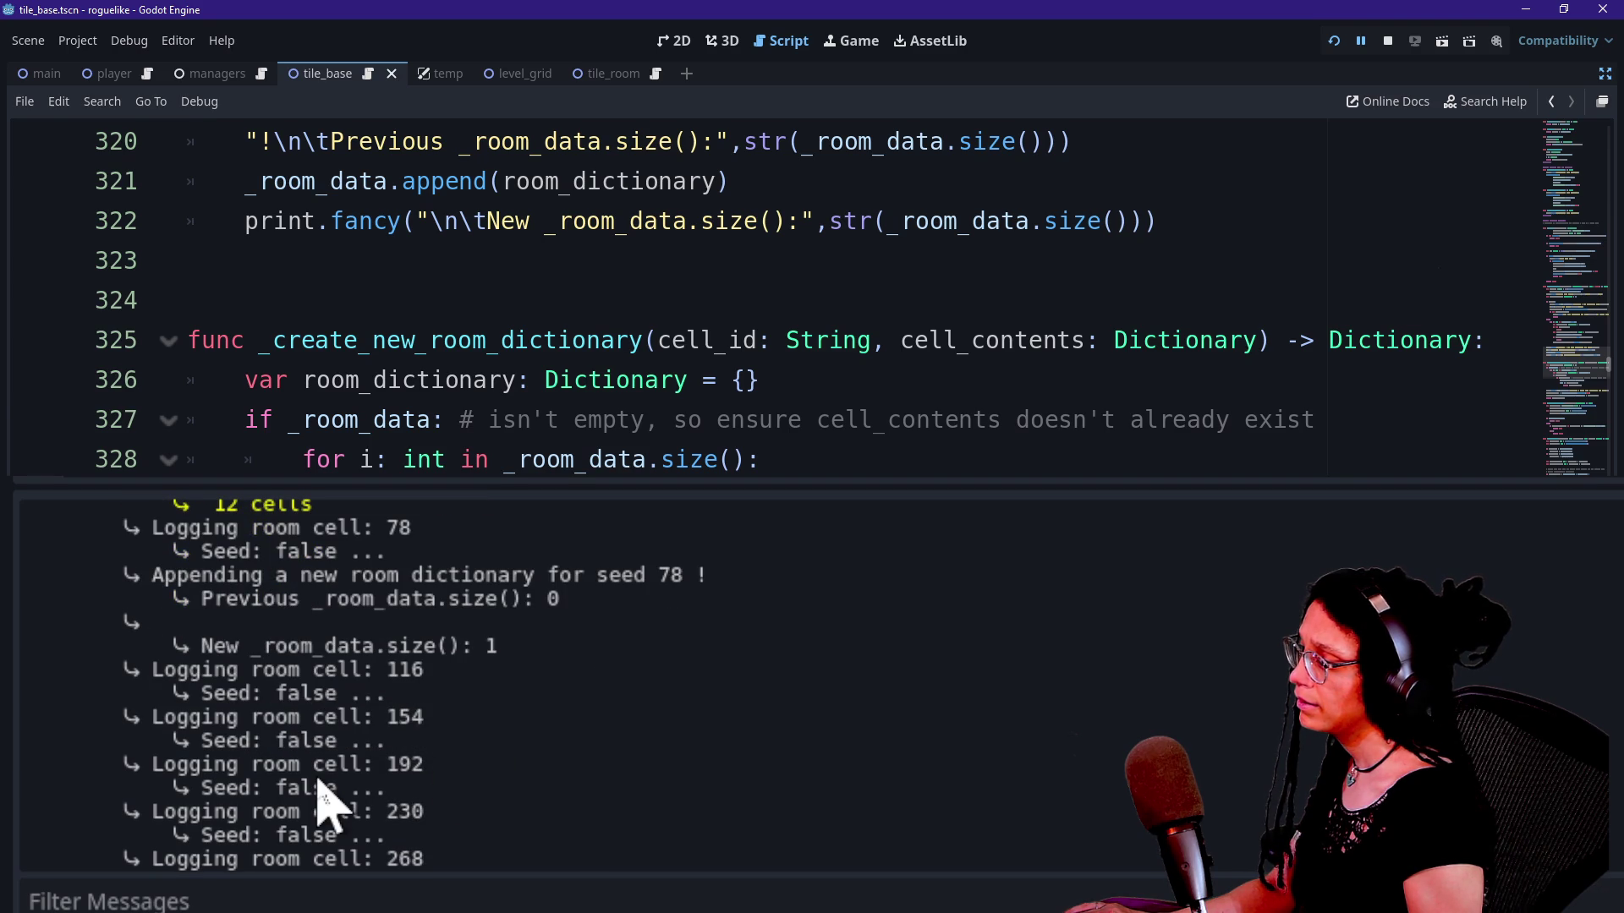
pyautogui.moveTo(163, 676); pyautogui.dragTo(453, 672)
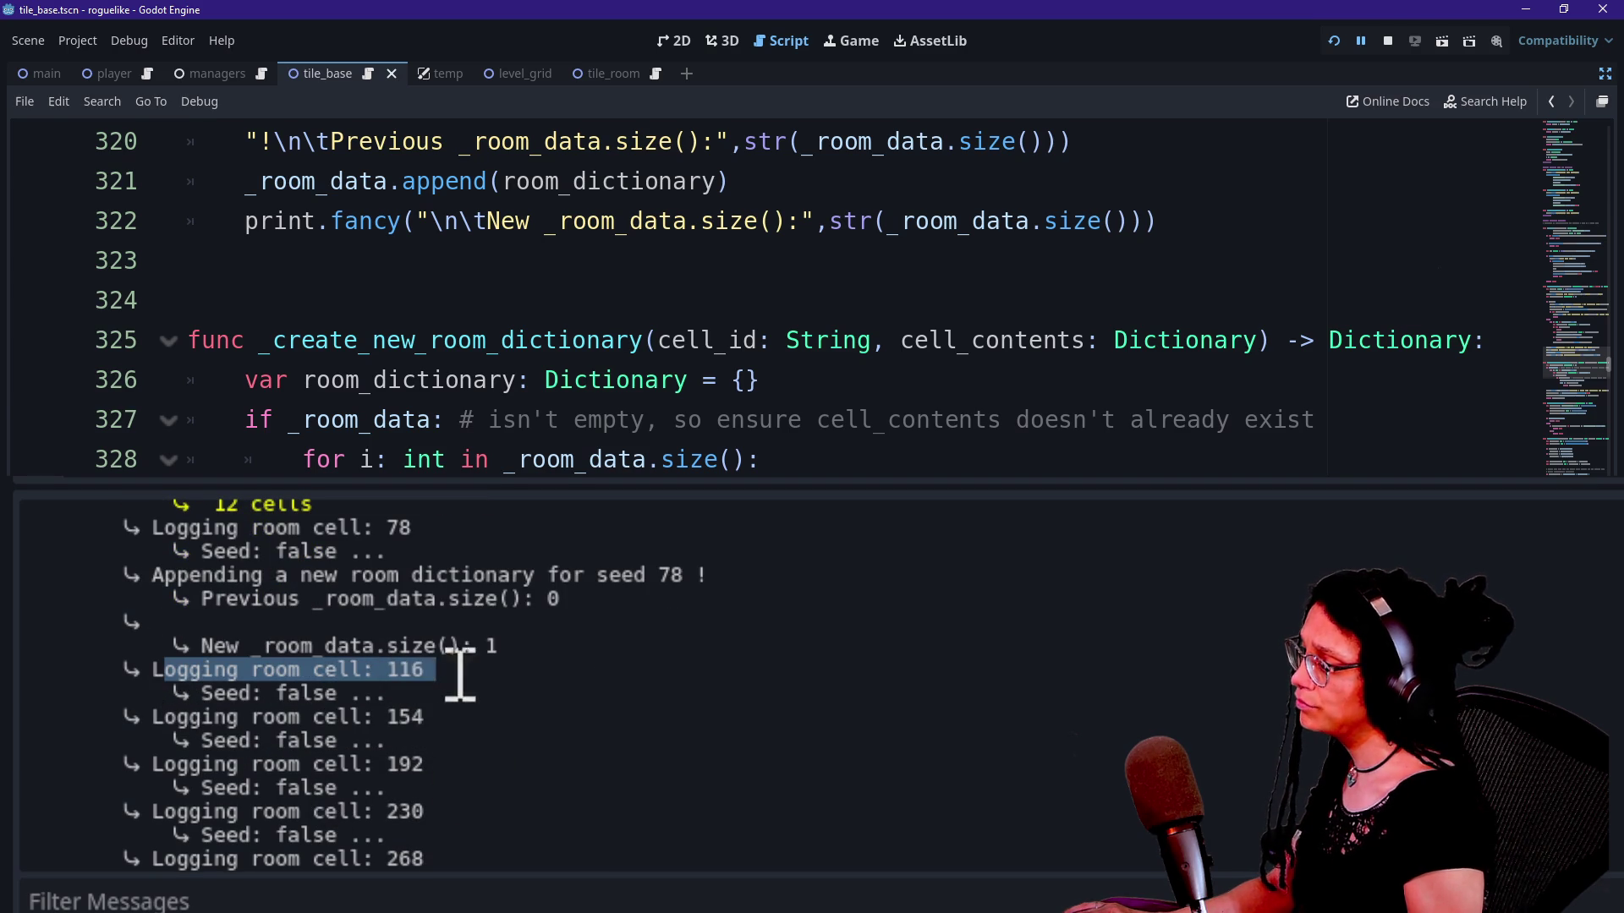
pyautogui.moveTo(158, 723)
pyautogui.mouseDown()
pyautogui.moveTo(471, 714)
pyautogui.moveTo(272, 761)
pyautogui.moveTo(445, 766)
pyautogui.mouseUp()
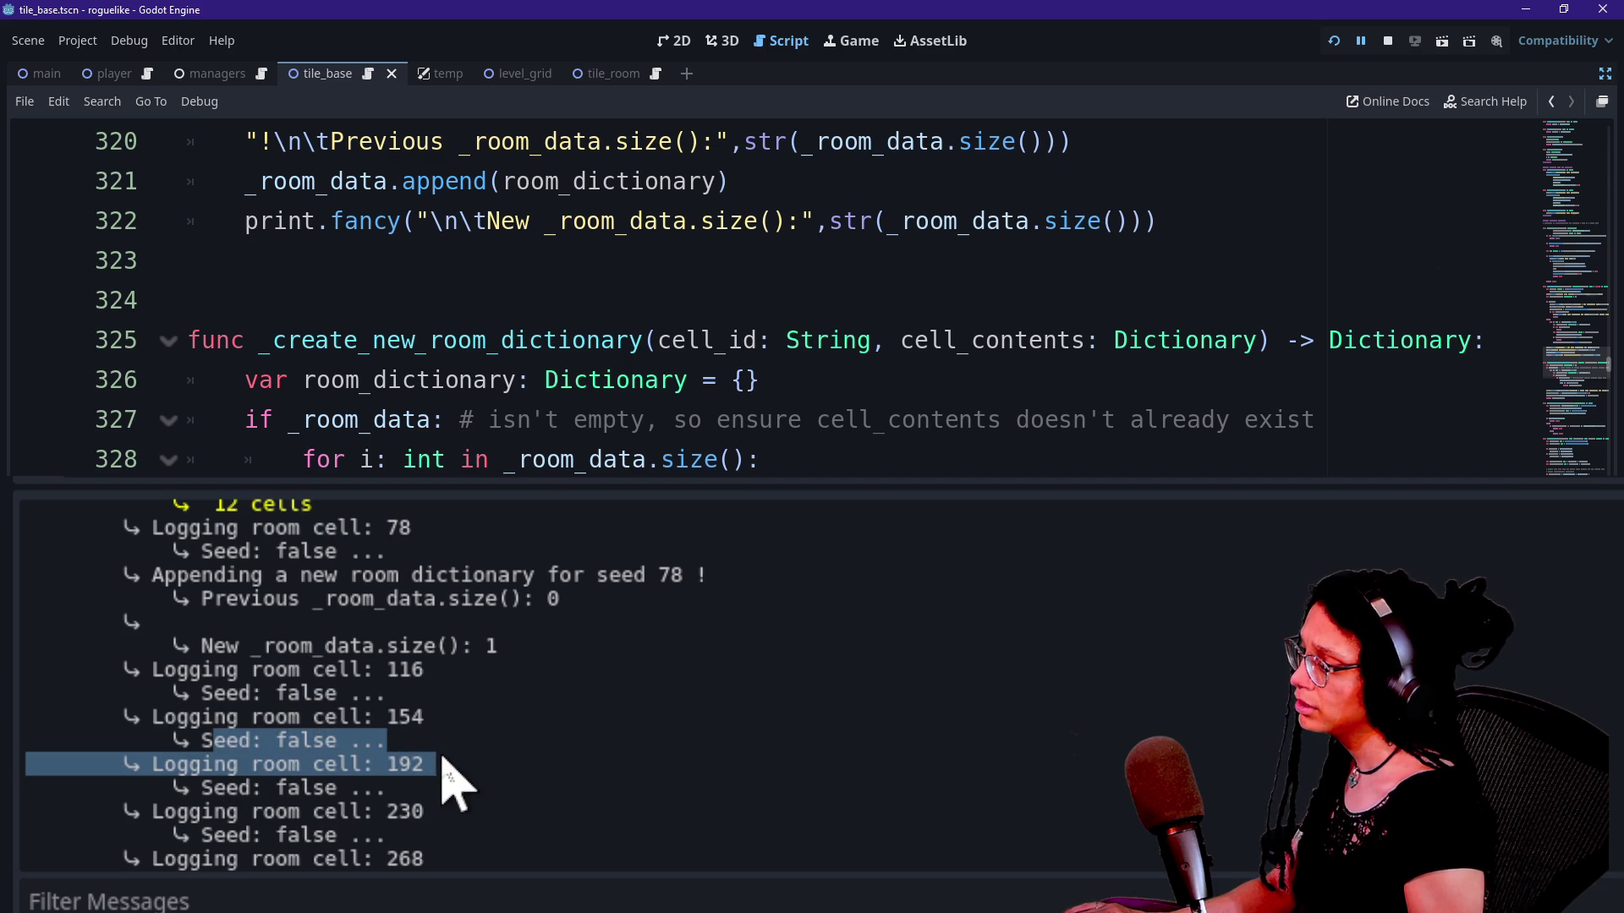
pyautogui.scroll(-3, 453, 779)
pyautogui.scroll(-10, 453, 778)
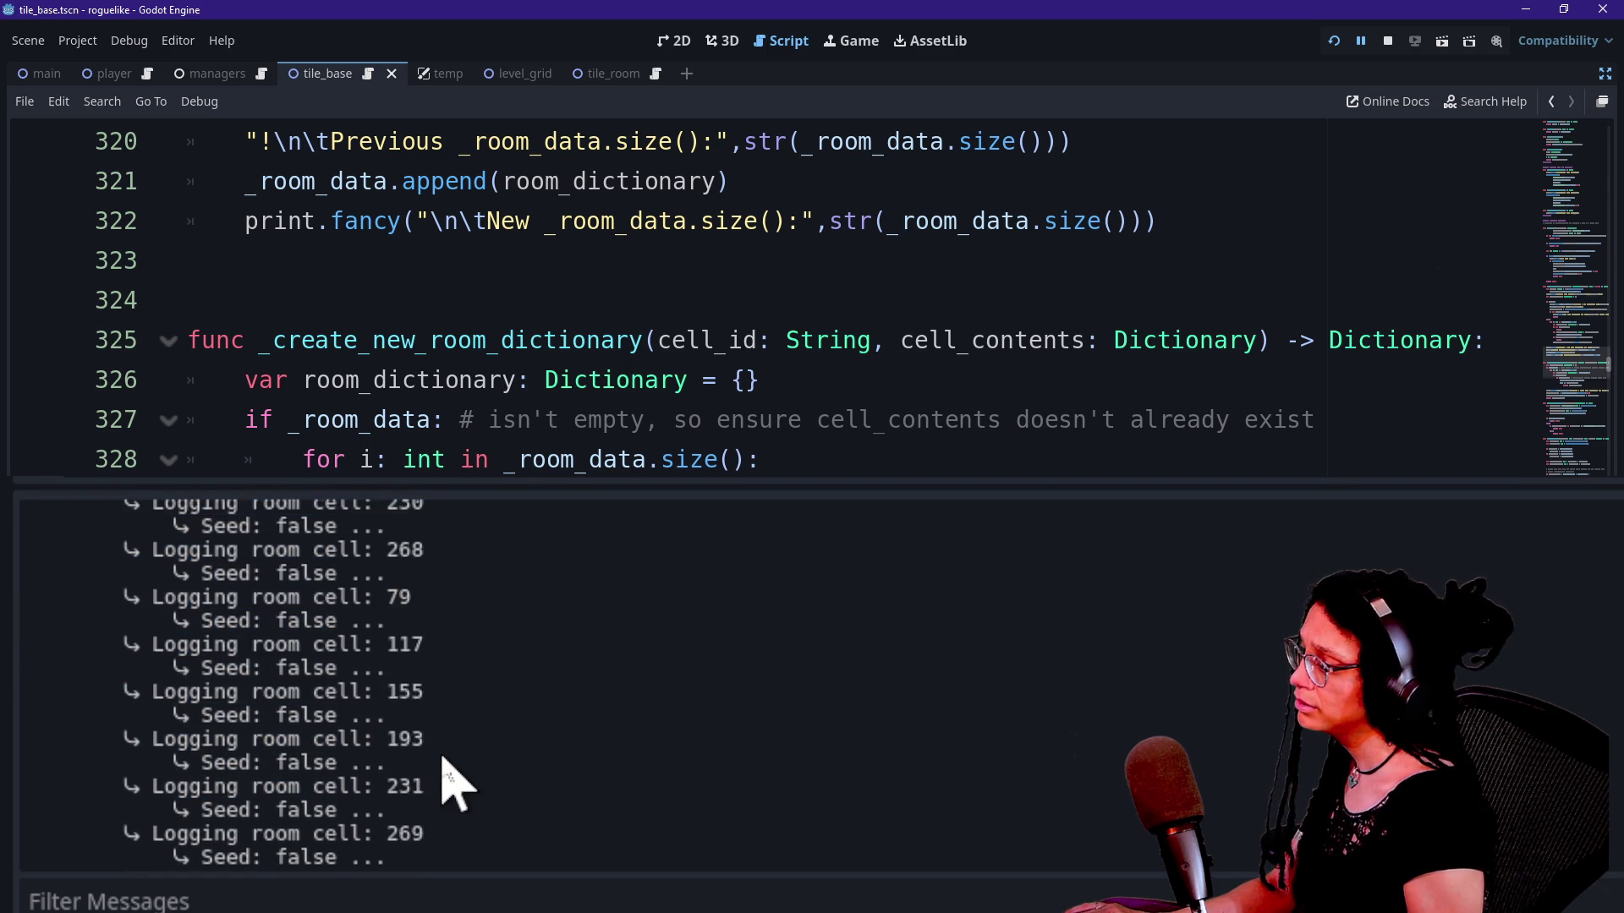
pyautogui.scroll(-9, 453, 779)
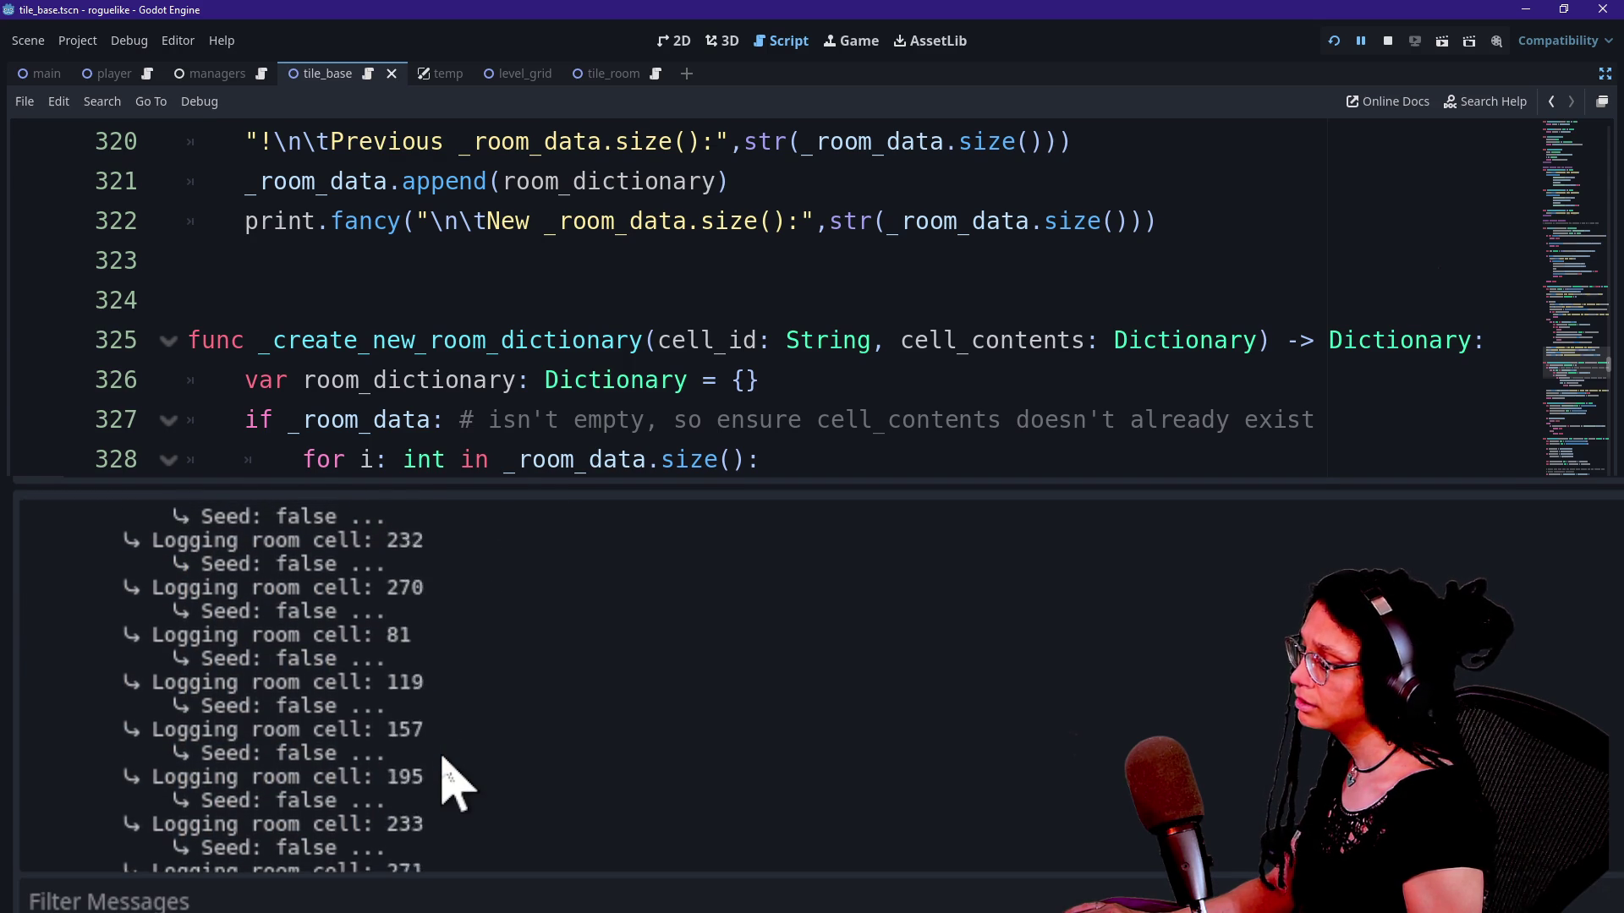
pyautogui.scroll(-4, 444, 761)
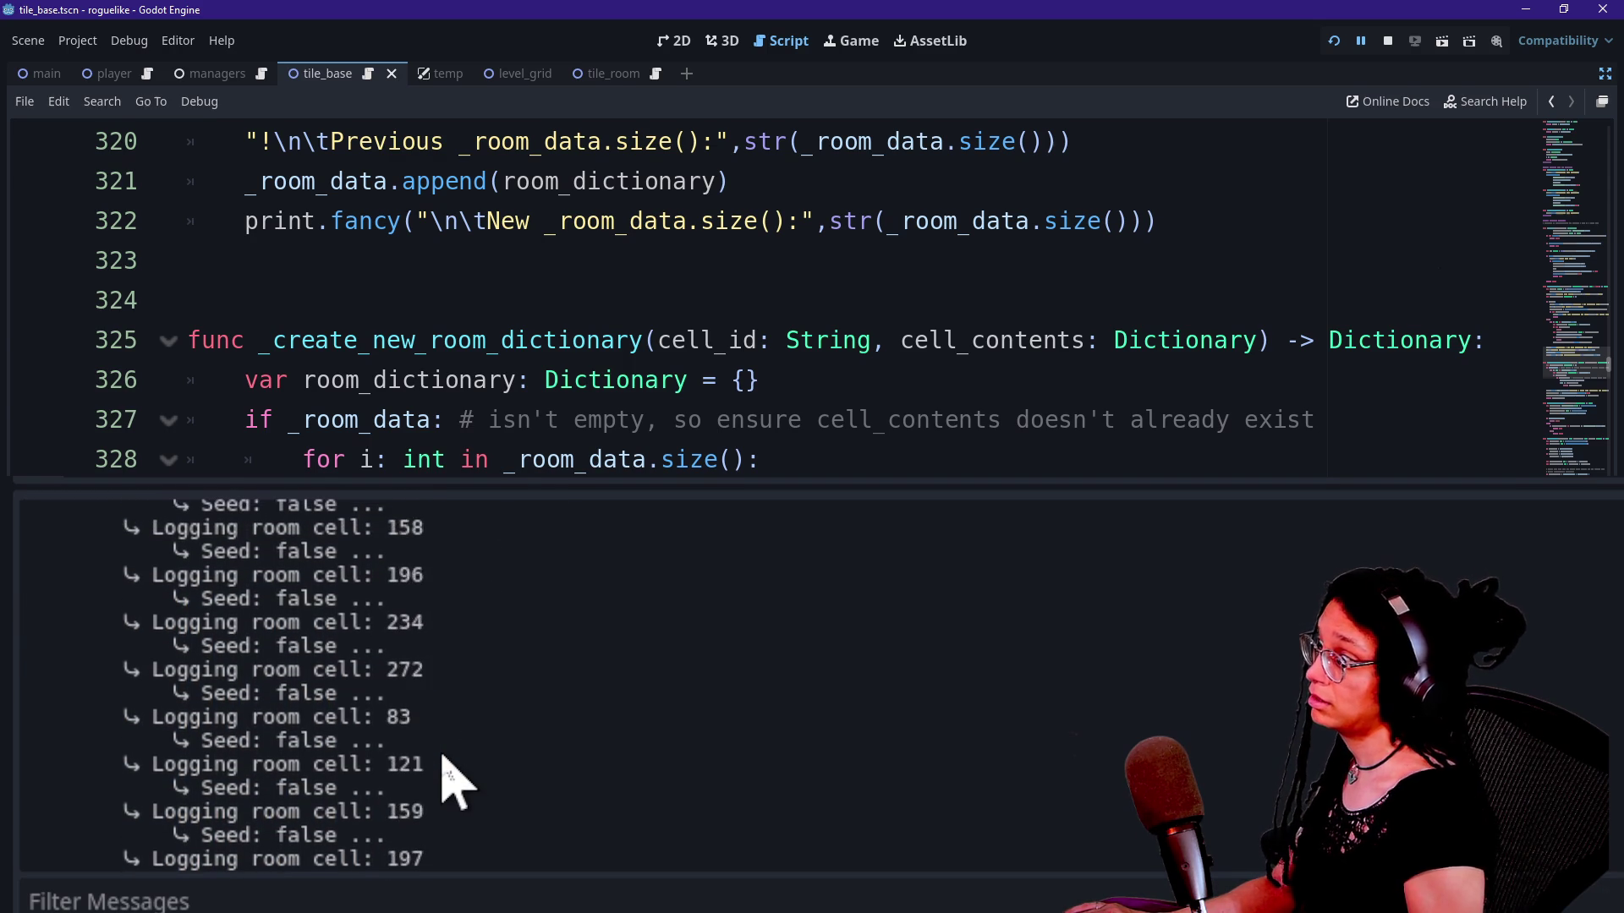
pyautogui.scroll(-10, 448, 778)
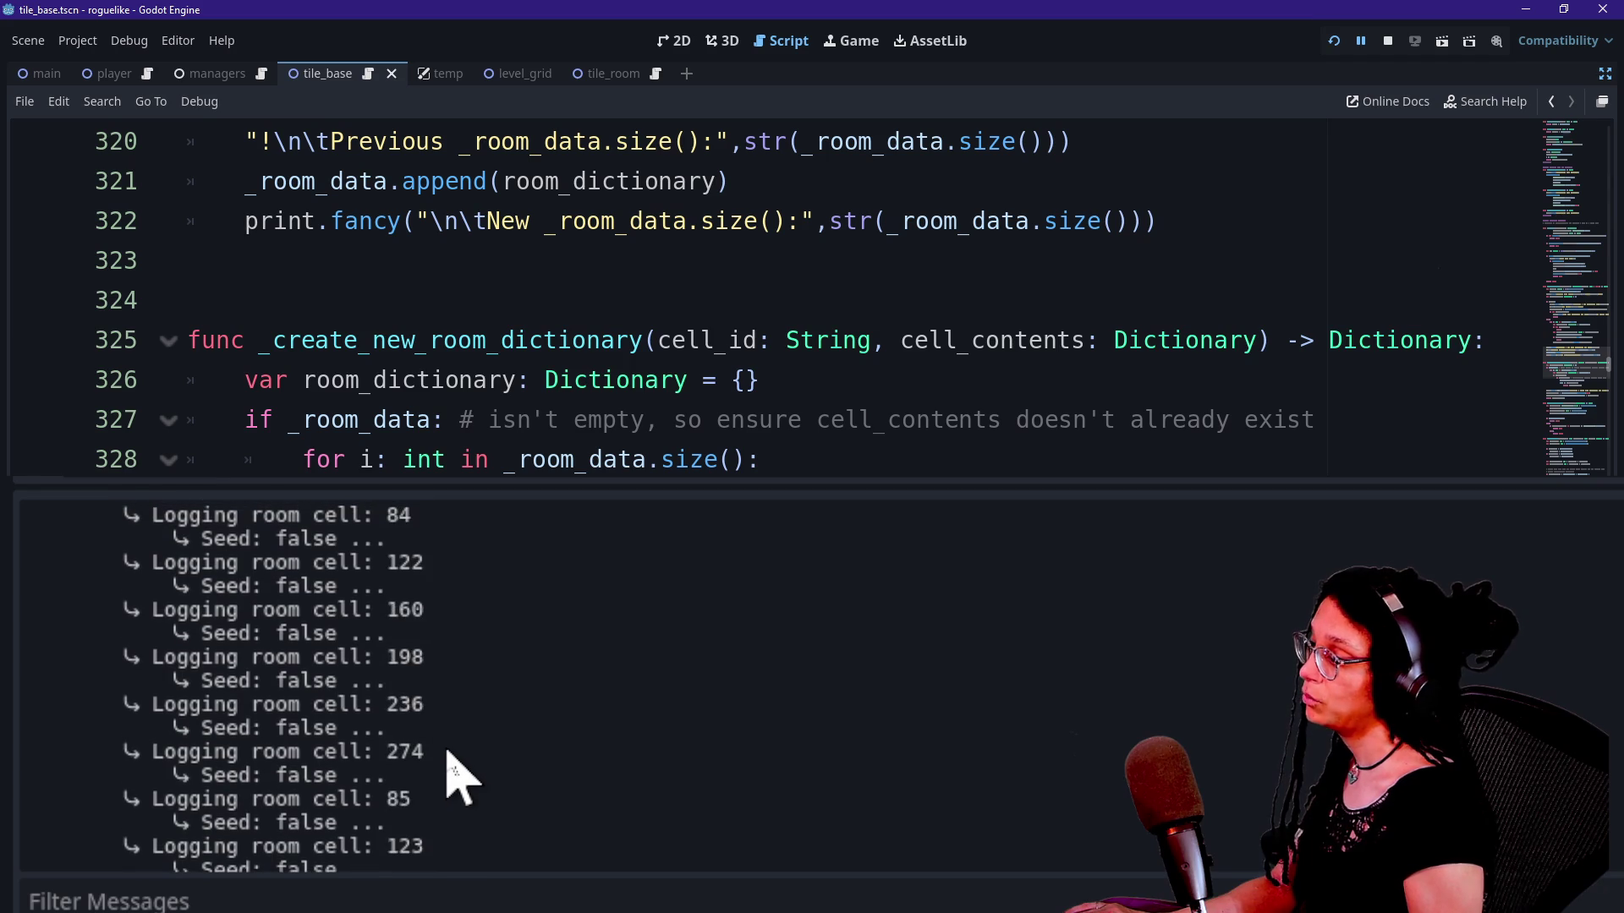
pyautogui.scroll(-9, 453, 779)
pyautogui.scroll(-11, 454, 774)
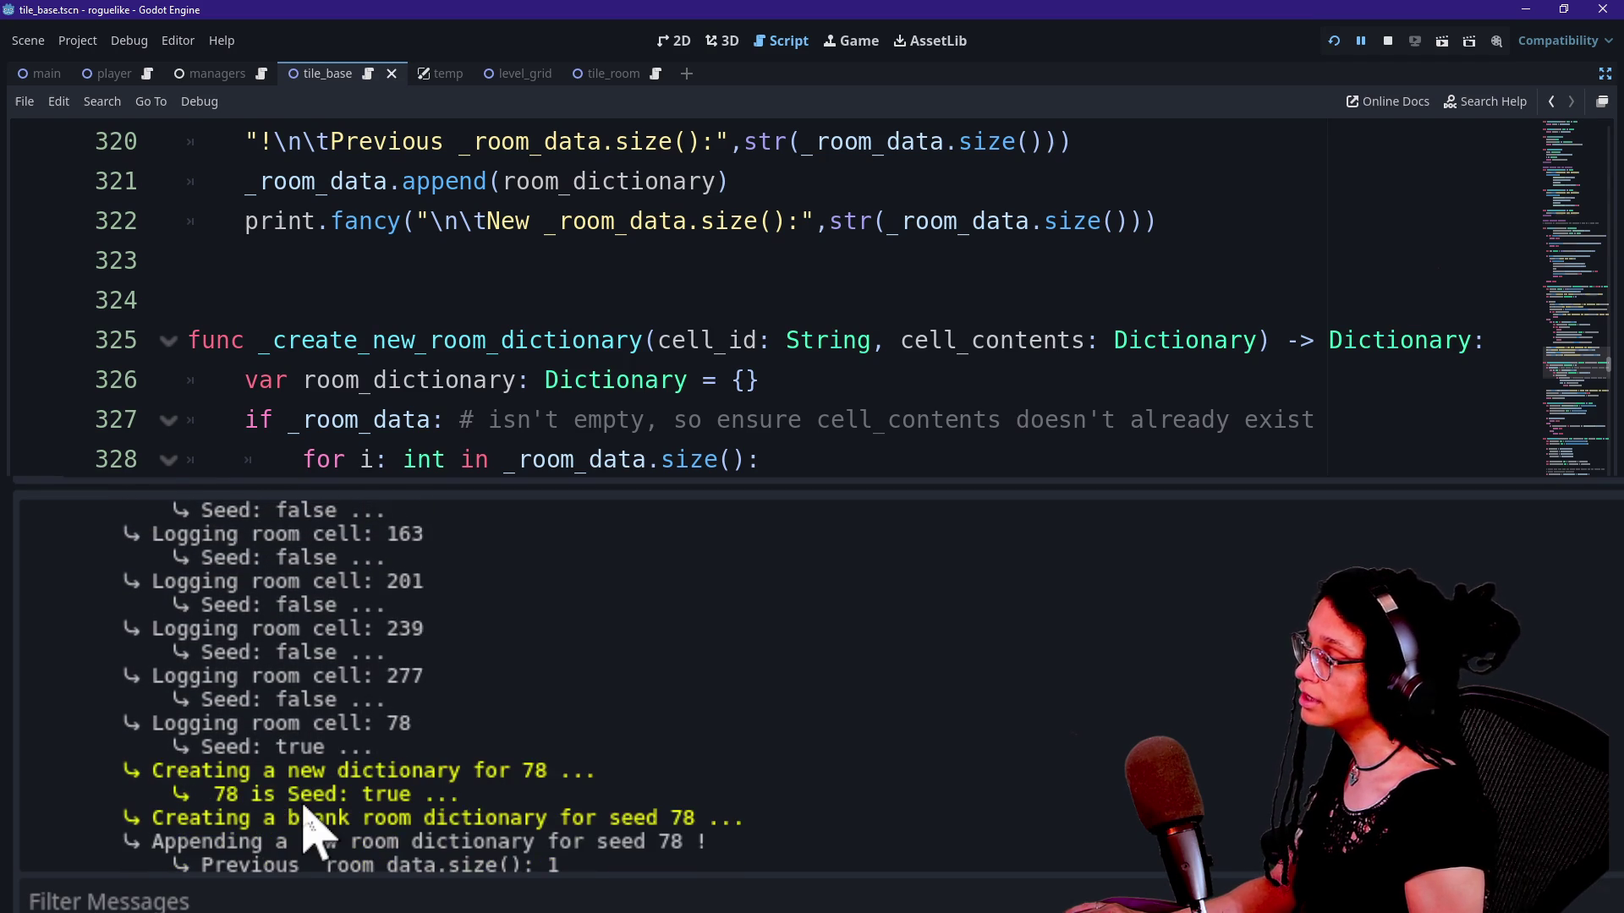
pyautogui.scroll(-1, 306, 812)
# Step: Check the new dictionary for 78, the cell 201 and 239 entries, and cell 78's Seed: true
pyautogui.moveTo(210, 725)
pyautogui.mouseDown()
pyautogui.moveTo(627, 711)
pyautogui.moveTo(627, 725)
pyautogui.mouseUp()
pyautogui.click(320, 702)
pyautogui.moveTo(435, 616); pyautogui.dragTo(154, 495)
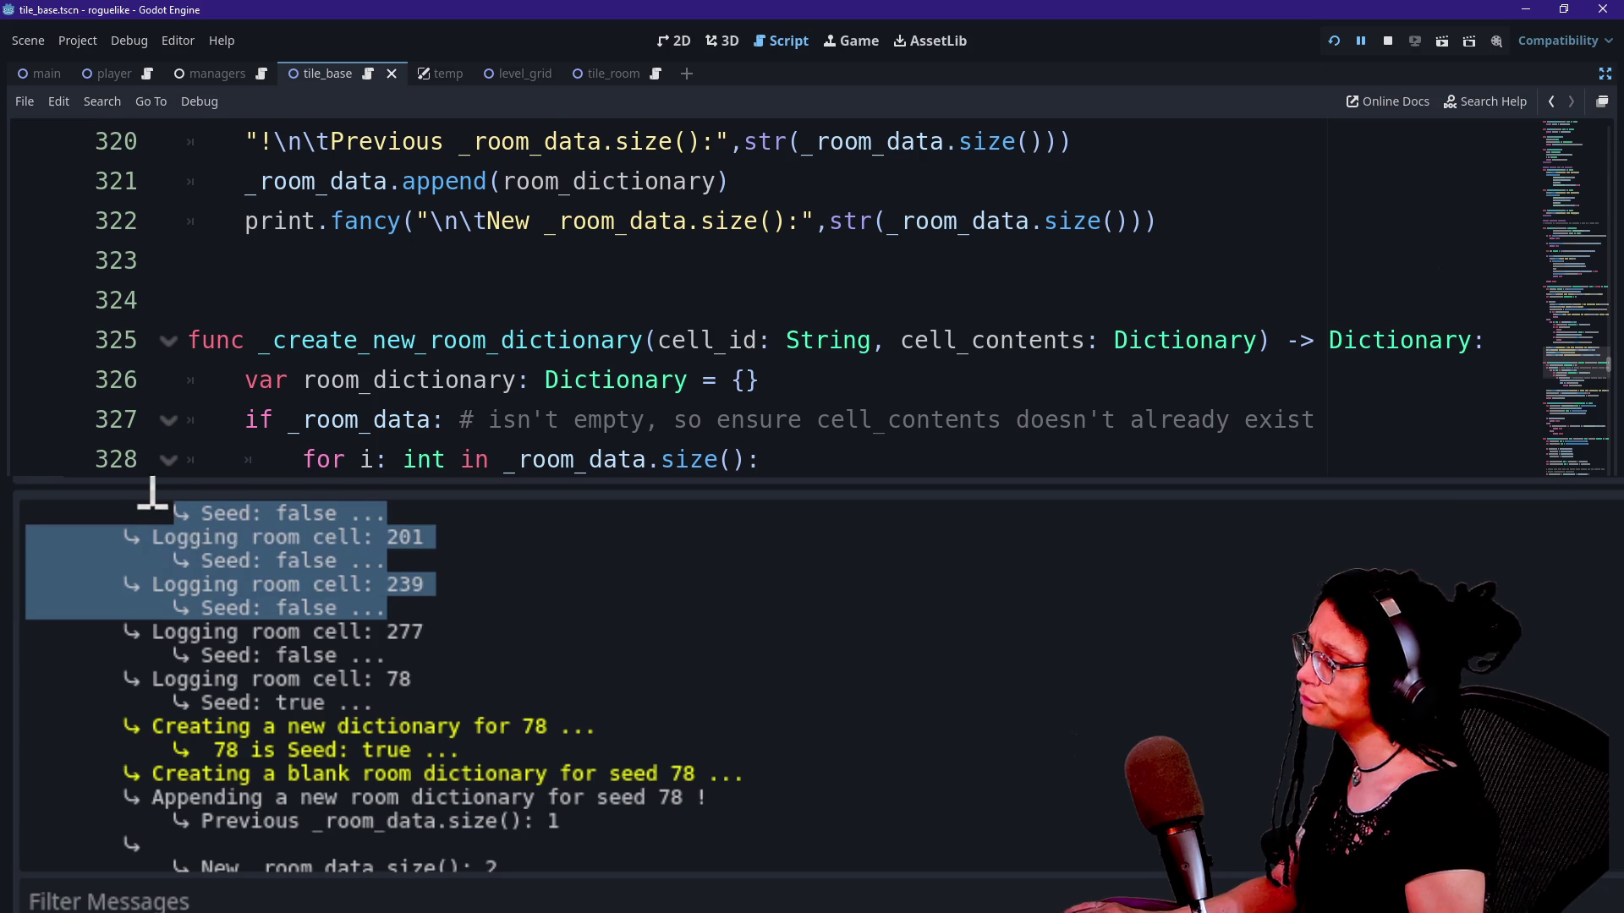
pyautogui.click(327, 665)
pyautogui.moveTo(166, 681); pyautogui.dragTo(365, 703)
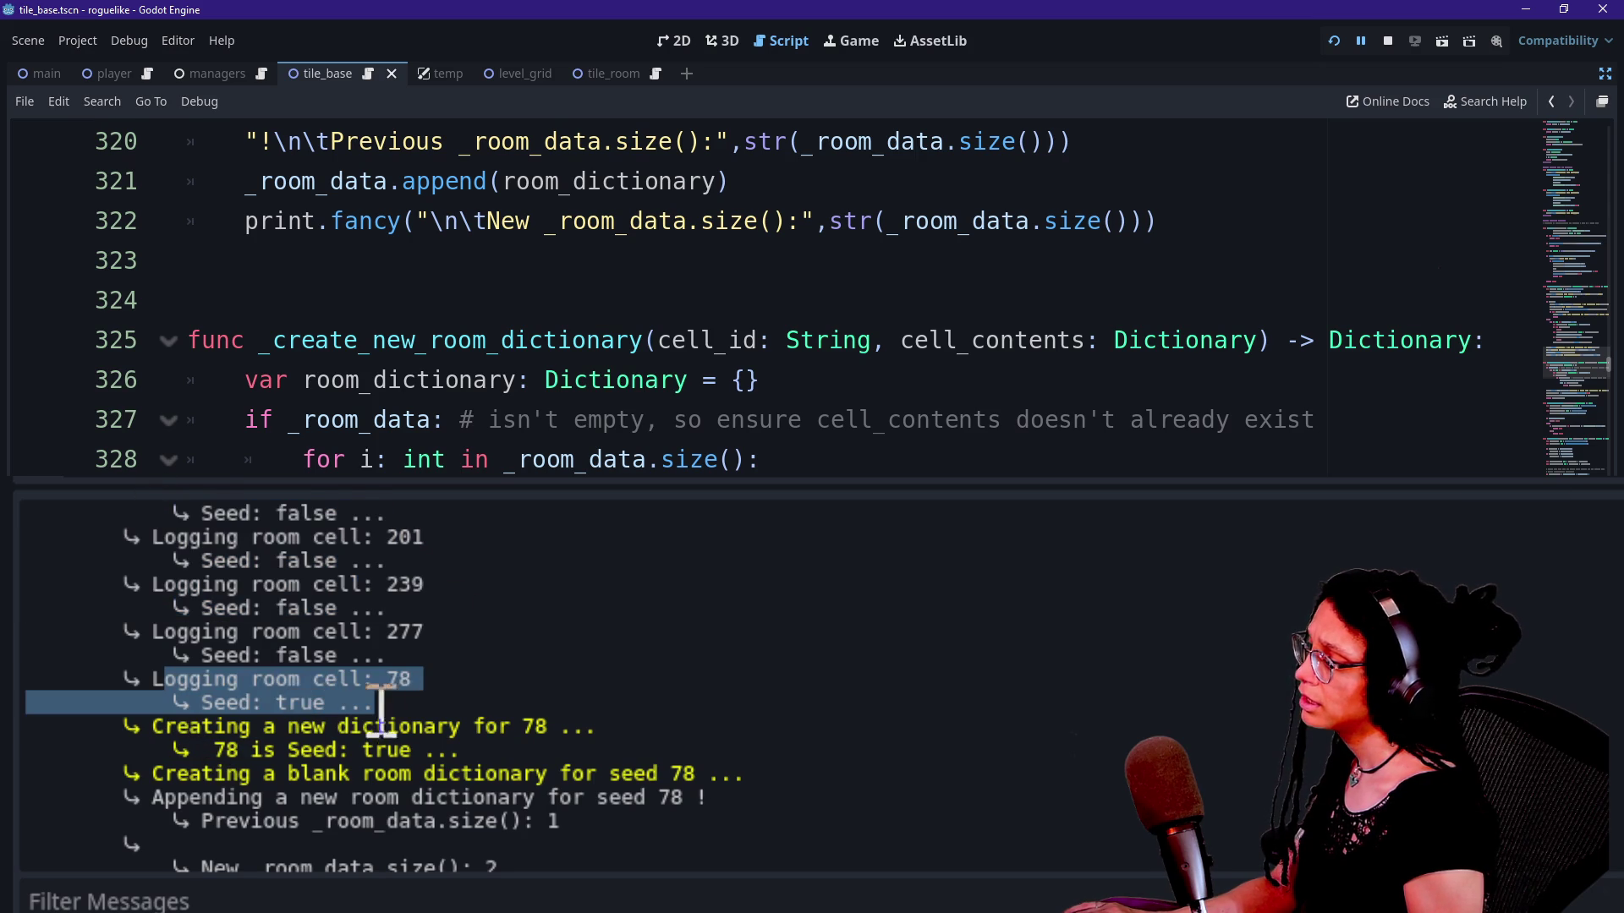
pyautogui.click(239, 757)
pyautogui.moveTo(194, 732); pyautogui.dragTo(608, 743)
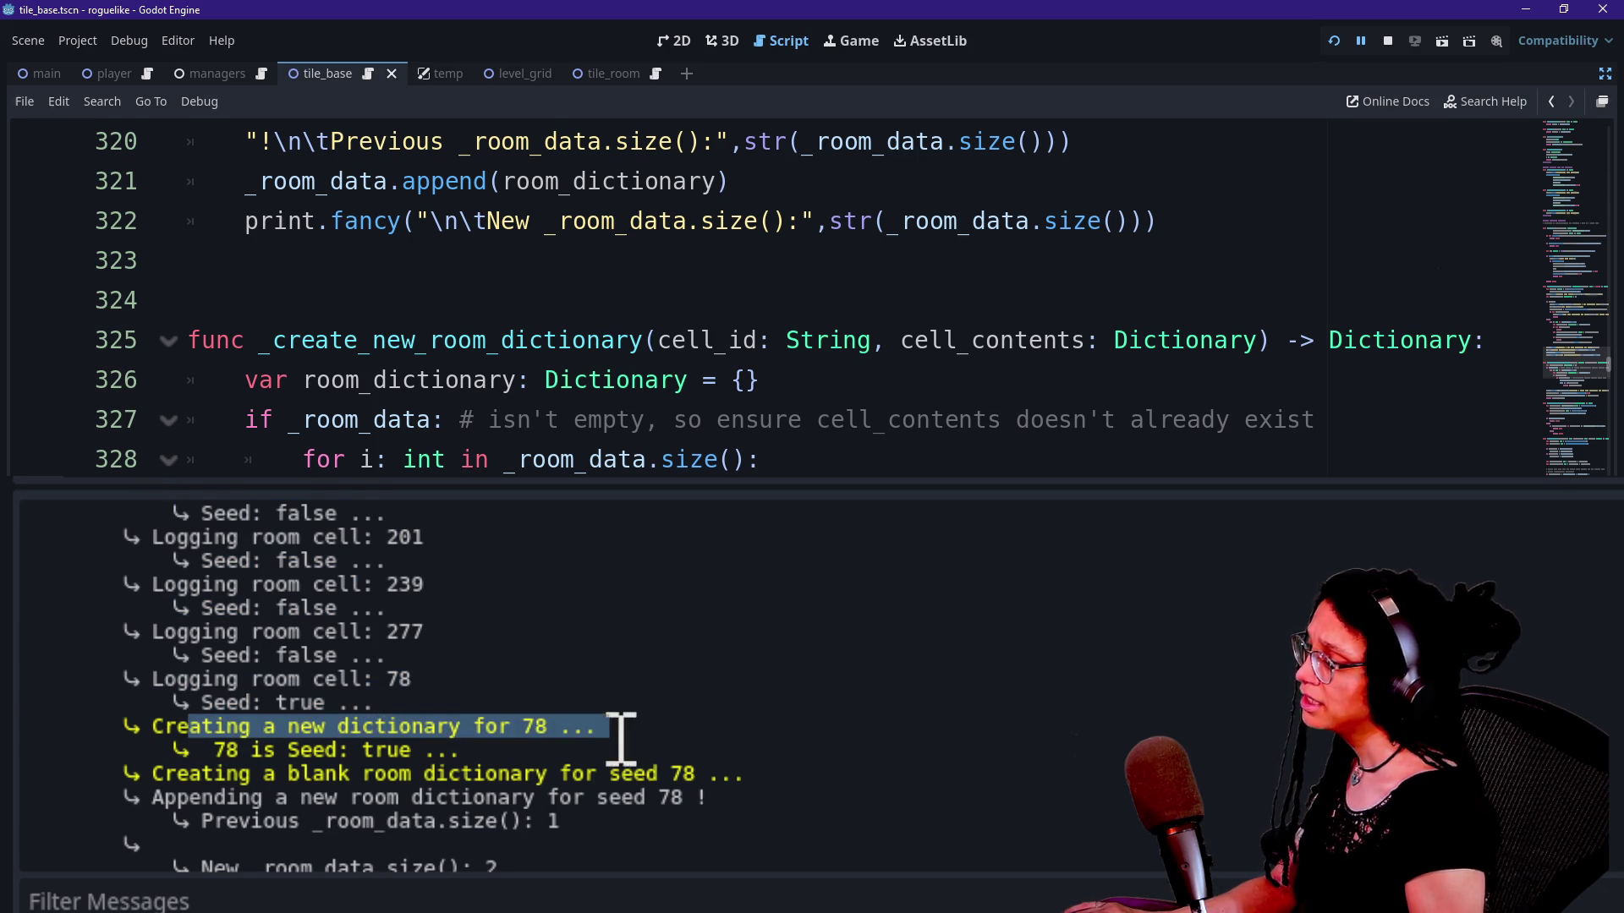
pyautogui.click(167, 744)
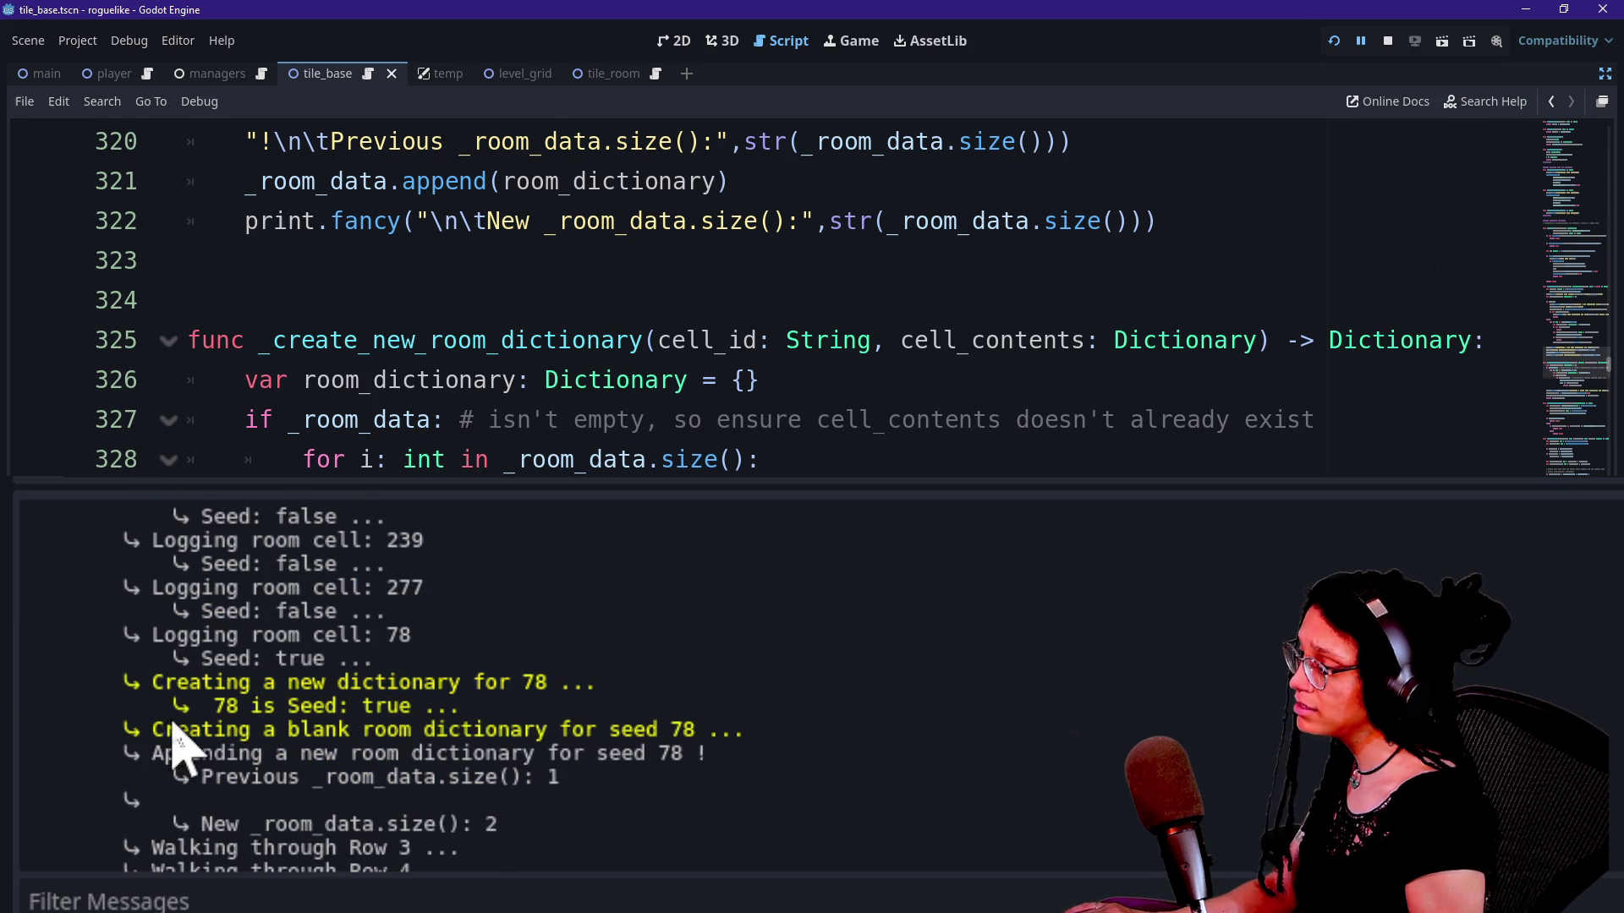
# Step: Scroll down and mark the first room dictionary append lines
pyautogui.scroll(-5, 372, 707)
pyautogui.scroll(-15, 372, 707)
pyautogui.scroll(-4, 372, 710)
pyautogui.moveTo(265, 623); pyautogui.dragTo(363, 663)
pyautogui.moveTo(275, 713)
pyautogui.mouseDown()
pyautogui.moveTo(555, 736)
pyautogui.moveTo(127, 712)
pyautogui.mouseUp()
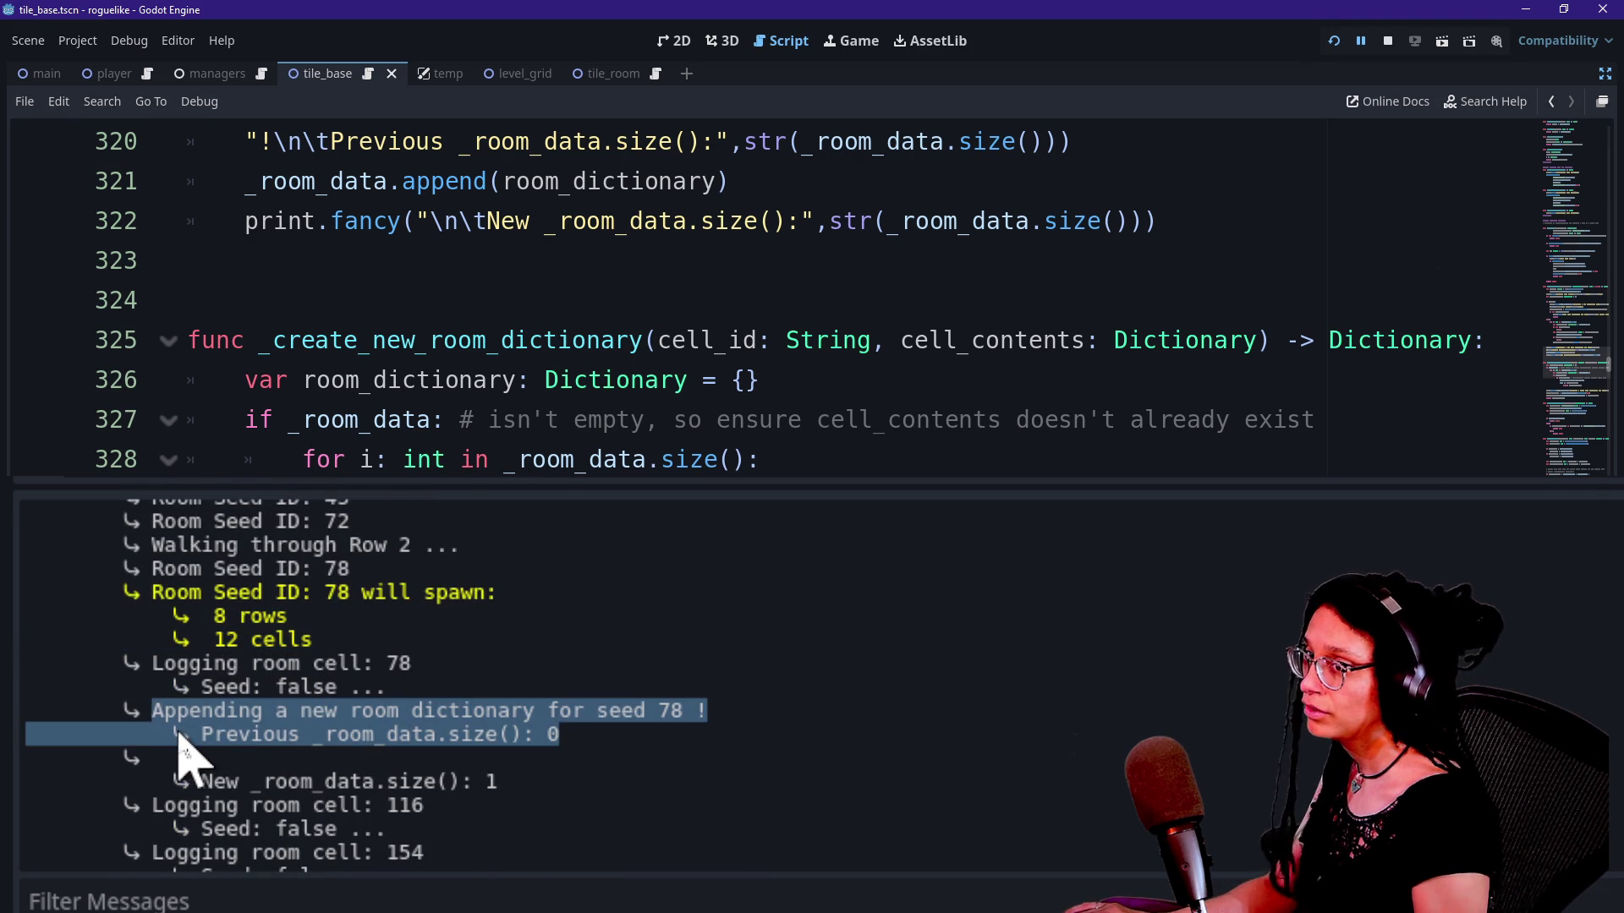
pyautogui.click(346, 757)
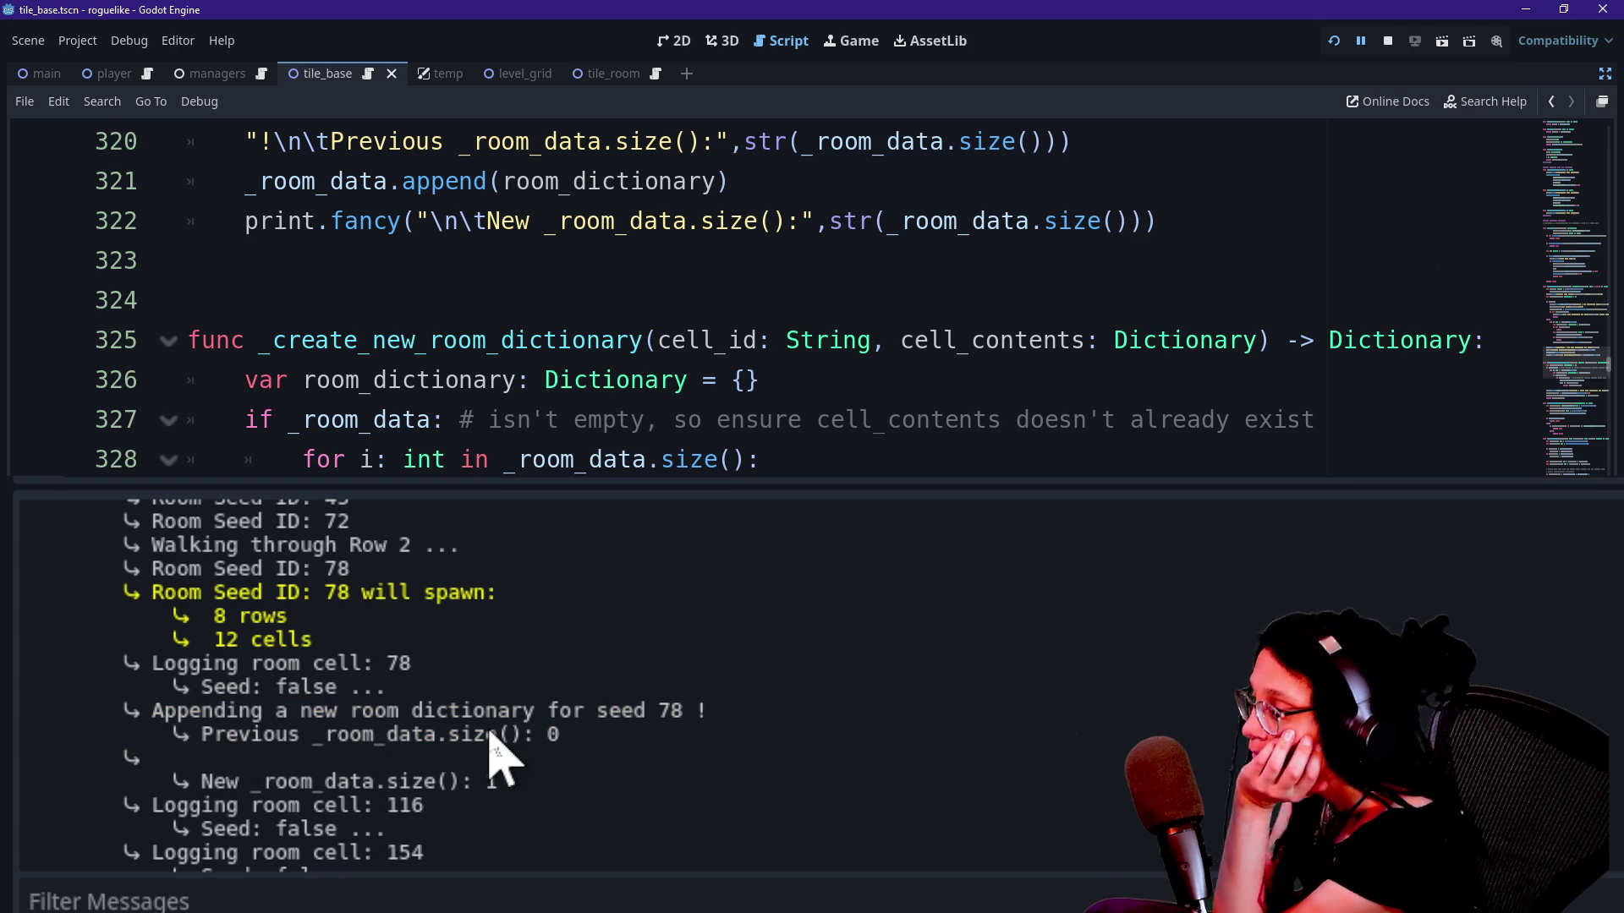
# Step: Skim the remaining room cell log lines further down the Output
pyautogui.moveTo(415, 664); pyautogui.dragTo(634, 826)
pyautogui.click(636, 829)
pyautogui.click(691, 798)
pyautogui.moveTo(211, 689)
pyautogui.mouseDown()
pyautogui.moveTo(702, 791)
pyautogui.moveTo(565, 717)
pyautogui.mouseUp()
pyautogui.moveTo(64, 694); pyautogui.dragTo(400, 752)
pyautogui.click(770, 740)
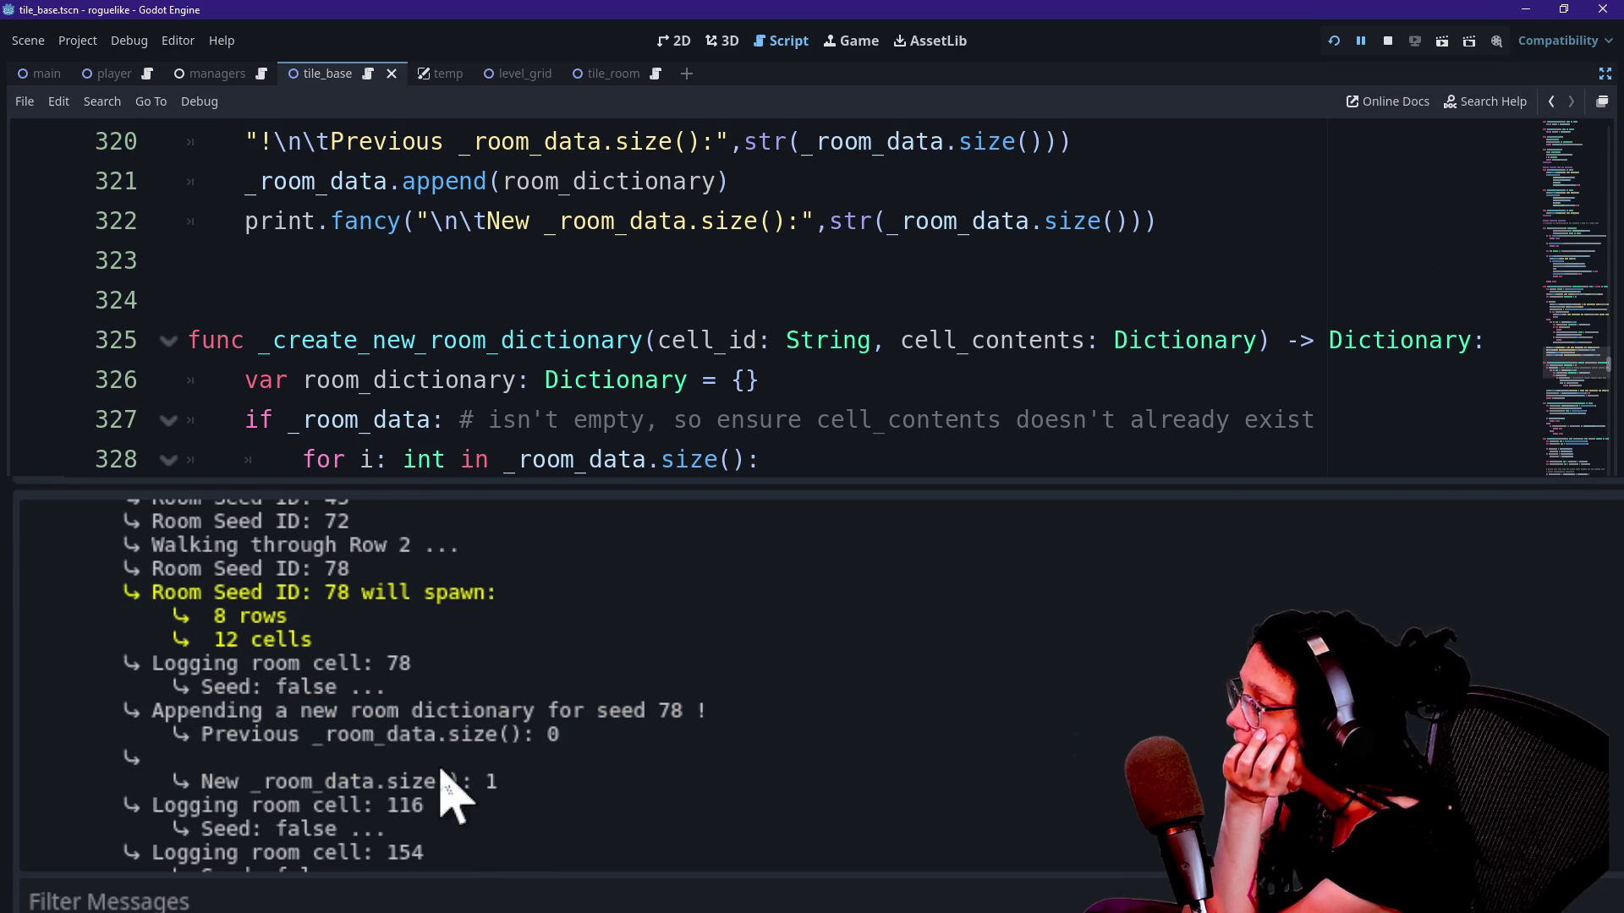
pyautogui.scroll(-1, 449, 795)
pyautogui.scroll(-20, 448, 794)
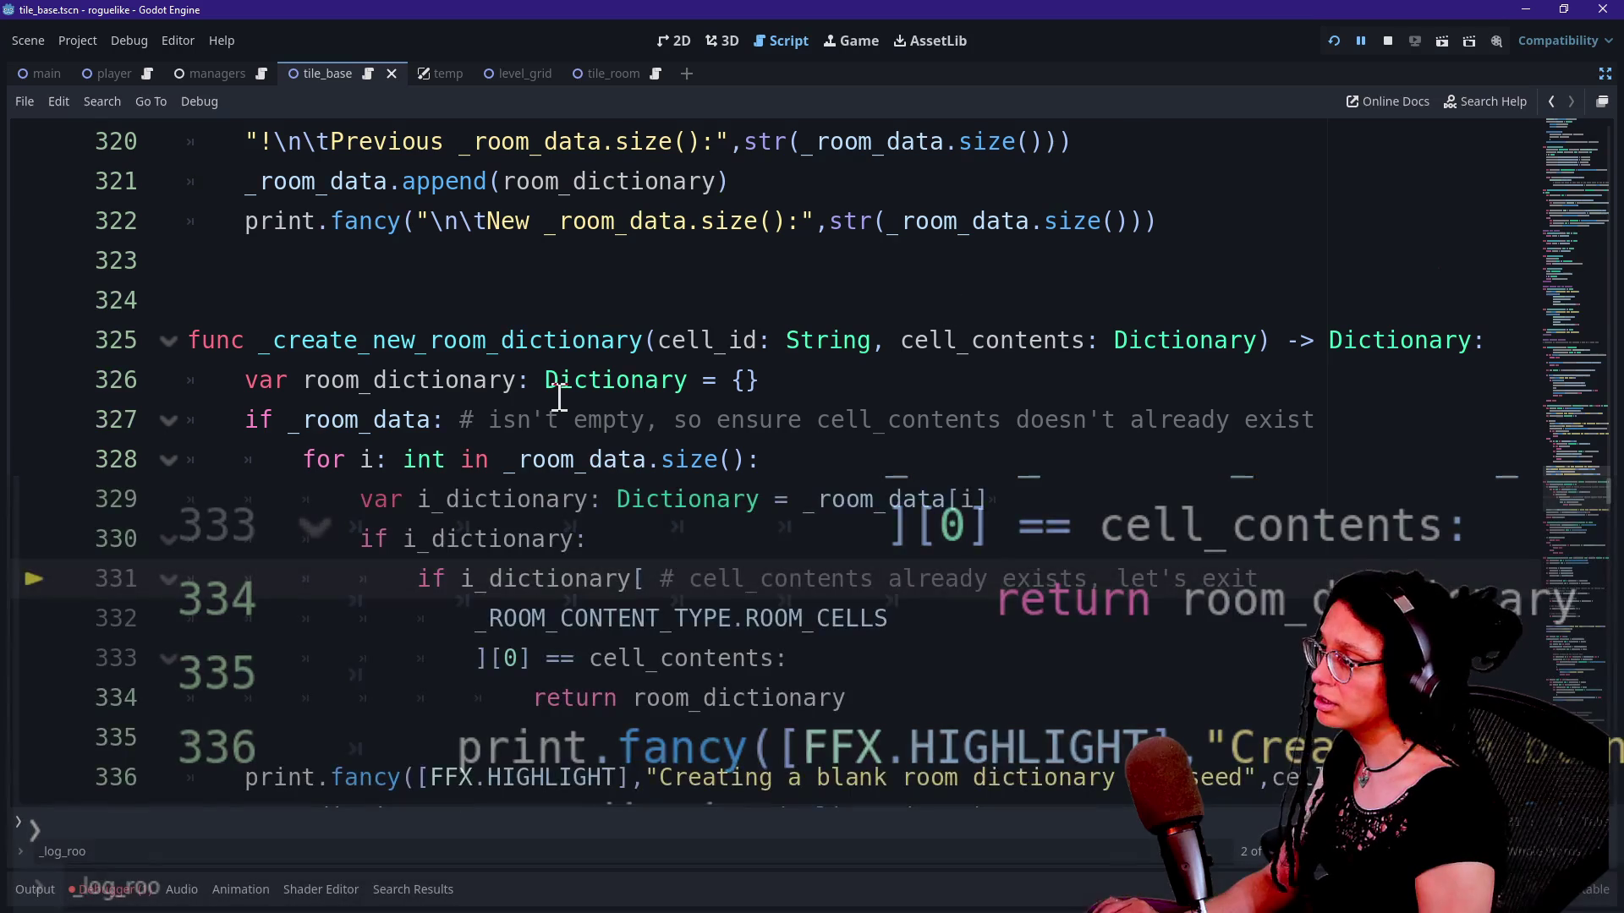
pyautogui.scroll(1, 562, 397)
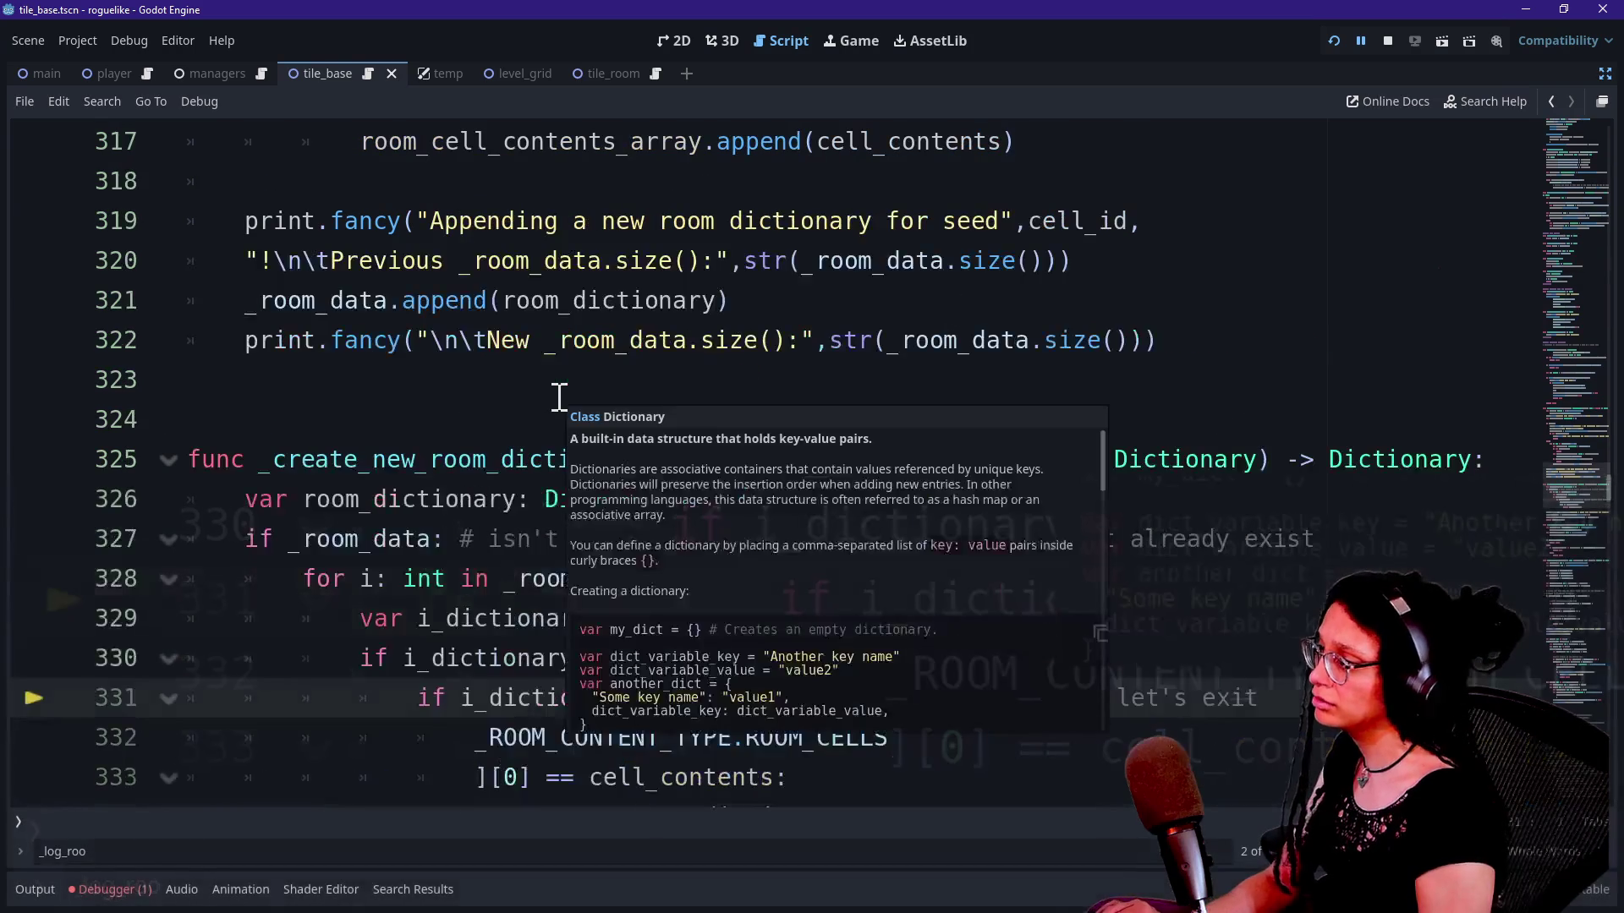
pyautogui.click(257, 542)
pyautogui.scroll(7, 297, 480)
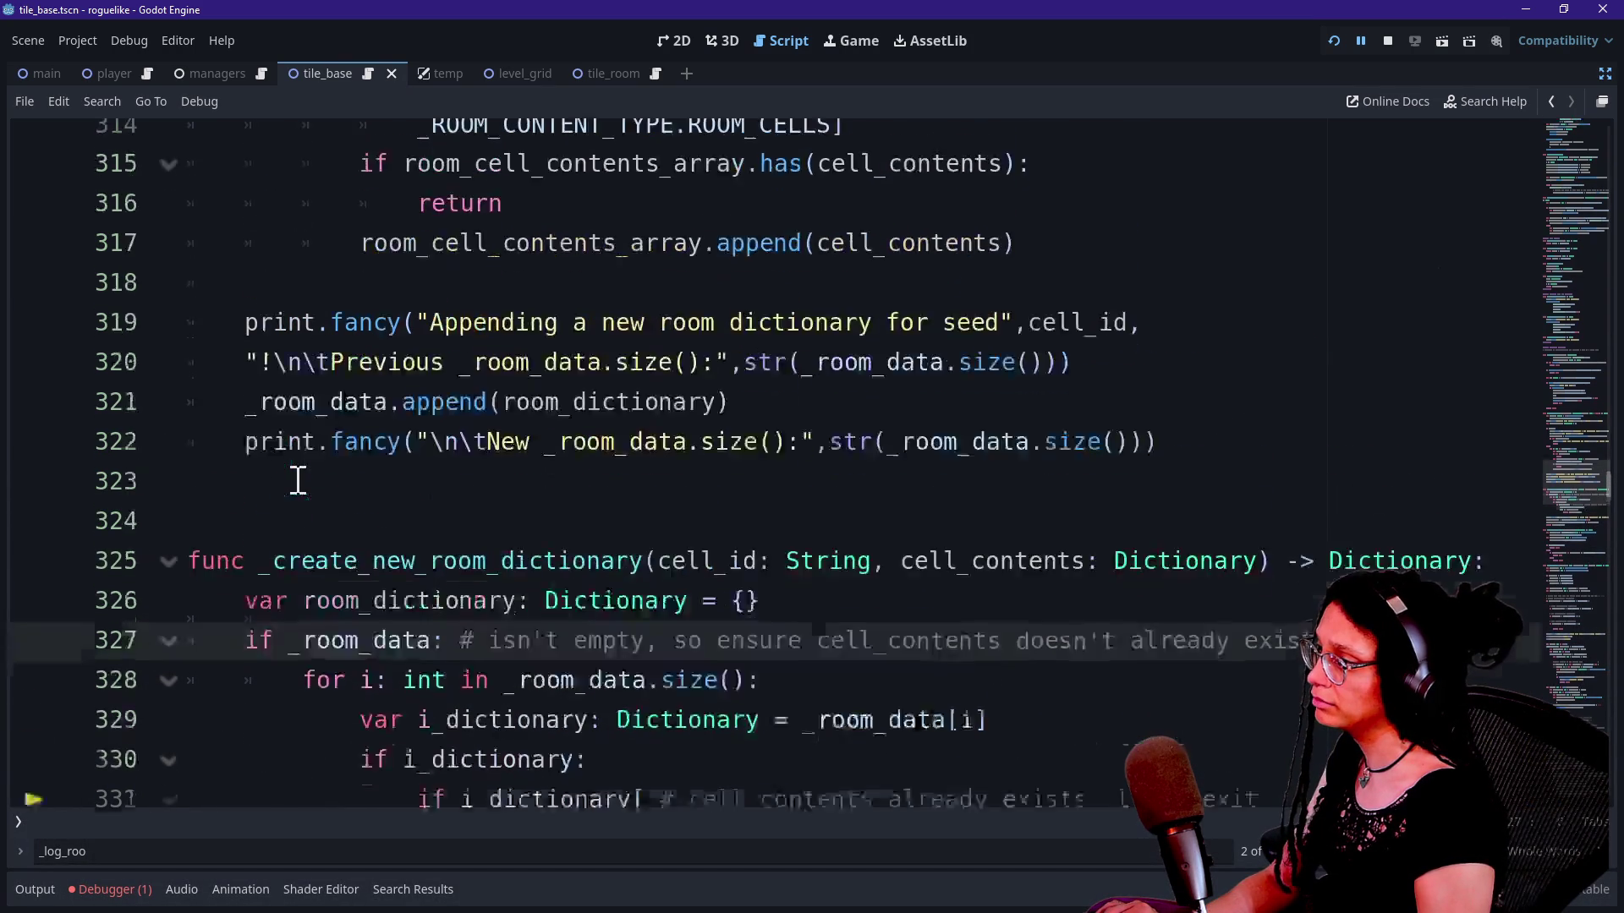
pyautogui.scroll(-3, 297, 479)
pyautogui.scroll(6, 298, 480)
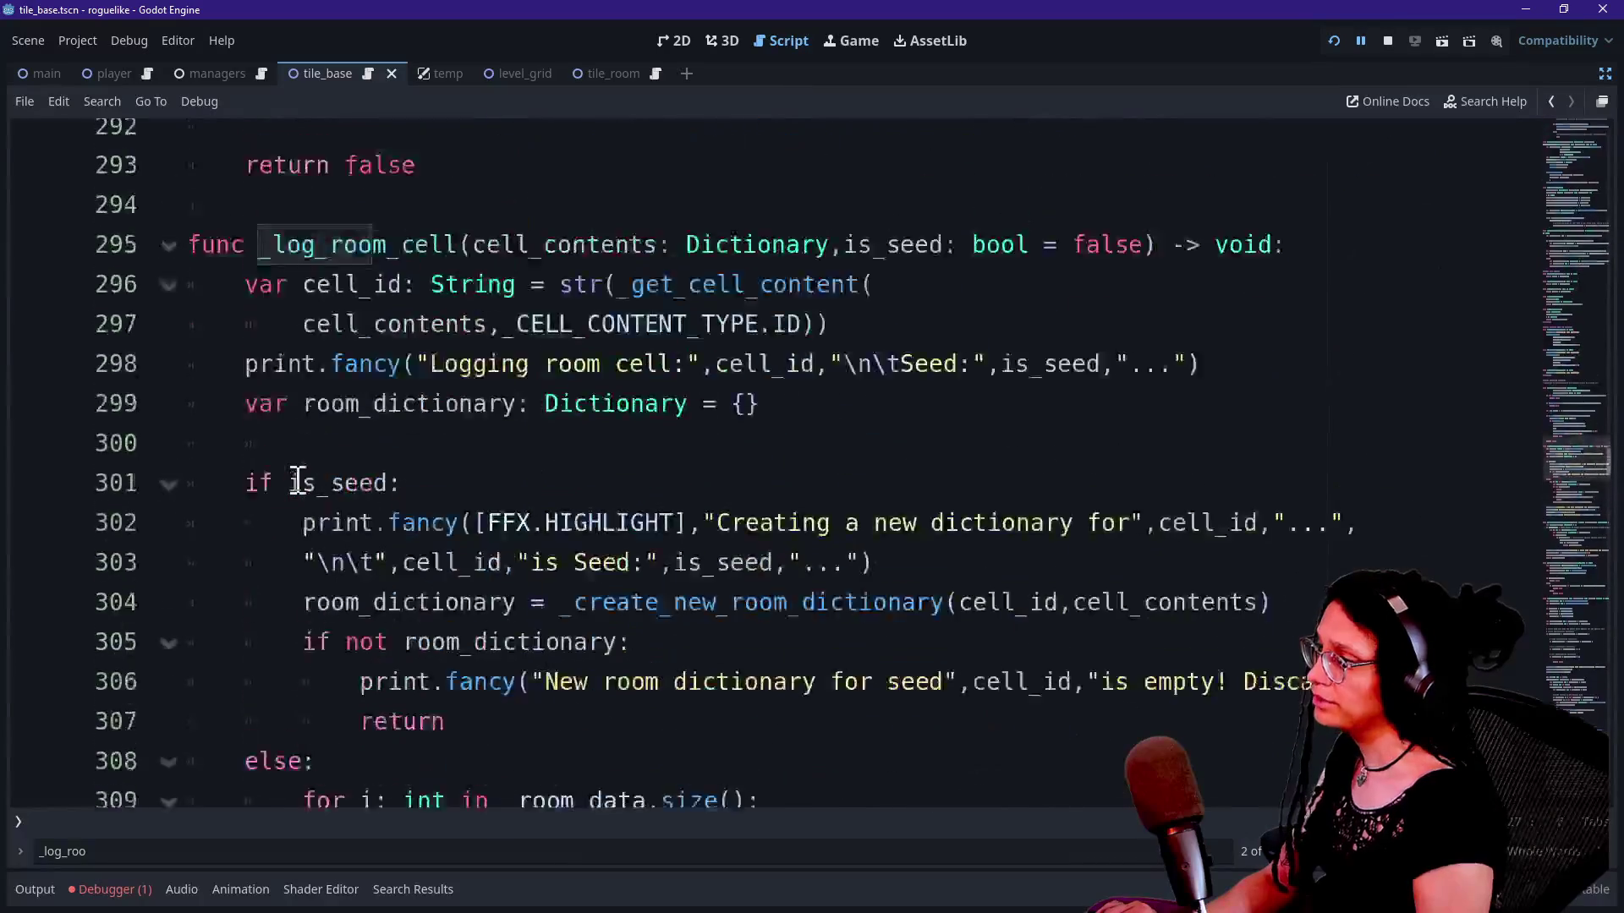
pyautogui.scroll(7, 298, 479)
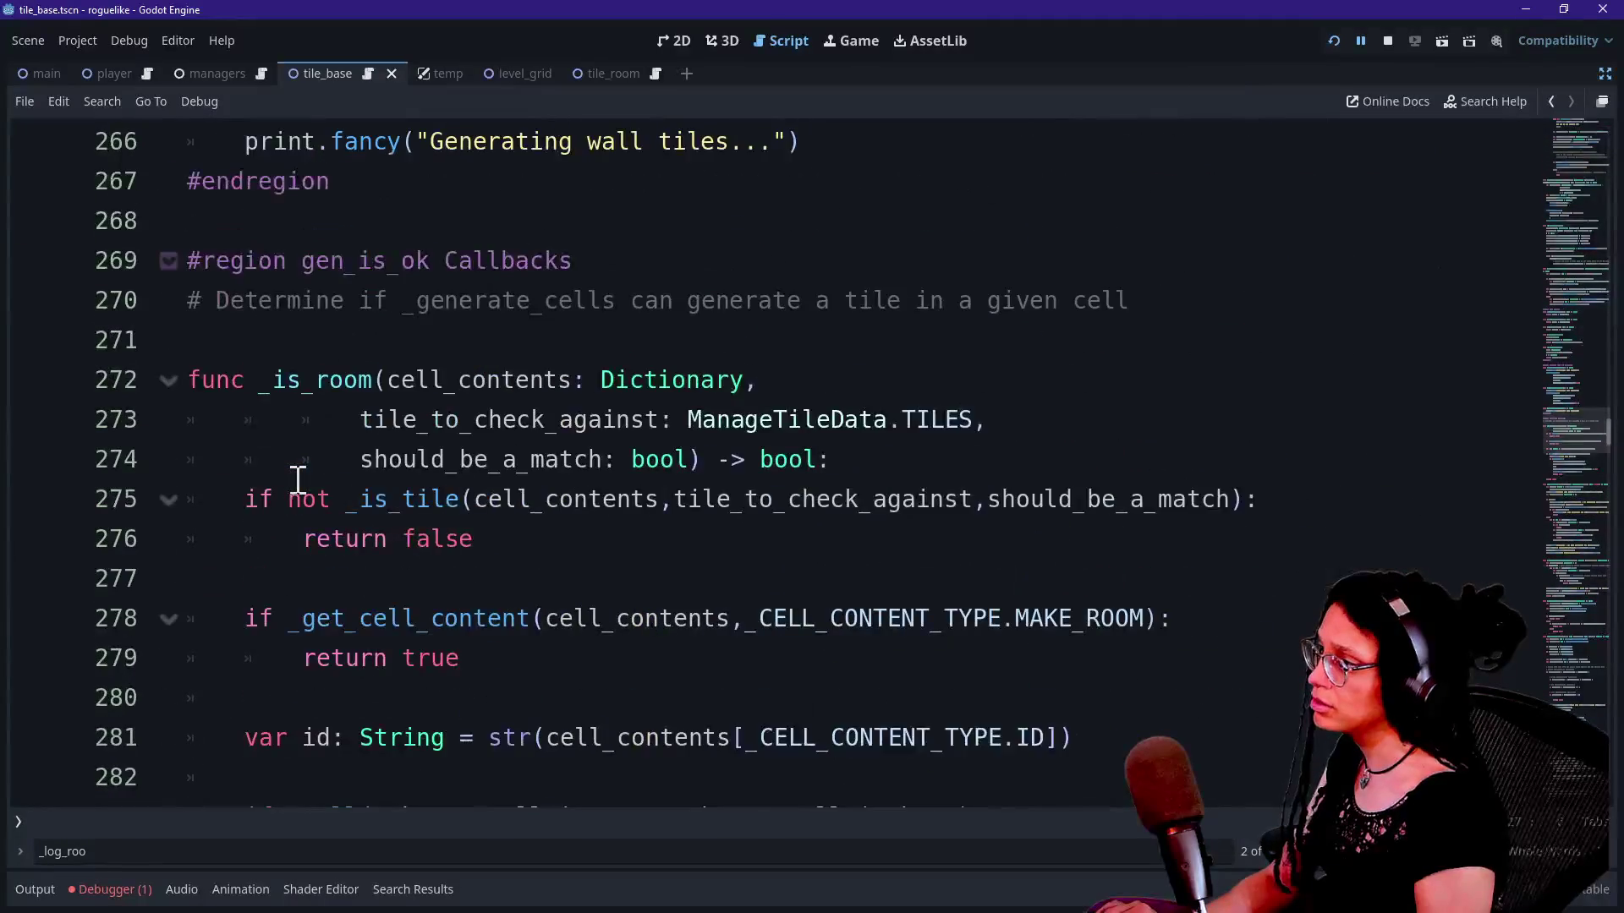
pyautogui.scroll(-3, 298, 479)
pyautogui.scroll(-15, 298, 480)
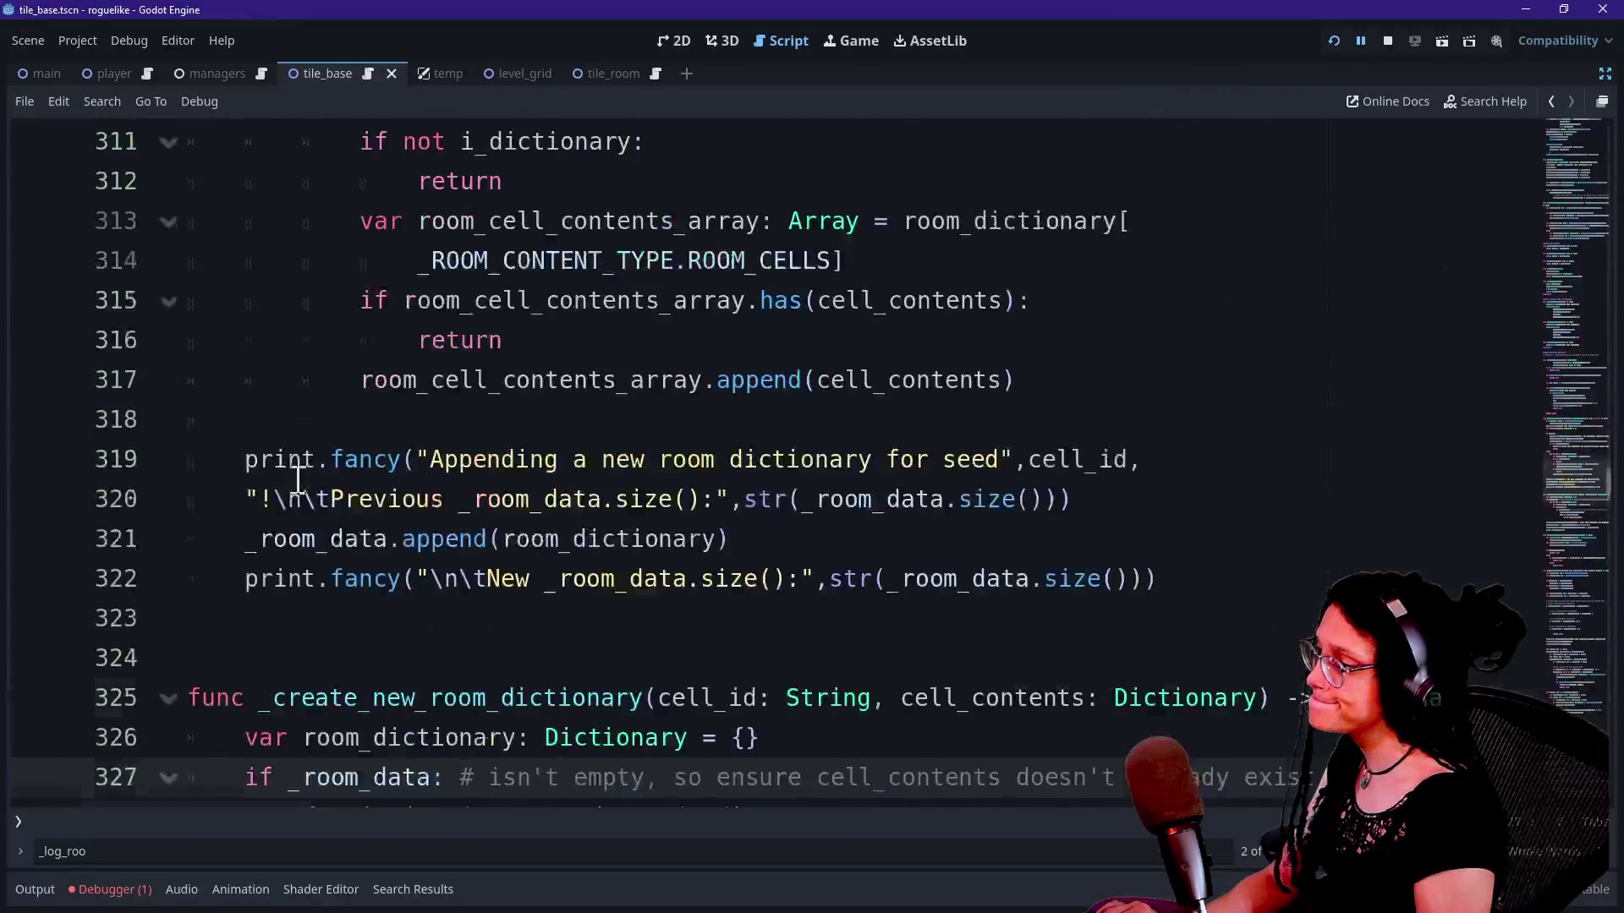
pyautogui.scroll(-2, 284, 504)
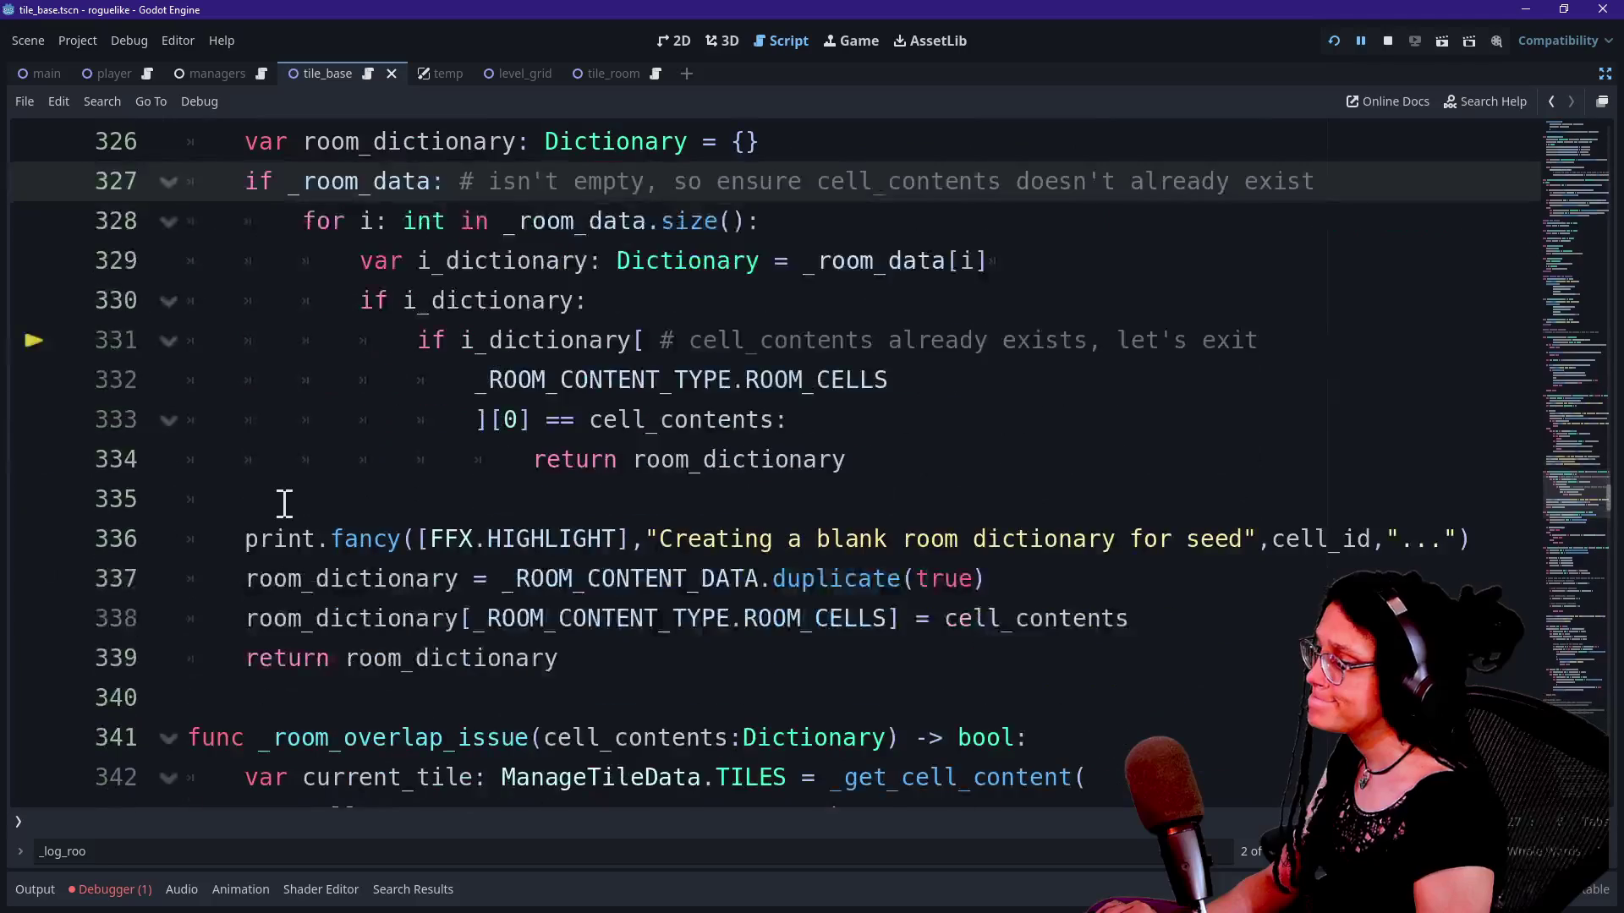
pyautogui.click(38, 889)
pyautogui.scroll(15, 172, 772)
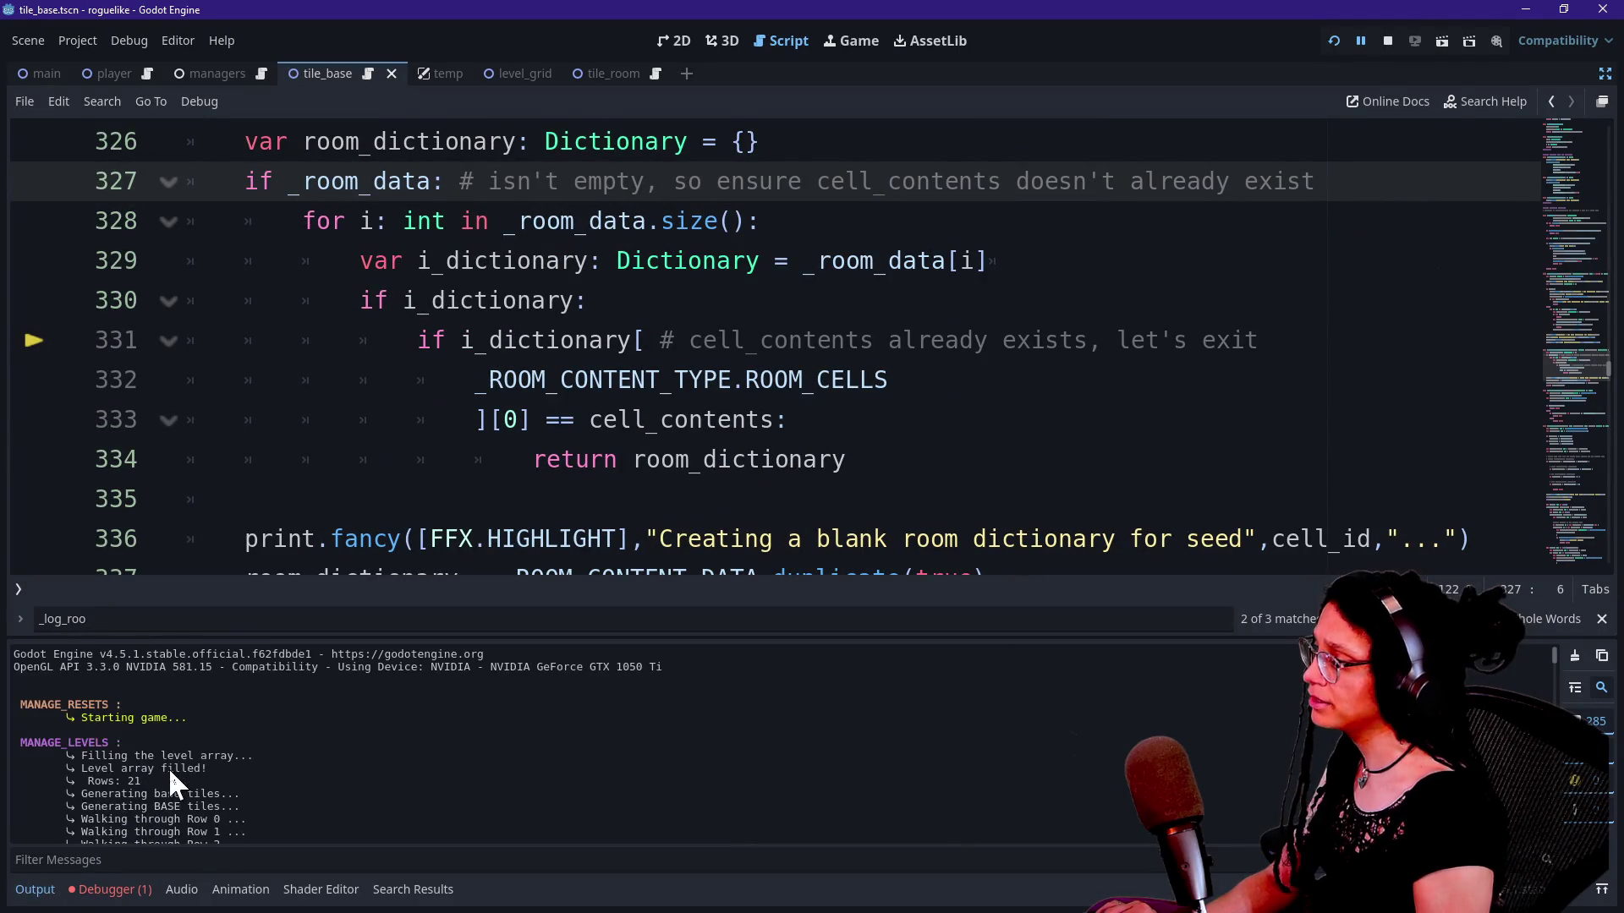
pyautogui.scroll(-5, 172, 772)
pyautogui.scroll(-8, 170, 771)
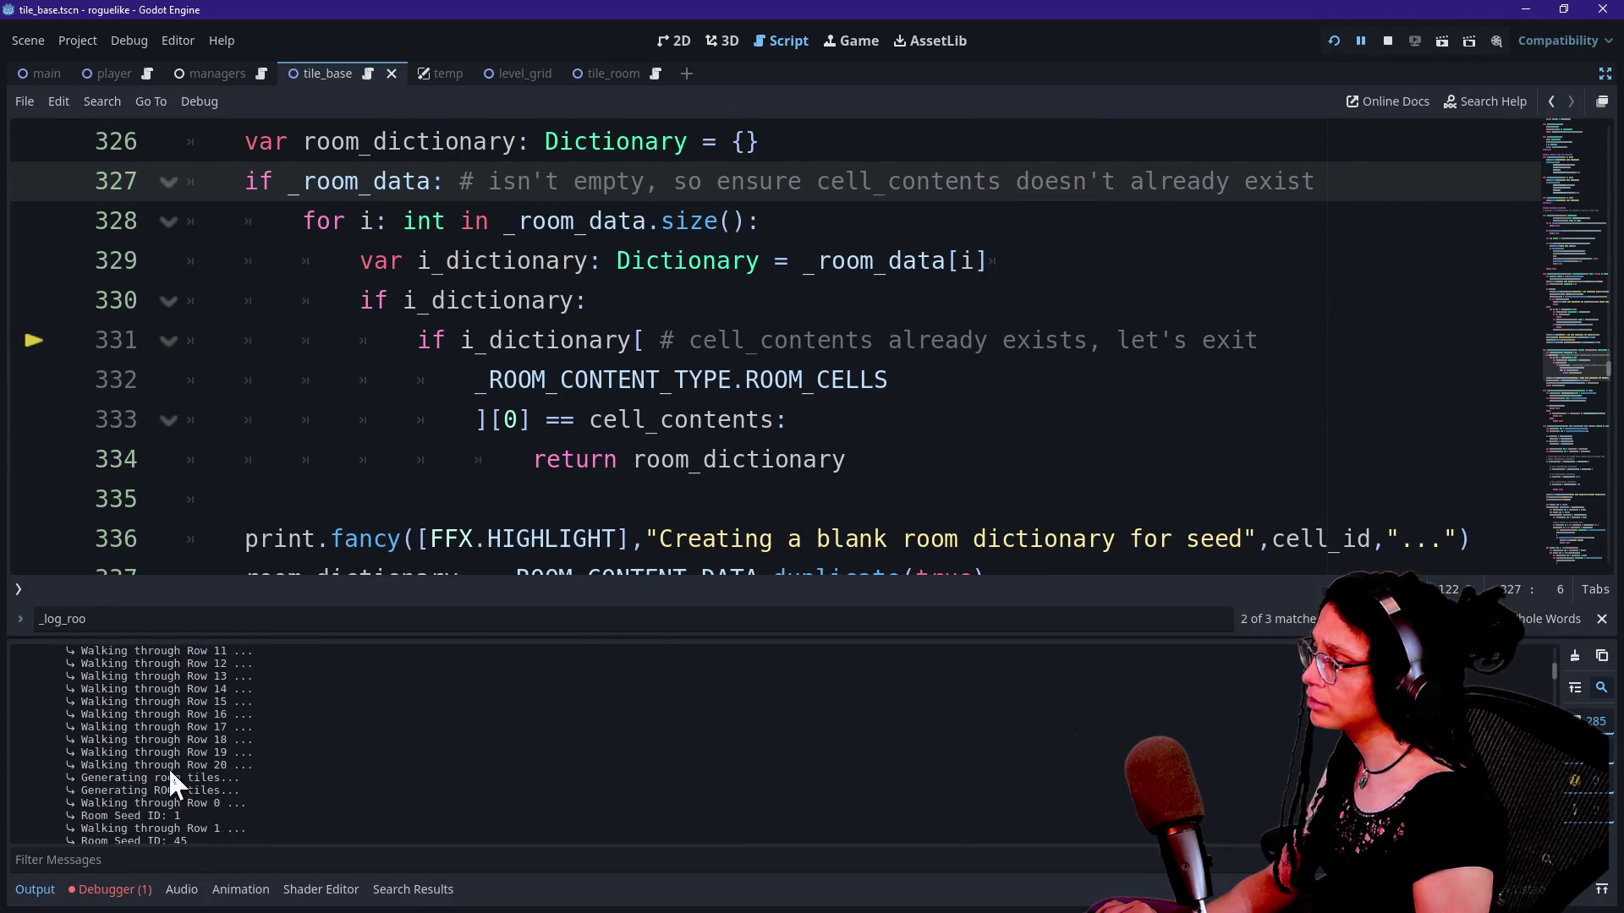
pyautogui.scroll(-1, 169, 768)
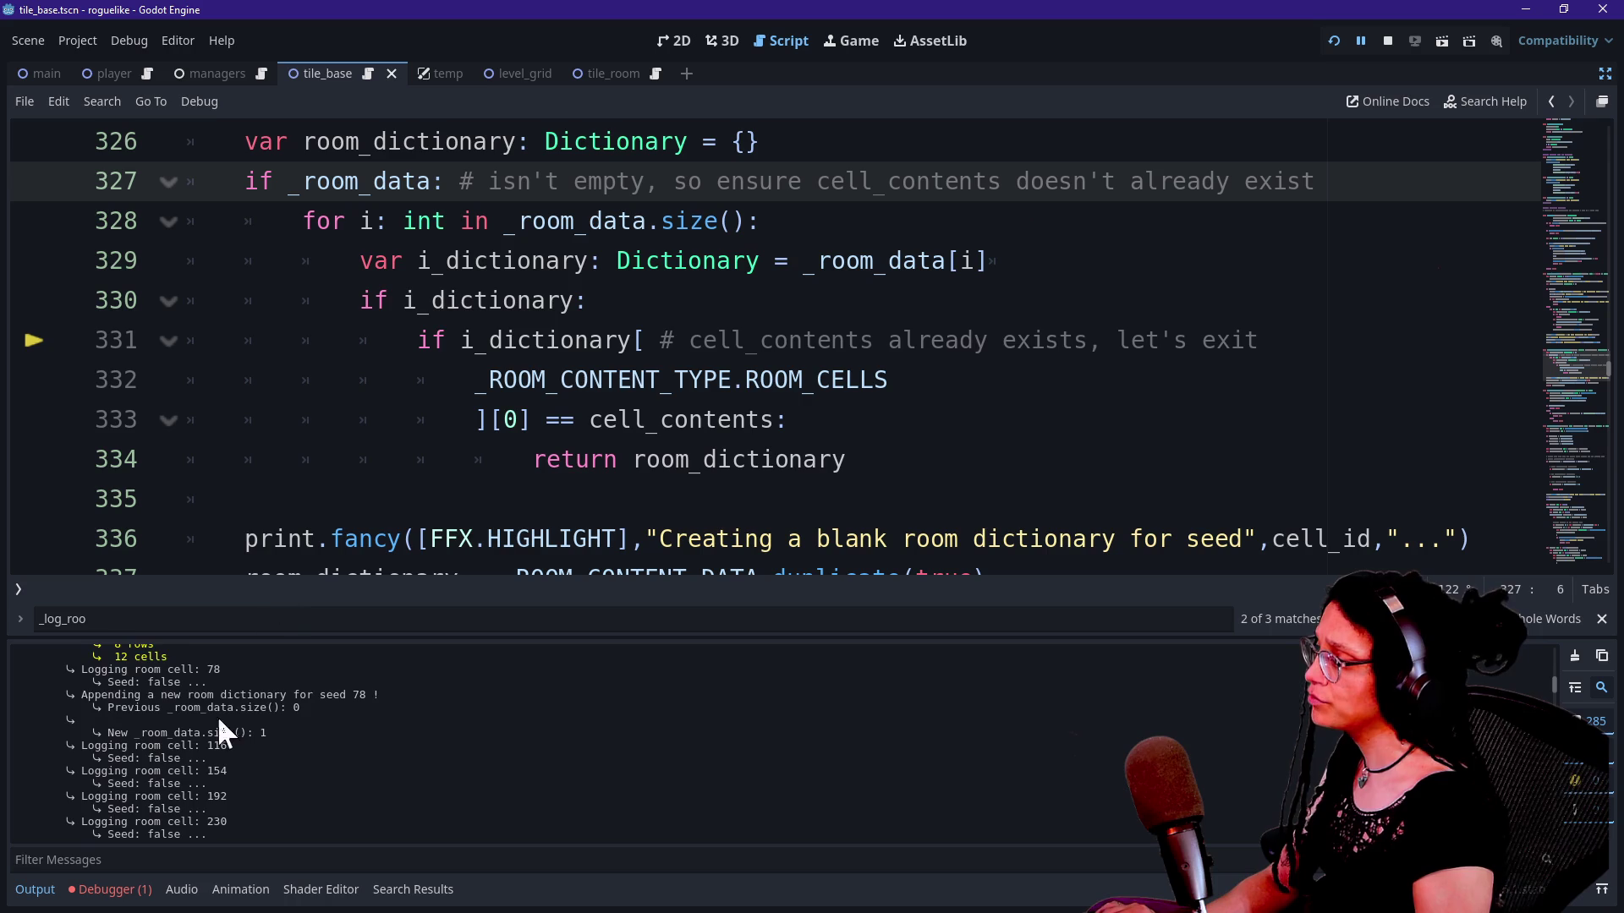
pyautogui.scroll(3, 198, 776)
pyautogui.click(430, 407)
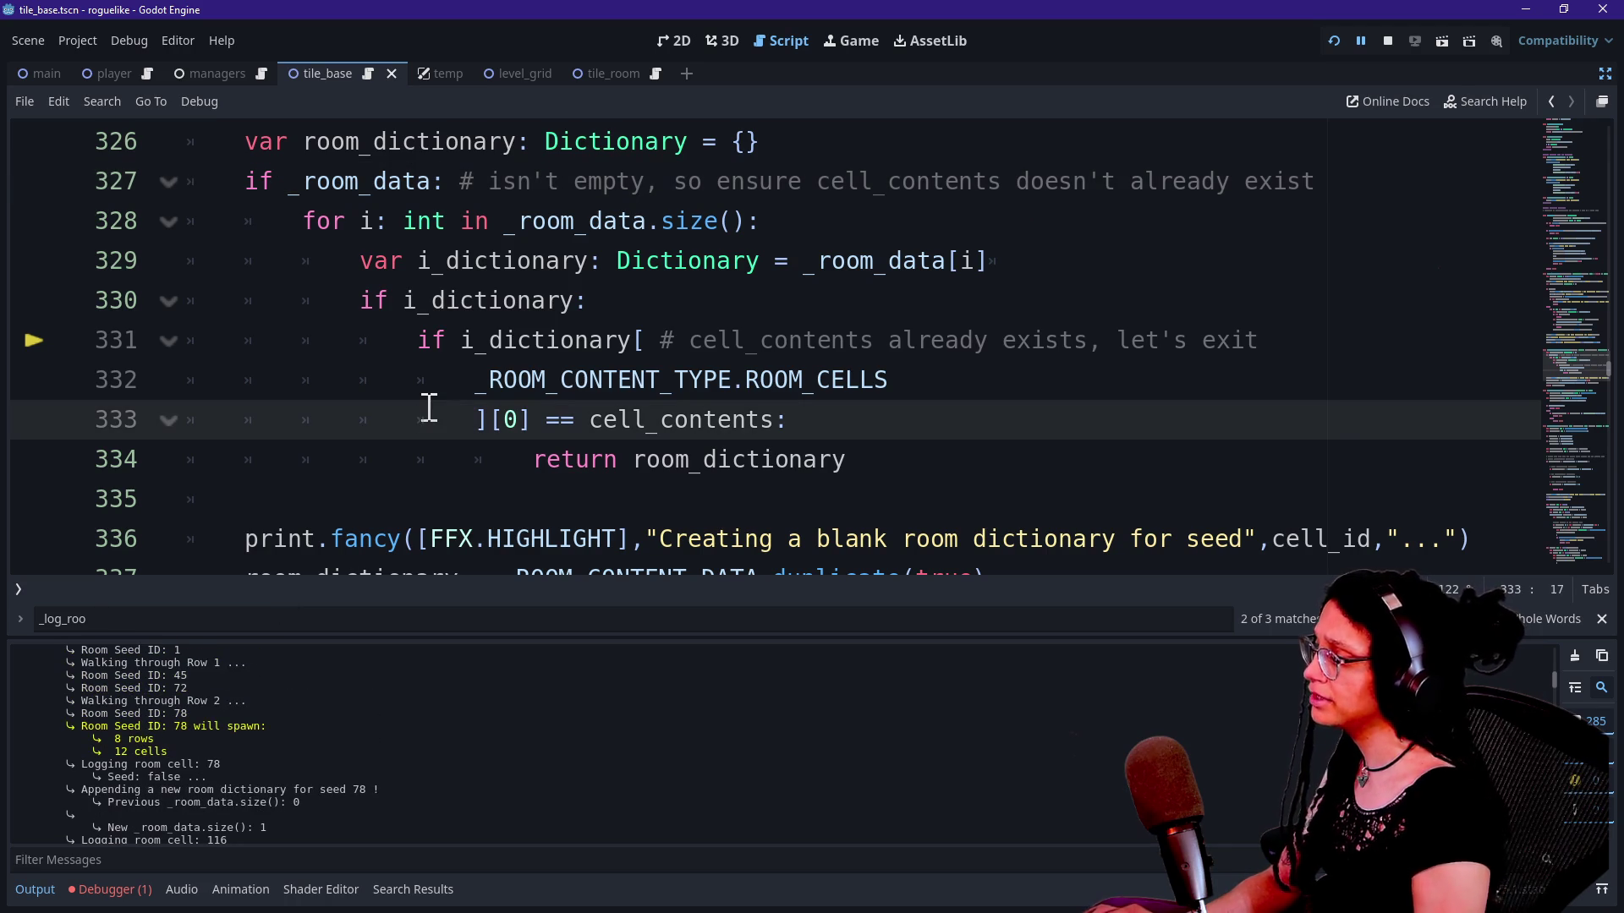
pyautogui.hotkey('ctrl', 'j')
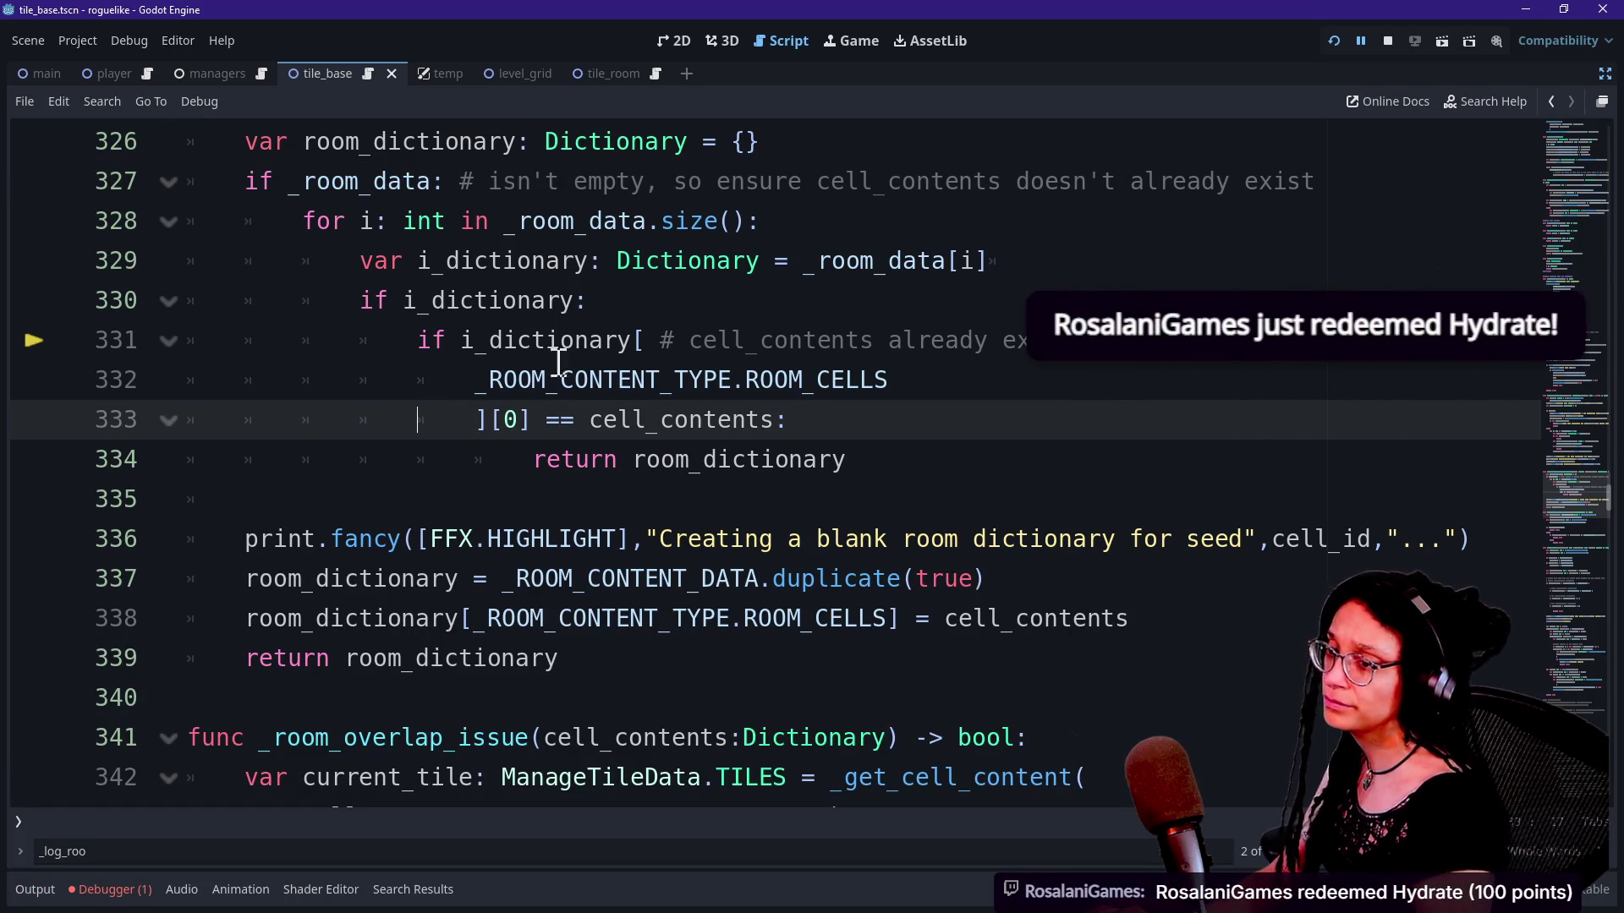
pyautogui.click(571, 655)
pyautogui.moveTo(542, 645)
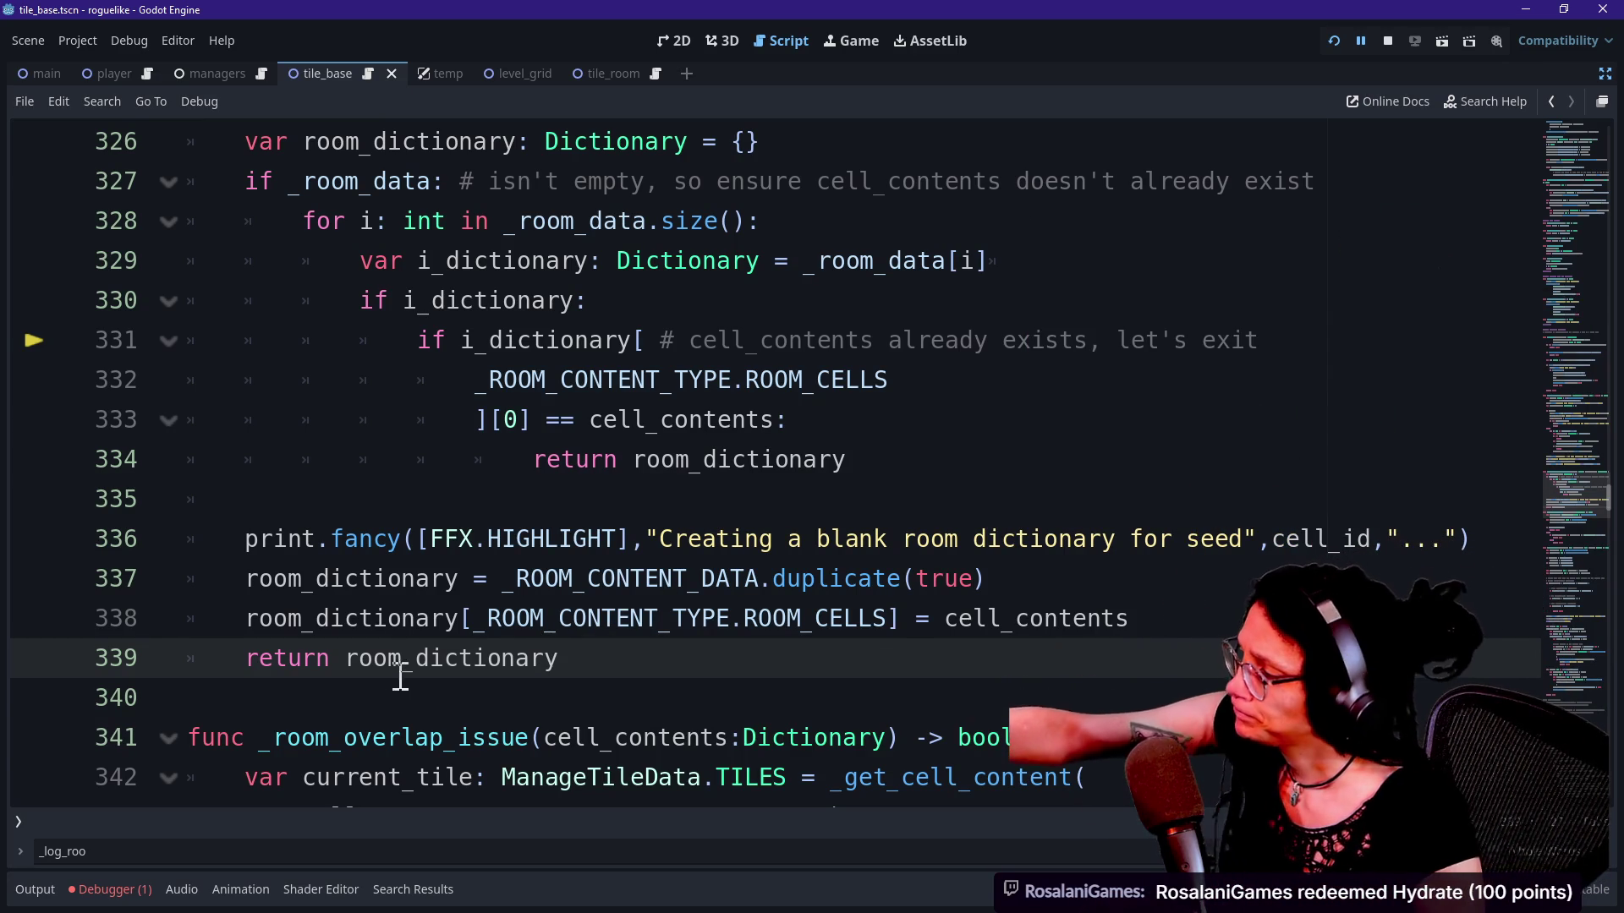
pyautogui.click(545, 476)
pyautogui.click(624, 486)
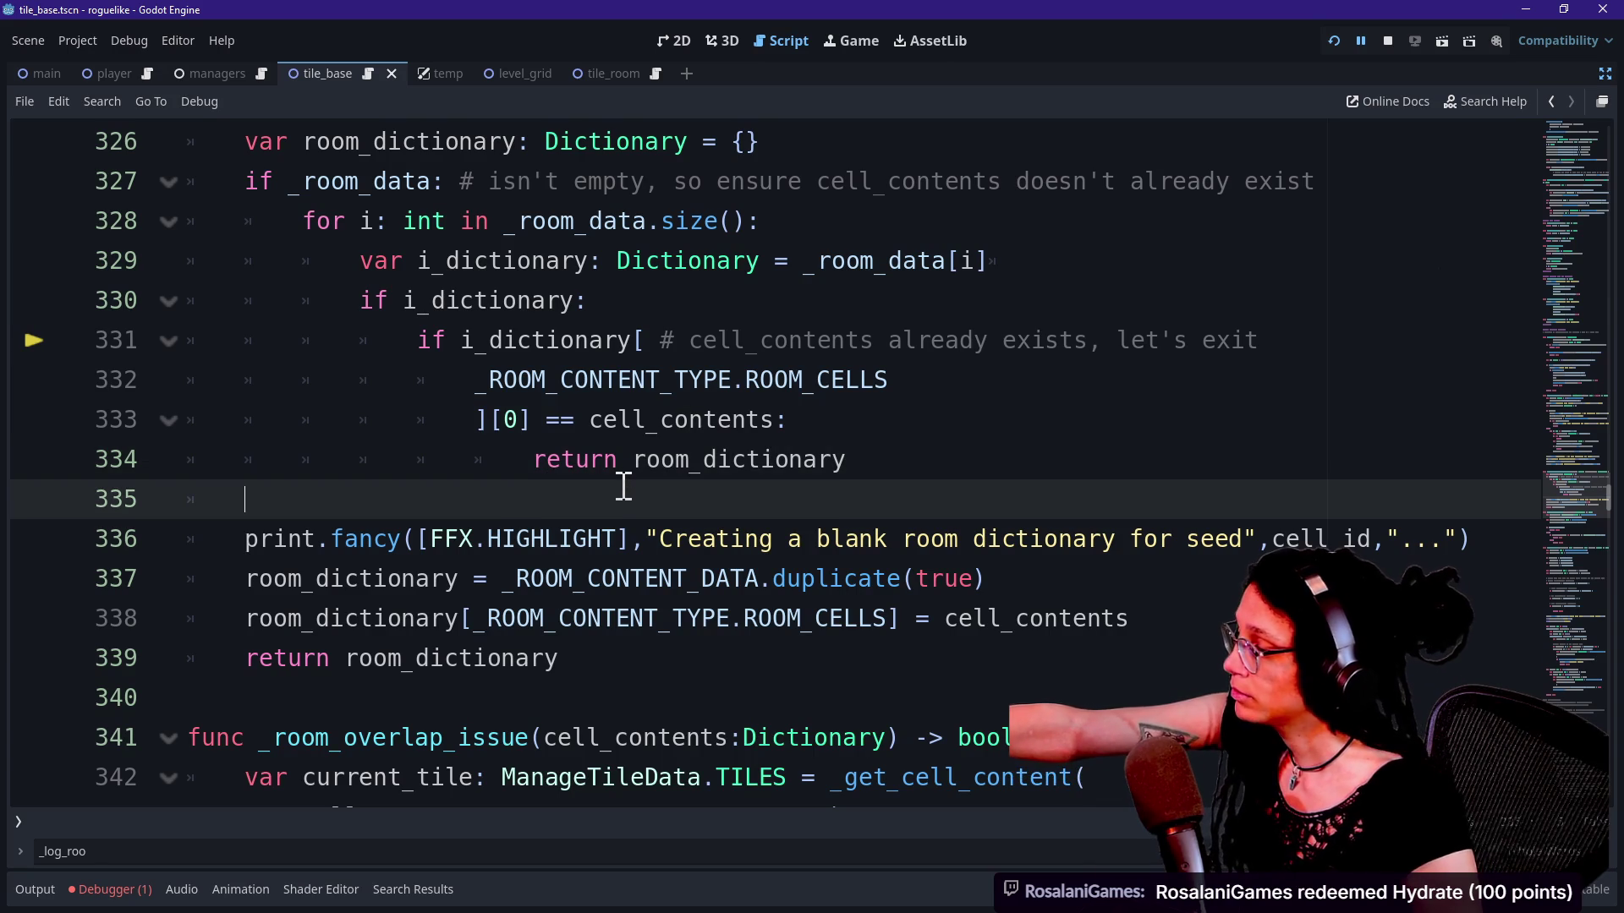
pyautogui.scroll(5, 624, 482)
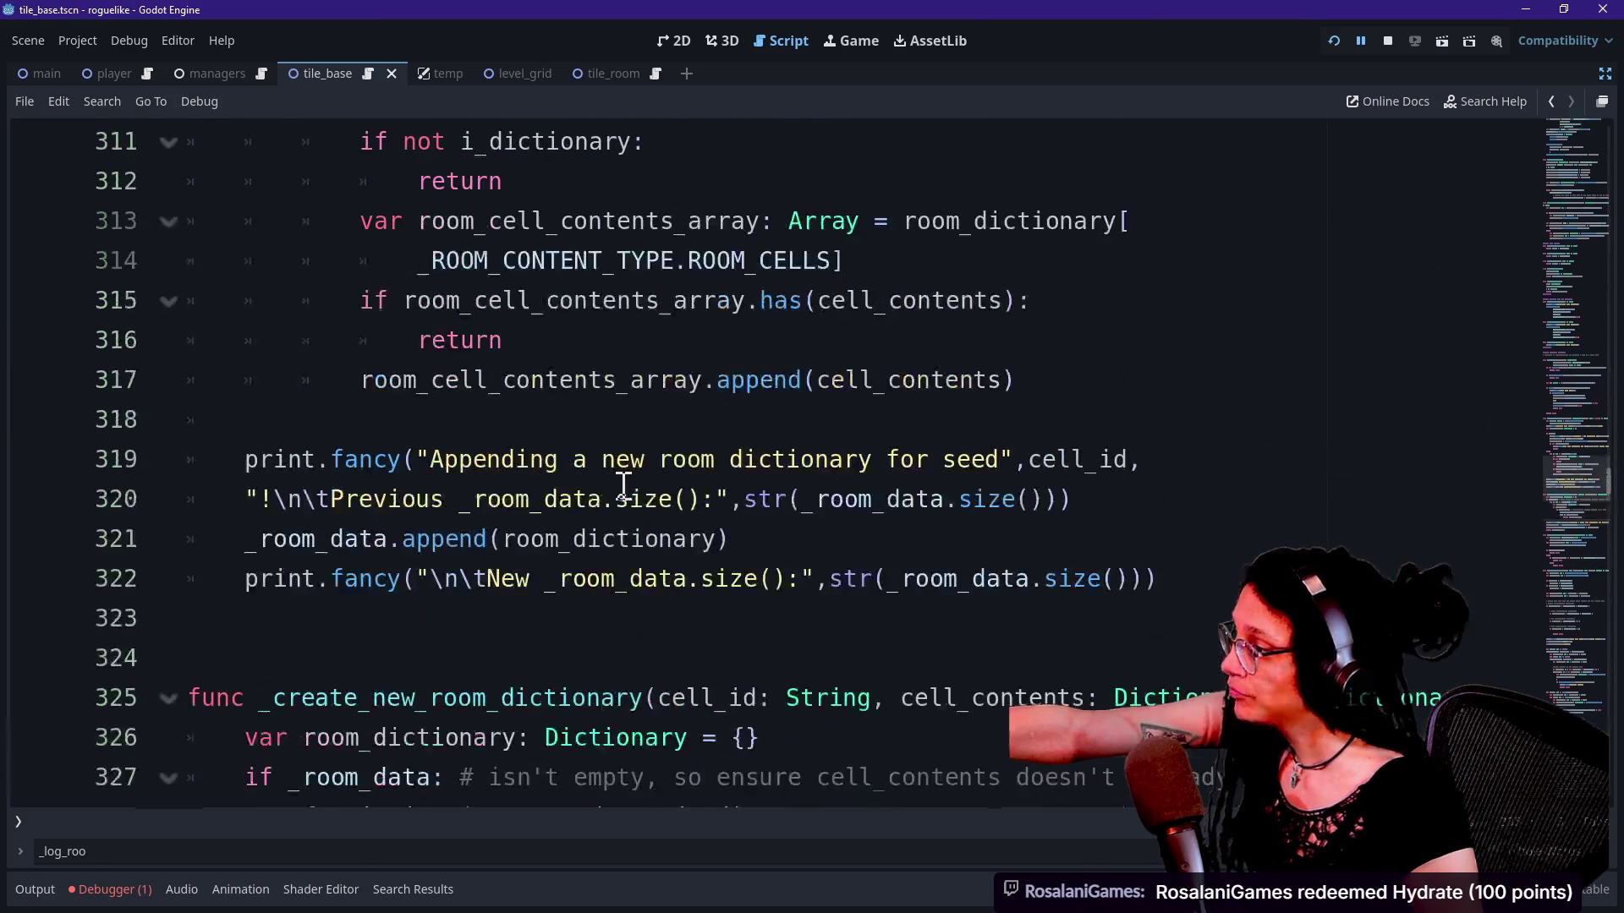
pyautogui.scroll(2, 490, 490)
pyautogui.scroll(5, 491, 490)
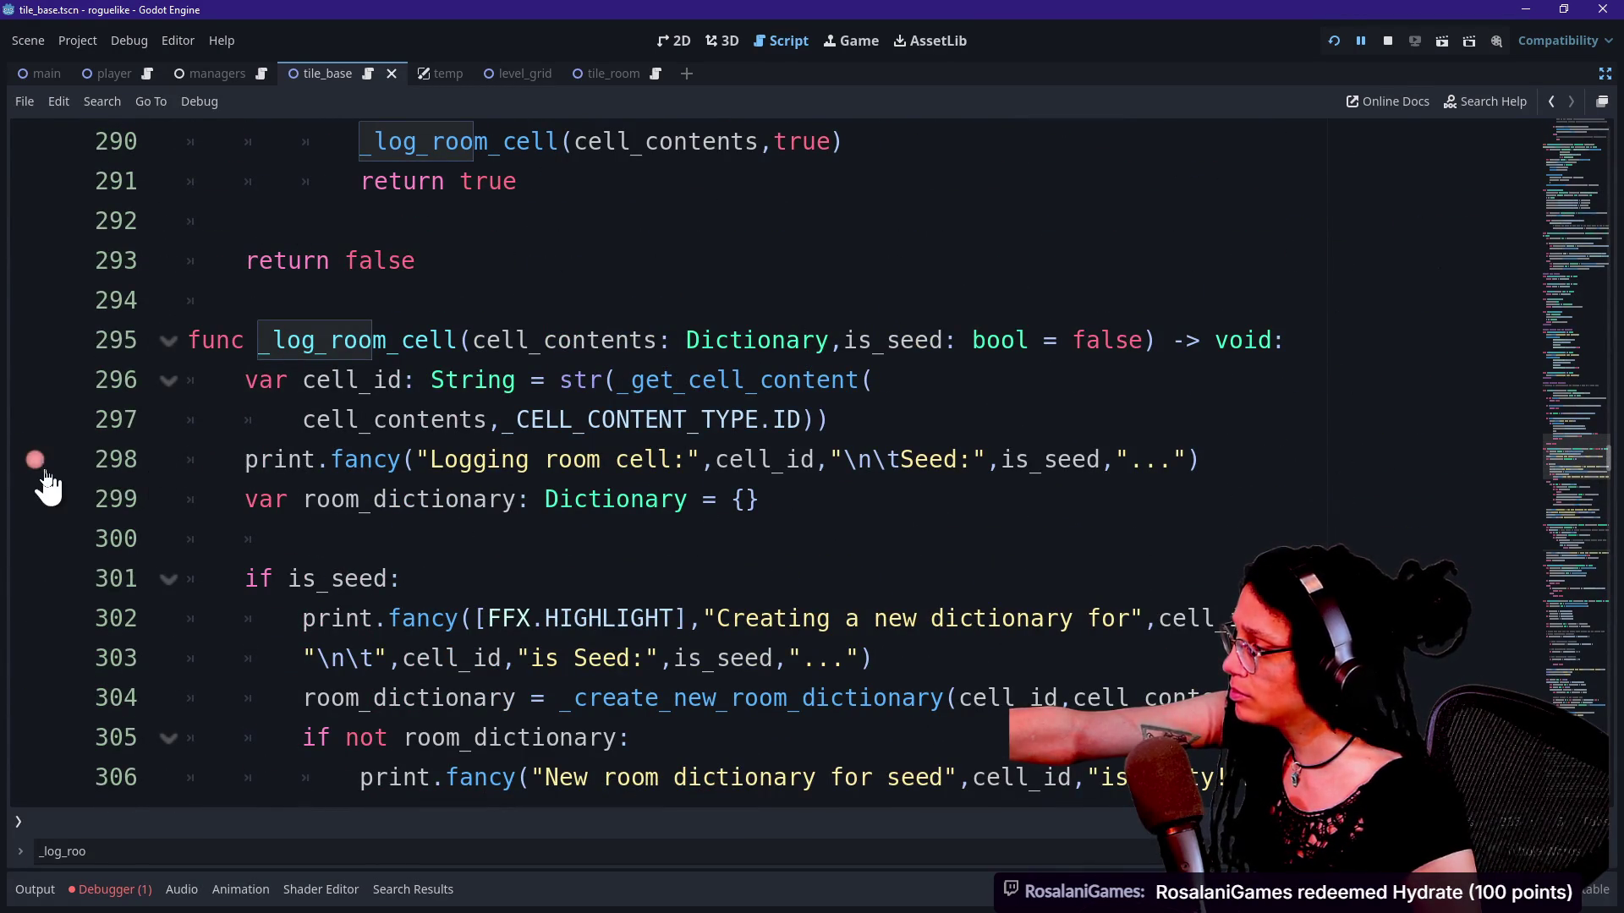
# Step: Toggle a breakpoint on line 299 of _log_room_cell and move to the is_seed check at 301
pyautogui.keyDown('shift'); pyautogui.click(34, 486); pyautogui.keyUp('shift')
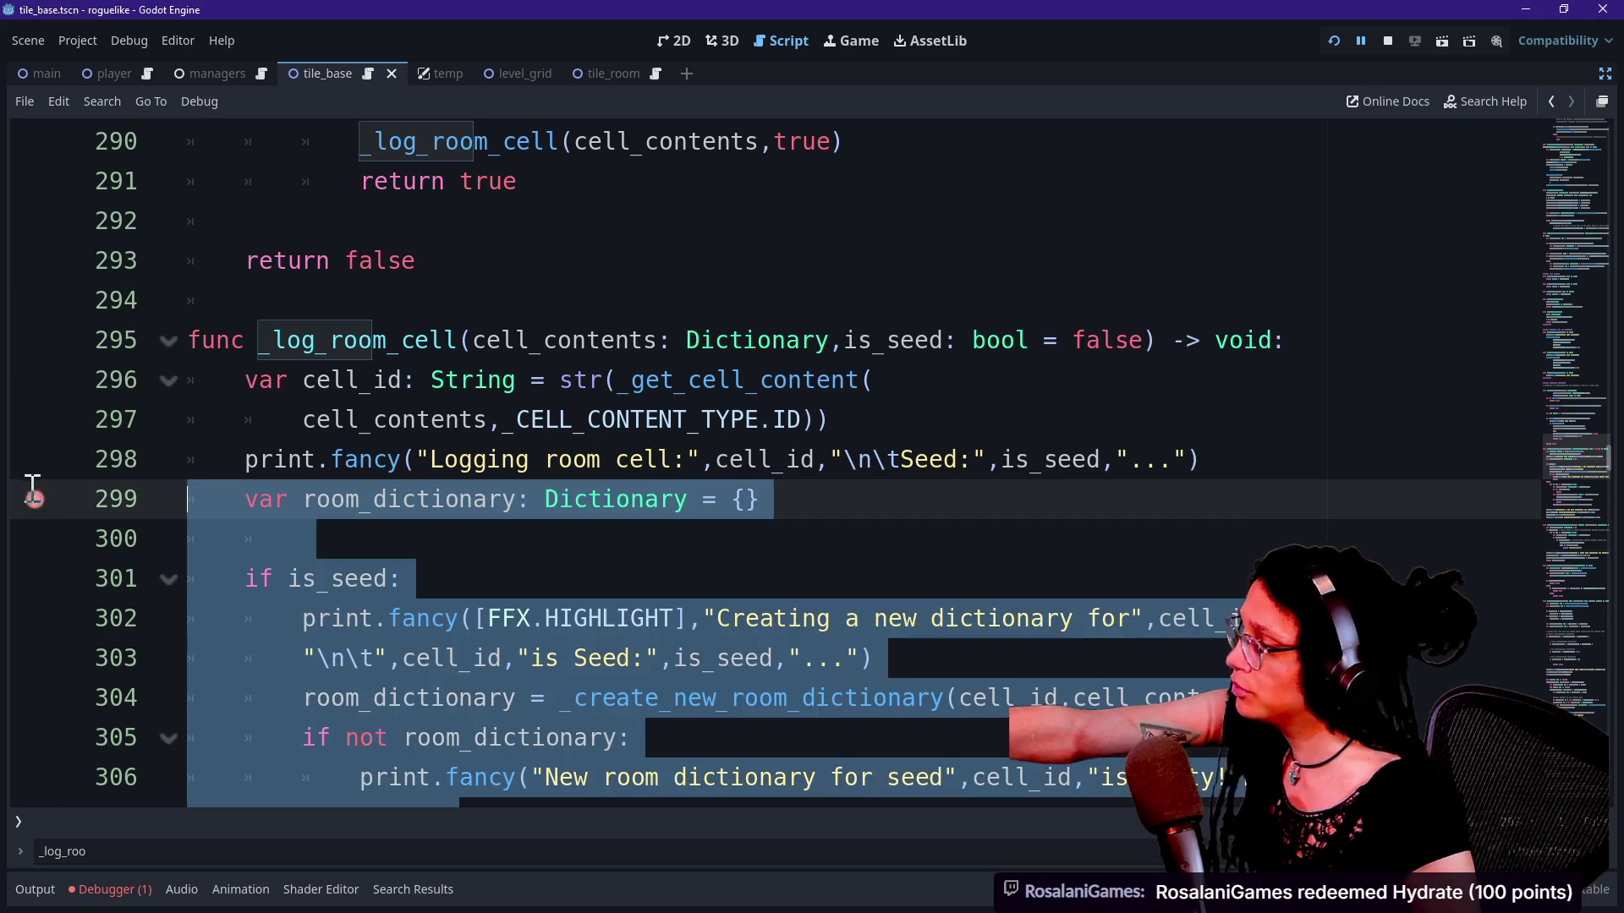
pyautogui.click(848, 473)
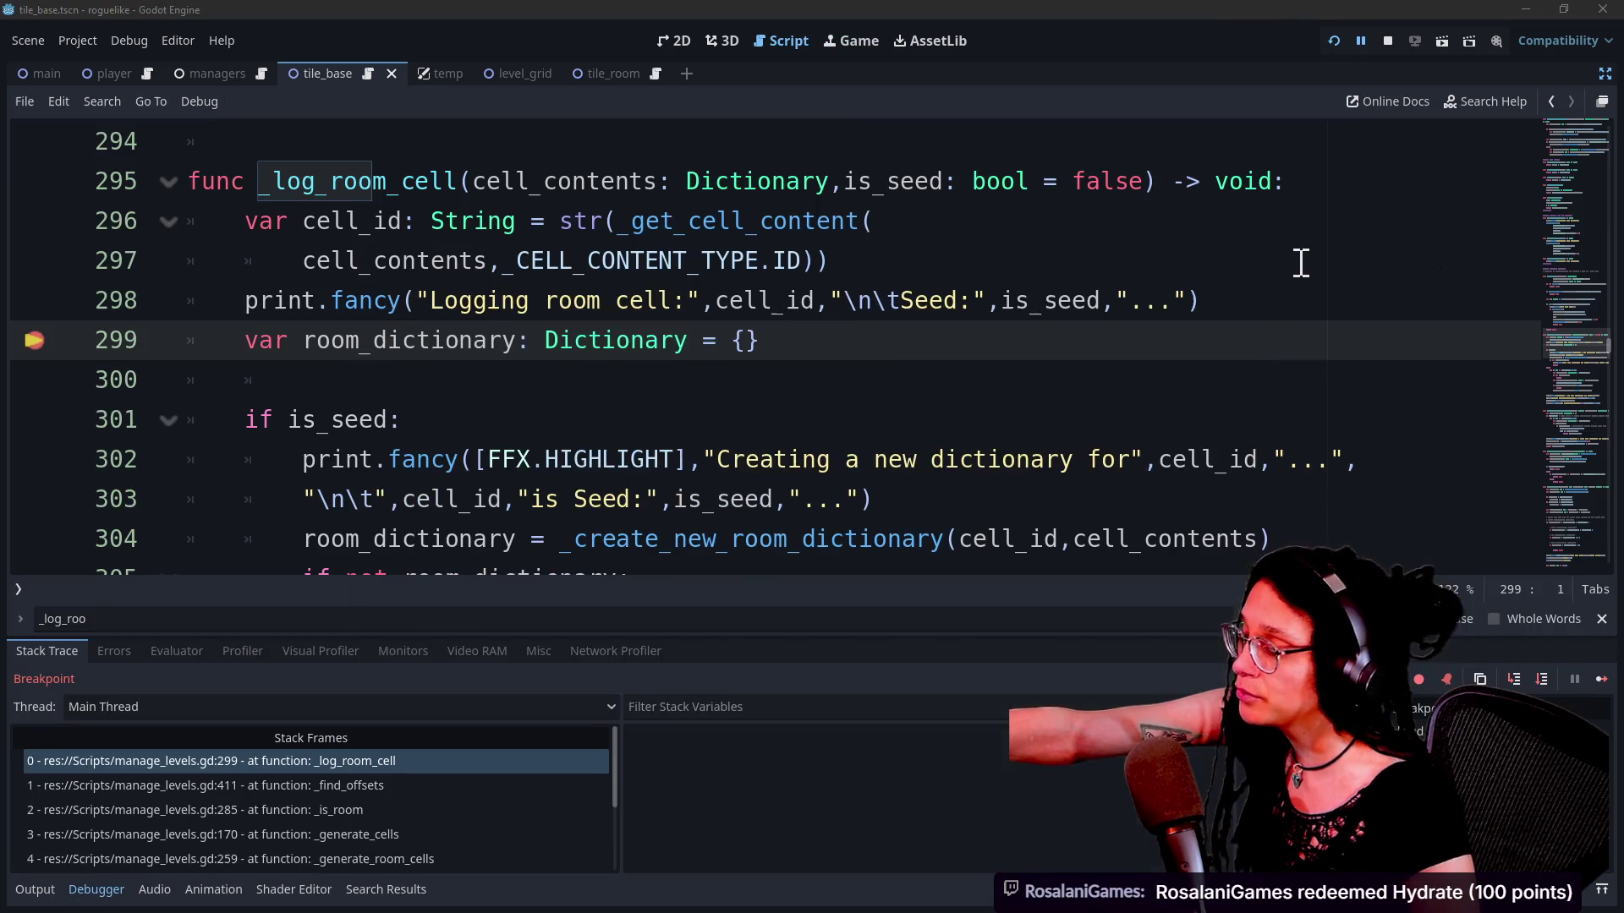
pyautogui.click(871, 253)
pyautogui.click(964, 427)
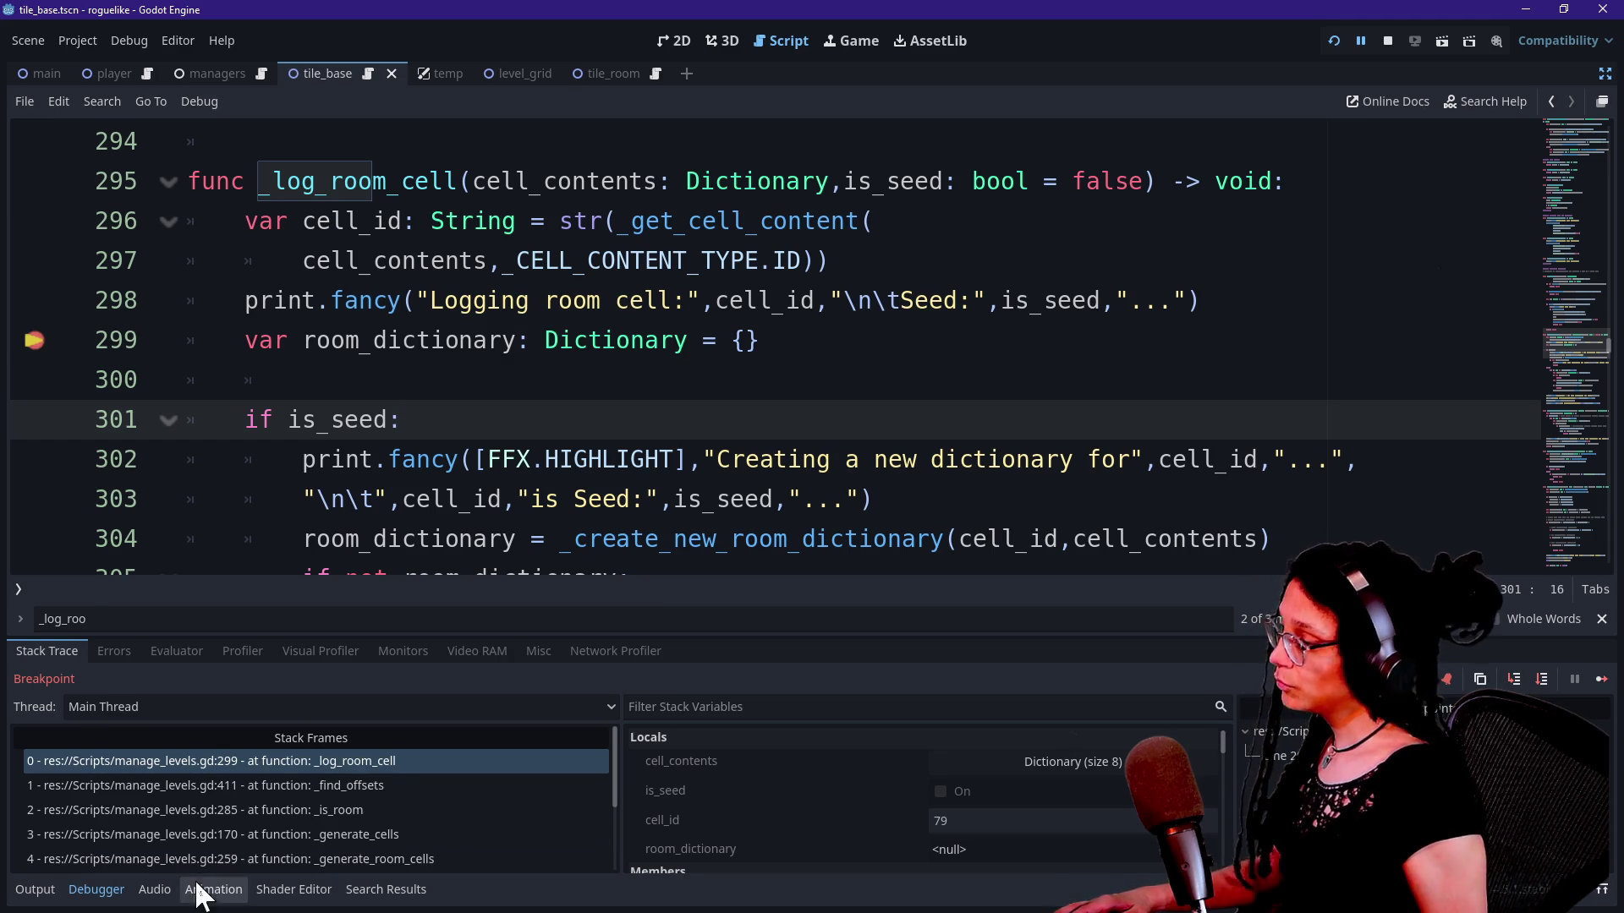
# Step: In the Output log, mark the Logging room cell: 79 and 8 rows lines
pyautogui.click(35, 890)
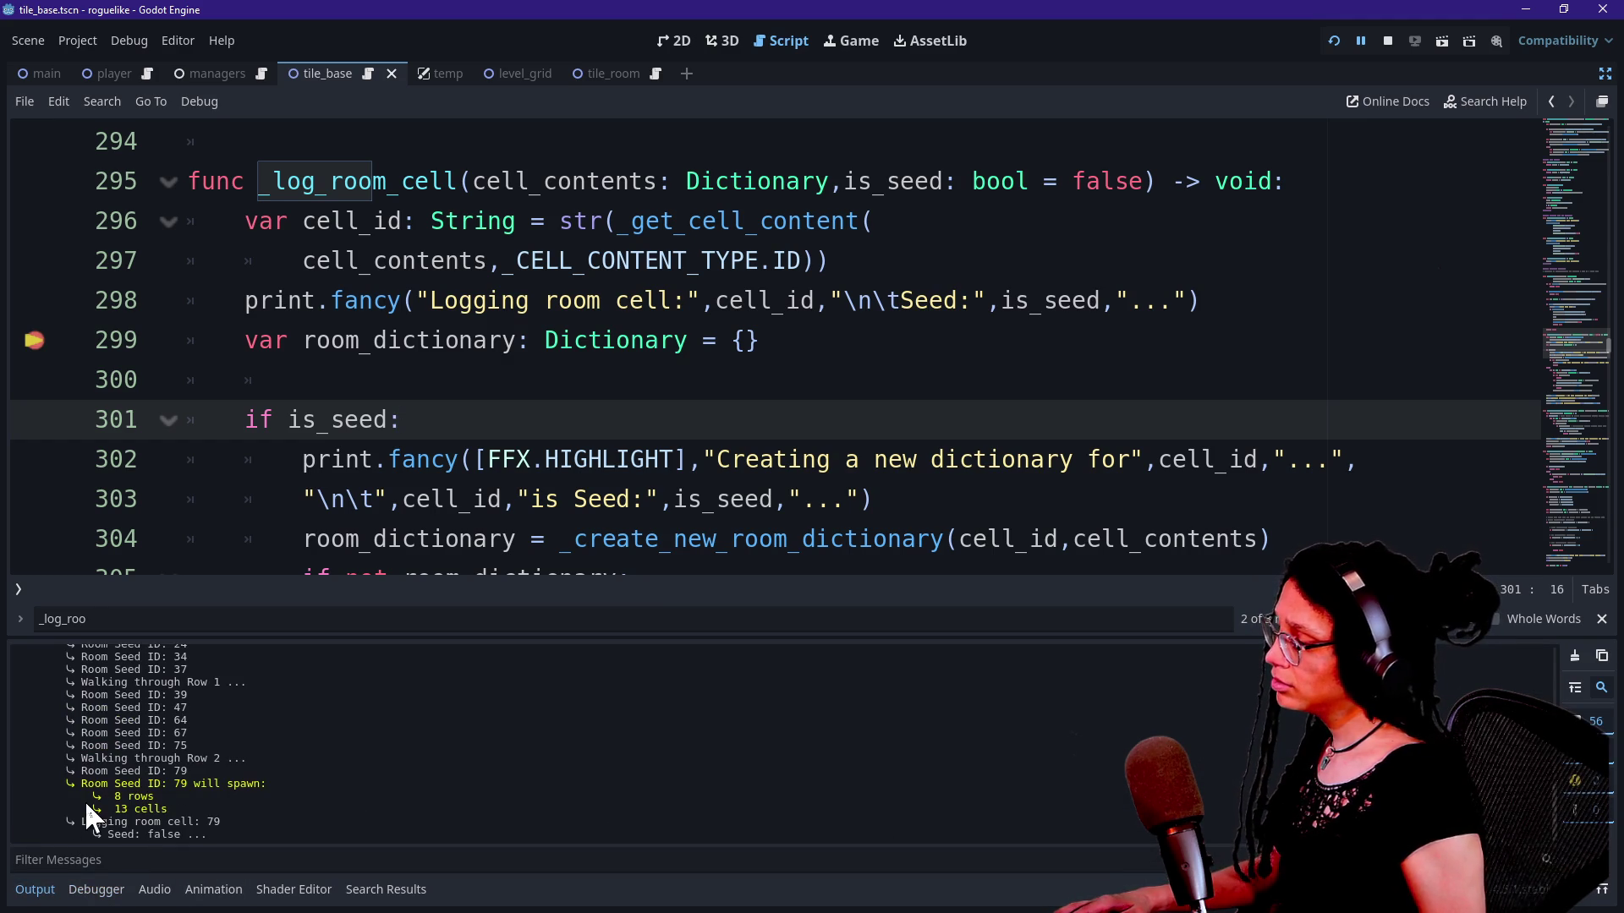
pyautogui.moveTo(88, 821); pyautogui.dragTo(240, 825)
pyautogui.click(196, 800)
pyautogui.tripleClick(233, 793)
pyautogui.click(234, 794)
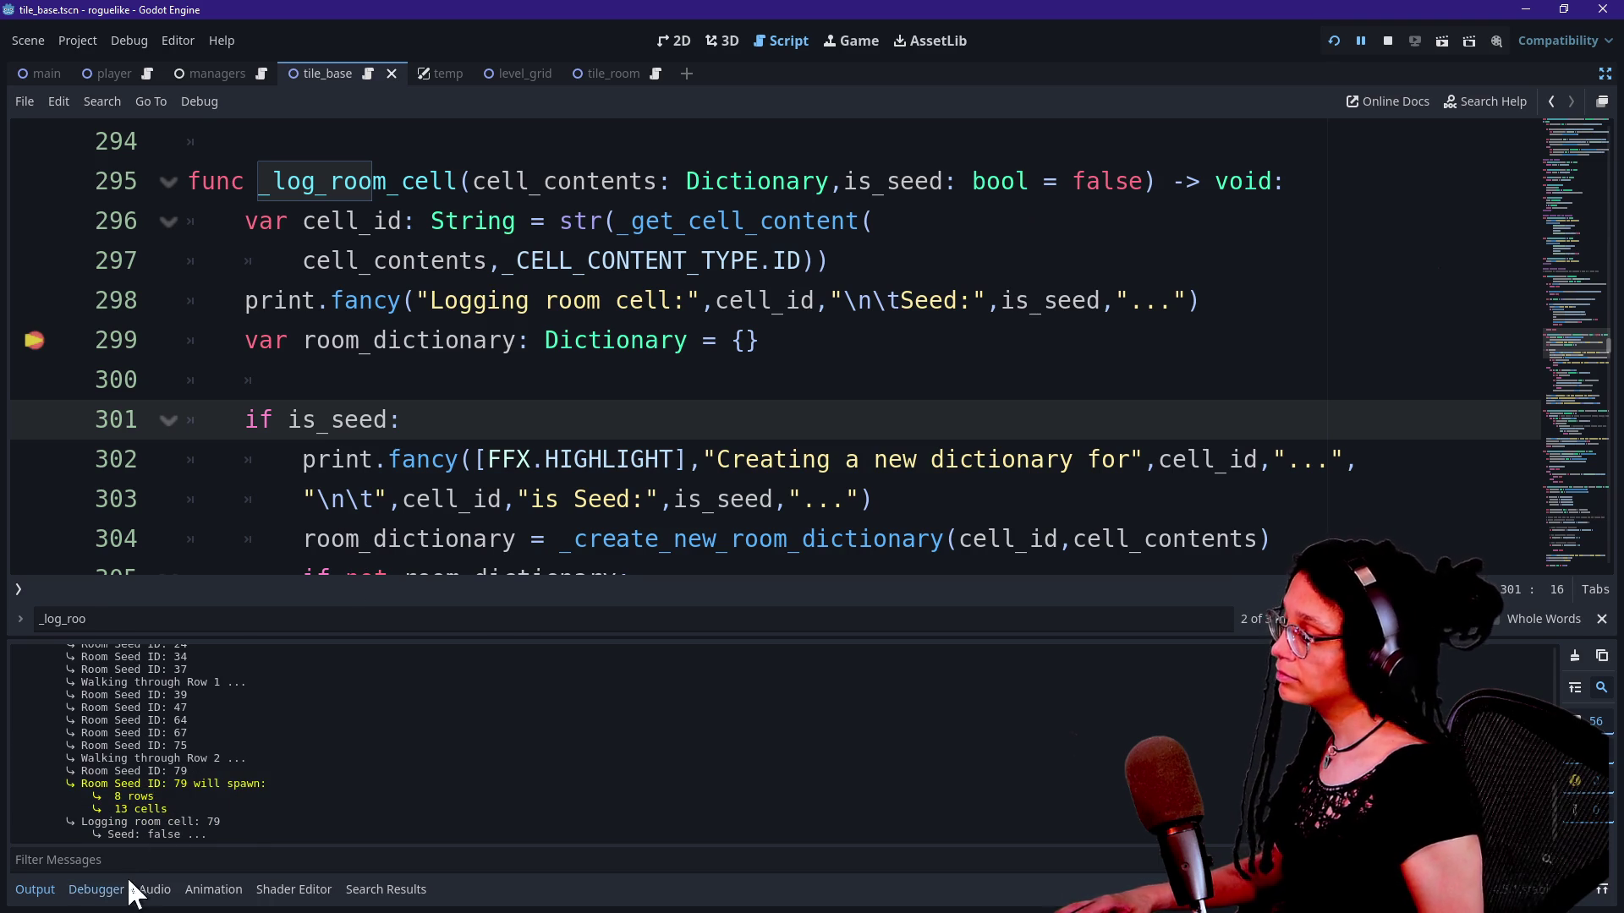
# Step: Return to the Debugger and step over twice (F10) into the else branch at line 309
pyautogui.click(127, 887)
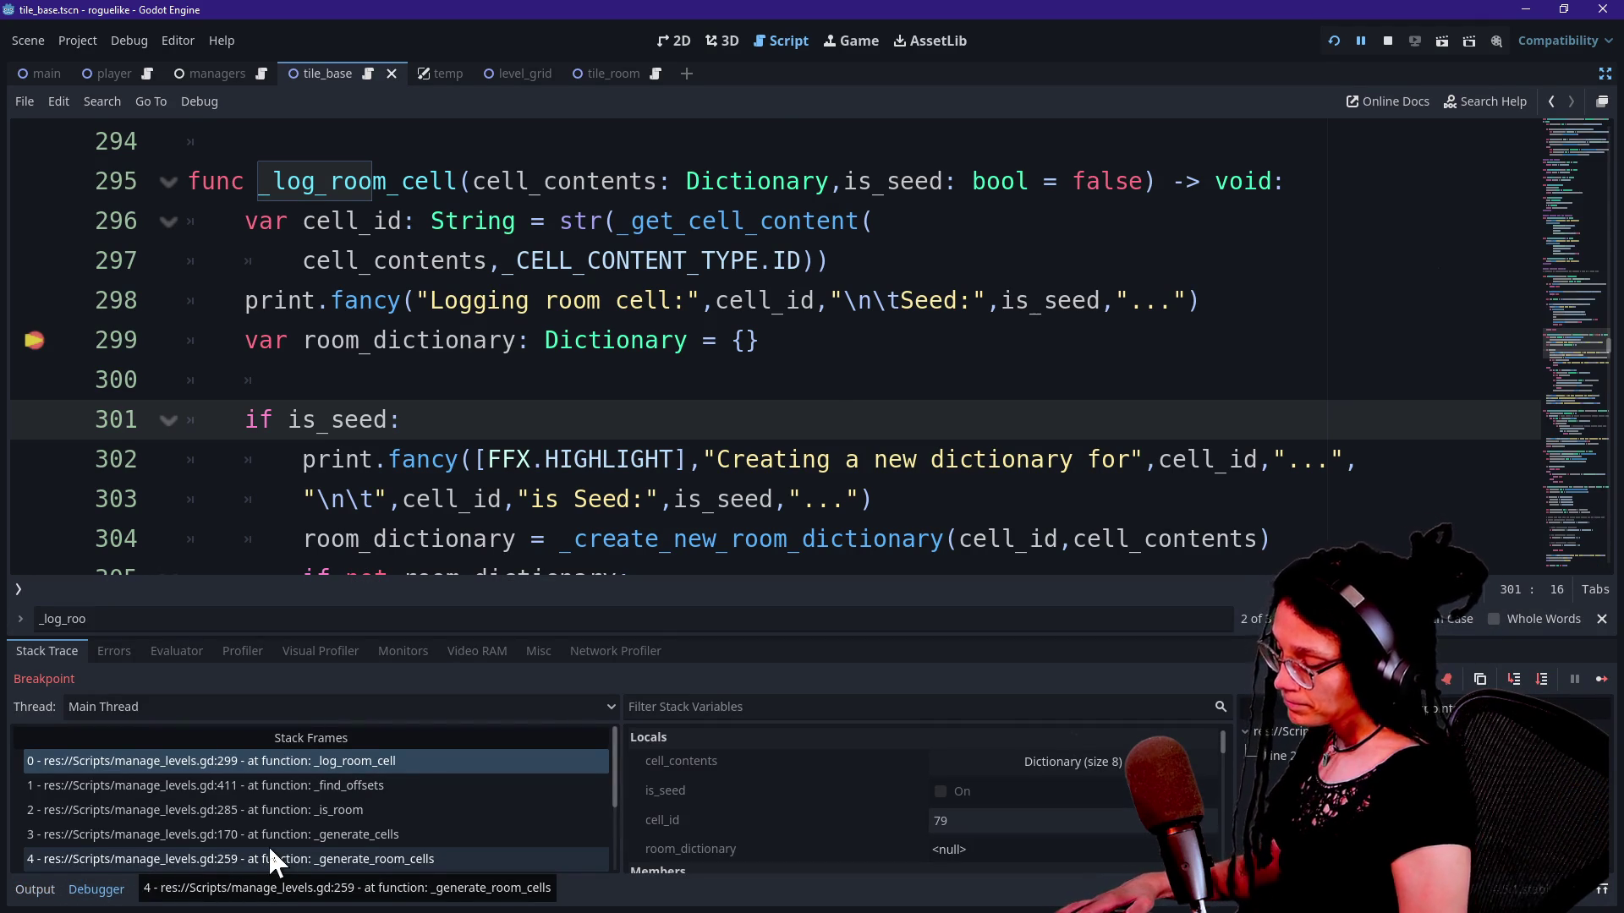
pyautogui.press('F10')
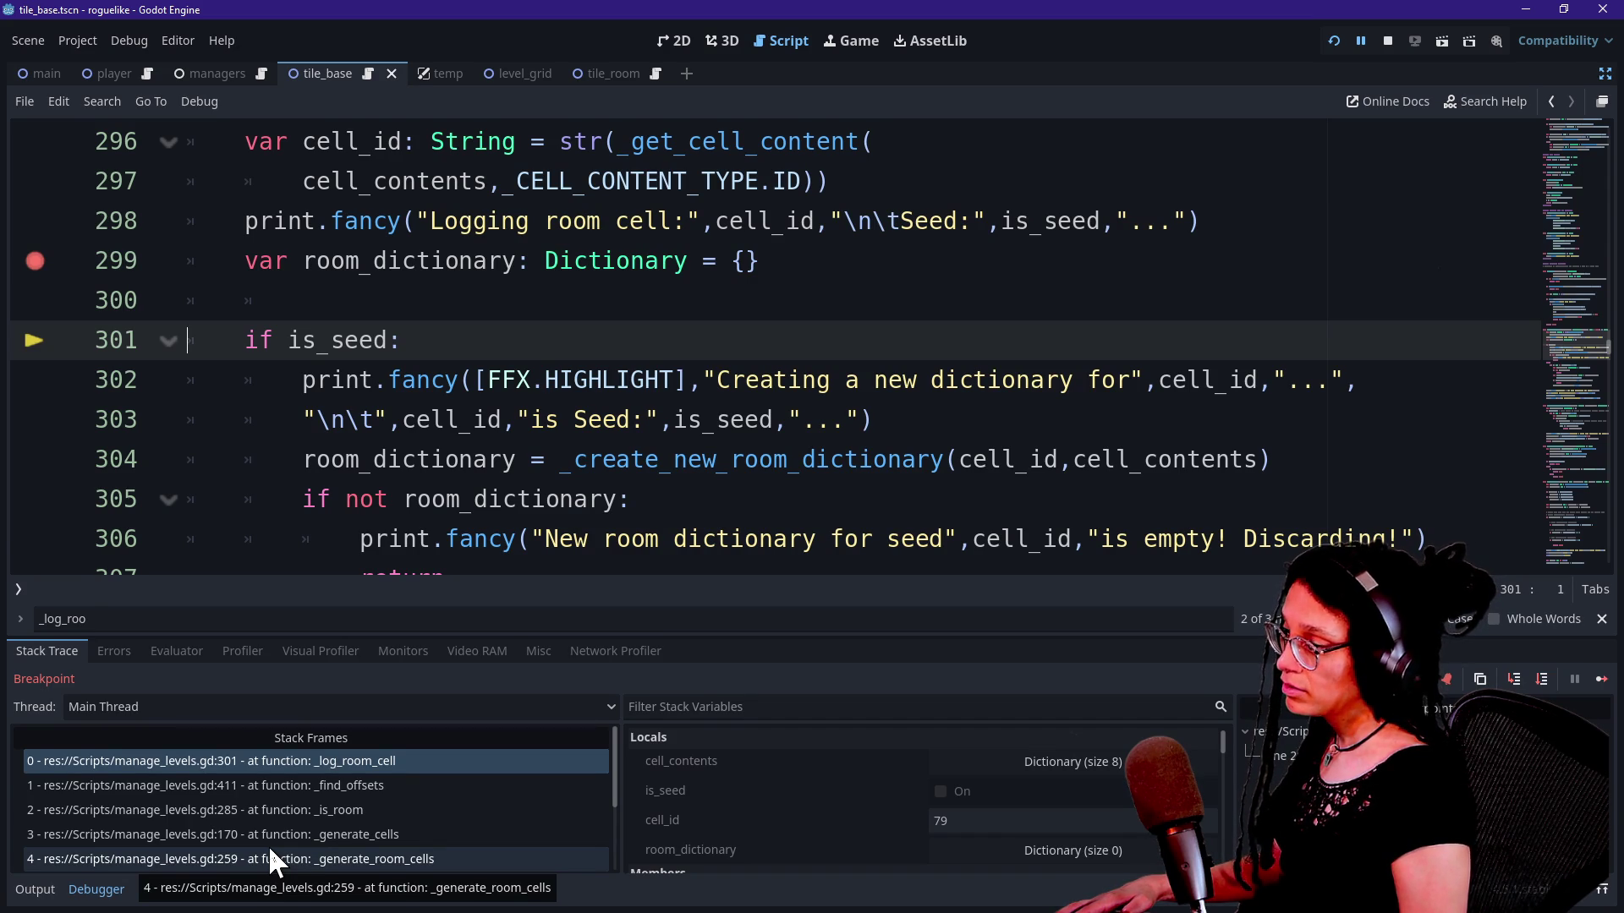
pyautogui.press('F10')
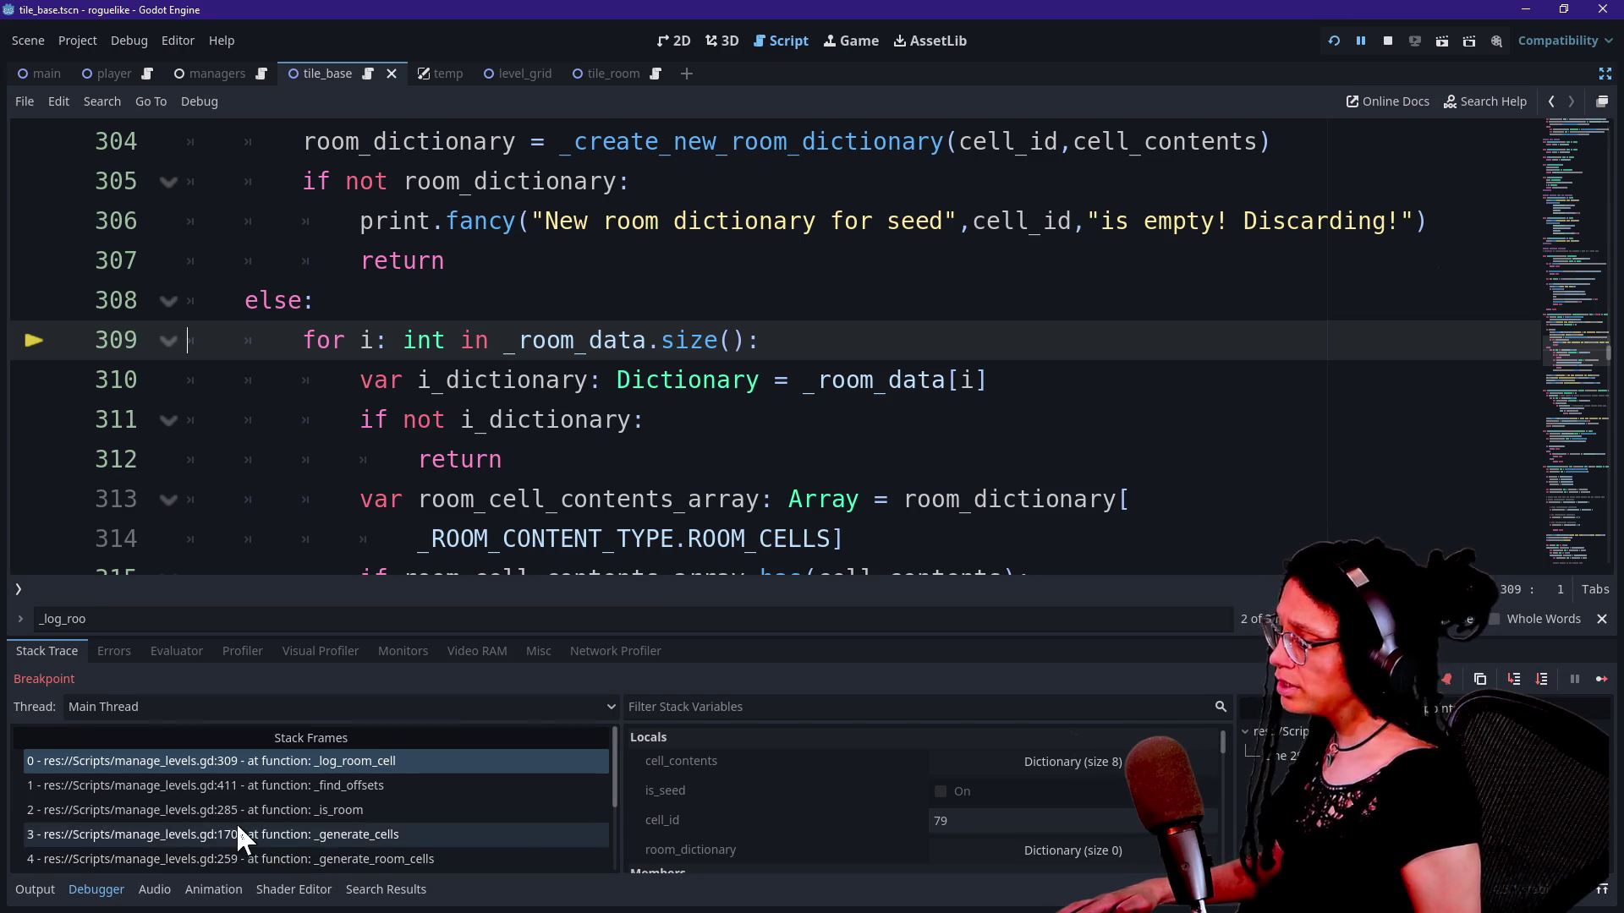
# Step: Highlight seed 79's spawn, Logging room cell: 79 and Seed: false lines, then put the caret on line 297
pyautogui.click(35, 890)
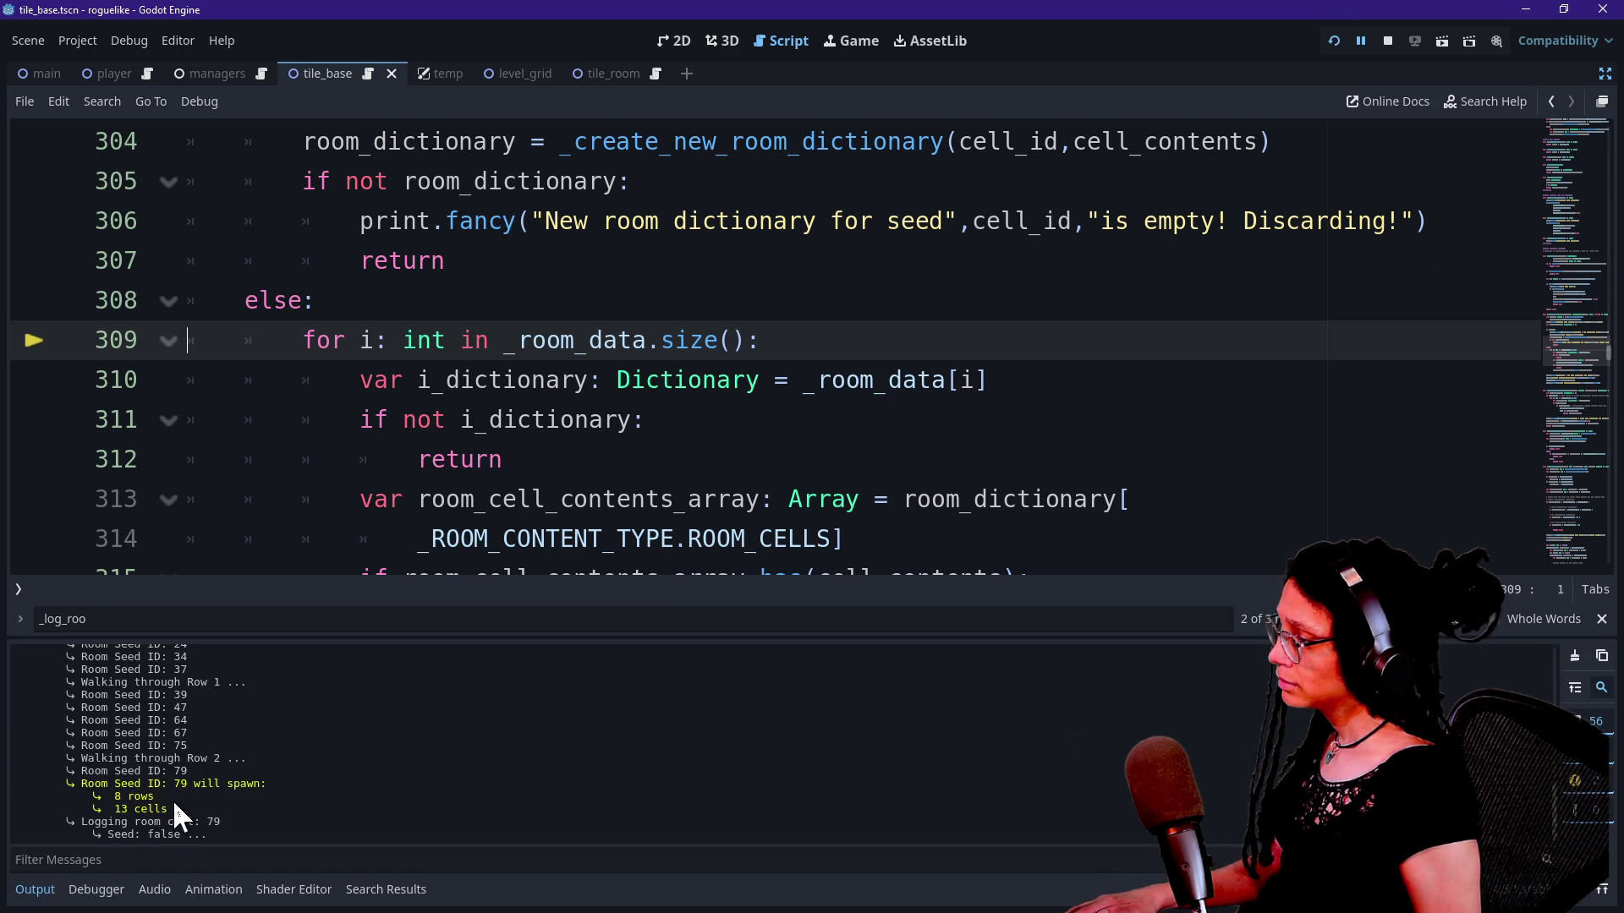
pyautogui.moveTo(111, 785); pyautogui.dragTo(253, 785)
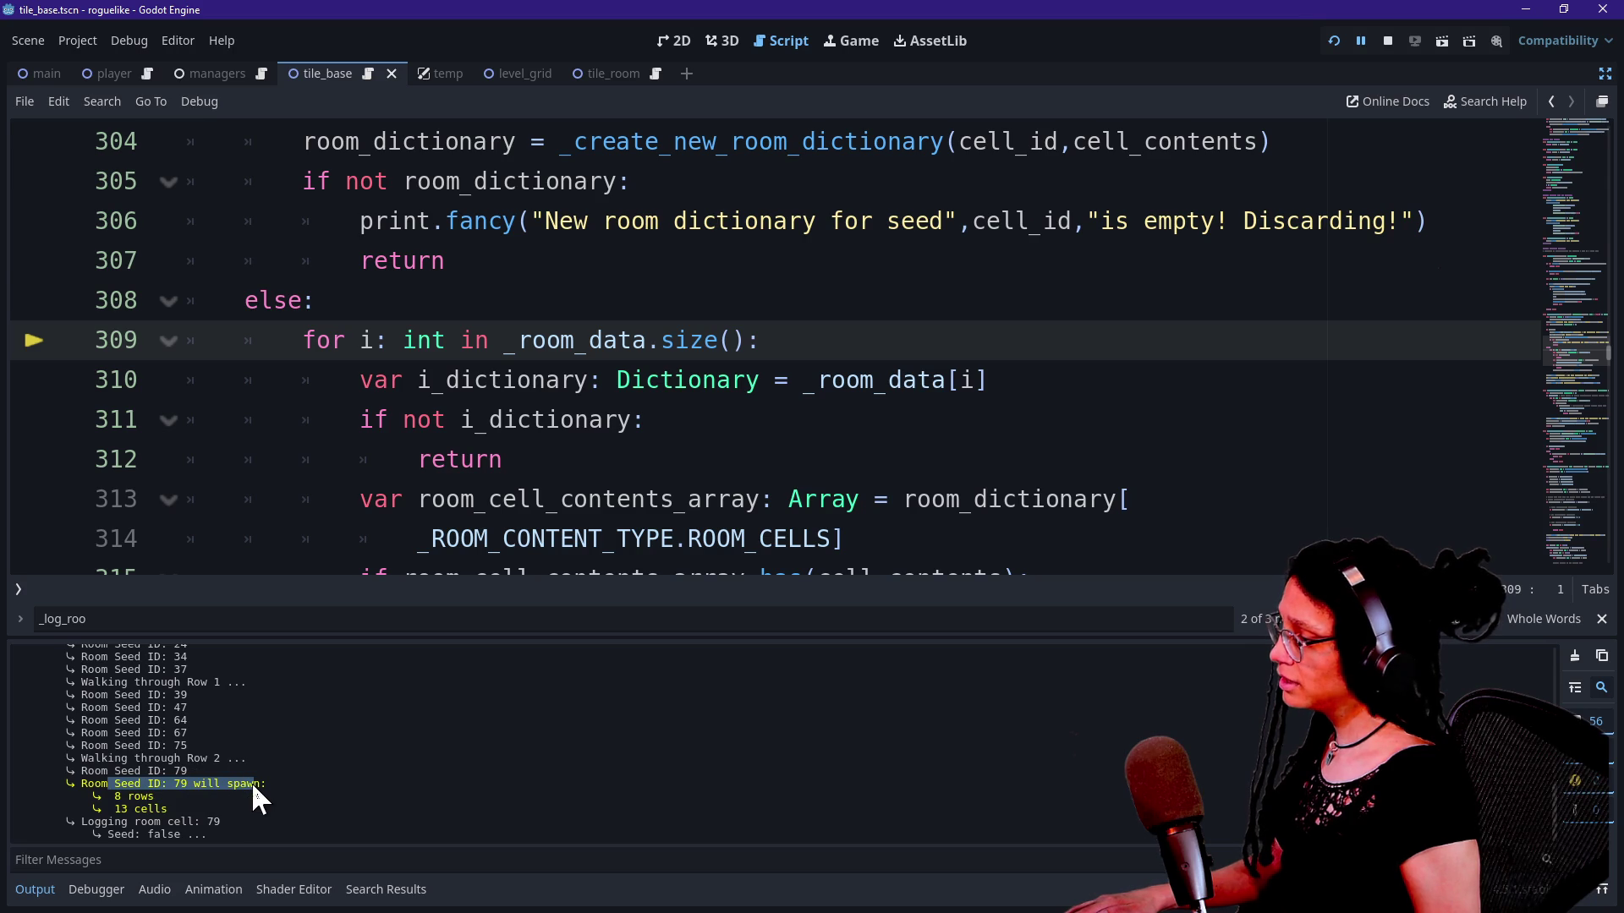
pyautogui.moveTo(117, 822); pyautogui.dragTo(240, 829)
pyautogui.moveTo(131, 840); pyautogui.dragTo(210, 831)
pyautogui.click(210, 830)
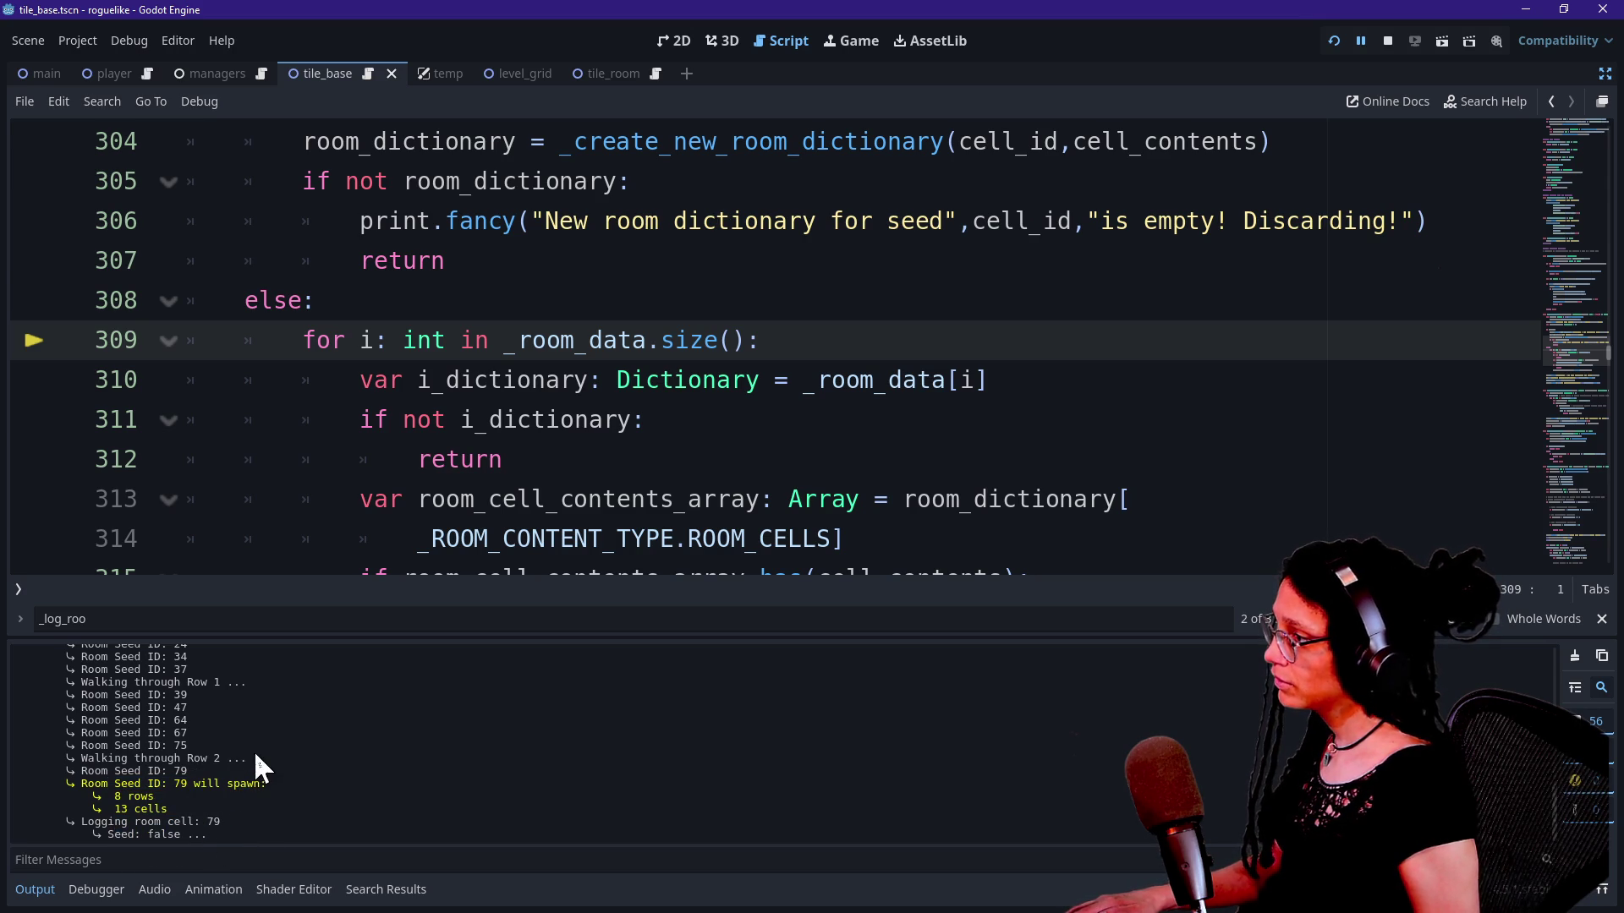
pyautogui.scroll(2, 414, 527)
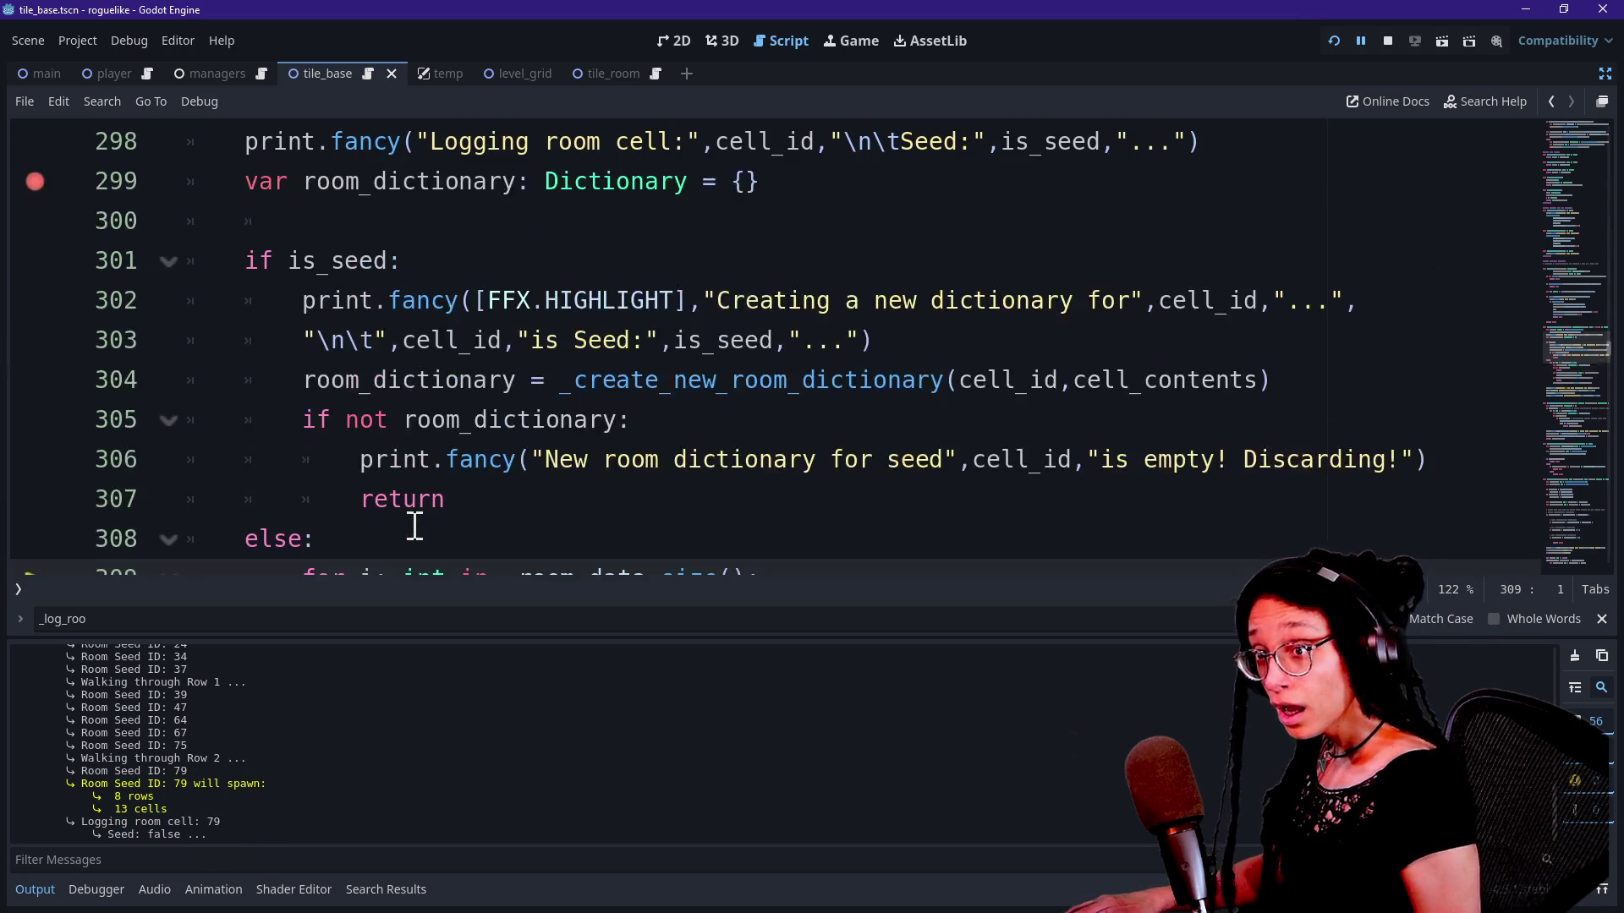
pyautogui.scroll(2, 414, 525)
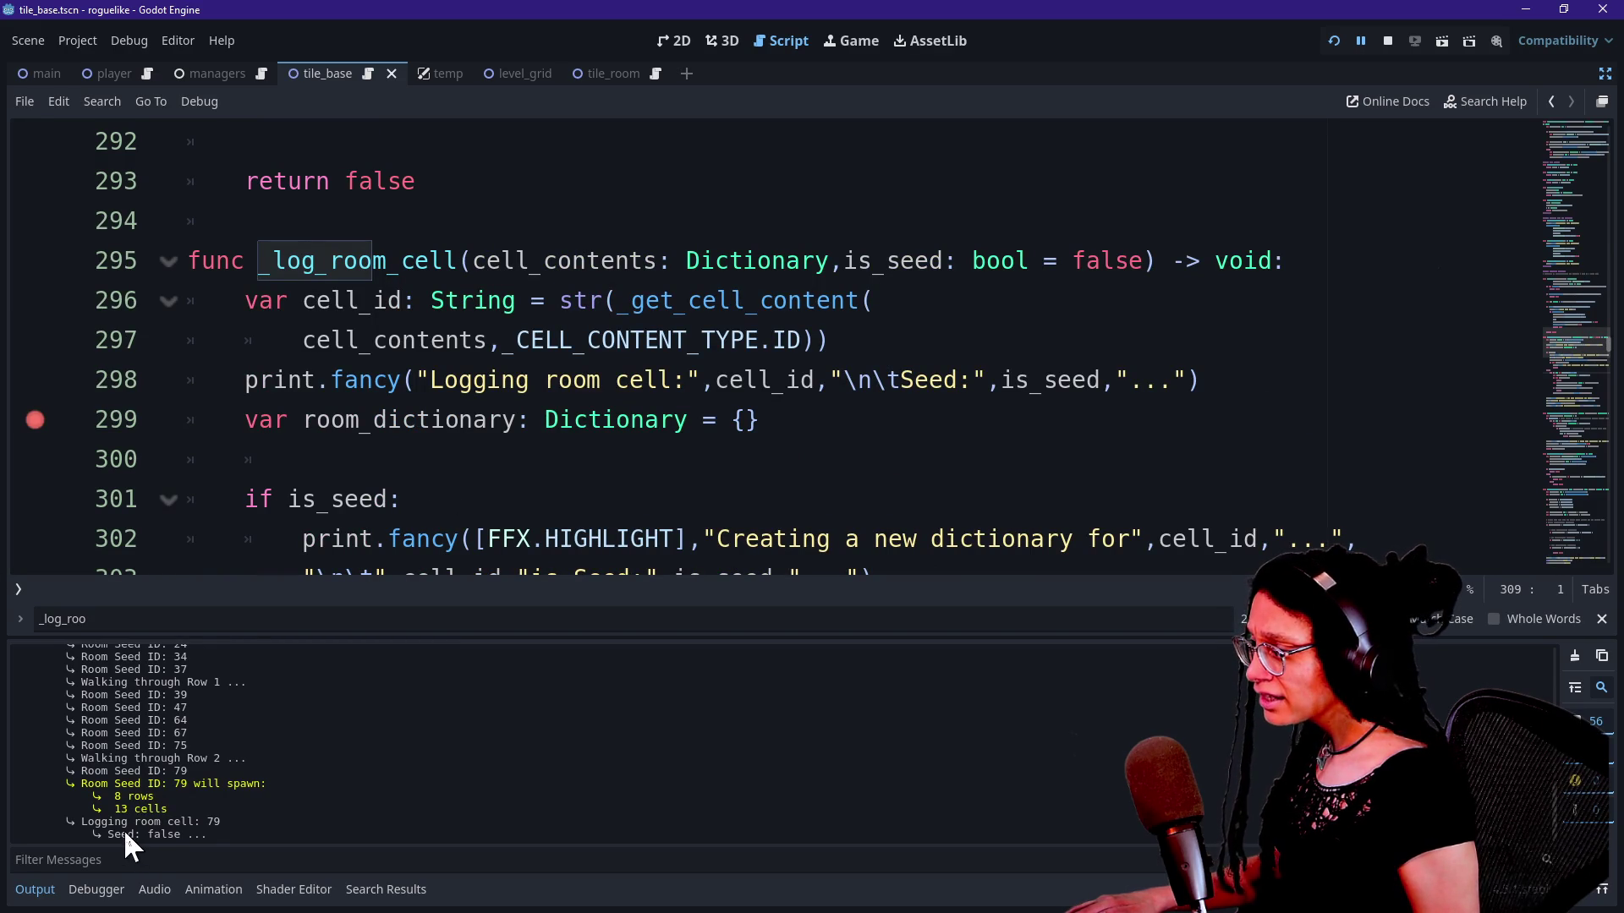
pyautogui.moveTo(163, 821); pyautogui.dragTo(247, 833)
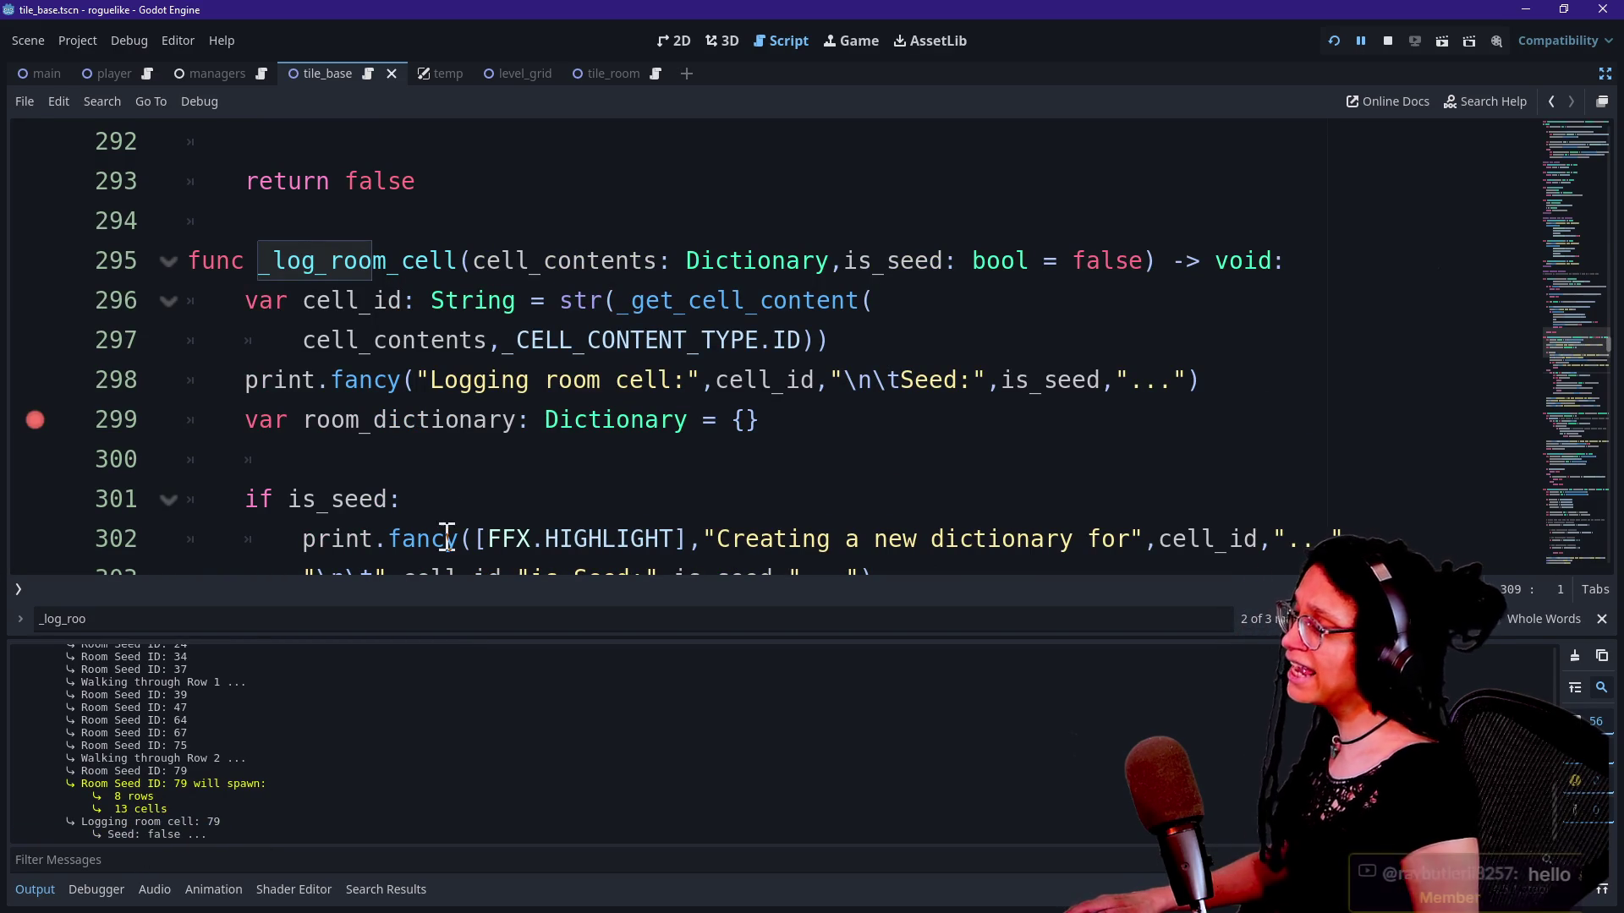
pyautogui.moveTo(88, 790); pyautogui.dragTo(223, 796)
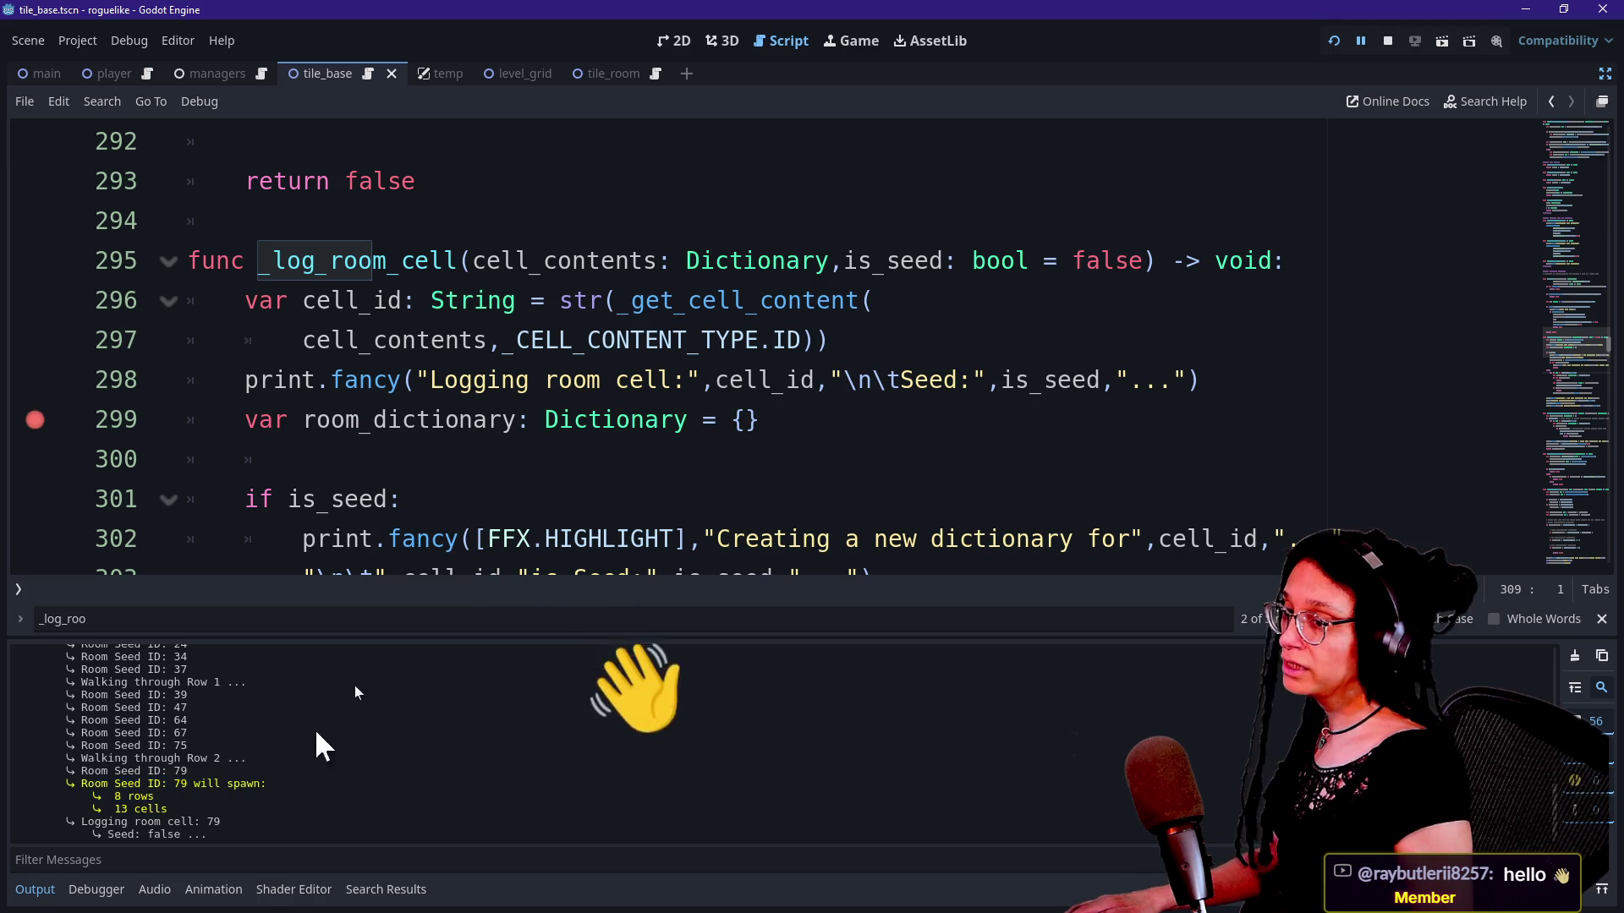
pyautogui.moveTo(471, 261); pyautogui.dragTo(544, 298)
pyautogui.click(630, 340)
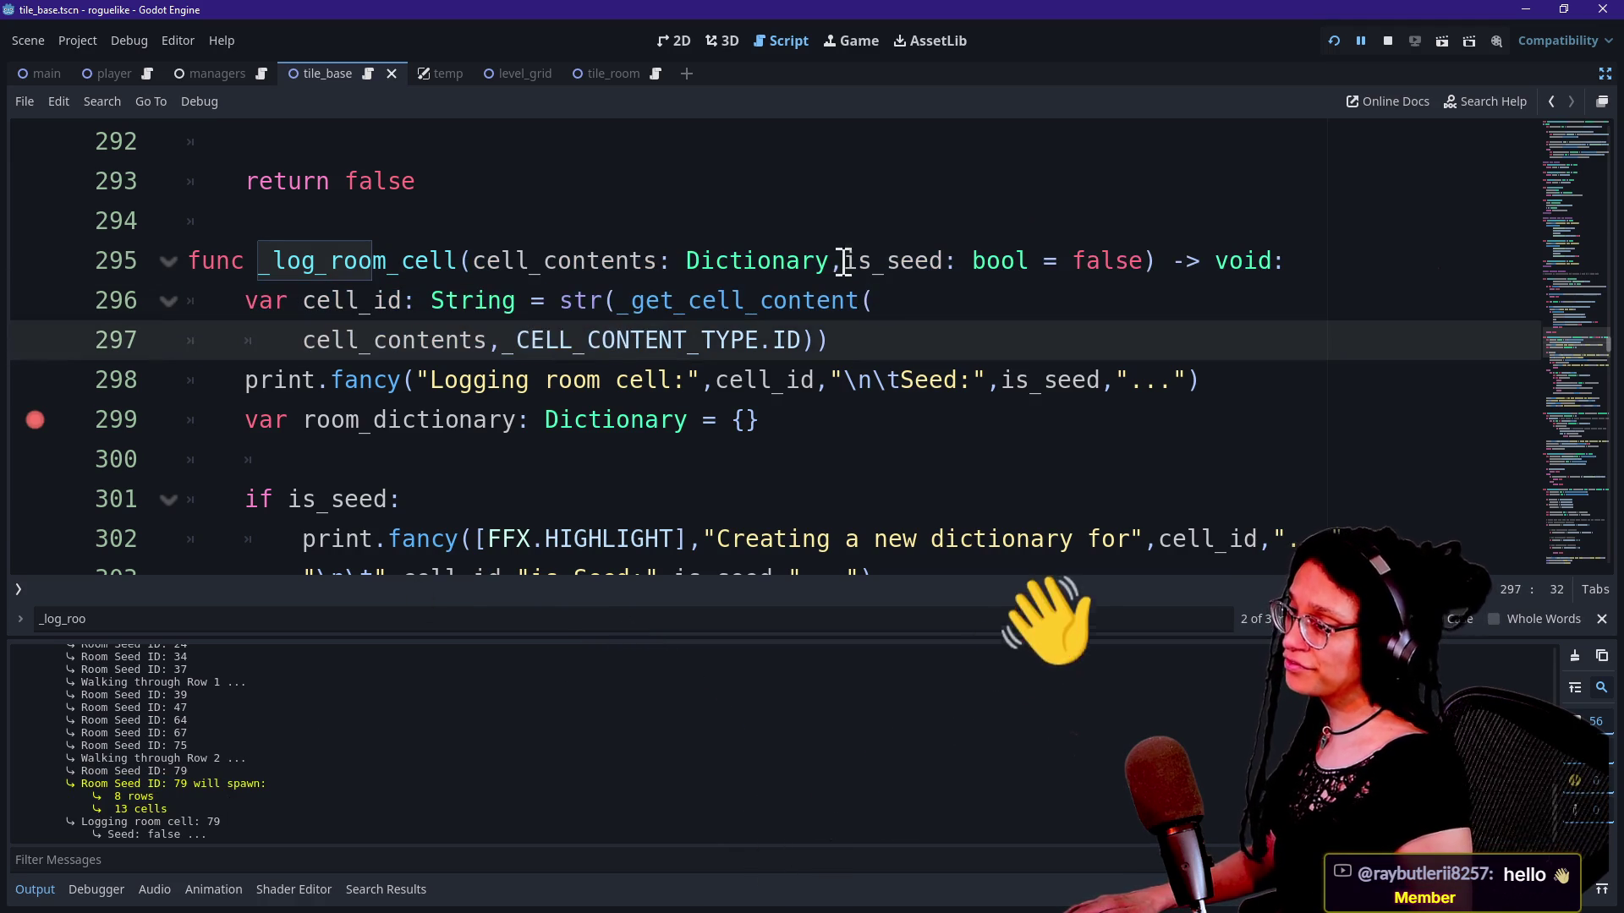
pyautogui.moveTo(843, 260); pyautogui.dragTo(1114, 261)
pyautogui.moveTo(88, 787)
pyautogui.mouseDown()
pyautogui.moveTo(290, 804)
pyautogui.moveTo(57, 787)
pyautogui.moveTo(250, 821)
pyautogui.mouseUp()
pyautogui.click(250, 821)
pyautogui.click(593, 423)
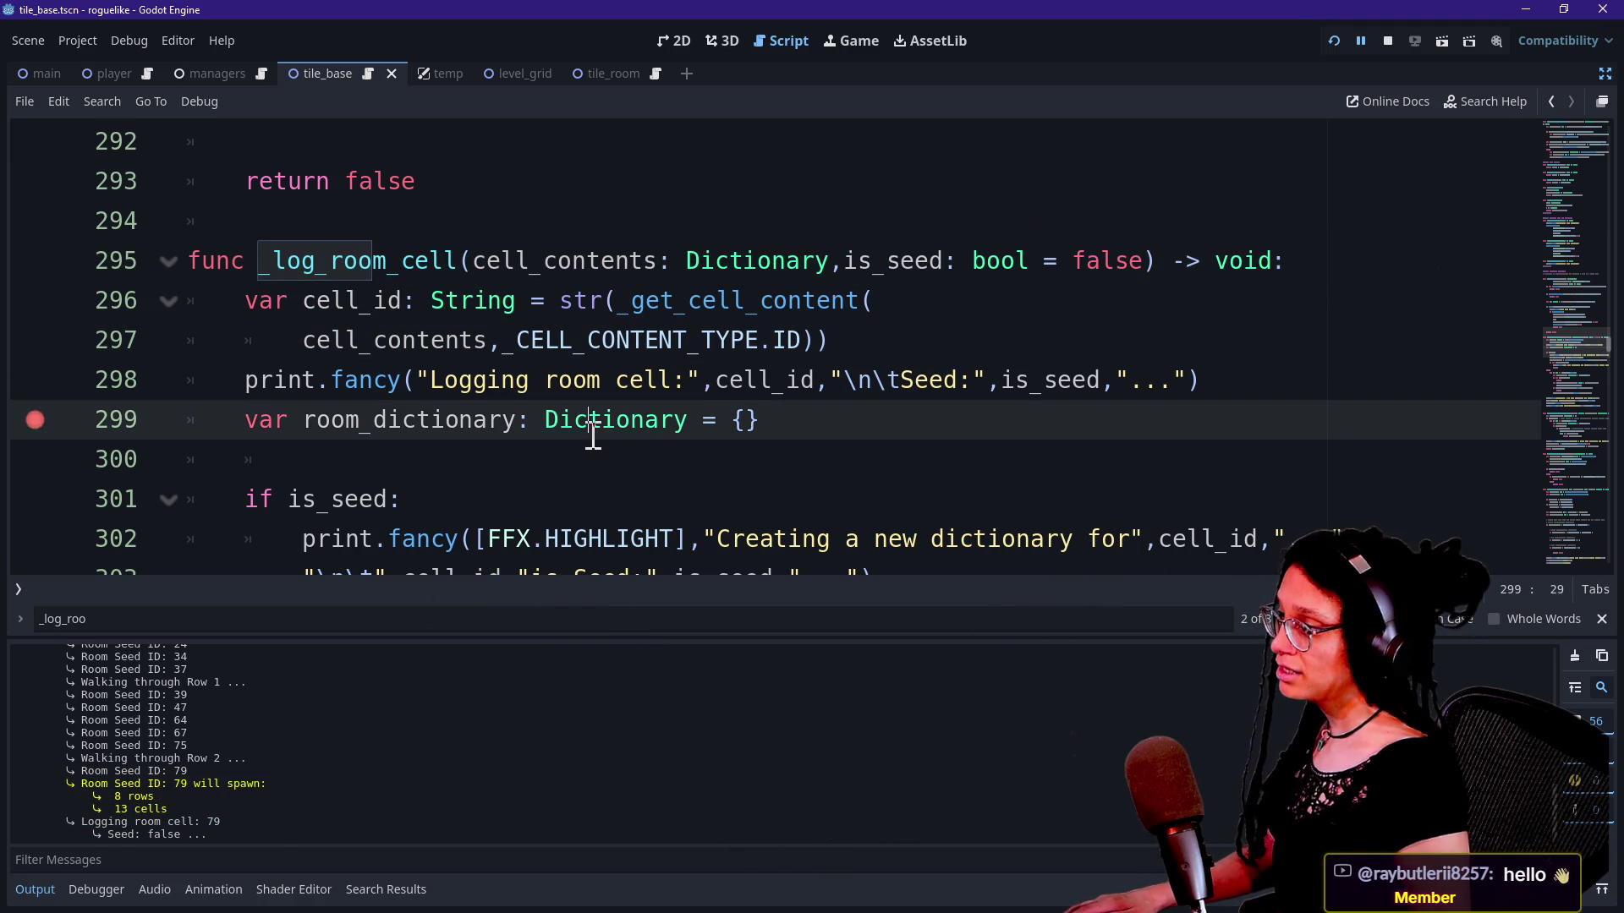
pyautogui.scroll(4, 440, 448)
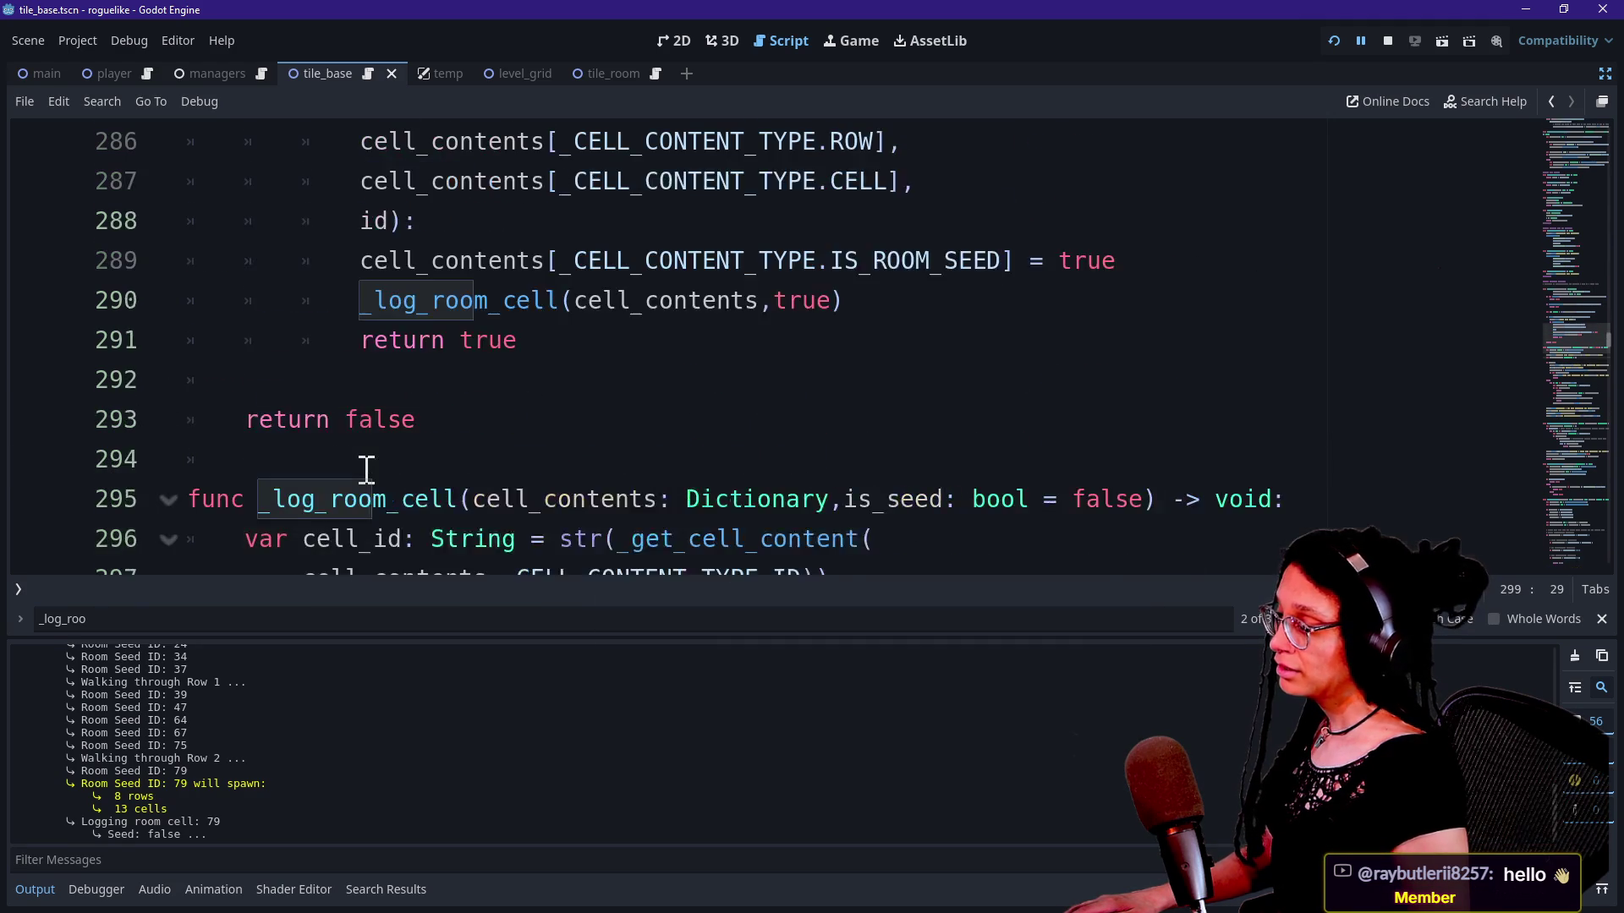
pyautogui.scroll(1, 440, 427)
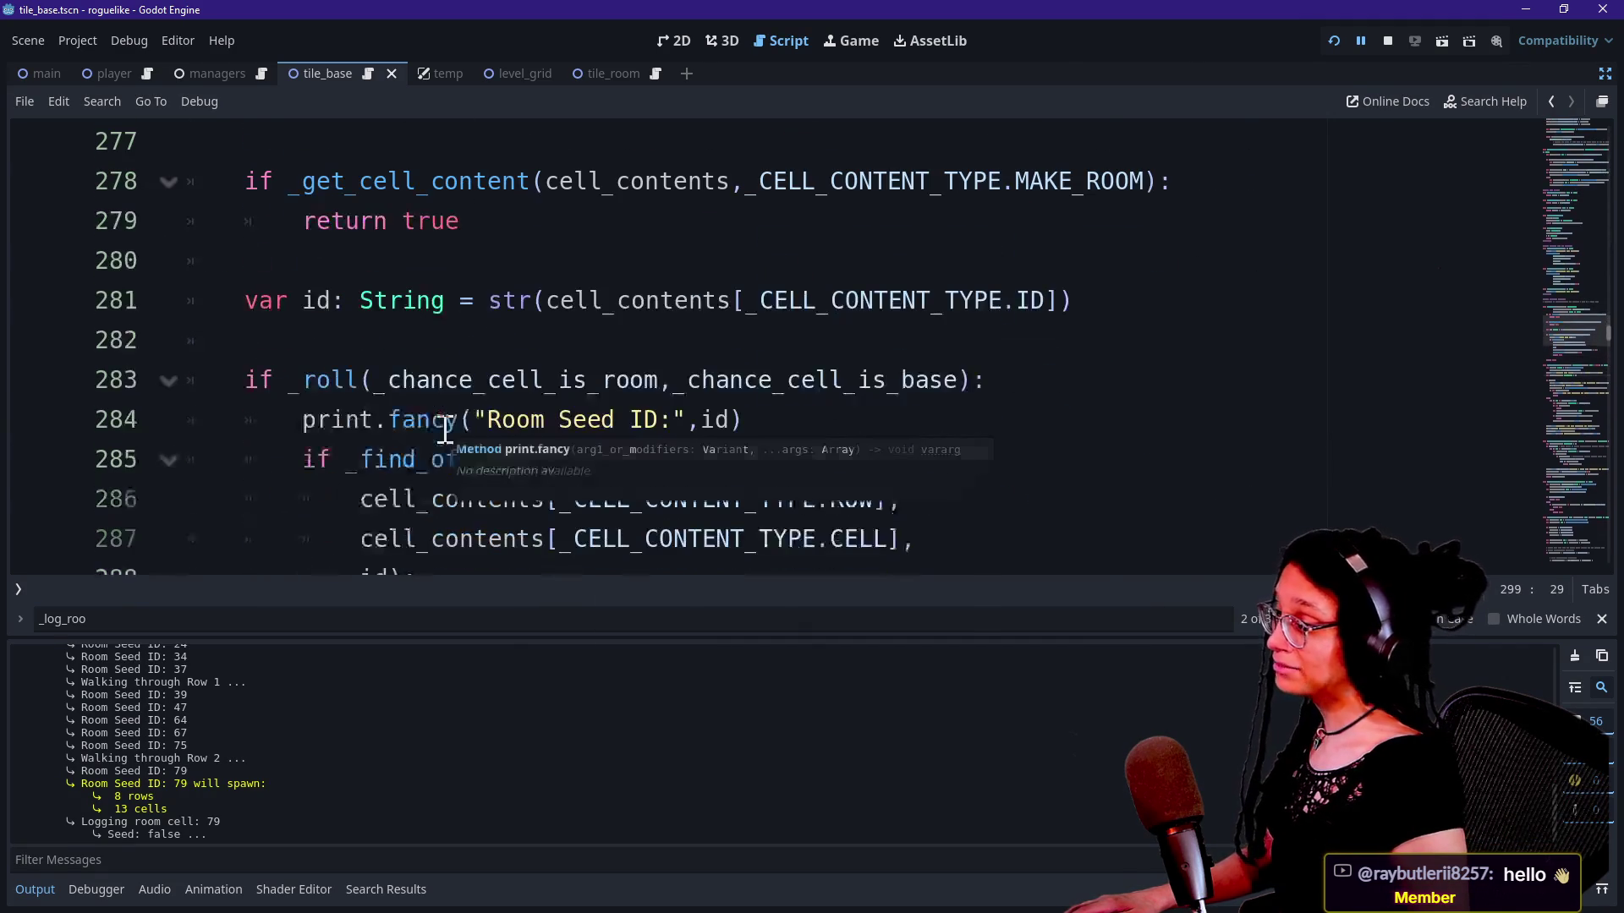
pyautogui.scroll(2, 370, 453)
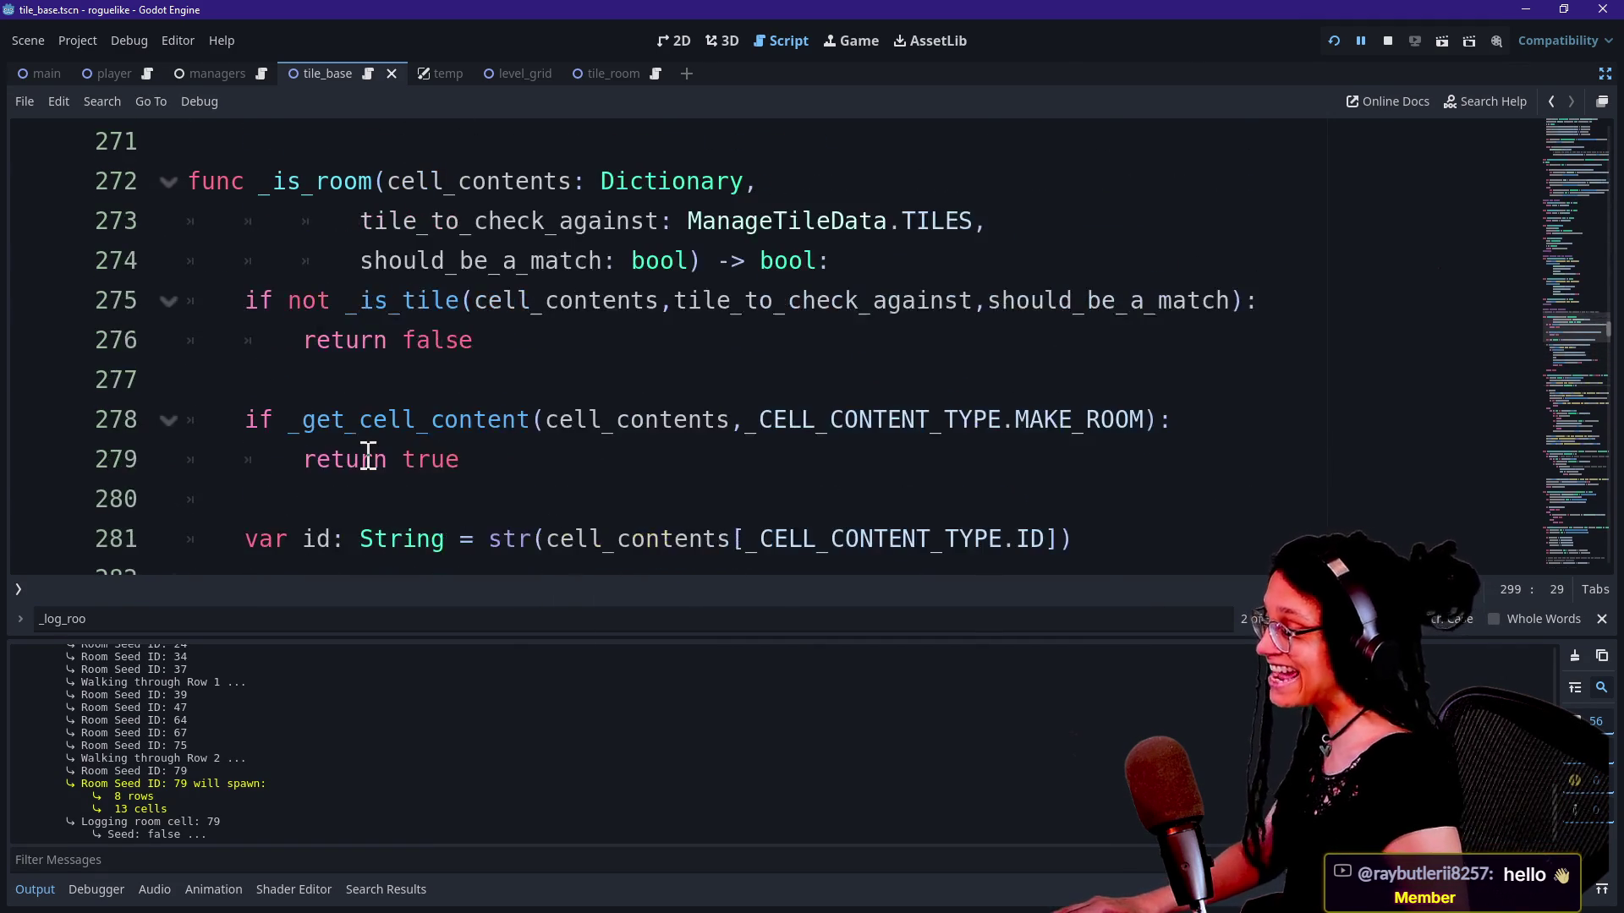
pyautogui.scroll(1, 374, 460)
pyautogui.scroll(-2, 445, 439)
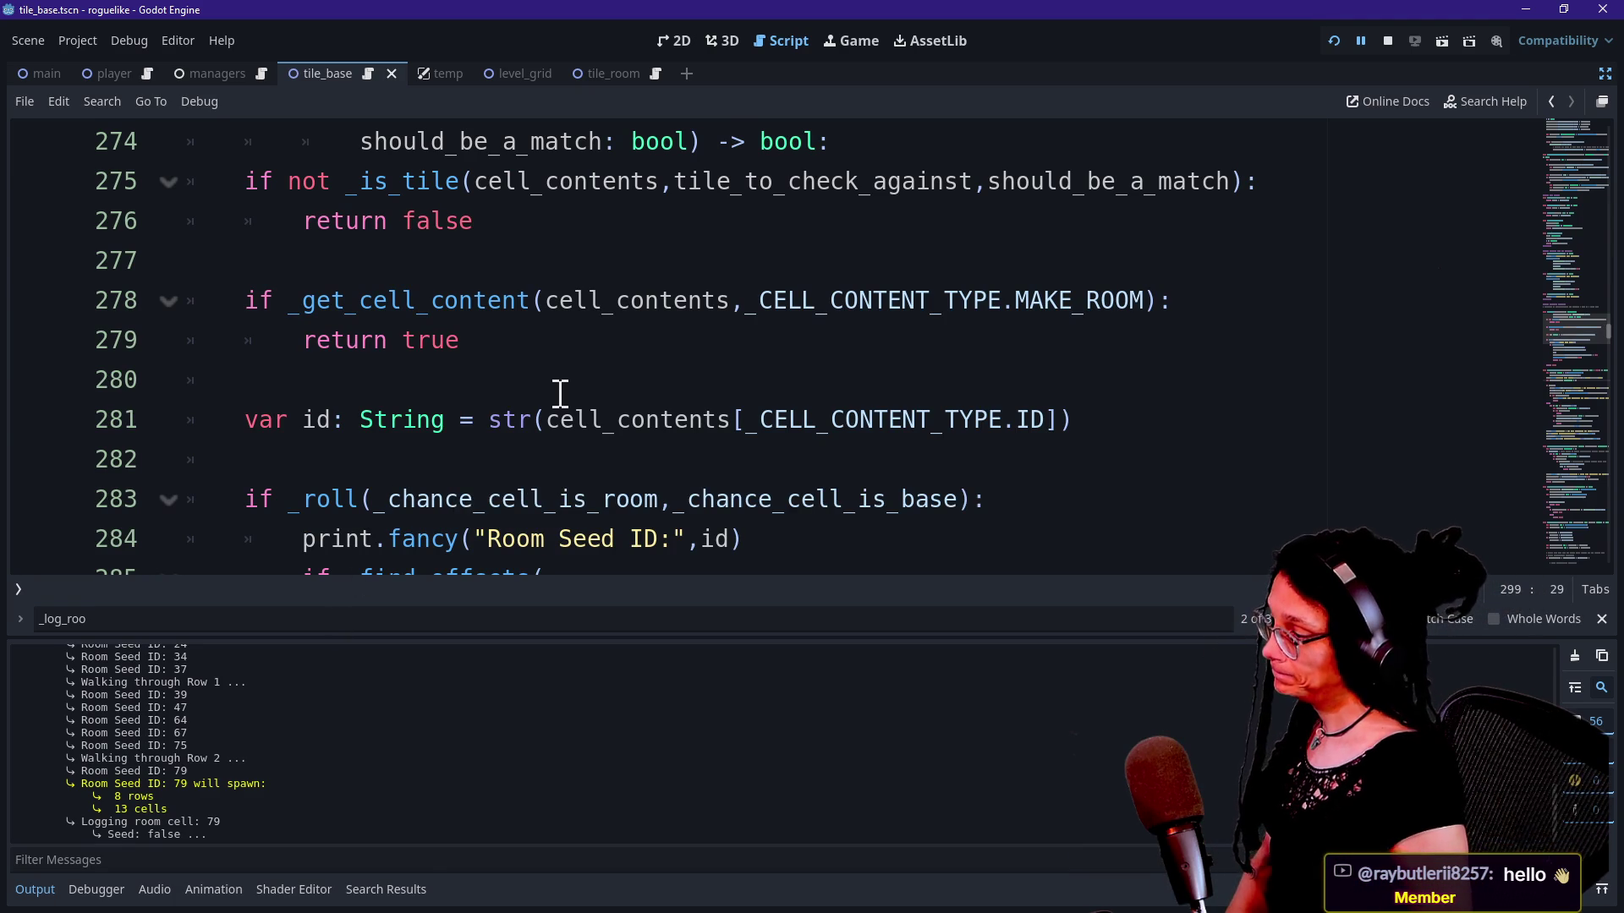
pyautogui.scroll(1, 560, 393)
pyautogui.scroll(-4, 560, 393)
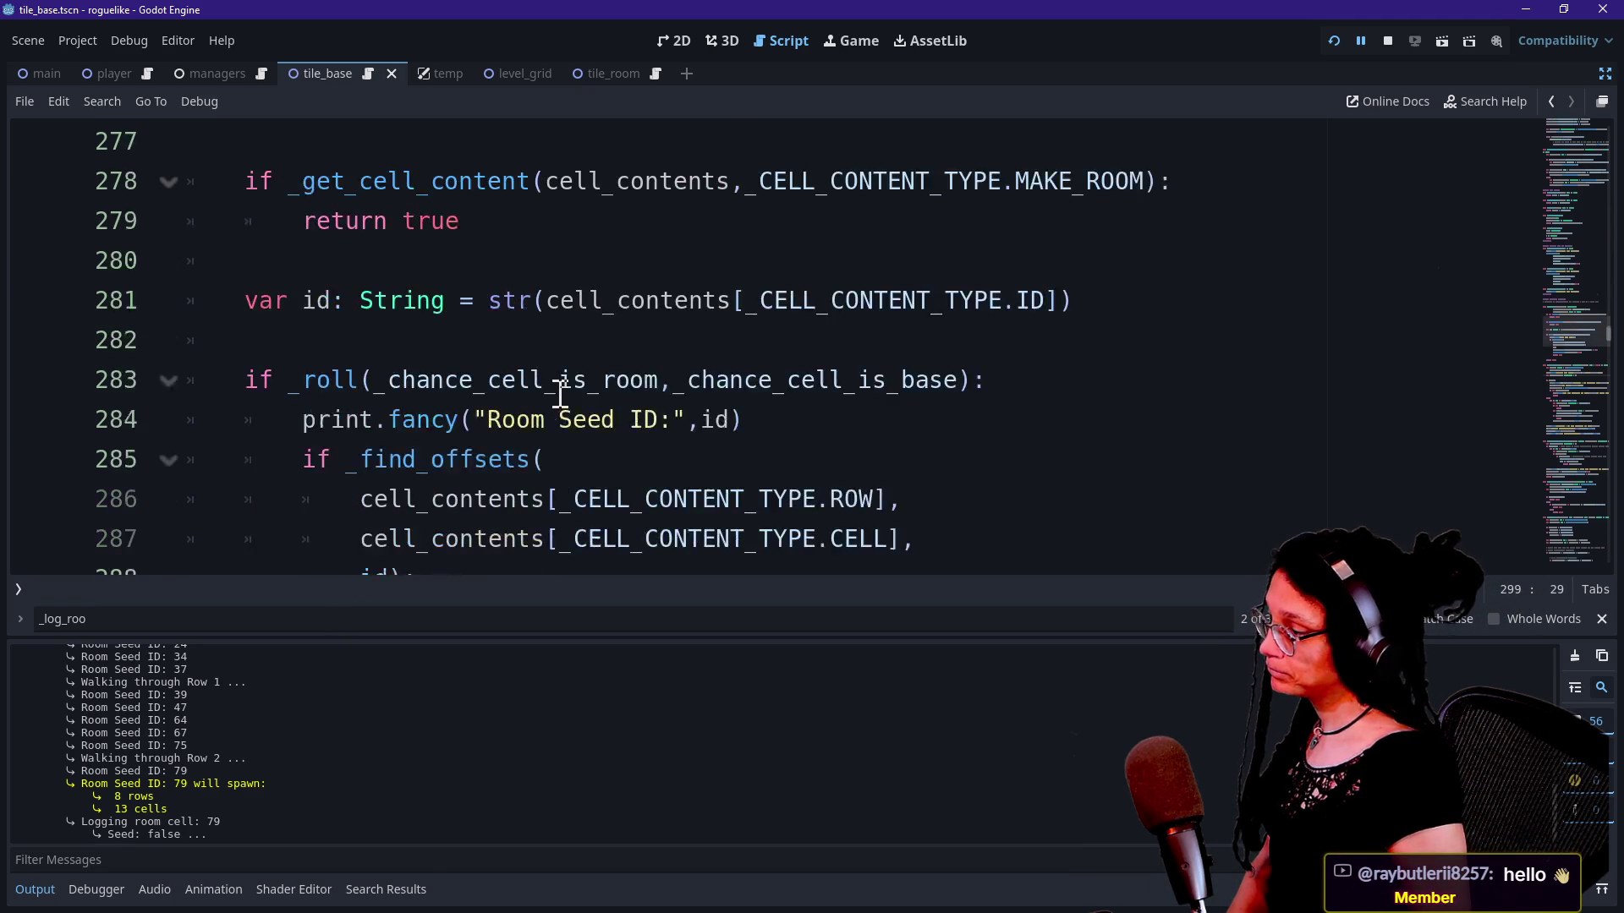
# Step: Search the script for 'room see' and select the Room Seed ID print statement
pyautogui.click(558, 391)
pyautogui.hotkey('ctrl', 'f')
pyautogui.write('room see I')
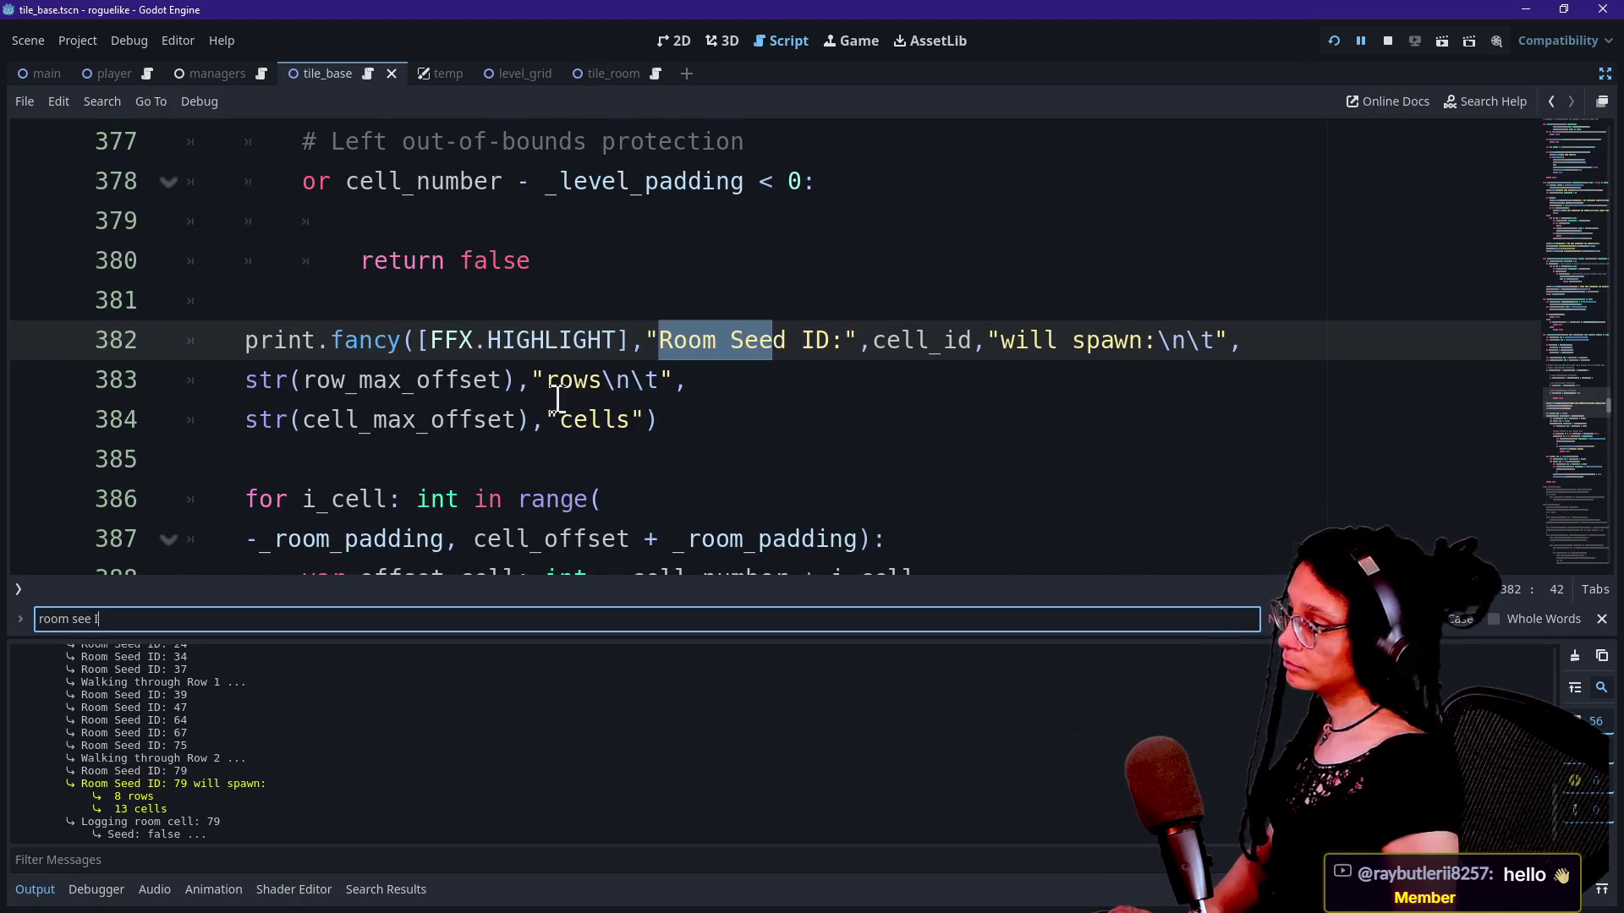
pyautogui.scroll(2, 500, 285)
pyautogui.scroll(2, 501, 285)
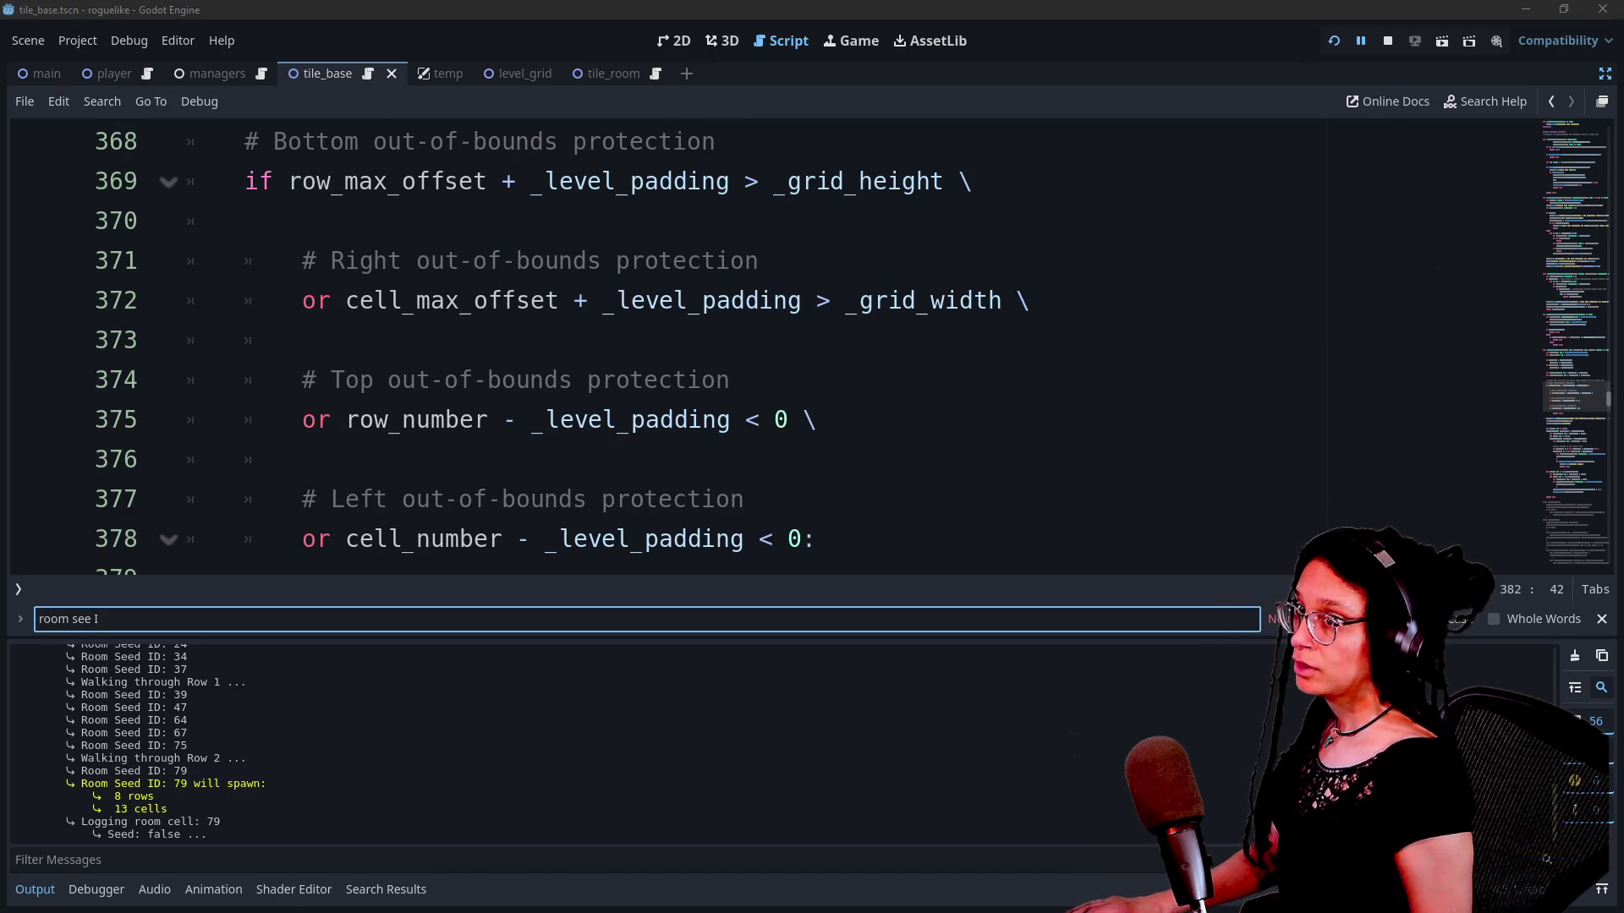
pyautogui.click(701, 323)
pyautogui.scroll(1, 701, 322)
pyautogui.scroll(-5, 701, 322)
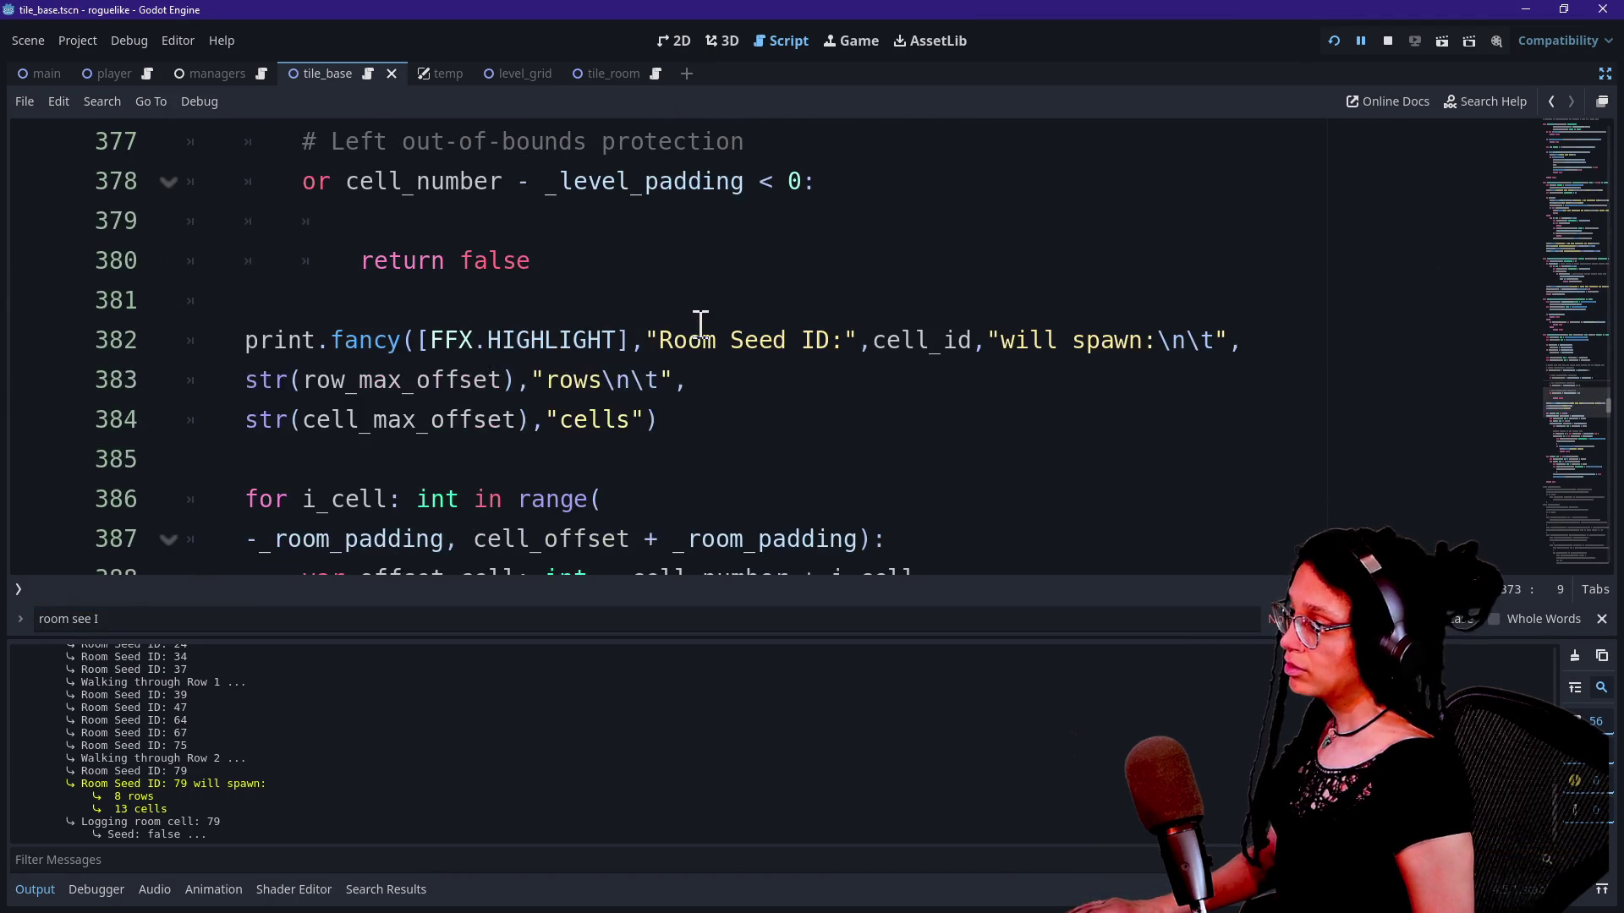
pyautogui.moveTo(356, 329); pyautogui.dragTo(947, 420)
pyautogui.click(786, 394)
pyautogui.moveTo(786, 395); pyautogui.dragTo(417, 351)
pyautogui.click(417, 347)
pyautogui.keyDown('shift'); pyautogui.click(677, 435); pyautogui.keyUp('shift')
pyautogui.click(677, 435)
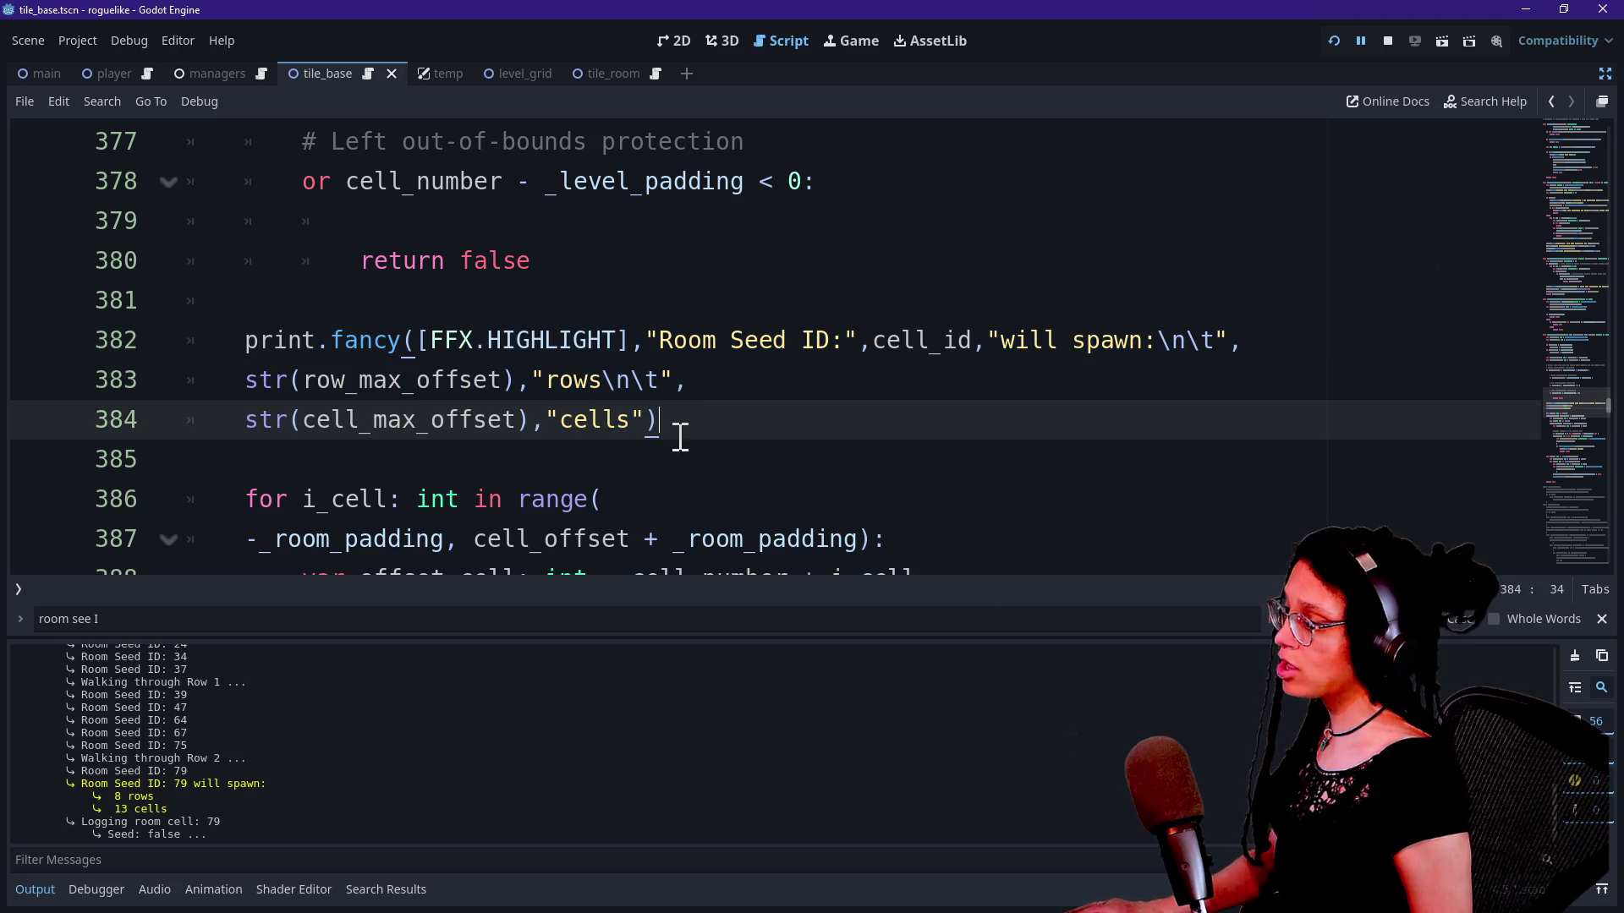
# Step: Move down through the room loops and select the whole _log_room_cell call on line 411
pyautogui.press('Down')
pyautogui.press('Down')
pyautogui.press('Down')
pyautogui.press('Down')
pyautogui.press('Down')
pyautogui.press('Down')
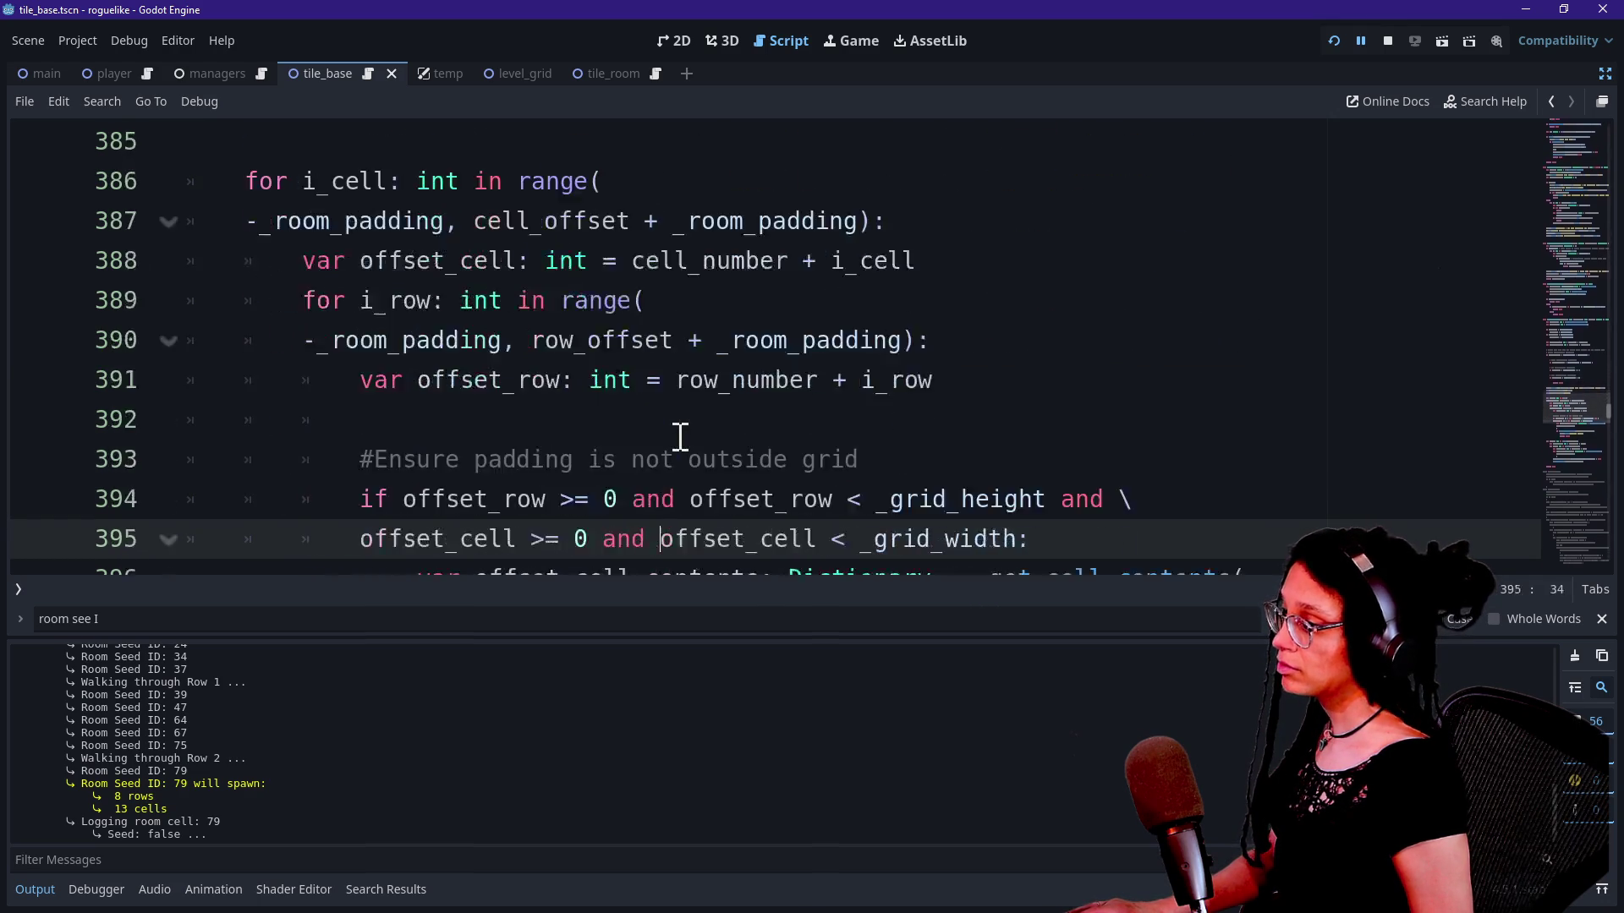
pyautogui.press('Down')
pyautogui.press('Down')
pyautogui.press('Down')
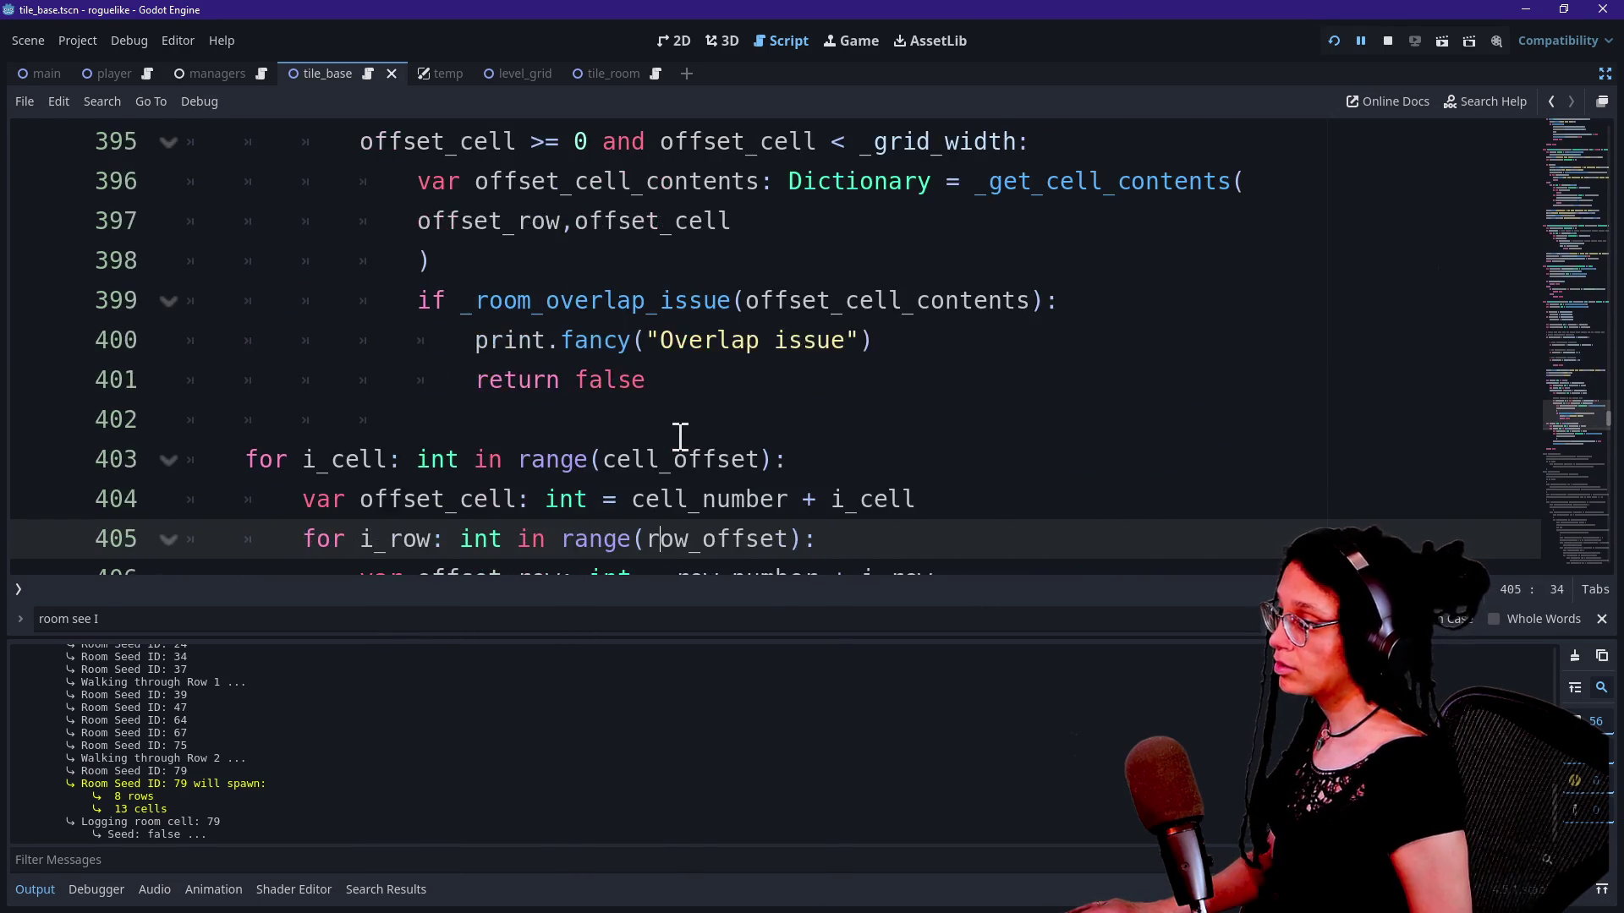
pyautogui.press('Down')
pyautogui.press('Down')
pyautogui.press('Down')
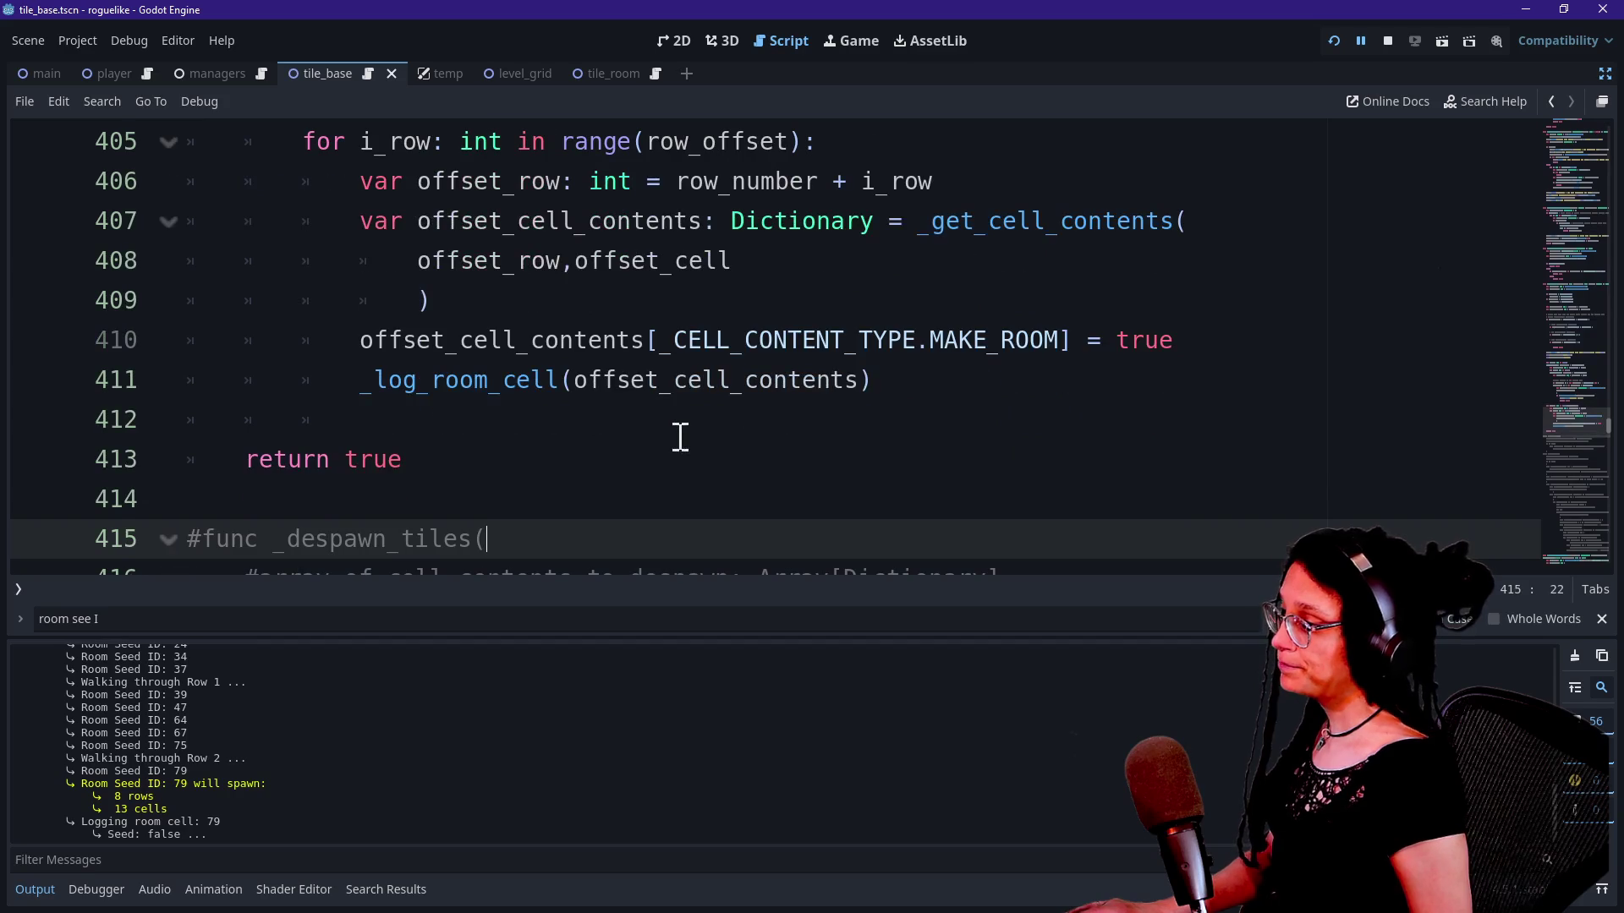
pyautogui.moveTo(370, 380)
pyautogui.mouseDown()
pyautogui.moveTo(845, 409)
pyautogui.moveTo(829, 411)
pyautogui.moveTo(864, 388)
pyautogui.mouseUp()
pyautogui.scroll(2, 854, 387)
pyautogui.click(700, 377)
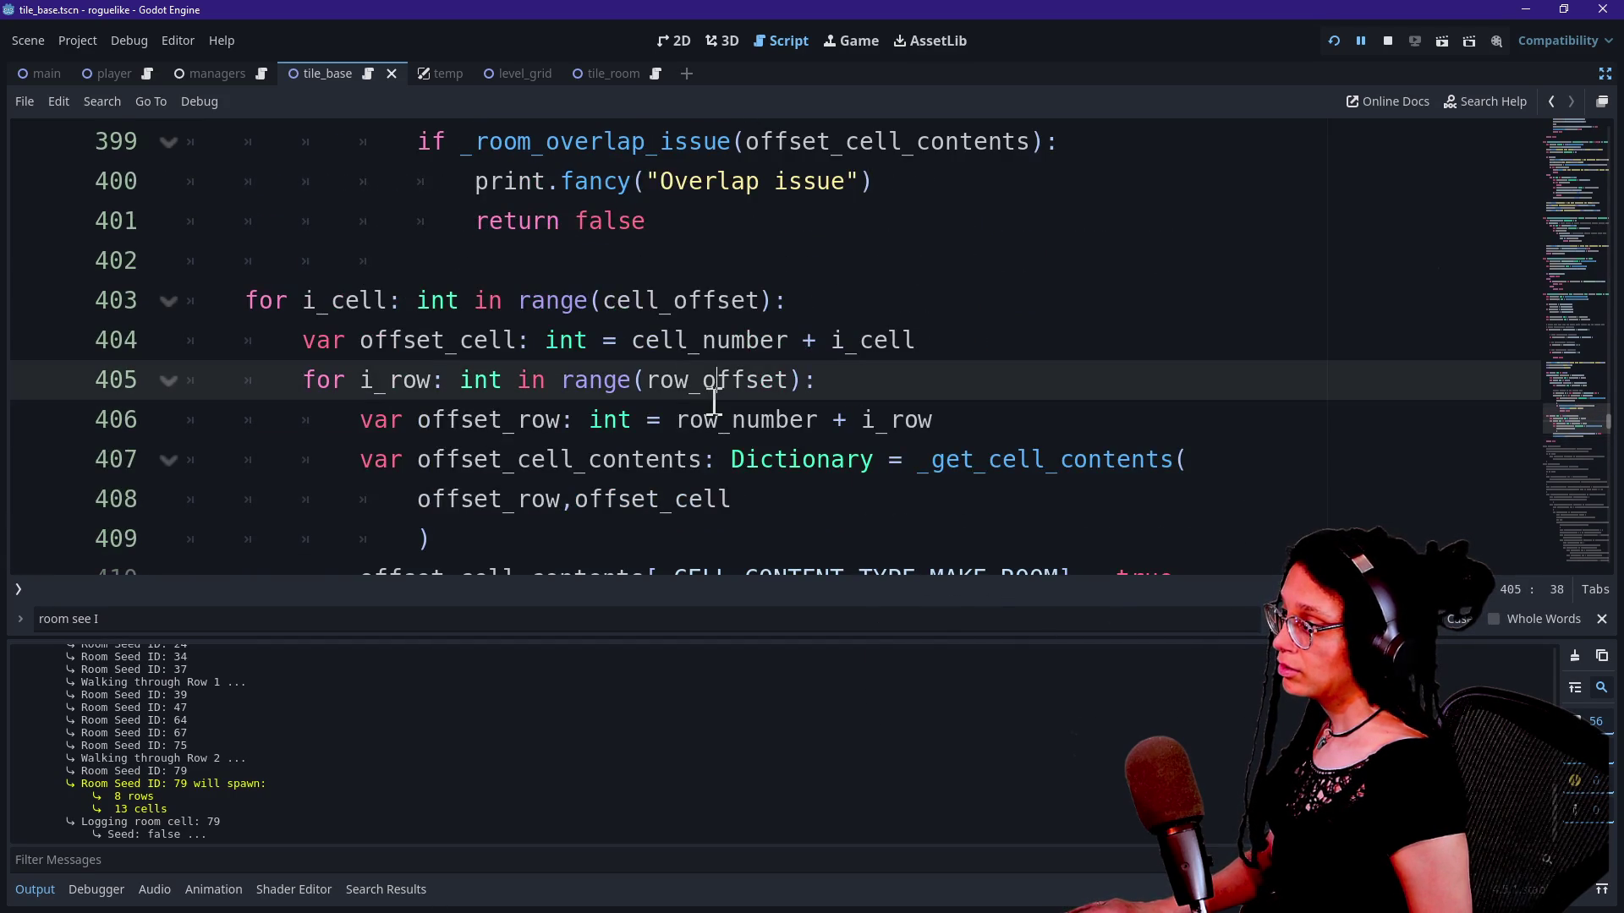
pyautogui.scroll(-1, 714, 401)
pyautogui.moveTo(877, 482)
pyautogui.mouseDown()
pyautogui.moveTo(744, 459)
pyautogui.moveTo(262, 501)
pyautogui.moveTo(353, 505)
pyautogui.mouseUp()
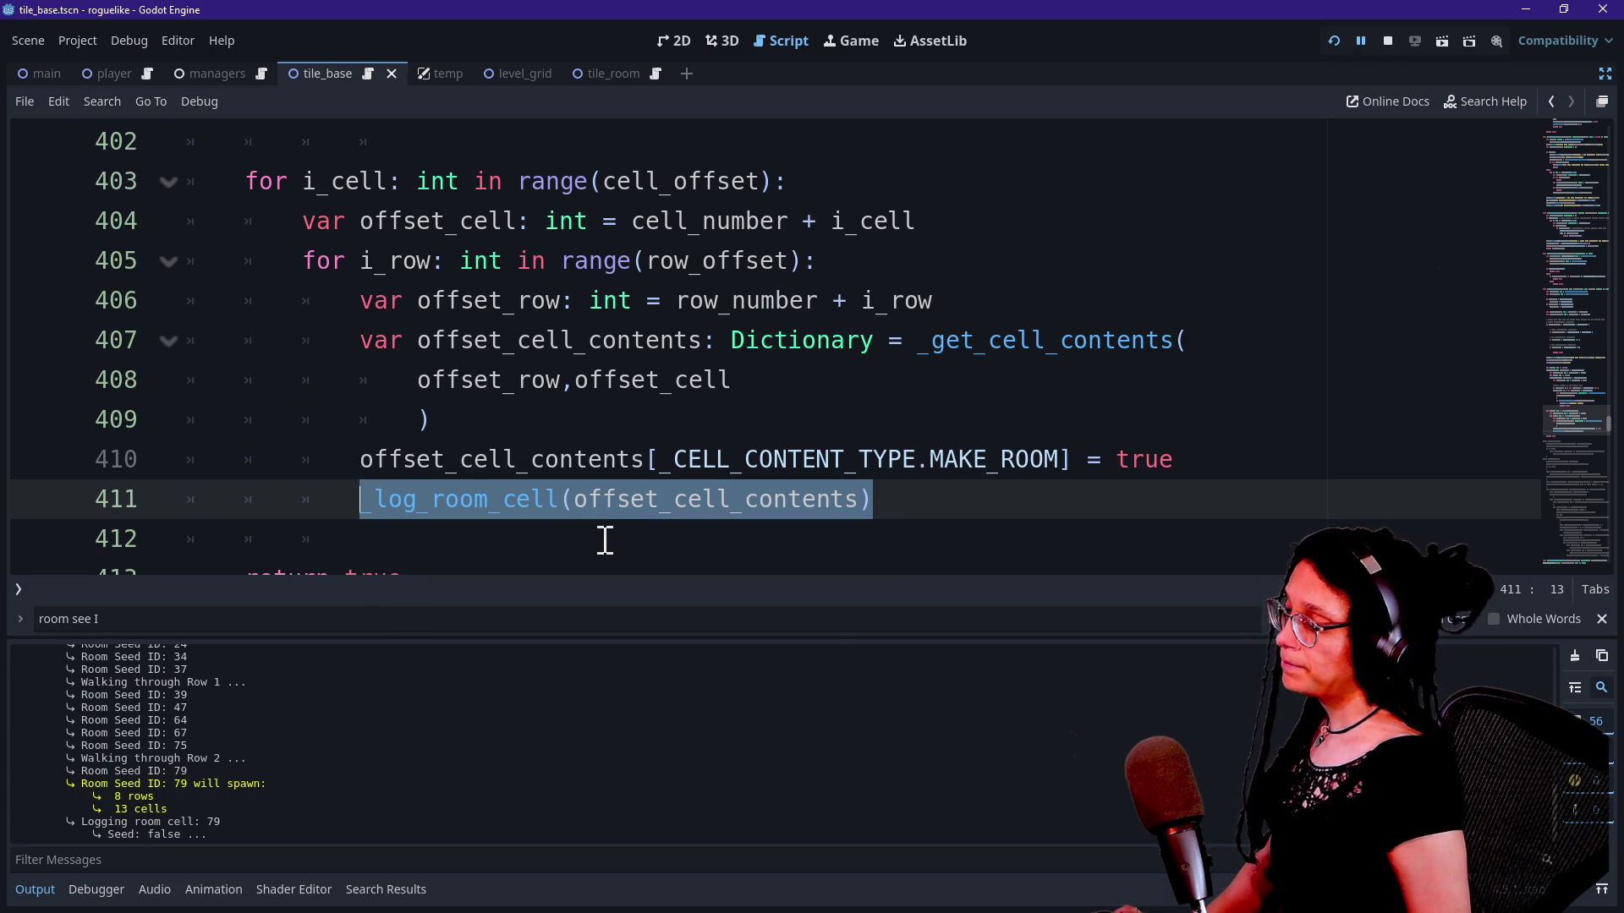
pyautogui.press('Delete')
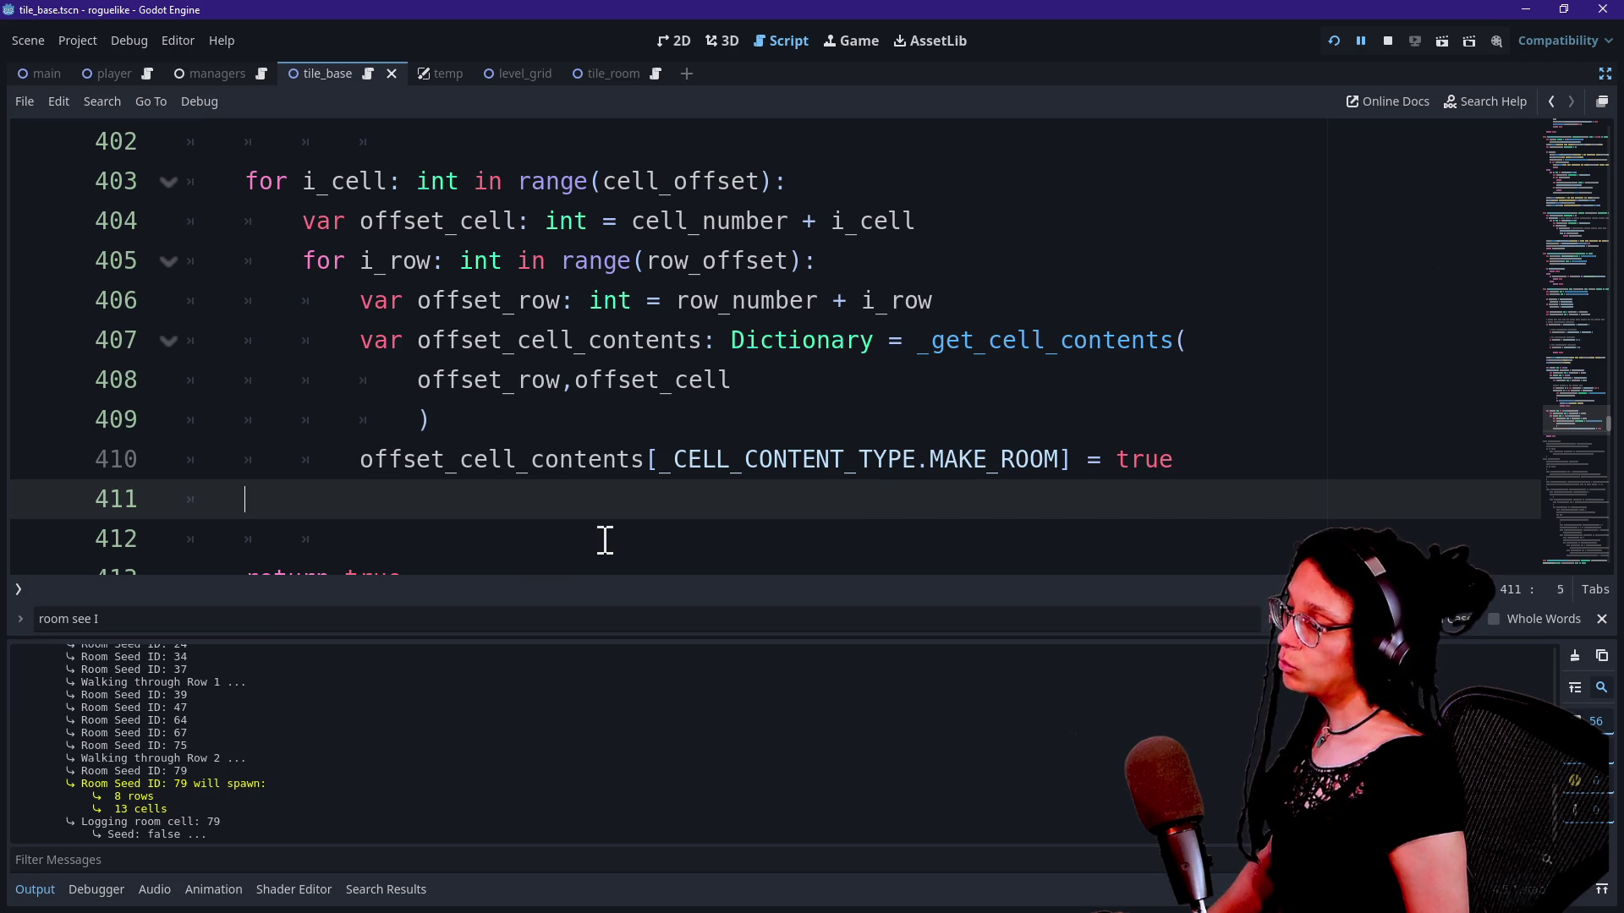
pyautogui.press('BackSpace')
pyautogui.press('BackSpace')
pyautogui.scroll(9, 606, 540)
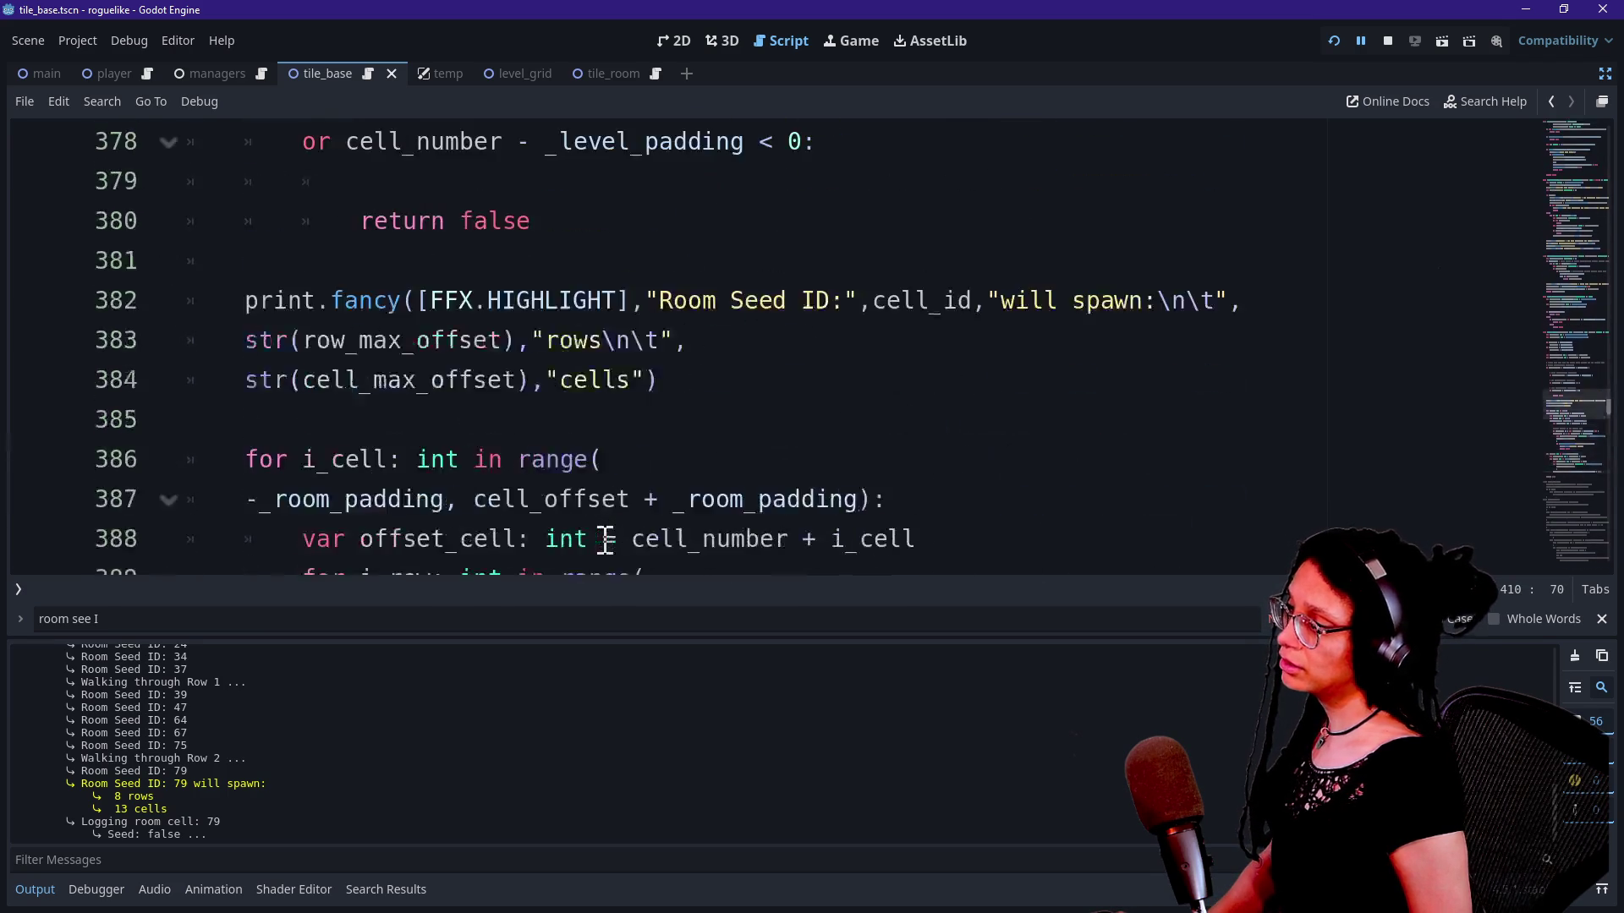
pyautogui.scroll(-5, 606, 540)
pyautogui.scroll(-1, 606, 540)
pyautogui.scroll(6, 606, 540)
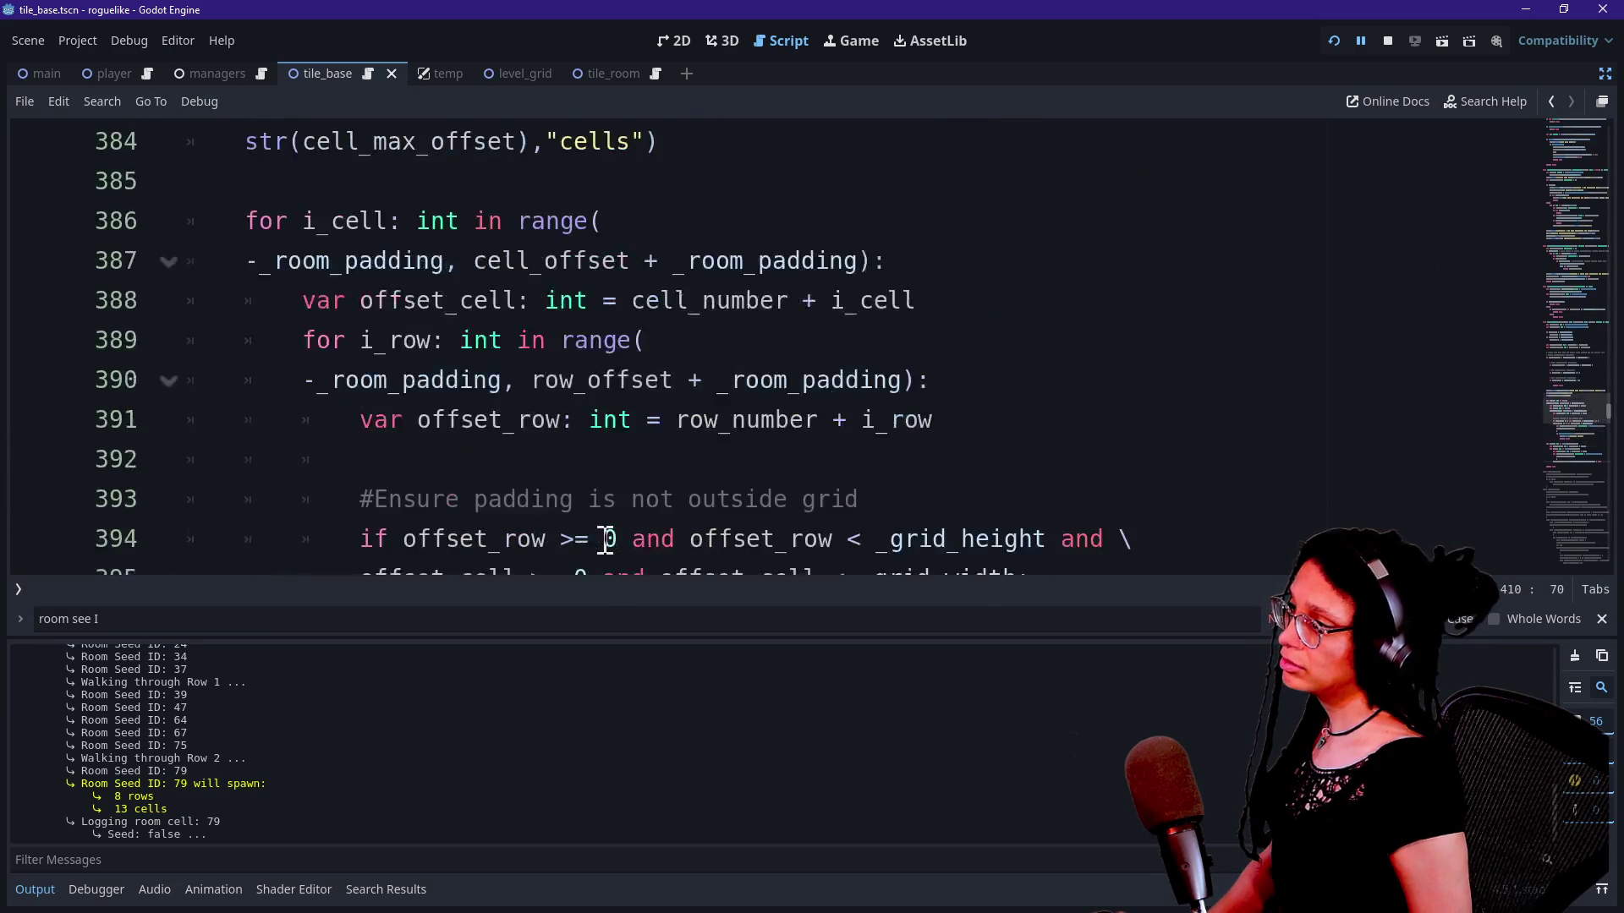
pyautogui.click(657, 508)
pyautogui.scroll(-1, 657, 511)
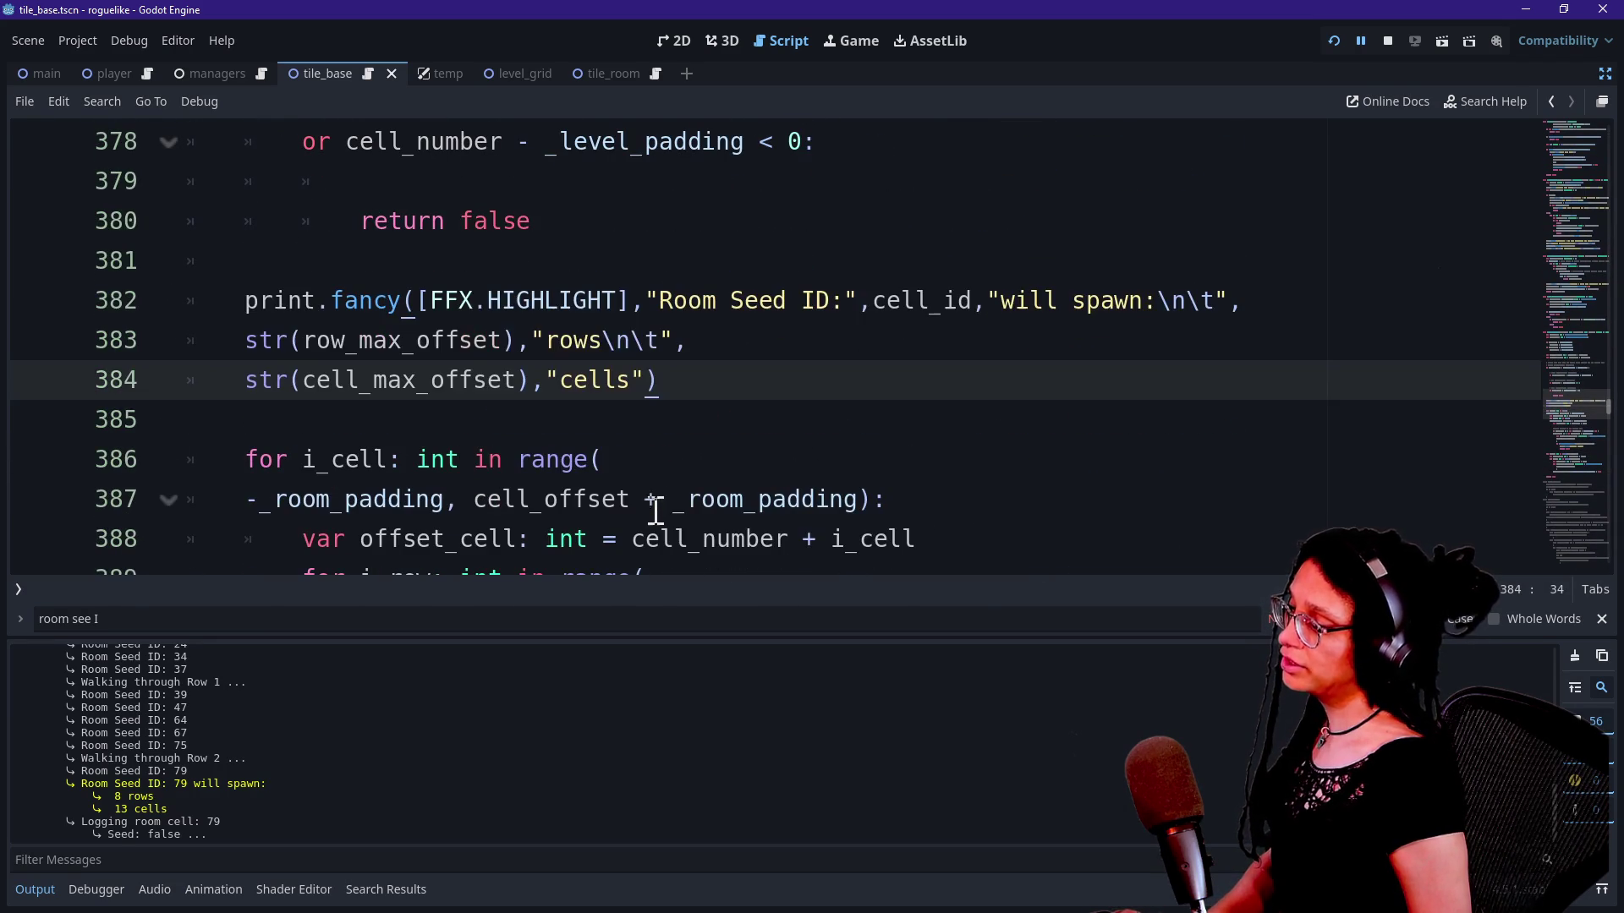
pyautogui.press('Return')
pyautogui.write('_log_room_cell(offset_cell_contents)')
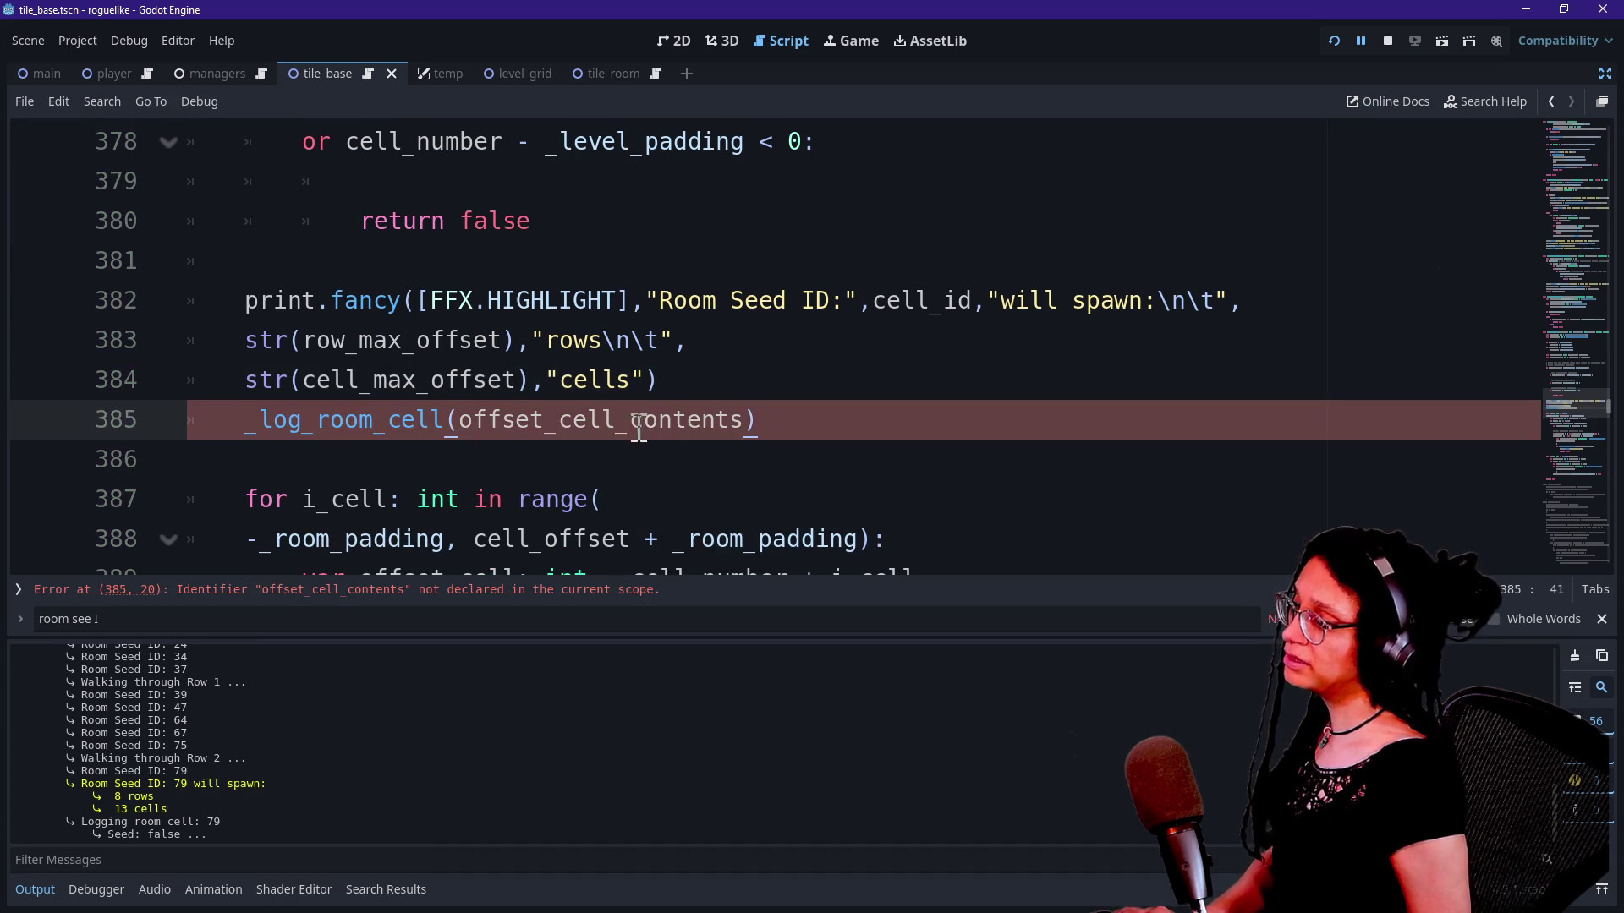
pyautogui.scroll(-2, 713, 428)
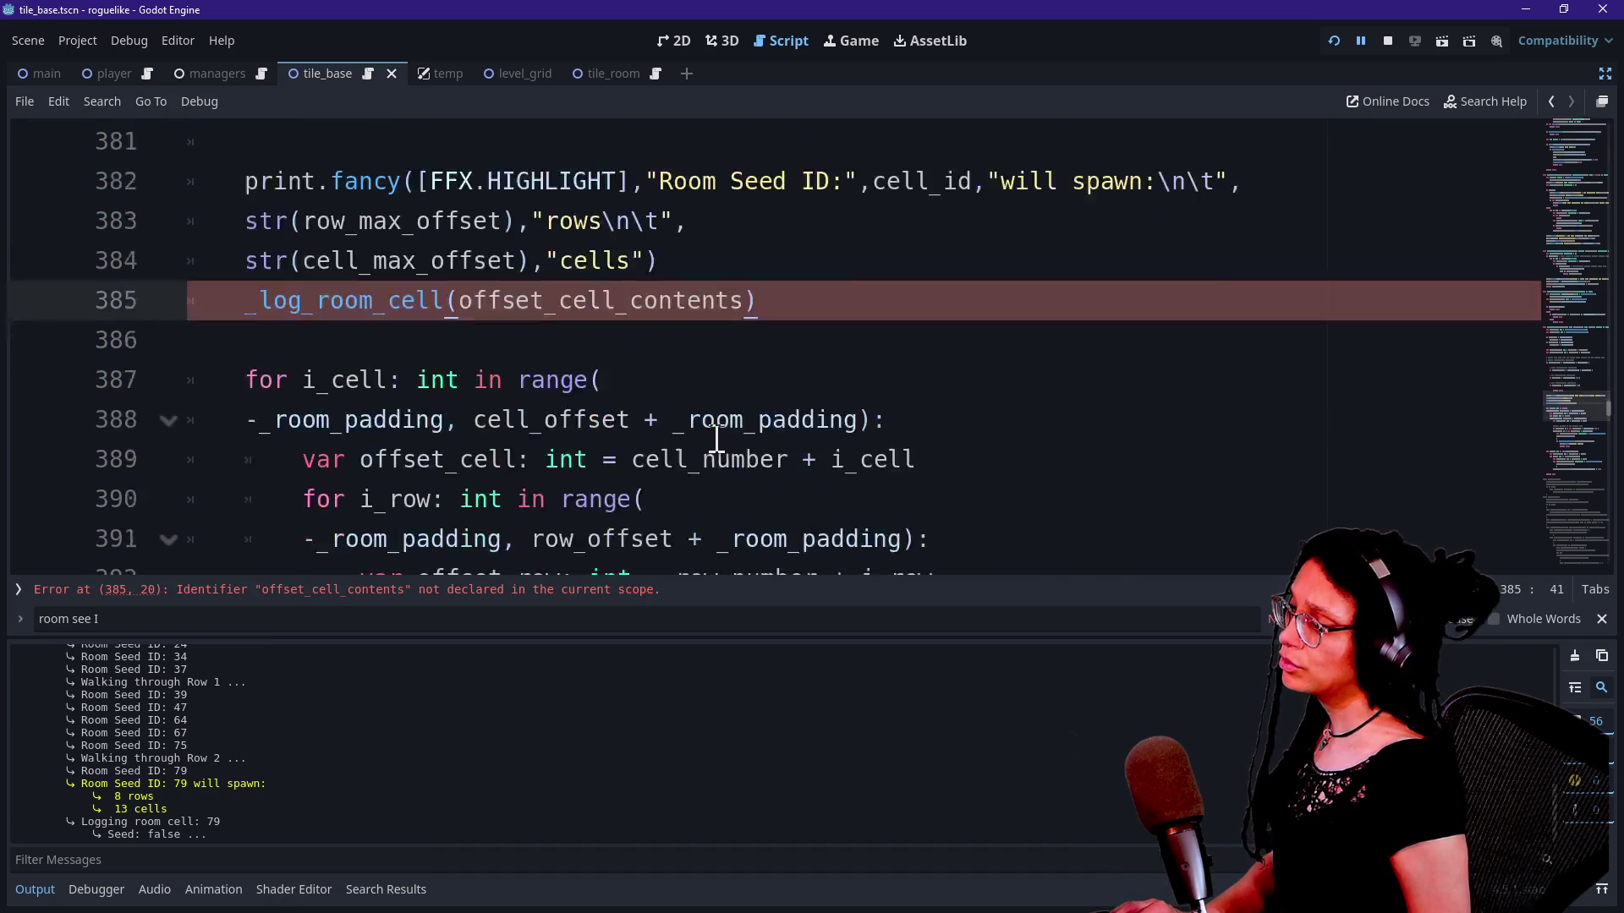
pyautogui.hotkey('ctrl', 'z')
pyautogui.hotkey('ctrl', 'z')
pyautogui.scroll(-2, 717, 438)
pyautogui.scroll(4, 716, 439)
pyautogui.scroll(8, 716, 438)
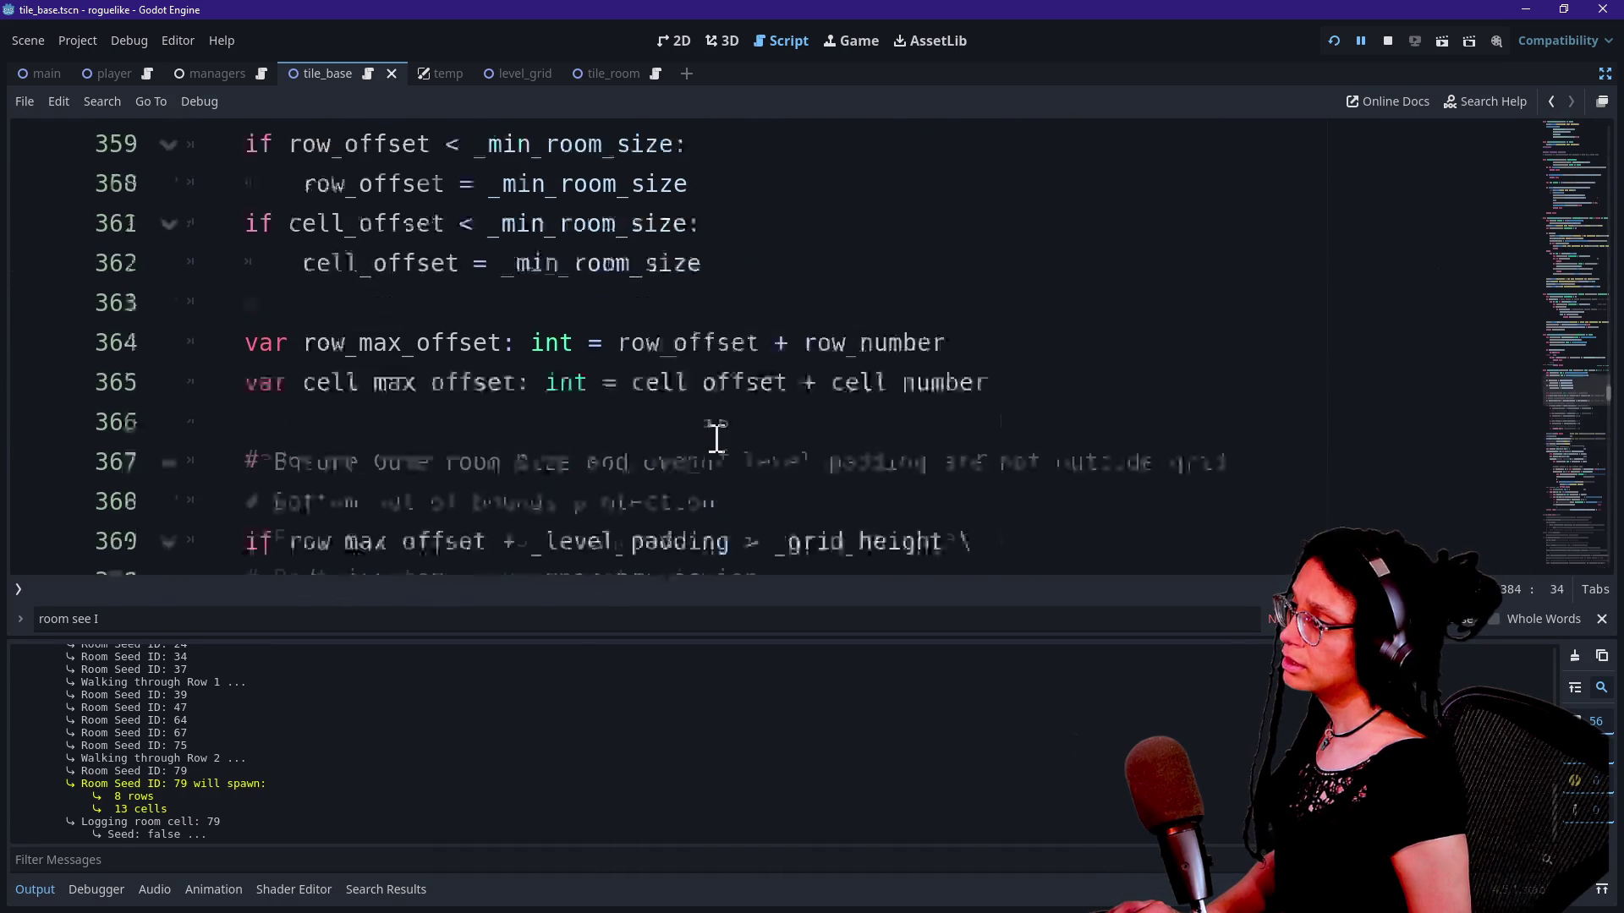
pyautogui.scroll(-4, 716, 438)
pyautogui.scroll(-7, 716, 438)
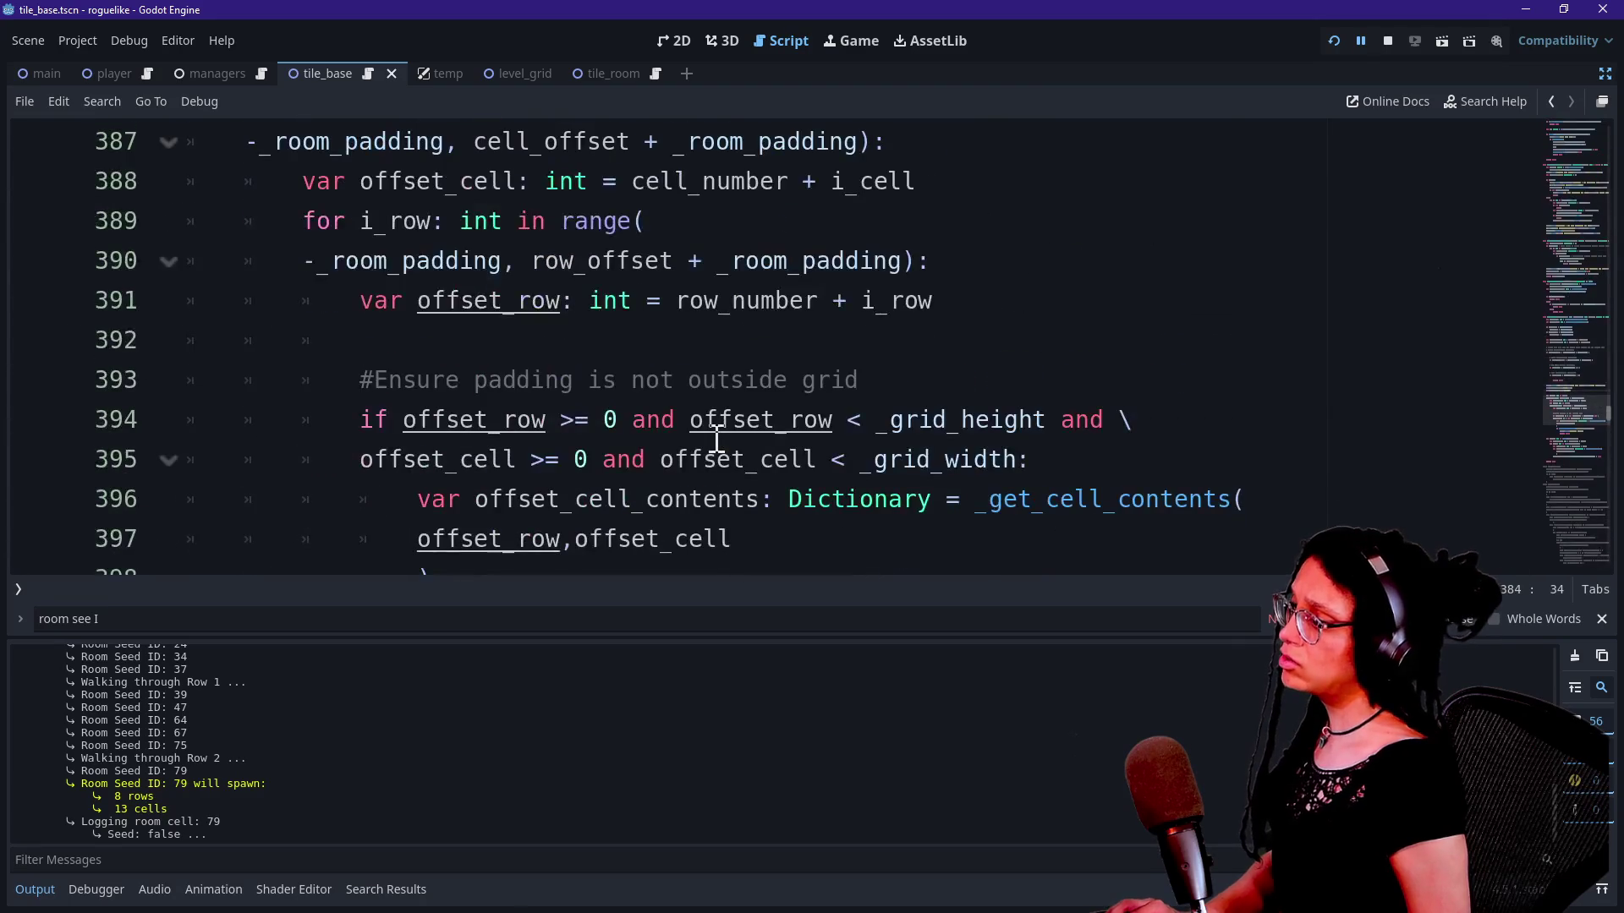
pyautogui.hotkey('ctrl', 'z')
pyautogui.hotkey('ctrl', 'z')
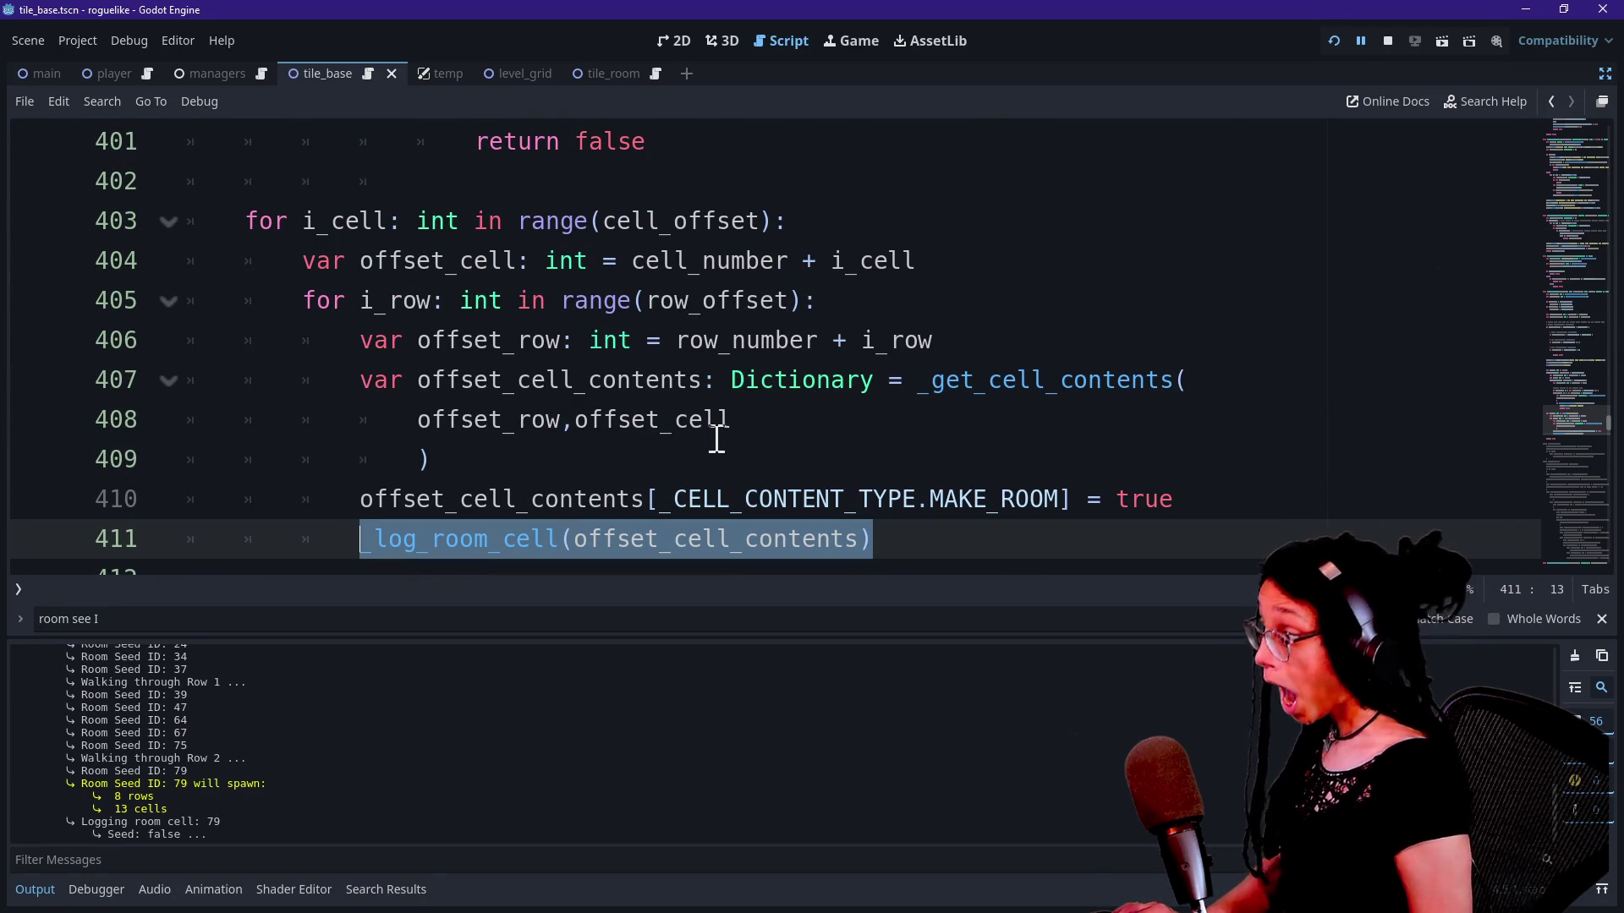
pyautogui.click(896, 533)
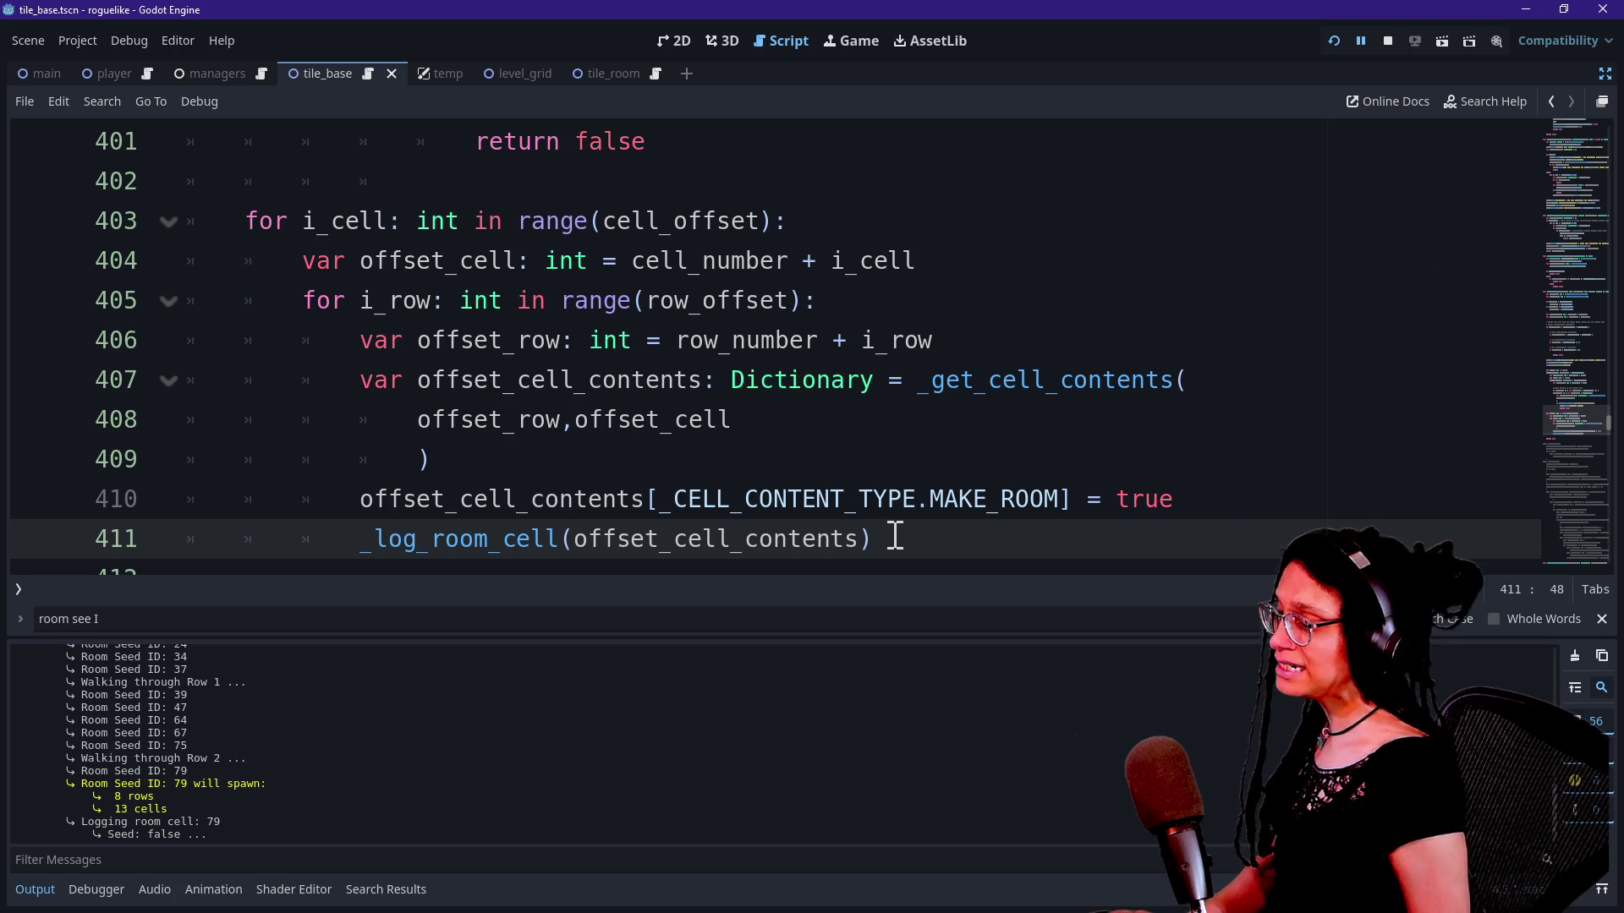
pyautogui.moveTo(789, 508)
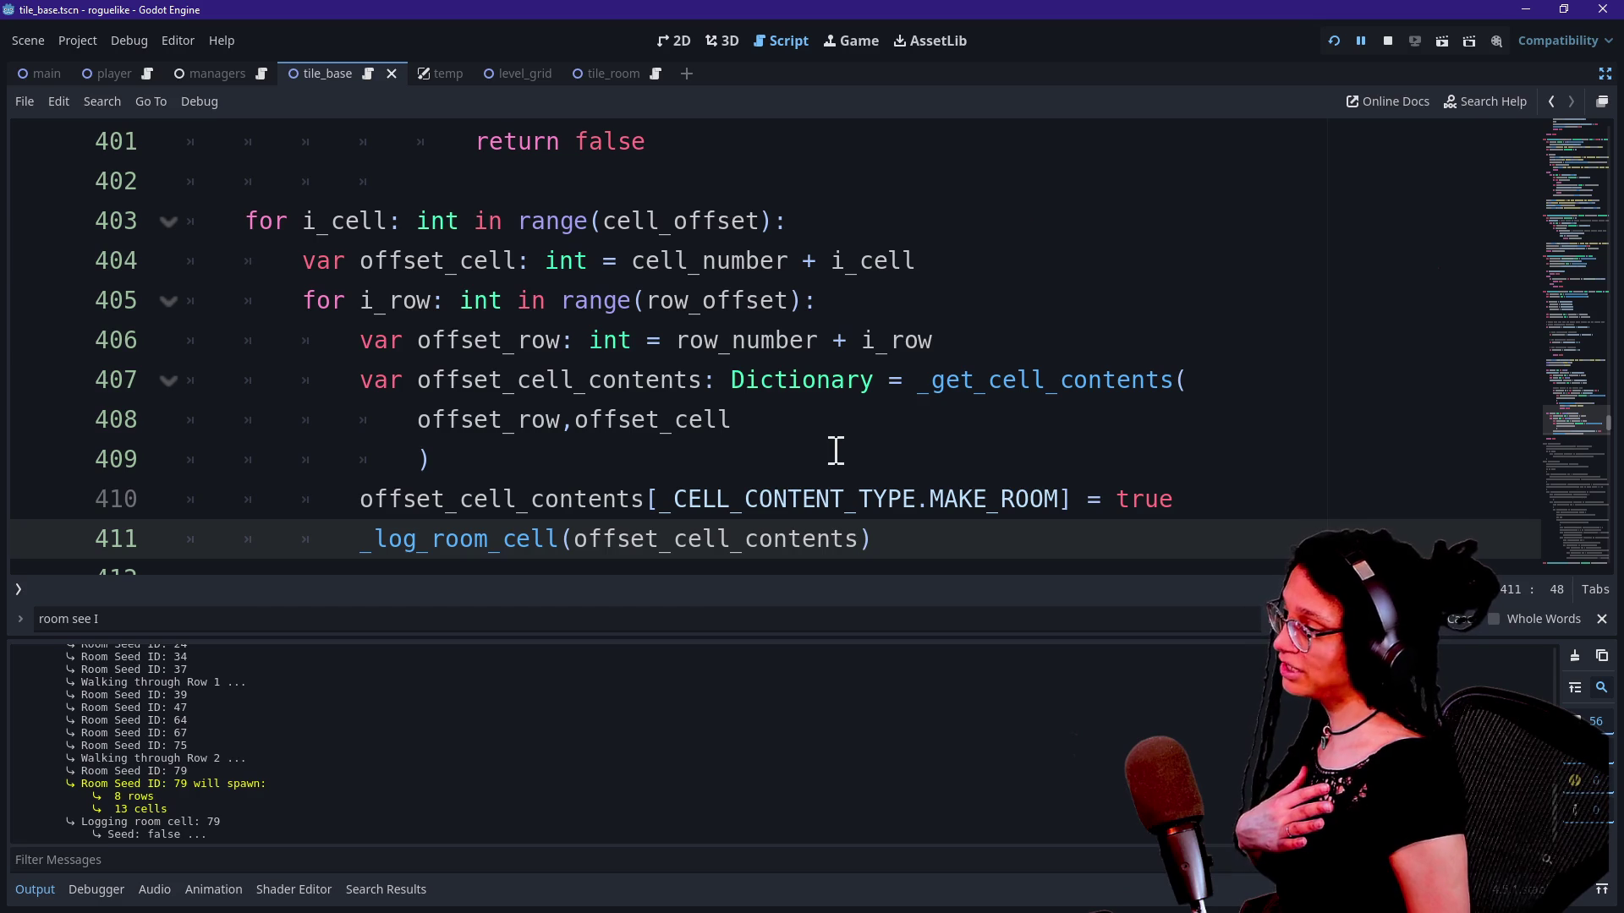
pyautogui.scroll(9, 840, 455)
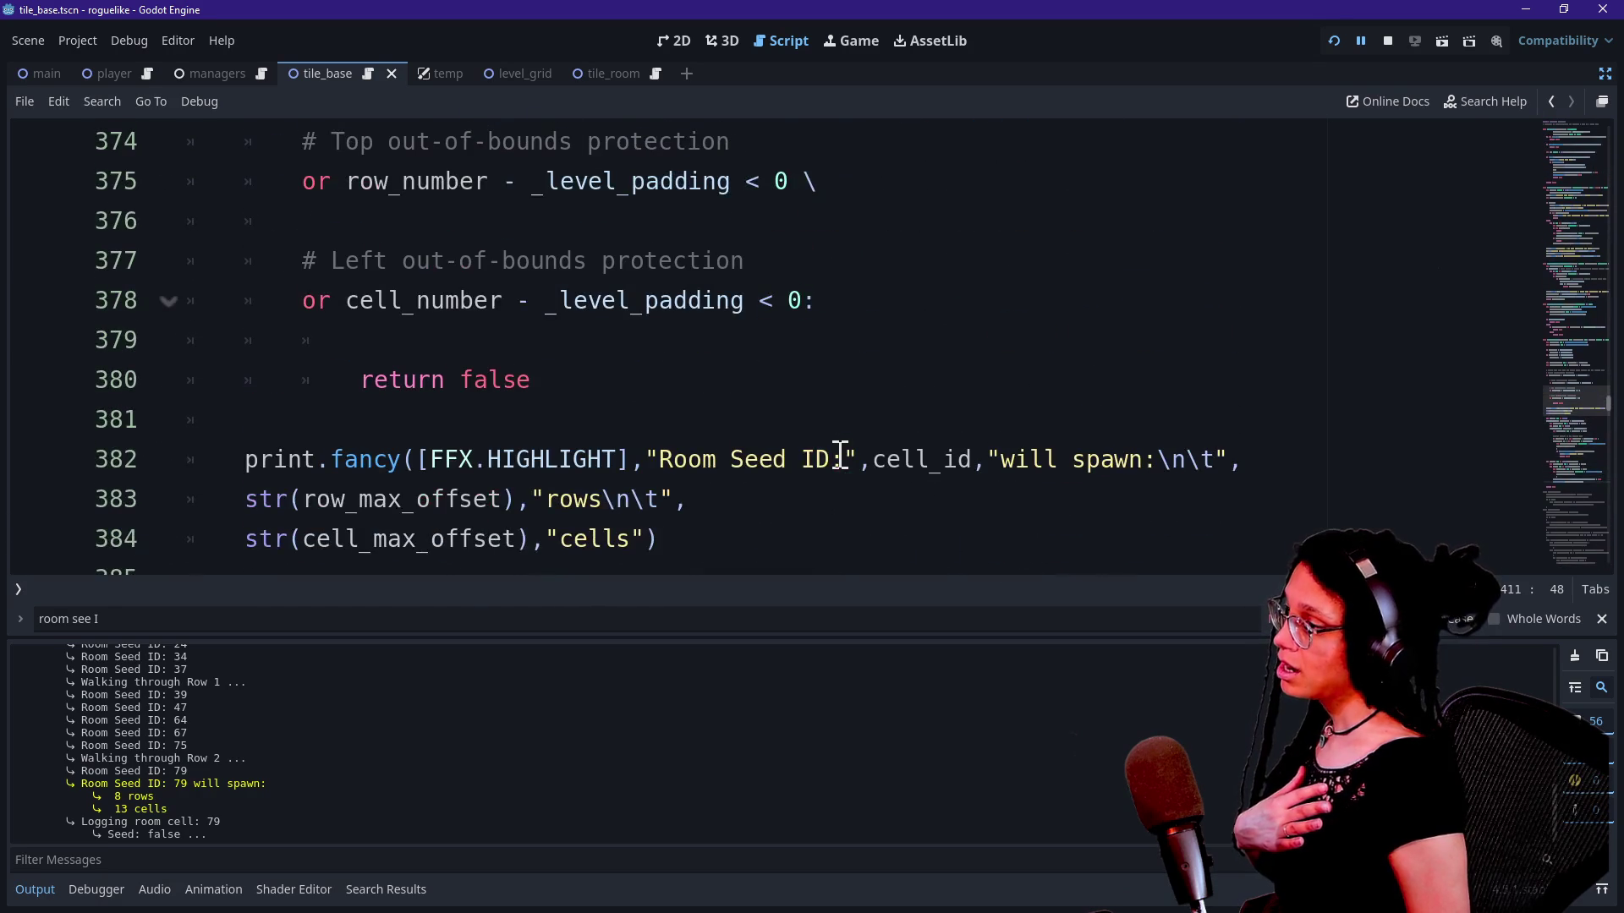
pyautogui.scroll(8, 839, 454)
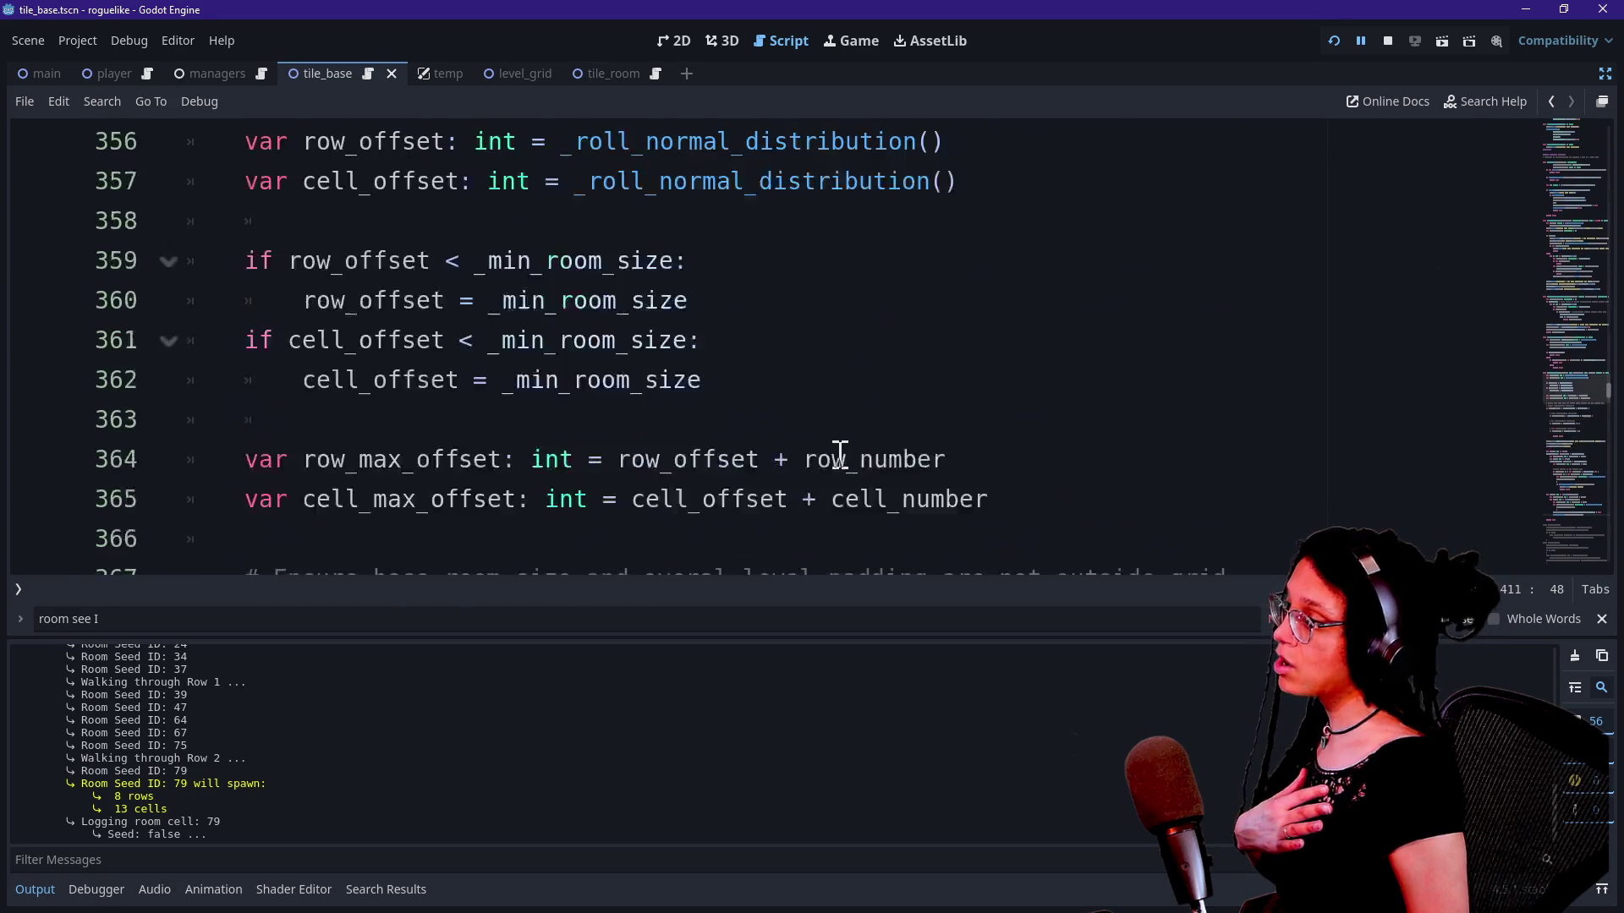
pyautogui.scroll(-1, 840, 454)
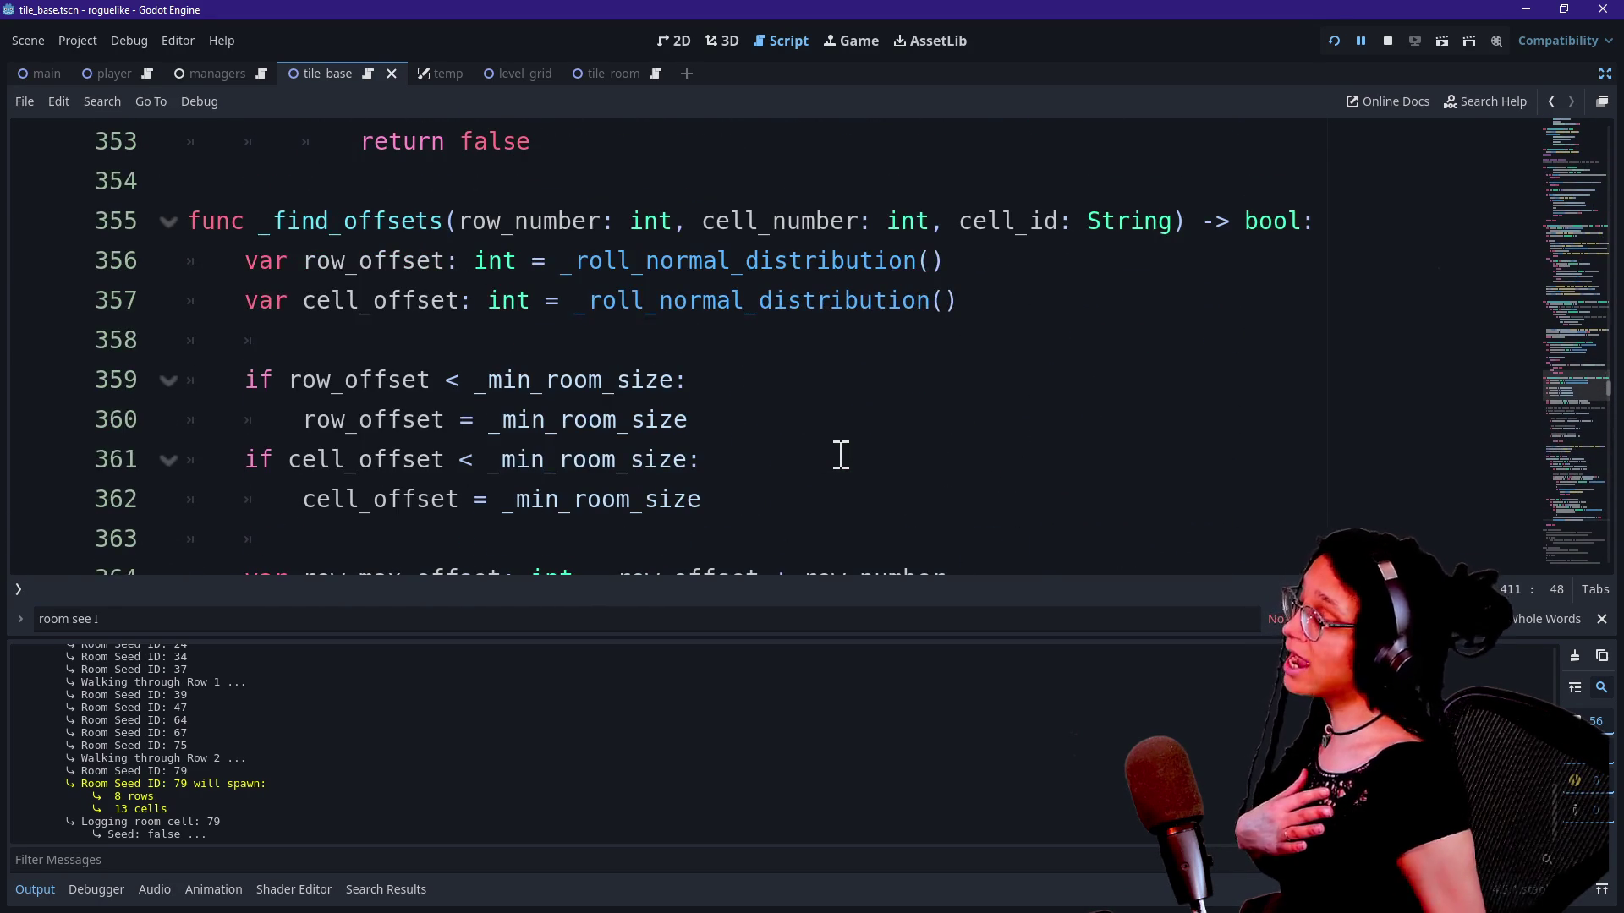
pyautogui.click(845, 418)
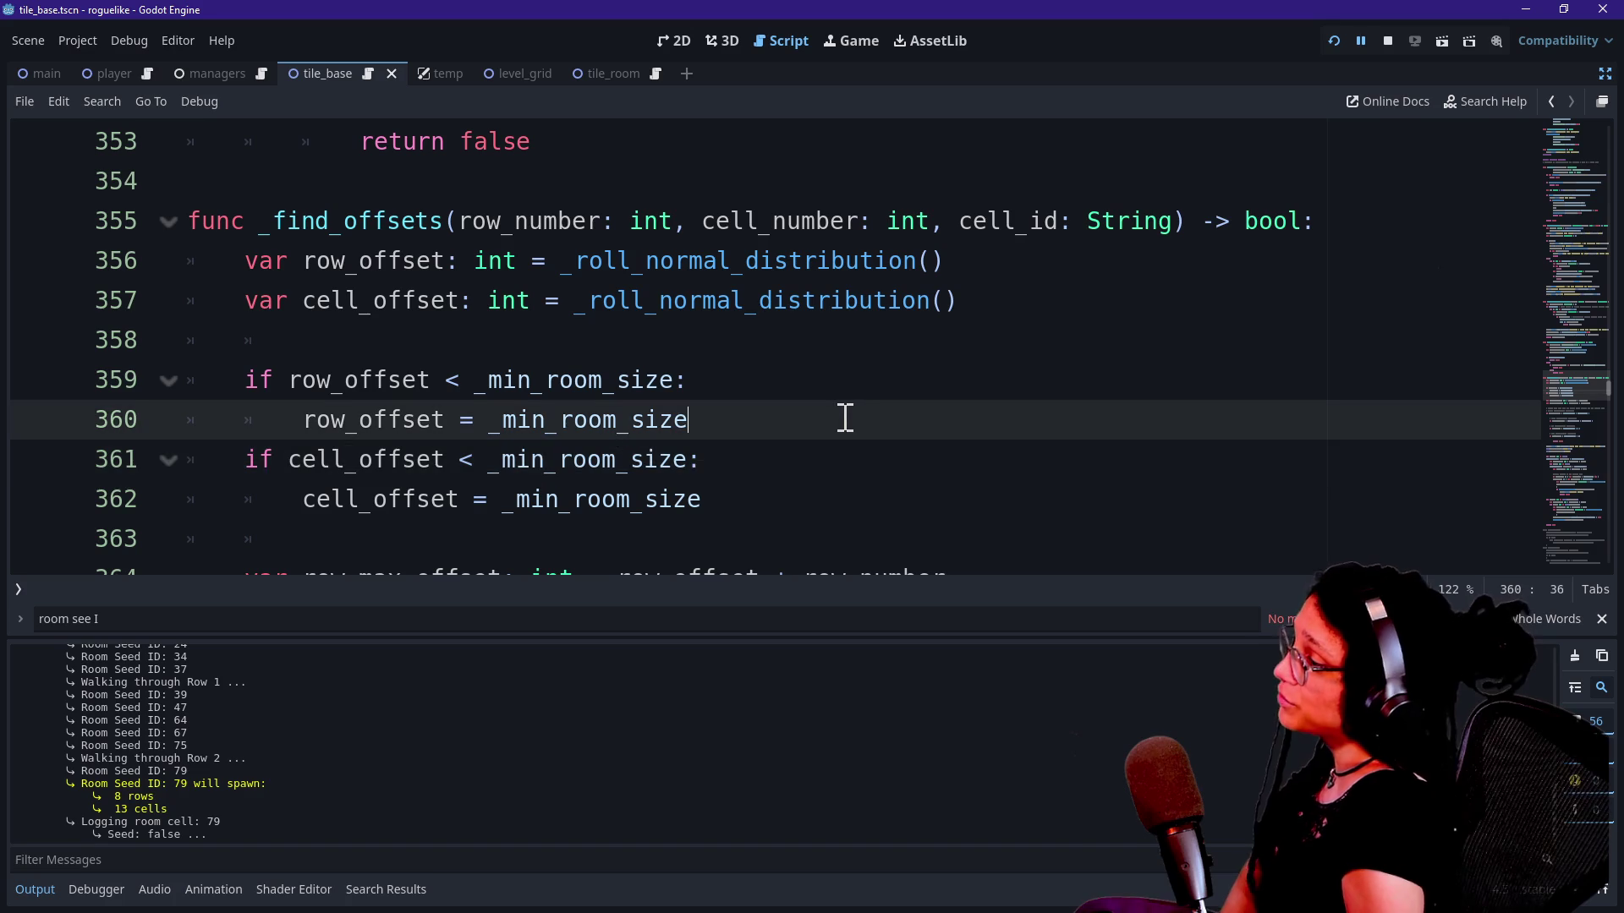
pyautogui.press('Down')
pyautogui.press('Down')
pyautogui.press('Down')
pyautogui.press('Up')
pyautogui.press('Up')
pyautogui.press('Up')
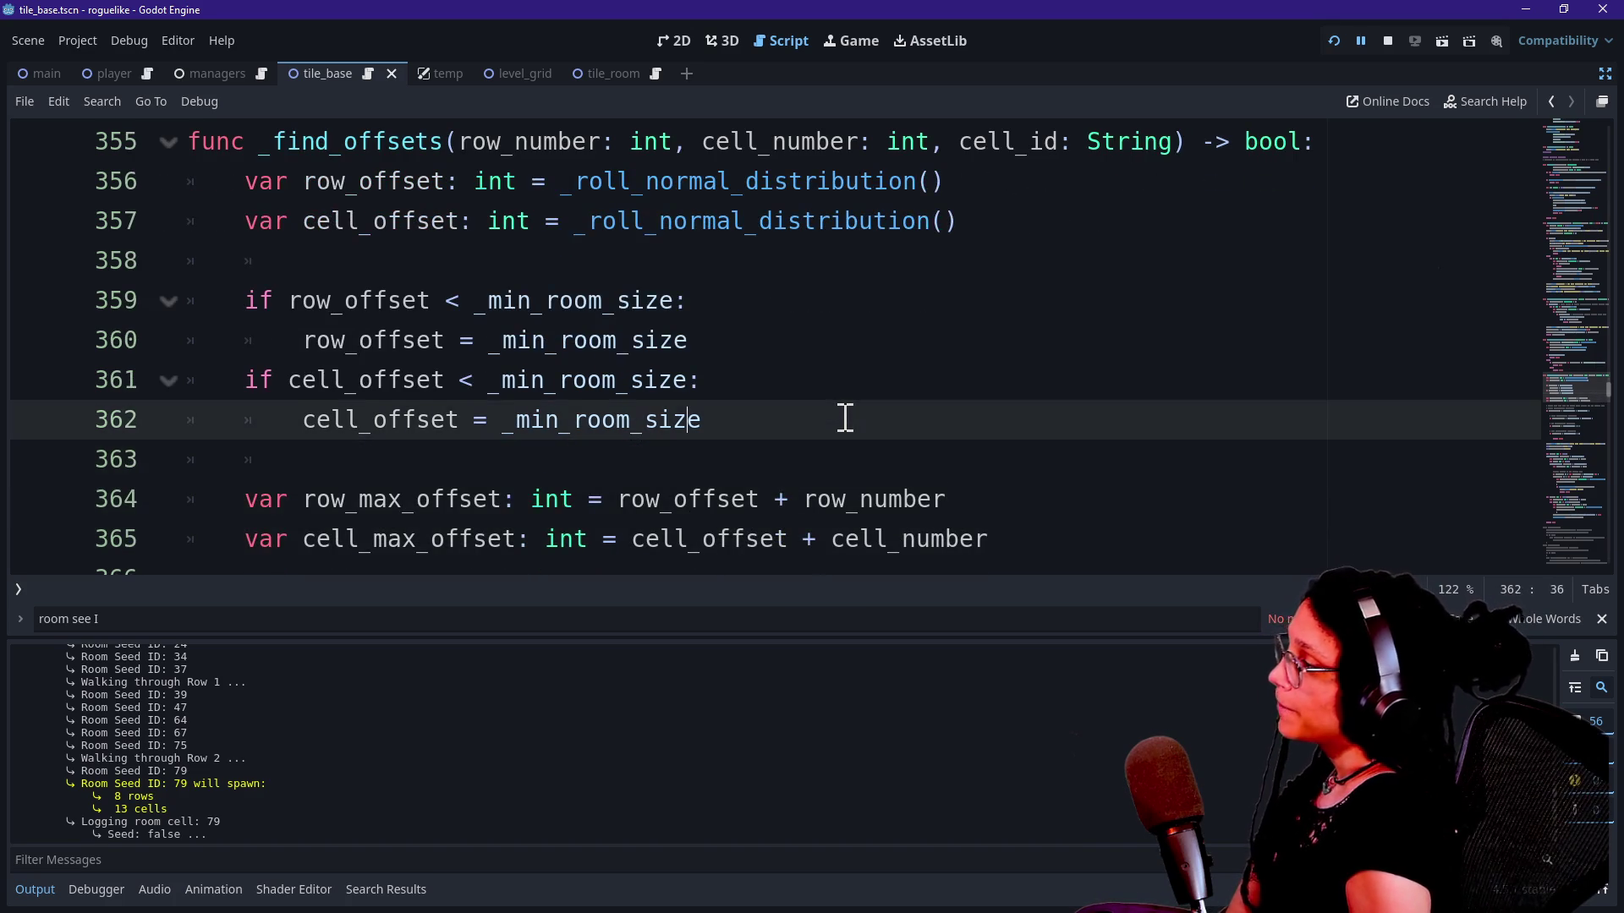
pyautogui.press('Up')
pyautogui.press('Up')
pyautogui.press('Up')
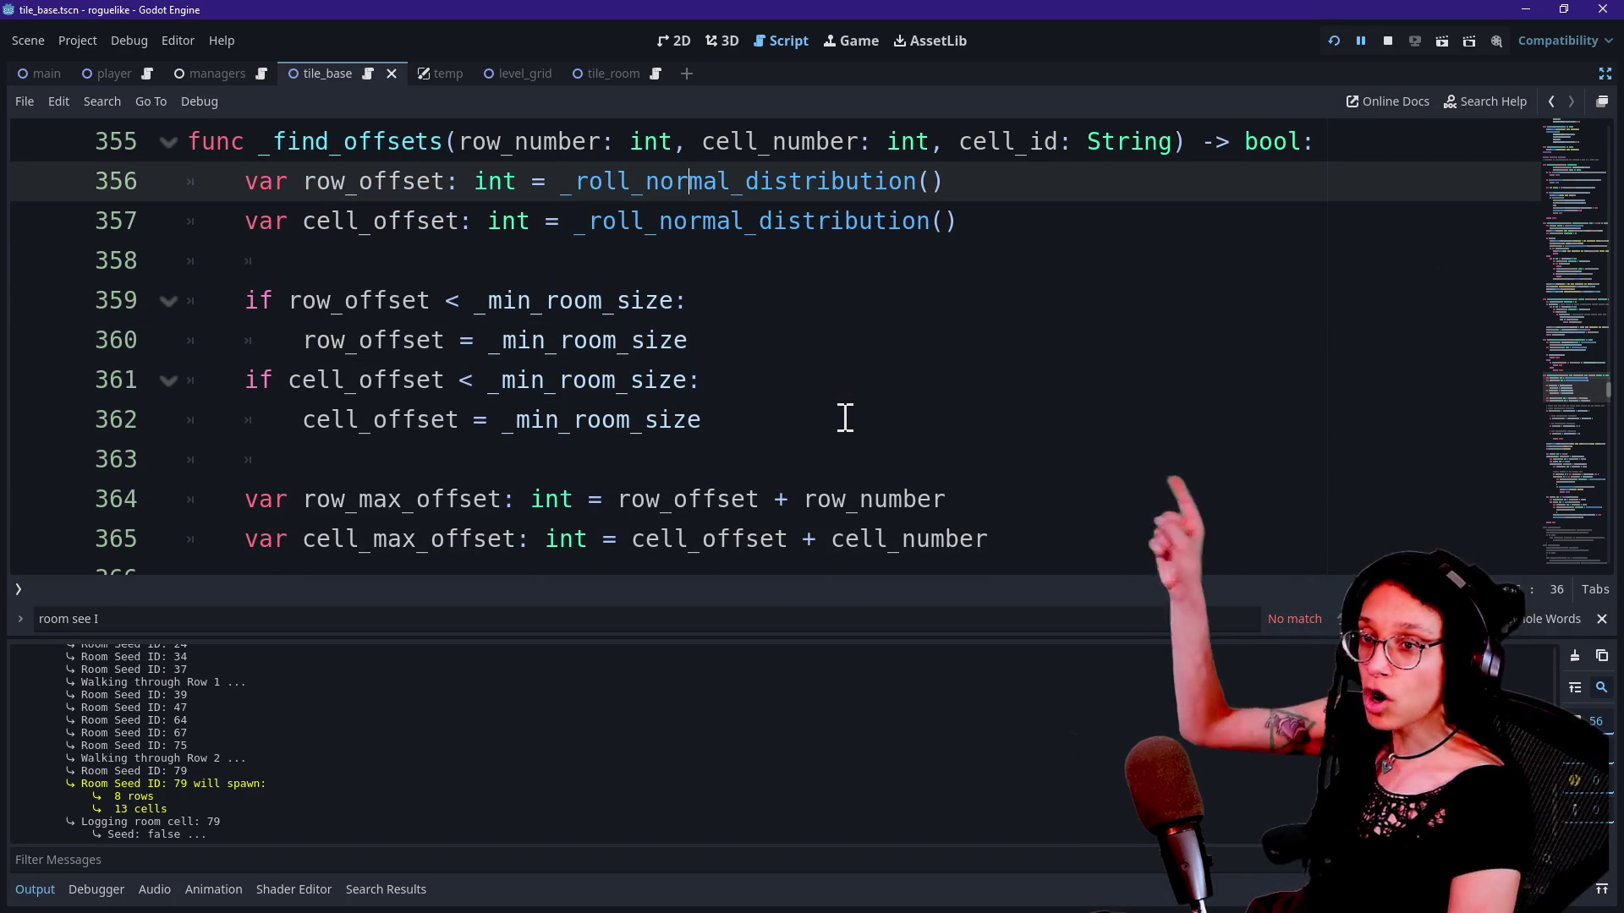
pyautogui.scroll(-10, 844, 418)
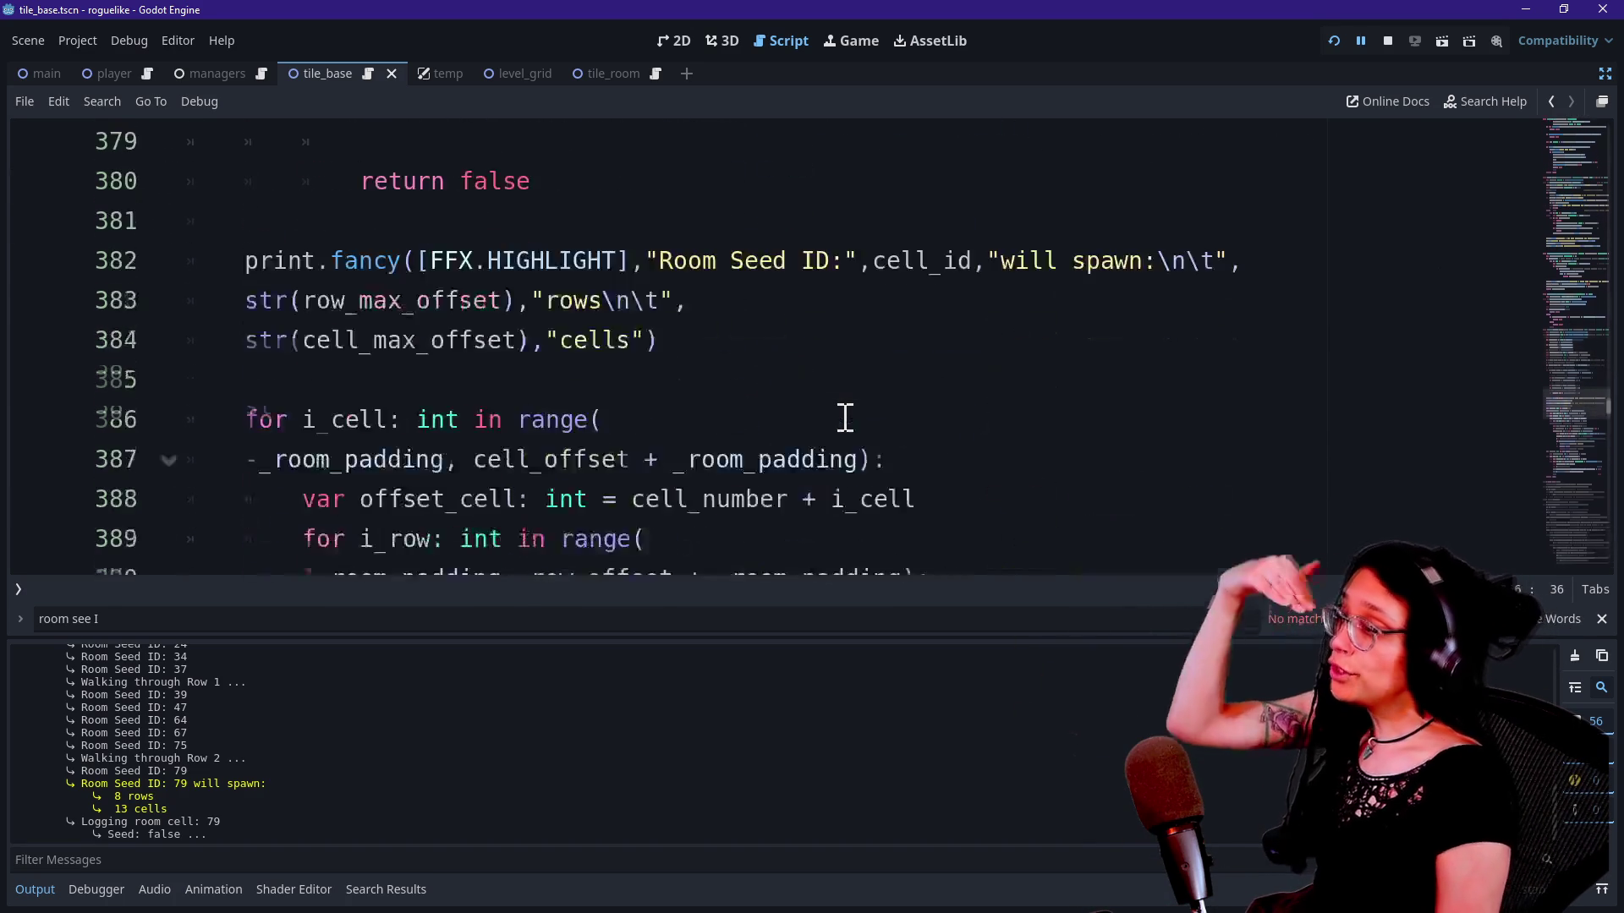
pyautogui.scroll(-5, 845, 418)
pyautogui.scroll(5, 844, 418)
pyautogui.scroll(4, 845, 418)
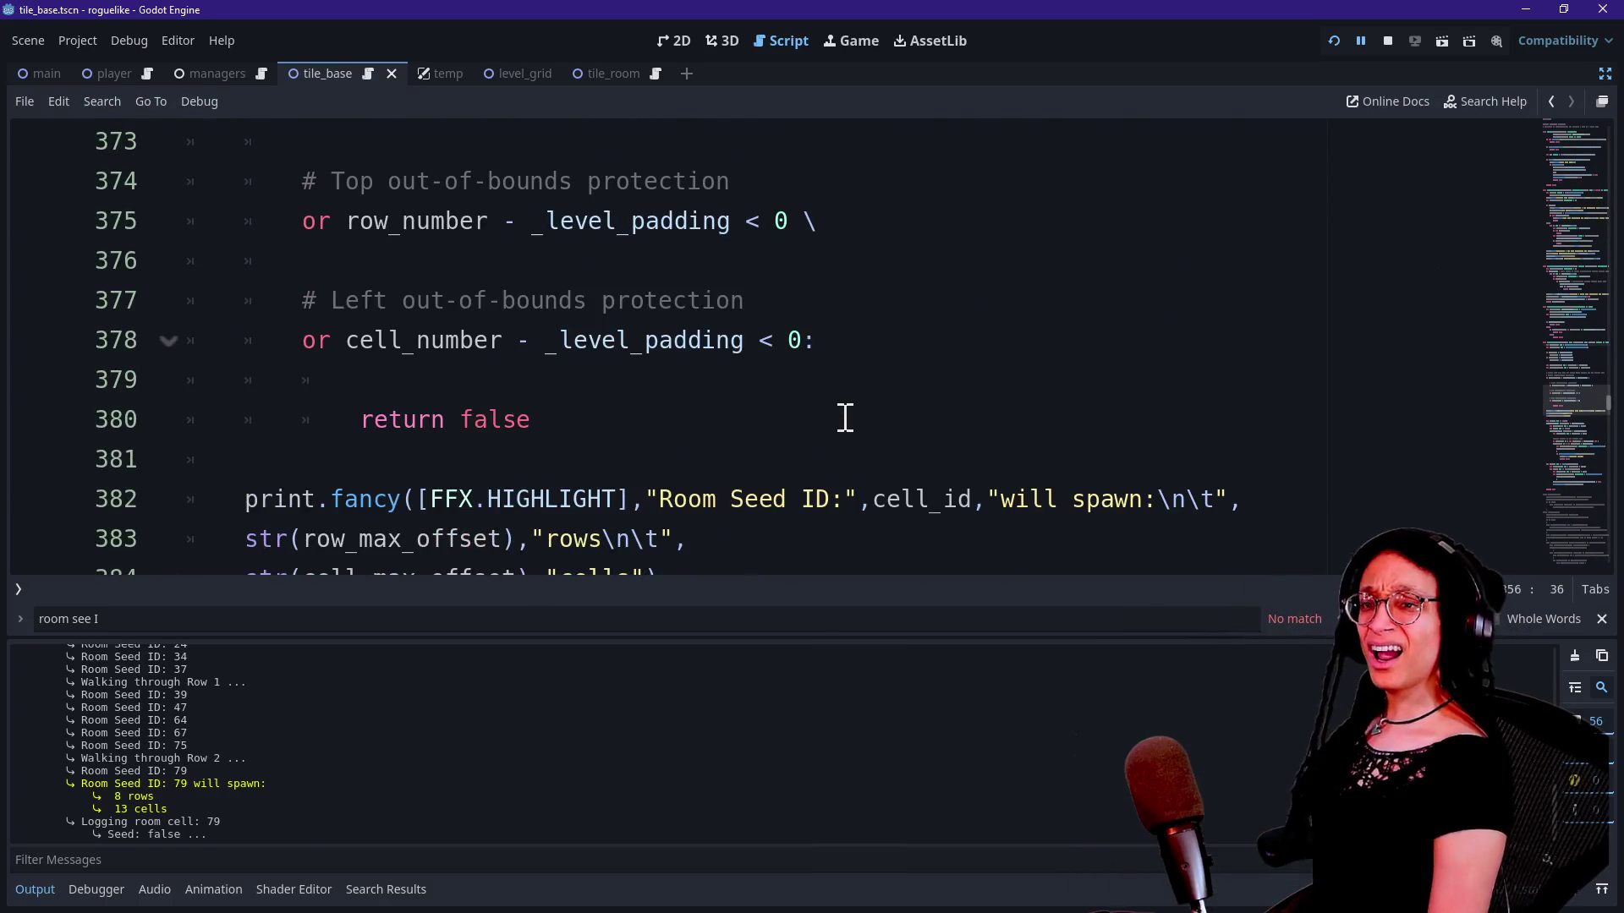
pyautogui.scroll(3, 844, 417)
pyautogui.scroll(1, 845, 418)
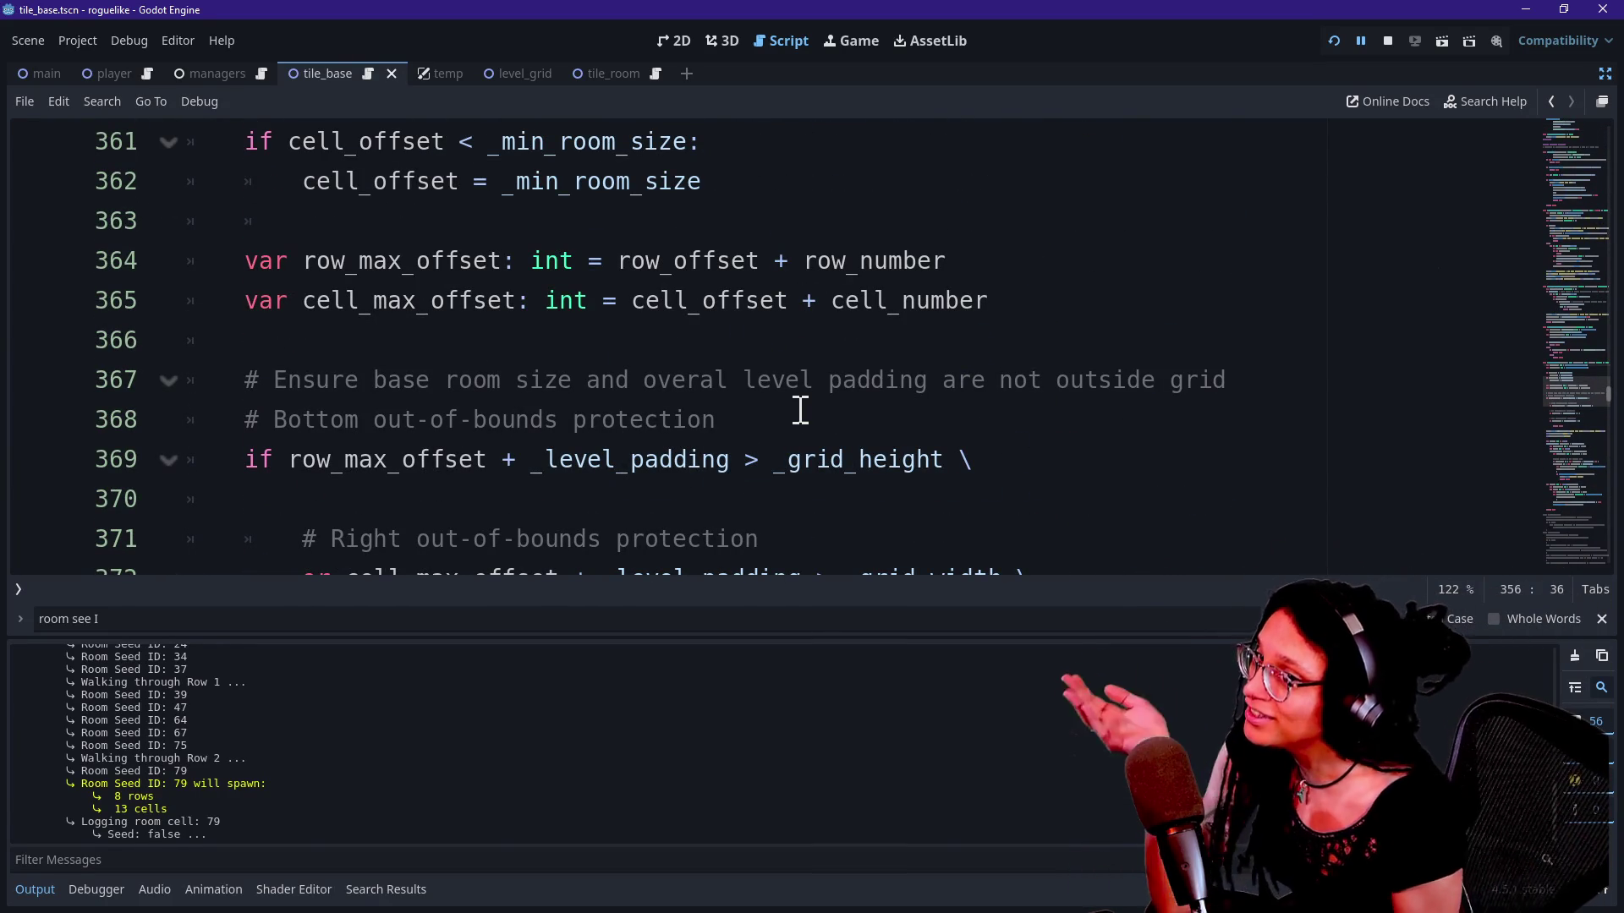
pyautogui.scroll(-13, 800, 411)
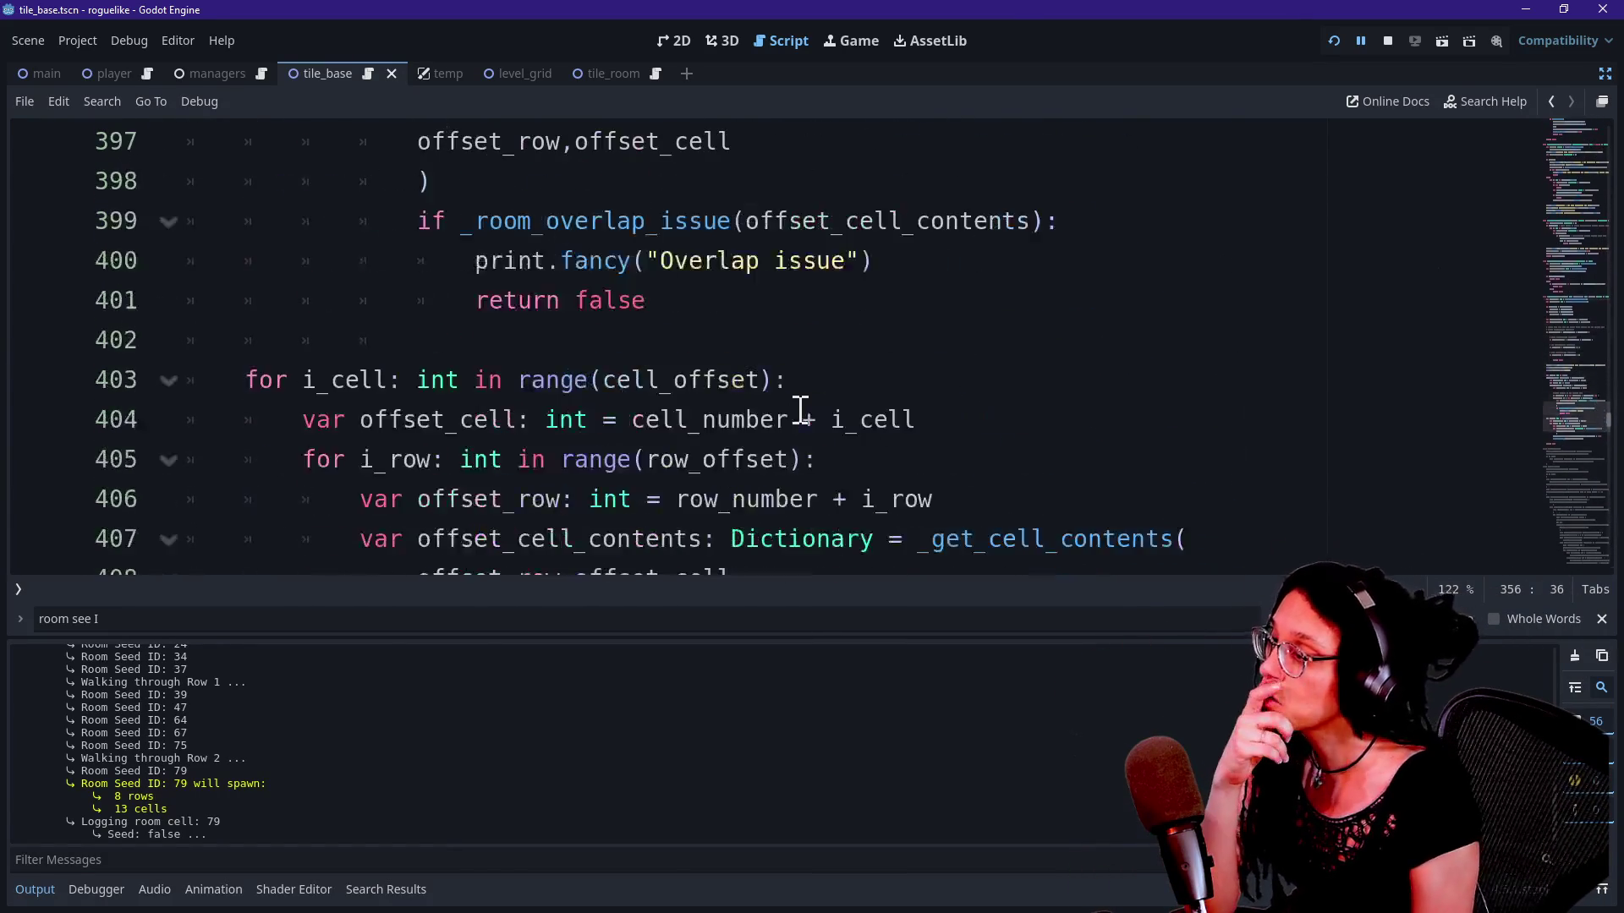
pyautogui.click(791, 342)
pyautogui.press('Up')
pyautogui.press('Up')
pyautogui.press('Up')
pyautogui.press('Down')
pyautogui.press('Down')
pyautogui.press('Down')
pyautogui.press('Down')
pyautogui.press('Down')
pyautogui.press('Down')
pyautogui.press('Down')
pyautogui.press('Up')
pyautogui.press('Up')
pyautogui.press('Up')
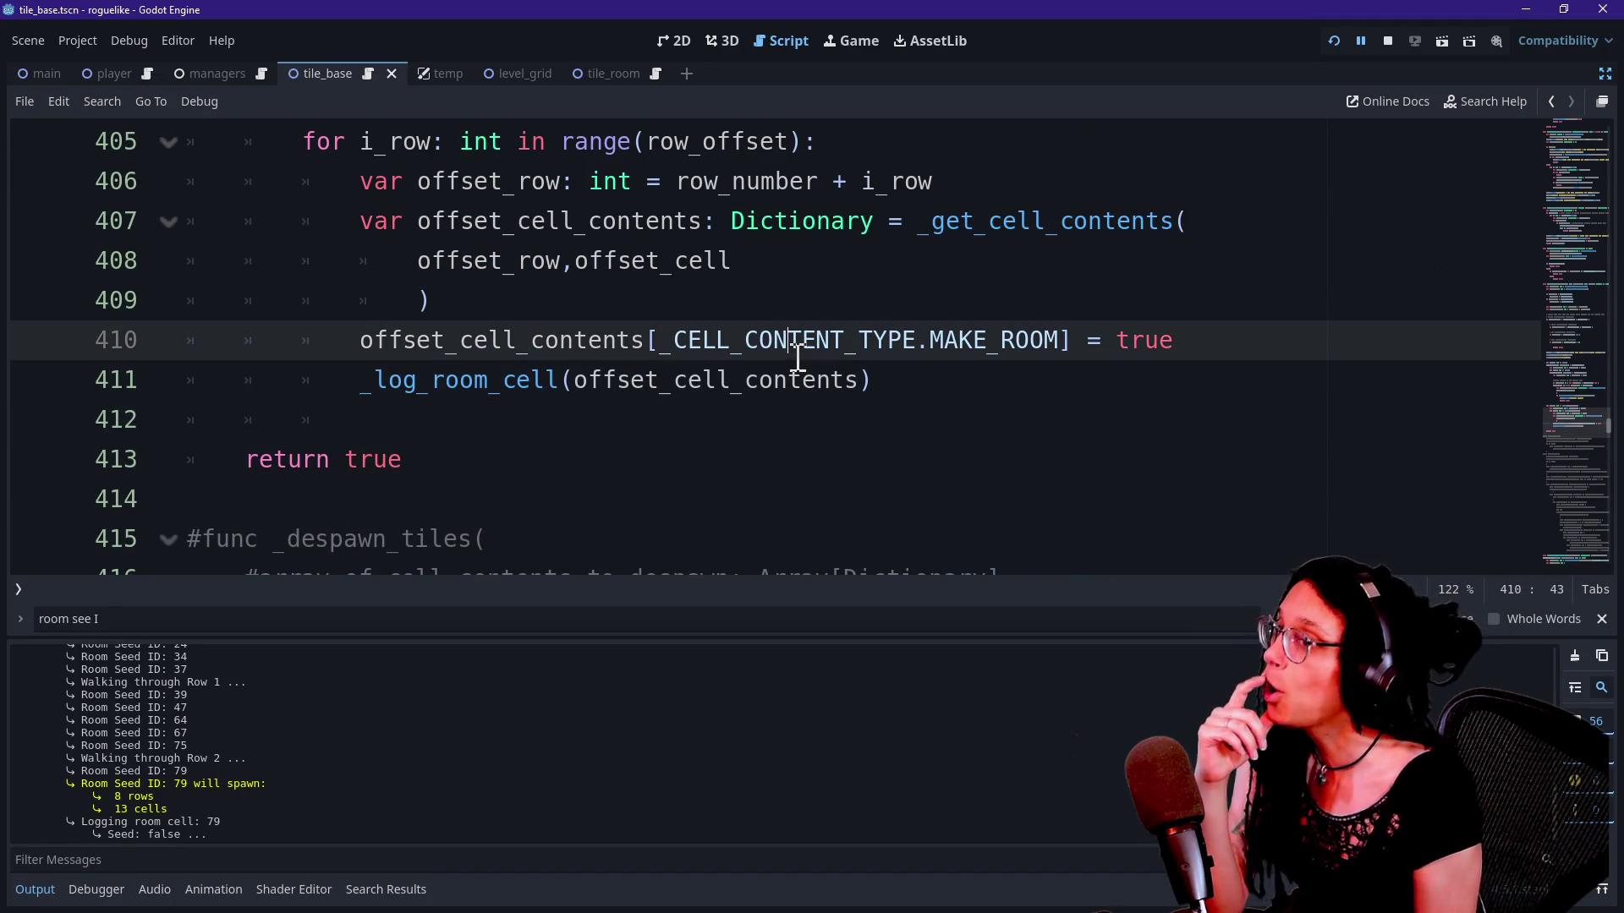
pyautogui.moveTo(619, 382); pyautogui.dragTo(1014, 394)
pyautogui.click(986, 386)
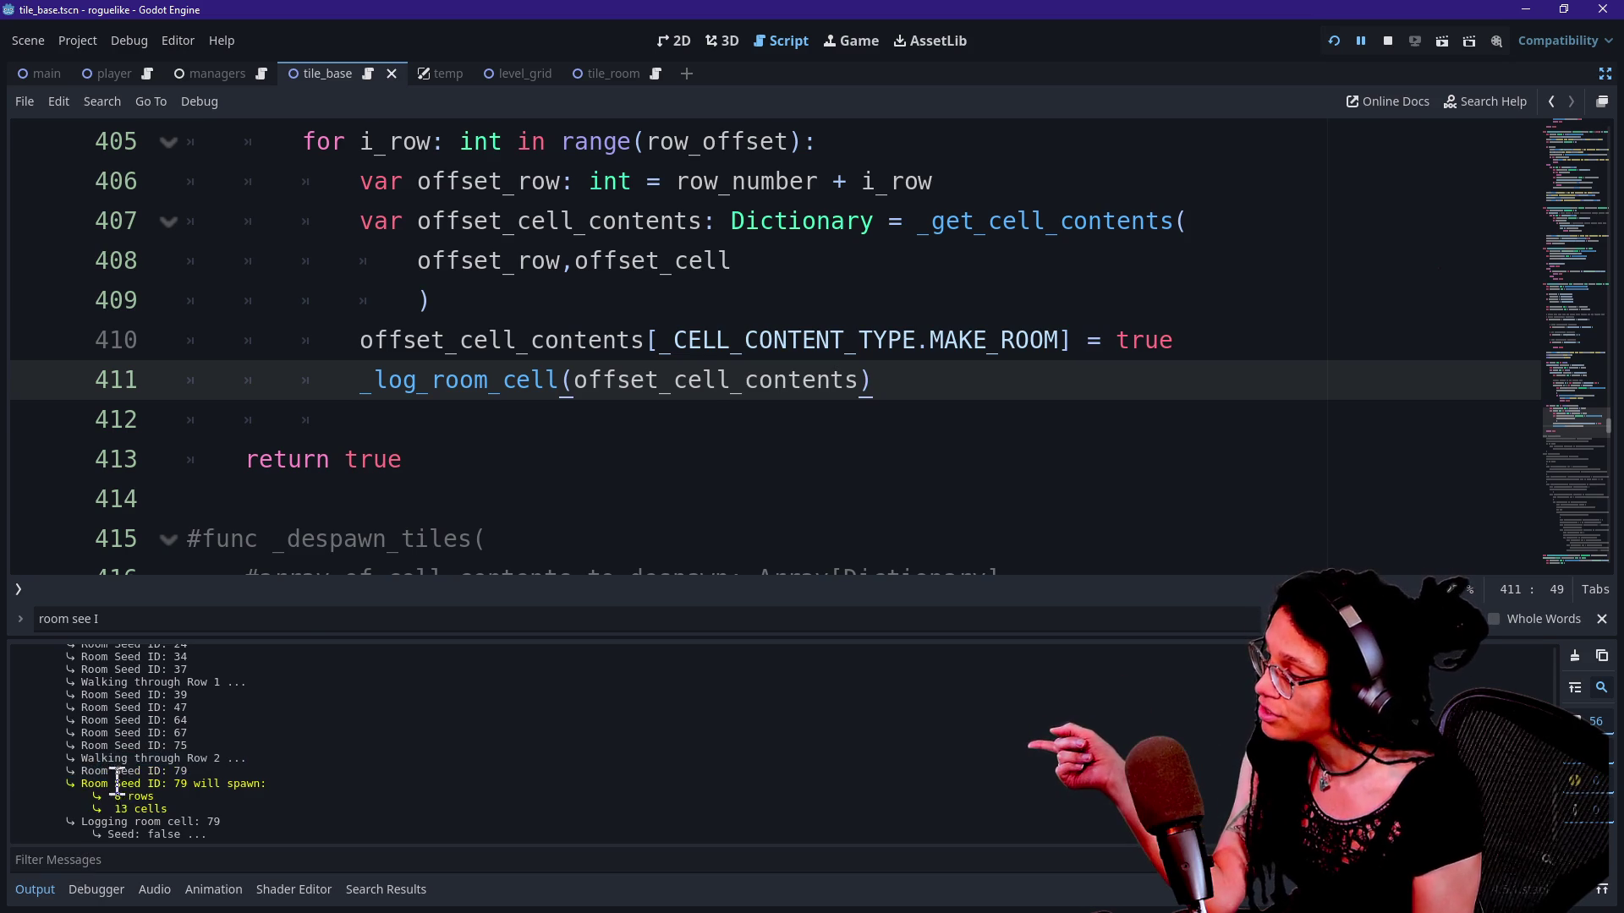
pyautogui.moveTo(140, 785); pyautogui.dragTo(220, 825)
pyautogui.click(217, 808)
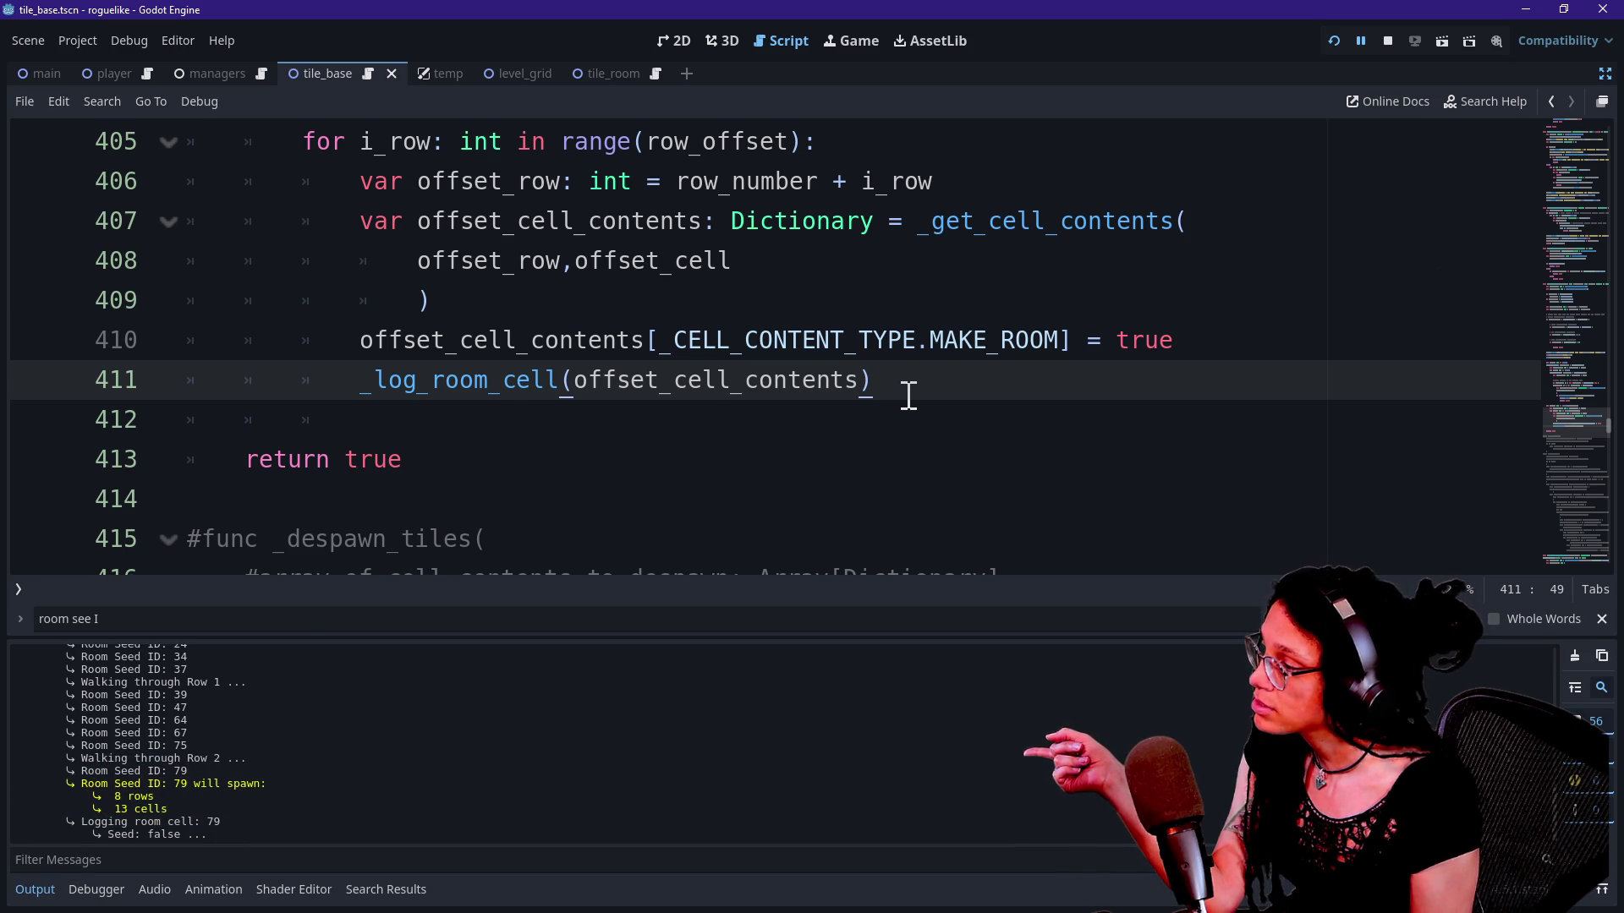
pyautogui.moveTo(910, 389); pyautogui.dragTo(417, 394)
pyautogui.click(417, 389)
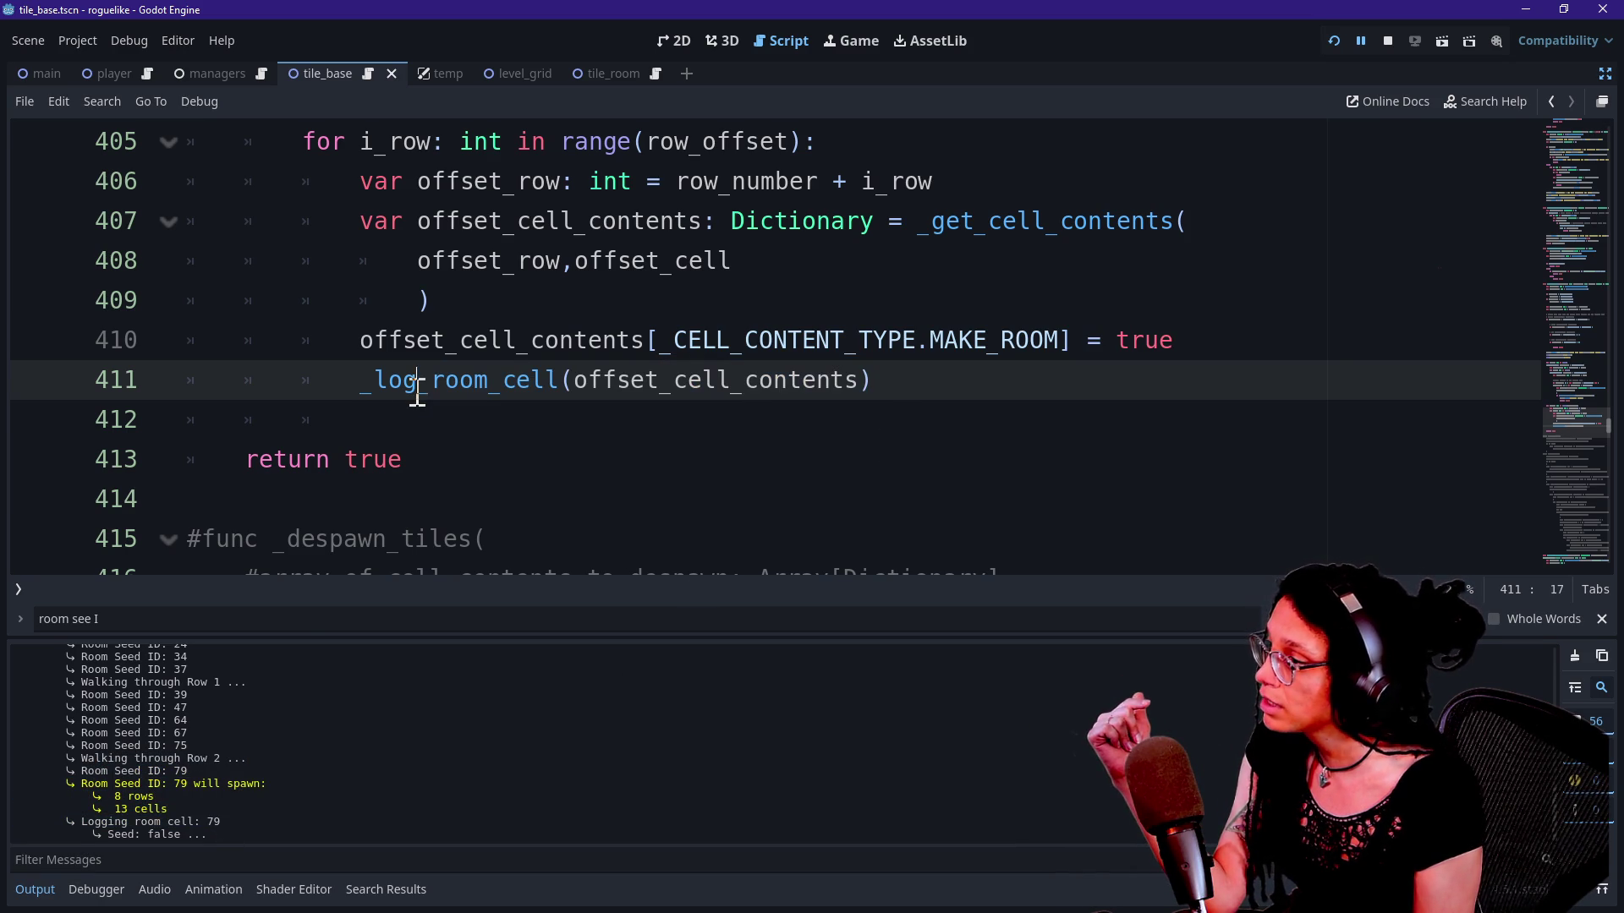
pyautogui.moveTo(359, 387)
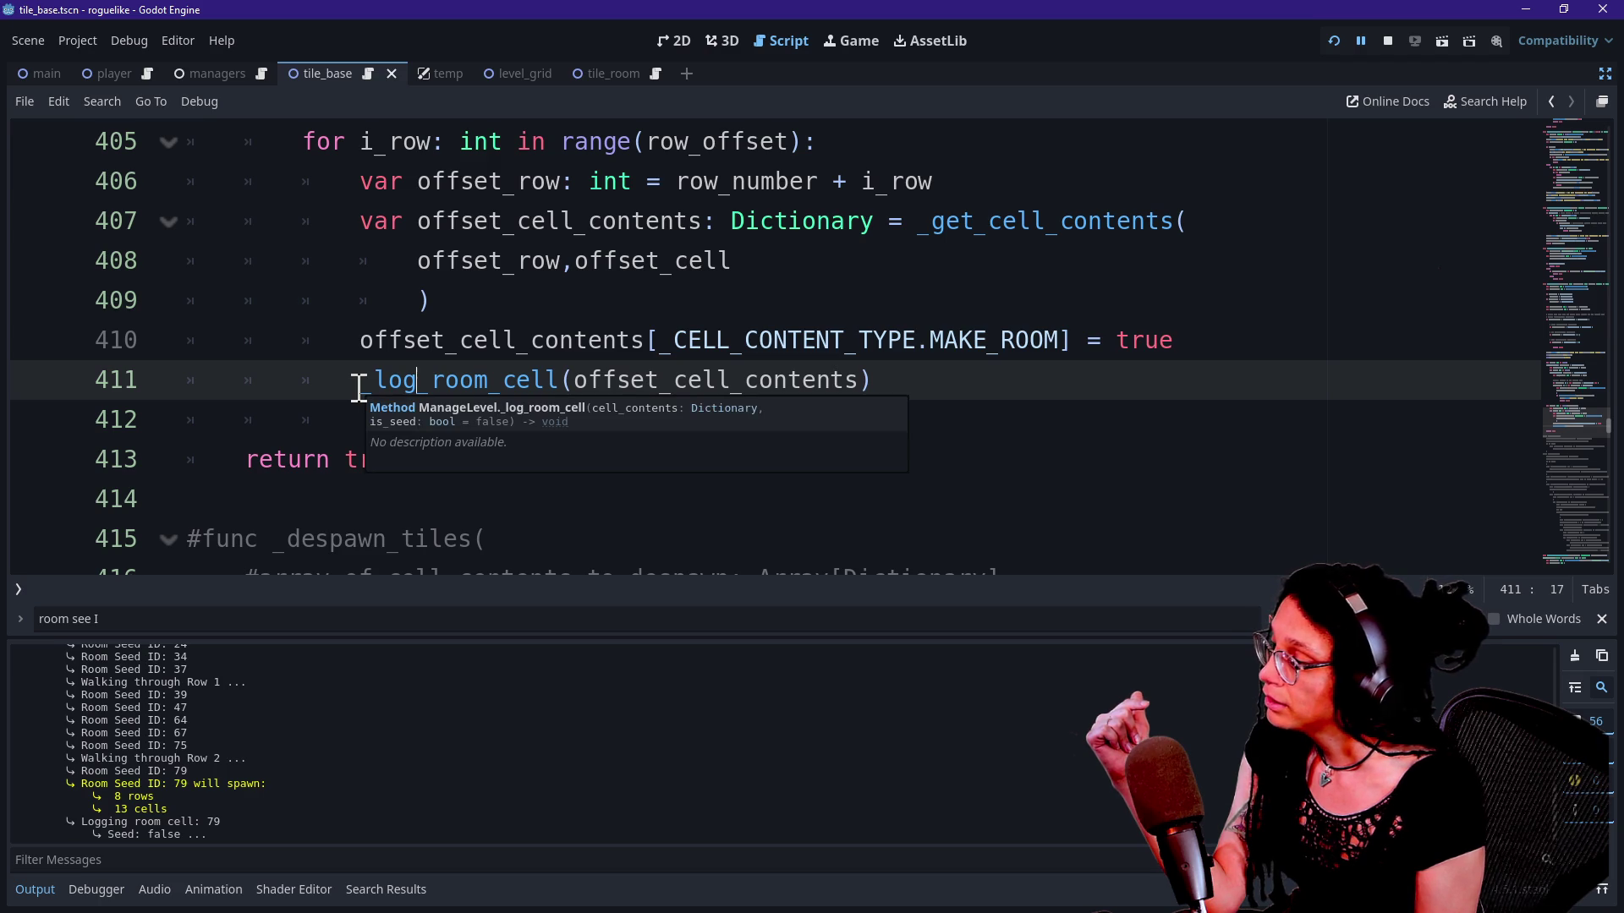
pyautogui.moveTo(359, 383)
pyautogui.mouseDown()
pyautogui.moveTo(953, 391)
pyautogui.moveTo(274, 387)
pyautogui.moveTo(791, 387)
pyautogui.mouseUp()
pyautogui.click(819, 387)
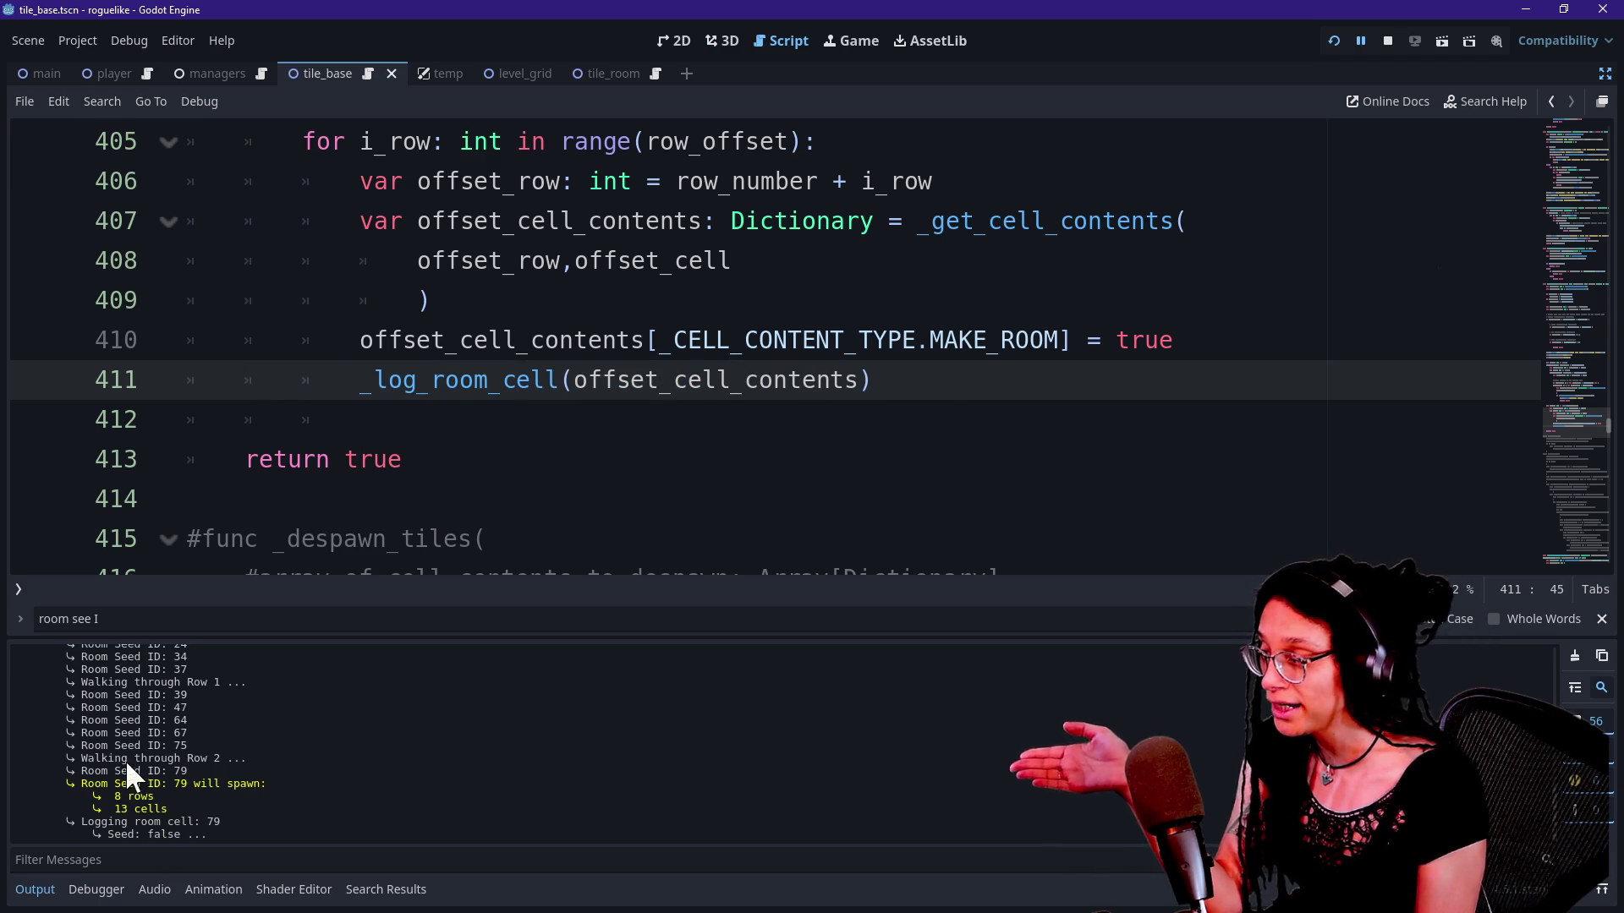
pyautogui.moveTo(131, 759); pyautogui.dragTo(180, 836)
pyautogui.click(215, 765)
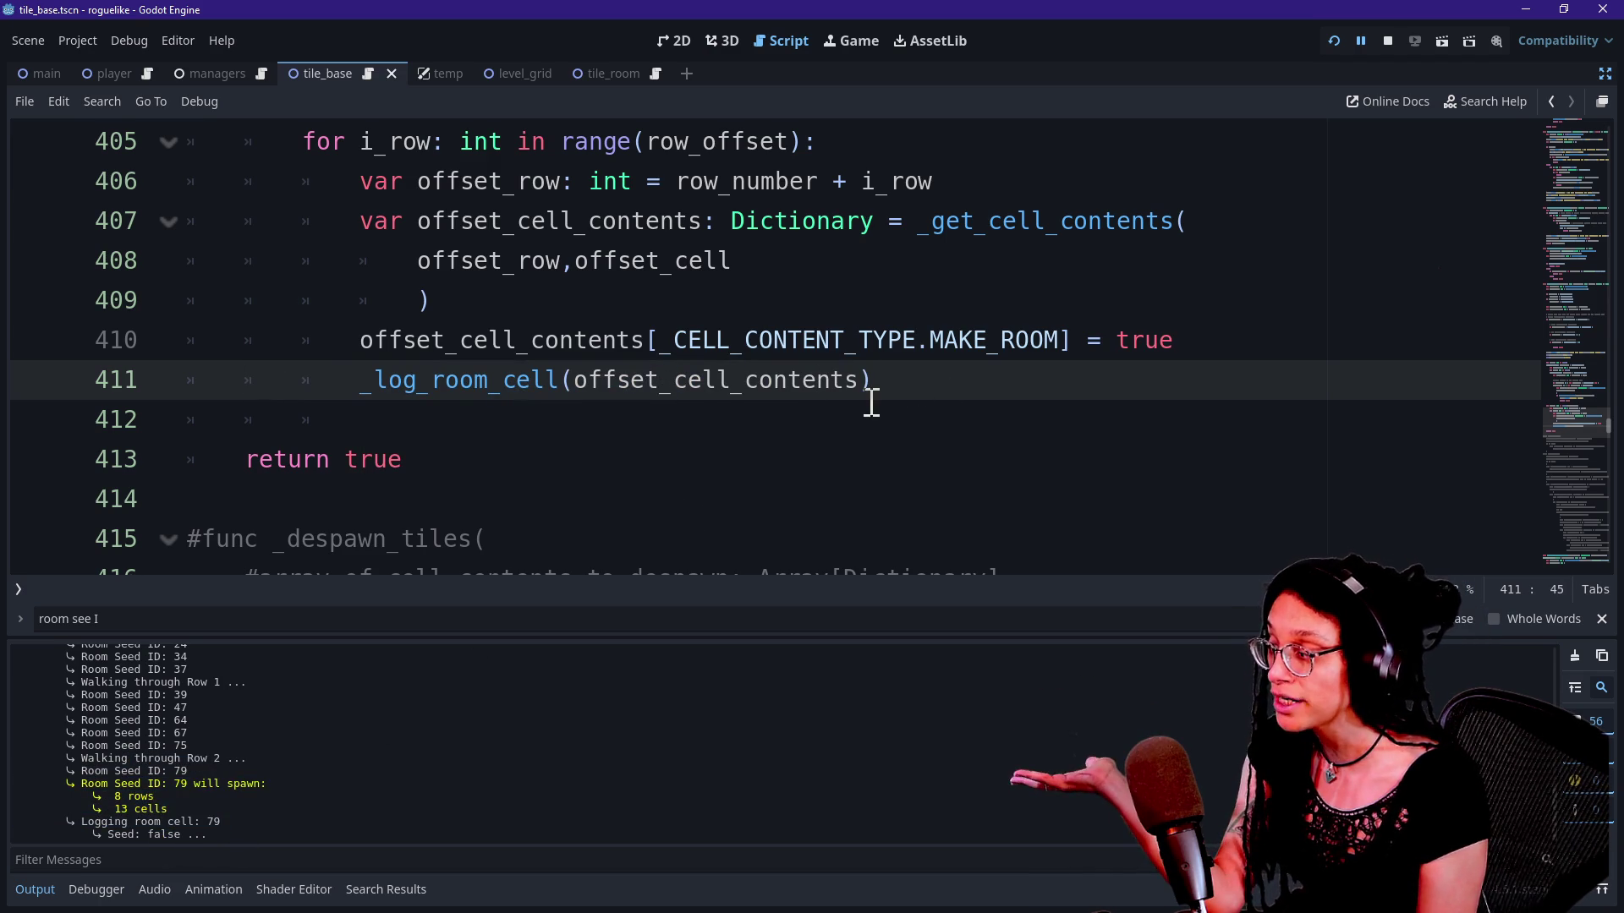
pyautogui.scroll(11, 775, 414)
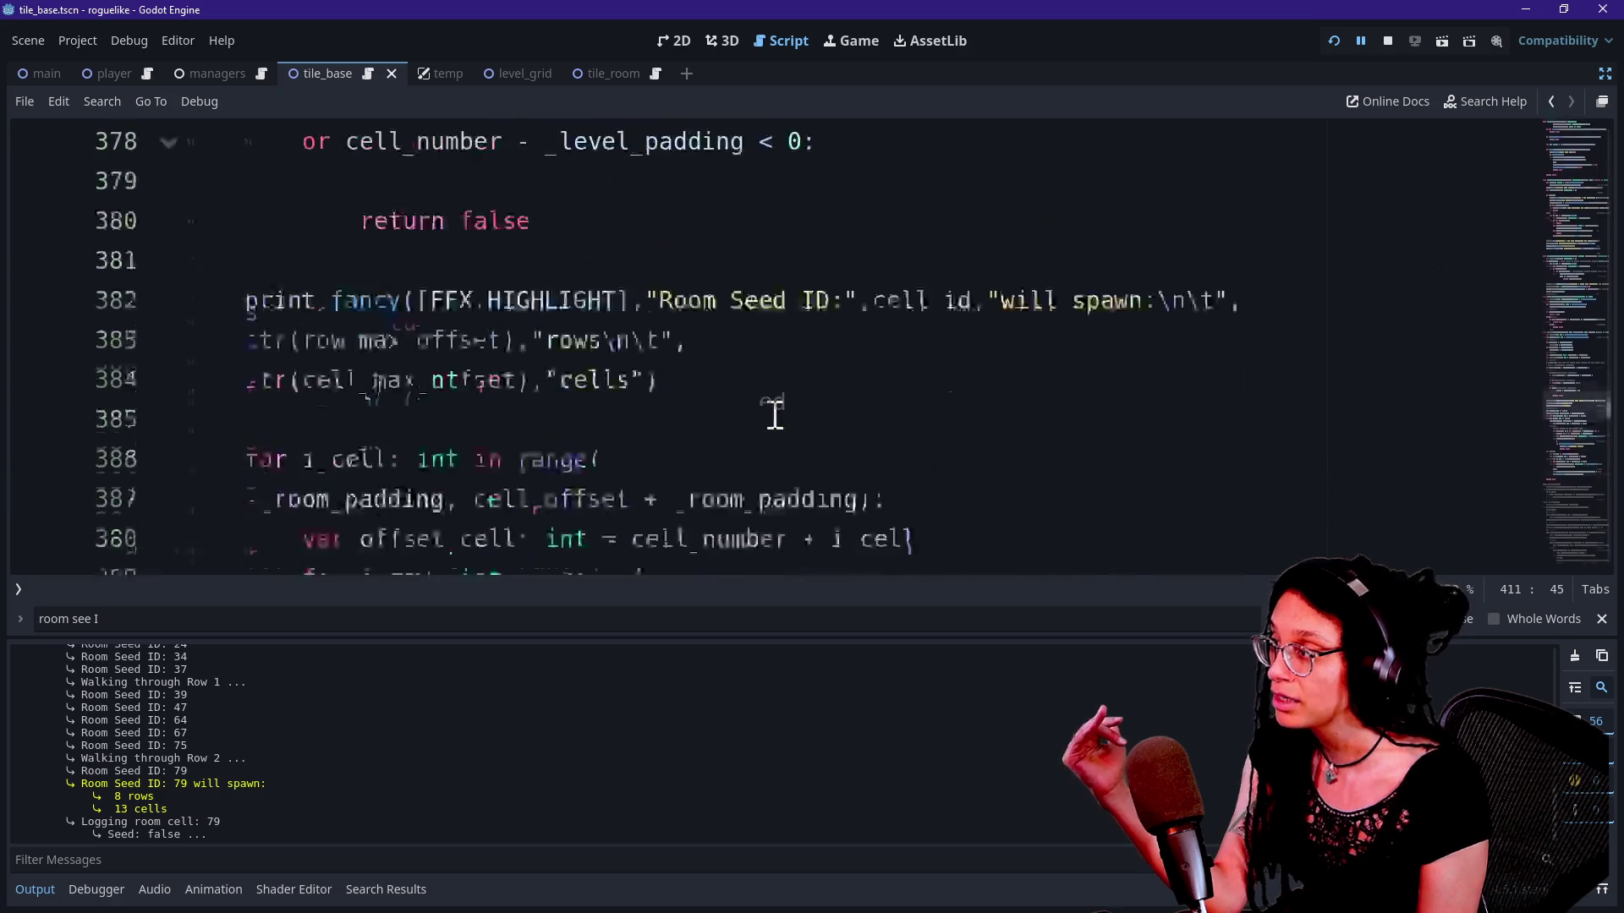
pyautogui.scroll(-1, 774, 414)
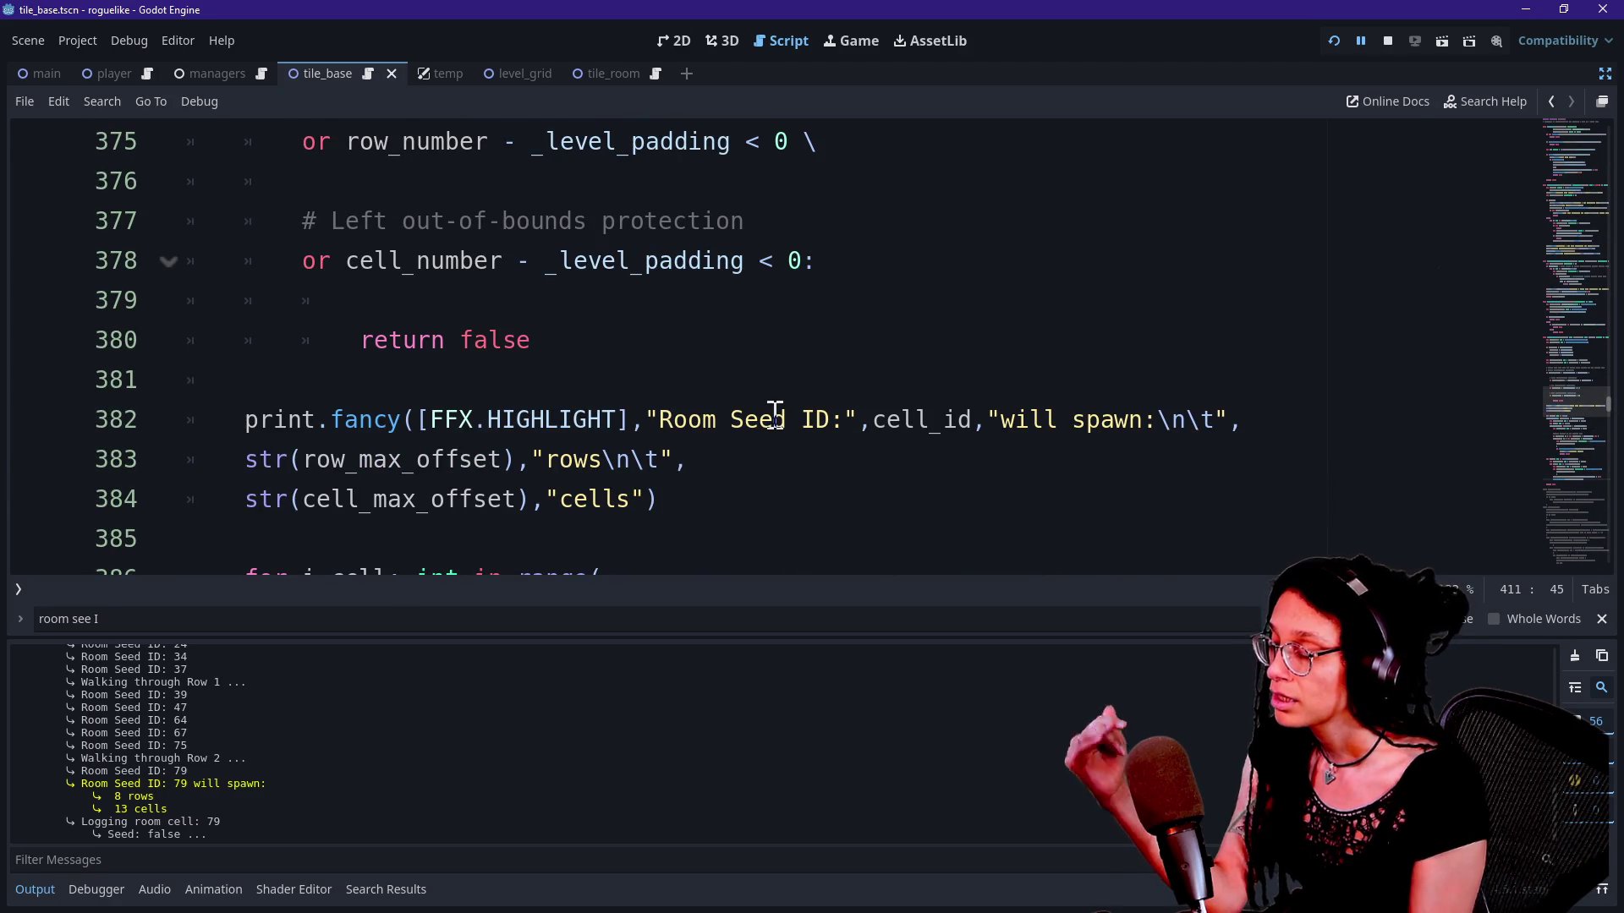
# Step: Paste the _log_room_cell call on a new line 385 after the seed print, with argument true
pyautogui.click(783, 496)
pyautogui.scroll(-1, 783, 496)
pyautogui.press('Up')
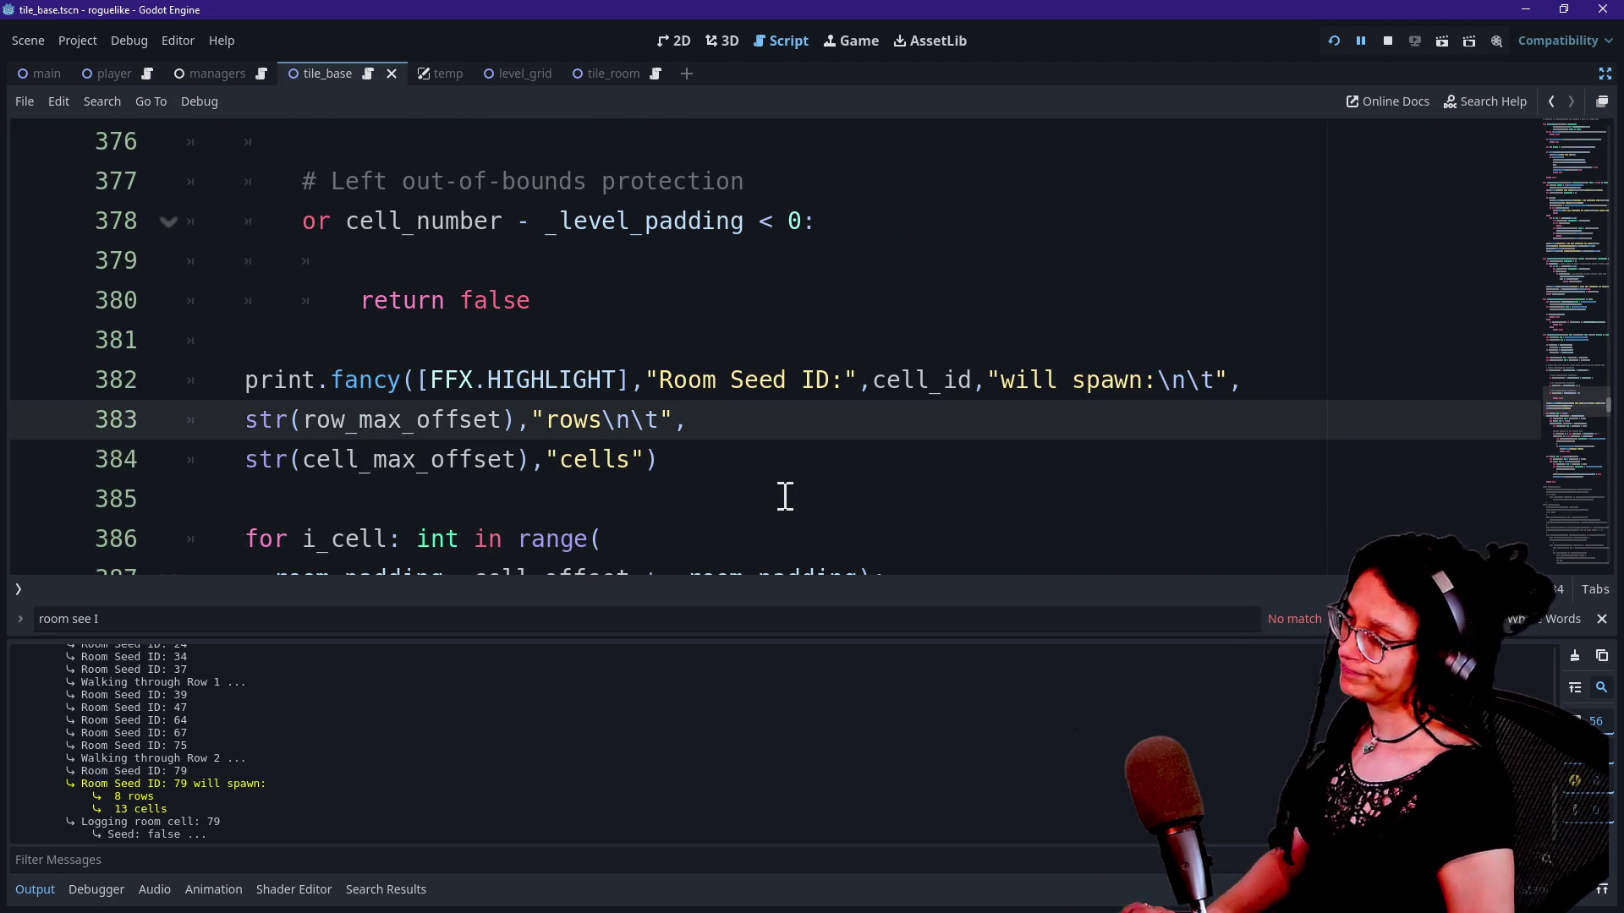
pyautogui.press('Down')
pyautogui.press('Return')
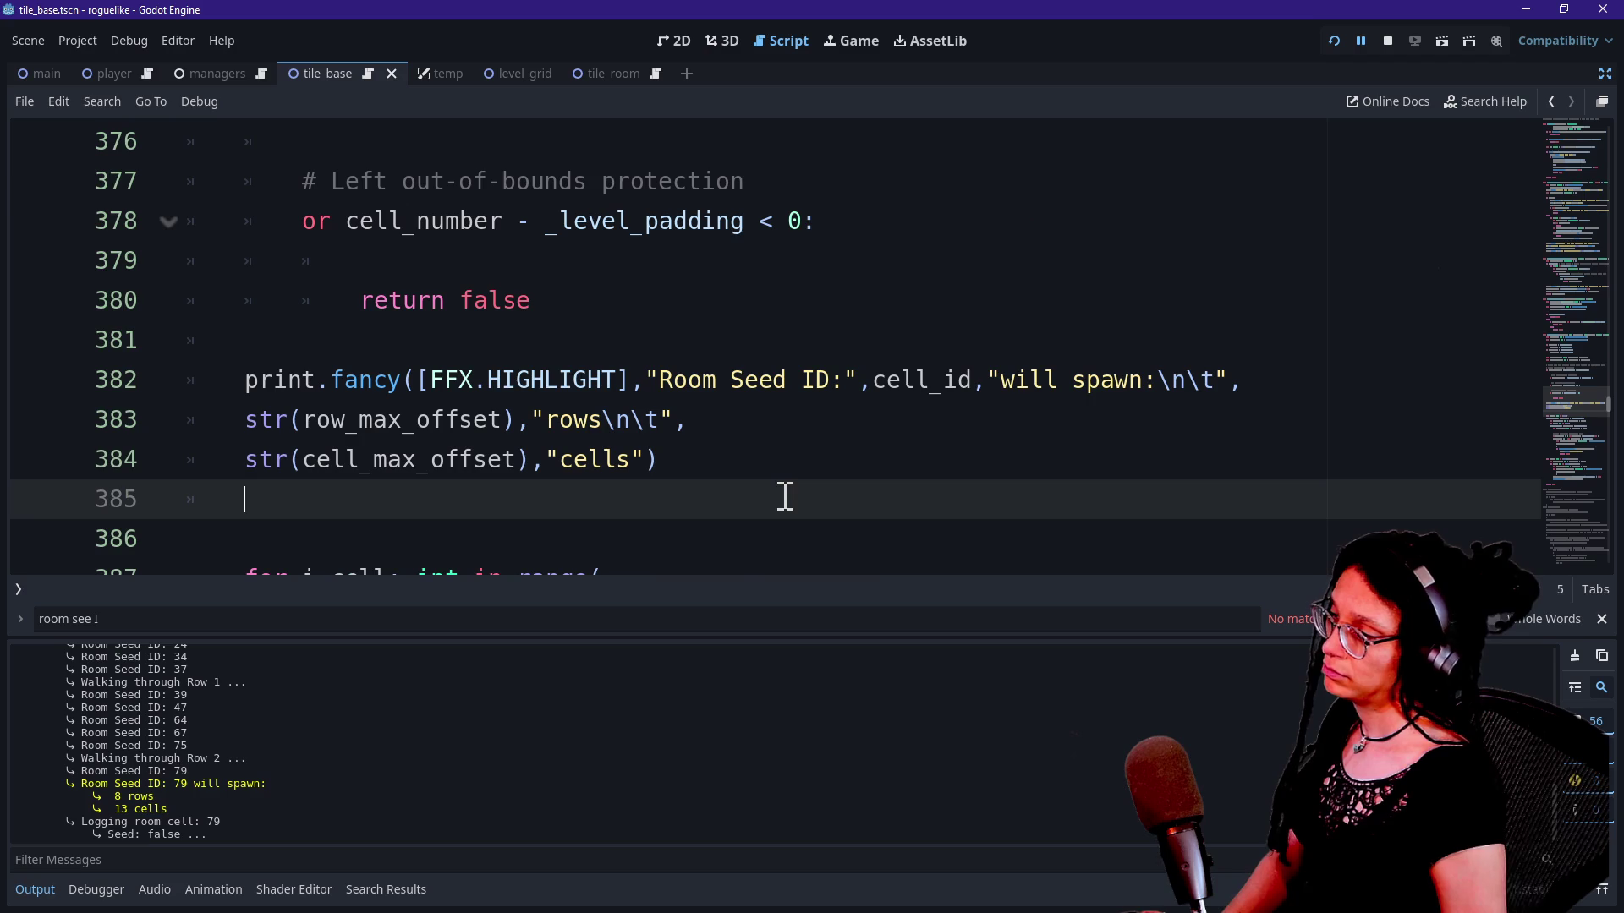
pyautogui.write('_log_room_cell(offset_cell_contents)')
pyautogui.press('Left')
pyautogui.press('Left')
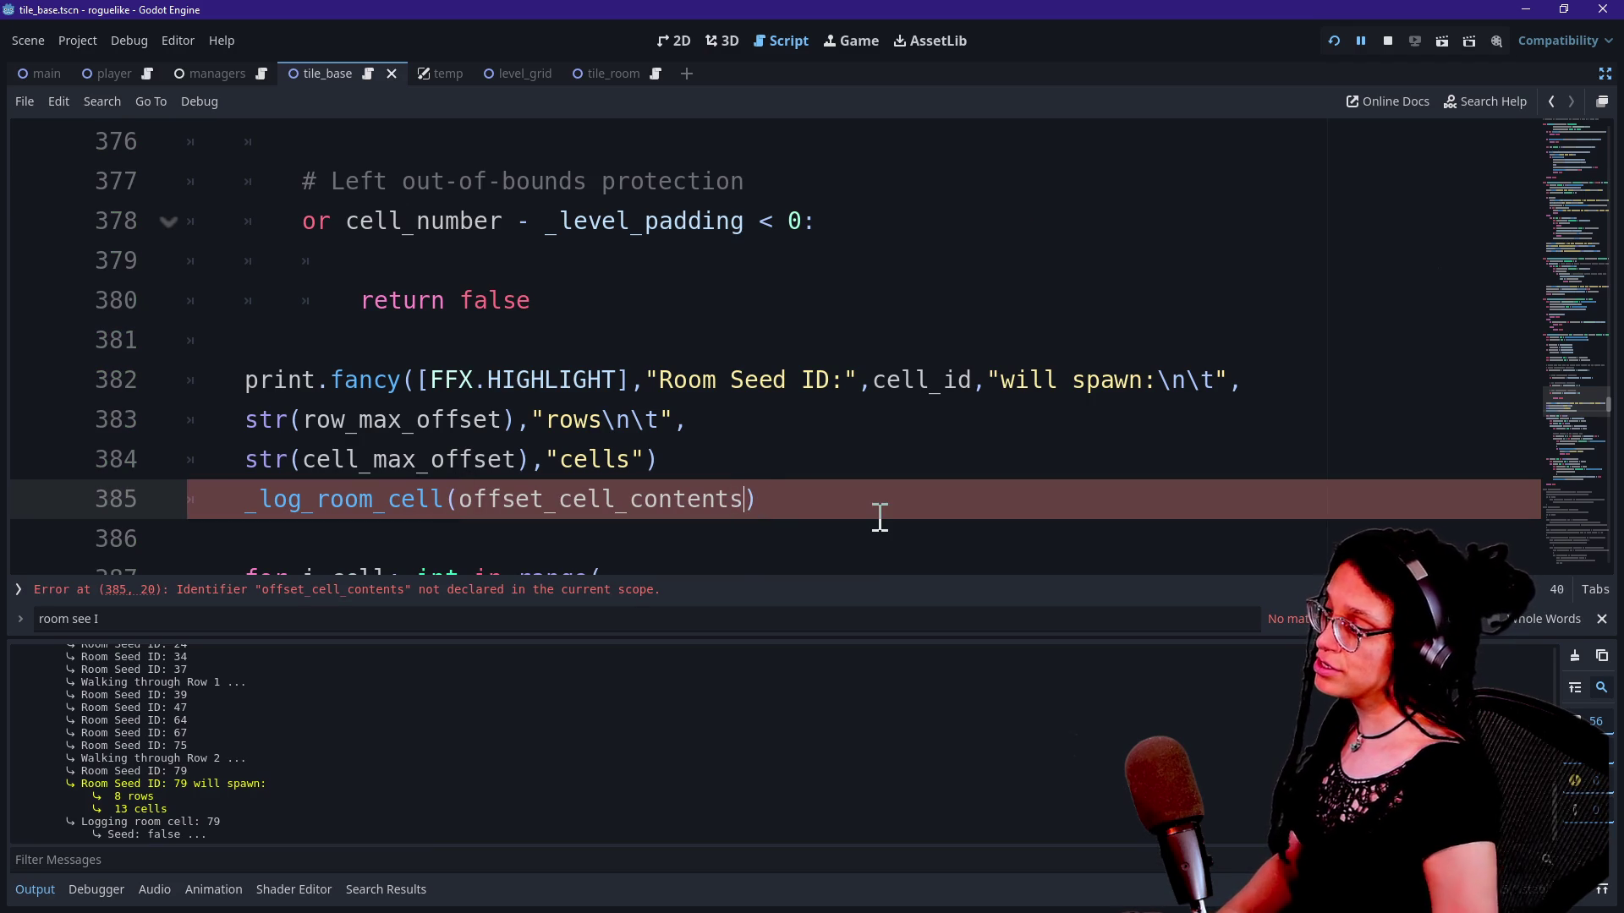
pyautogui.write(',true')
pyautogui.click(601, 420)
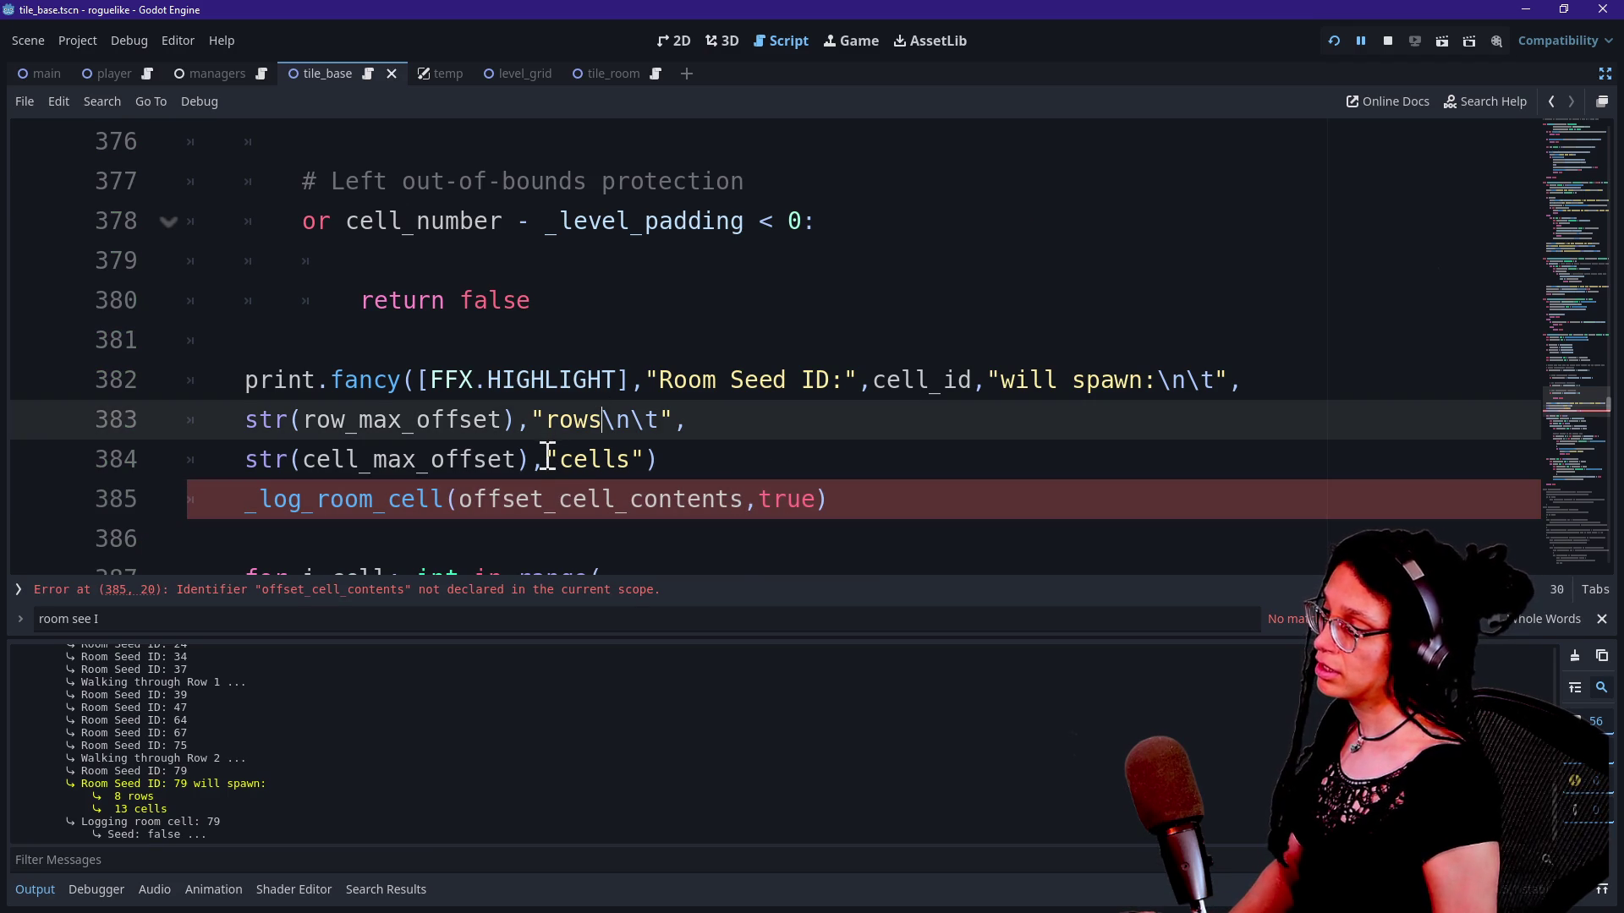
# Step: Move the caret into the padding loop below line 385 and scroll back up the function
pyautogui.click(538, 505)
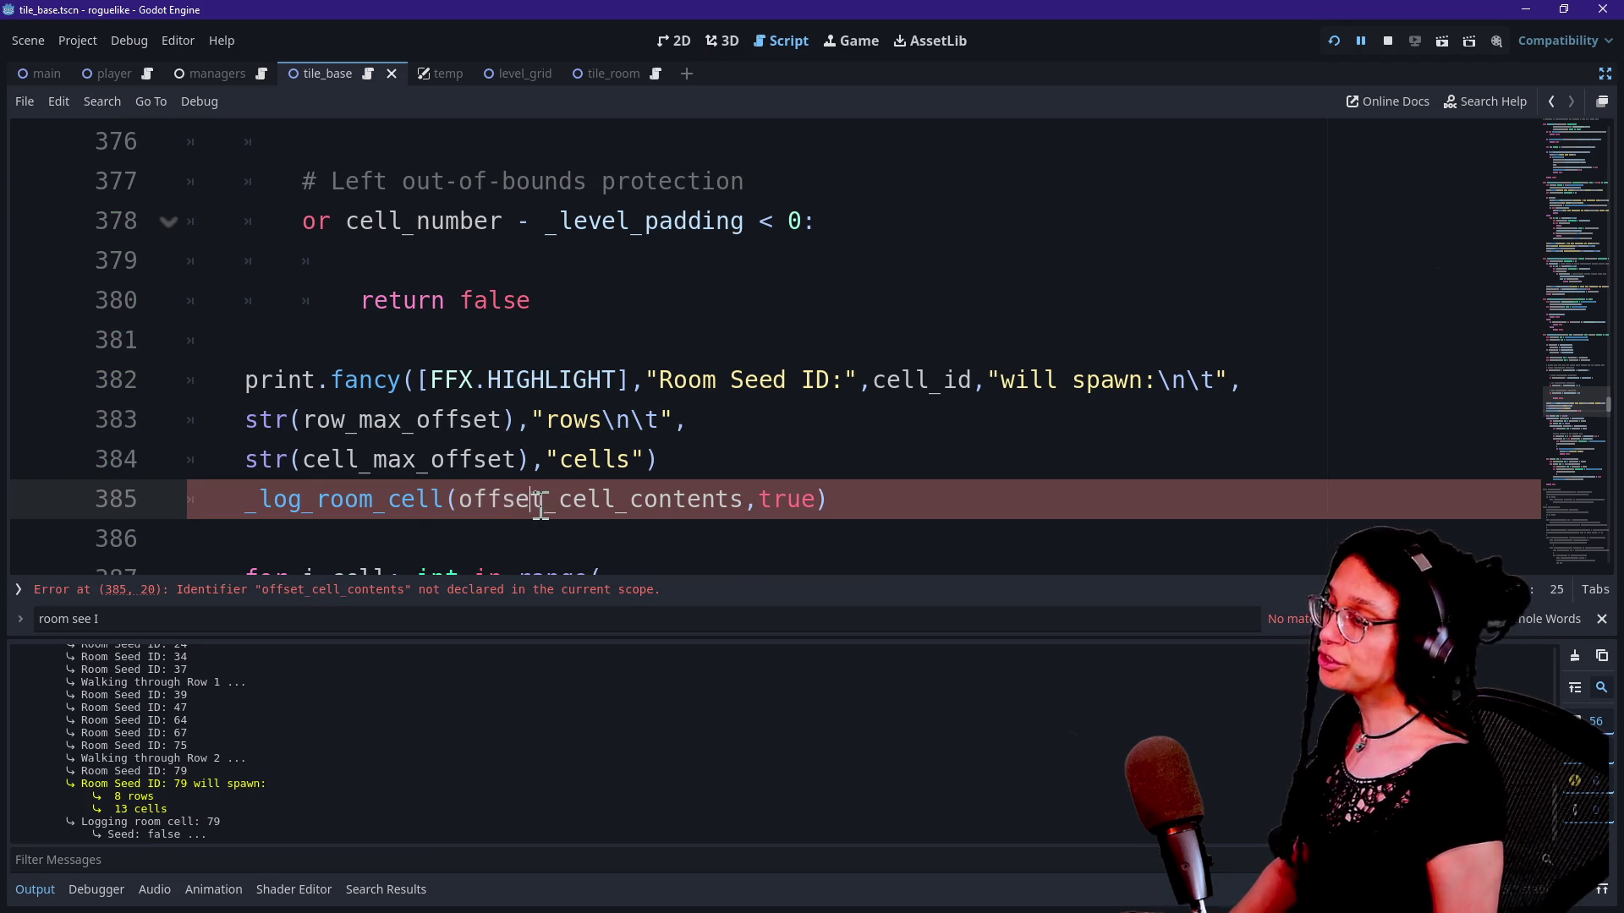
pyautogui.press('Down')
pyautogui.press('Down')
pyautogui.press('Down')
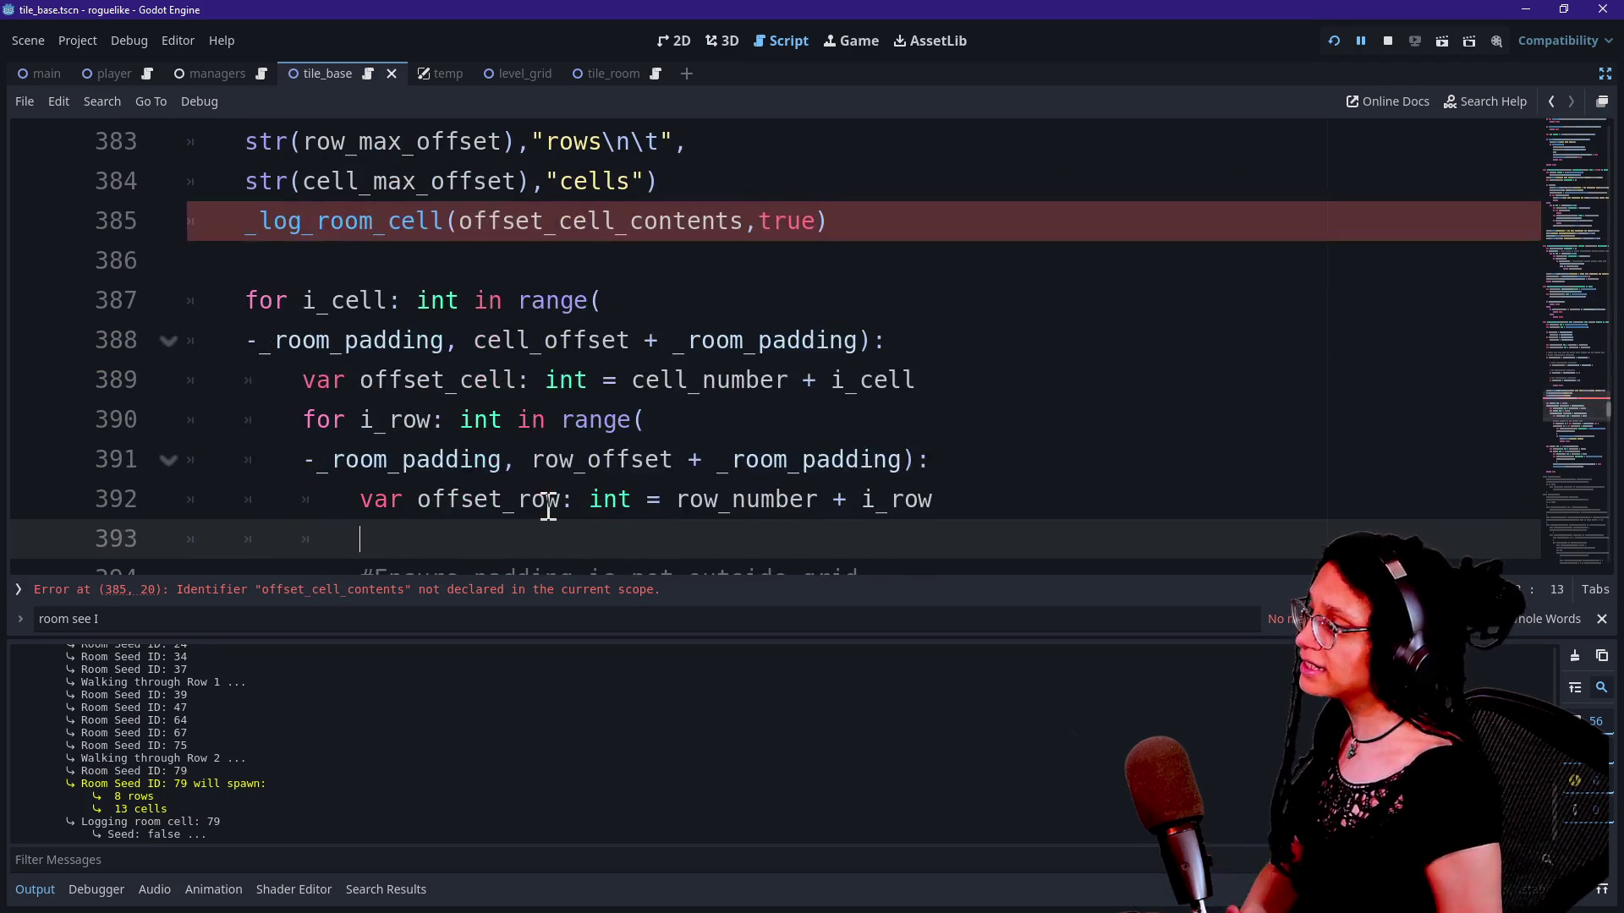
pyautogui.scroll(-4, 539, 401)
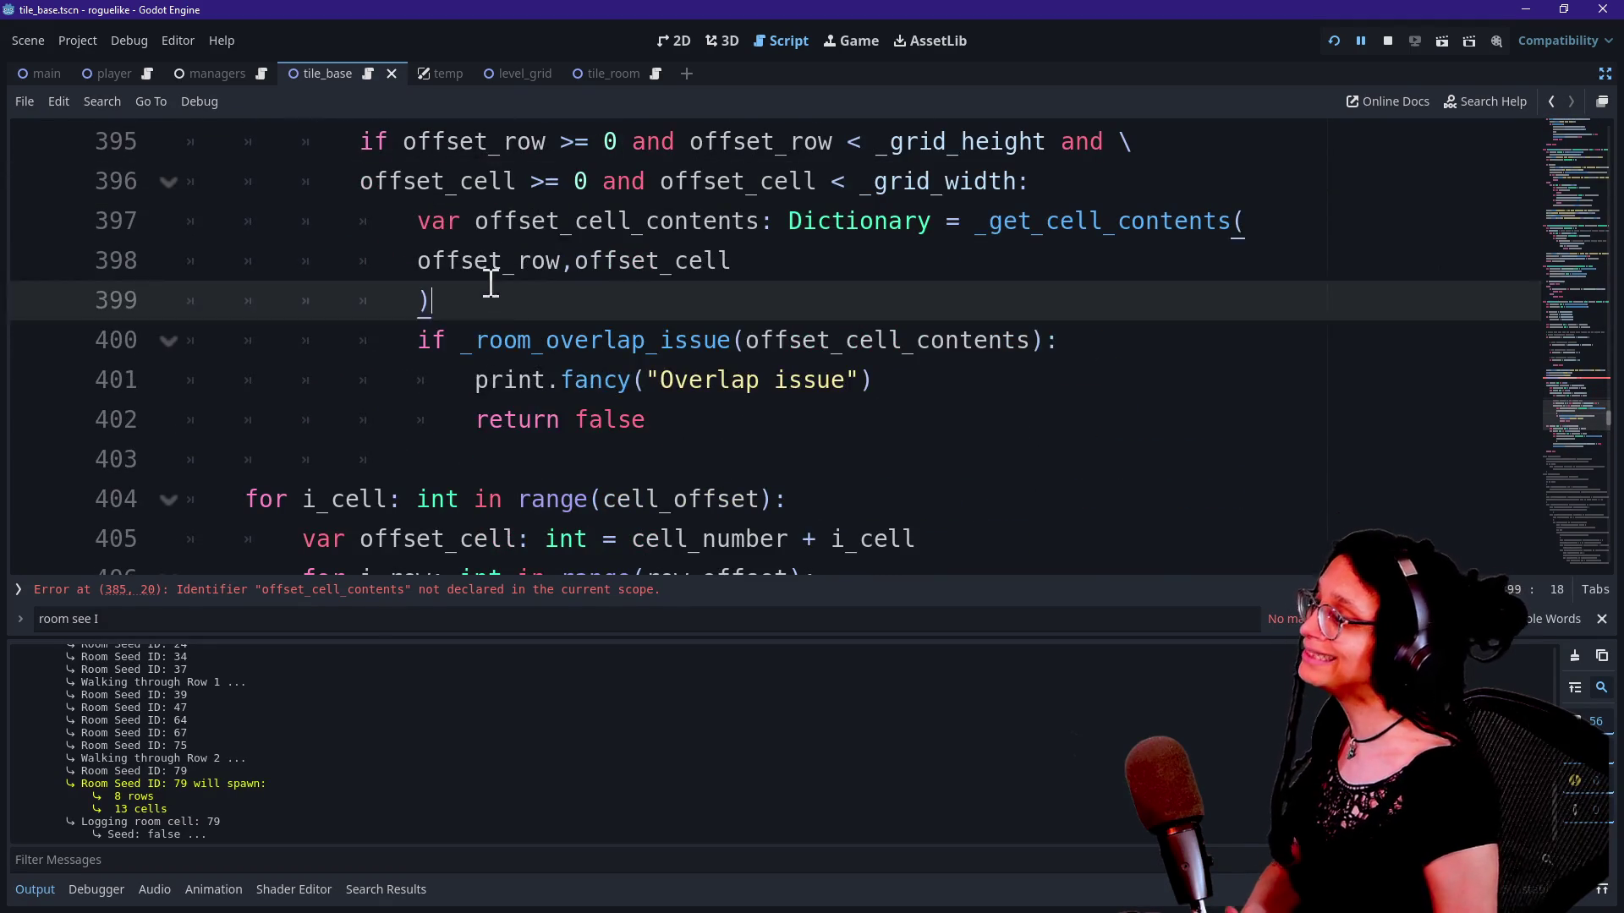
pyautogui.moveTo(491, 283); pyautogui.dragTo(591, 460)
pyautogui.scroll(9, 591, 462)
pyautogui.scroll(4, 591, 467)
pyautogui.scroll(2, 384, 393)
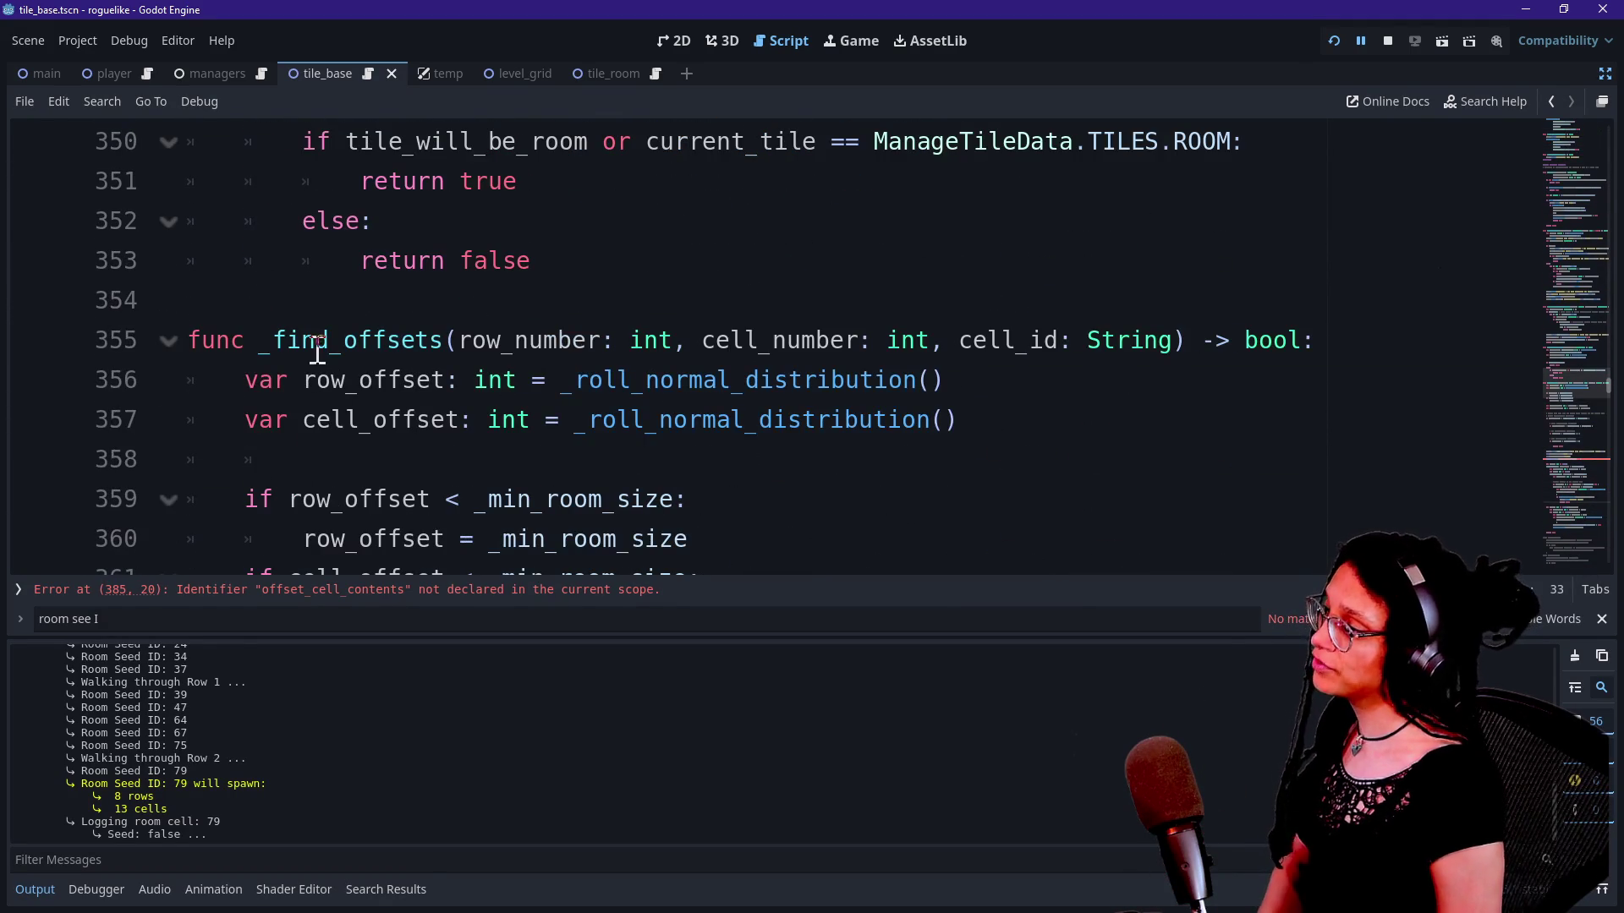
# Step: Inspect the _find_offsets header, then return the caret near the new log call at line 394
pyautogui.click(210, 299)
pyautogui.click(318, 342)
pyautogui.moveTo(274, 338); pyautogui.dragTo(303, 336)
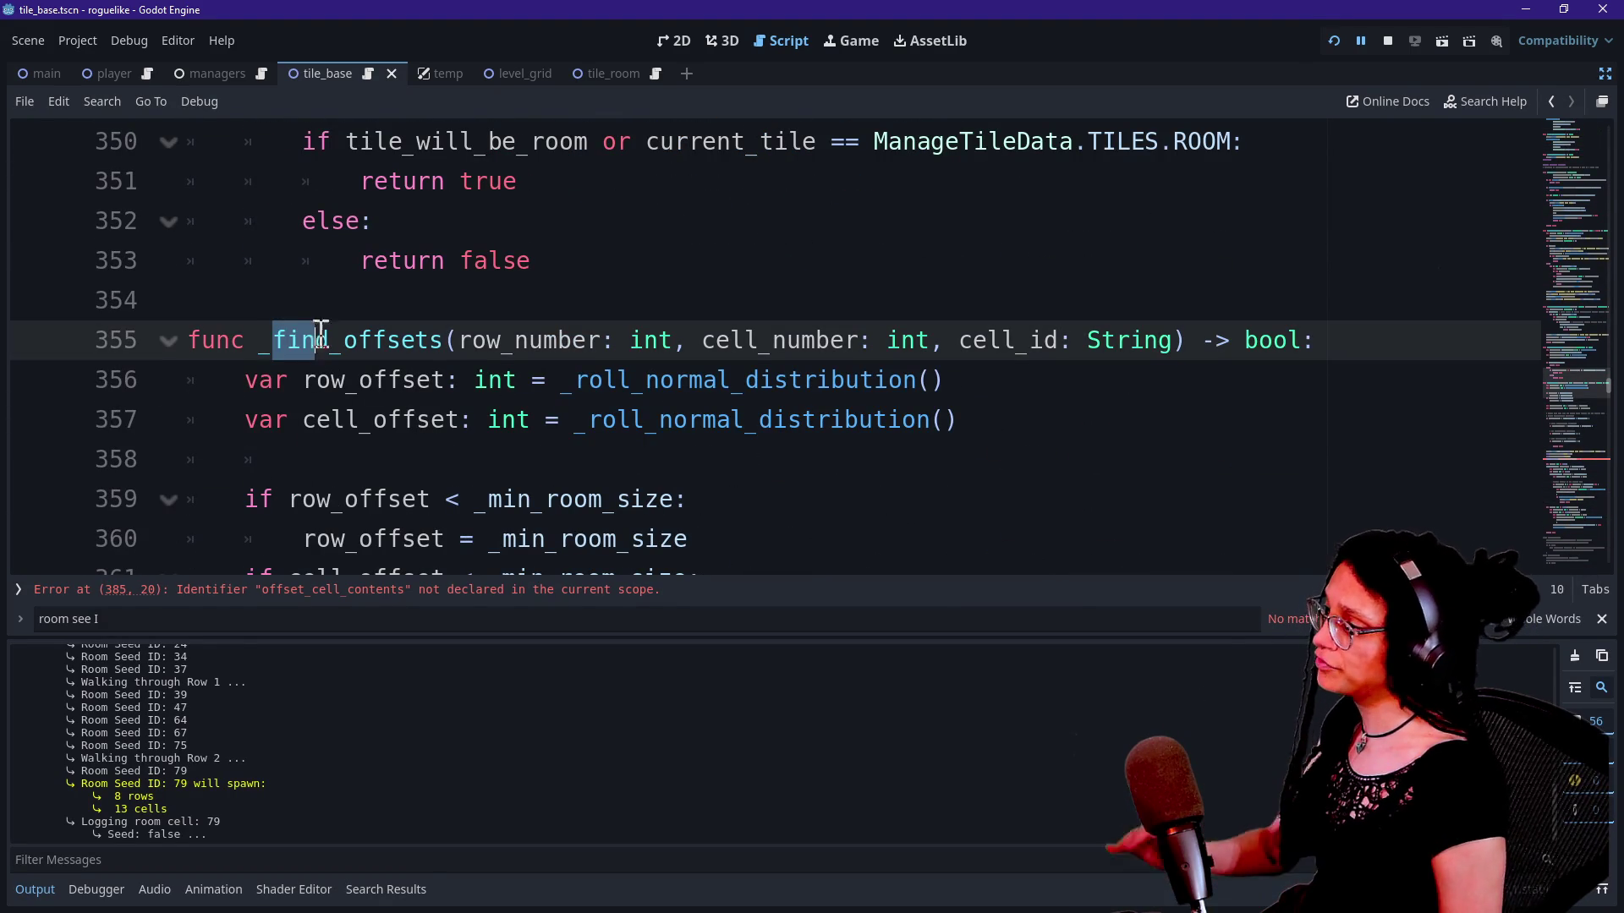
pyautogui.click(333, 339)
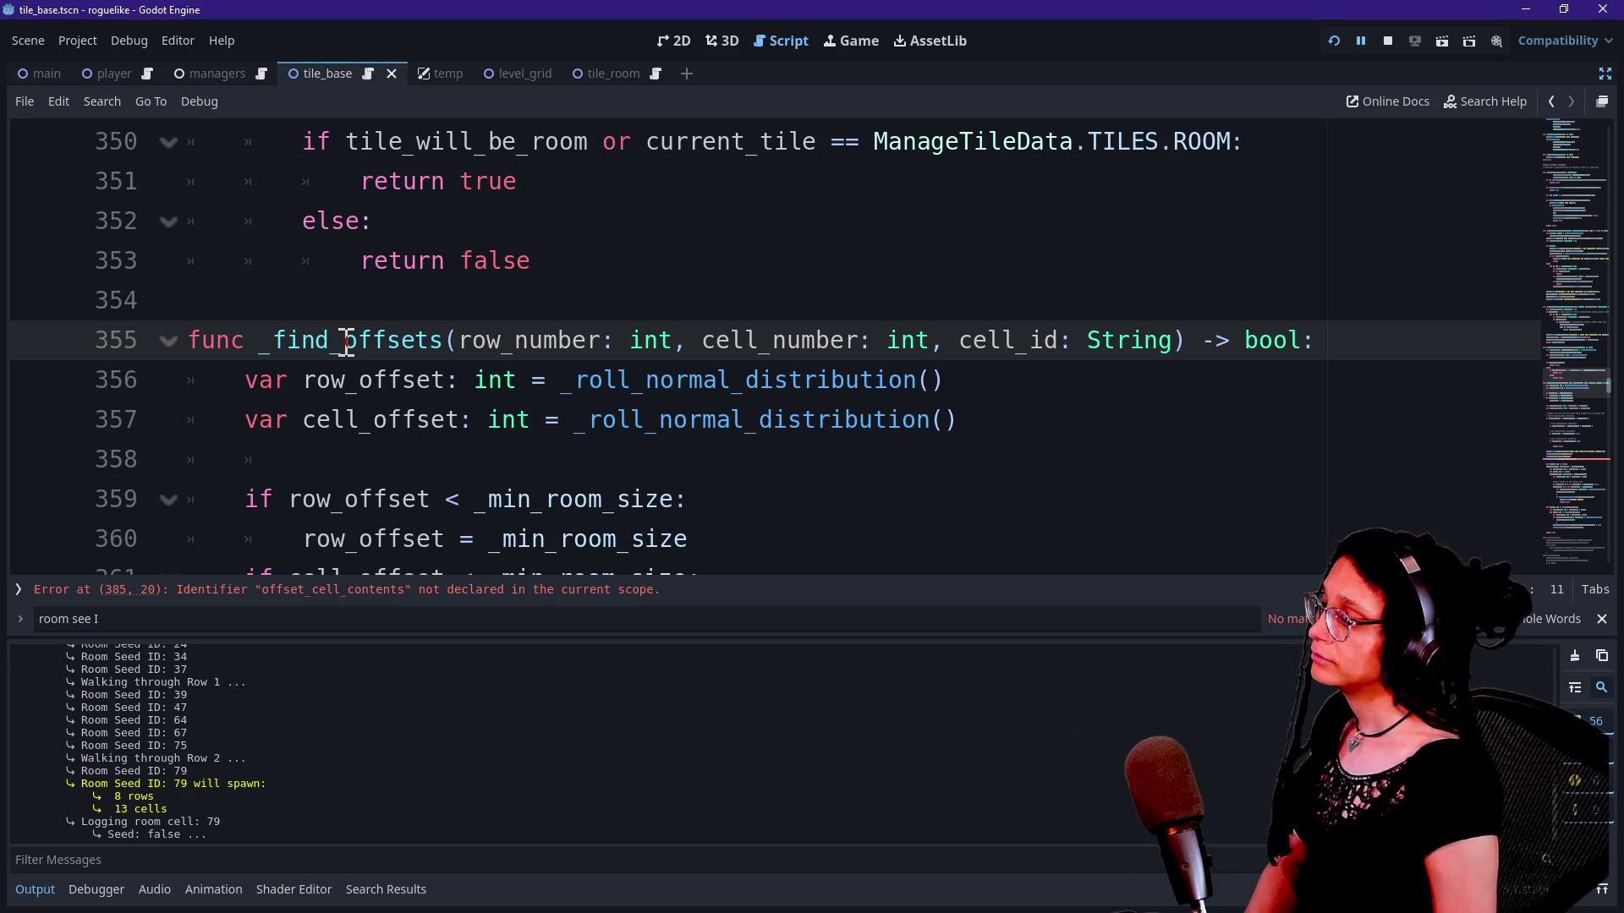
pyautogui.scroll(-9, 347, 347)
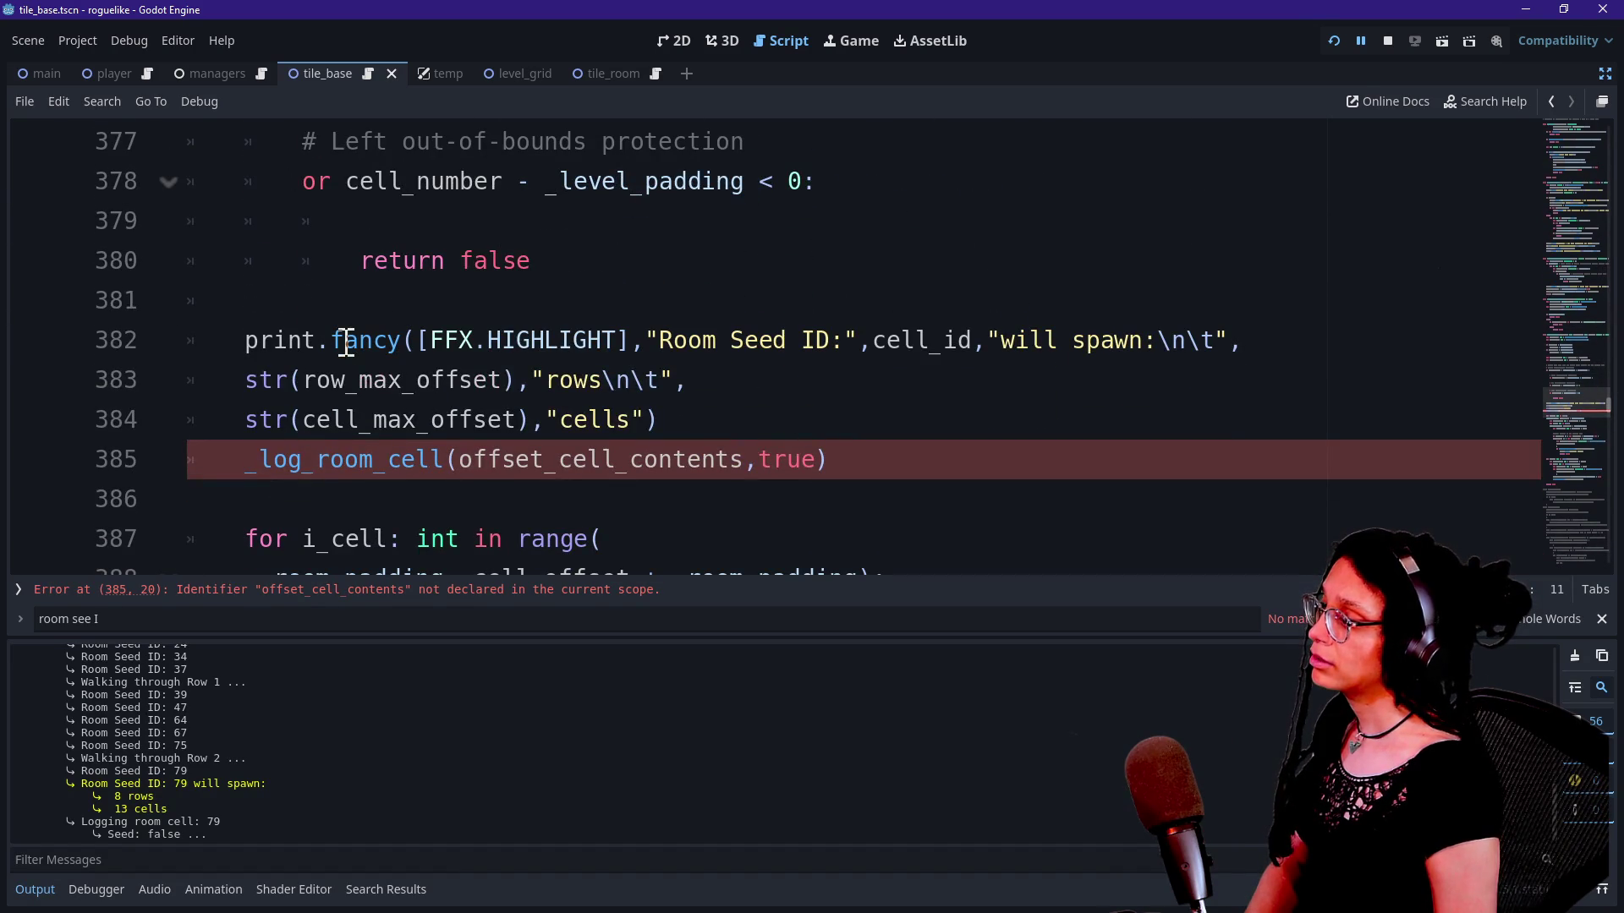
pyautogui.click(380, 397)
pyautogui.press('Down')
pyautogui.press('Down')
pyautogui.press('Down')
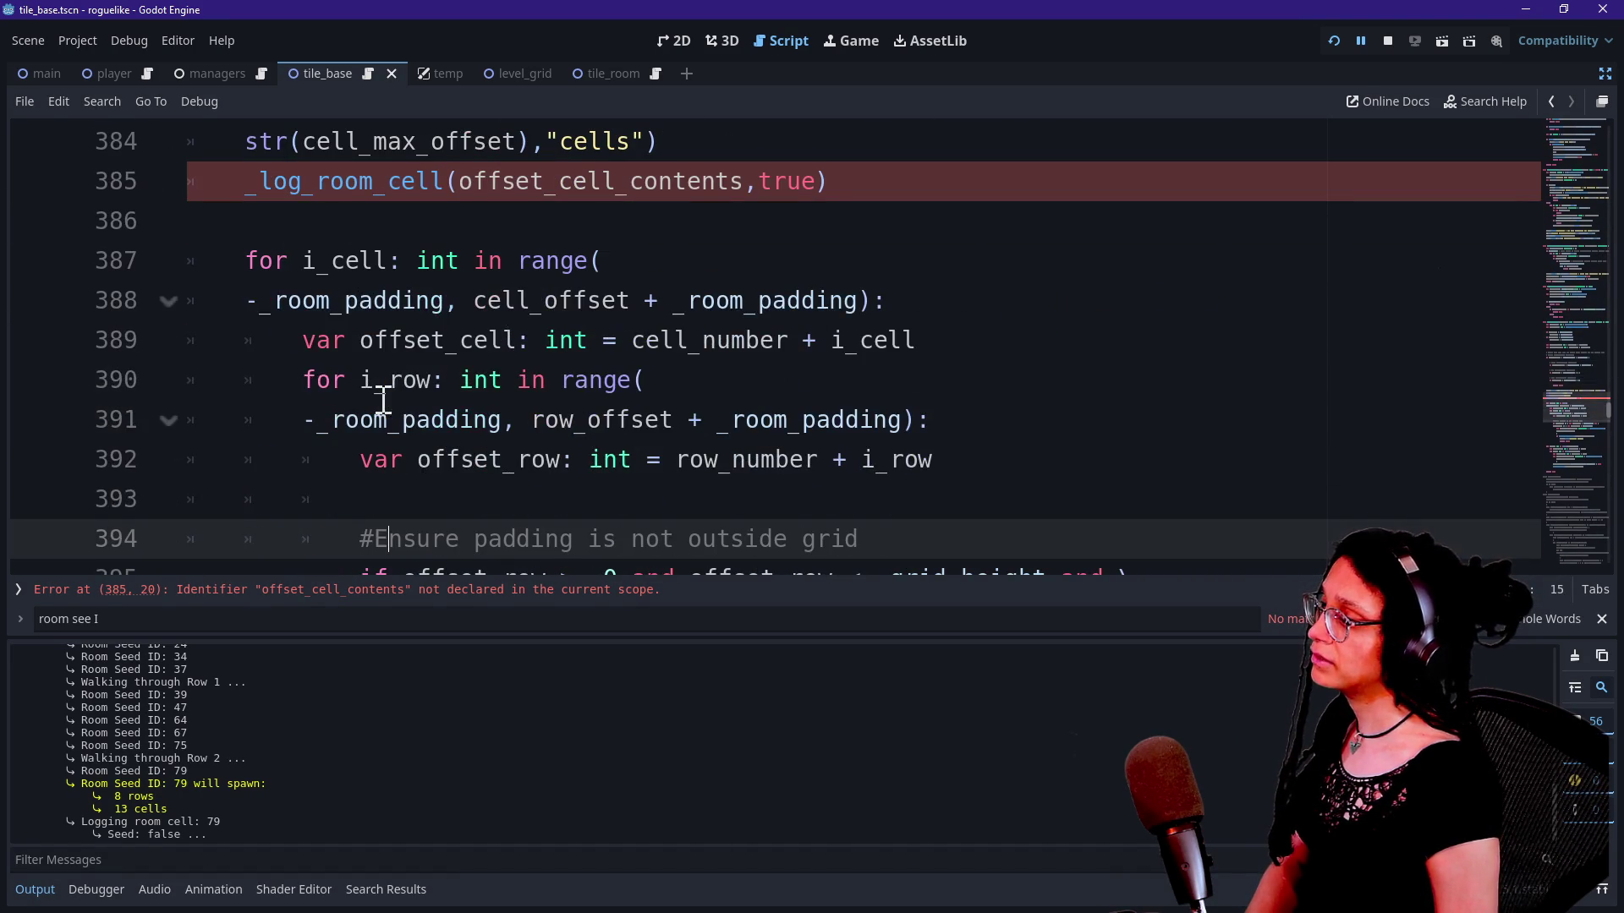
# Step: Collapse the padding-check and room-marking loops, then expand the padding-check loop again
pyautogui.click(168, 302)
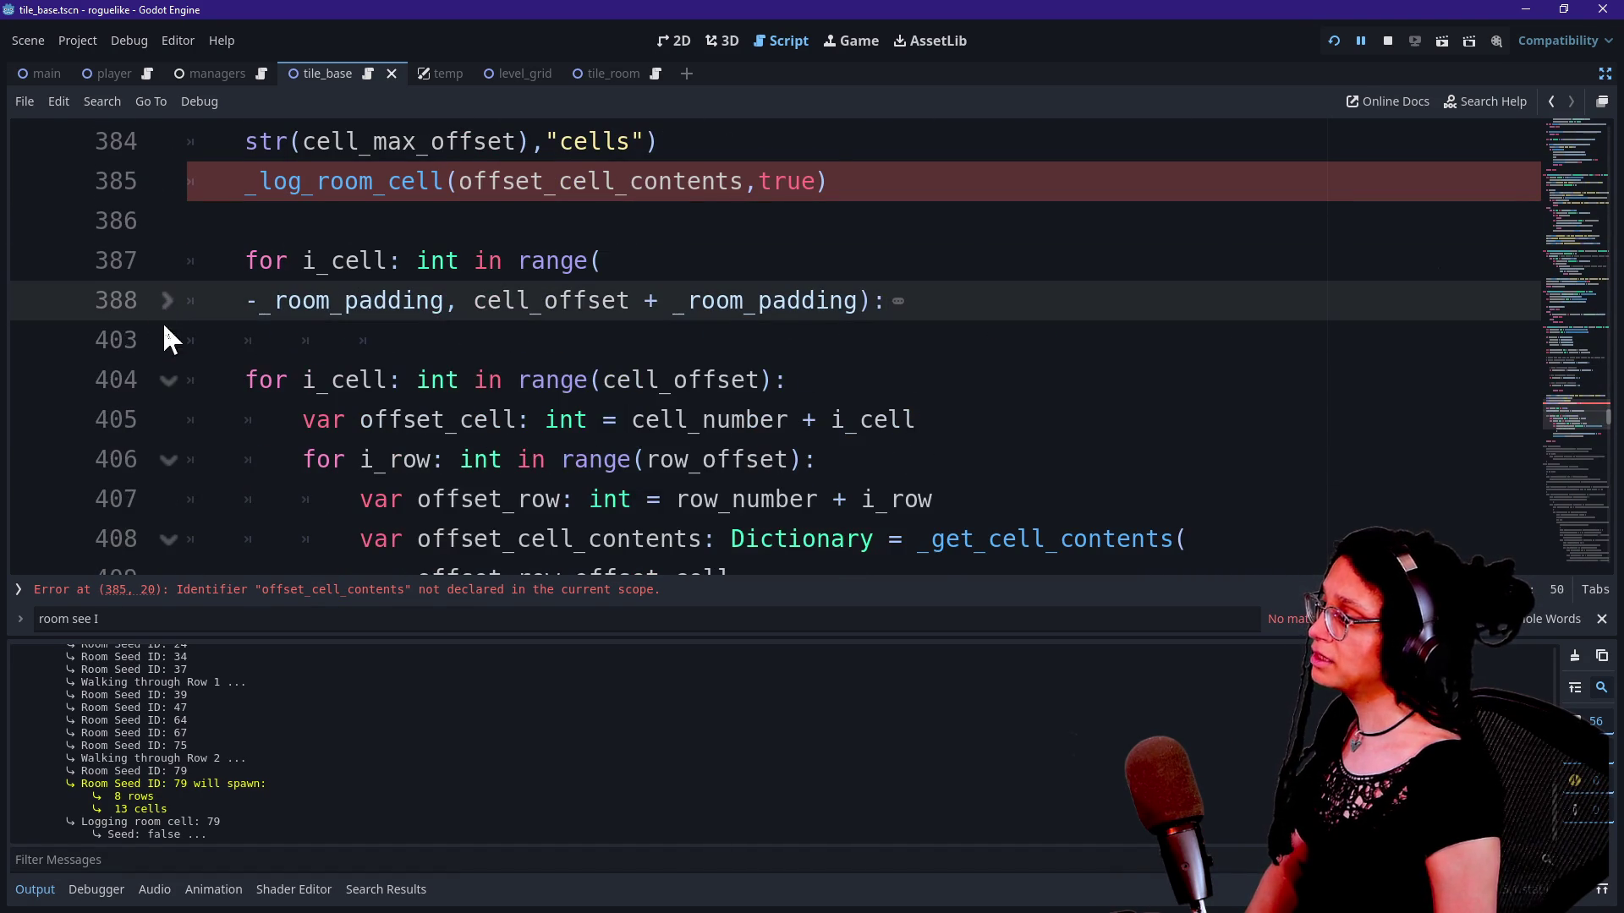
pyautogui.click(167, 380)
pyautogui.click(272, 497)
pyautogui.click(502, 461)
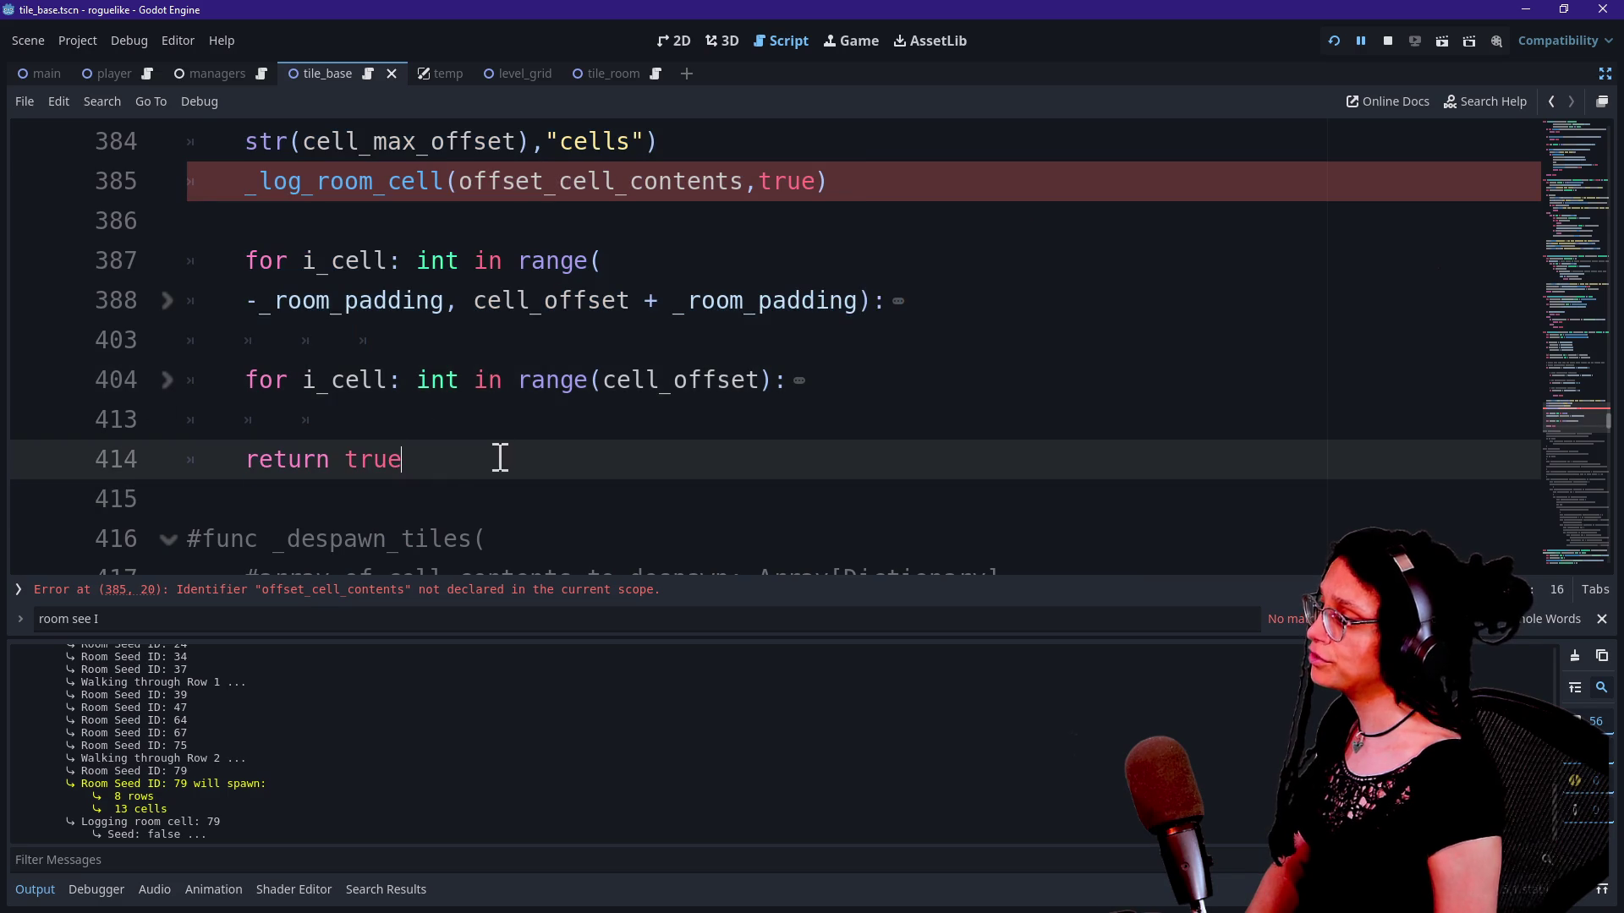
pyautogui.click(184, 305)
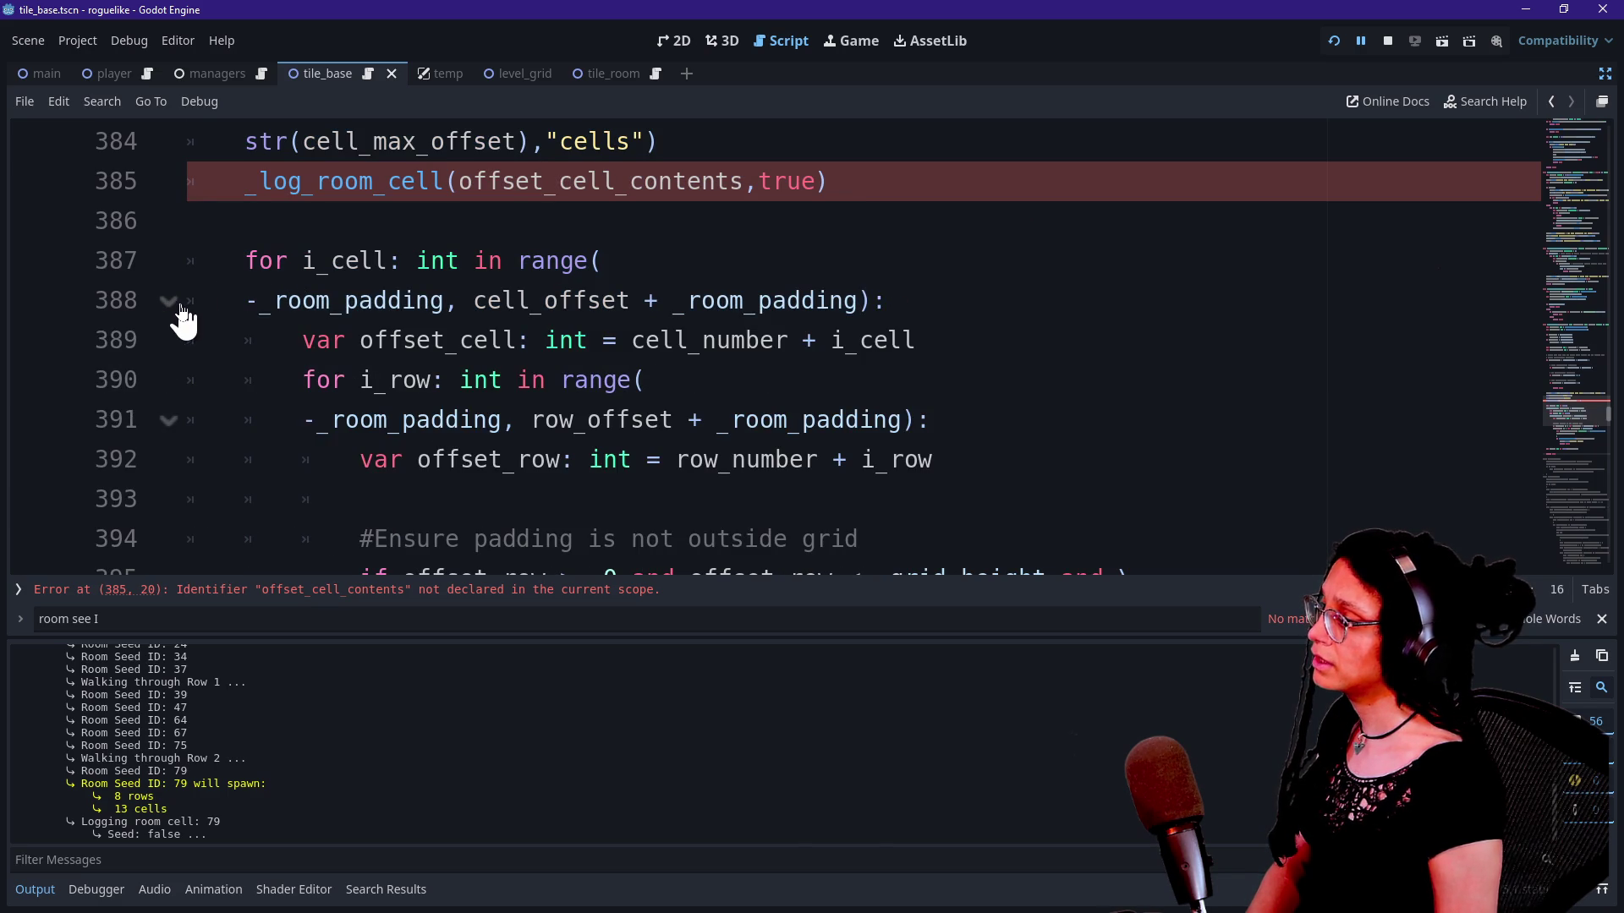
pyautogui.scroll(-2, 174, 438)
pyautogui.scroll(4, 174, 438)
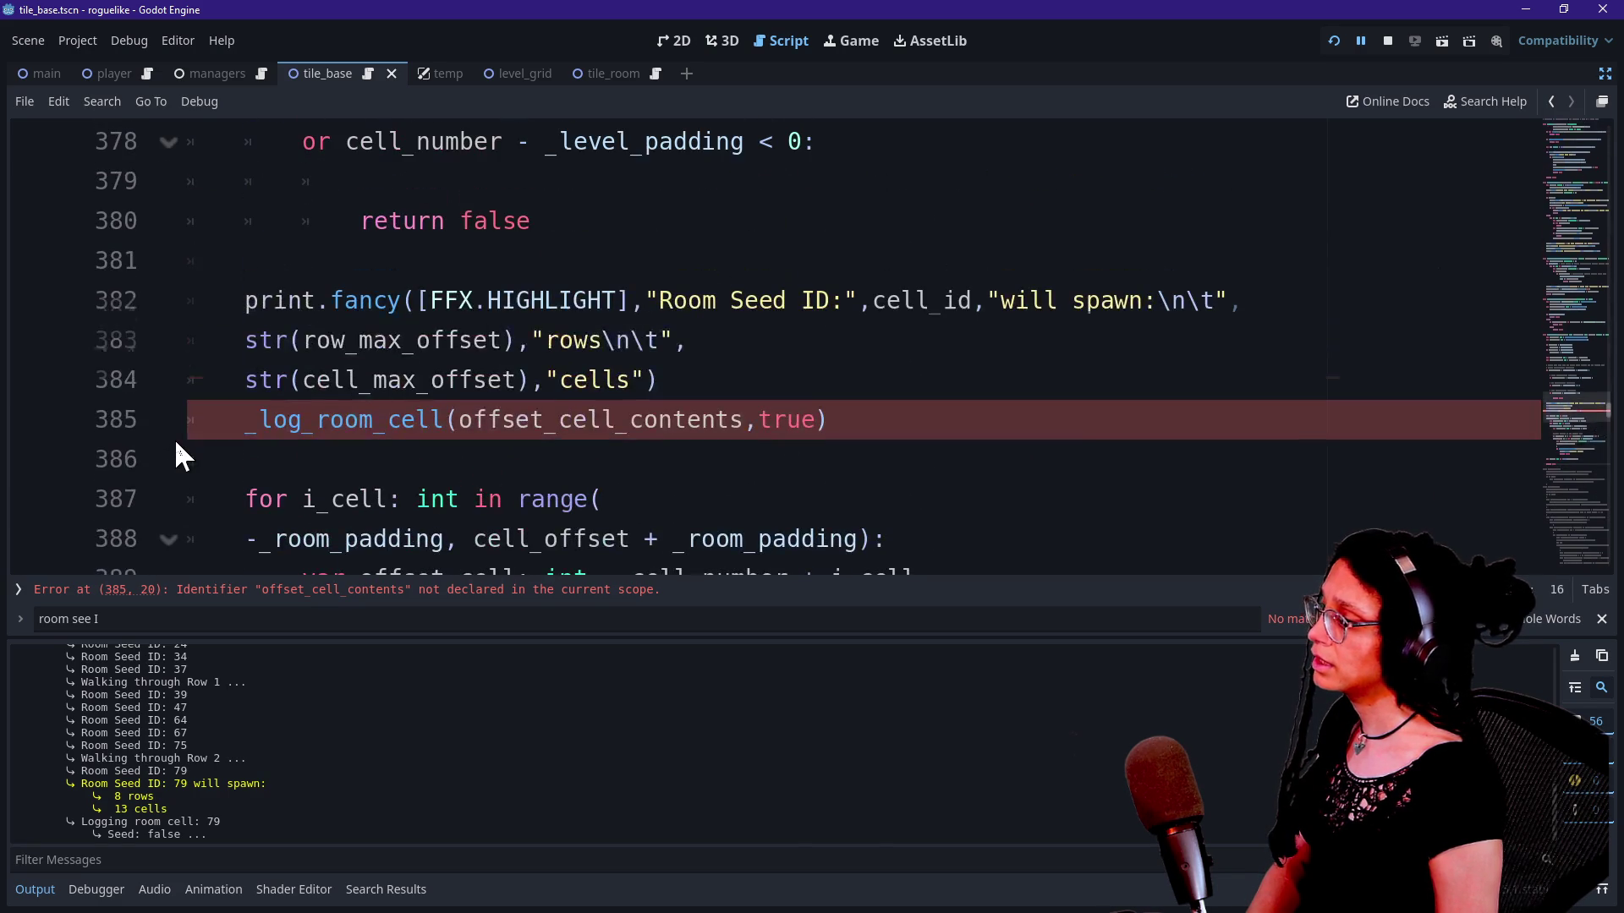
pyautogui.scroll(-6, 291, 436)
pyautogui.scroll(-3, 291, 435)
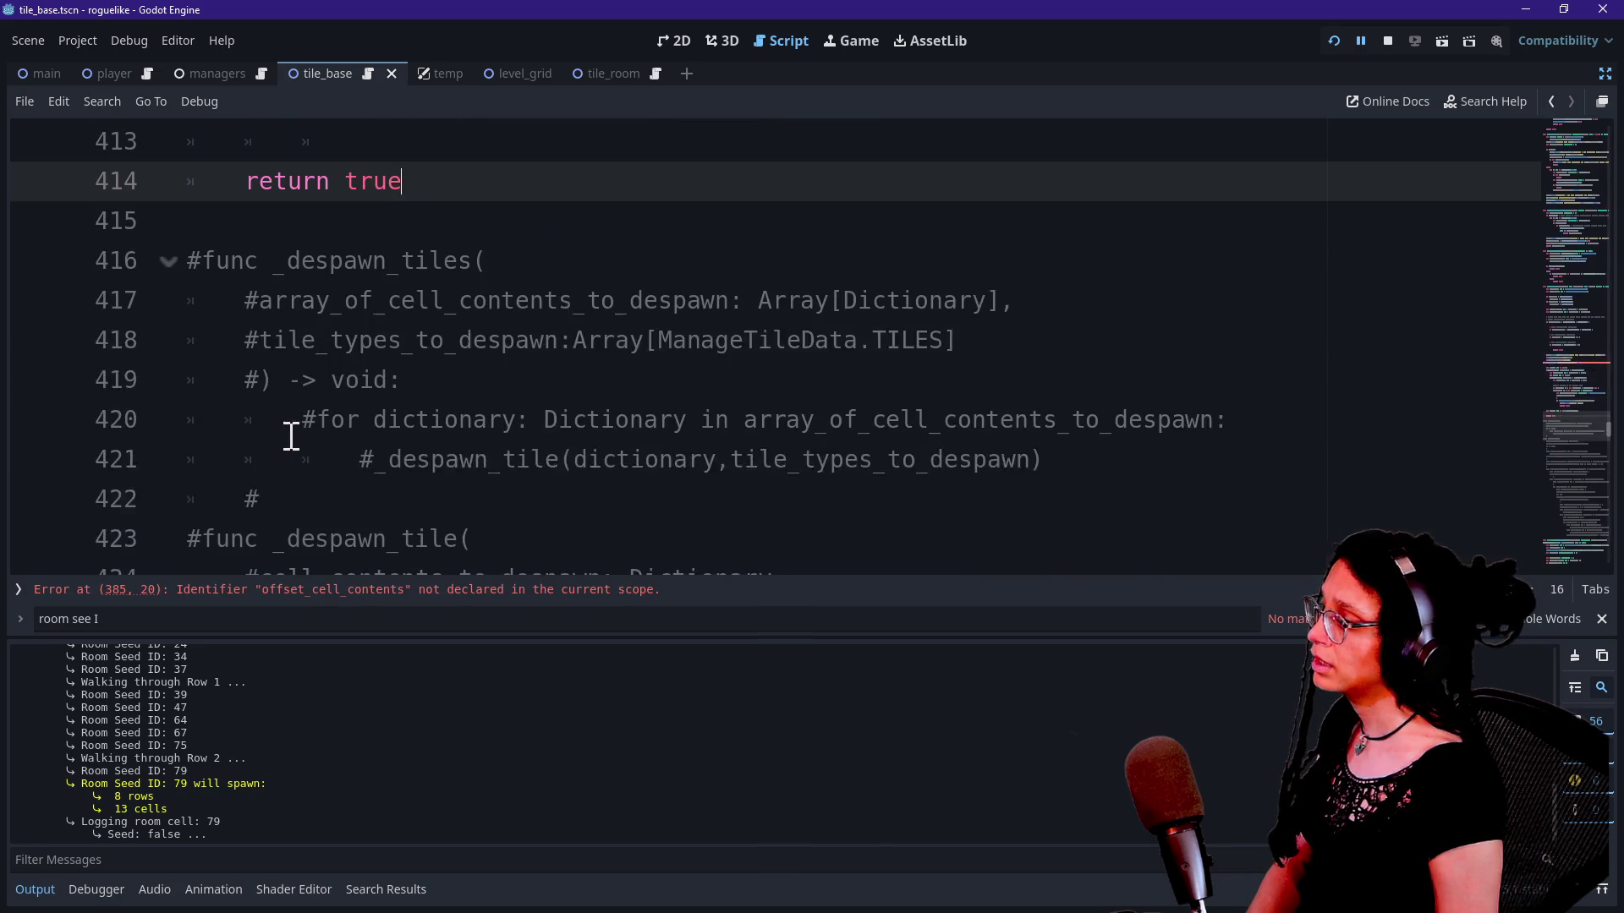
pyautogui.scroll(2, 212, 288)
# Step: Unfold the for i_cell loop at line 404 and go to the Room Seed print on line 382
pyautogui.click(167, 342)
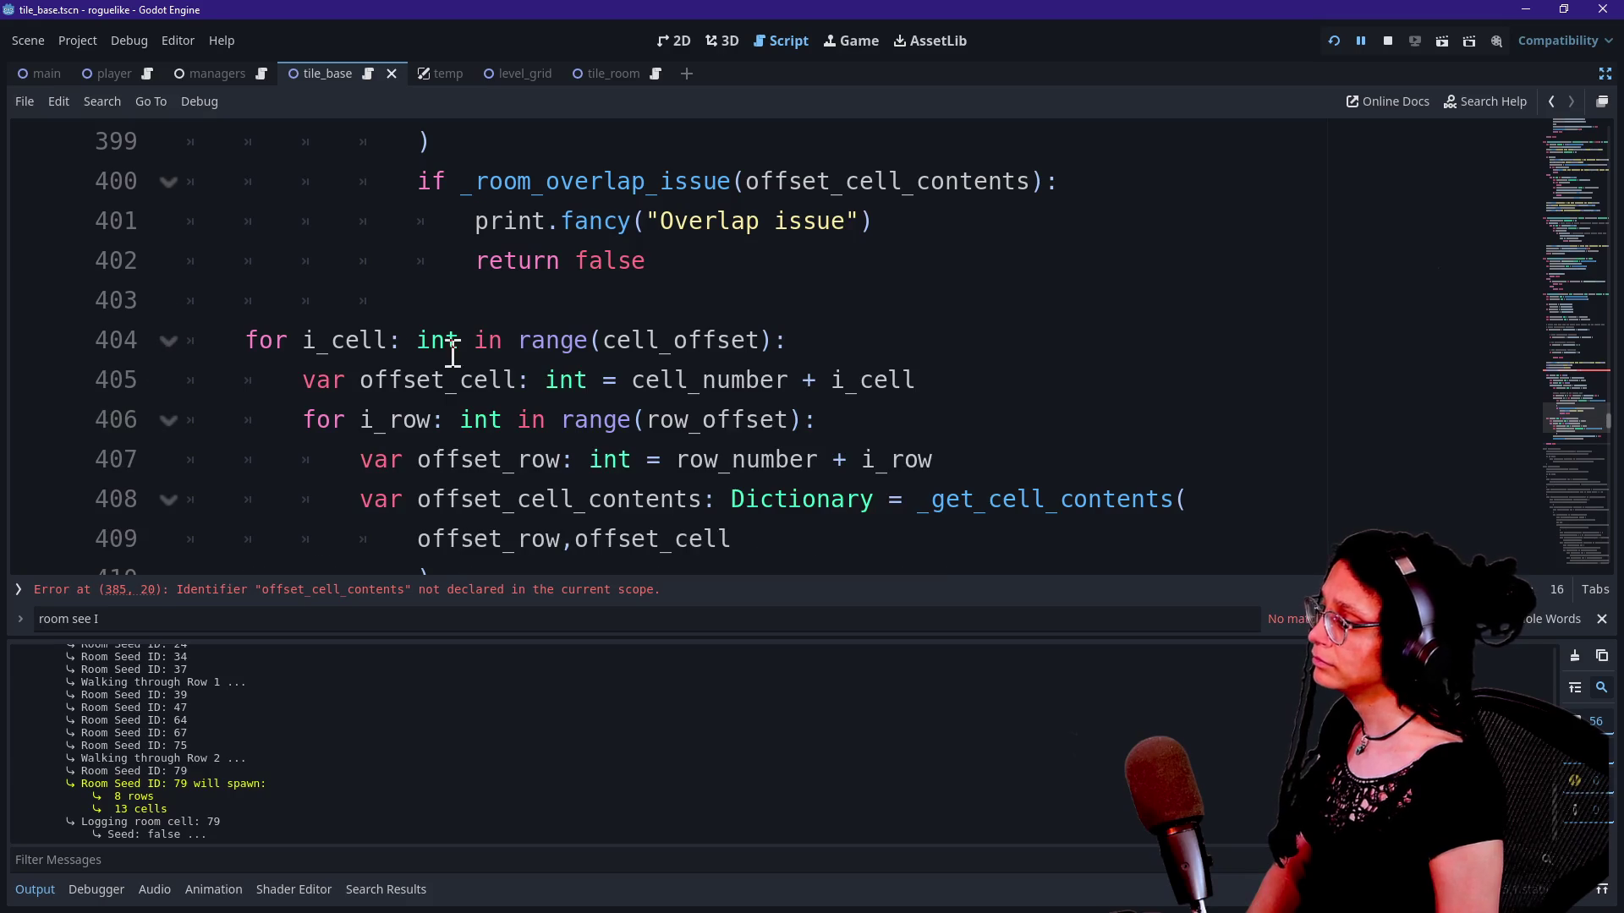
pyautogui.scroll(4, 458, 354)
pyautogui.scroll(3, 457, 353)
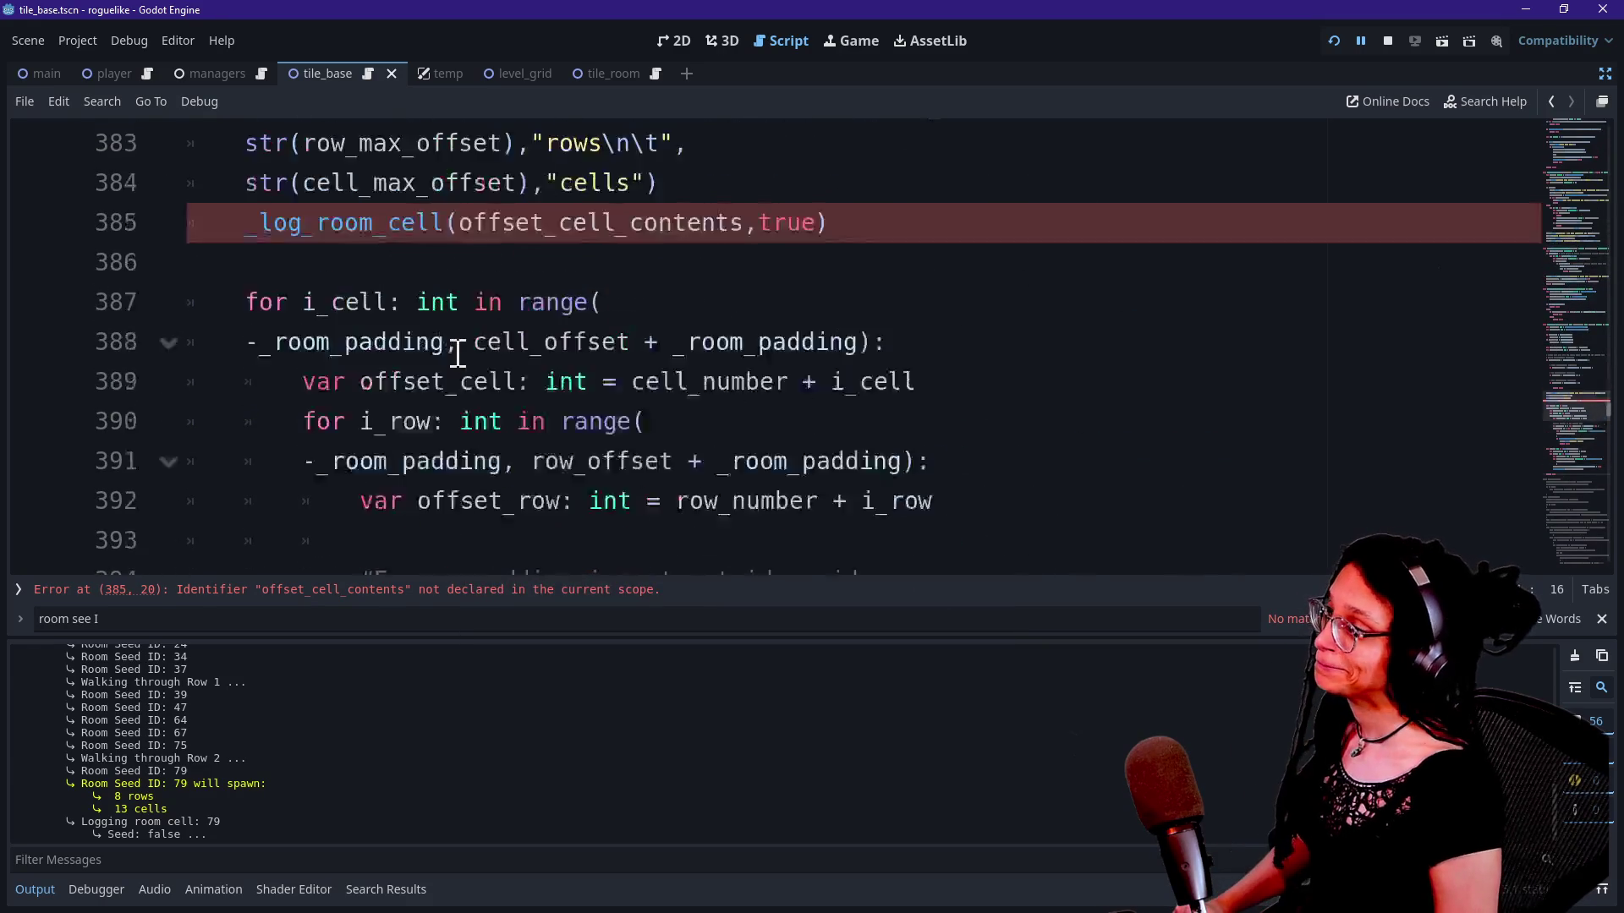
pyautogui.scroll(1, 519, 409)
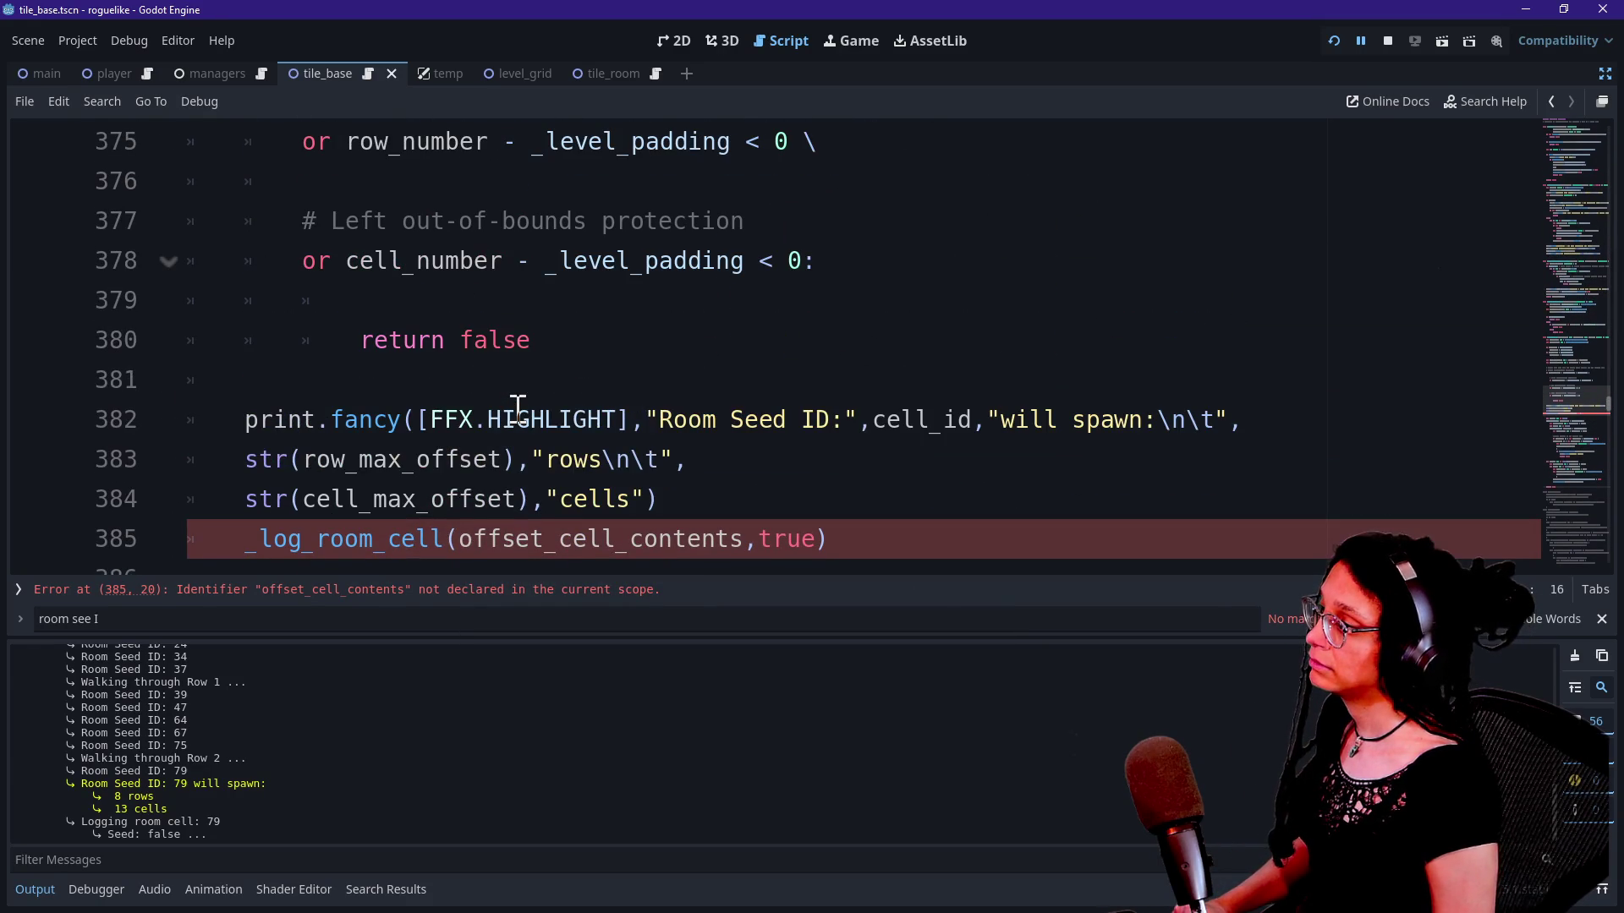
pyautogui.click(517, 413)
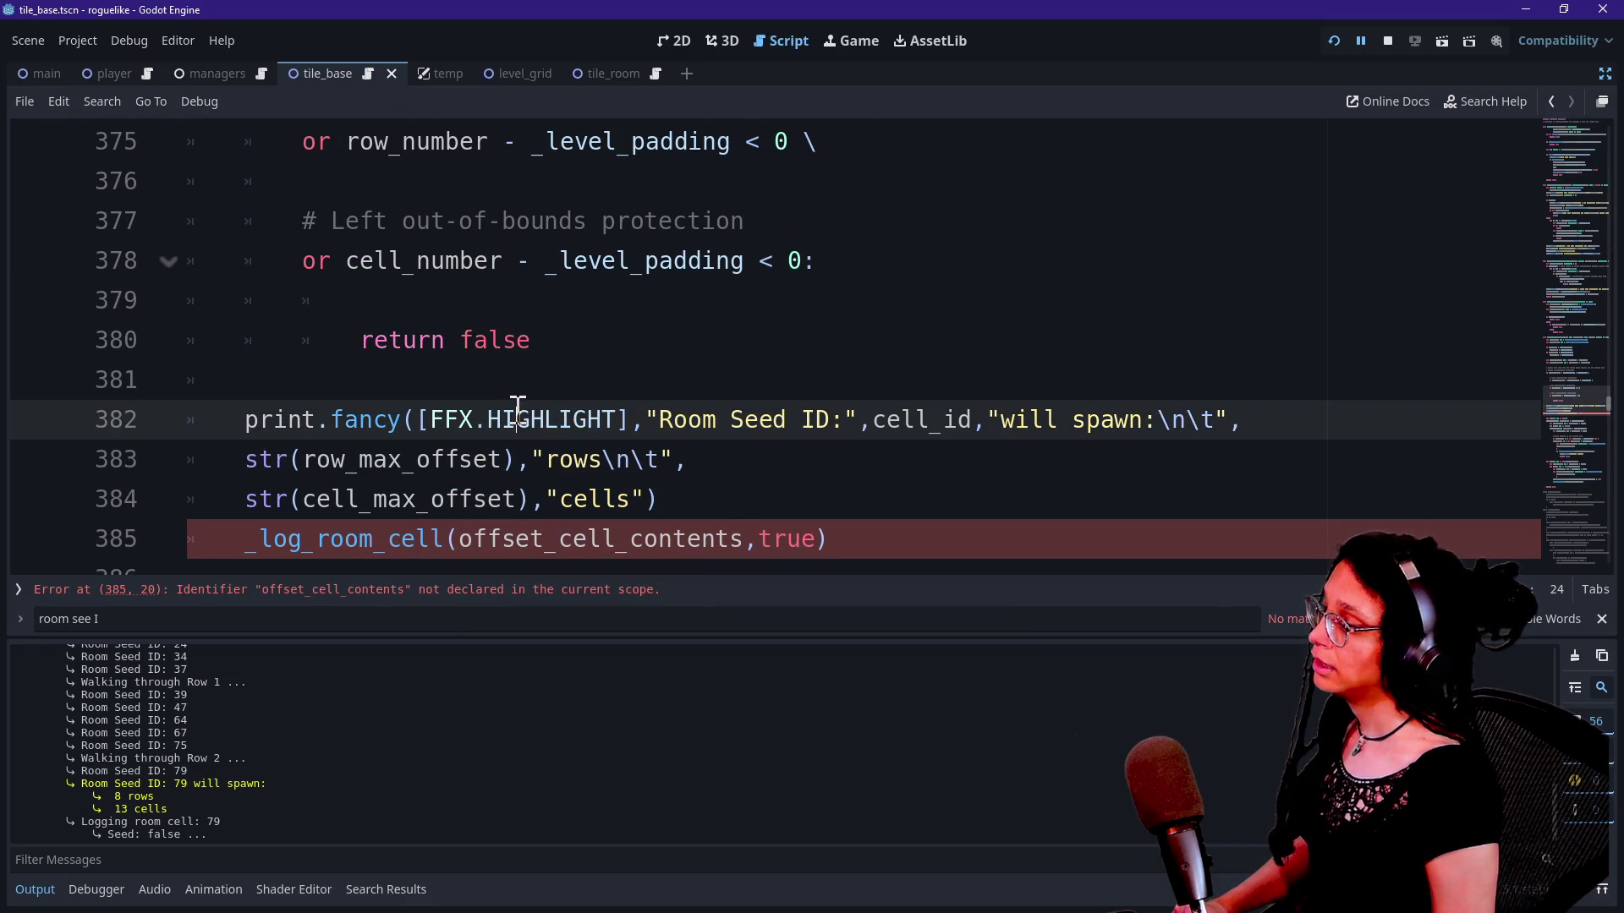
pyautogui.scroll(-1, 728, 507)
# Step: Change the _log_room_cell argument on line 385 from offset_cell_contents to cell_contents
pyautogui.click(824, 427)
pyautogui.click(583, 464)
pyautogui.click(888, 429)
pyautogui.click(753, 455)
pyautogui.click(874, 418)
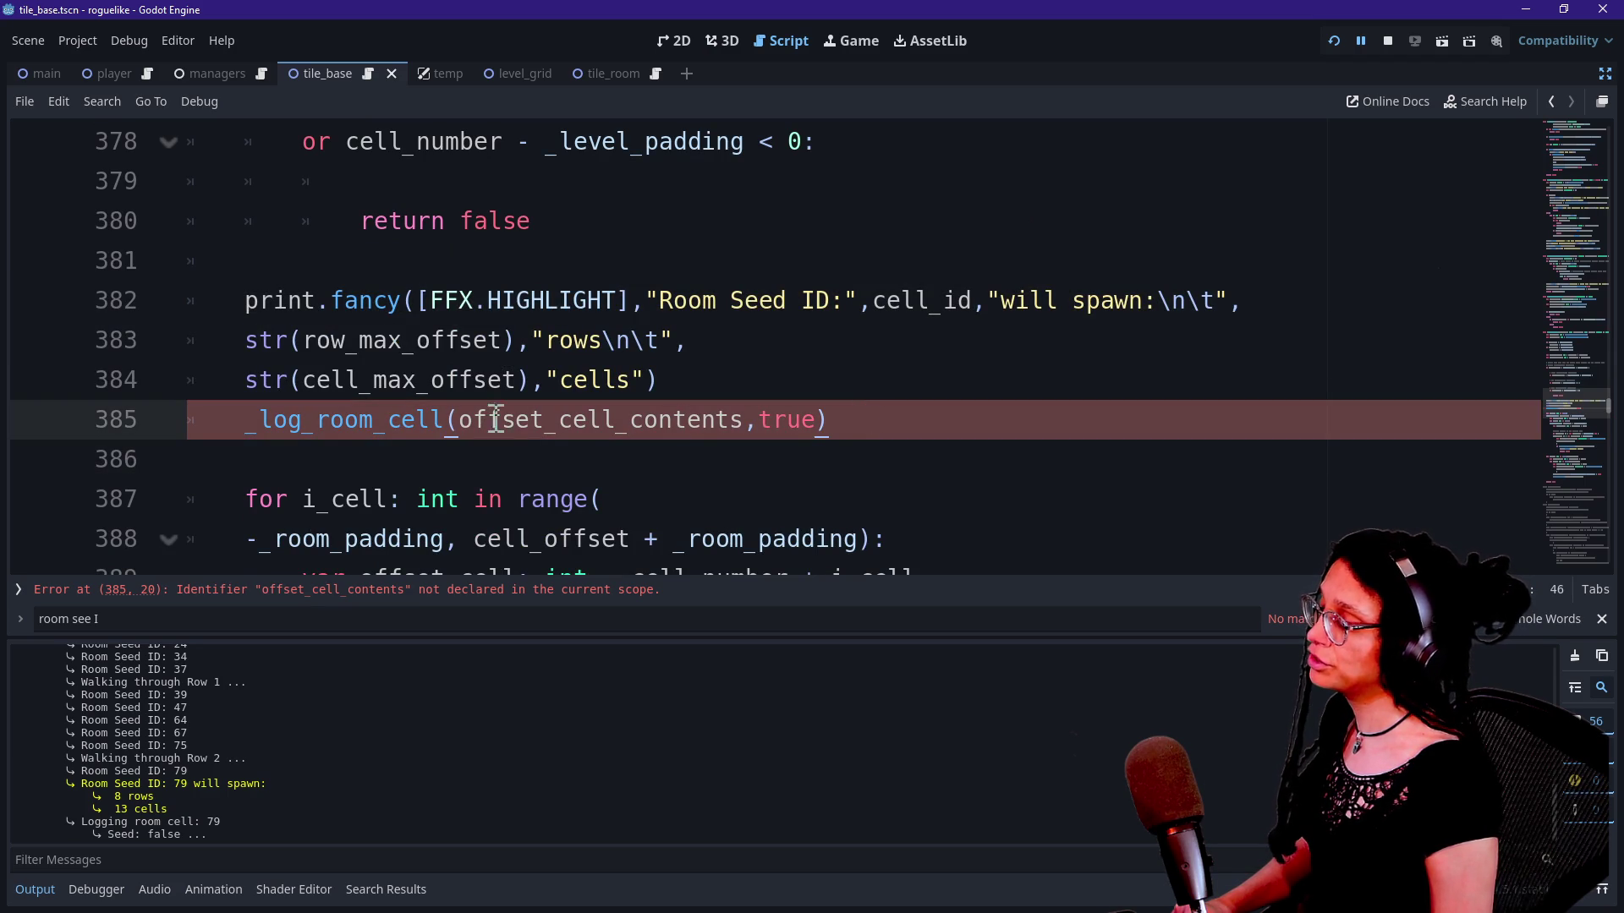
pyautogui.moveTo(460, 420); pyautogui.dragTo(555, 422)
pyautogui.press('BackSpace')
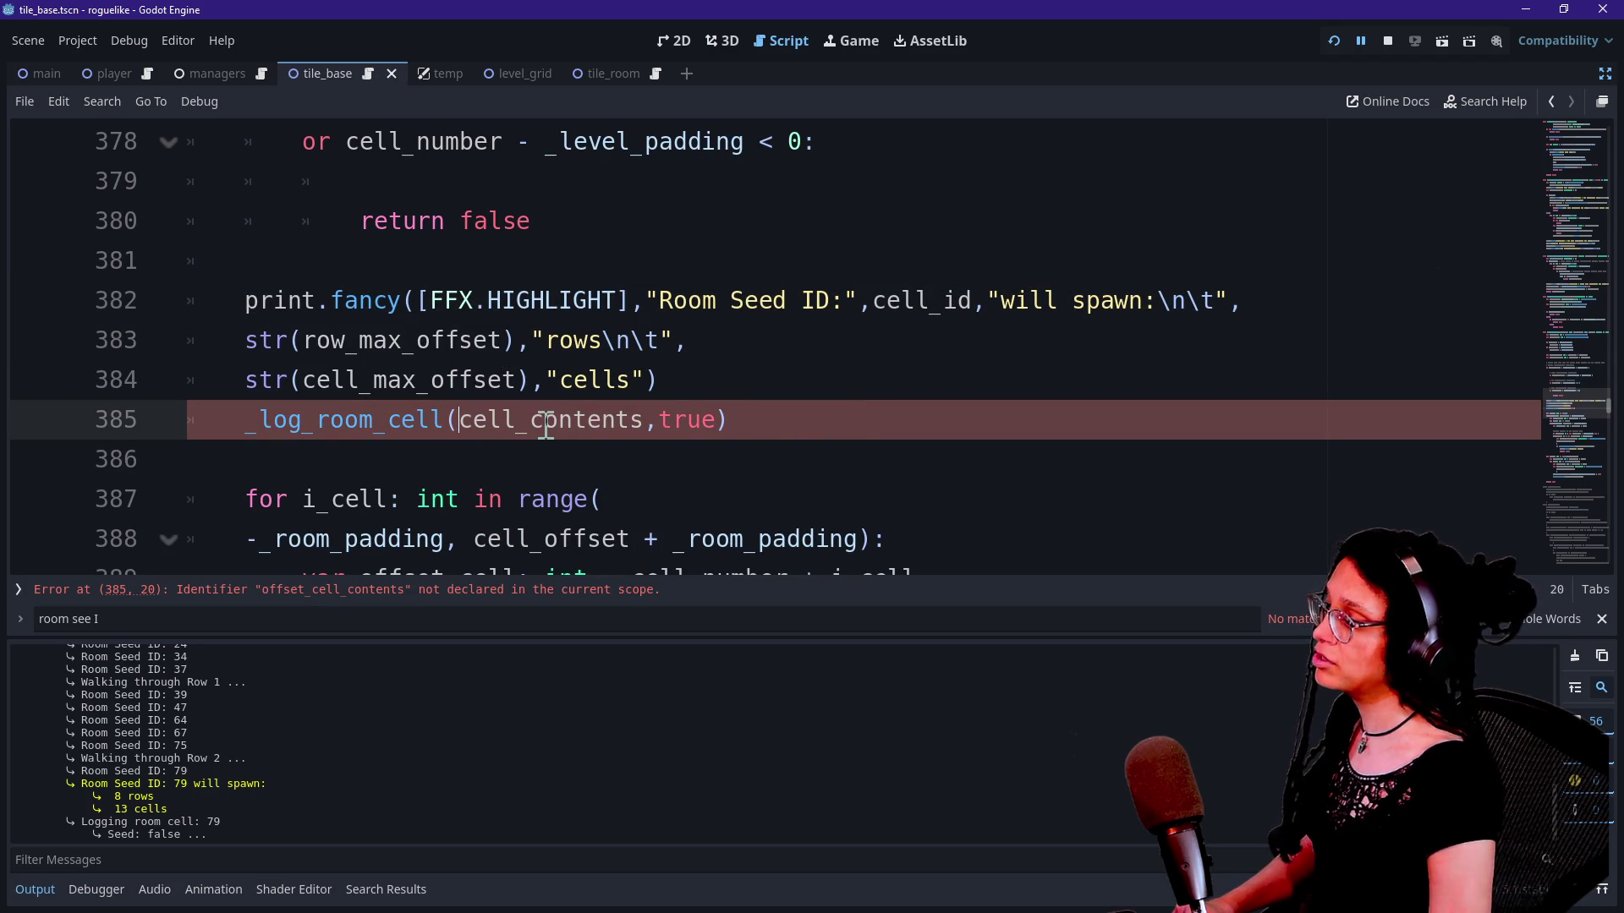
# Step: Select and copy the offset_cell_contents _get_cell_contents lookup on lines 397–398 of the row loop
pyautogui.click(509, 342)
pyautogui.scroll(7, 498, 432)
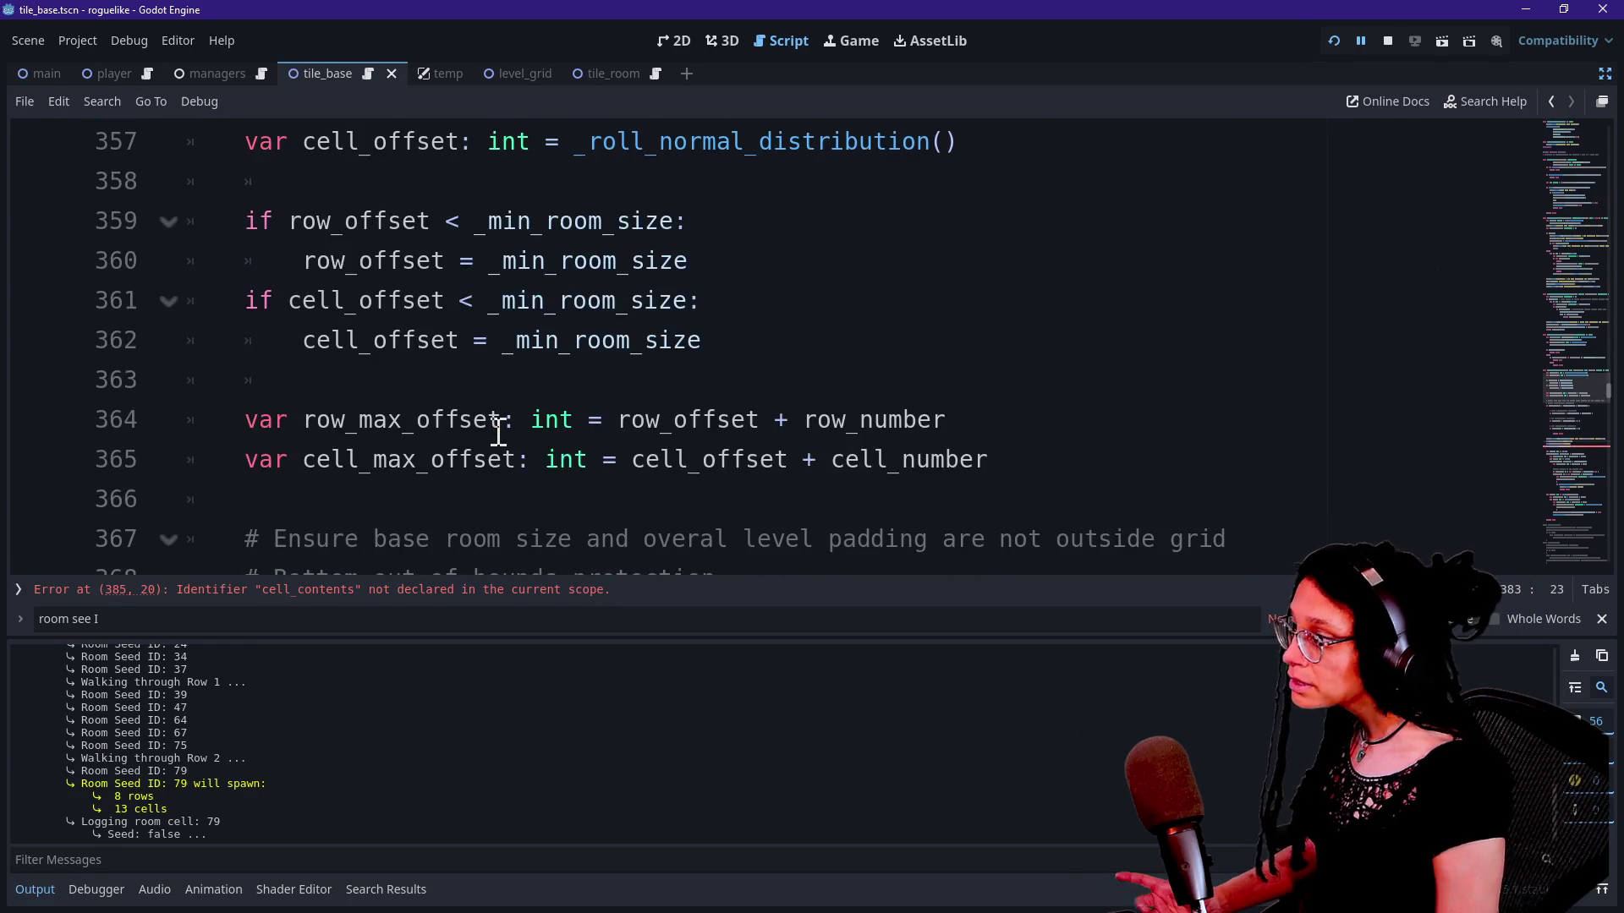
pyautogui.scroll(3, 498, 433)
pyautogui.scroll(-9, 499, 433)
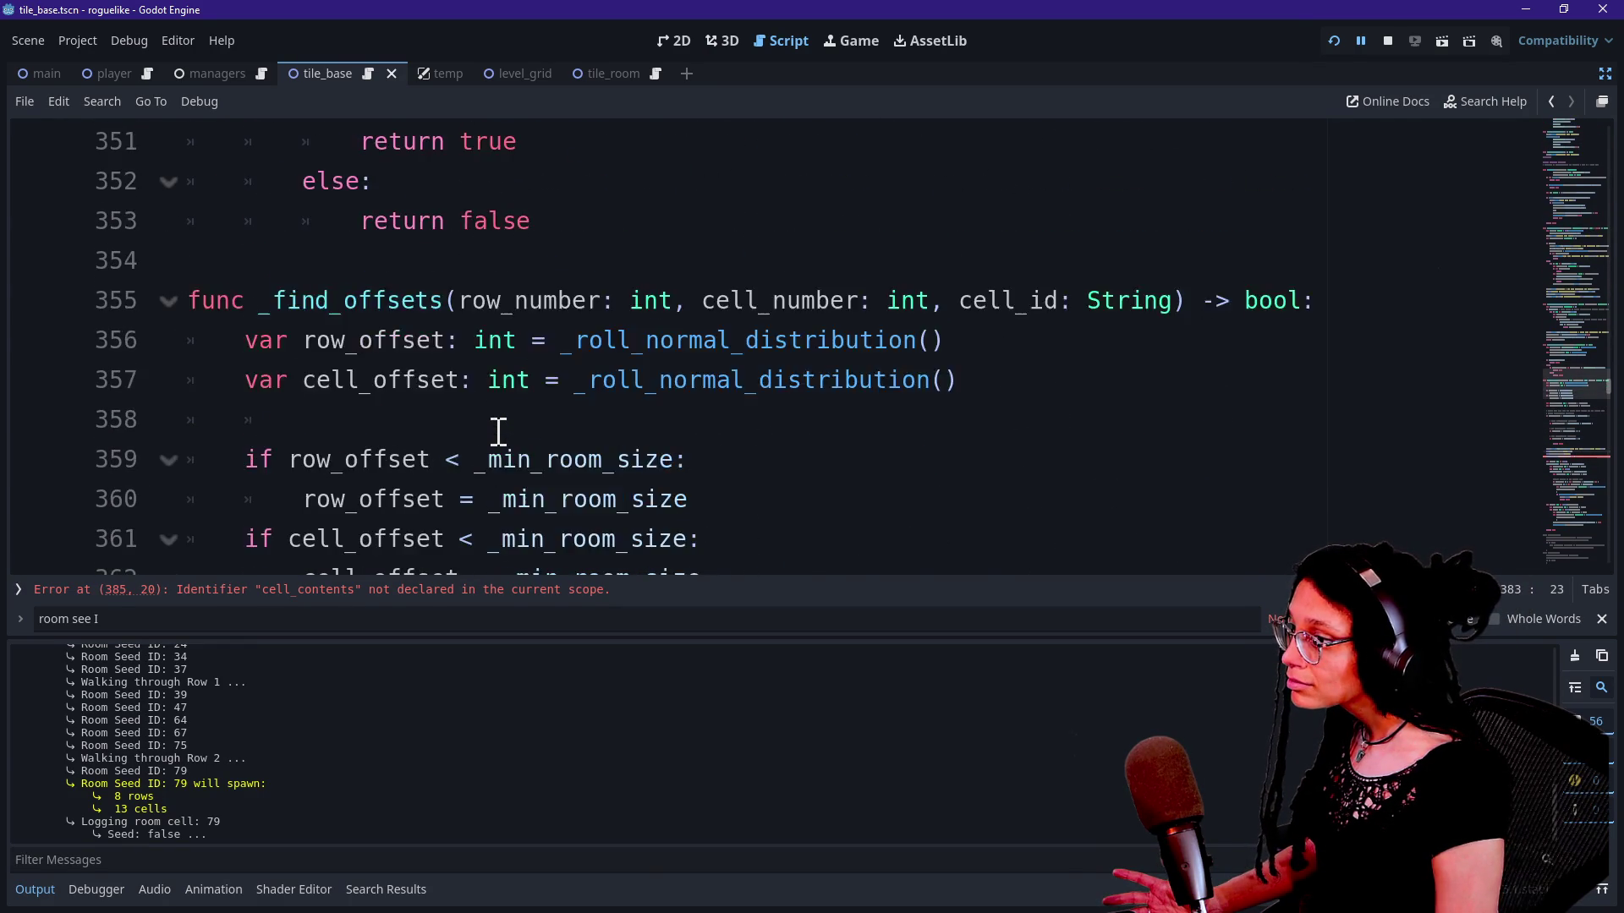
pyautogui.scroll(-2, 499, 433)
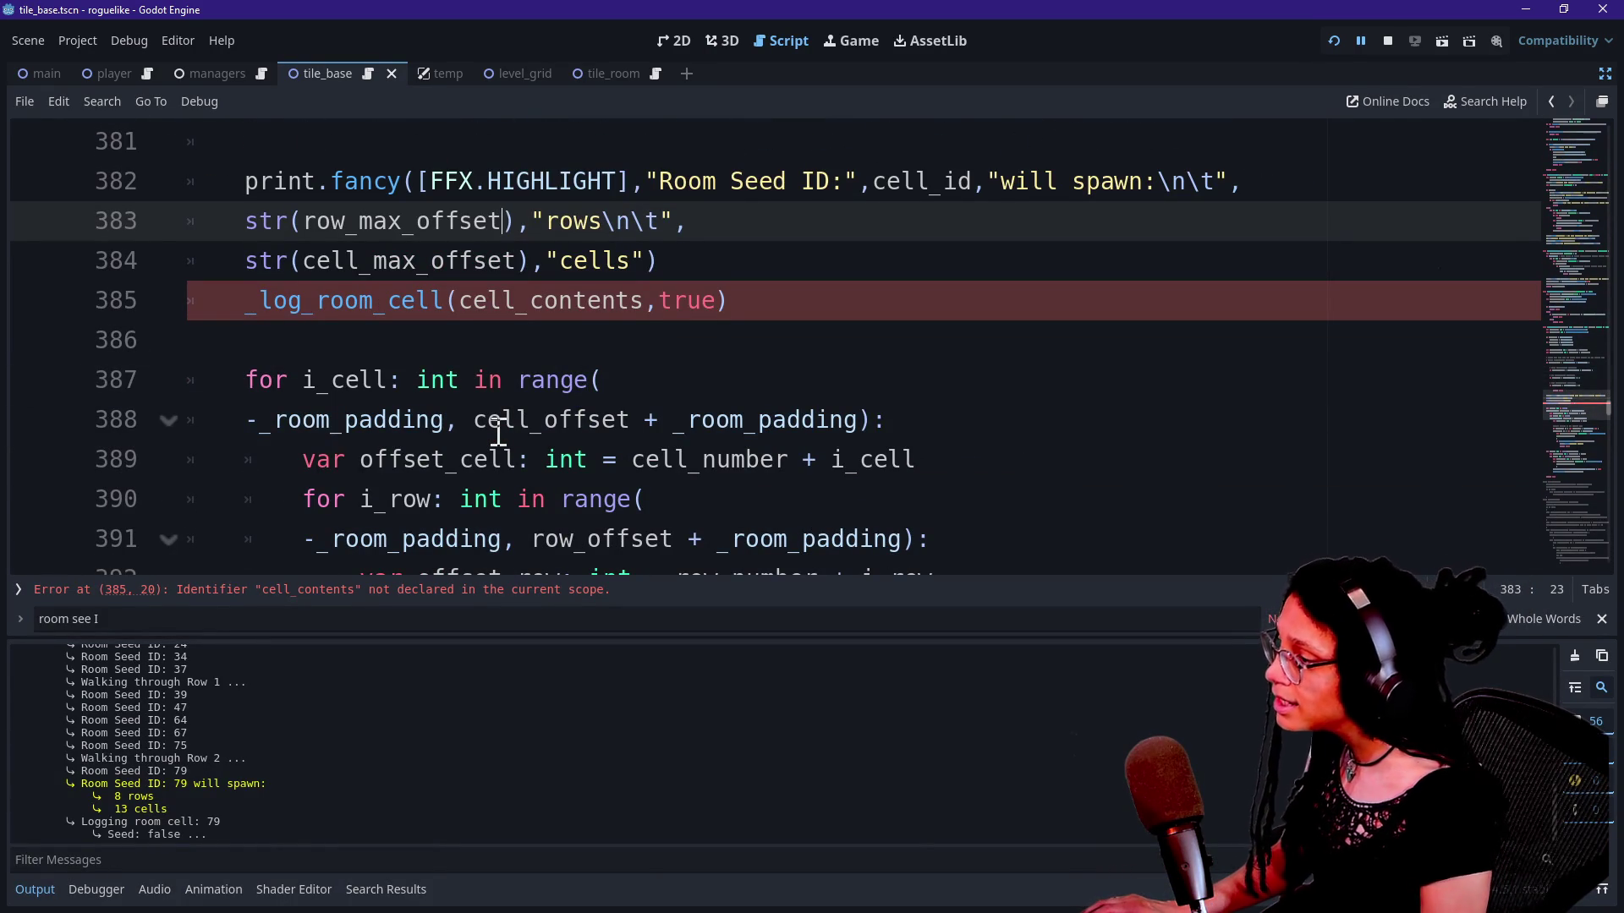
pyautogui.click(805, 530)
pyautogui.press('Down')
pyautogui.press('Down')
pyautogui.press('Down')
pyautogui.press('Down')
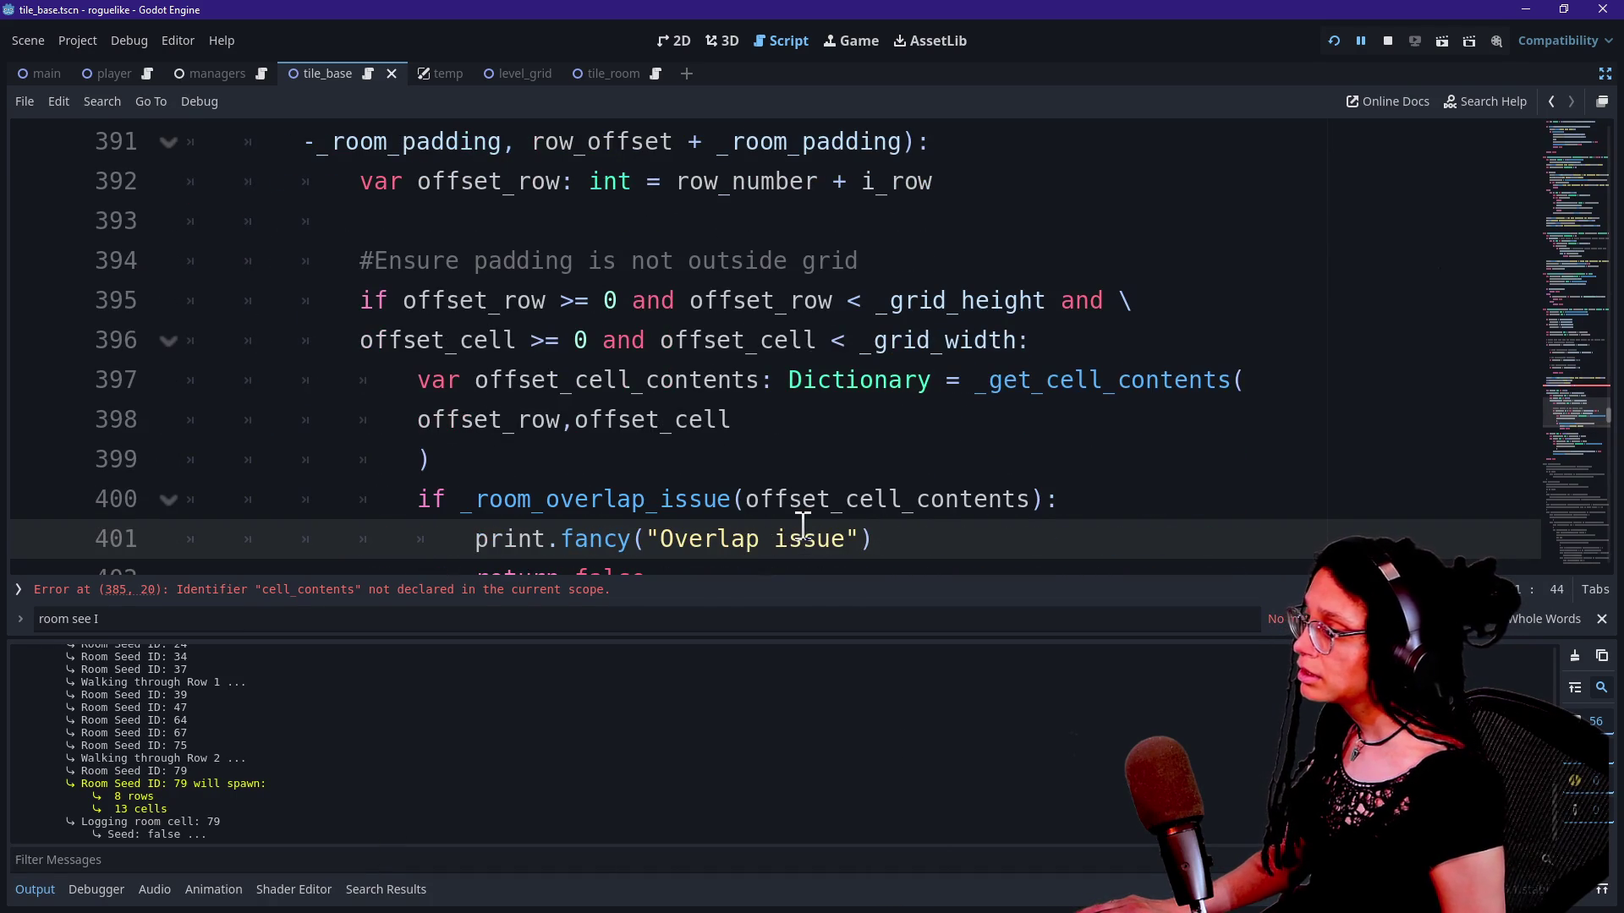
pyautogui.moveTo(409, 382); pyautogui.dragTo(811, 427)
pyautogui.hotkey('ctrl', 'c')
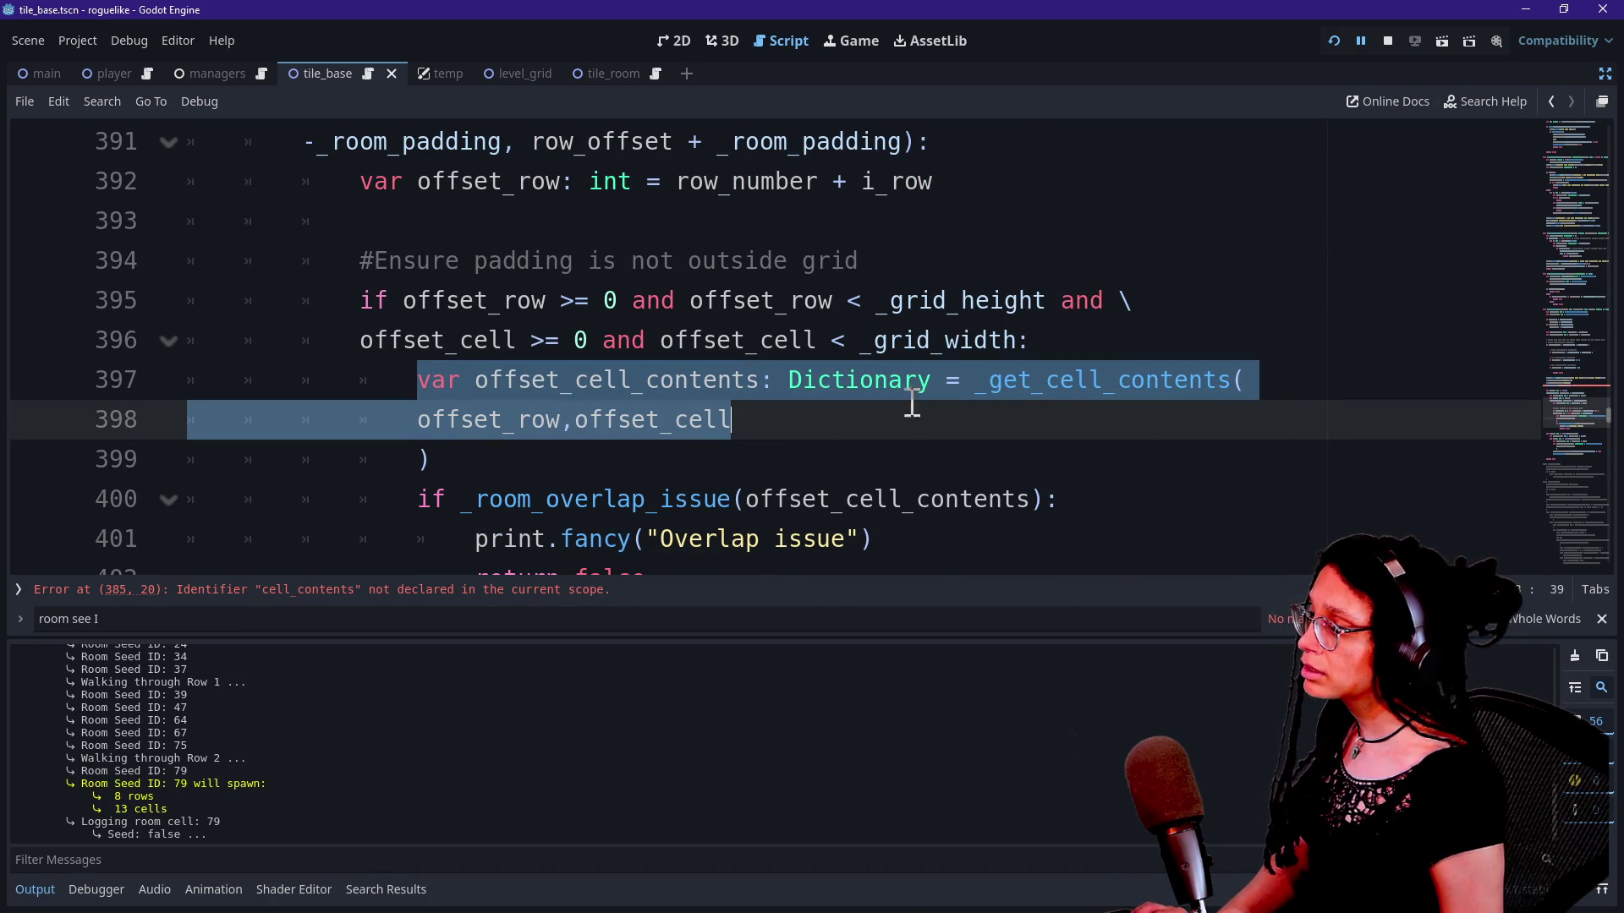
pyautogui.click(781, 413)
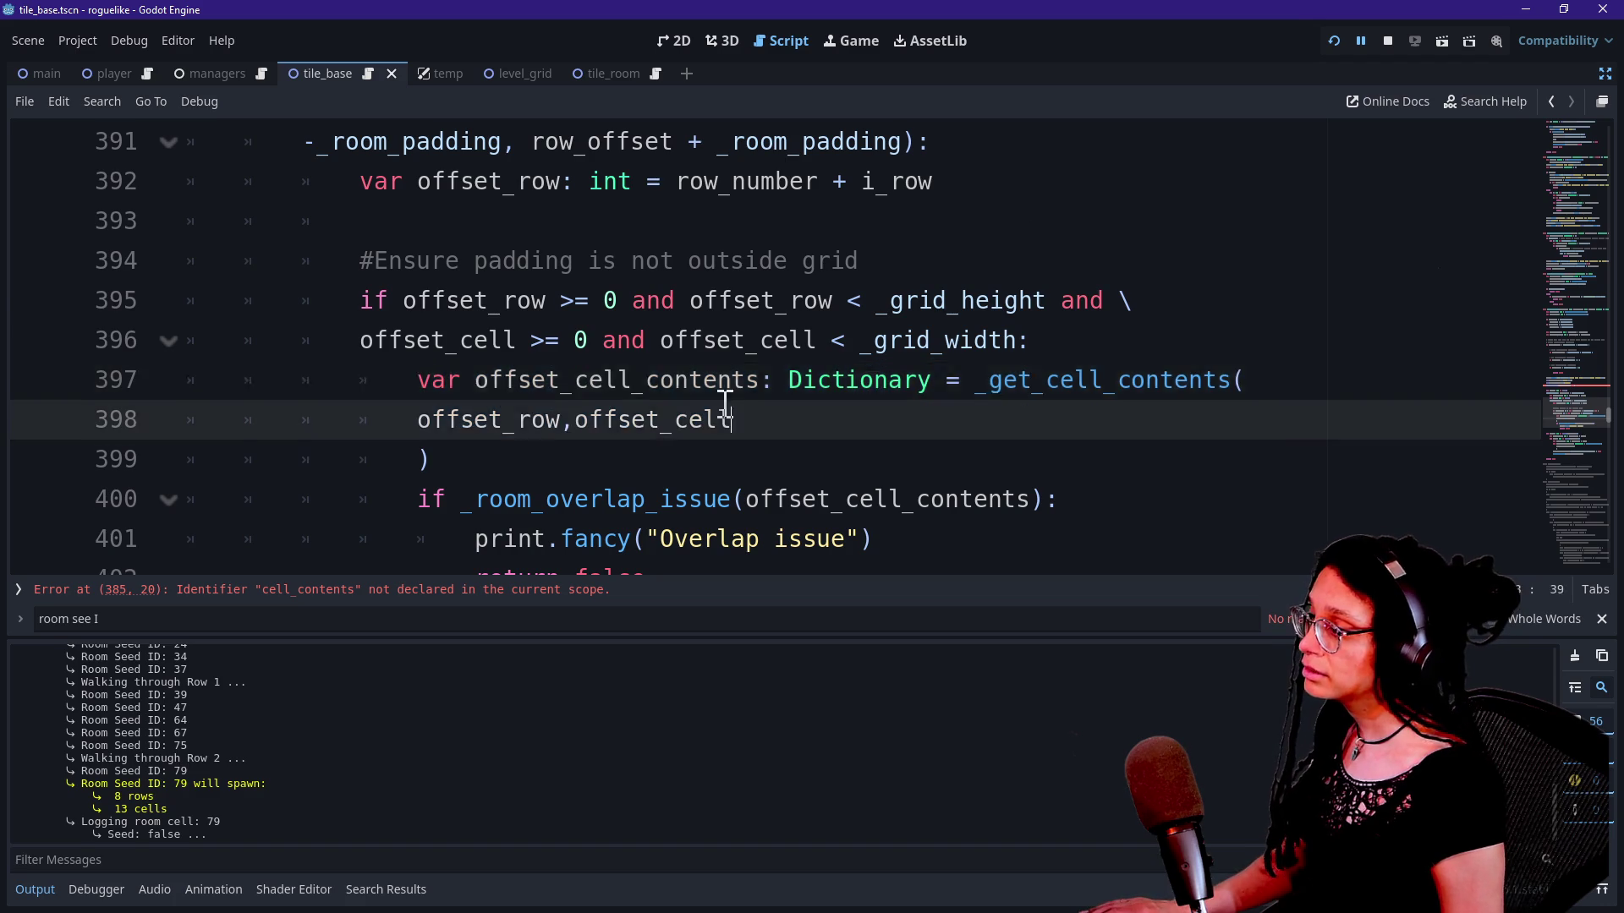
pyautogui.moveTo(781, 418); pyautogui.dragTo(436, 378)
pyautogui.scroll(6, 556, 286)
pyautogui.scroll(-2, 554, 290)
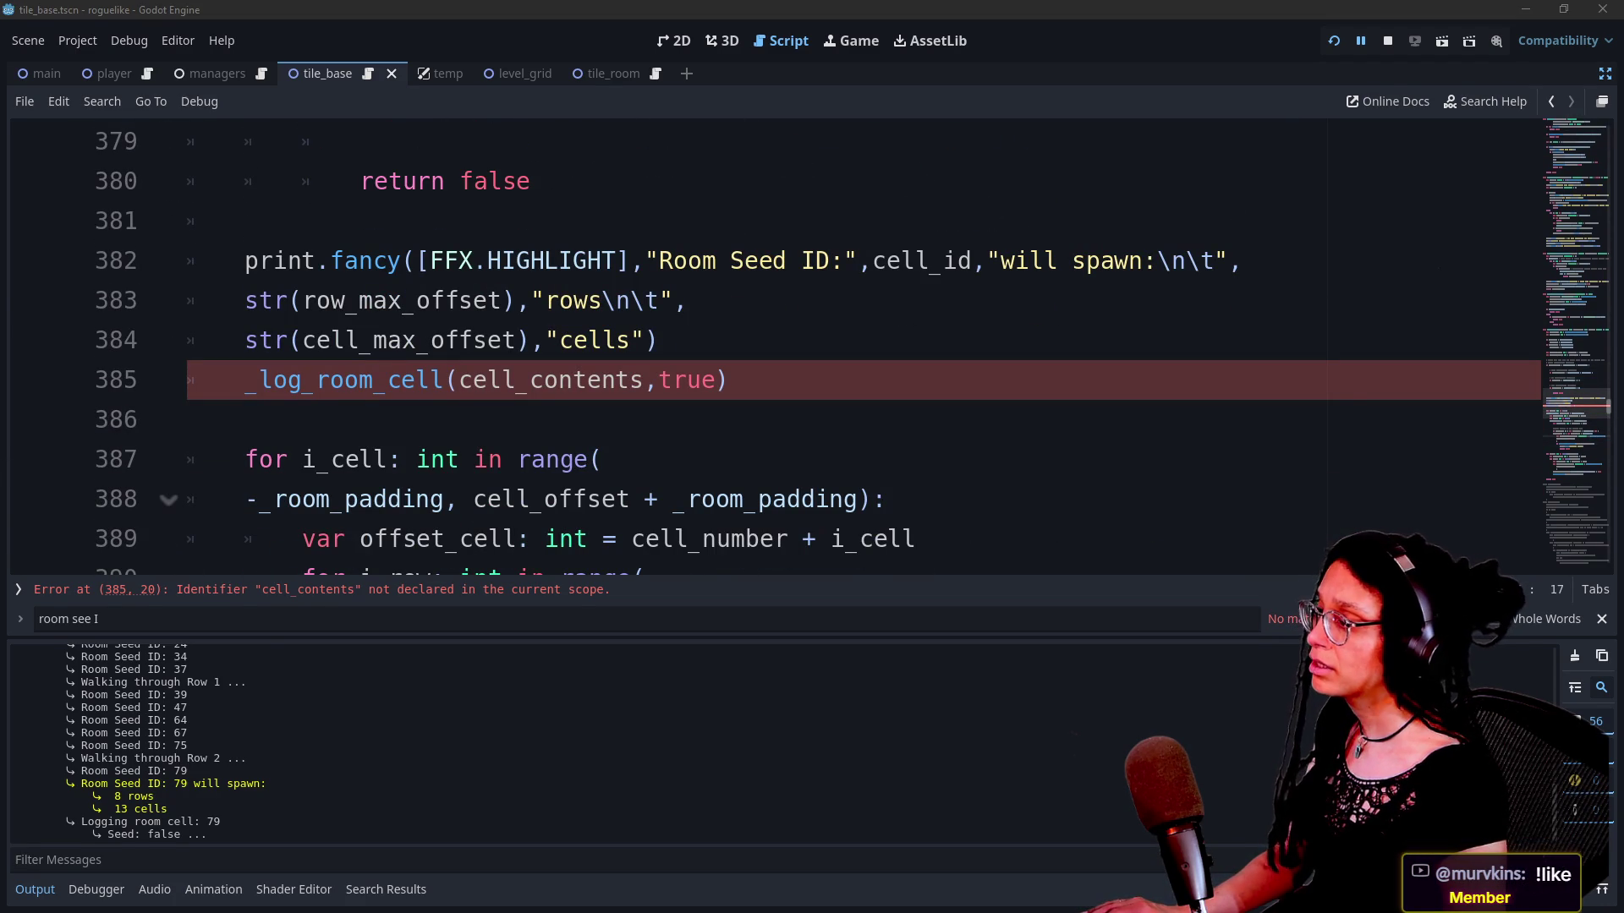
# Step: Paste the offset_cell_contents lookup lines on a new line above the Room Seed print
pyautogui.click(790, 223)
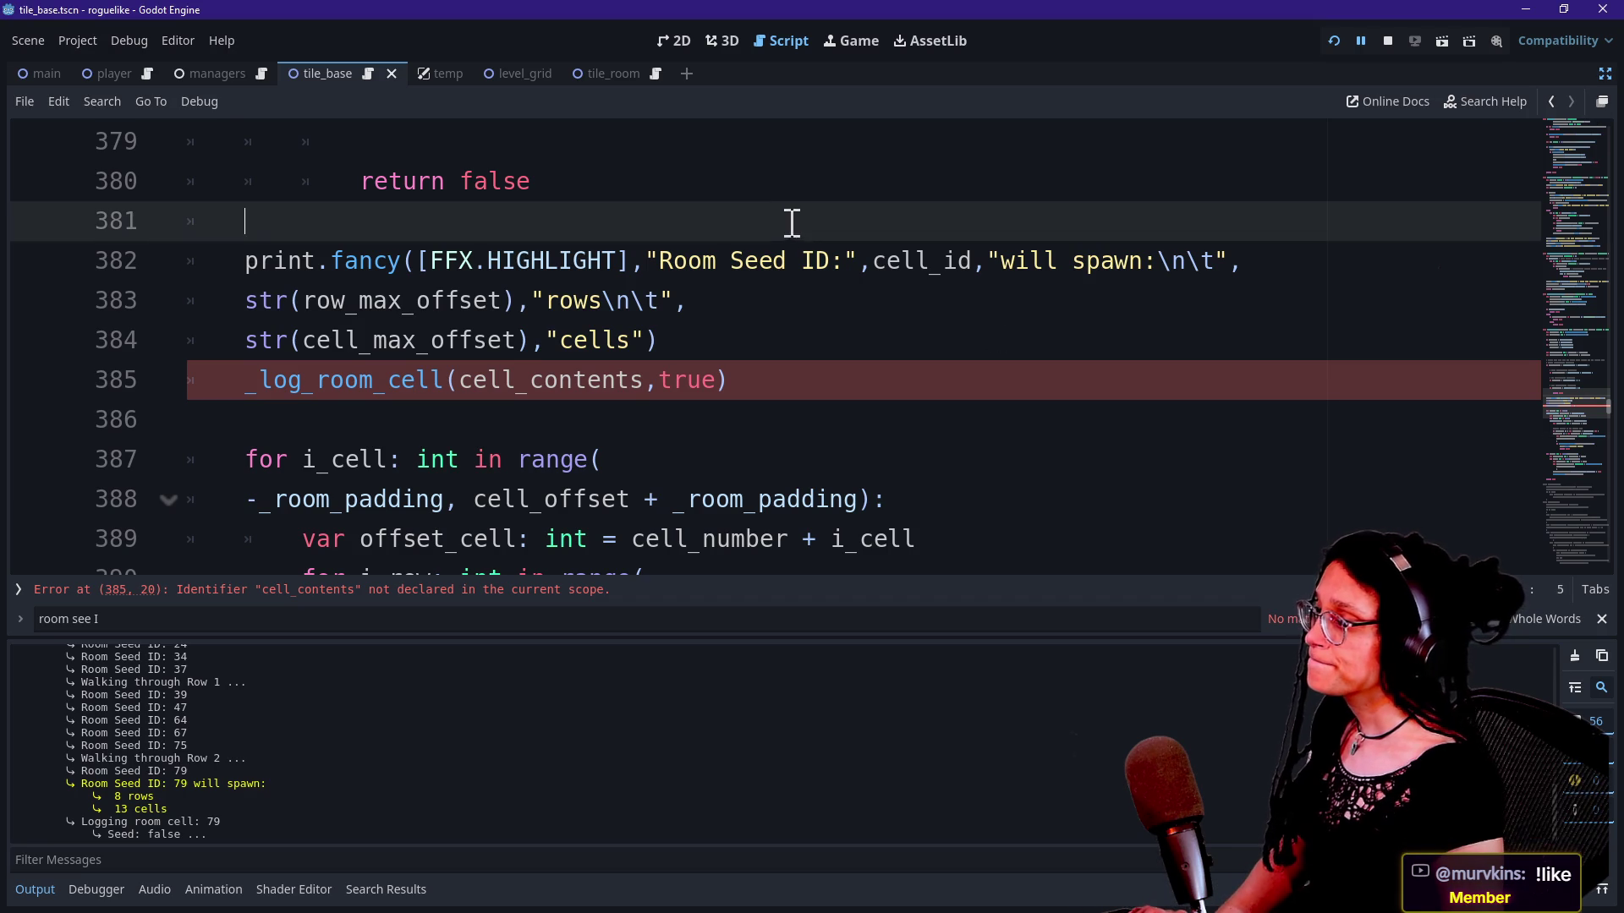
pyautogui.press('Return')
pyautogui.hotkey('ctrl', 'v')
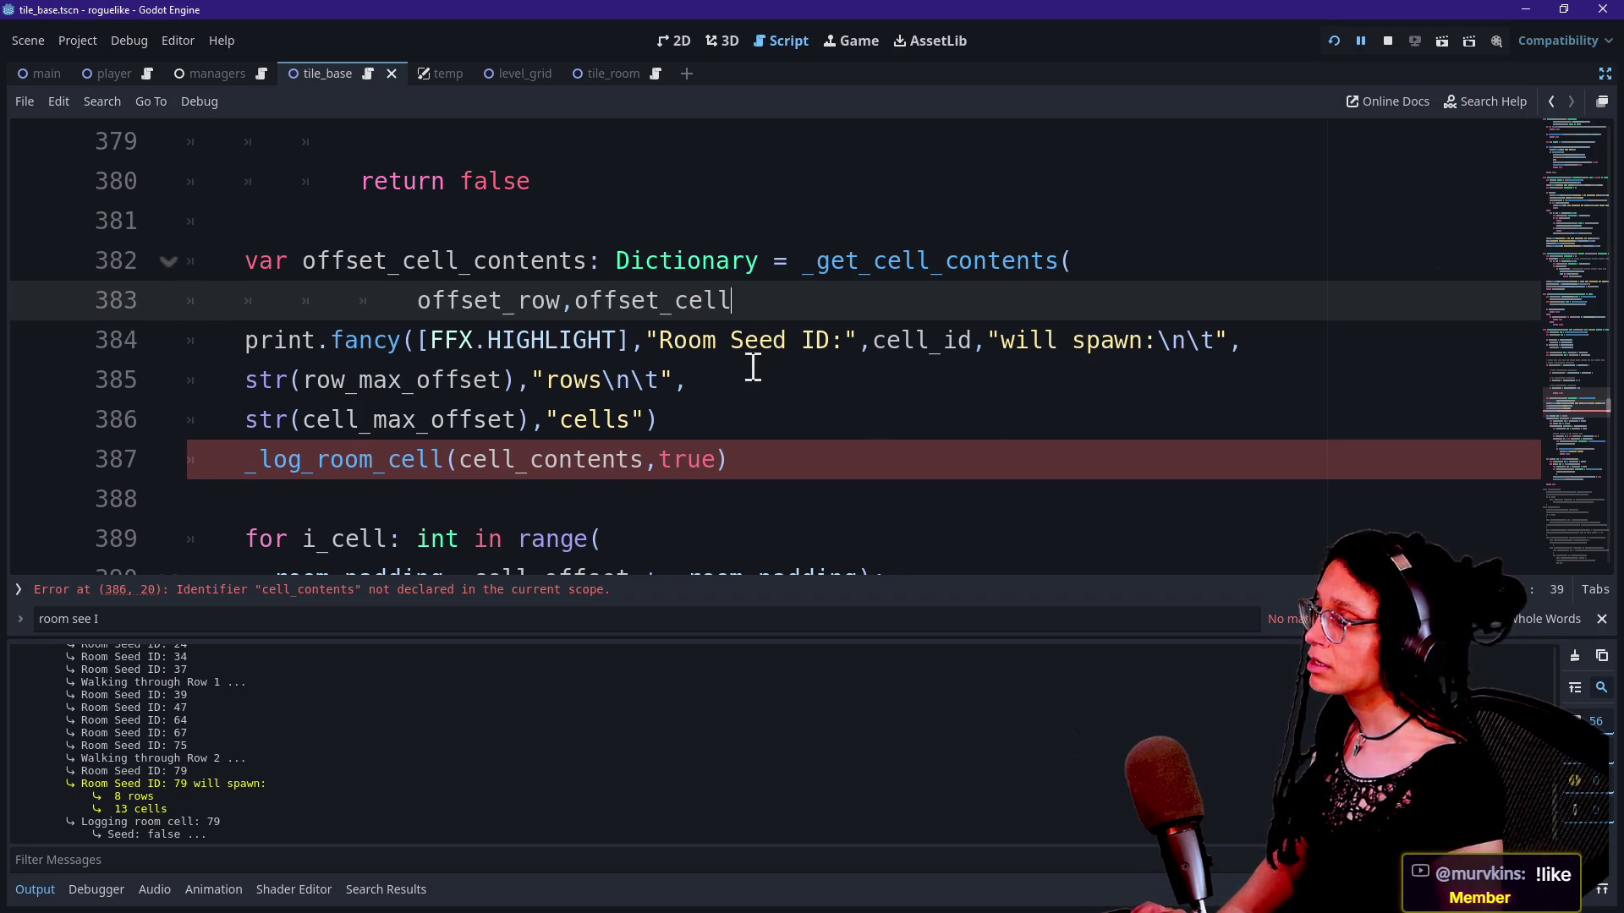
# Step: Step the cursor through lines 385–387 around the _log_room_cell call to review the pasted code
pyautogui.click(829, 473)
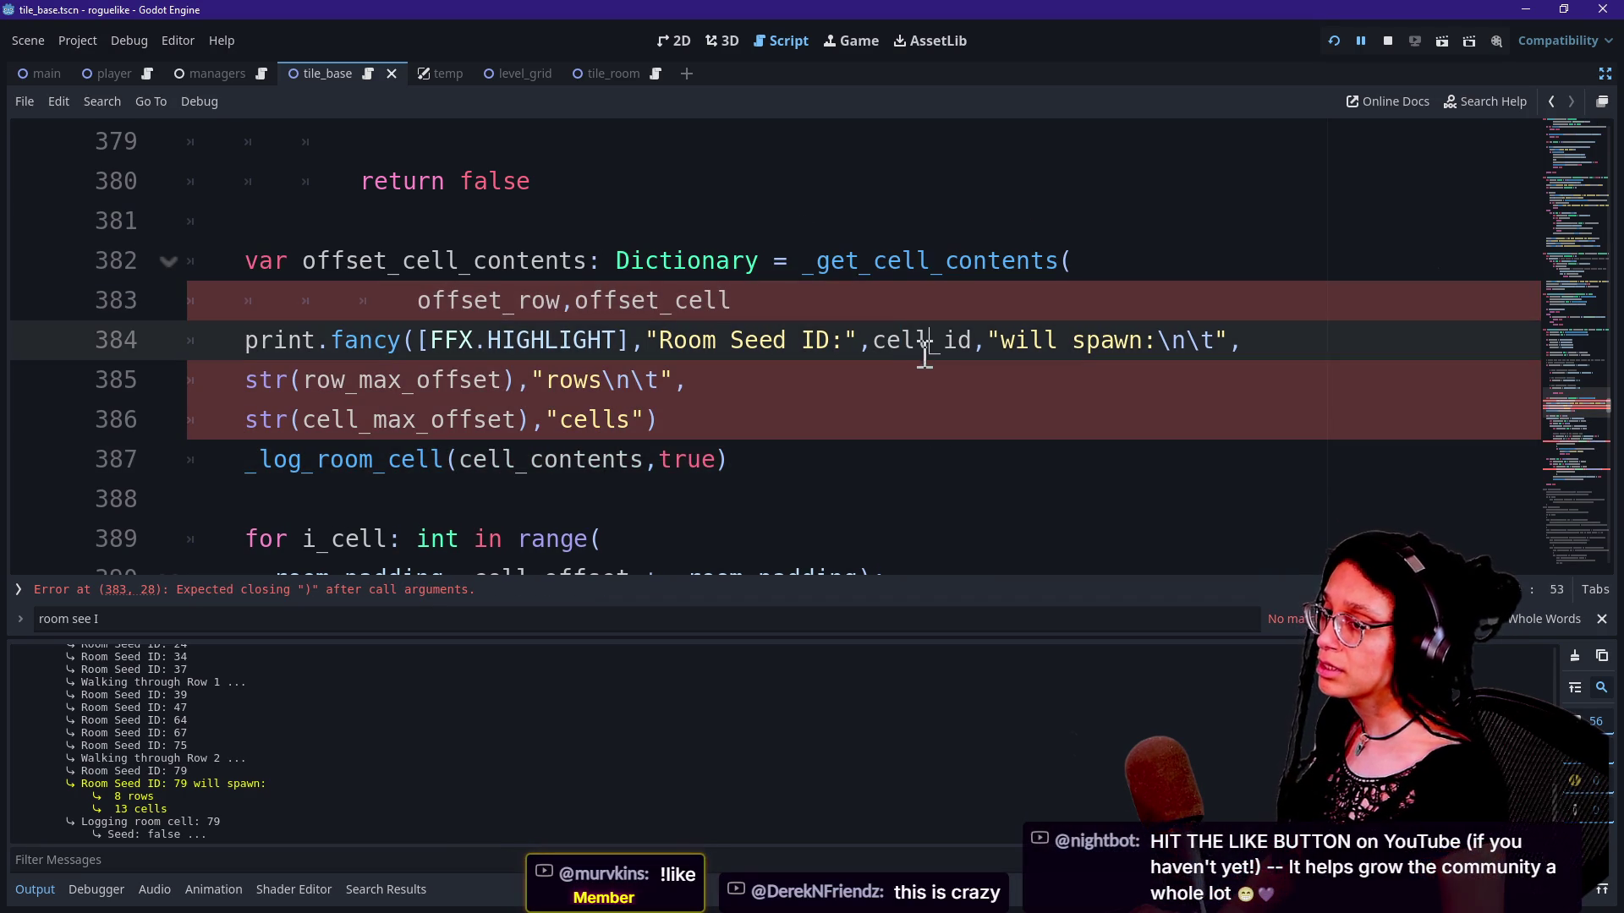
pyautogui.scroll(-1, 941, 449)
pyautogui.press('Up')
pyautogui.press('Up')
pyautogui.press('Down')
pyautogui.press('Down')
pyautogui.press('Up')
pyautogui.press('Up')
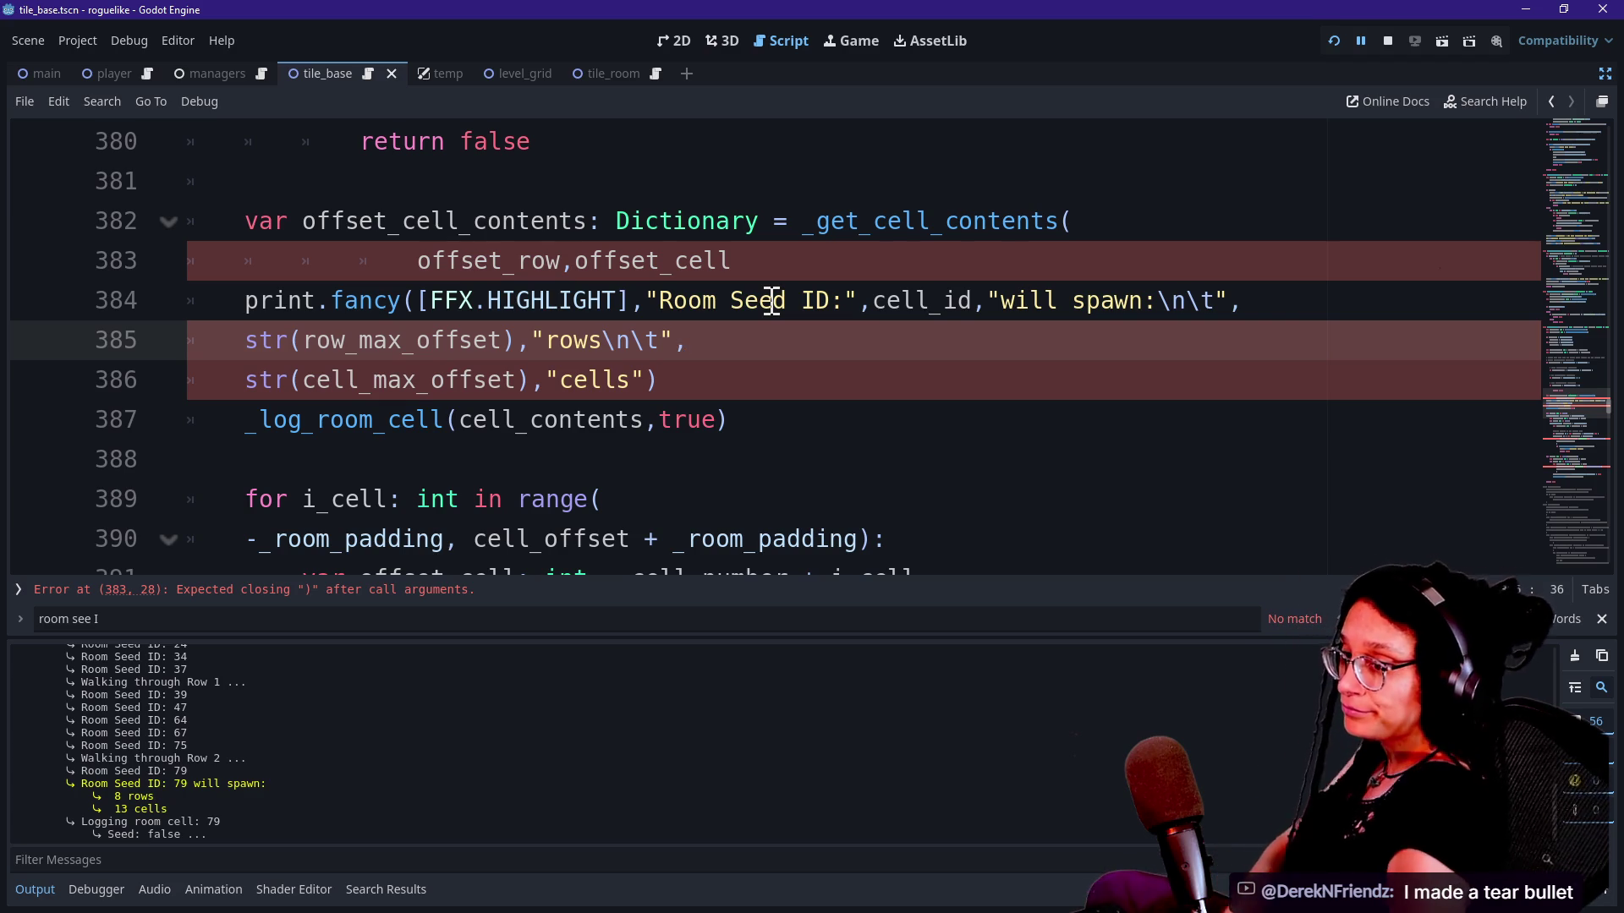
pyautogui.click(1061, 373)
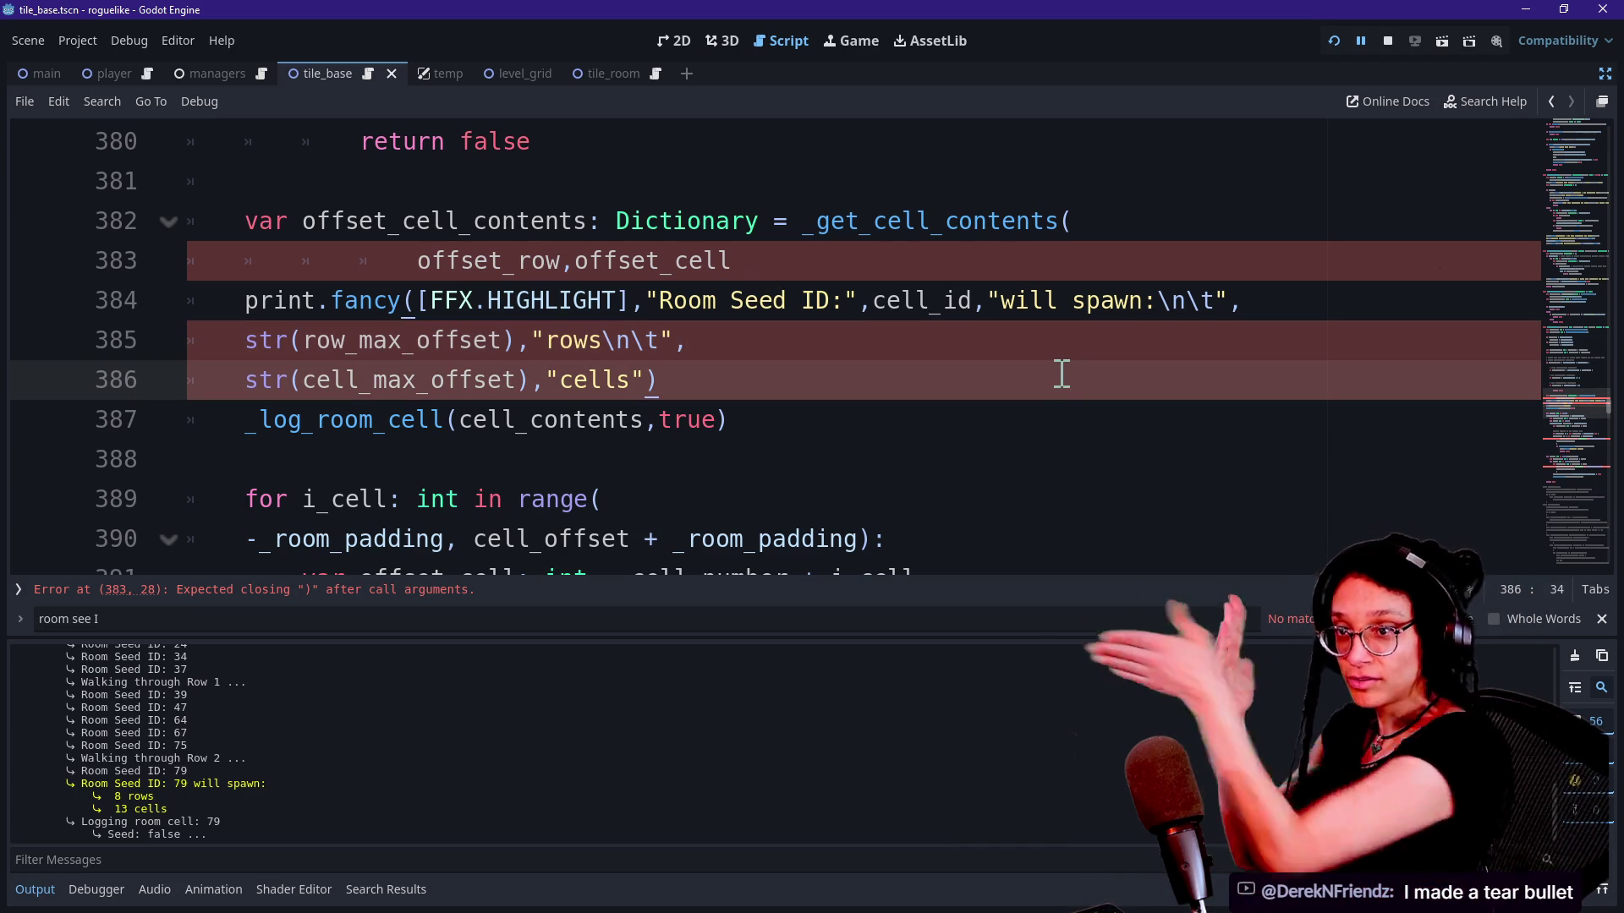
pyautogui.click(1070, 324)
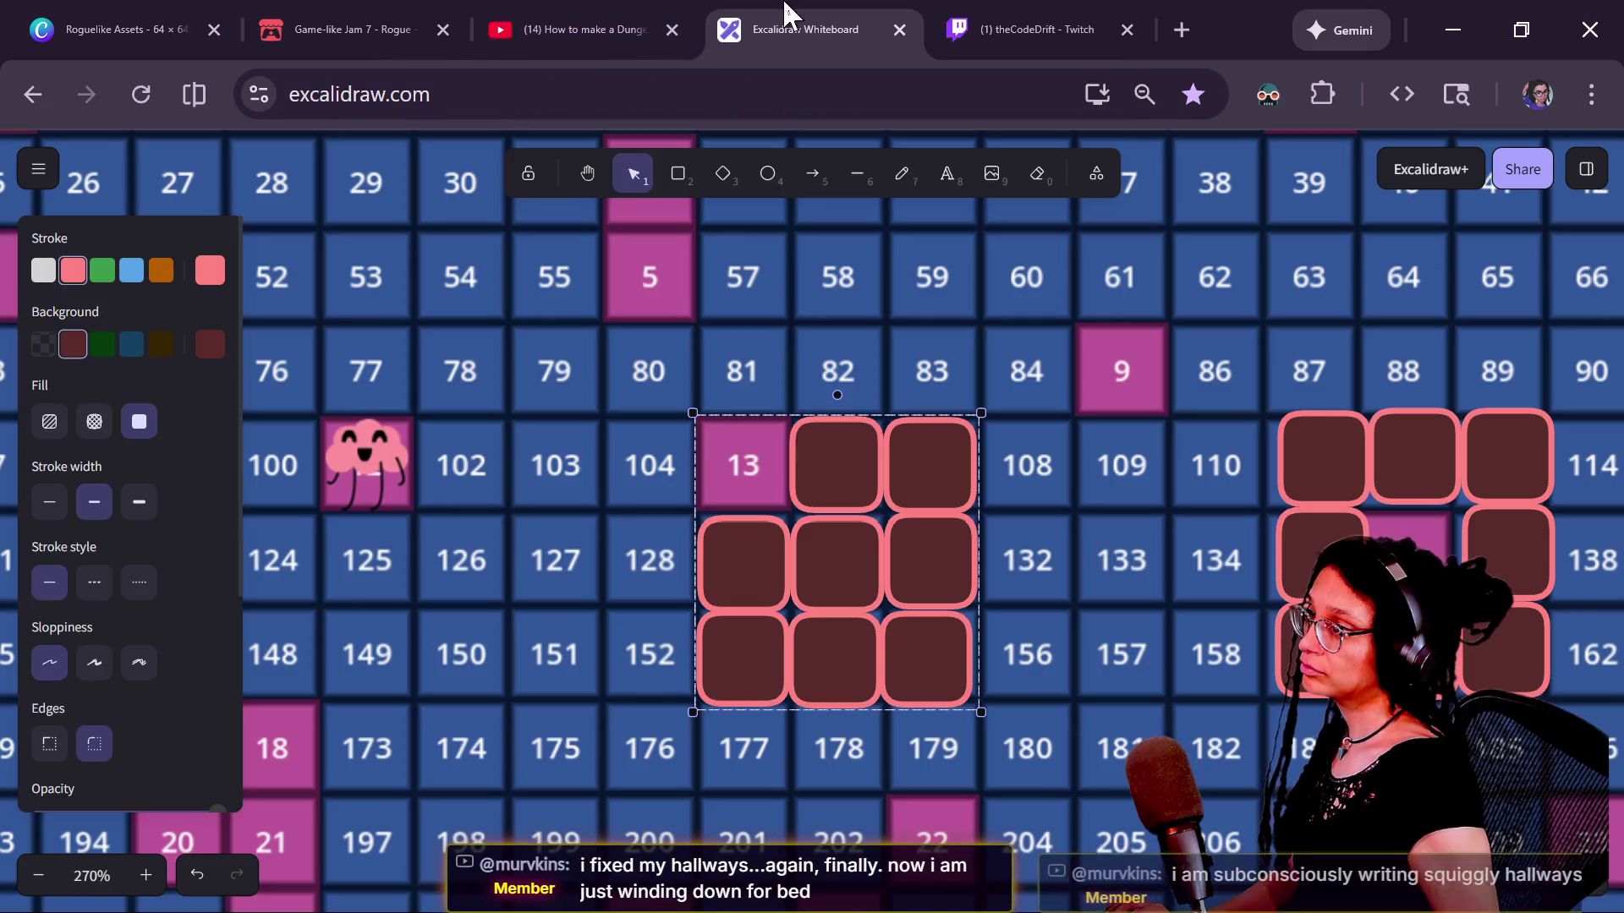
# Step: Open a new blank Chrome tab beside the Excalidraw room sketch
pyautogui.click(1181, 29)
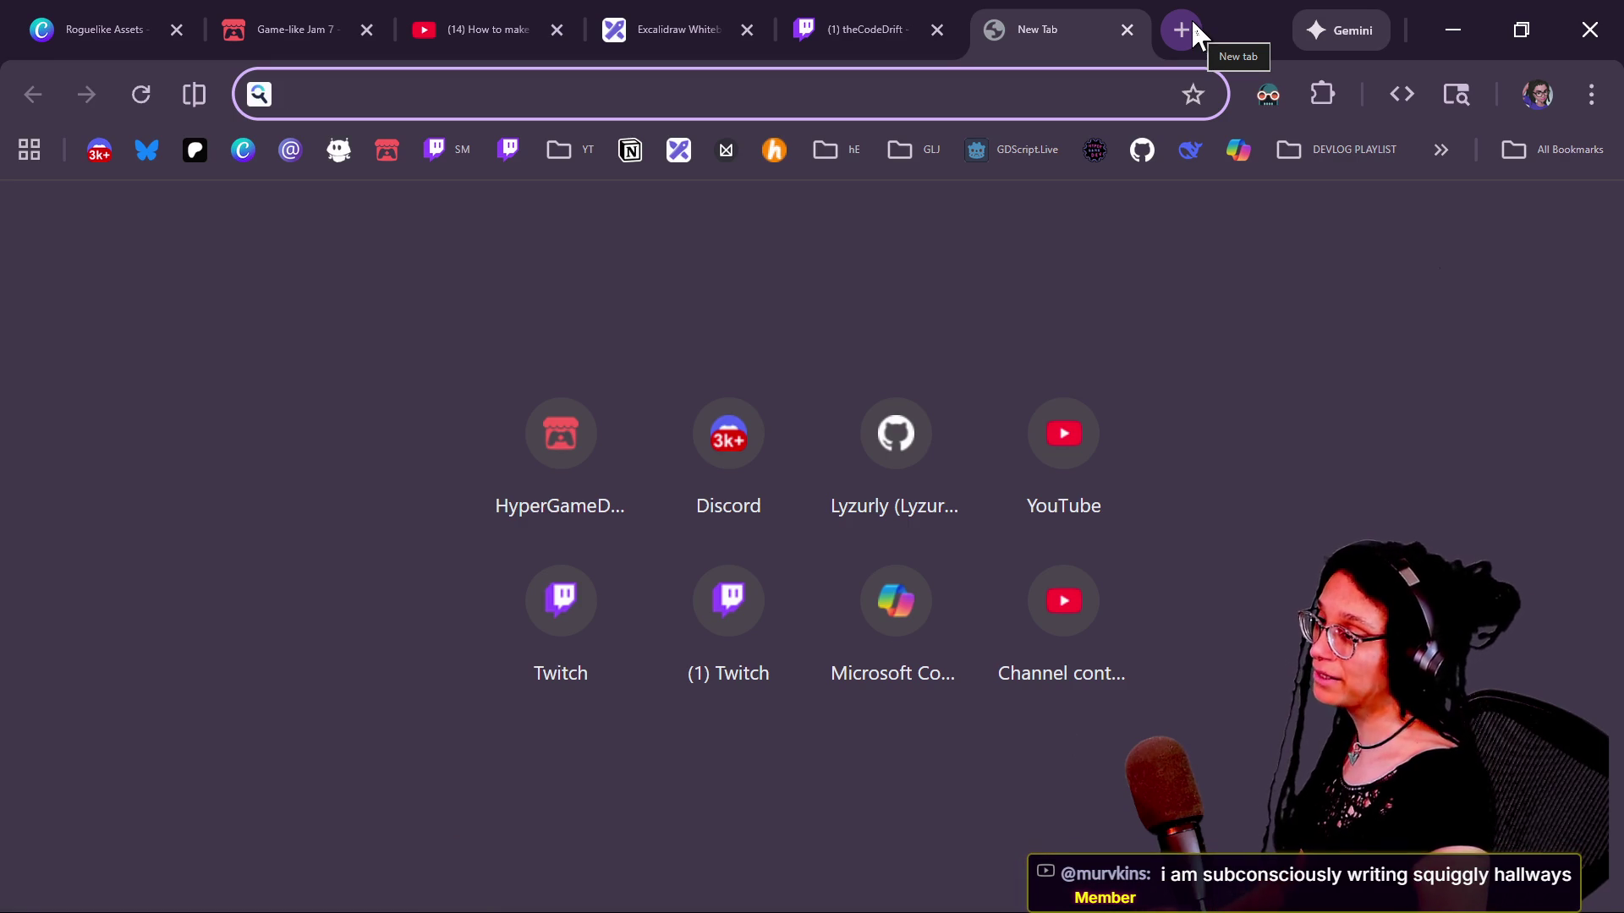
# Step: Load the chat viewer's itch.io creator page via omnibox autocomplete, glancing at chat and Godot before returning
pyautogui.write('murvkins.itch.io')
pyautogui.press('Return')
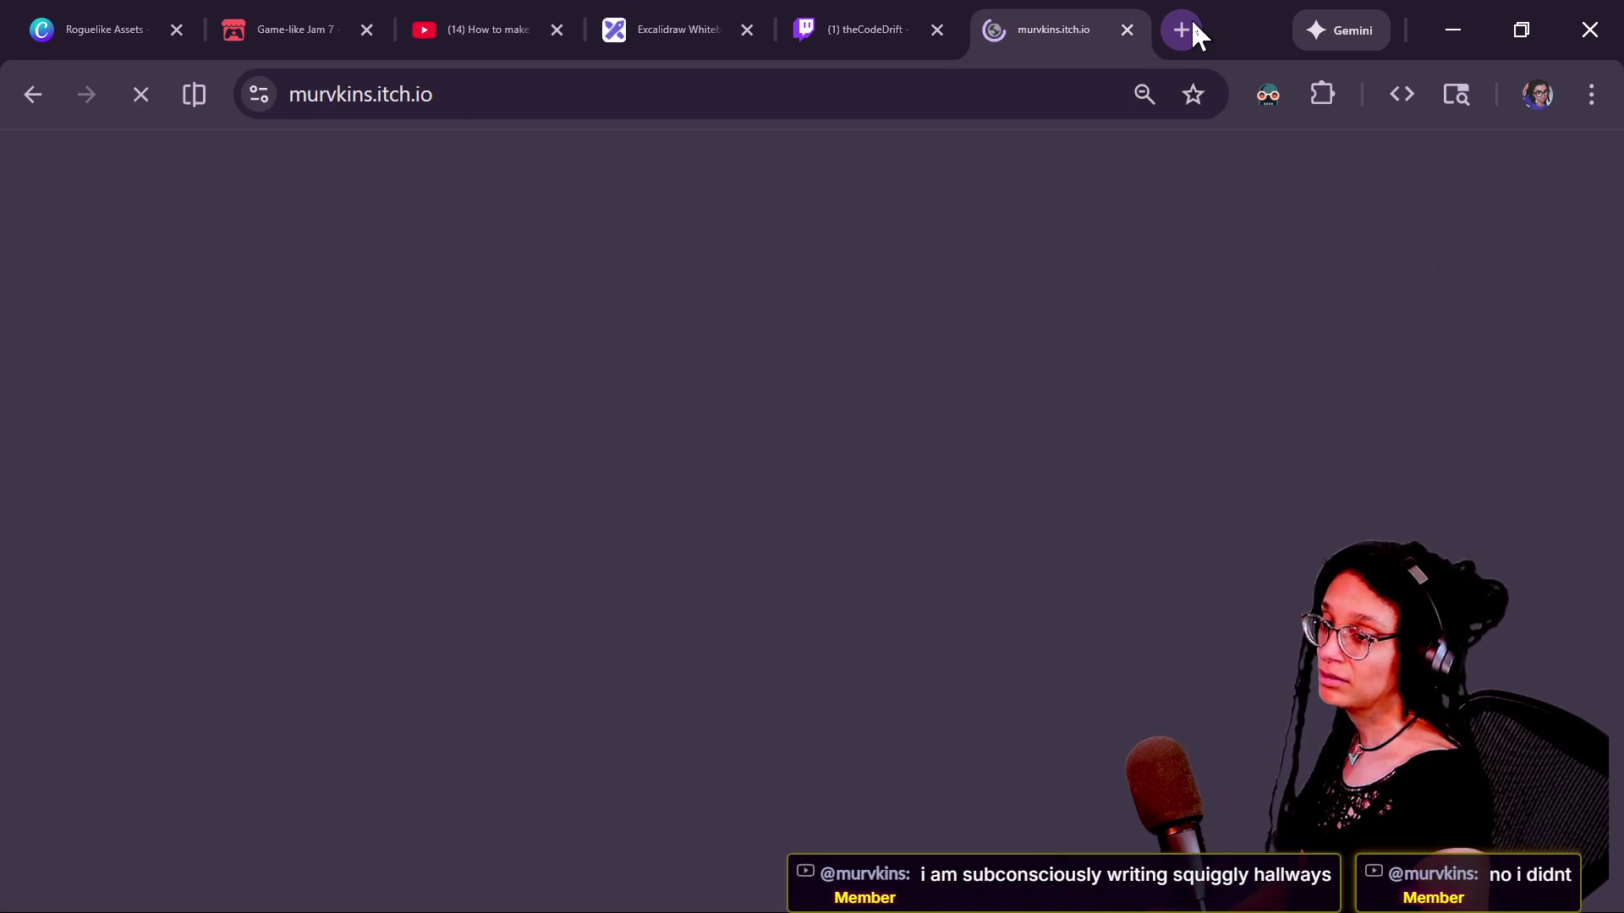
pyautogui.hotkey('alt', 'Tab')
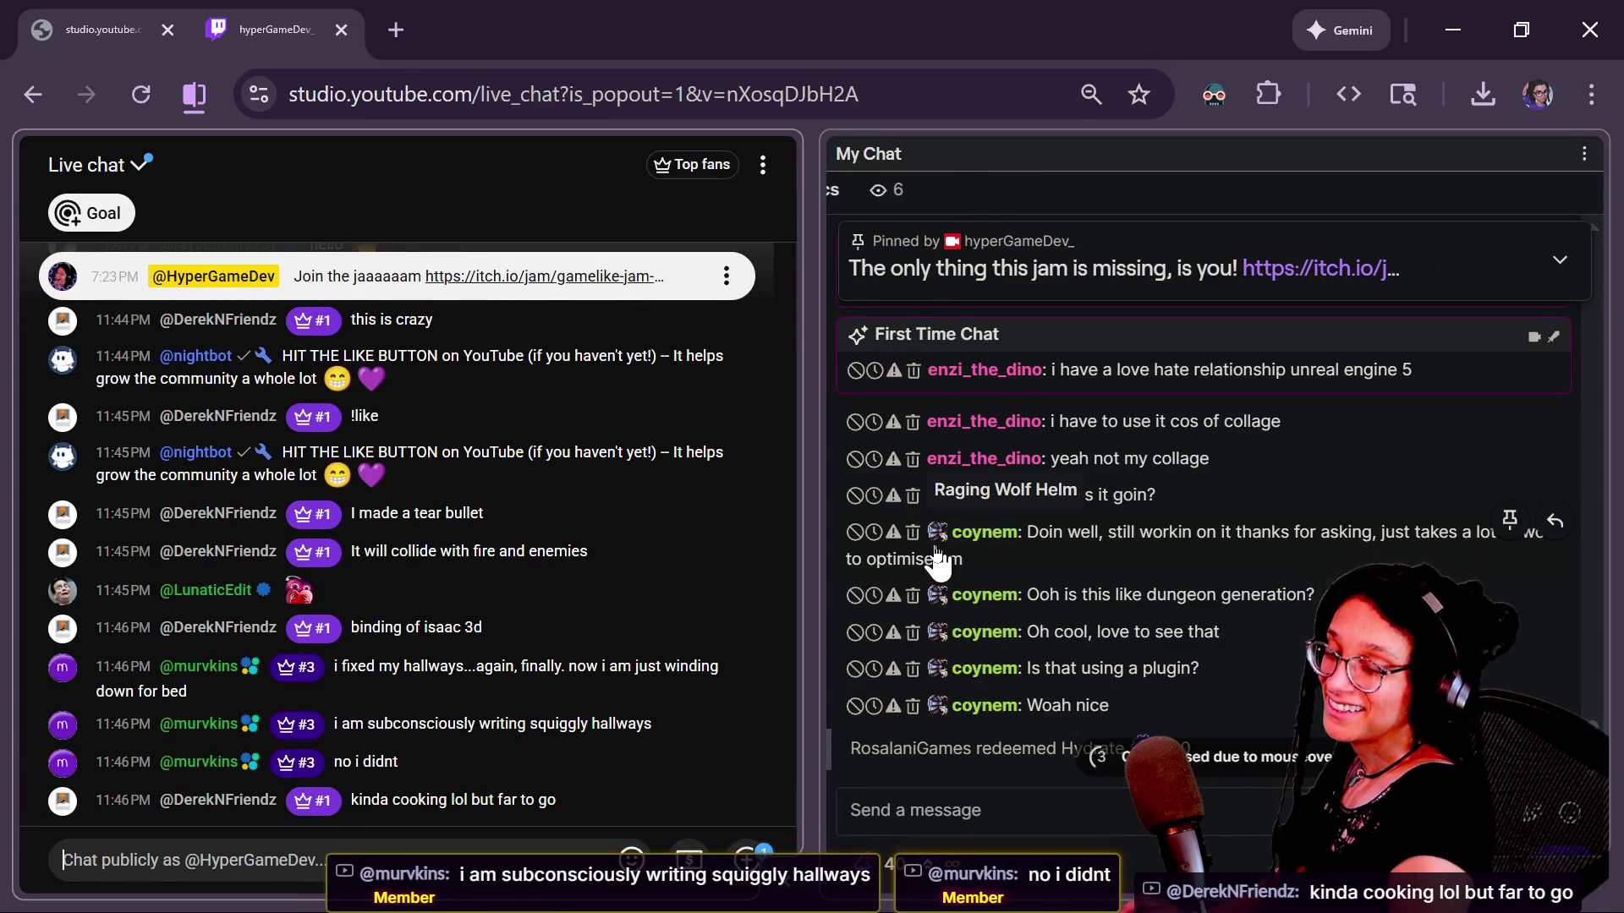
pyautogui.hotkey('alt', 'Tab')
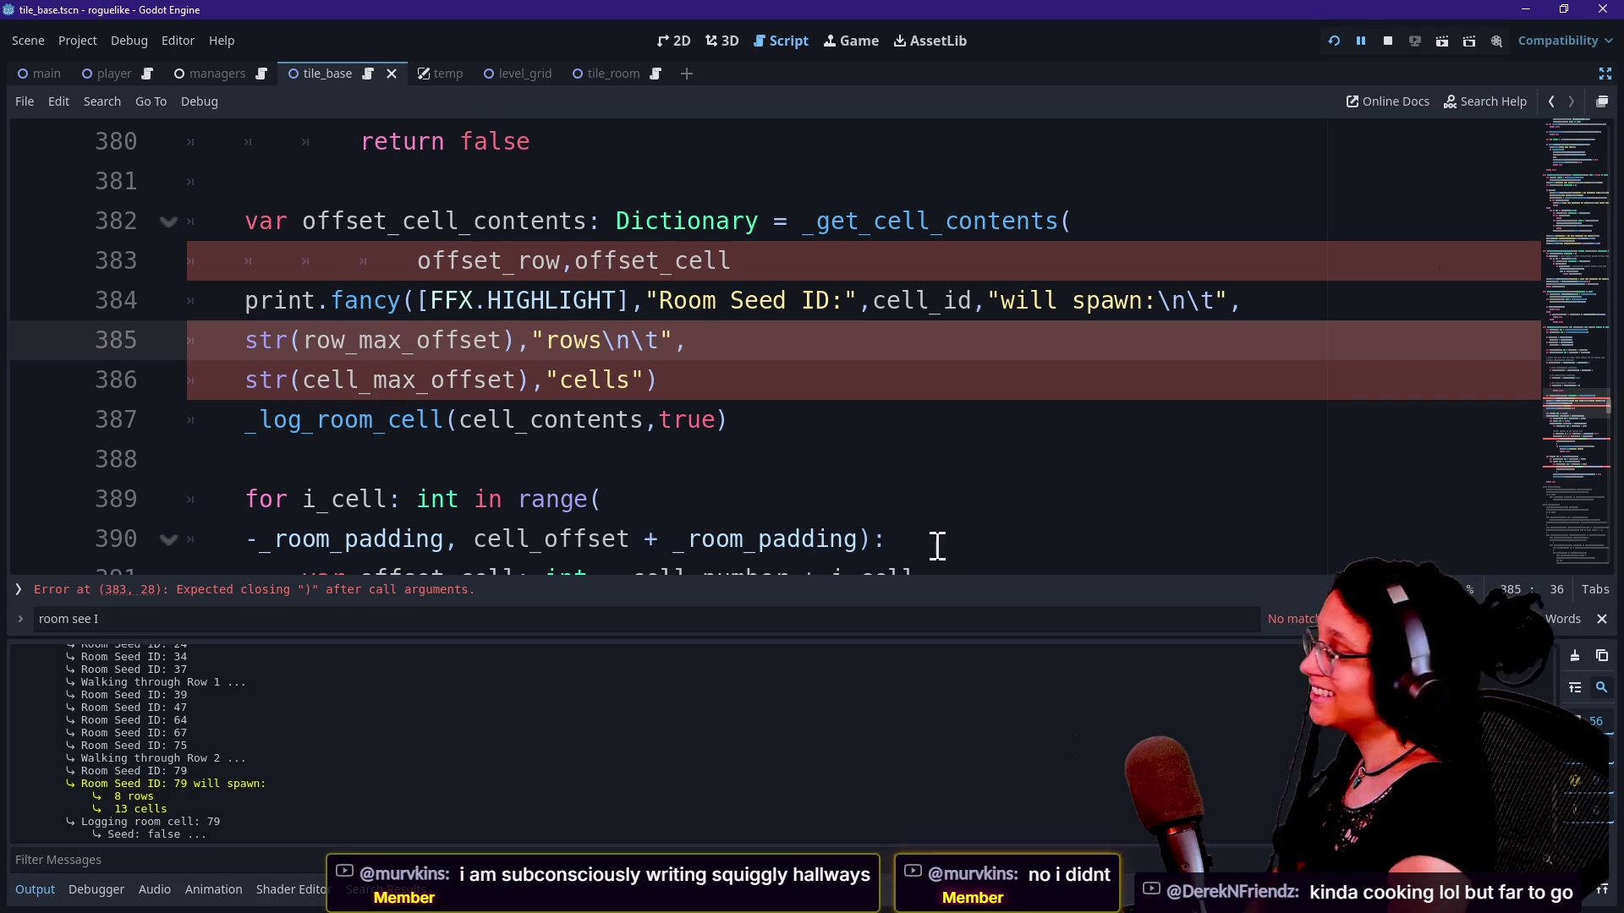
pyautogui.click(763, 348)
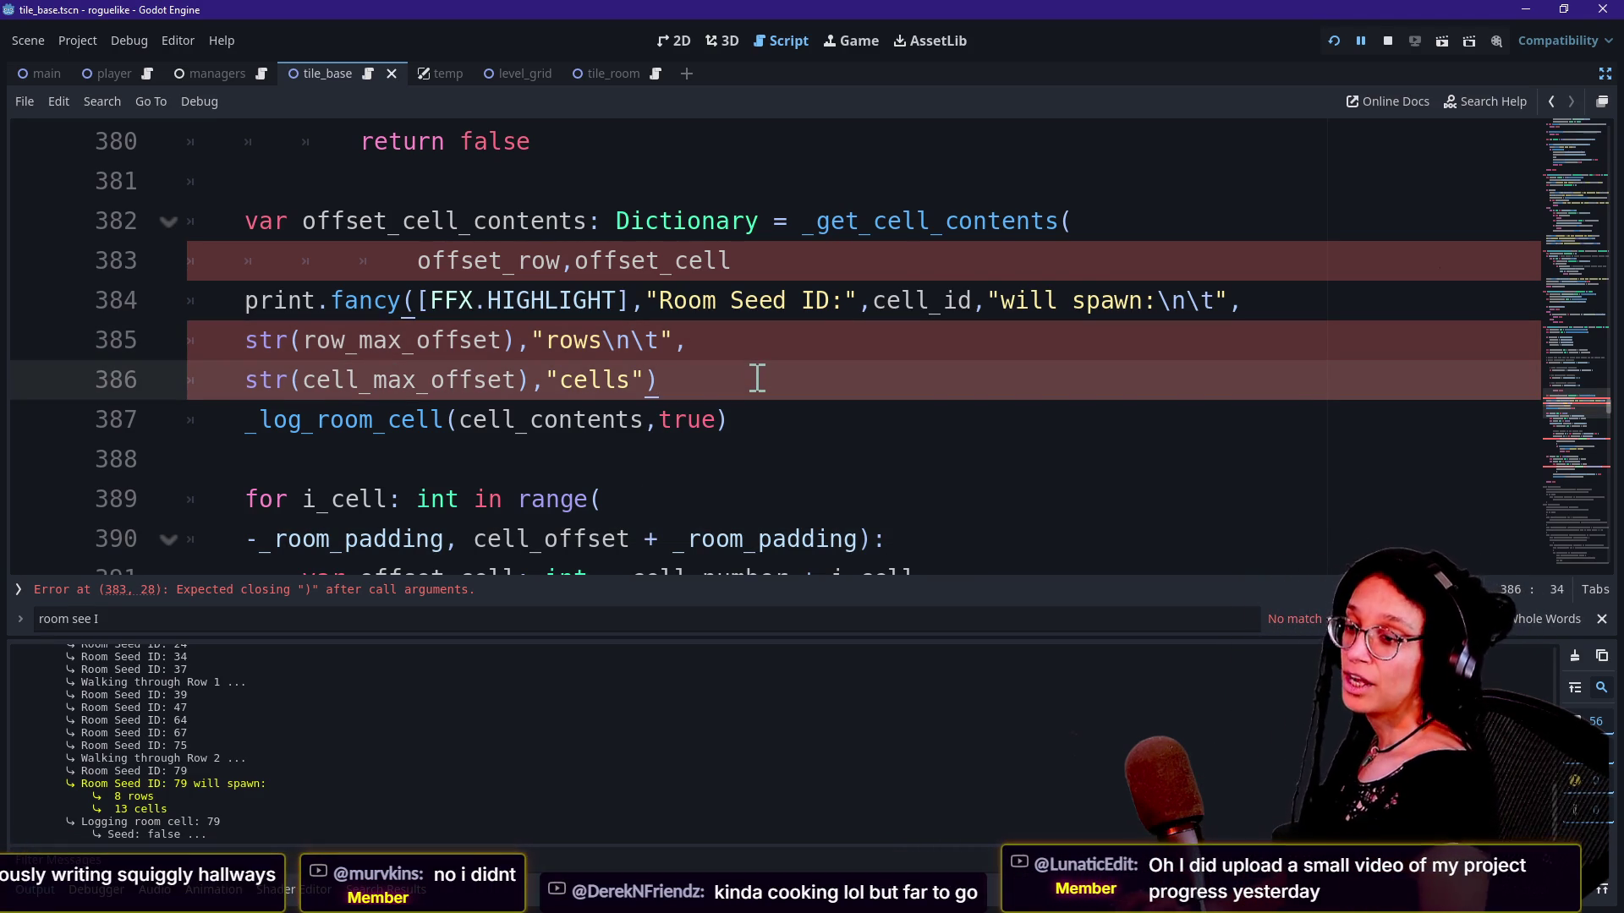
pyautogui.hotkey('alt', 'Tab')
pyautogui.hotkey('alt', 'Tab')
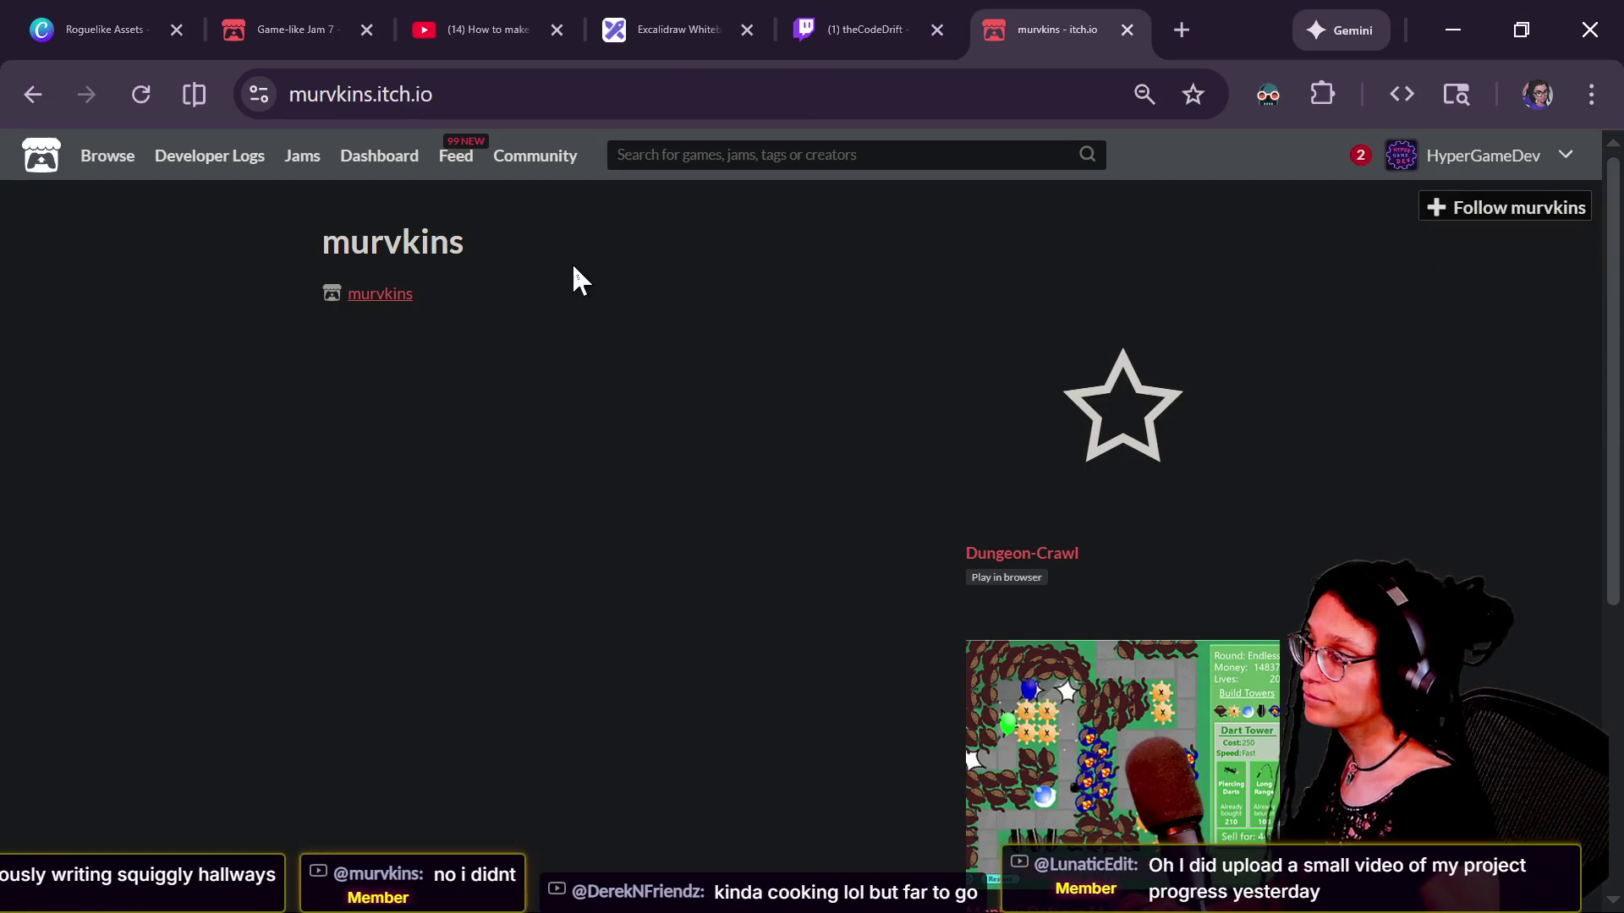
pyautogui.hotkey('alt', 'Tab')
# Step: Cycle windows away from the itch.io page toward the Discord browser window
pyautogui.hotkey('alt', 'Tab')
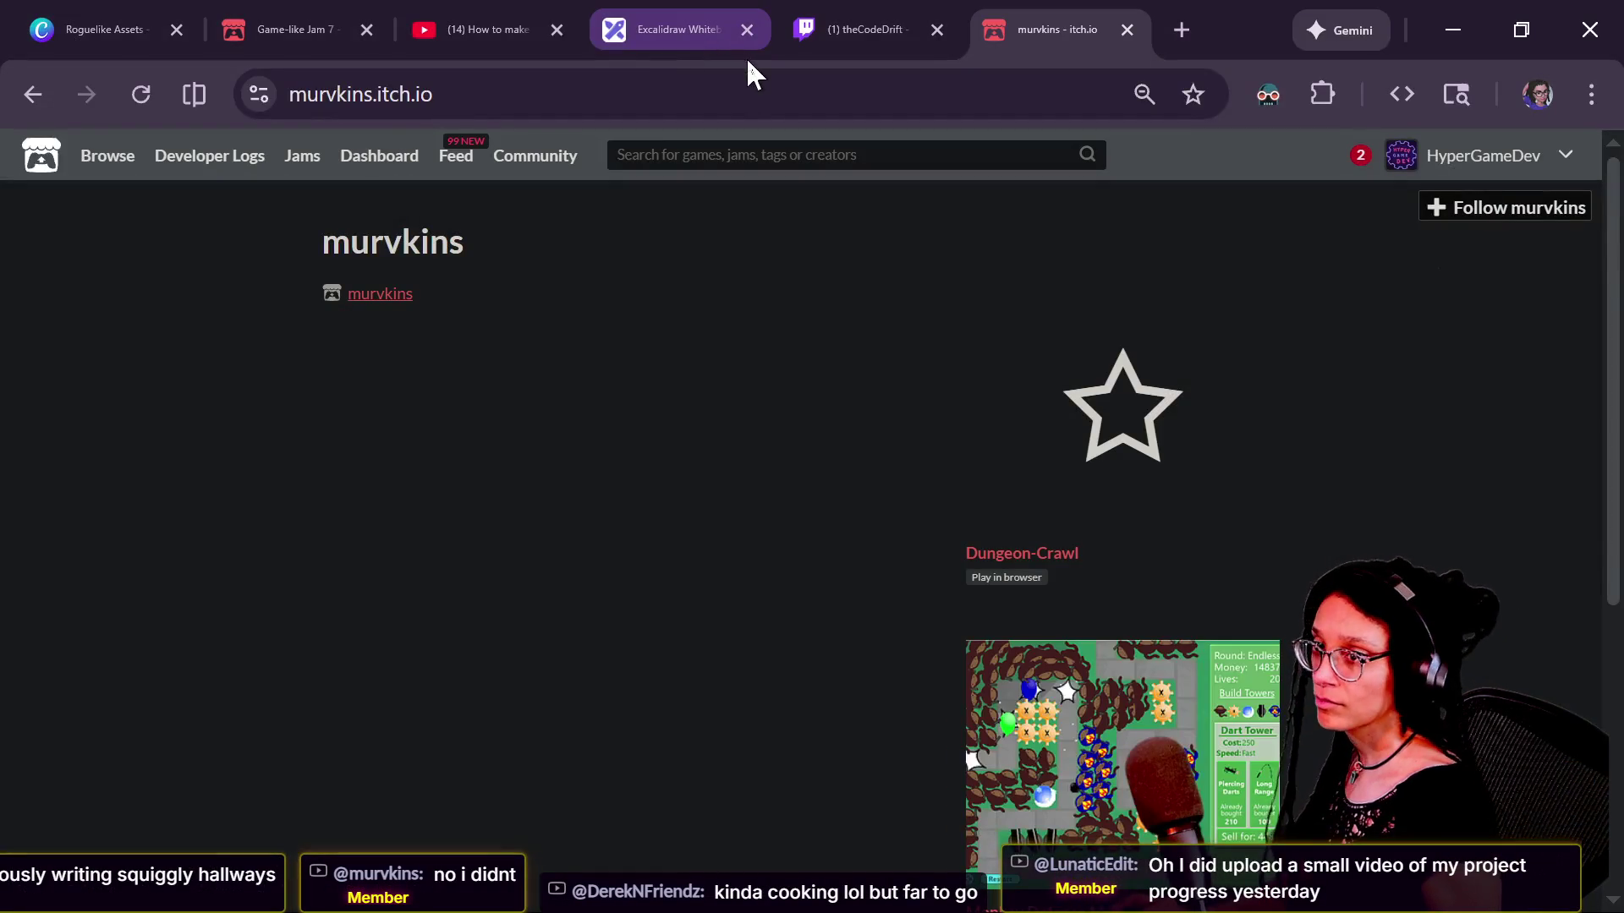
pyautogui.hotkey('alt', 'Tab')
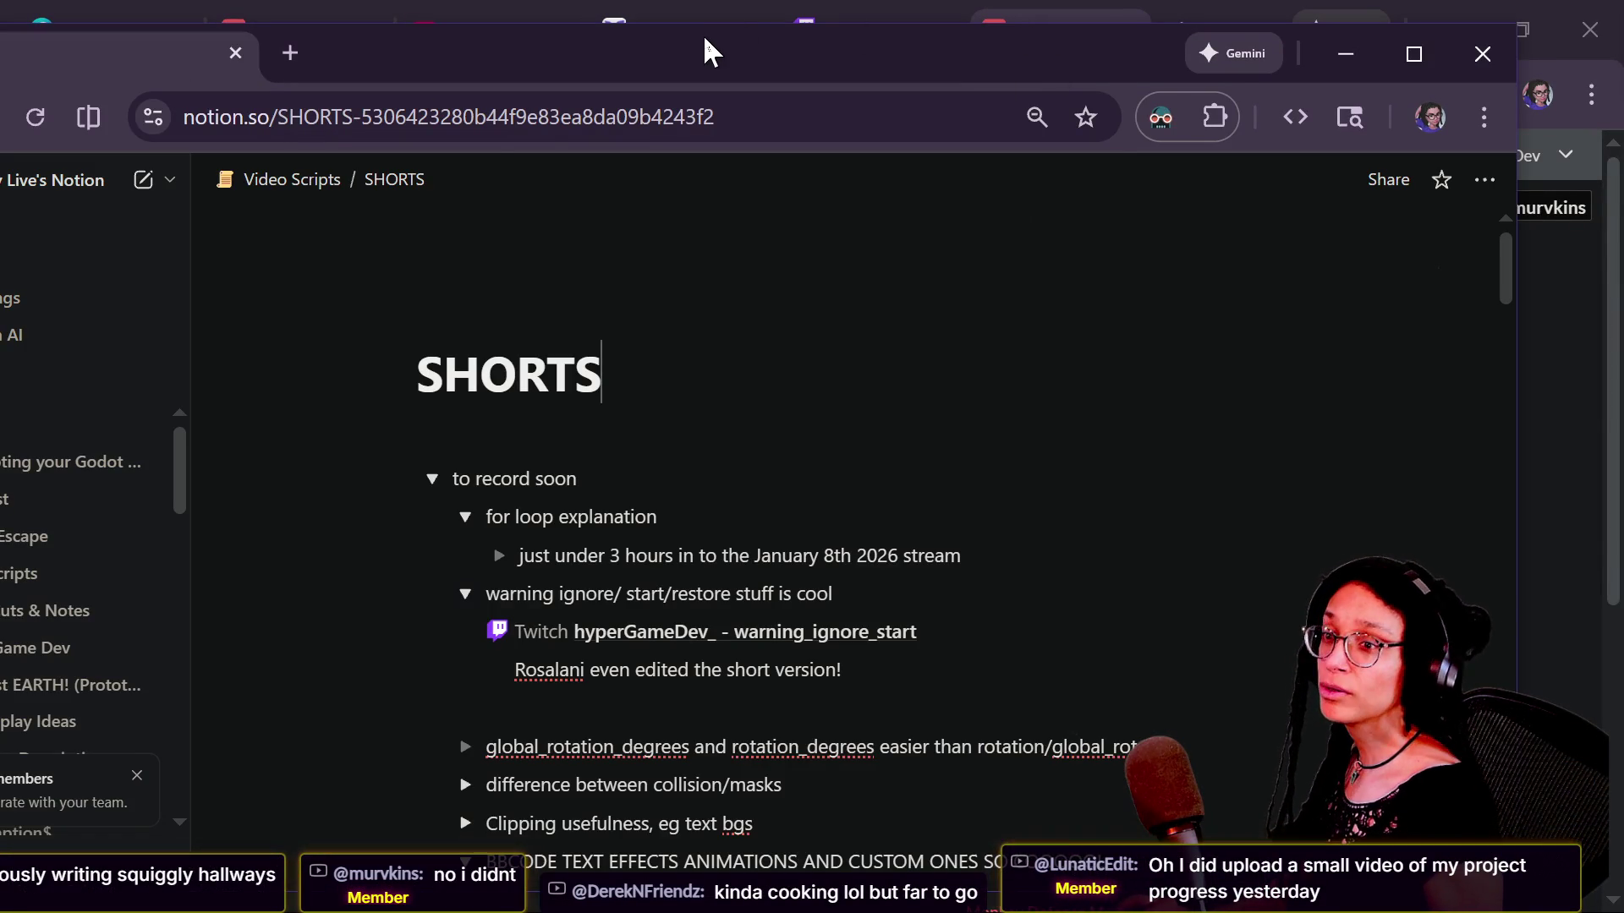
pyautogui.hotkey('alt', 'Tab')
# Step: Dock the Discord tab into the main window and open the game-like-jam post YAFRL for GLJ#07
pyautogui.moveTo(231, 74)
pyautogui.mouseDown()
pyautogui.moveTo(463, 36)
pyautogui.moveTo(456, 18)
pyautogui.mouseUp()
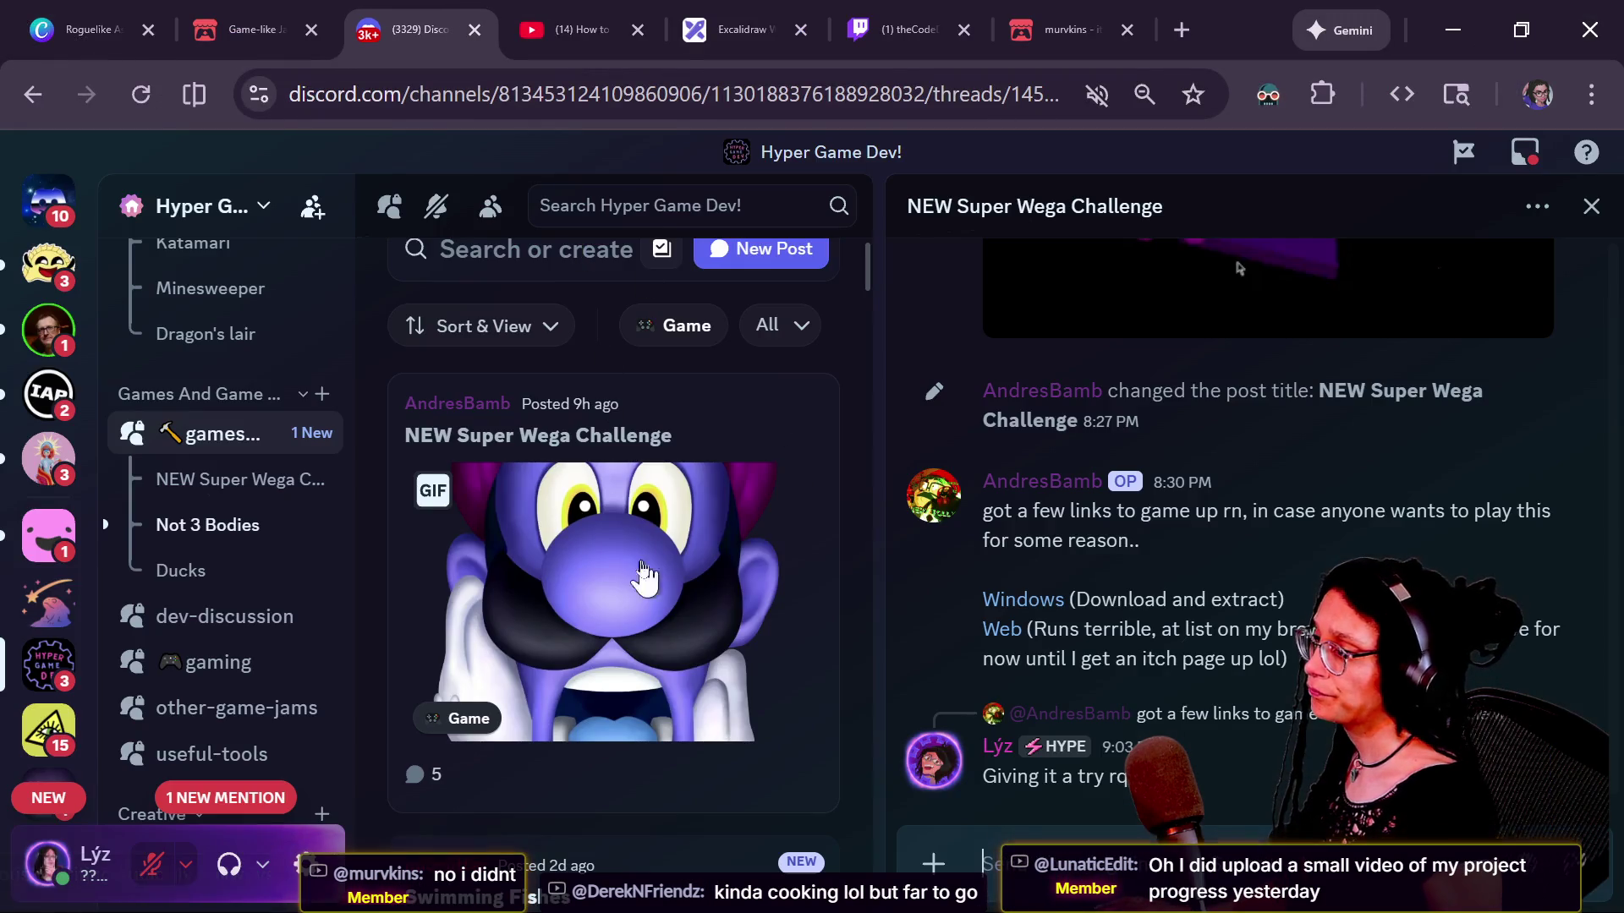
pyautogui.scroll(5, 266, 508)
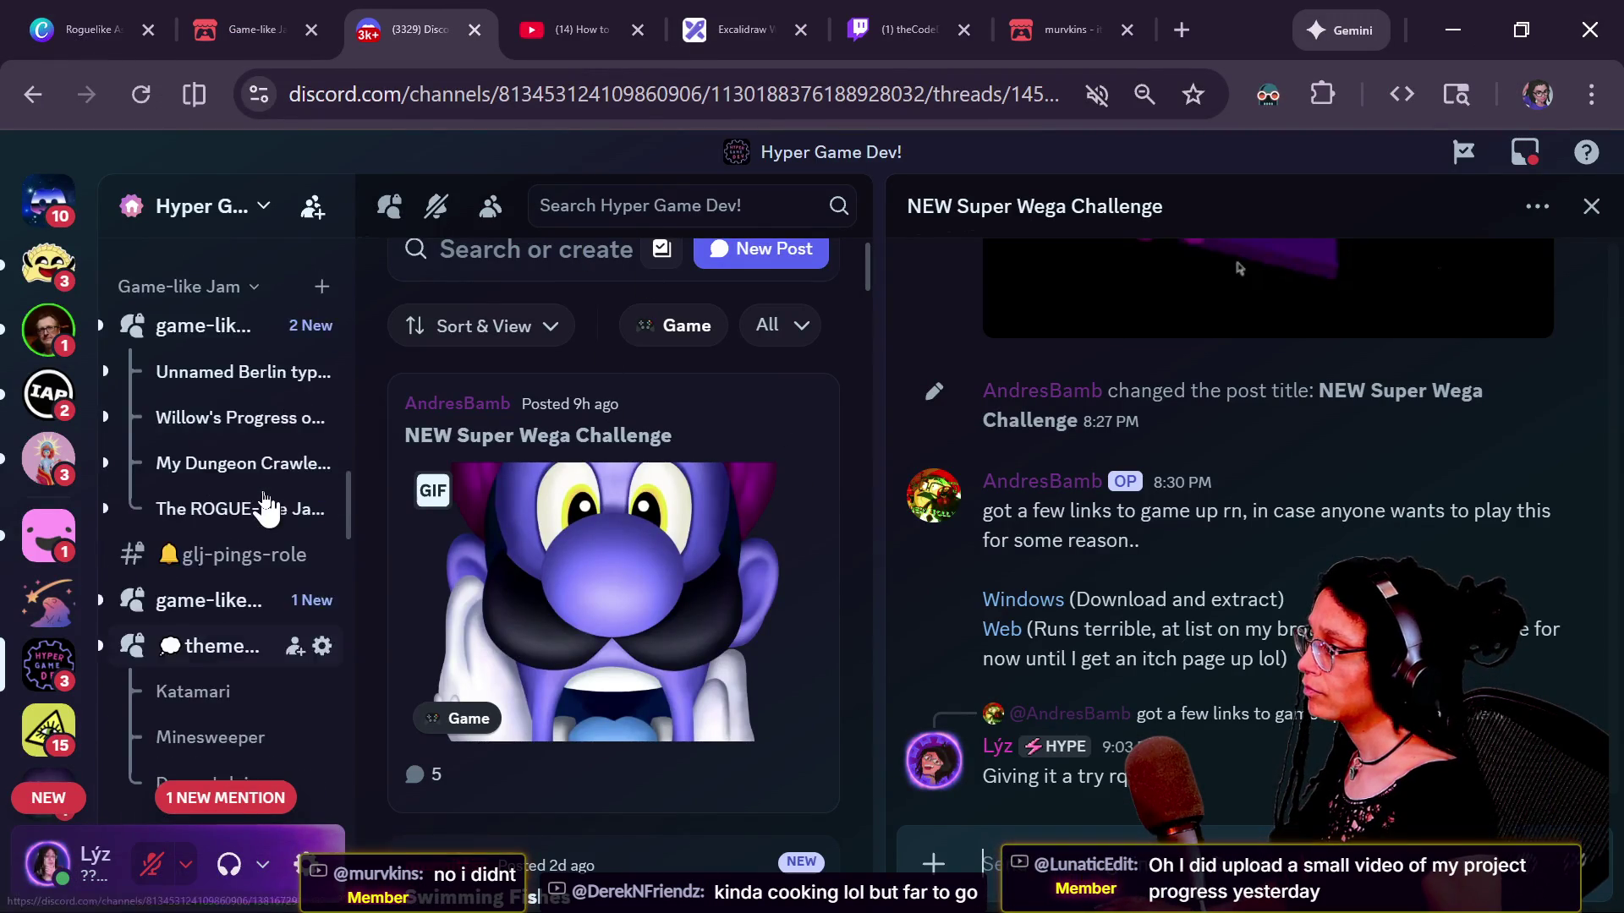
pyautogui.scroll(2, 266, 508)
pyautogui.click(254, 478)
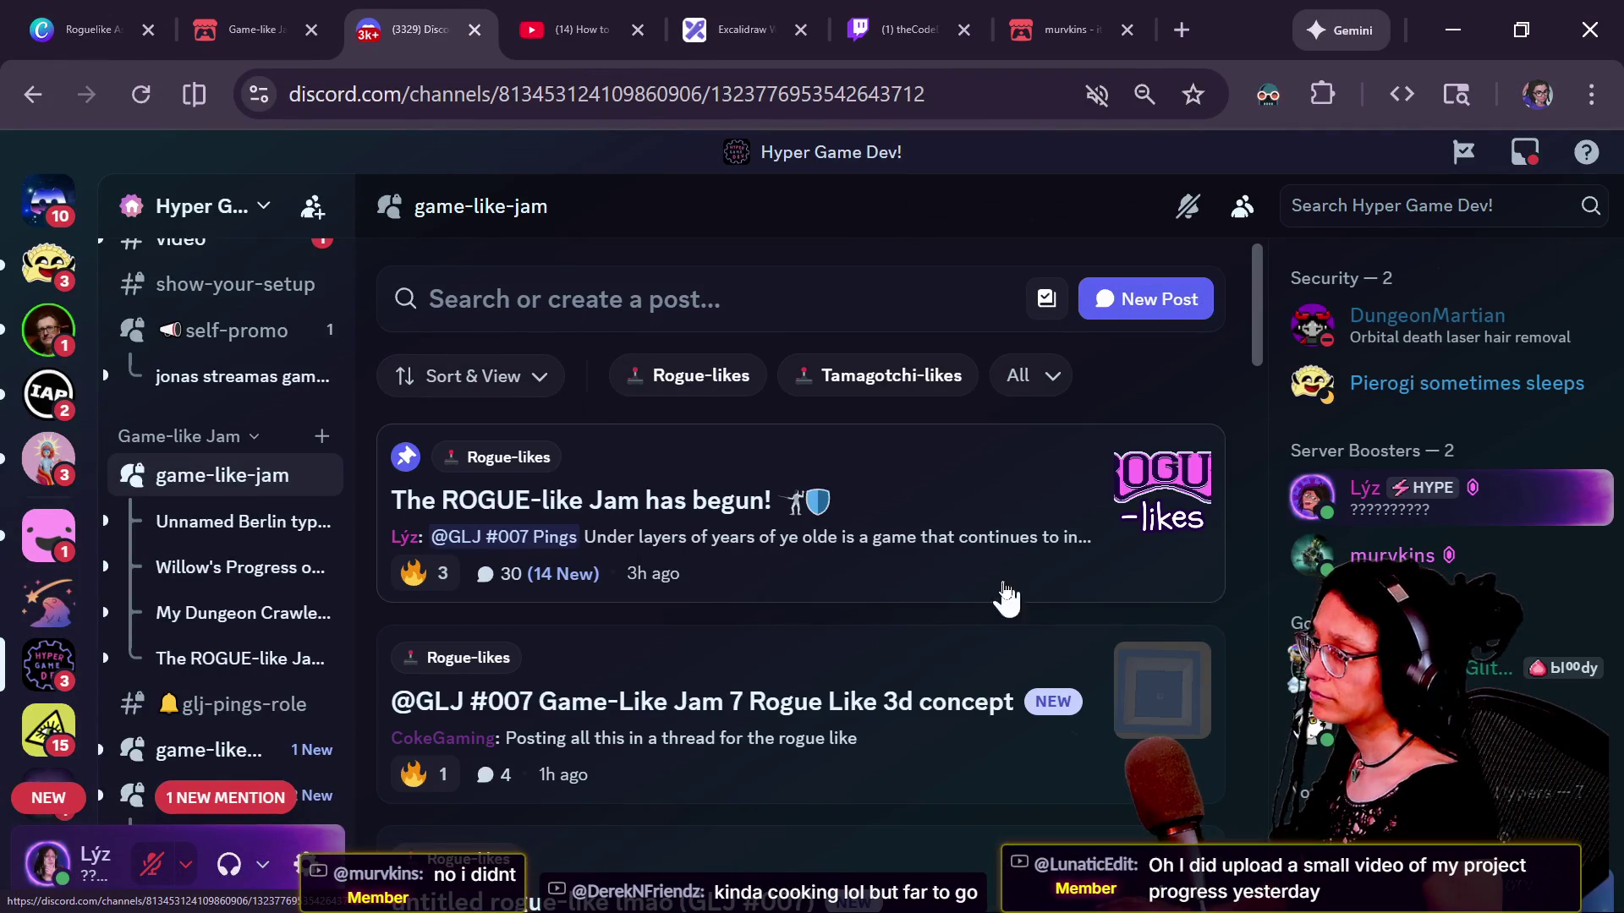
pyautogui.scroll(-2, 819, 754)
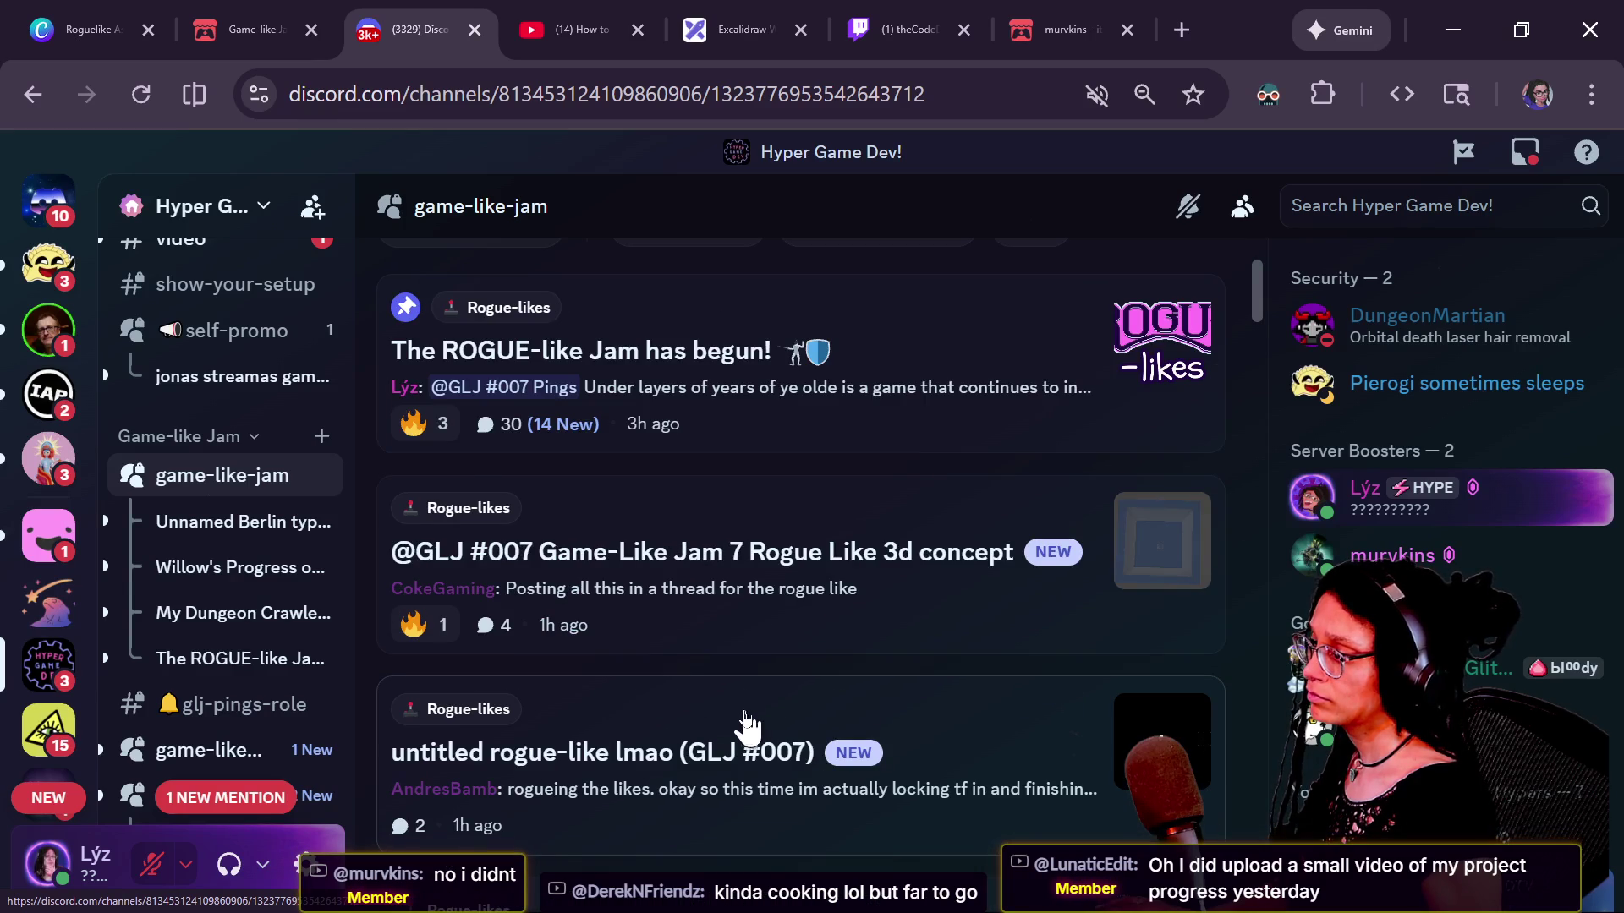
pyautogui.scroll(-2, 745, 738)
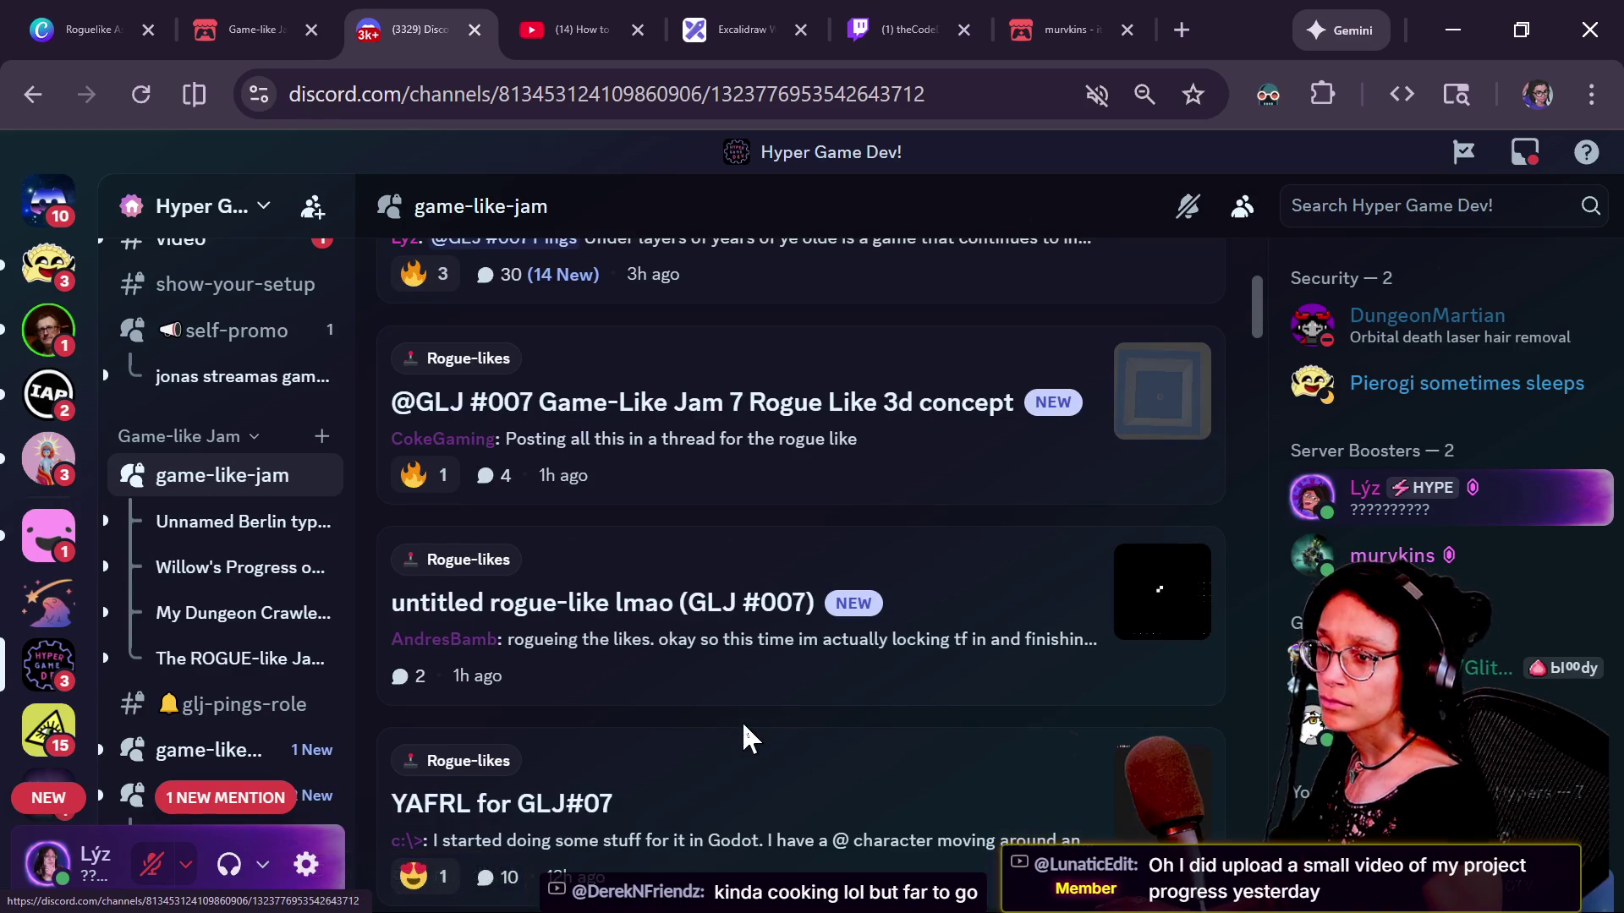
pyautogui.scroll(-2, 688, 764)
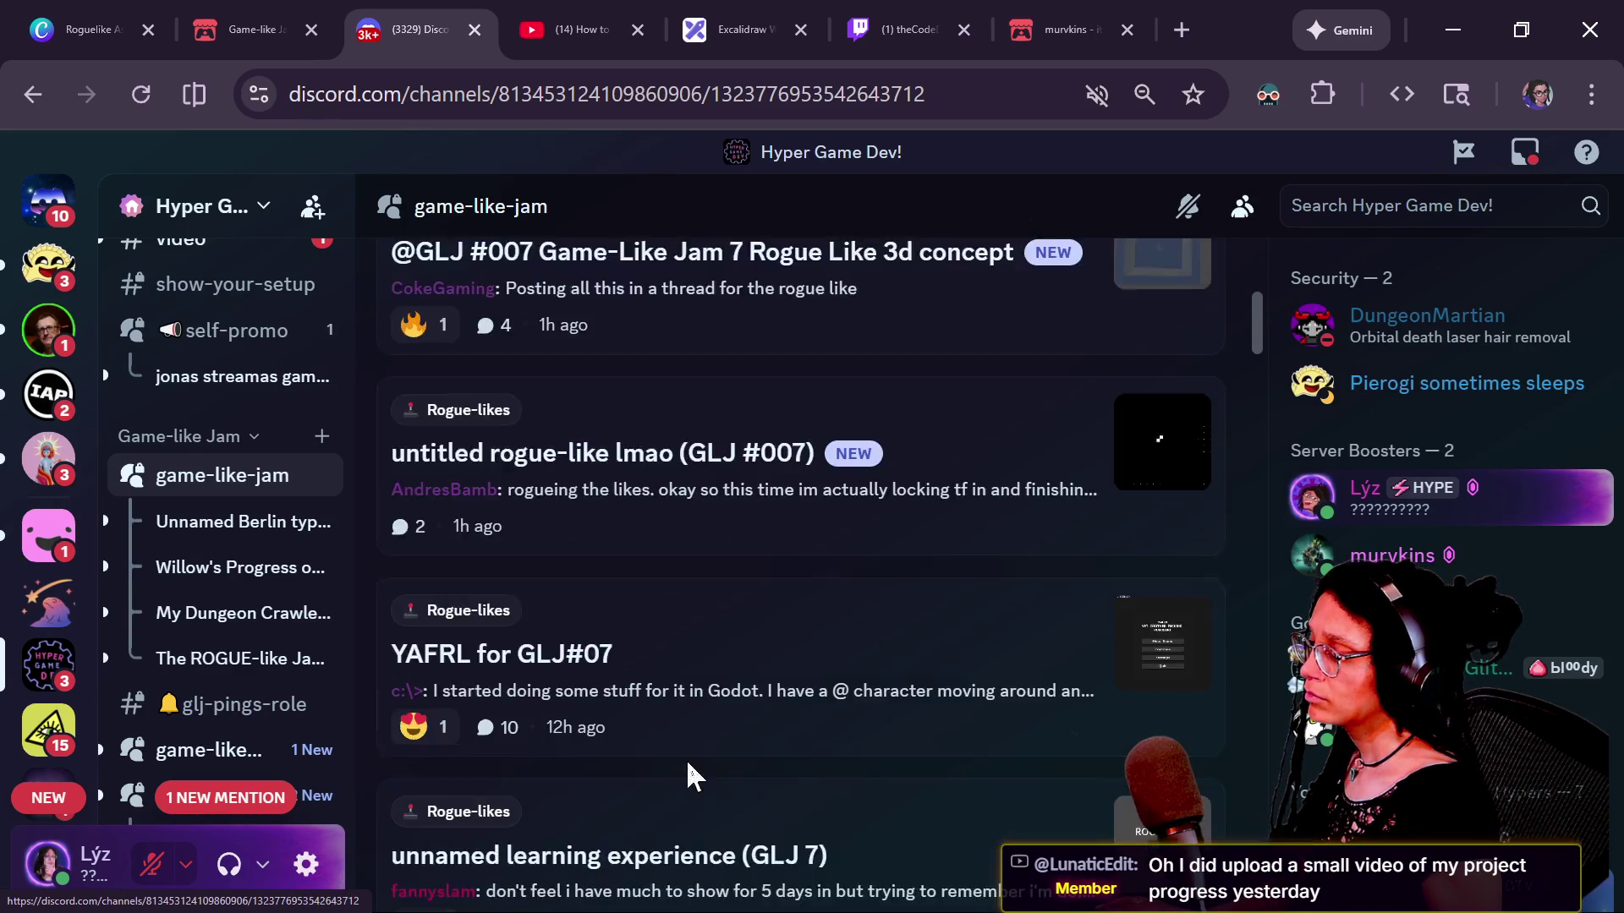
pyautogui.scroll(-2, 686, 758)
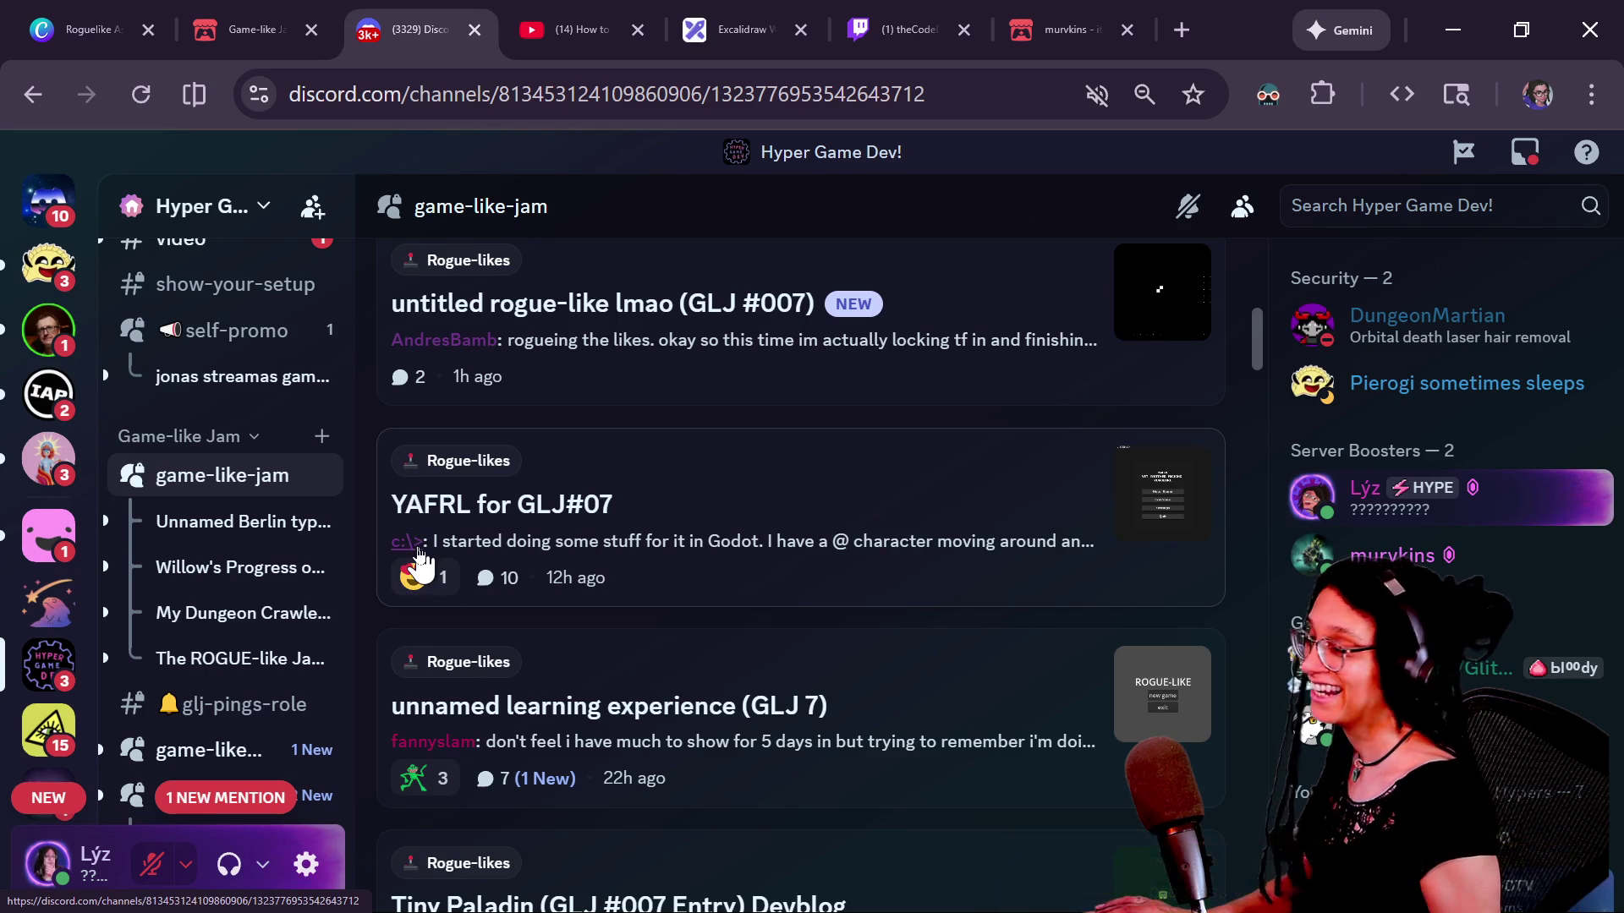
pyautogui.scroll(-2, 423, 563)
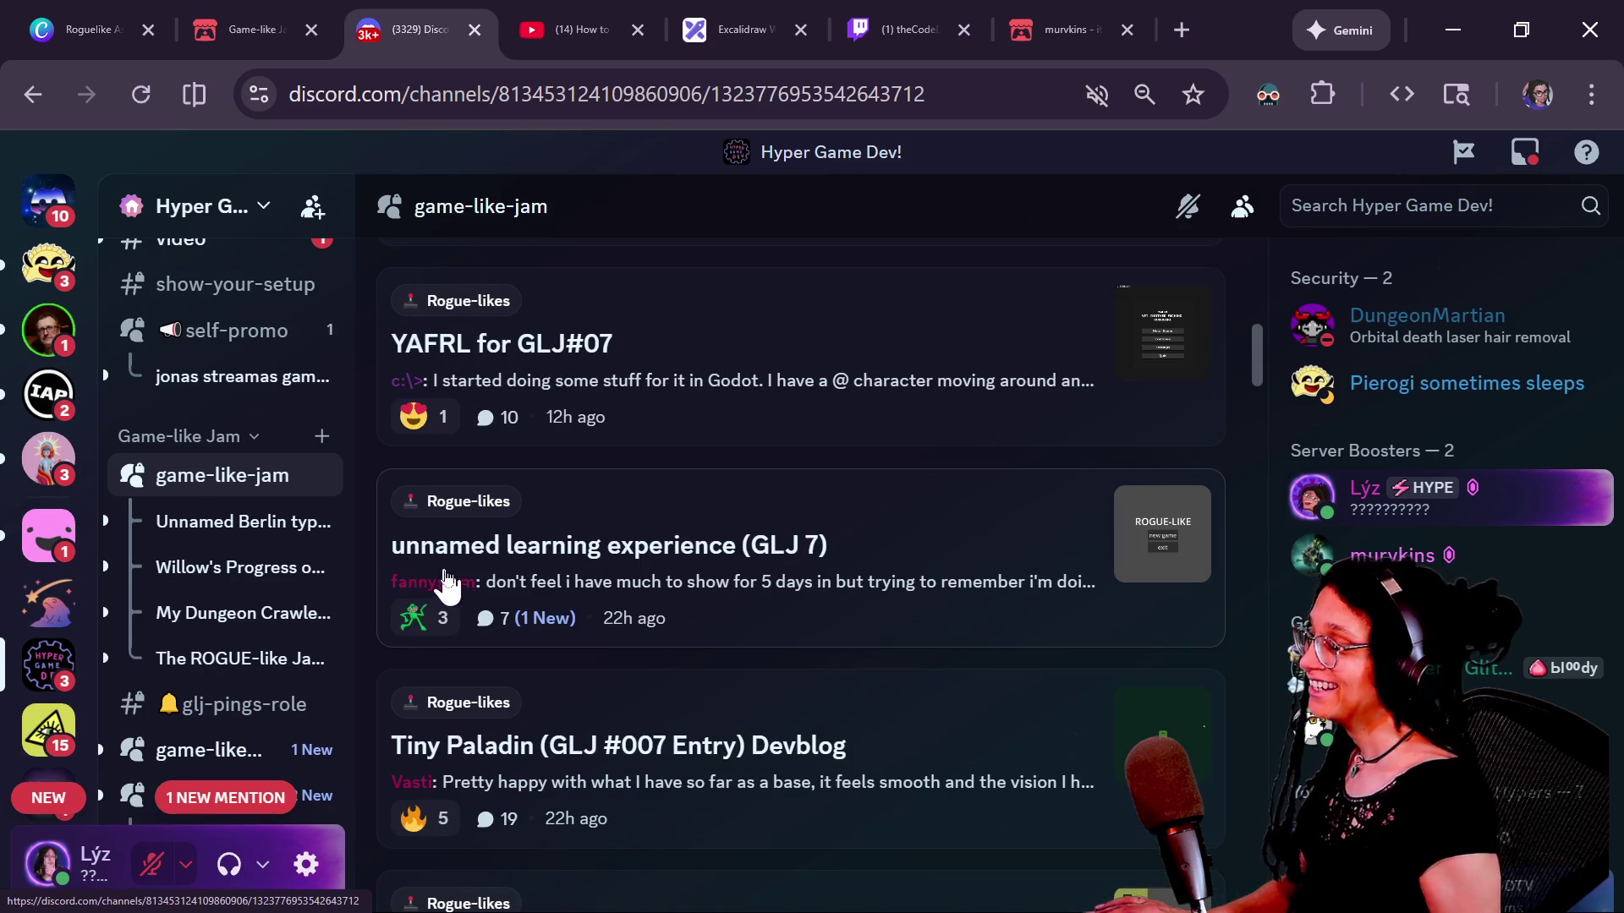
pyautogui.scroll(2, 591, 580)
pyautogui.click(580, 580)
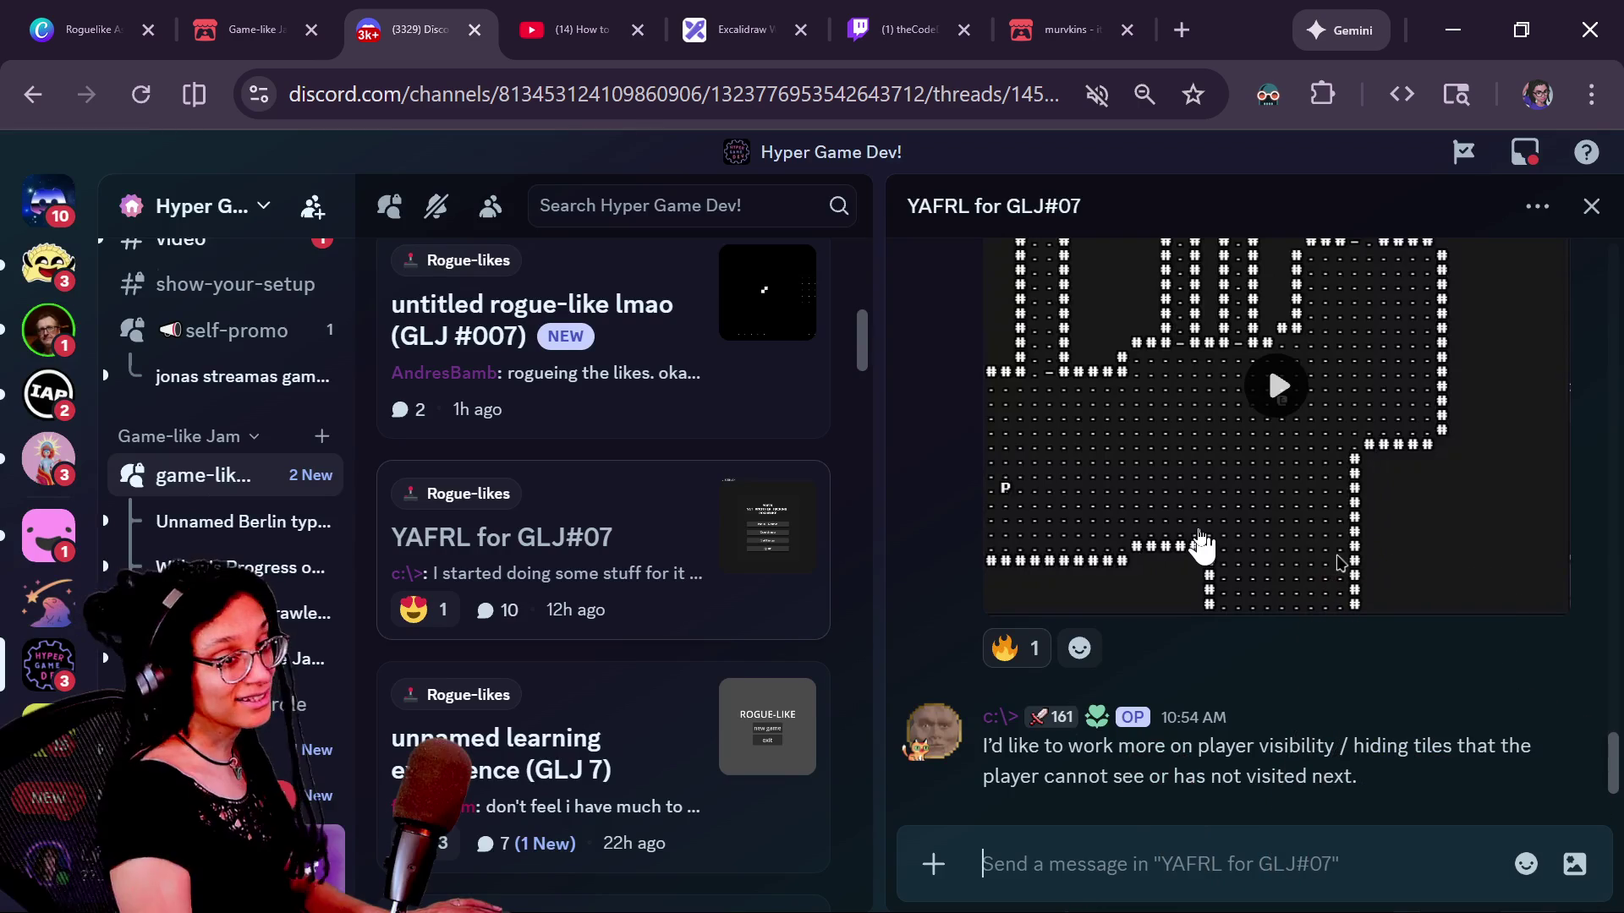
# Step: Briefly play and pause the two ASCII dungeon-generation videos in the YAFRL thread
pyautogui.scroll(15, 1350, 674)
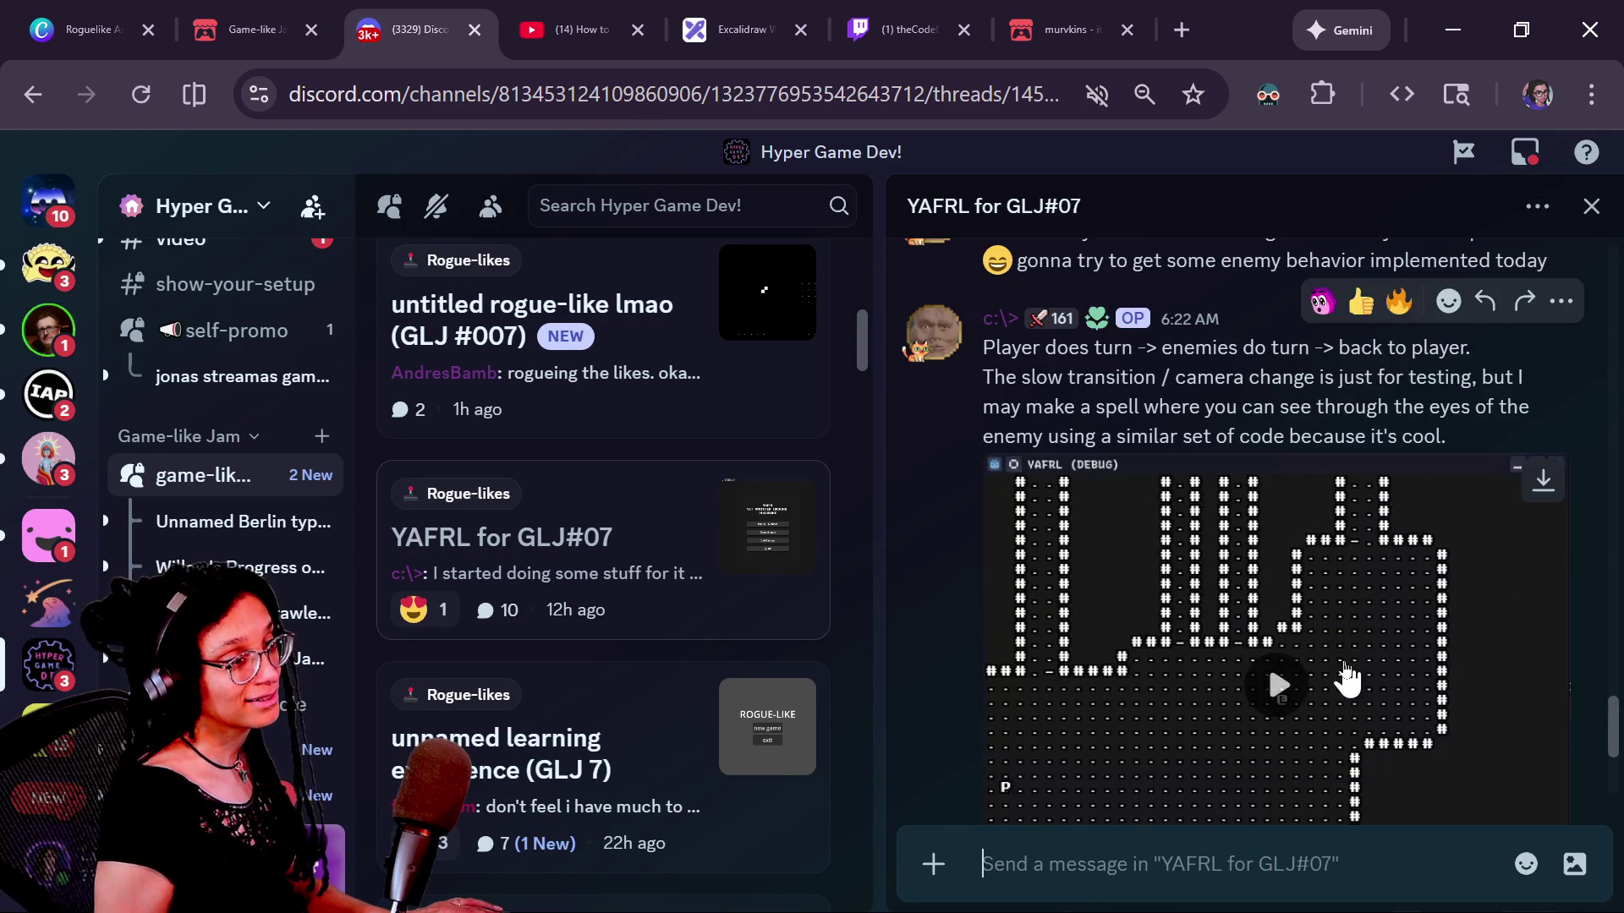
pyautogui.scroll(10, 1346, 673)
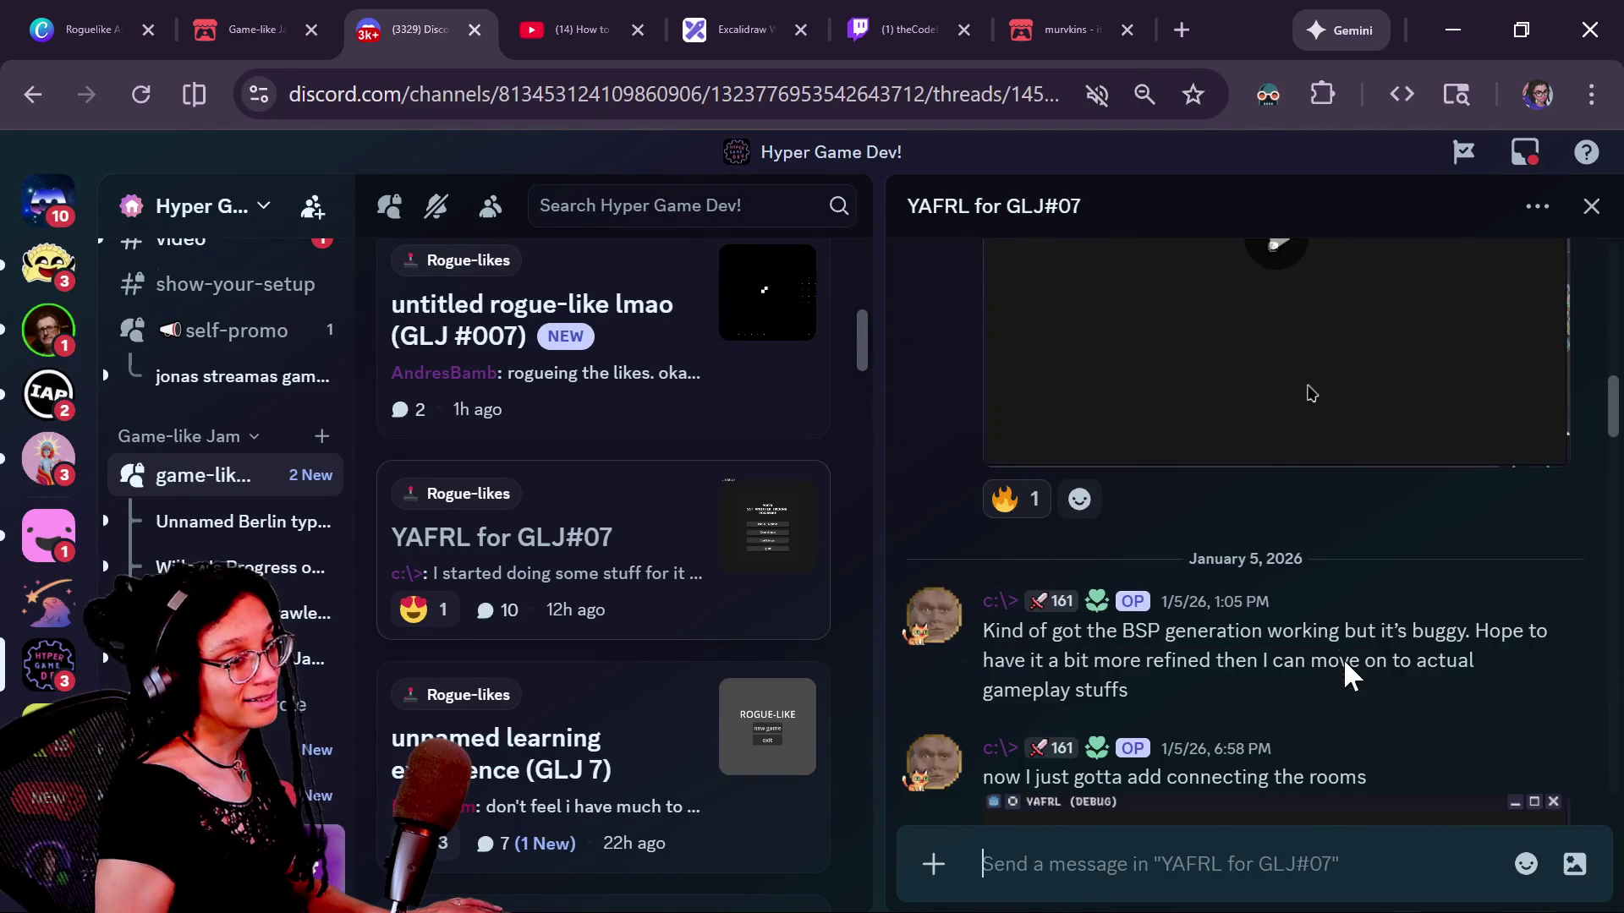
pyautogui.scroll(-4, 1347, 676)
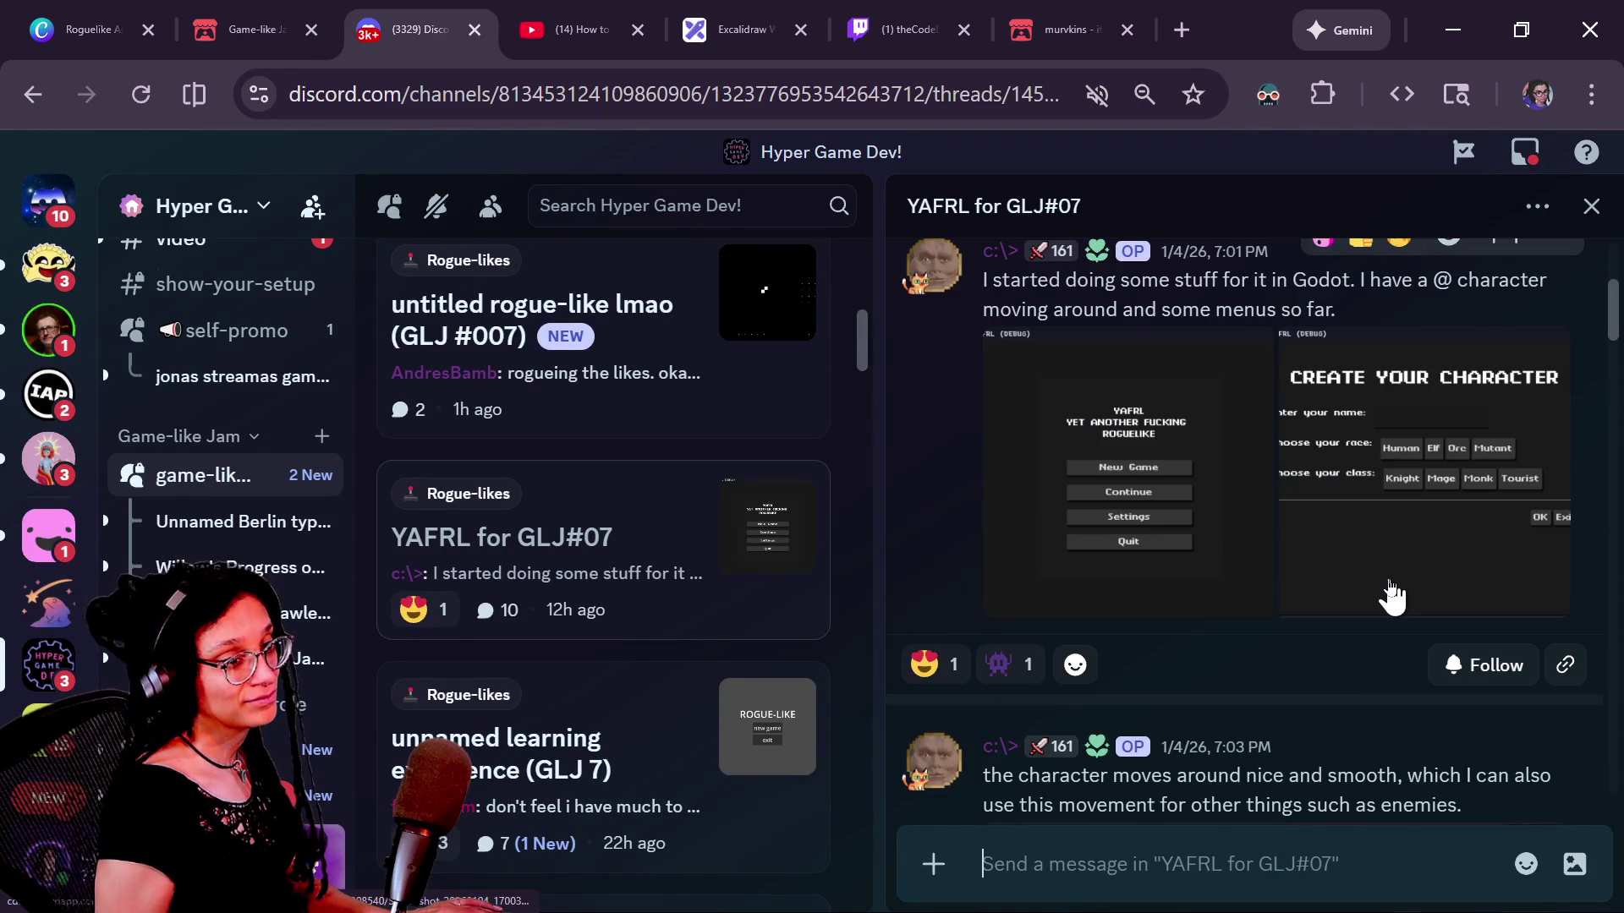
pyautogui.scroll(4, 1388, 588)
pyautogui.scroll(-2, 1391, 582)
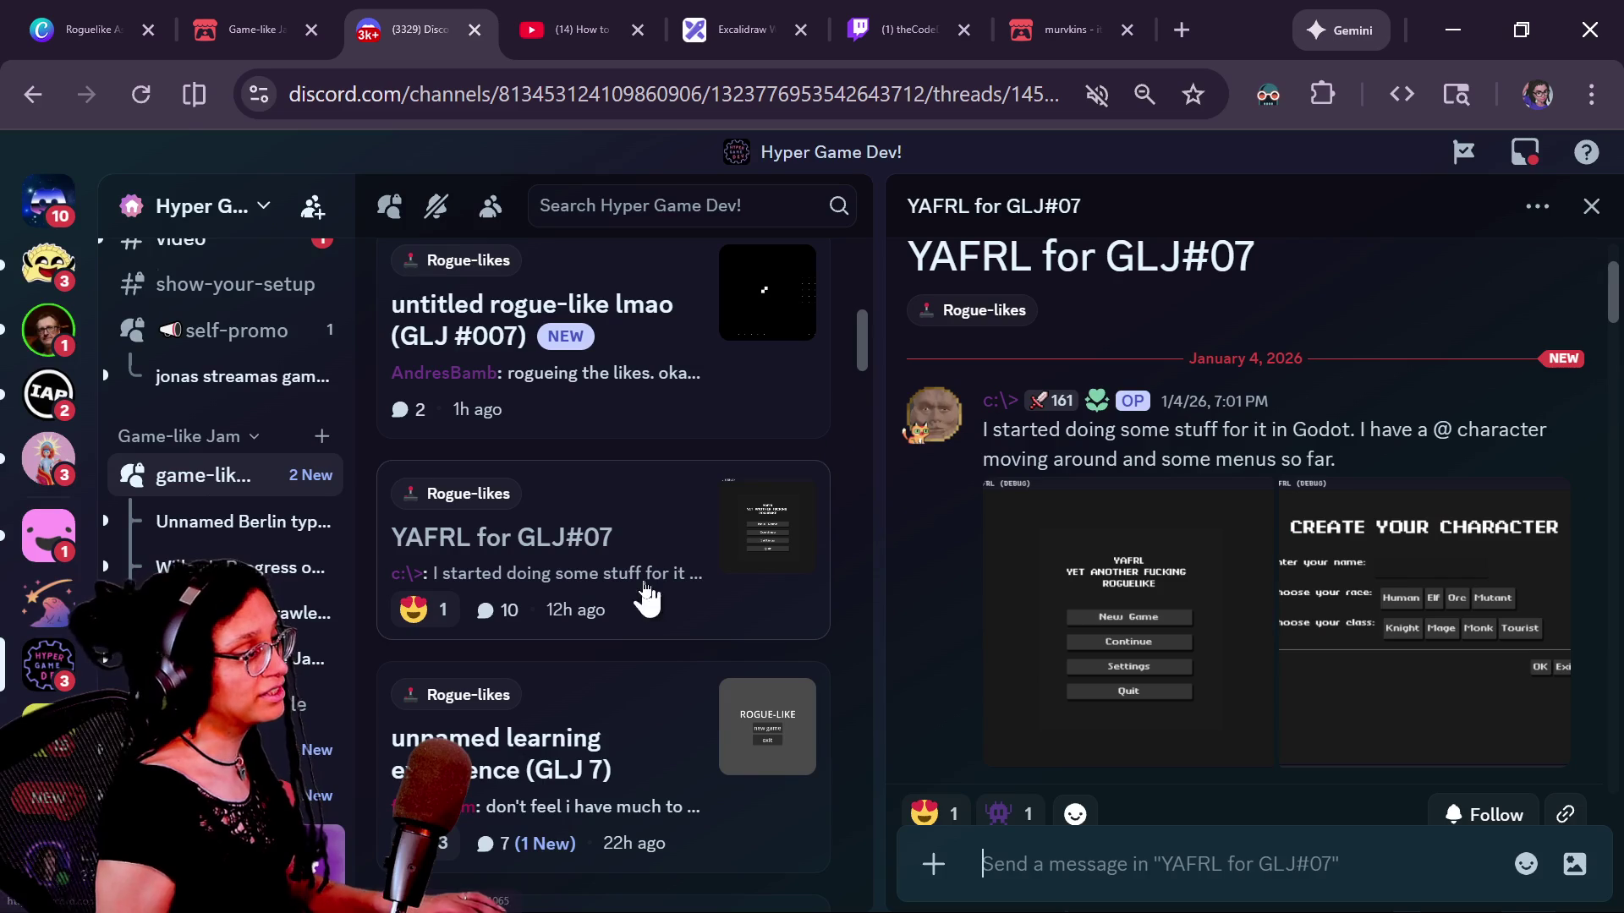
pyautogui.scroll(-10, 1122, 568)
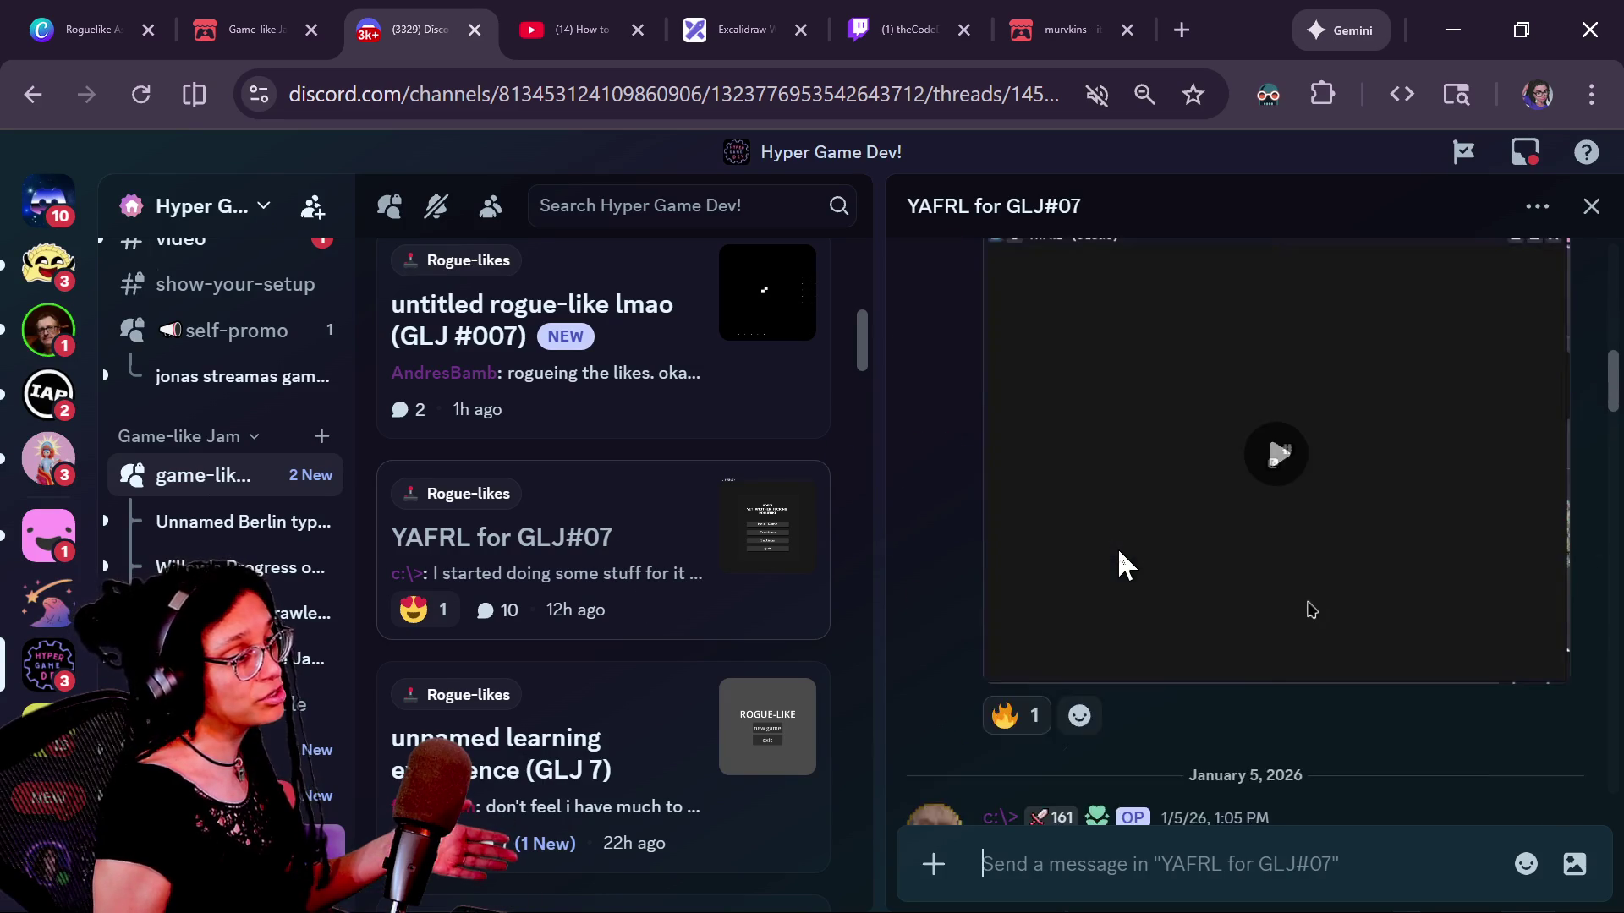
pyautogui.scroll(-8, 1122, 568)
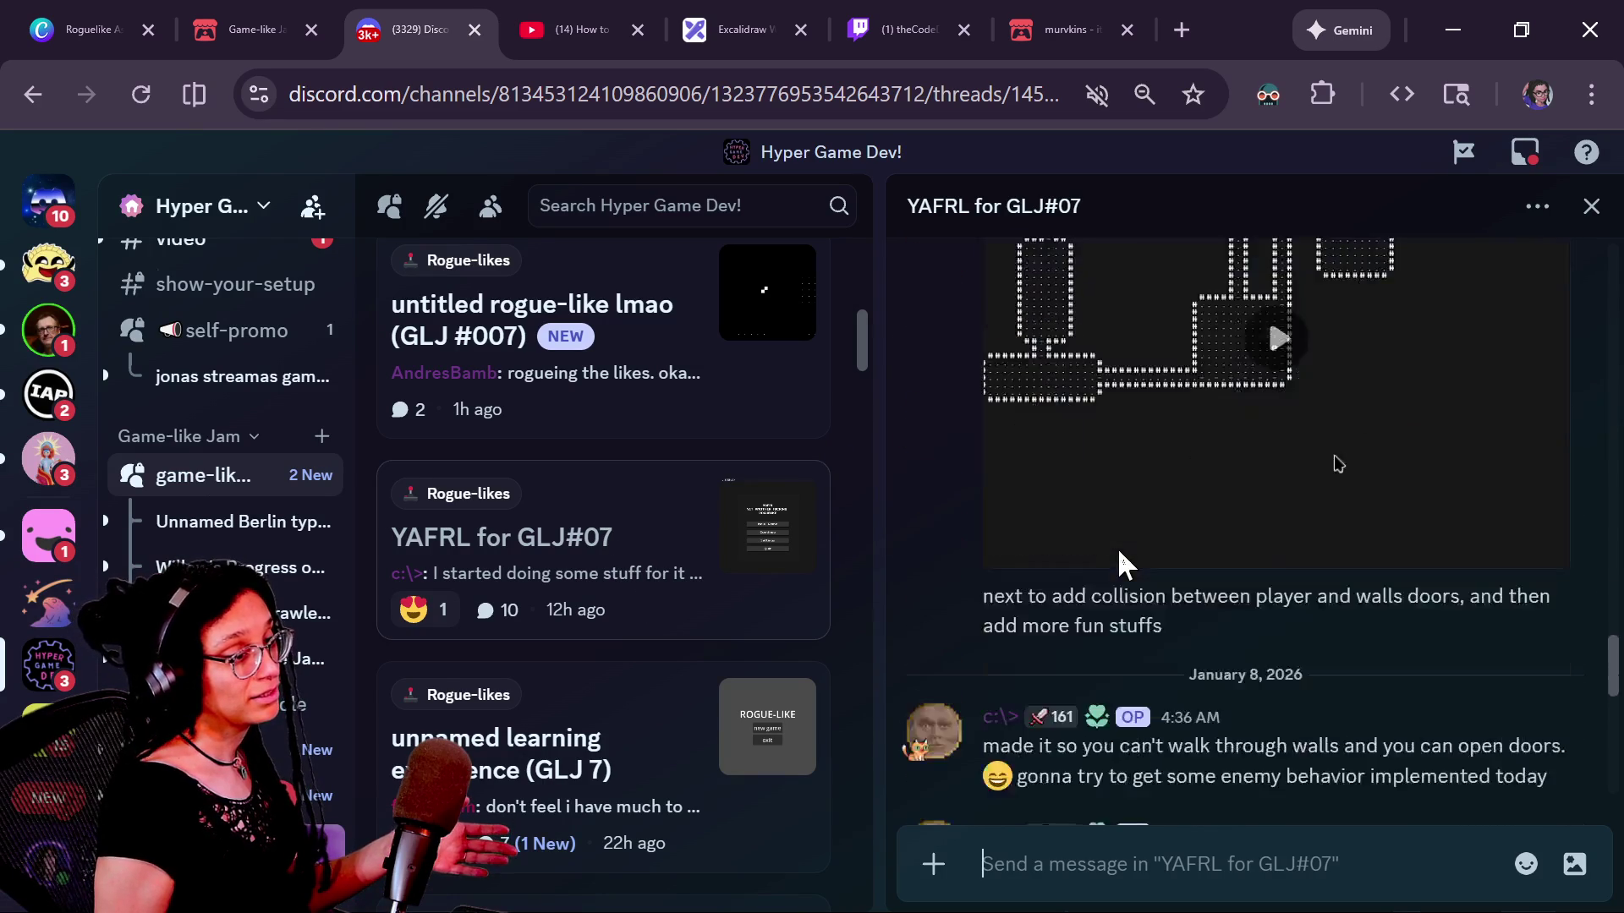
pyautogui.scroll(2, 1121, 563)
pyautogui.click(1253, 555)
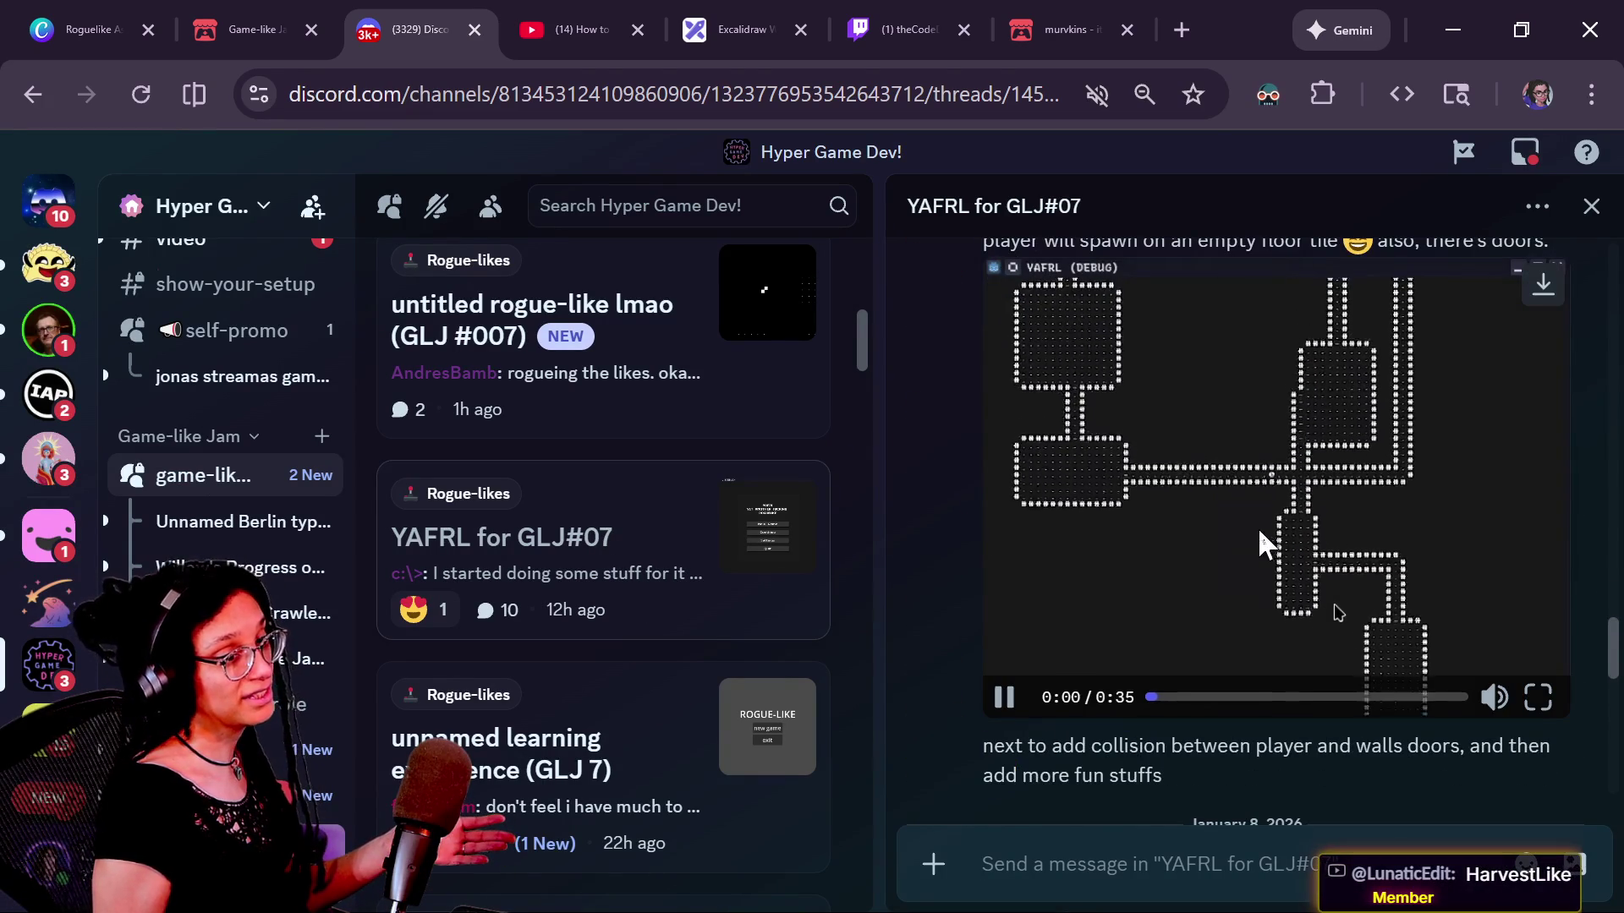
pyautogui.click(1127, 595)
pyautogui.scroll(-10, 1095, 626)
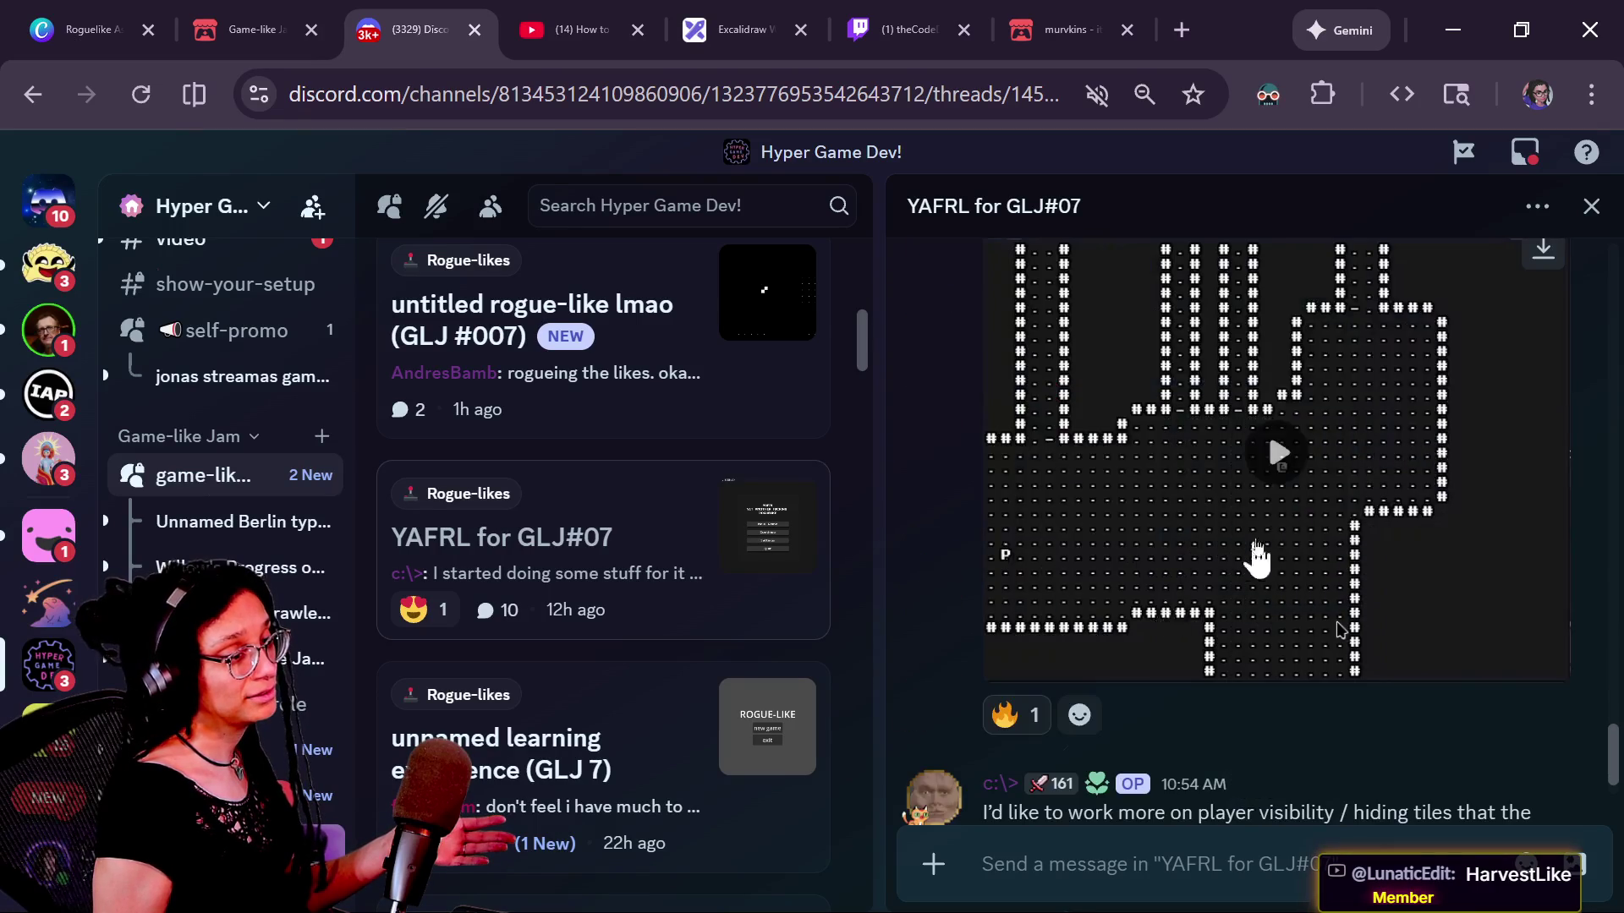
pyautogui.click(1235, 572)
pyautogui.click(1019, 666)
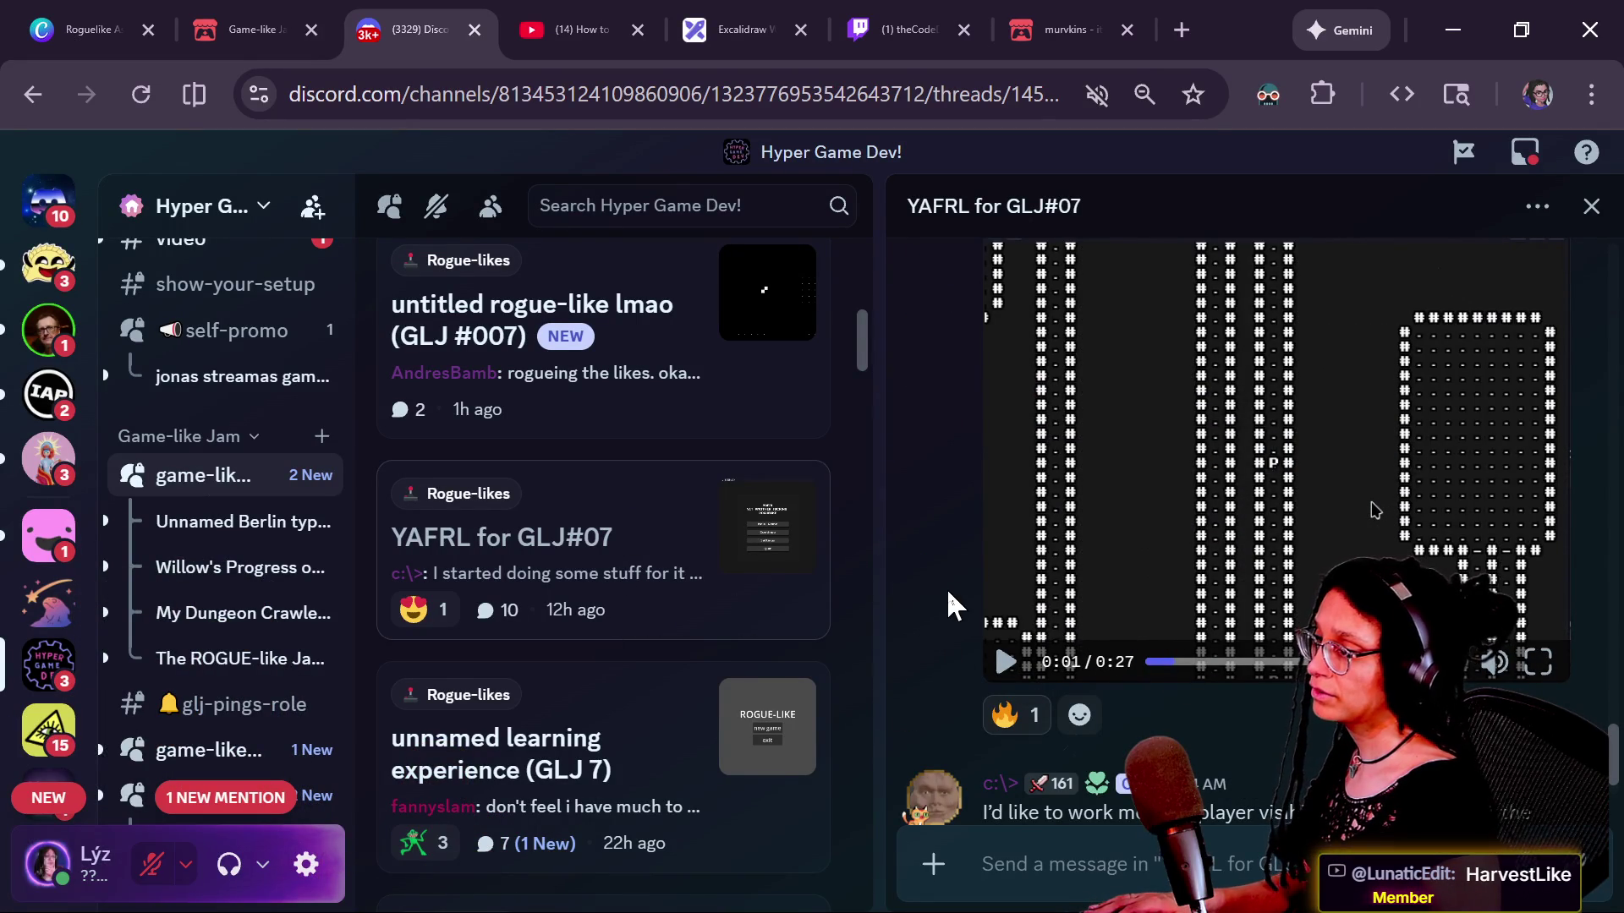
# Step: Find the HarvestLike post in the forum list and open its thread
pyautogui.scroll(4, 685, 591)
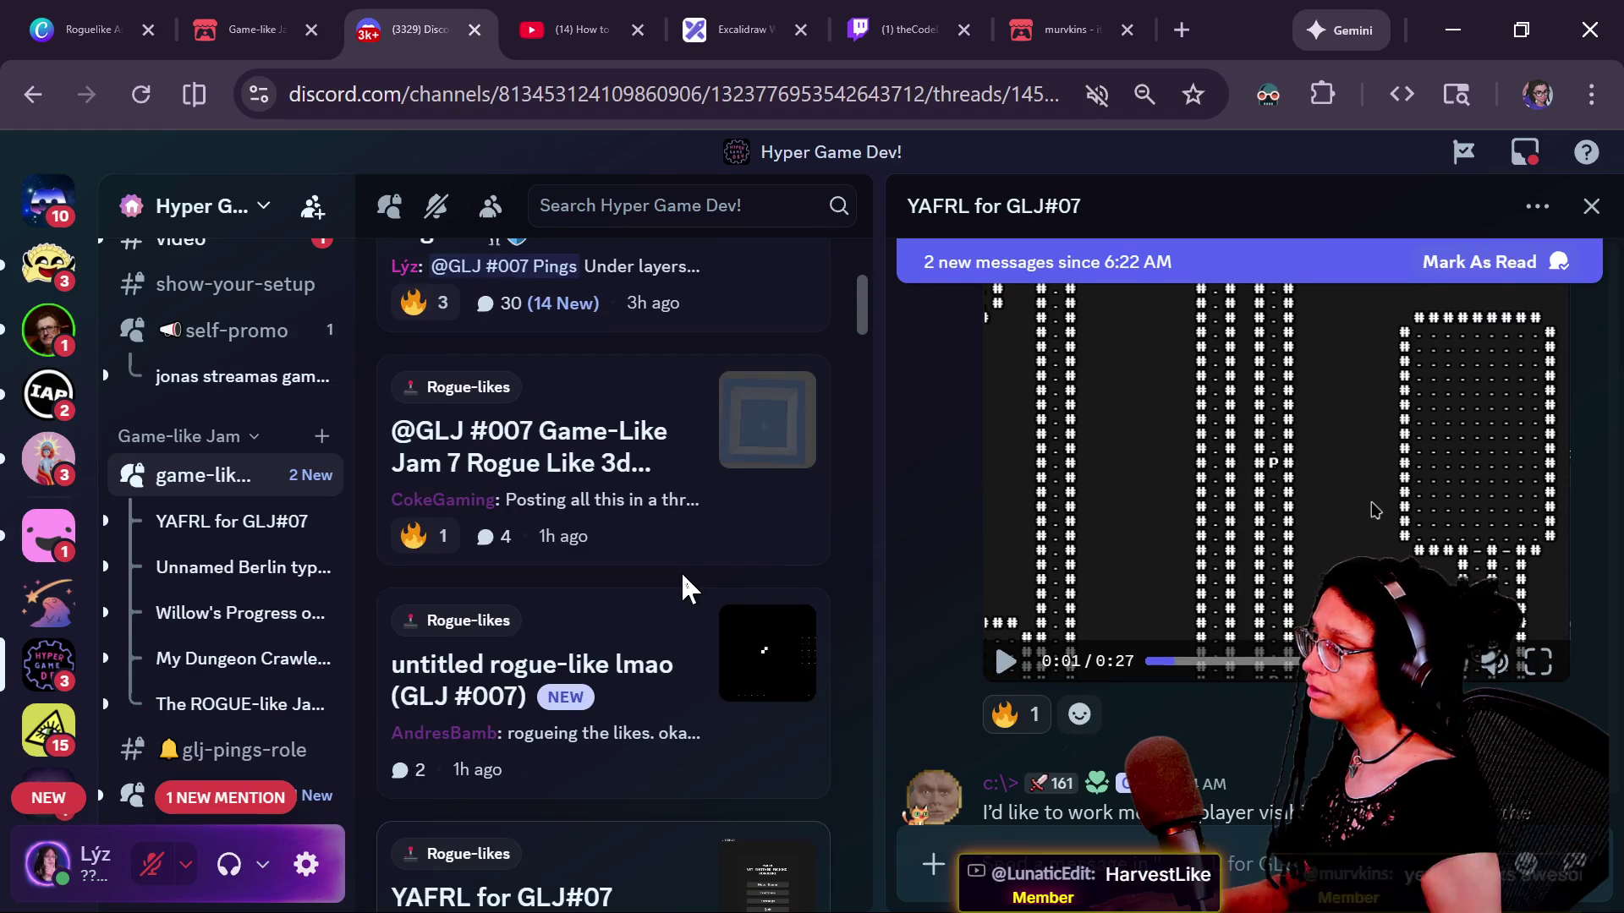
pyautogui.scroll(4, 681, 570)
pyautogui.scroll(-9, 682, 571)
pyautogui.scroll(-5, 681, 571)
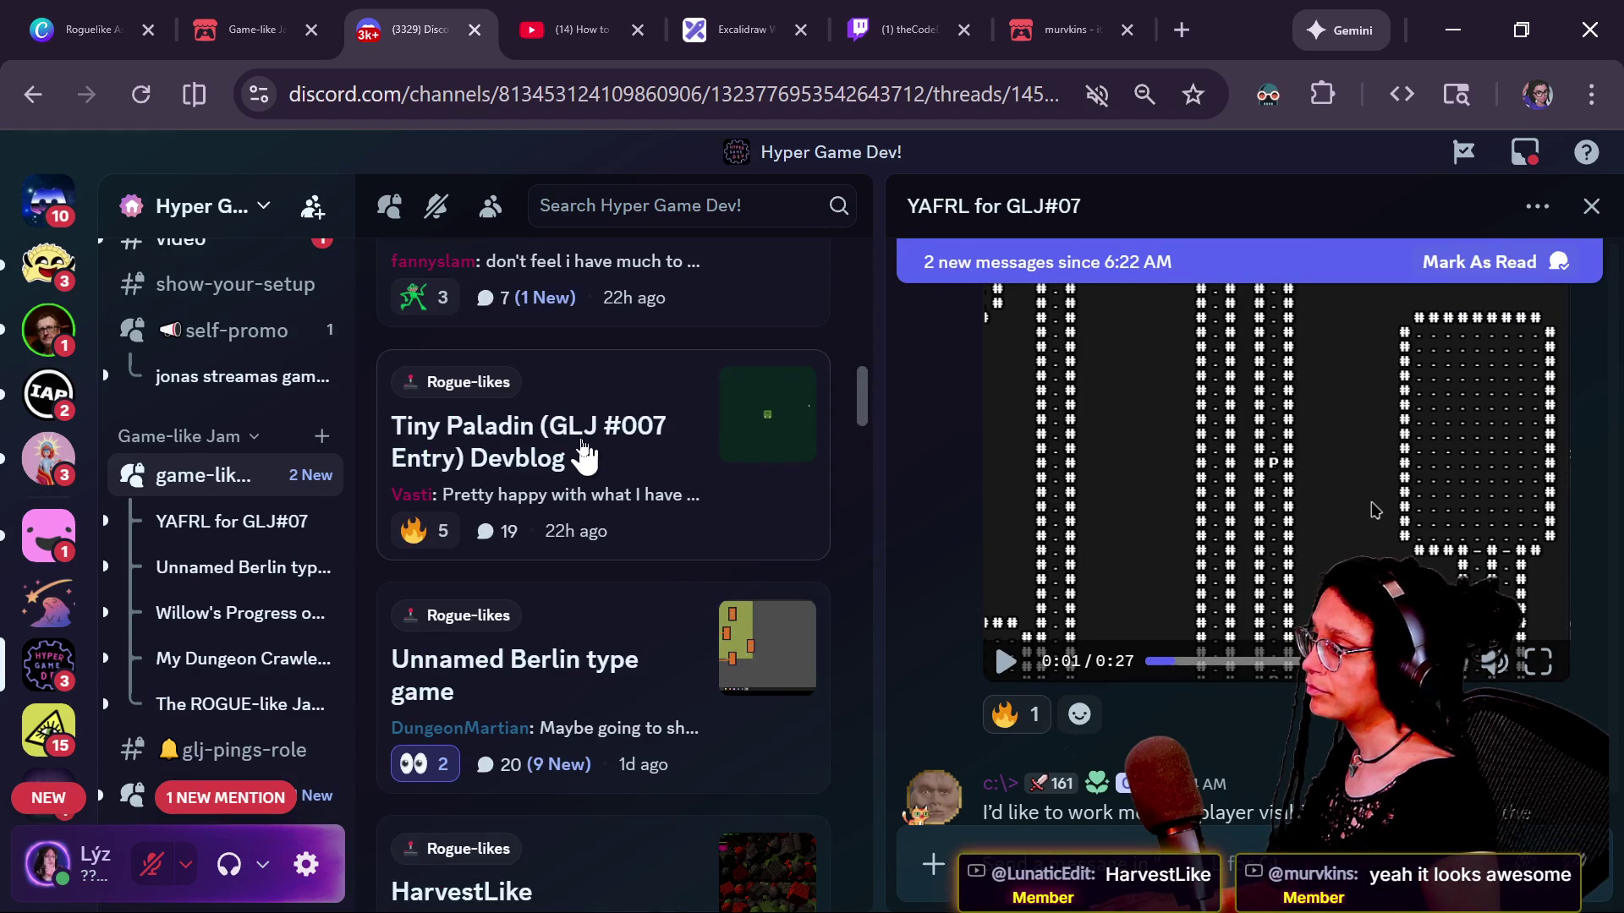
pyautogui.scroll(-3, 580, 453)
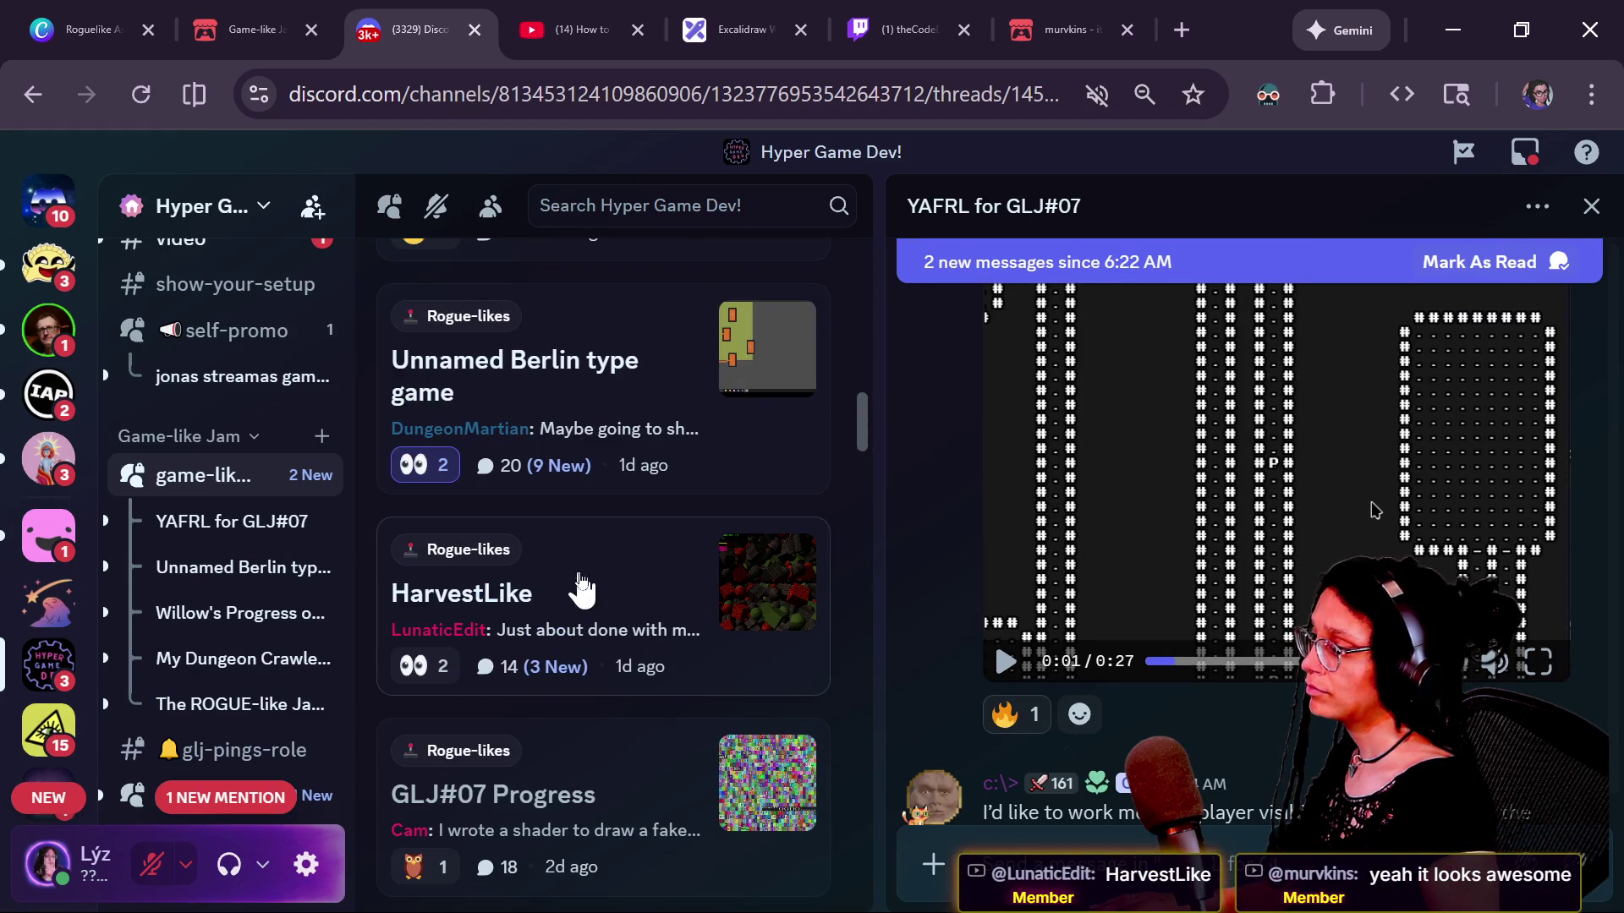
pyautogui.click(778, 591)
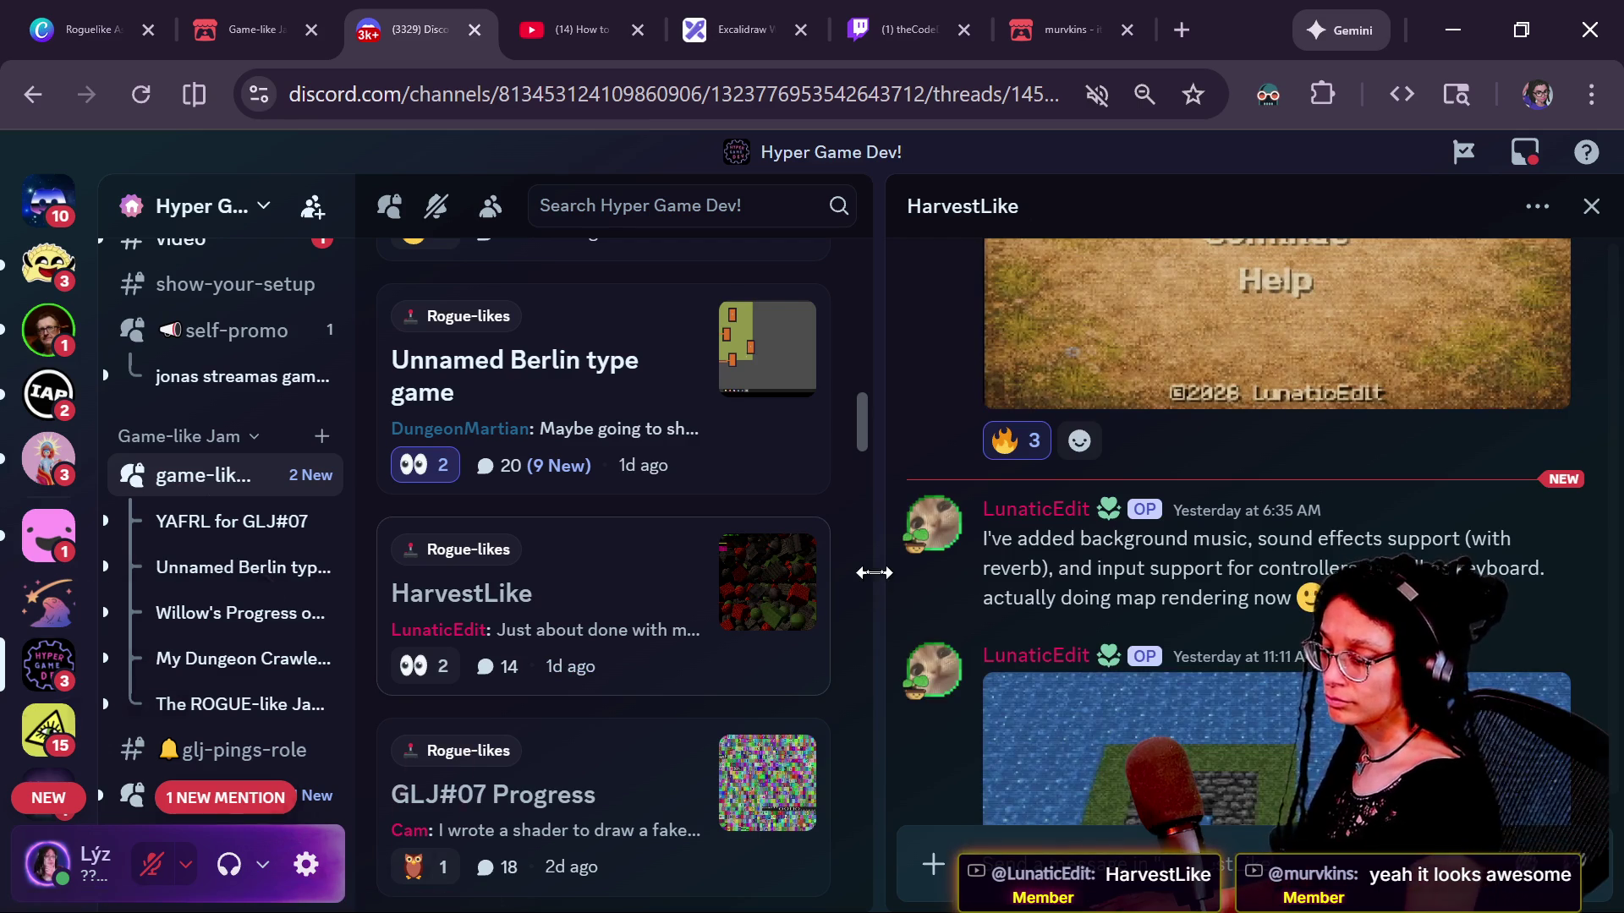
# Step: Replay the HarvestLike island-and-character map video several times, through to 0:08
pyautogui.scroll(5, 1353, 652)
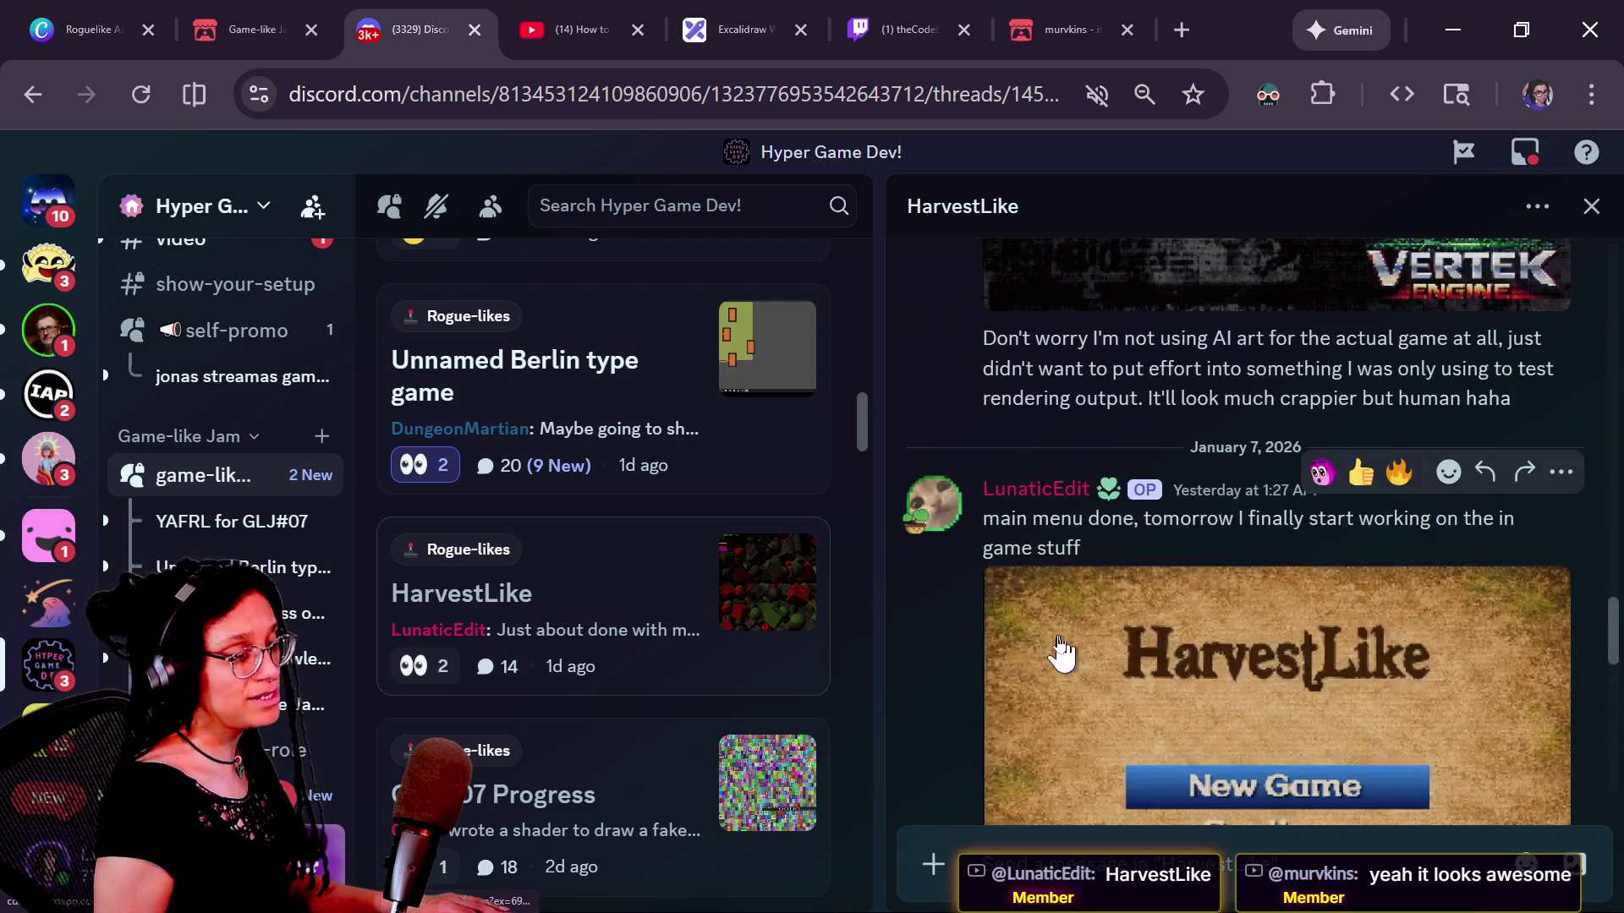
pyautogui.scroll(-2, 1059, 651)
pyautogui.scroll(-5, 1141, 626)
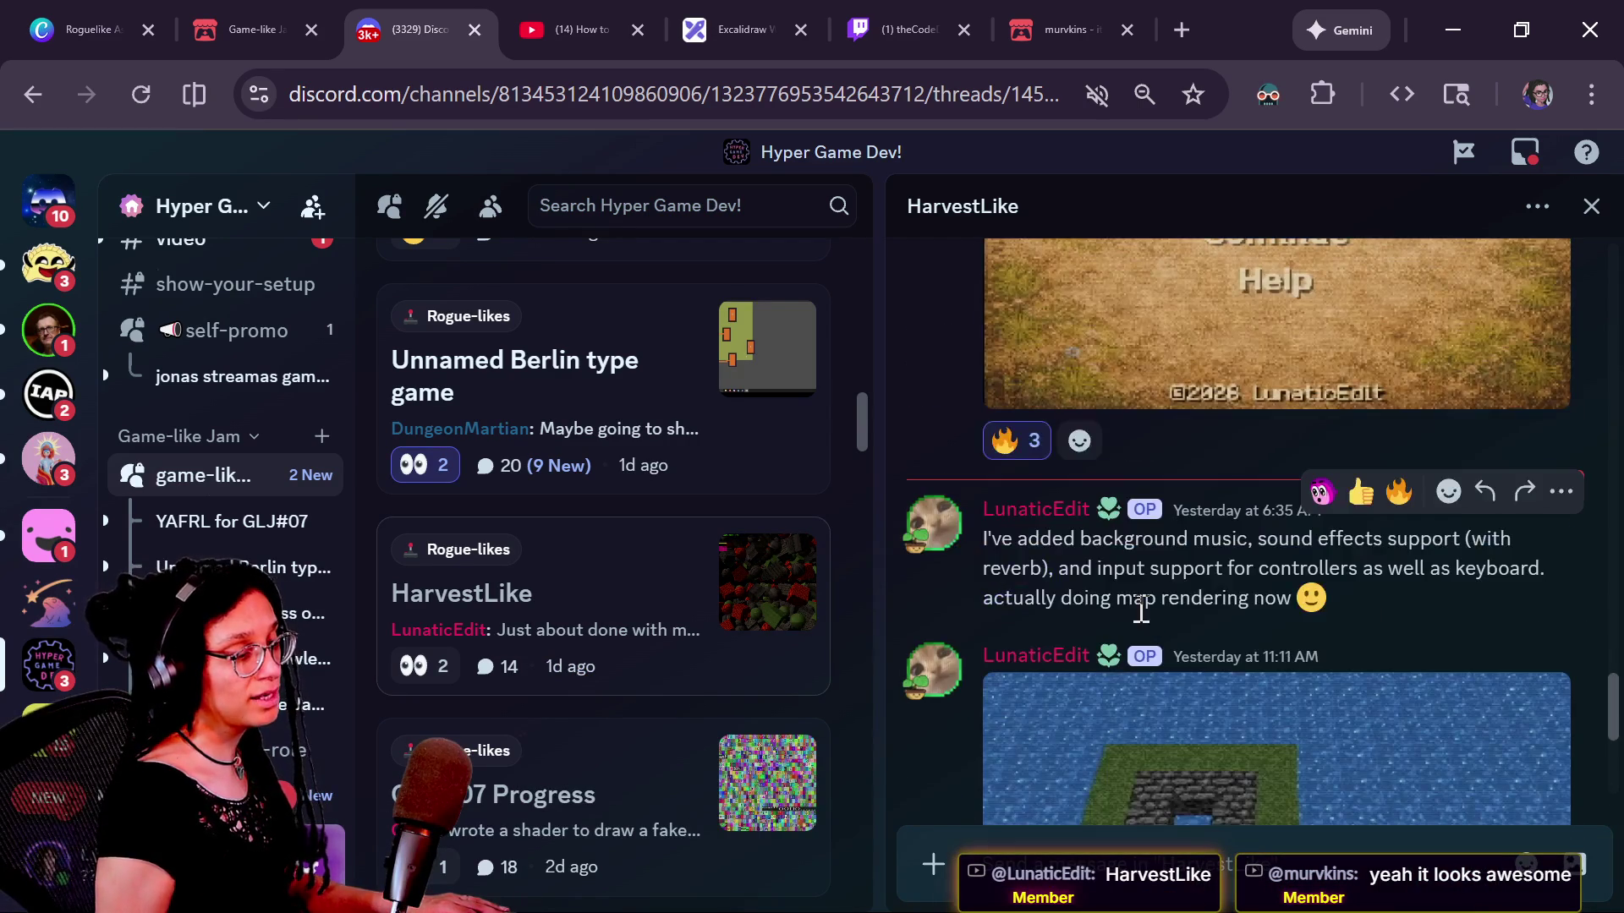
pyautogui.scroll(-4, 1142, 626)
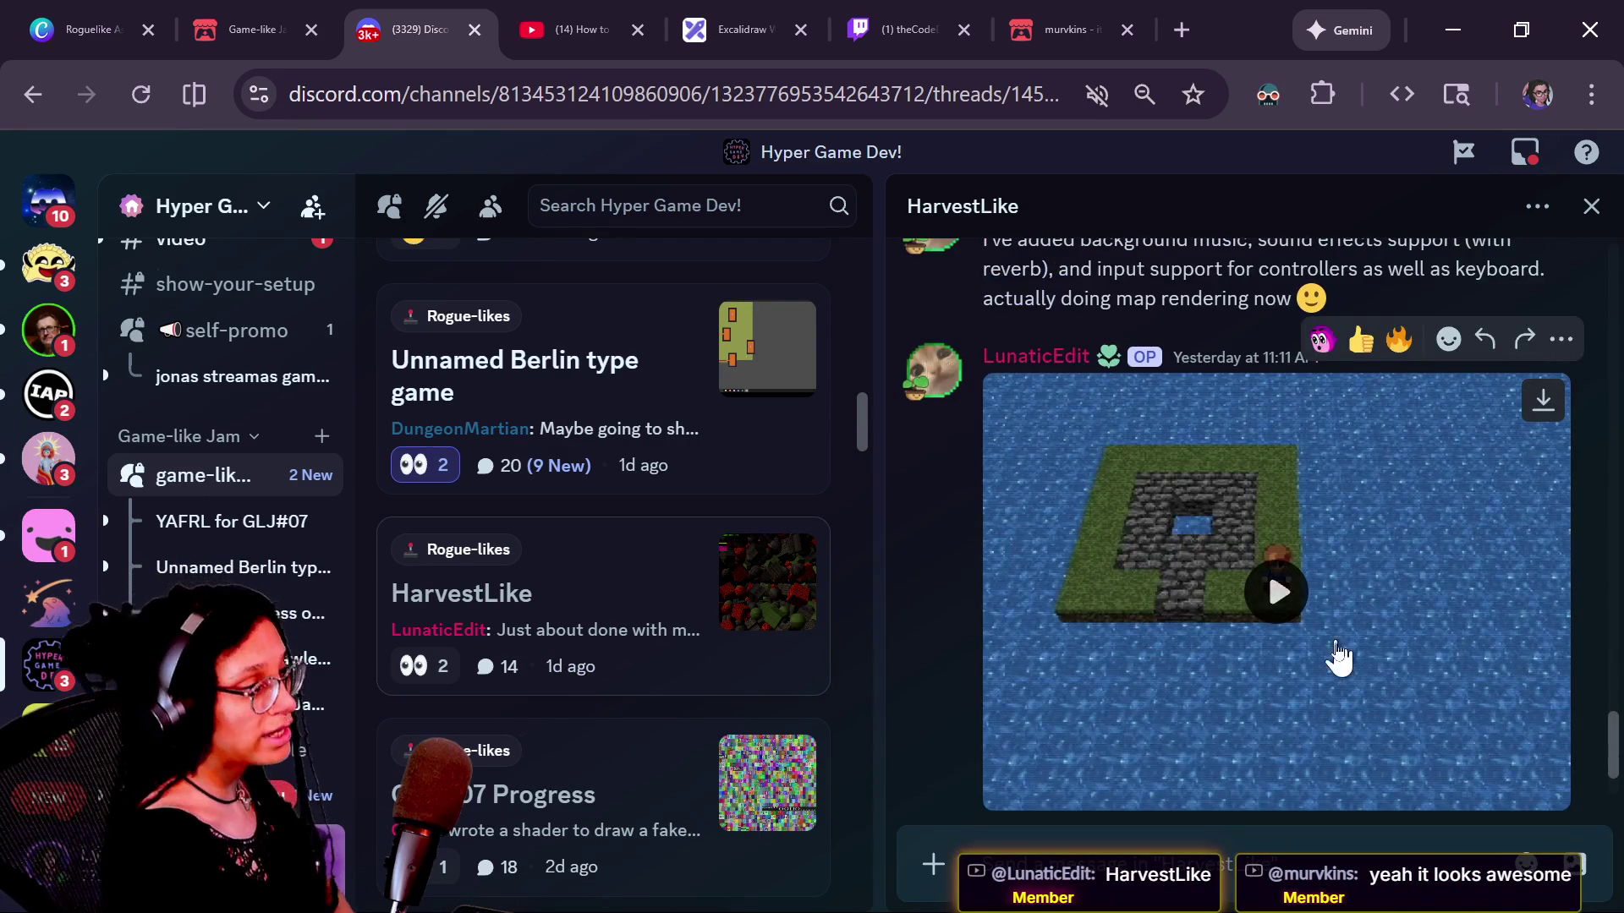
pyautogui.scroll(2, 1118, 664)
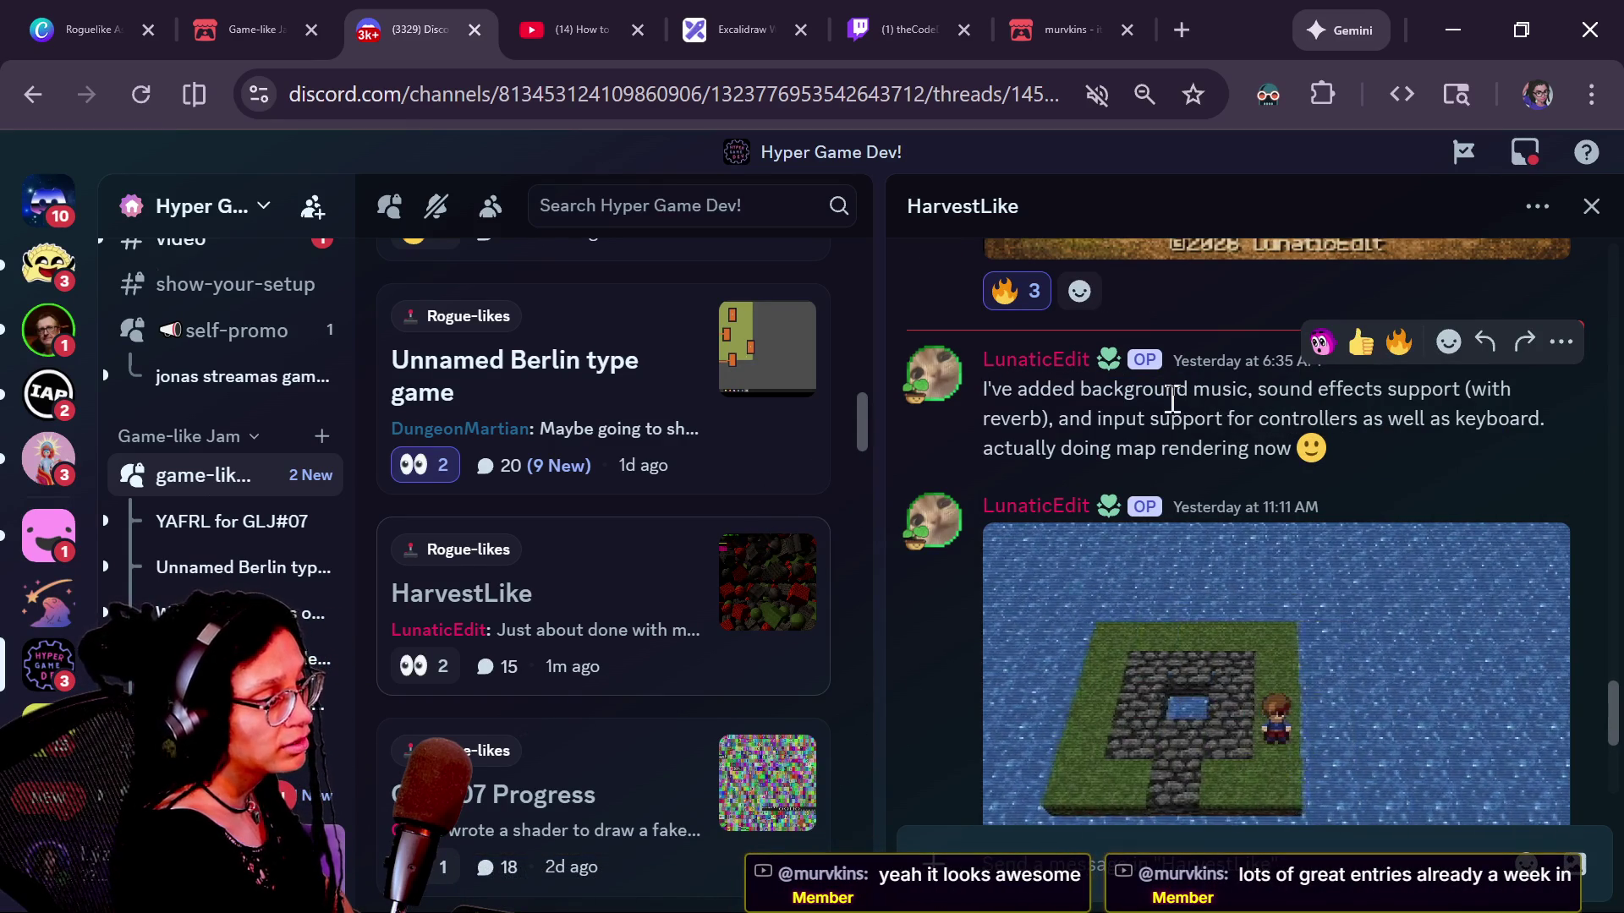
pyautogui.moveTo(1601, 707); pyautogui.dragTo(1610, 746)
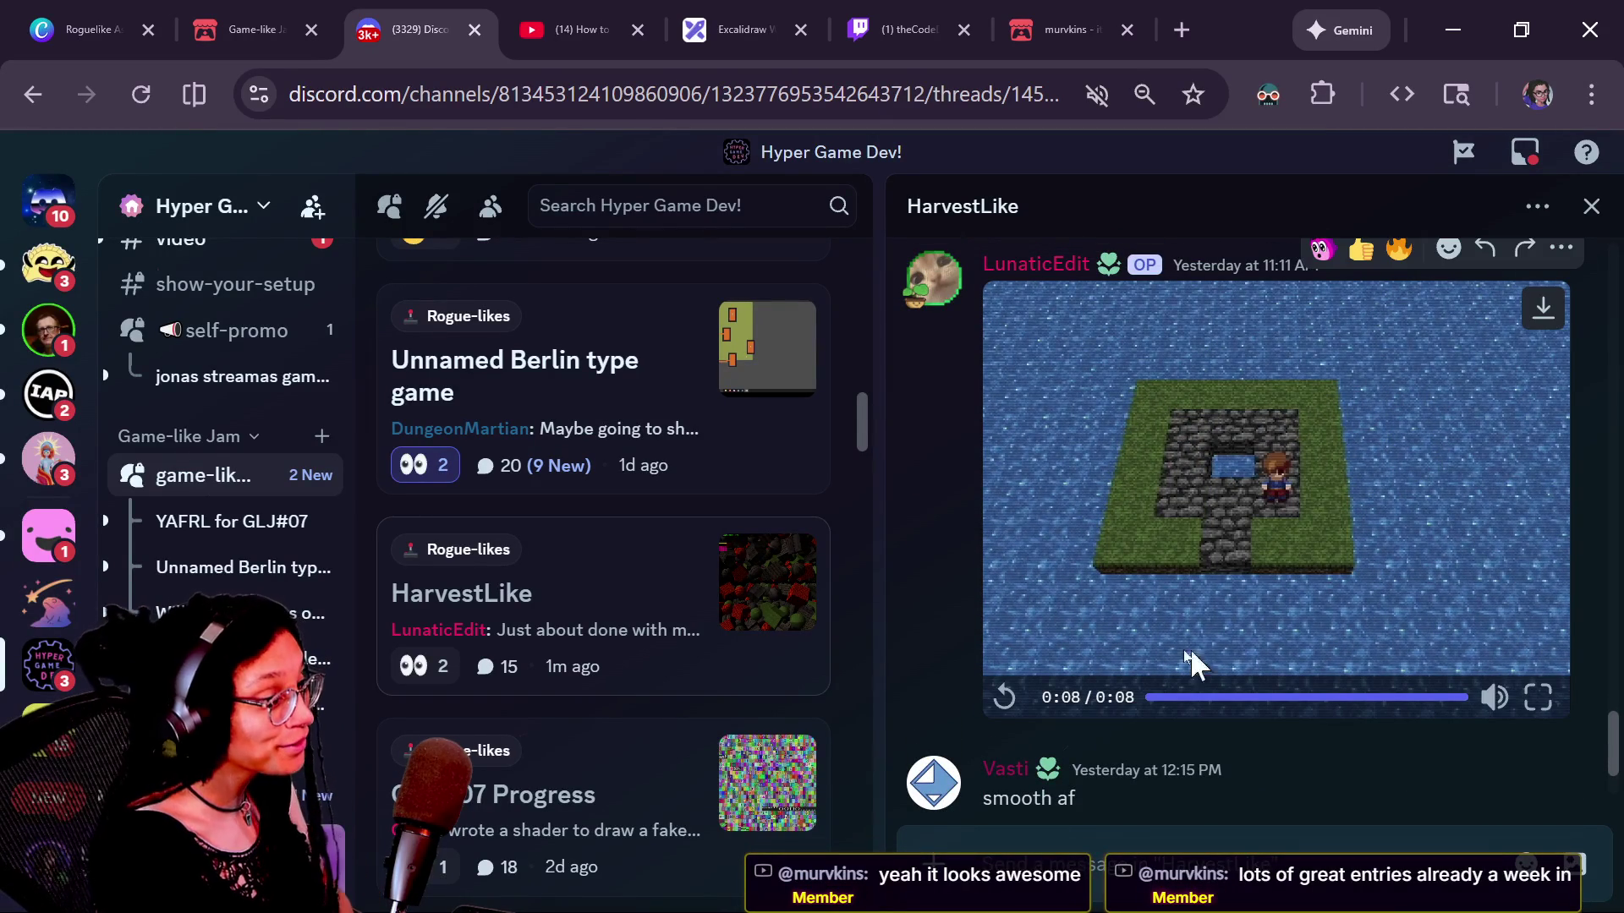
pyautogui.click(1006, 696)
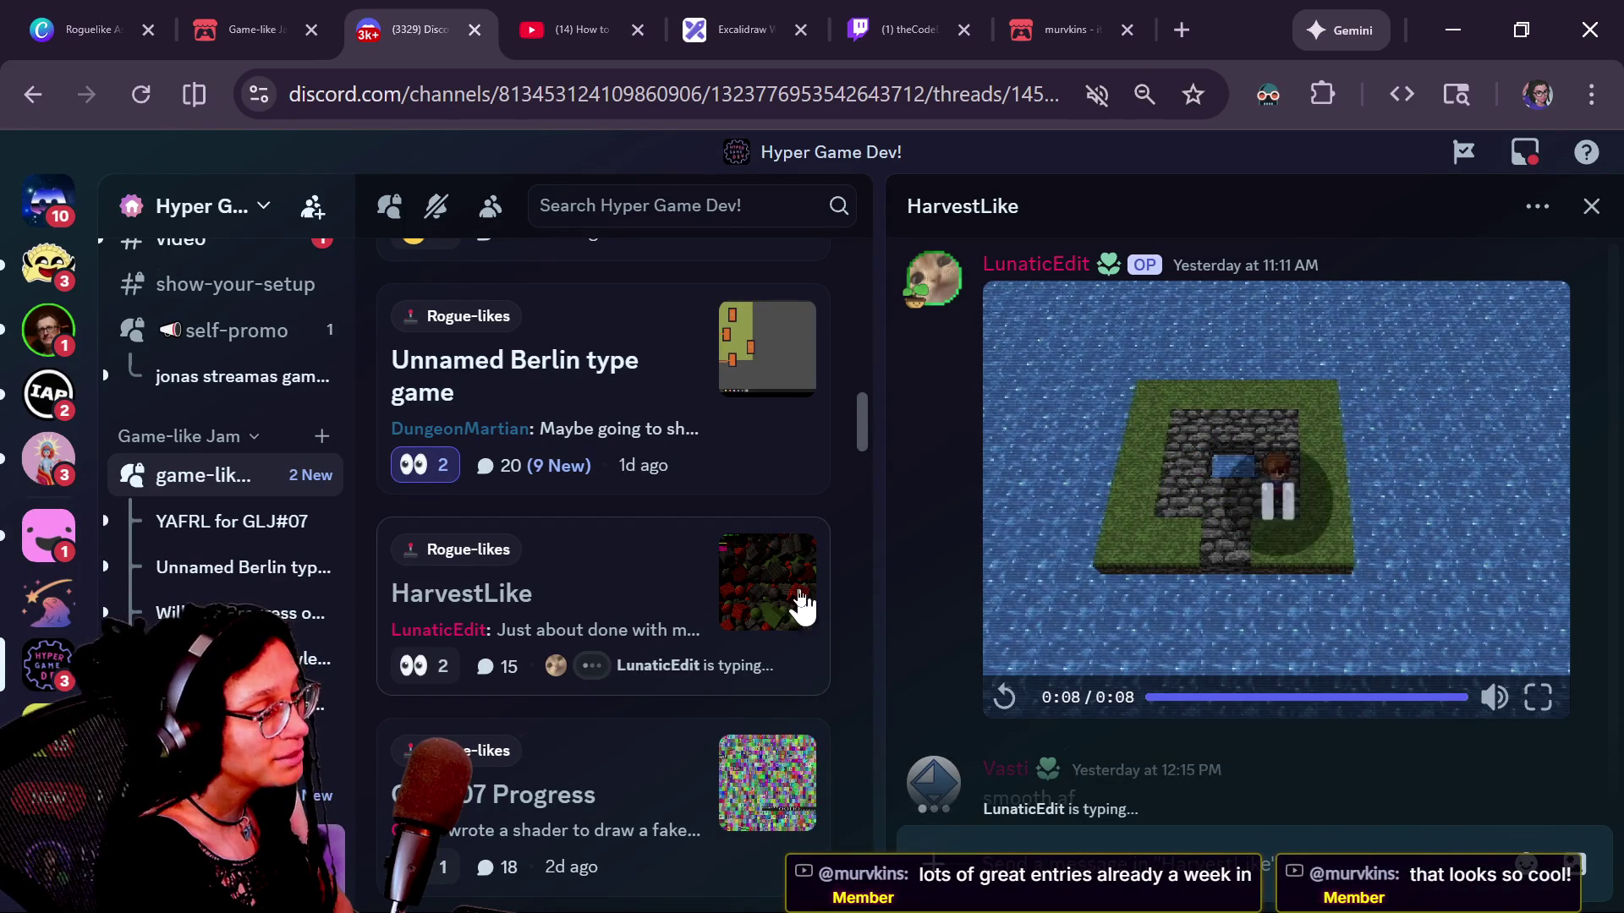
pyautogui.click(1004, 698)
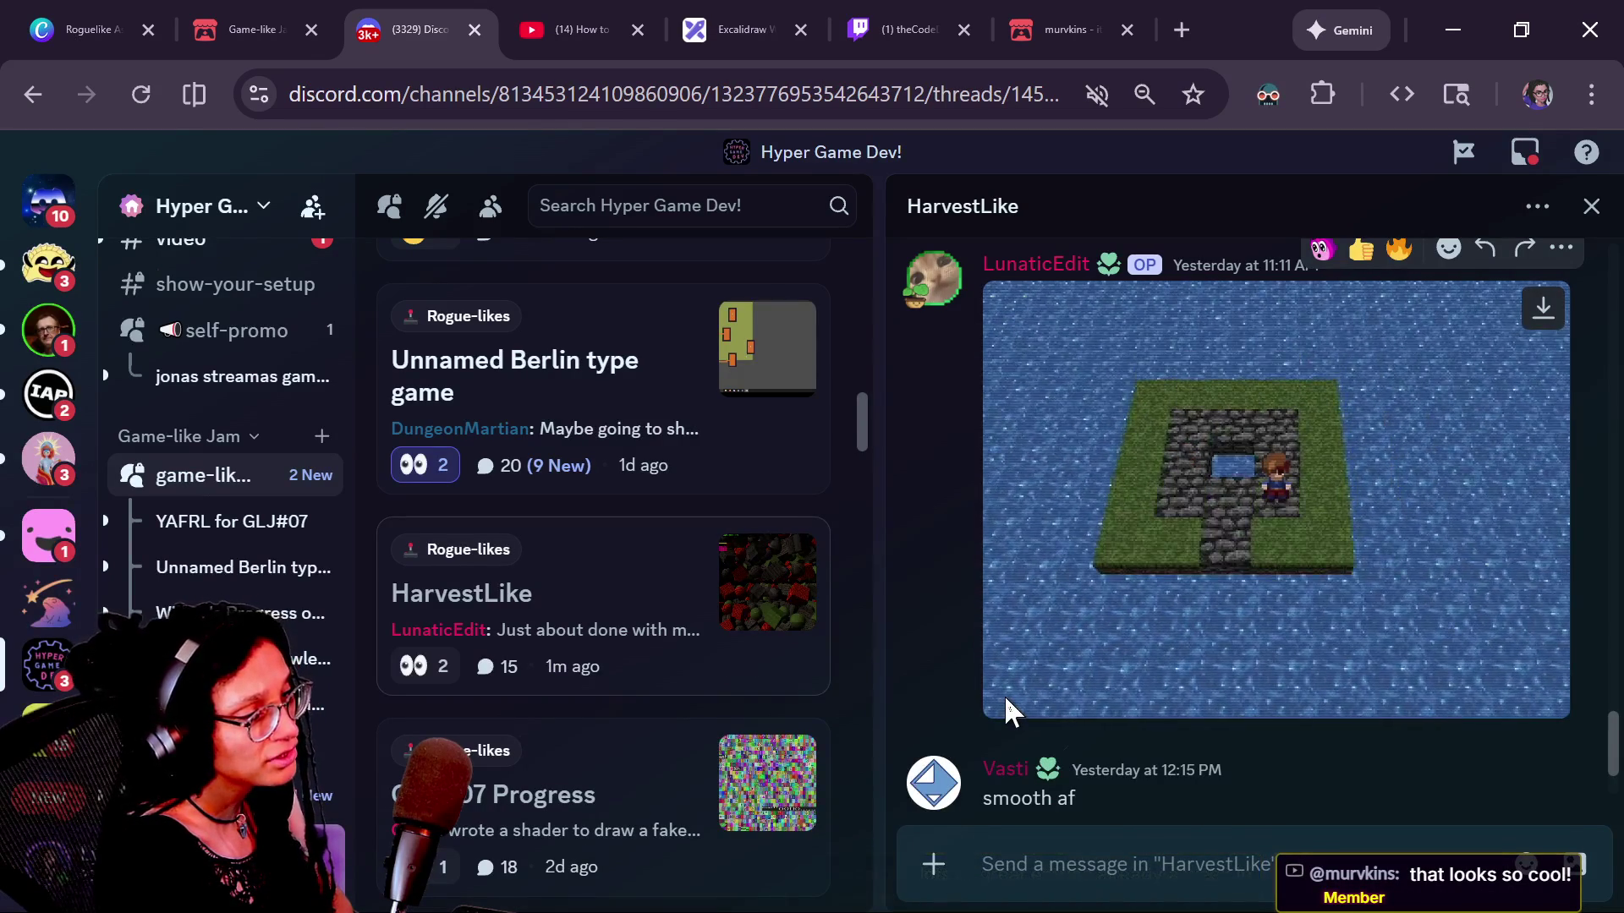
pyautogui.click(1003, 700)
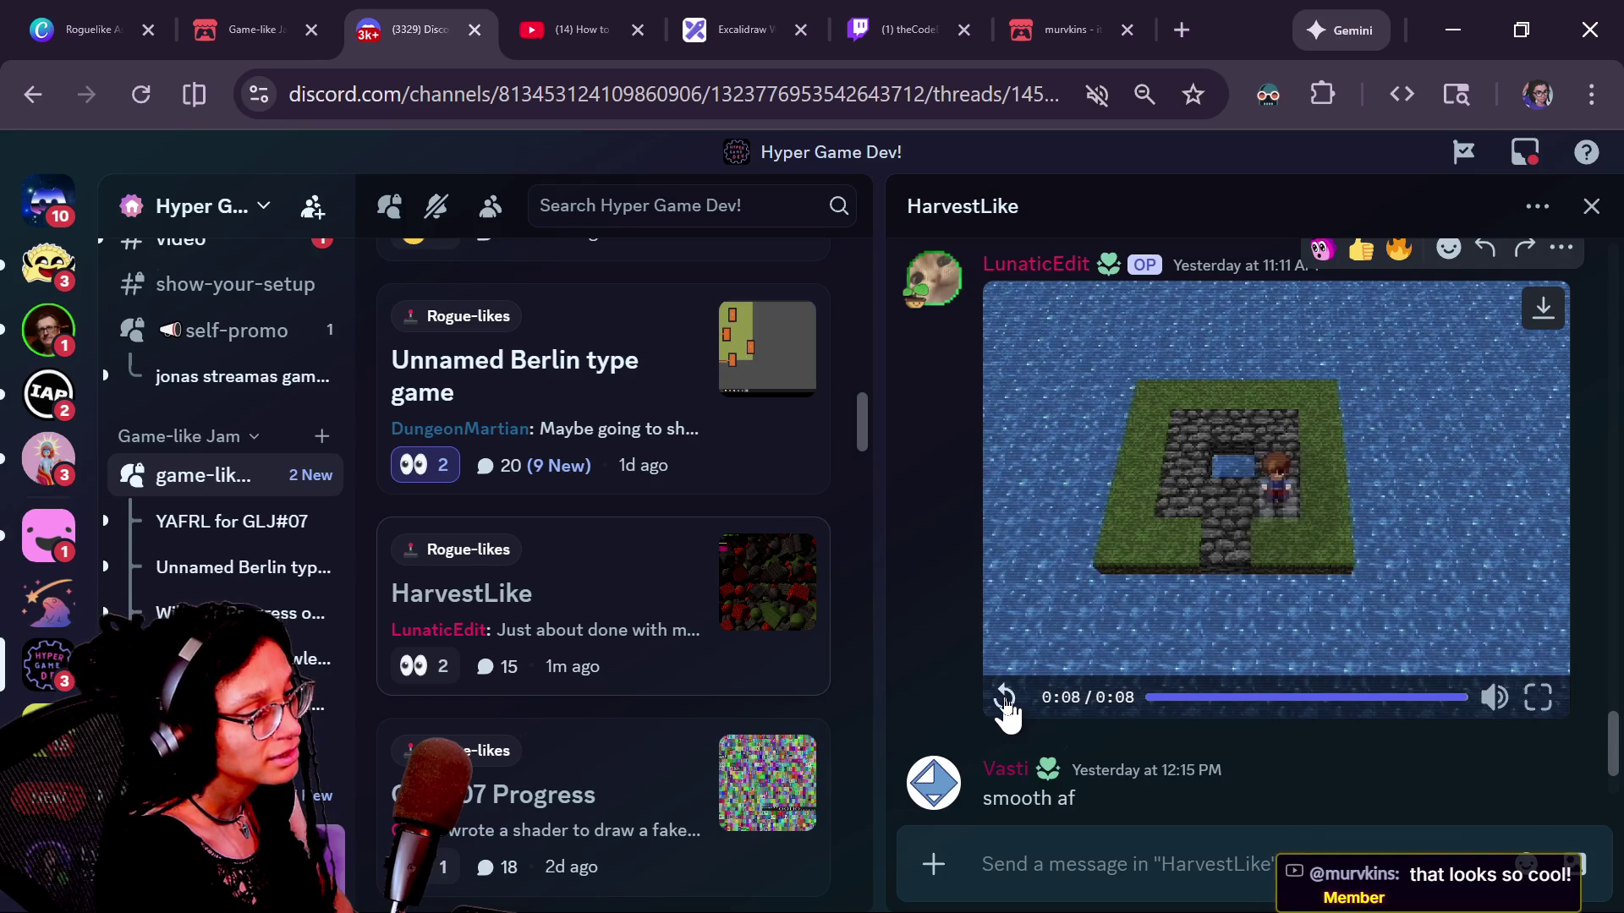
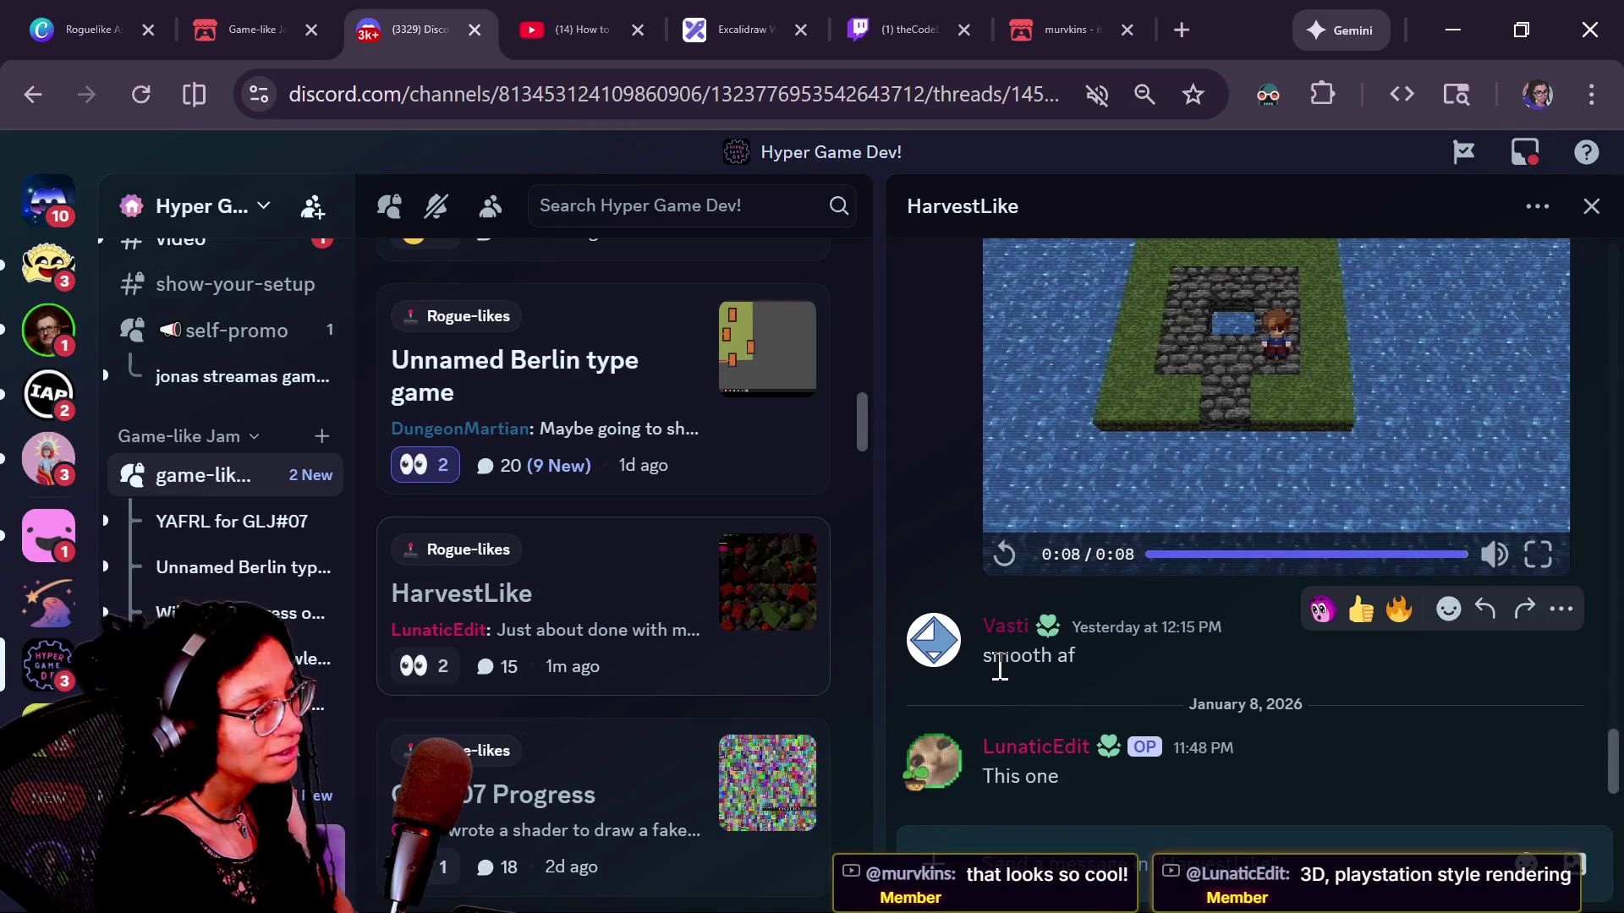
# Step: Scroll the HarvestLike thread, then minimize the browser to reveal the Notion SHORTS page
pyautogui.scroll(5, 1098, 717)
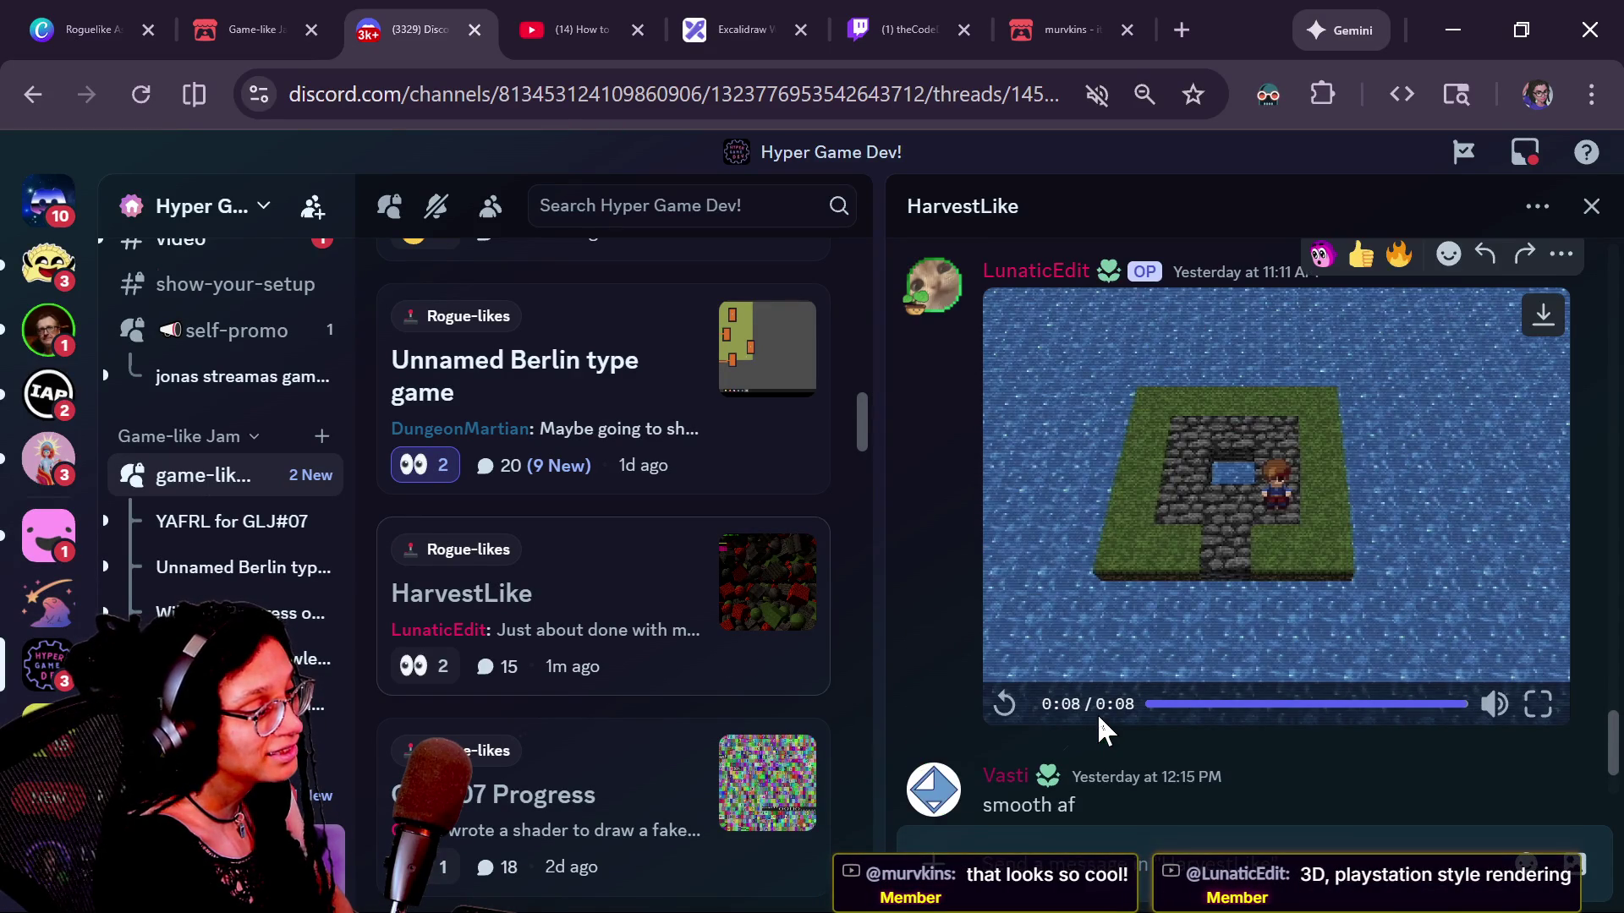
pyautogui.scroll(-5, 984, 680)
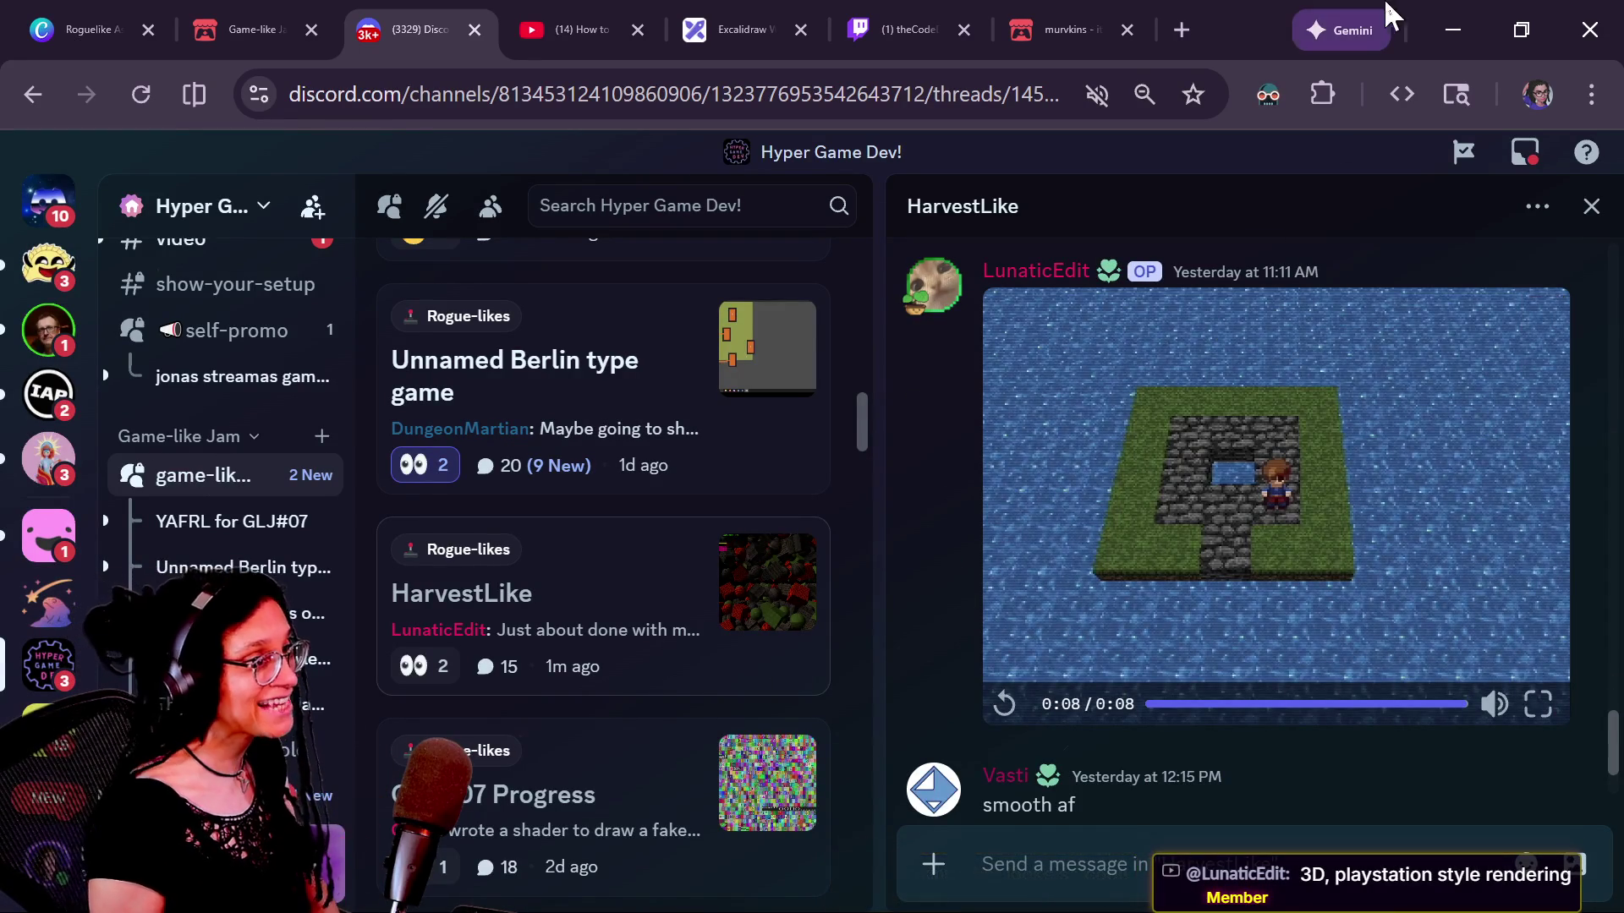
pyautogui.click(1437, 51)
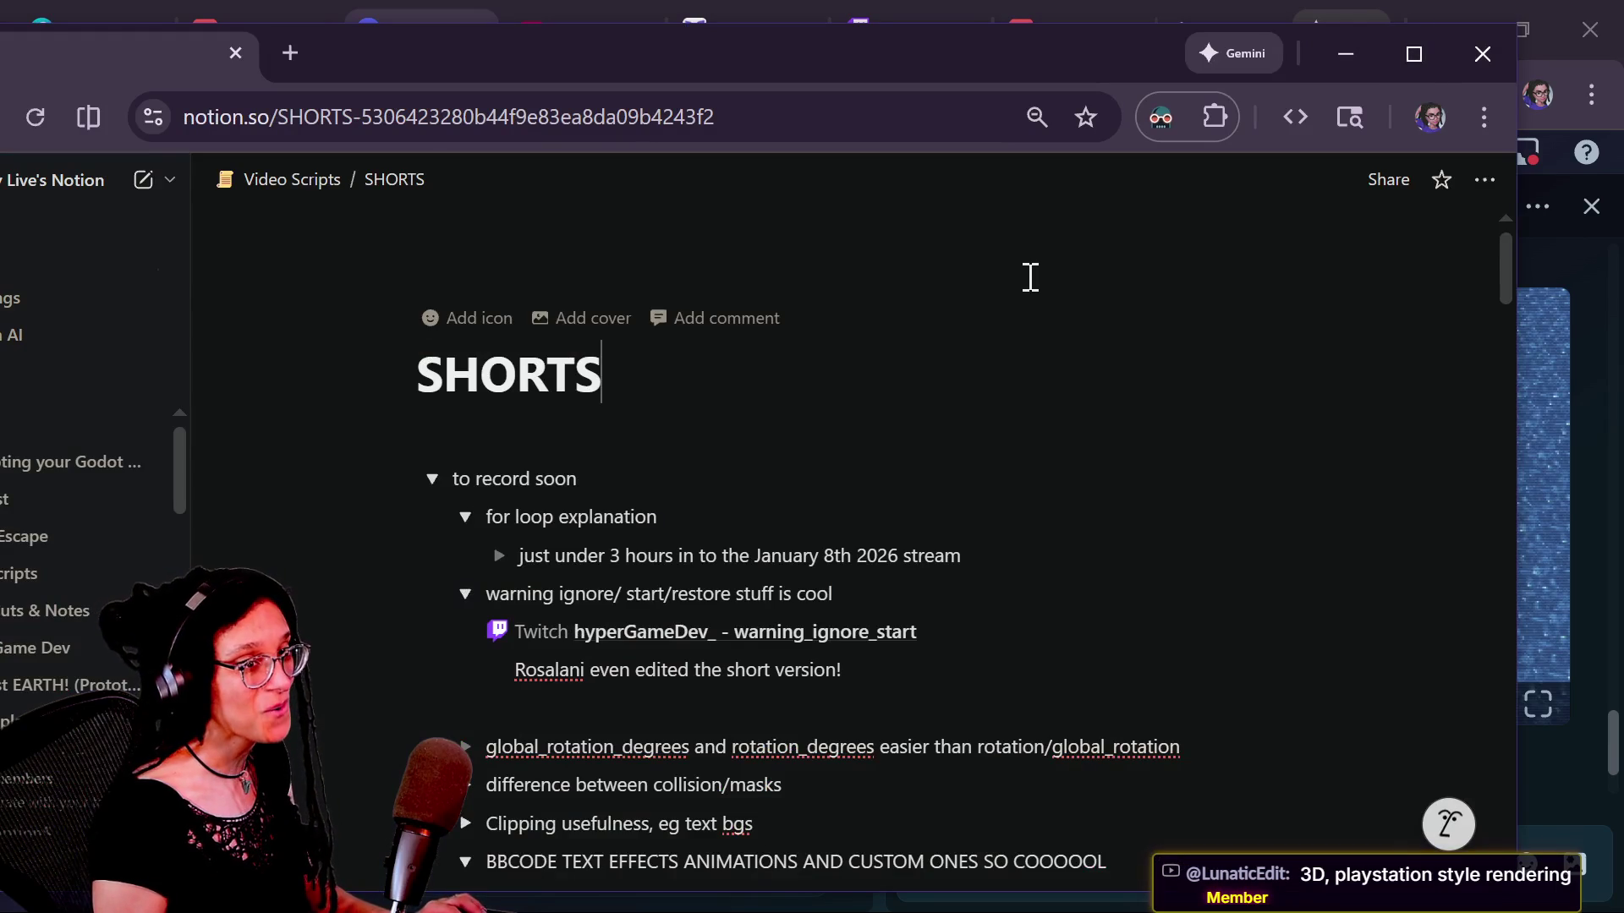
# Step: Return to Godot's tile_base script with the caret at the end of line 383
pyautogui.hotkey('alt', 'Tab')
pyautogui.click(837, 258)
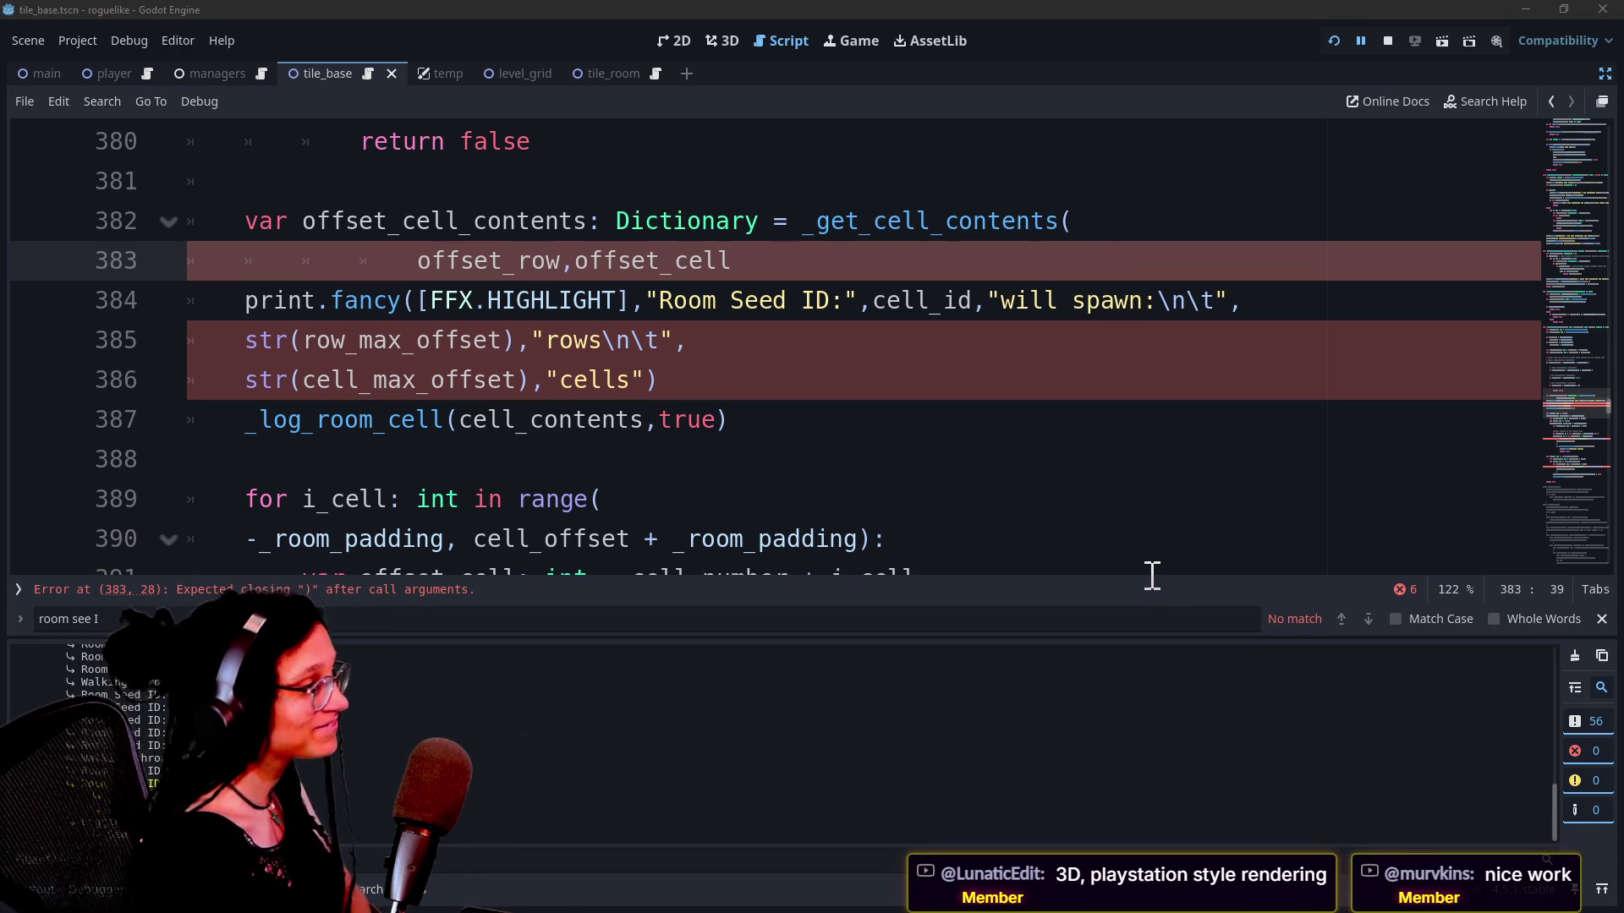
# Step: Rename the variable offset_cell_contents to cell_contents on line 382
pyautogui.moveTo(1153, 575); pyautogui.dragTo(1160, 540)
pyautogui.click(1179, 507)
pyautogui.scroll(5, 795, 499)
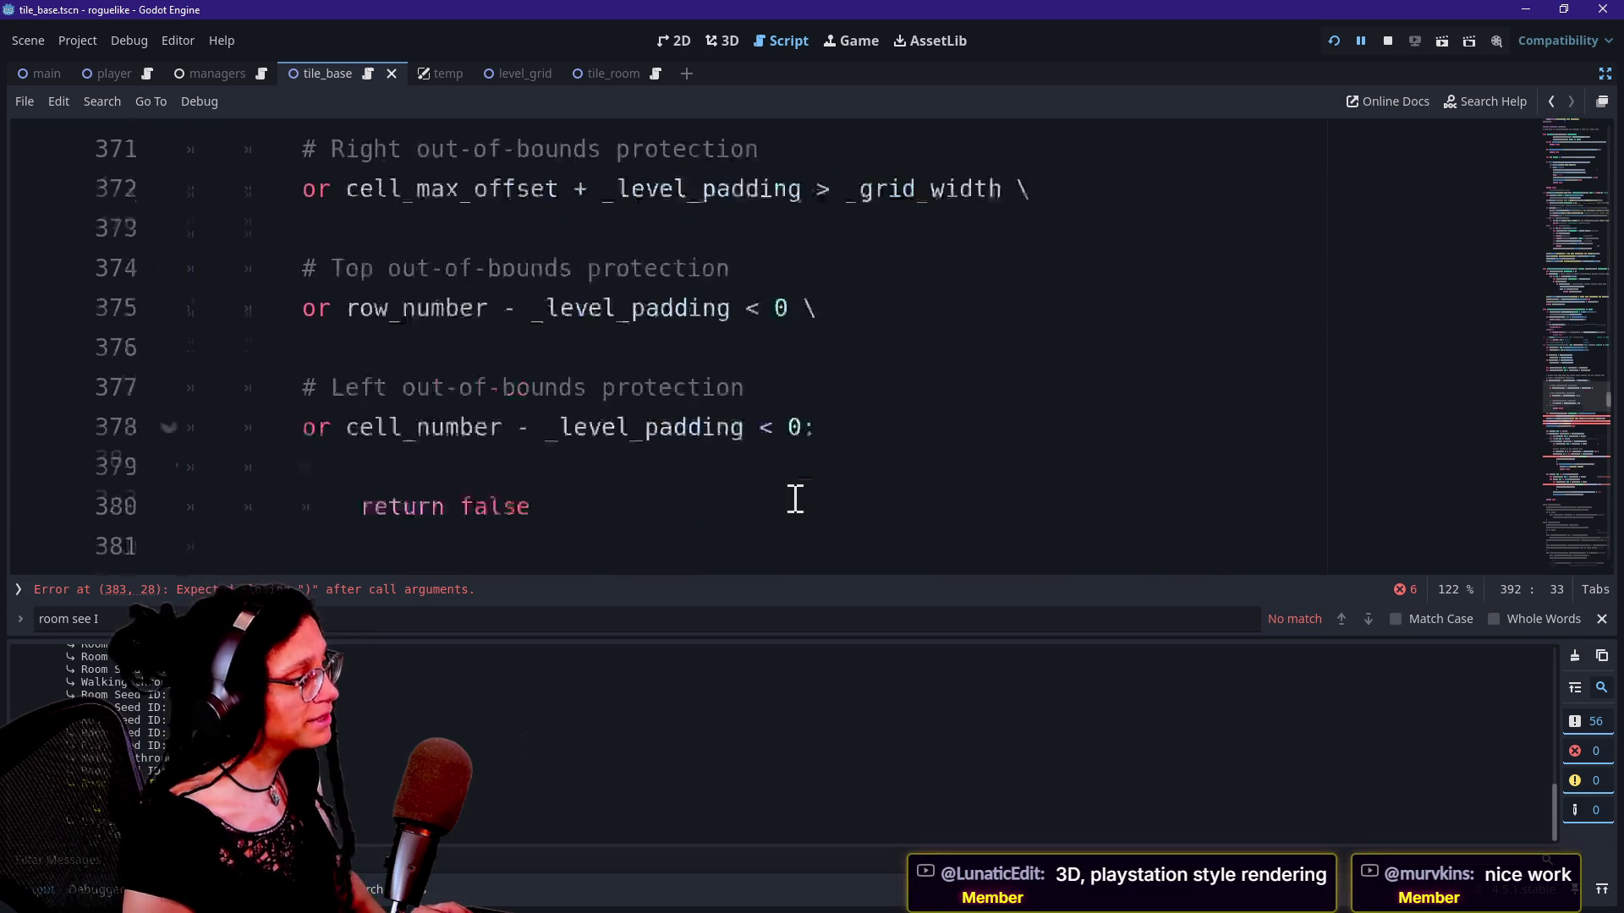
pyautogui.scroll(-2, 795, 499)
pyautogui.click(772, 420)
pyautogui.click(753, 309)
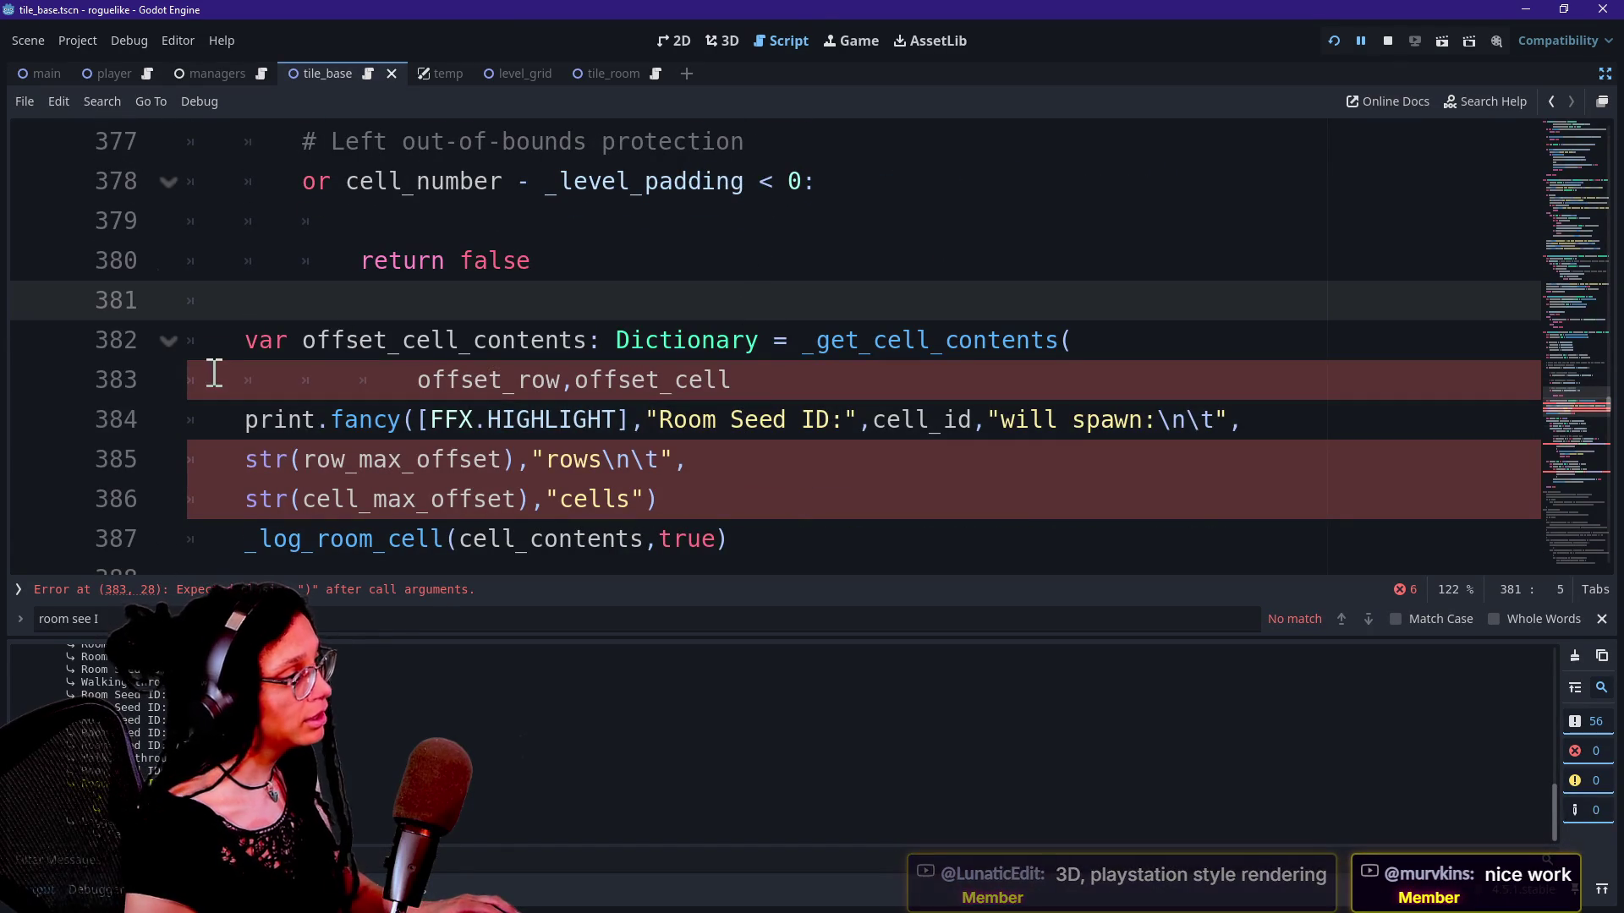
pyautogui.moveTo(303, 340); pyautogui.dragTo(401, 340)
pyautogui.press('BackSpace')
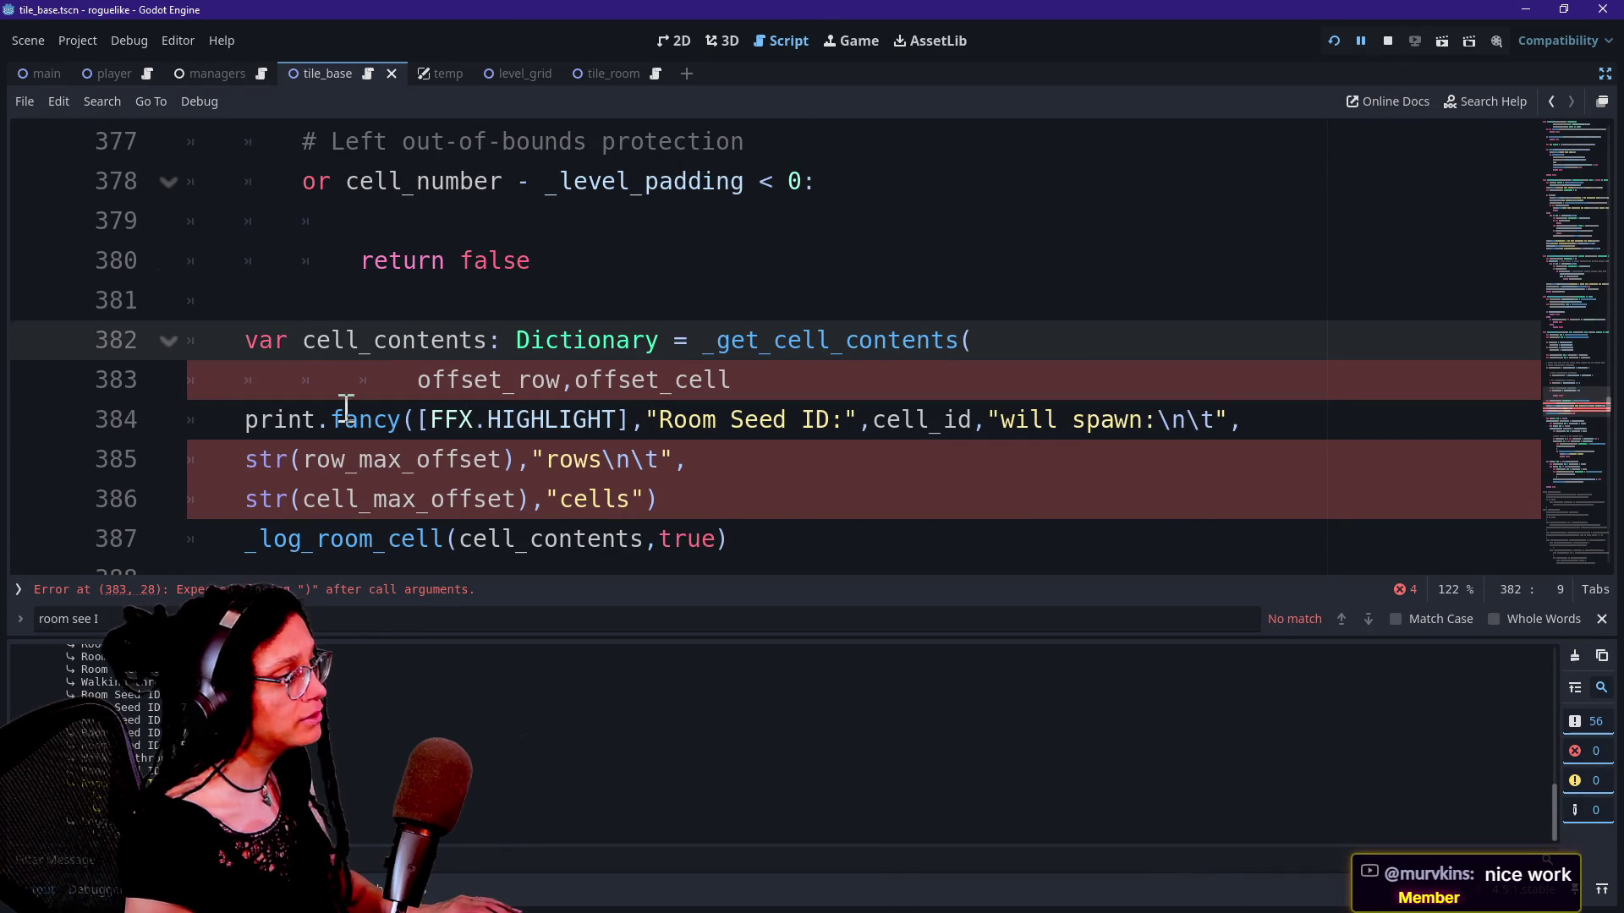
# Step: Dedent line 383 and change its _get_cell_contents arguments to row_number and cell_number
pyautogui.click(350, 404)
pyautogui.click(423, 383)
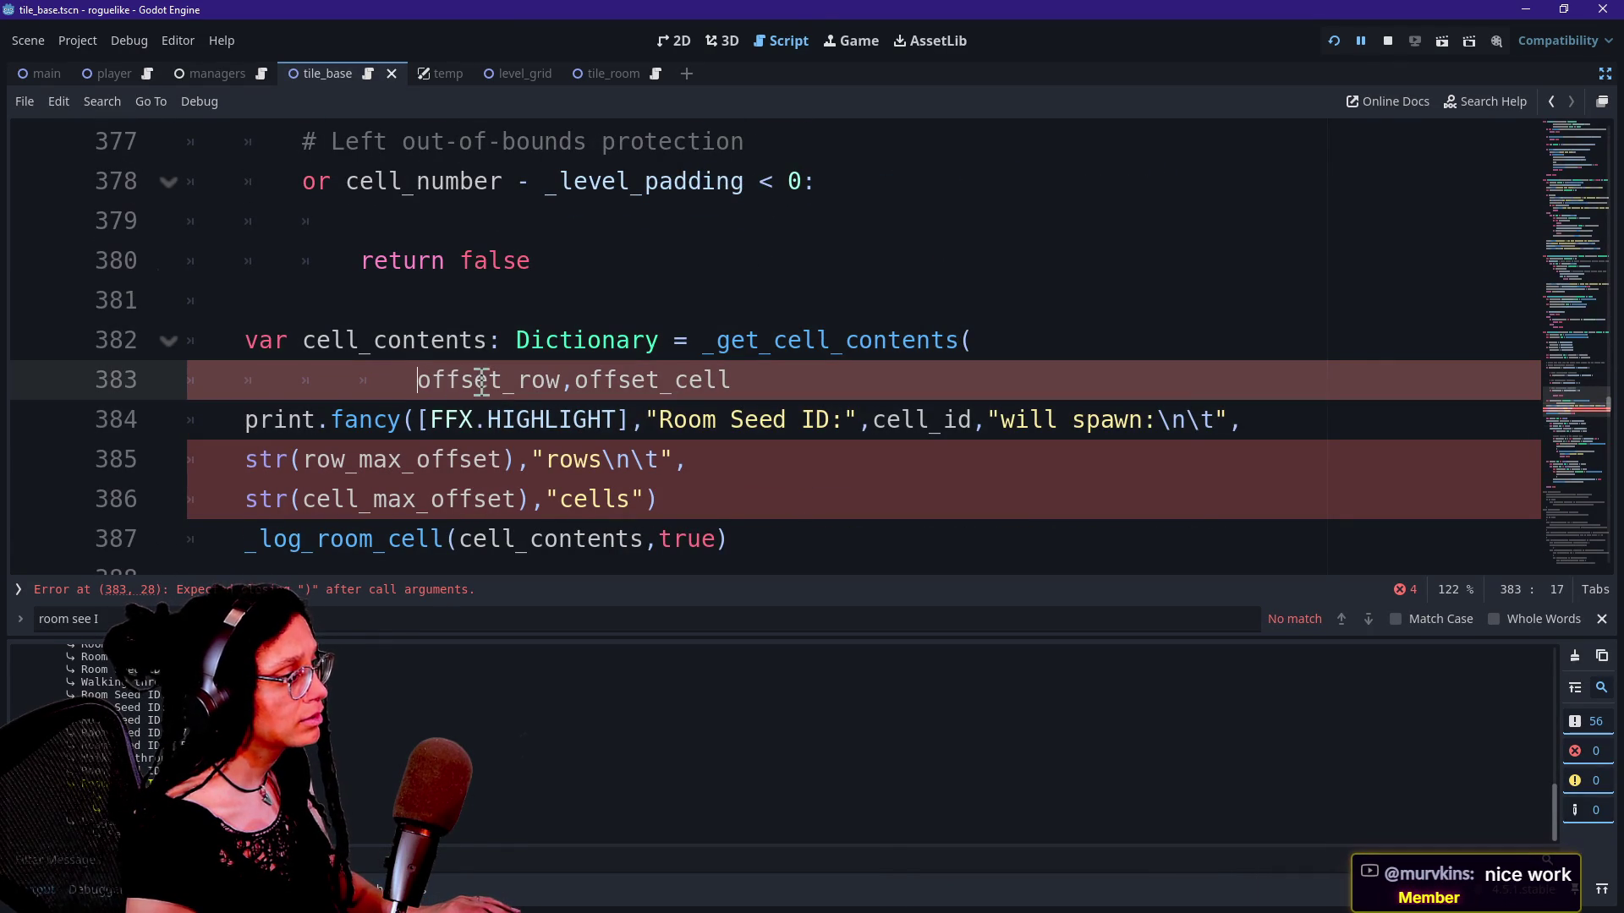
pyautogui.press('BackSpace')
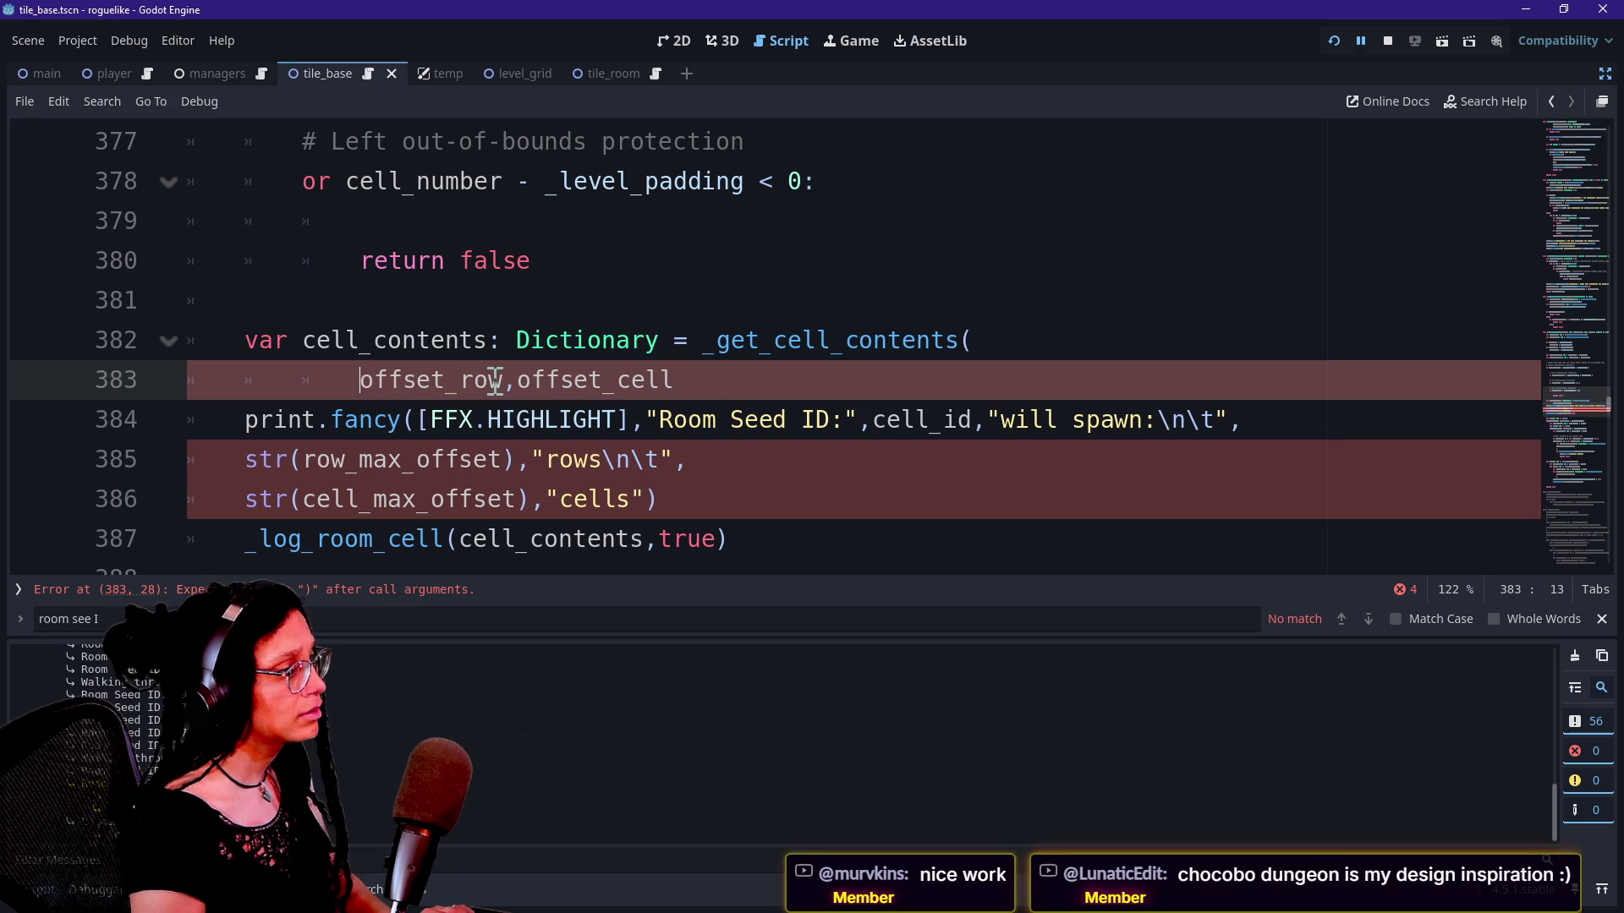
pyautogui.press('BackSpace')
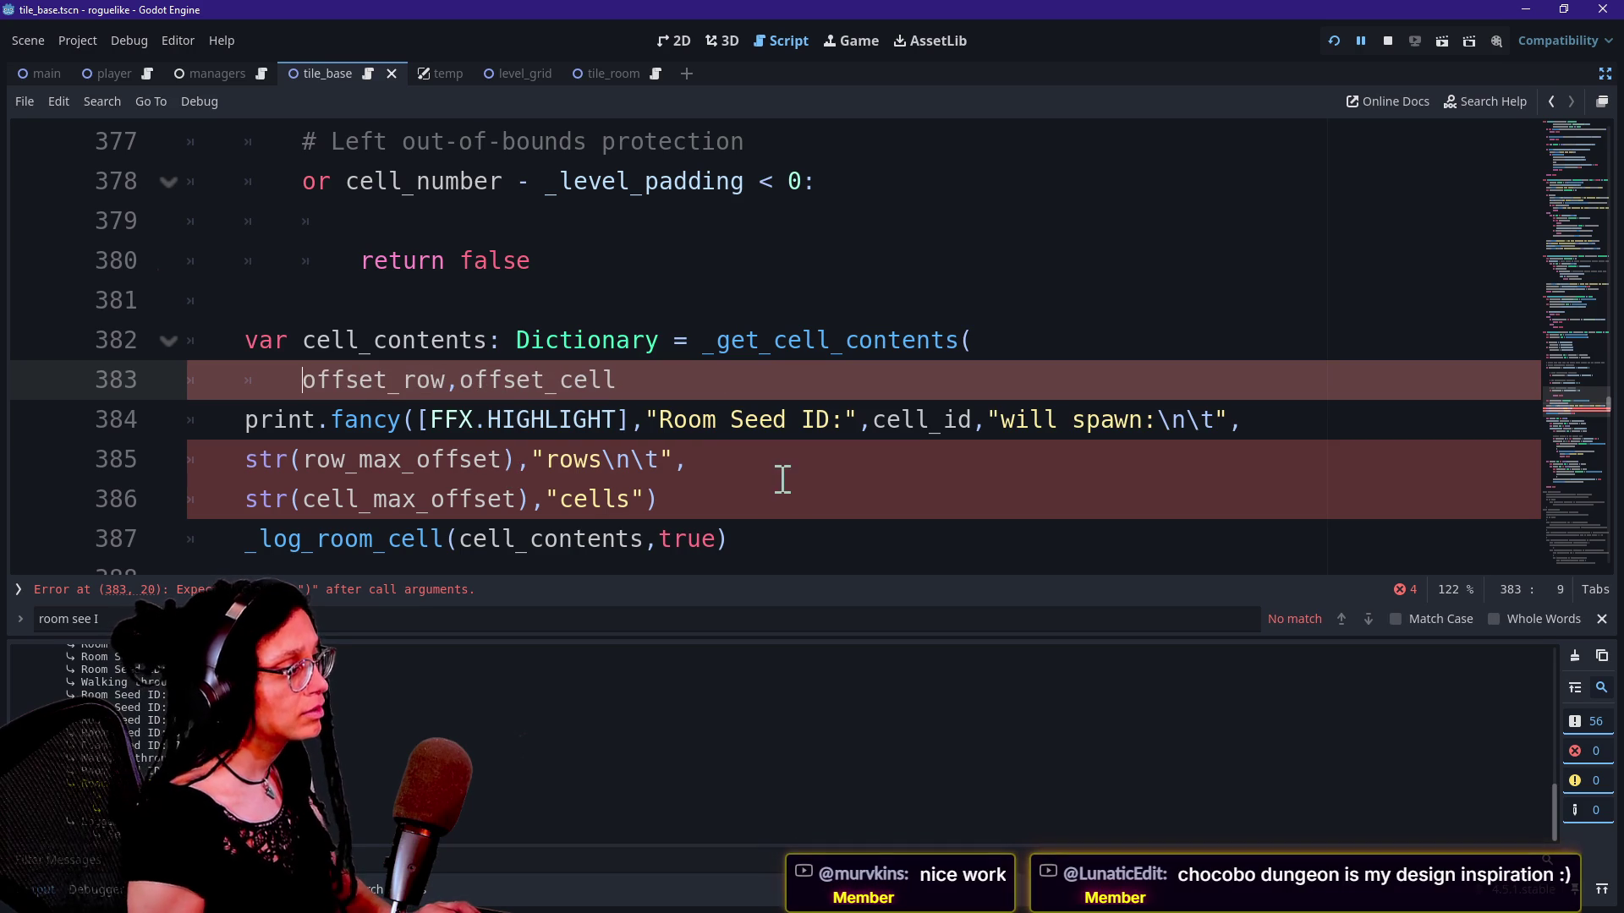
pyautogui.click(750, 384)
pyautogui.write(')')
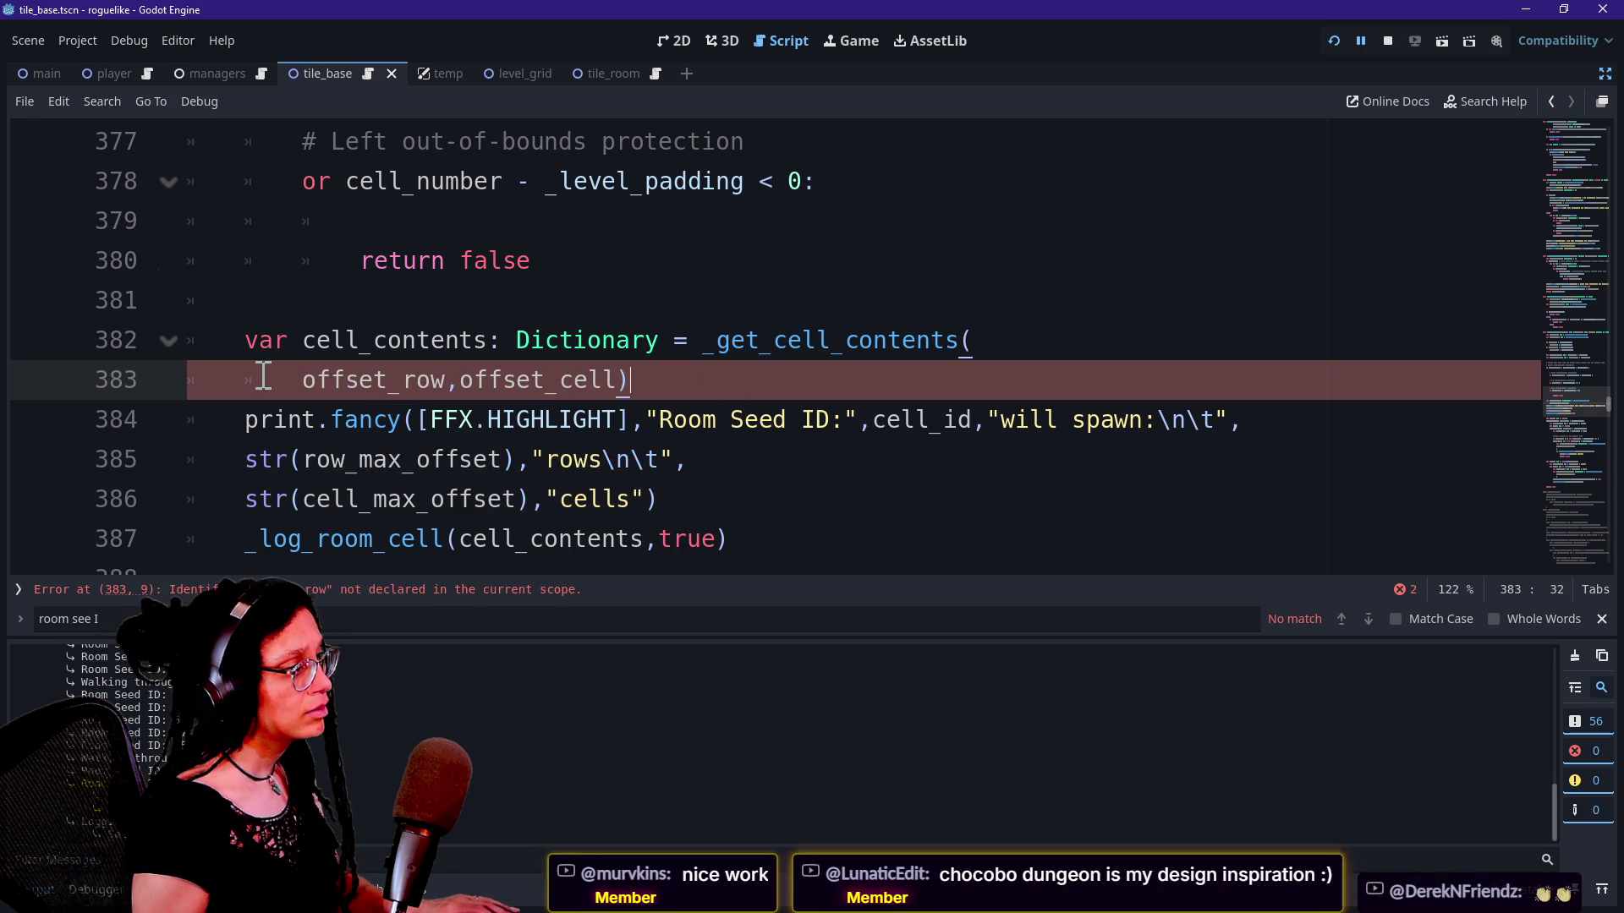
pyautogui.moveTo(302, 378)
pyautogui.mouseDown()
pyautogui.moveTo(405, 385)
pyautogui.moveTo(338, 381)
pyautogui.mouseUp()
pyautogui.click(418, 383)
pyautogui.press('BackSpace')
pyautogui.press('BackSpace')
pyautogui.write('row_number')
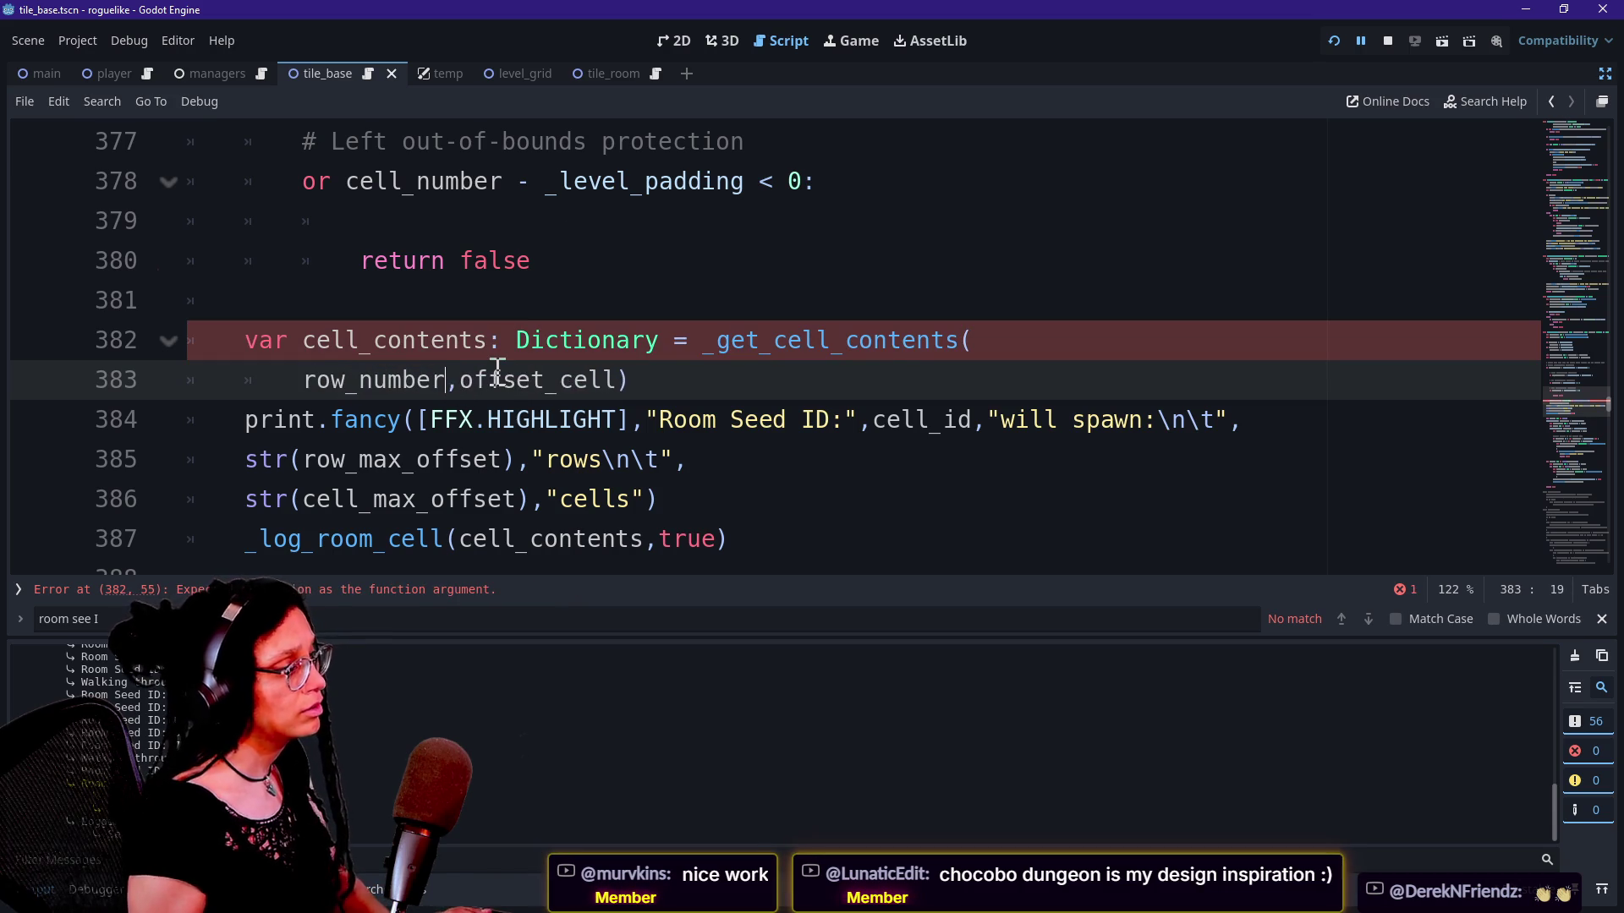
pyautogui.moveTo(459, 380); pyautogui.dragTo(558, 382)
pyautogui.press('BackSpace')
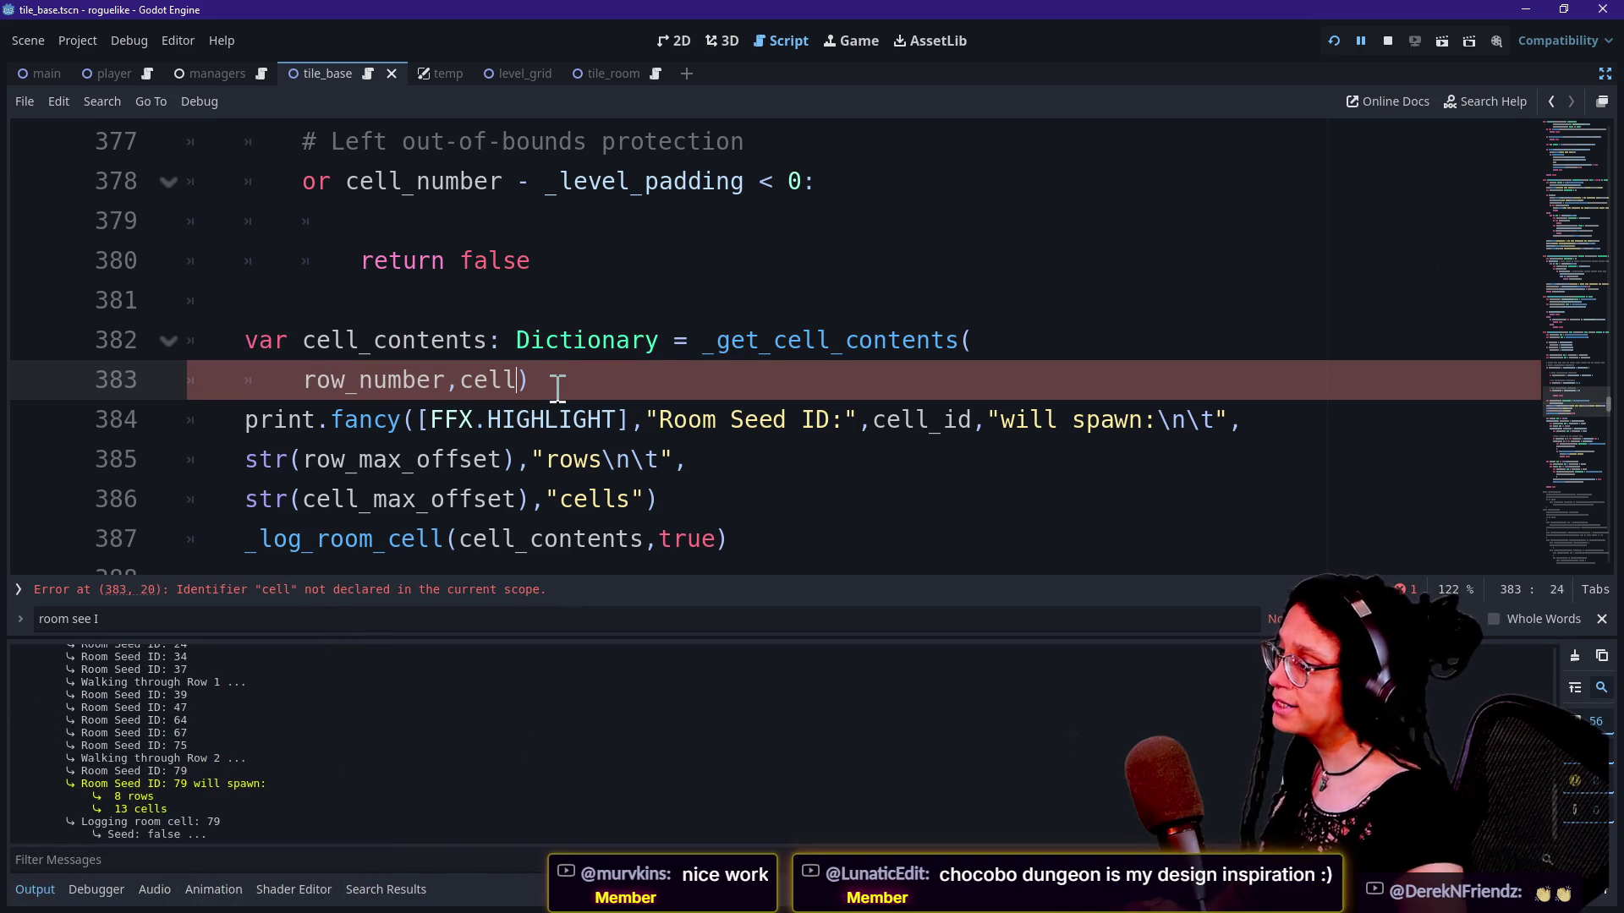
pyautogui.write('_number')
# Step: Replace the repeated _get_cell_contents call in the padding loop with cell_contents
pyautogui.click(434, 228)
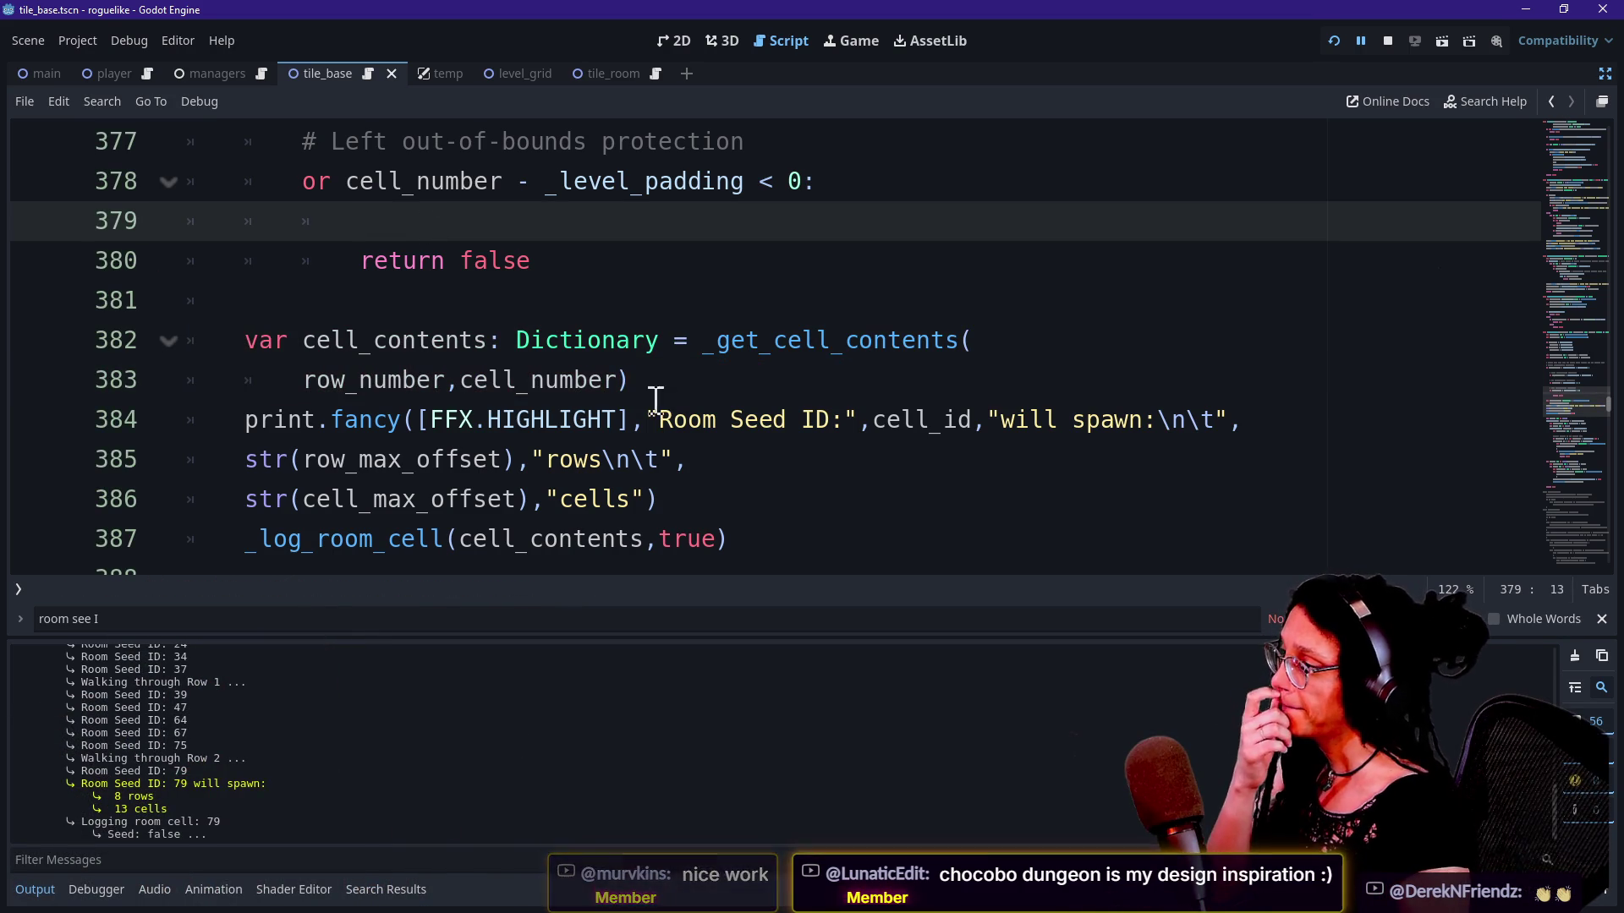
pyautogui.click(660, 380)
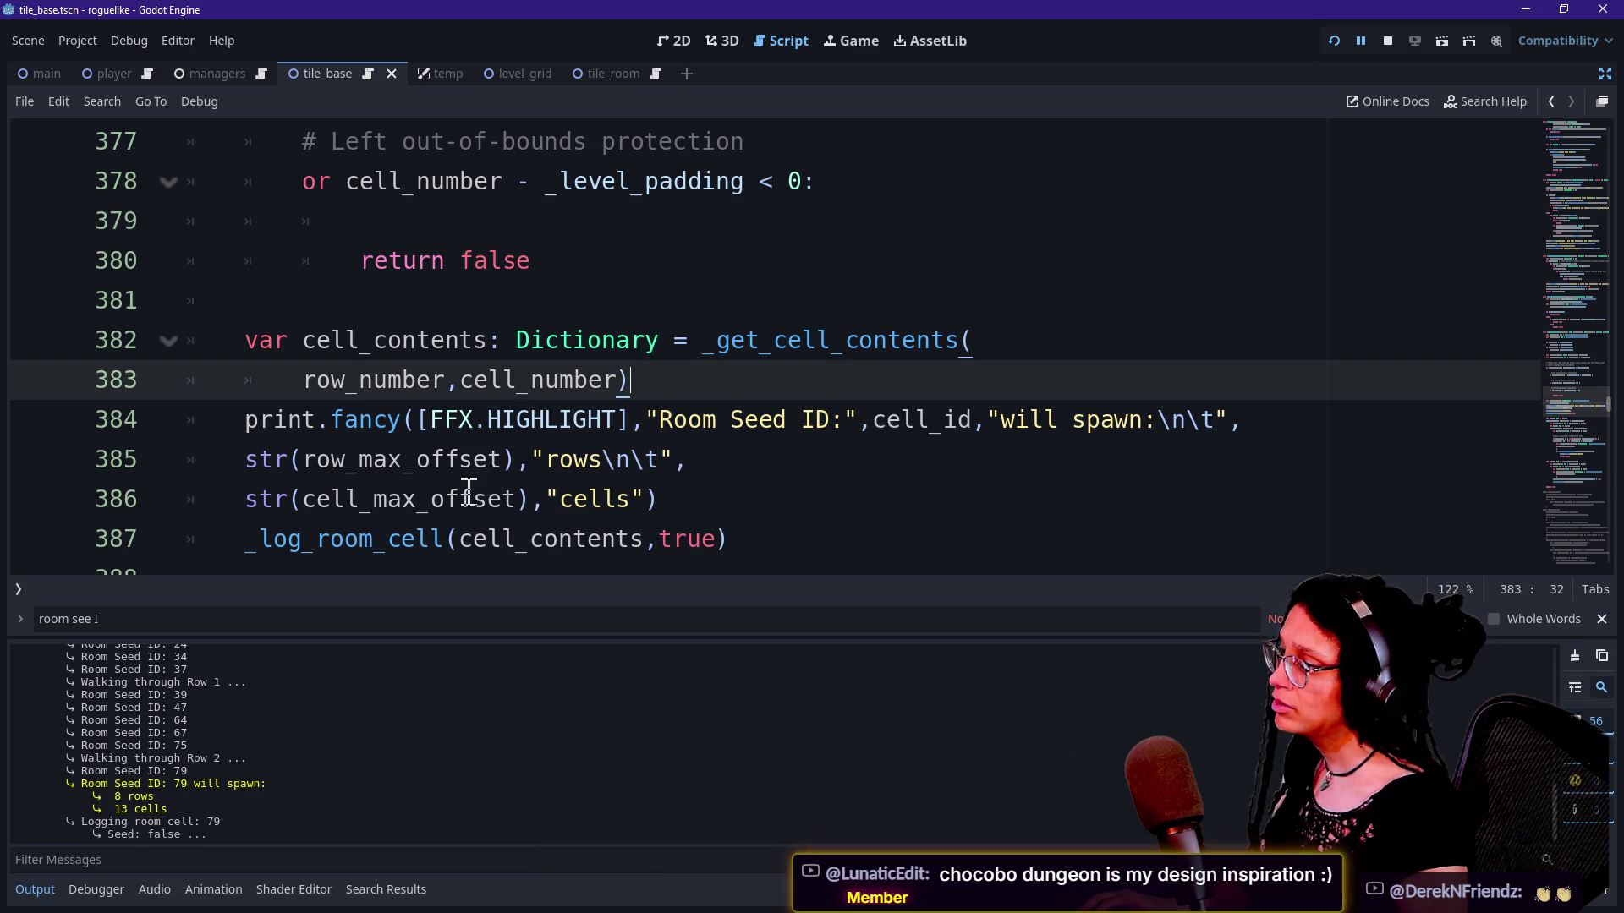
pyautogui.click(772, 555)
pyautogui.scroll(-5, 774, 557)
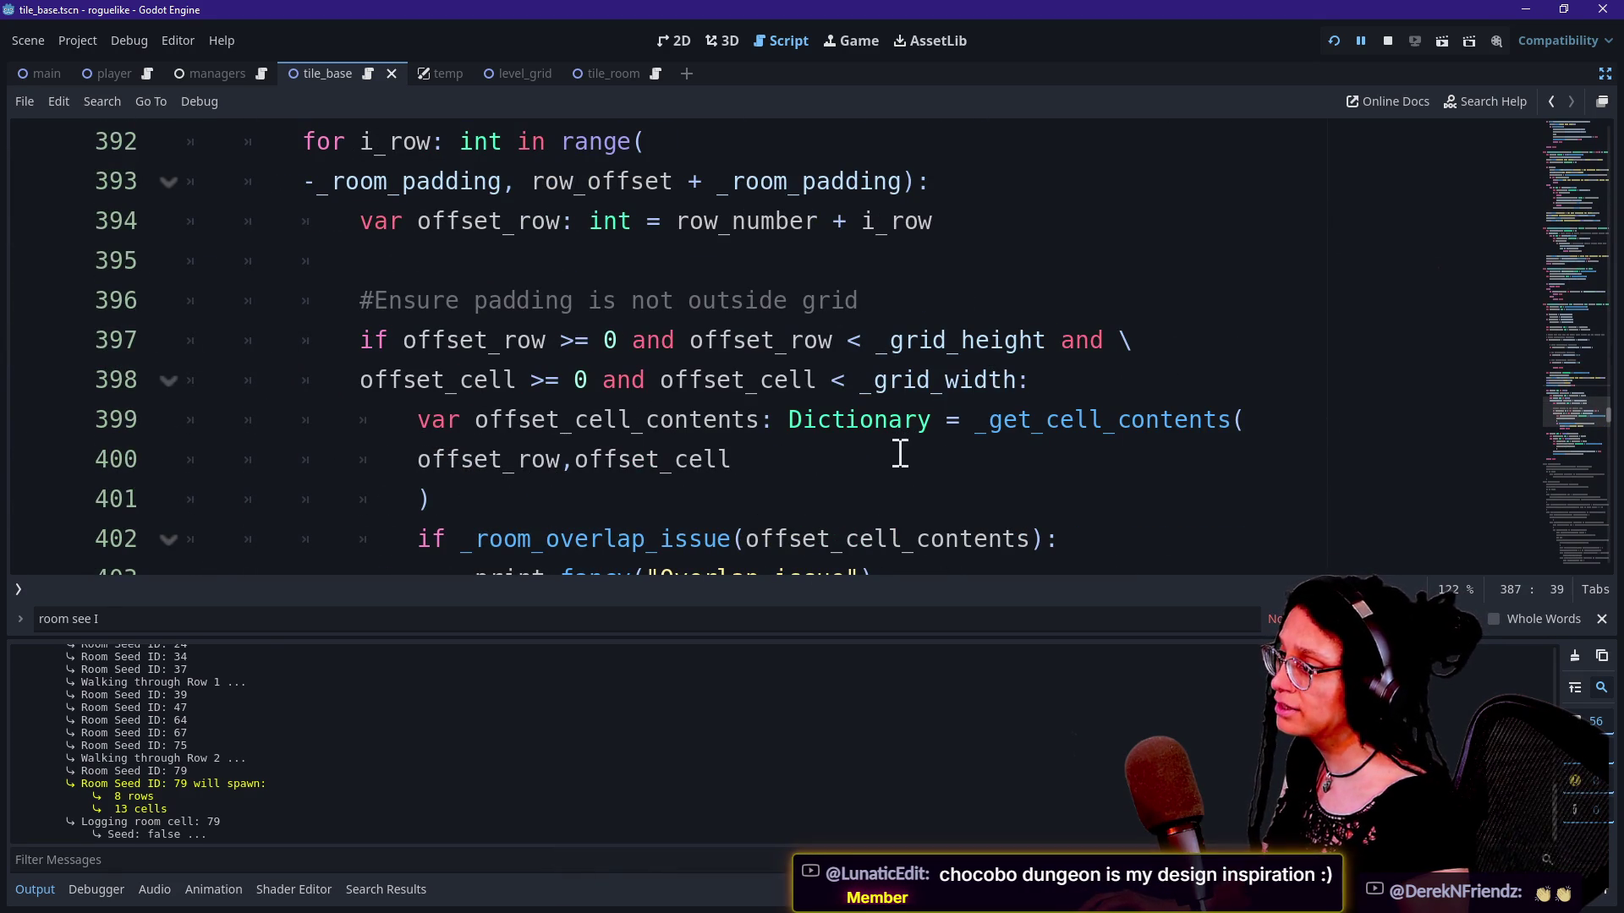
pyautogui.moveTo(964, 433); pyautogui.dragTo(931, 486)
pyautogui.press('BackSpace')
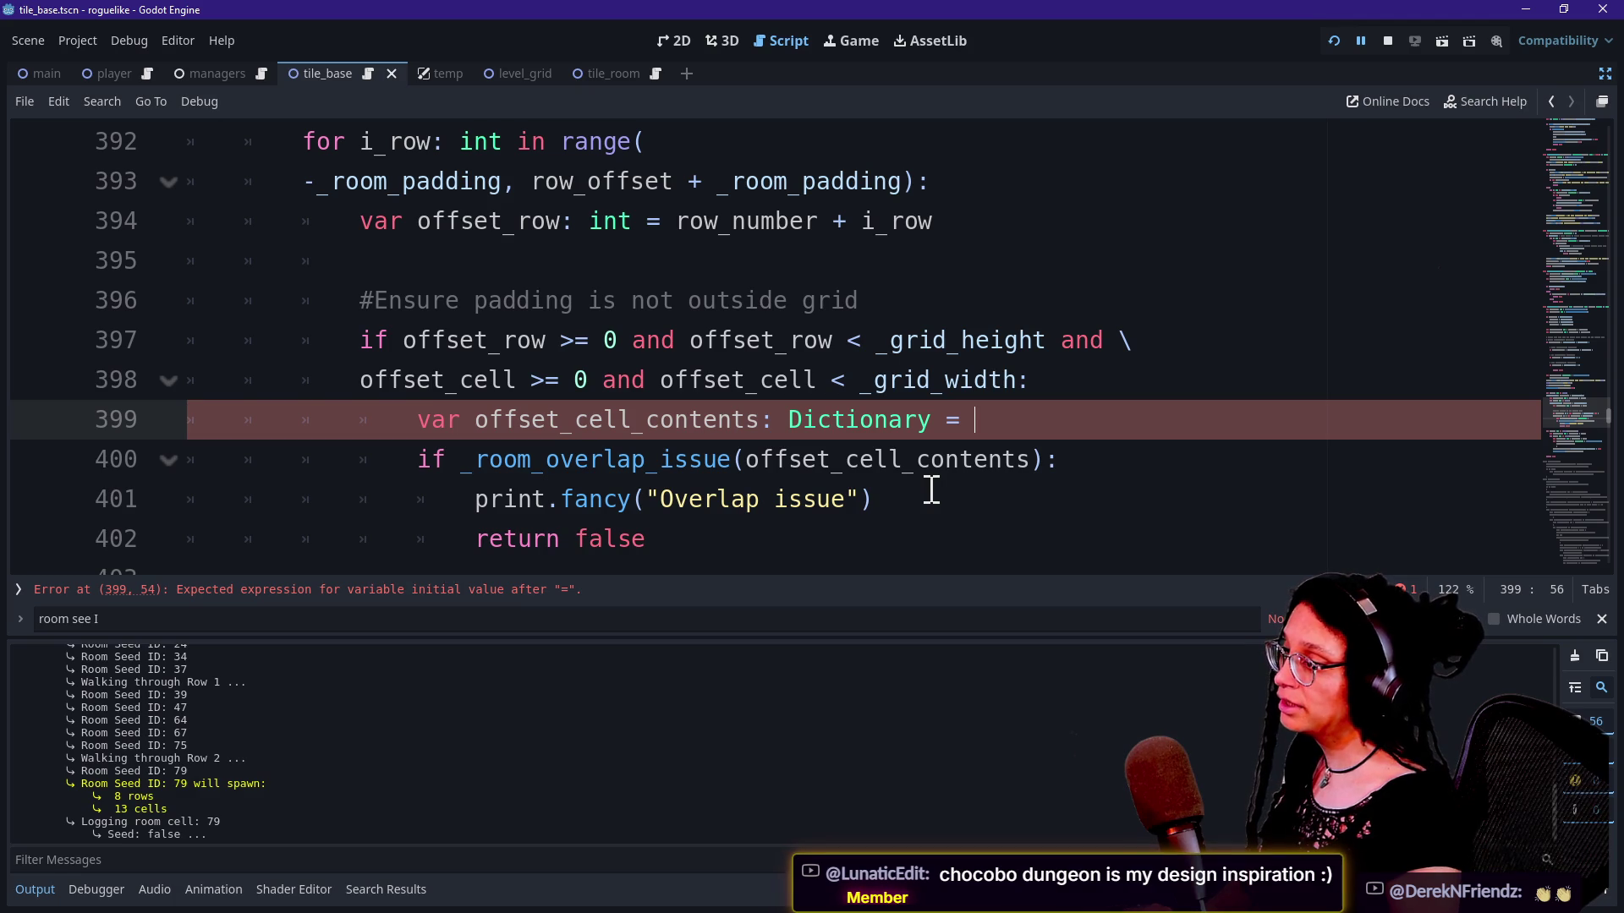
pyautogui.write('f')
pyautogui.press('BackSpace')
pyautogui.write('cell_contents')
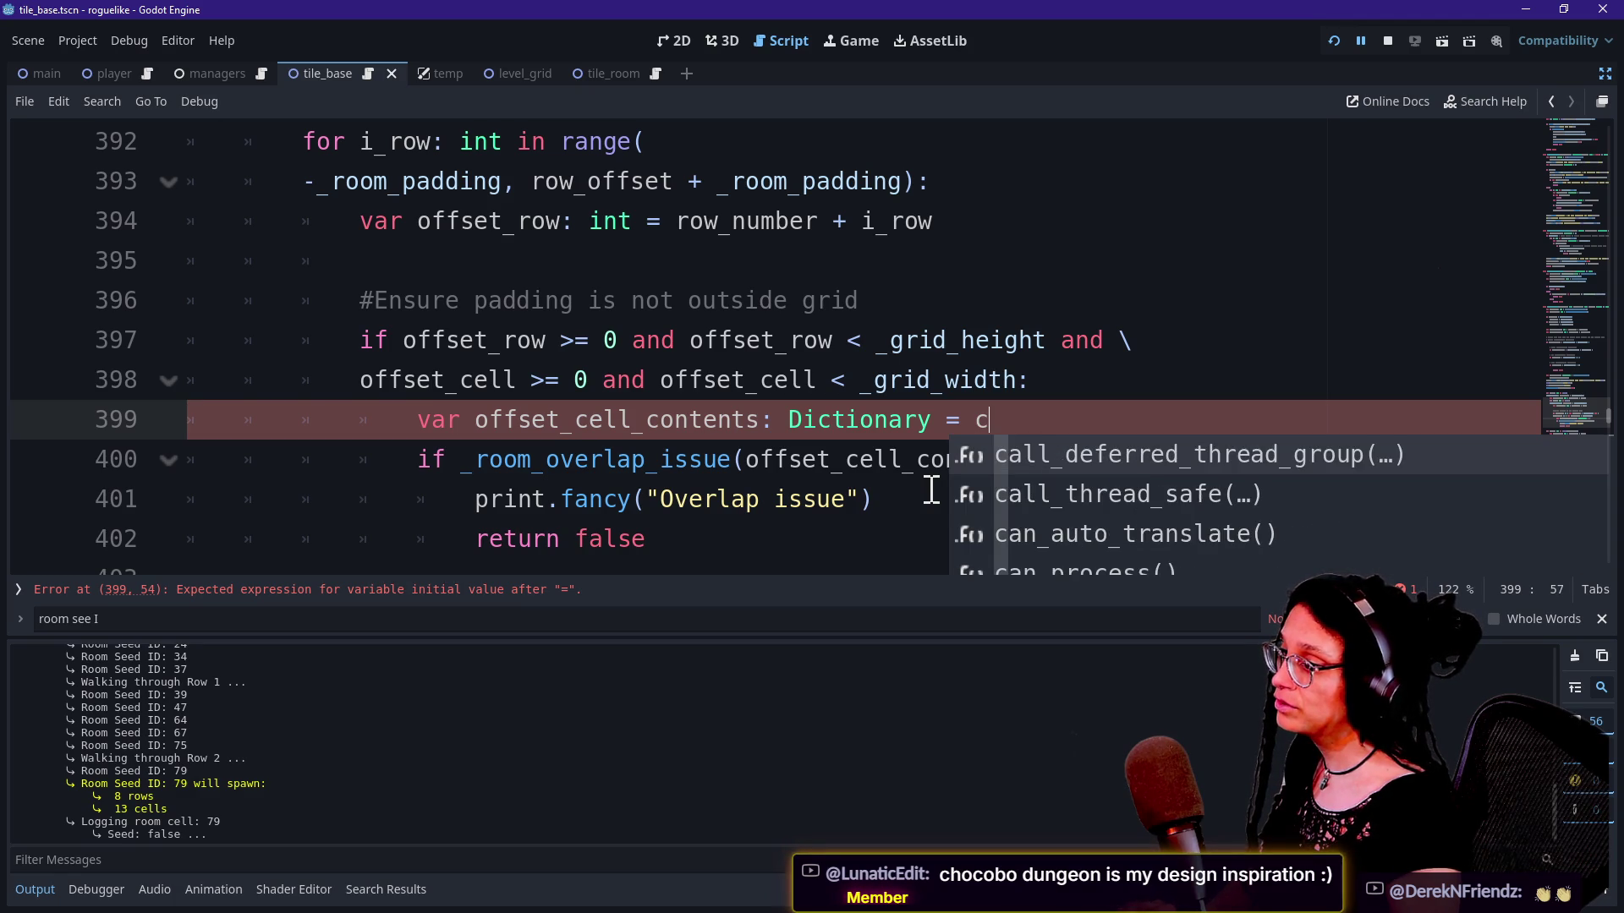
pyautogui.click(482, 340)
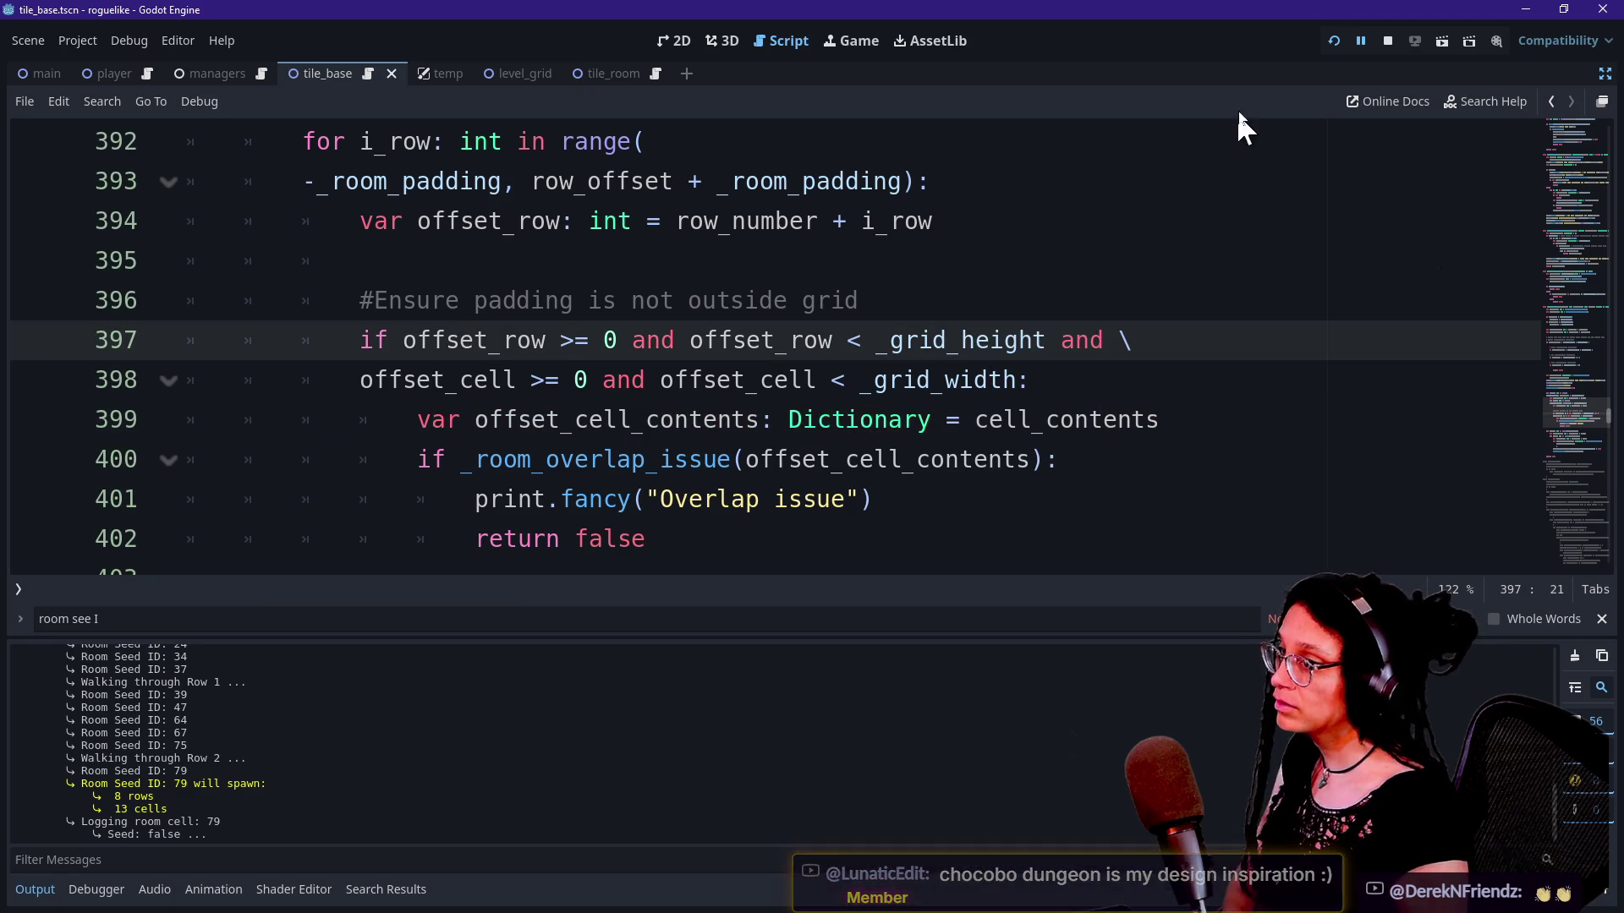
pyautogui.scroll(4, 1020, 226)
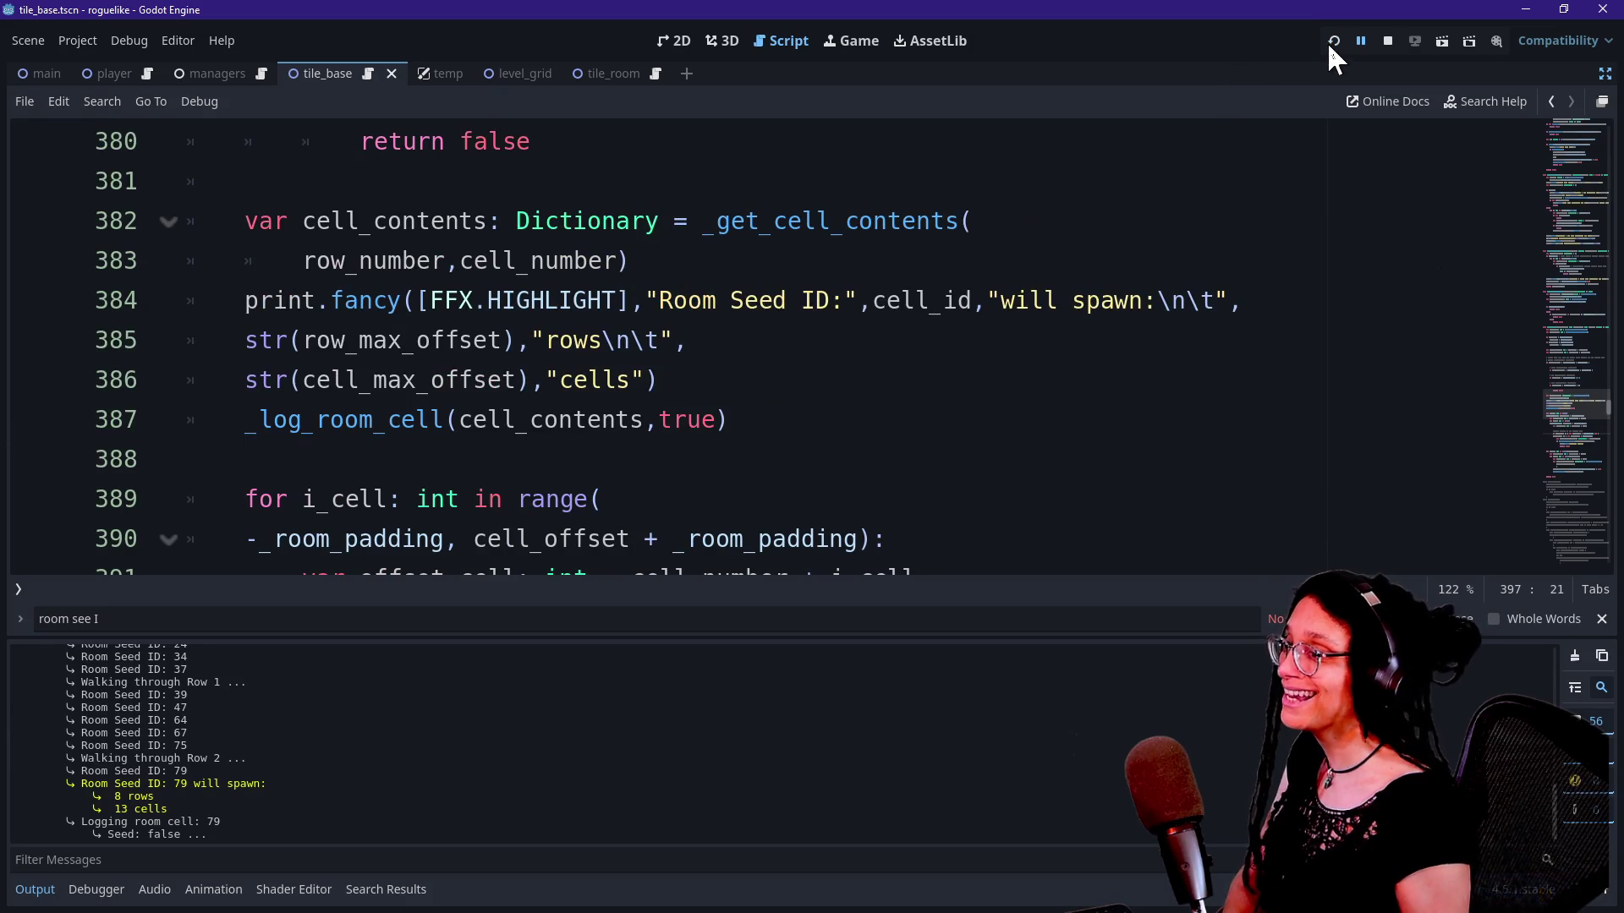
pyautogui.click(1332, 43)
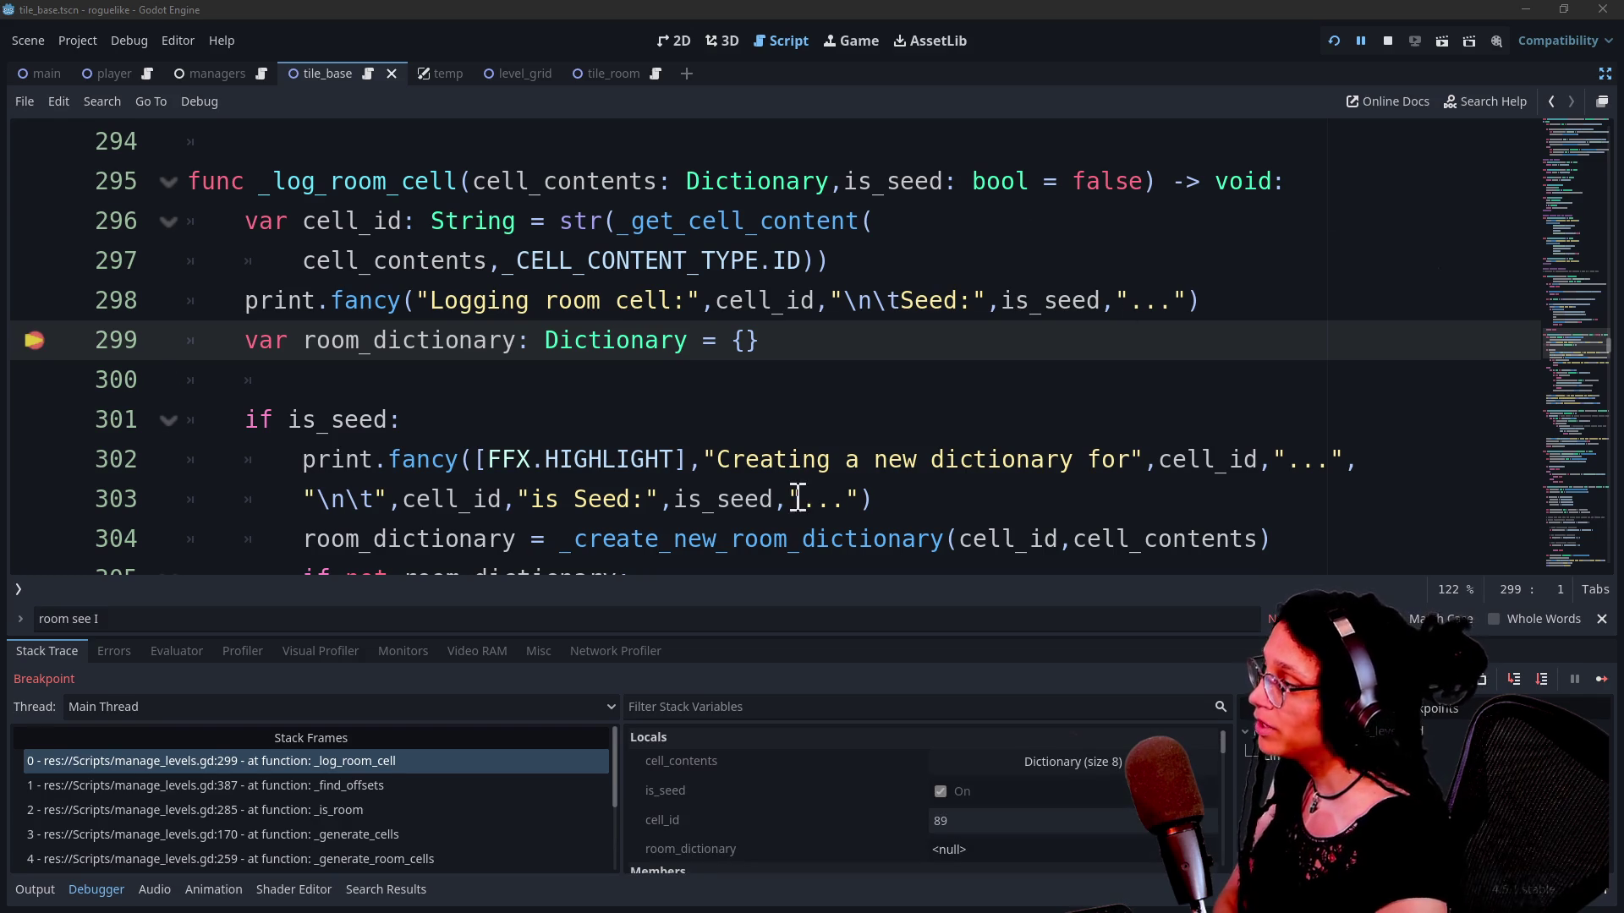
pyautogui.moveTo(28, 342); pyautogui.dragTo(417, 371)
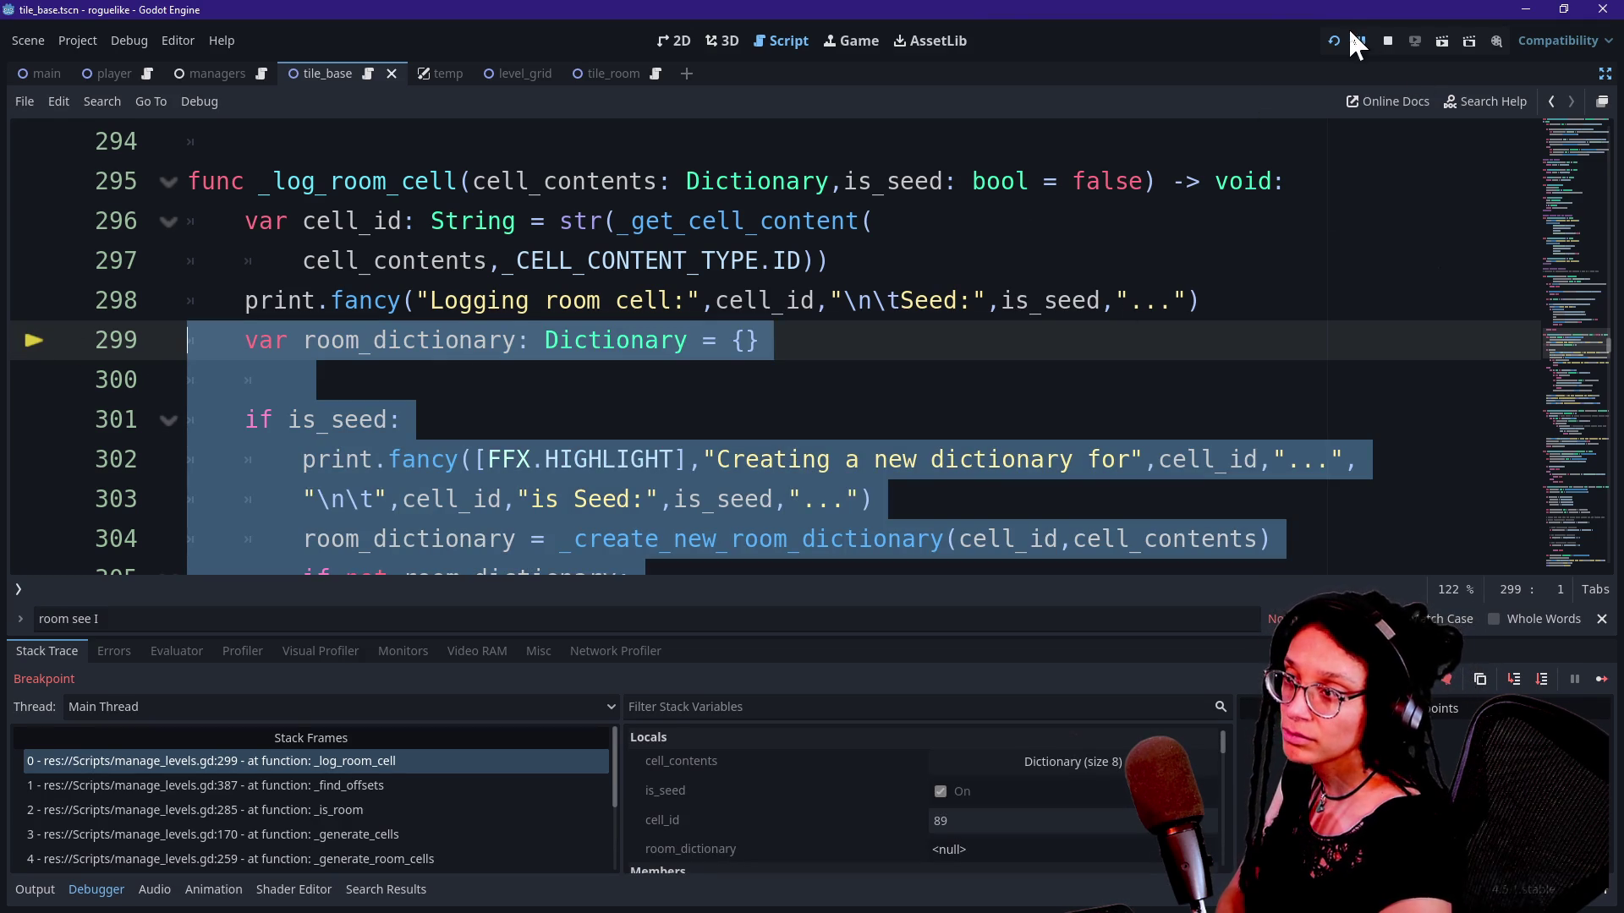
pyautogui.click(1329, 40)
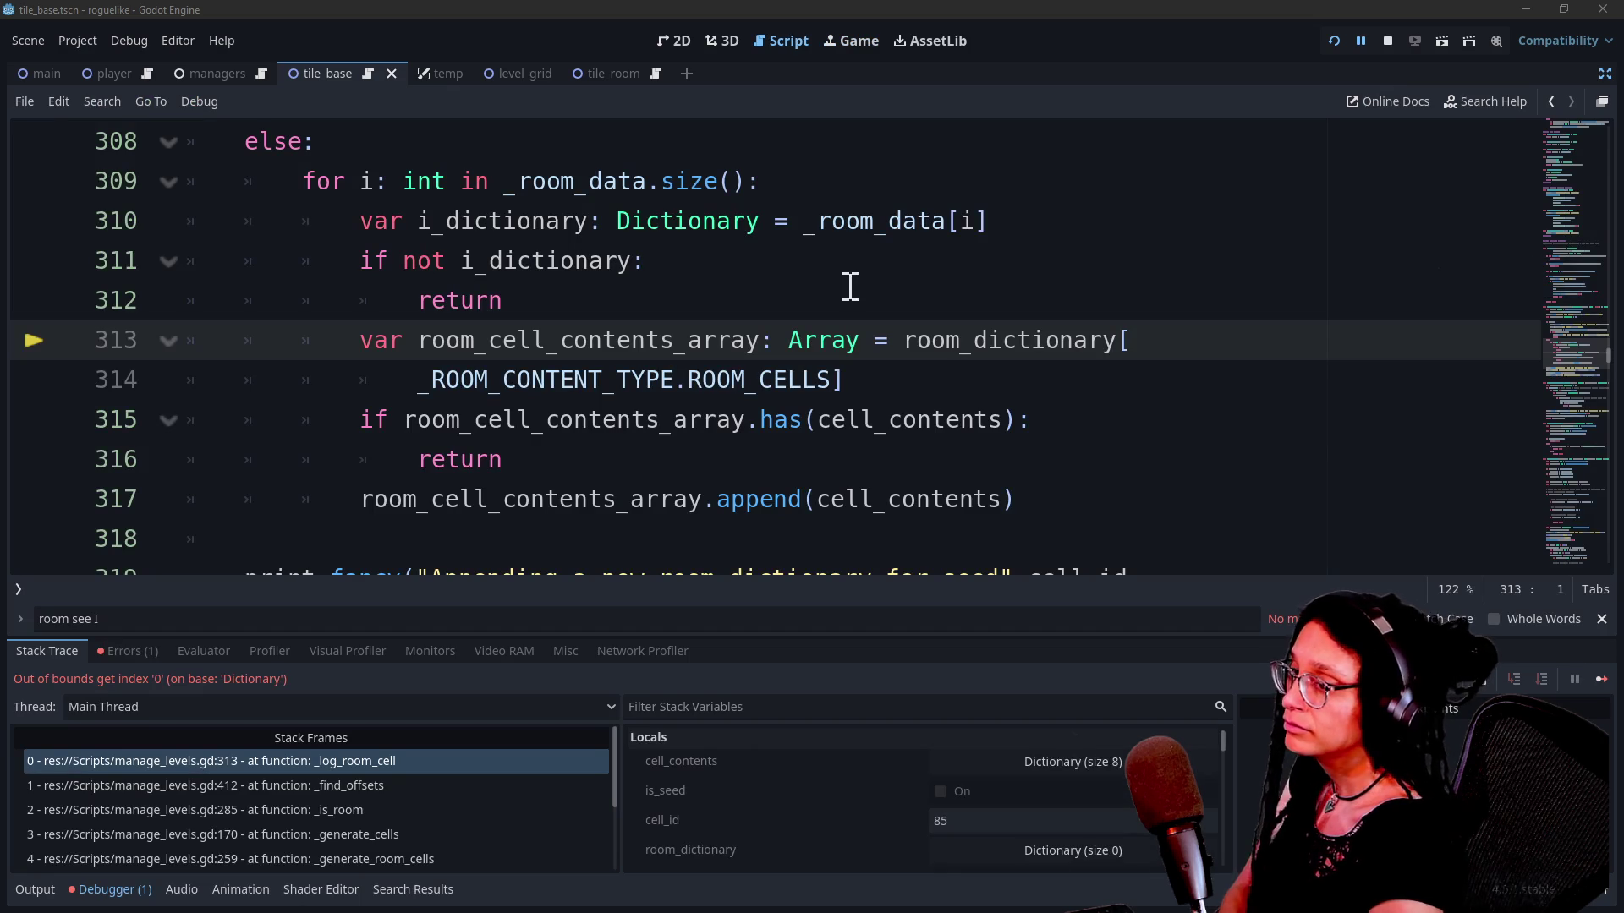
pyautogui.click(792, 296)
pyautogui.click(707, 461)
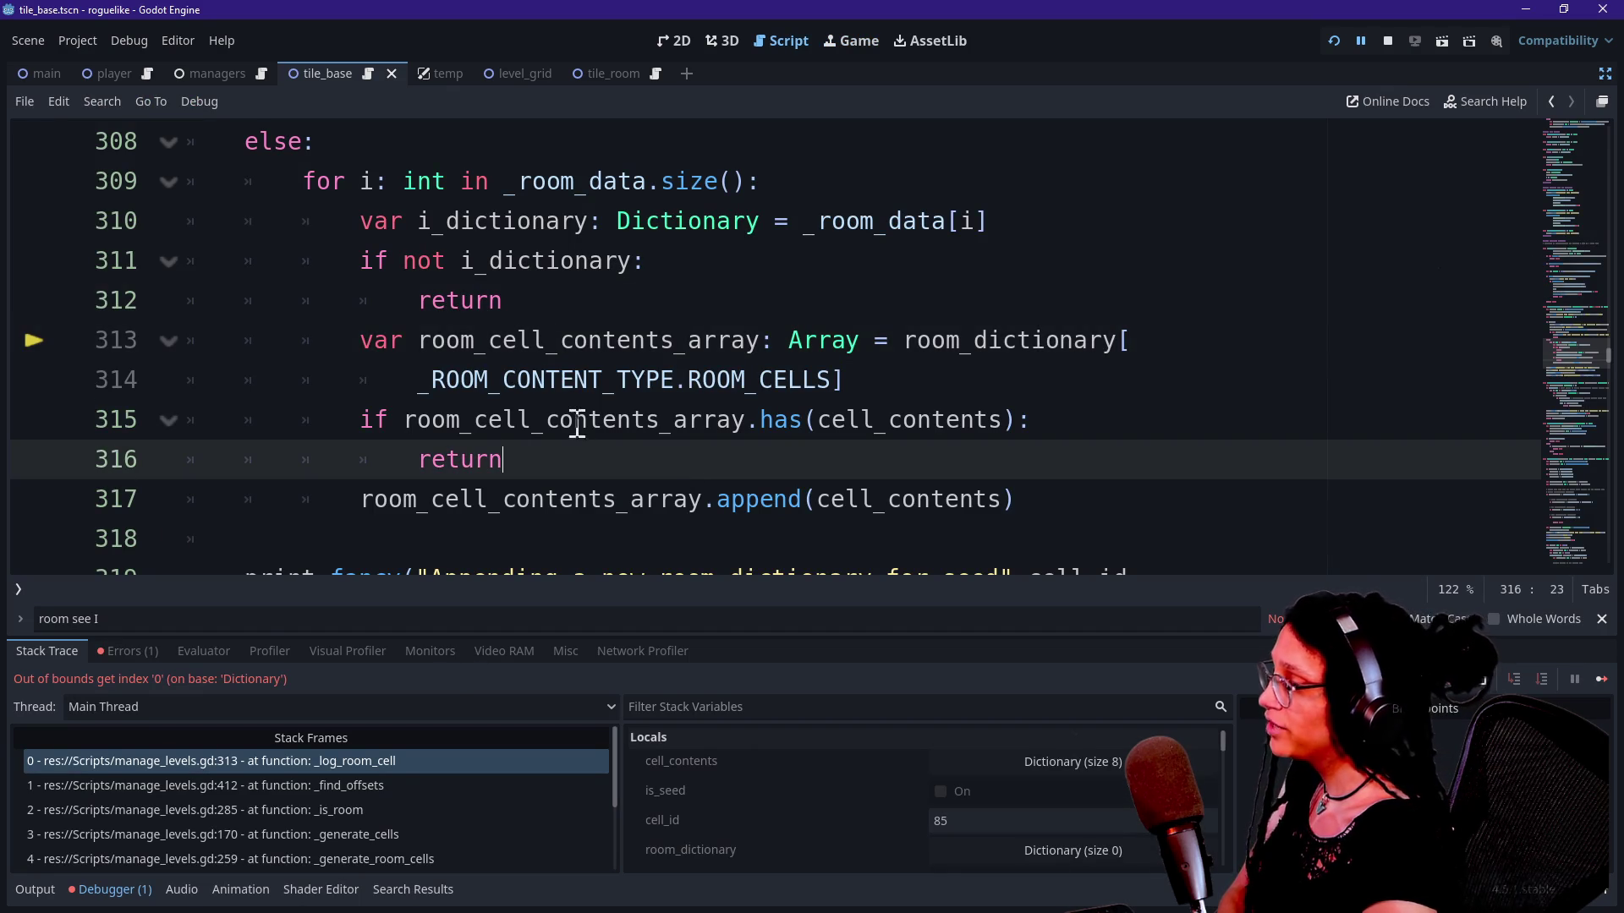
pyautogui.click(489, 345)
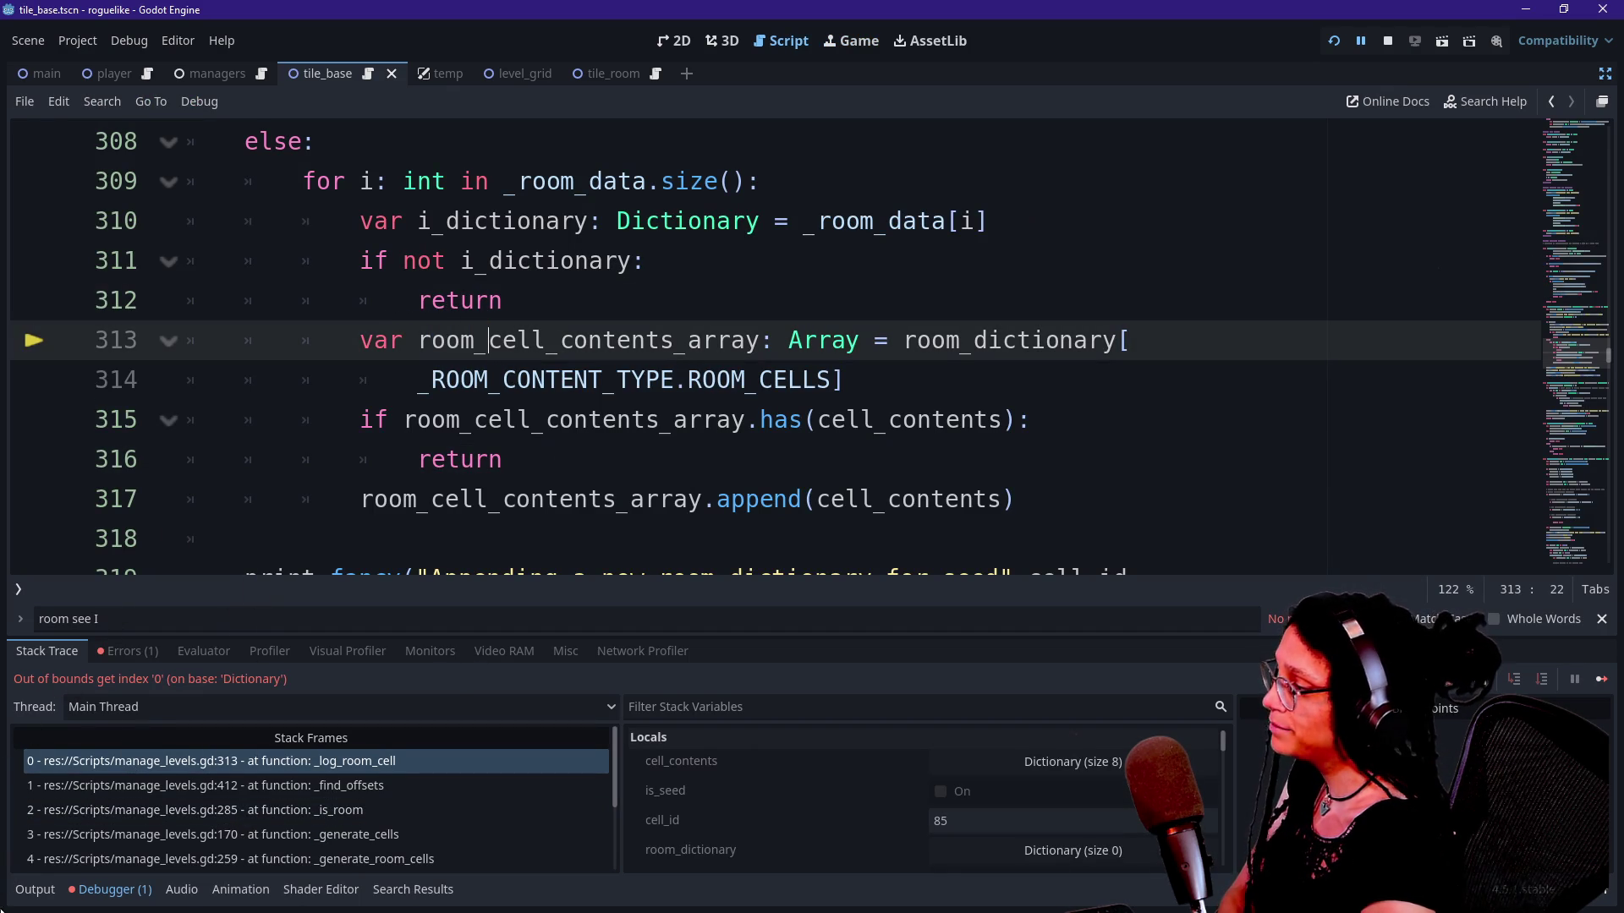
pyautogui.click(36, 889)
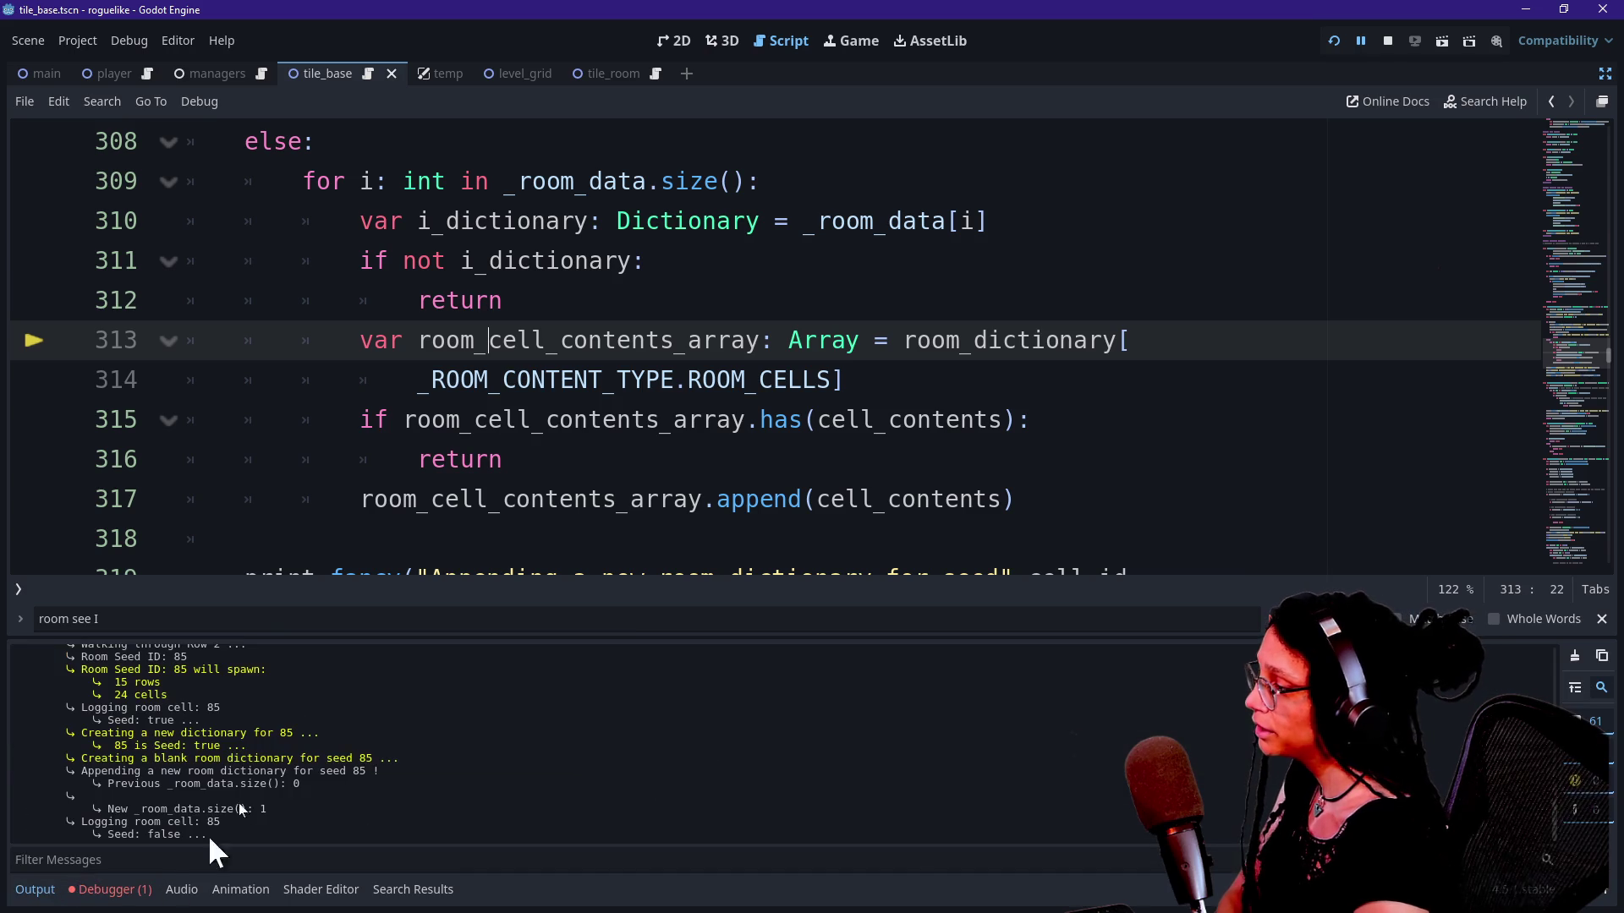
pyautogui.scroll(3, 302, 720)
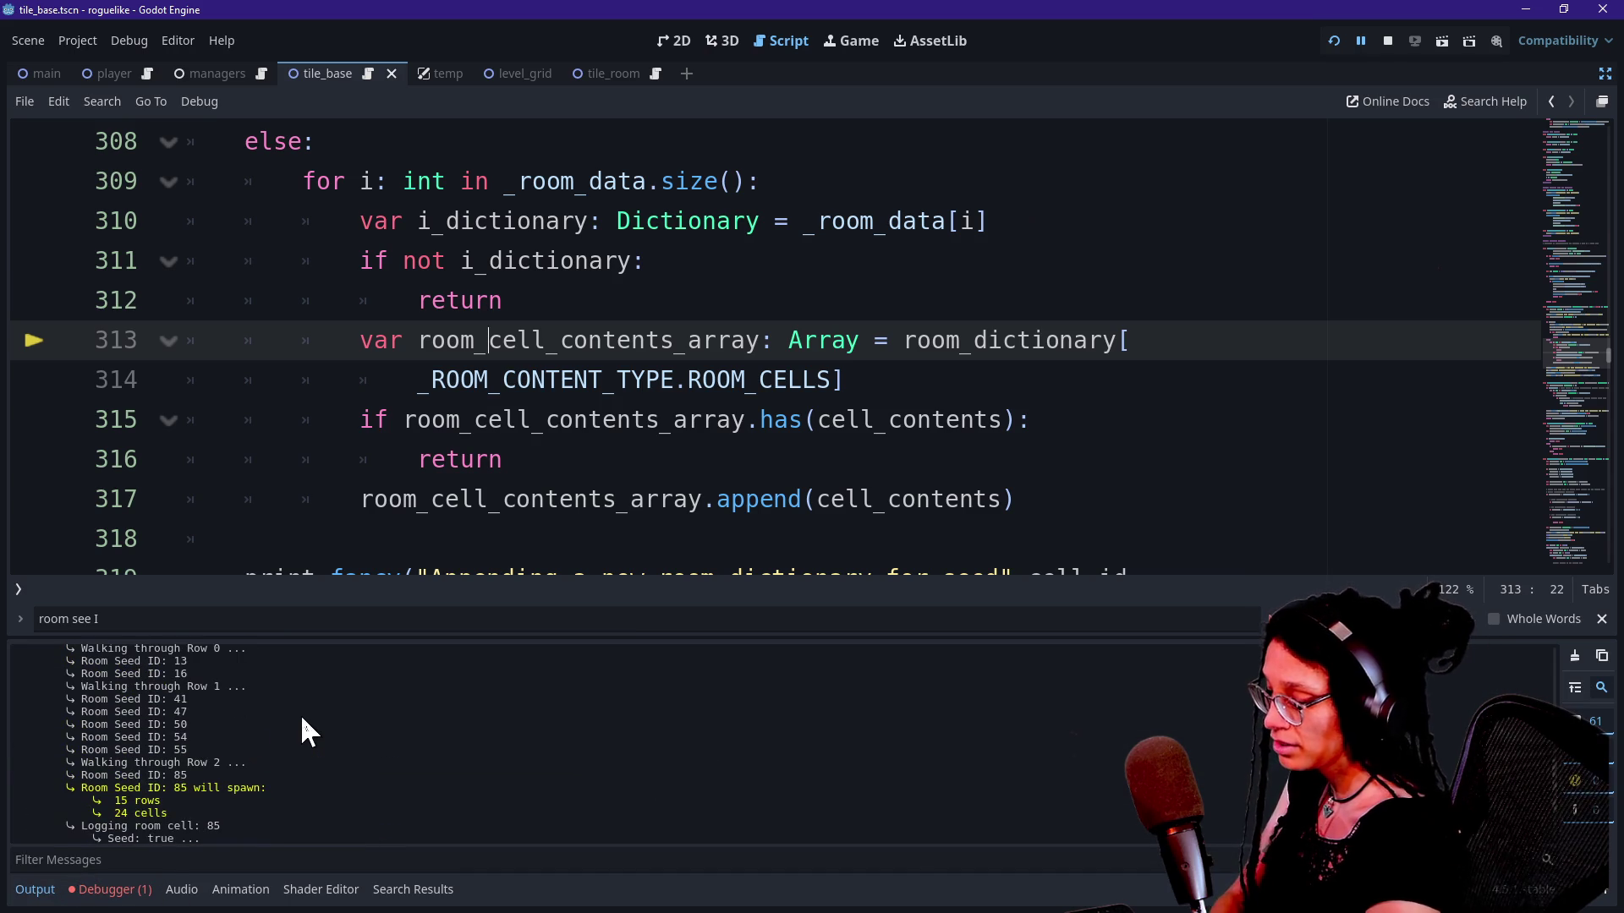
pyautogui.scroll(5, 470, 814)
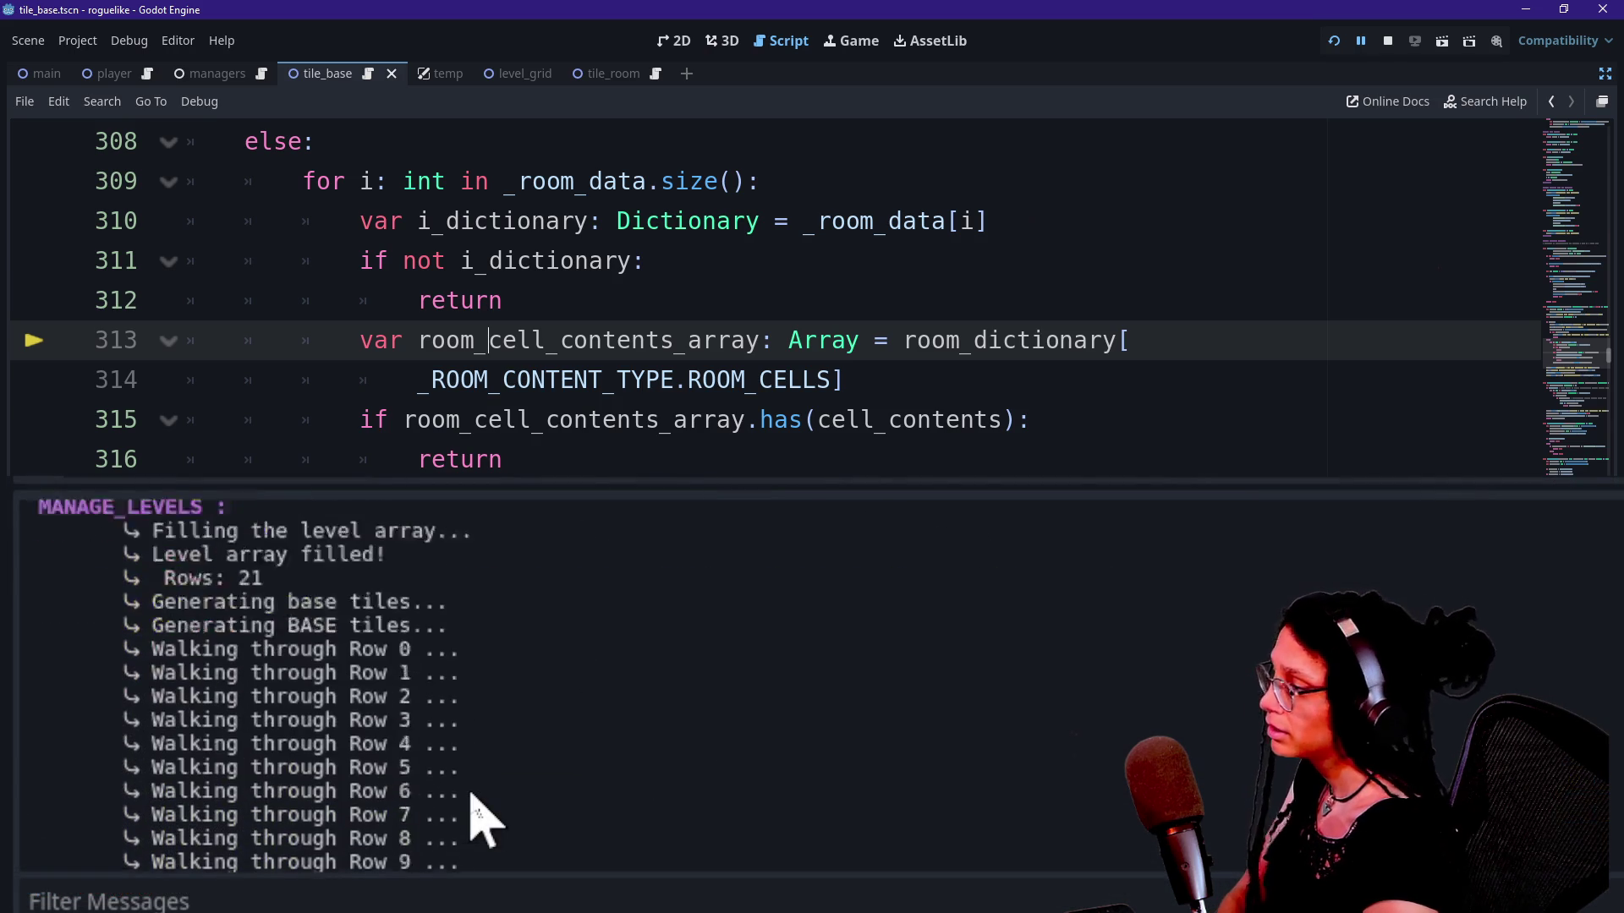
pyautogui.scroll(-15, 478, 816)
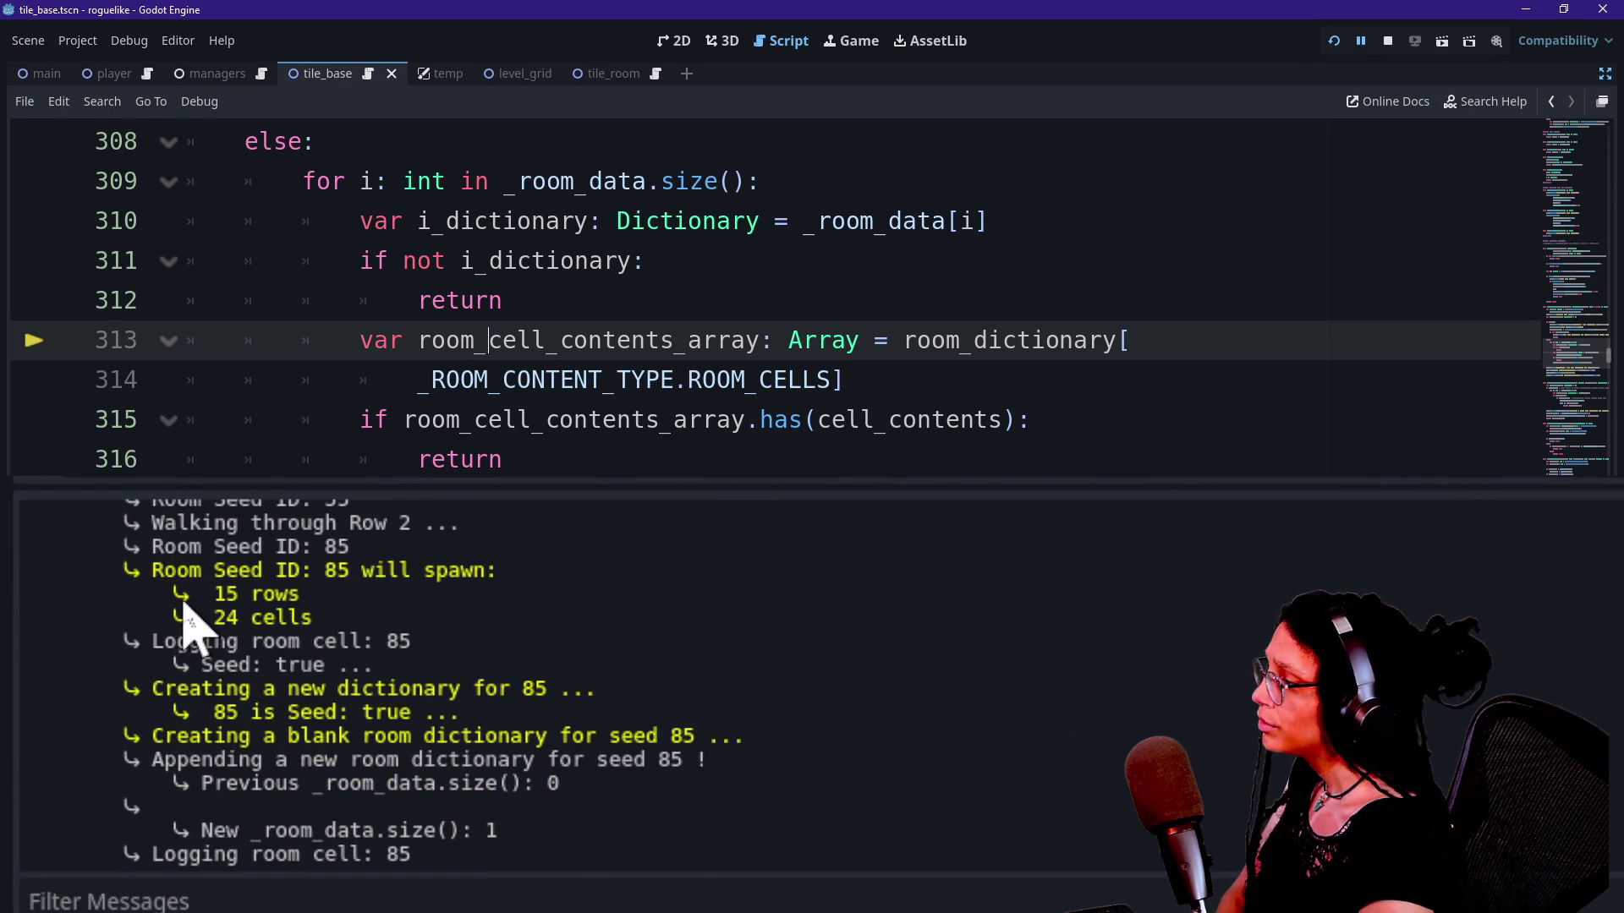
pyautogui.moveTo(188, 570)
pyautogui.mouseDown()
pyautogui.moveTo(326, 573)
pyautogui.moveTo(424, 617)
pyautogui.mouseUp()
pyautogui.click(429, 624)
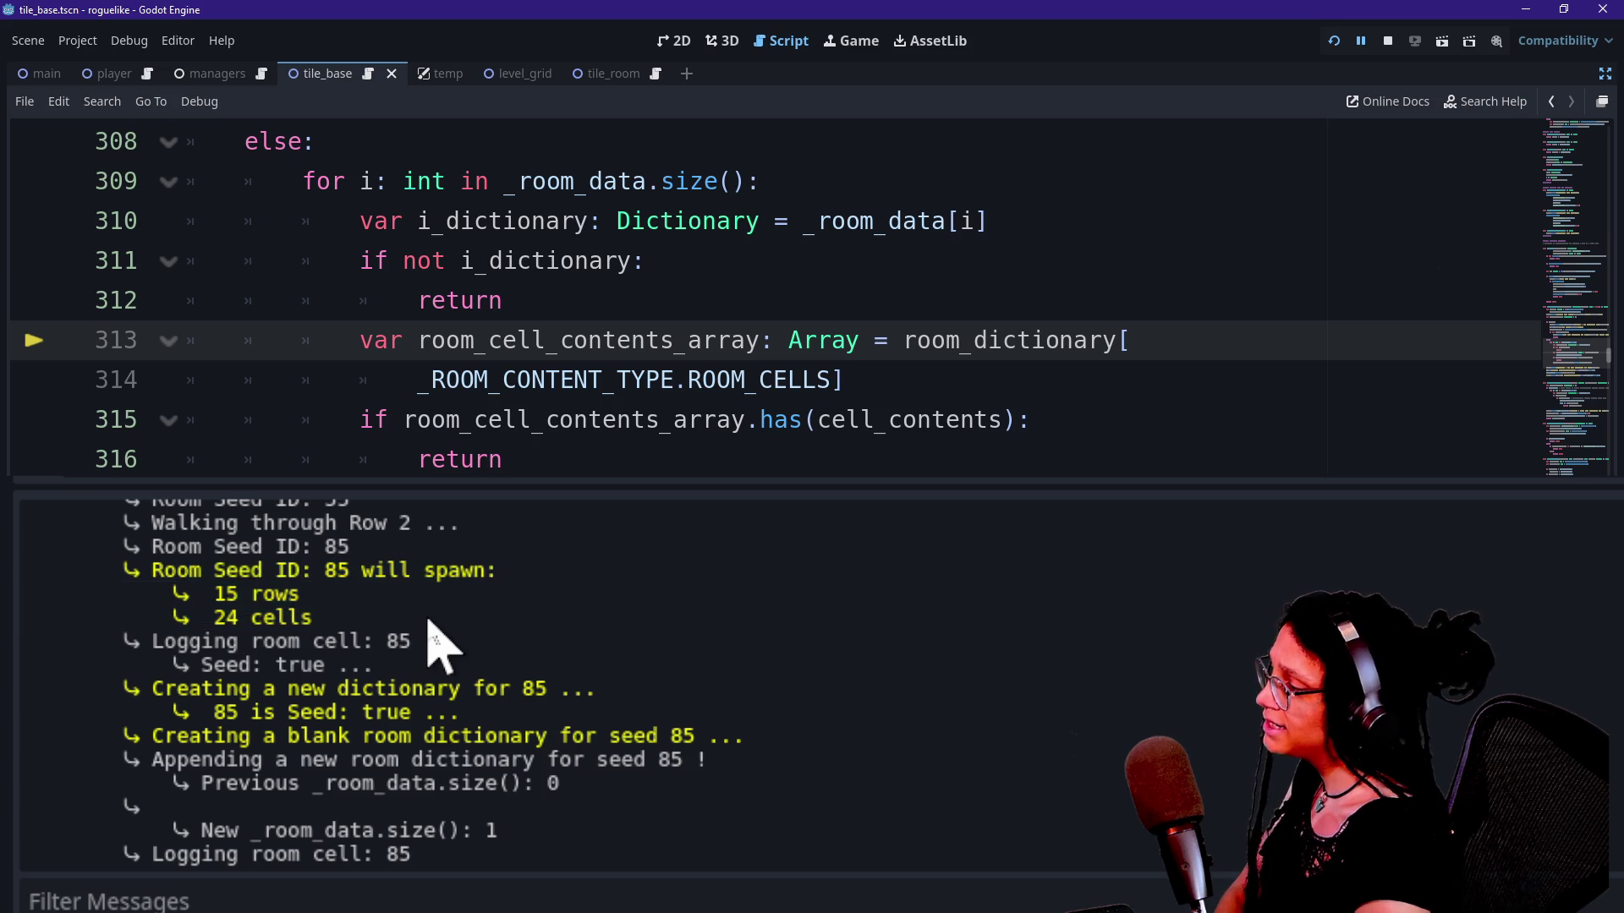
pyautogui.moveTo(254, 546); pyautogui.dragTo(284, 575)
pyautogui.click(351, 608)
pyautogui.moveTo(154, 641)
pyautogui.mouseDown()
pyautogui.moveTo(333, 648)
pyautogui.moveTo(377, 674)
pyautogui.mouseUp()
pyautogui.click(377, 674)
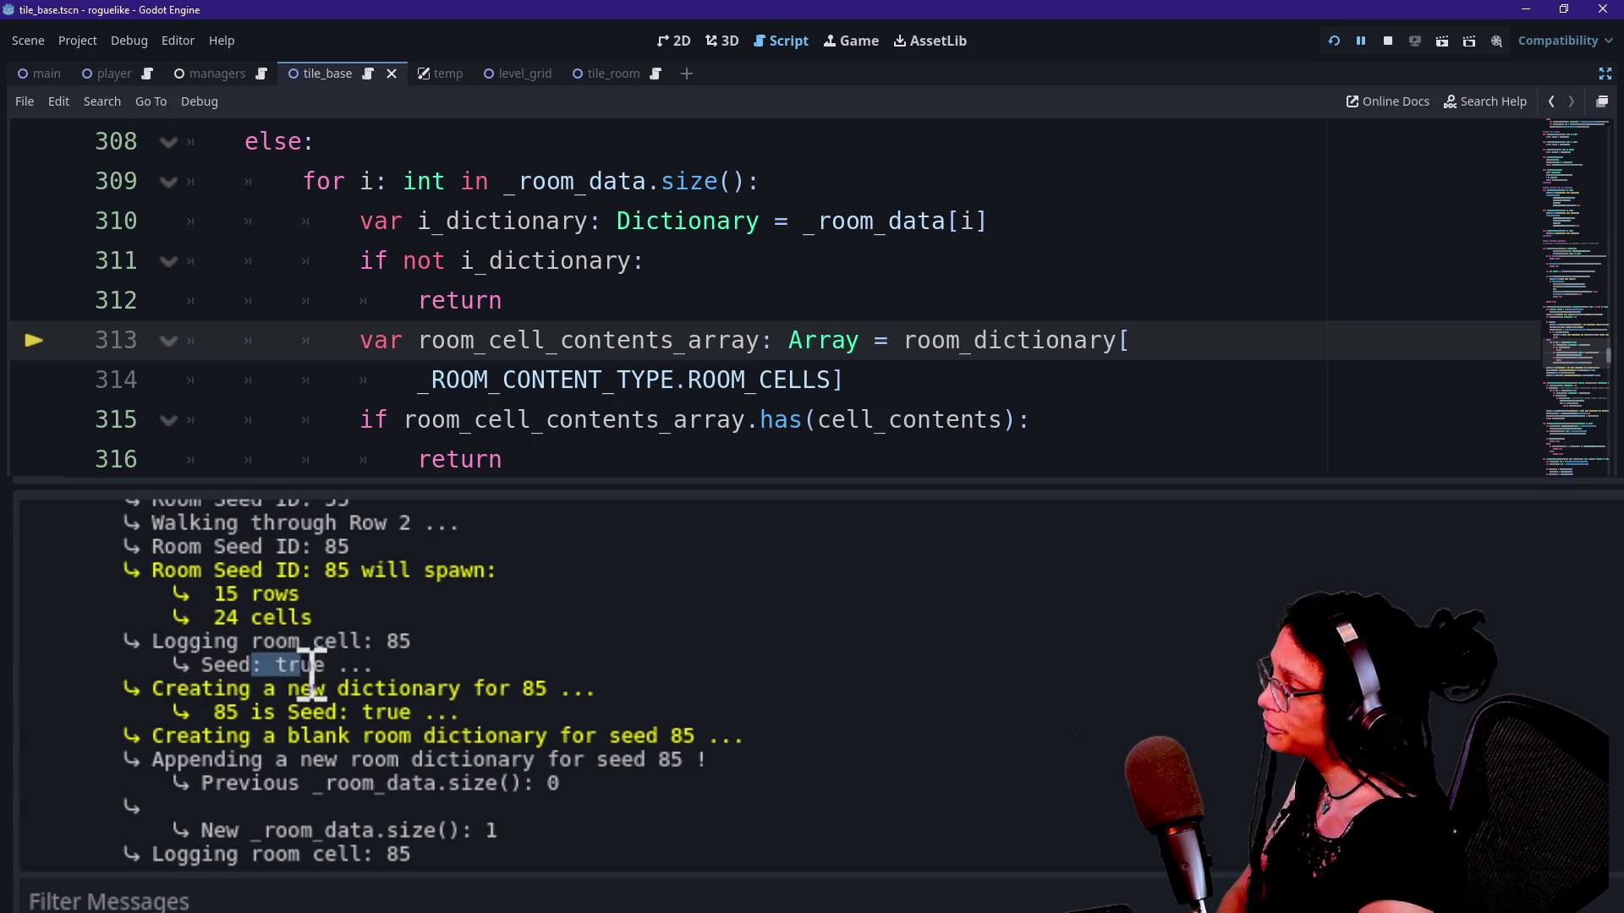
pyautogui.moveTo(177, 688)
pyautogui.mouseDown()
pyautogui.moveTo(417, 676)
pyautogui.moveTo(507, 693)
pyautogui.mouseUp()
pyautogui.click(507, 695)
pyautogui.moveTo(218, 712); pyautogui.dragTo(352, 715)
pyautogui.click(352, 715)
pyautogui.moveTo(253, 714); pyautogui.dragTo(428, 778)
pyautogui.click(420, 782)
pyautogui.moveTo(213, 688)
pyautogui.mouseDown()
pyautogui.moveTo(406, 756)
pyautogui.moveTo(585, 745)
pyautogui.mouseUp()
pyautogui.click(585, 744)
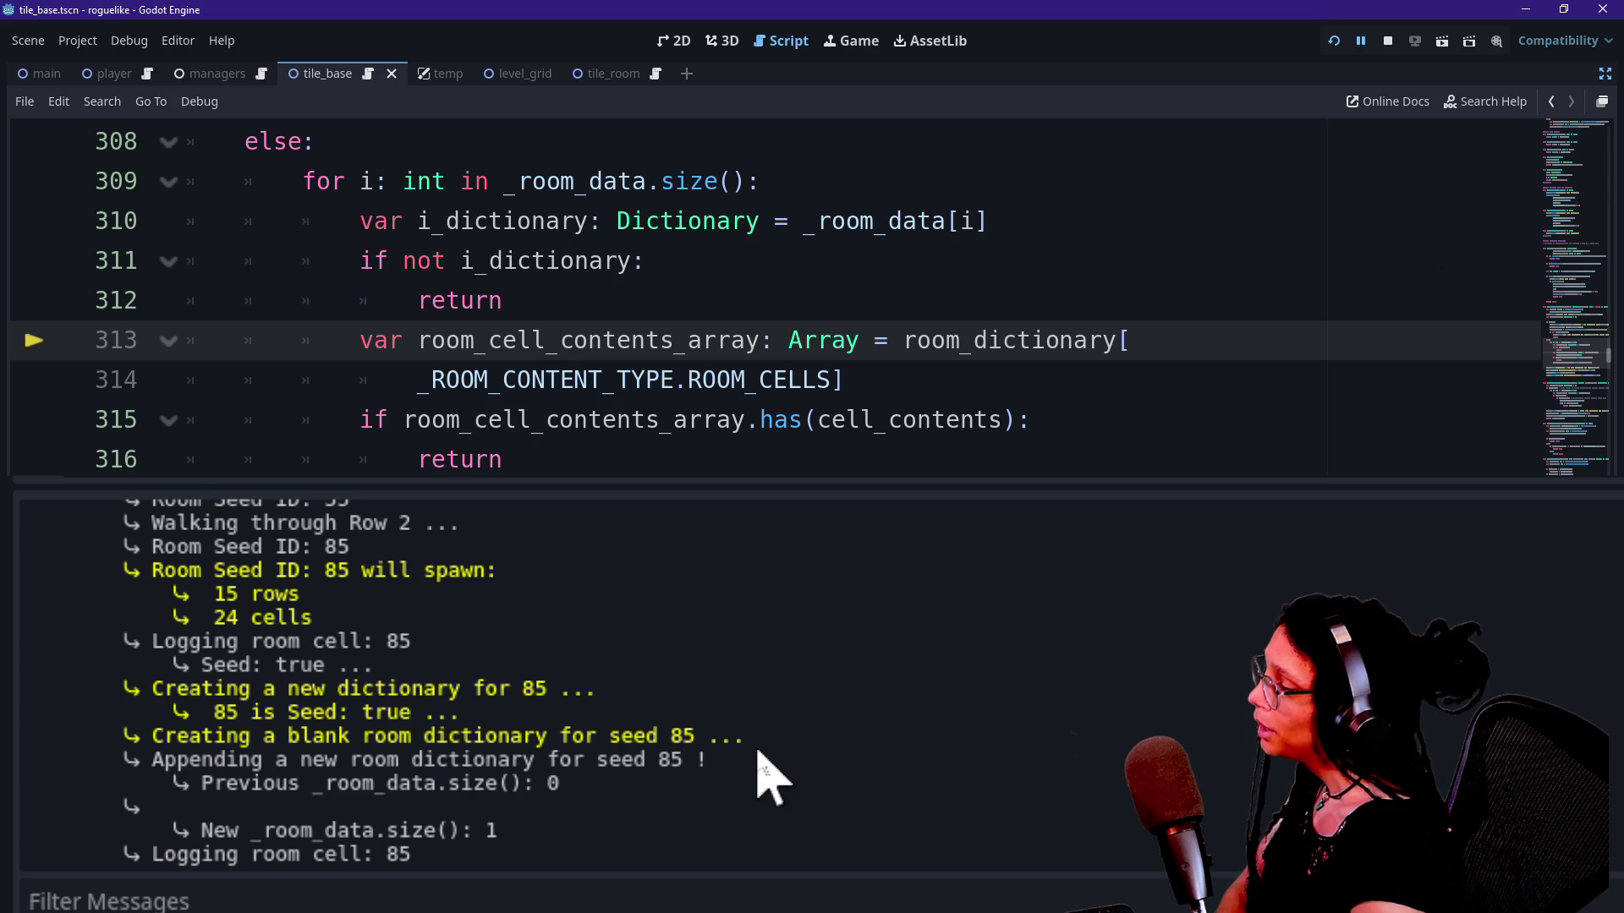
pyautogui.moveTo(190, 685); pyautogui.dragTo(406, 704)
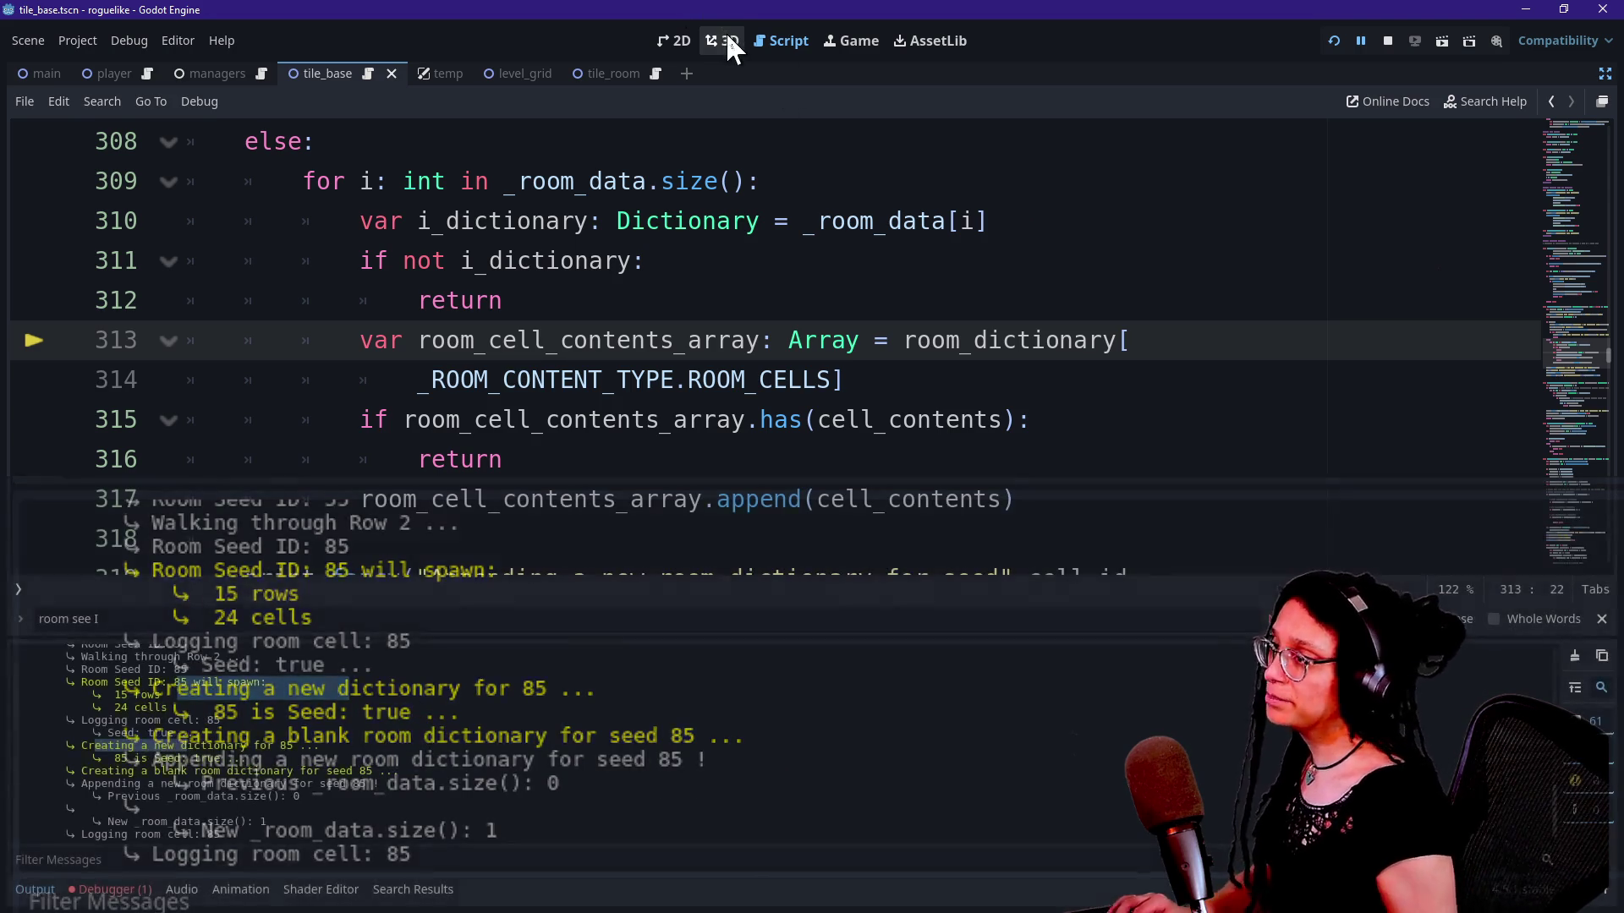
pyautogui.click(776, 270)
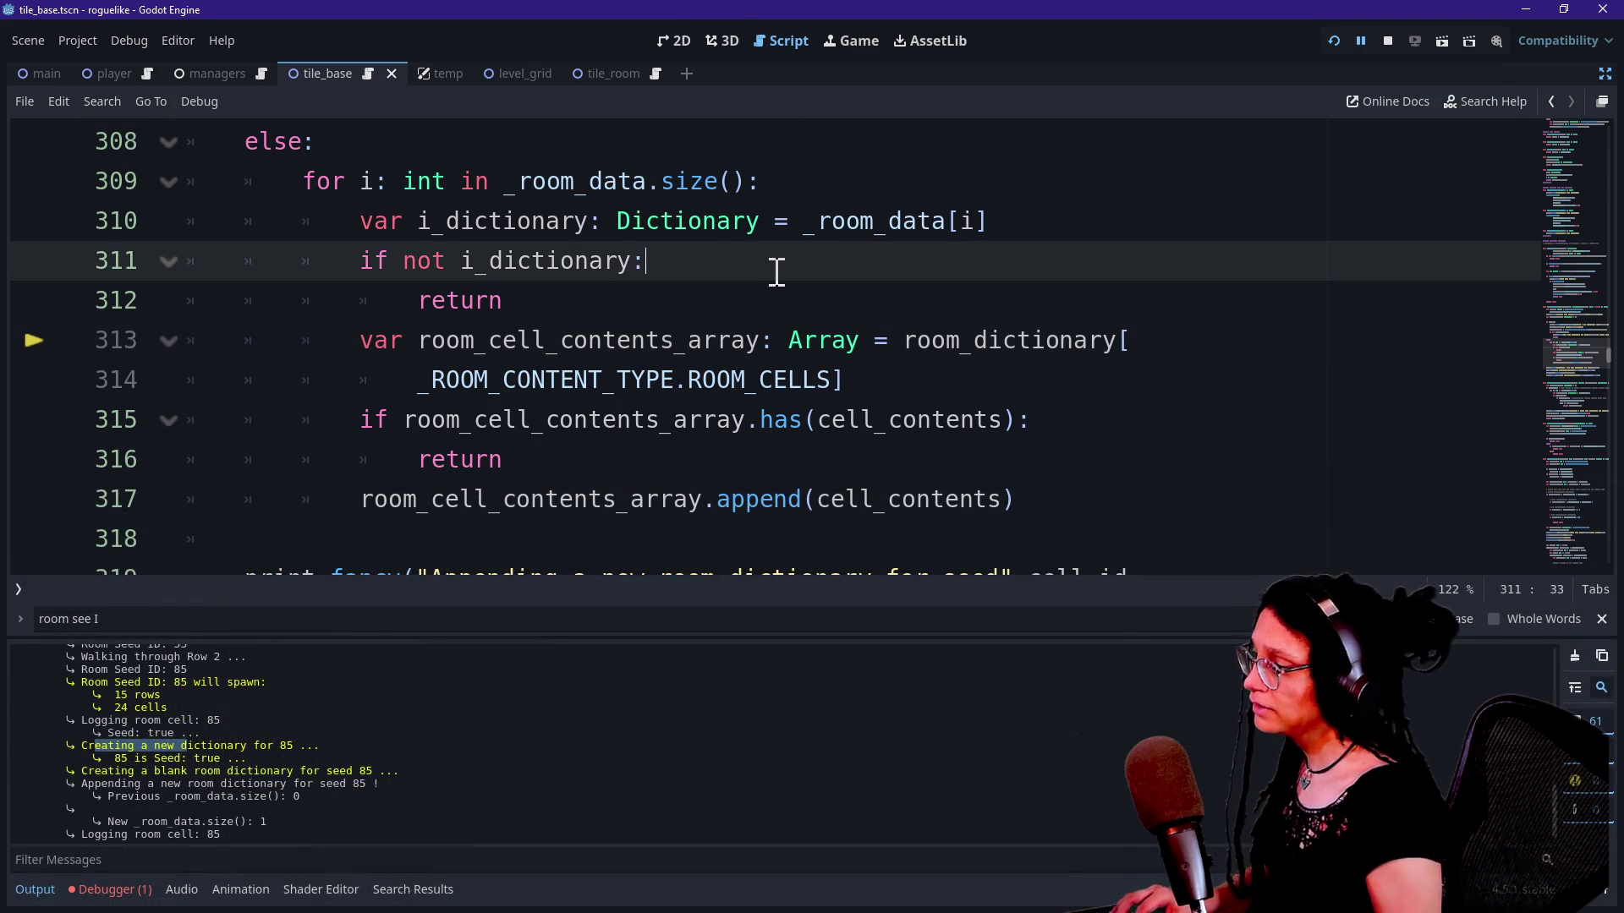
# Step: Search for 'creating' and change 'new' to 'room' in the line 302 message
pyautogui.scroll(-1, 776, 270)
pyautogui.hotkey('ctrl', 'f')
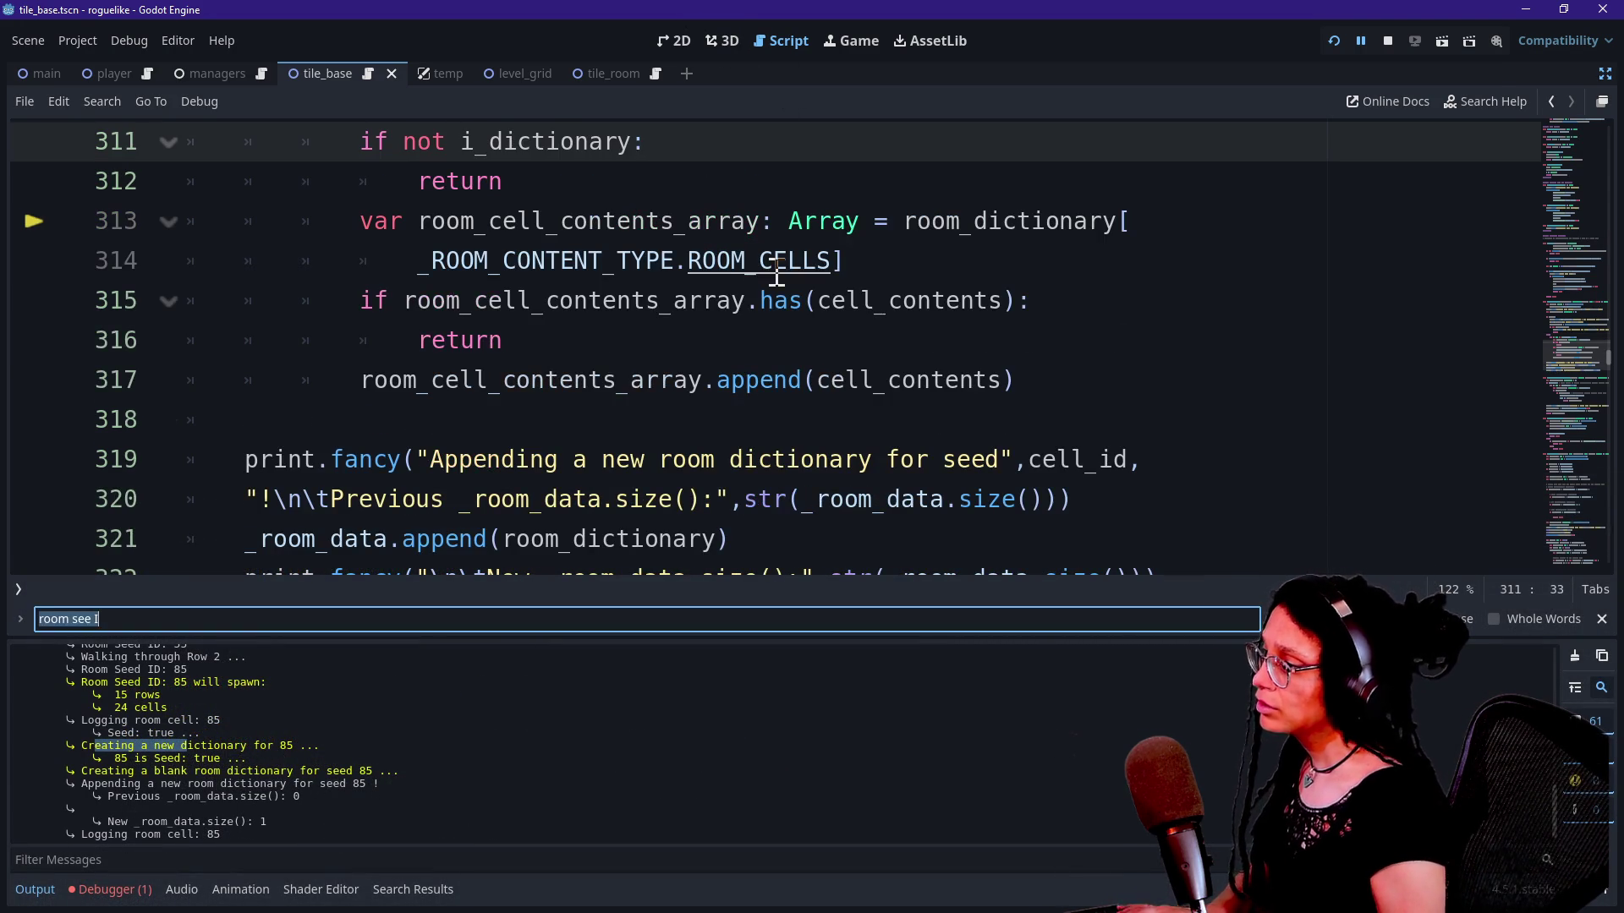
pyautogui.write('creating a')
pyautogui.press('Return')
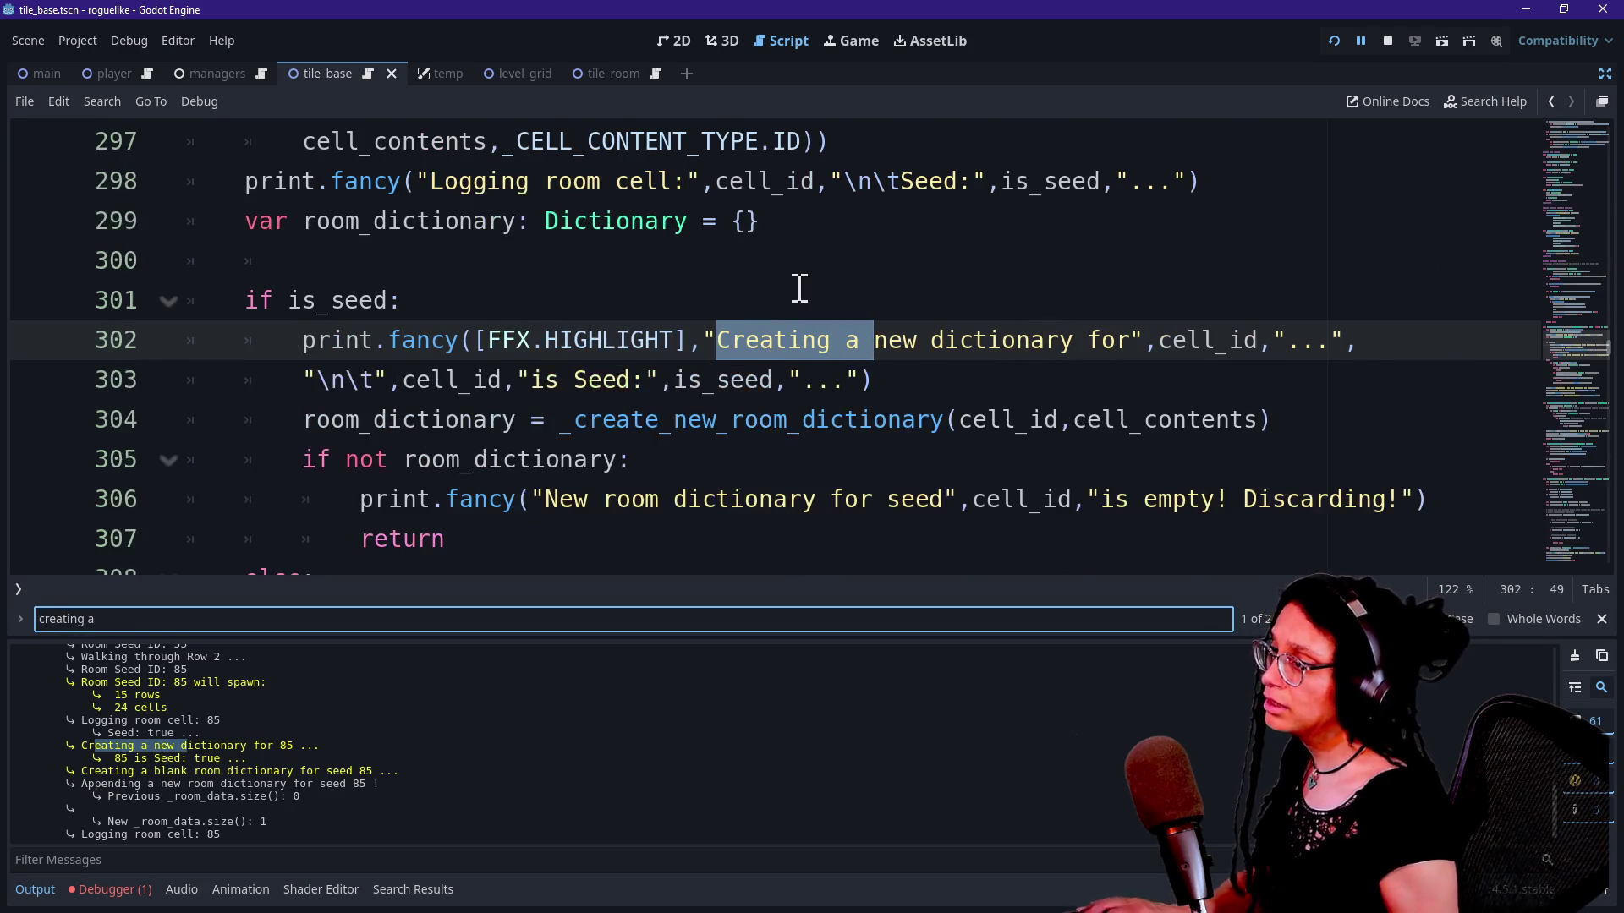
pyautogui.click(789, 339)
pyautogui.scroll(2, 671, 307)
pyautogui.scroll(-1, 667, 315)
pyautogui.scroll(-1, 667, 315)
pyautogui.moveTo(874, 340); pyautogui.dragTo(931, 340)
pyautogui.write('room')
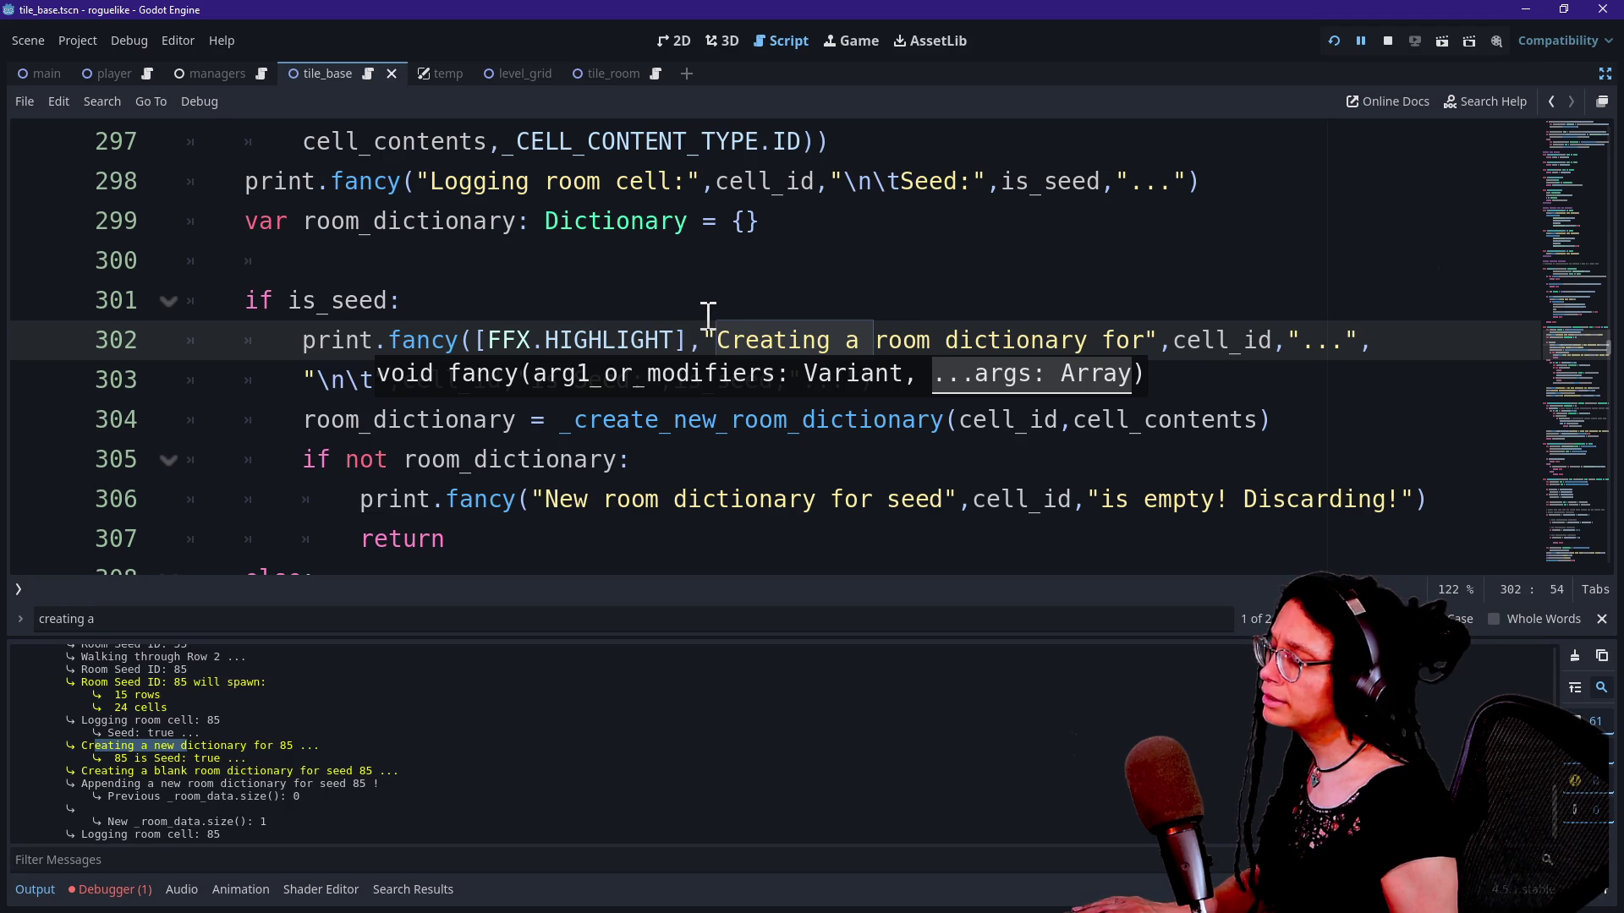
pyautogui.click(709, 315)
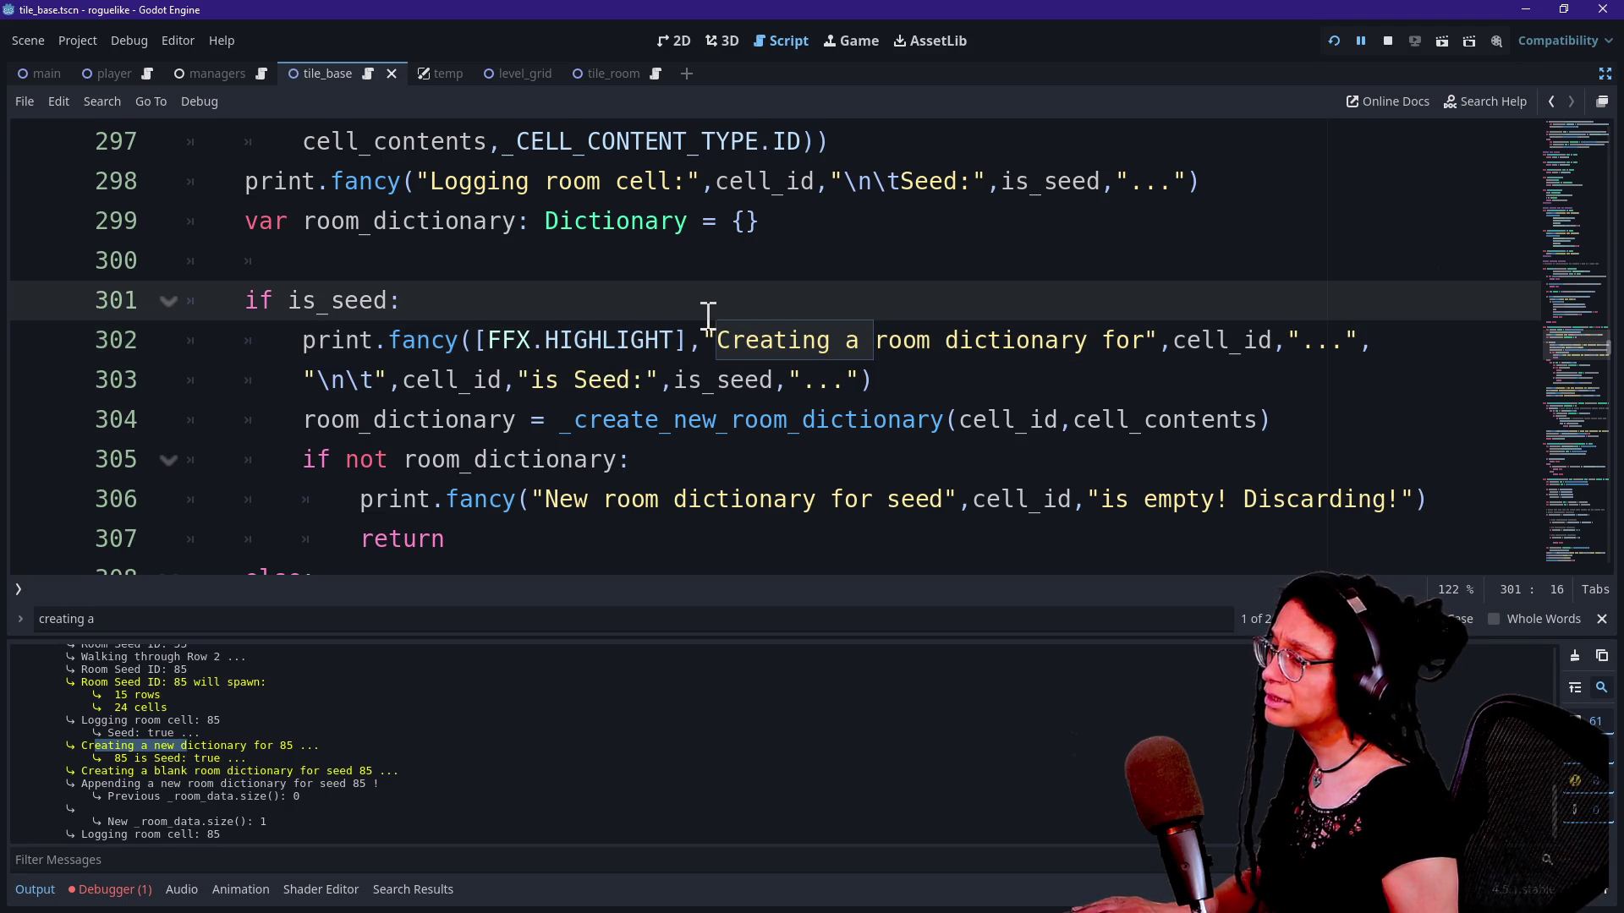
# Step: Find the next 'creating' match, the blank room dictionary print at line 336
pyautogui.click(417, 420)
pyautogui.click(687, 420)
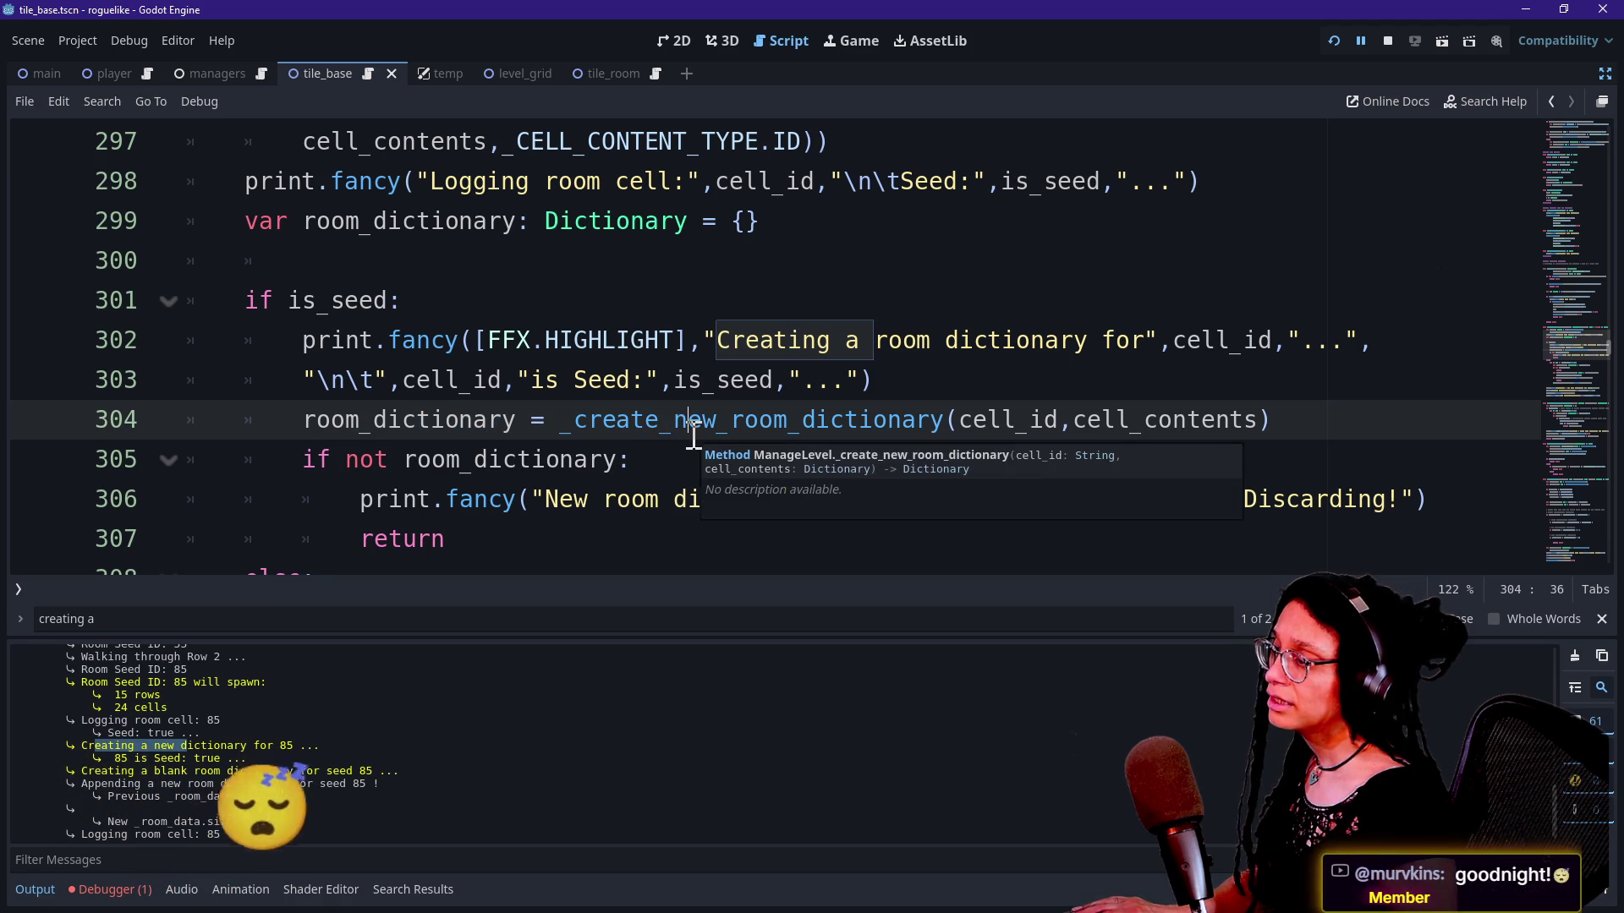
pyautogui.click(544, 552)
pyautogui.hotkey('ctrl', 'f')
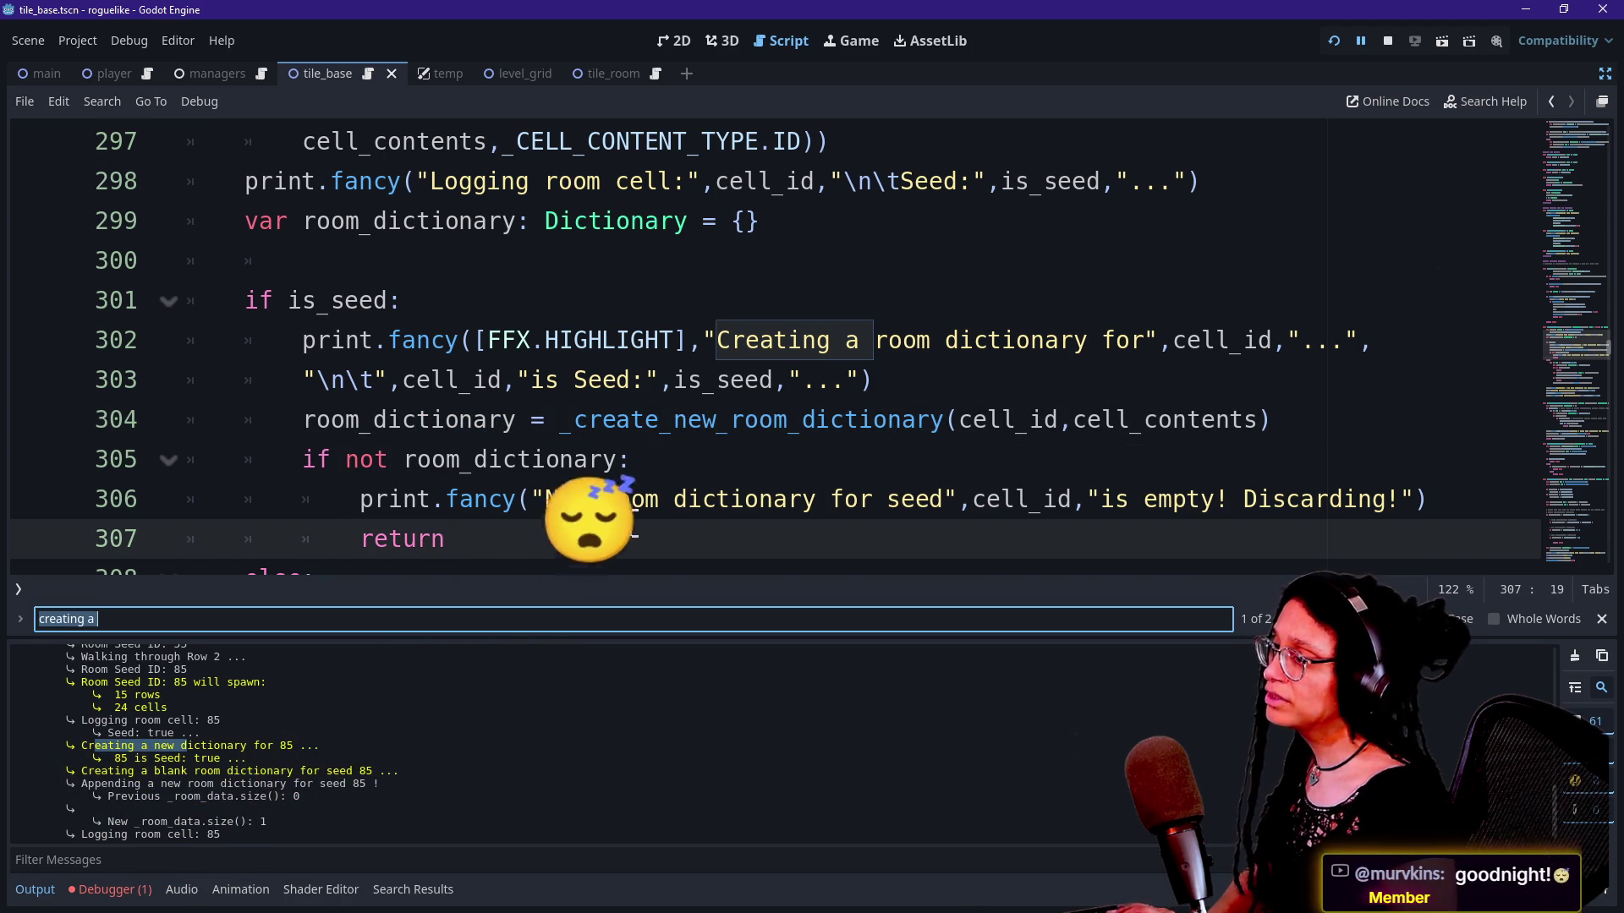
pyautogui.press('Return')
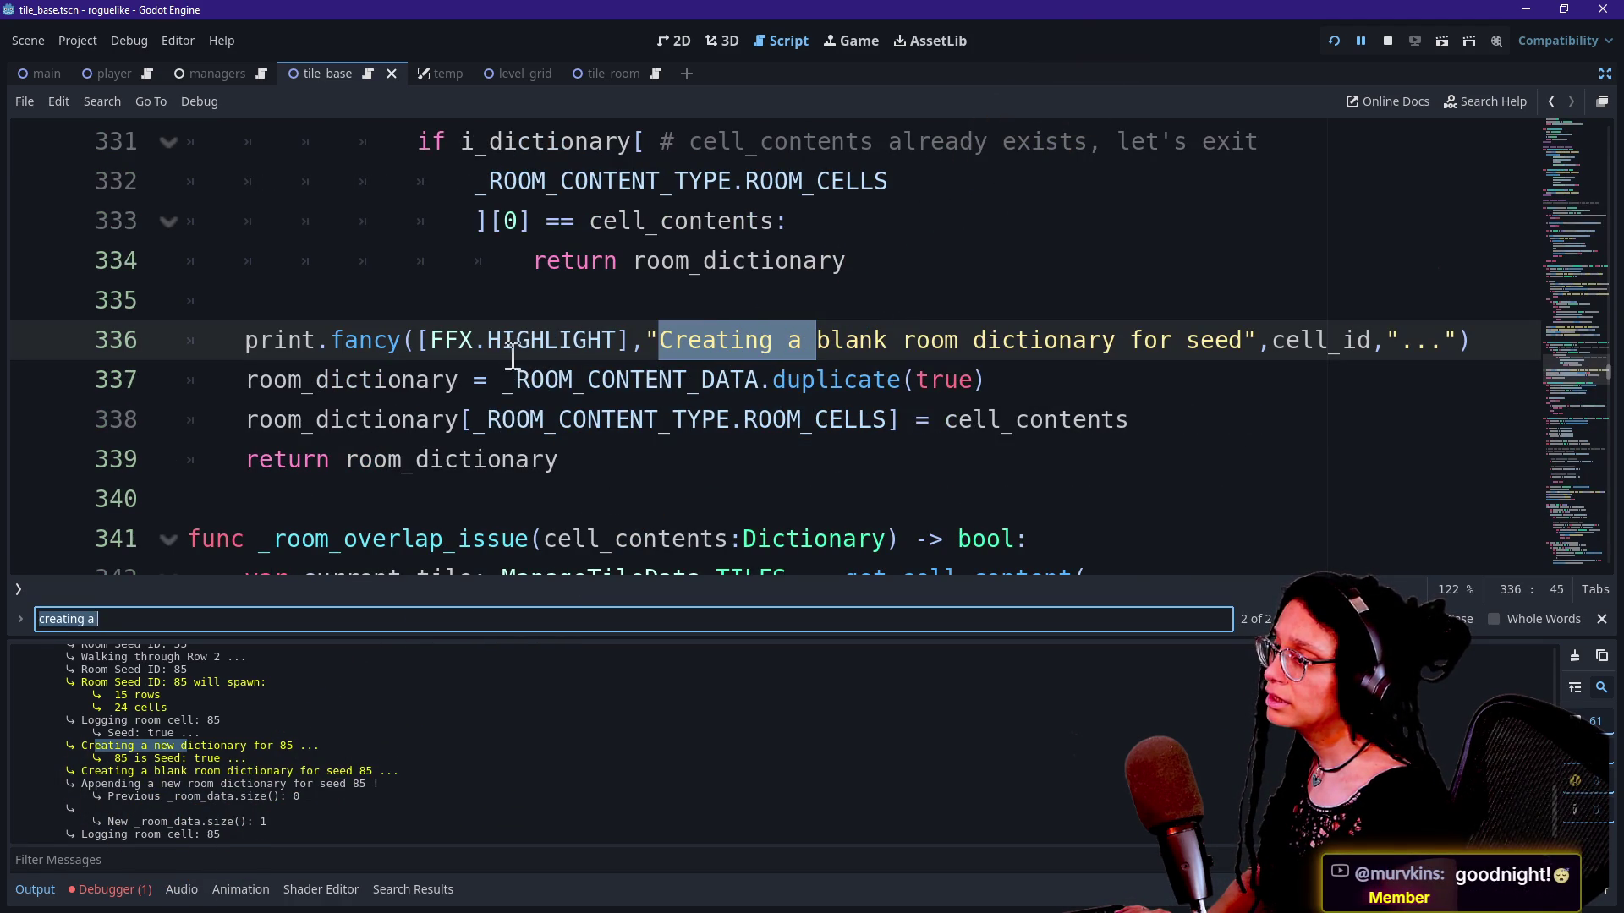
pyautogui.click(517, 354)
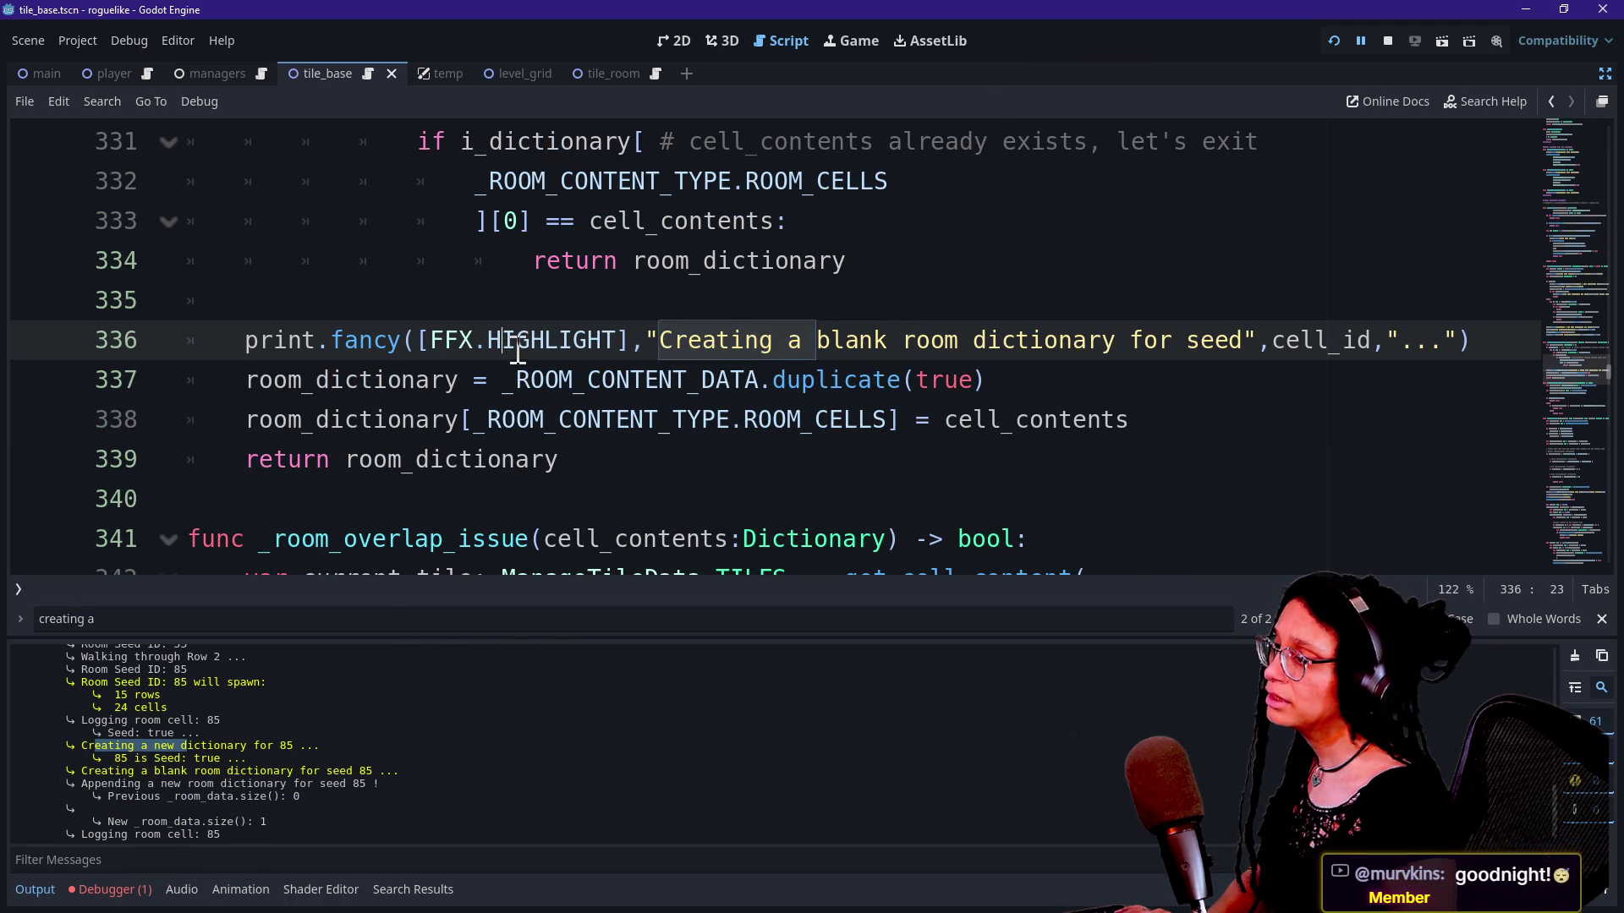
pyautogui.click(1575, 354)
pyautogui.moveTo(1574, 342); pyautogui.dragTo(1571, 351)
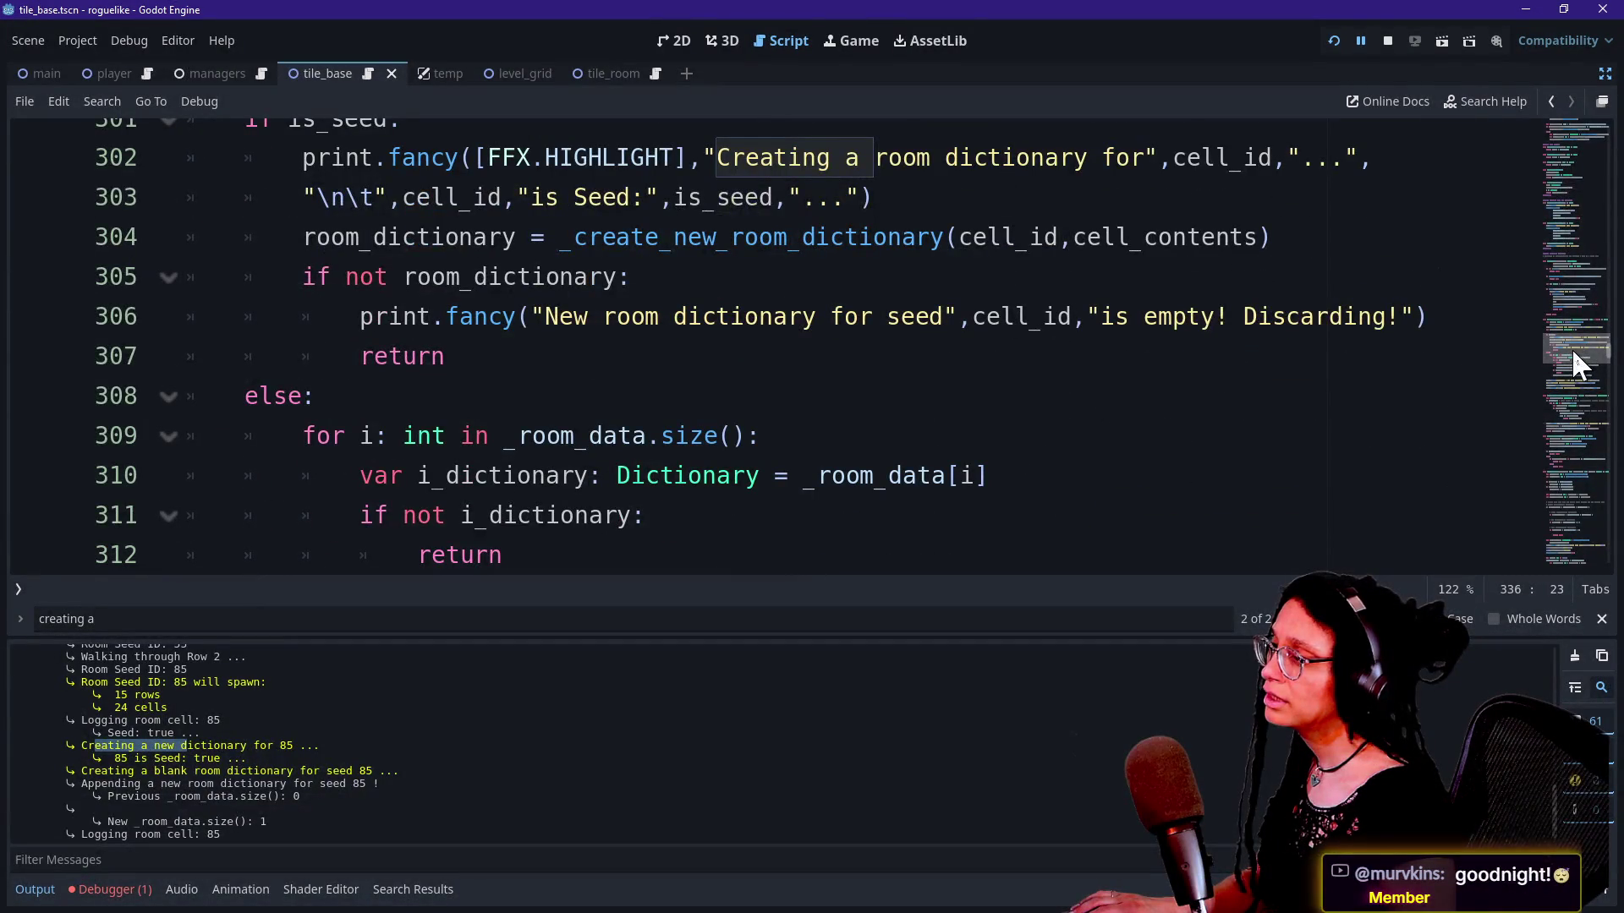
pyautogui.moveTo(1571, 347); pyautogui.dragTo(1569, 346)
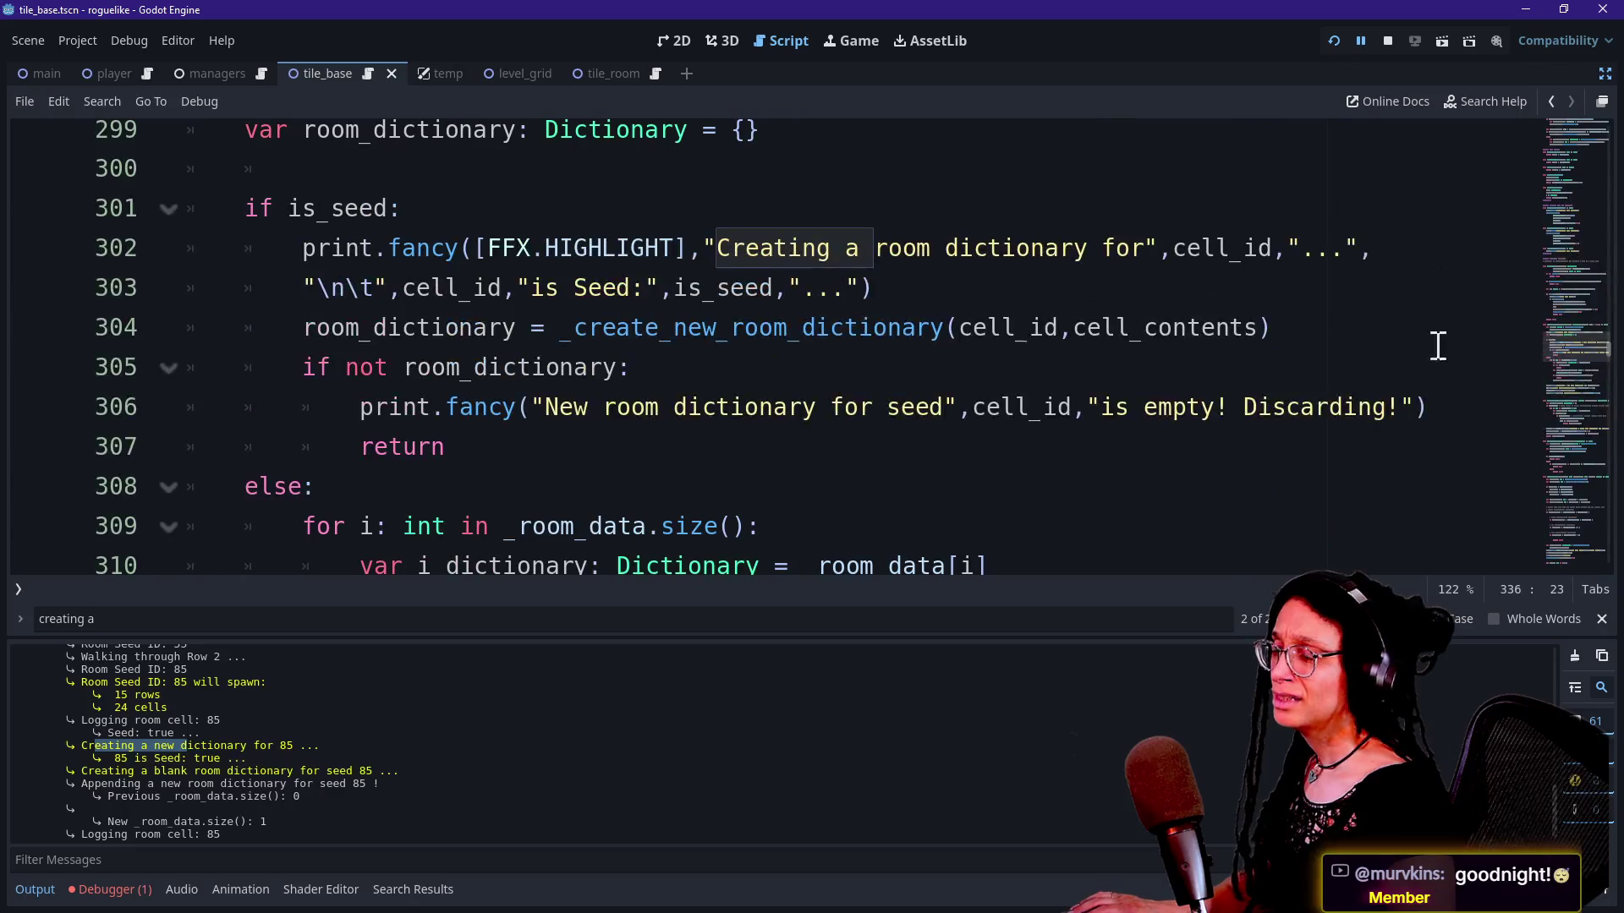
pyautogui.scroll(3, 1586, 338)
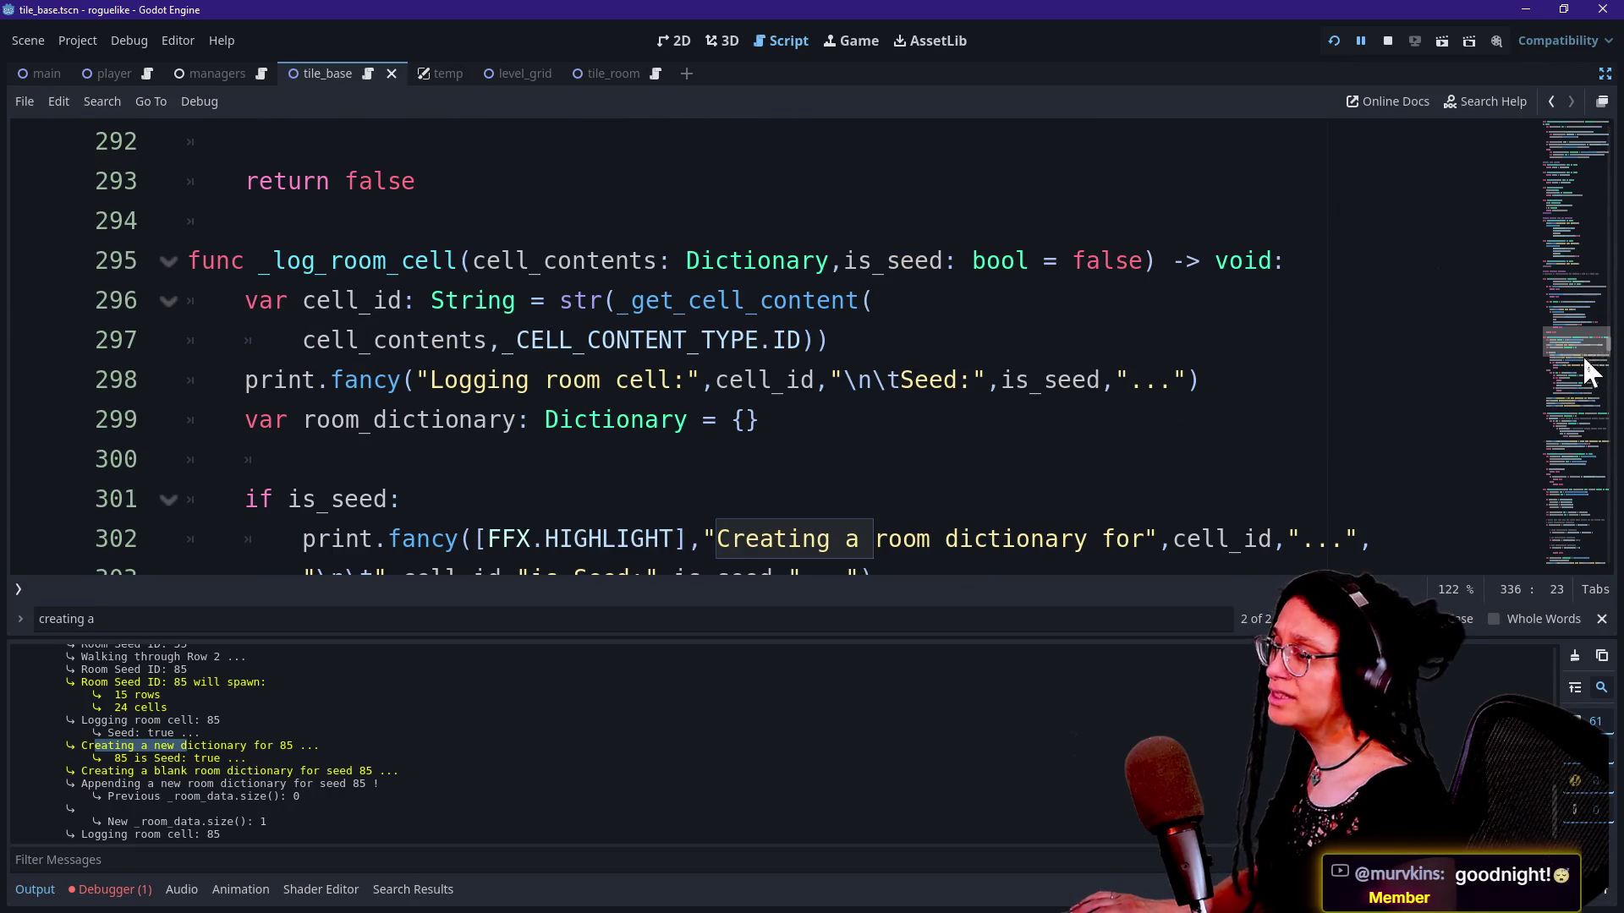
pyautogui.moveTo(1577, 371); pyautogui.dragTo(1579, 378)
pyautogui.scroll(-1, 1576, 373)
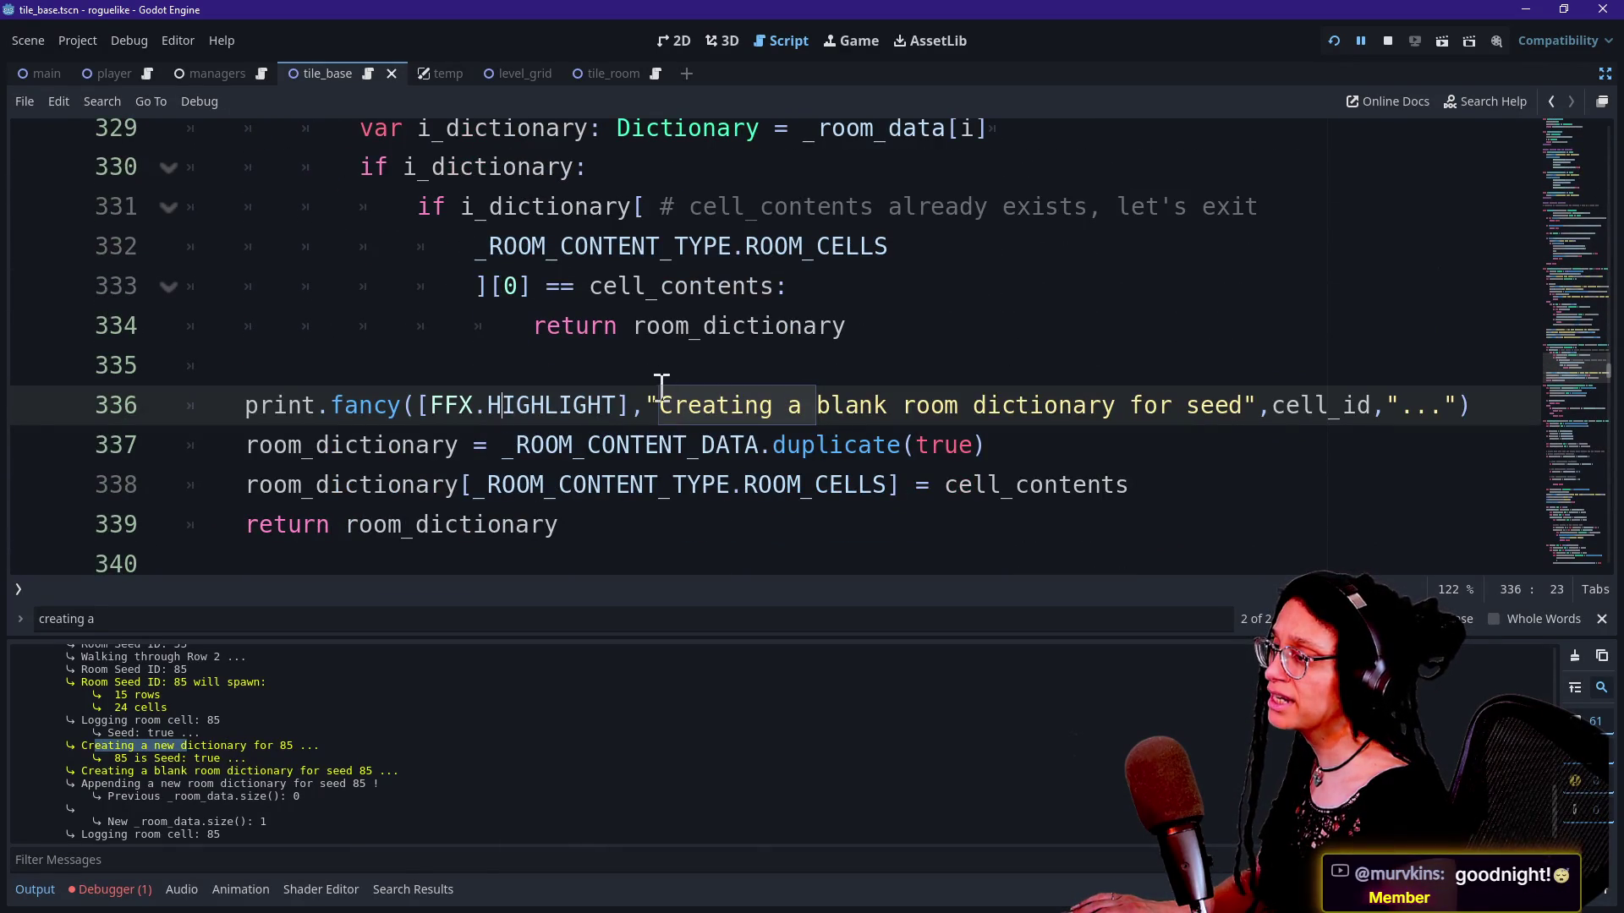
# Step: Move that print after the duplicate() call, reword it 'Created a room dictionary for seed', and rerun
pyautogui.moveTo(248, 405); pyautogui.dragTo(1463, 409)
pyautogui.hotkey('ctrl', 'c')
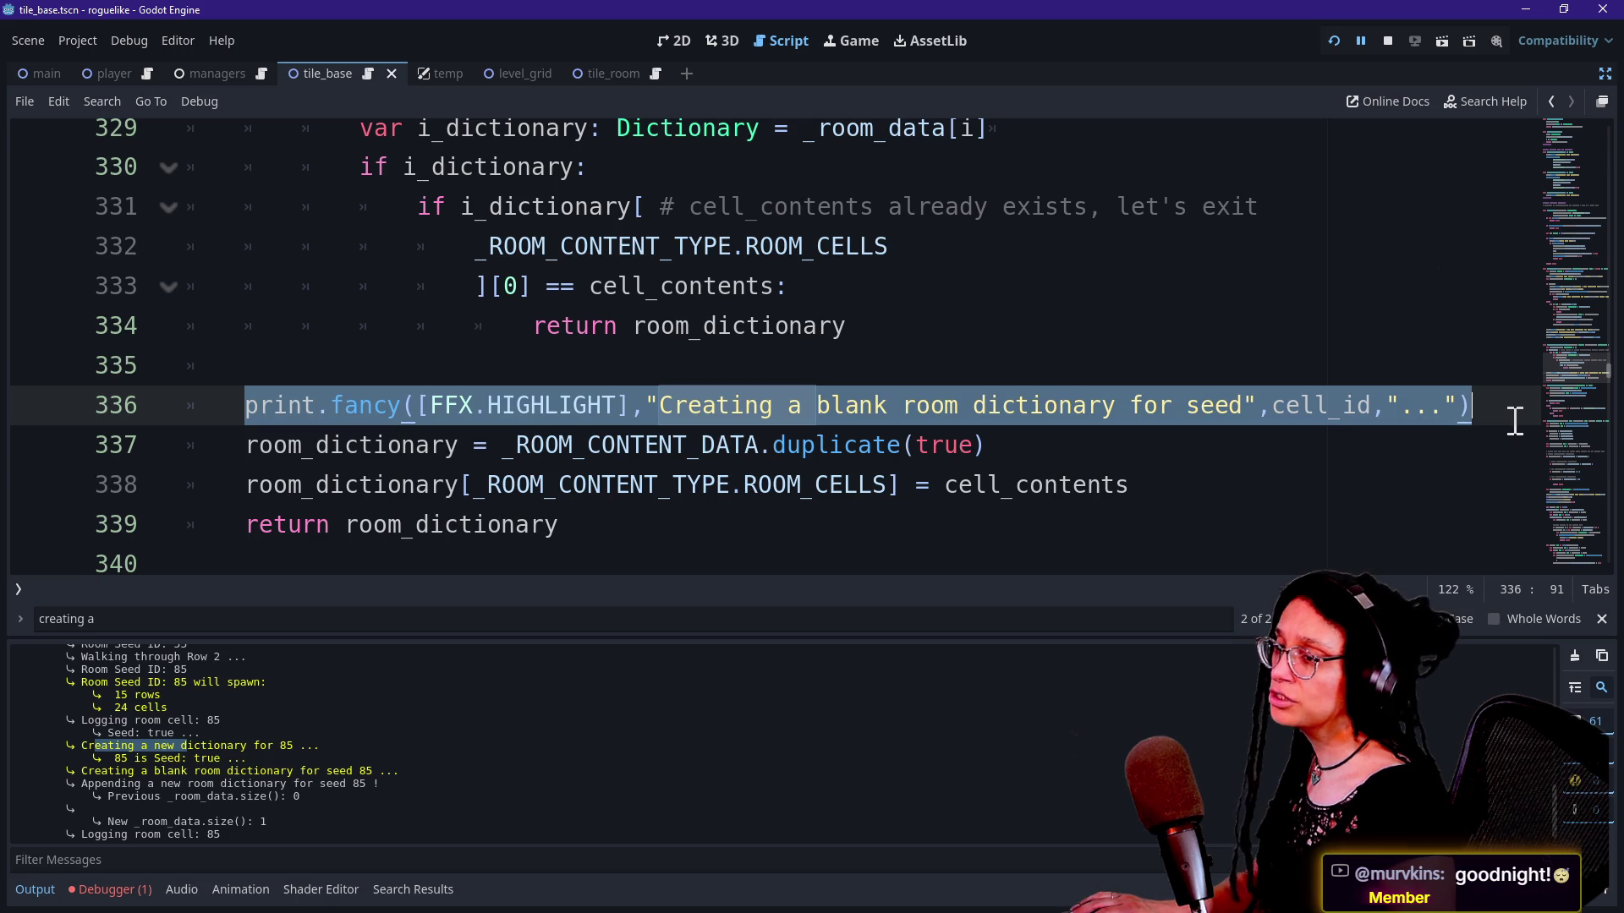
pyautogui.press('BackSpace')
pyautogui.click(1205, 439)
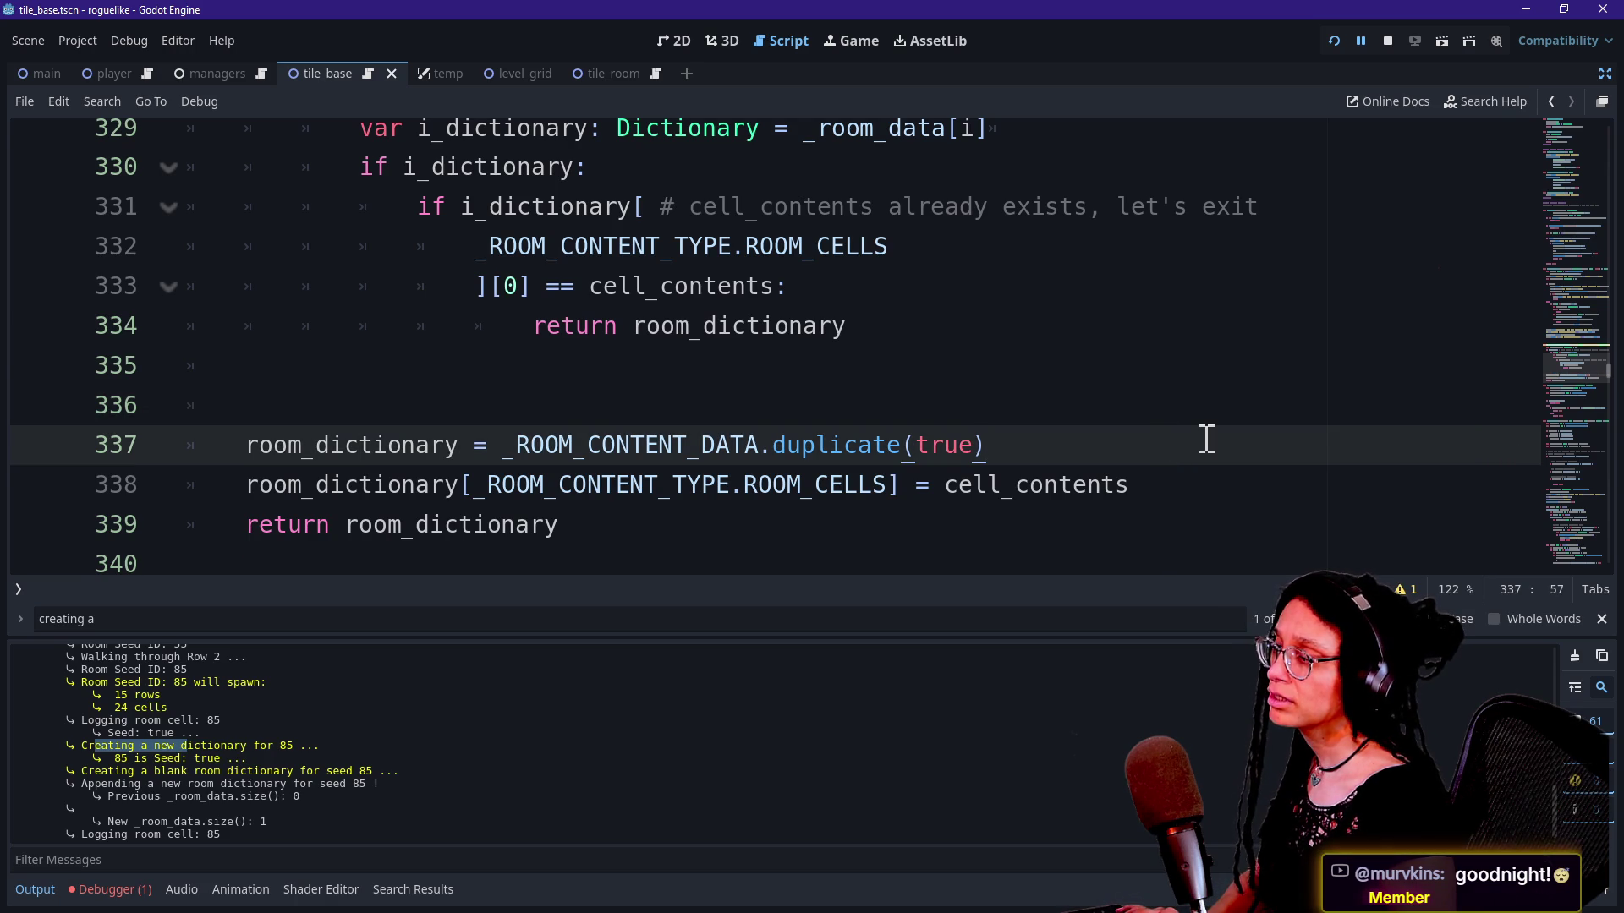
pyautogui.press('Return')
pyautogui.hotkey('ctrl', 'v')
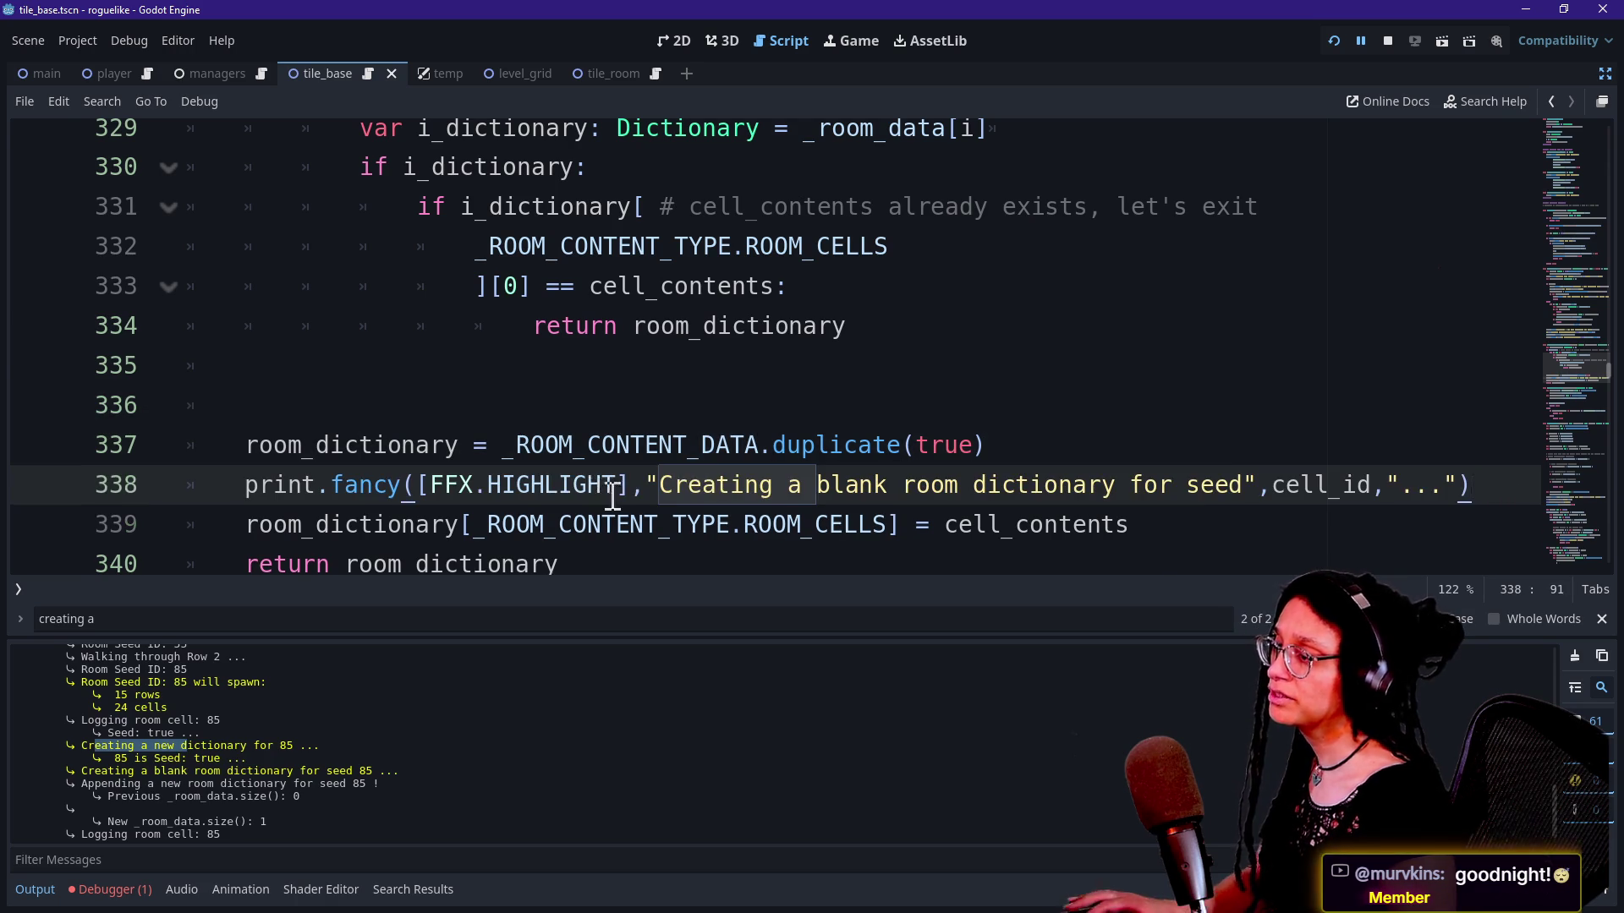
pyautogui.moveTo(725, 485); pyautogui.dragTo(1359, 481)
pyautogui.write('ted a room dictionary for seed",cell_id,"!)')
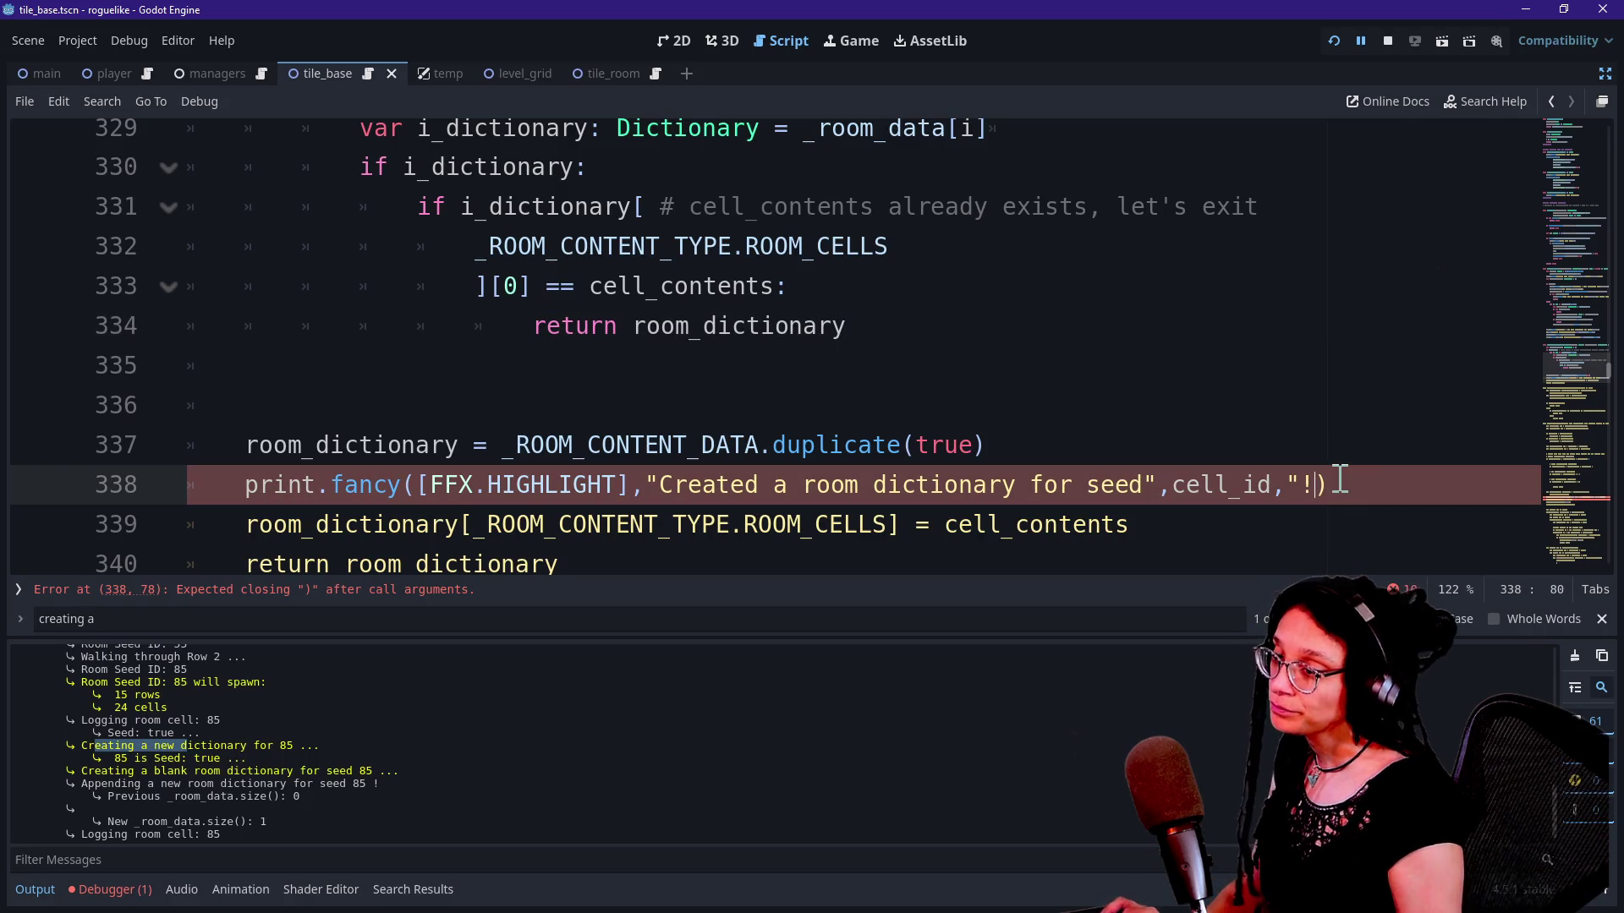
pyautogui.write('"')
pyautogui.click(1333, 43)
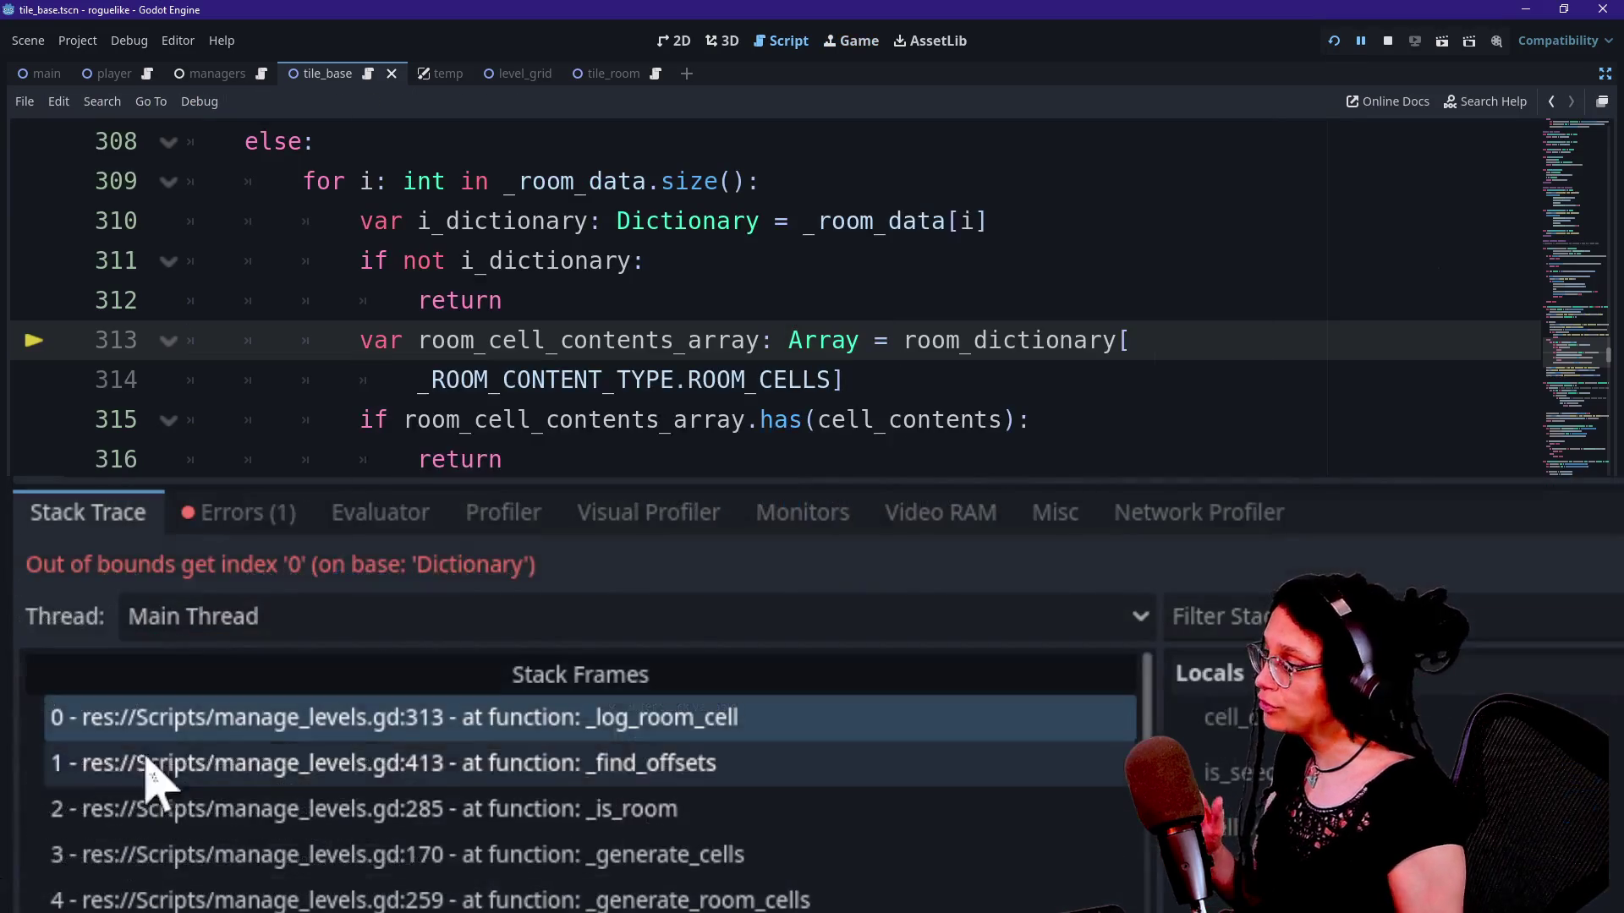
# Step: Highlight the seed 87 spawn, 'Logging room cell: 87' and 'Seed: true' log lines
pyautogui.moveTo(214, 546); pyautogui.dragTo(448, 549)
pyautogui.click(173, 558)
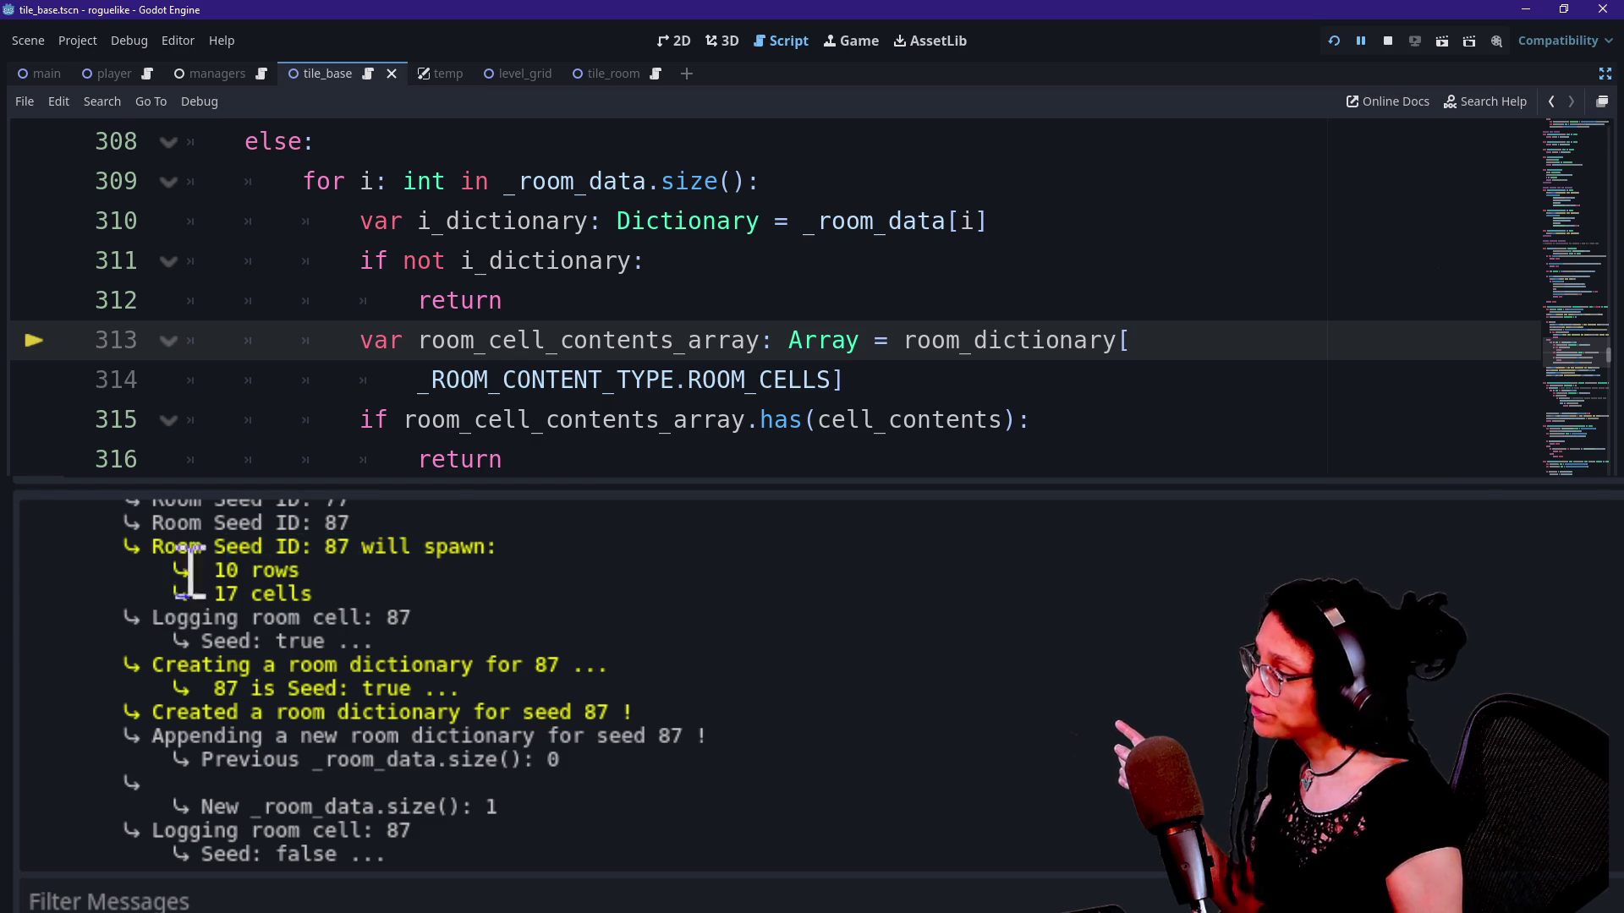
pyautogui.moveTo(151, 618); pyautogui.dragTo(471, 652)
pyautogui.click(471, 651)
pyautogui.moveTo(179, 647); pyautogui.dragTo(397, 650)
pyautogui.click(443, 677)
pyautogui.moveTo(201, 643); pyautogui.dragTo(544, 681)
pyautogui.click(544, 682)
# Step: Highlight the 'Created a room dictionary' message, the appending line, the _room_data size lines and the 'Seed: false' lines
pyautogui.moveTo(144, 717); pyautogui.dragTo(659, 719)
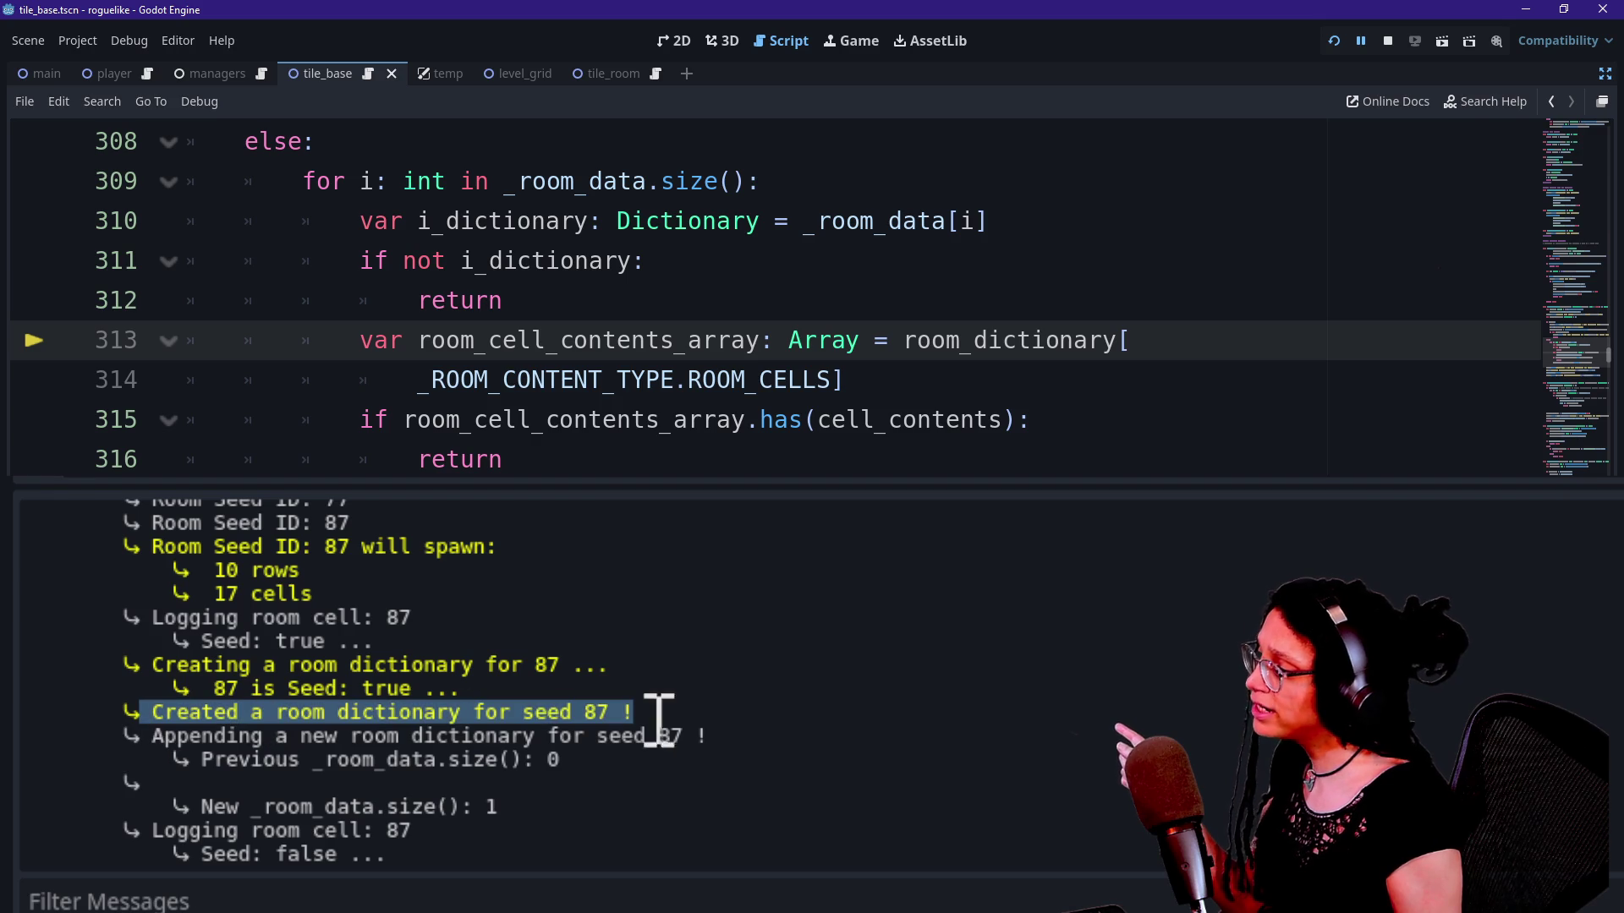
pyautogui.click(706, 723)
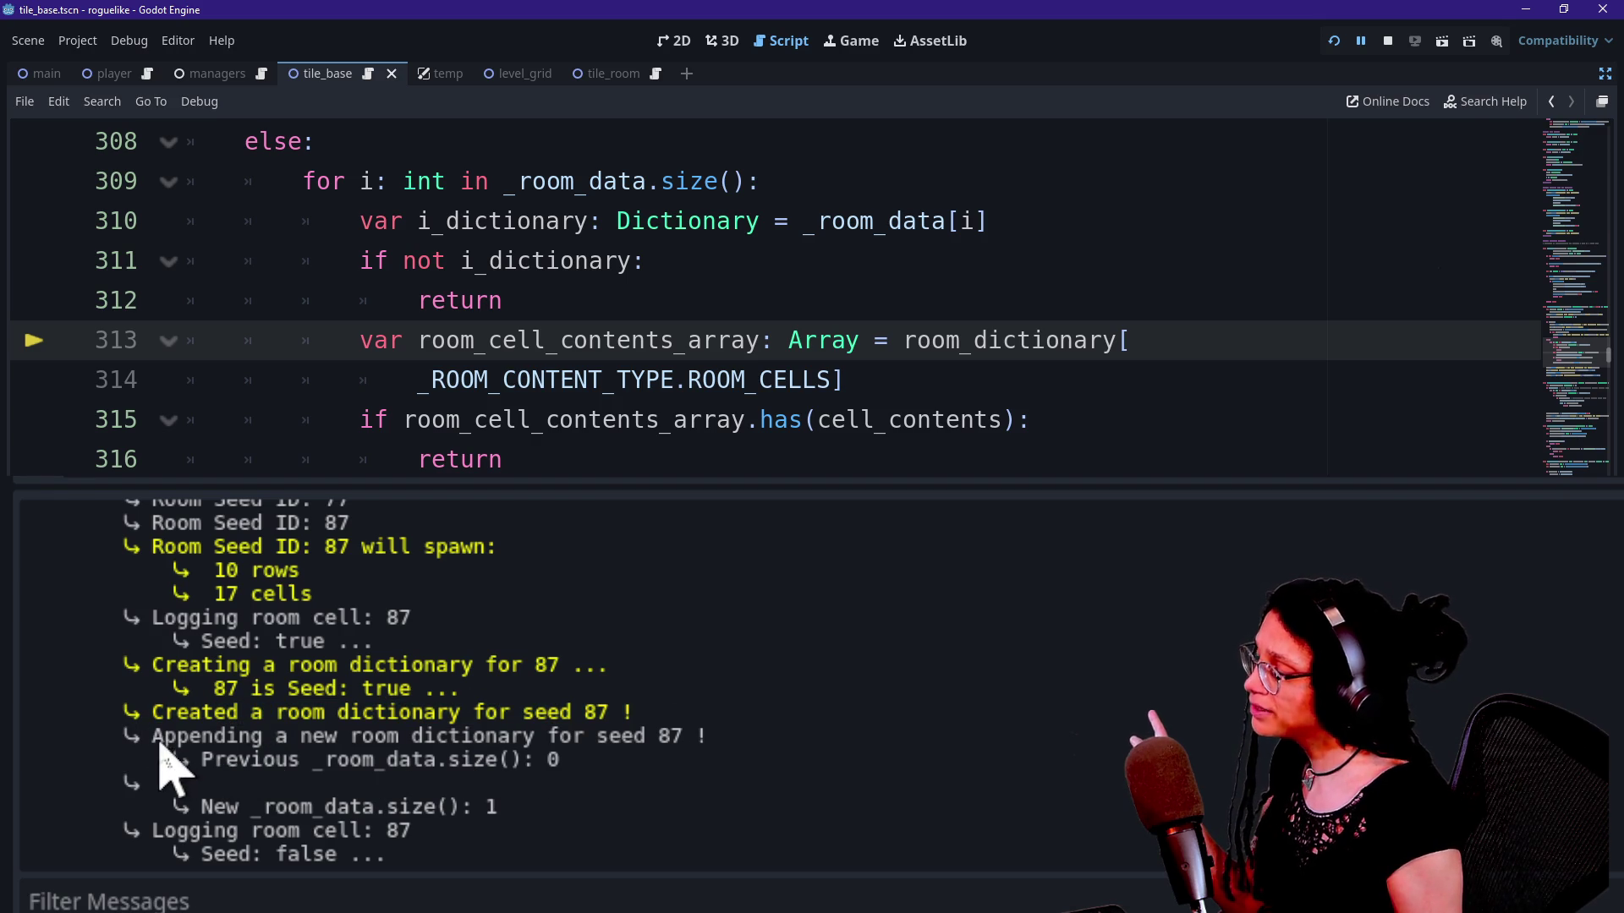
pyautogui.moveTo(163, 736); pyautogui.dragTo(389, 736)
pyautogui.click(569, 741)
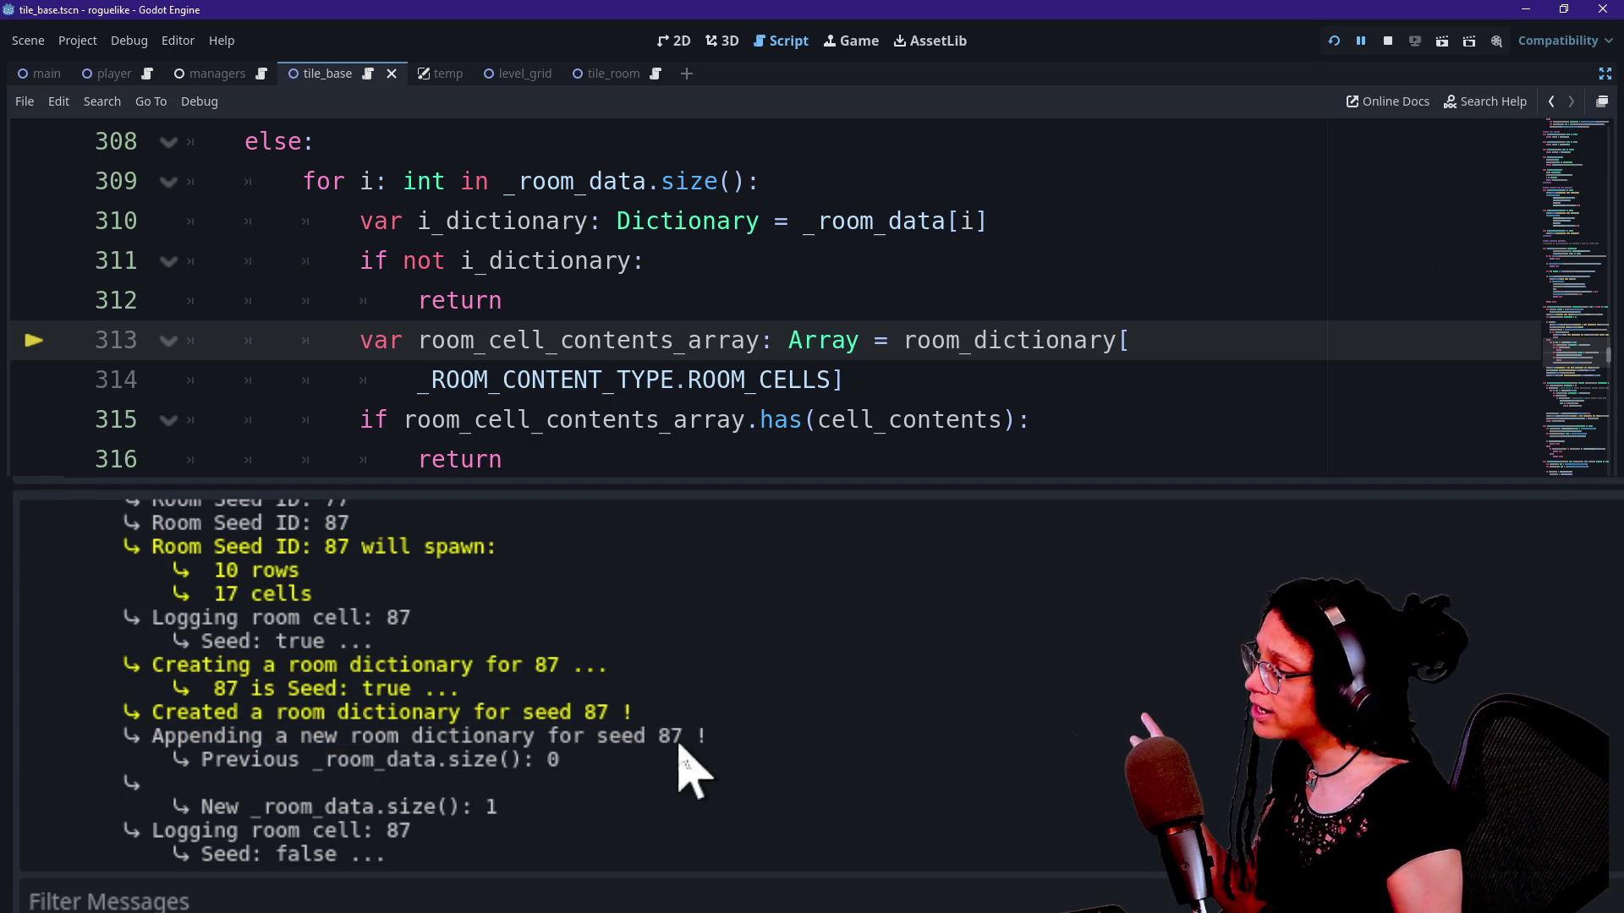
pyautogui.moveTo(203, 759); pyautogui.dragTo(561, 761)
pyautogui.click(596, 782)
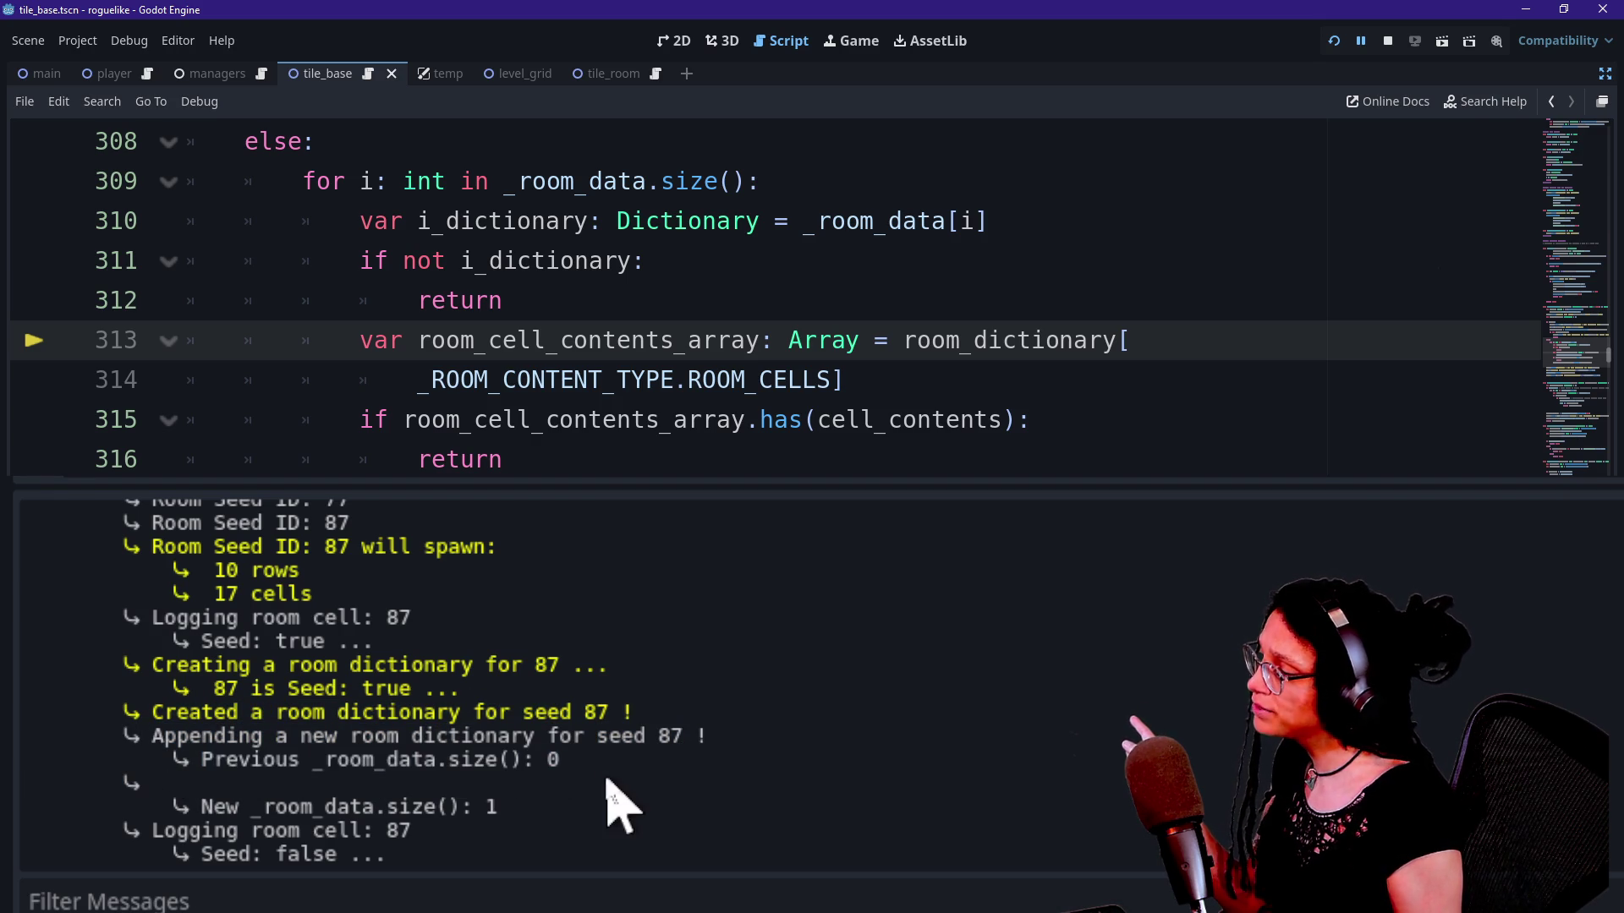
pyautogui.moveTo(254, 806)
pyautogui.mouseDown()
pyautogui.moveTo(555, 804)
pyautogui.moveTo(436, 663)
pyautogui.mouseUp()
pyautogui.click(634, 840)
pyautogui.click(337, 819)
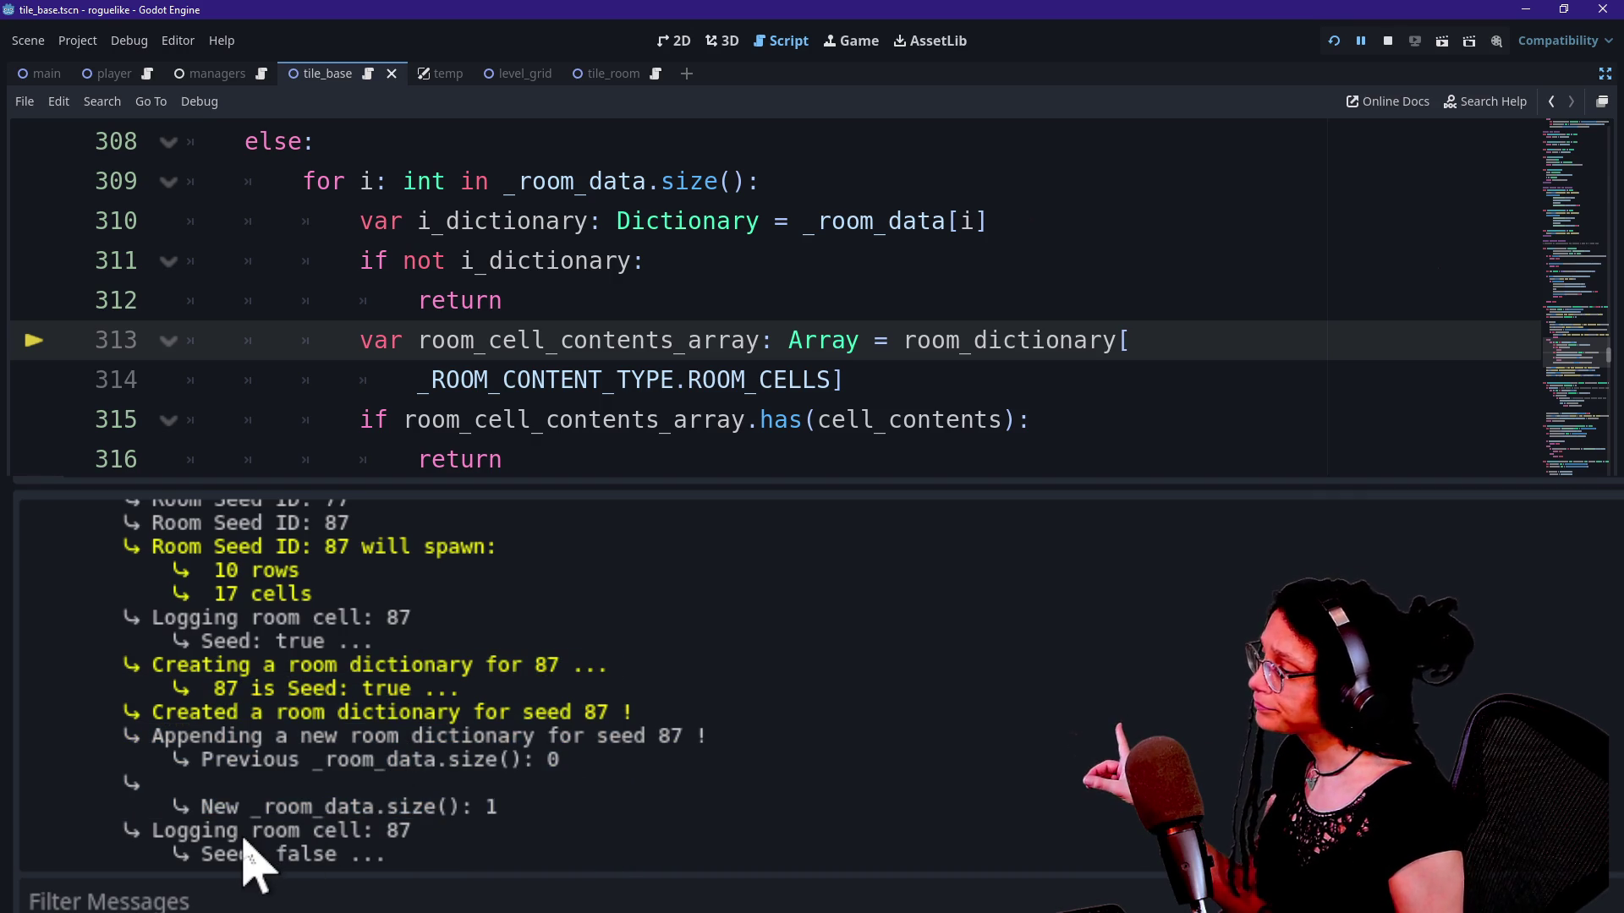
pyautogui.moveTo(167, 835); pyautogui.dragTo(435, 863)
pyautogui.click(471, 860)
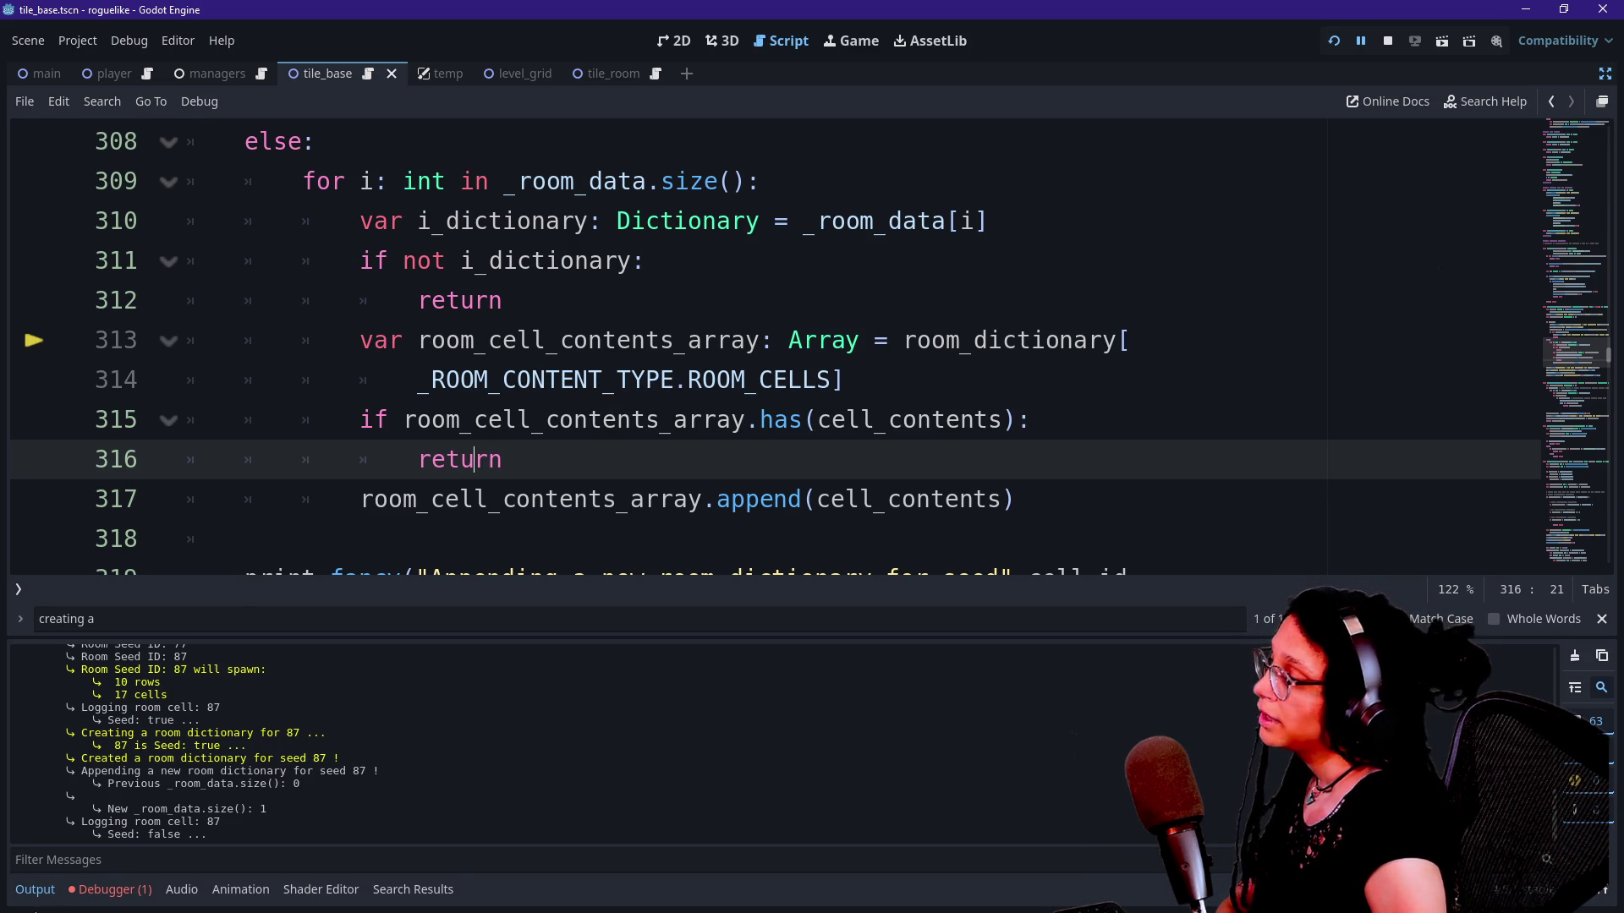
# Step: Open the stack trace, check the empty room_dictionary, and enlarge the code to show lines 308–316
pyautogui.click(114, 893)
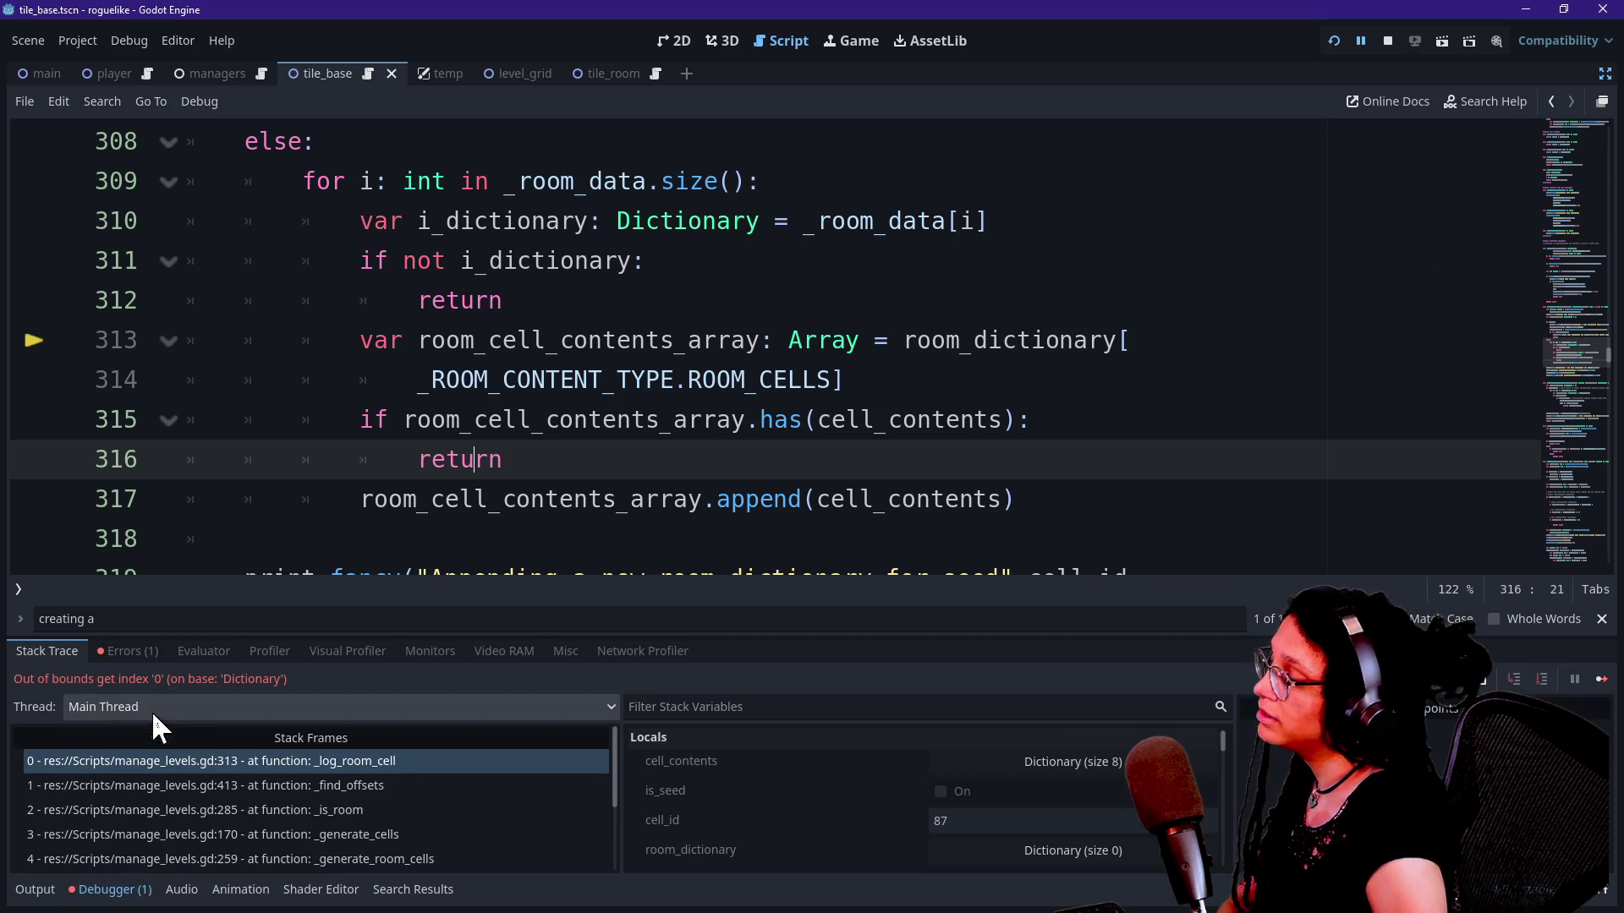
pyautogui.moveTo(673, 393)
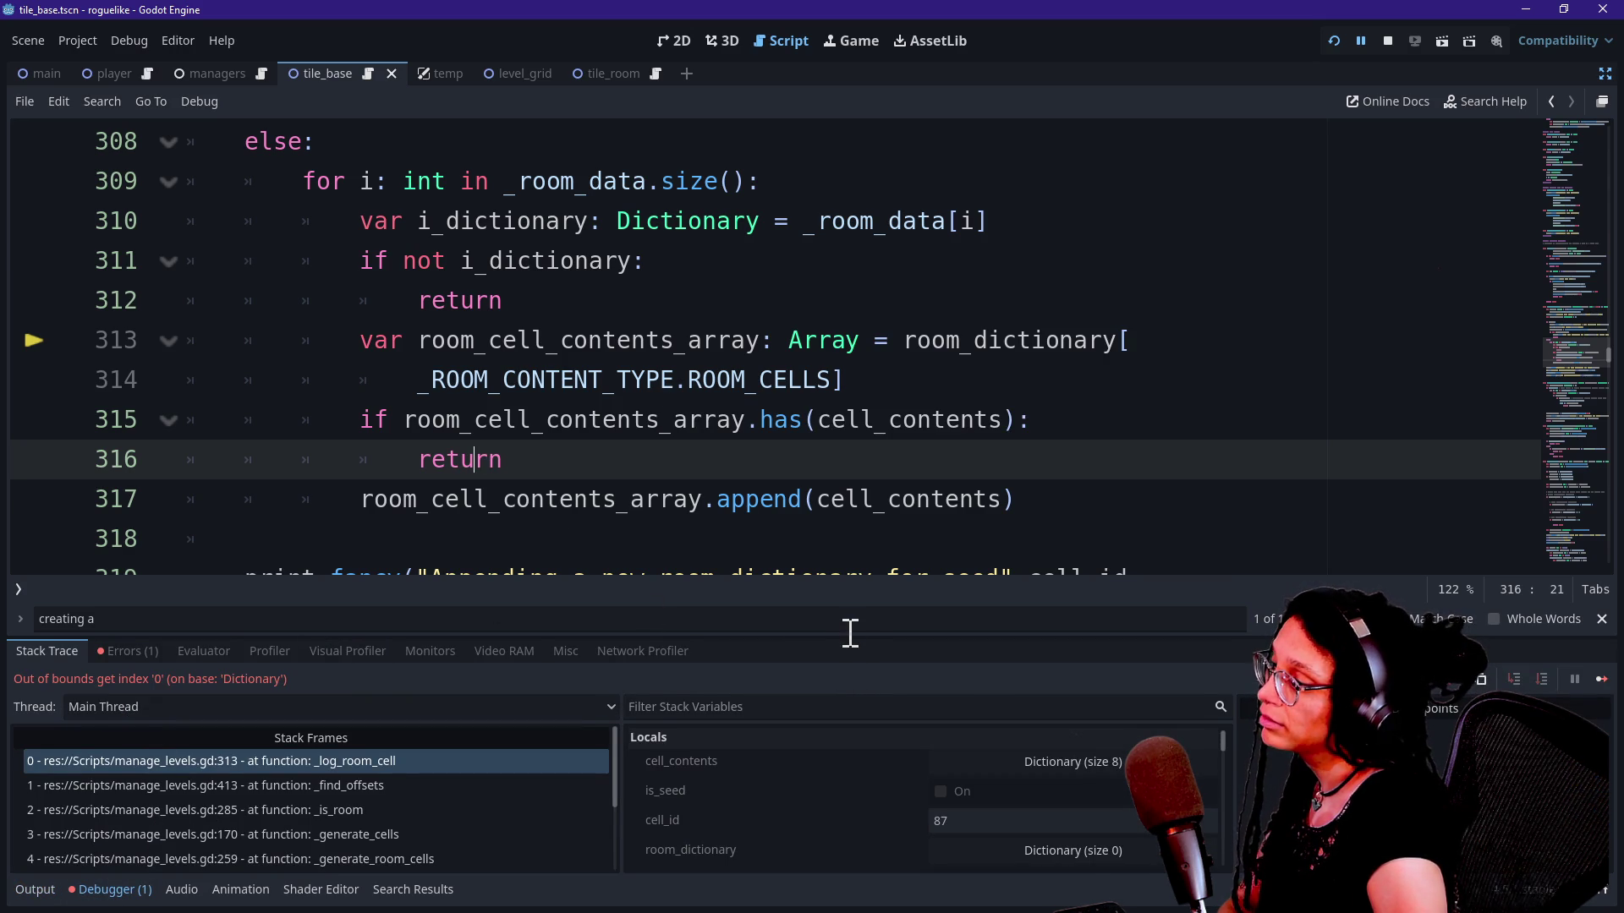
pyautogui.moveTo(845, 634)
pyautogui.mouseDown()
pyautogui.moveTo(826, 373)
pyautogui.moveTo(808, 744)
pyautogui.moveTo(814, 273)
pyautogui.mouseUp()
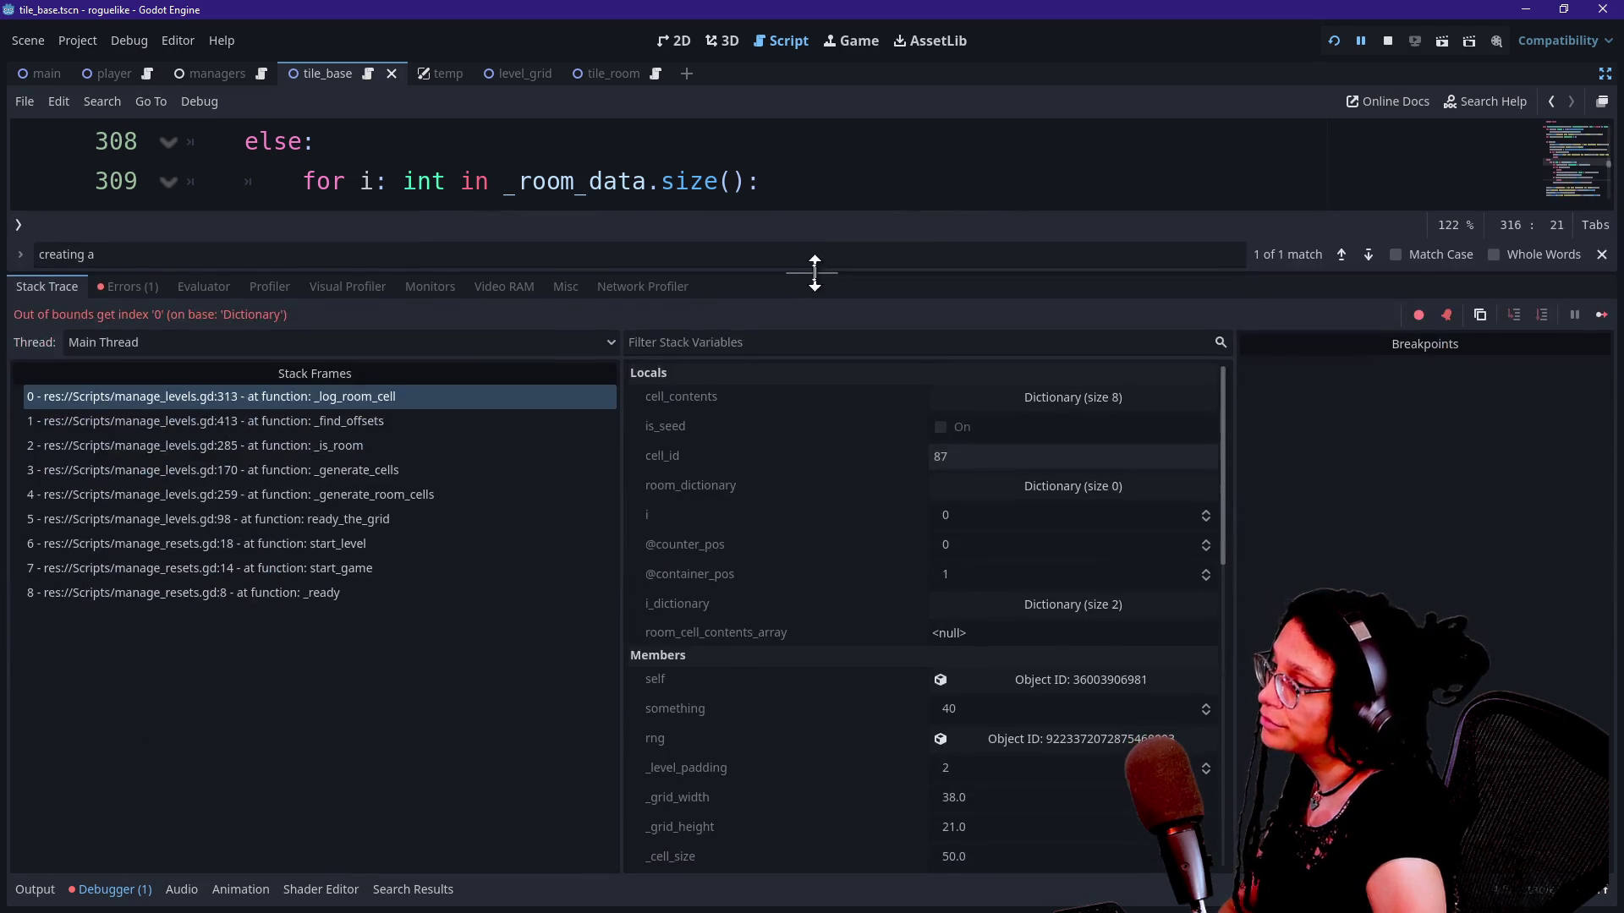
pyautogui.scroll(-3, 851, 526)
pyautogui.scroll(3, 851, 526)
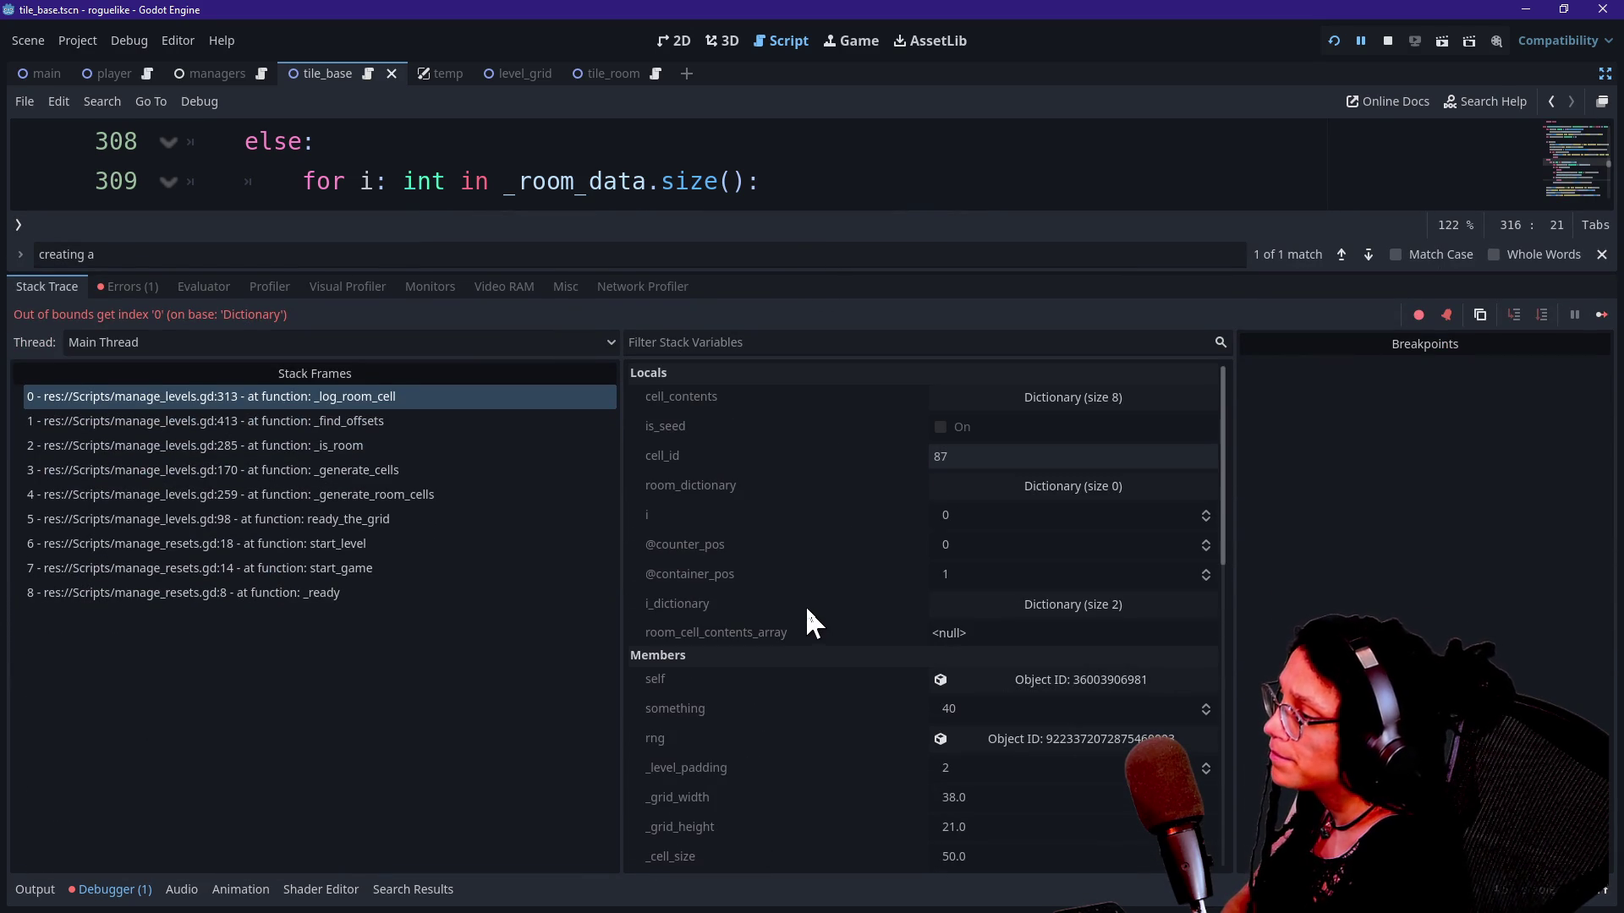
pyautogui.click(933, 490)
pyautogui.click(993, 486)
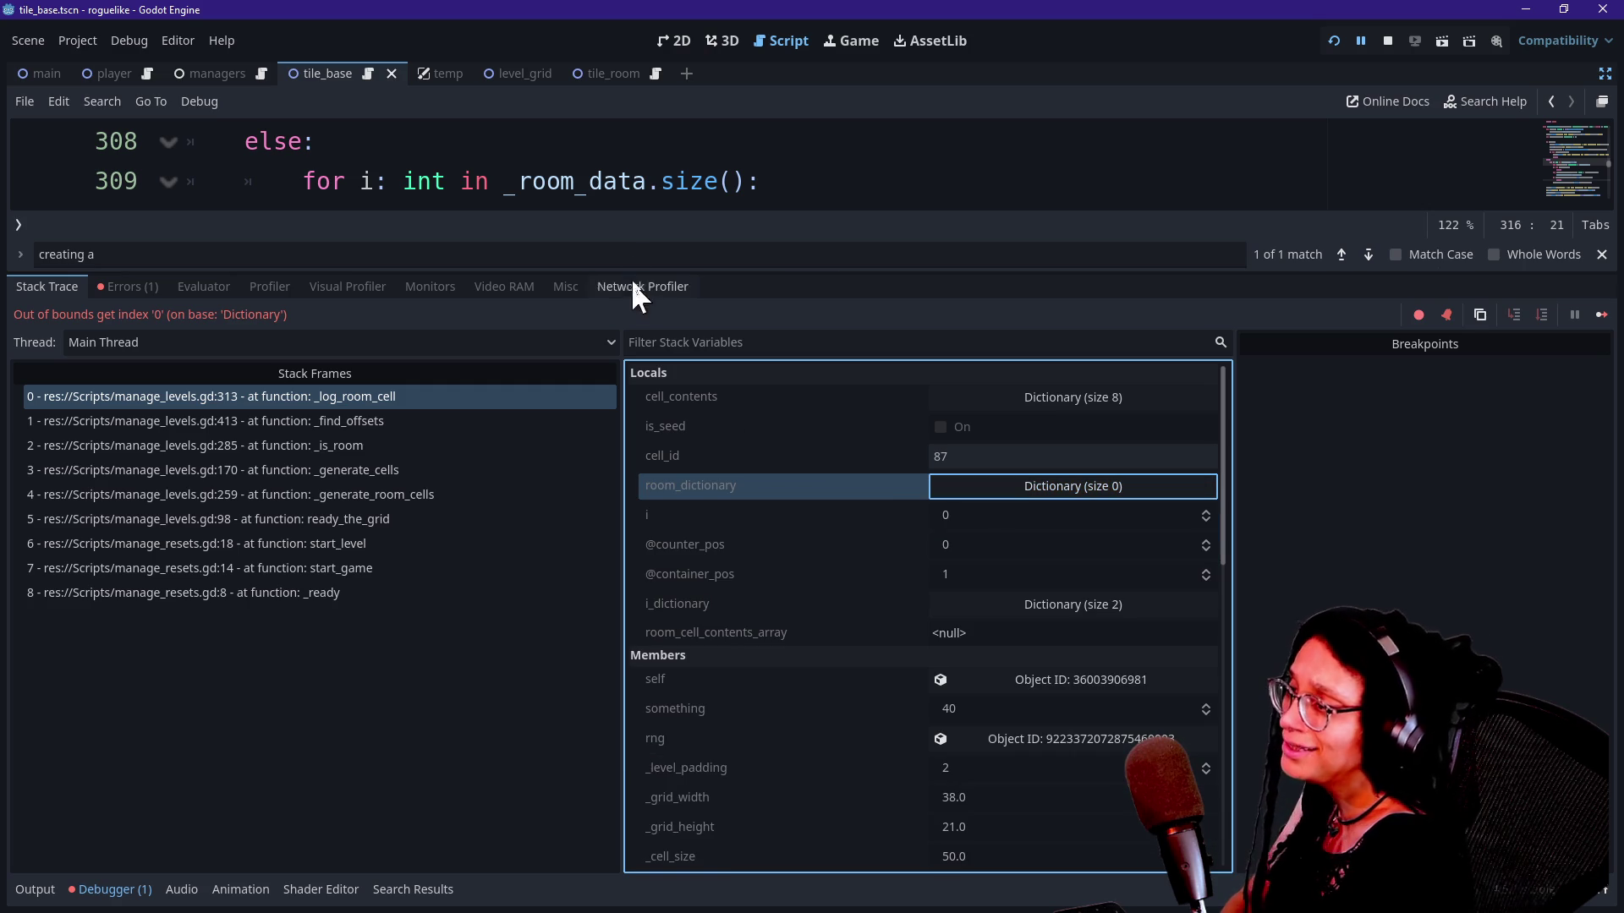
pyautogui.moveTo(652, 267)
pyautogui.mouseDown()
pyautogui.moveTo(642, 689)
pyautogui.moveTo(698, 481)
pyautogui.mouseUp()
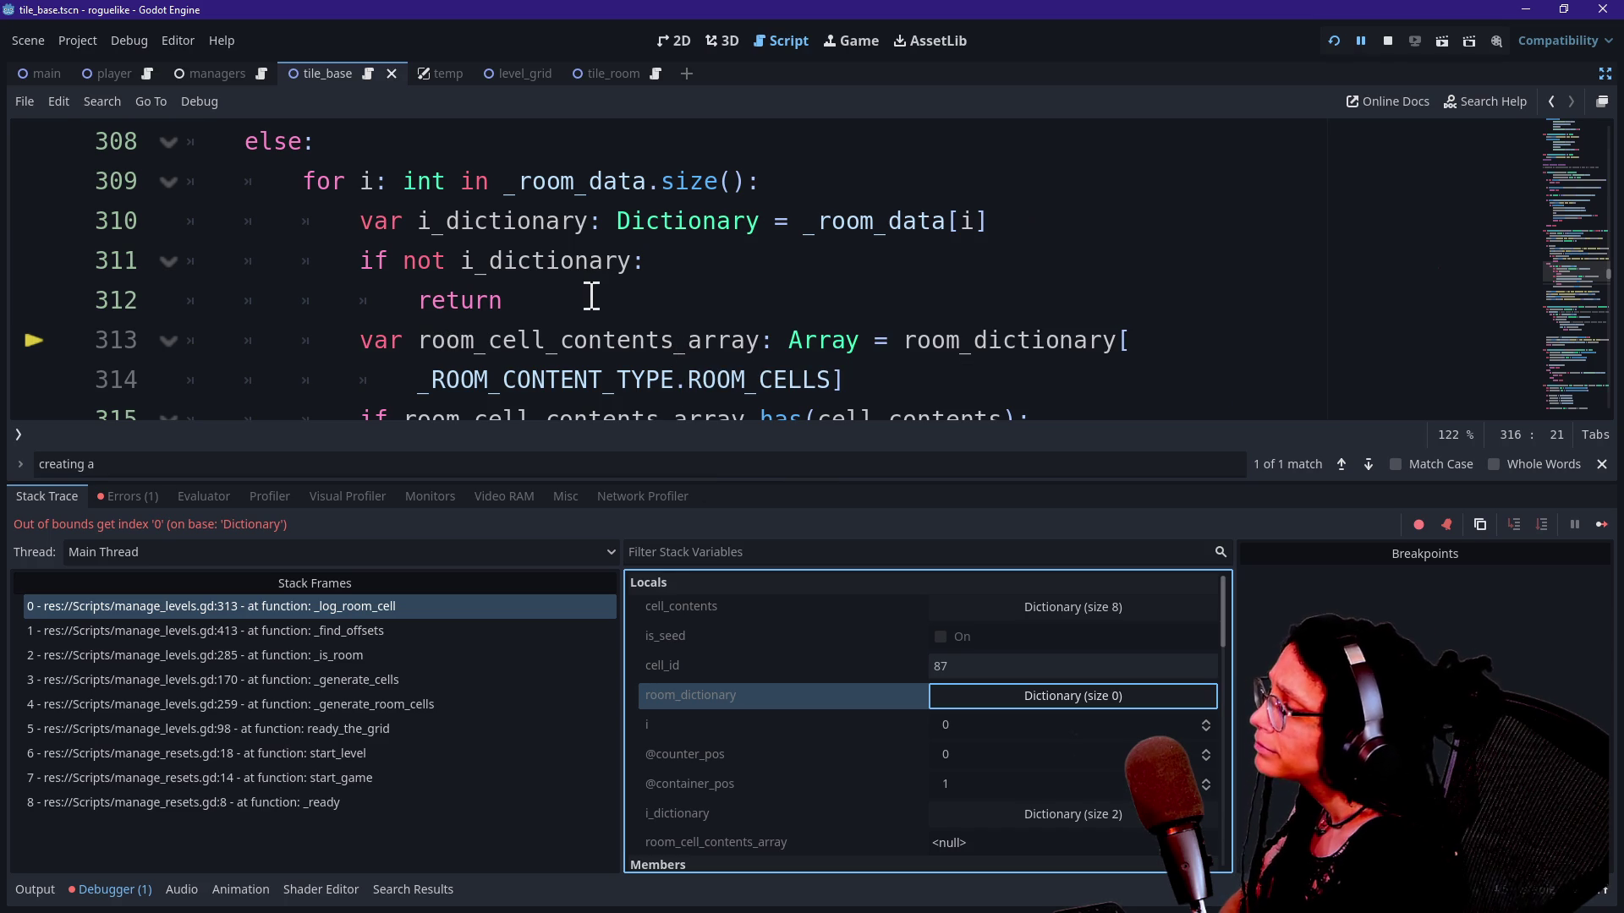
# Step: Inspect the loop code on lines 309–314 around the failing line 313
pyautogui.scroll(1, 591, 295)
pyautogui.moveTo(444, 224); pyautogui.dragTo(431, 245)
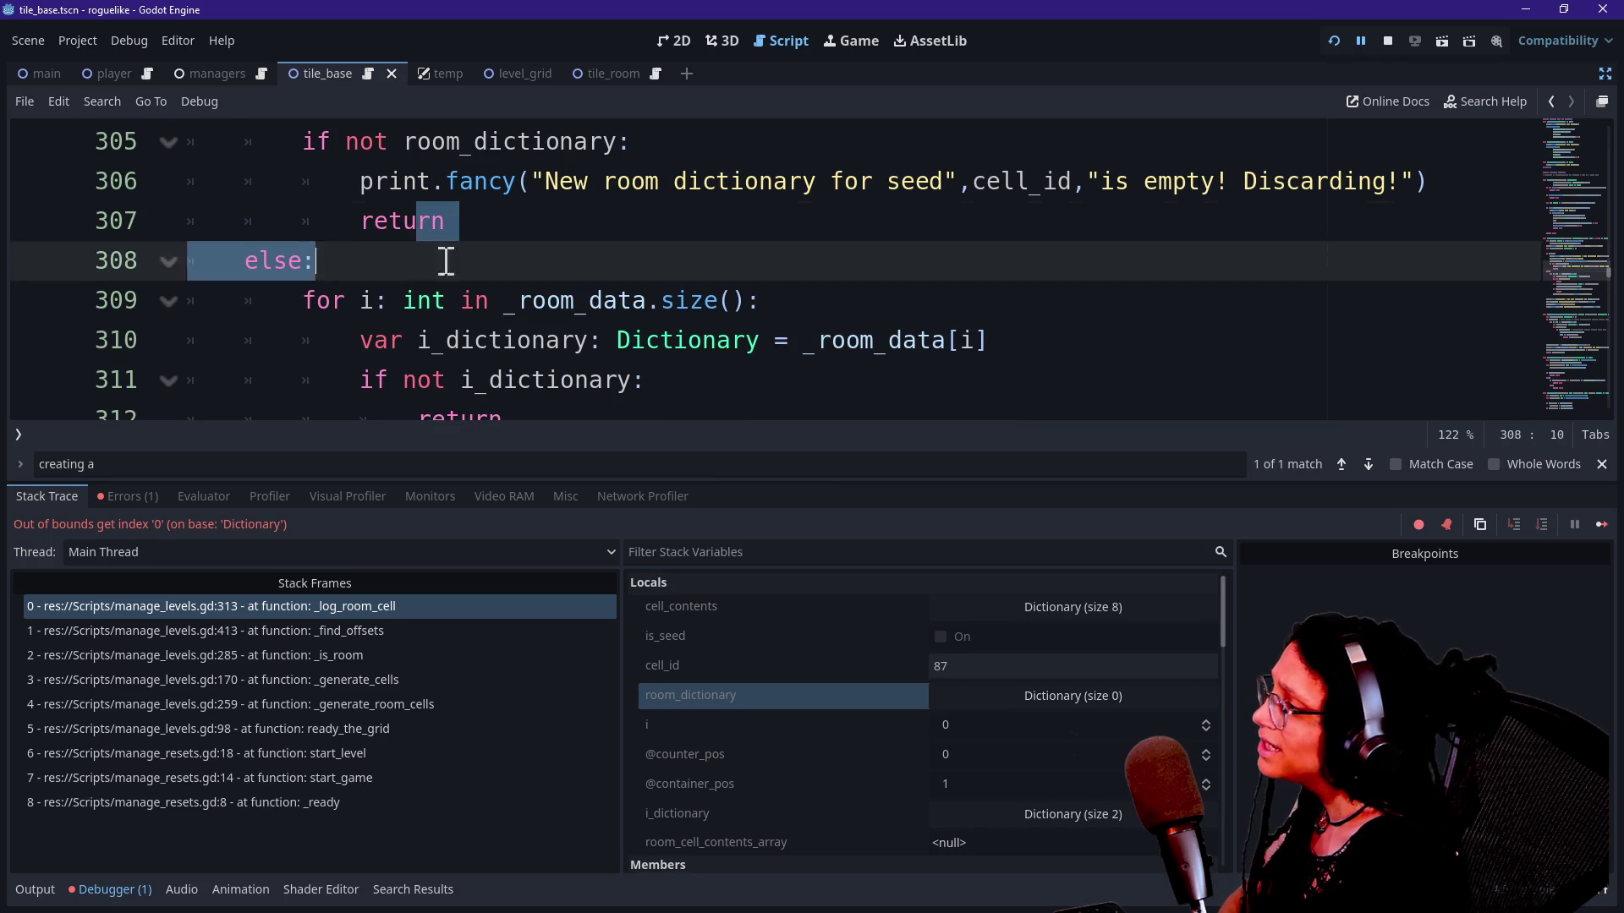
pyautogui.click(635, 380)
pyautogui.scroll(-1, 679, 355)
pyautogui.click(718, 340)
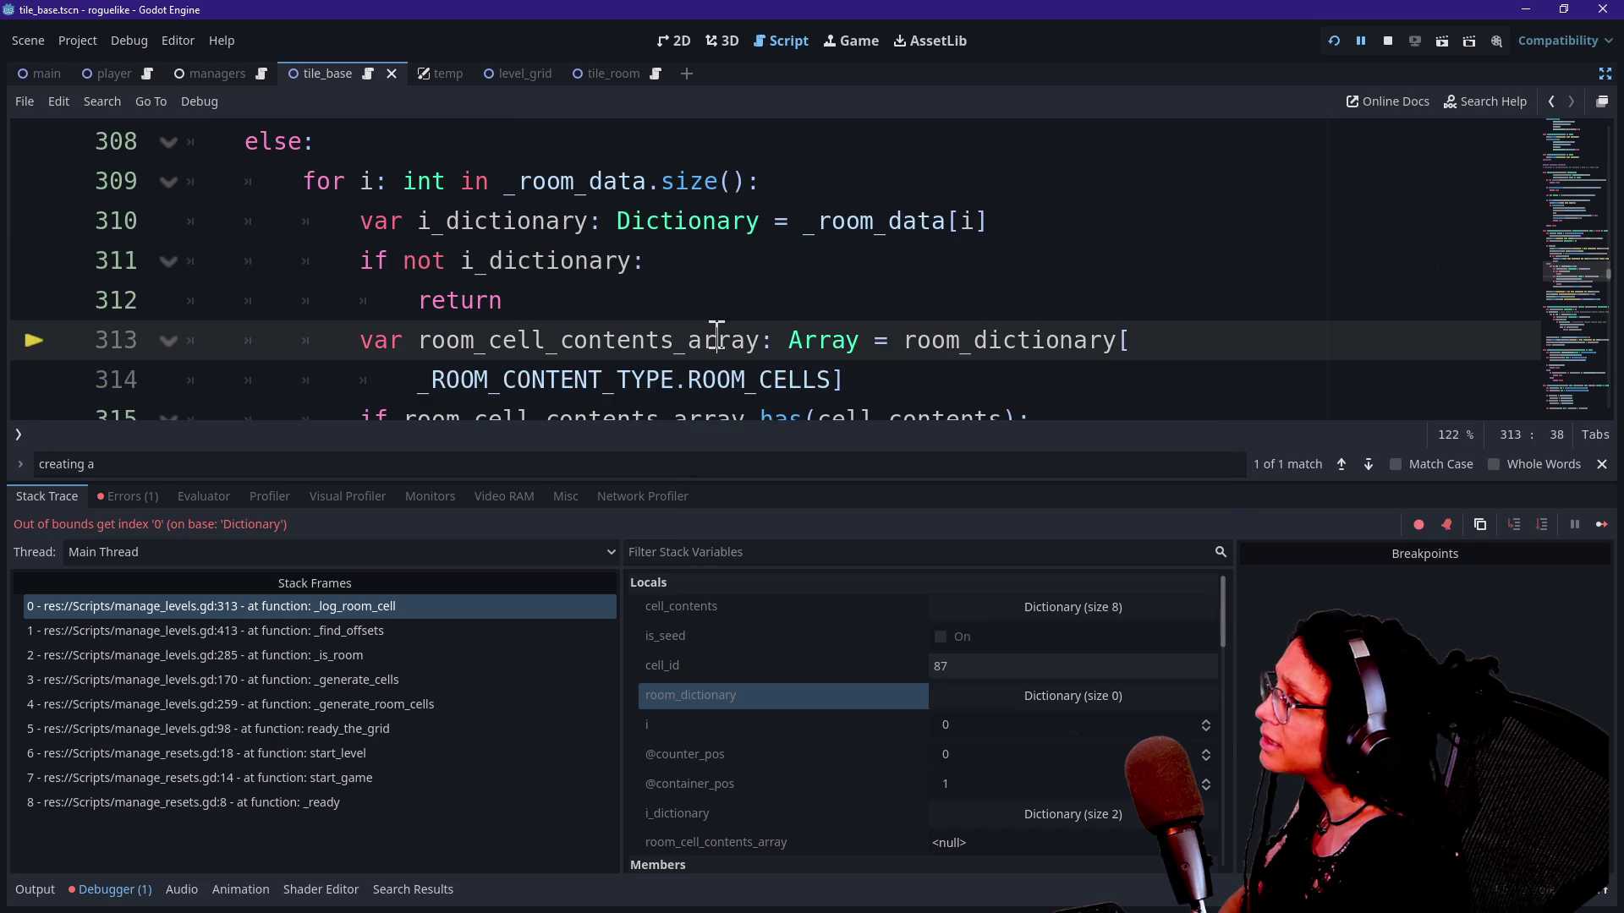
pyautogui.click(939, 362)
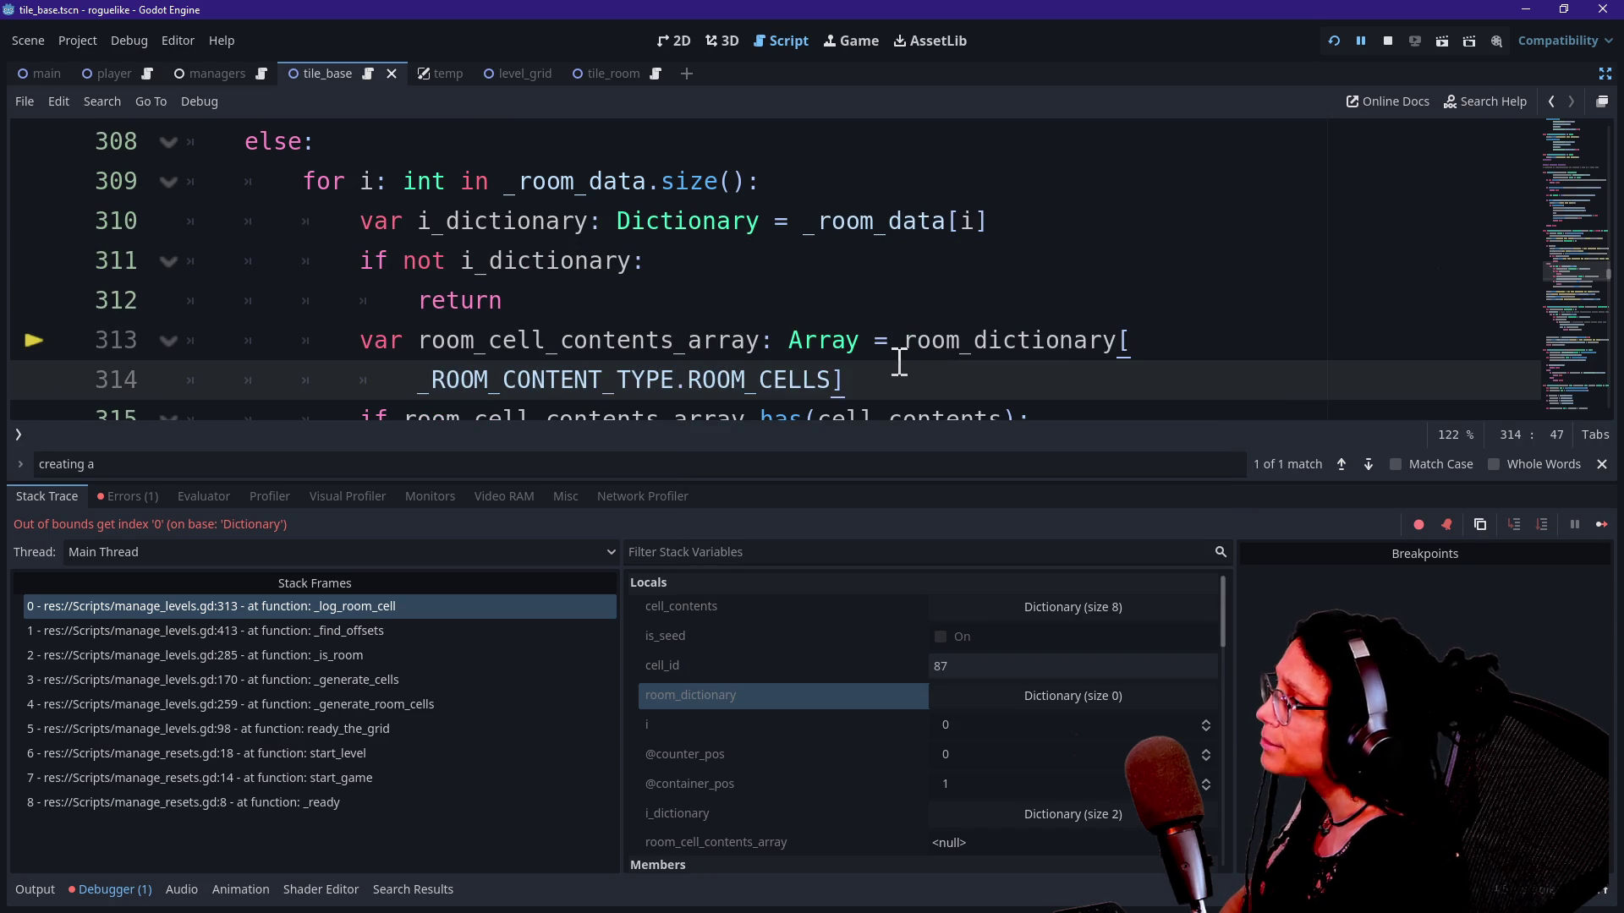
pyautogui.moveTo(829, 347)
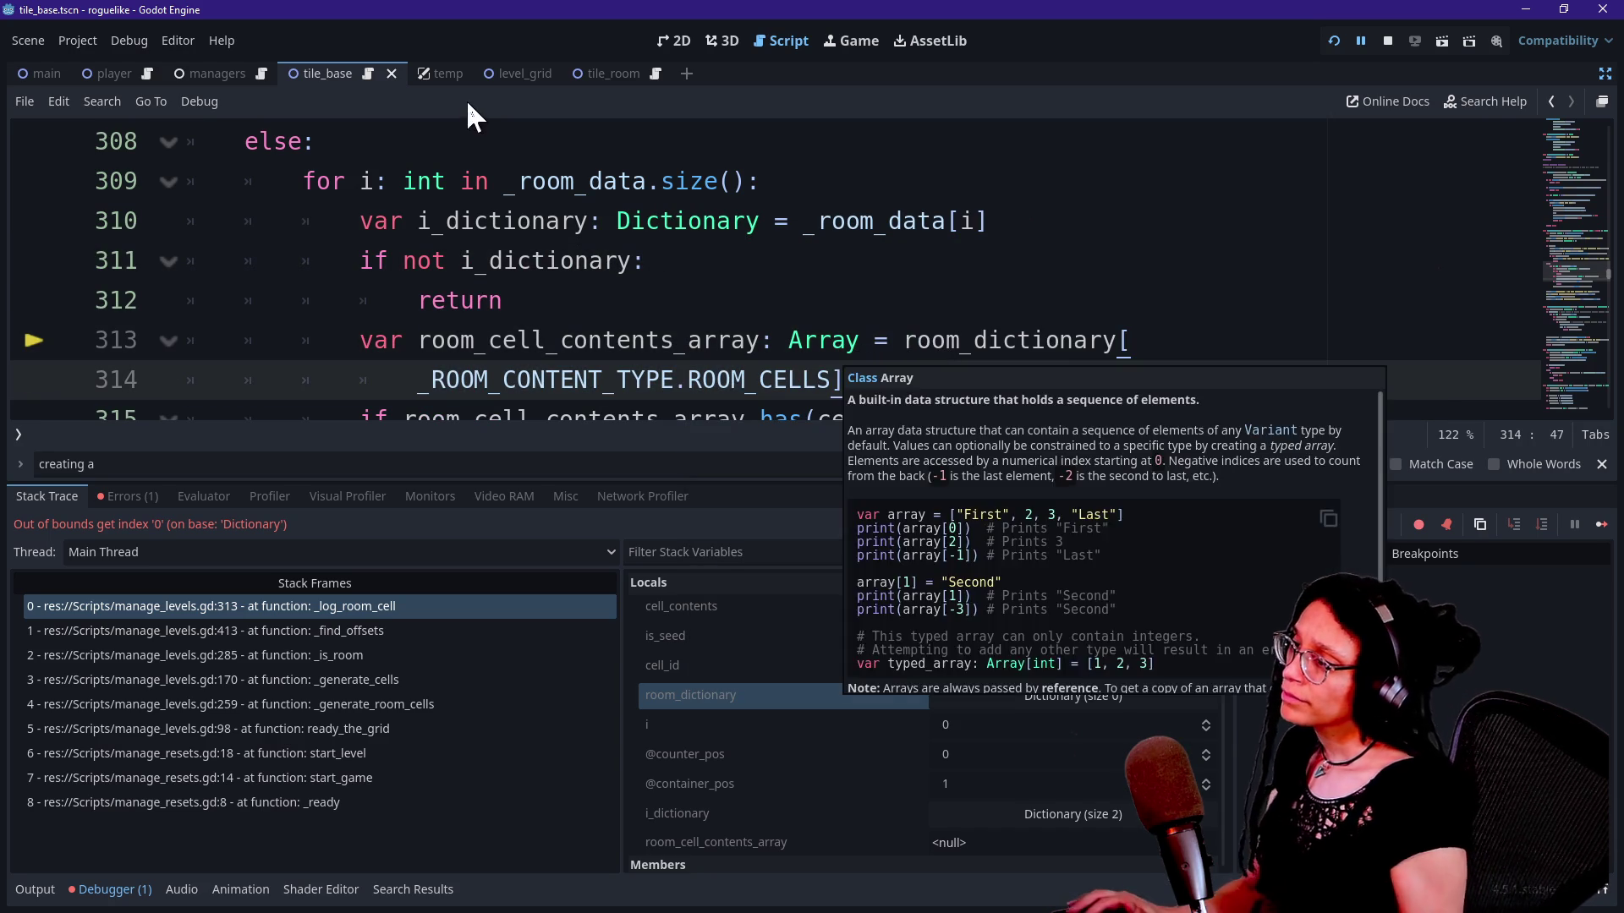
pyautogui.click(542, 192)
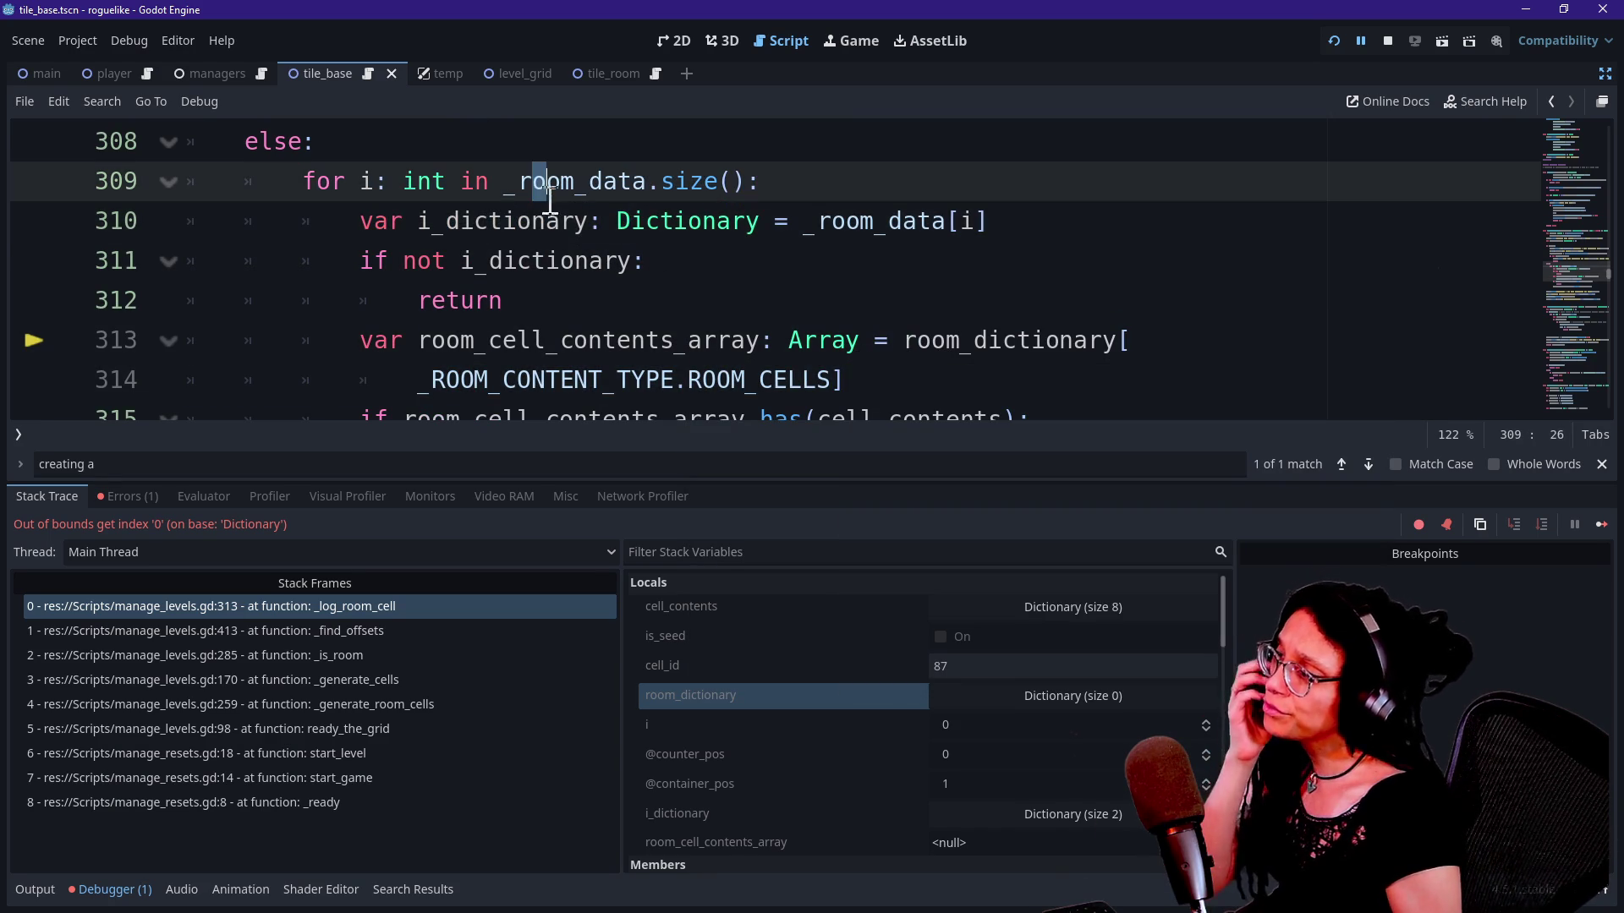
pyautogui.click(560, 212)
pyautogui.moveTo(647, 260)
pyautogui.mouseDown()
pyautogui.moveTo(364, 260)
pyautogui.moveTo(757, 268)
pyautogui.mouseUp()
pyautogui.press('Right')
pyautogui.press('Right')
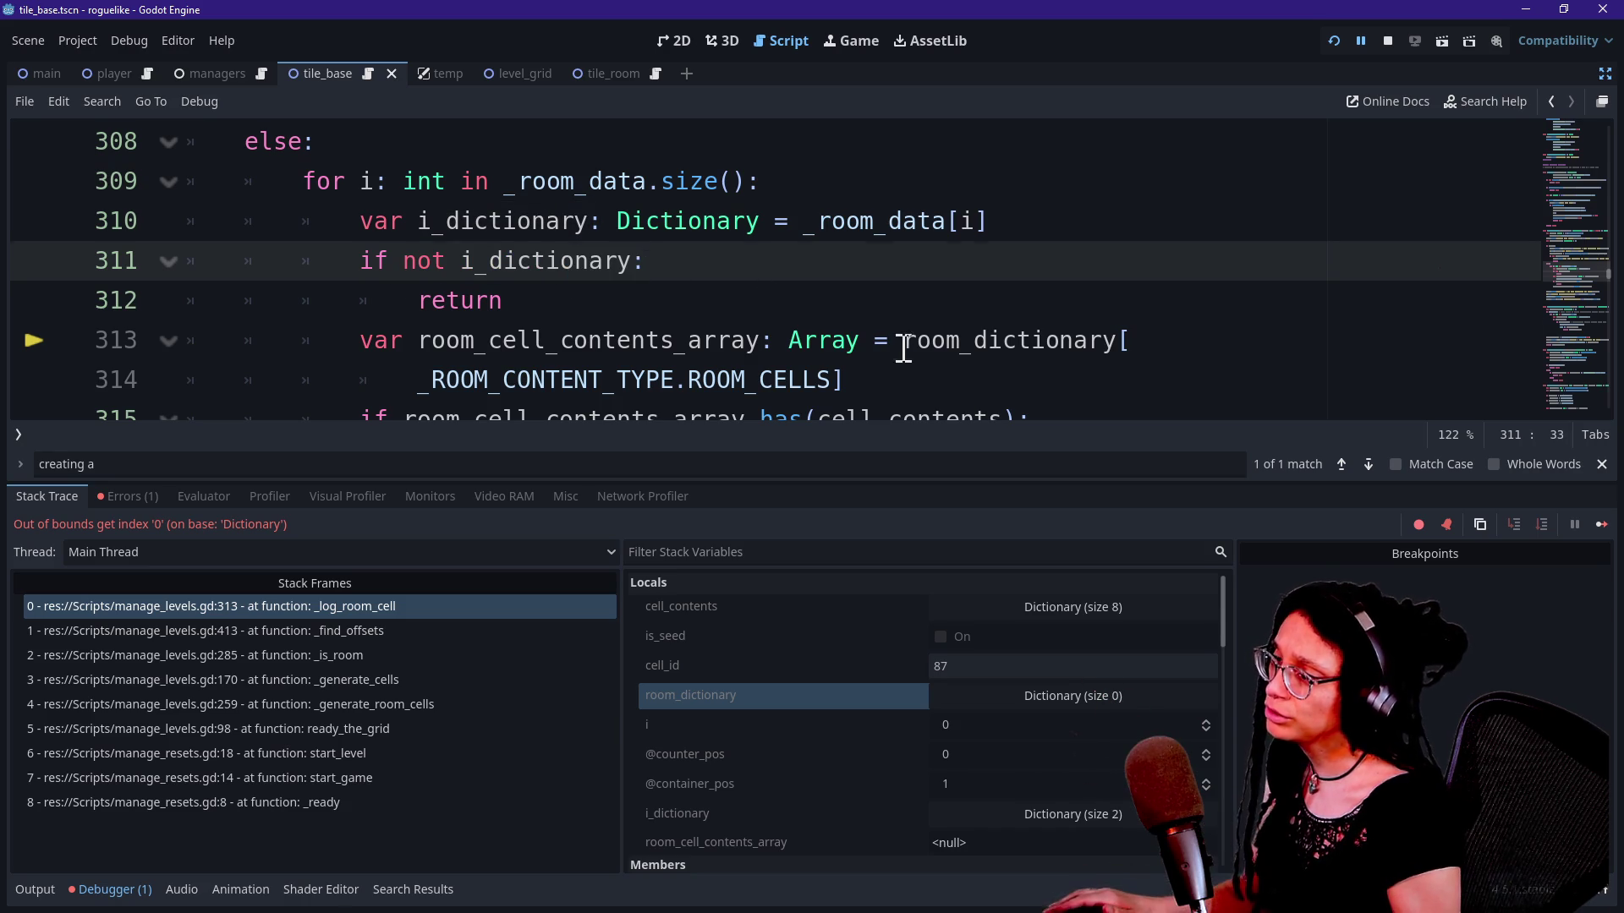
# Step: Change room_dictionary to i_dictionary on line 313, hide the bottom panel, and rerun the game
pyautogui.moveTo(903, 347); pyautogui.dragTo(957, 355)
pyautogui.write('i')
pyautogui.click(764, 312)
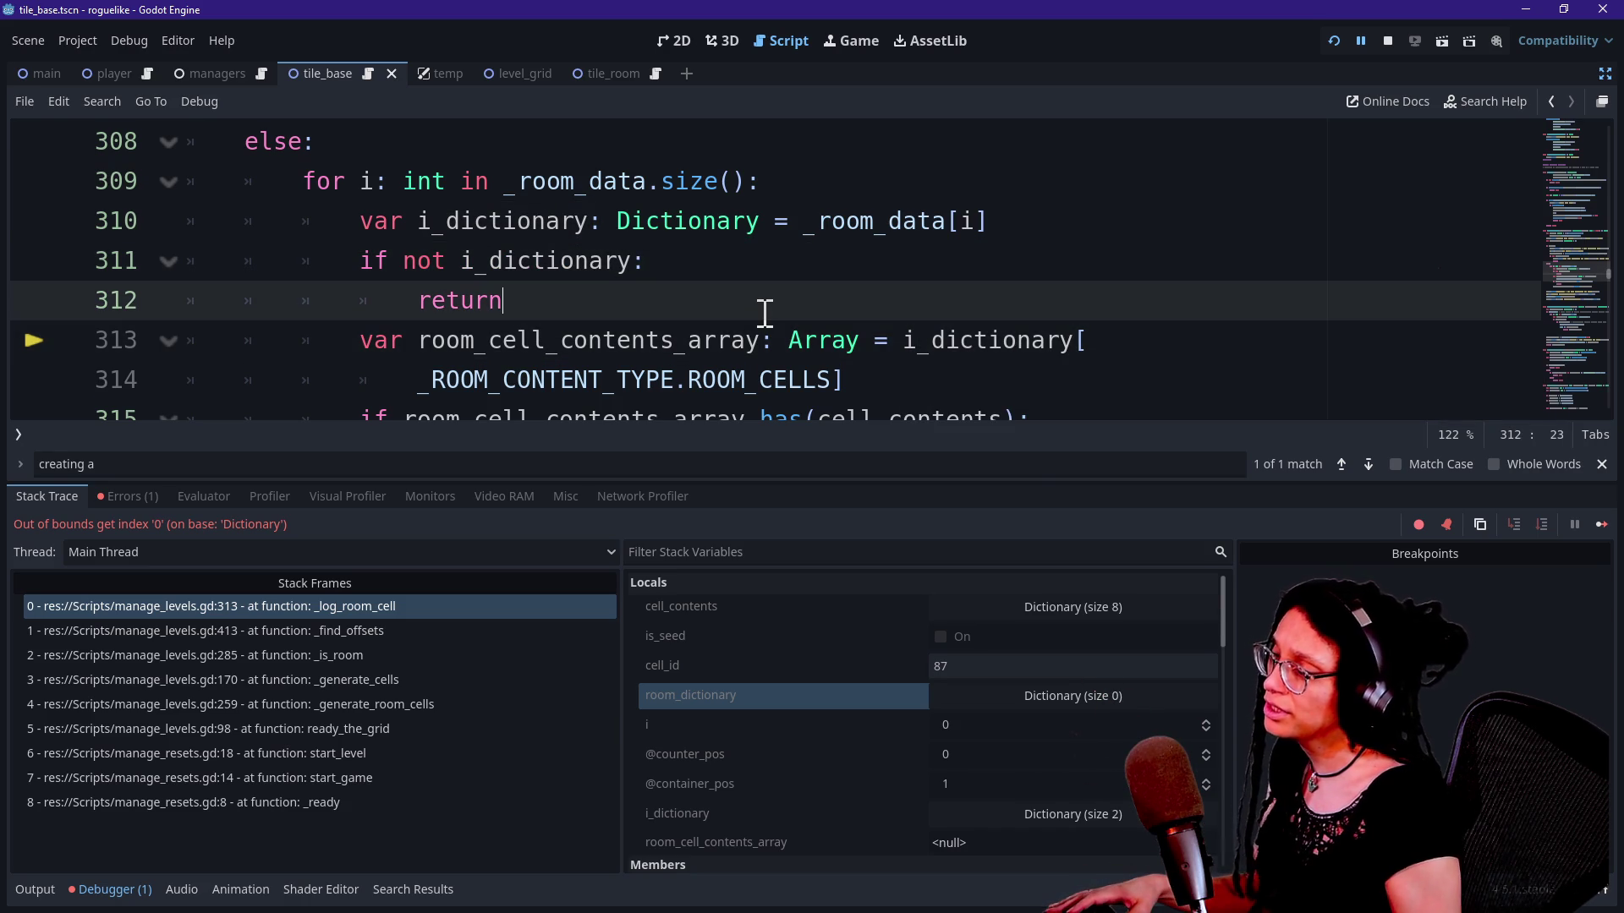
pyautogui.hotkey('alt', 'o')
pyautogui.hotkey('alt', 'o')
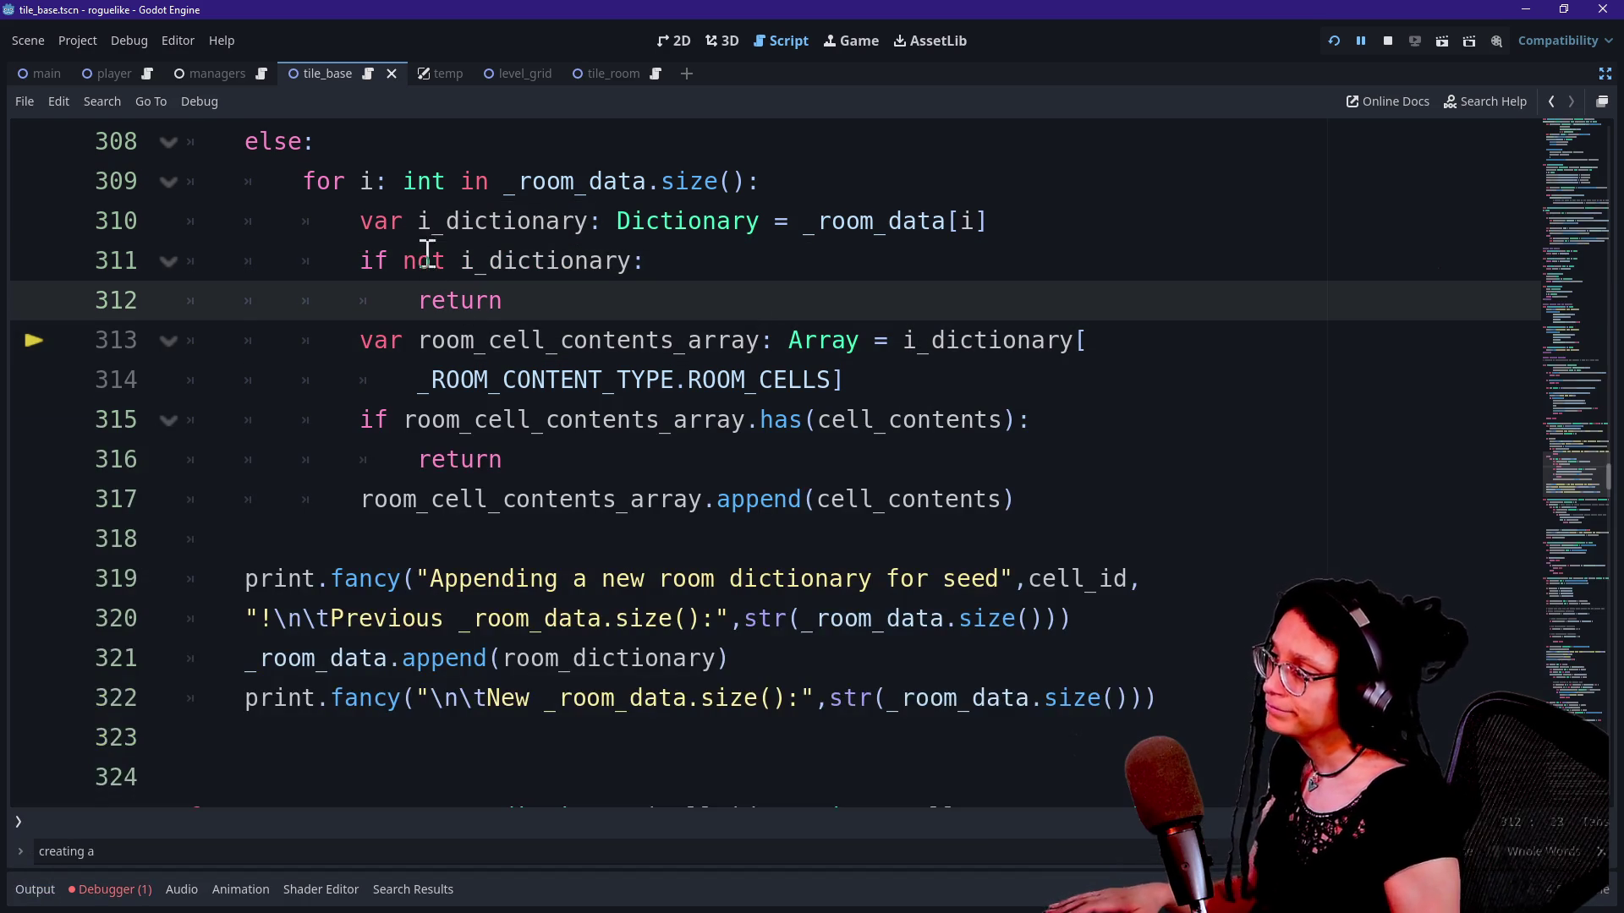
pyautogui.moveTo(402, 221); pyautogui.dragTo(633, 256)
pyautogui.click(639, 260)
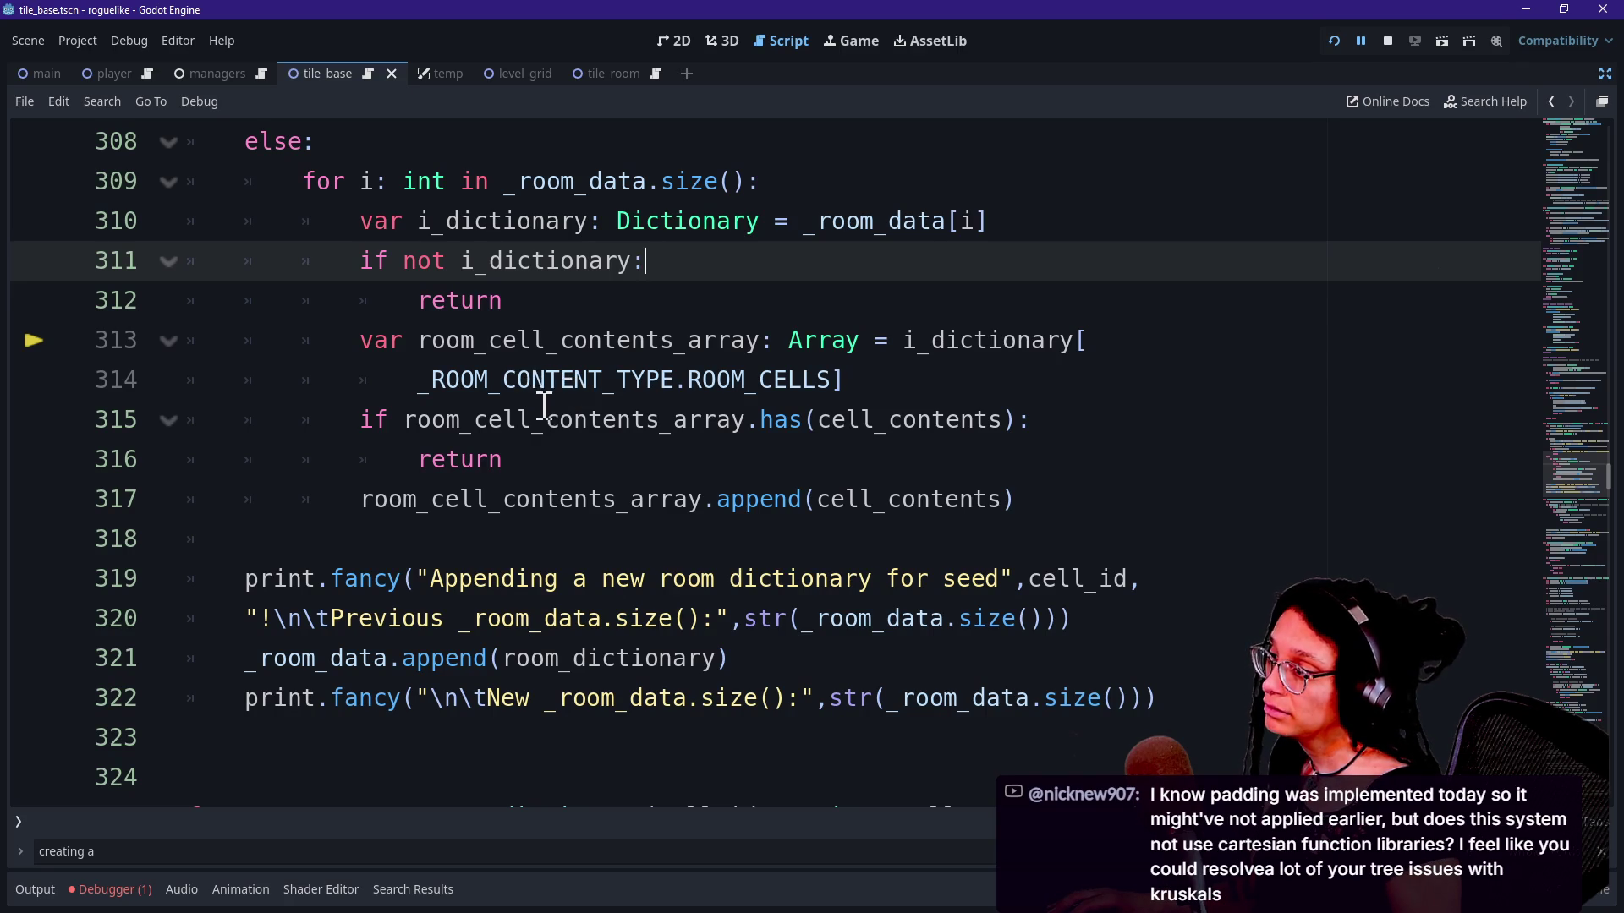
pyautogui.click(1332, 40)
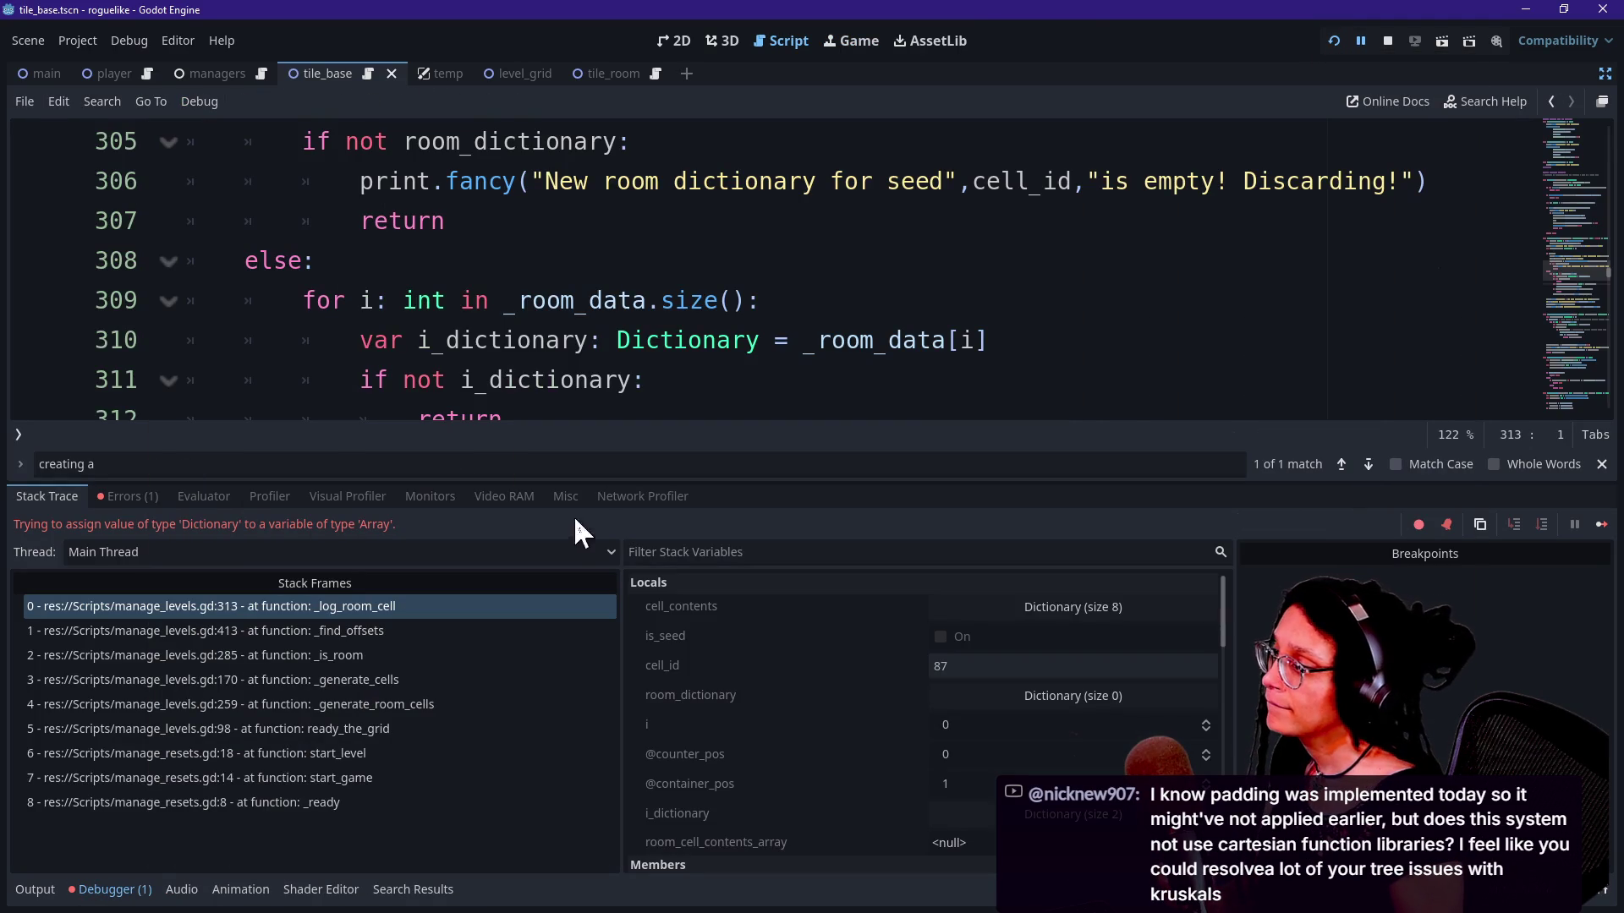
# Step: Expand i_dictionary in Stack Variables, revealing a size-8 Dictionary under key 0 and an empty Array
pyautogui.click(806, 340)
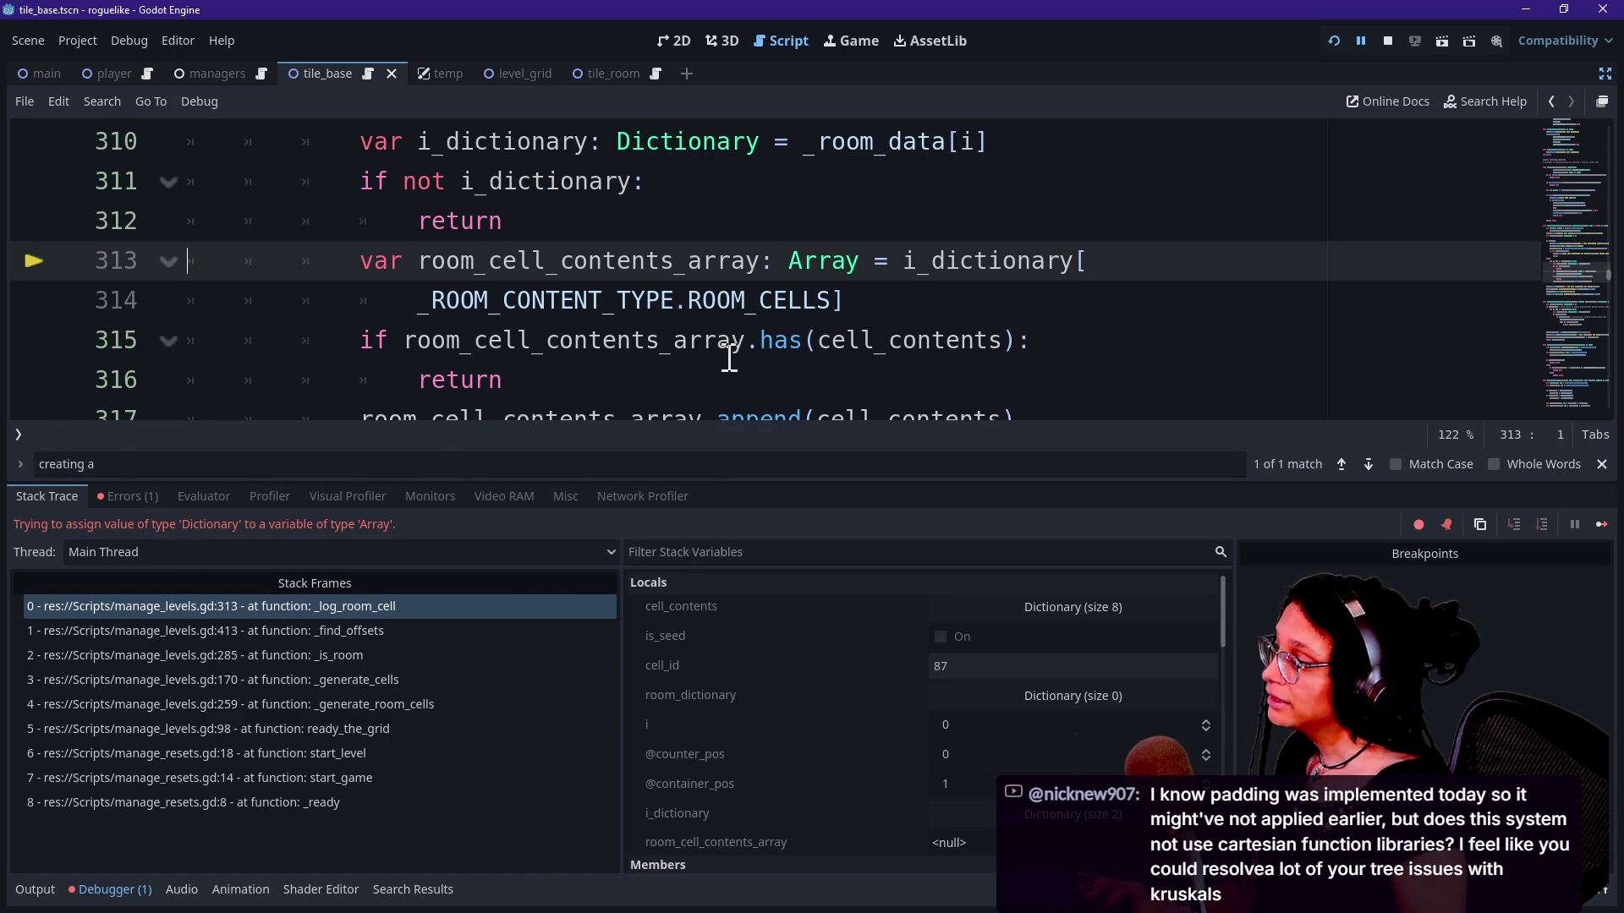
pyautogui.moveTo(728, 357)
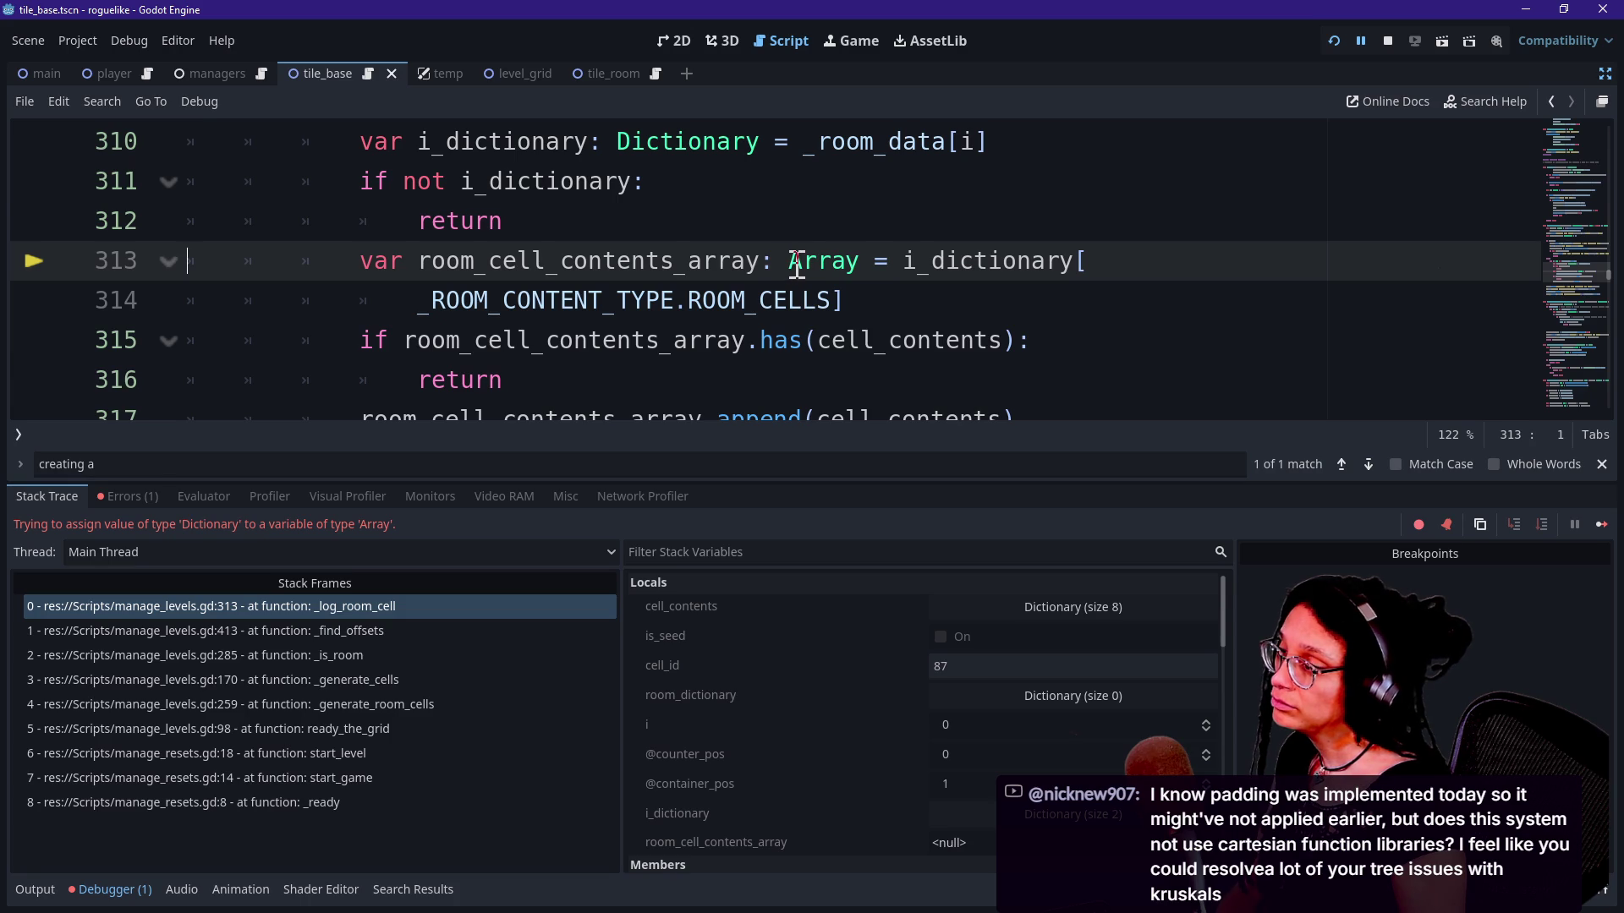
pyautogui.moveTo(797, 261)
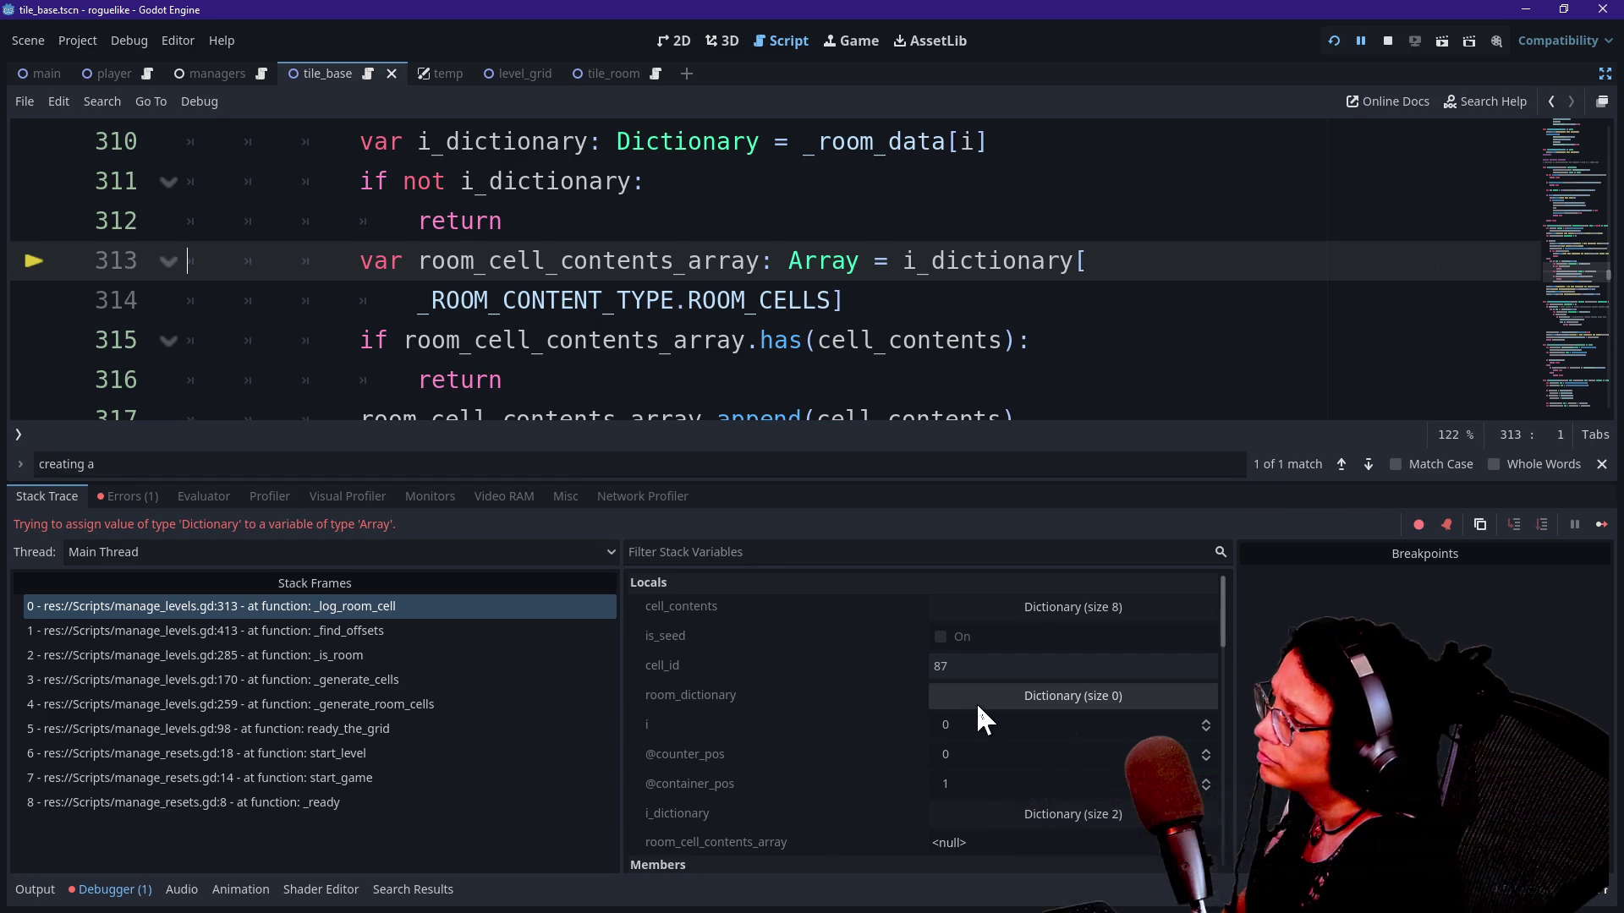
pyautogui.scroll(-1, 874, 789)
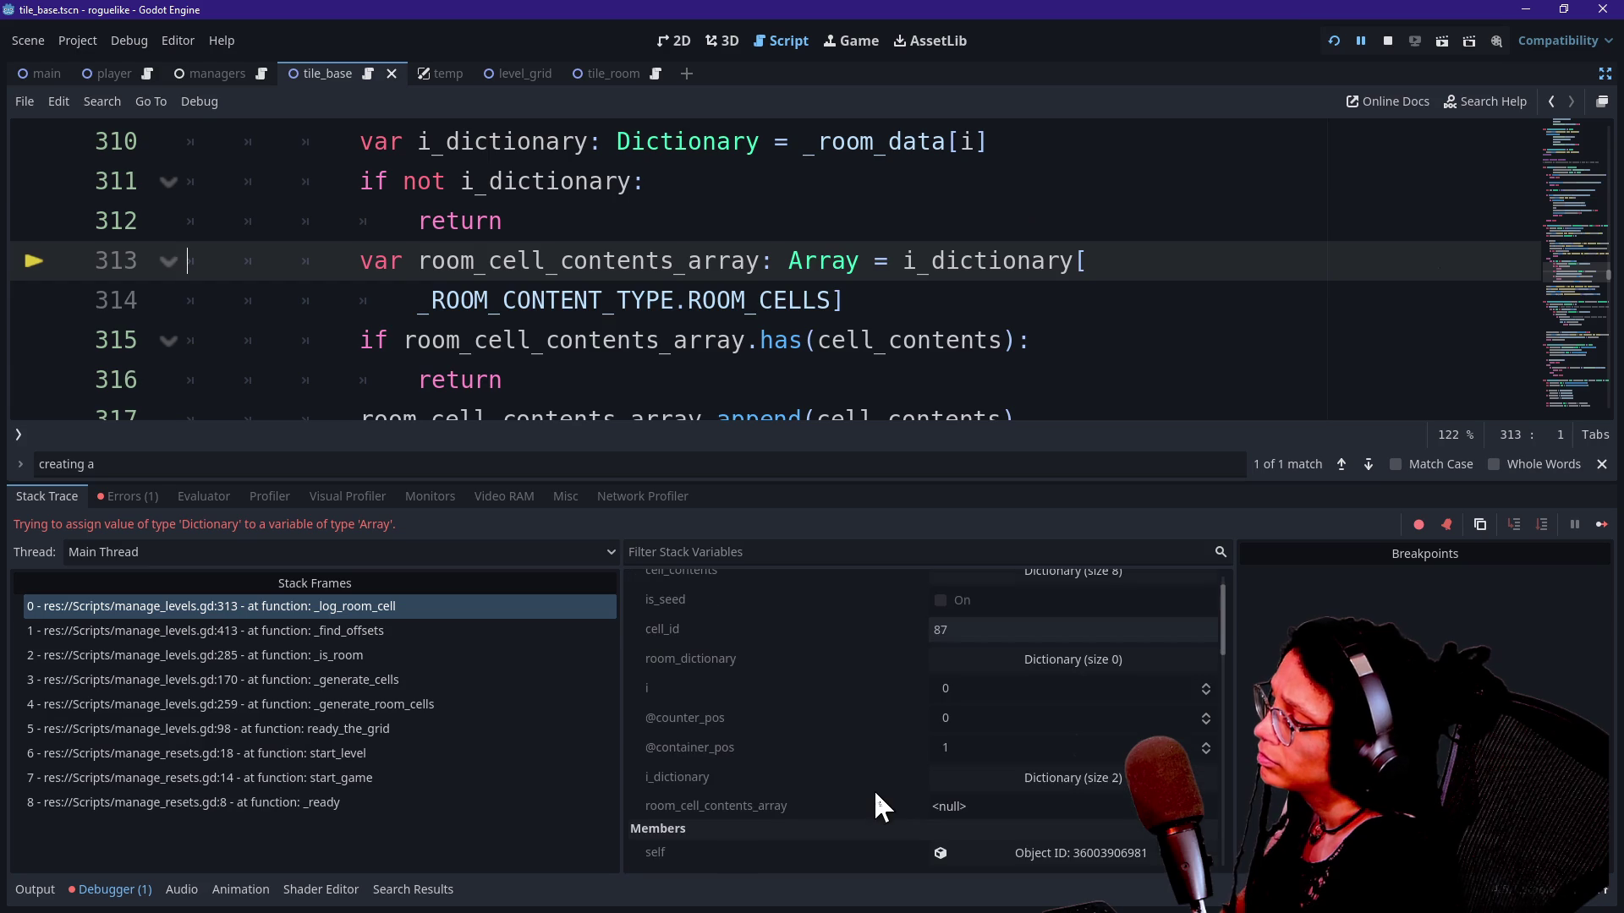
pyautogui.click(983, 777)
pyautogui.scroll(-5, 942, 756)
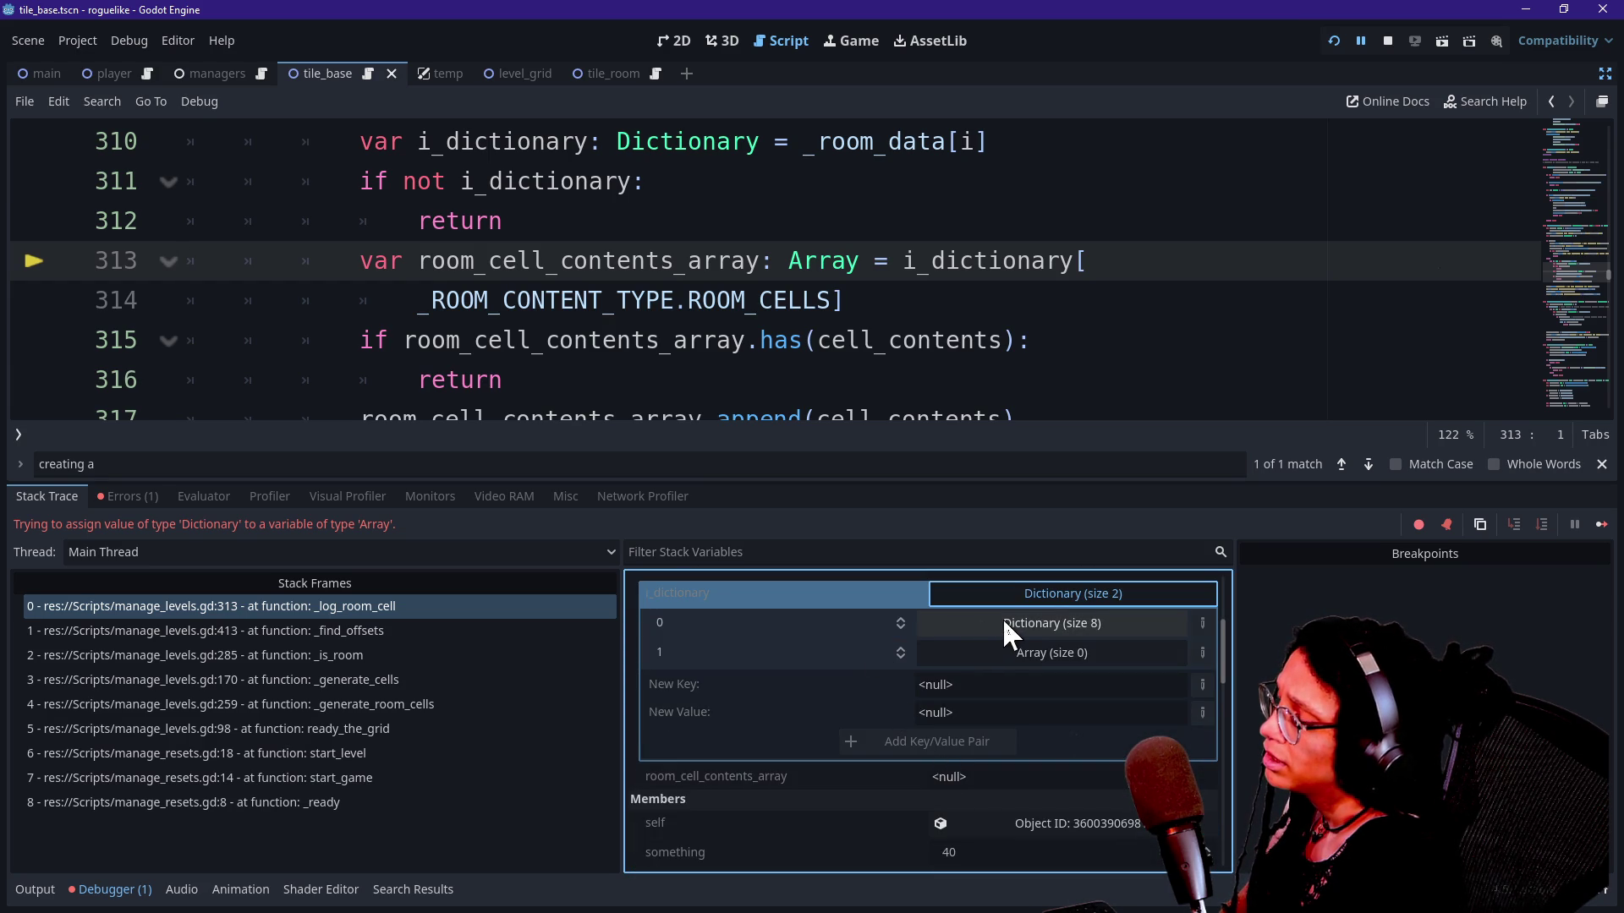
pyautogui.click(1021, 624)
pyautogui.click(1018, 623)
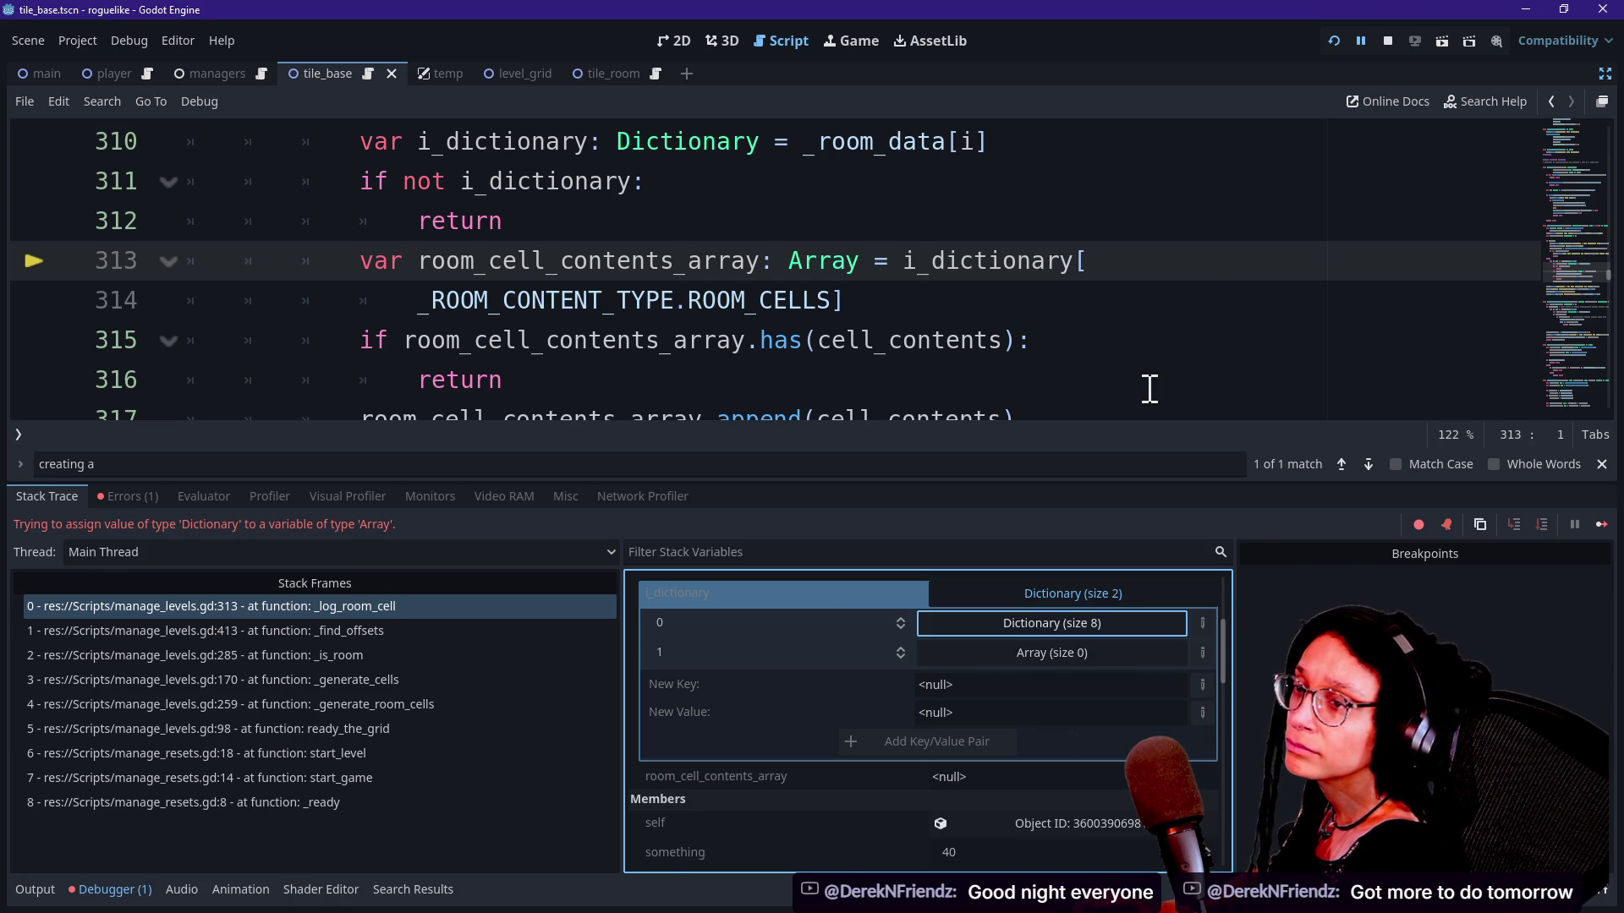
pyautogui.hotkey('alt', 'Tab')
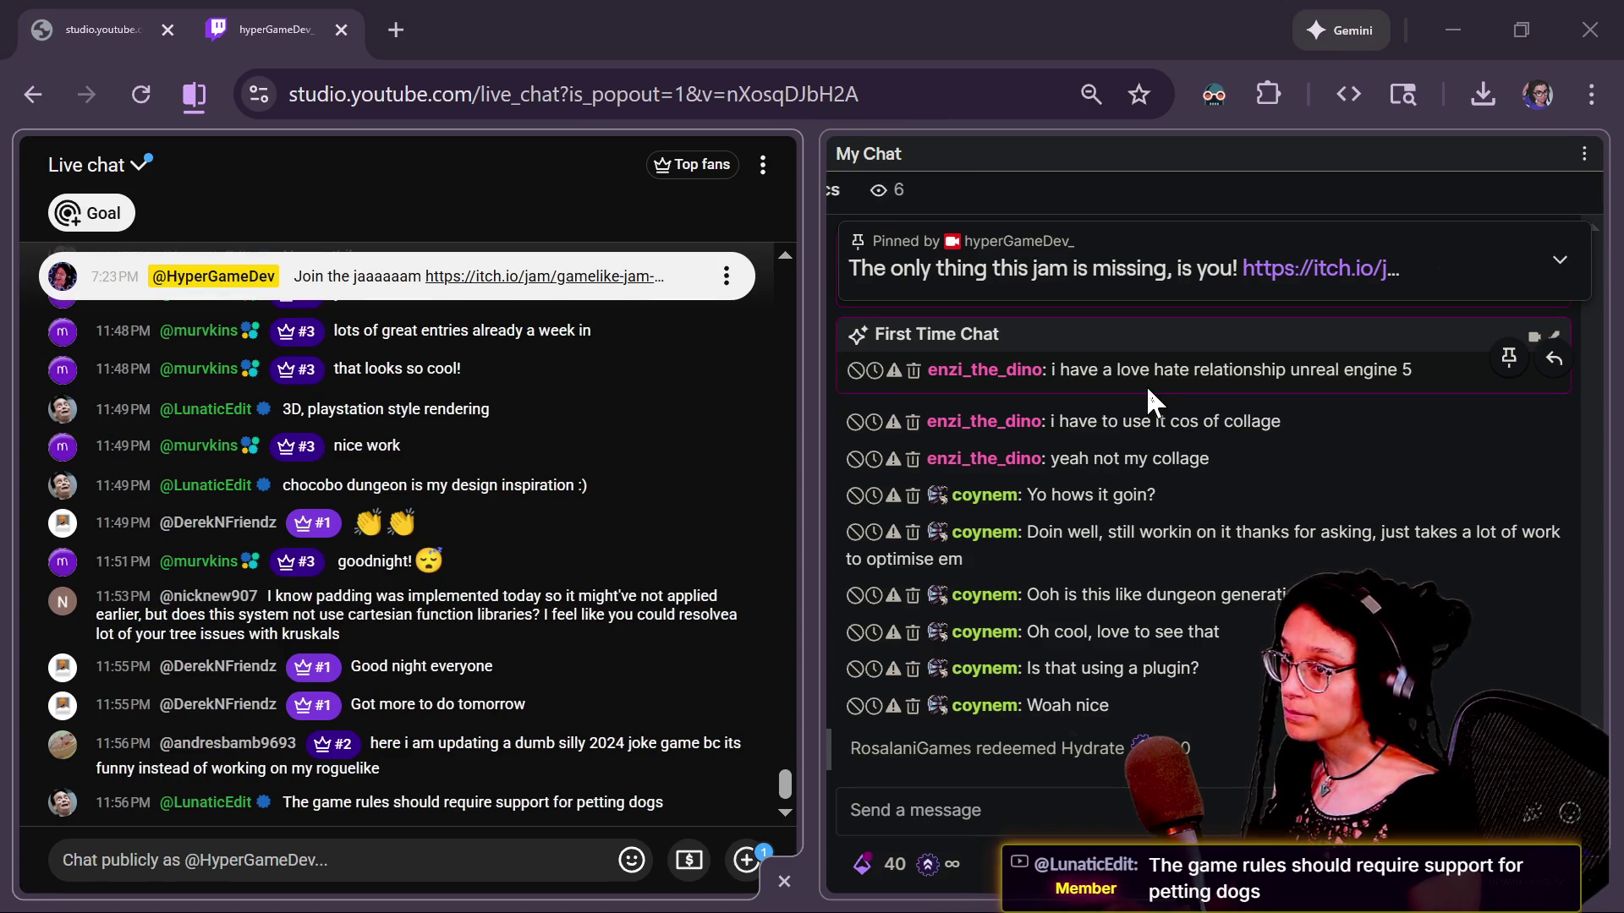
pyautogui.hotkey('alt', 'Tab')
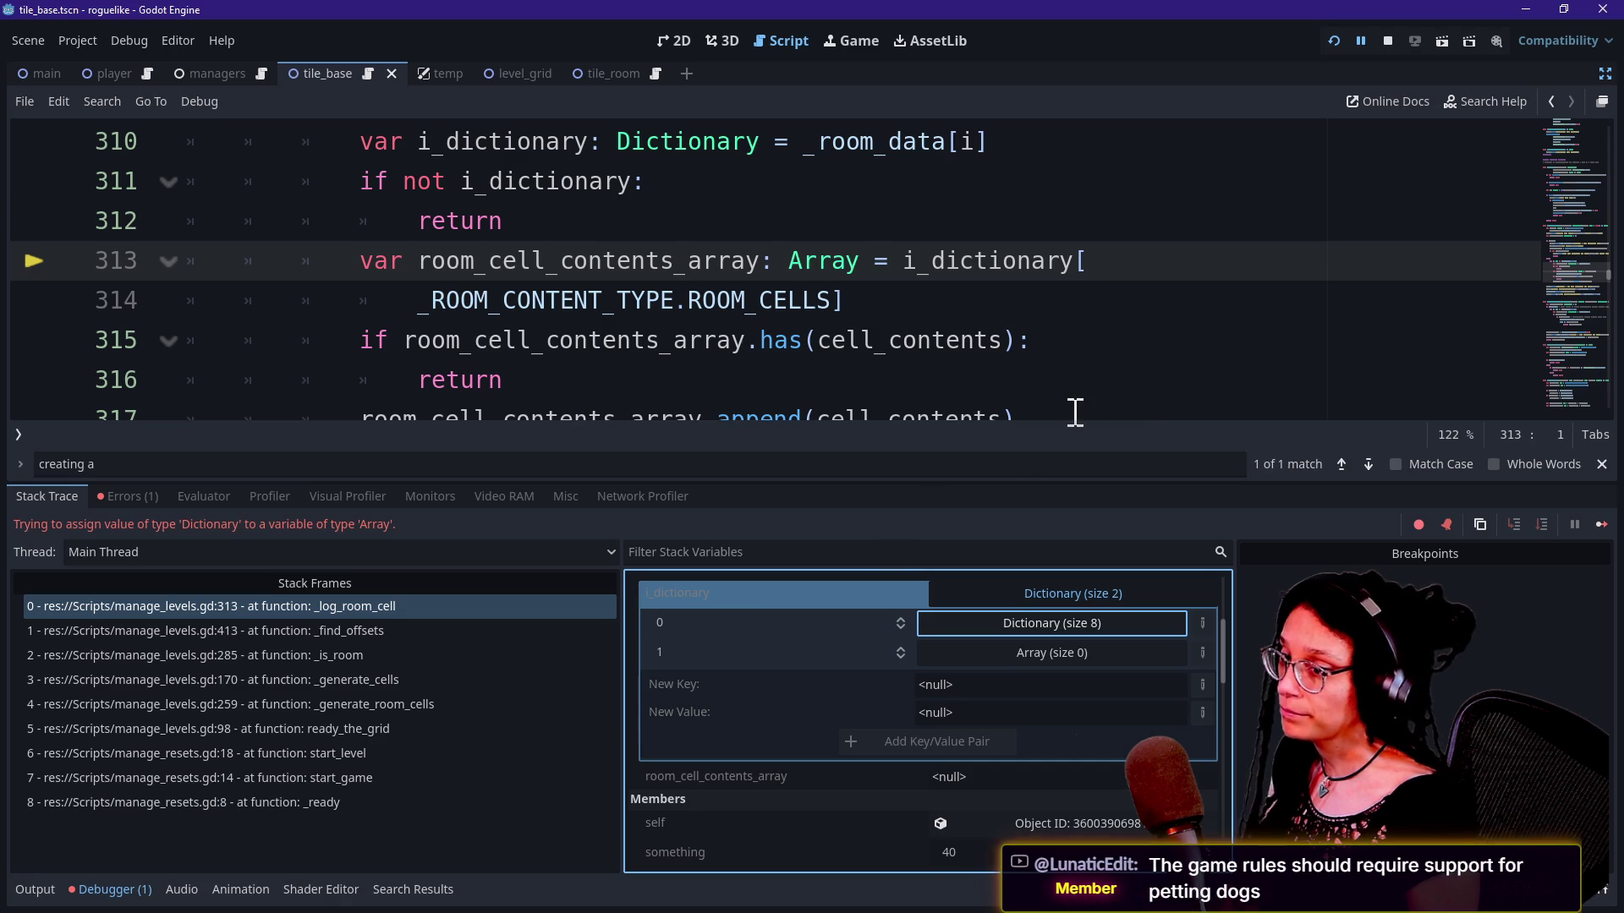
pyautogui.click(919, 355)
pyautogui.hotkey('ctrl', 'f')
pyautogui.write('_')
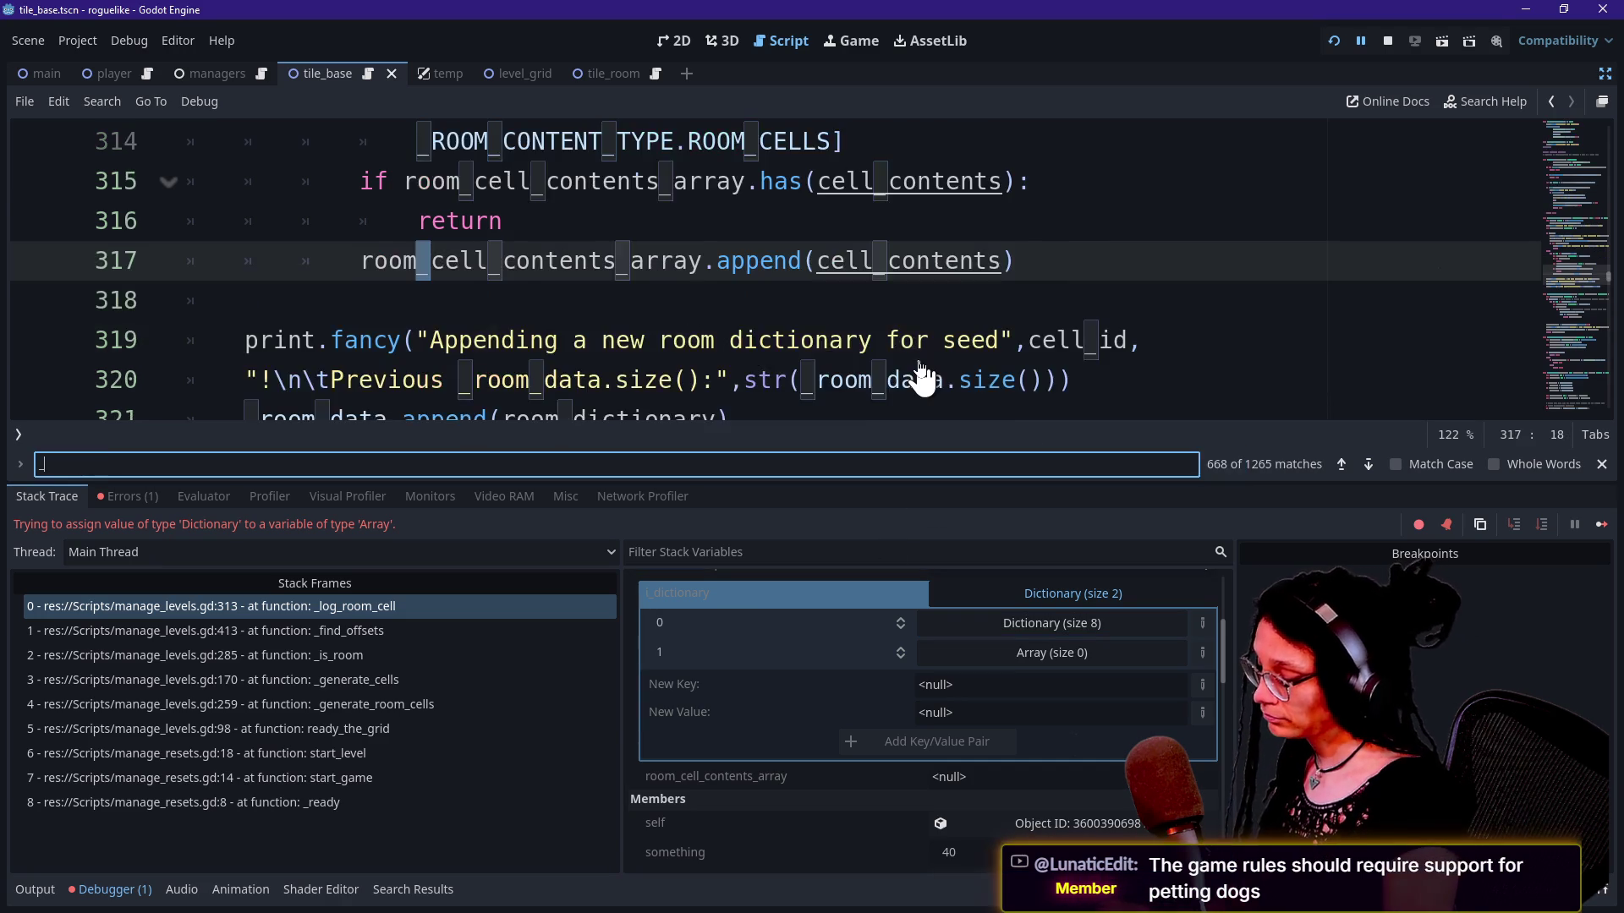
pyautogui.write('room_padding')
pyautogui.hotkey('alt', 'o')
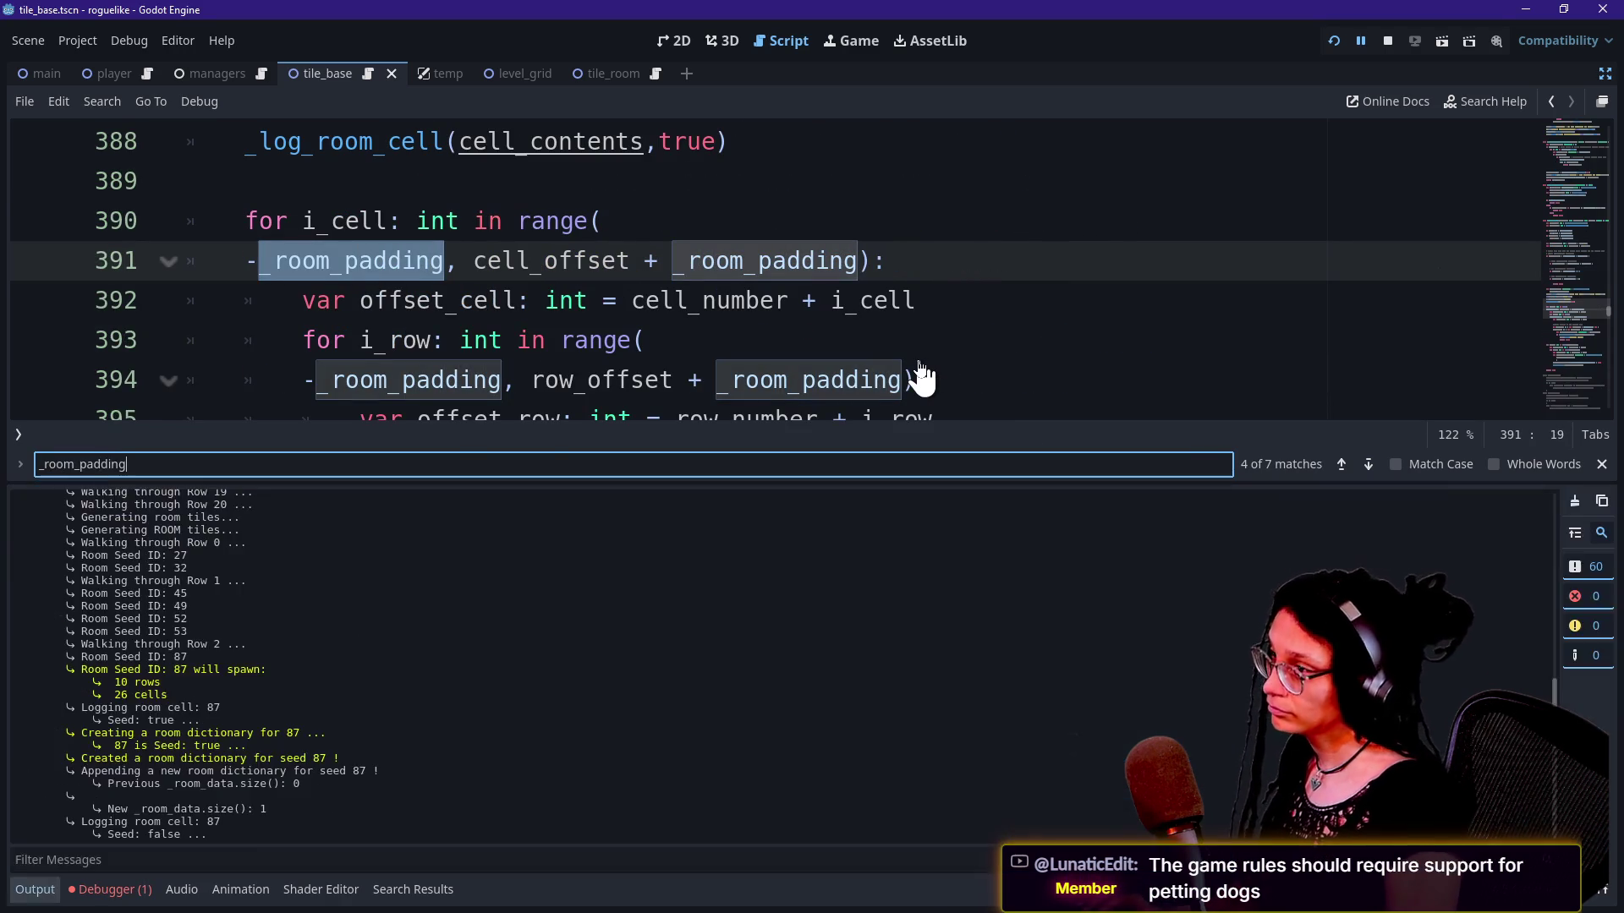
pyautogui.hotkey('alt', 'o')
pyautogui.click(695, 310)
pyautogui.click(253, 262)
pyautogui.click(871, 263)
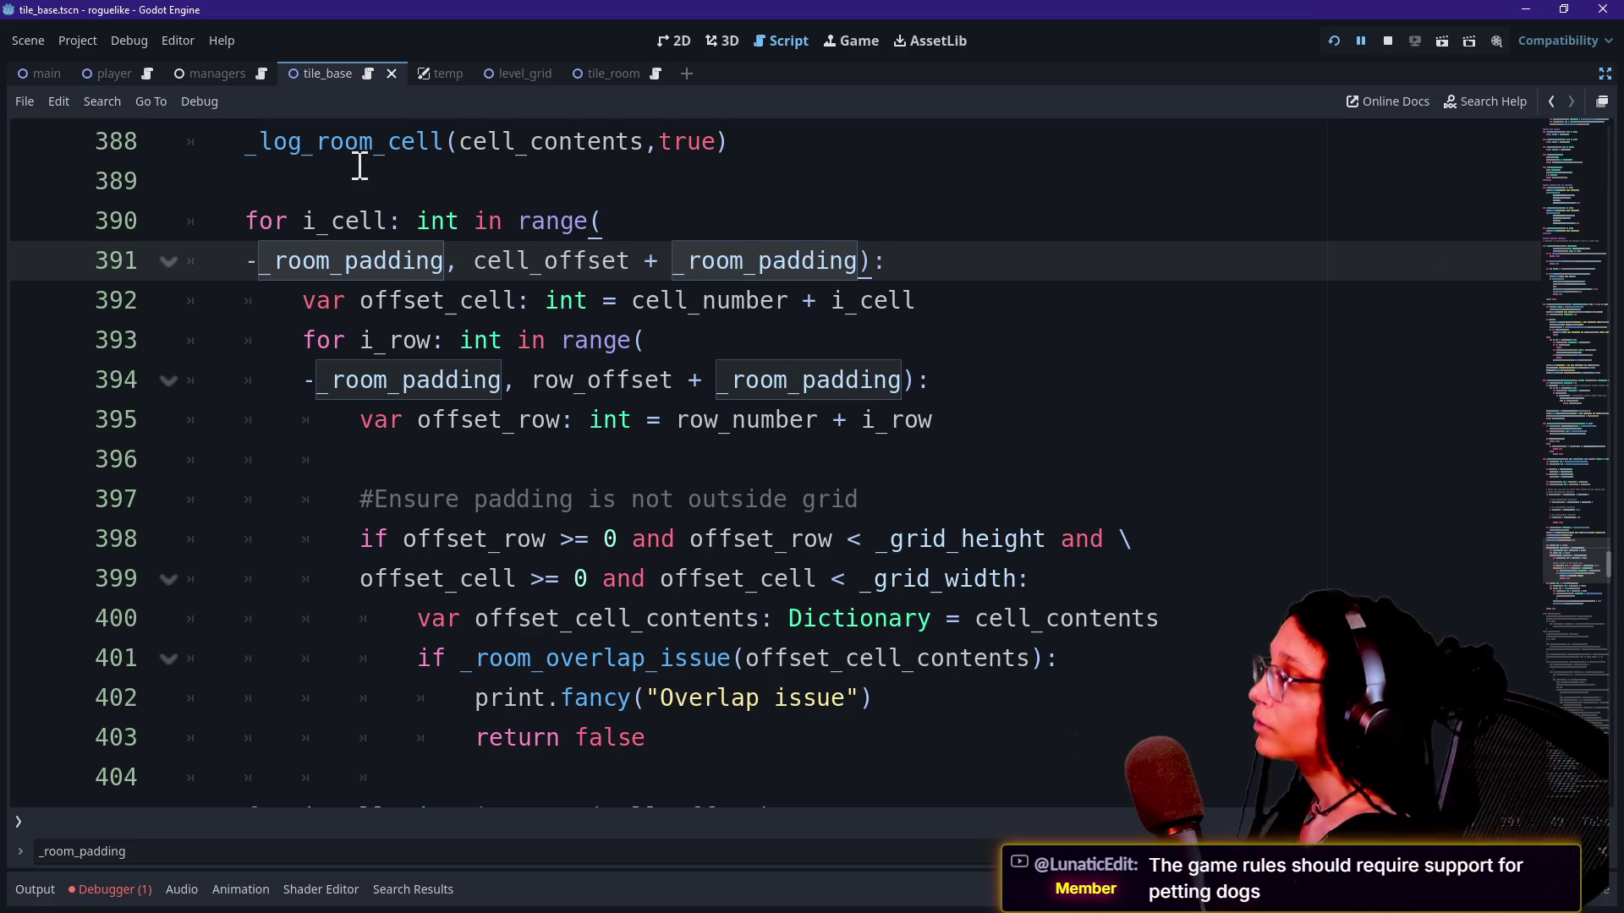
pyautogui.moveTo(241, 271)
pyautogui.mouseDown()
pyautogui.moveTo(442, 262)
pyautogui.moveTo(247, 275)
pyautogui.mouseUp()
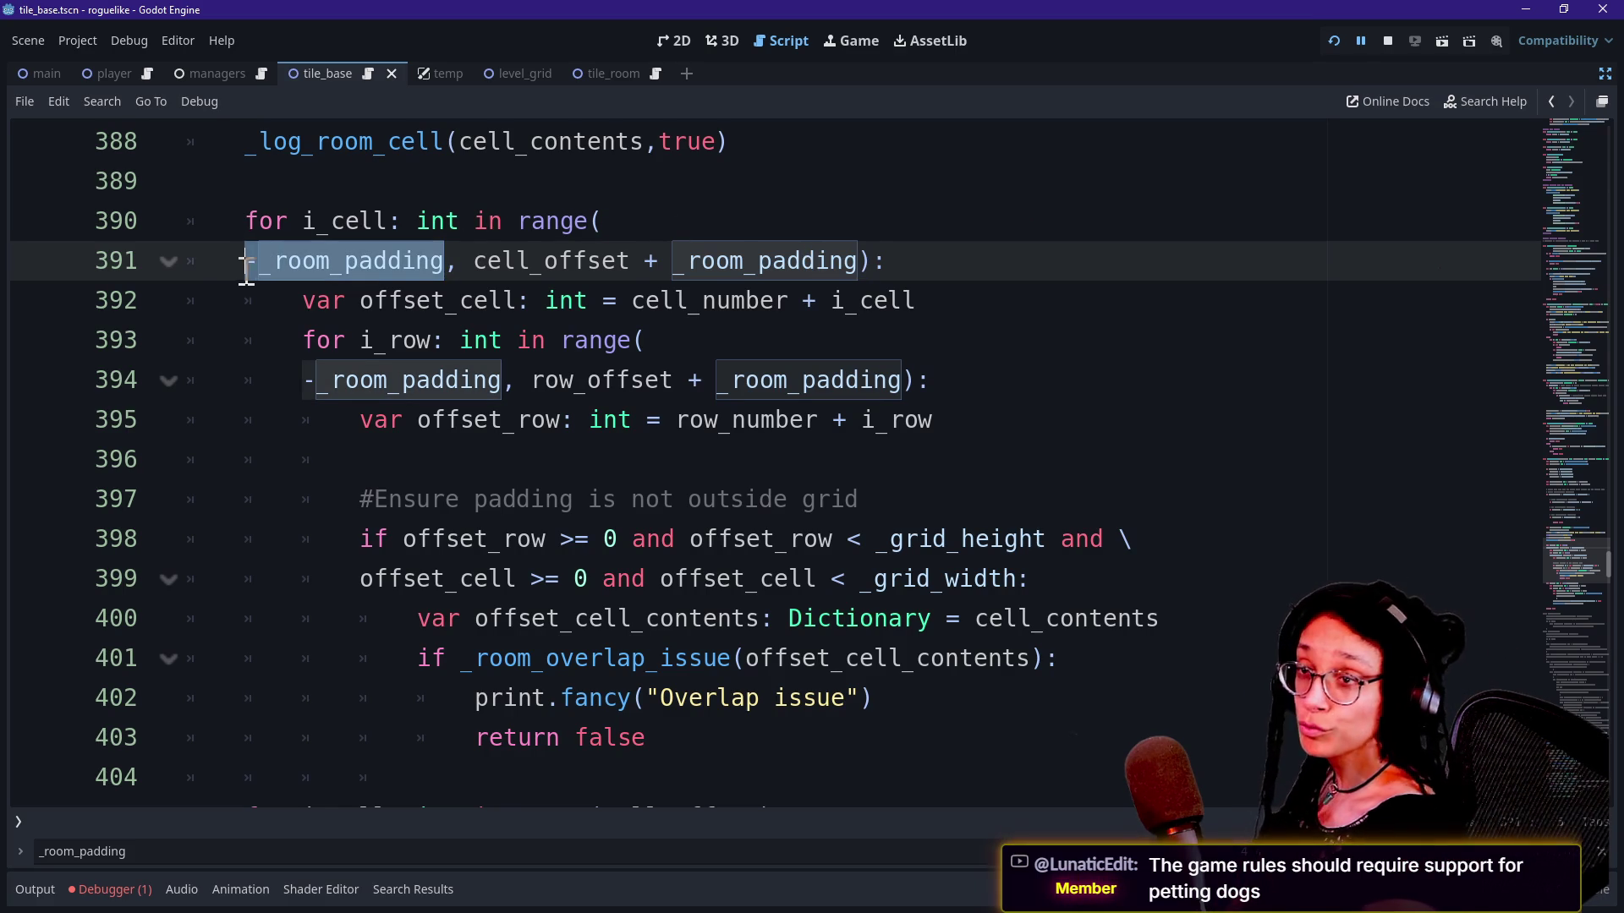
pyautogui.click(278, 264)
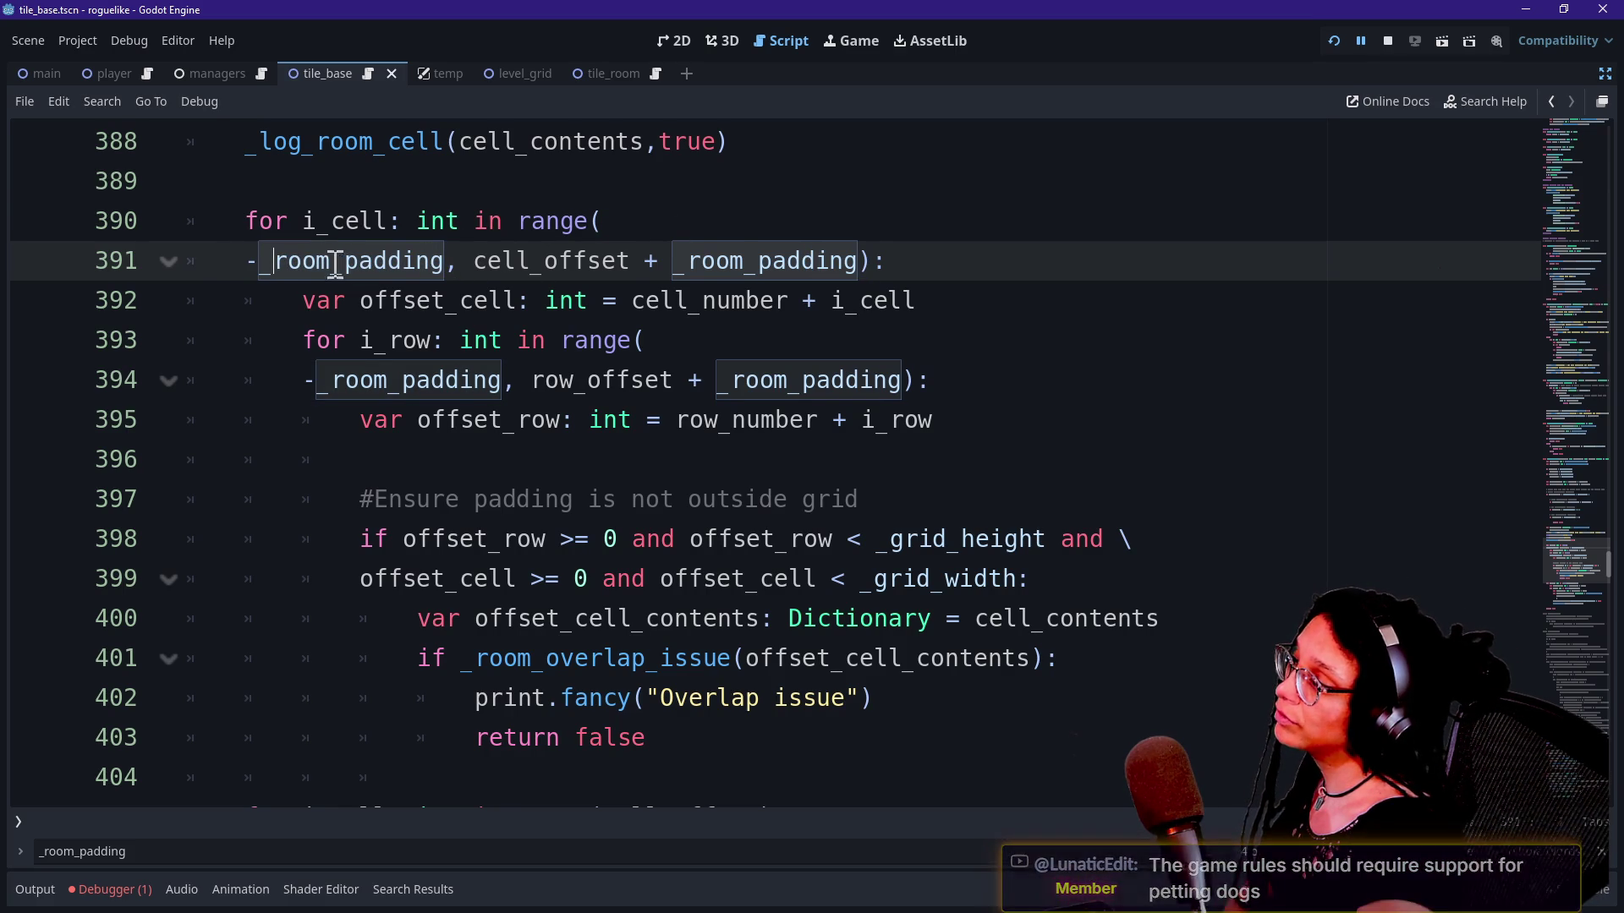
pyautogui.click(489, 264)
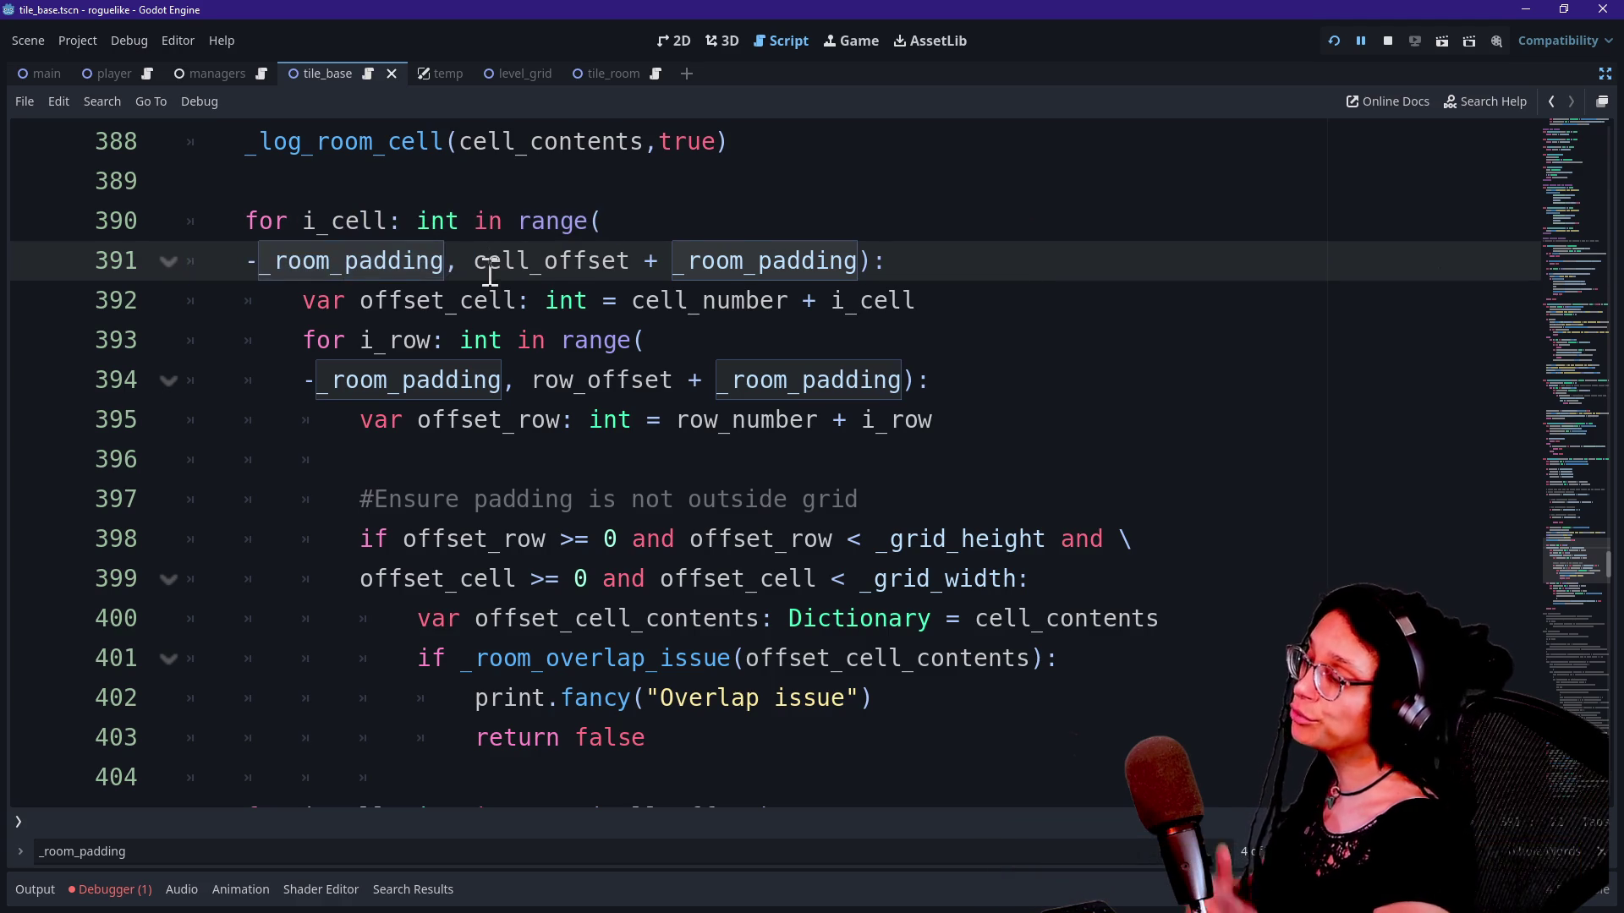
pyautogui.moveTo(489, 272)
pyautogui.click(463, 474)
pyautogui.click(599, 235)
pyautogui.click(590, 272)
pyautogui.click(580, 347)
pyautogui.moveTo(582, 354)
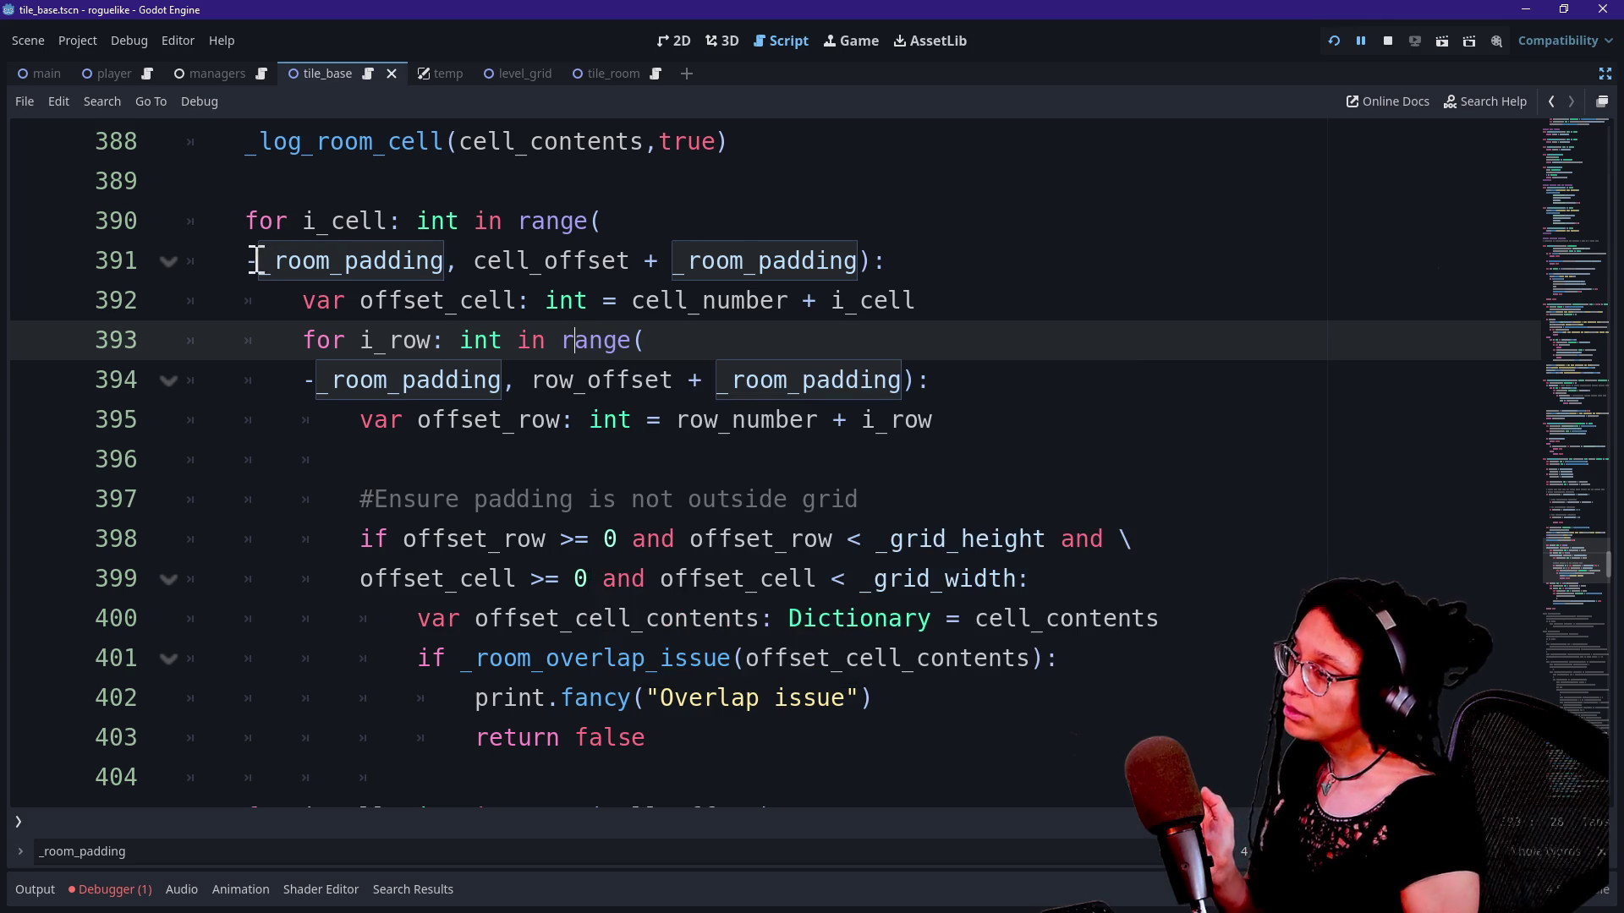
pyautogui.moveTo(517, 224); pyautogui.dragTo(614, 227)
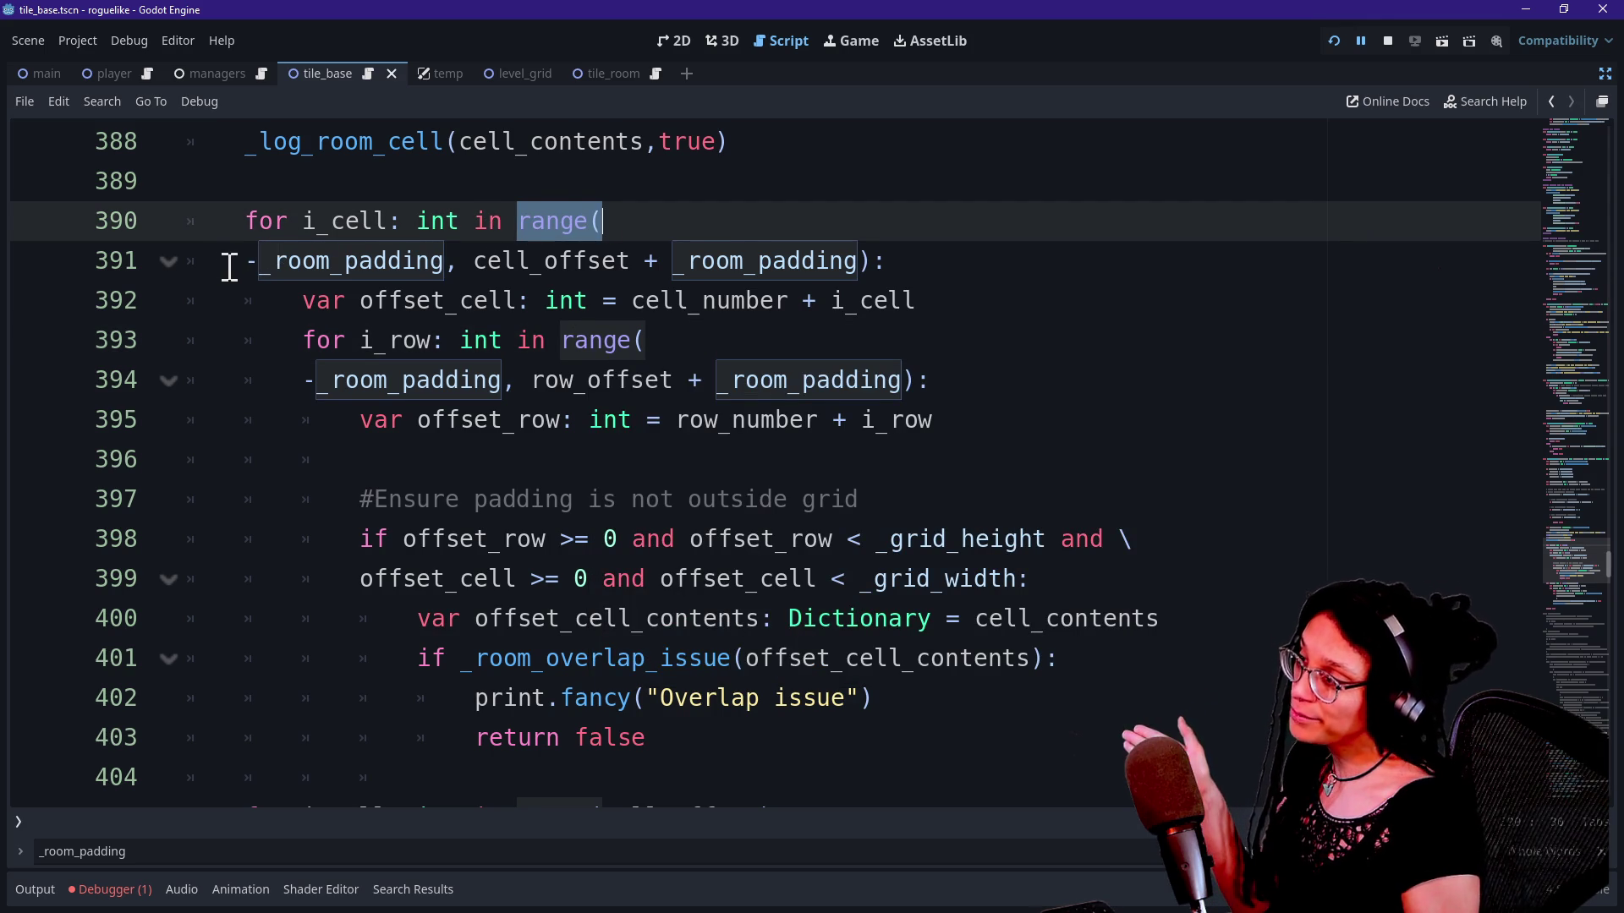
pyautogui.click(247, 264)
pyautogui.moveTo(258, 265); pyautogui.dragTo(478, 265)
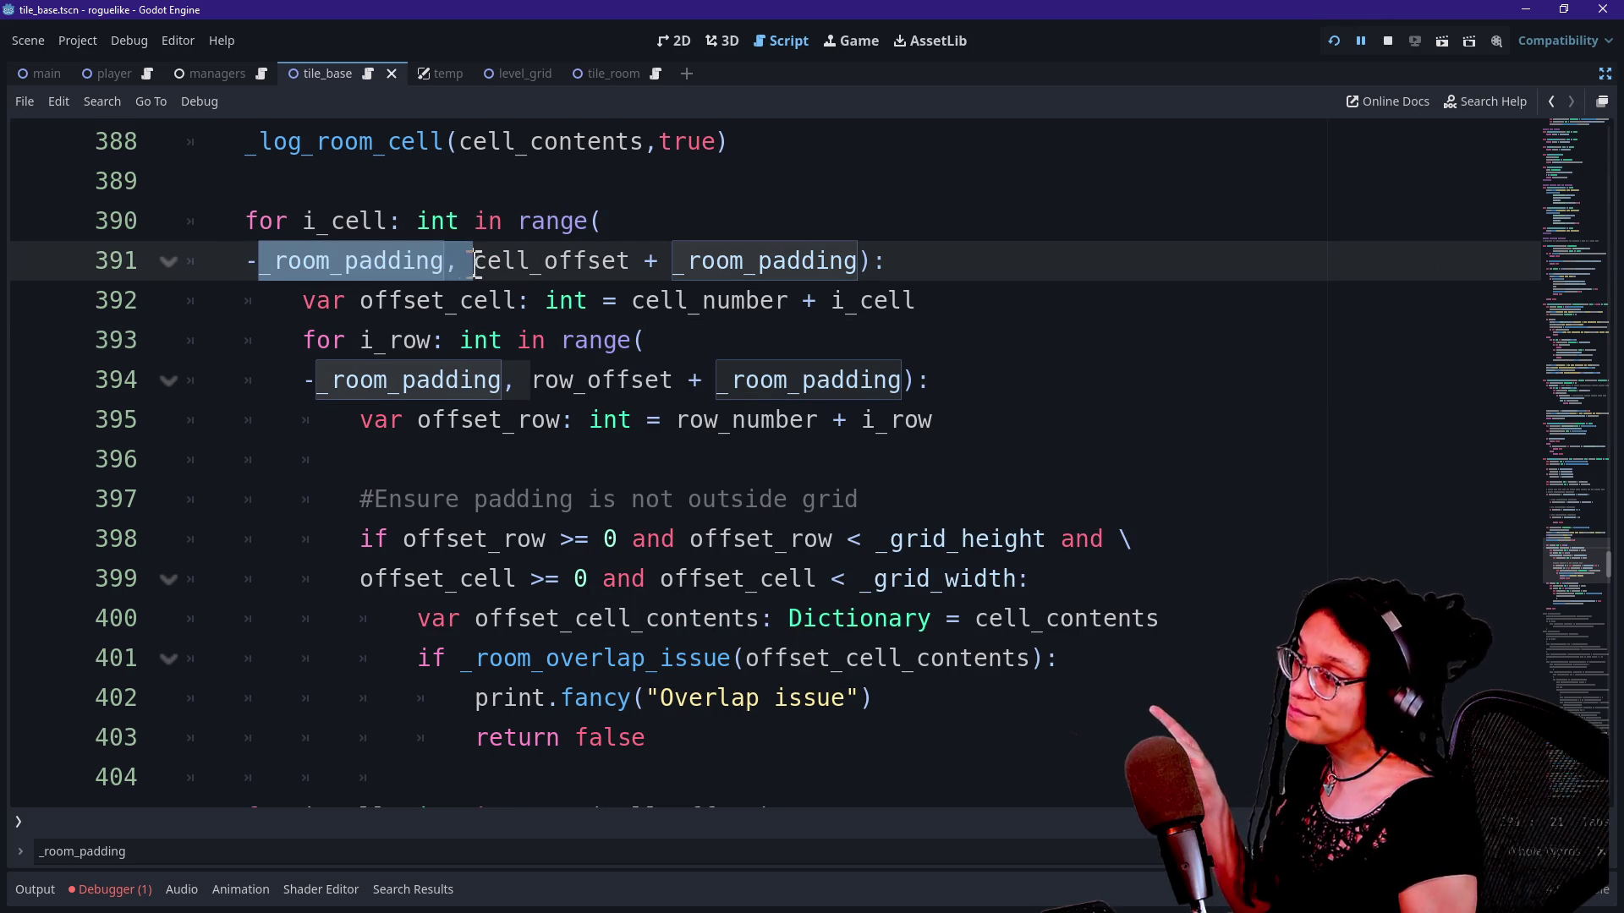
pyautogui.click(250, 262)
pyautogui.moveTo(296, 275)
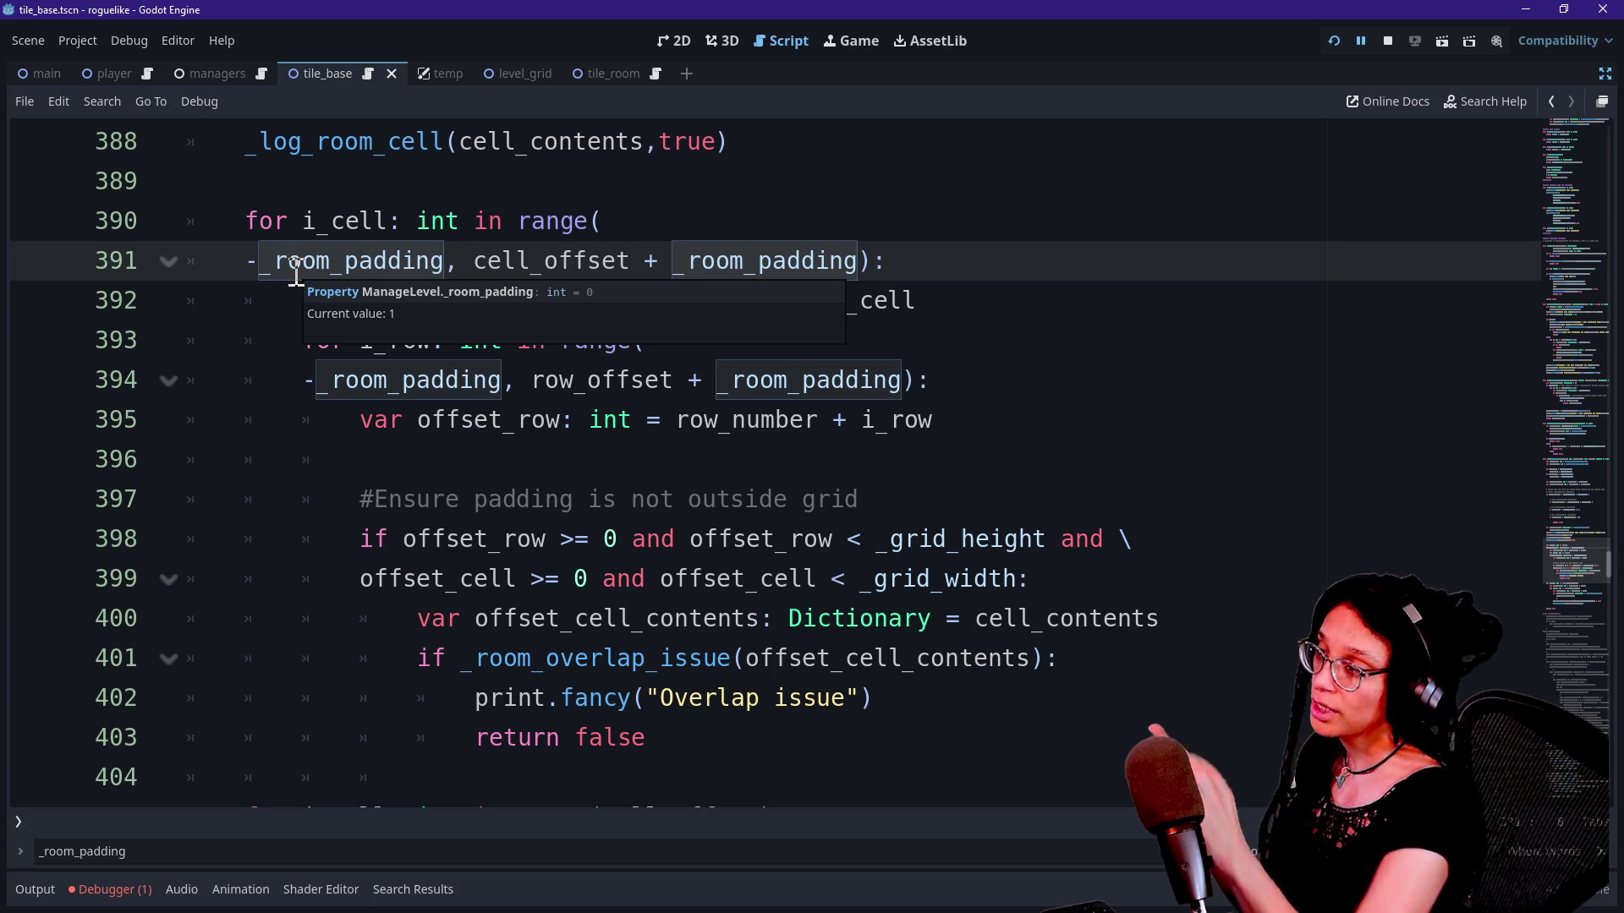
pyautogui.moveTo(689, 262); pyautogui.dragTo(833, 263)
pyautogui.click(549, 266)
pyautogui.moveTo(473, 262); pyautogui.dragTo(605, 267)
pyautogui.click(631, 262)
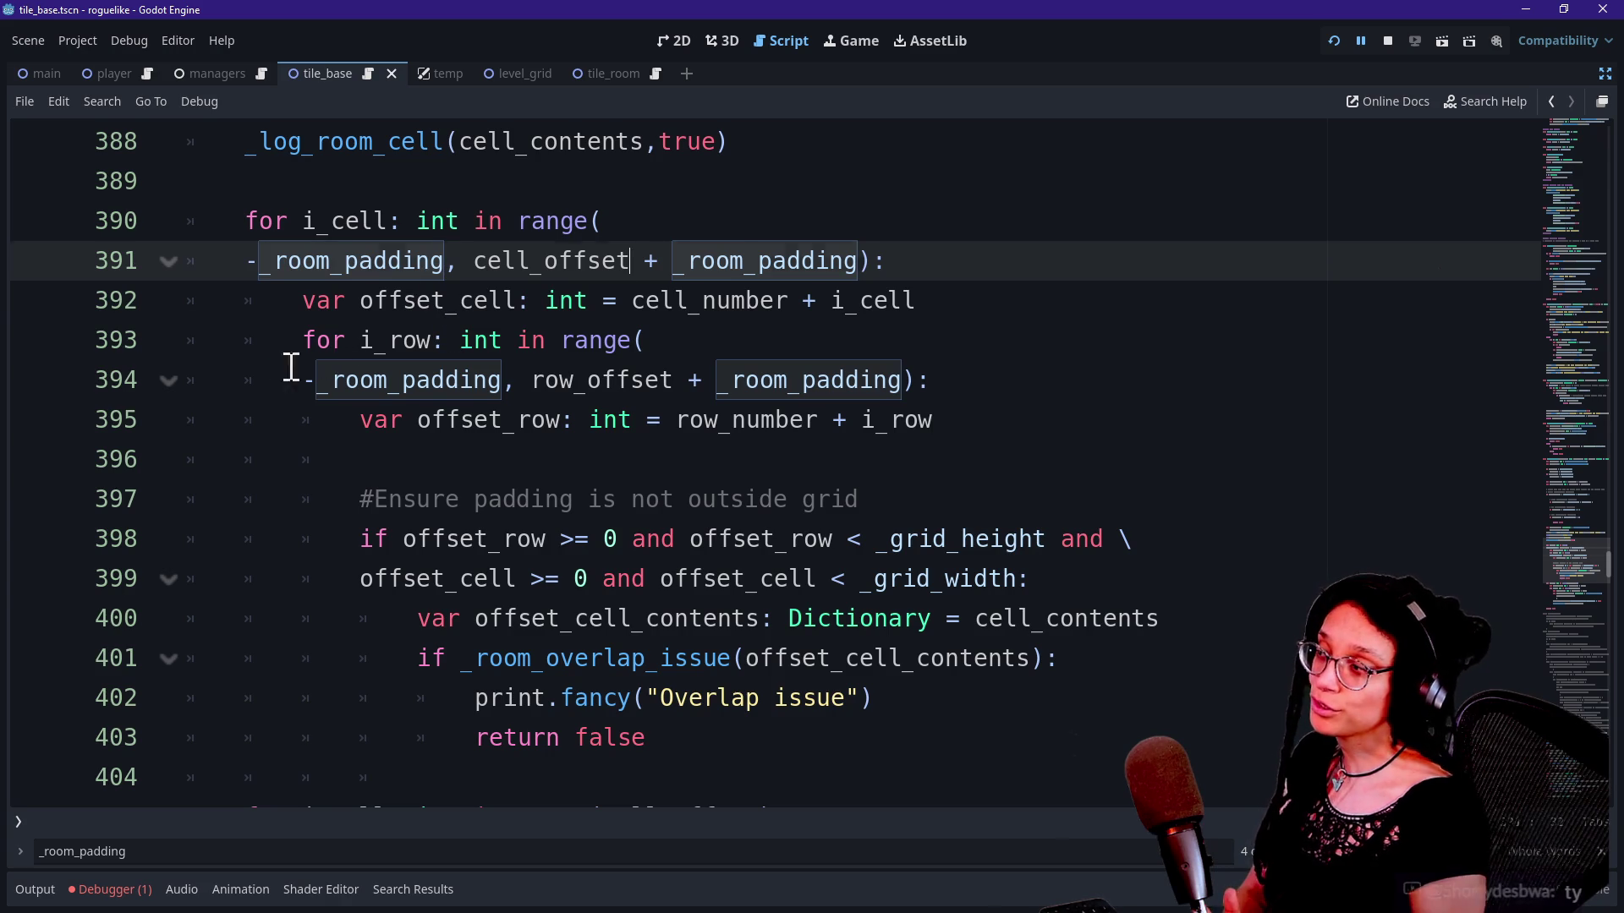
pyautogui.moveTo(271, 362); pyautogui.dragTo(634, 378)
pyautogui.click(632, 378)
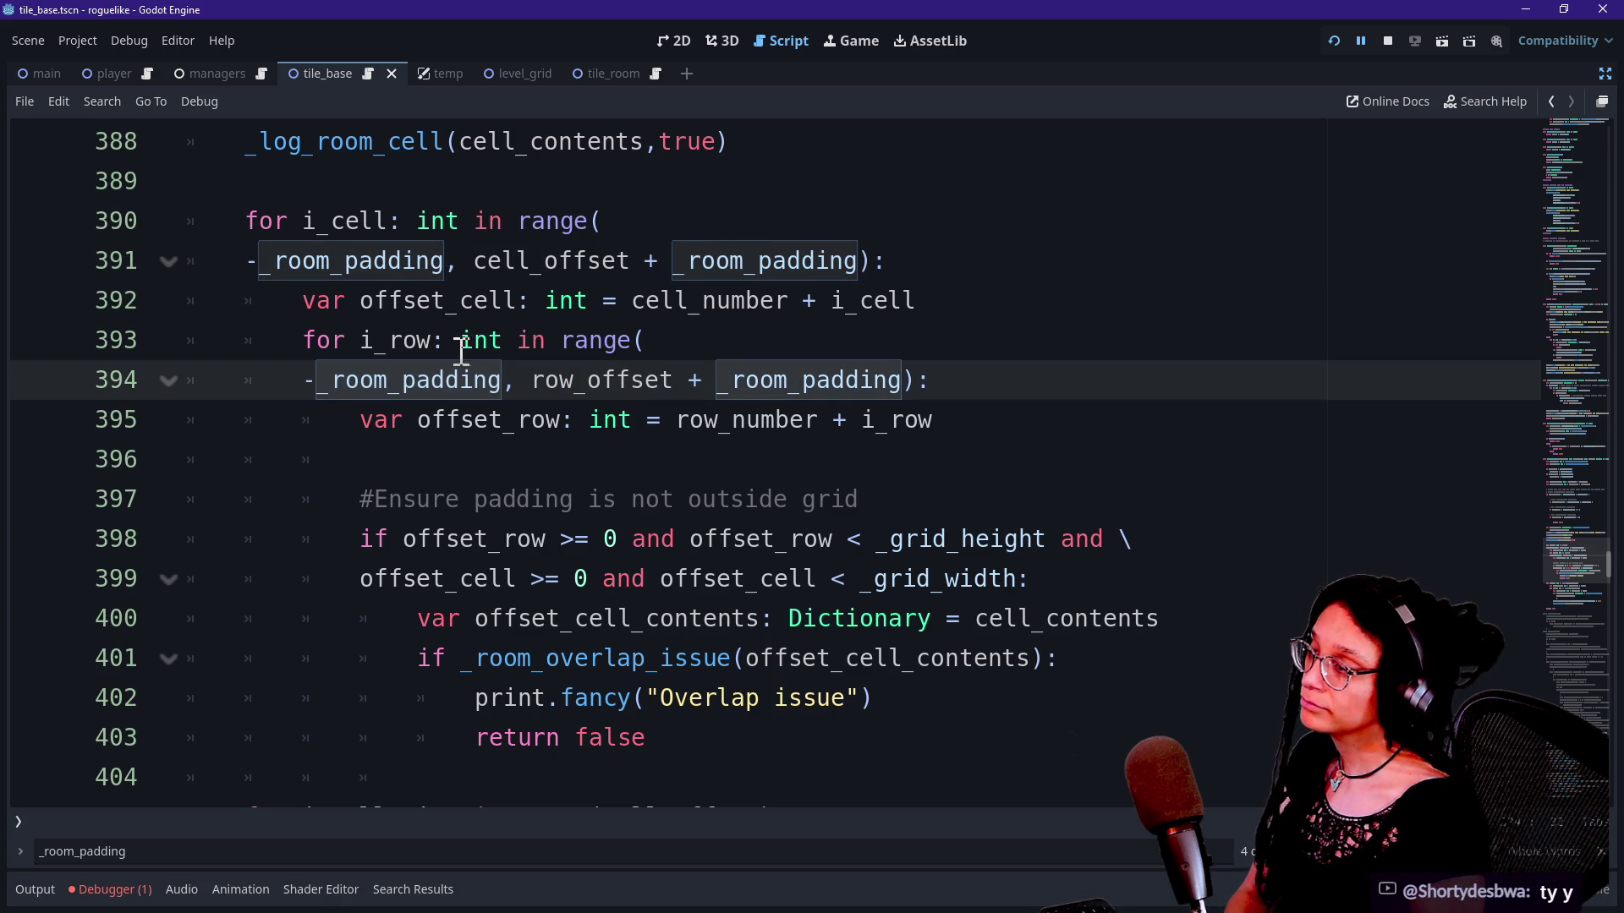
pyautogui.moveTo(306, 379); pyautogui.dragTo(964, 391)
pyautogui.click(964, 391)
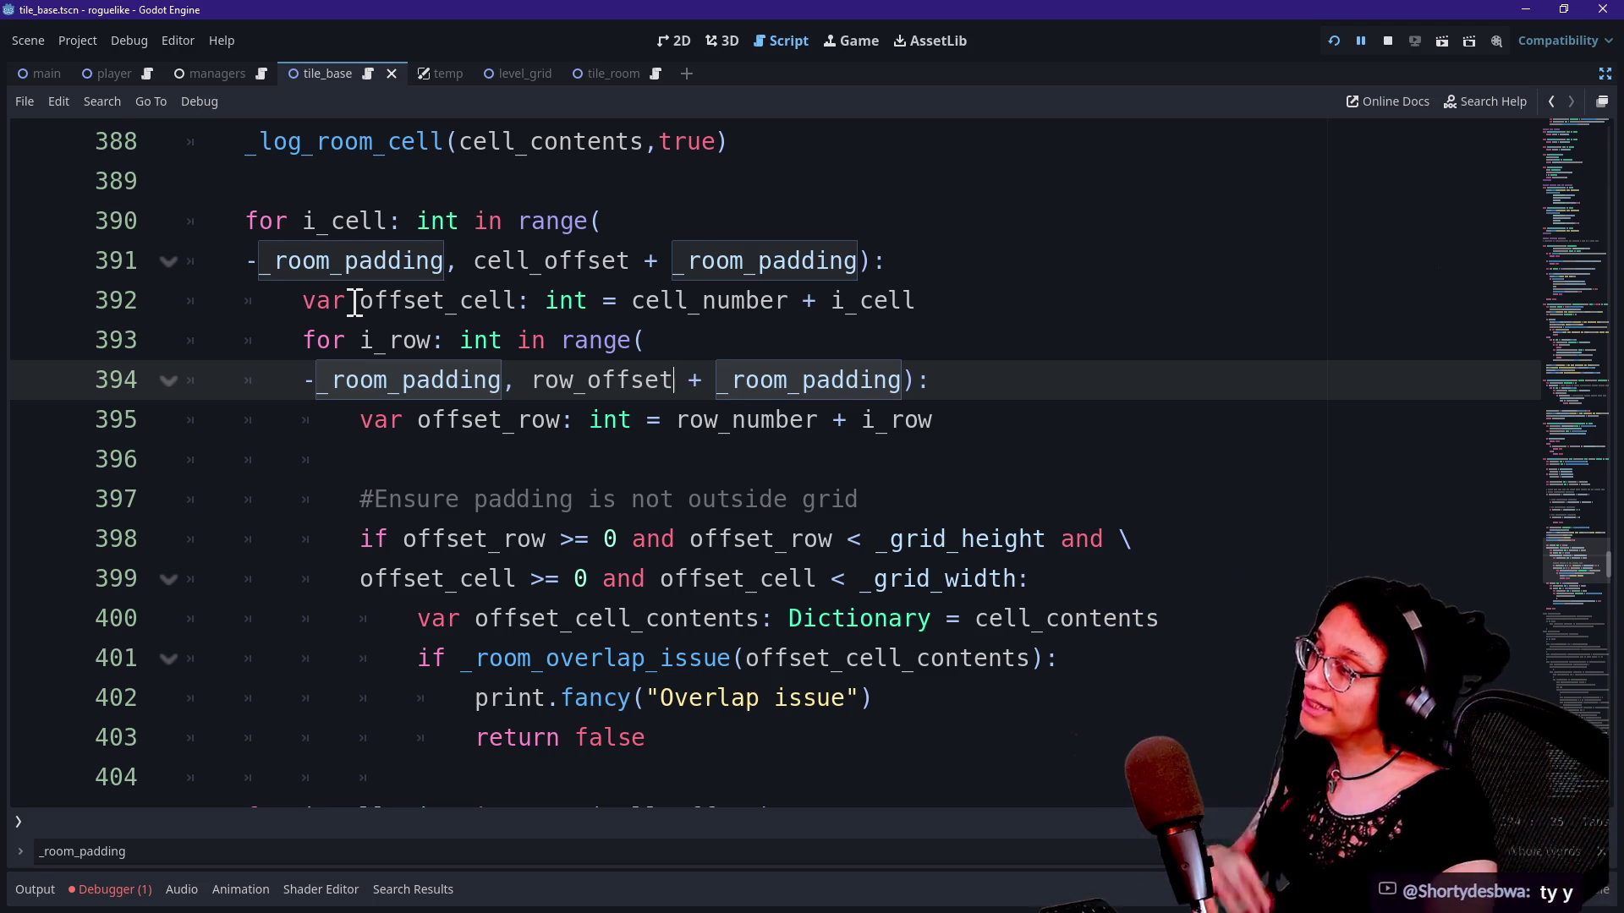
pyautogui.moveTo(257, 262); pyautogui.dragTo(519, 287)
pyautogui.click(478, 265)
pyautogui.moveTo(245, 266); pyautogui.dragTo(470, 247)
pyautogui.click(460, 261)
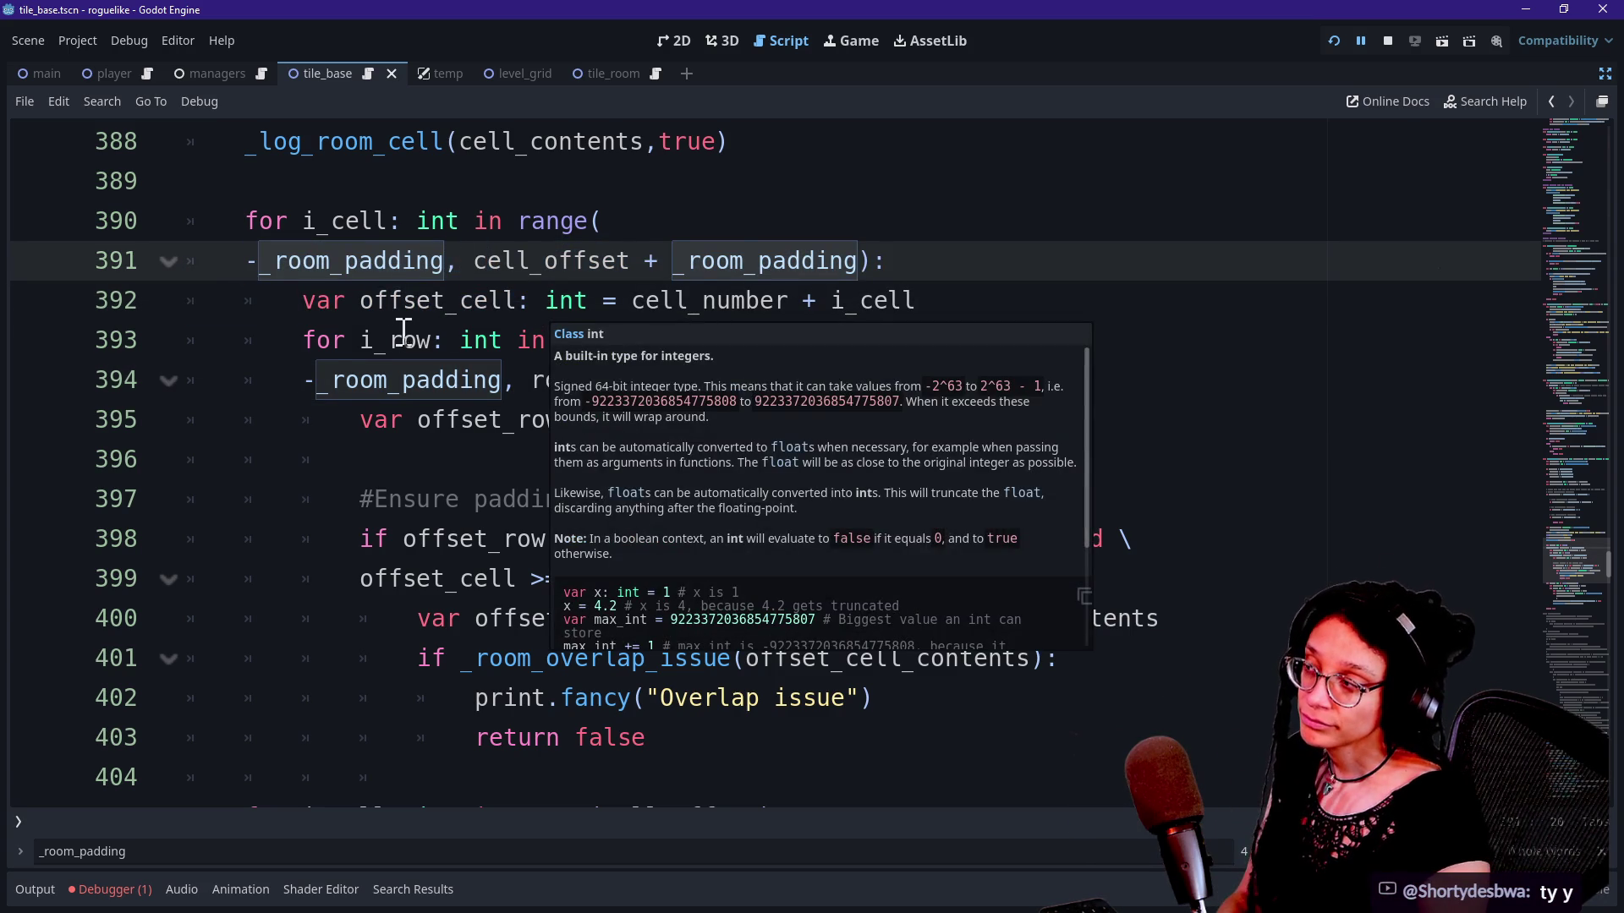
pyautogui.click(512, 438)
pyautogui.press('Down')
pyautogui.press('Down')
pyautogui.press('Down')
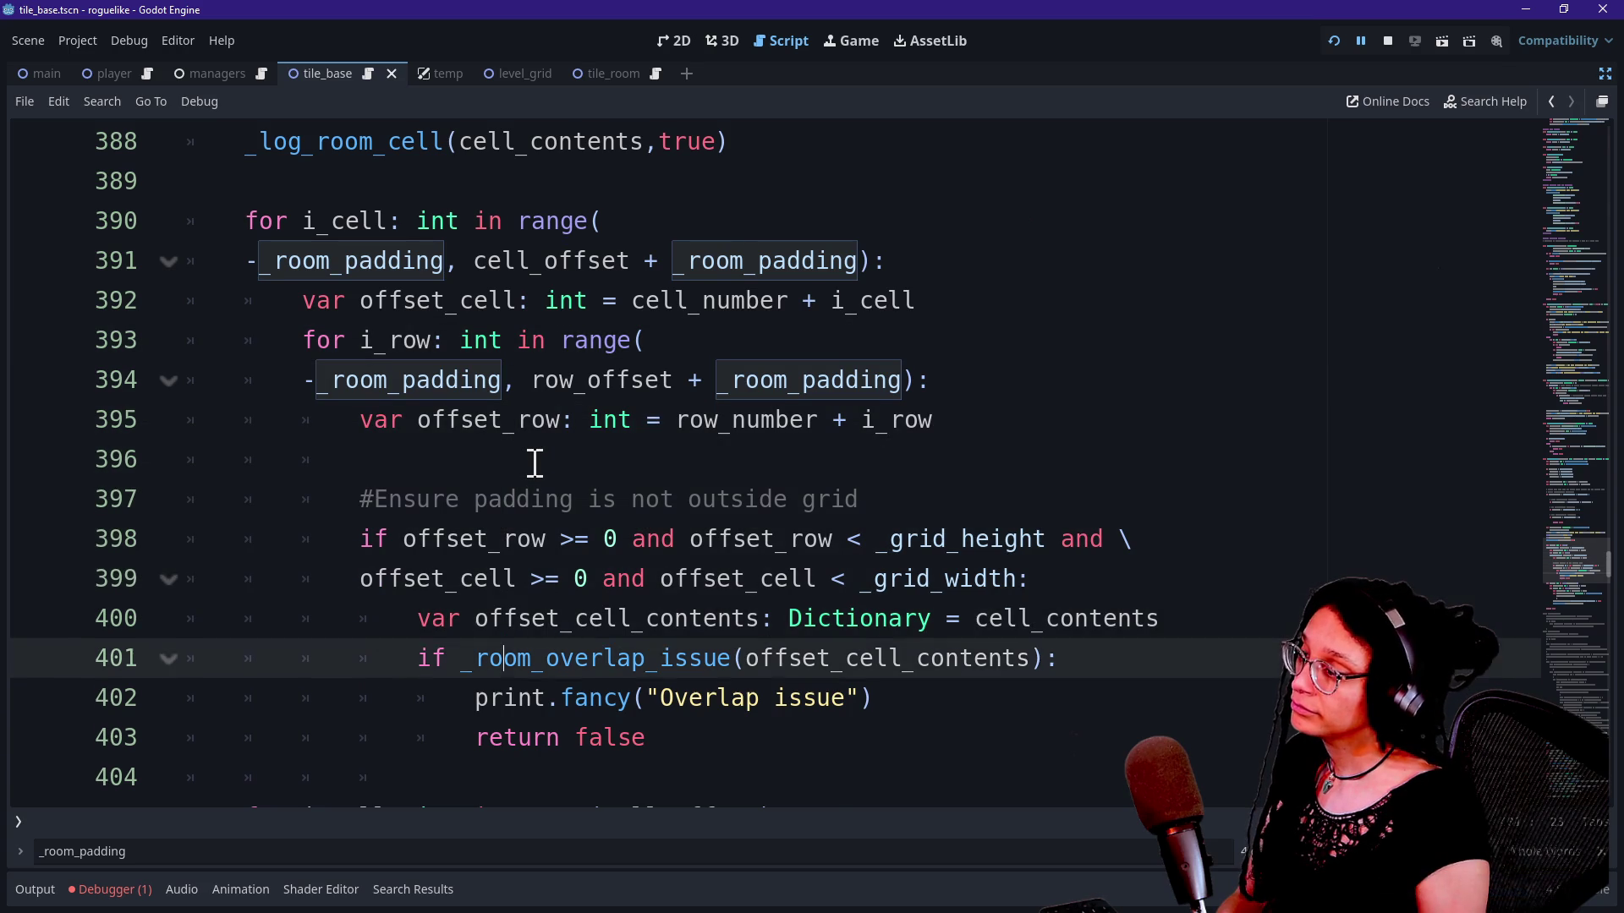
pyautogui.press('Down')
pyautogui.press('Down')
pyautogui.press('Down')
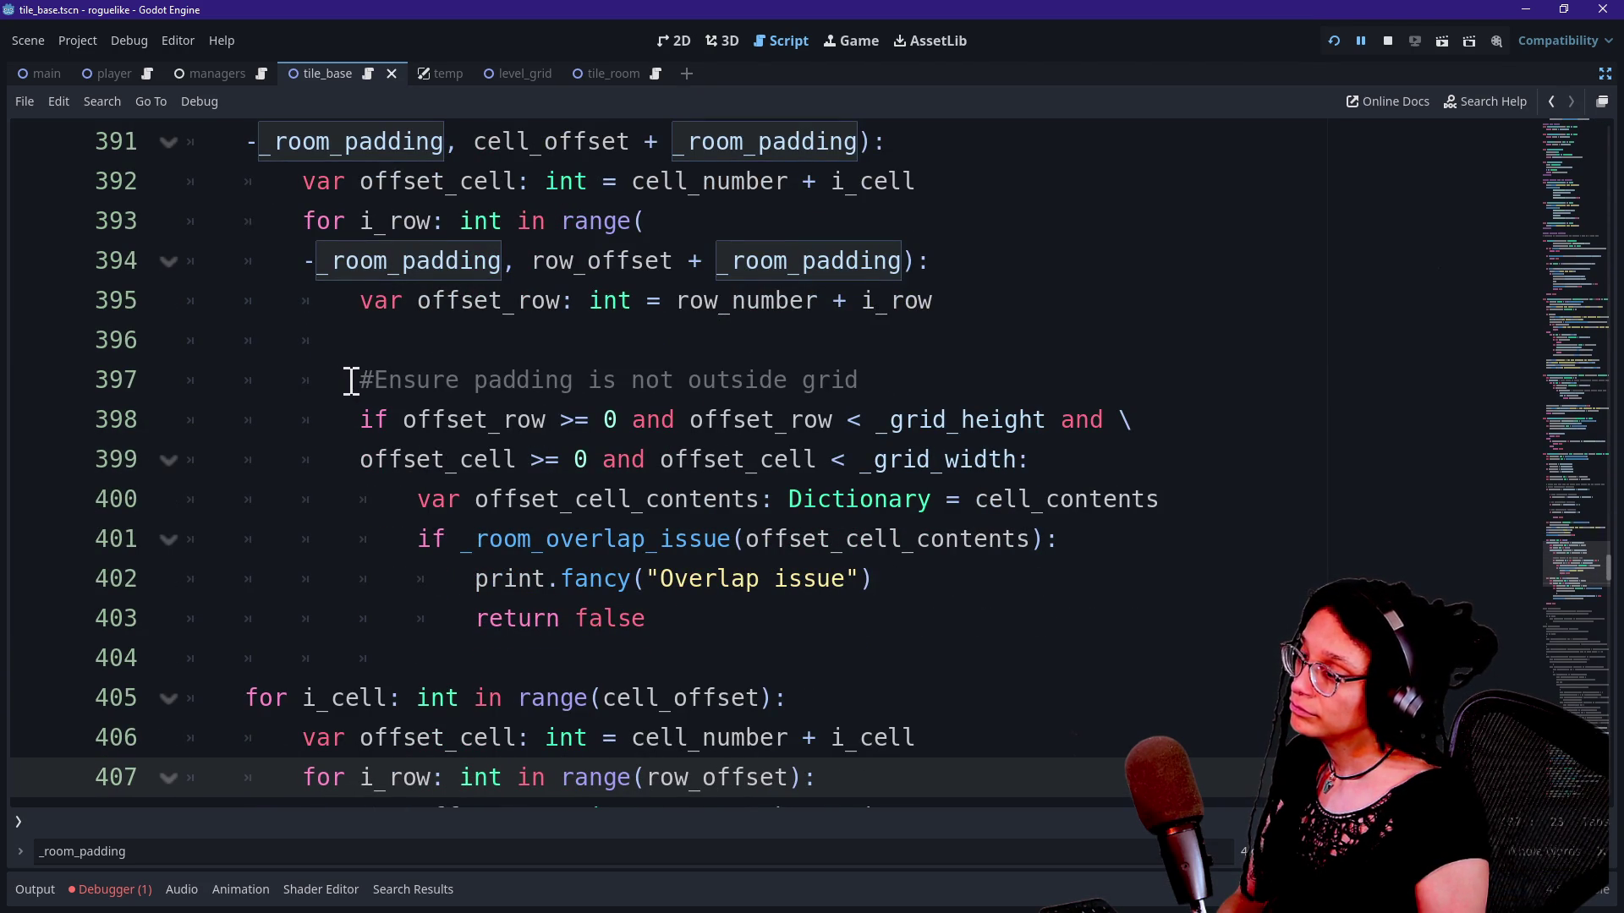
# Step: Look over the room logging code on lines 386–401, then bring up the debugger stack trace
pyautogui.scroll(-2, 440, 455)
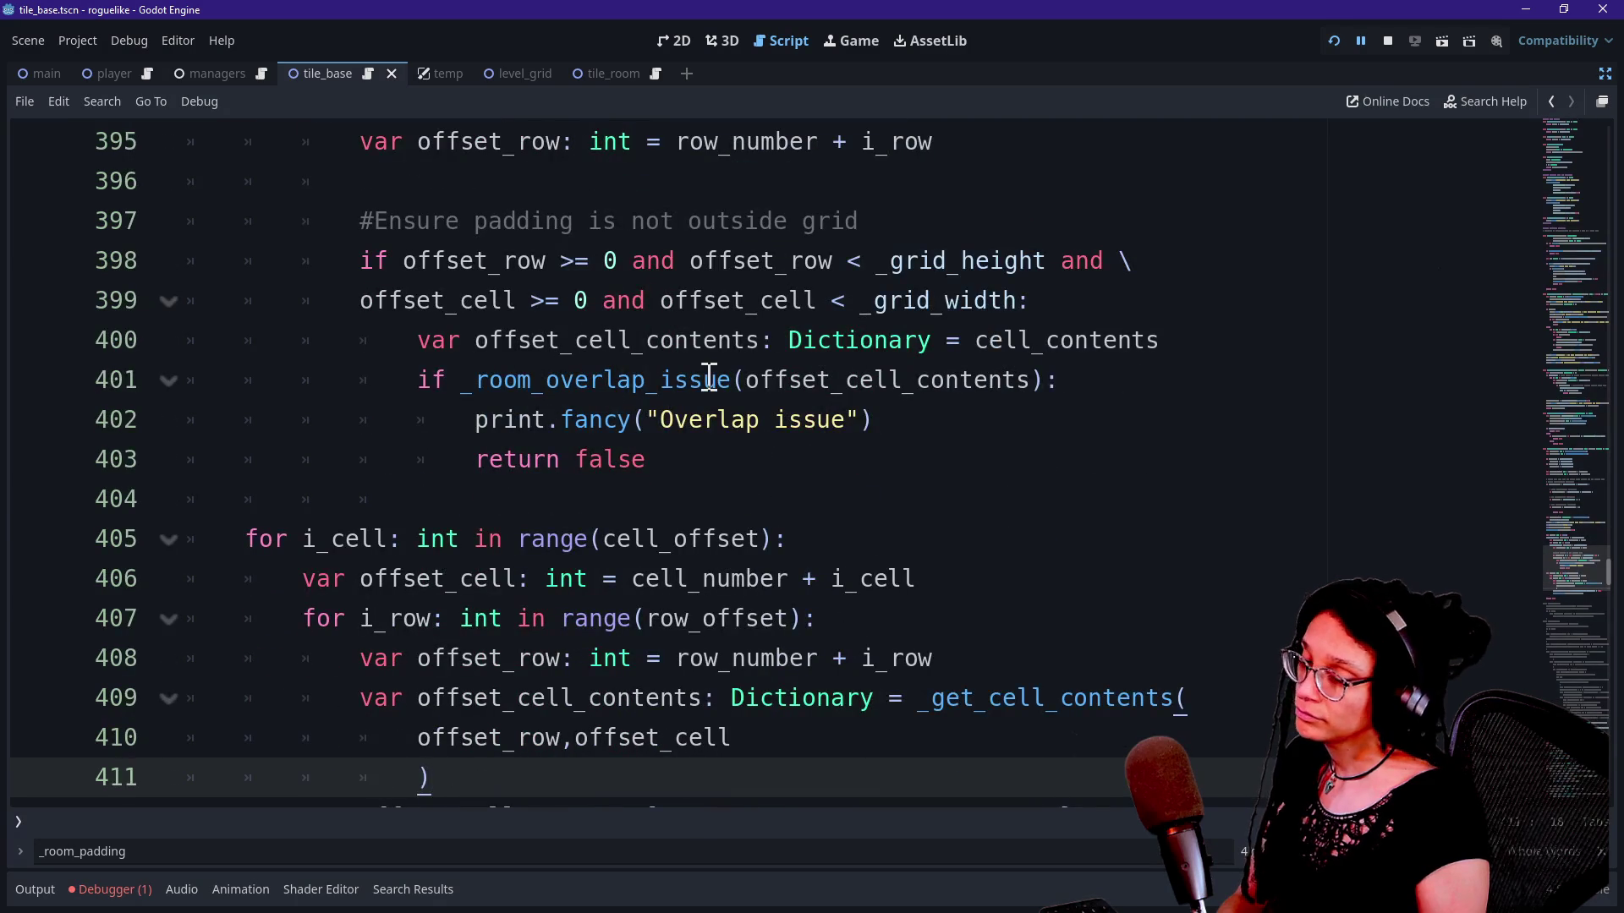
pyautogui.click(708, 379)
pyautogui.scroll(5, 709, 372)
pyautogui.click(652, 267)
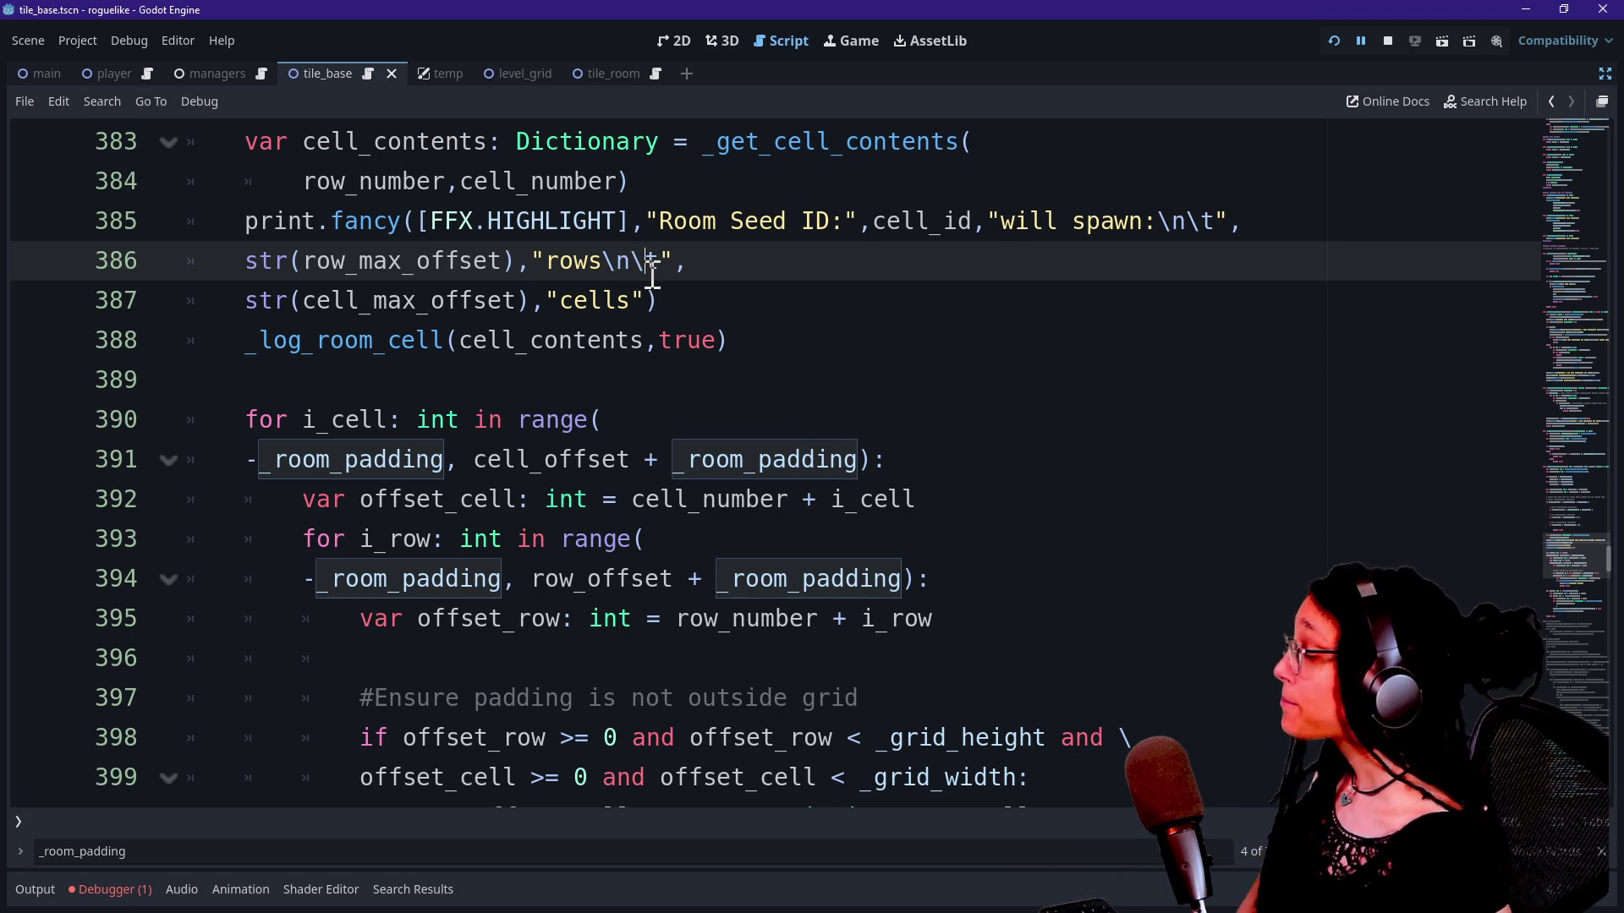
pyautogui.click(635, 336)
pyautogui.click(689, 452)
pyautogui.click(762, 372)
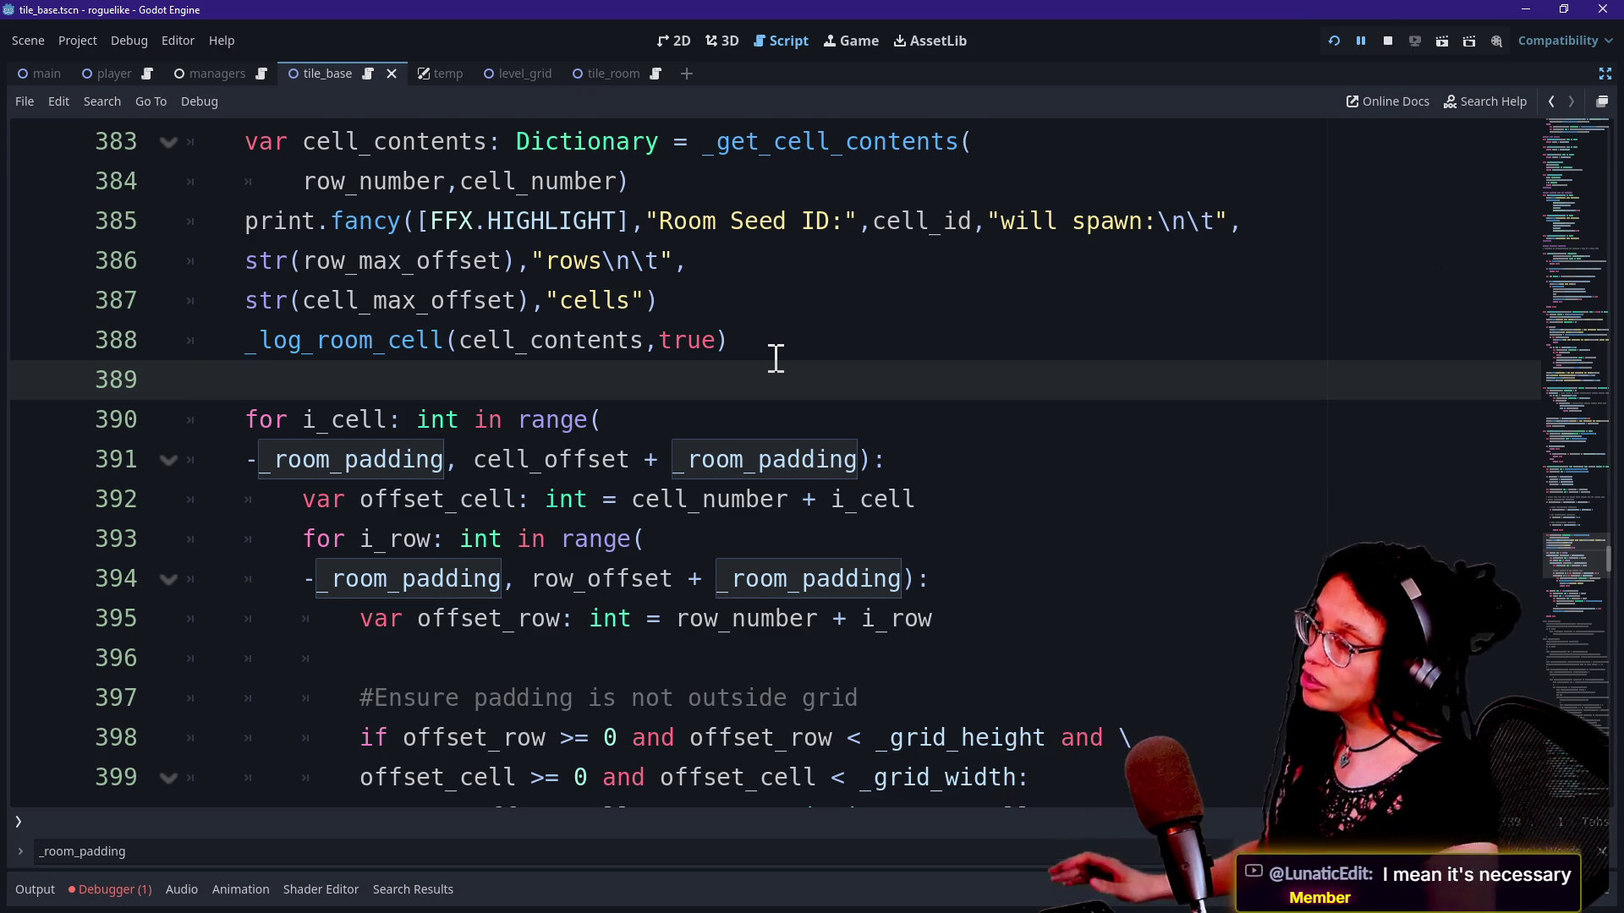
pyautogui.click(630, 436)
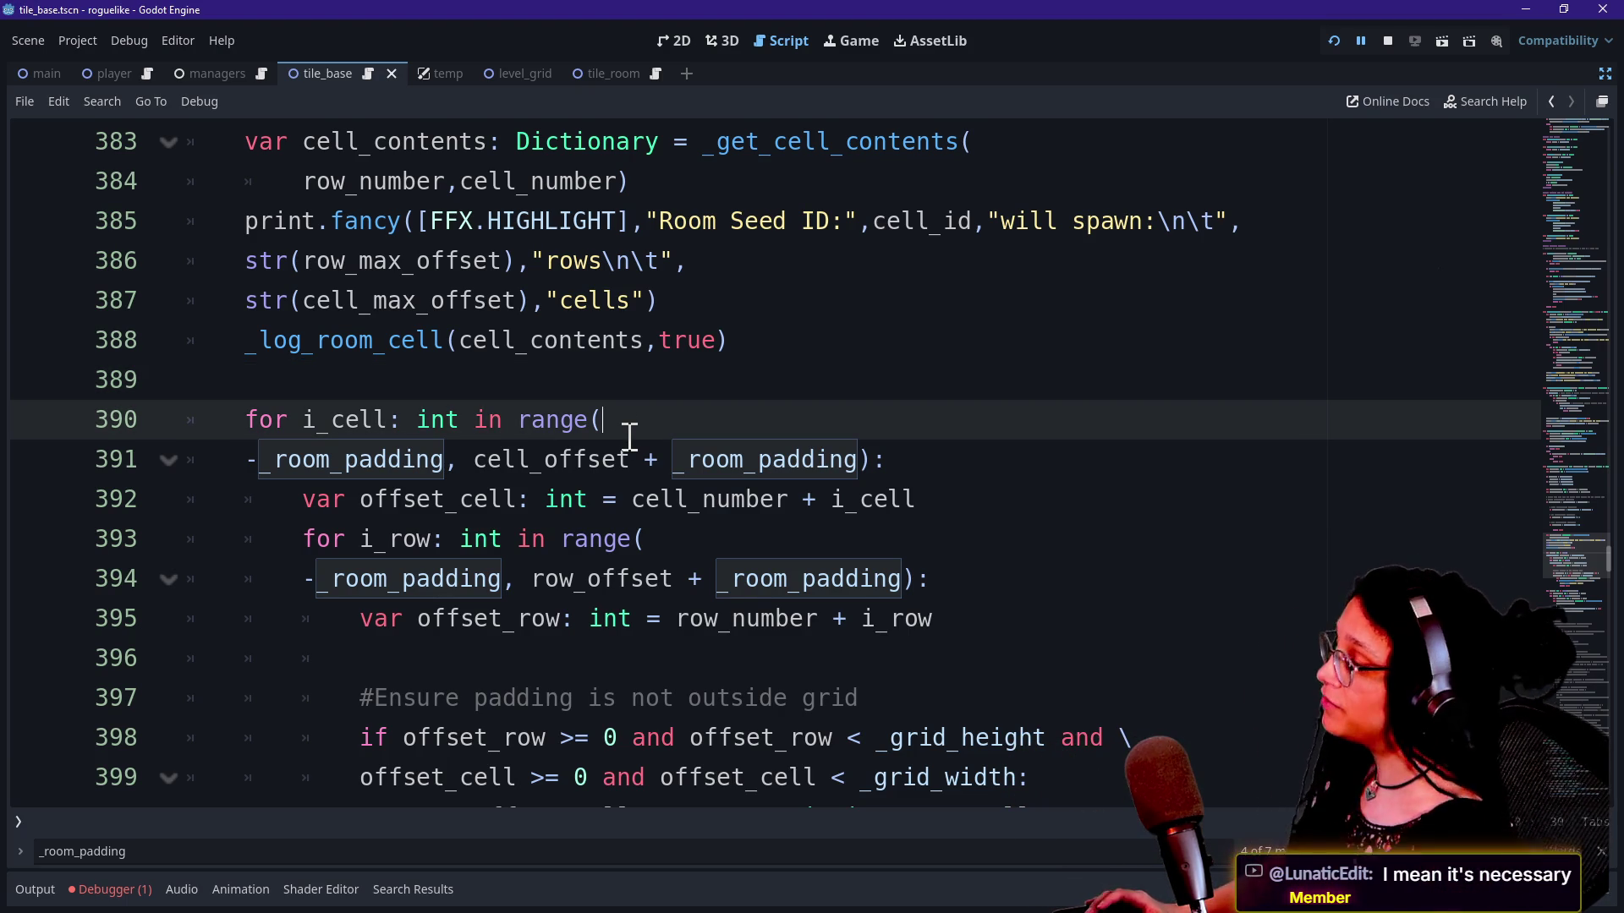
pyautogui.click(110, 889)
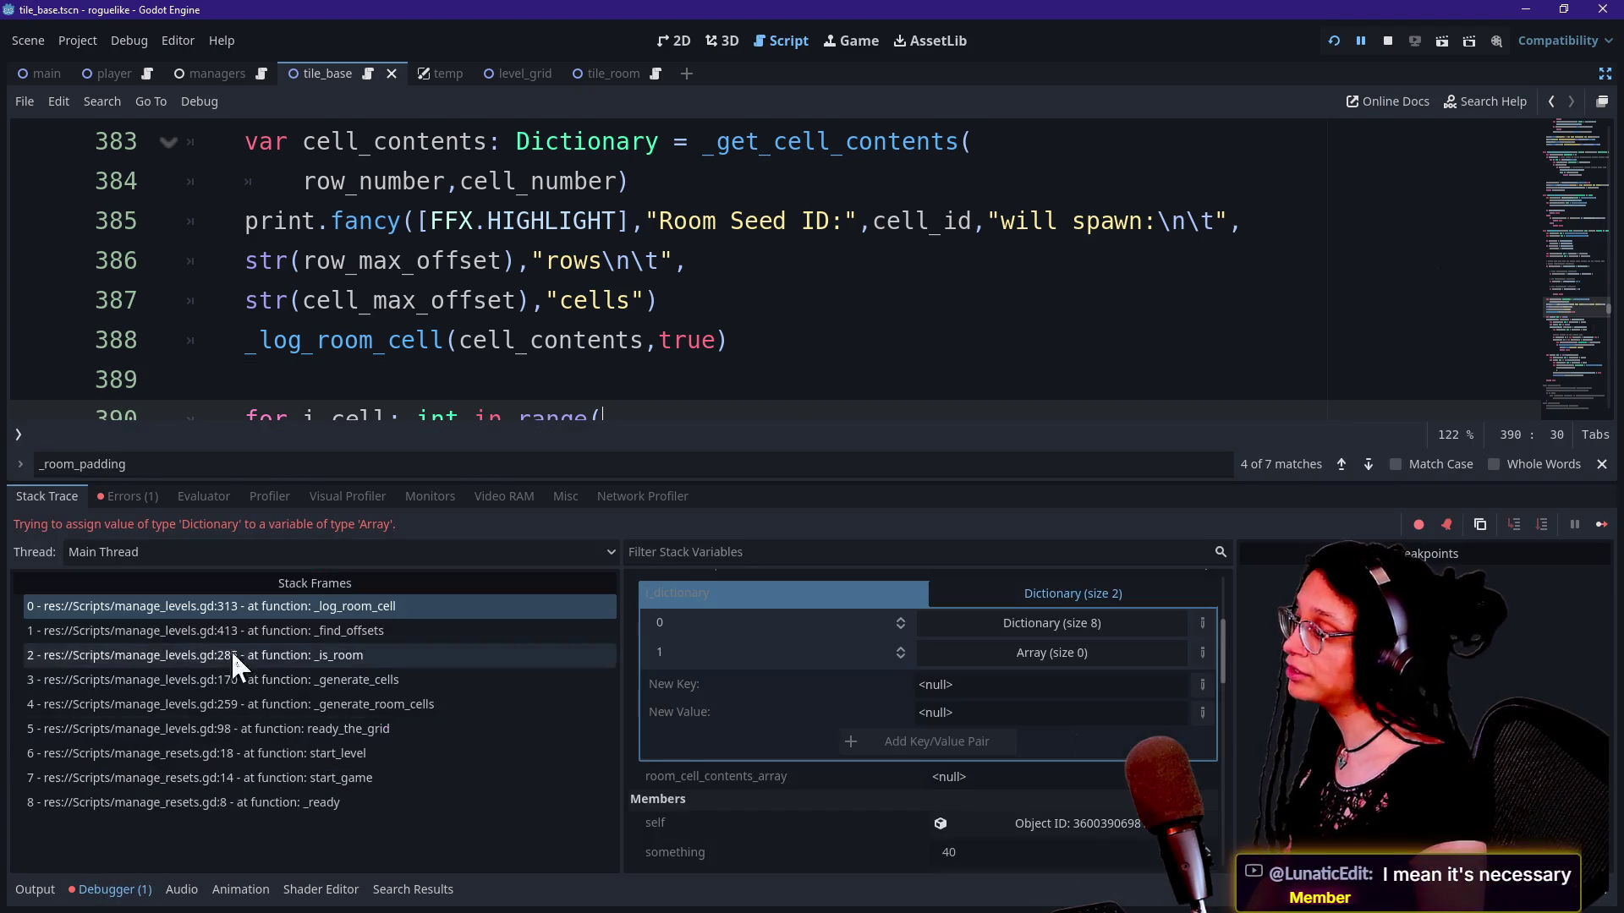
# Step: Jump to line 313 from frame 0 and confirm room_cell_contents_array is null
pyautogui.click(222, 604)
pyautogui.click(743, 306)
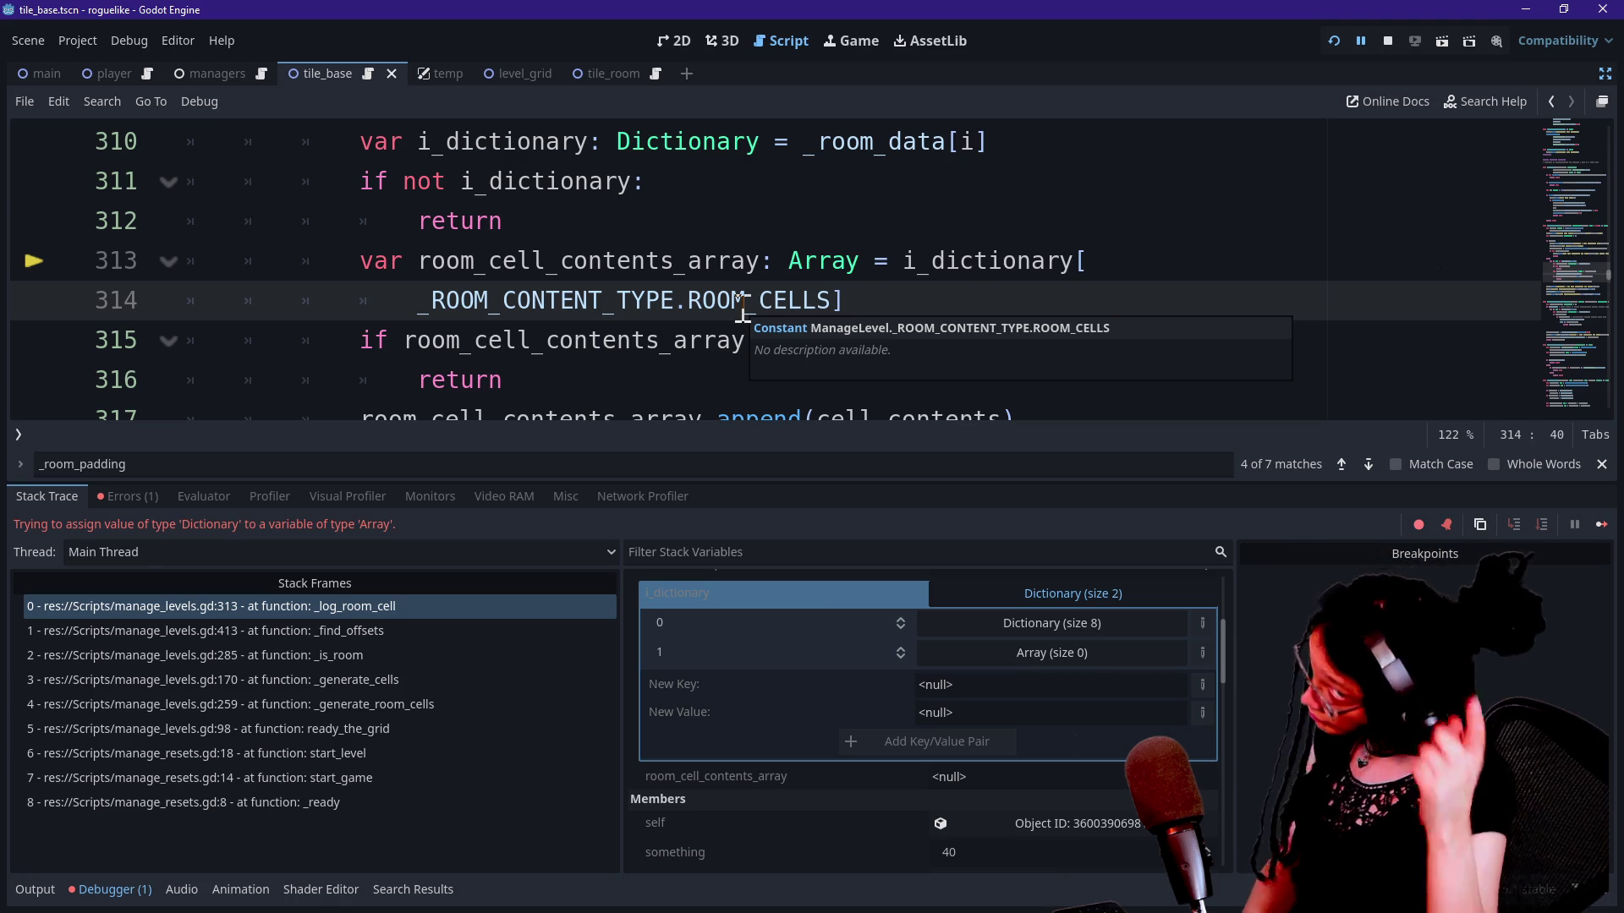
pyautogui.click(628, 347)
pyautogui.moveTo(628, 357)
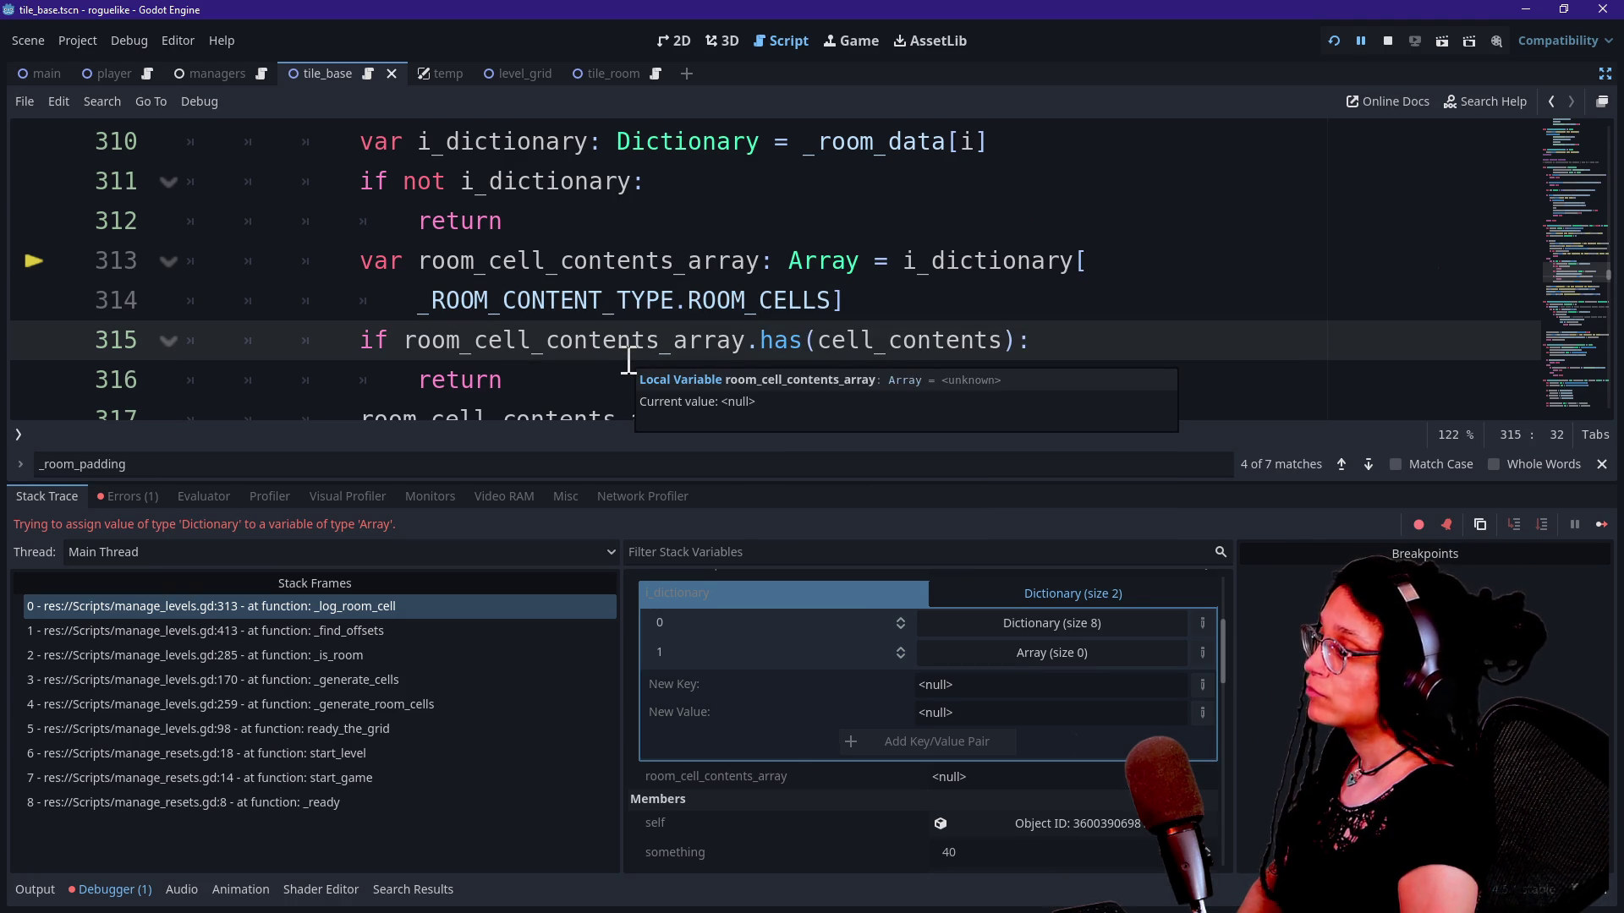
pyautogui.click(656, 343)
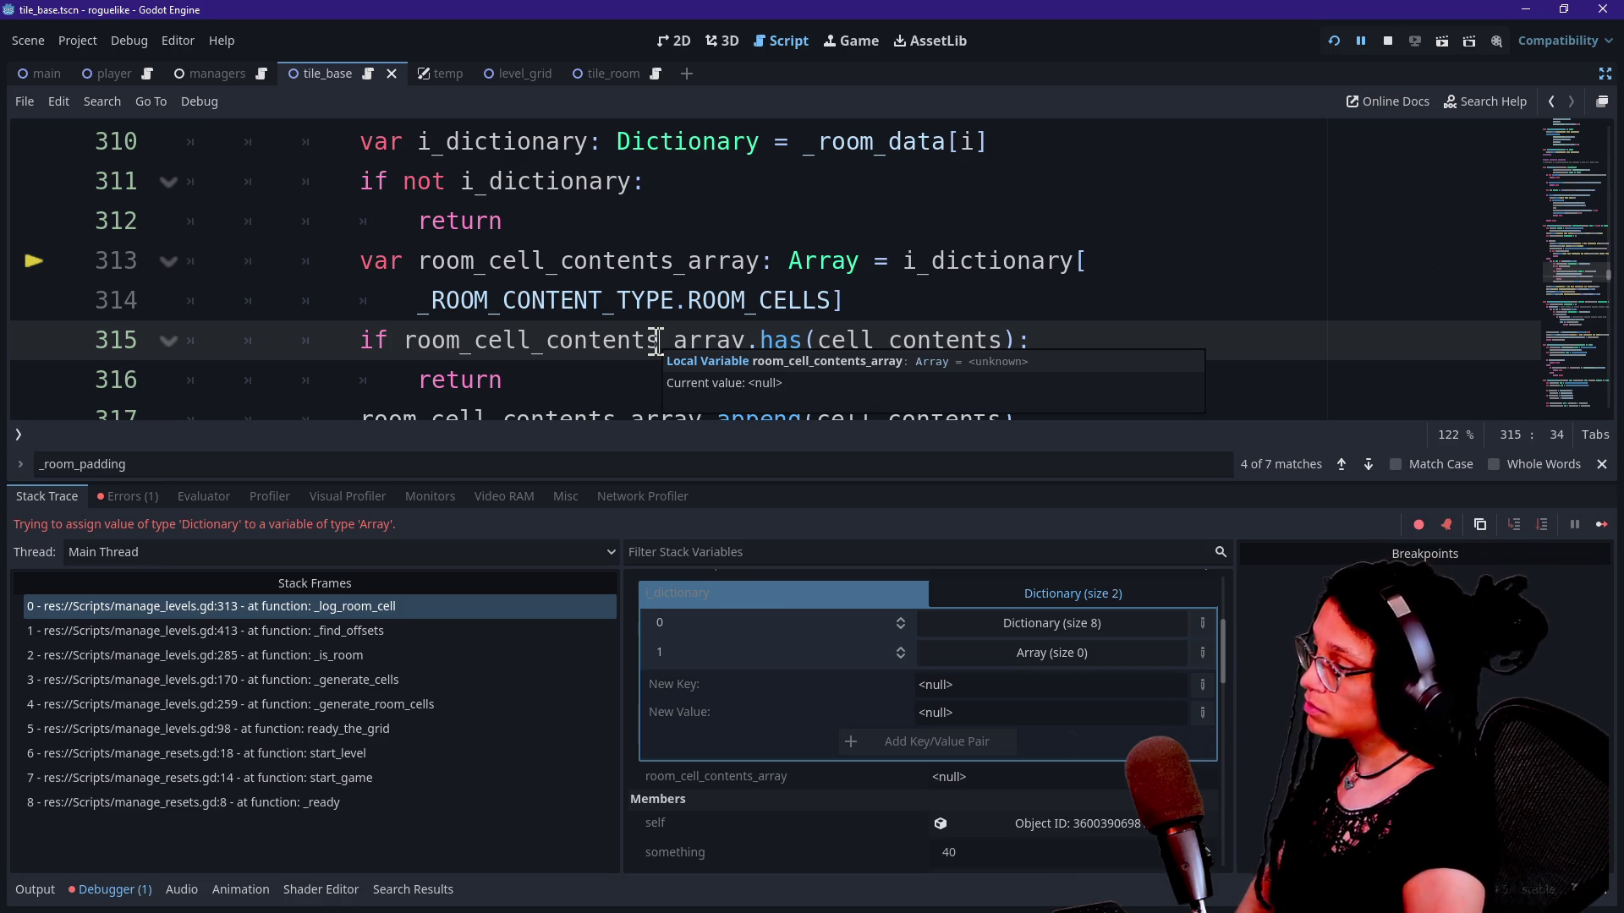
pyautogui.press('Down')
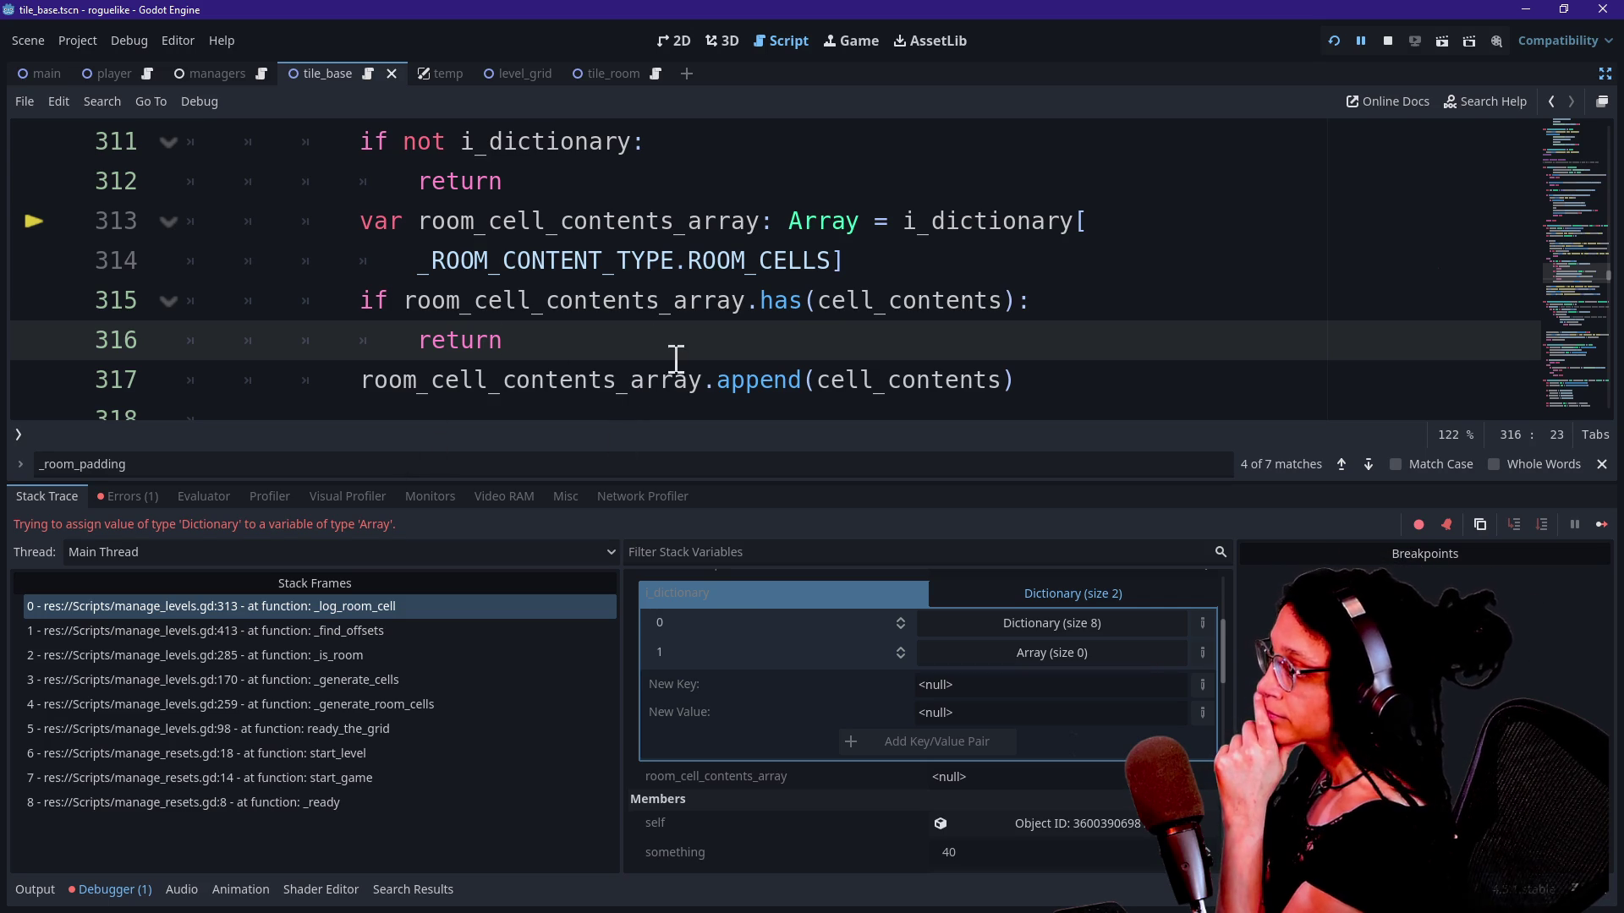
pyautogui.moveTo(674, 369)
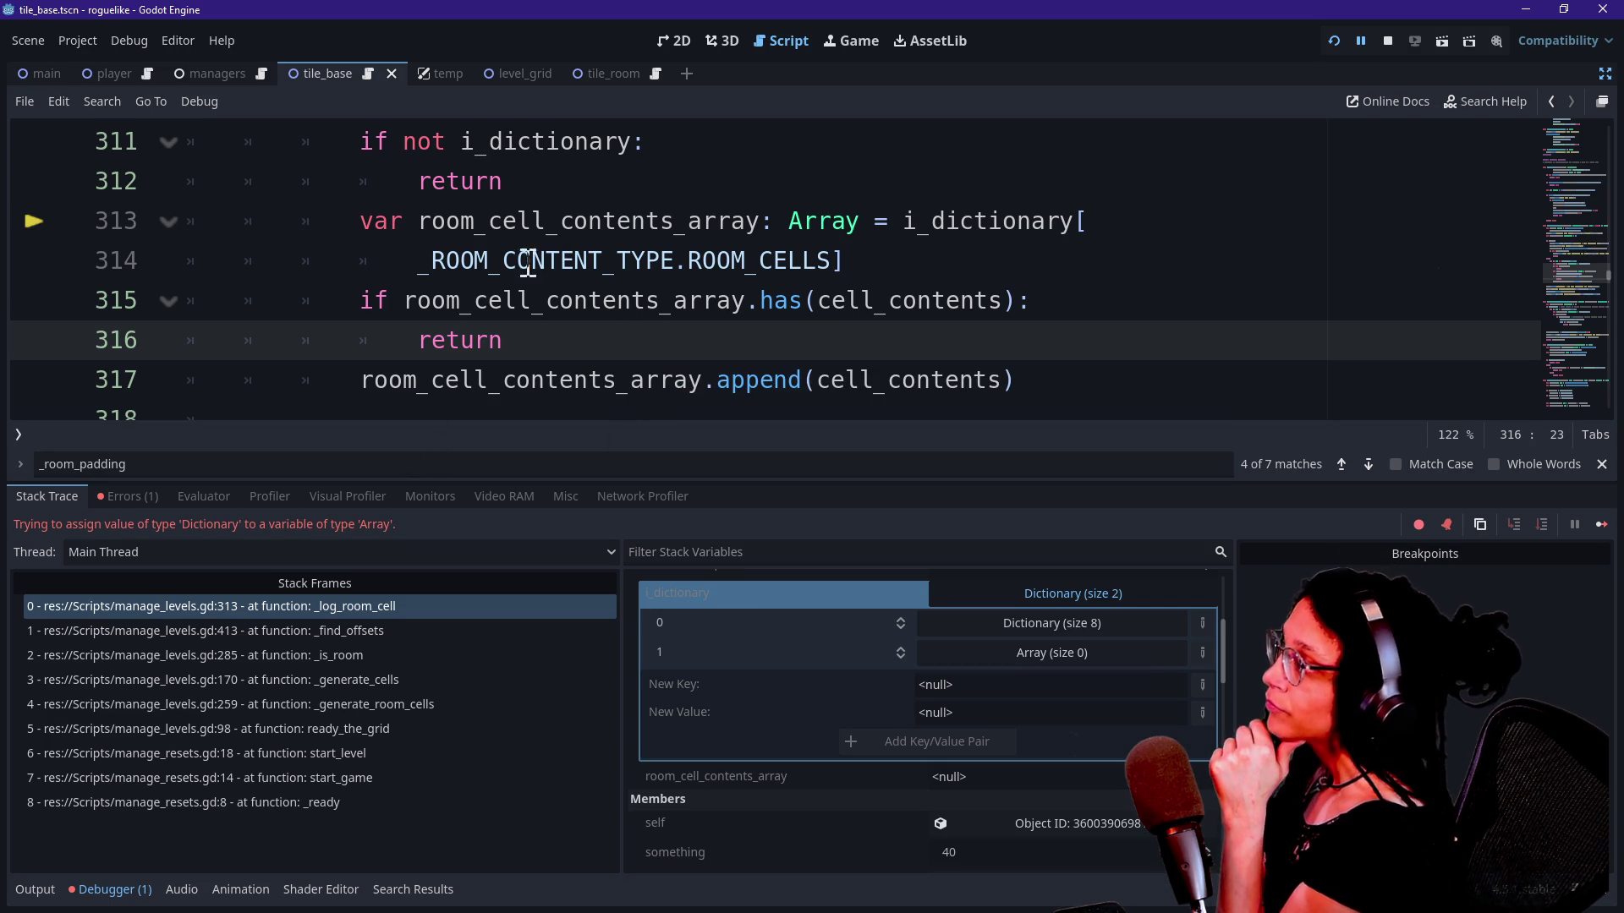
# Step: Highlight the ROOM_CELLS array assignment on lines 313–314 and show the Output log
pyautogui.moveTo(508, 259); pyautogui.dragTo(768, 258)
pyautogui.click(777, 258)
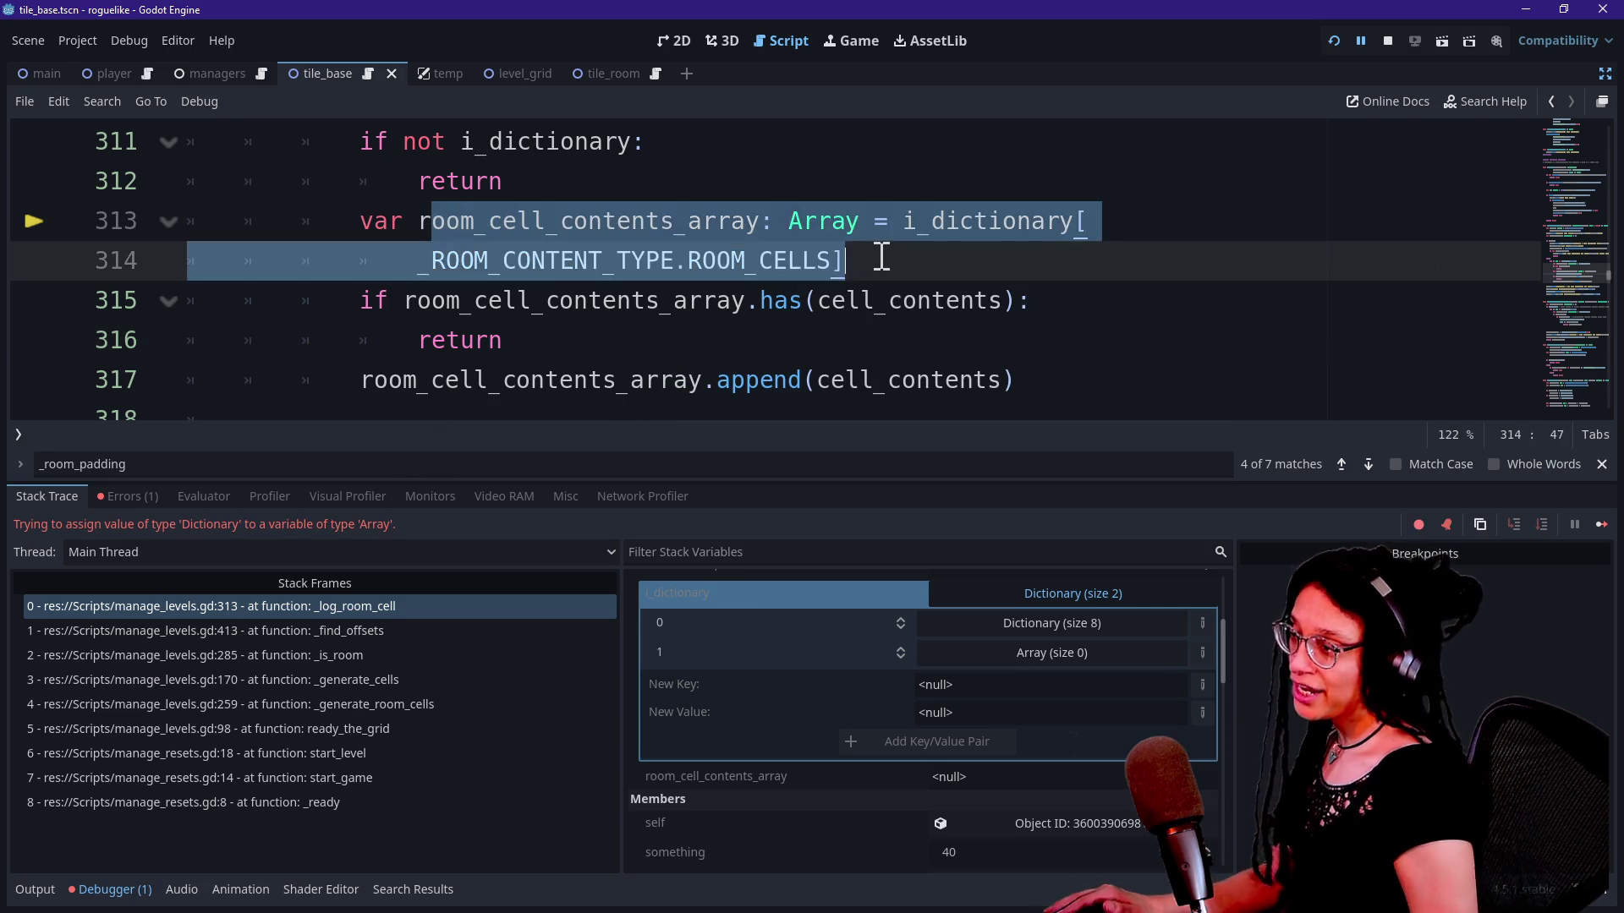
pyautogui.moveTo(880, 257); pyautogui.dragTo(800, 186)
pyautogui.click(799, 186)
pyautogui.hotkey('alt', 'o')
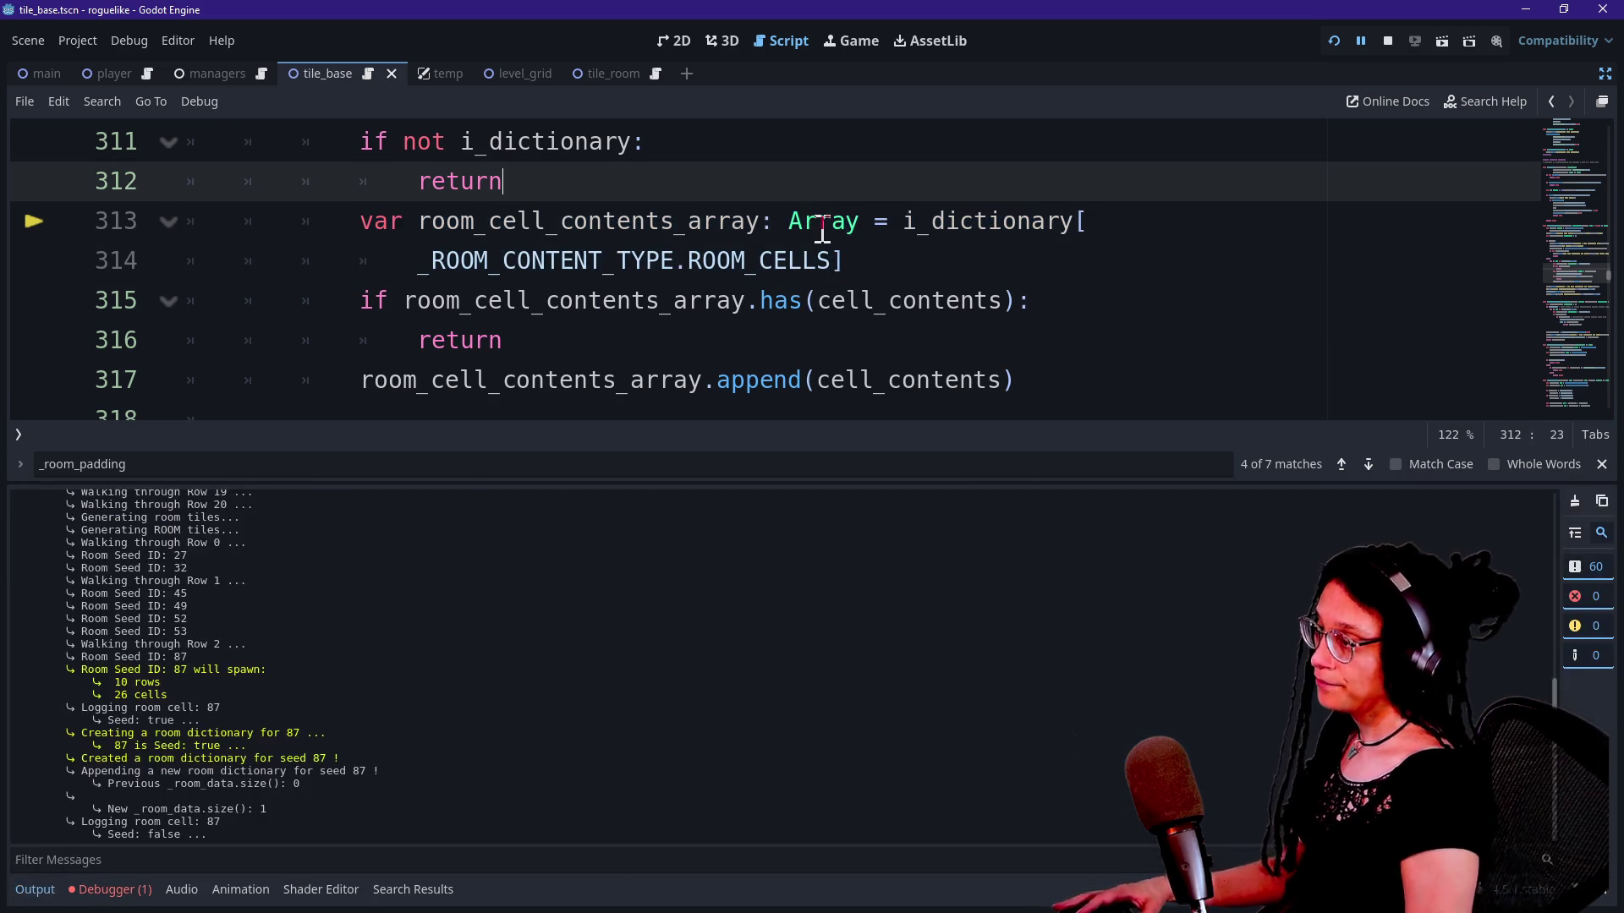
# Step: Collapse the bottom panel and bring the room-appending code around lines 318–319 into view
pyautogui.hotkey('alt', 'o')
pyautogui.scroll(-2, 559, 356)
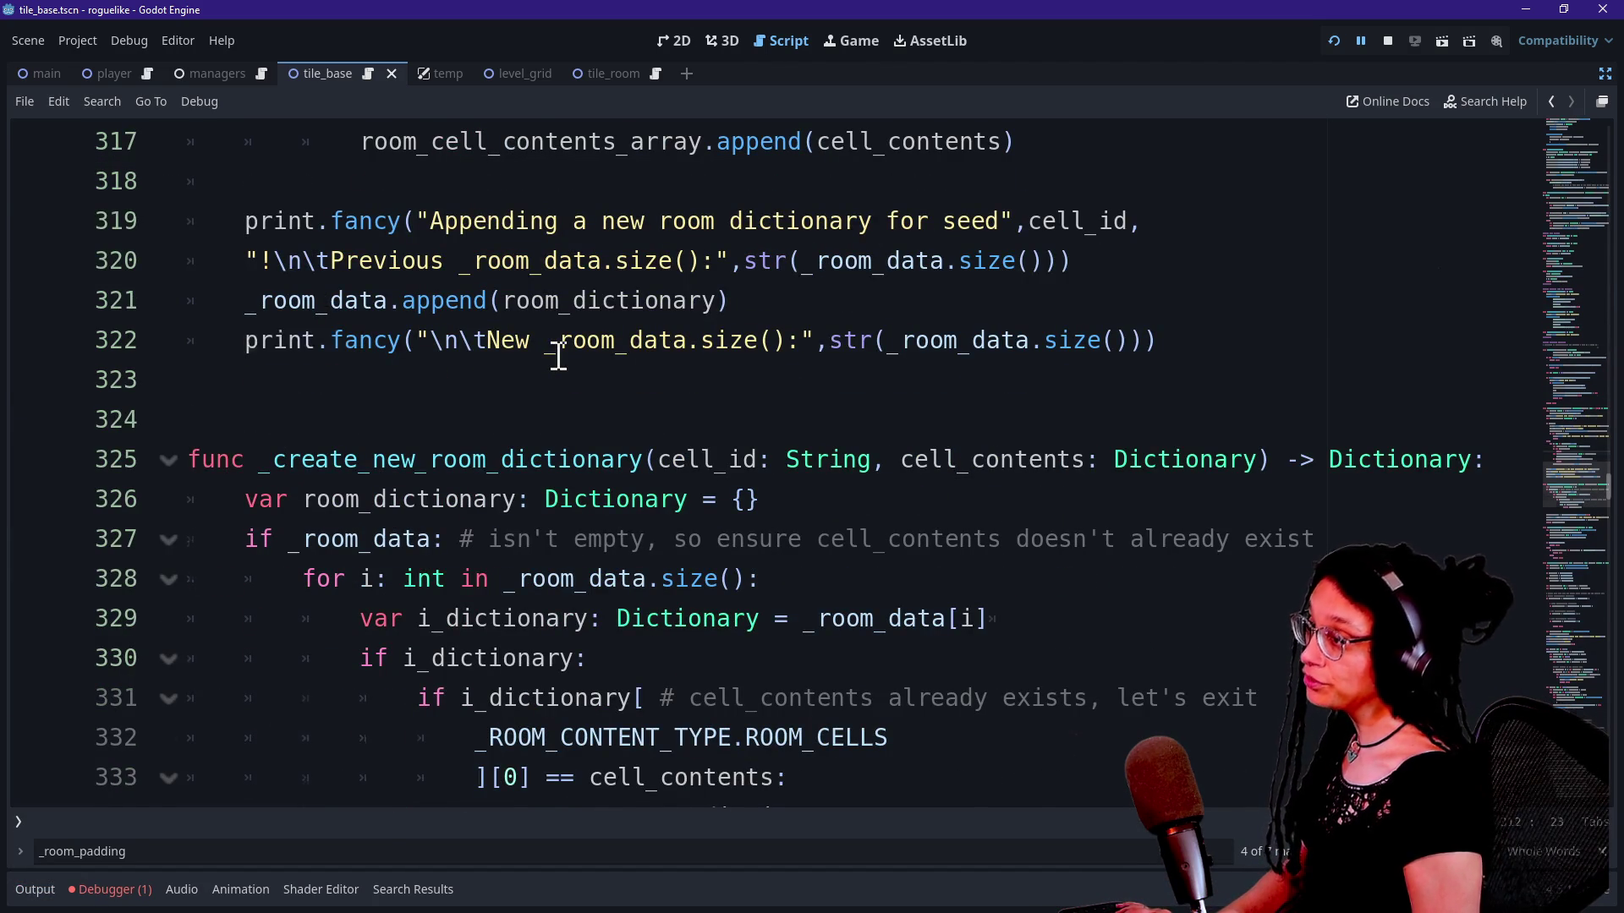
pyautogui.scroll(2, 558, 355)
pyautogui.click(918, 436)
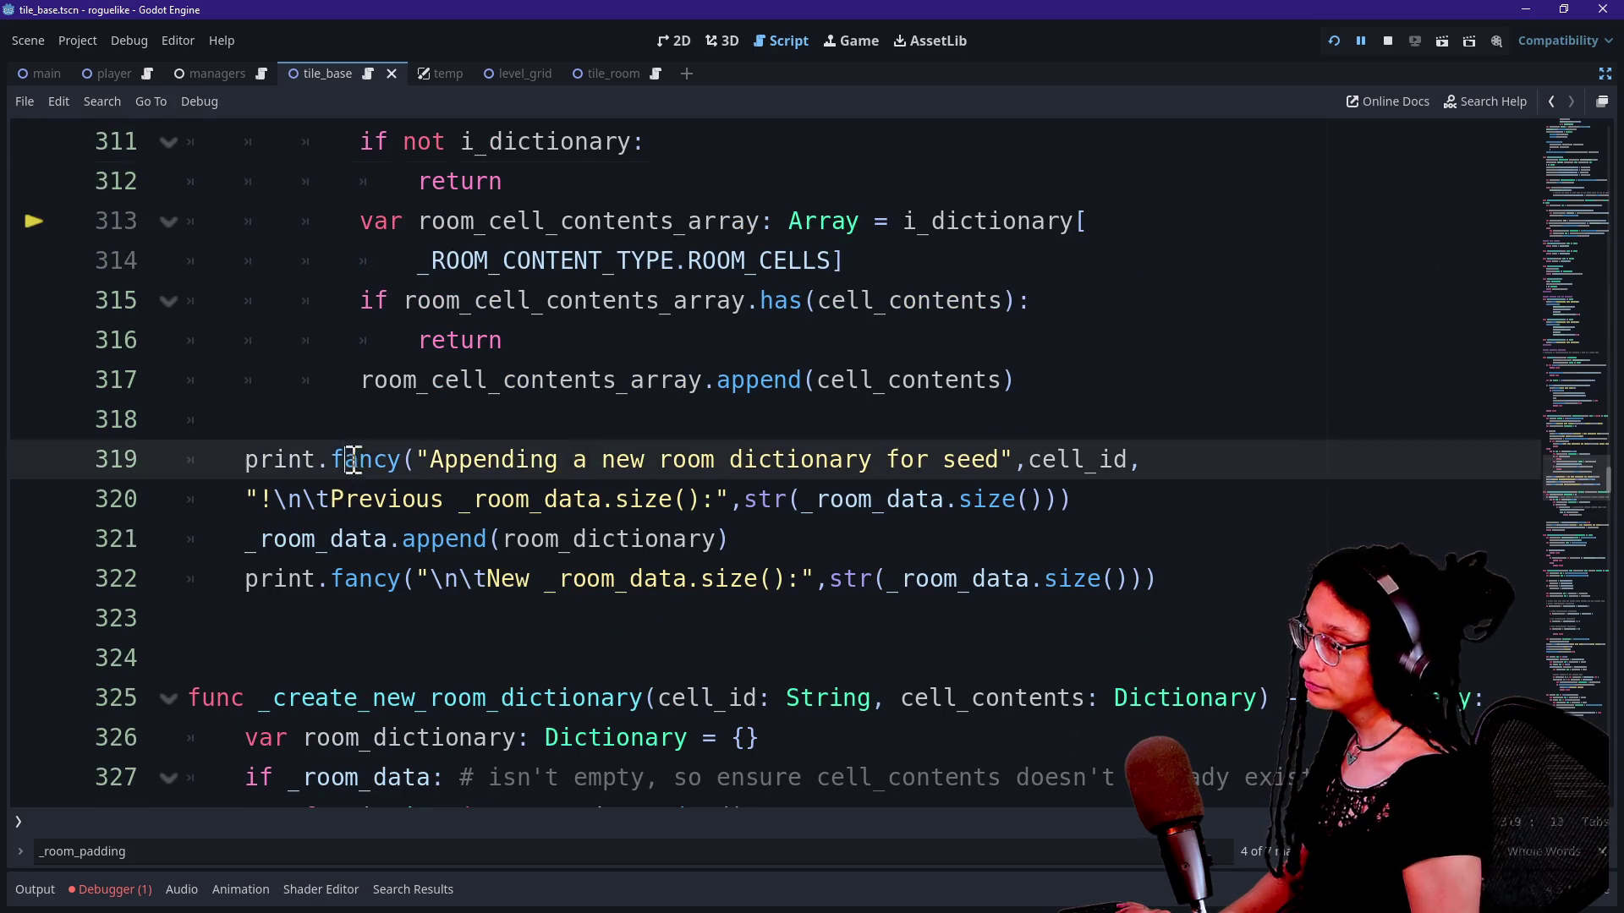
pyautogui.click(554, 448)
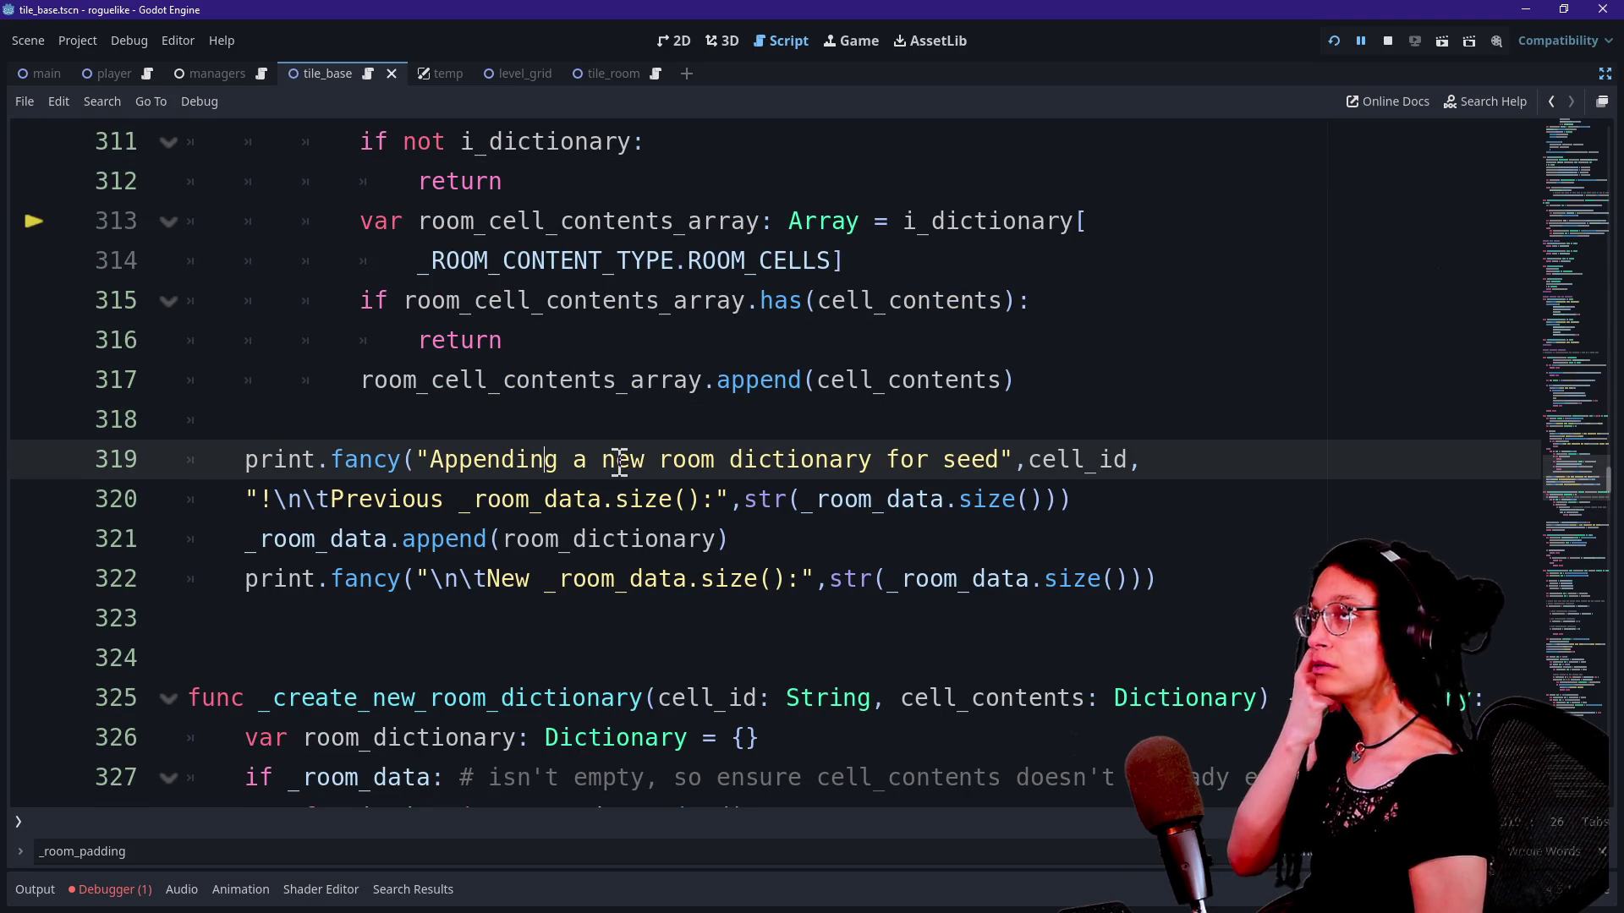
pyautogui.scroll(3, 618, 461)
pyautogui.scroll(-3, 618, 461)
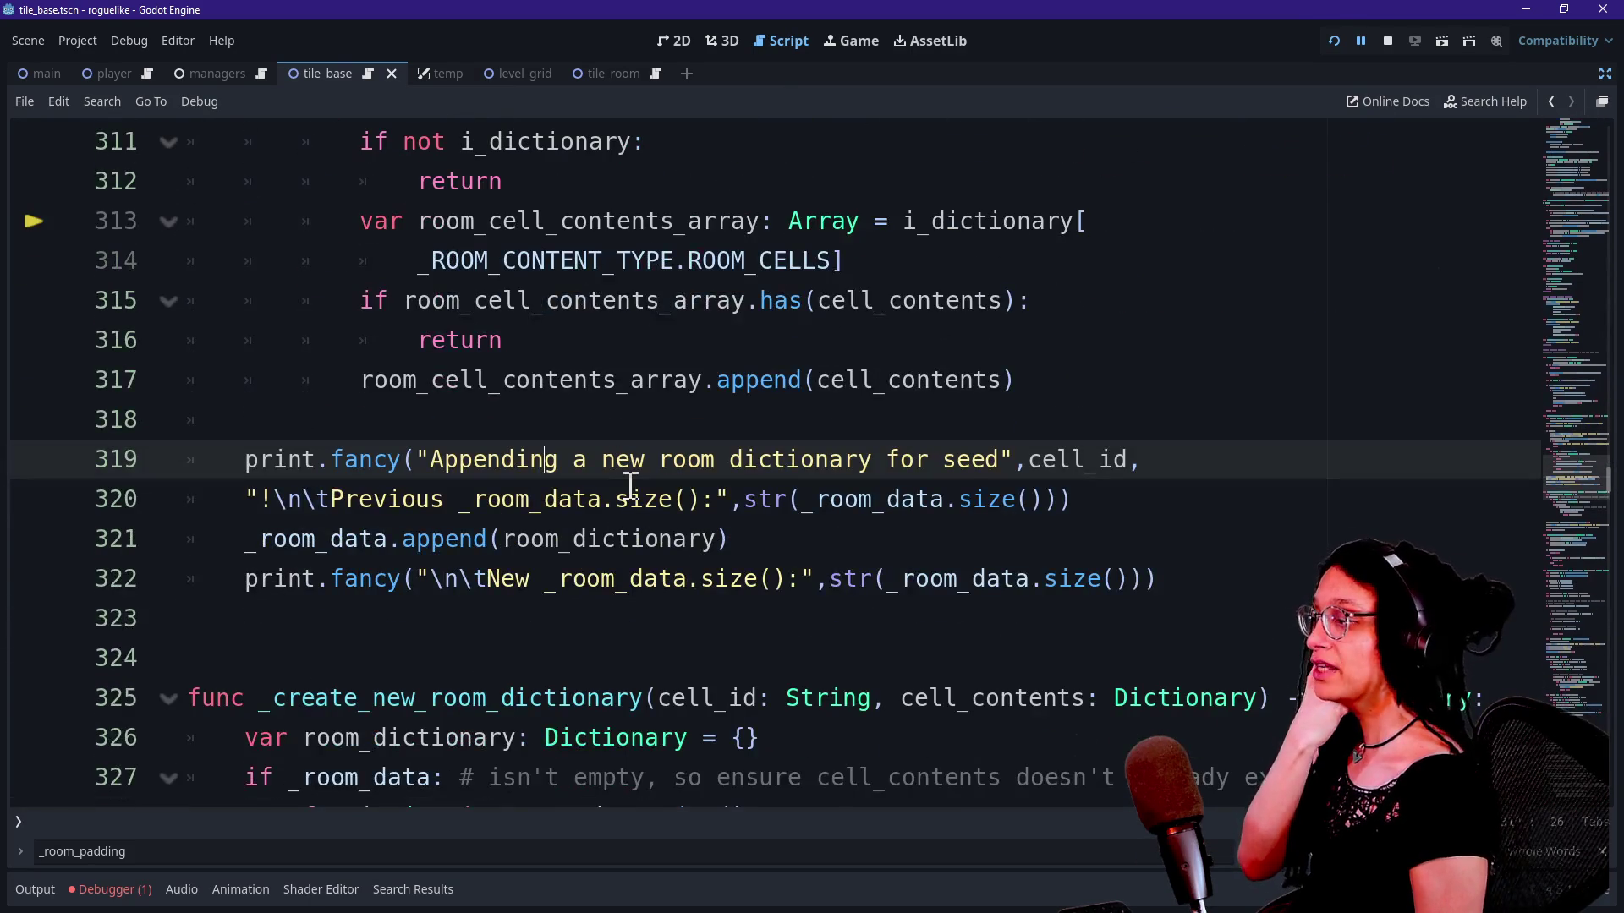
# Step: Inspect the appending message on line 319 and the _room_data call on line 320
pyautogui.moveTo(490, 454); pyautogui.dragTo(821, 461)
pyautogui.click(879, 486)
pyautogui.click(580, 468)
pyautogui.click(582, 488)
pyautogui.click(896, 497)
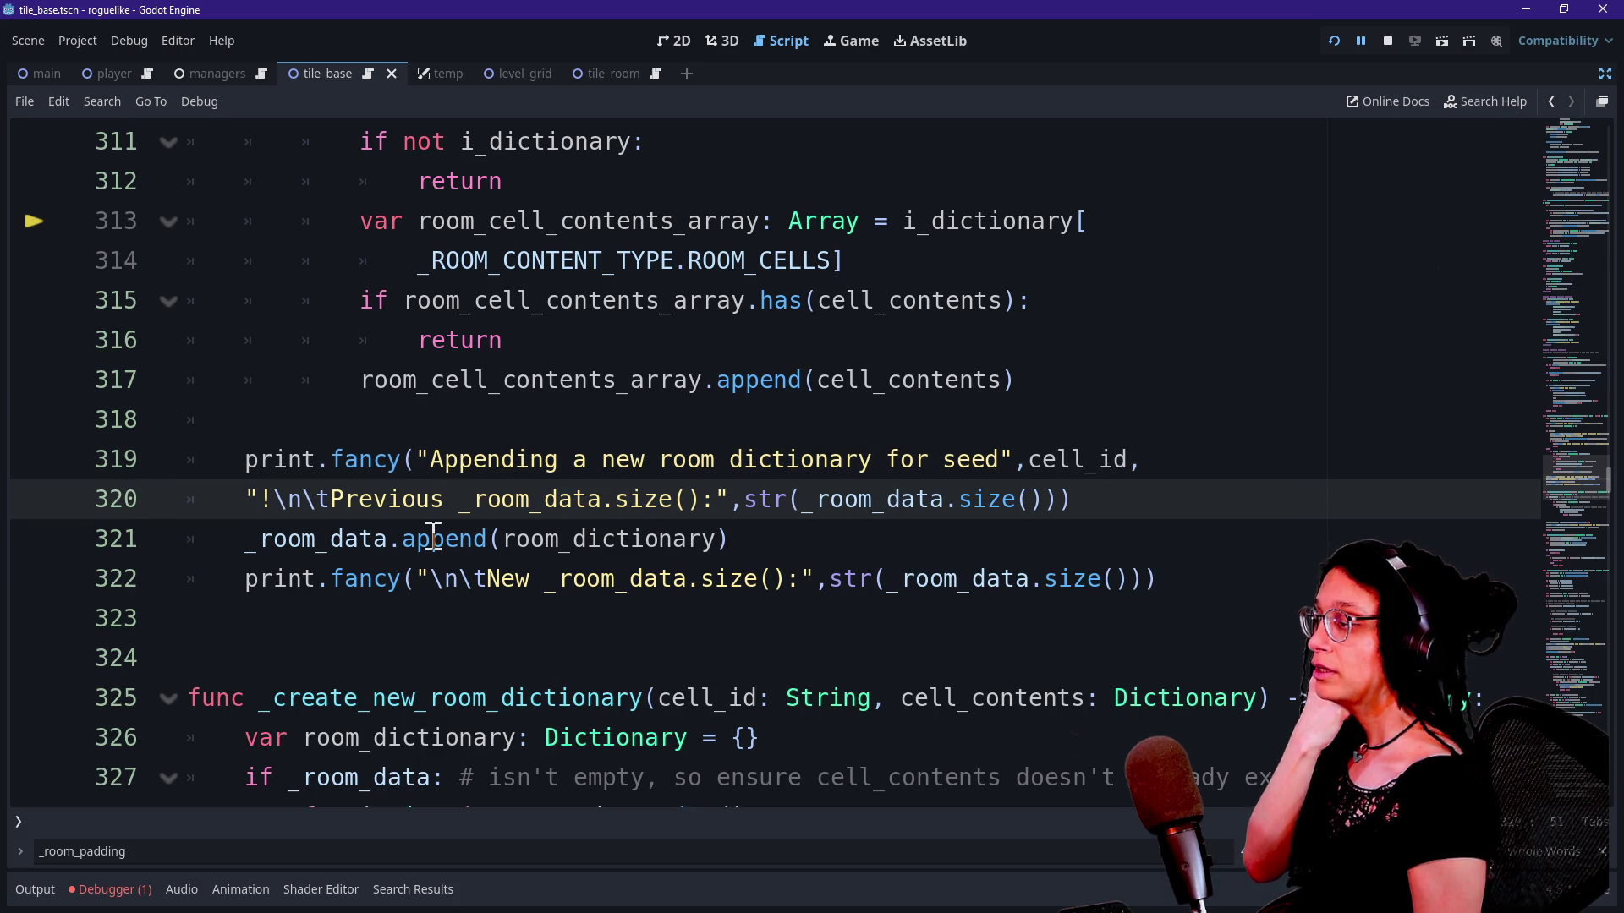
# Step: Examine the append of room on line 321, then scroll up toward _log_room_cell near line 284
pyautogui.moveTo(299, 539); pyautogui.dragTo(469, 538)
pyautogui.click(486, 538)
pyautogui.click(538, 539)
pyautogui.doubleClick(539, 538)
pyautogui.click(748, 542)
pyautogui.scroll(6, 748, 545)
pyautogui.scroll(3, 748, 554)
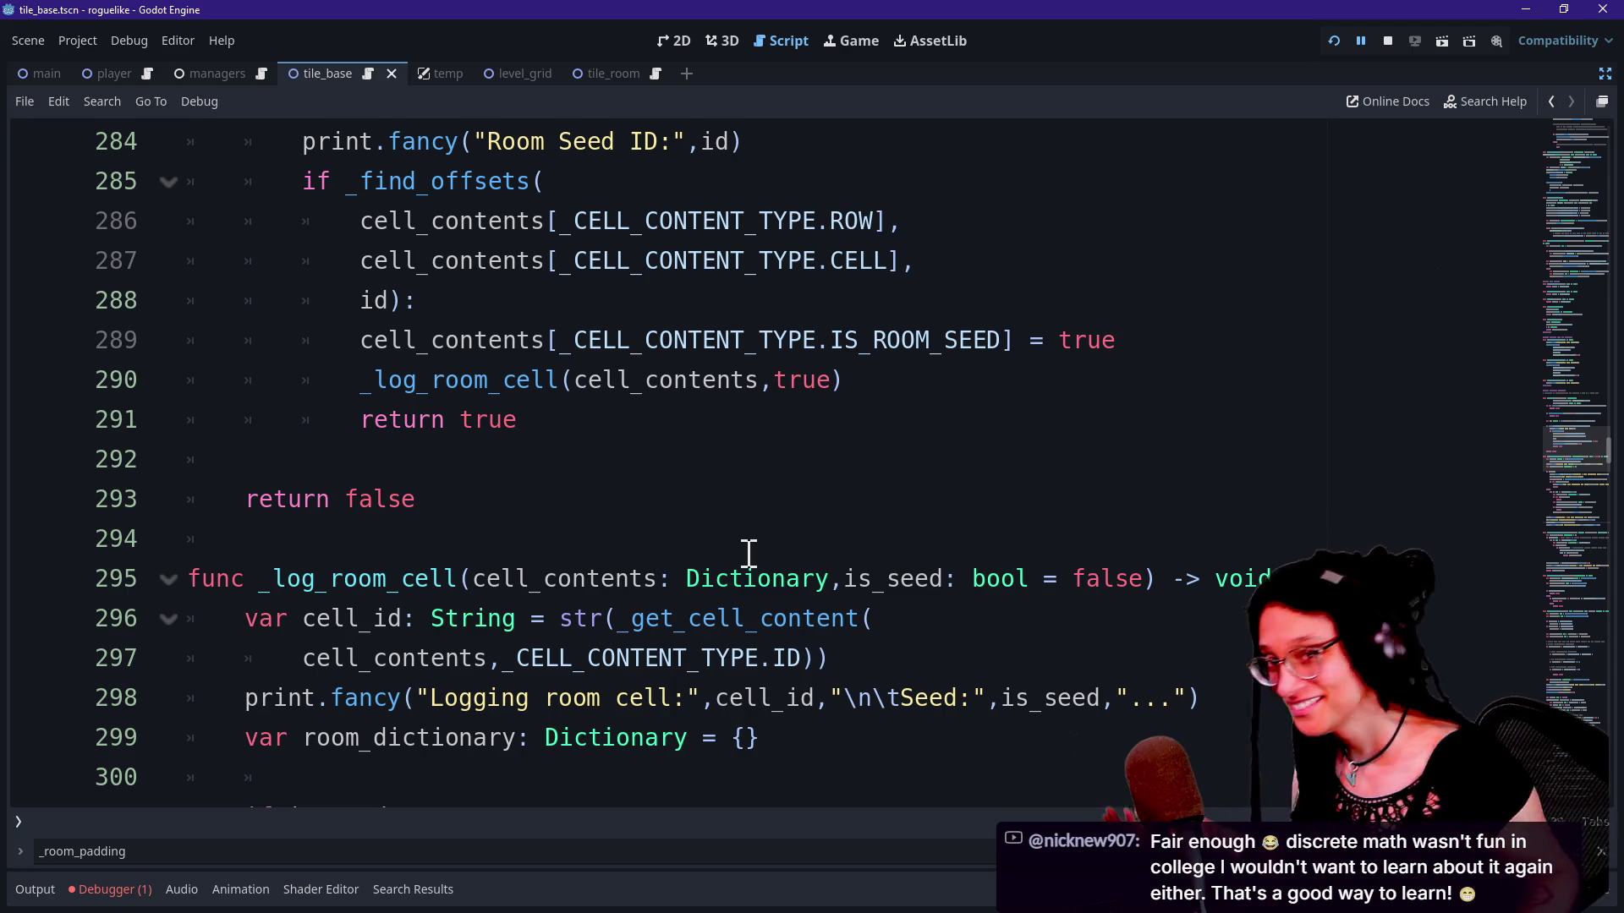
pyautogui.click(736, 392)
pyautogui.press('Down')
pyautogui.press('Down')
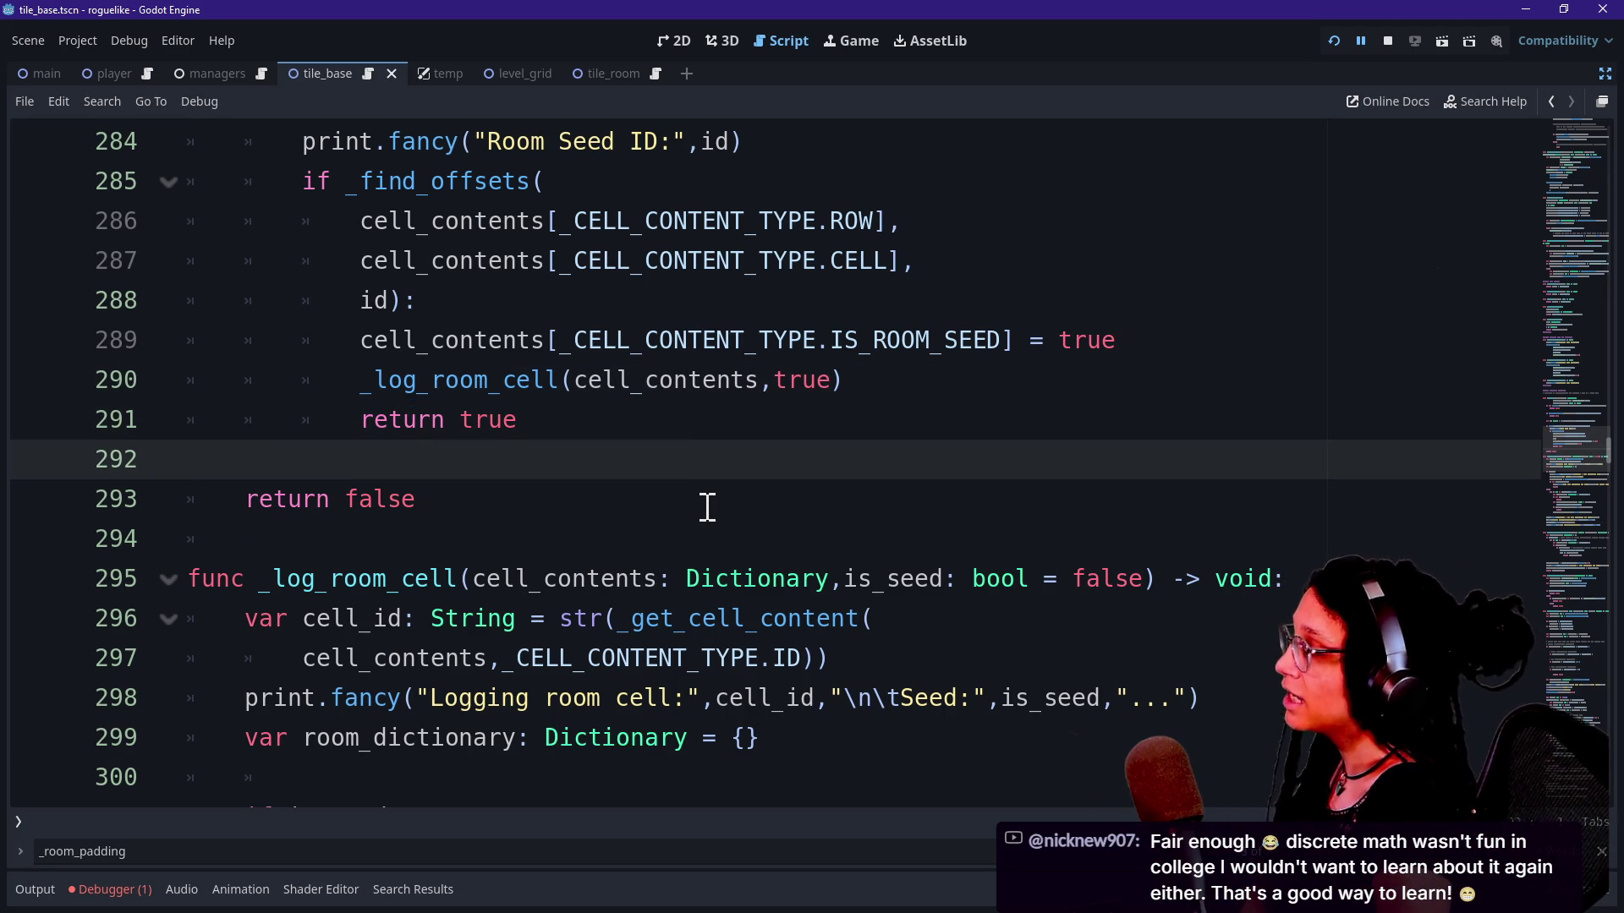
pyautogui.press('Down')
pyautogui.press('Down')
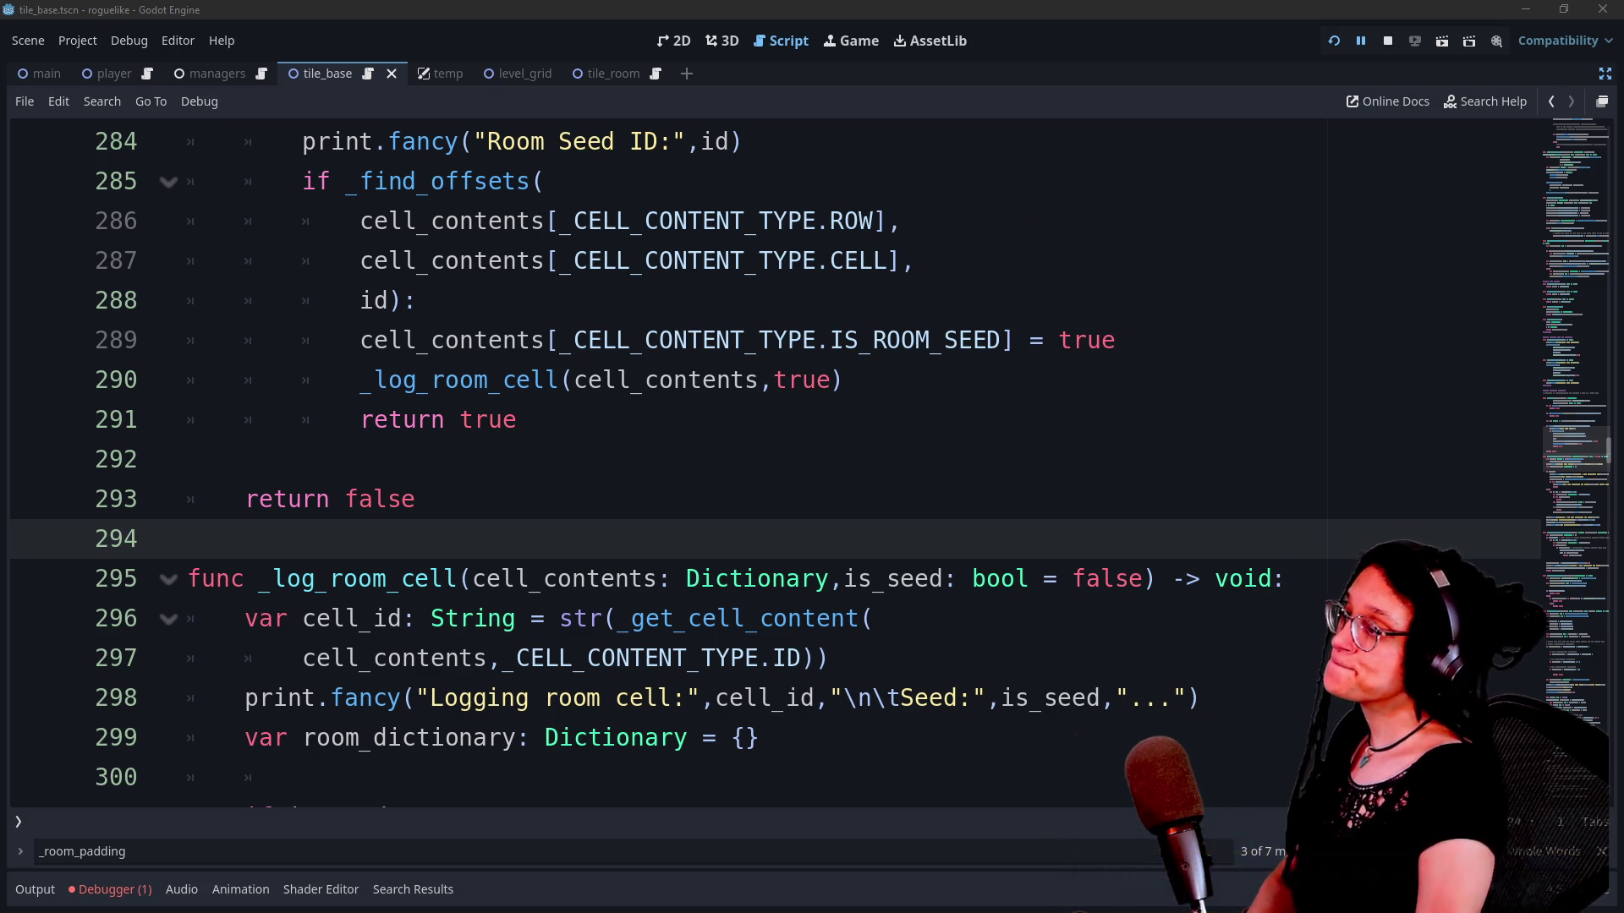
pyautogui.click(1252, 503)
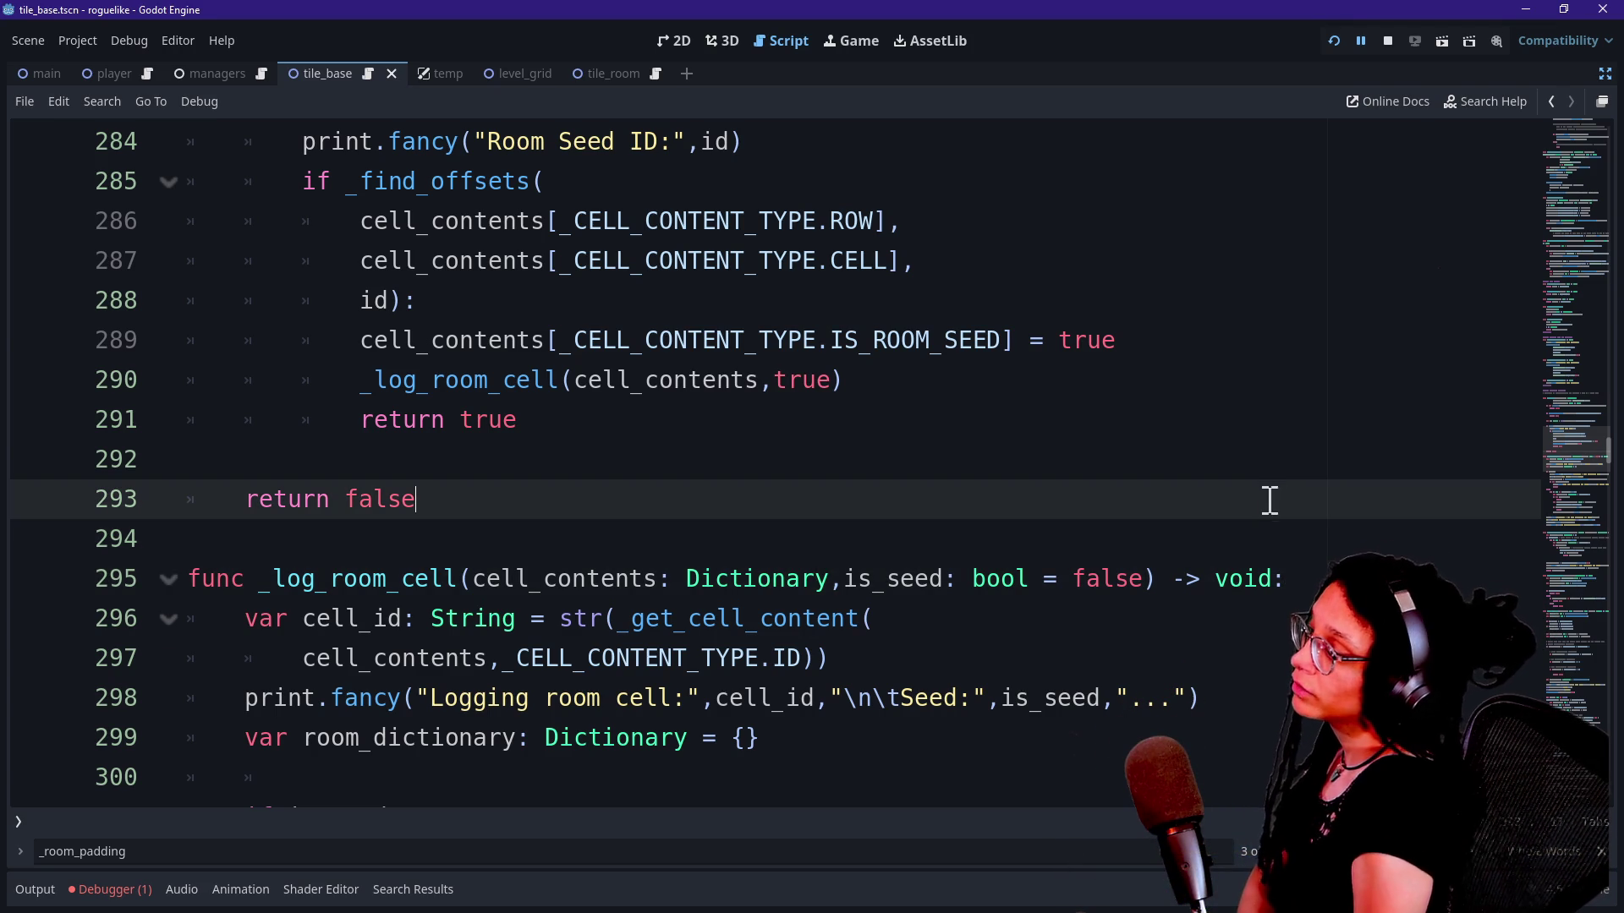
pyautogui.click(1295, 479)
pyautogui.press('Down')
pyautogui.press('Down')
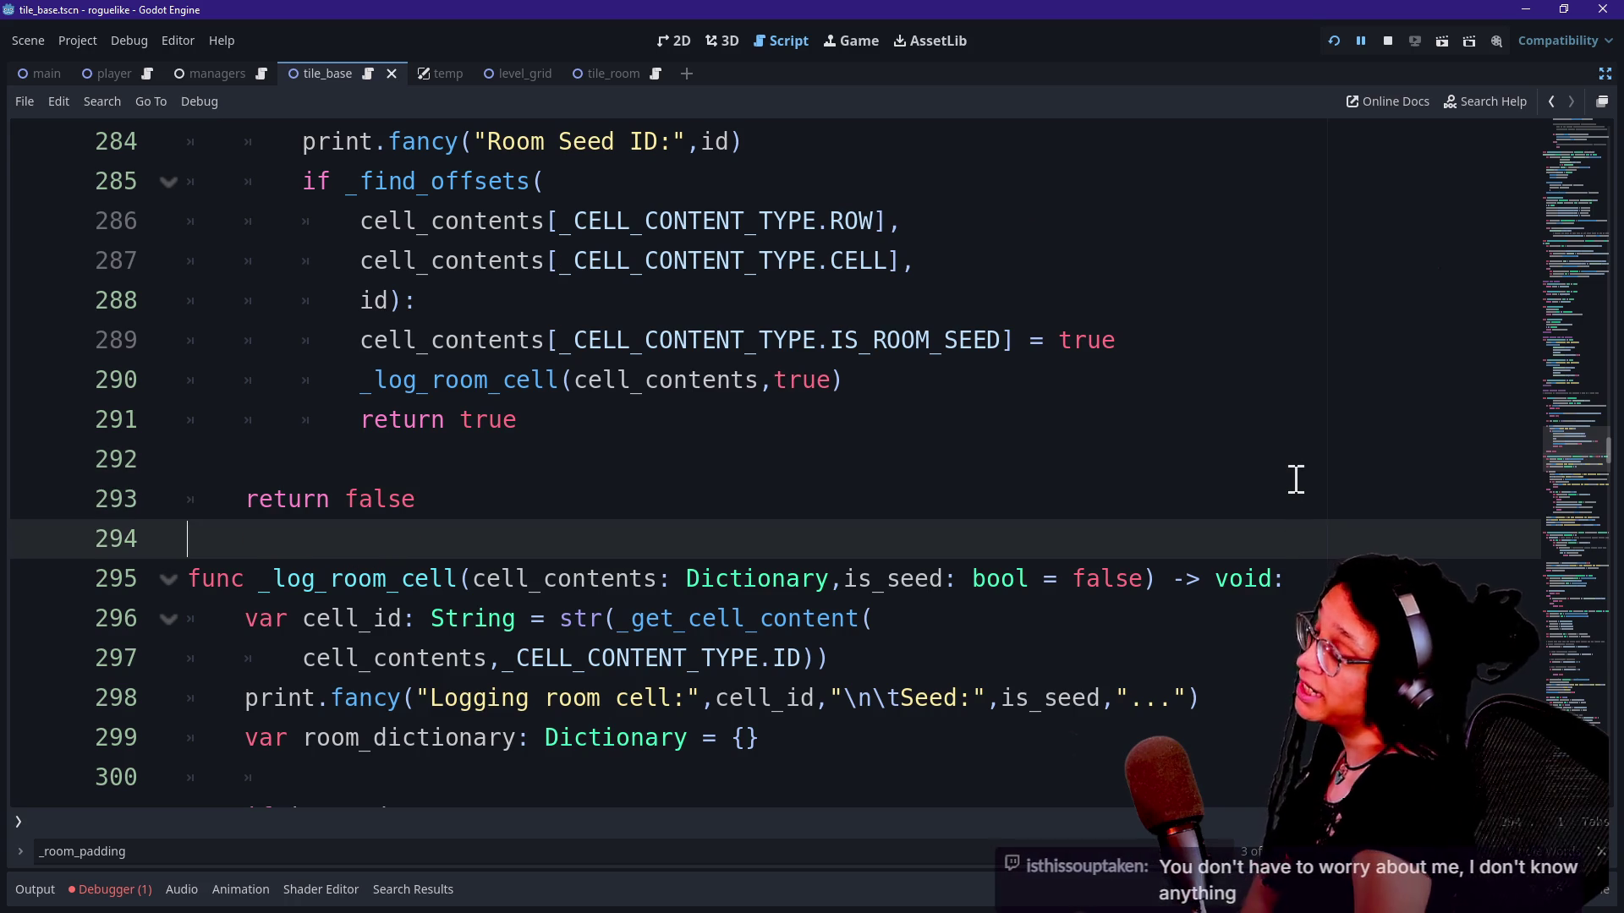
pyautogui.press('Up')
pyautogui.press('Up')
pyautogui.press('Down')
pyautogui.press('Down')
pyautogui.press('Up')
pyautogui.press('Up')
pyautogui.press('Down')
pyautogui.press('Down')
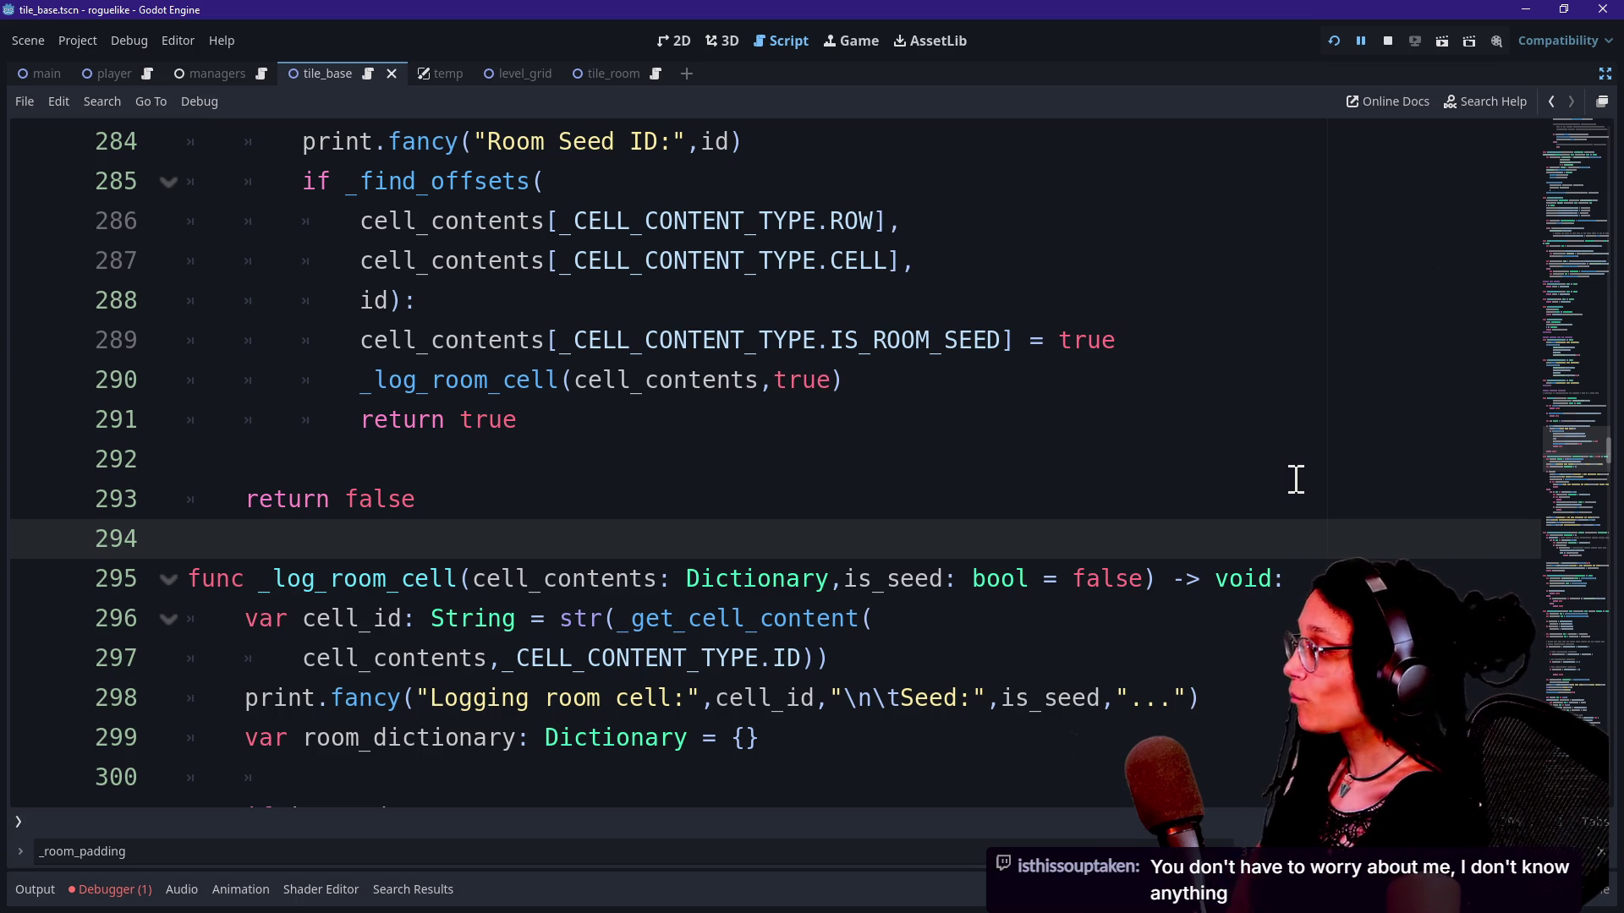
pyautogui.press('Up')
pyautogui.press('Up')
pyautogui.press('Up')
pyautogui.press('Up')
pyautogui.press('Down')
pyautogui.press('Down')
pyautogui.press('Down')
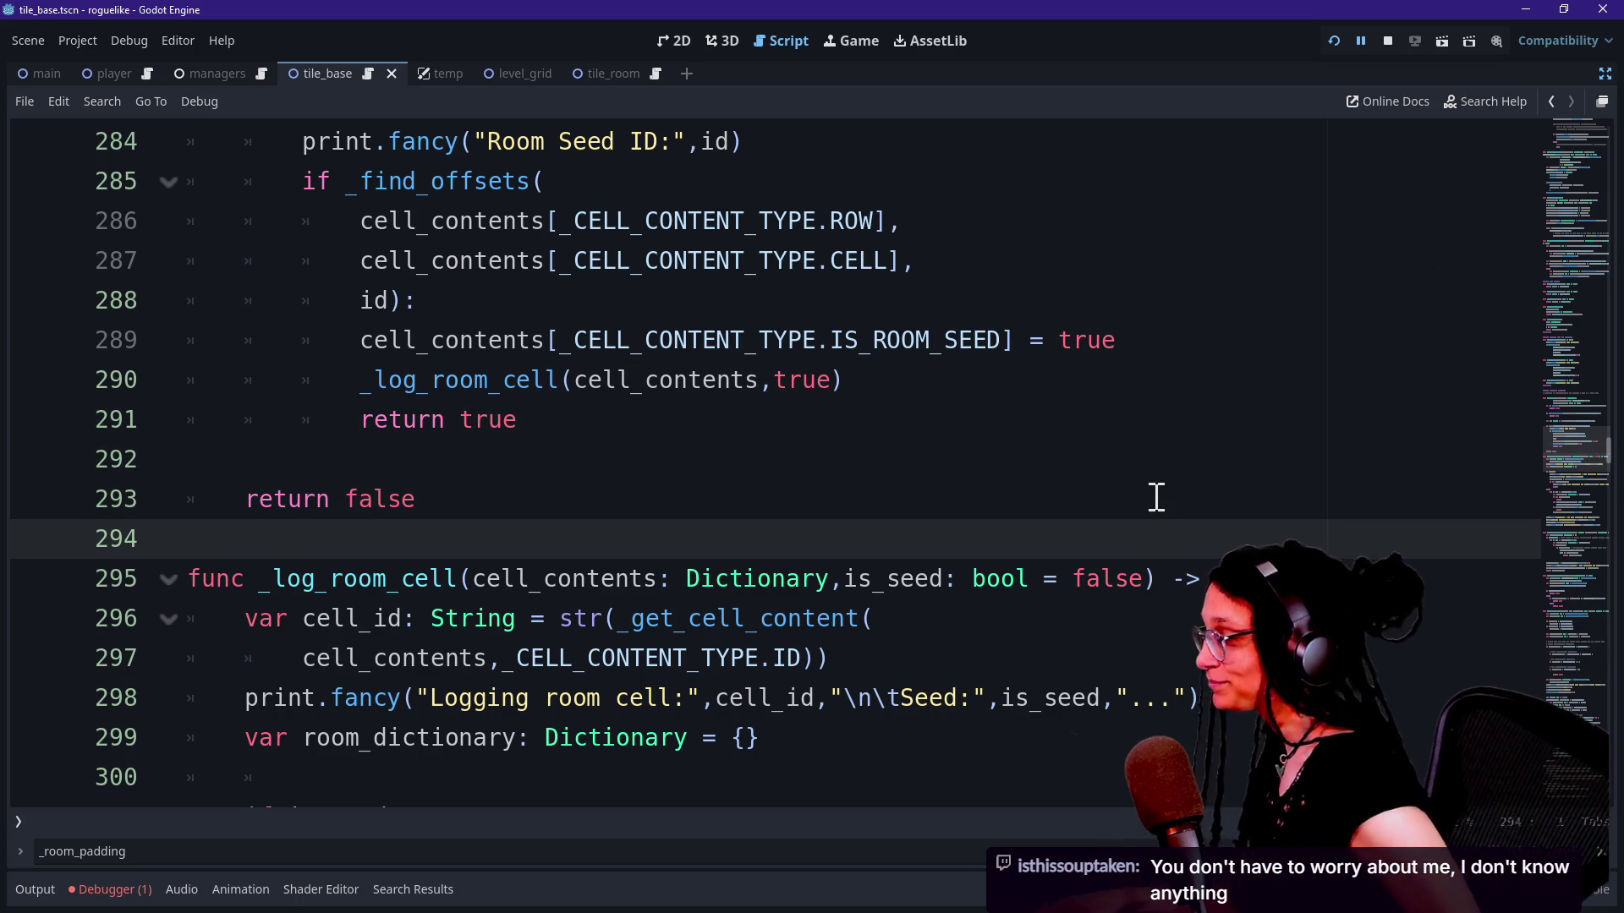
pyautogui.press('Up')
pyautogui.press('Up')
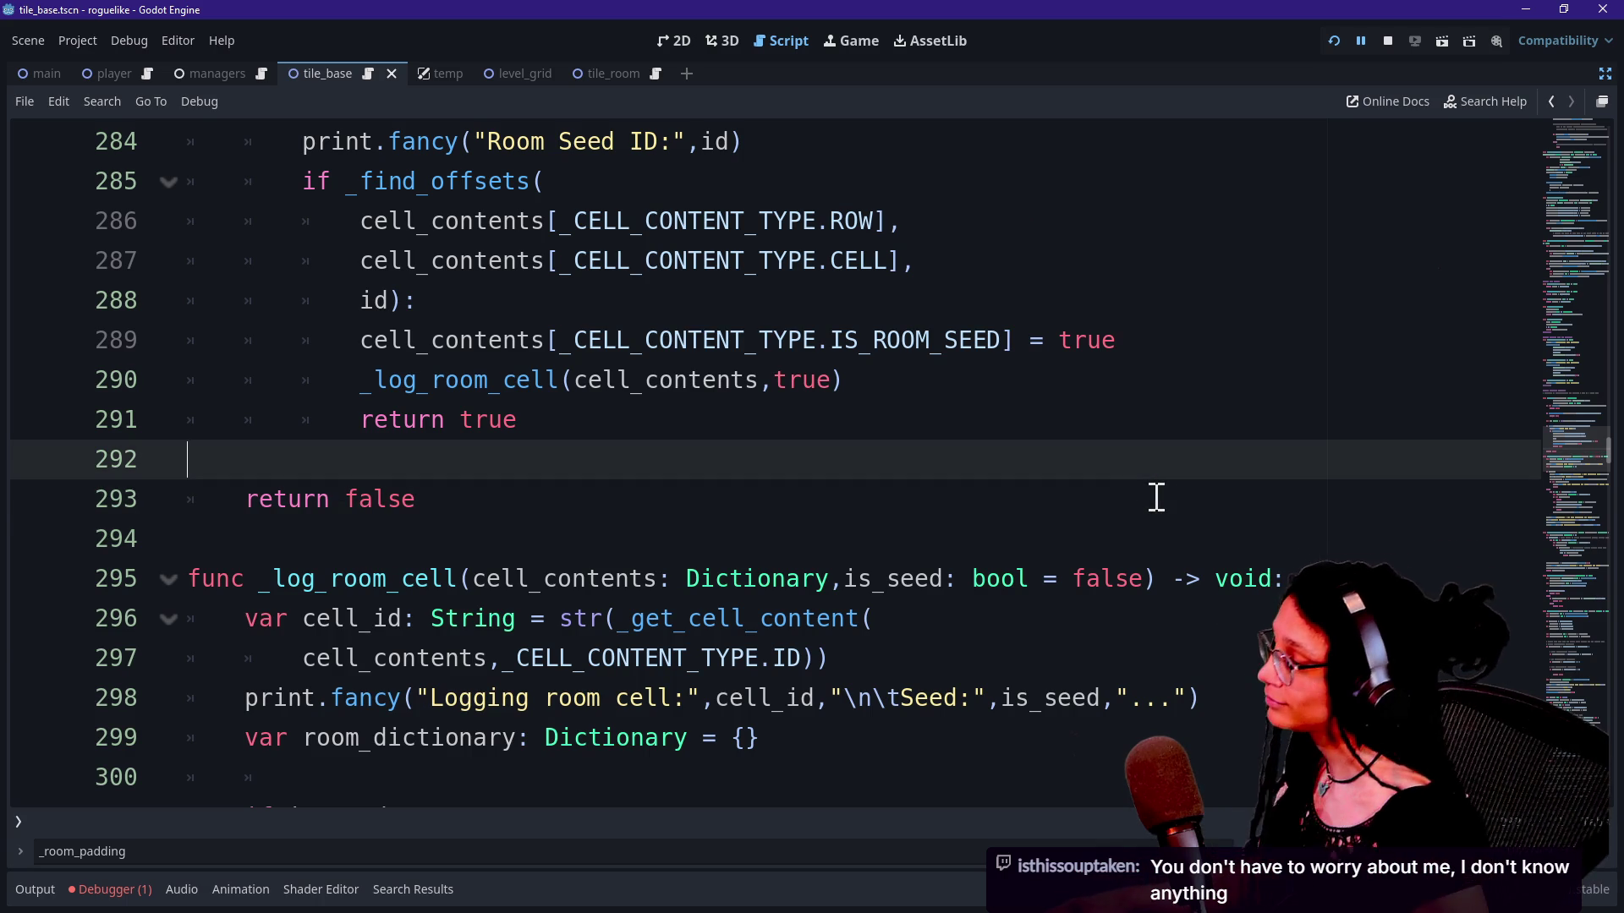
pyautogui.click(1154, 497)
pyautogui.click(1063, 471)
pyautogui.press('Up')
pyautogui.press('Up')
pyautogui.press('Up')
pyautogui.press('Up')
pyautogui.press('Up')
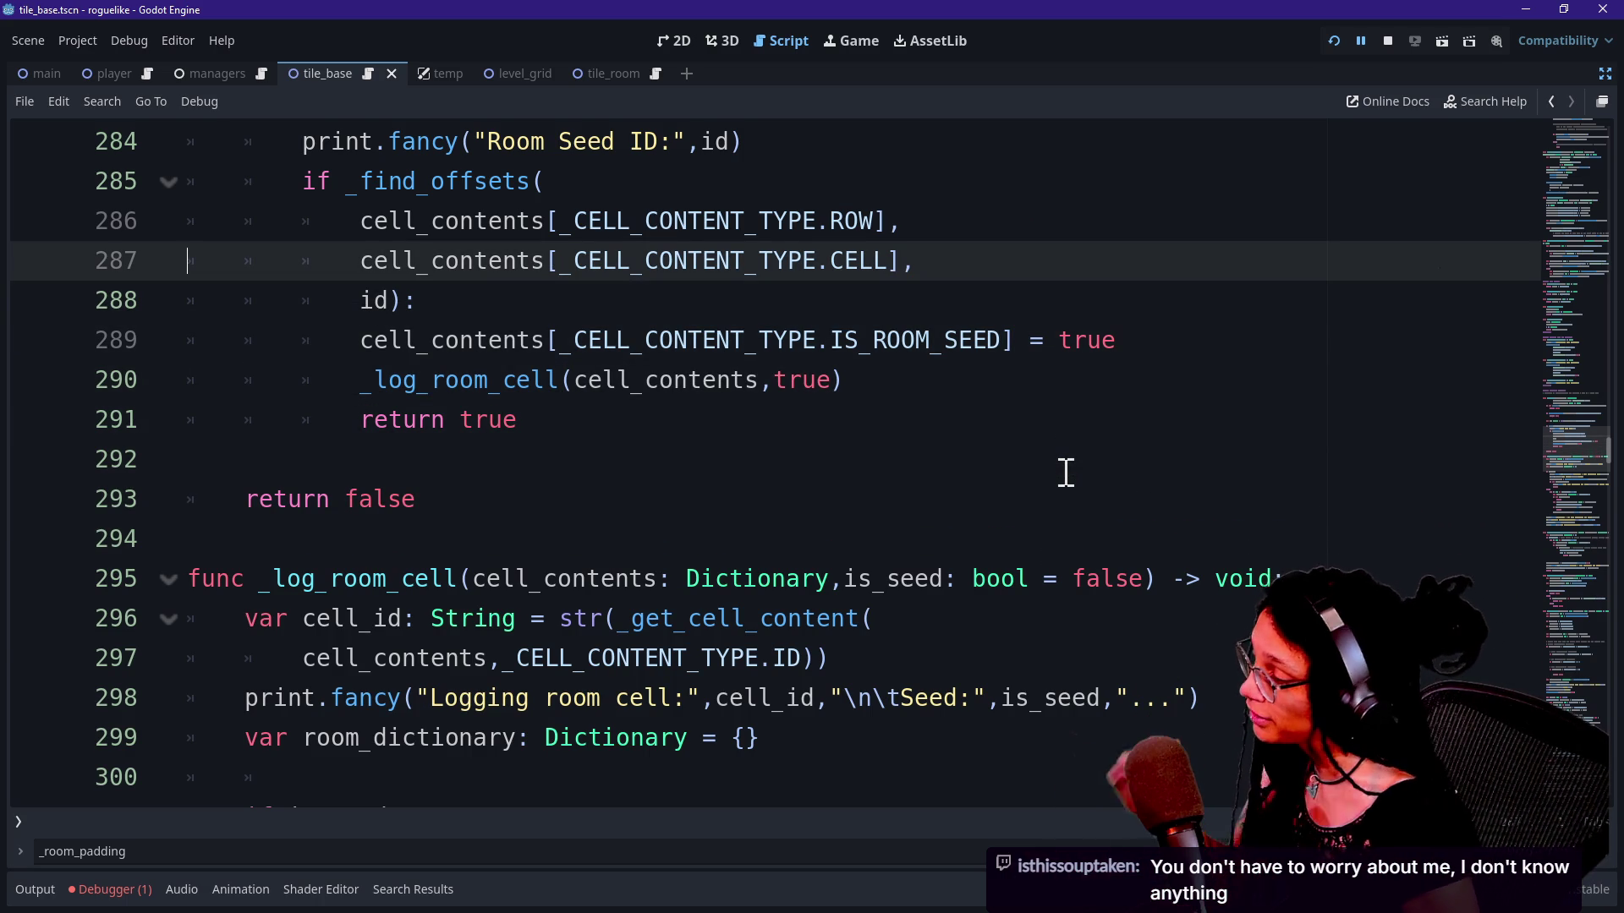
pyautogui.press('Up')
pyautogui.press('Down')
pyautogui.press('Down')
pyautogui.press('Down')
pyautogui.click(759, 538)
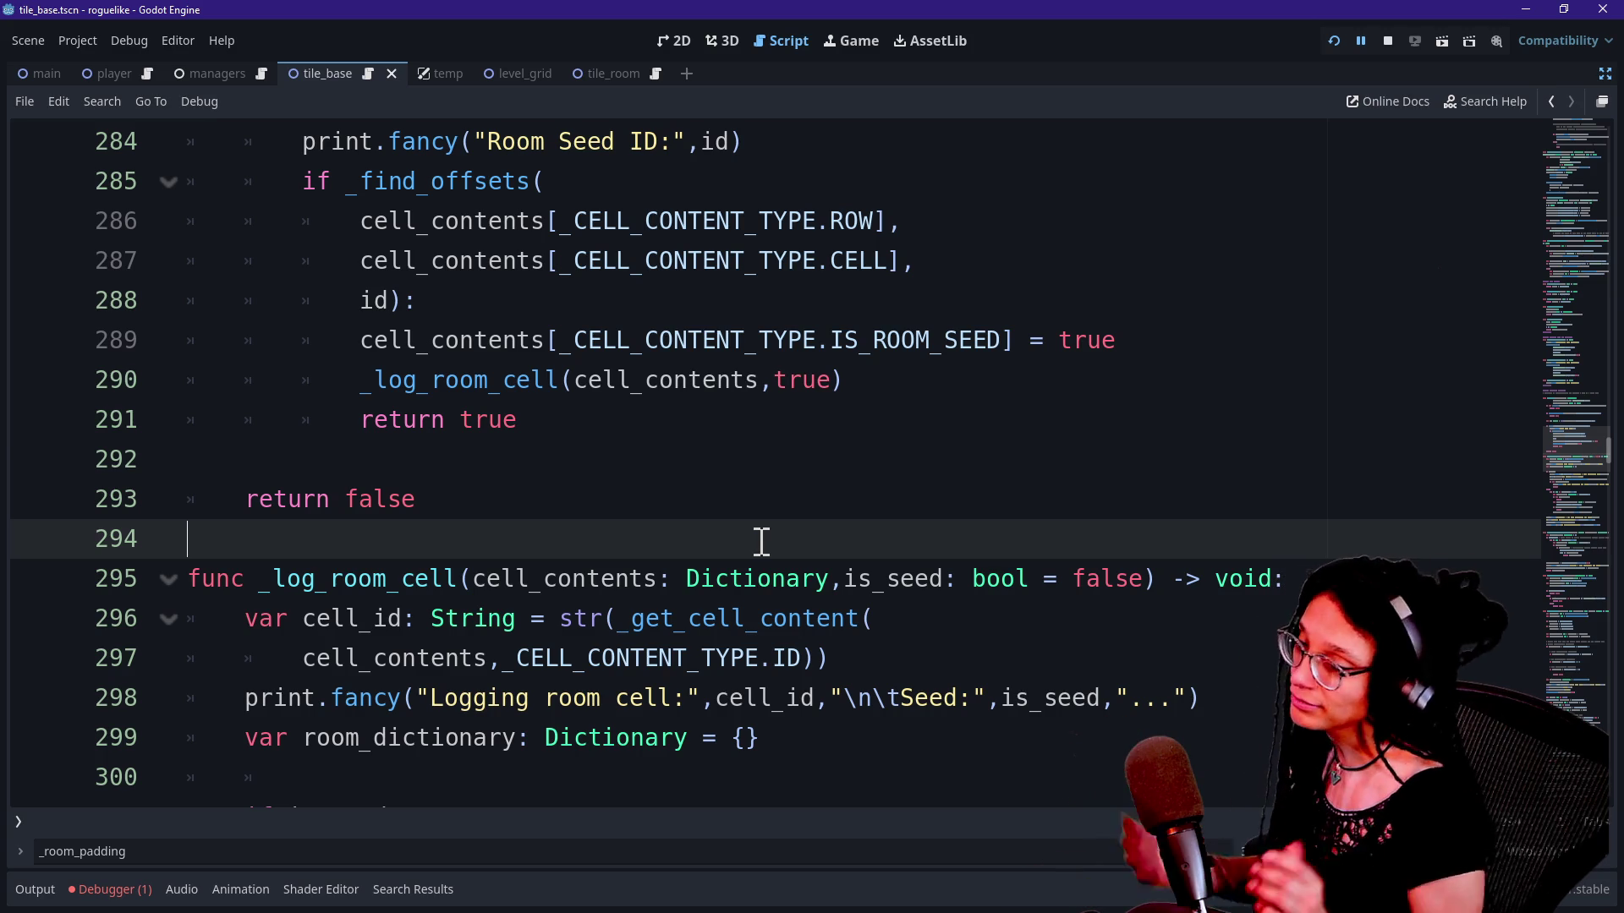
pyautogui.press('Down')
pyautogui.press('Down')
pyautogui.press('Down')
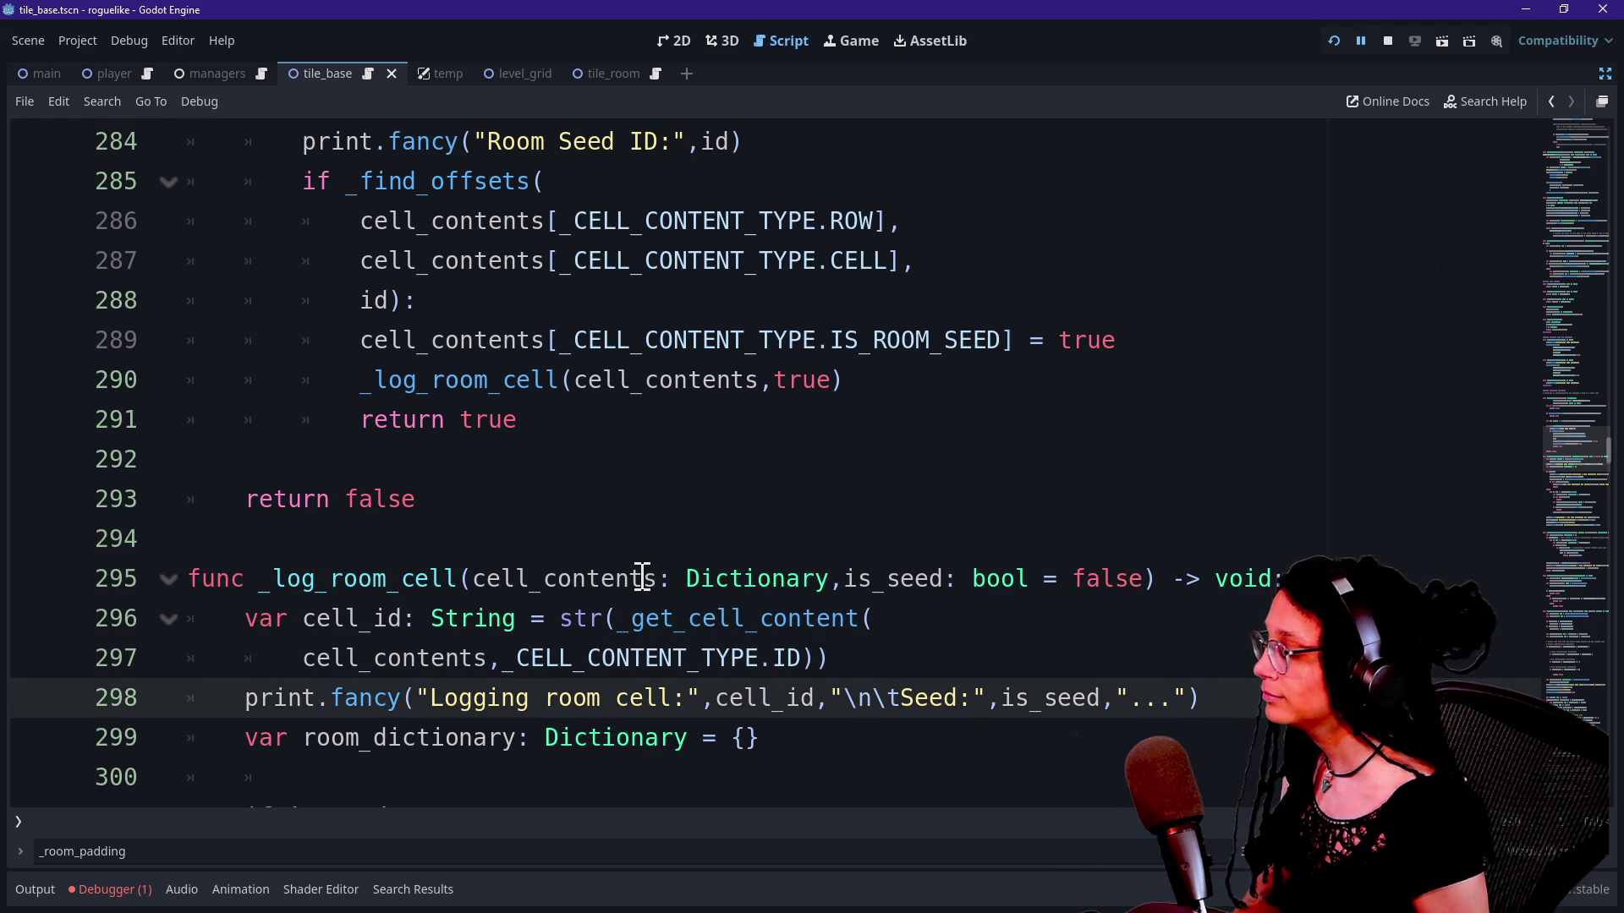
pyautogui.moveTo(643, 577)
pyautogui.click(725, 493)
pyautogui.scroll(2, 725, 486)
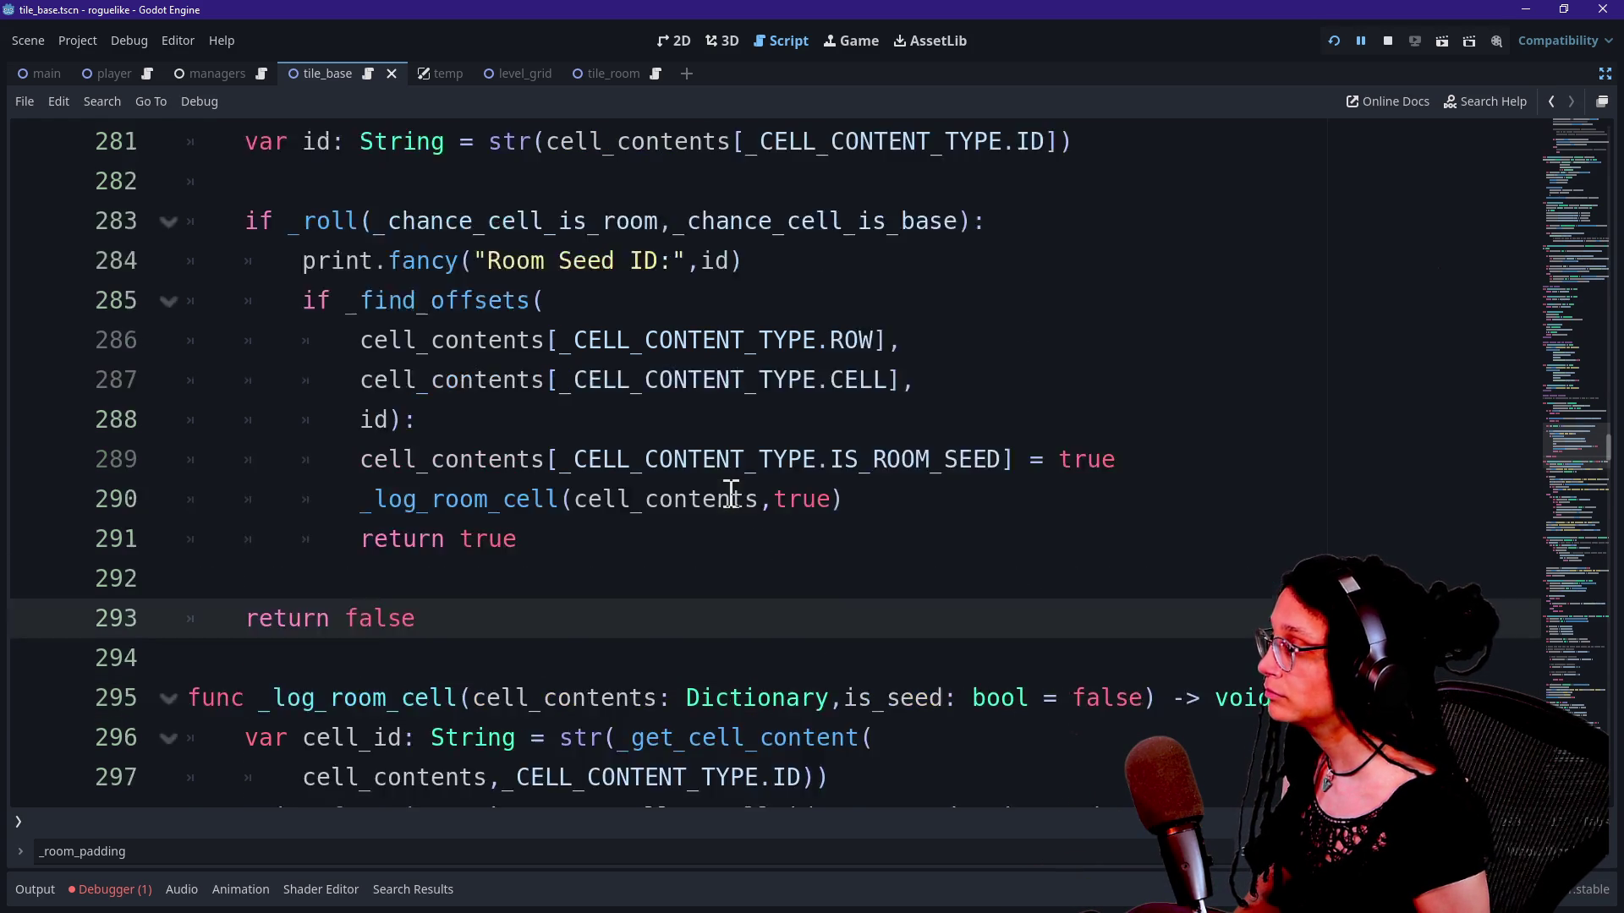
pyautogui.scroll(-1, 729, 495)
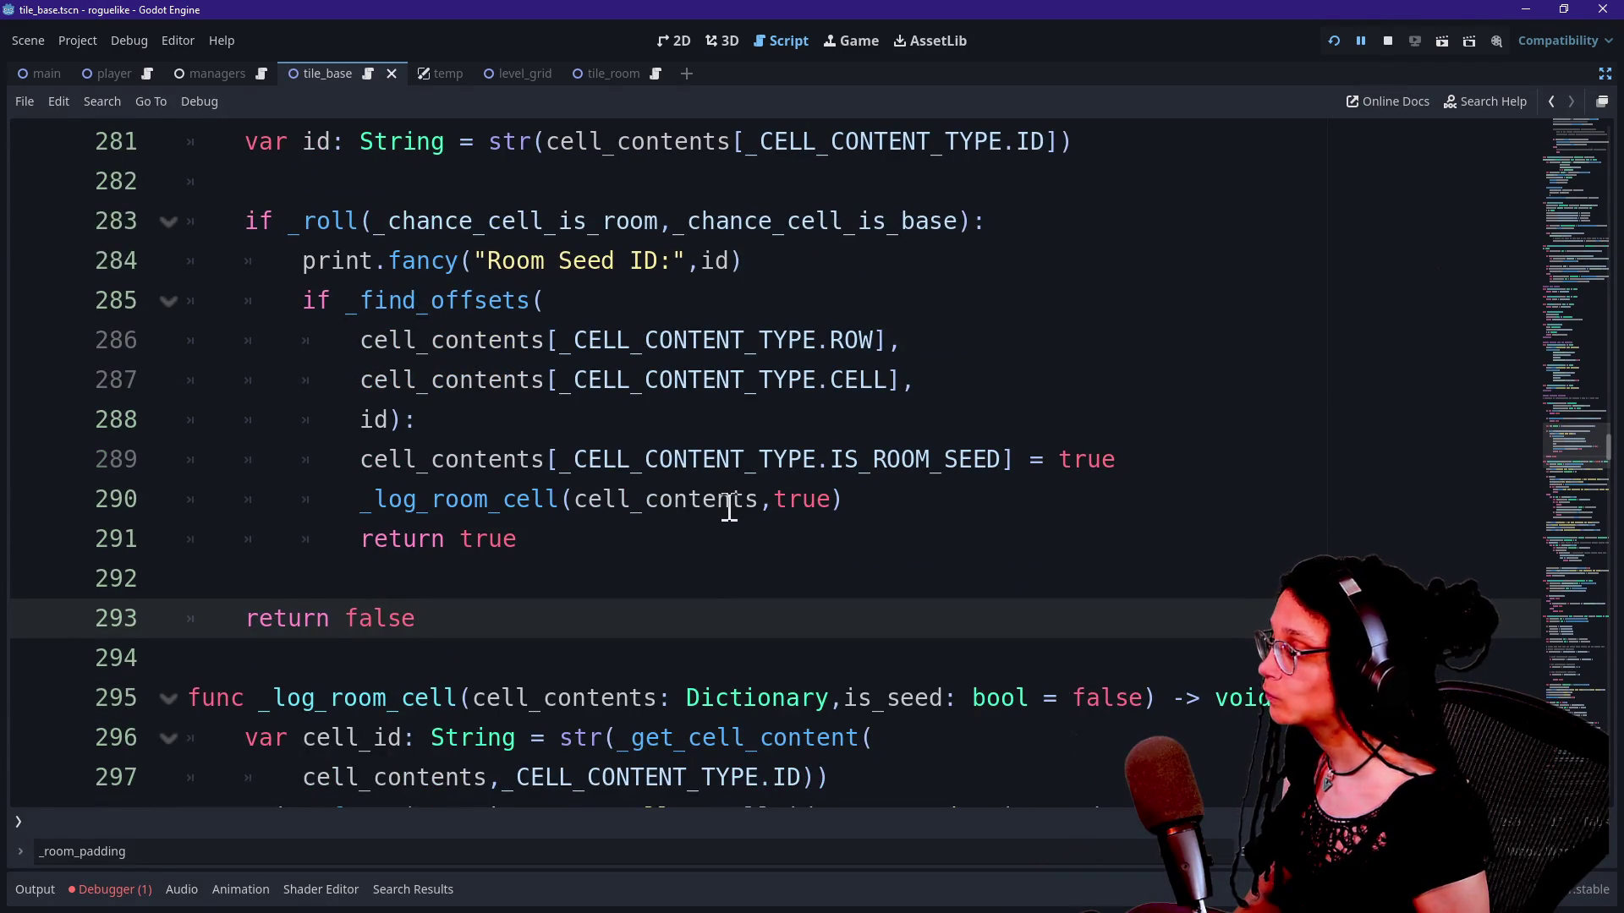
pyautogui.moveTo(727, 510)
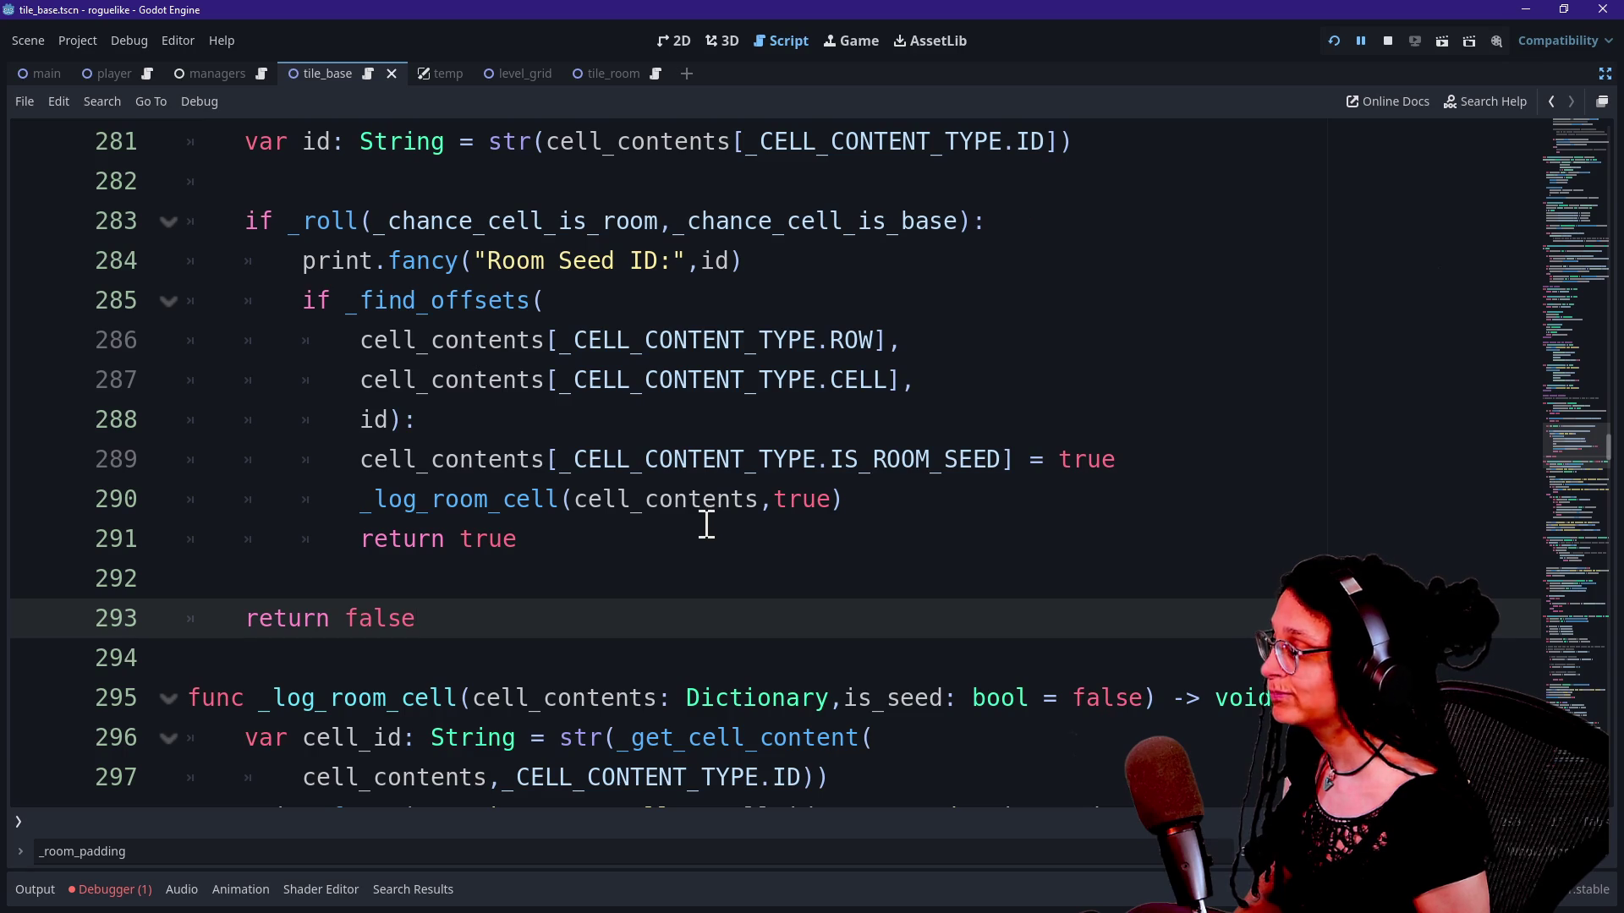
pyautogui.click(706, 525)
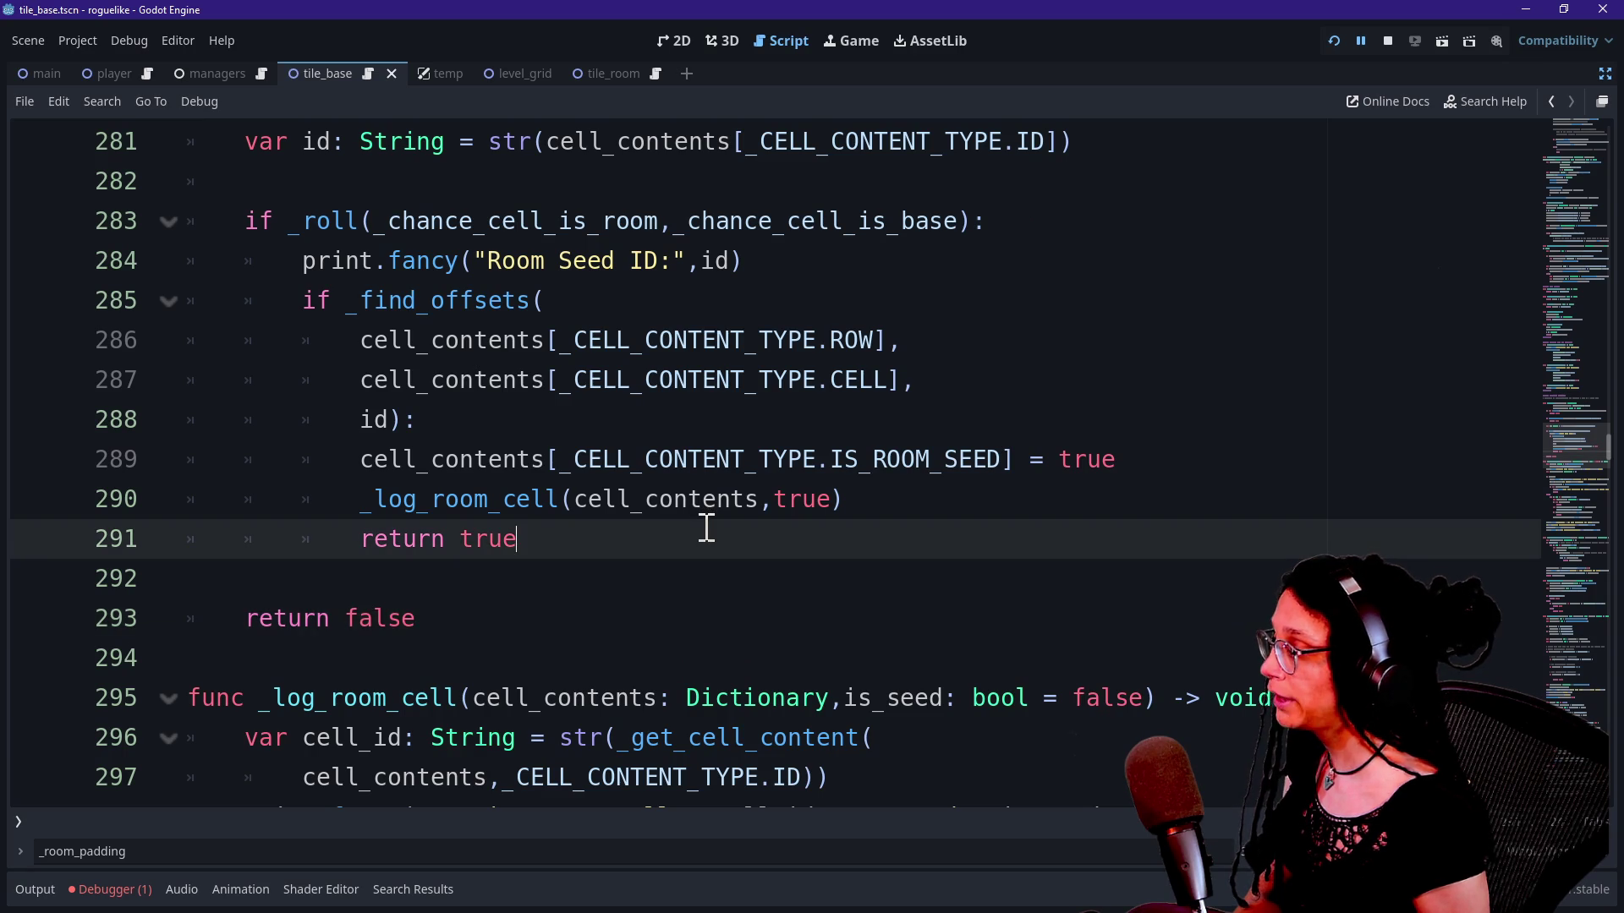
pyautogui.scroll(2, 706, 527)
pyautogui.scroll(-2, 707, 529)
pyautogui.scroll(-2, 706, 526)
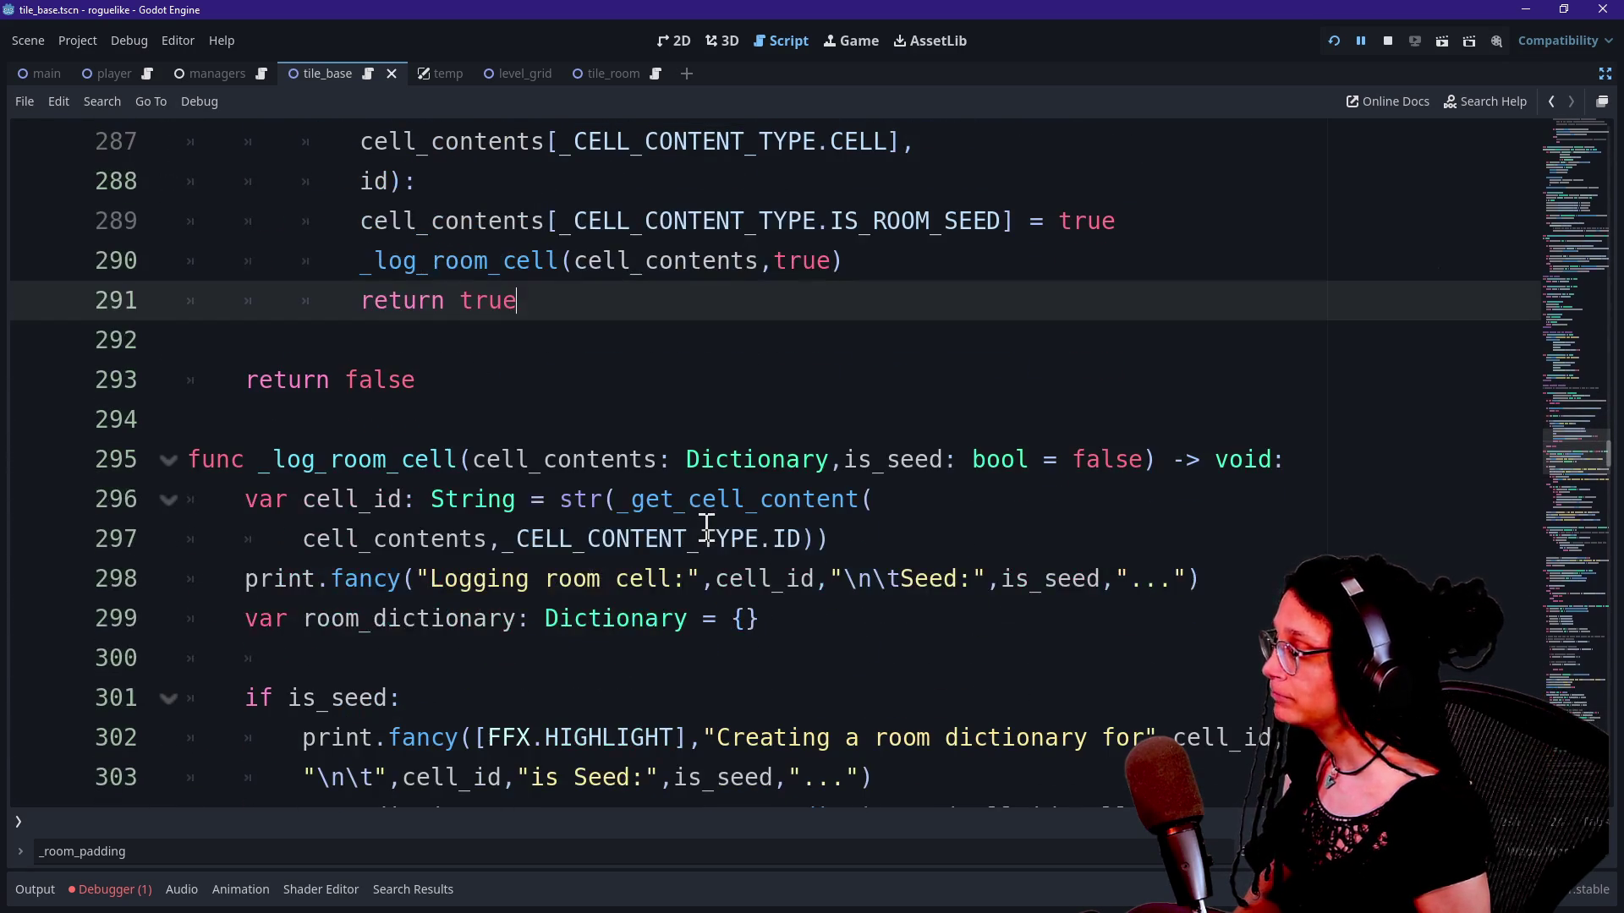
pyautogui.scroll(-2, 706, 525)
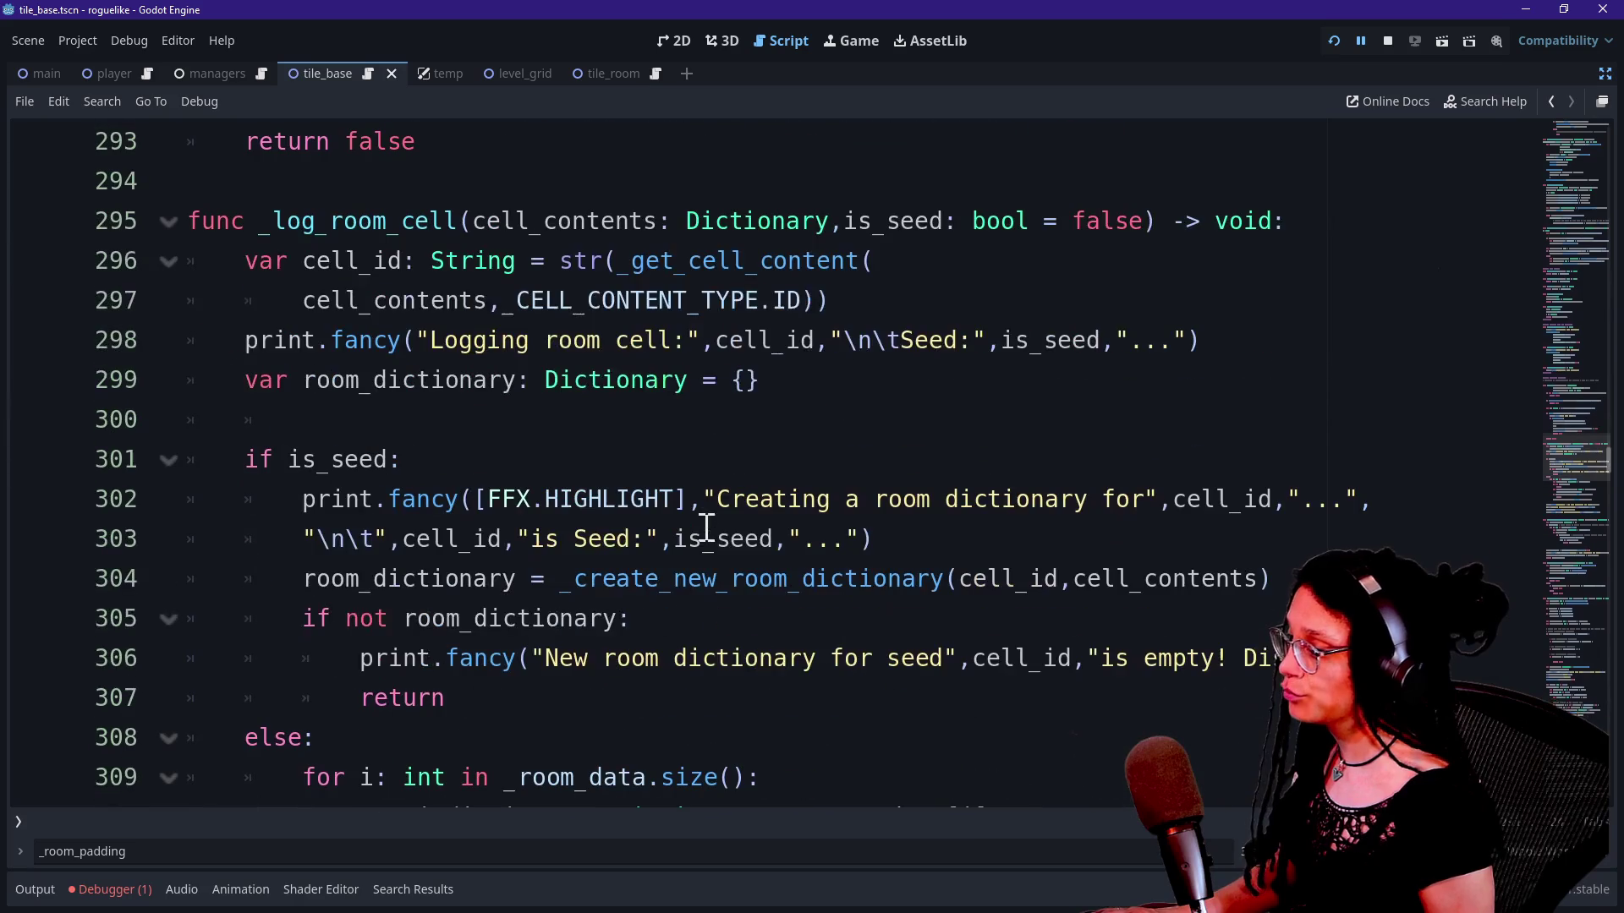
pyautogui.moveTo(488, 534); pyautogui.dragTo(988, 488)
pyautogui.moveTo(587, 496); pyautogui.dragTo(953, 572)
pyautogui.click(957, 579)
pyautogui.moveTo(382, 499)
pyautogui.mouseDown()
pyautogui.moveTo(1018, 486)
pyautogui.moveTo(1000, 497)
pyautogui.mouseUp()
pyautogui.press('Down')
pyautogui.press('Down')
pyautogui.press('Down')
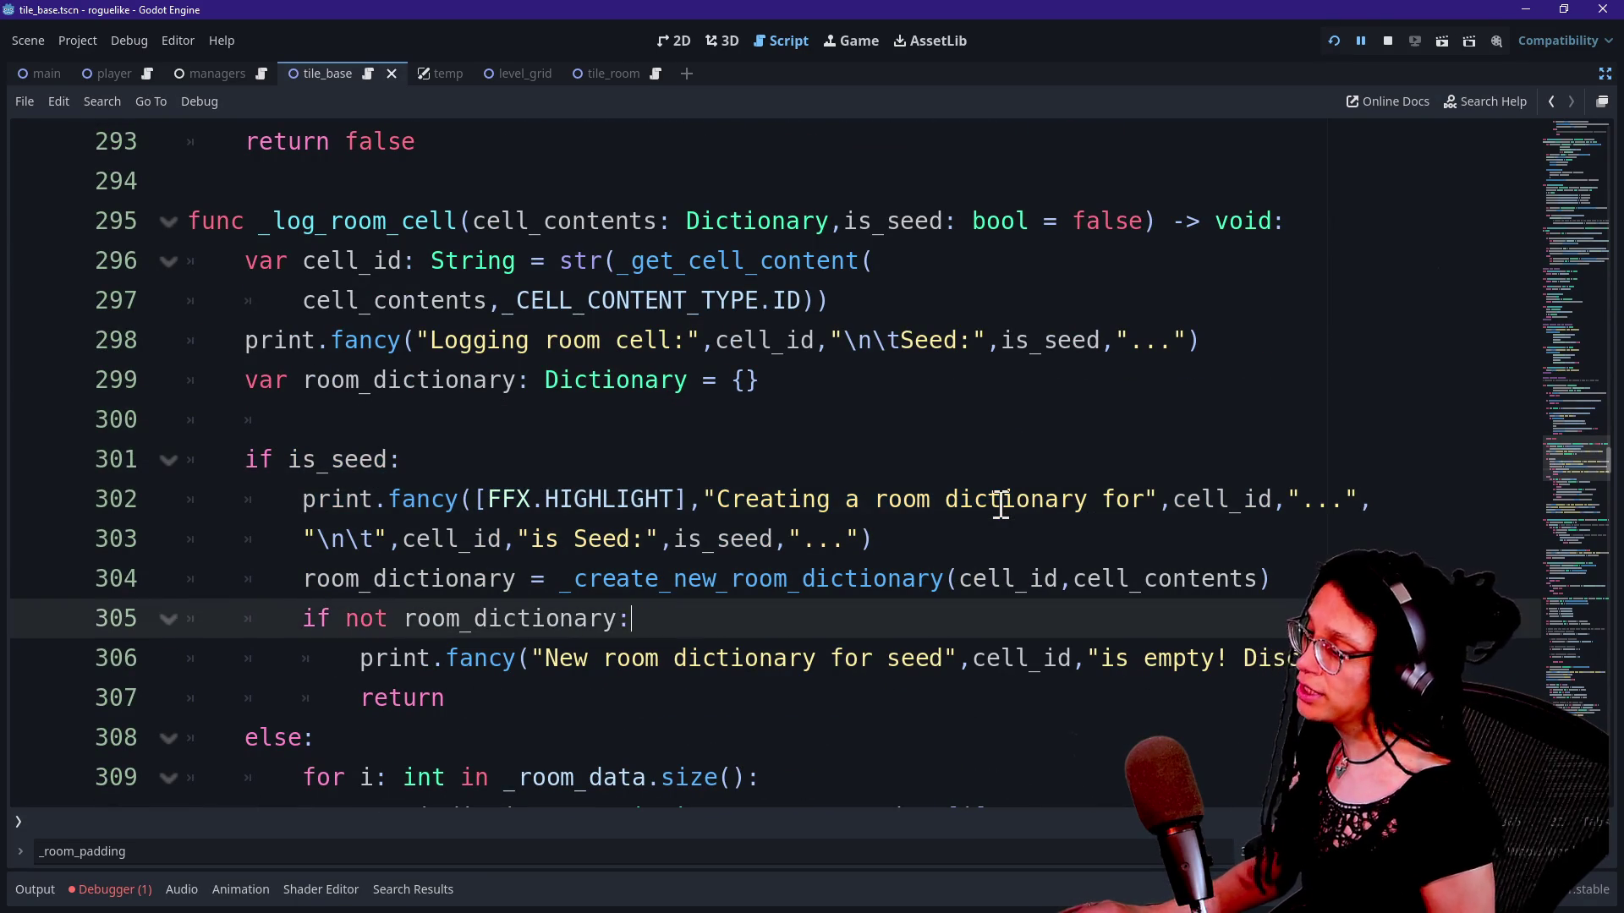
pyautogui.press('Down')
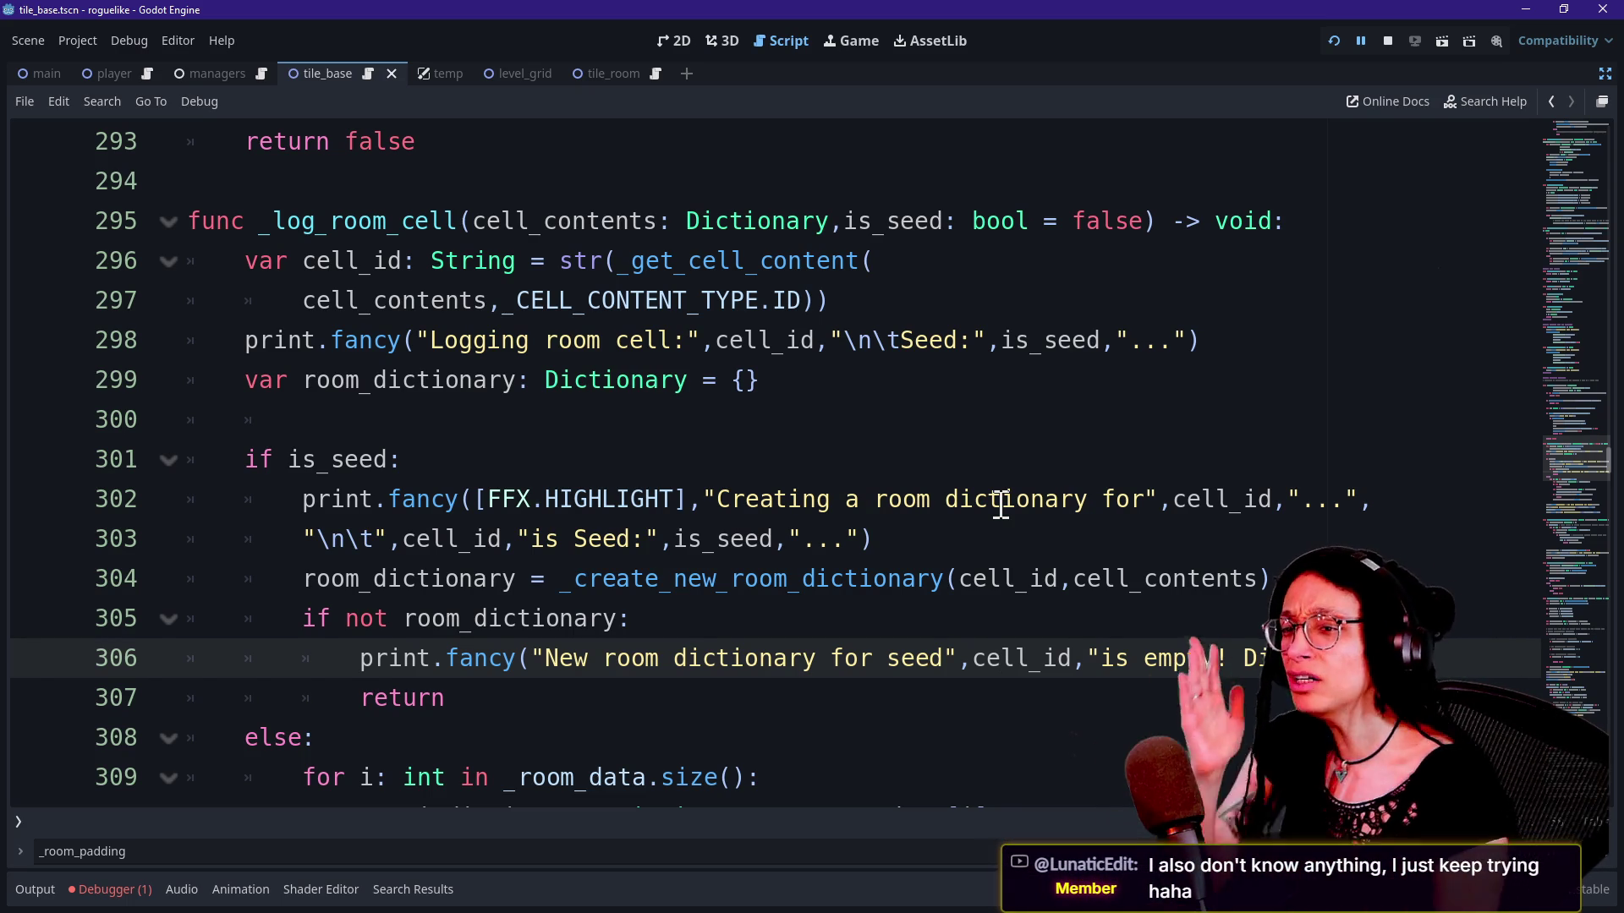
pyautogui.moveTo(1566, 465); pyautogui.dragTo(1559, 297)
pyautogui.click(1139, 440)
pyautogui.scroll(20, 997, 517)
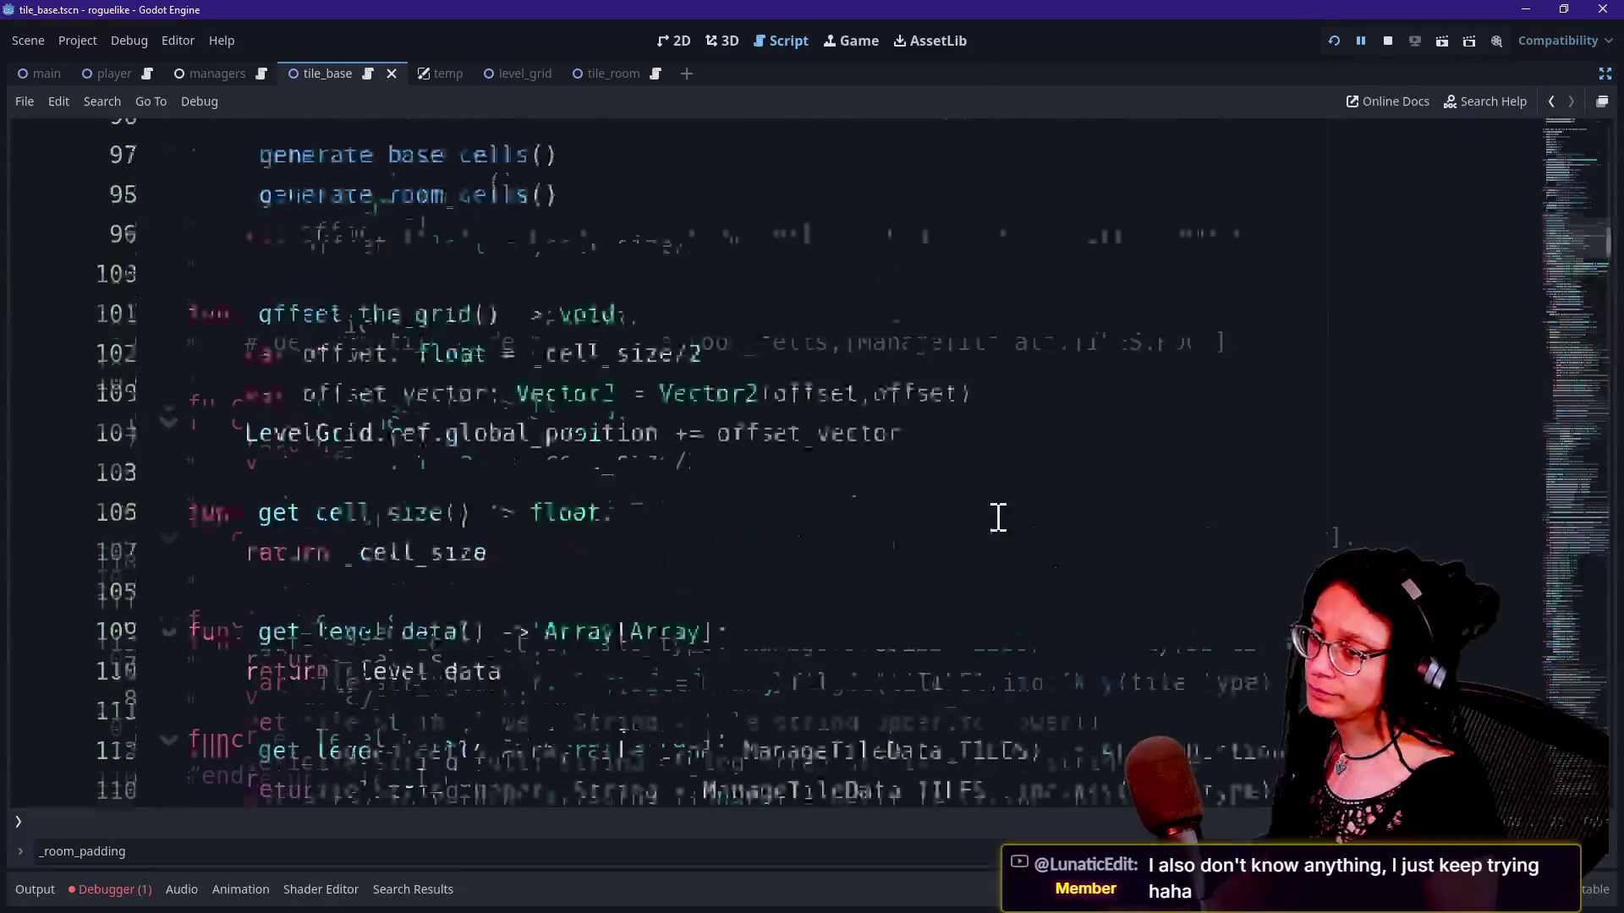
# Step: Step through the _level_data declaration and the logged-cells arrays down to _logged_cells_wall
pyautogui.scroll(4, 998, 518)
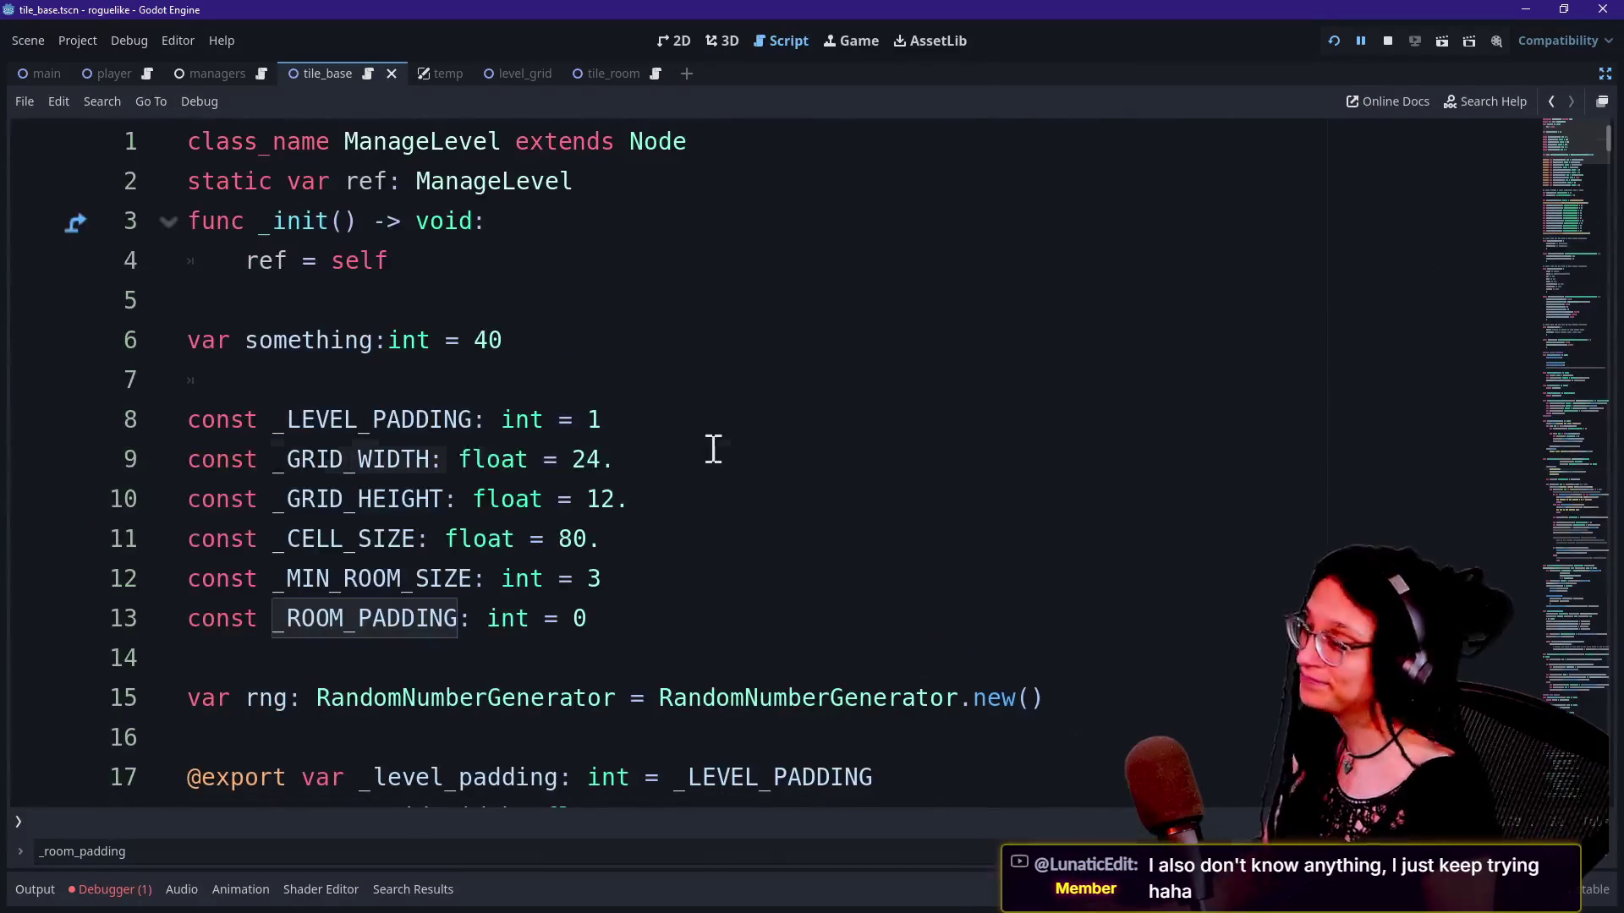
pyautogui.click(714, 449)
pyautogui.press('Down')
pyautogui.press('Down')
pyautogui.press('Down')
pyautogui.press('Down')
pyautogui.press('Down')
pyautogui.press('Down')
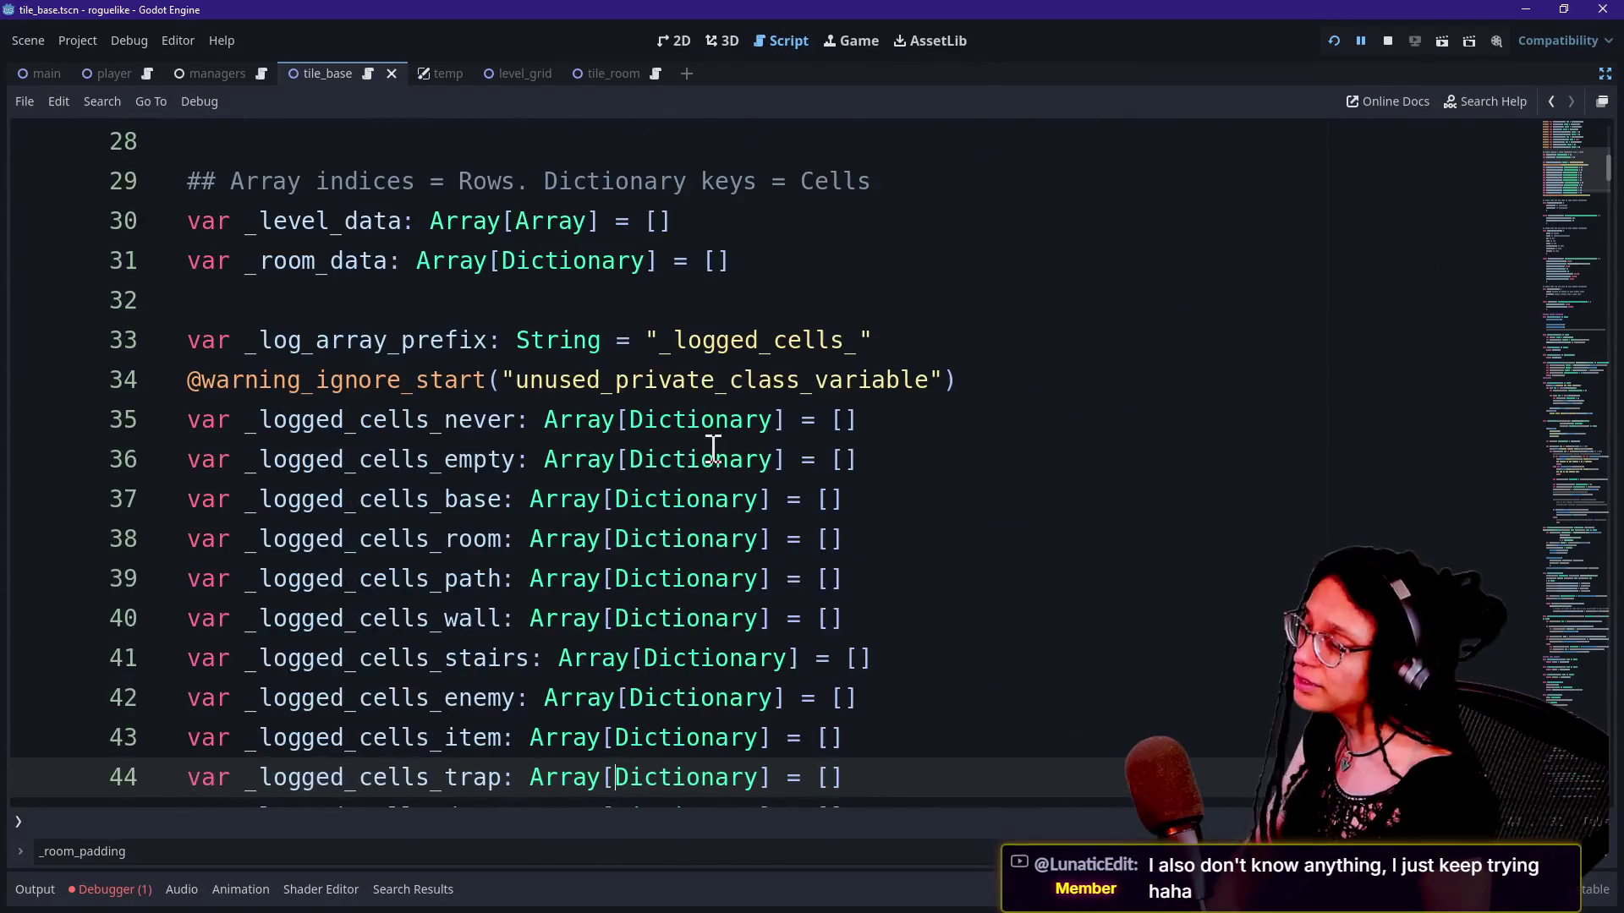
pyautogui.press('Up')
pyautogui.press('Up')
pyautogui.press('Up')
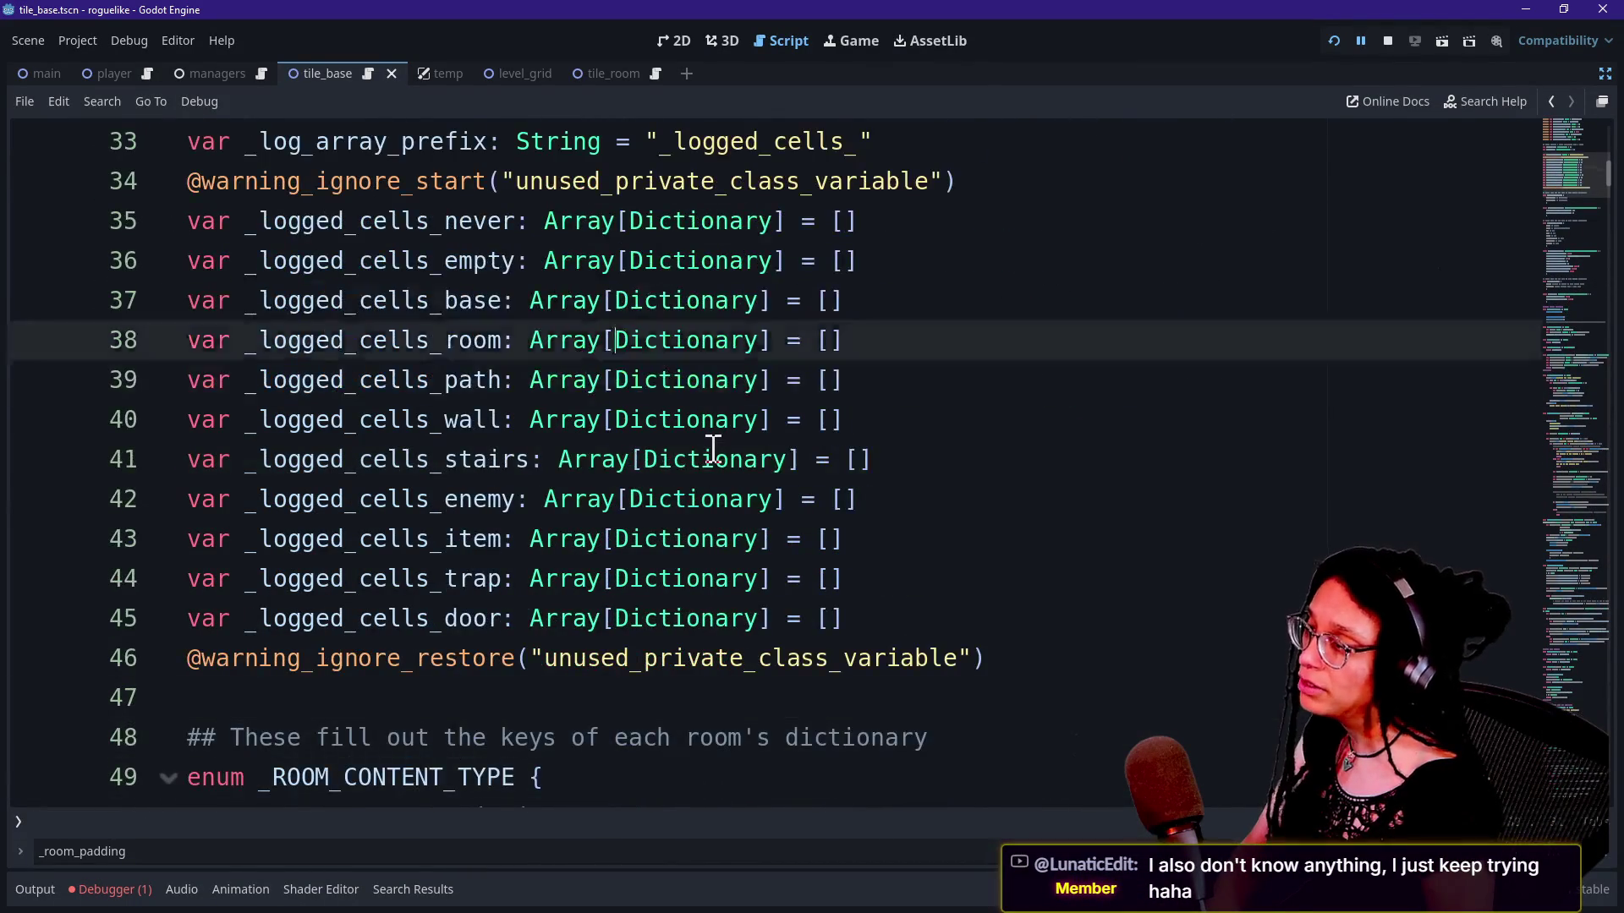
pyautogui.press('Down')
pyautogui.press('Down')
pyautogui.press('Down')
pyautogui.press('Down')
pyautogui.press('Down')
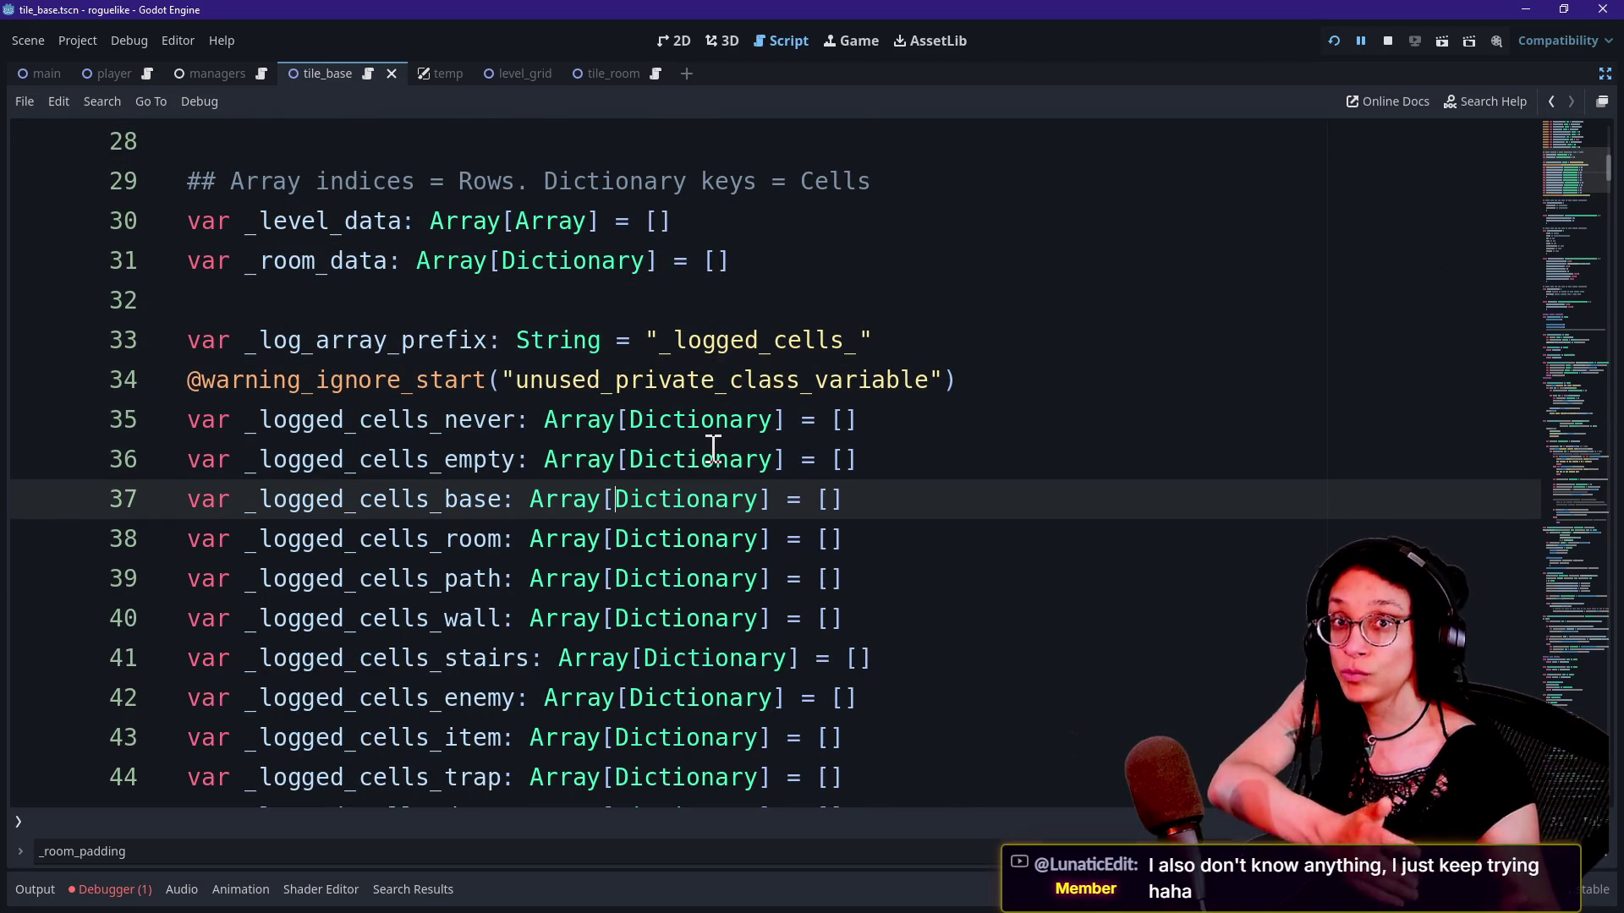
pyautogui.press('Down')
pyautogui.press('Down')
pyautogui.press('Down')
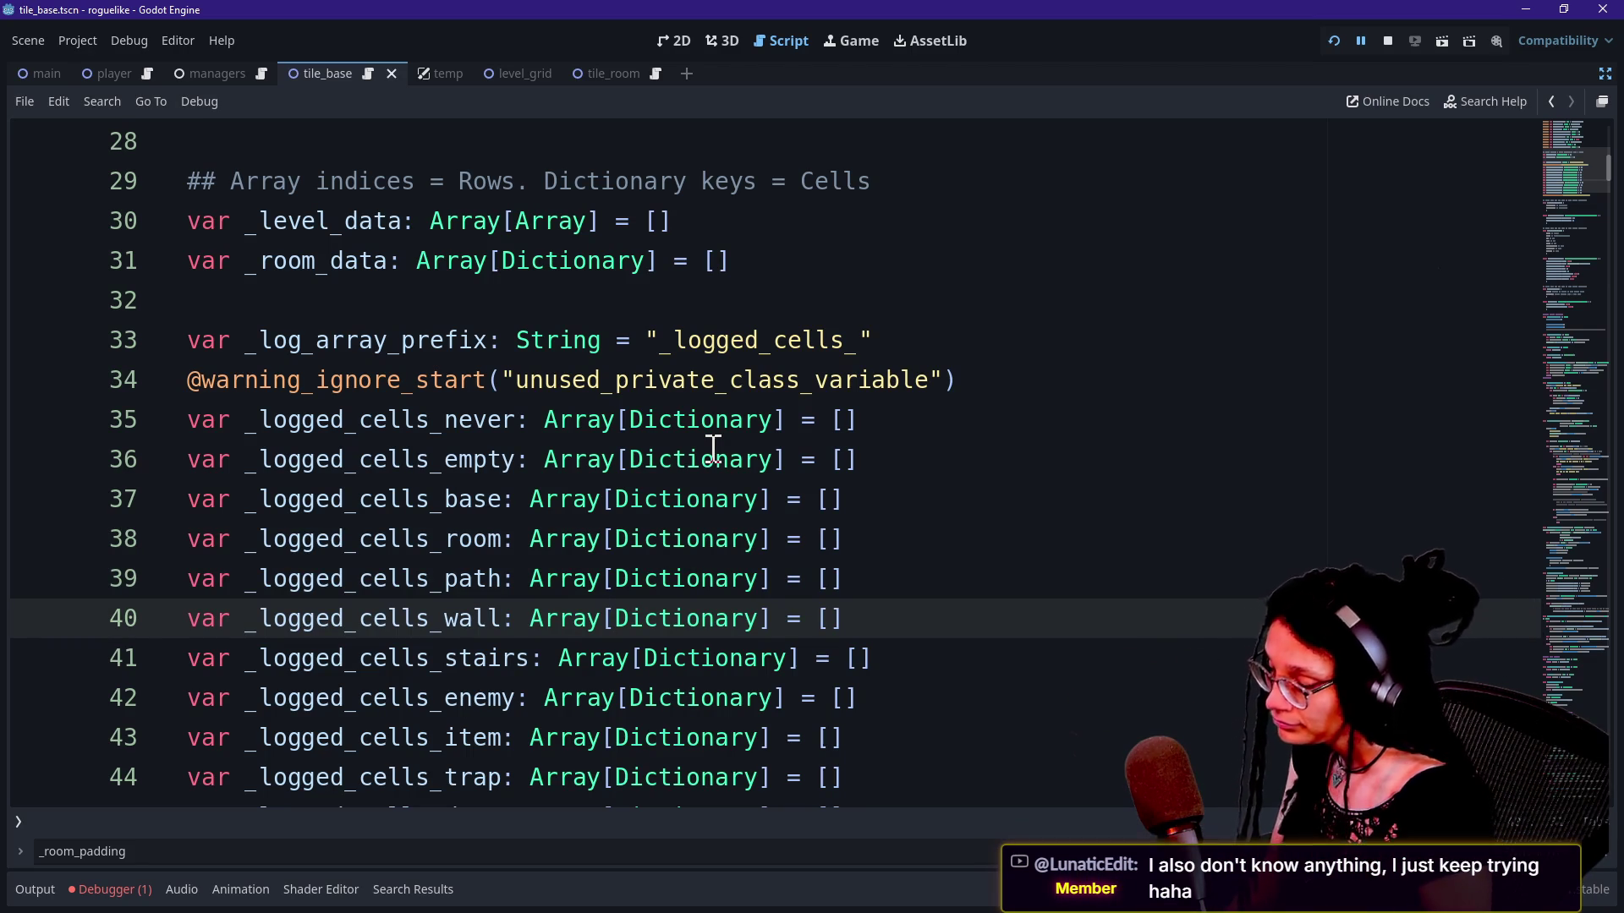
# Step: Look over the _CELL_CONTENT_TYPE enum and room content constant, then switch to the live chat
pyautogui.press('Down')
pyautogui.press('Down')
pyautogui.press('Down')
pyautogui.press('Down')
pyautogui.press('Up')
pyautogui.press('Up')
pyautogui.press('Up')
pyautogui.press('Down')
pyautogui.press('Down')
pyautogui.press('Down')
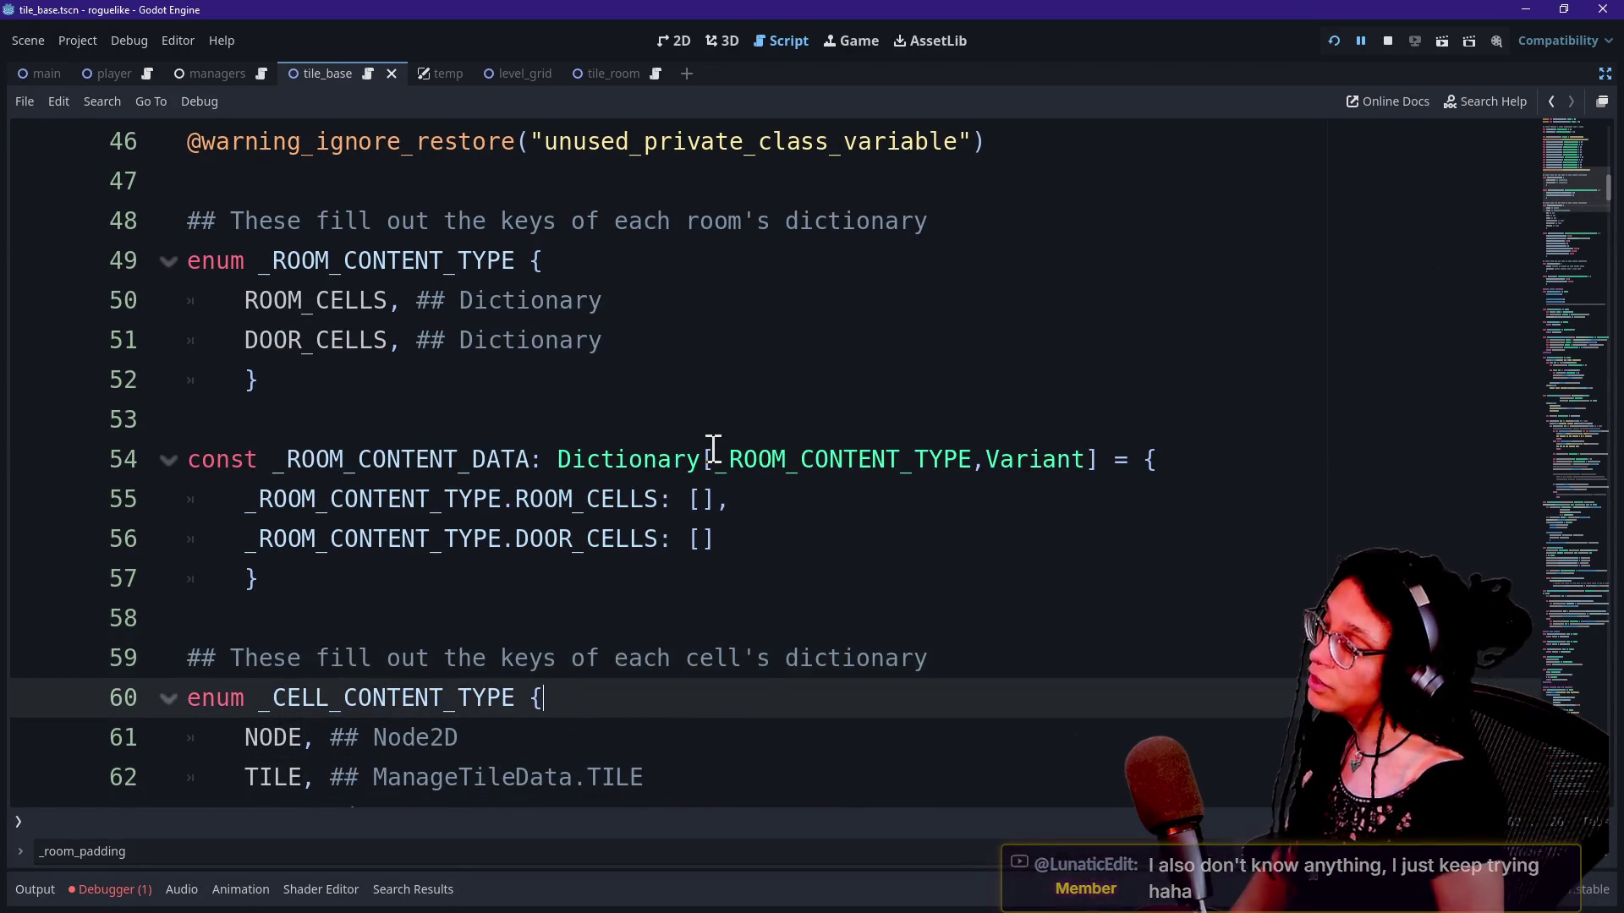
pyautogui.press('Up')
pyautogui.press('Up')
pyautogui.press('Up')
pyautogui.press('Down')
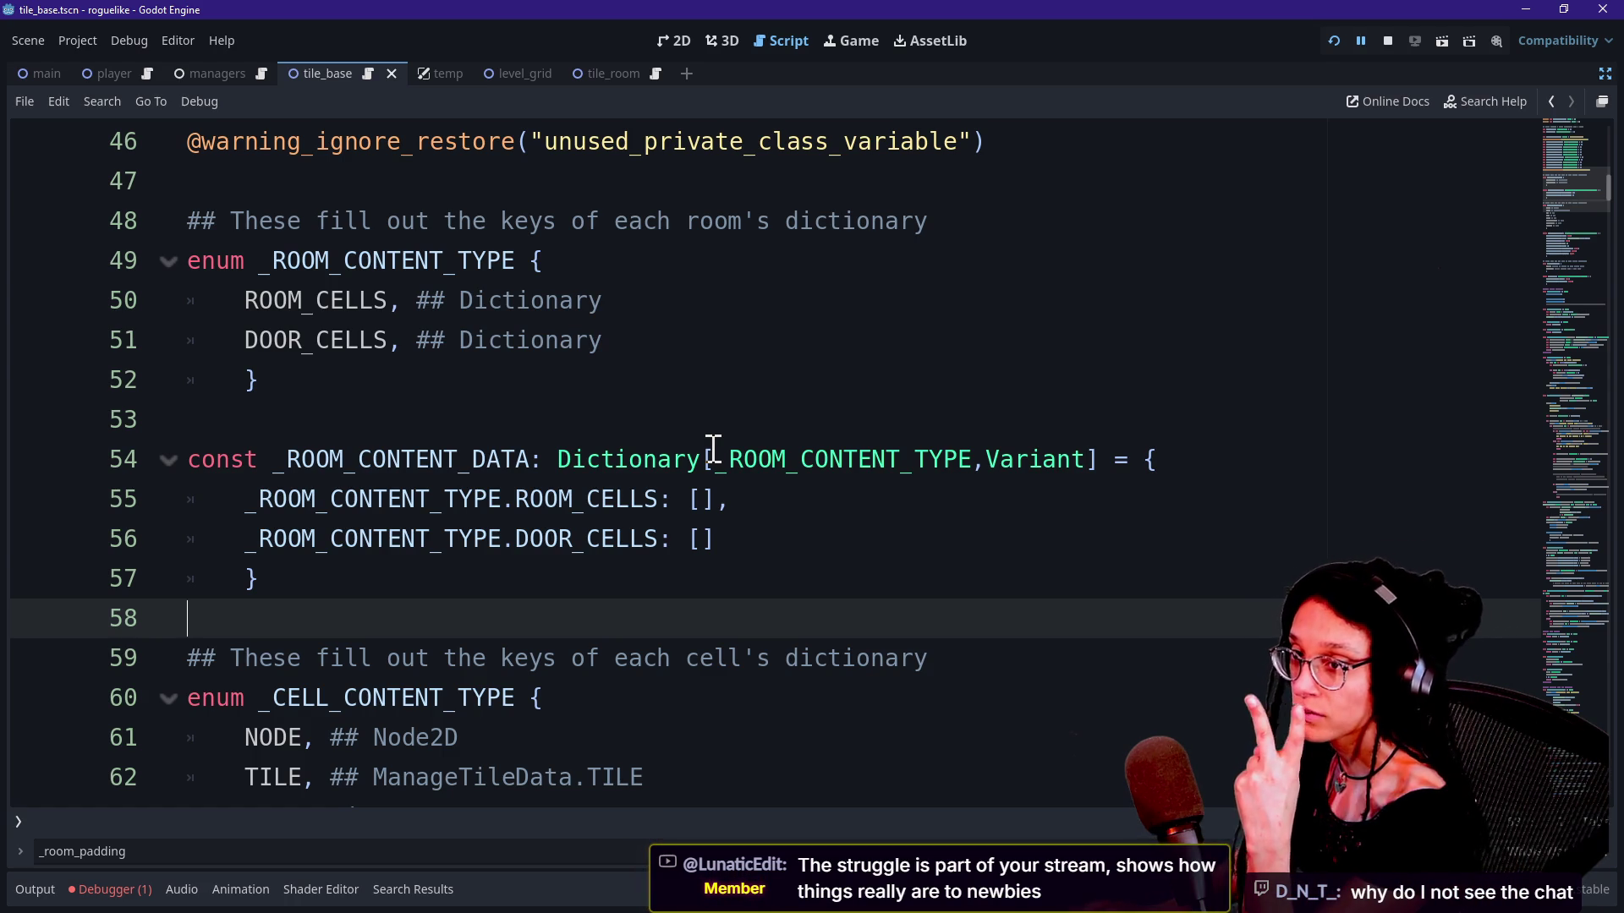
pyautogui.hotkey('alt', 'Tab')
pyautogui.scroll(-3, 714, 460)
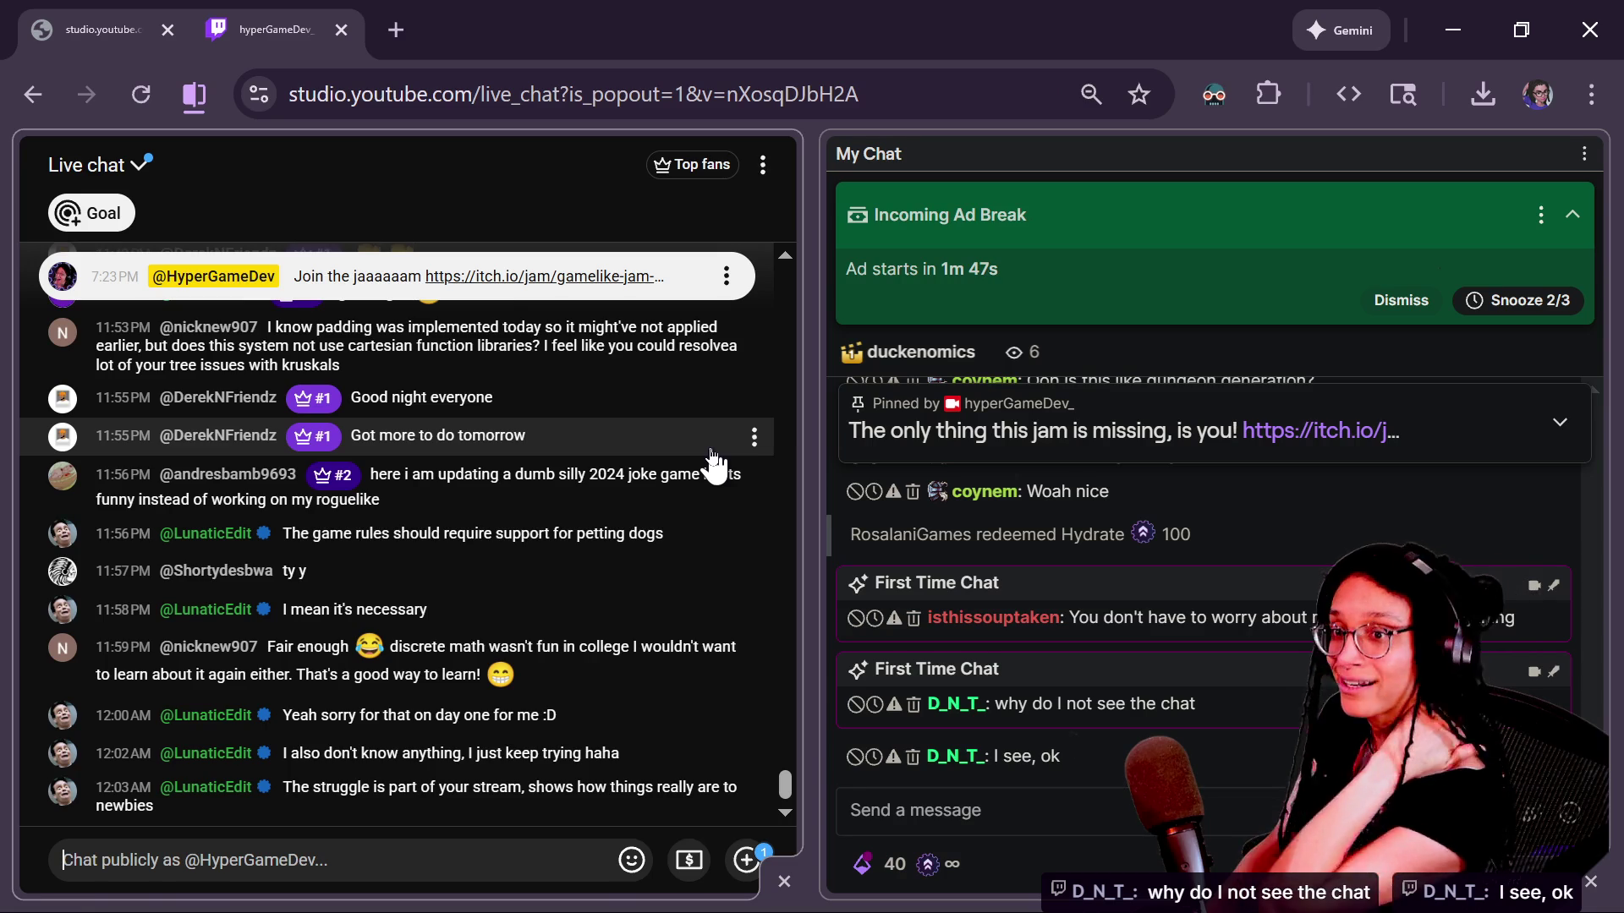
# Step: Read the older YouTube chat messages, focus the Twitch chat, then return to the ROOM_CELLS entry in Godot
pyautogui.moveTo(714, 439); pyautogui.dragTo(934, 468)
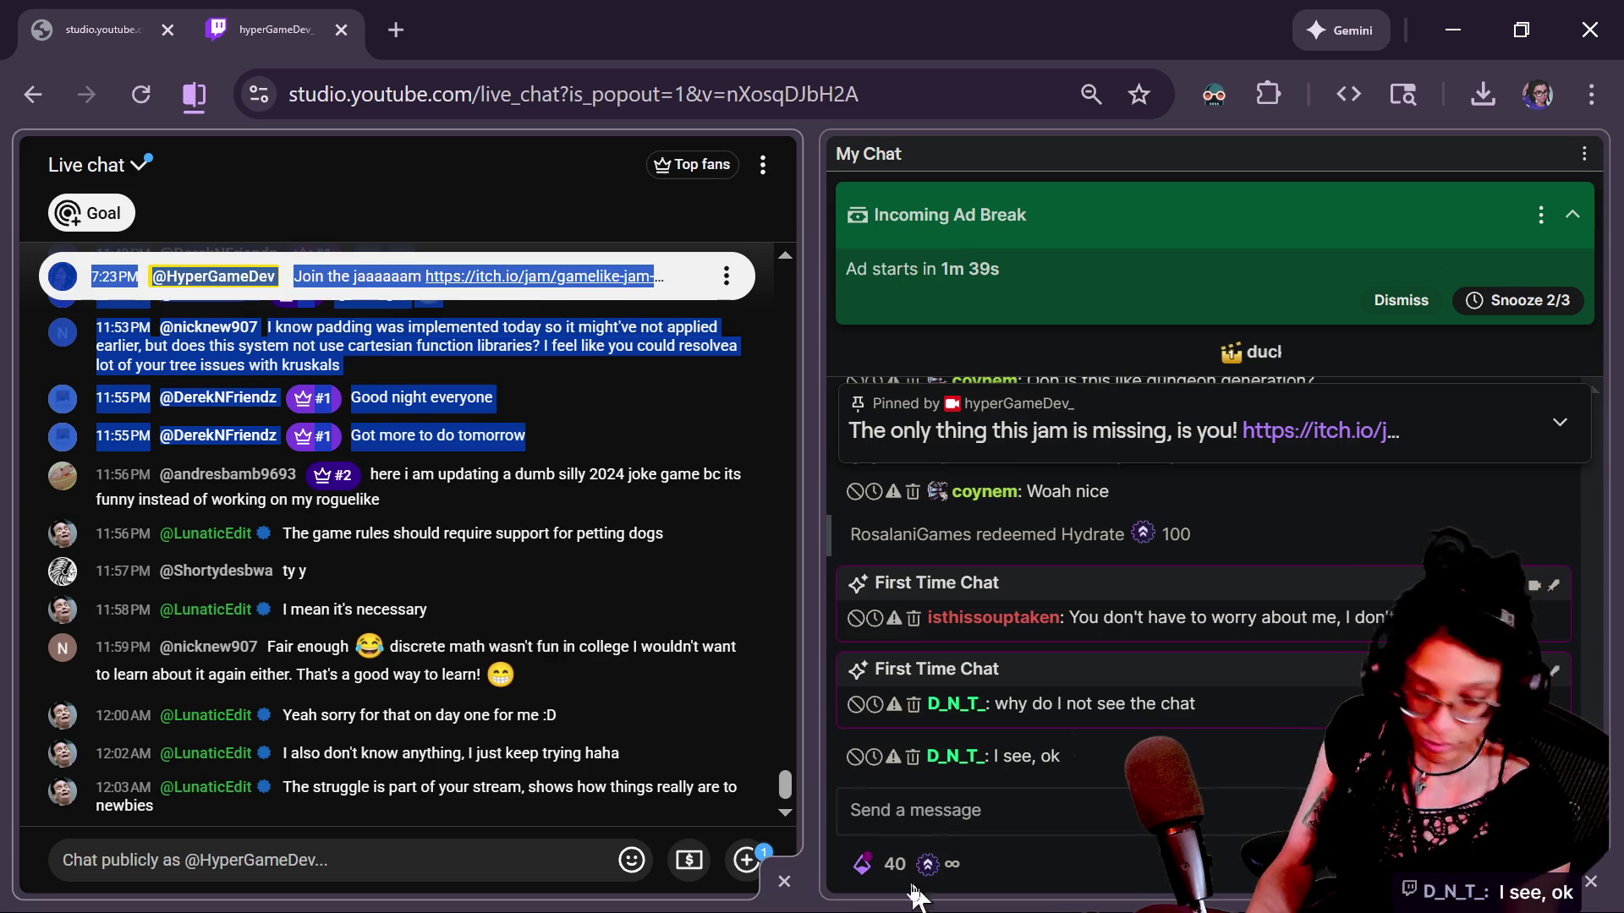
pyautogui.click(957, 818)
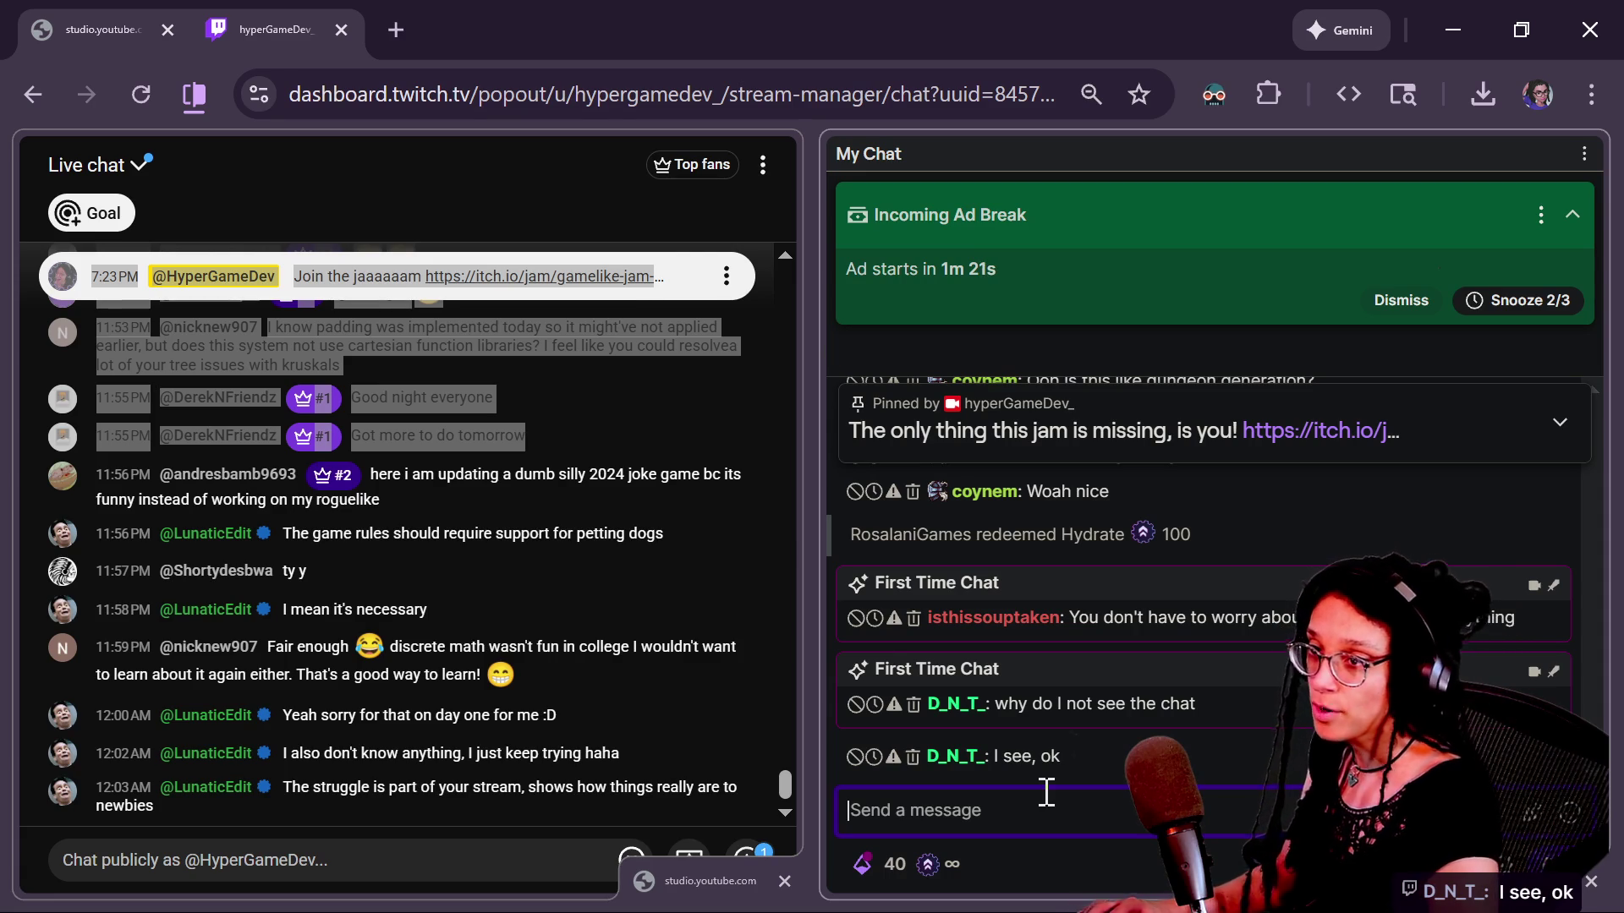
pyautogui.hotkey('alt', 'Tab')
pyautogui.click(616, 502)
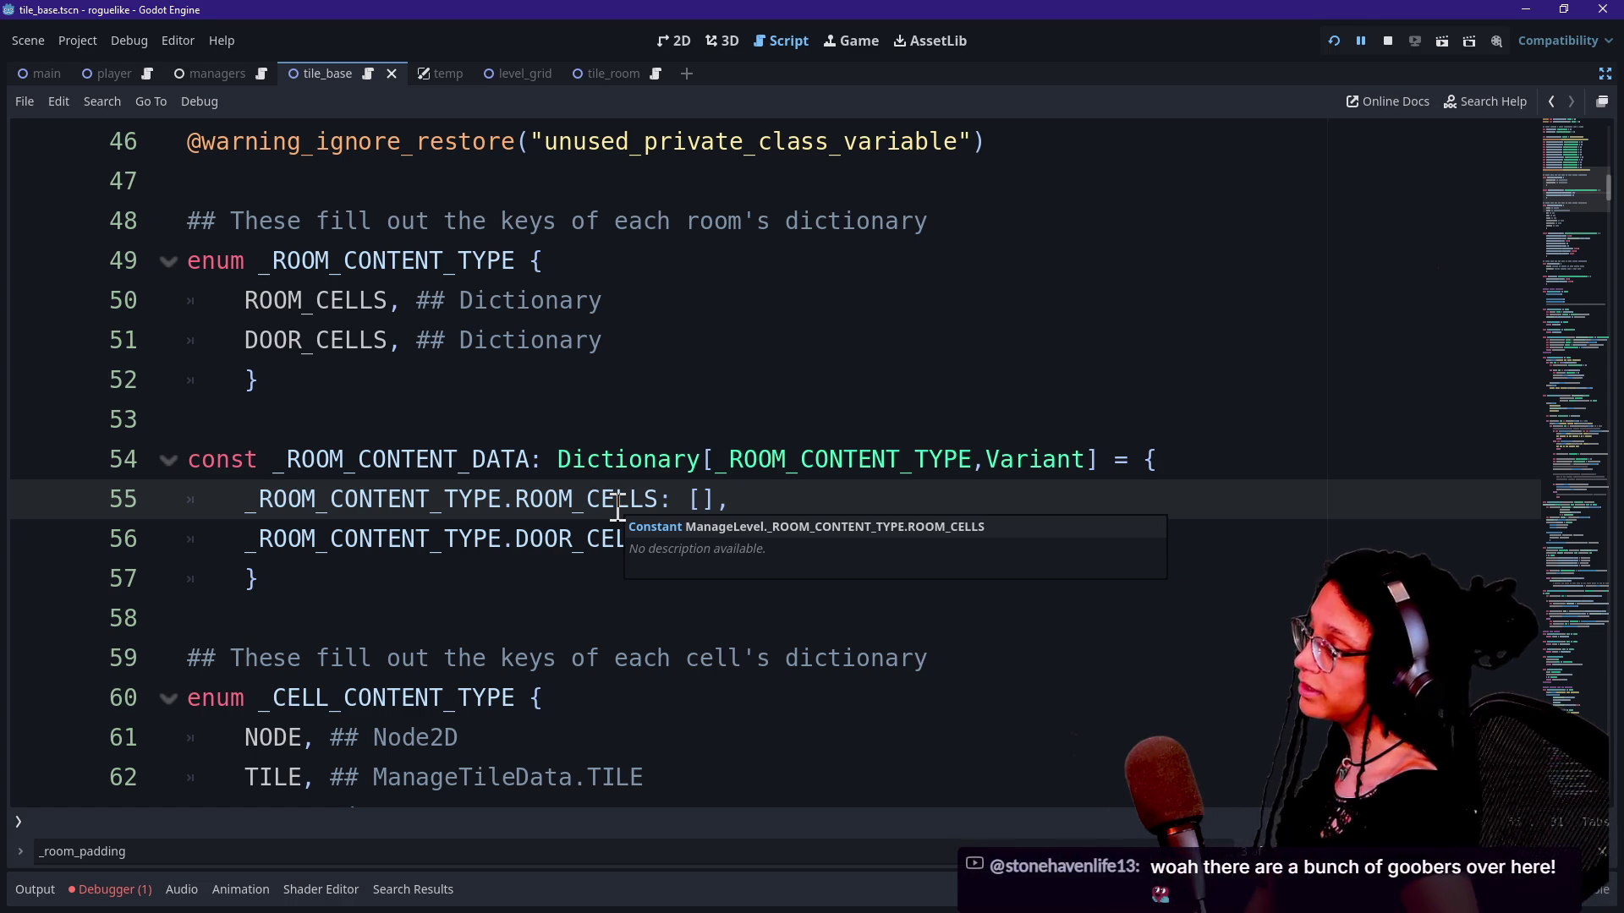
pyautogui.click(543, 610)
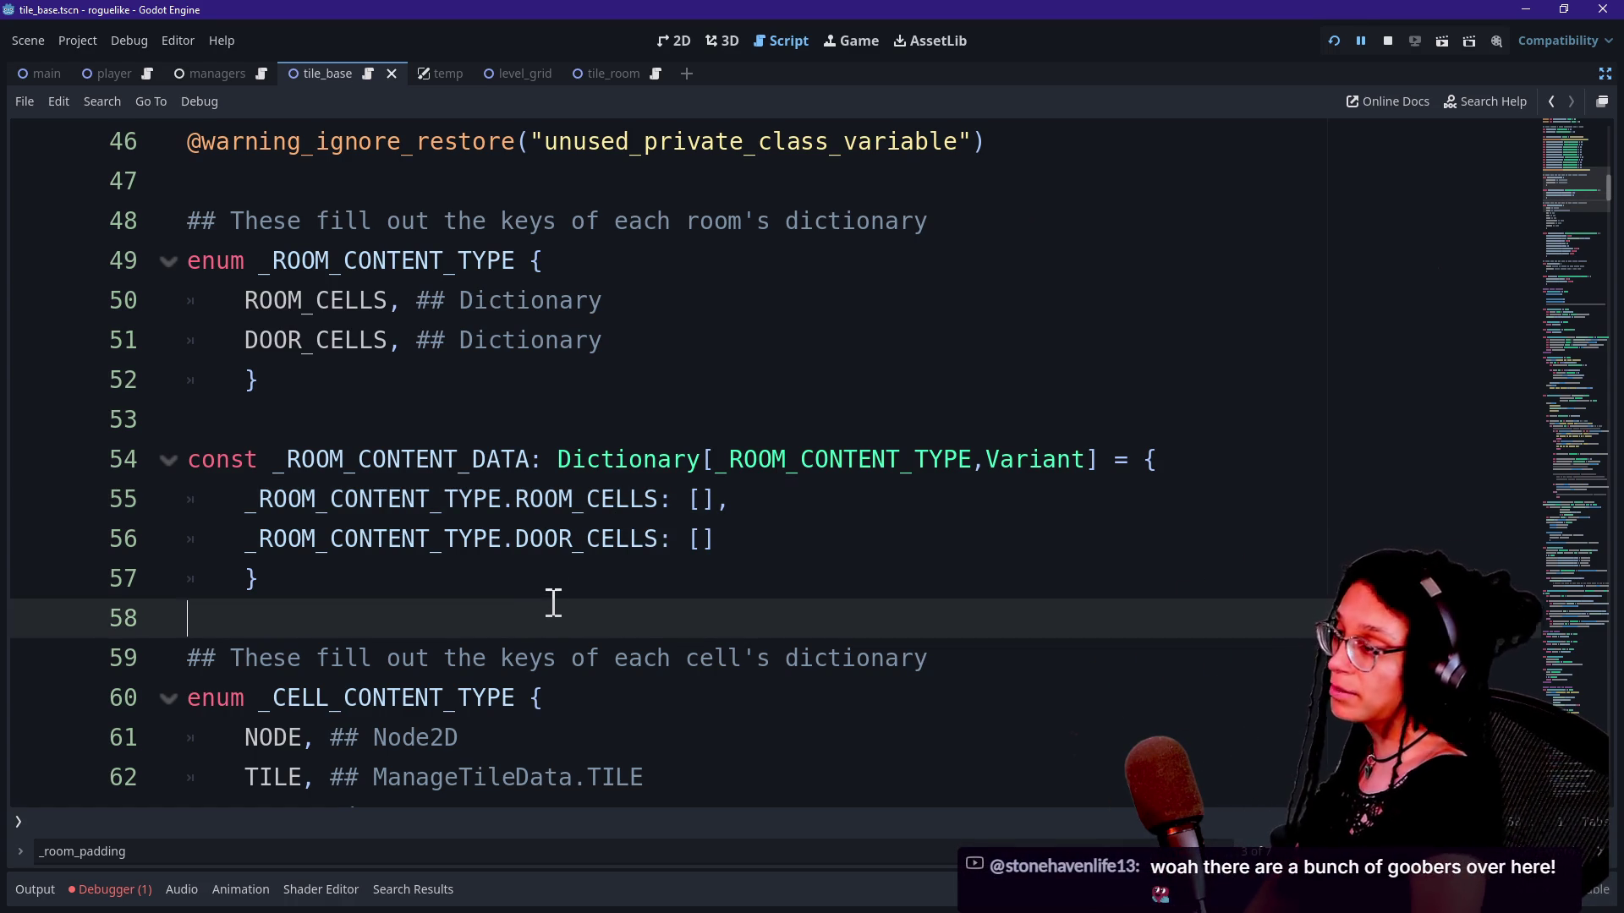
pyautogui.click(569, 577)
pyautogui.press('Down')
pyautogui.press('Up')
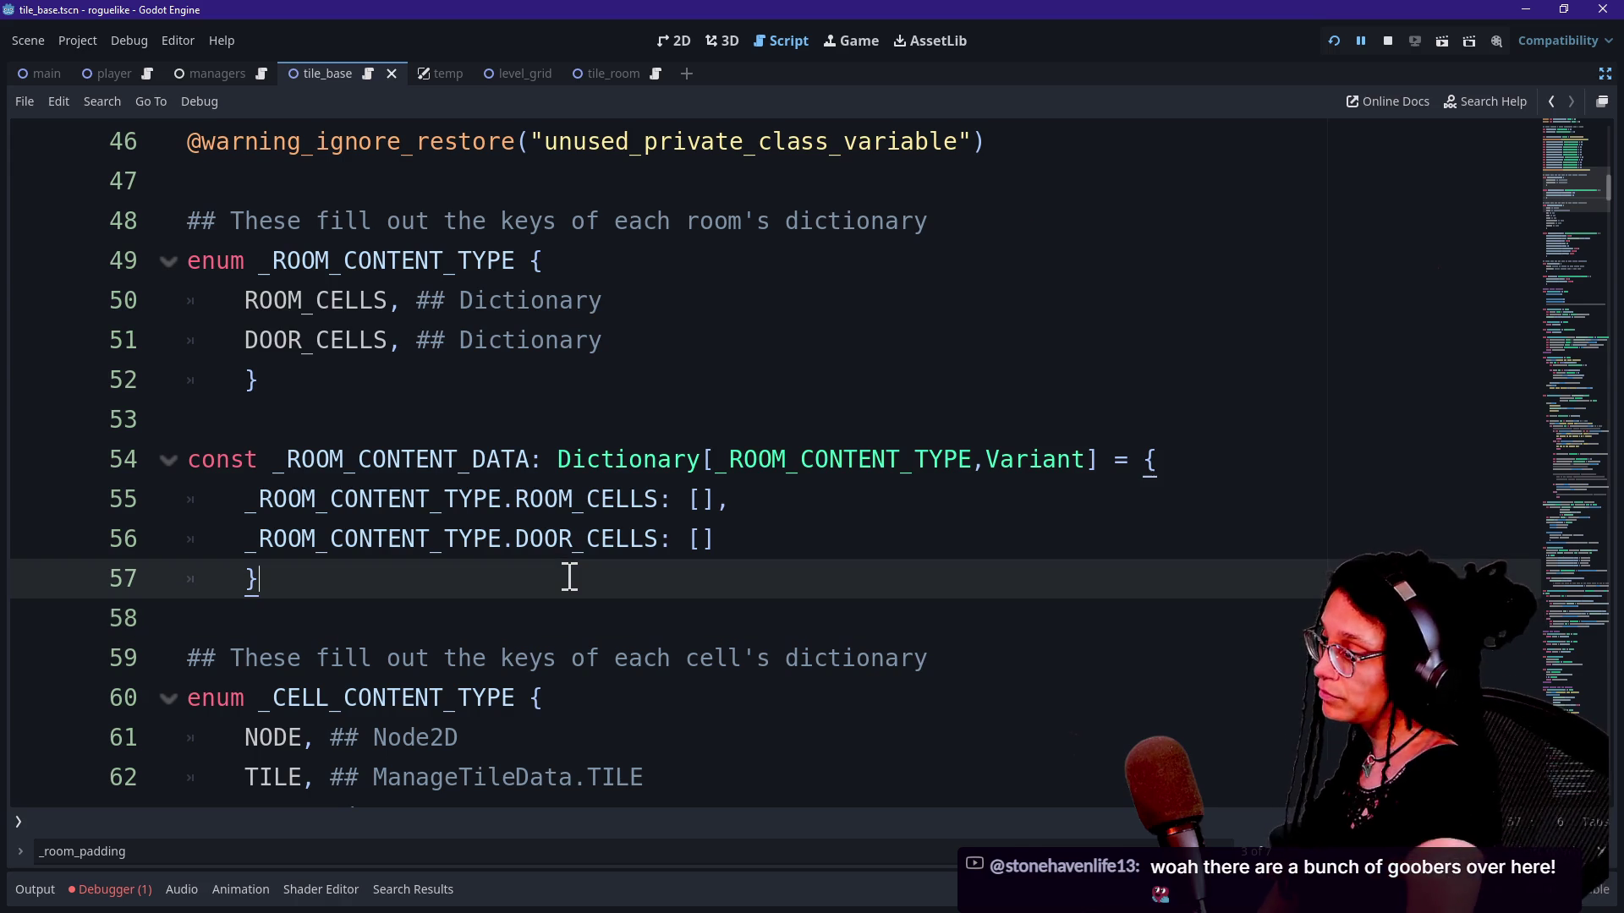
pyautogui.press('Down')
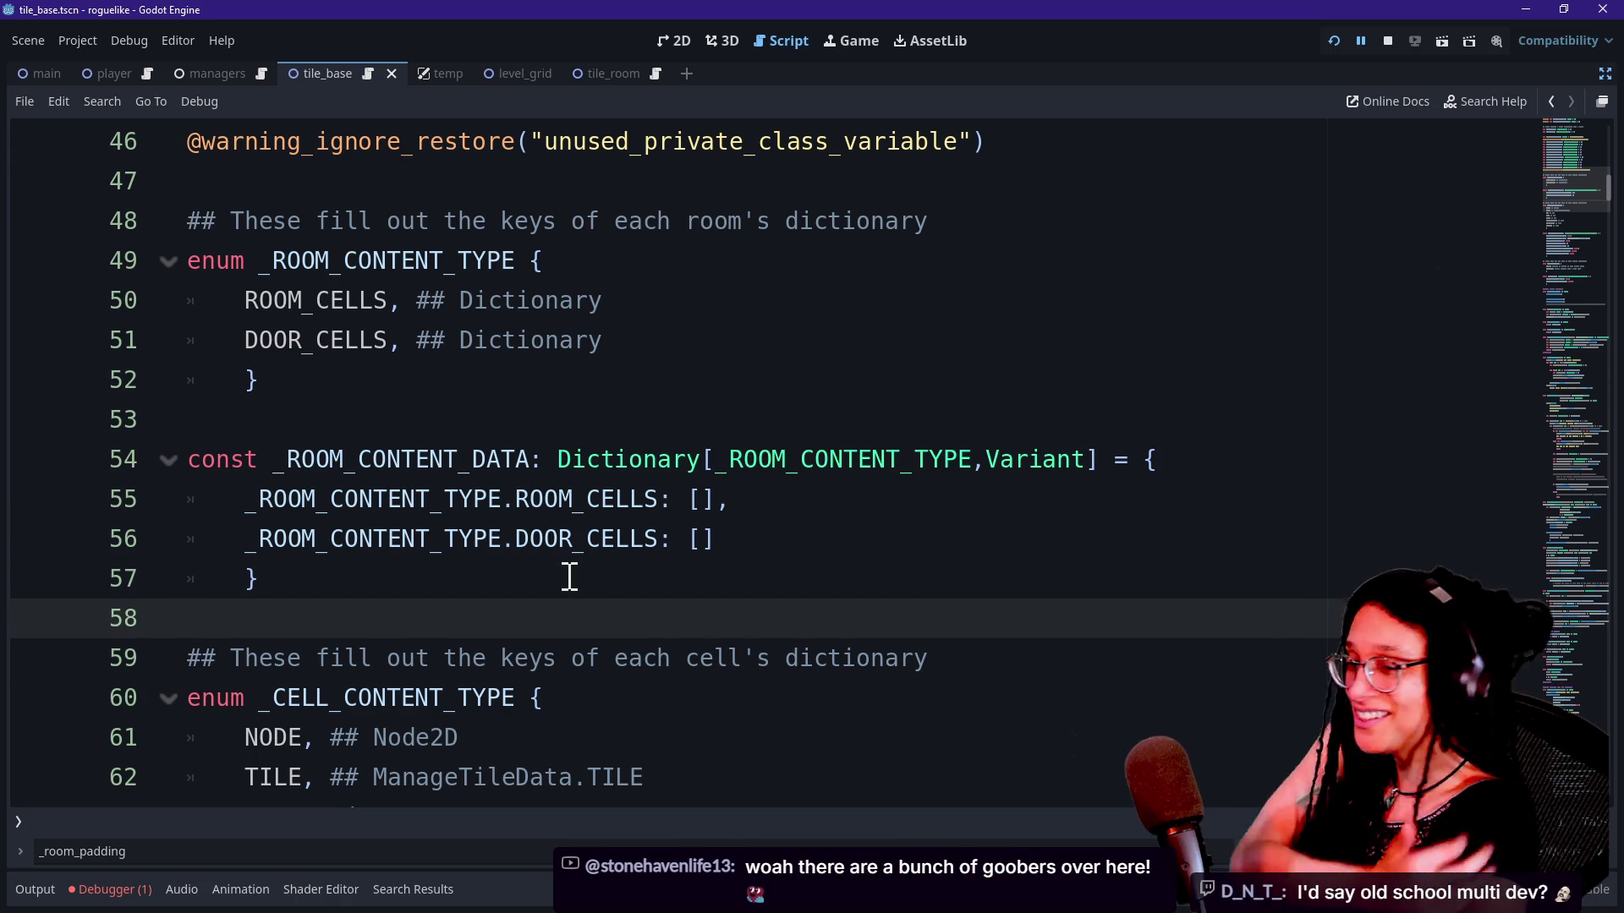
pyautogui.click(478, 529)
pyautogui.click(554, 423)
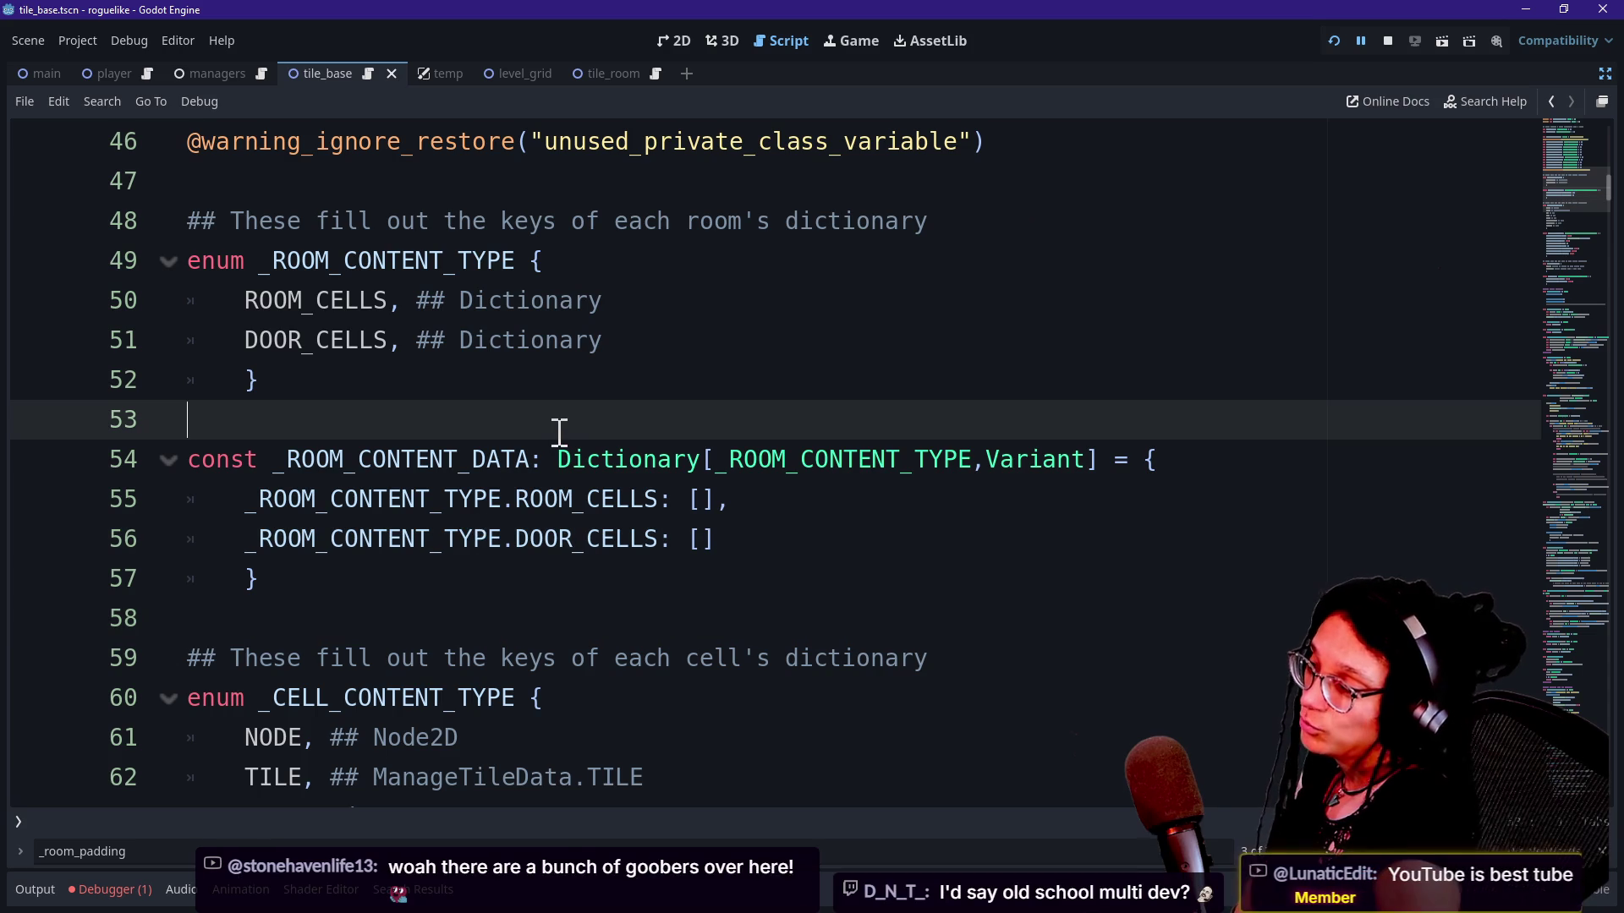
pyautogui.click(592, 389)
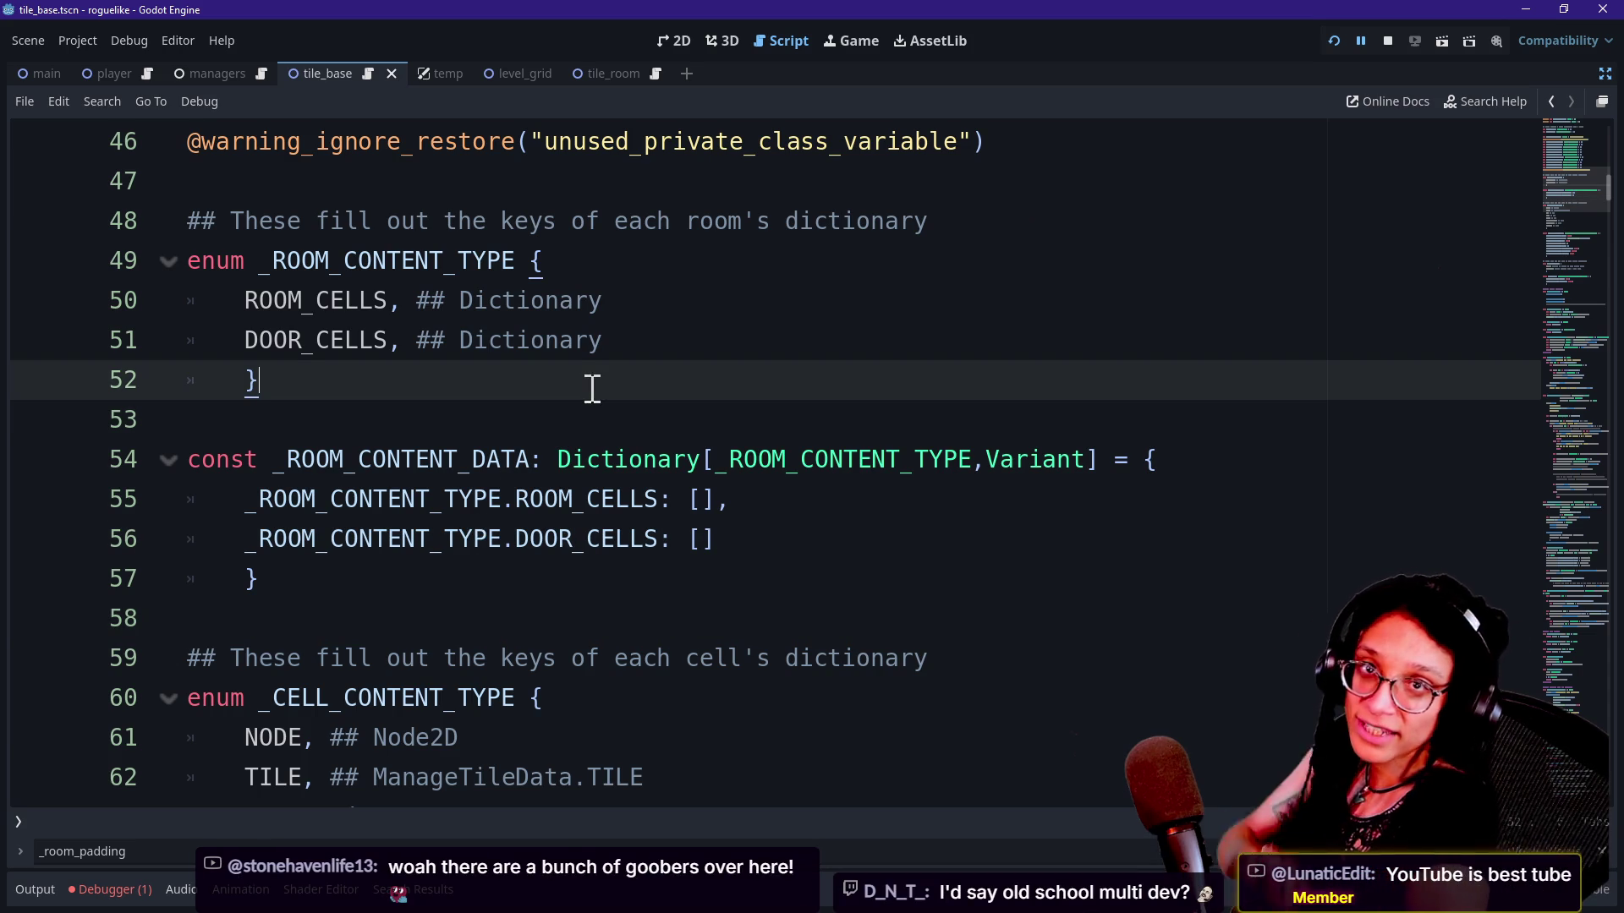
pyautogui.press('Down')
pyautogui.press('Up')
pyautogui.press('Up')
pyautogui.press('Down')
pyautogui.press('Down')
pyautogui.press('Up')
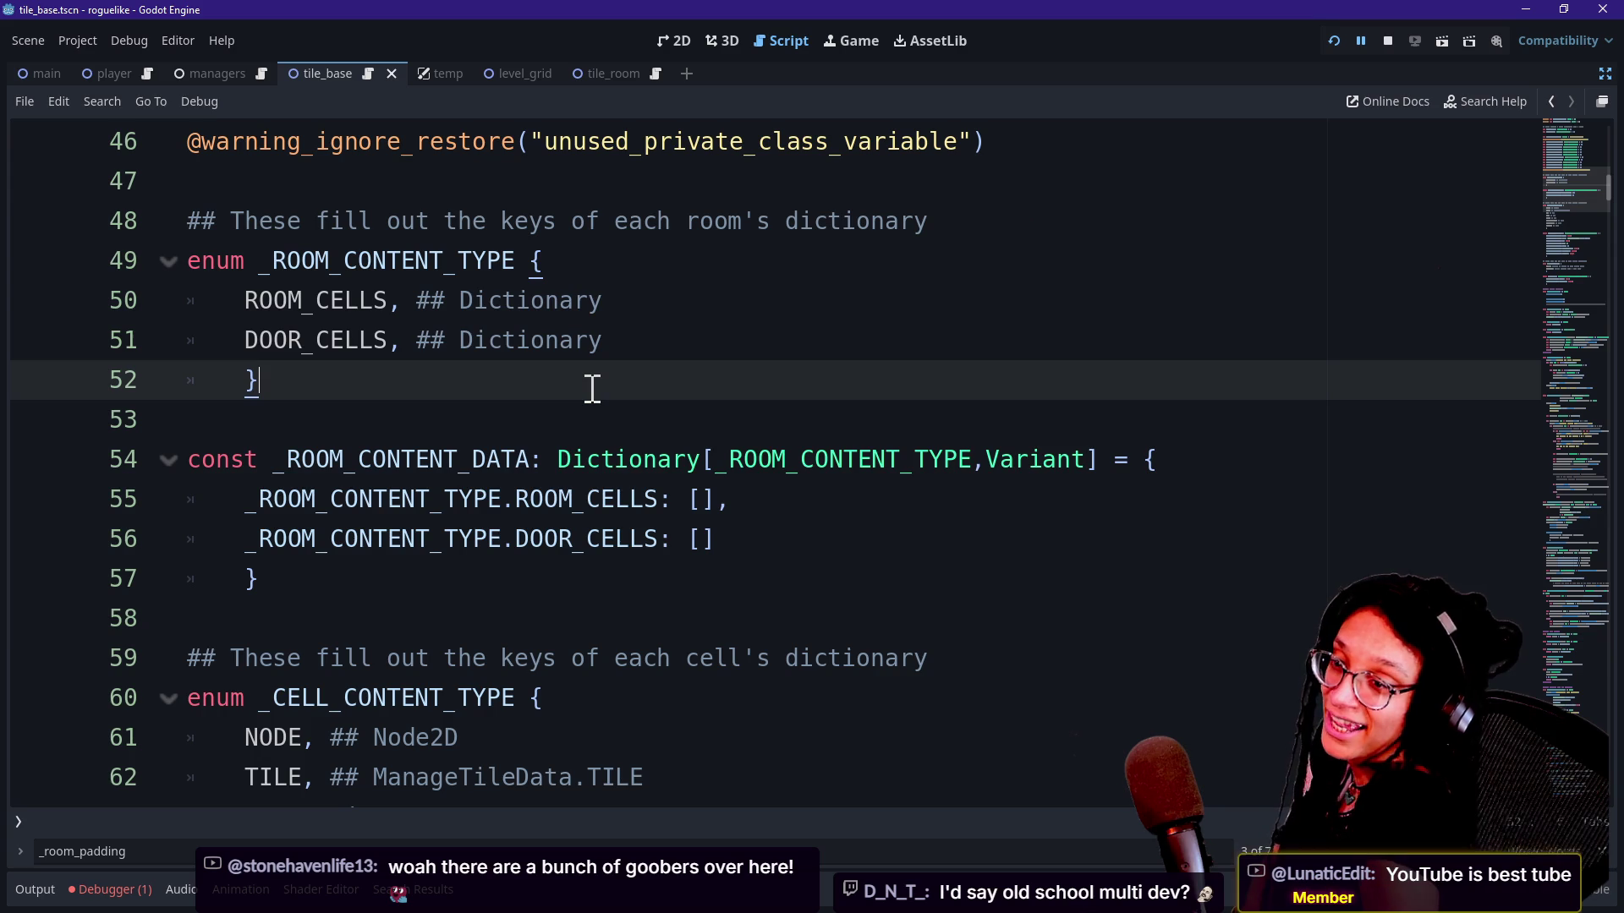
pyautogui.press('Up')
pyautogui.press('Down')
pyautogui.press('Down')
pyautogui.press('Down')
pyautogui.press('Up')
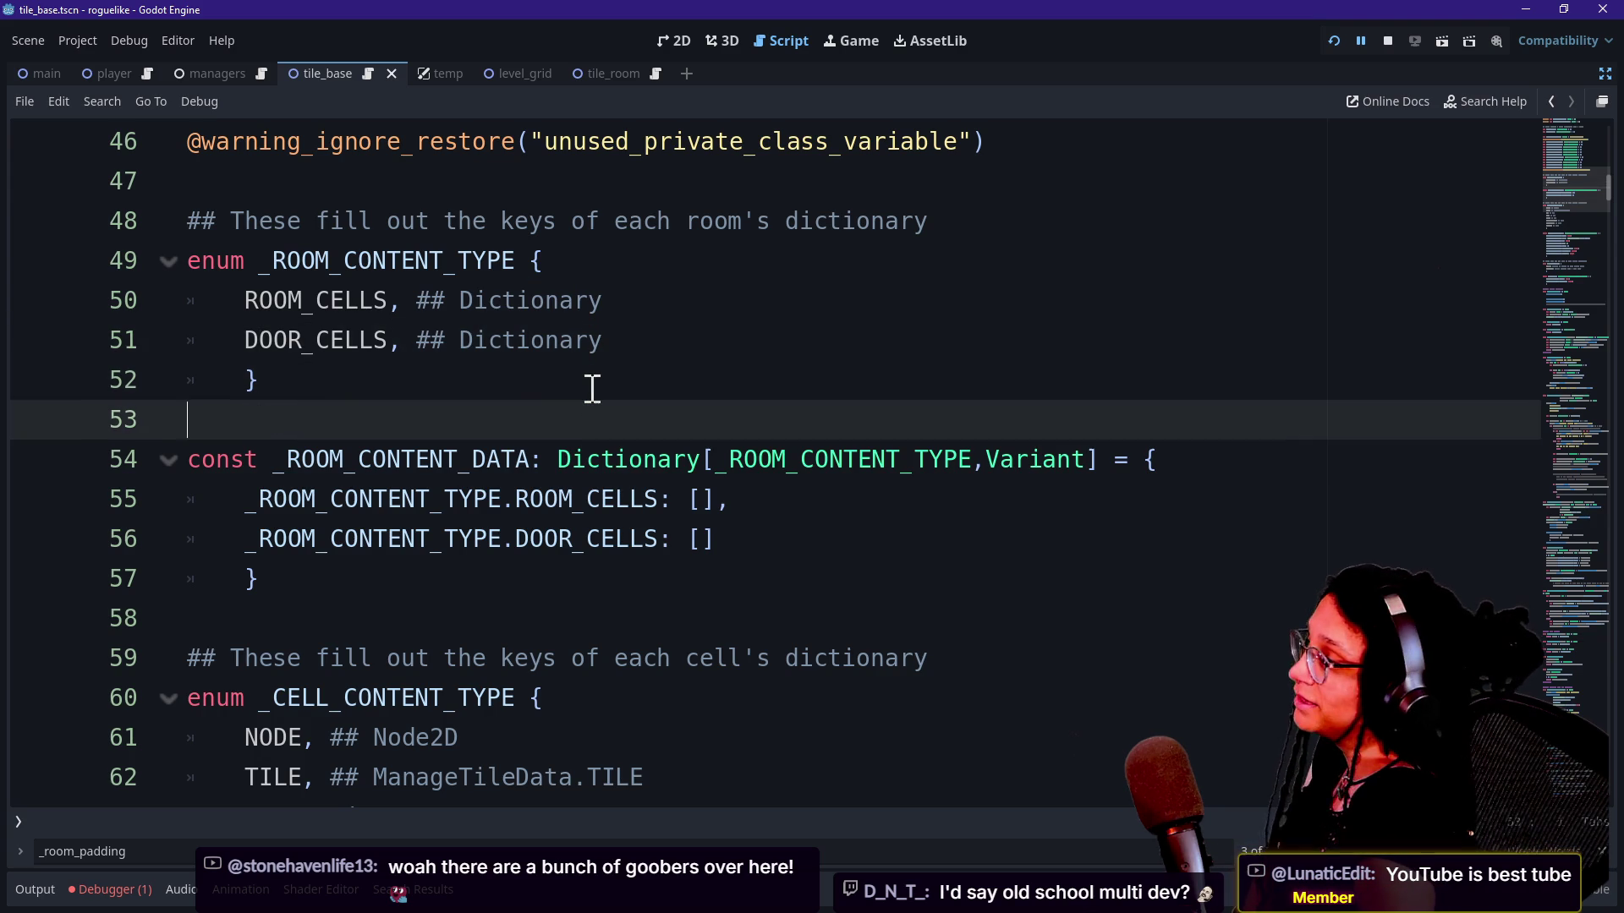
pyautogui.press('Up')
pyautogui.press('Down')
pyautogui.press('Down')
pyautogui.press('Up')
pyautogui.press('Down')
pyautogui.press('Down')
pyautogui.press('Down')
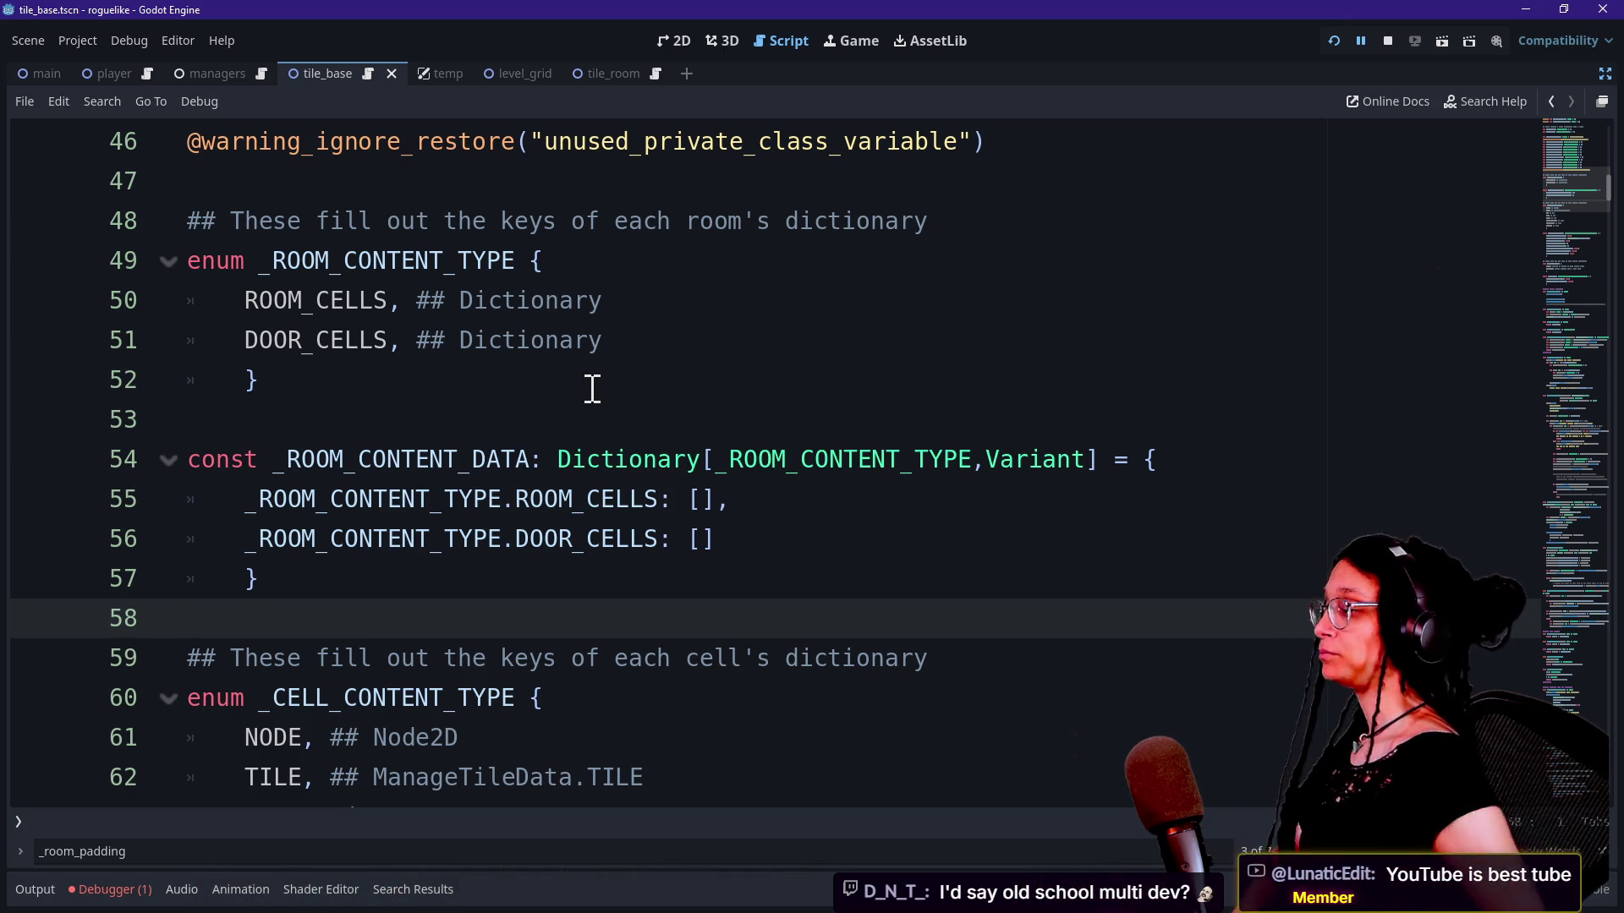
pyautogui.click(591, 419)
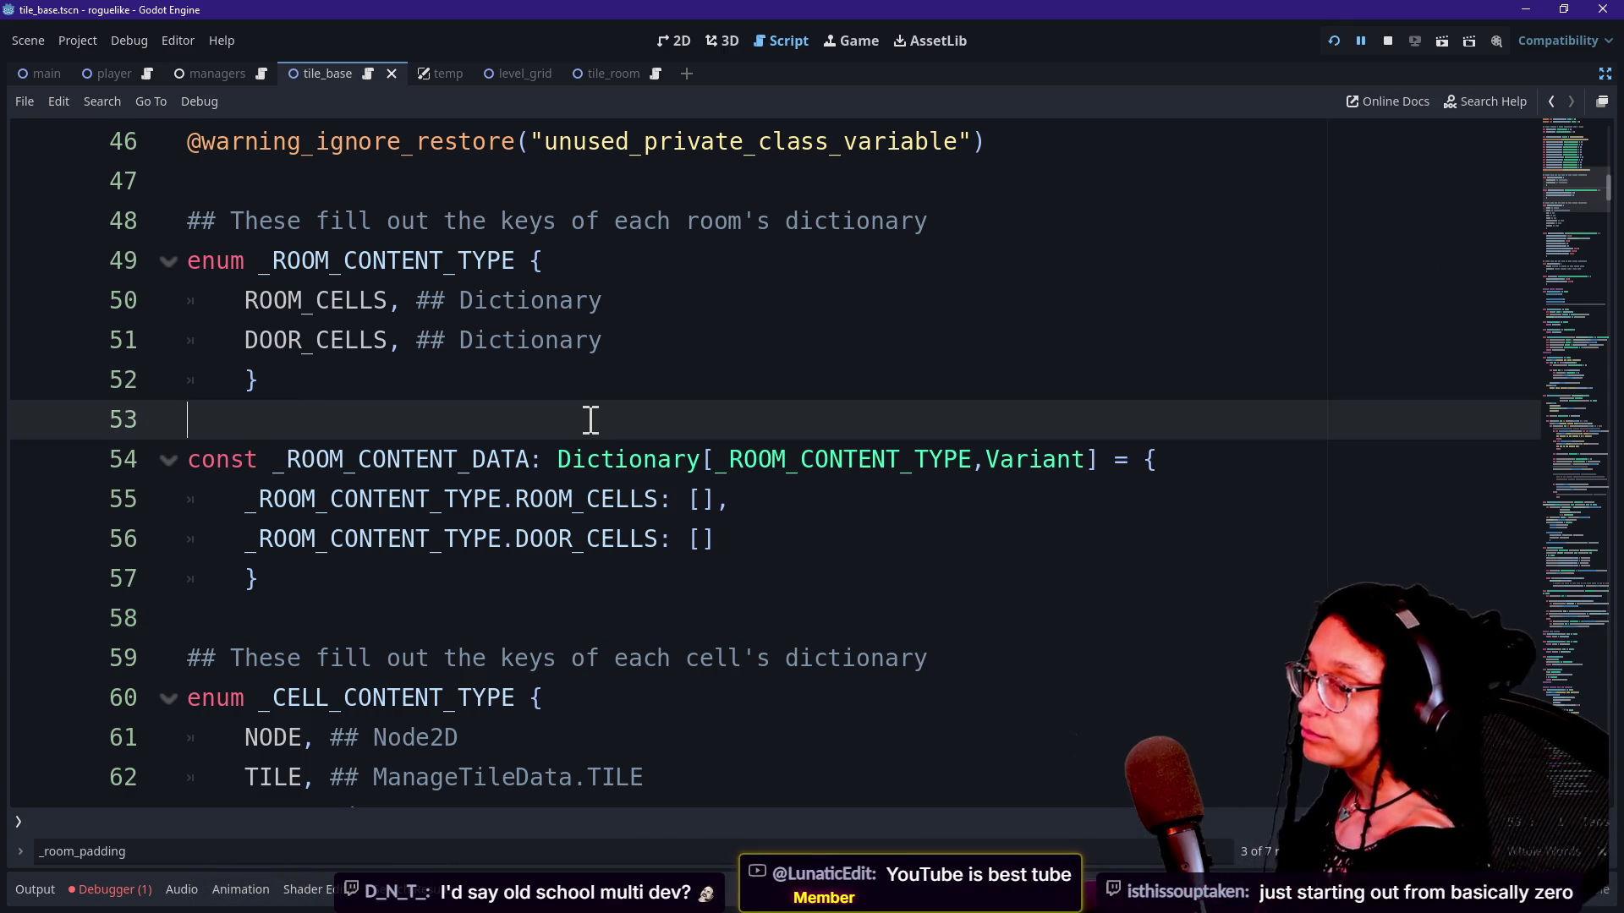
pyautogui.press('Up')
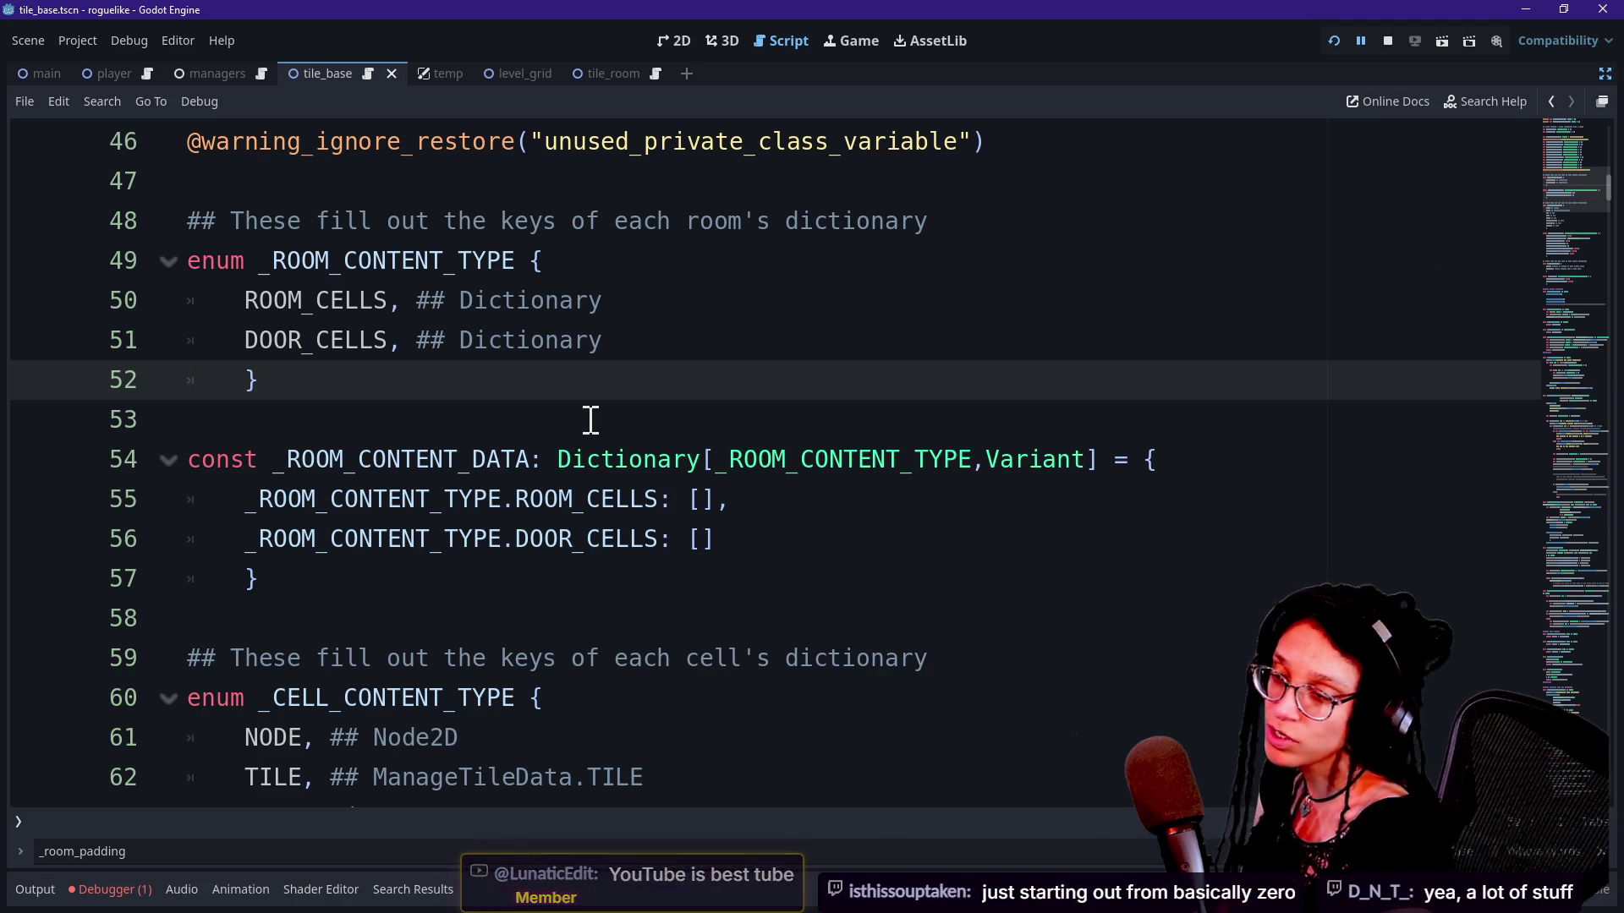
pyautogui.press('Up')
pyautogui.press('Down')
pyautogui.press('Down')
pyautogui.press('Up')
pyautogui.press('Down')
pyautogui.press('Down')
pyautogui.press('Down')
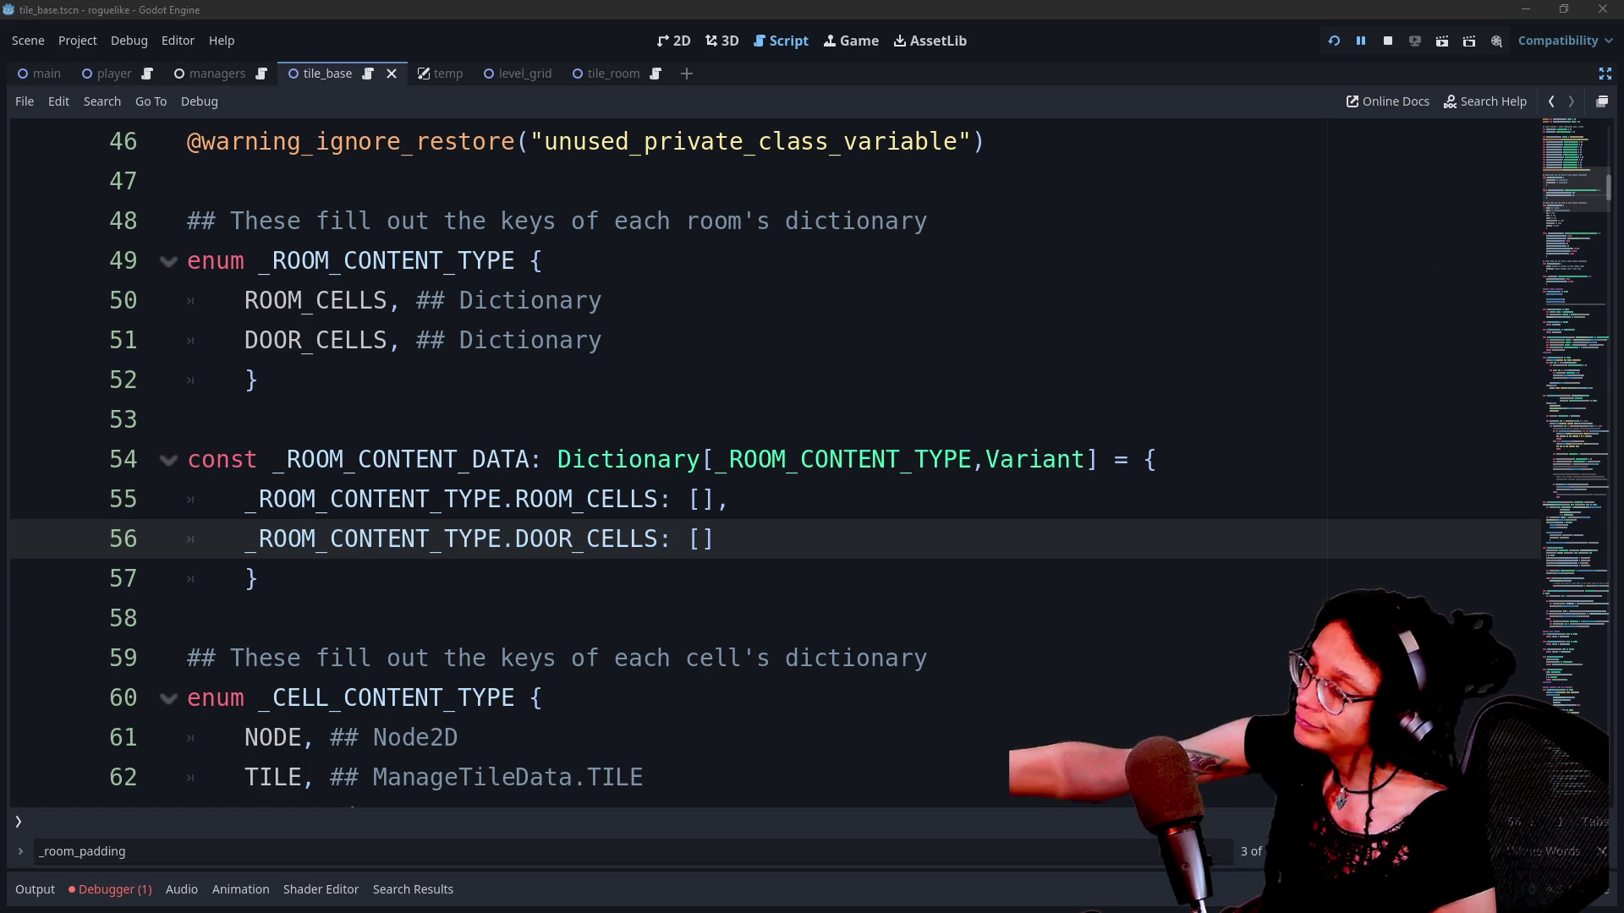
pyautogui.click(972, 607)
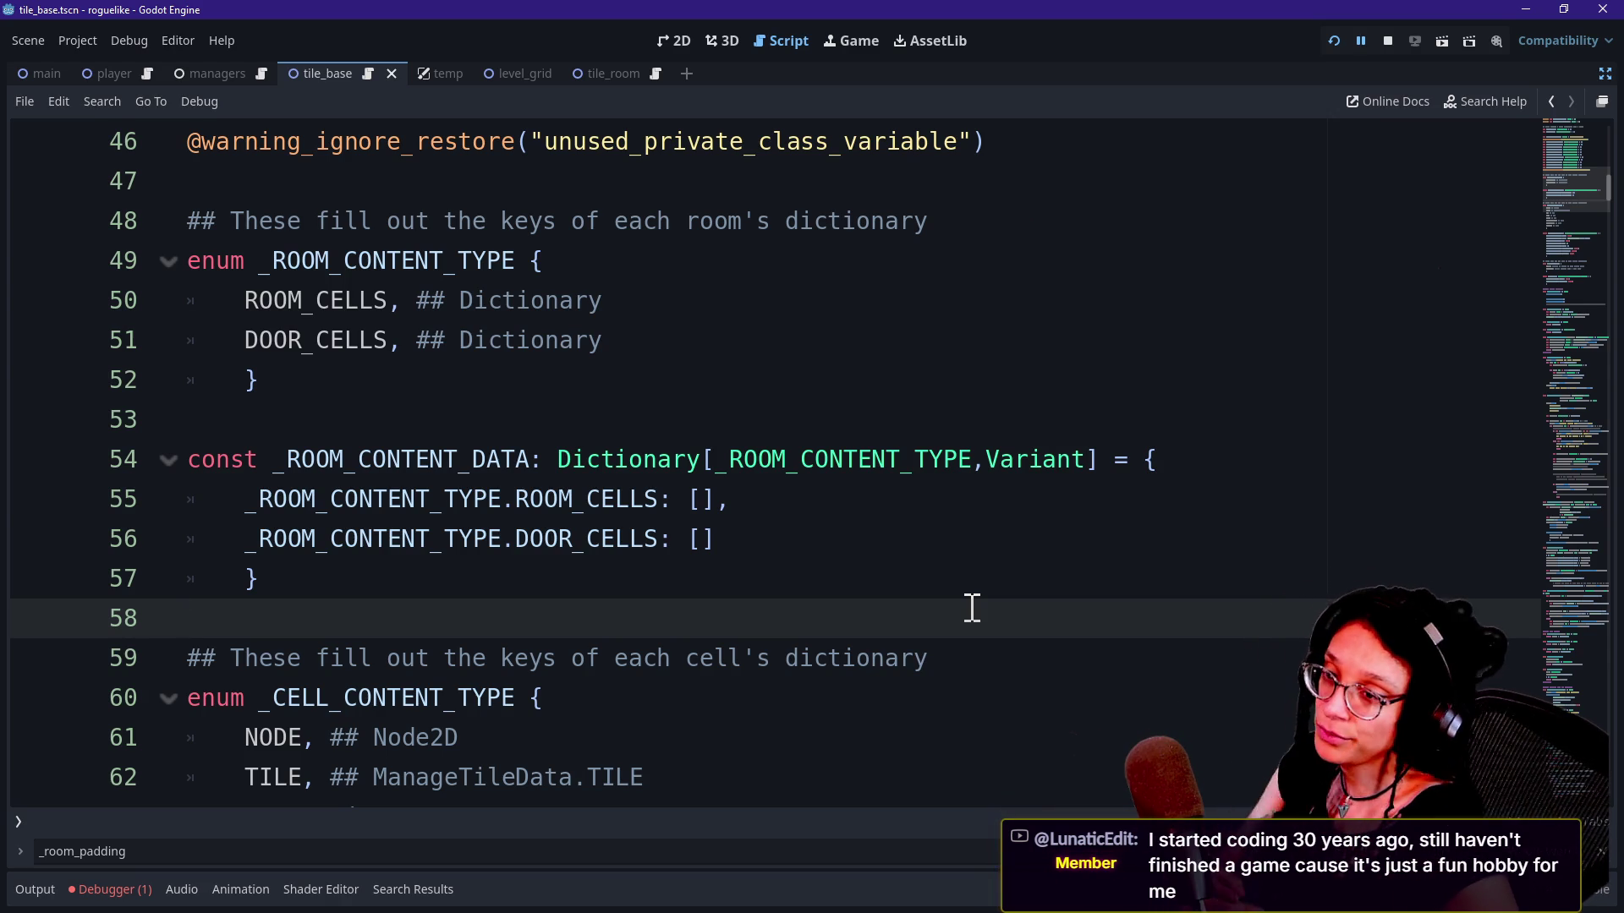
pyautogui.moveTo(964, 569); pyautogui.dragTo(960, 603)
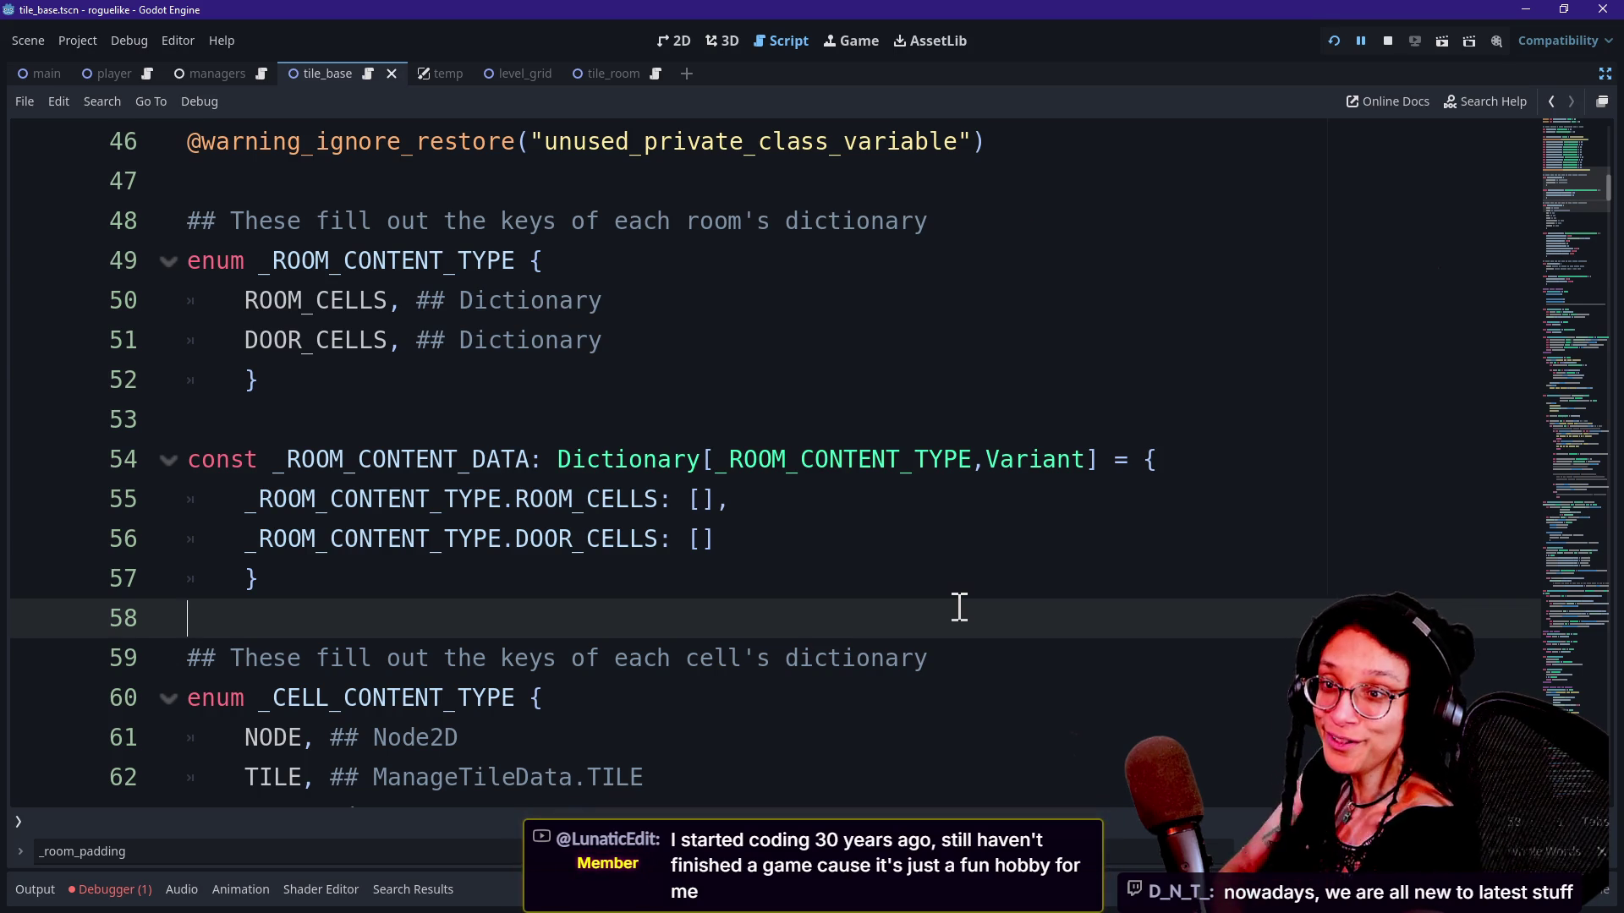
pyautogui.press('Down')
pyautogui.press('Up')
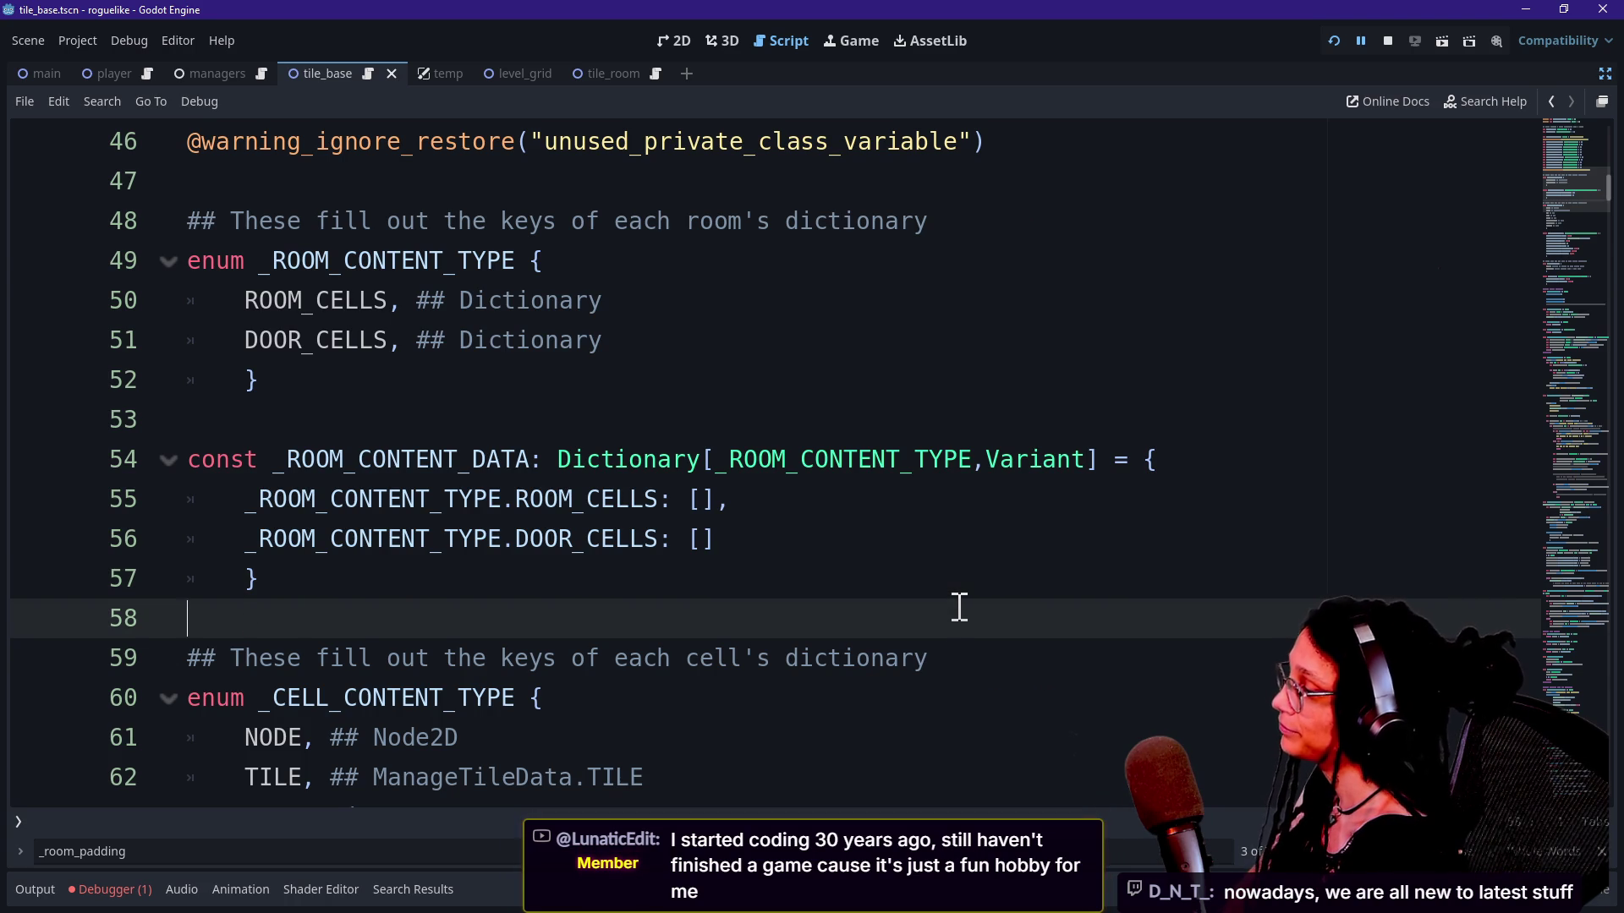
pyautogui.press('Up')
pyautogui.press('Up')
pyautogui.press('Up')
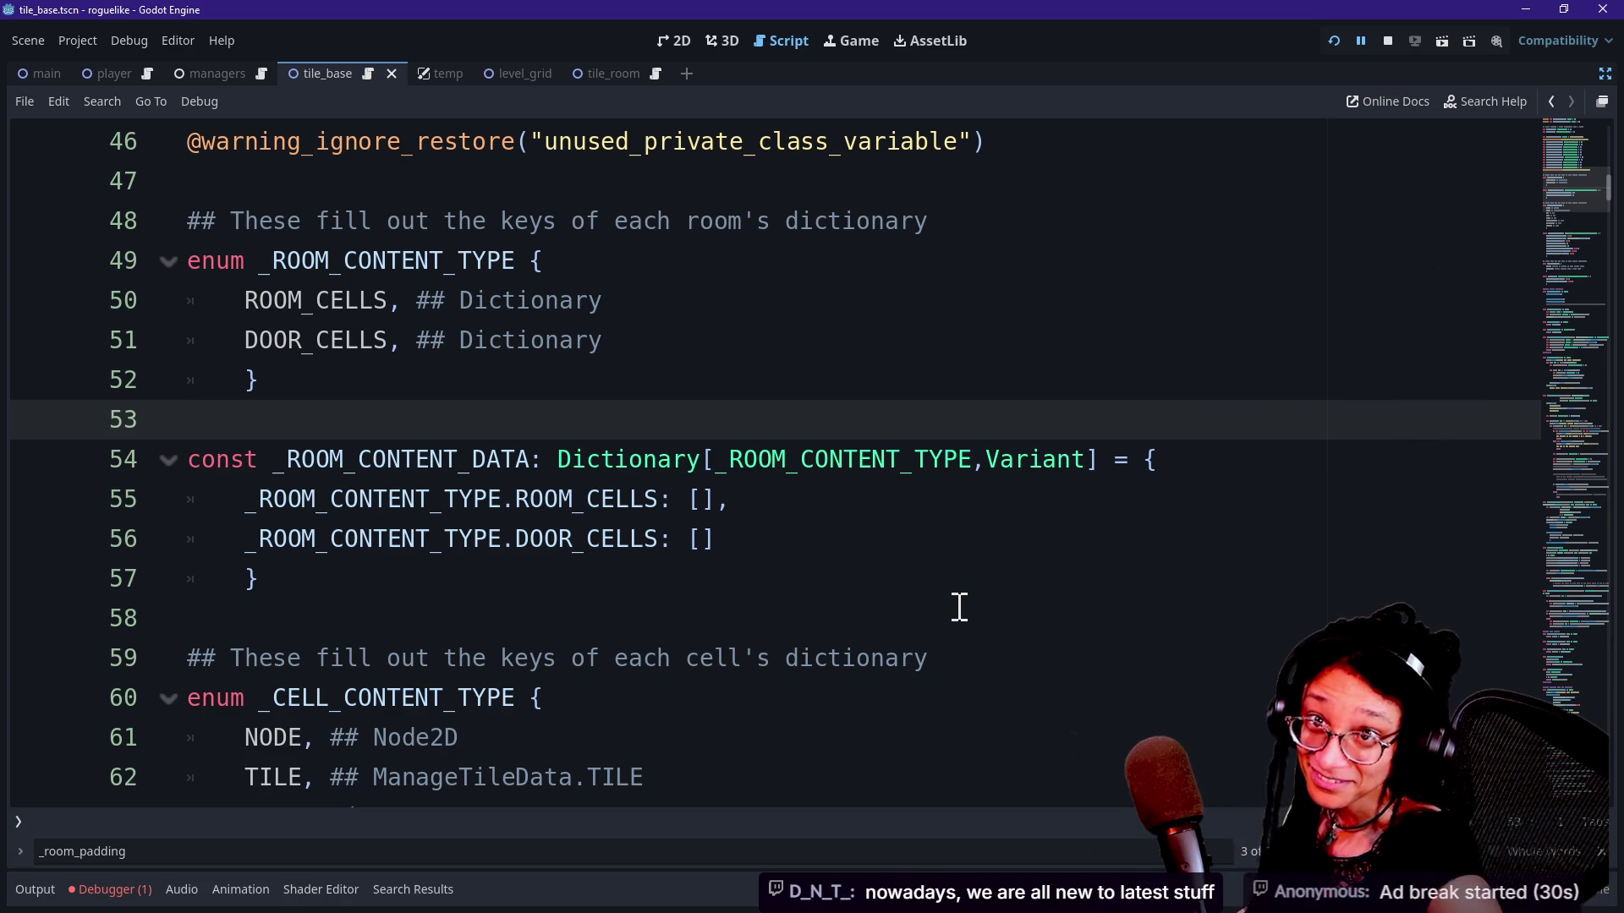
# Step: Search the script for 'cells]' to reach the ROOM_CELLS assignment on line 339
pyautogui.click(699, 499)
pyautogui.click(947, 459)
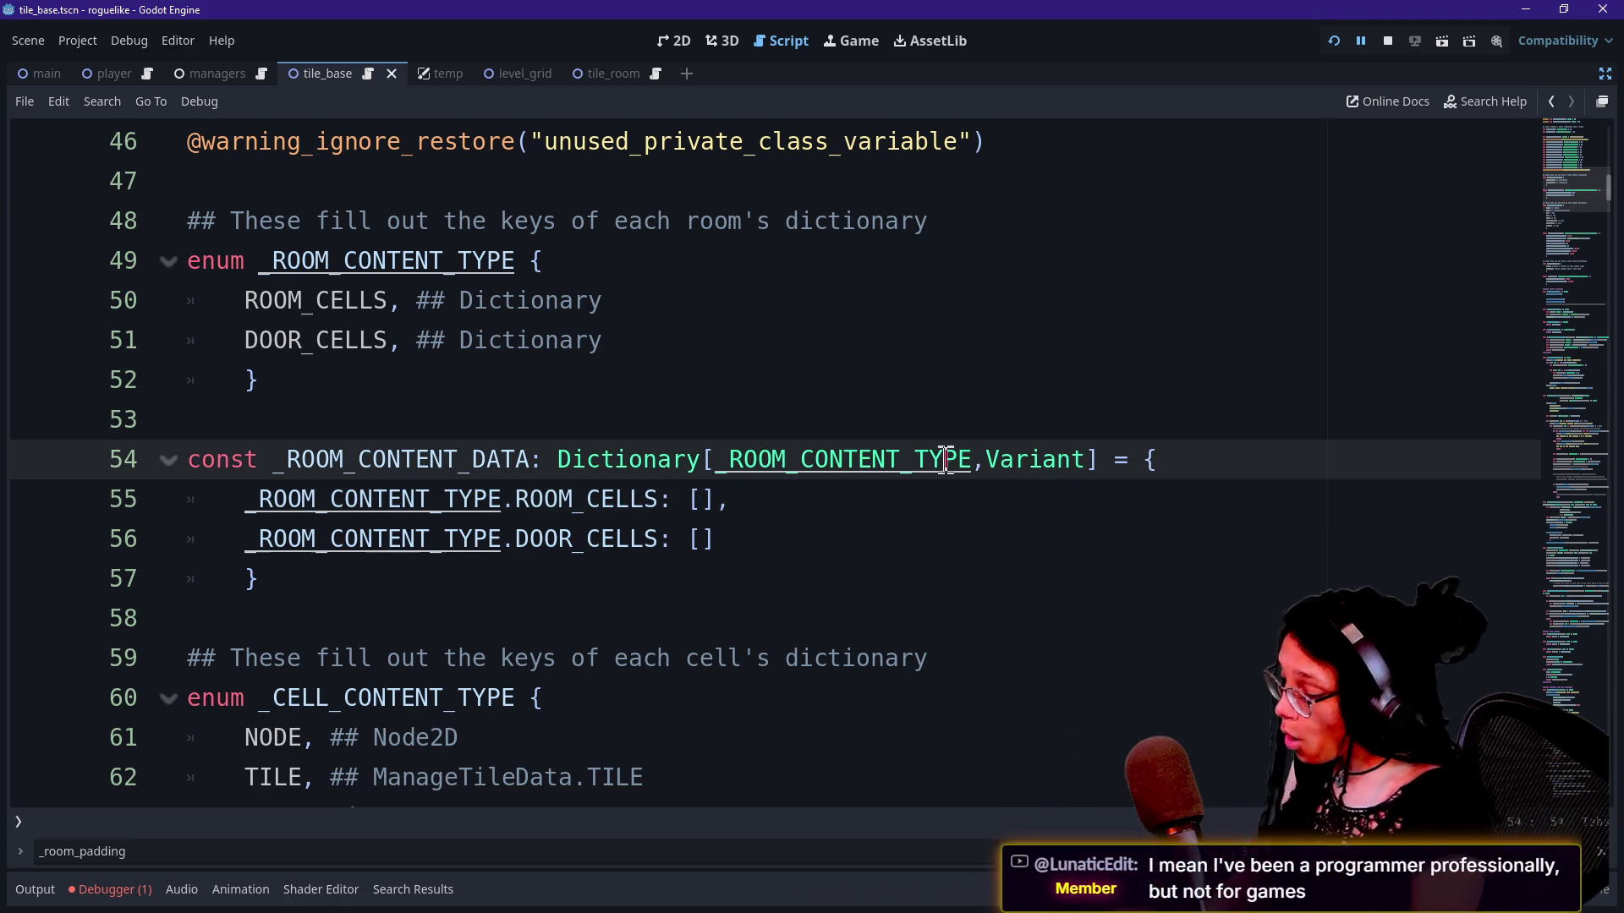
pyautogui.hotkey('ctrl', 'f')
pyautogui.write('cells')
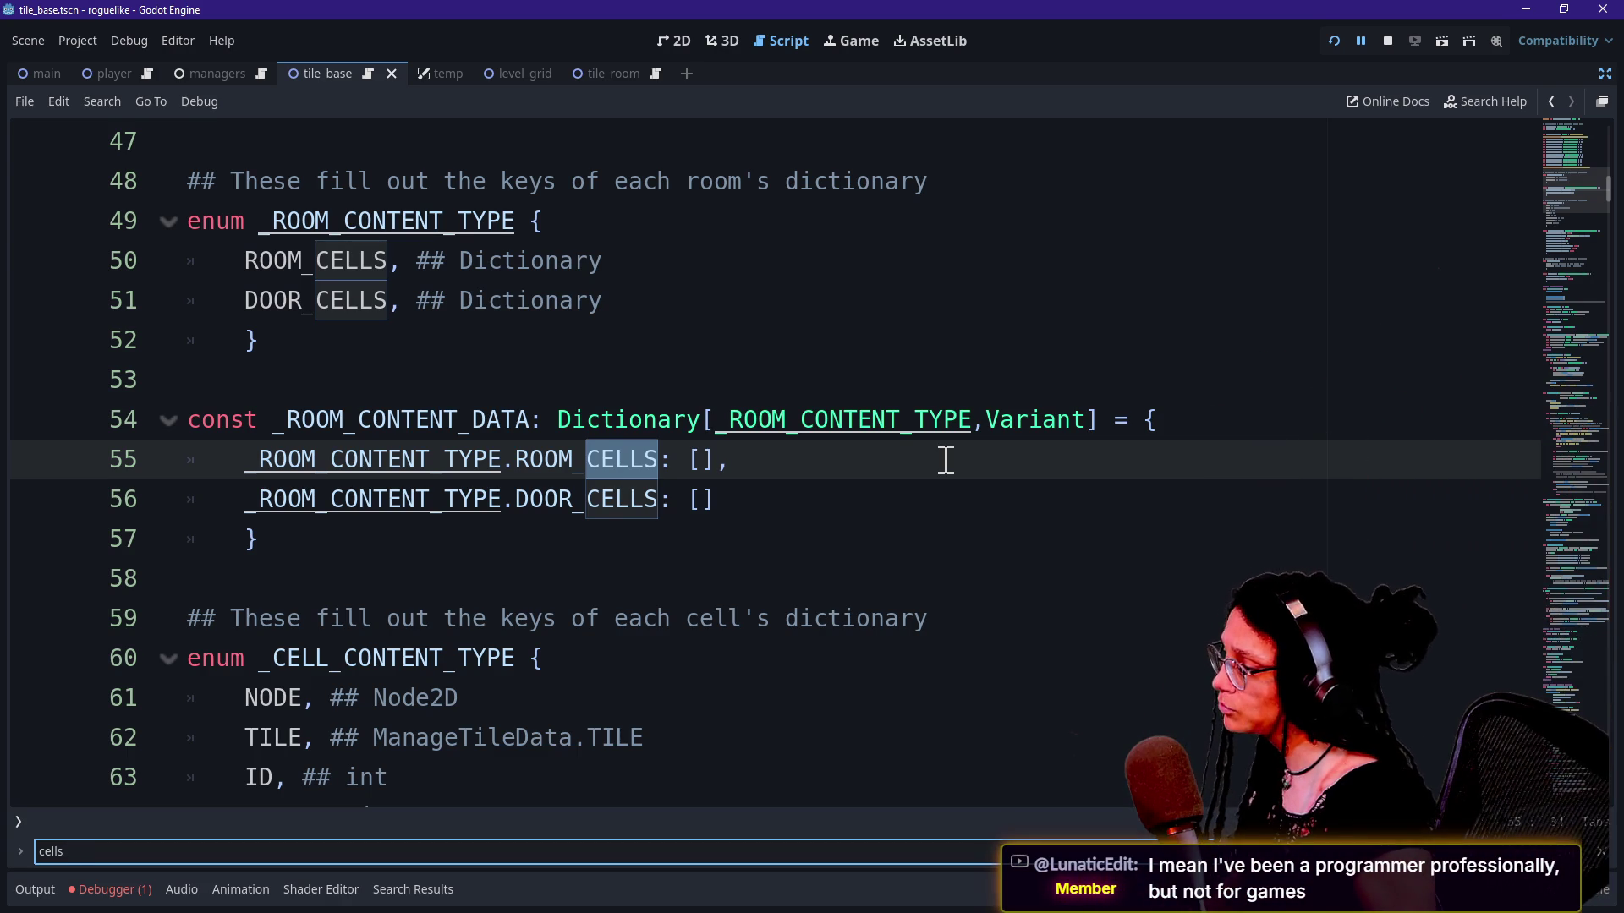
pyautogui.write(']')
pyautogui.press('Return')
# Step: Rewrite line 339 to append cell_contents to ROOM_CELLS with .append(), then rerun the project
pyautogui.click(938, 460)
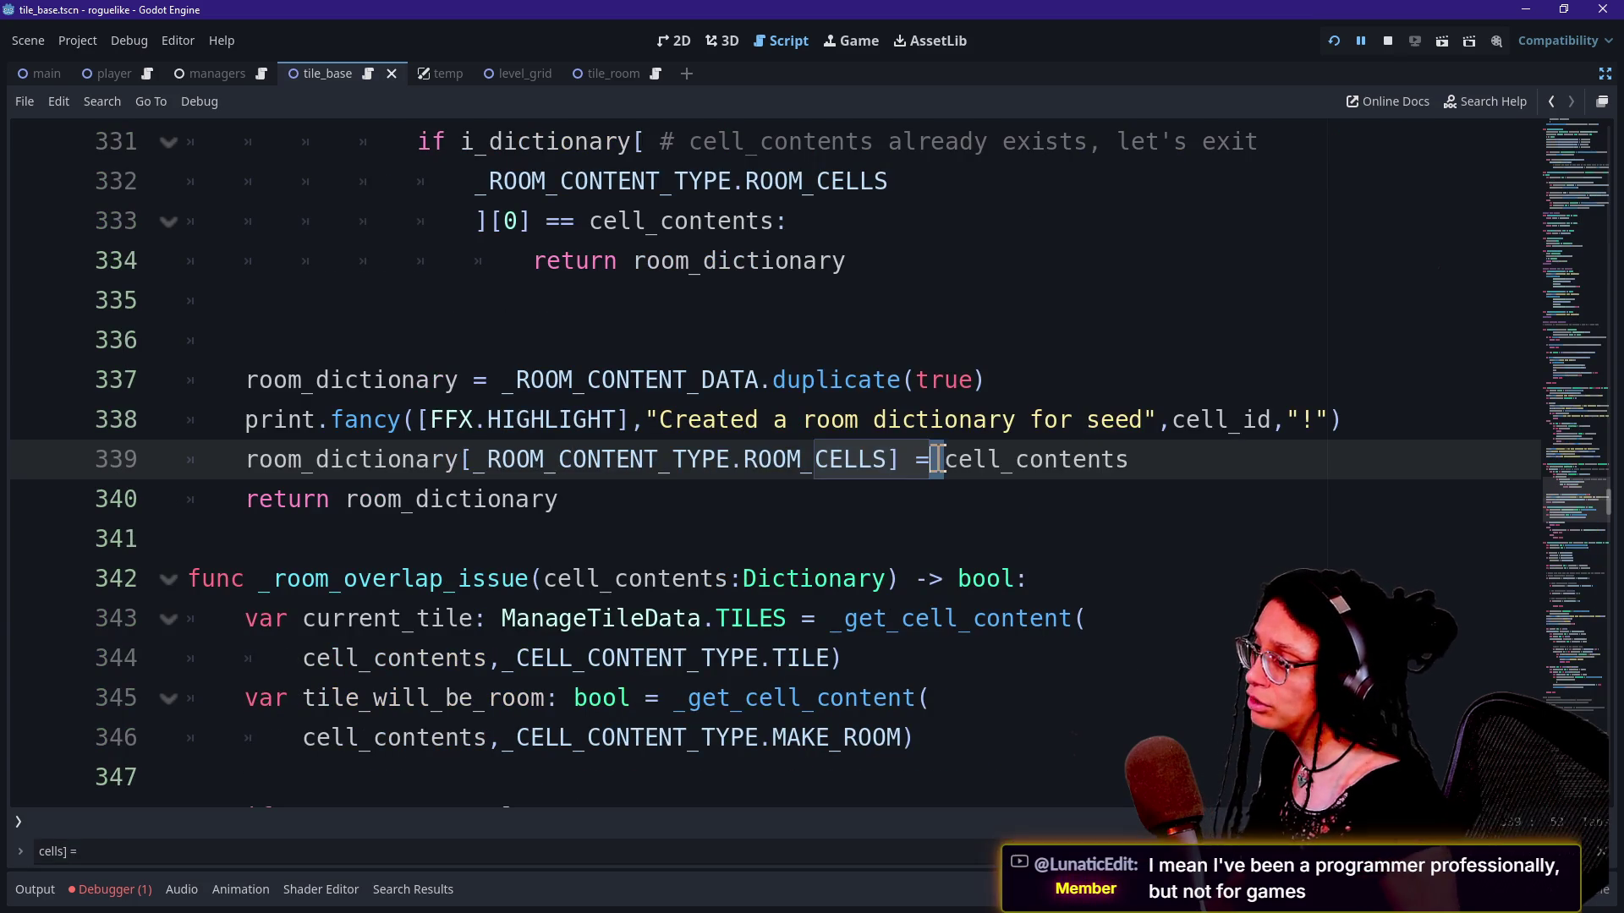
pyautogui.moveTo(668, 427); pyautogui.dragTo(1048, 449)
pyautogui.click(1084, 449)
pyautogui.doubleClick(968, 459)
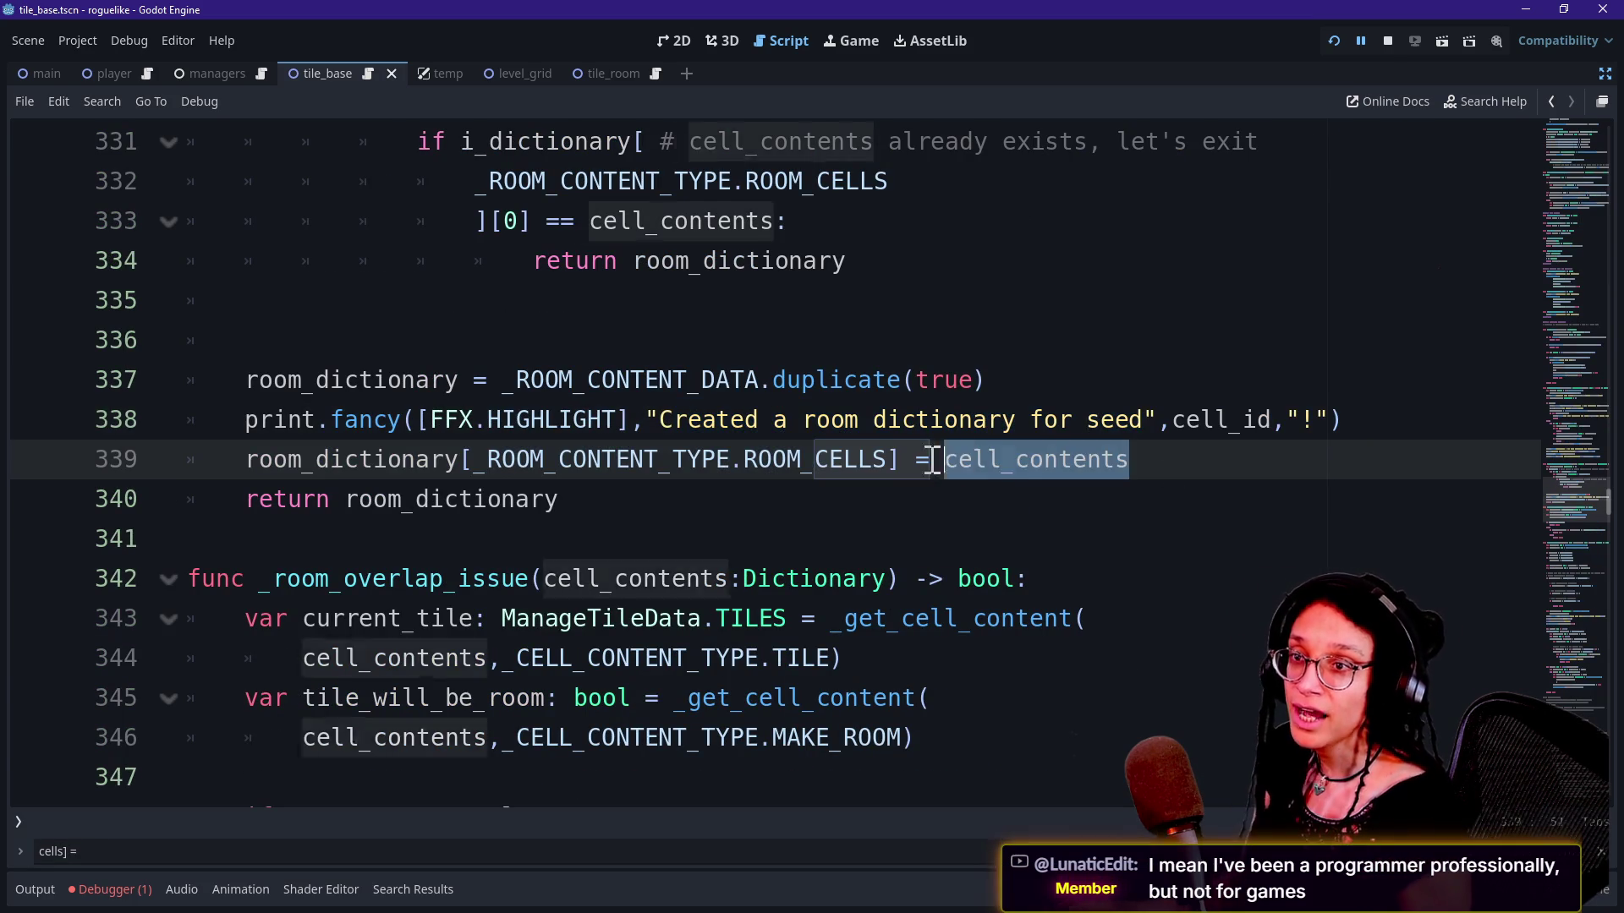
pyautogui.click(900, 460)
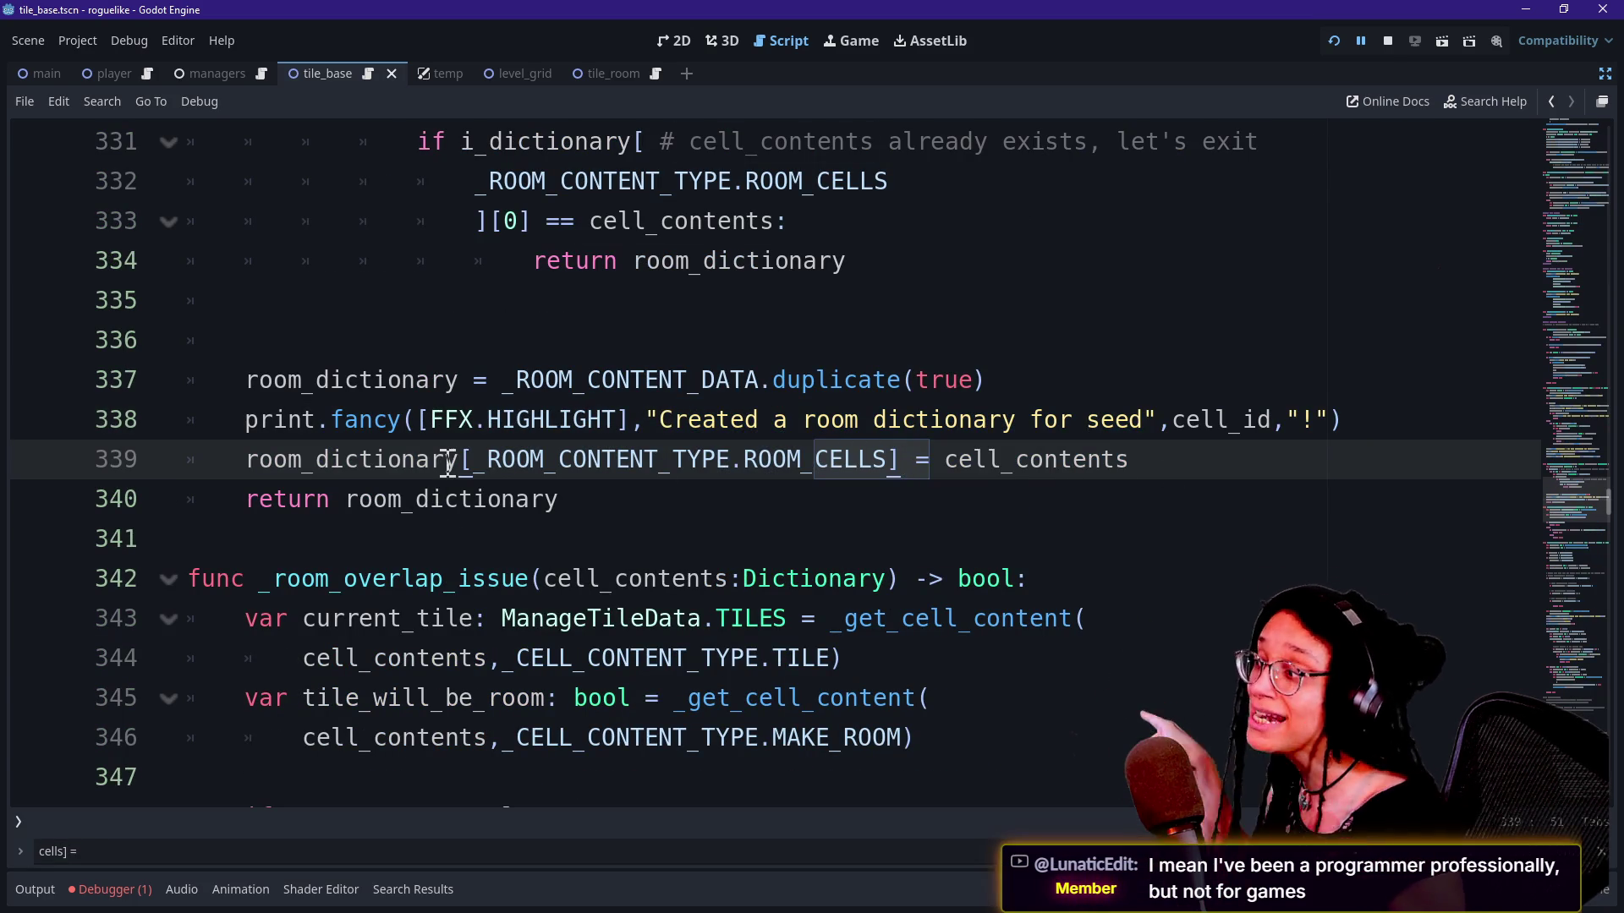
pyautogui.moveTo(473, 459)
pyautogui.mouseDown()
pyautogui.moveTo(934, 459)
pyautogui.moveTo(895, 459)
pyautogui.mouseUp()
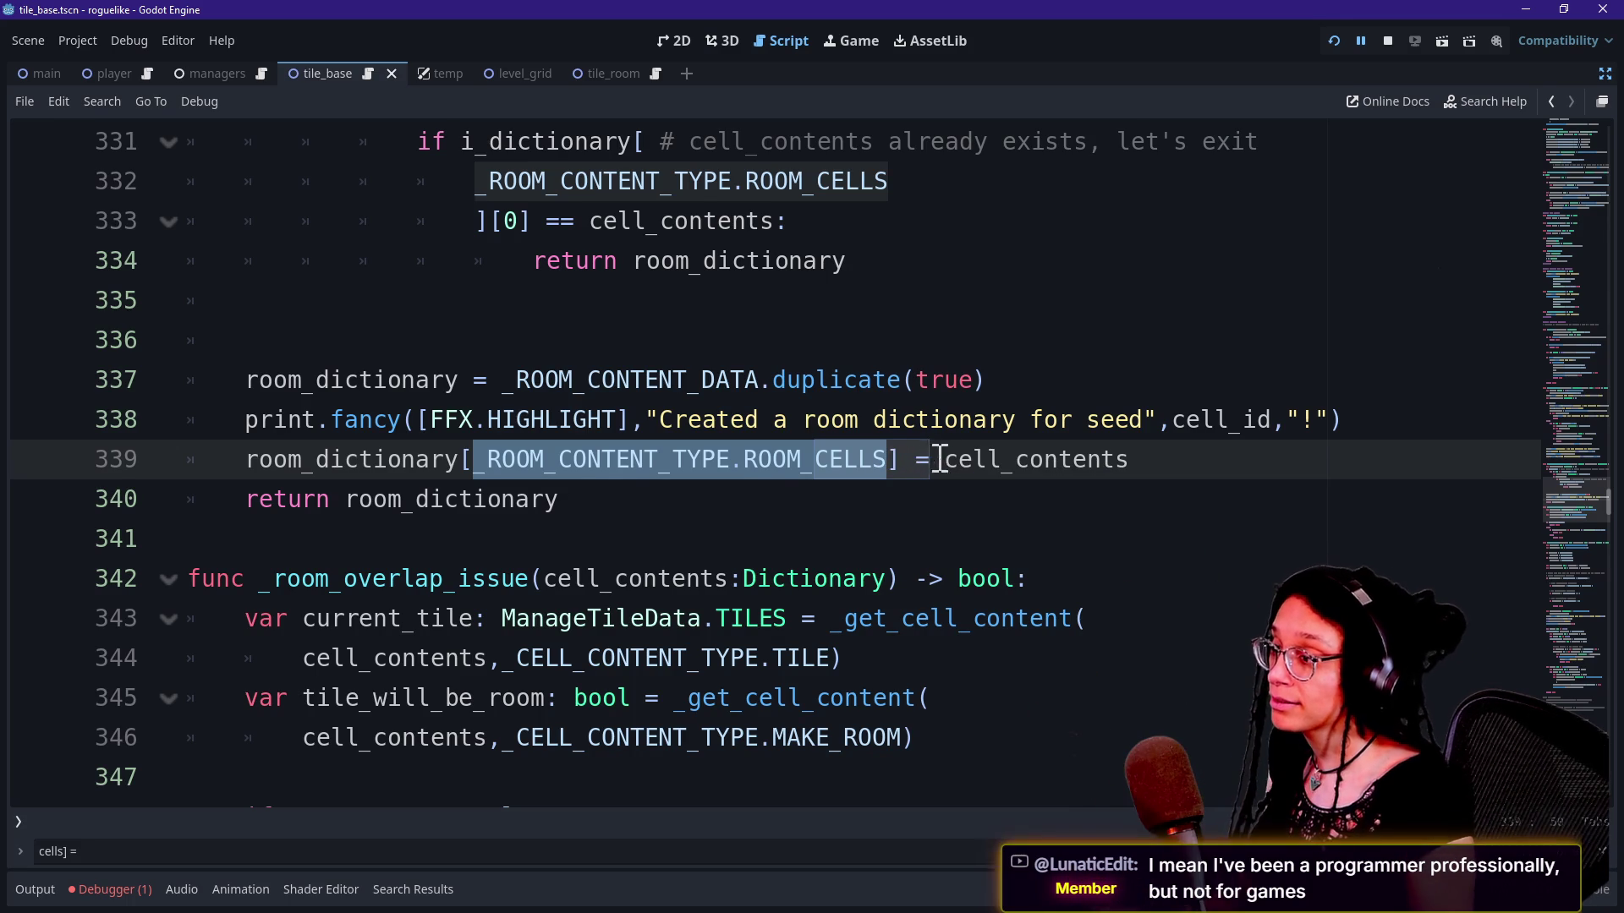
pyautogui.click(944, 459)
pyautogui.press('BackSpace')
pyautogui.press('BackSpace')
pyautogui.press('BackSpace')
pyautogui.press('BackSpace')
pyautogui.write('].append(')
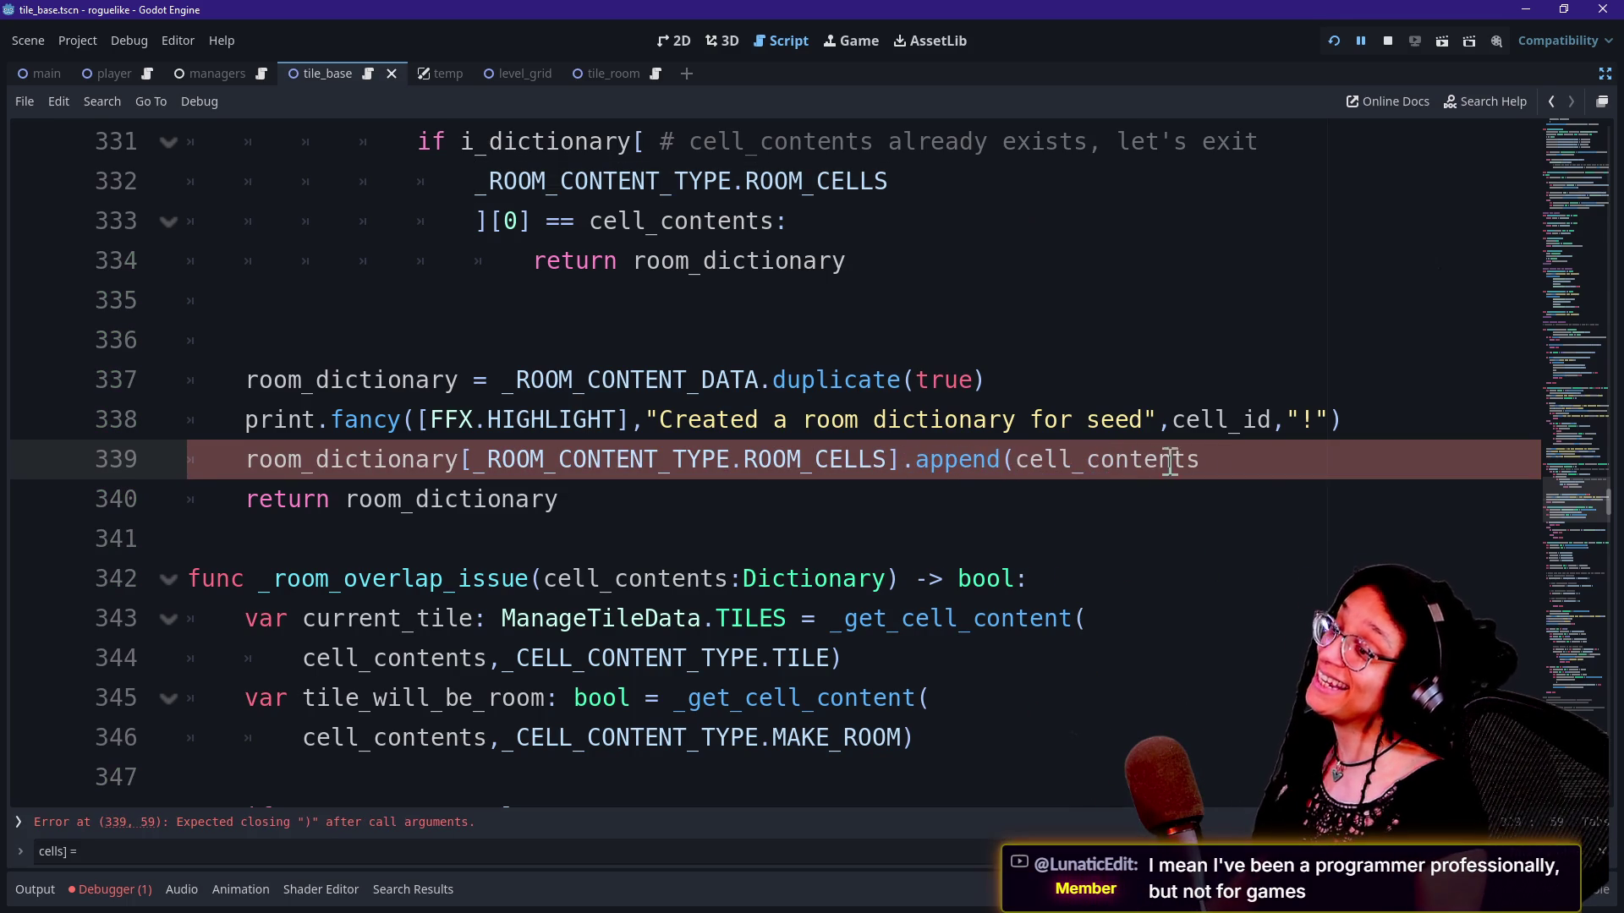
pyautogui.write(')')
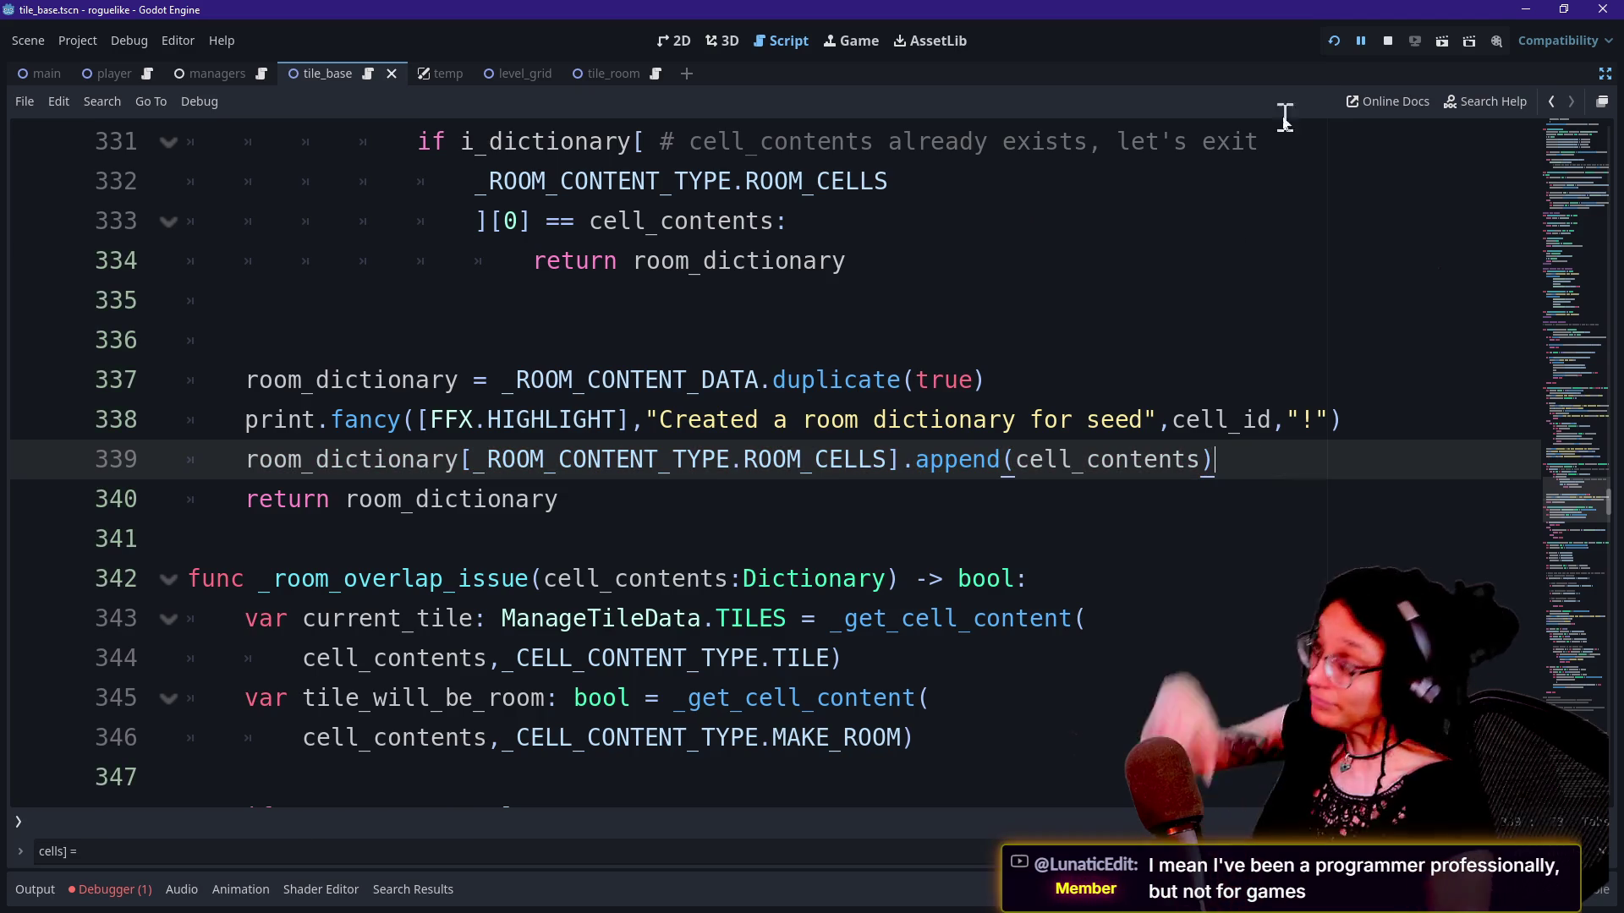
pyautogui.click(1333, 42)
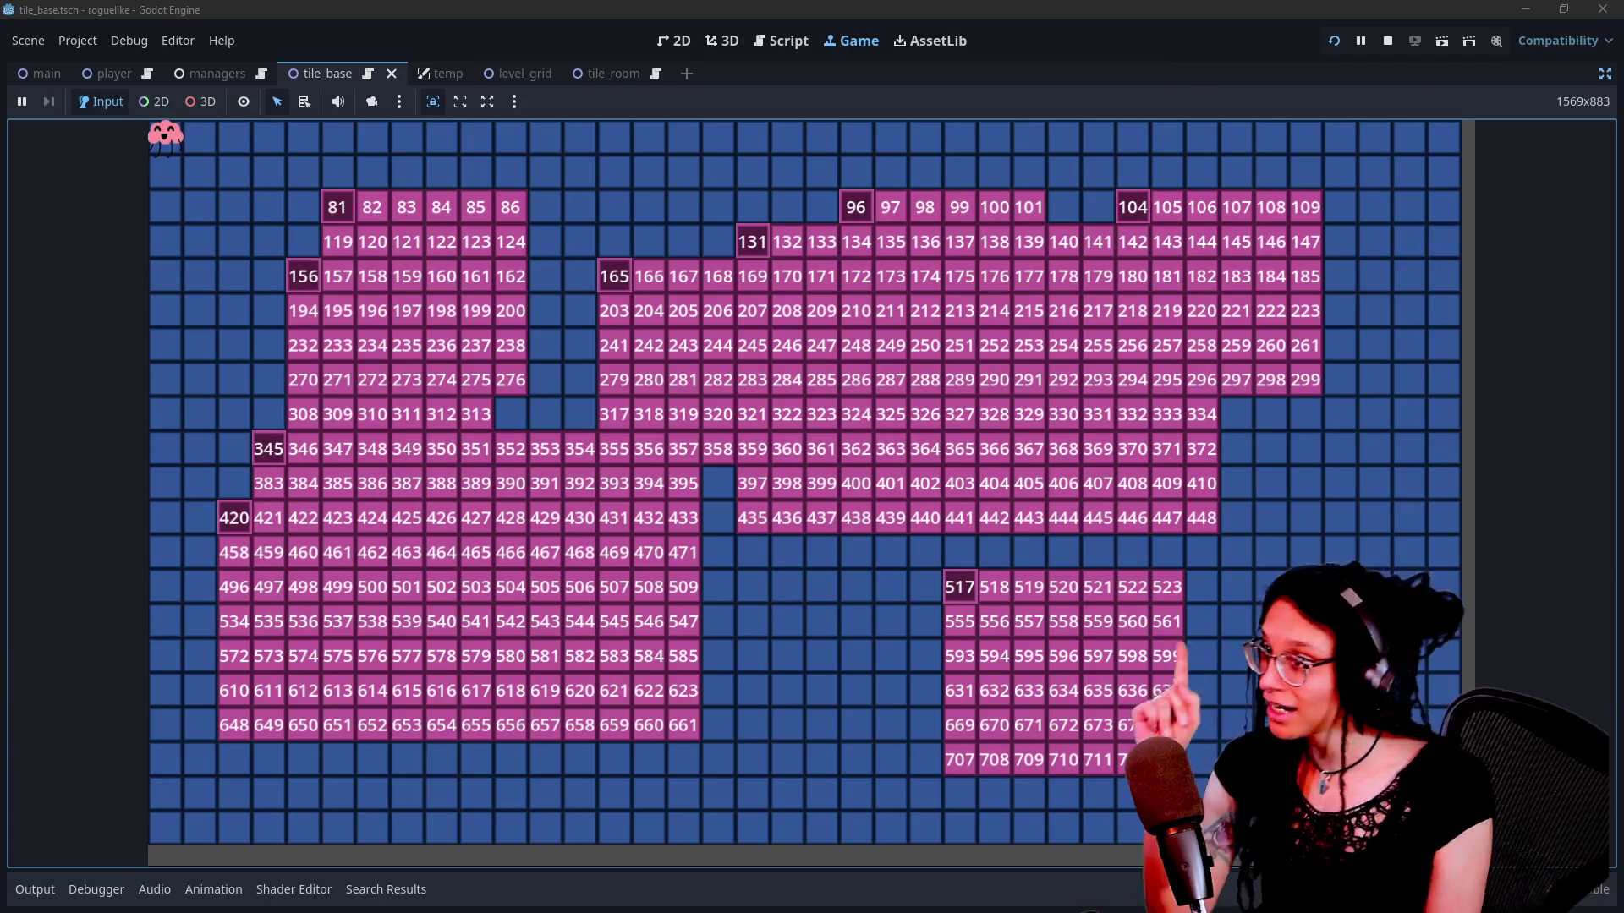
# Step: Show the Remote scene tree, inspect the live ManageLevel node's values, then return to the script
pyautogui.click(1604, 74)
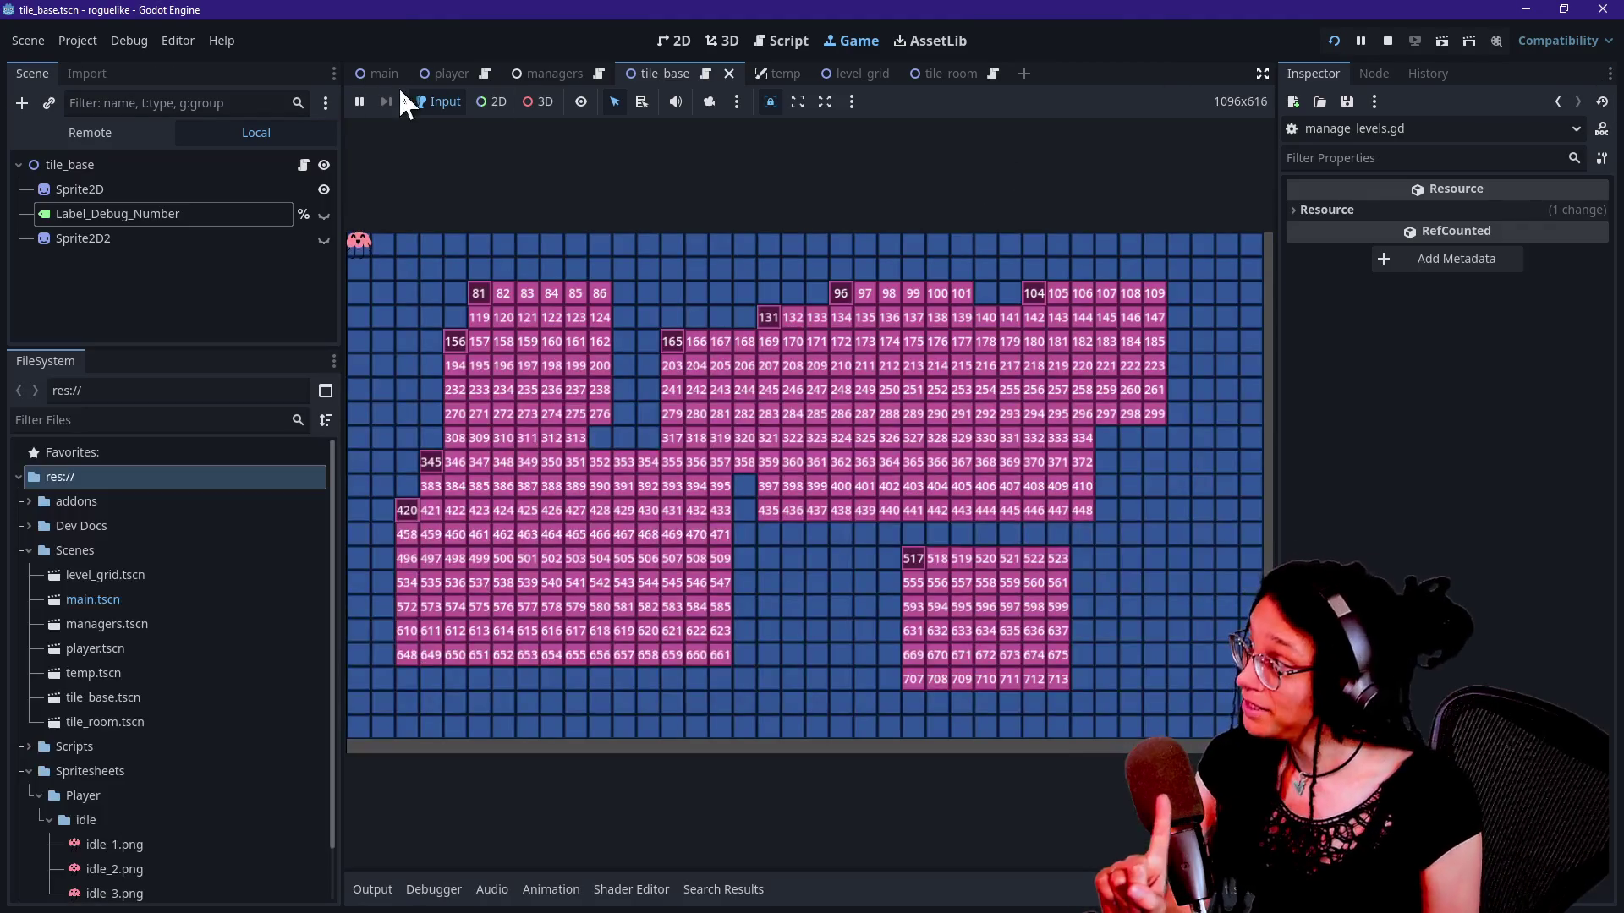
pyautogui.click(68, 135)
pyautogui.scroll(-1, 65, 274)
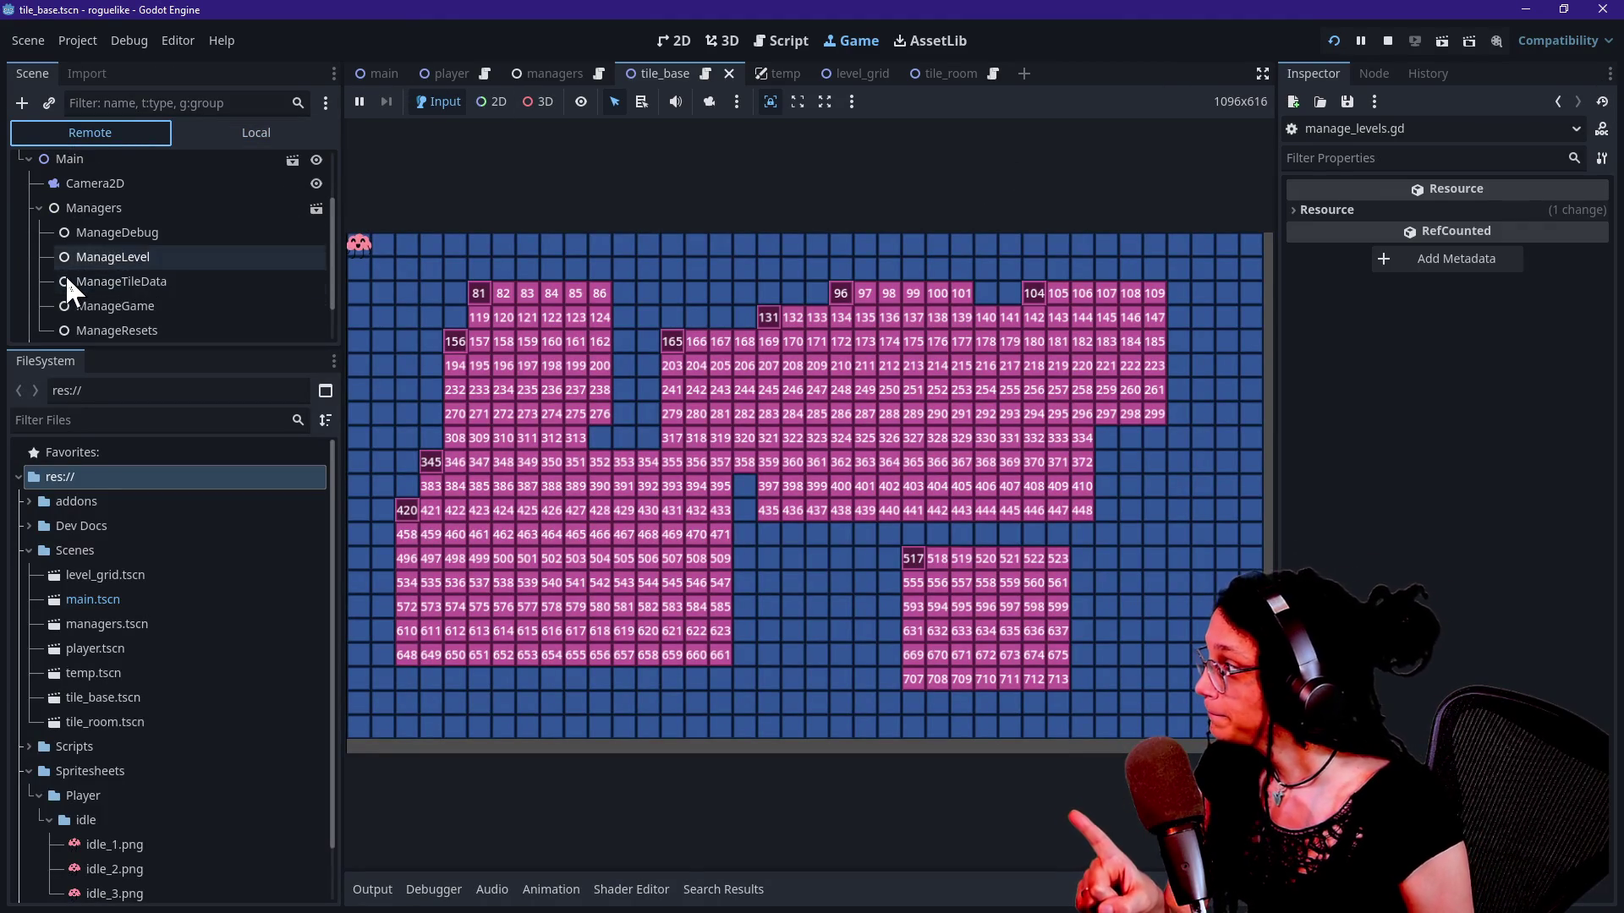
pyautogui.click(67, 256)
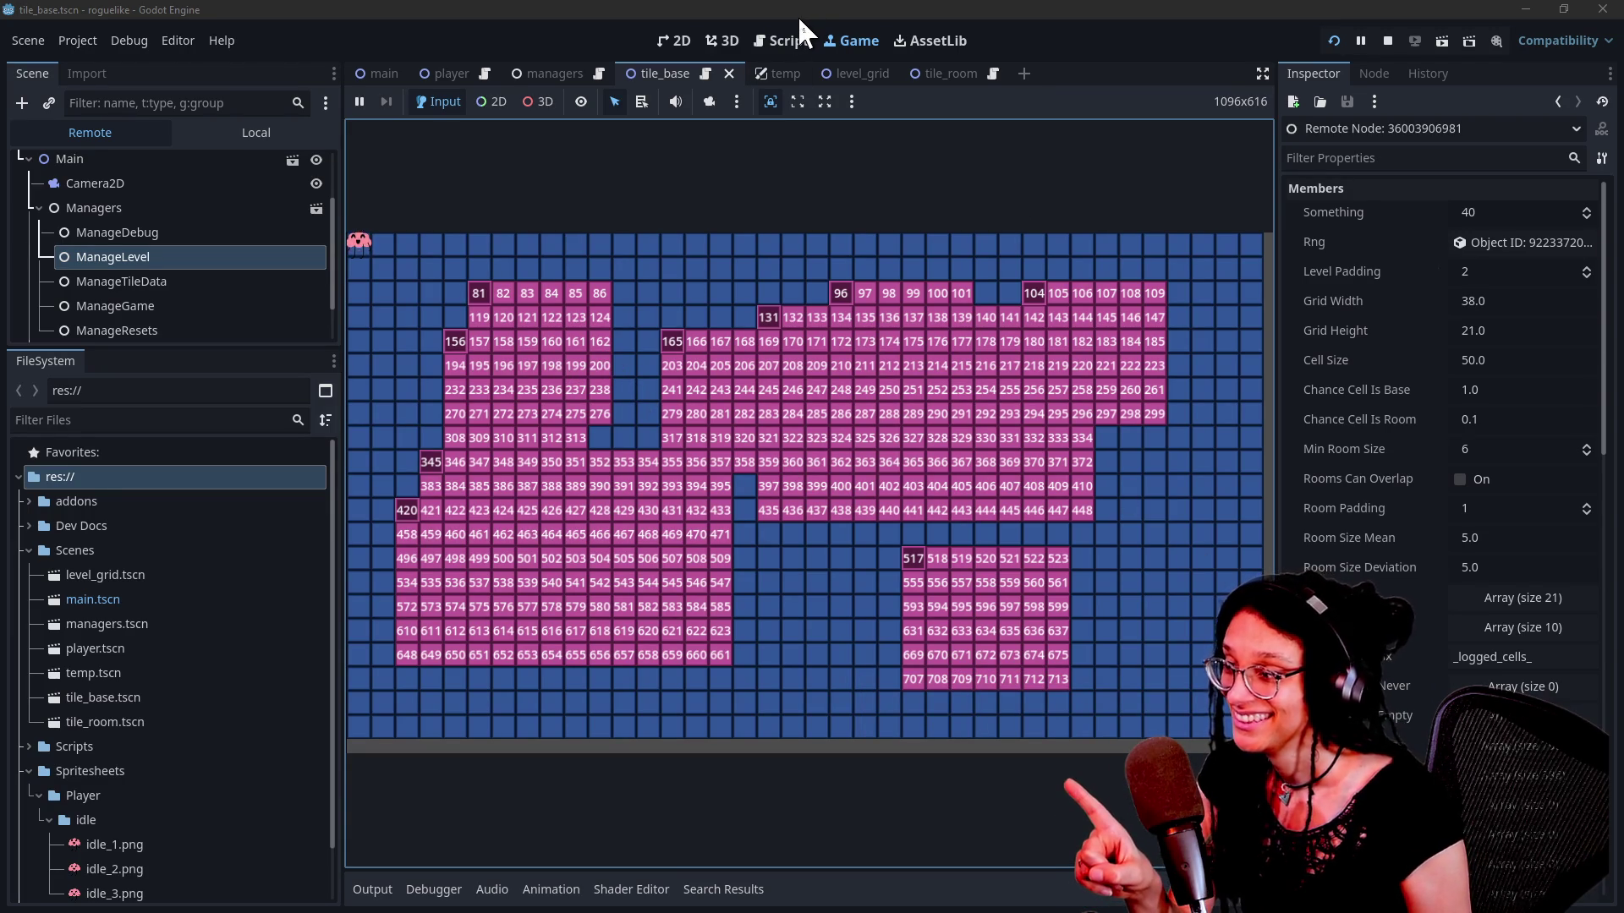
pyautogui.click(790, 43)
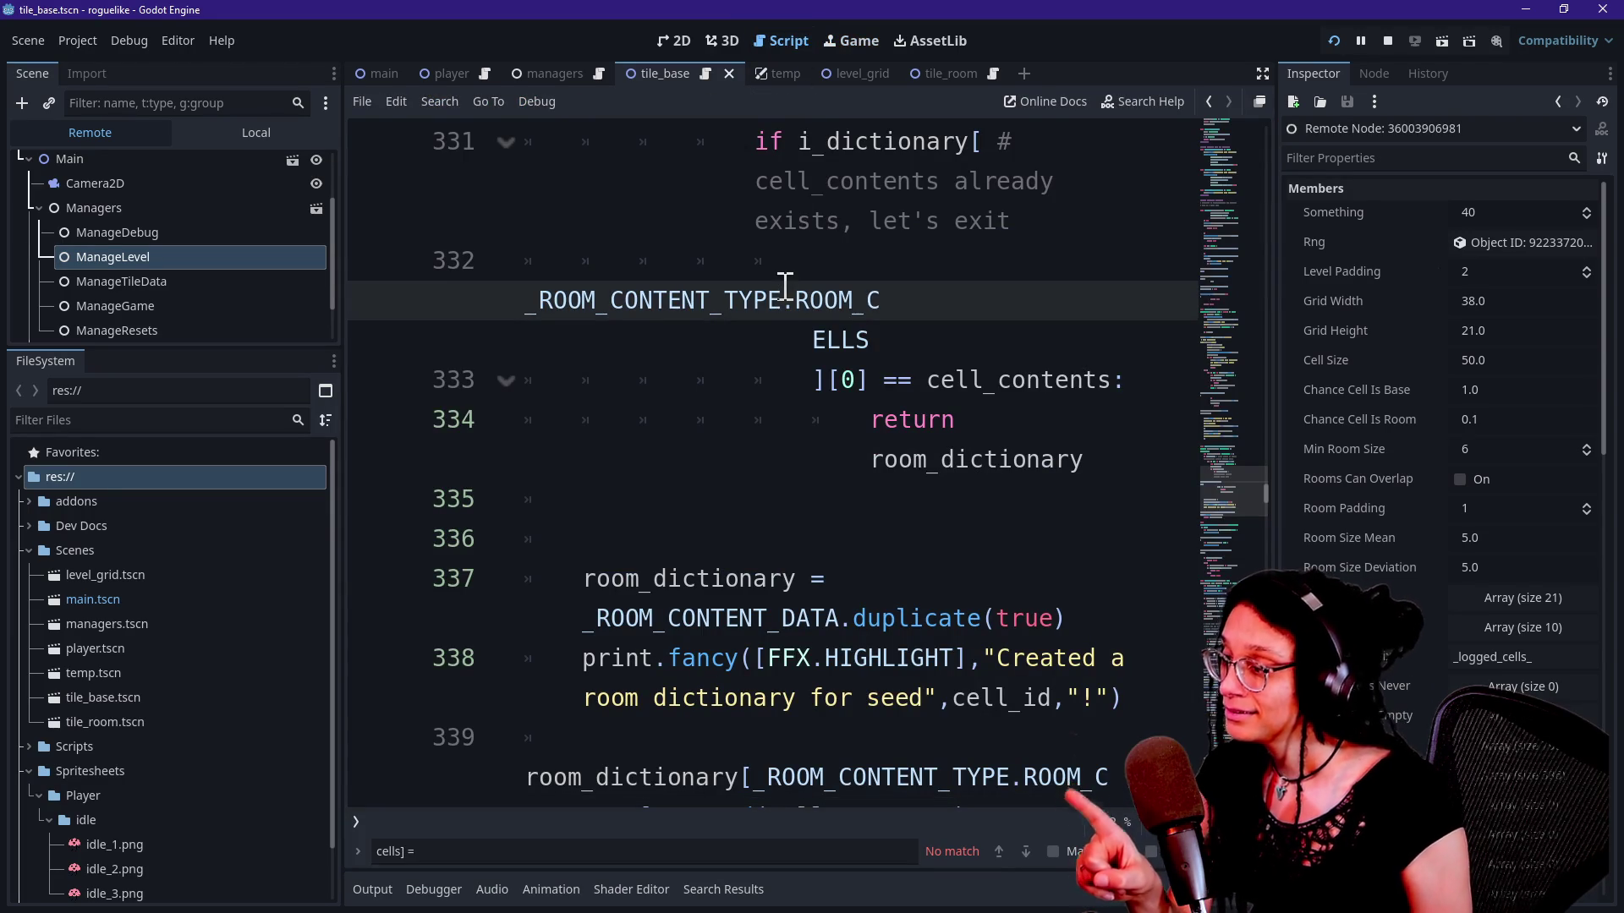
# Step: In distraction-free view, remove a stray F and search for '_room_padding' to reach the padding loop
pyautogui.hotkey('ctrl', 'shift', 'F11')
pyautogui.write('F')
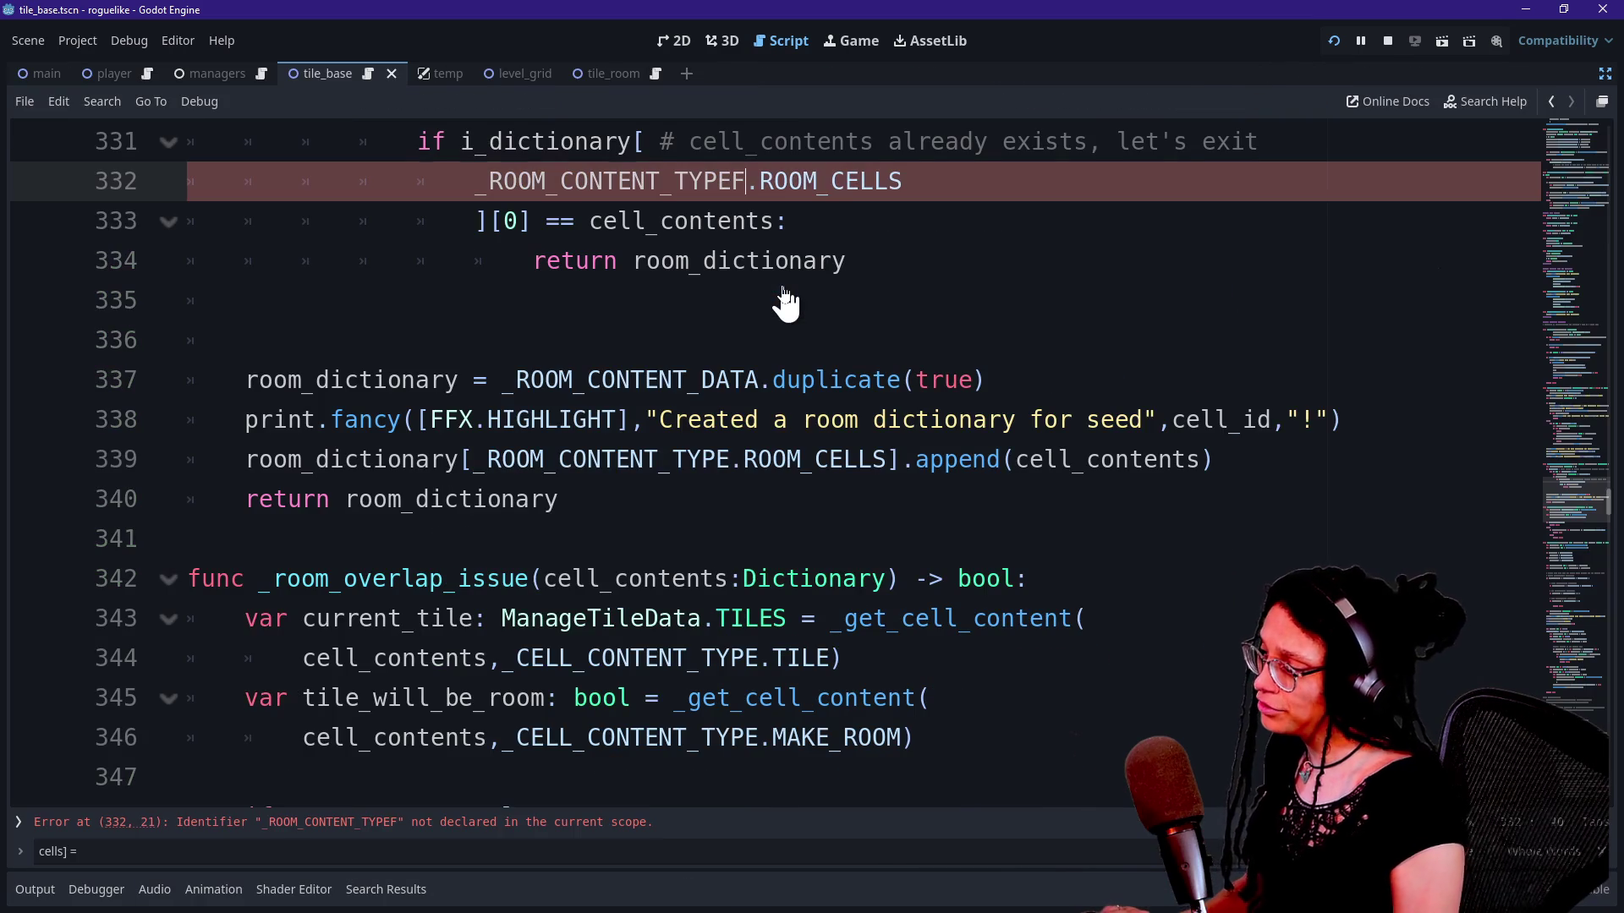
pyautogui.press('BackSpace')
pyautogui.click(584, 385)
pyautogui.hotkey('ctrl', 'f')
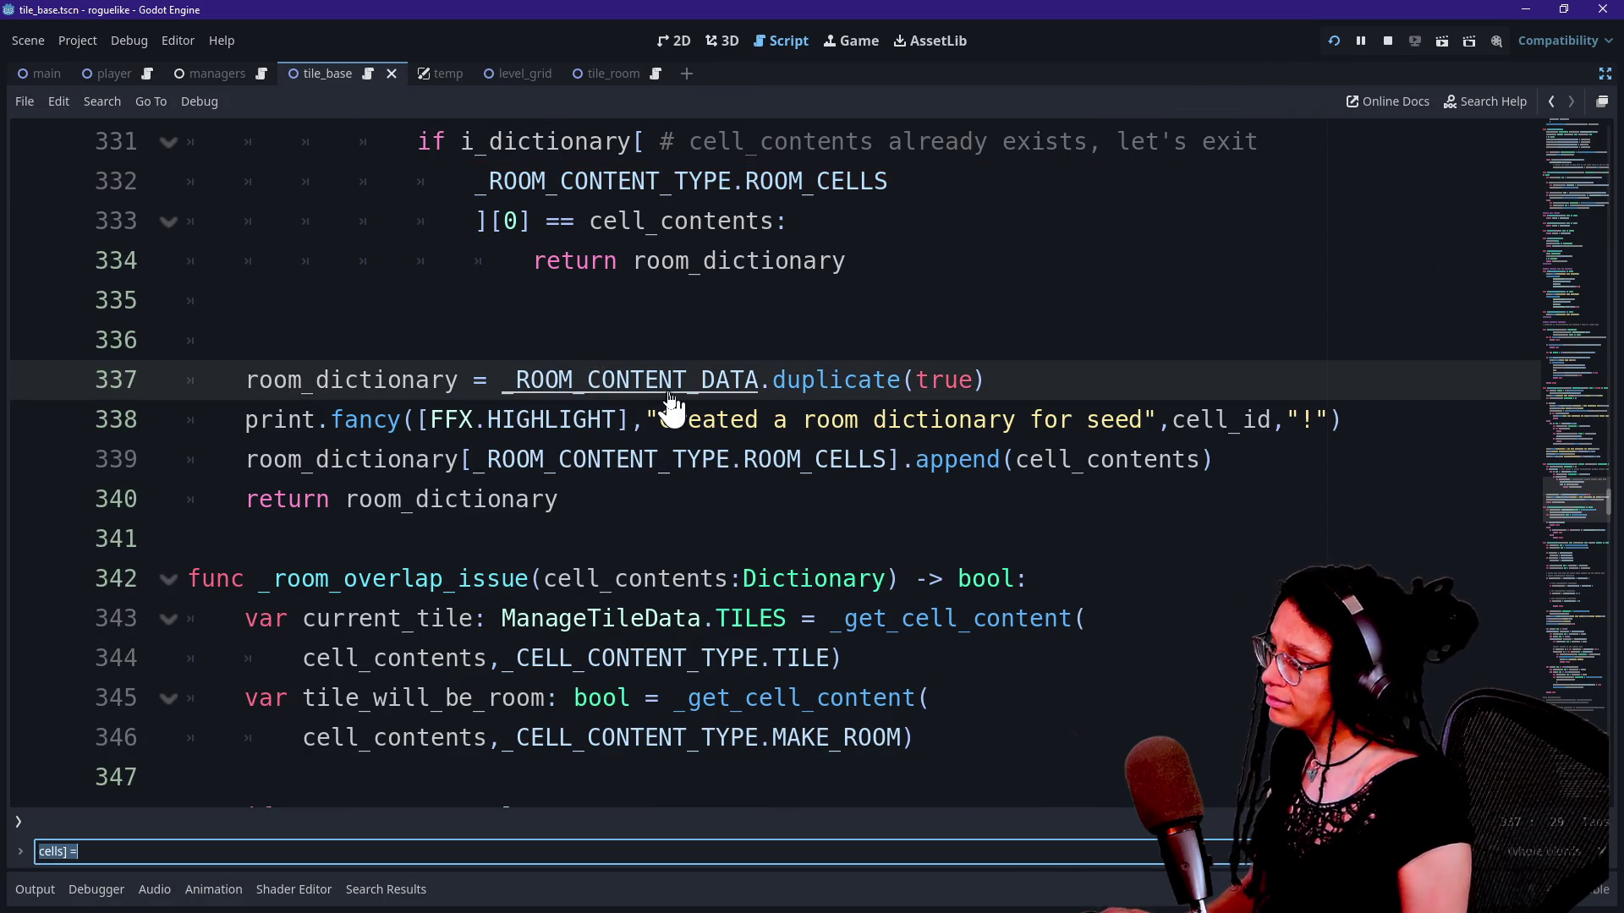
pyautogui.write(')')
pyautogui.write('_room_padding')
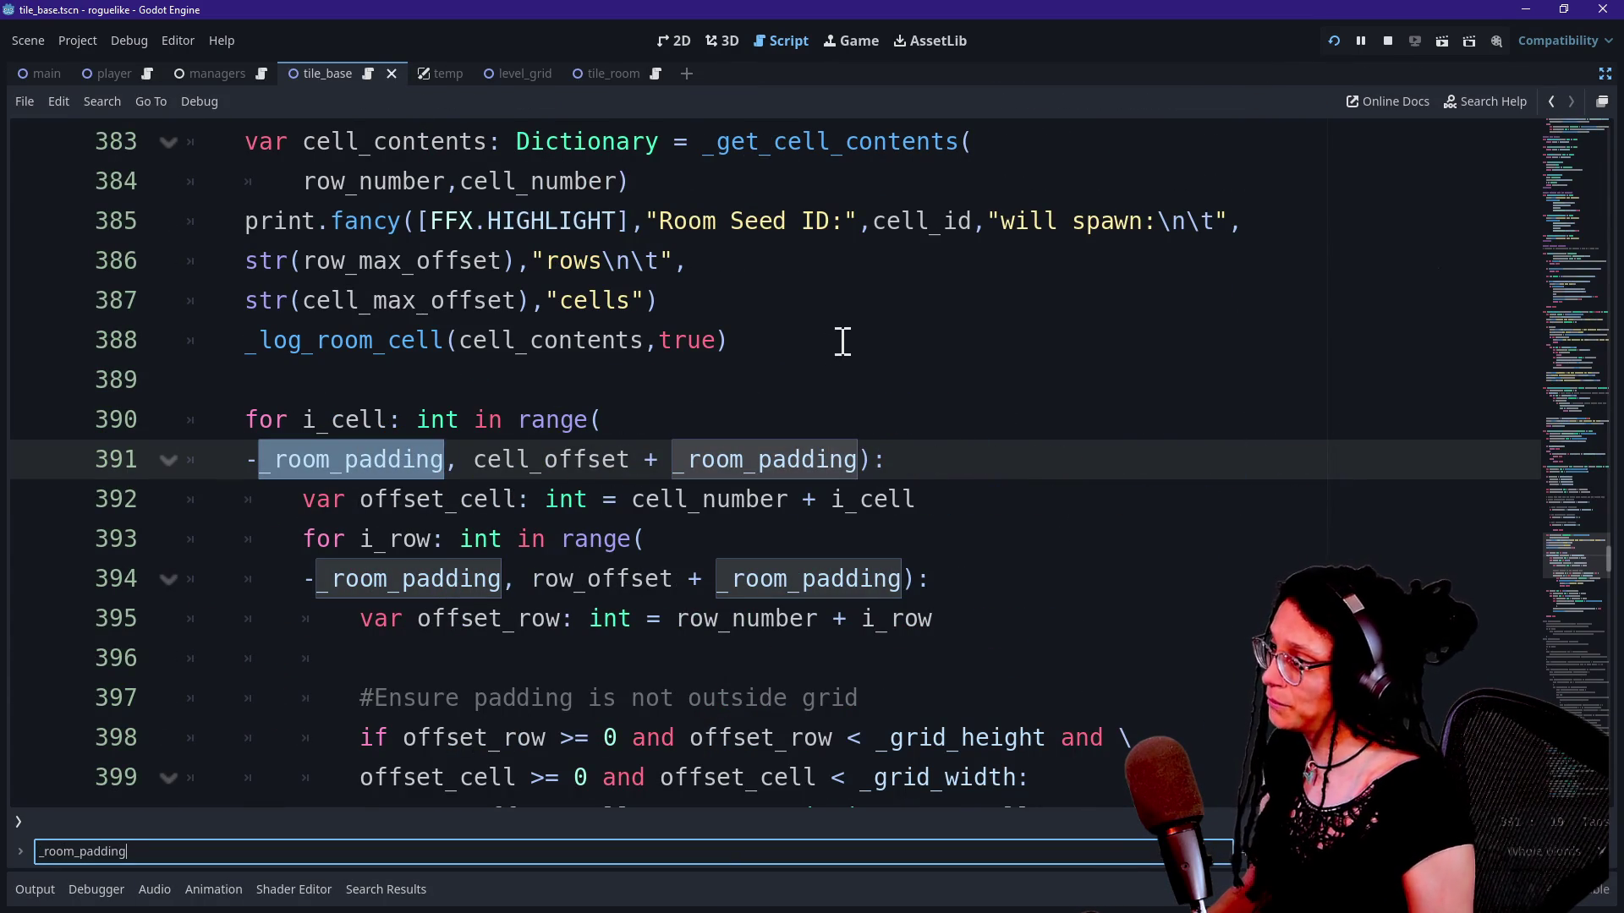
pyautogui.click(1604, 74)
# Step: Open the managers scene, select ManageLevel, and restart the game
pyautogui.click(854, 40)
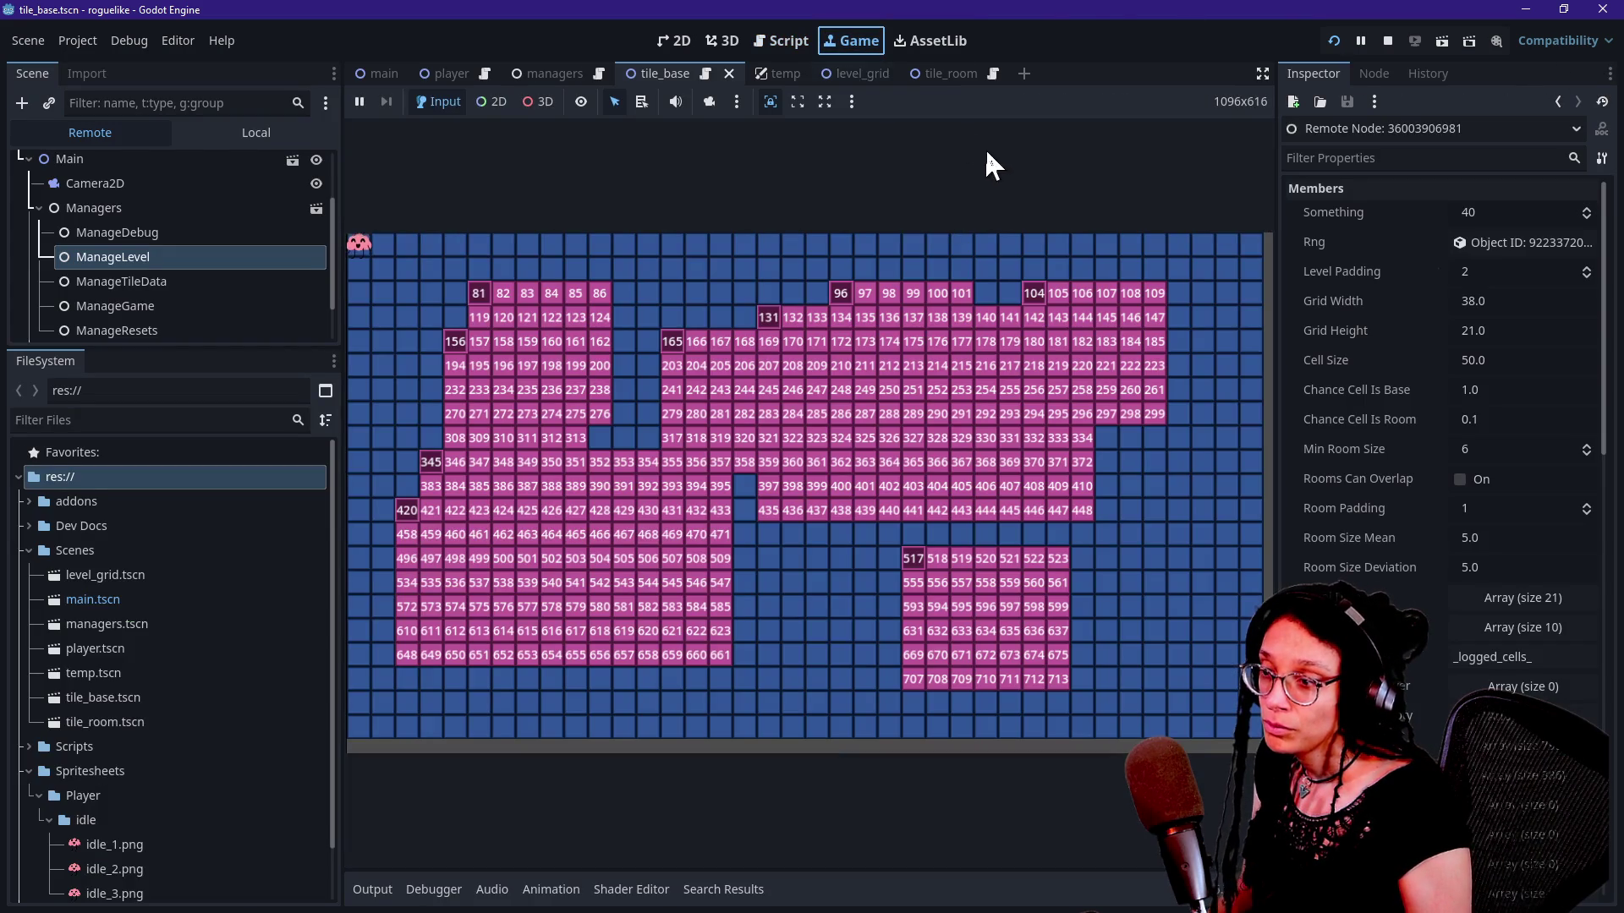
pyautogui.click(245, 133)
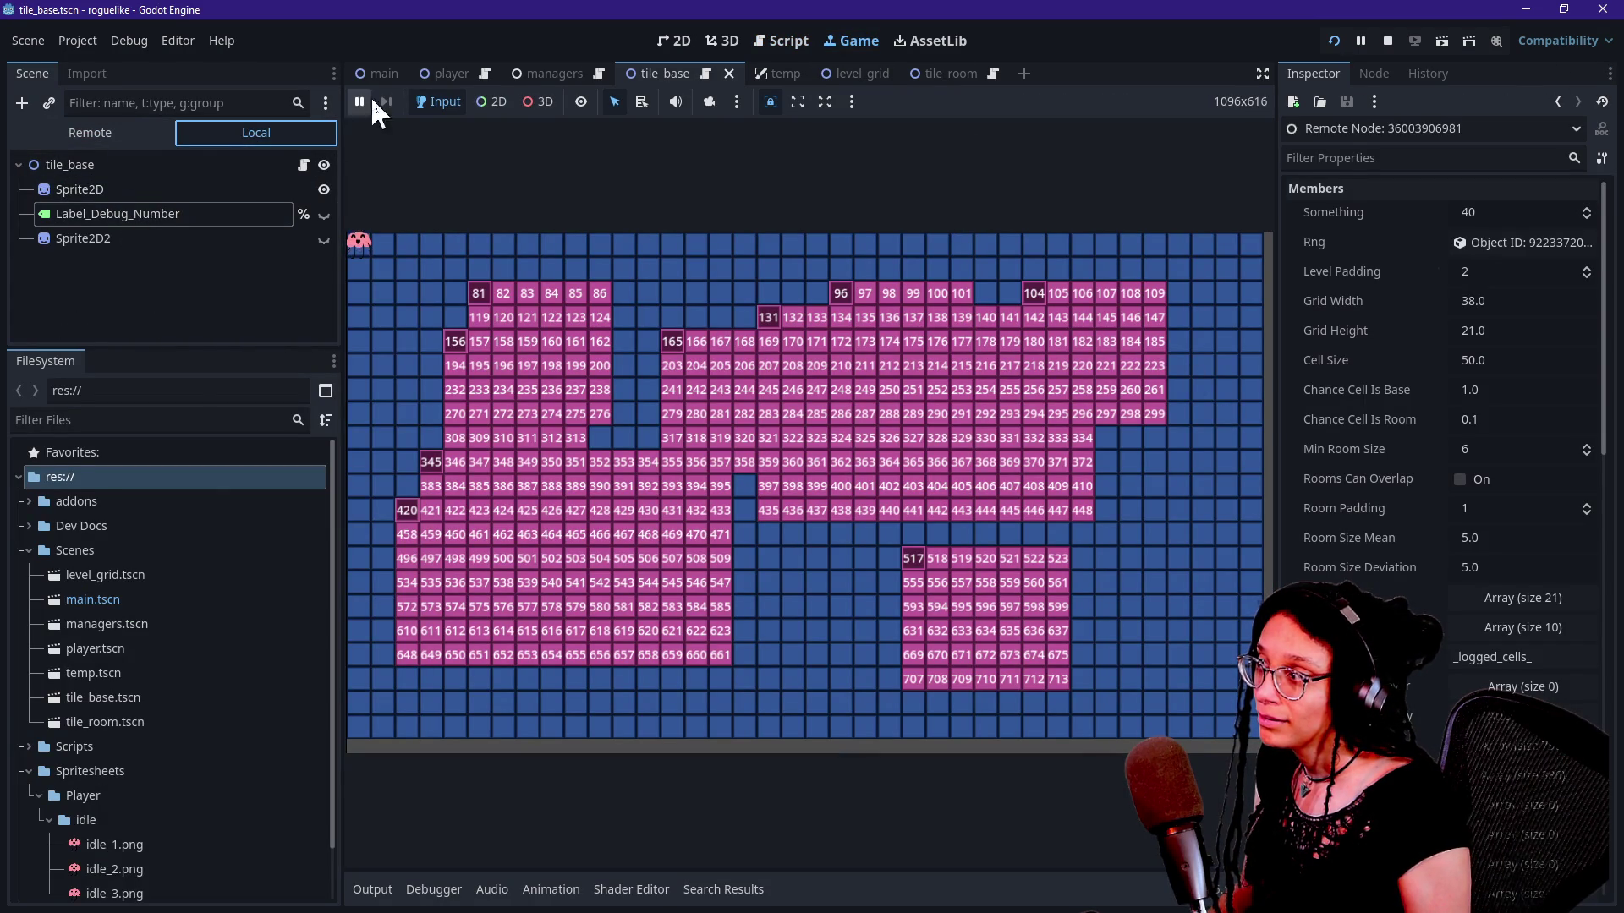
pyautogui.click(545, 73)
pyautogui.click(149, 214)
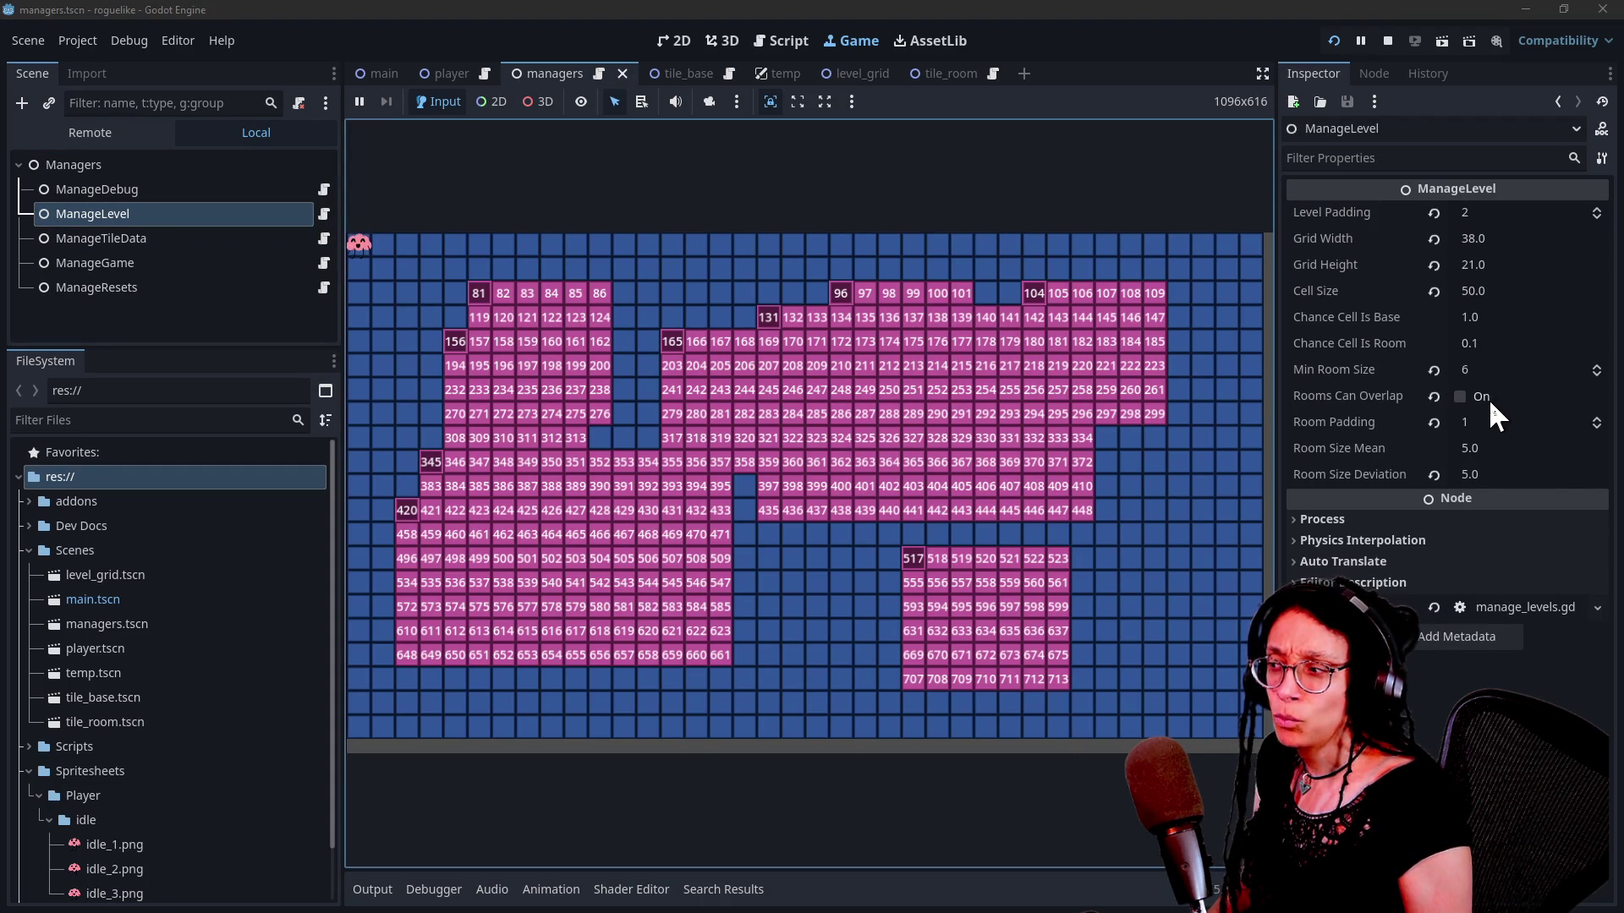
pyautogui.click(1335, 39)
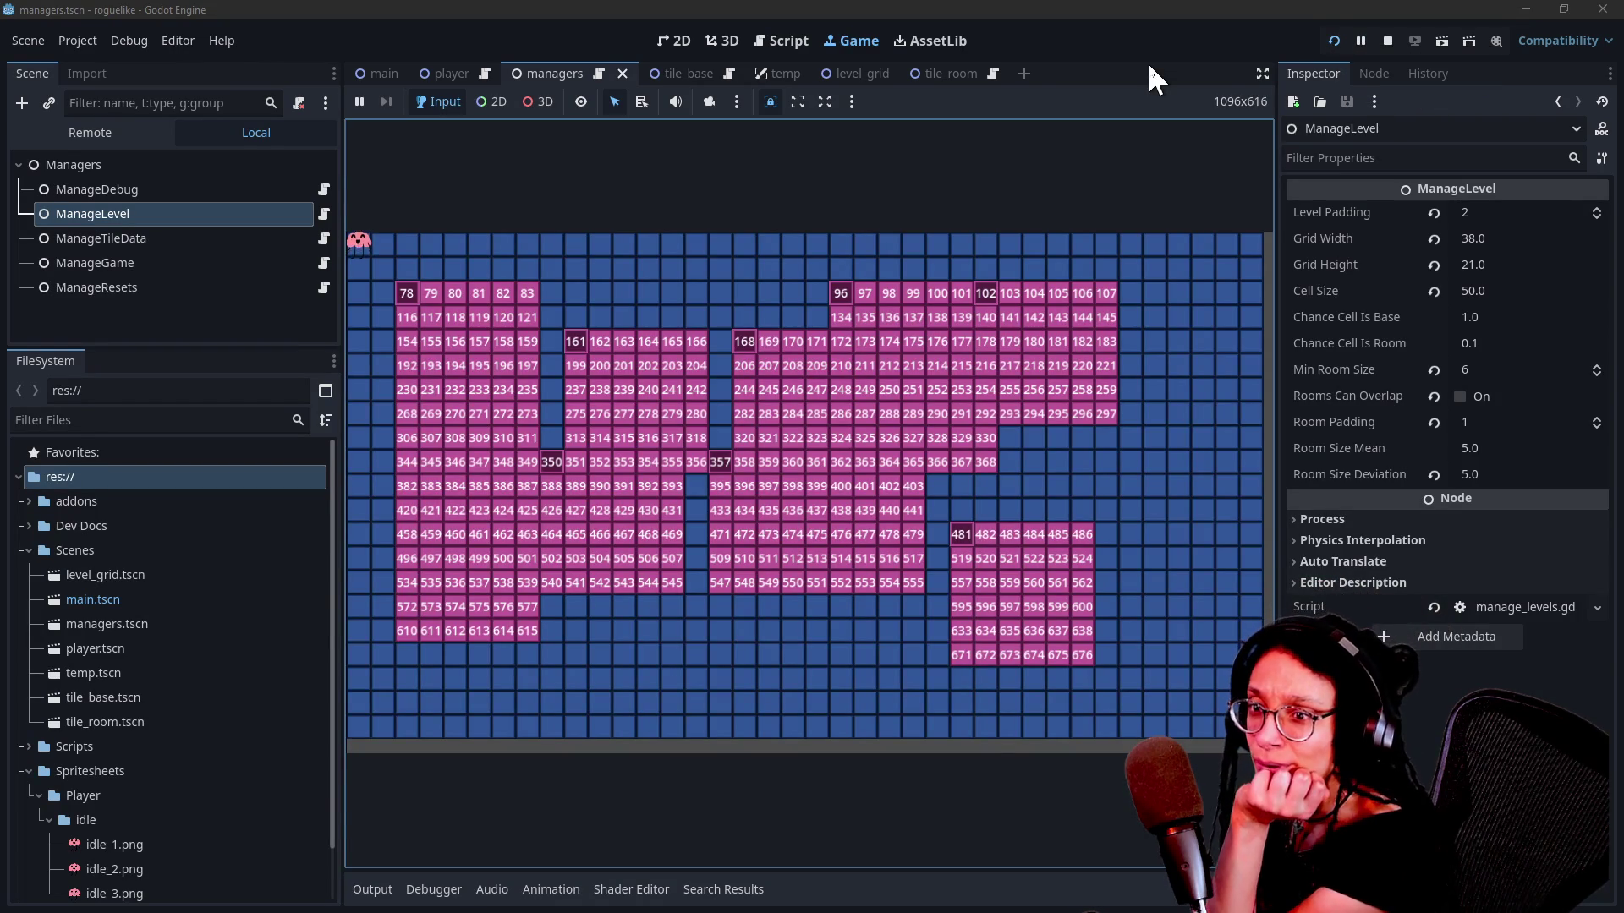
# Step: Try Room Padding 3 on a regenerated level, then set it back to 1 and save
pyautogui.click(1484, 422)
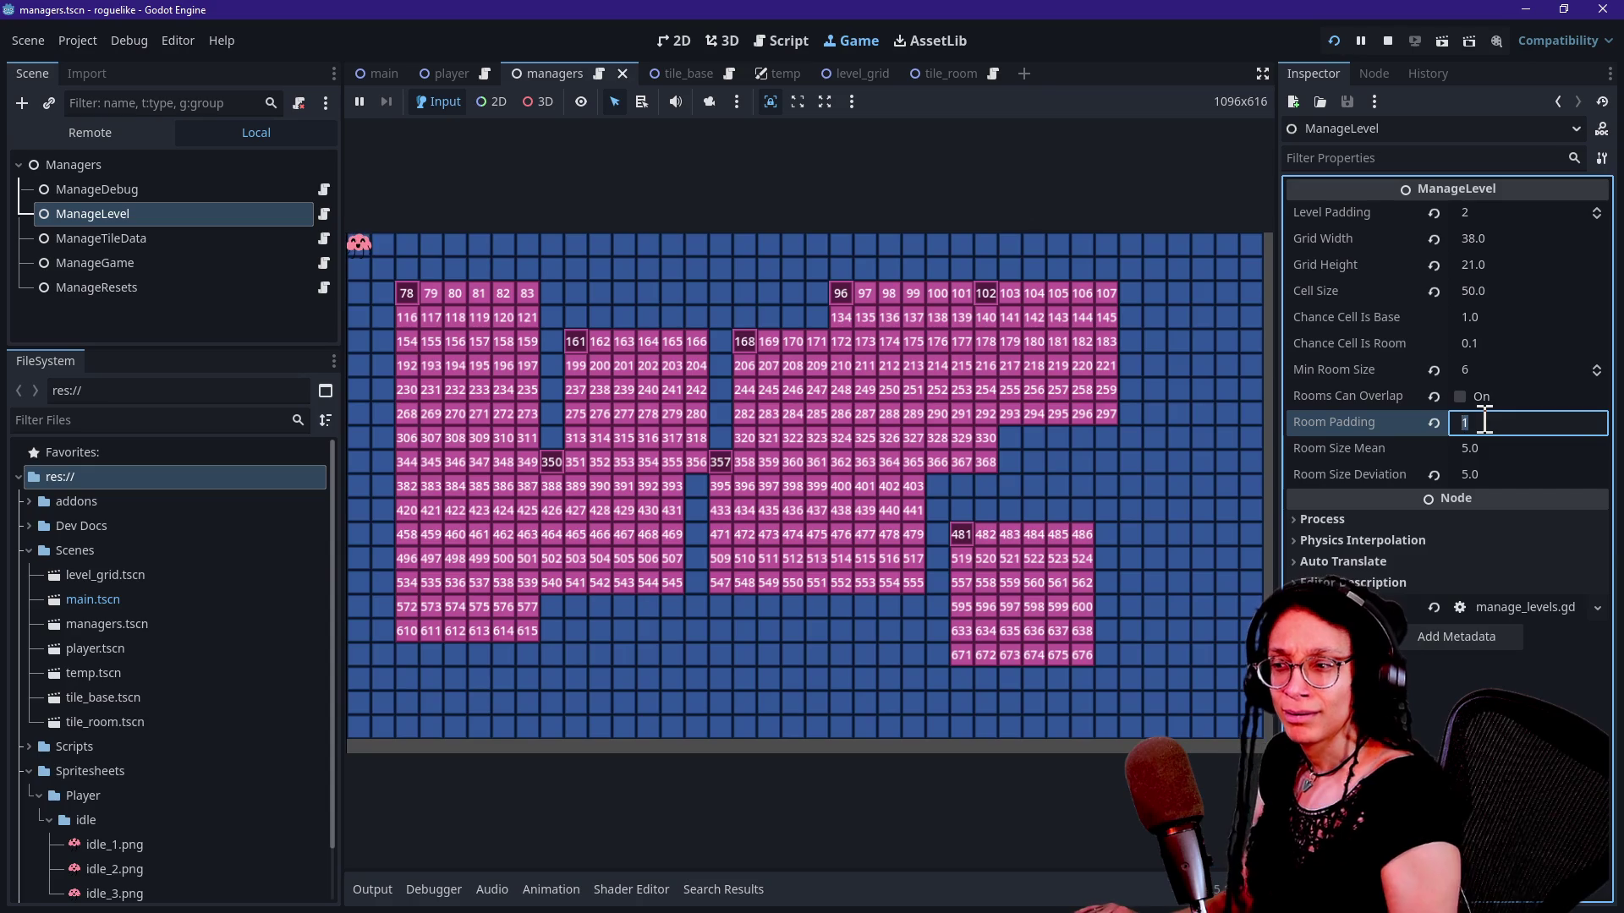
pyautogui.write('3')
pyautogui.press('Return')
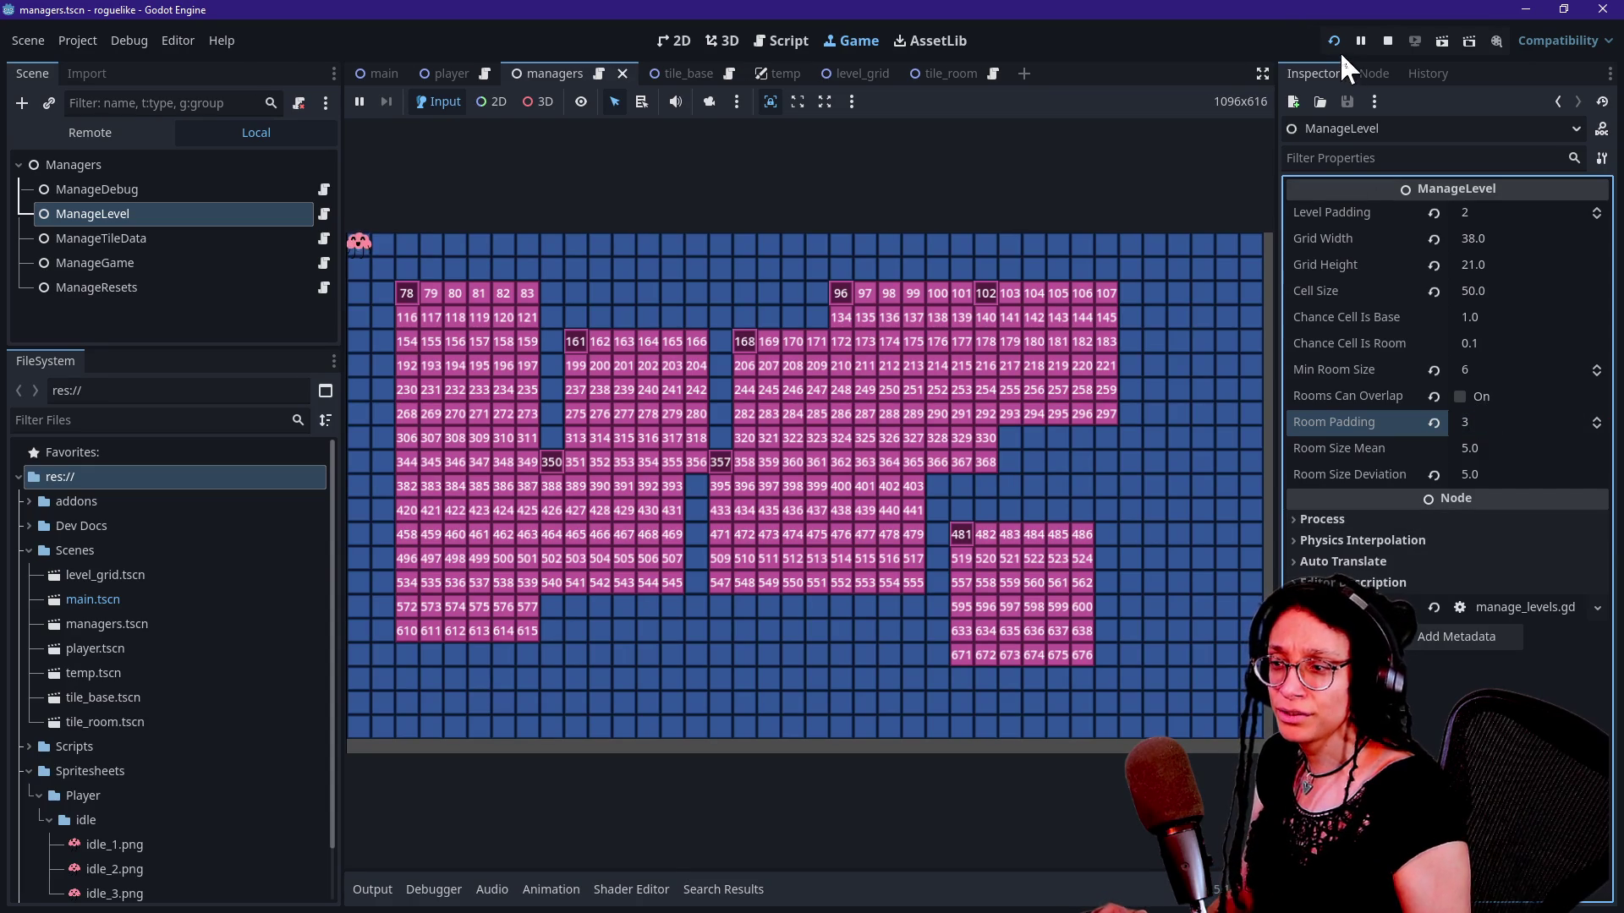
pyautogui.click(1334, 39)
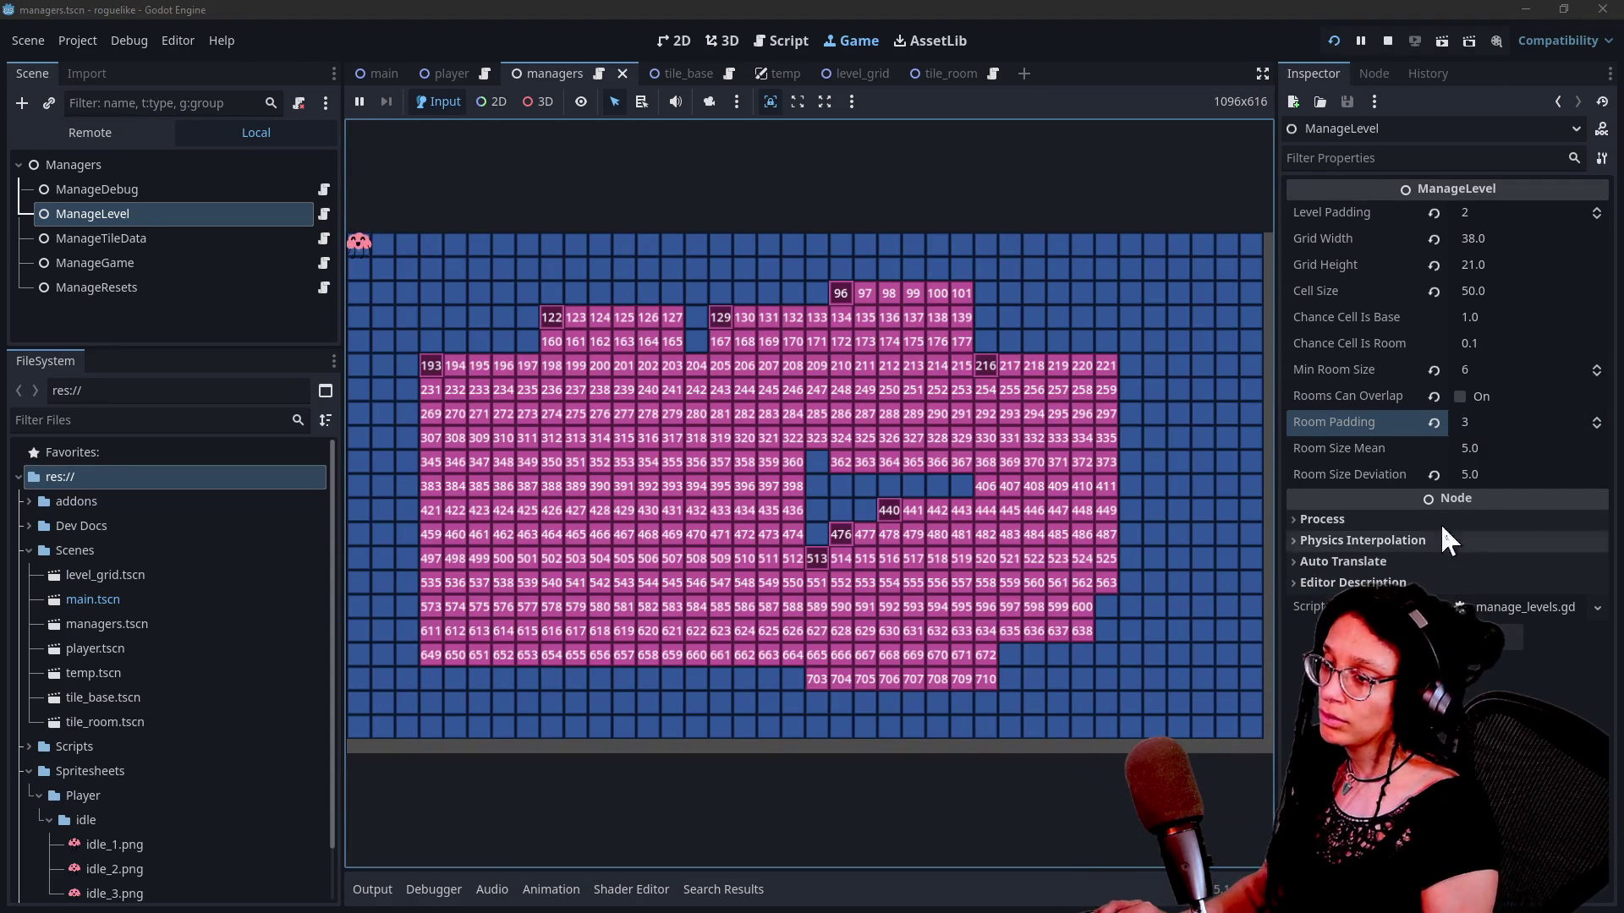
pyautogui.click(1490, 427)
pyautogui.write('1')
pyautogui.hotkey('ctrl', 's')
pyautogui.click(782, 40)
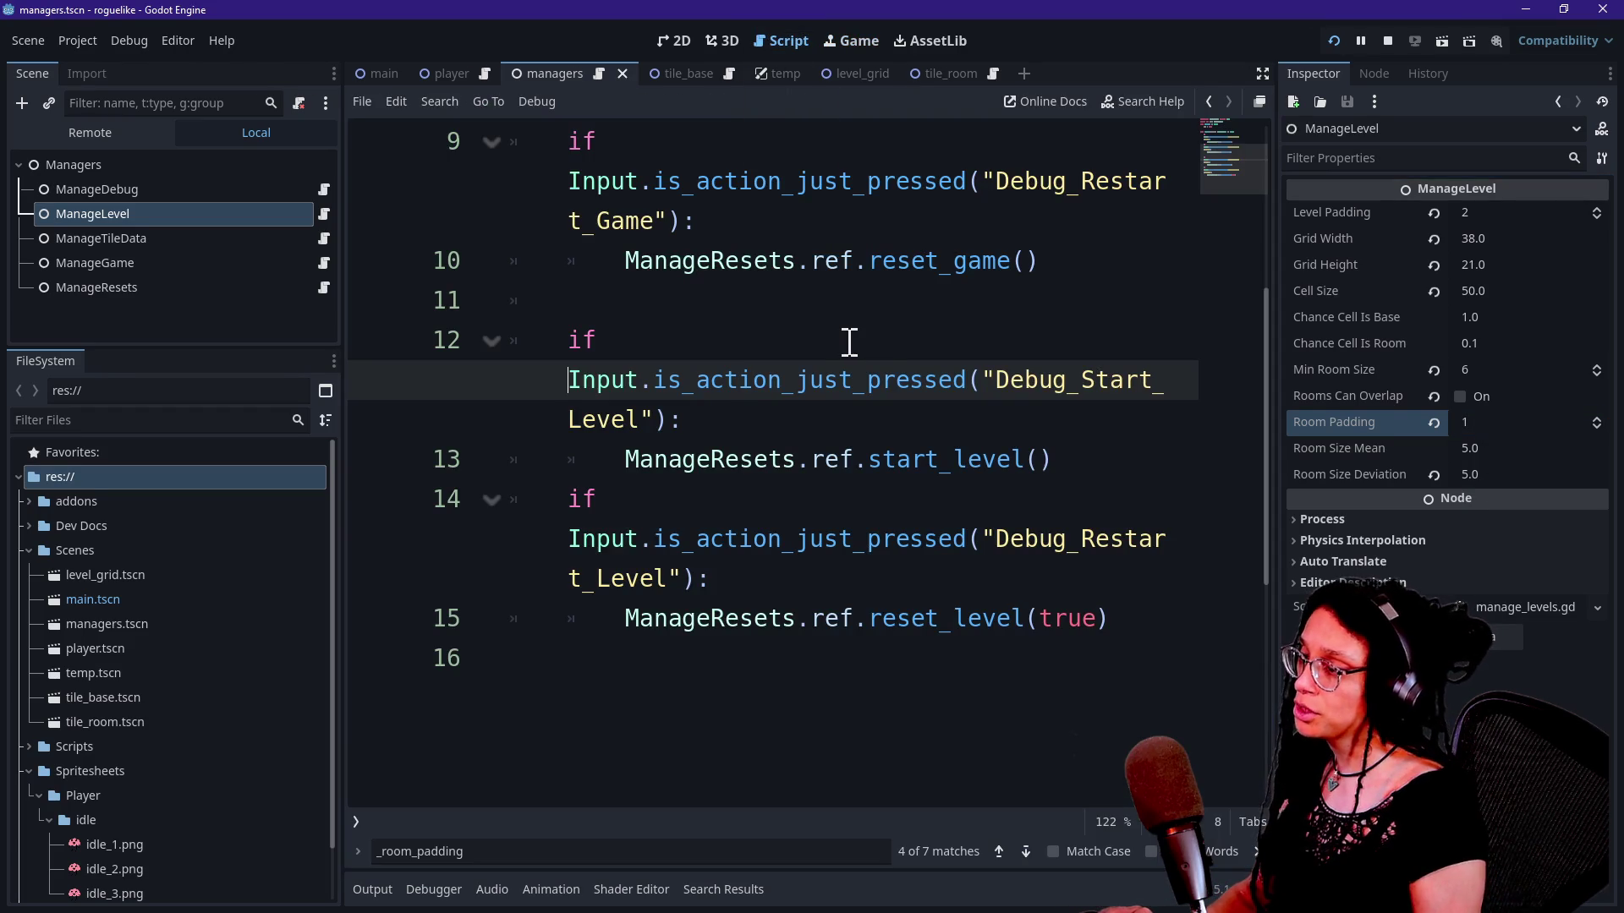
# Step: Quick-open manage_levels.gd in distraction-free view
pyautogui.hotkey('ctrl', 'shift', 'F11')
pyautogui.scroll(3, 849, 343)
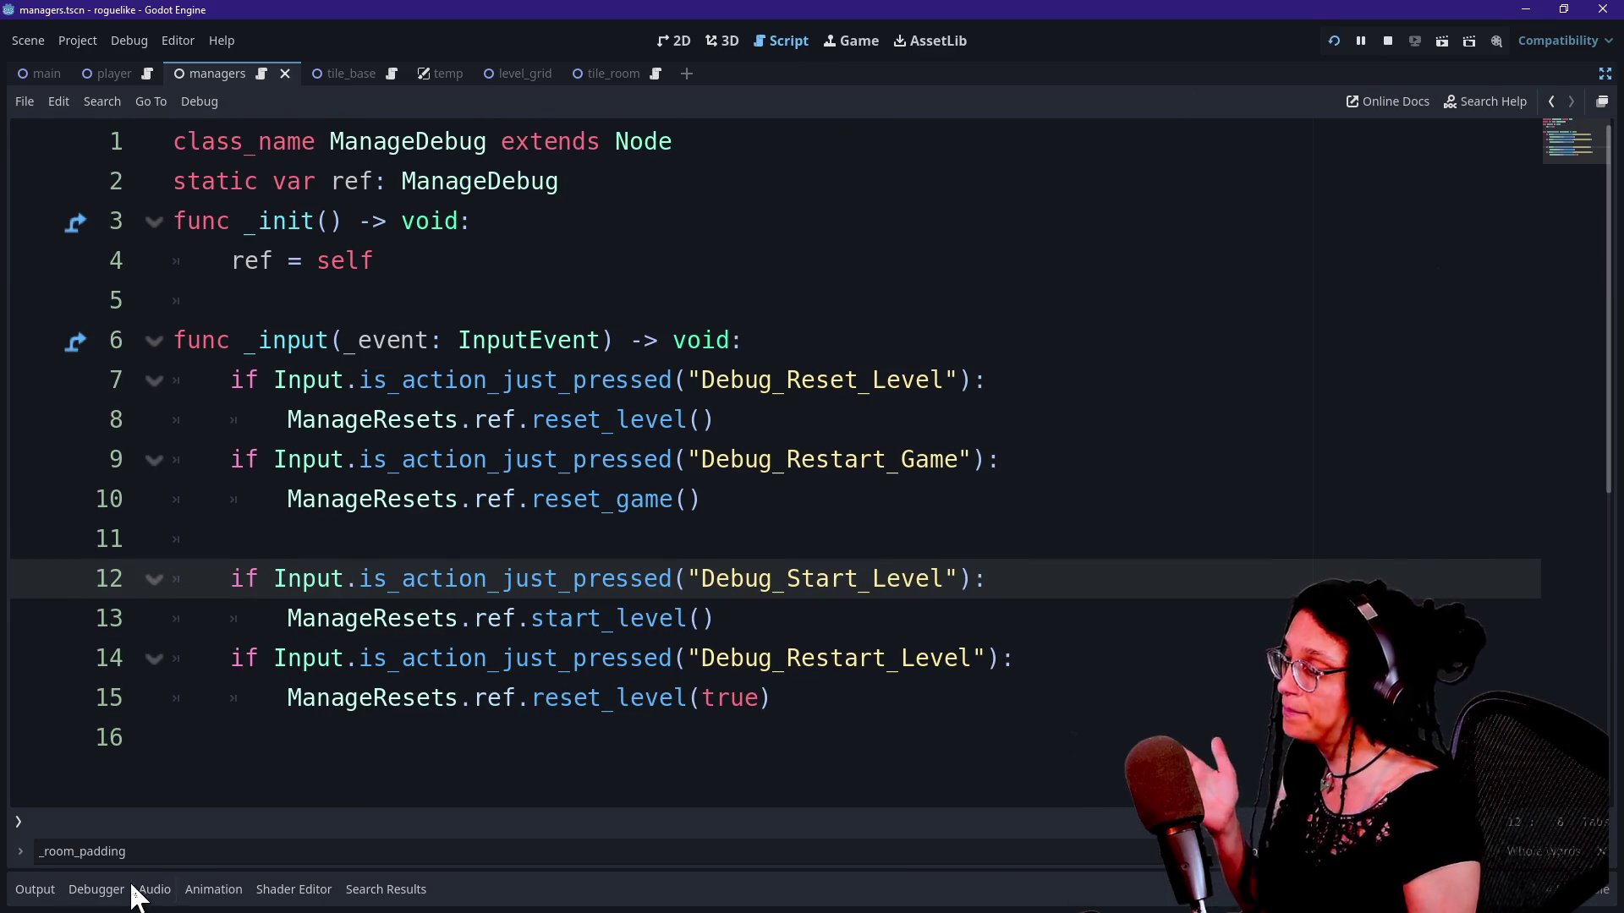
pyautogui.moveTo(160, 861); pyautogui.dragTo(75, 852)
pyautogui.hotkey('shift', 'alt', 'o')
pyautogui.write('manage_level')
pyautogui.press('Return')
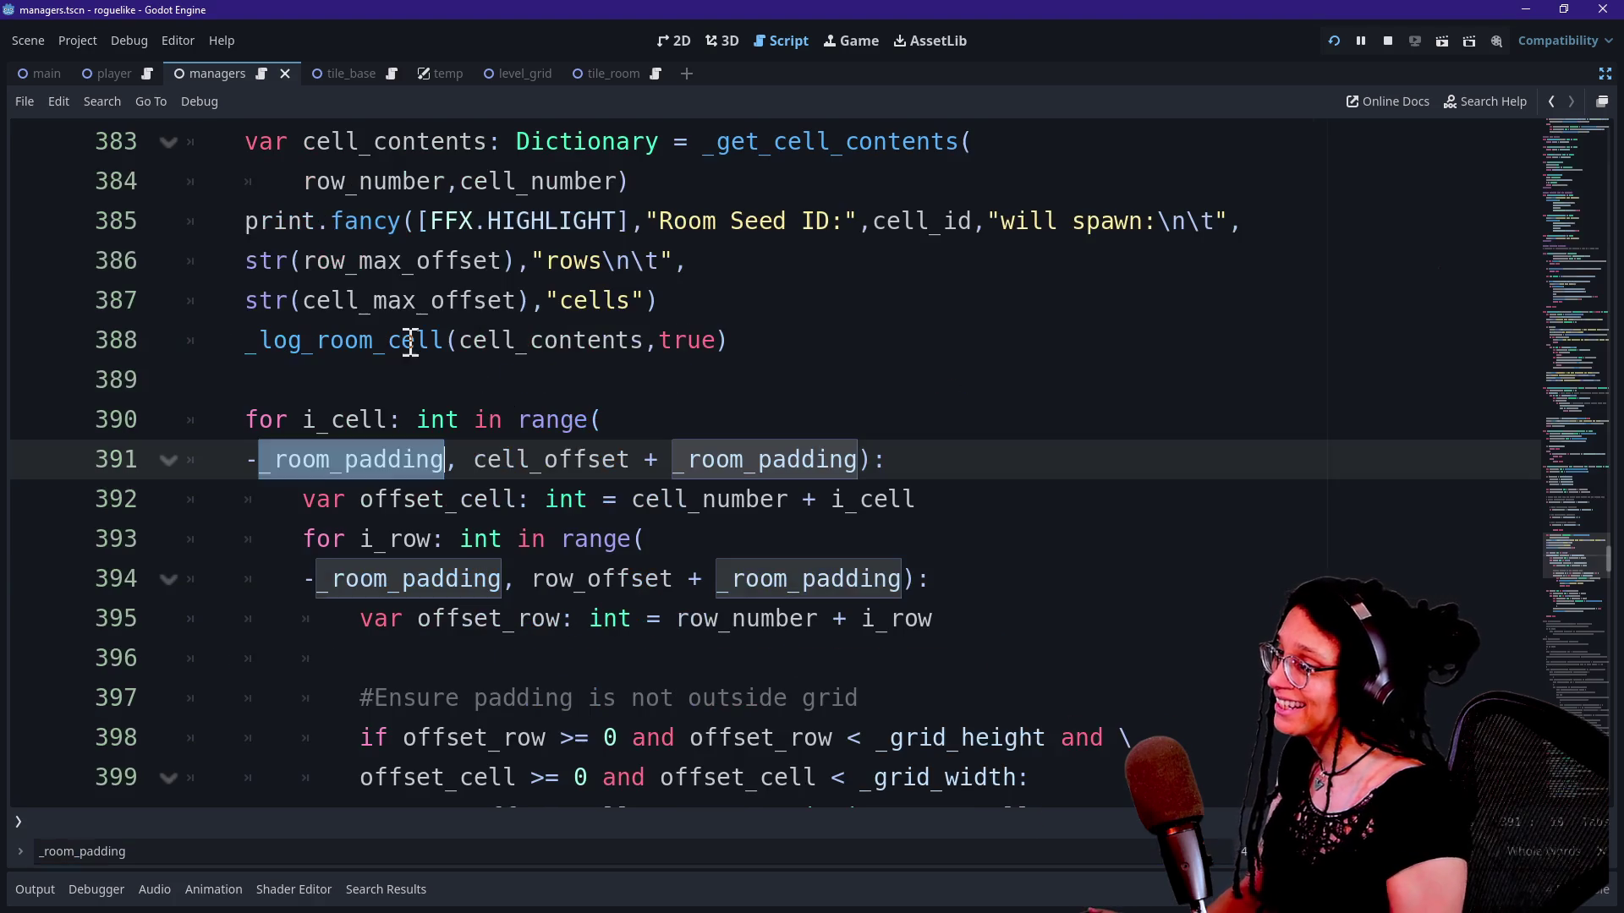
# Step: Review the room-padding loops on lines 389–397, then switch to GitHub Desktop
pyautogui.click(674, 366)
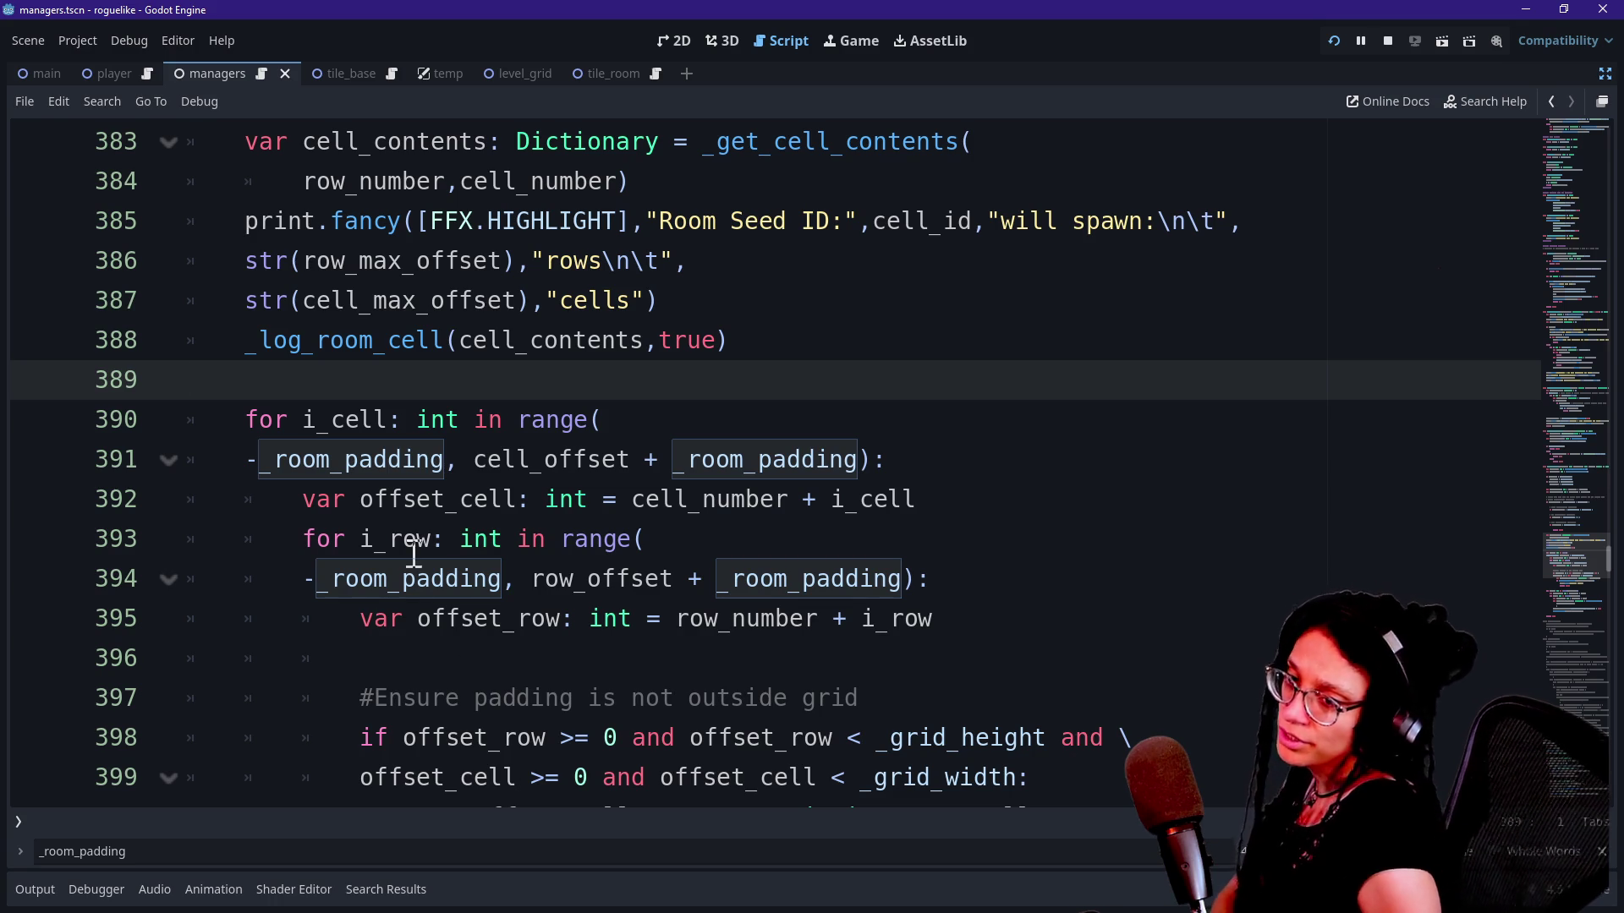
pyautogui.click(669, 459)
pyautogui.click(714, 692)
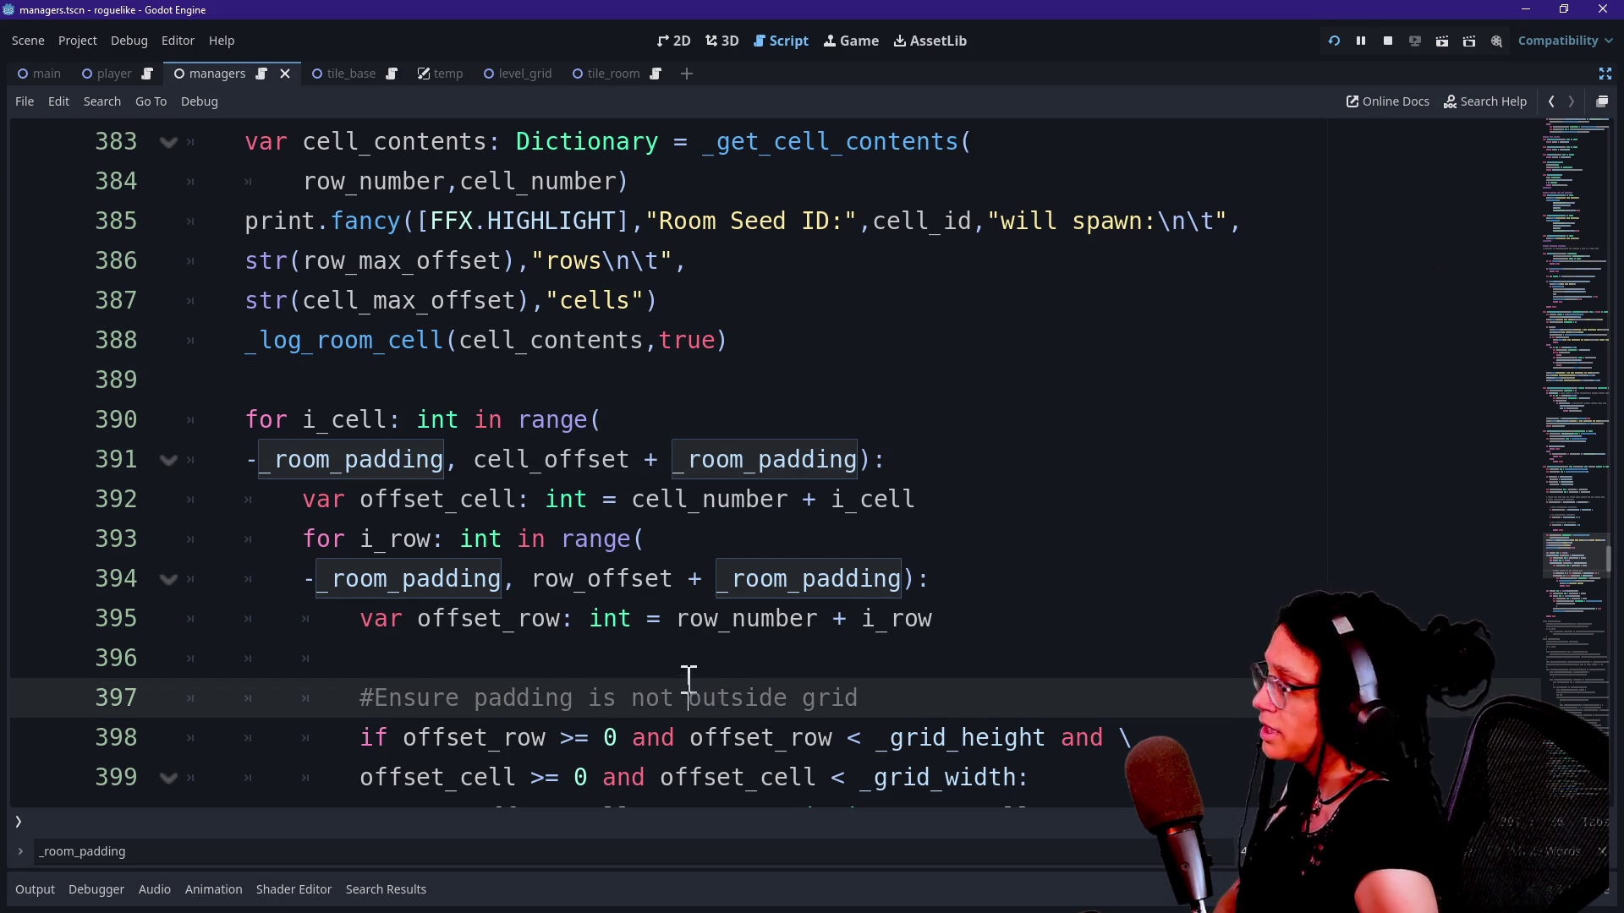
pyautogui.click(701, 670)
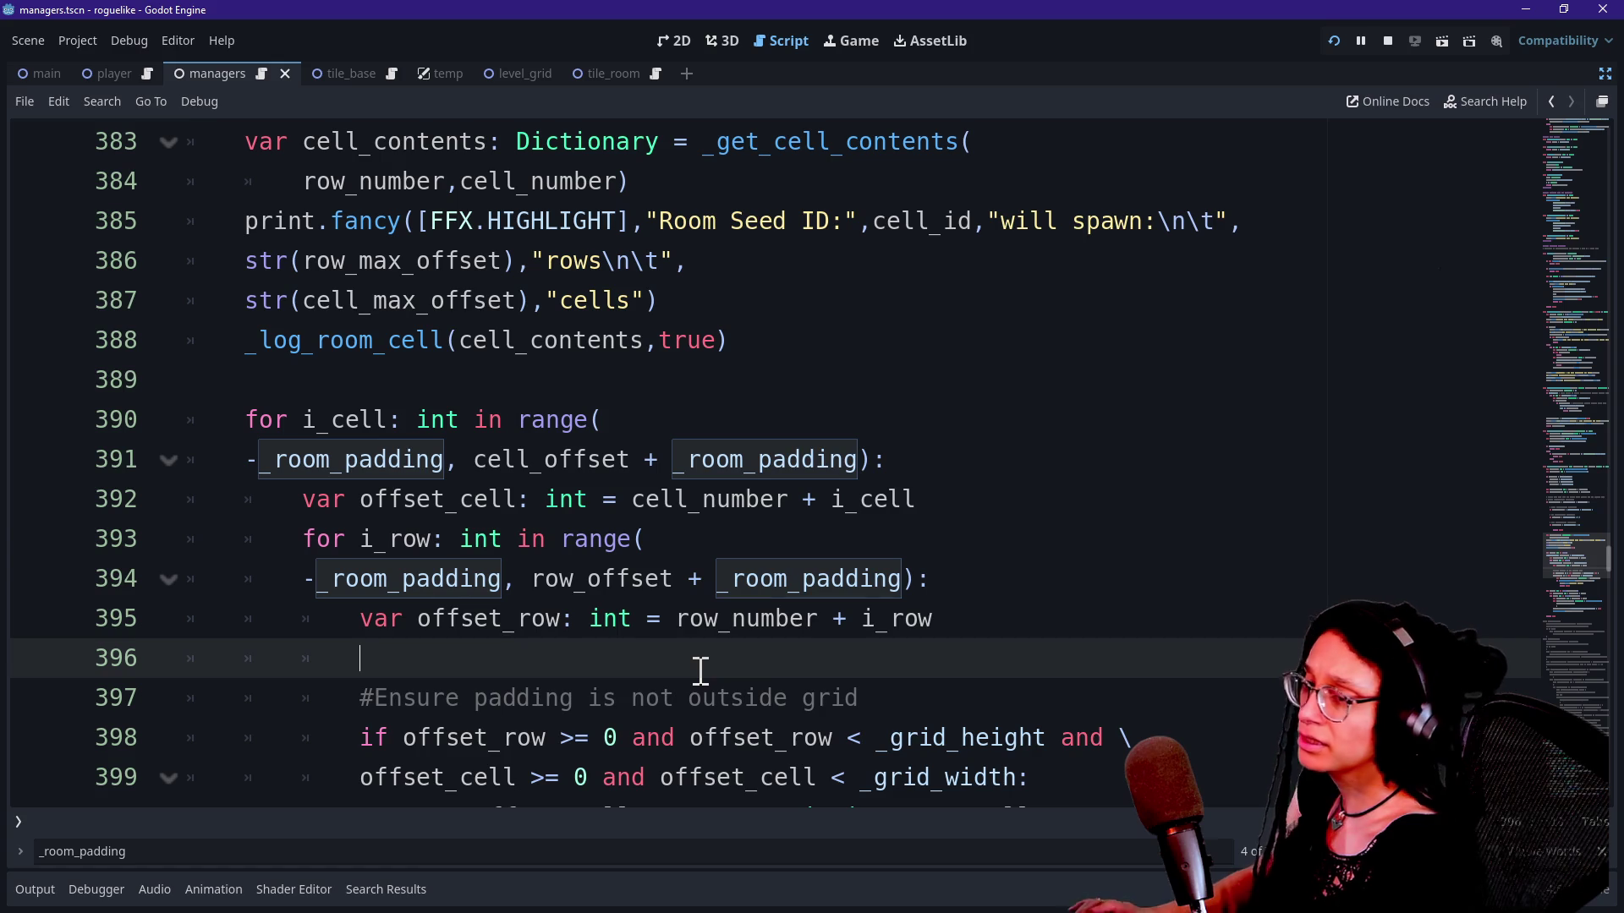
pyautogui.hotkey('alt', 'Tab')
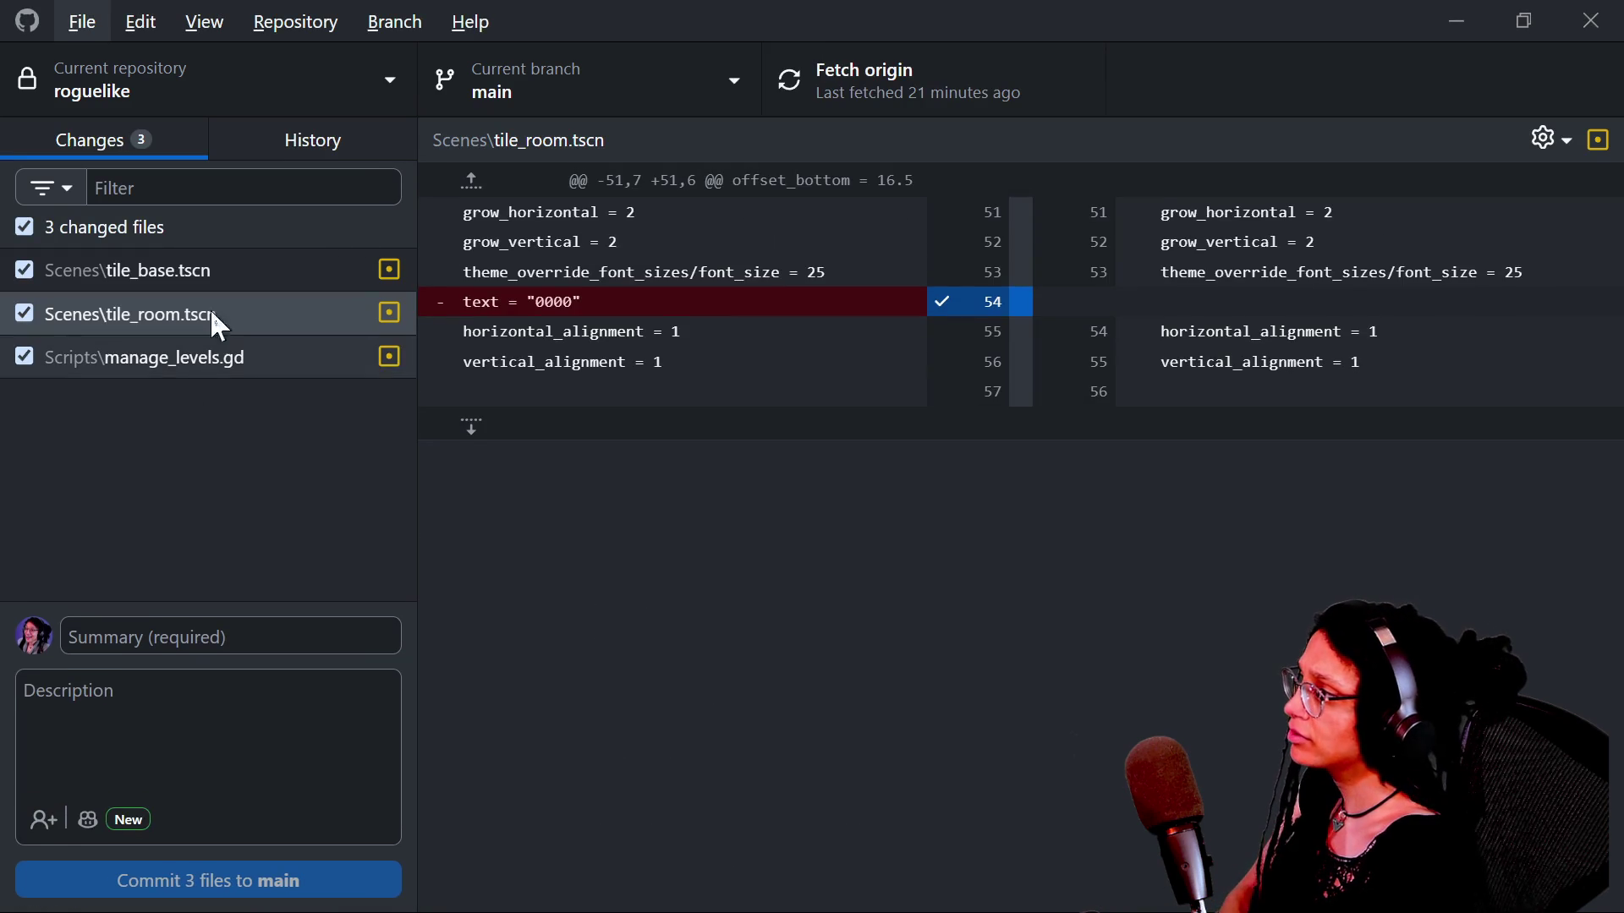
# Step: Show the Scripts\manage_levels.gd diff and scroll down through its changes
pyautogui.click(263, 351)
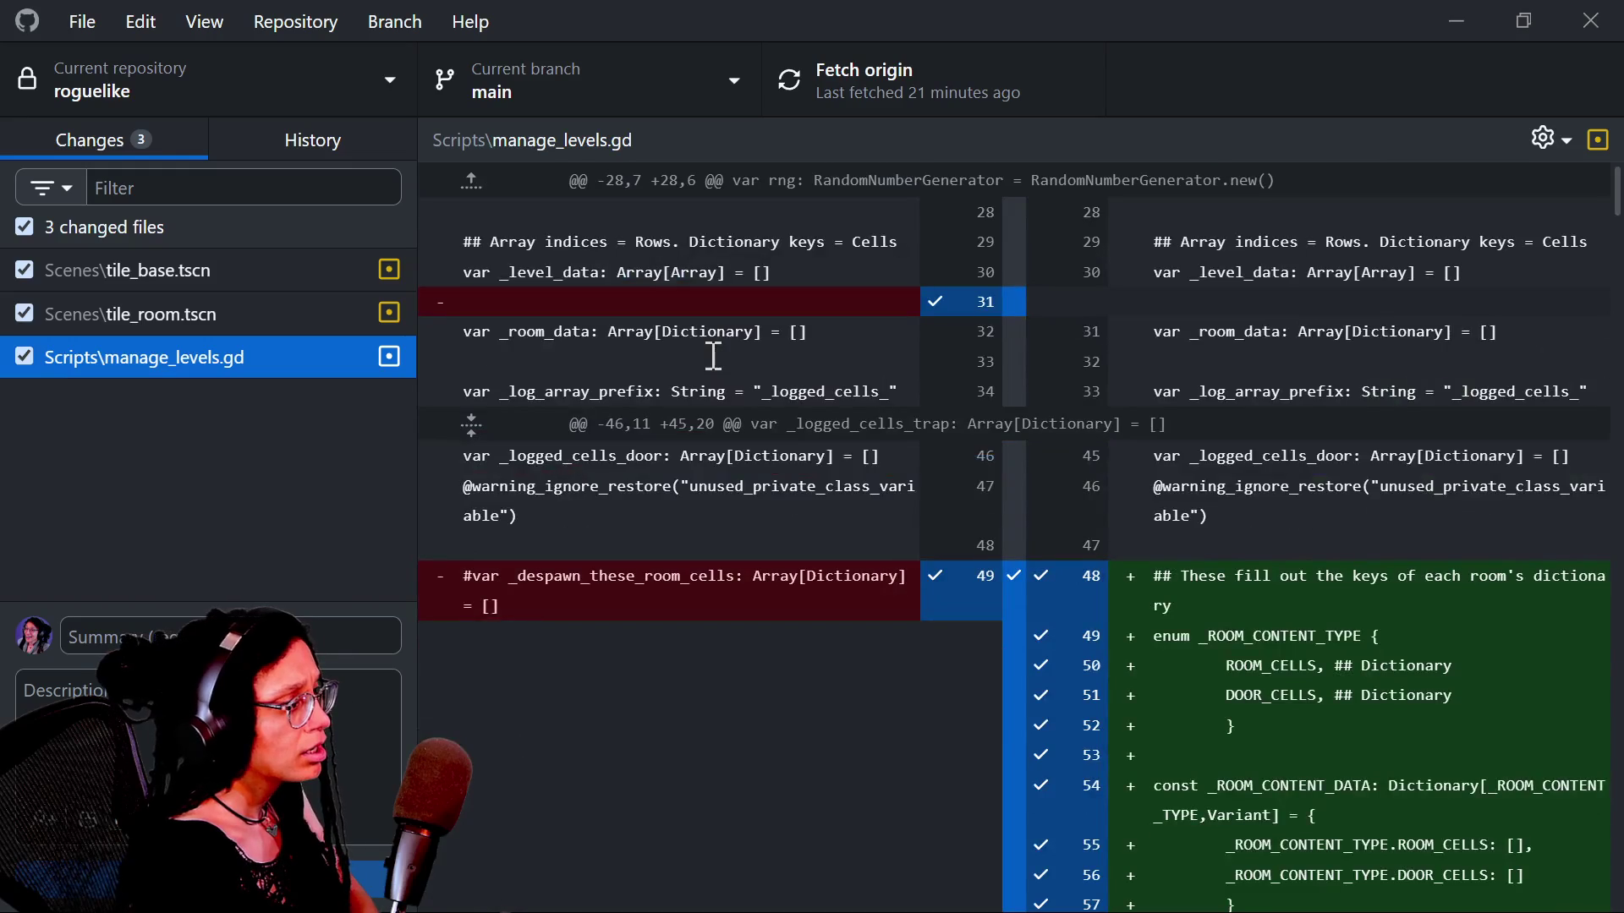
pyautogui.scroll(-7, 585, 334)
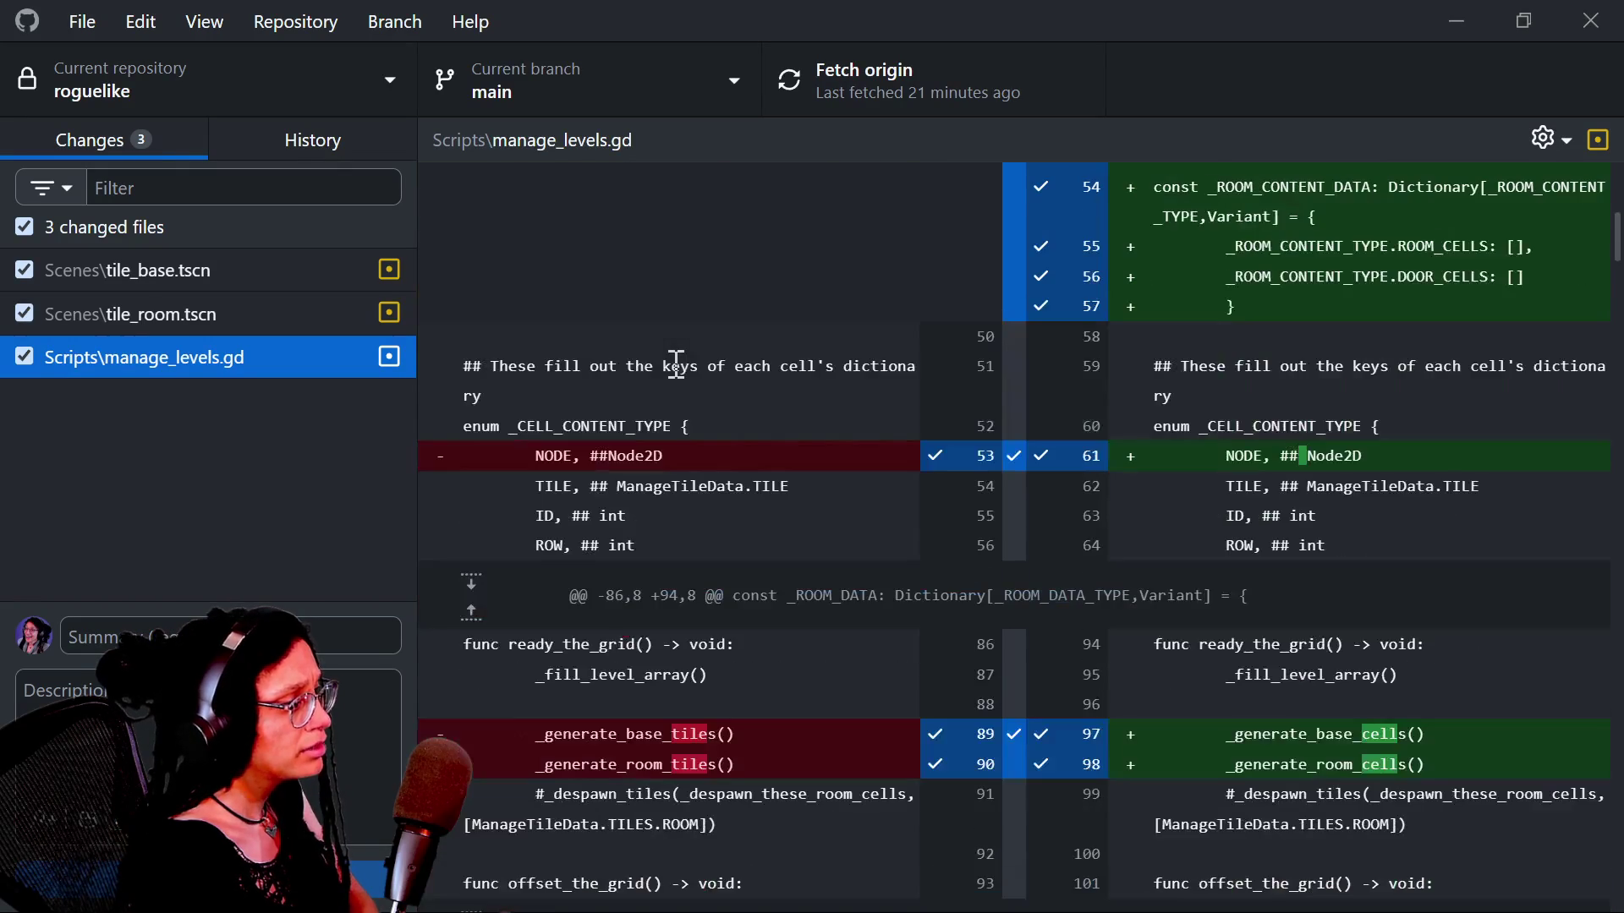
pyautogui.scroll(-3, 603, 438)
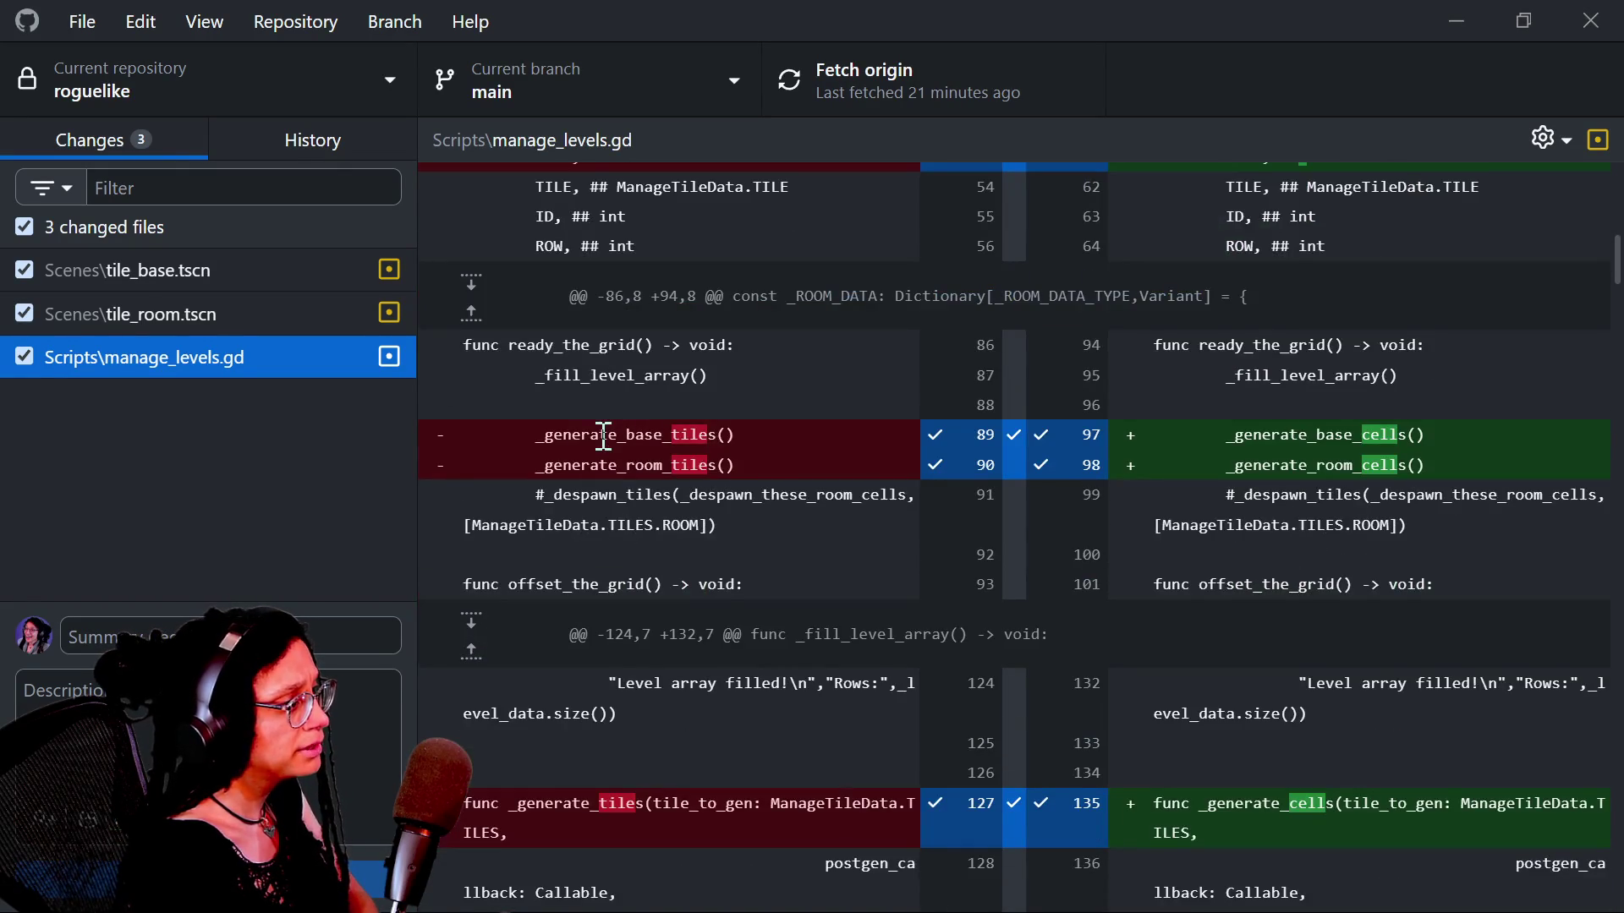
pyautogui.scroll(-11, 584, 439)
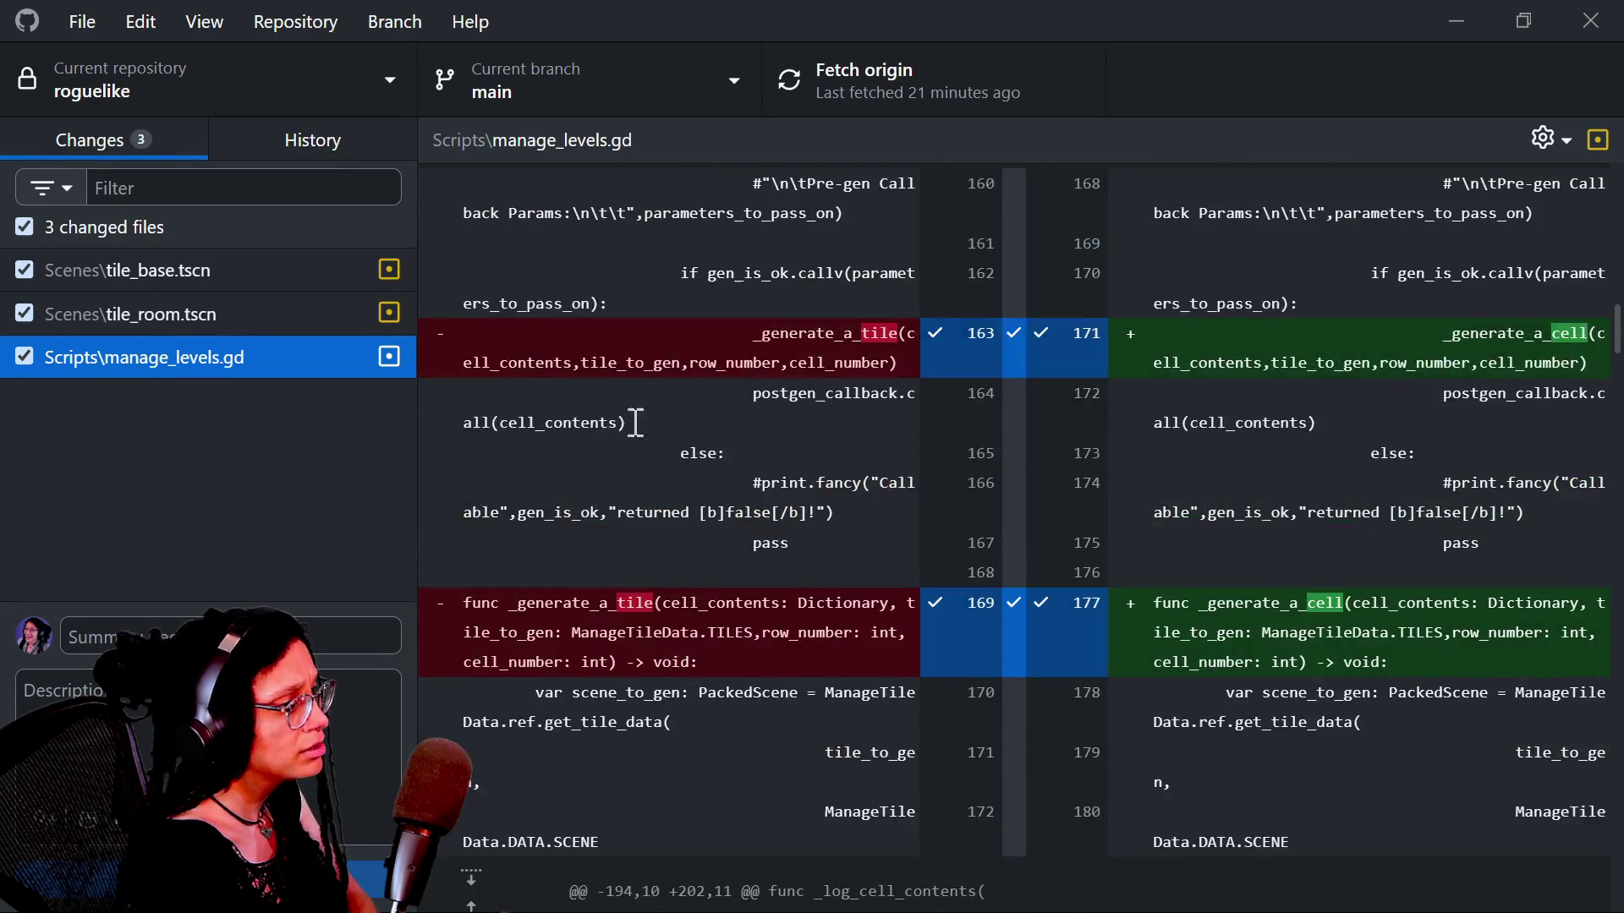
pyautogui.scroll(-2, 729, 427)
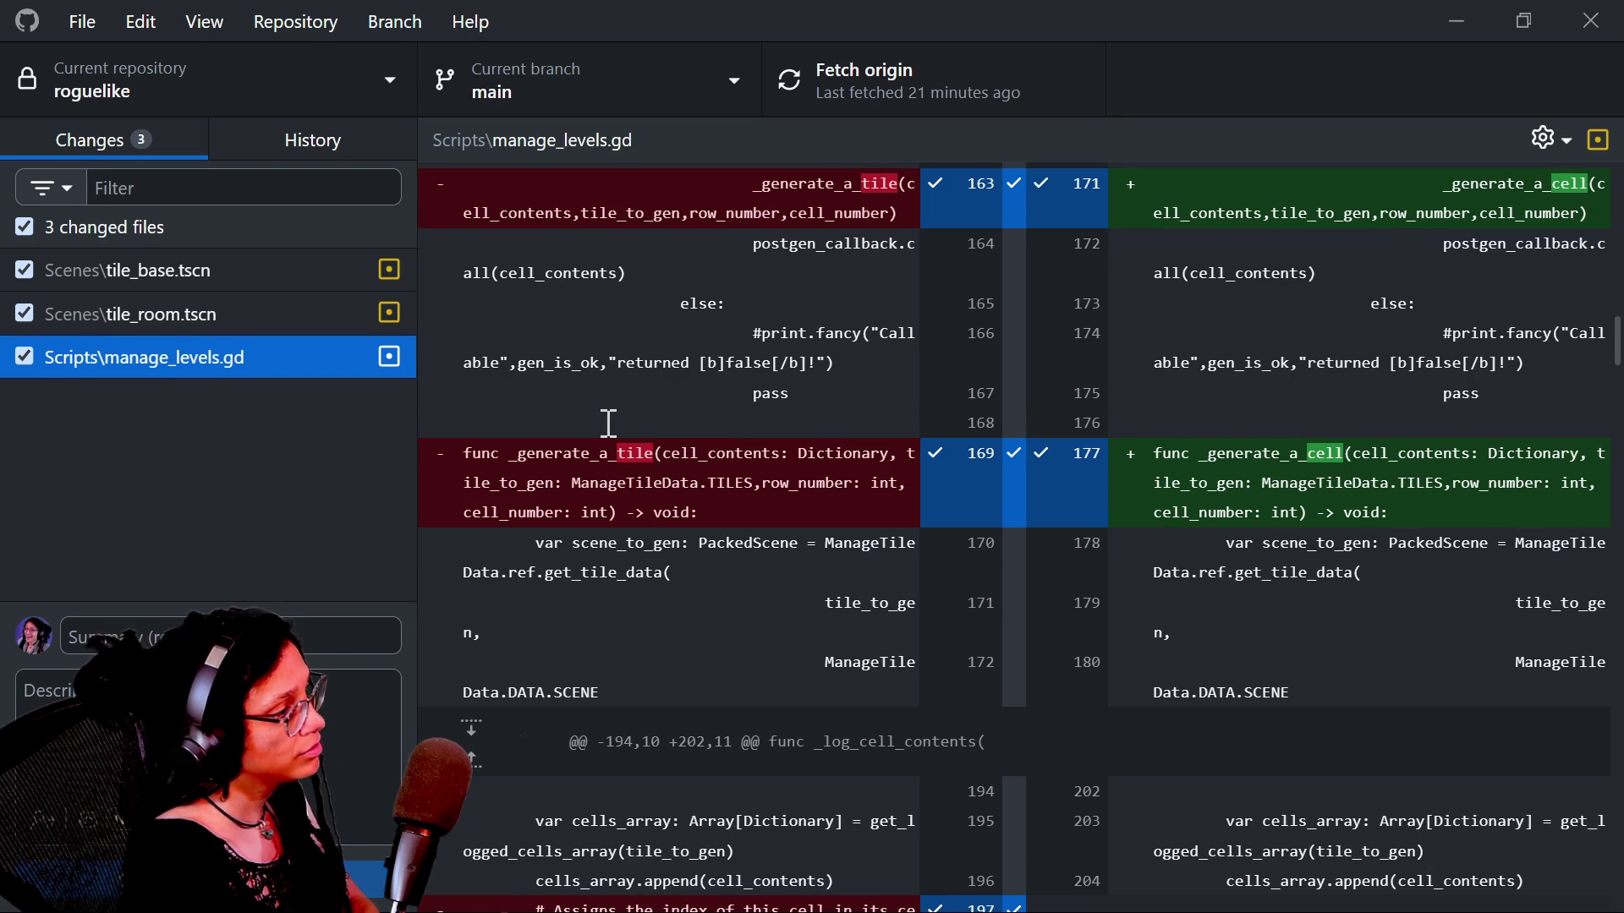
pyautogui.scroll(-2, 609, 423)
pyautogui.scroll(-4, 733, 526)
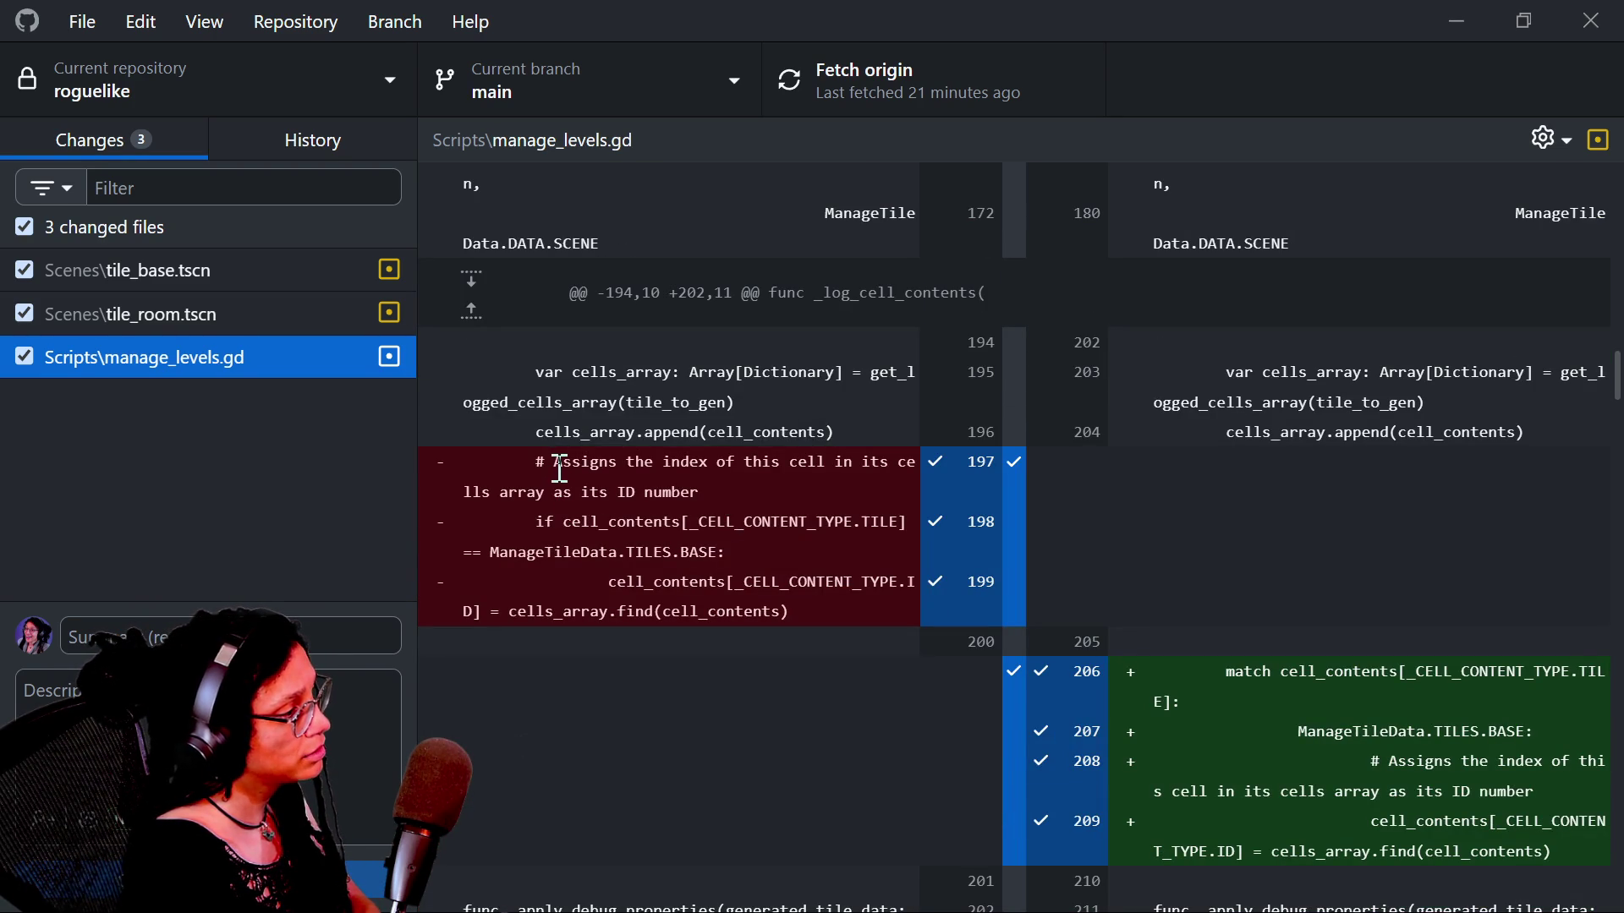
# Step: Select and inspect the removed ID-number comment, condition lines, and diff lines 207–211
pyautogui.click(531, 470)
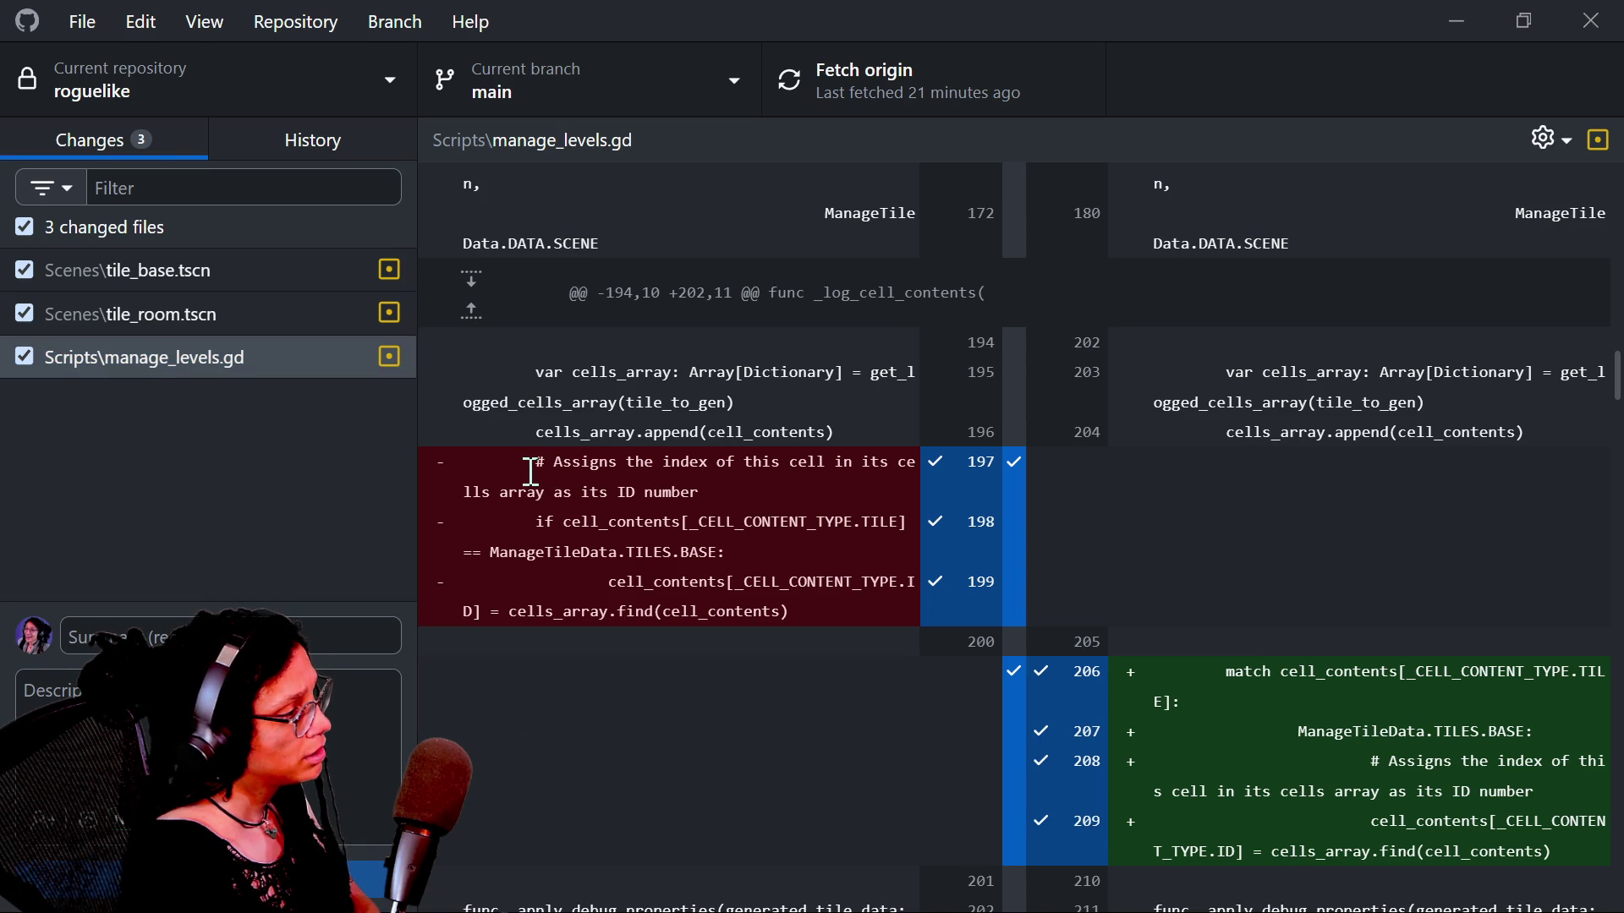
pyautogui.moveTo(549, 478); pyautogui.dragTo(652, 562)
pyautogui.click(652, 562)
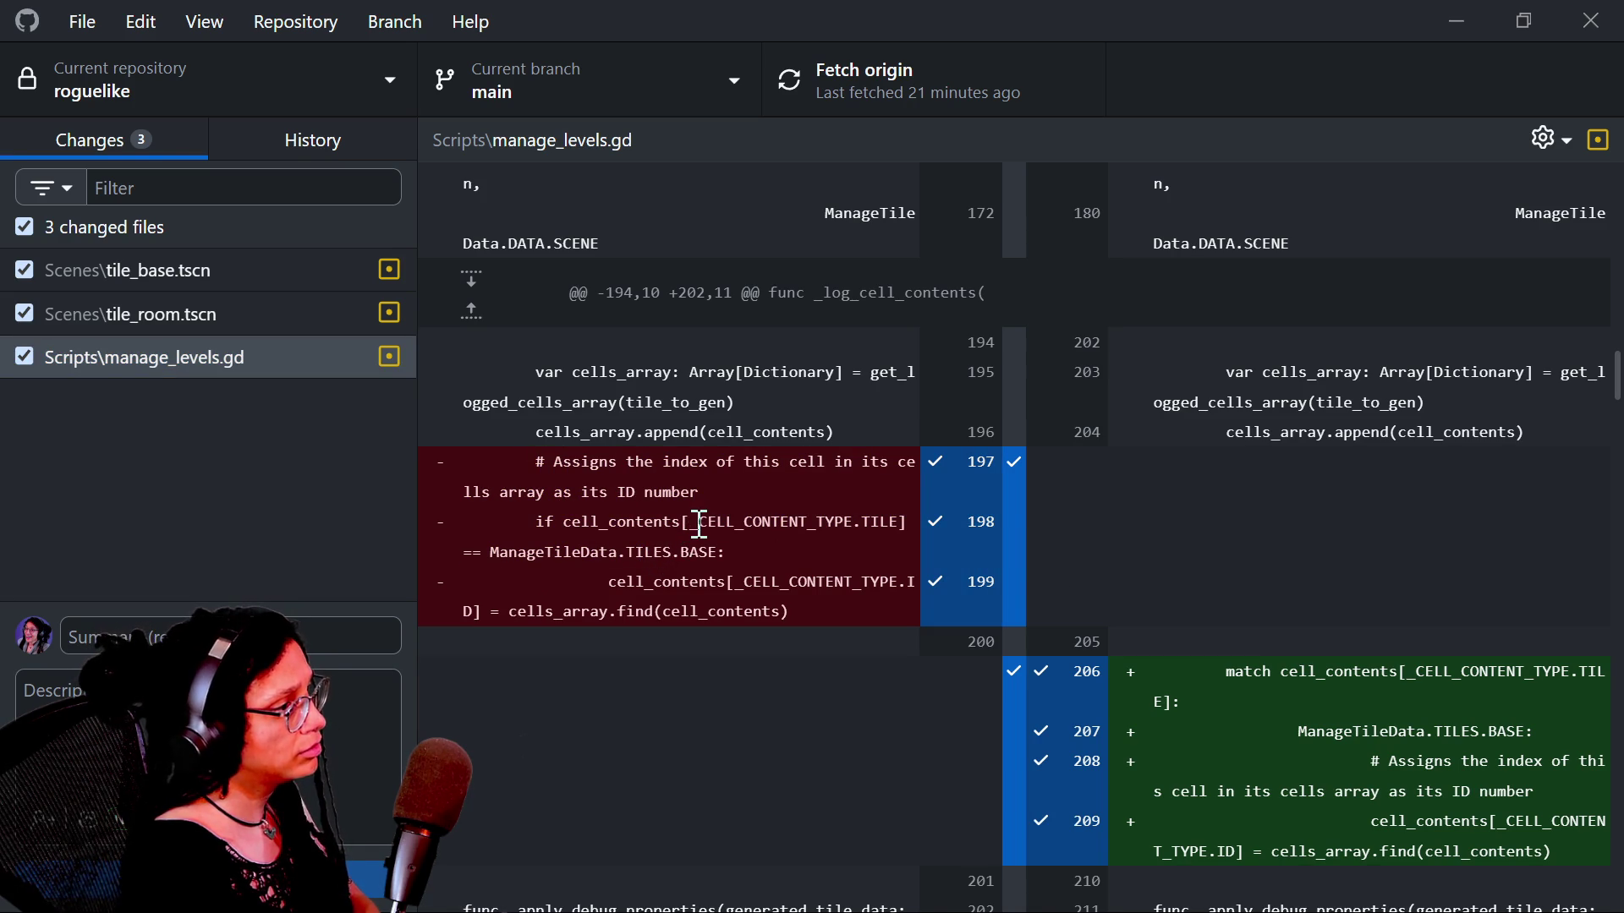
pyautogui.scroll(-2, 1198, 591)
pyautogui.moveTo(1198, 591); pyautogui.dragTo(1388, 750)
pyautogui.click(1388, 746)
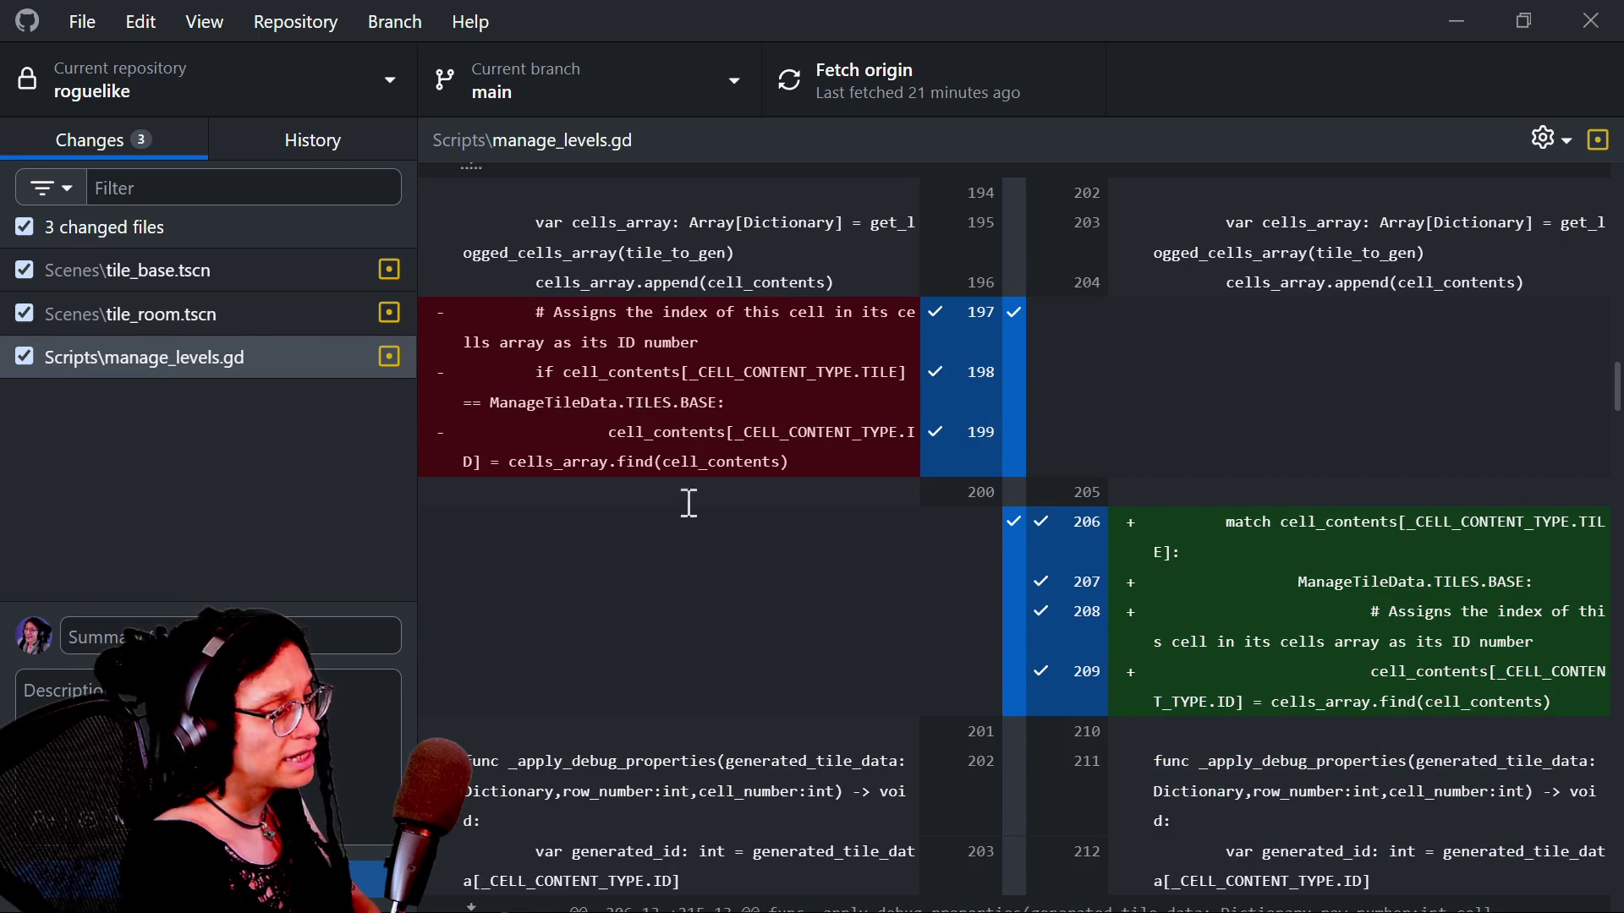
pyautogui.scroll(-10, 685, 446)
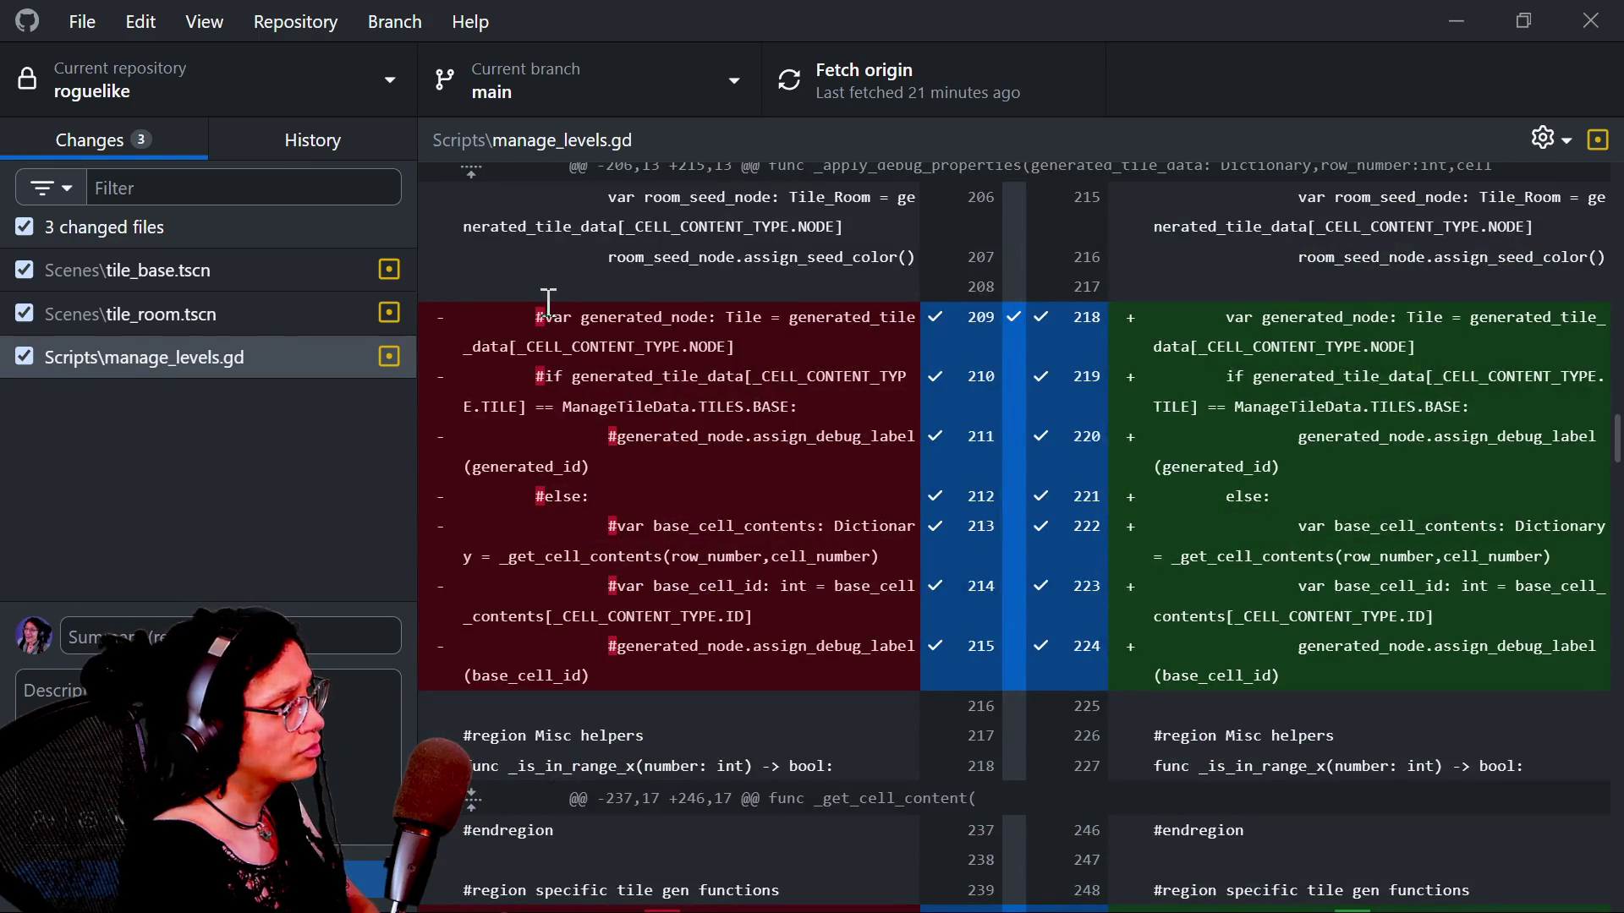
pyautogui.moveTo(548, 305); pyautogui.dragTo(688, 389)
pyautogui.click(689, 391)
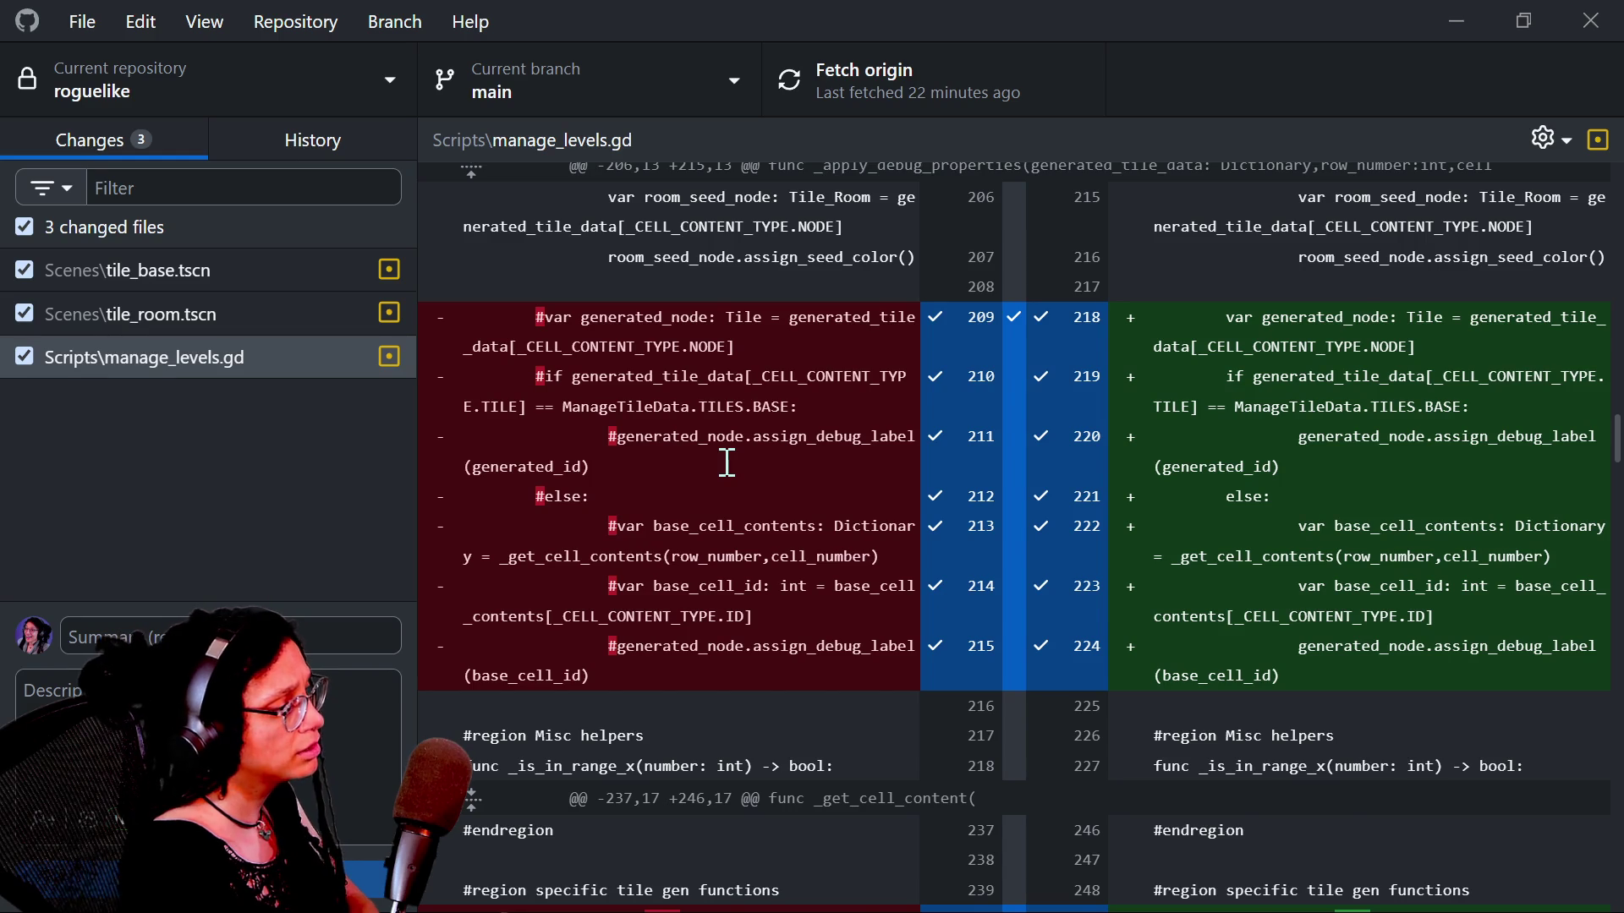
# Step: Inspect the removed _get_cell_contents call on lines 343–345, then return to Godot's manage_levels script
pyautogui.scroll(5, 726, 462)
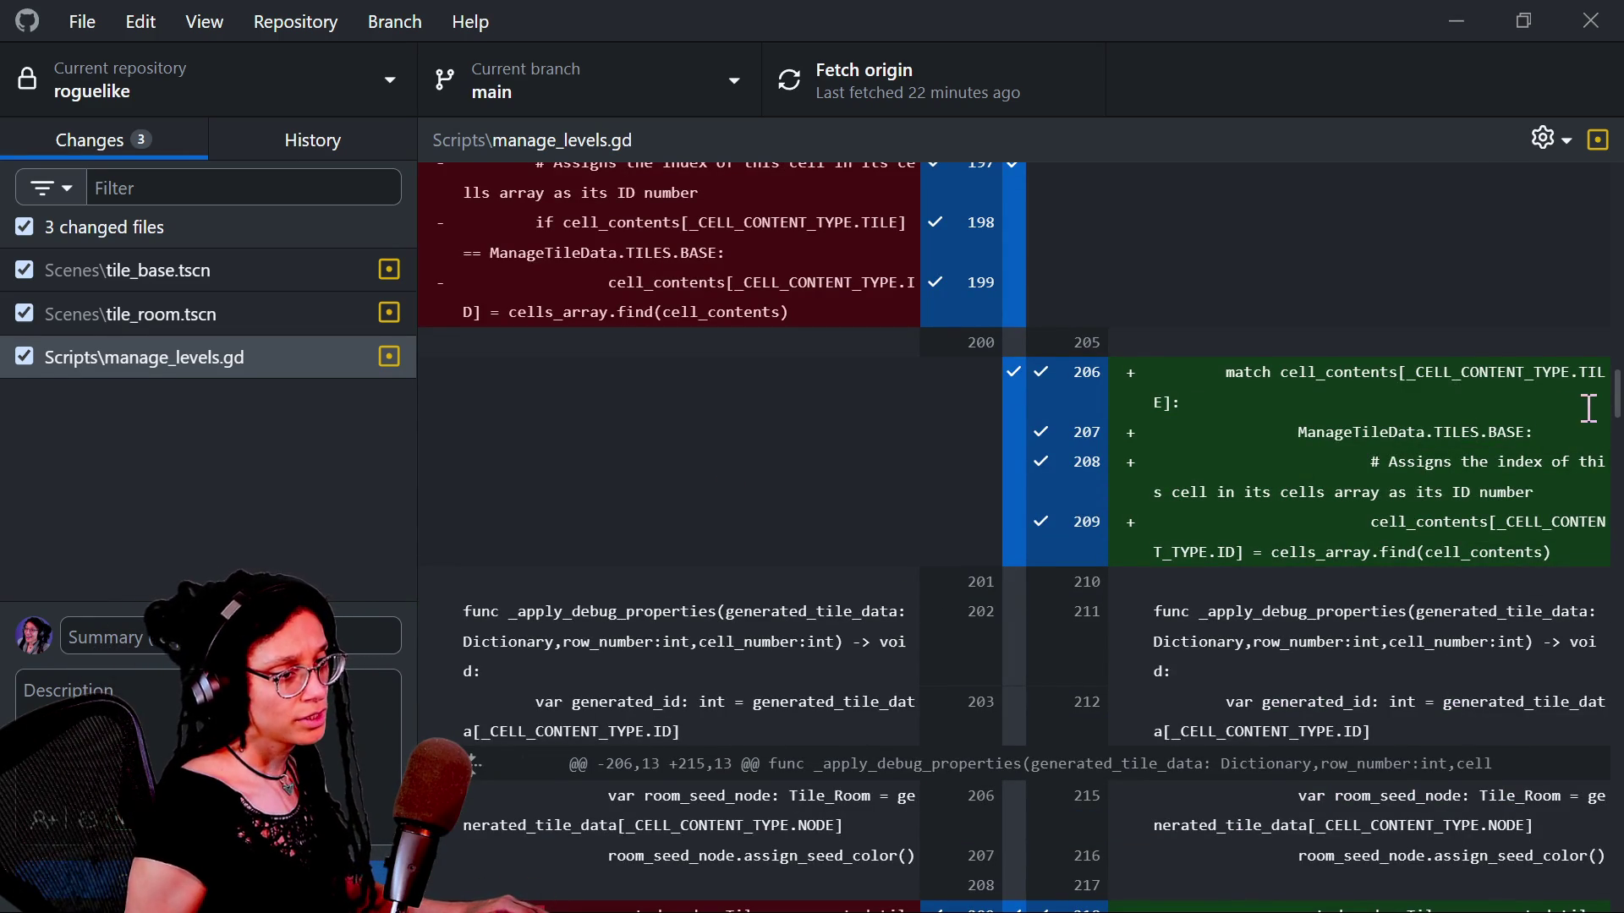
pyautogui.moveTo(1616, 407); pyautogui.dragTo(1617, 871)
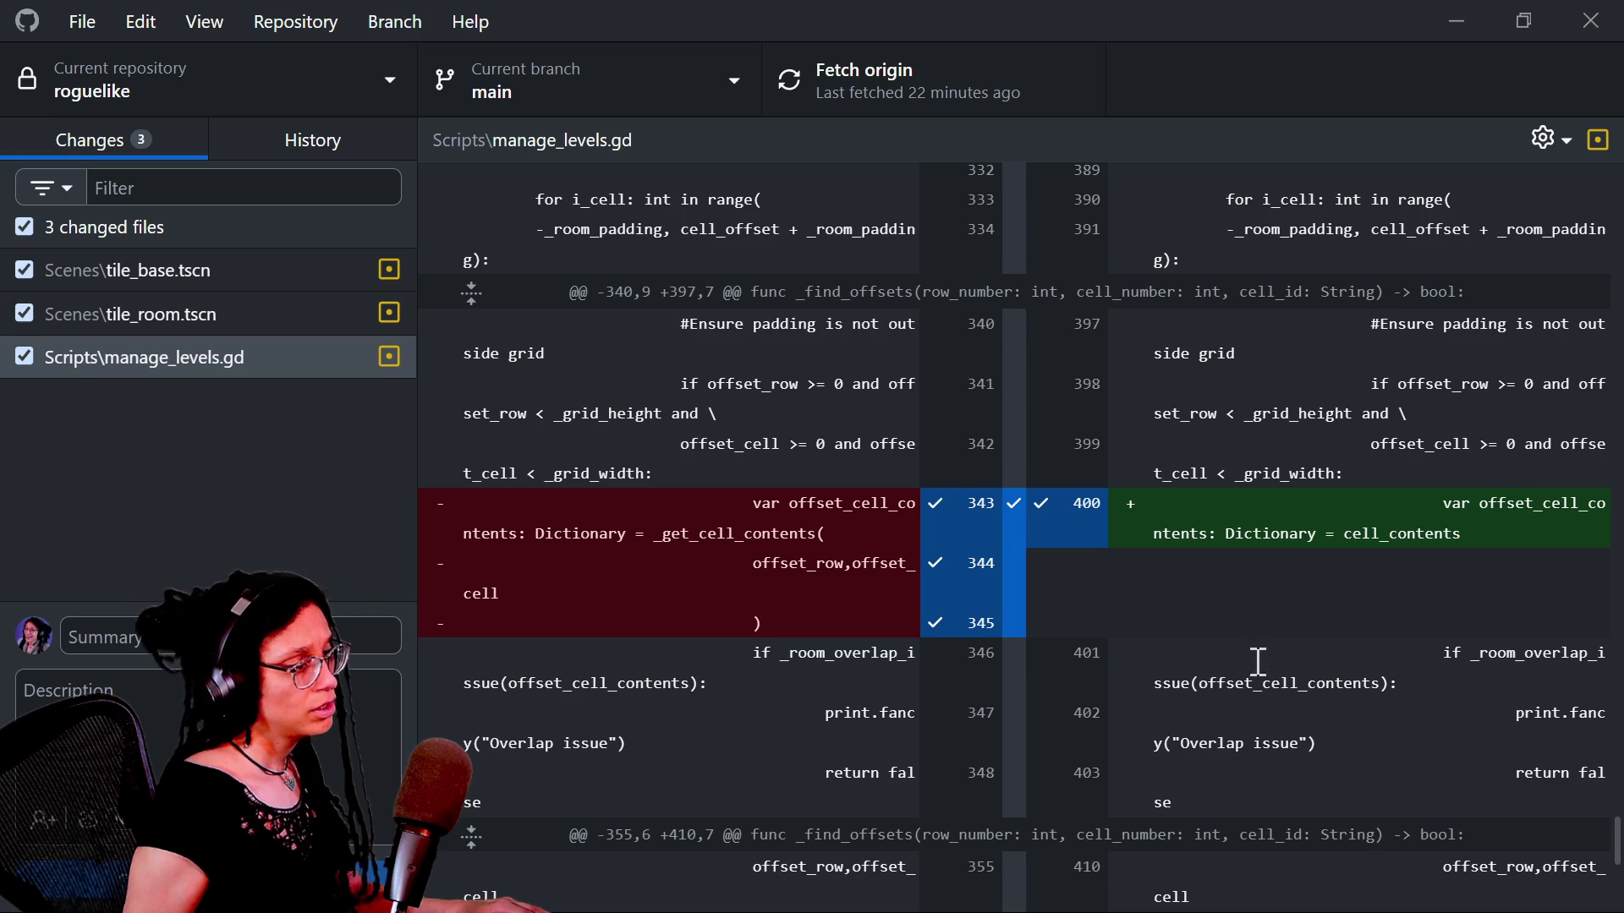
pyautogui.moveTo(751, 505)
pyautogui.mouseDown()
pyautogui.moveTo(804, 626)
pyautogui.moveTo(804, 586)
pyautogui.moveTo(786, 545)
pyautogui.moveTo(808, 643)
pyautogui.moveTo(801, 526)
pyautogui.moveTo(815, 617)
pyautogui.mouseUp()
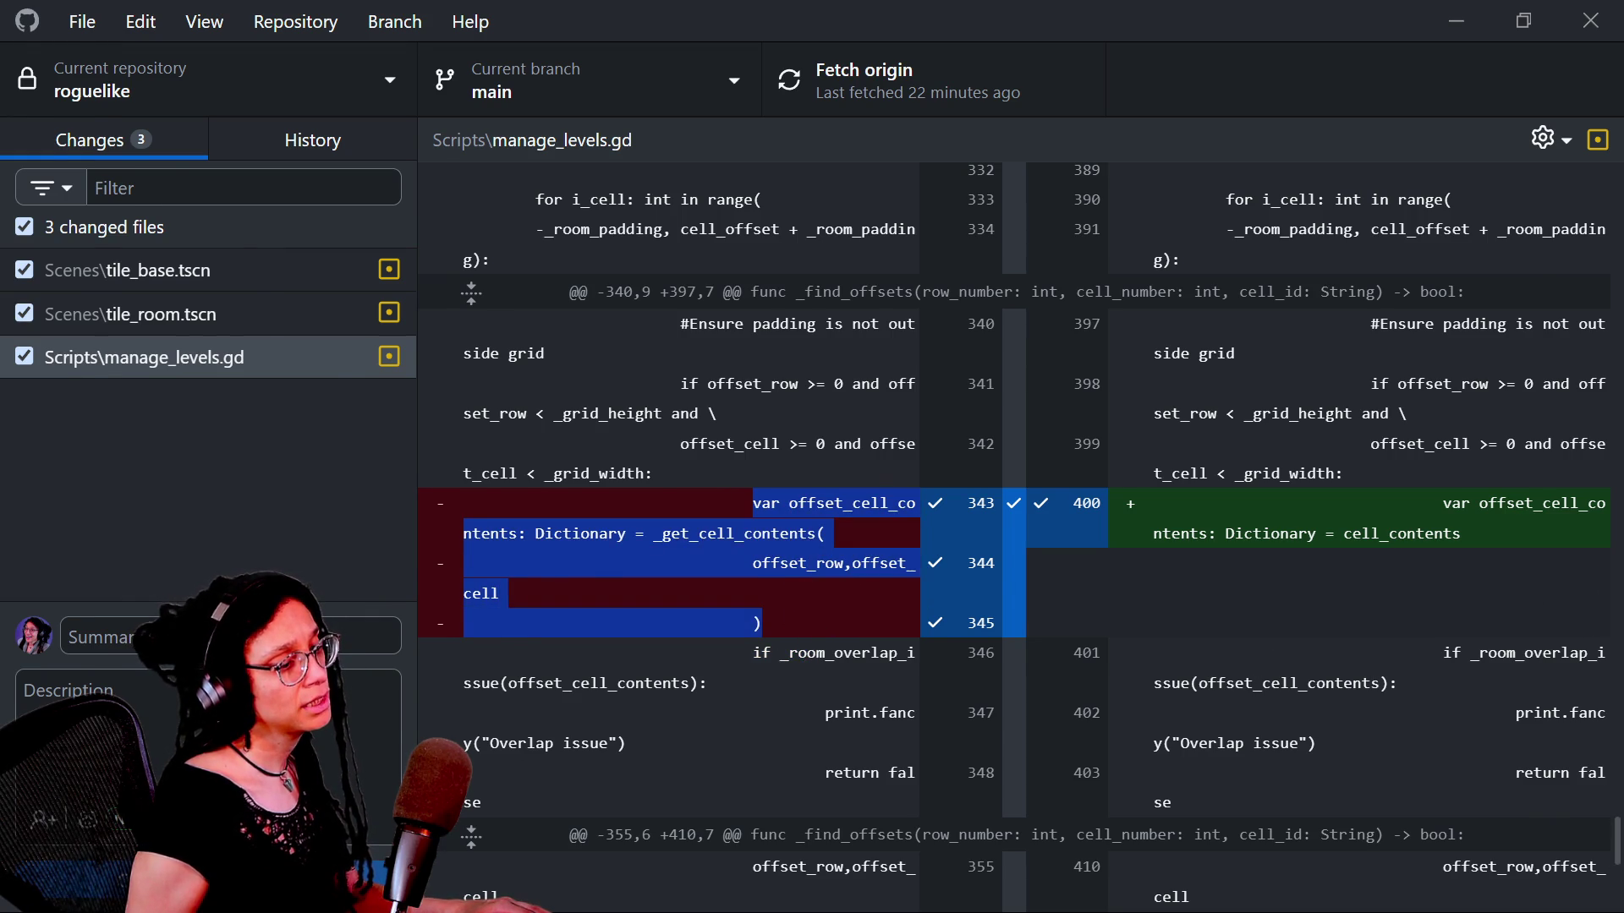
pyautogui.hotkey('alt', 'Tab')
pyautogui.click(1070, 507)
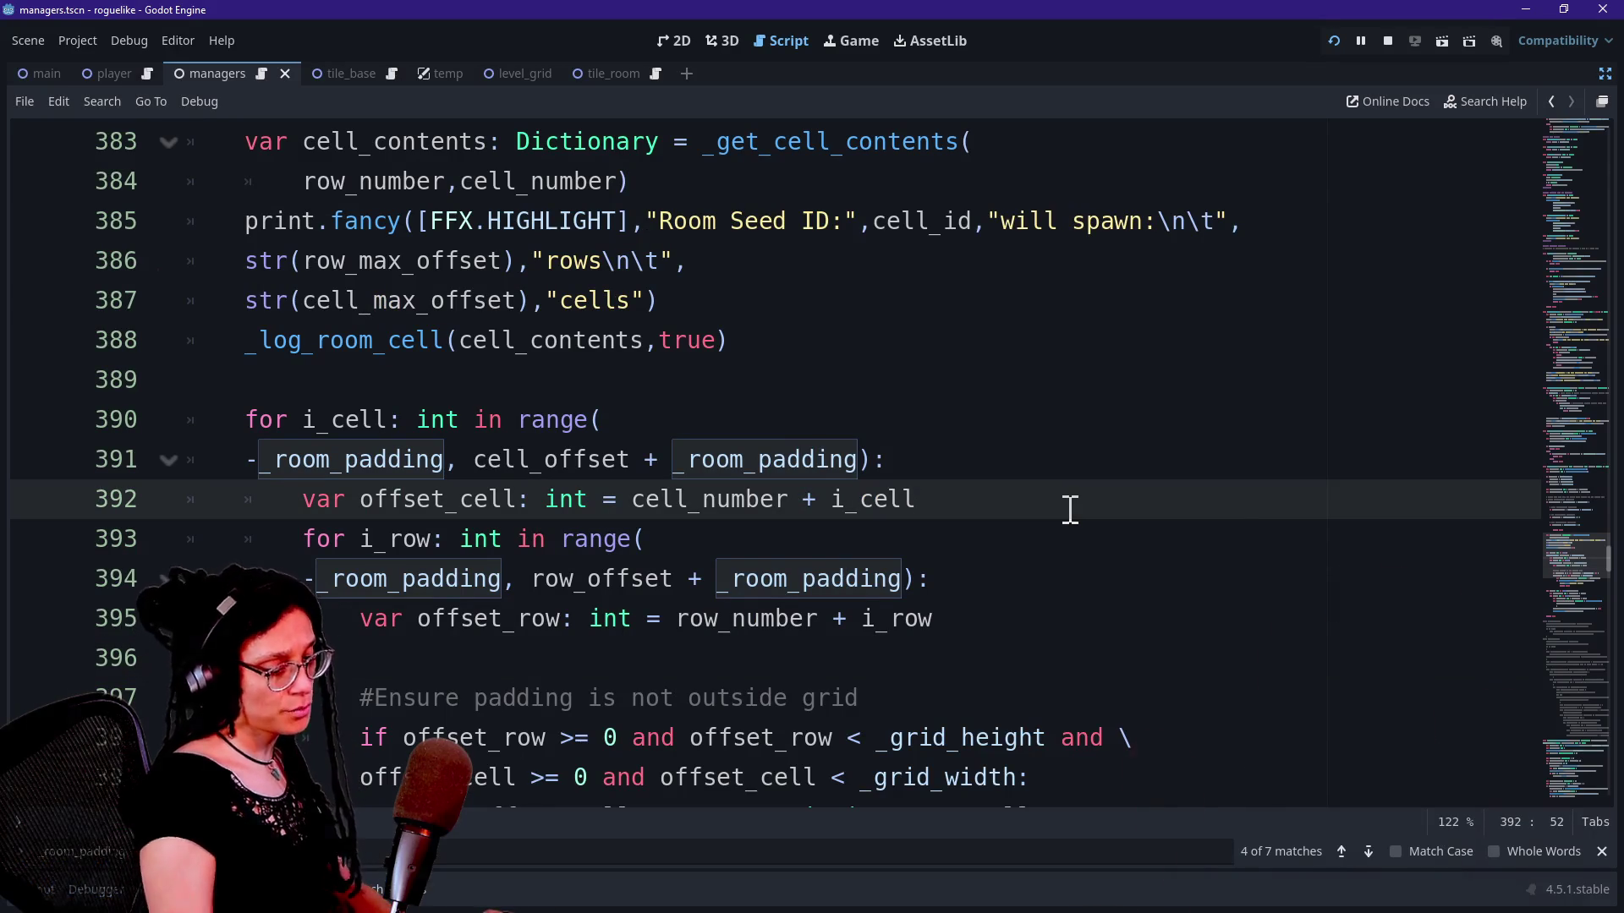
# Step: From line 399, browse the quick file picker and dismiss it without opening a file
pyautogui.click(899, 773)
pyautogui.scroll(-5, 904, 761)
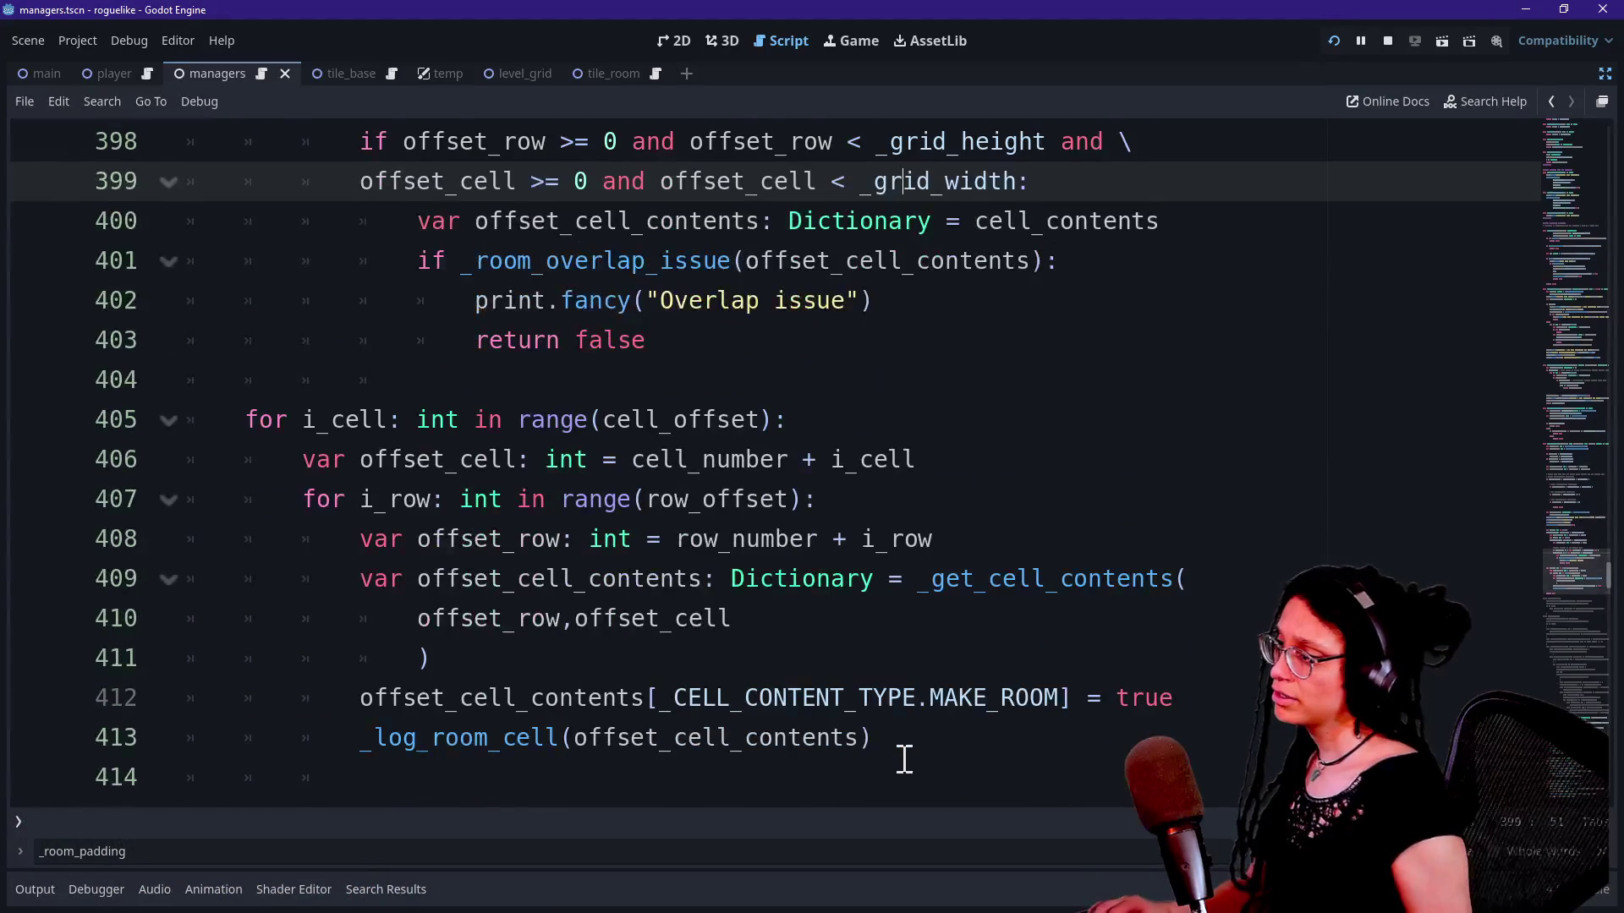
pyautogui.scroll(-3, 902, 757)
pyautogui.hotkey('shift', 'alt', 'o')
pyautogui.press('Down')
pyautogui.press('Up')
pyautogui.press('Down')
pyautogui.press('Escape')
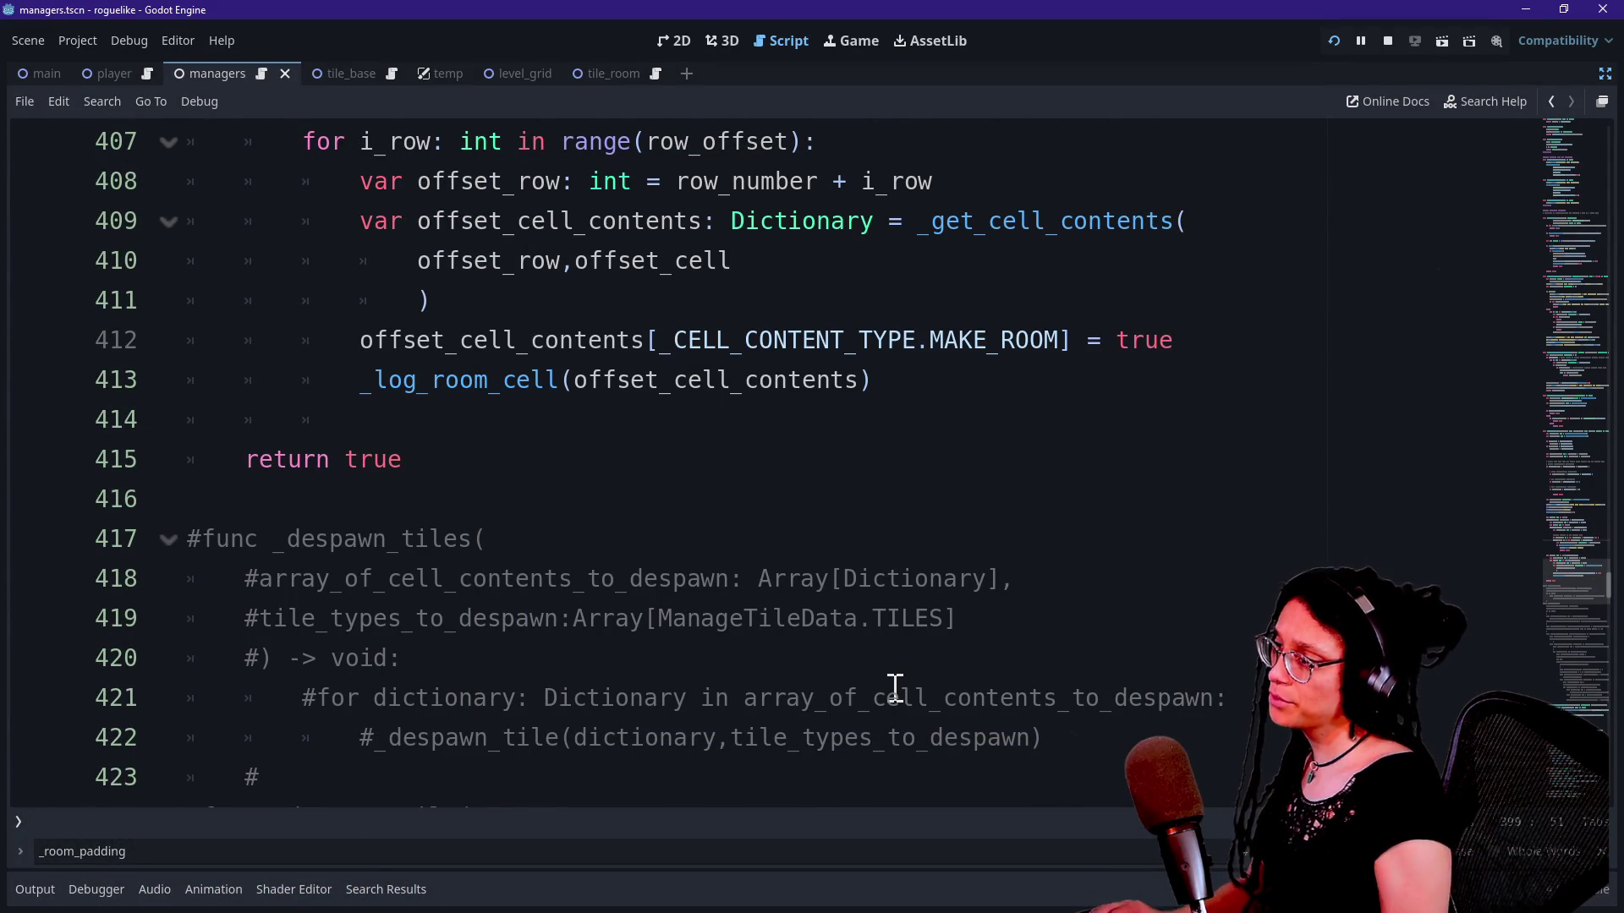
# Step: Search the script for '_find_offs' and inspect _find_offsets' return false and return true lines
pyautogui.hotkey('ctrl', 'f')
pyautogui.write('_find_offs')
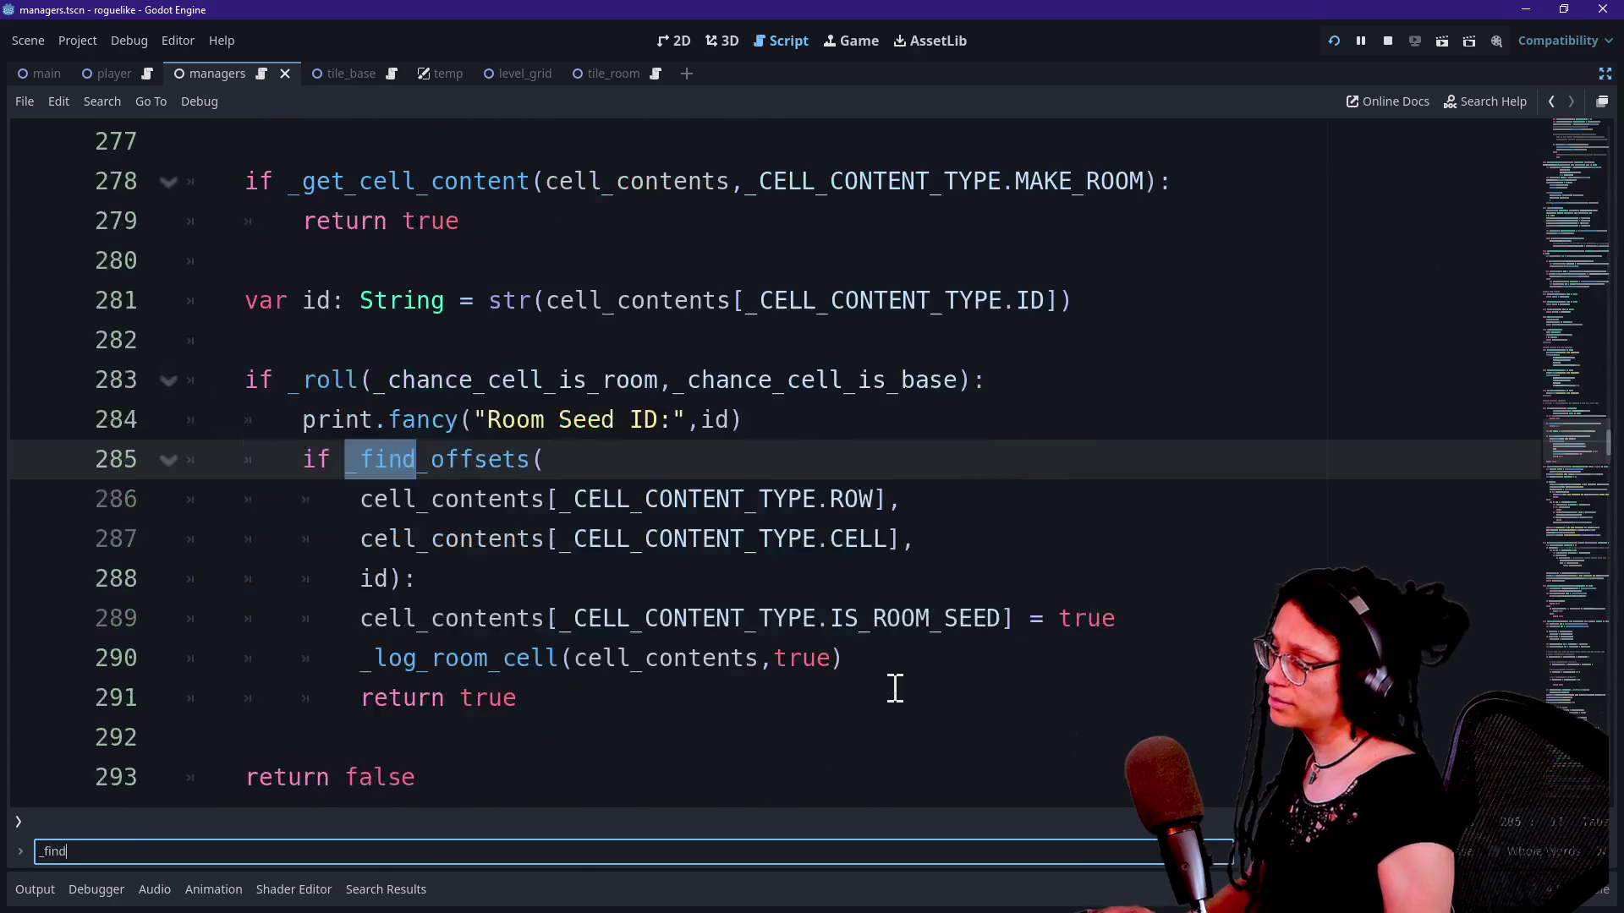
pyautogui.moveTo(301, 412); pyautogui.dragTo(529, 457)
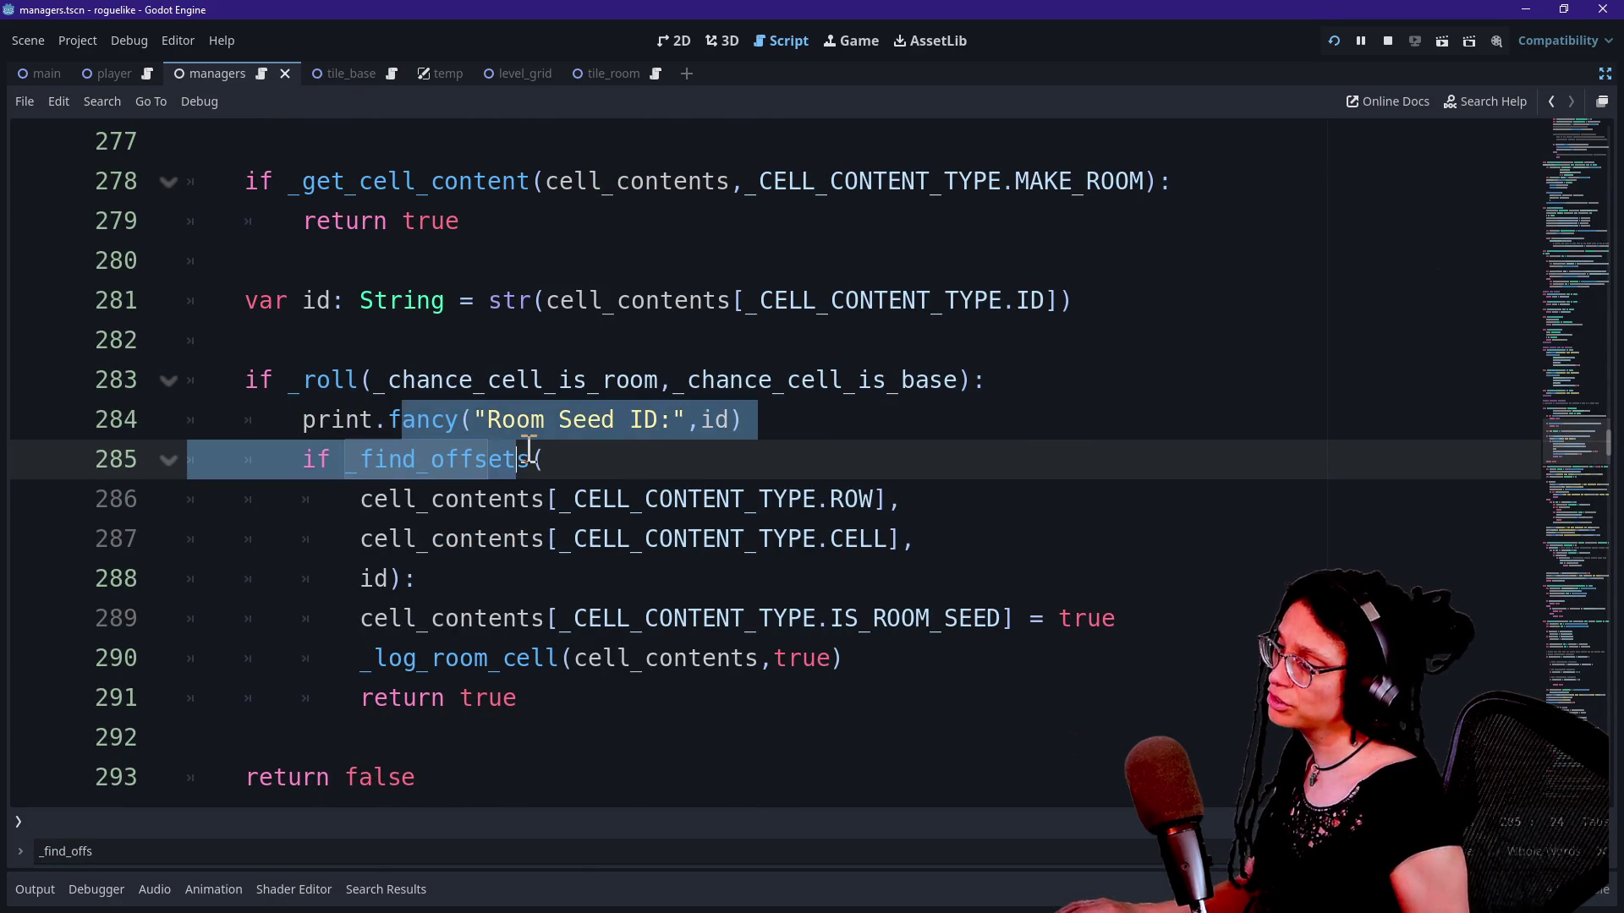
pyautogui.click(528, 456)
pyautogui.click(538, 762)
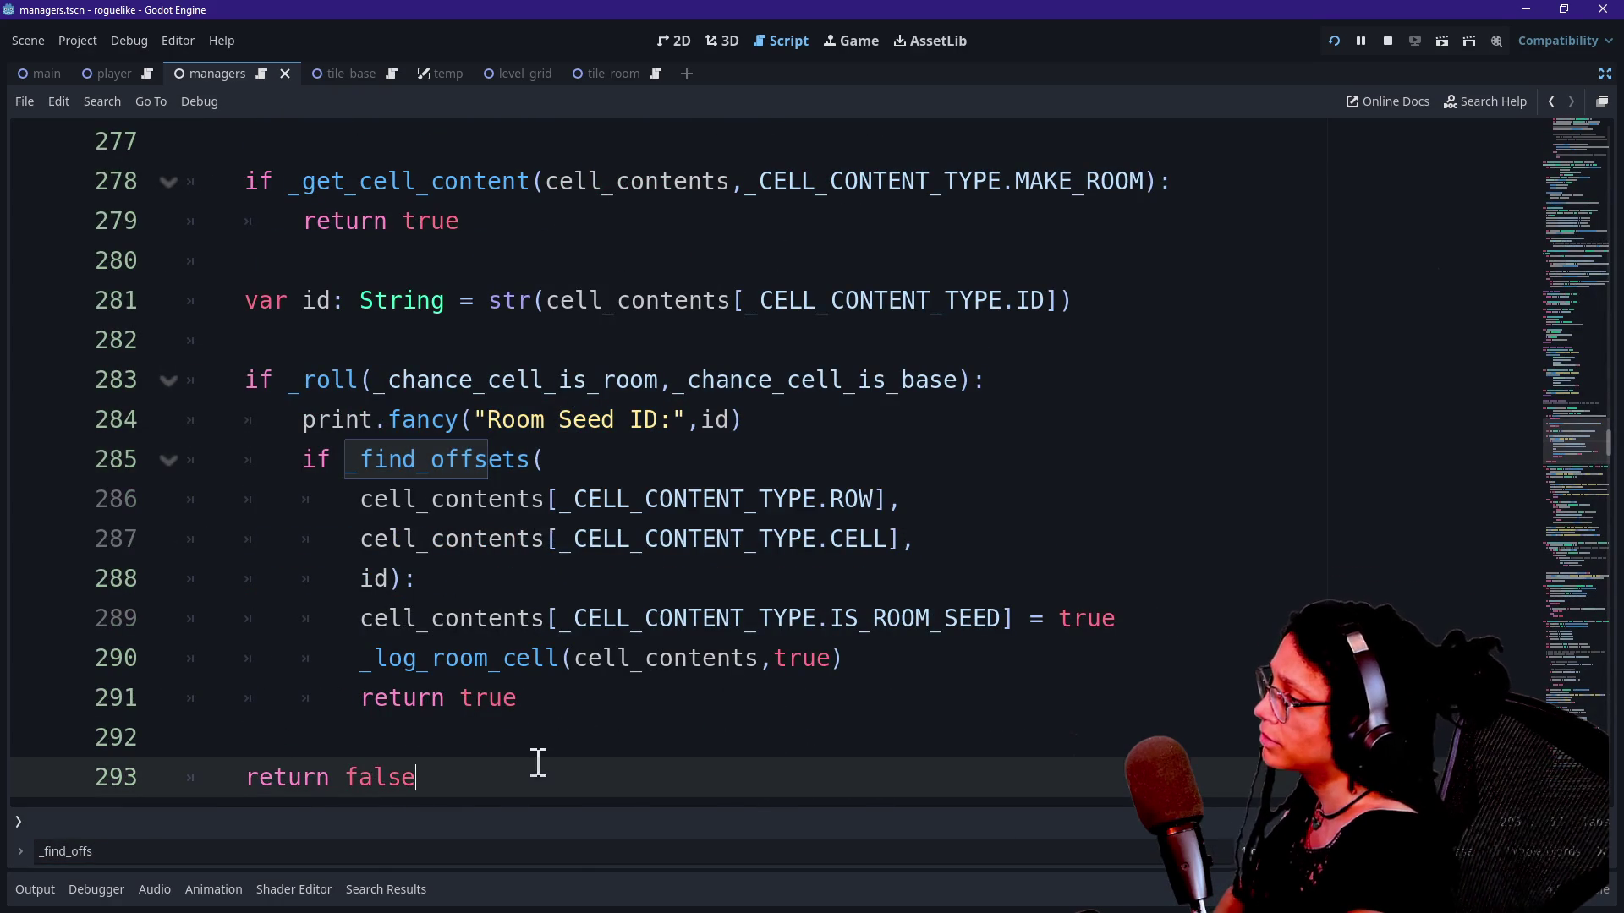
pyautogui.scroll(-1, 659, 582)
pyautogui.click(649, 582)
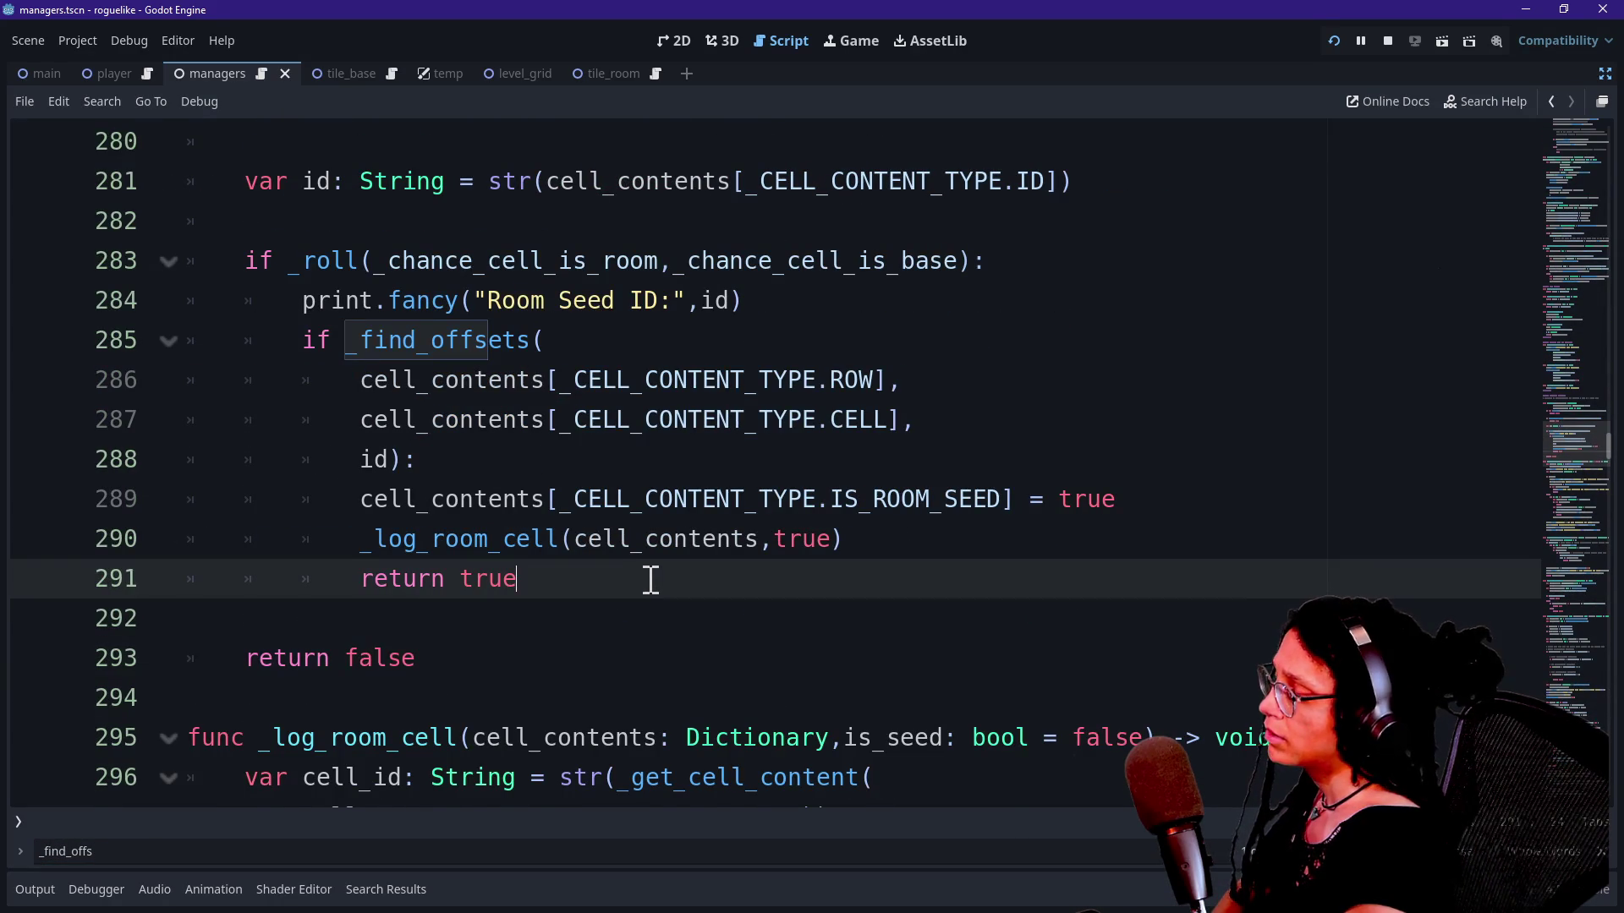
# Step: Scroll back up through the script to the _is_room function
pyautogui.scroll(3, 649, 582)
pyautogui.scroll(-6, 649, 582)
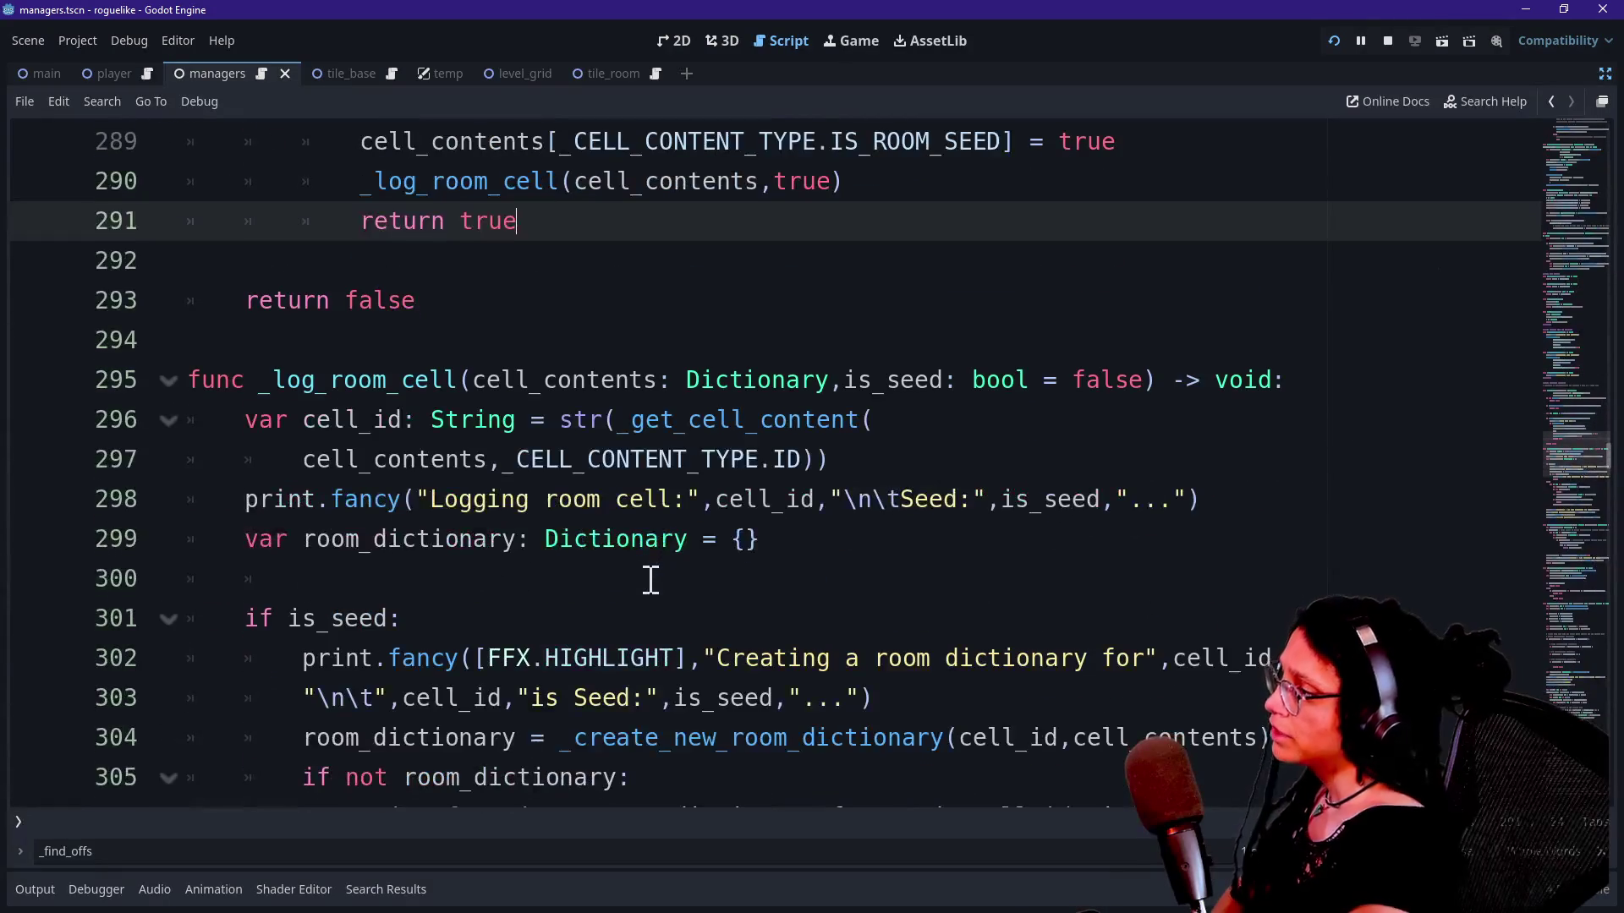
pyautogui.scroll(1, 650, 579)
pyautogui.scroll(1, 649, 578)
pyautogui.scroll(-2, 573, 603)
pyautogui.scroll(2, 573, 603)
pyautogui.scroll(5, 573, 602)
pyautogui.scroll(-10, 573, 604)
pyautogui.scroll(2, 440, 499)
pyautogui.scroll(1, 439, 499)
pyautogui.scroll(4, 455, 250)
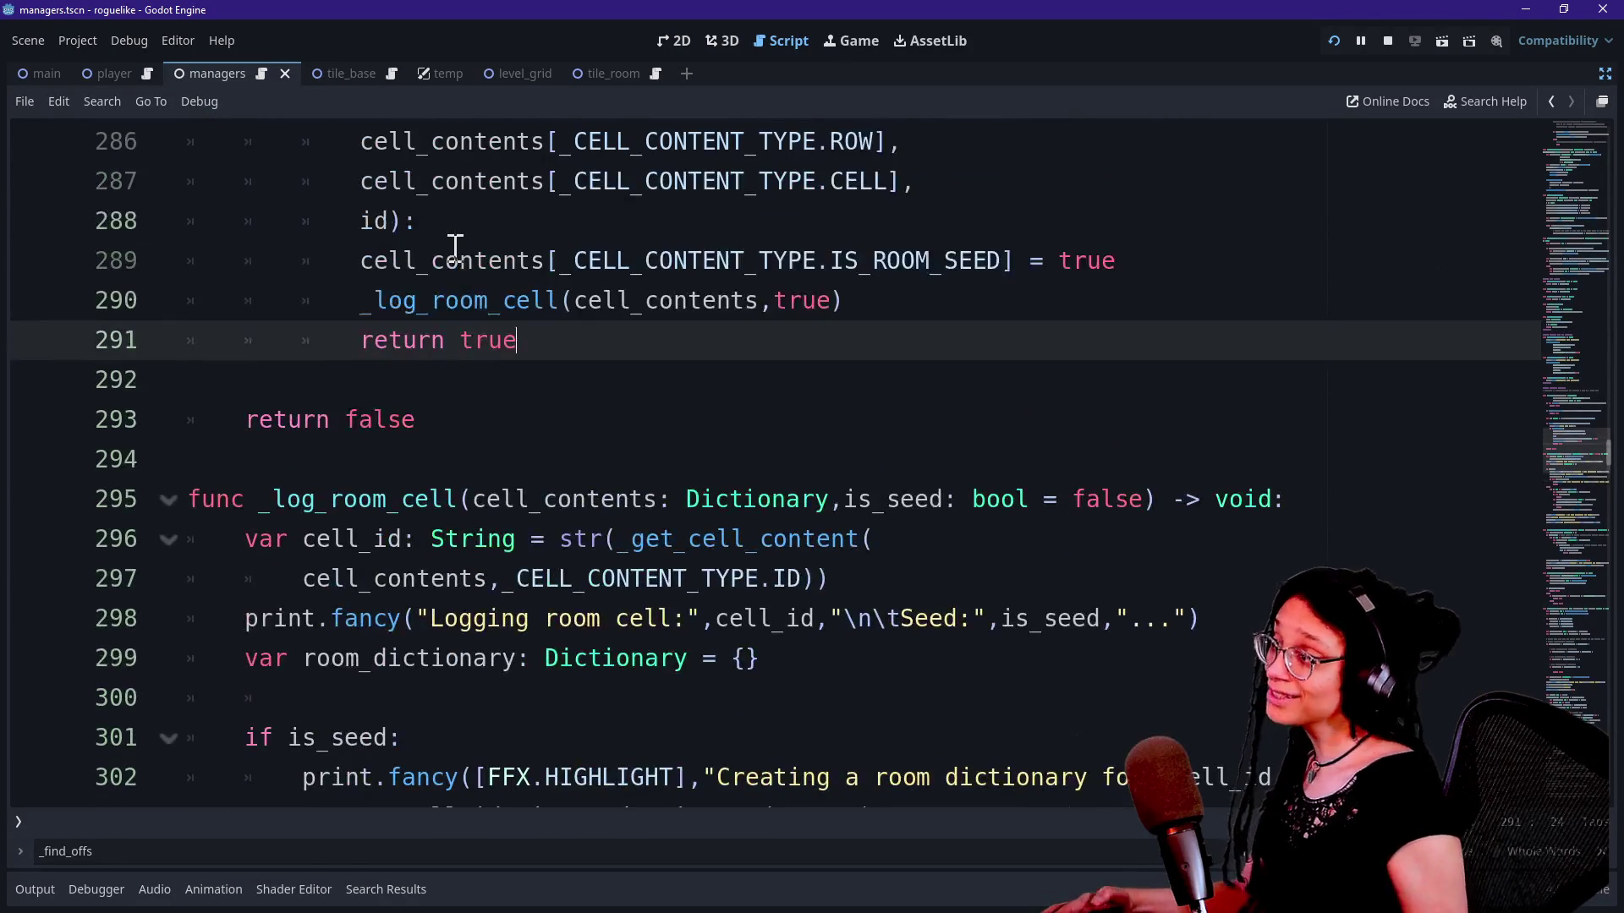
pyautogui.keyDown('ctrl'); pyautogui.click(456, 493); pyautogui.keyUp('ctrl')
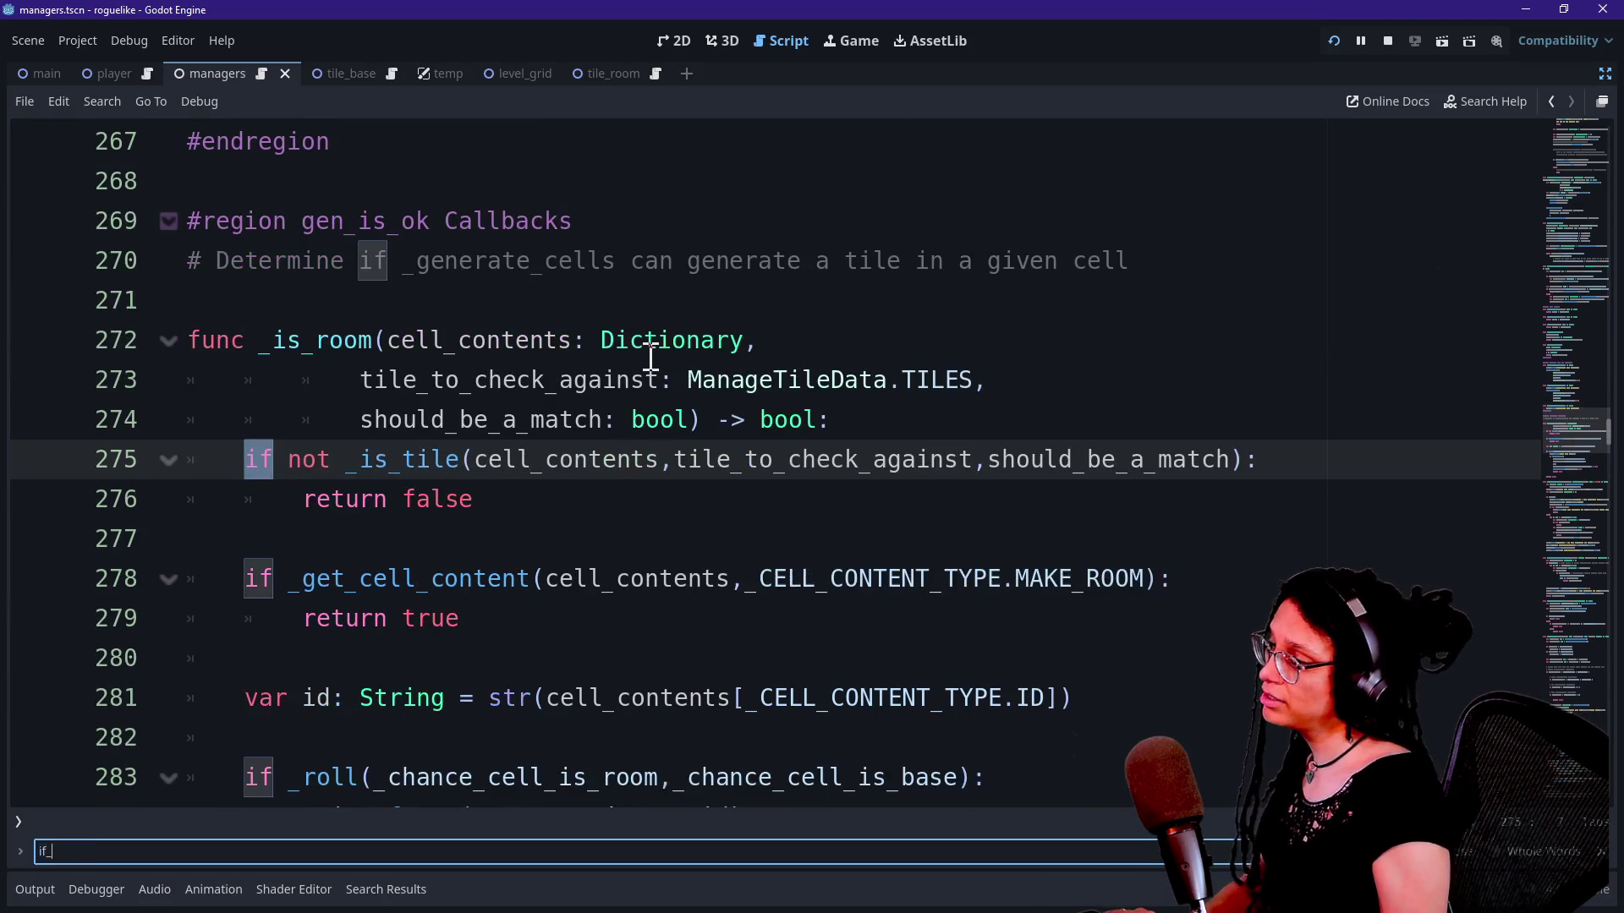
# Step: Search 'find_off' to jump to the _find_offsets definition
pyautogui.moveTo(650, 355)
pyautogui.press('BackSpace')
pyautogui.press('BackSpace')
pyautogui.write('find_off')
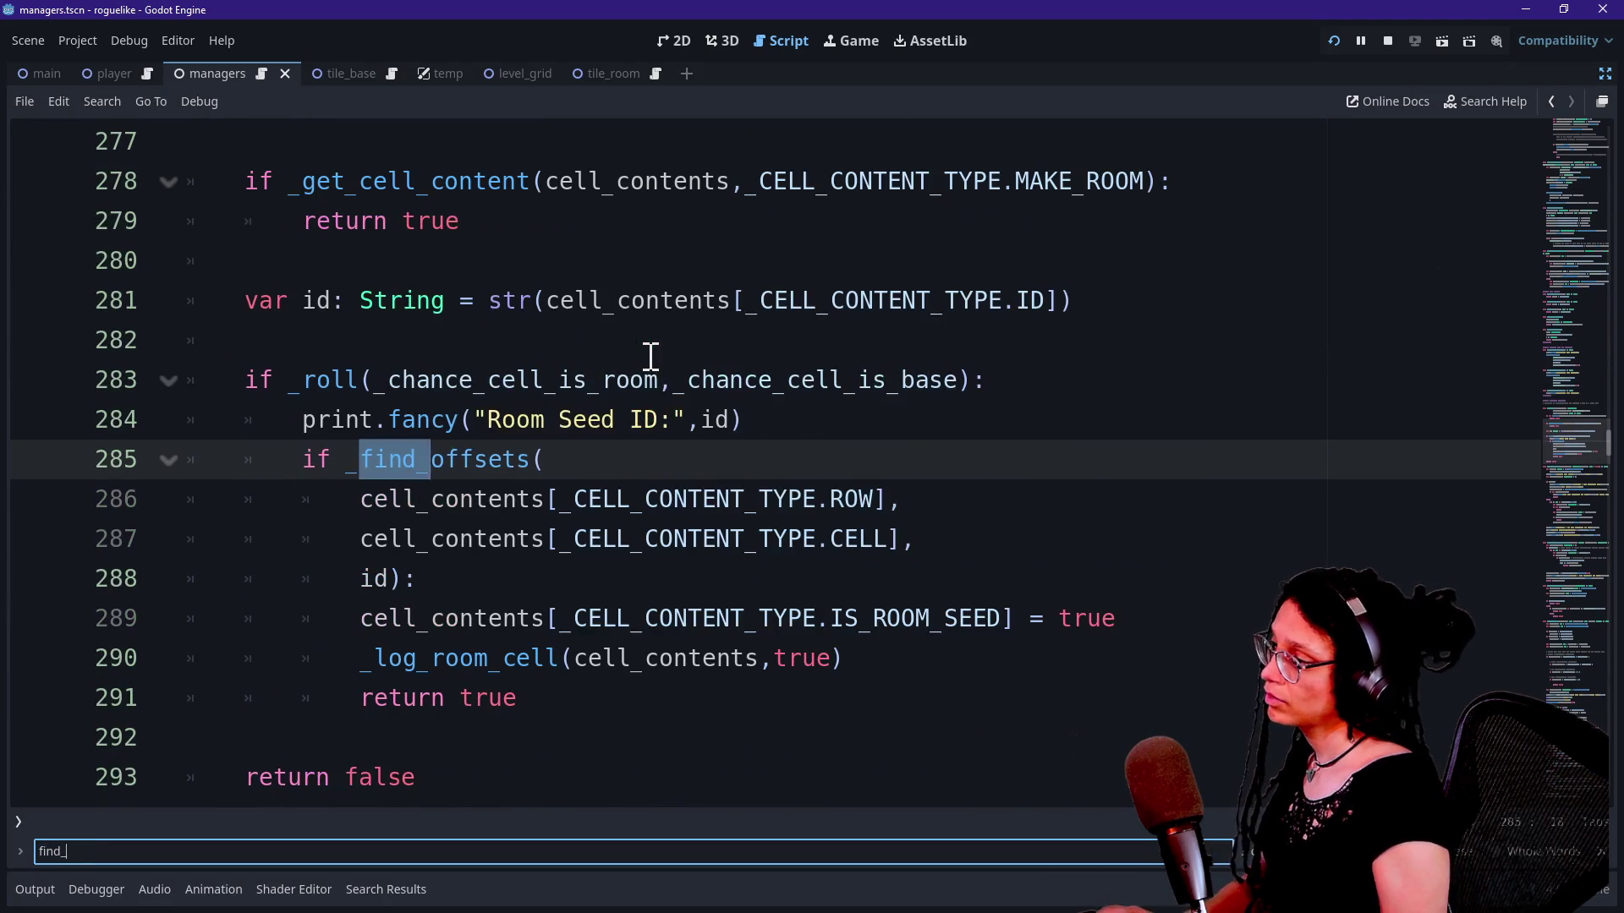
pyautogui.press('Return')
pyautogui.moveTo(282, 461); pyautogui.dragTo(858, 459)
pyautogui.click(685, 461)
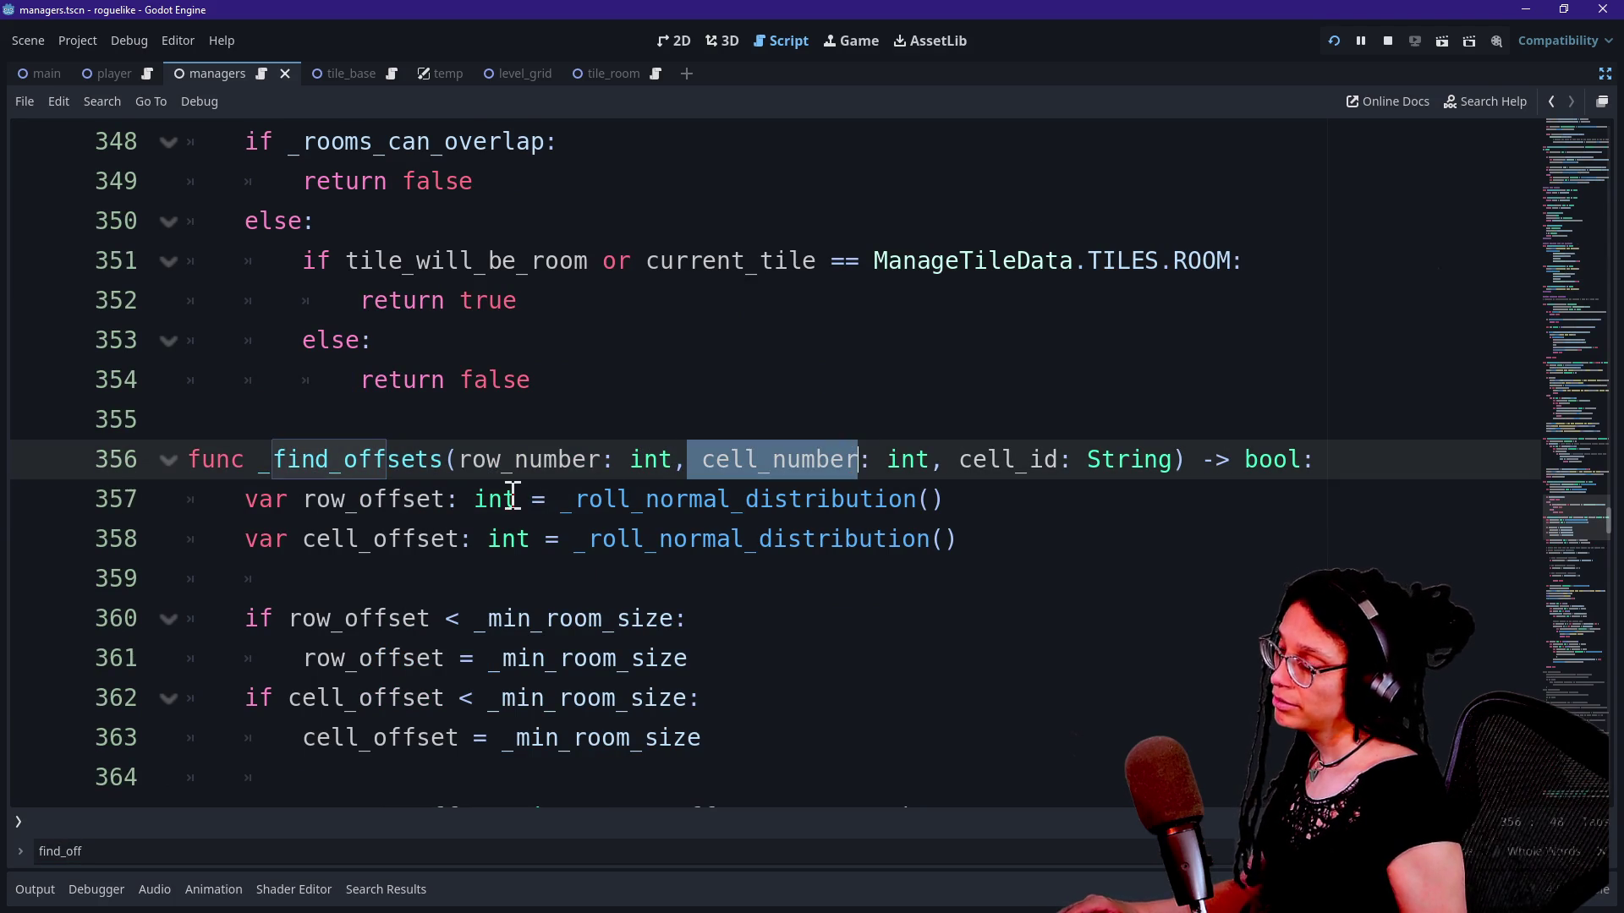
# Step: Read down _find_offsets to its out-of-bounds checks and room-padding loop
pyautogui.scroll(-1, 513, 496)
pyautogui.moveTo(245, 340); pyautogui.dragTo(502, 350)
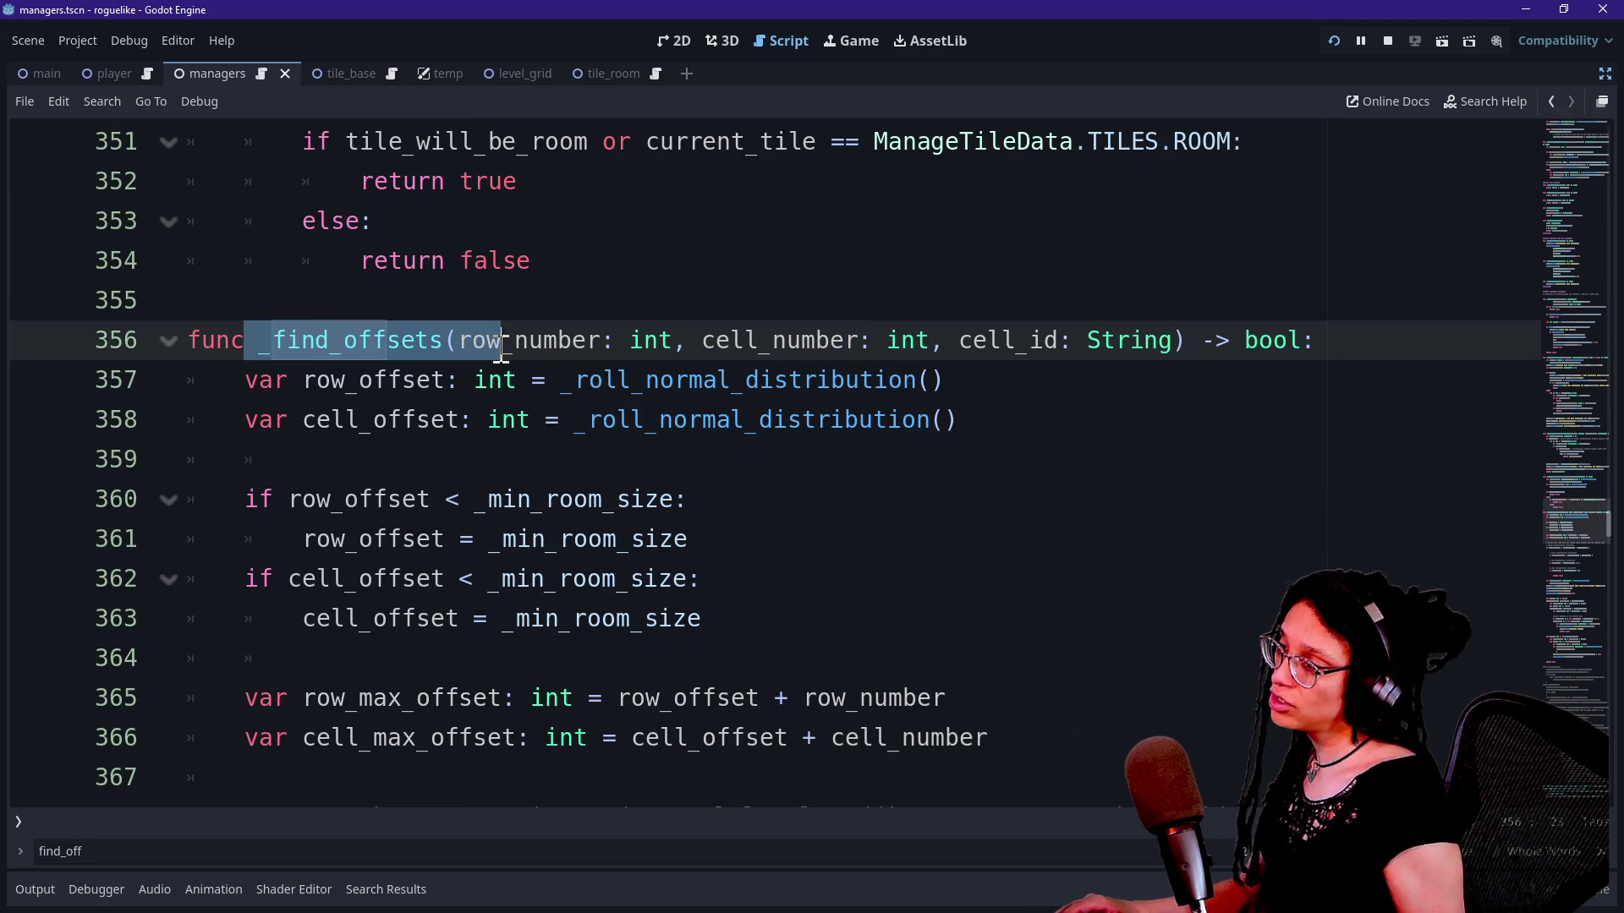
pyautogui.moveTo(703, 340); pyautogui.dragTo(930, 340)
pyautogui.click(691, 498)
pyautogui.scroll(-5, 691, 497)
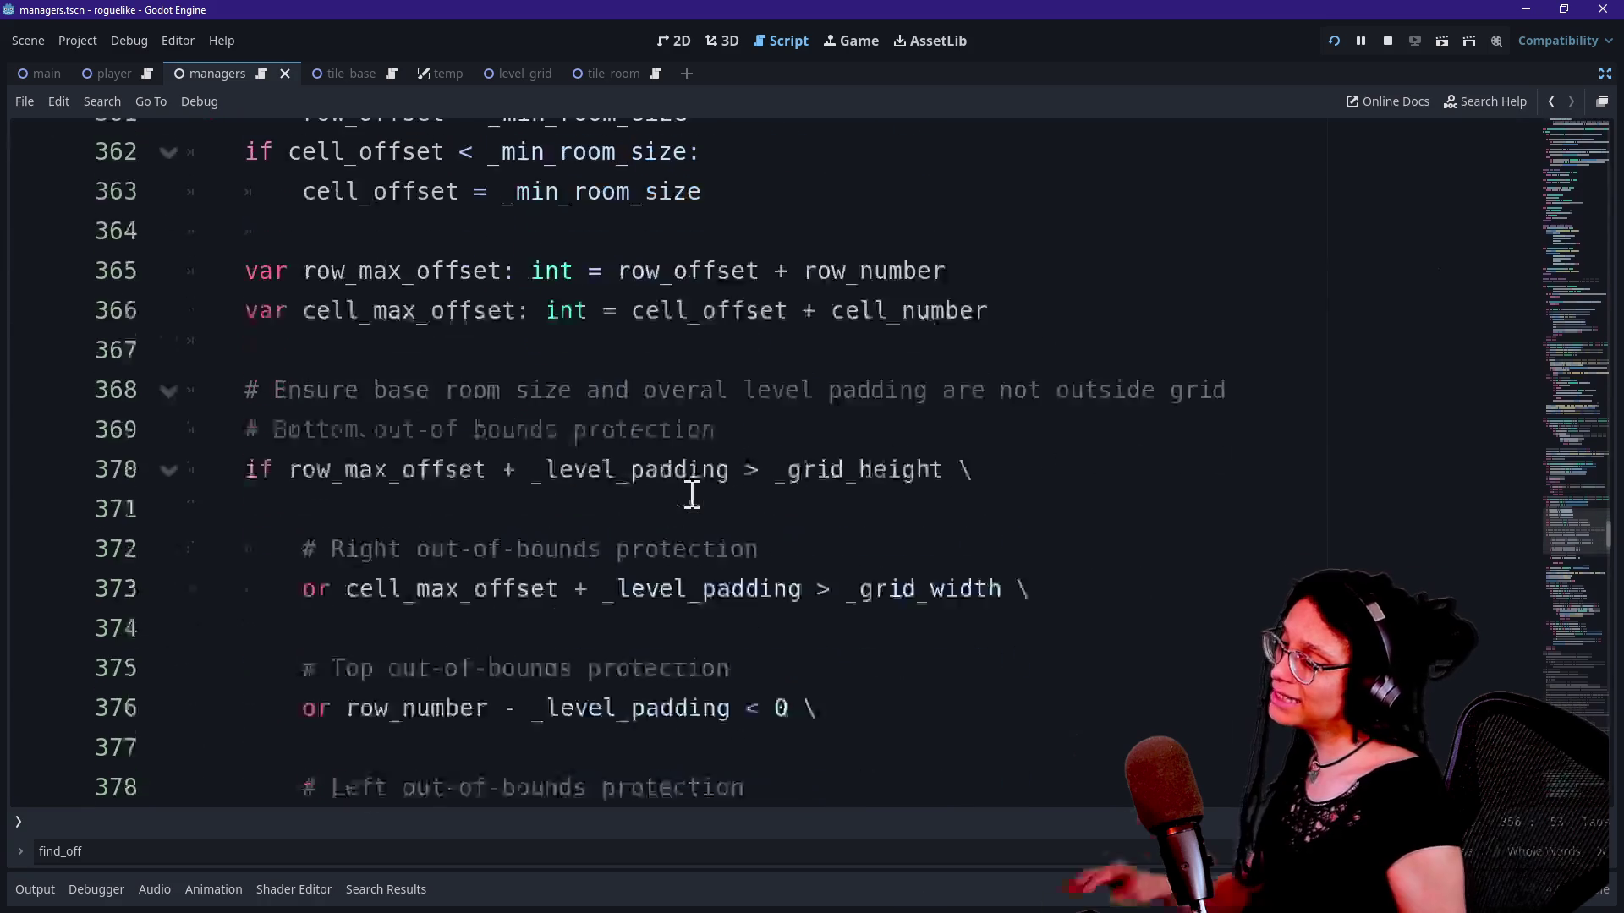
pyautogui.scroll(-3, 692, 493)
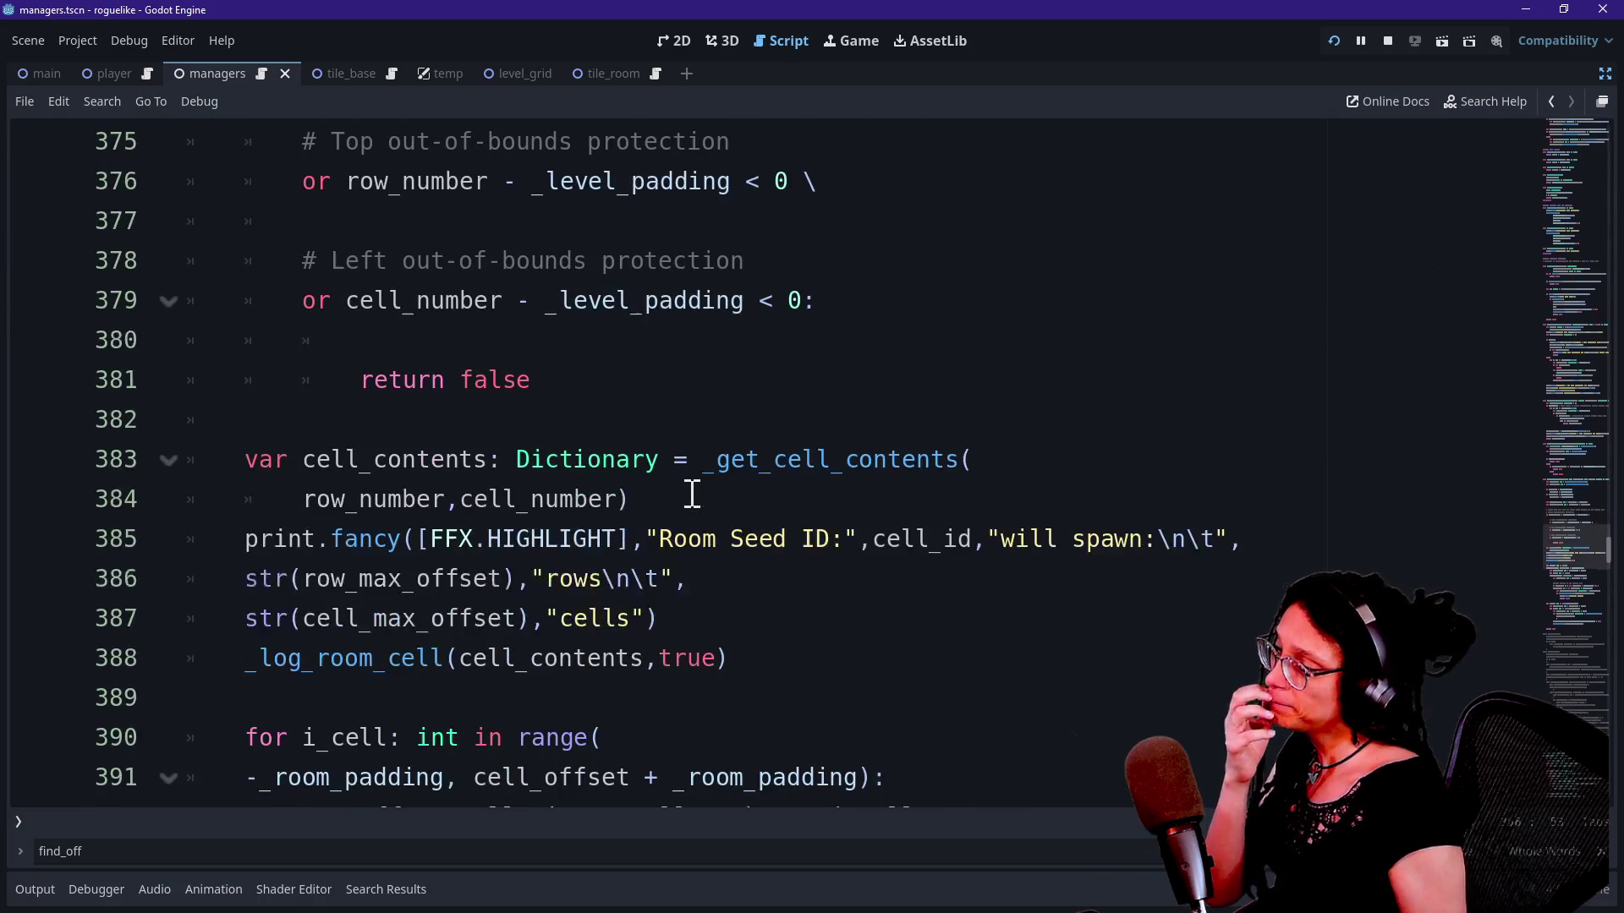
pyautogui.scroll(-1, 692, 493)
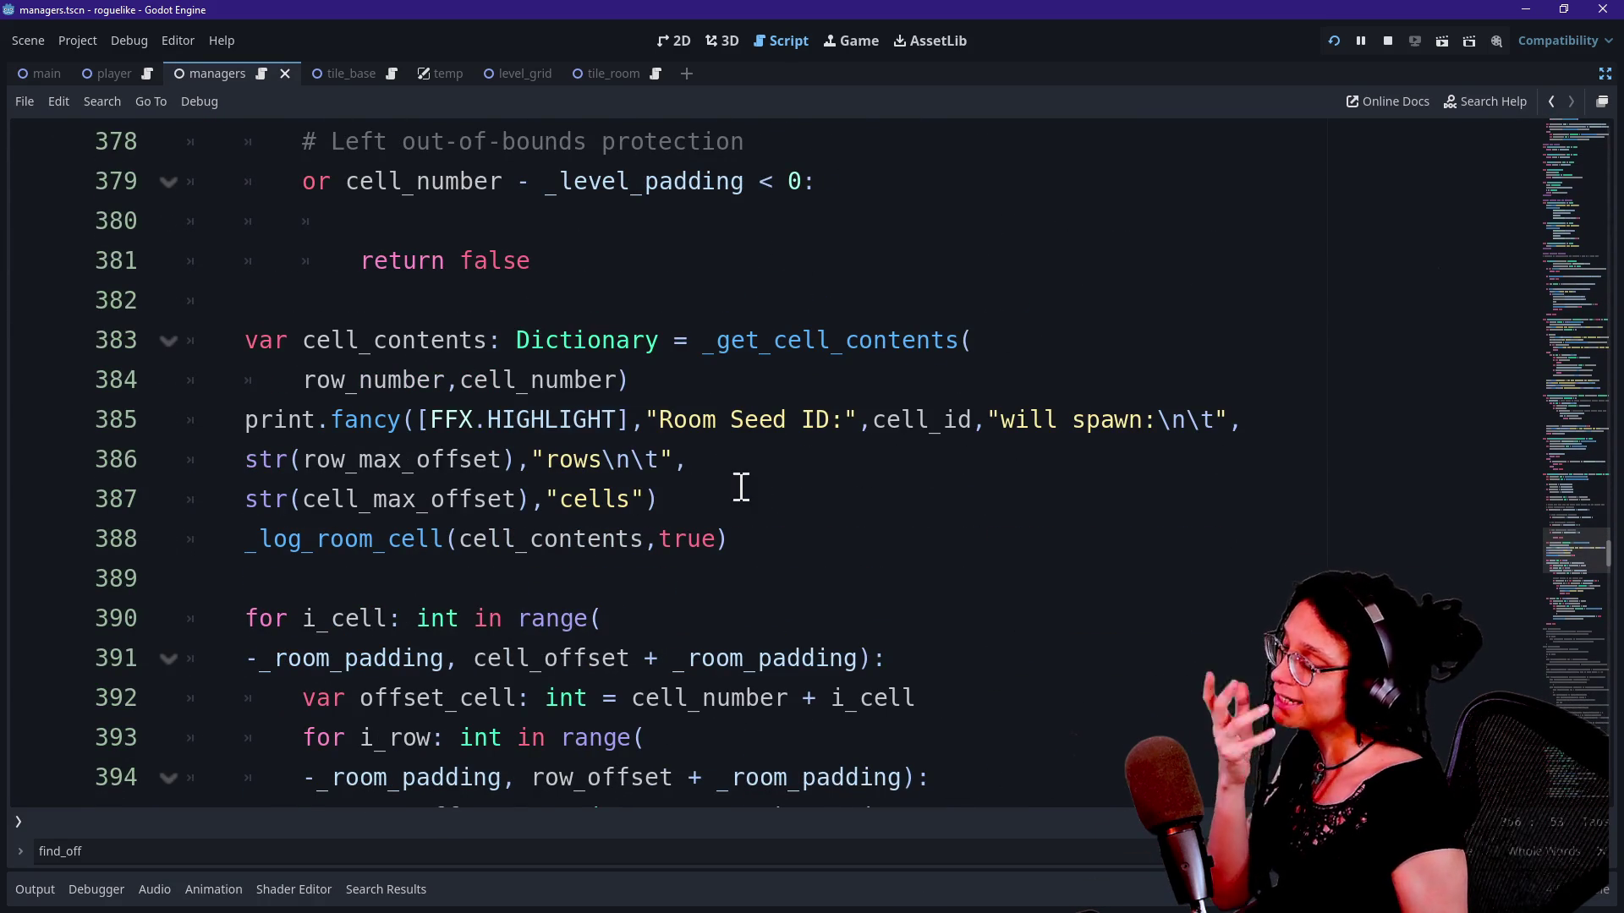
# Step: Undo three edits to bring back the _get_cell_contents(offset_row, offset_cell) call on lines 399–401
pyautogui.click(529, 535)
pyautogui.hotkey('ctrl', 'a')
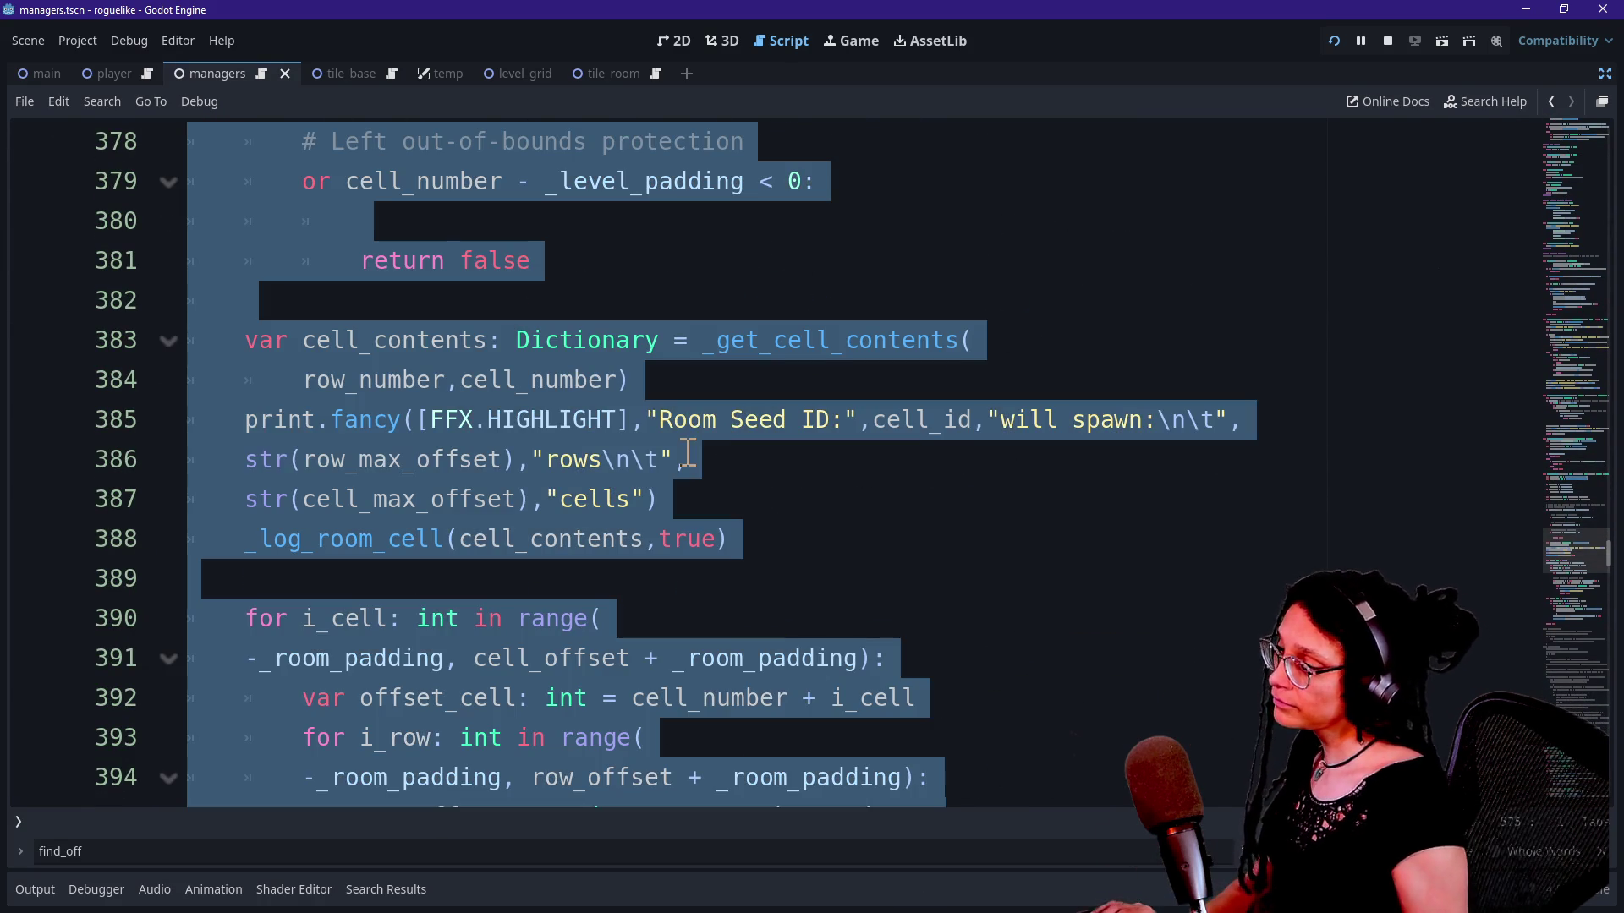
pyautogui.hotkey('ctrl', 'z')
pyautogui.hotkey('ctrl', 'z')
pyautogui.hotkey('ctrl', 'z')
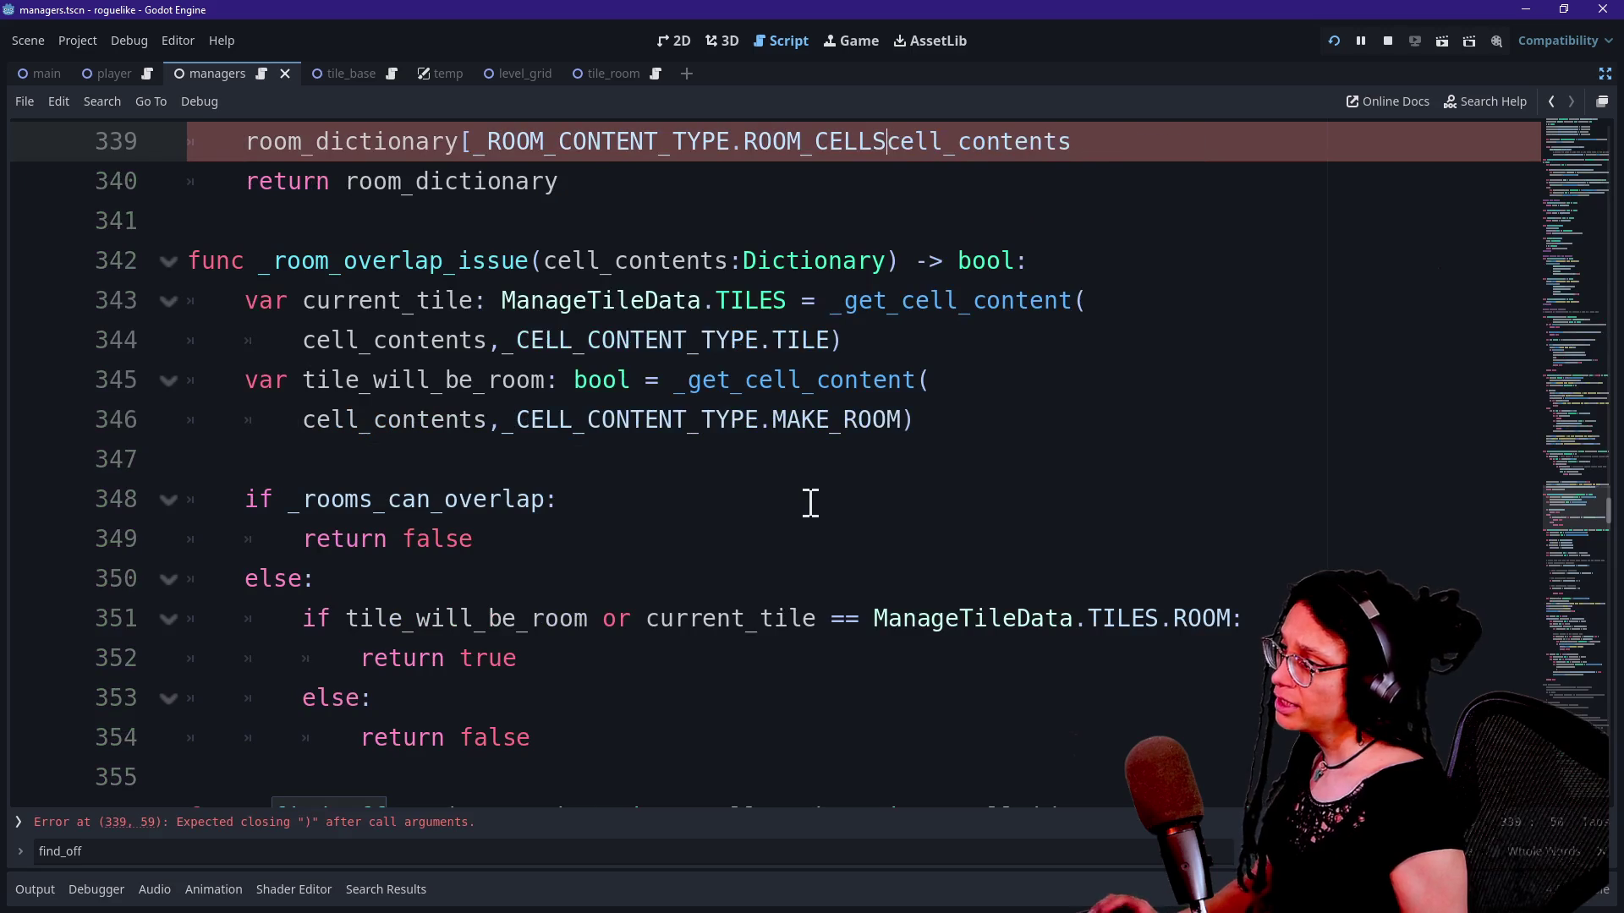
pyautogui.hotkey('ctrl', 'z')
pyautogui.hotkey('ctrl', 'z')
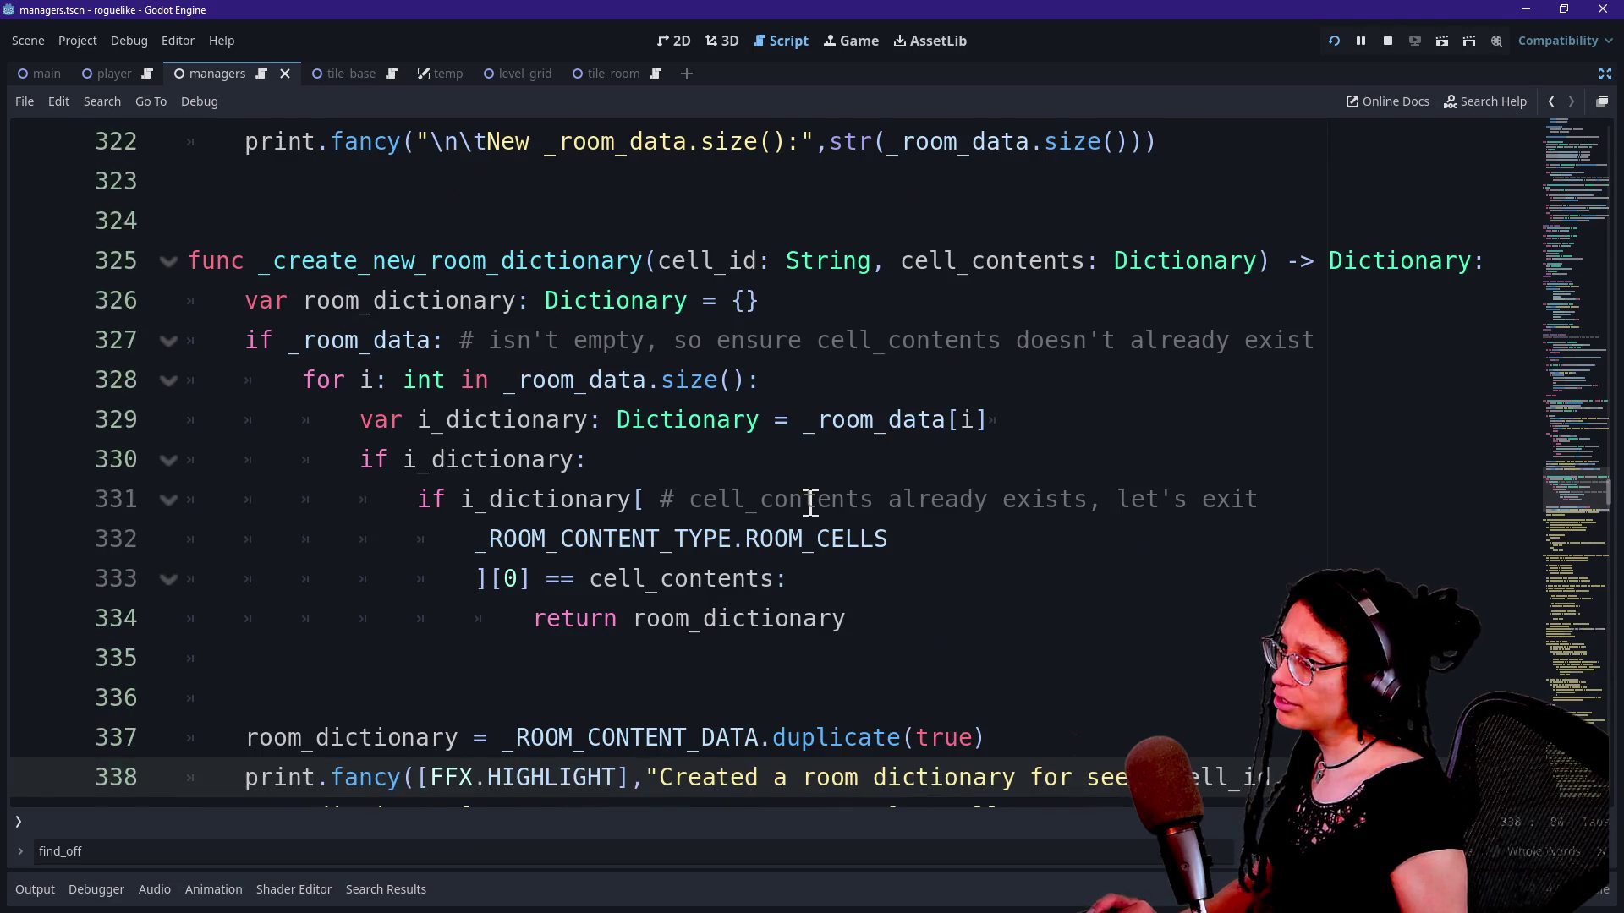
pyautogui.hotkey('ctrl', 'z')
pyautogui.hotkey('ctrl', 'z')
pyautogui.hotkey('ctrl', 'z')
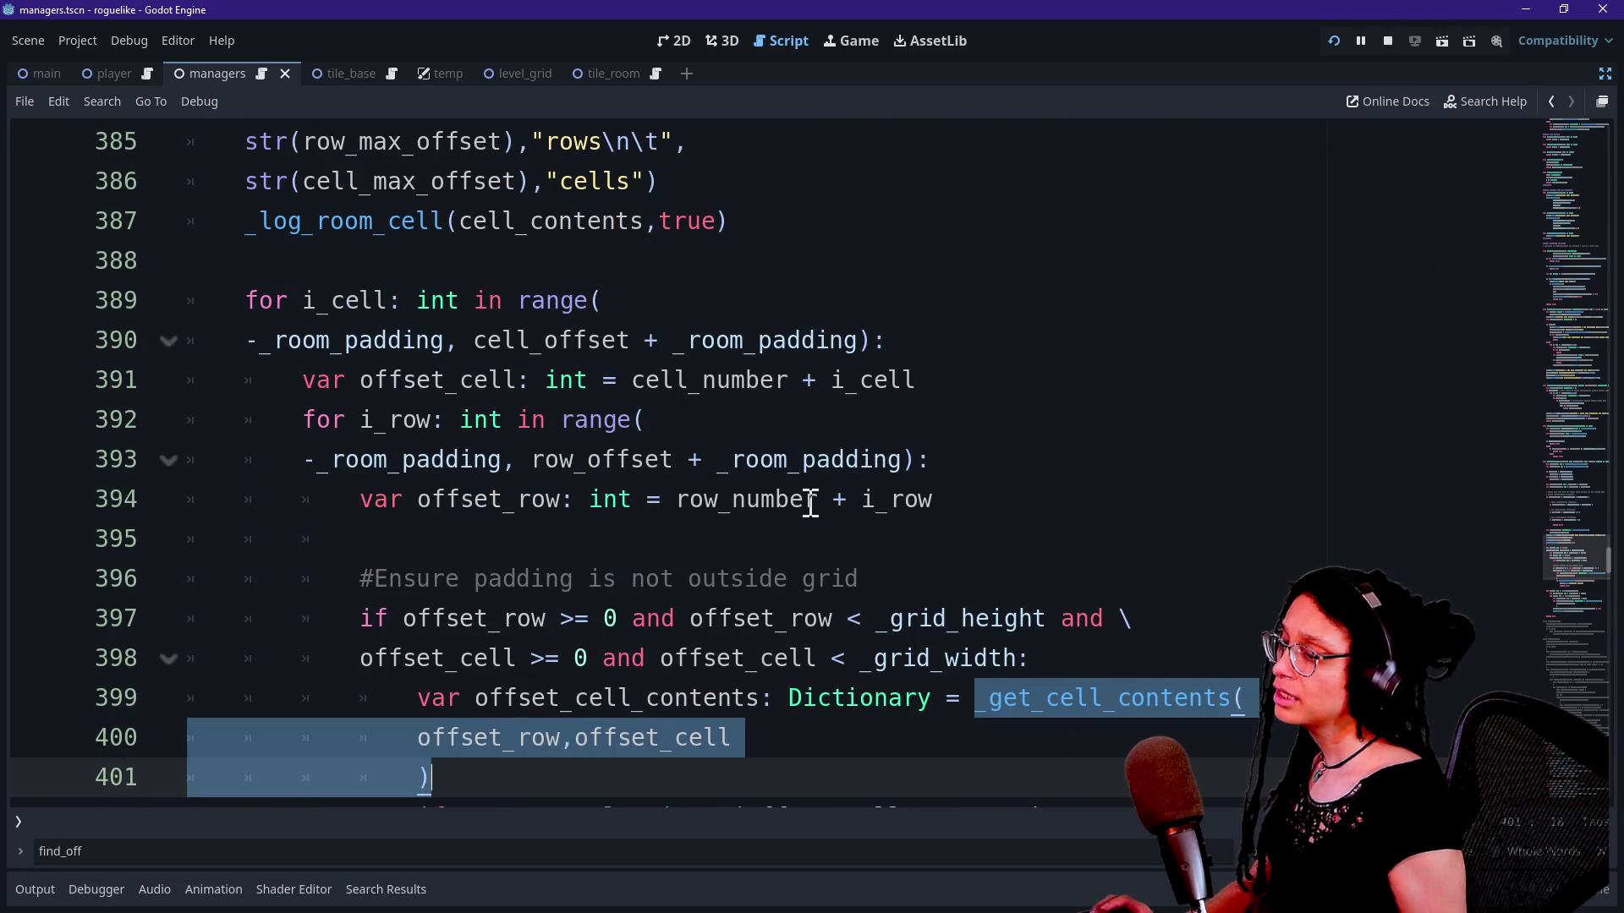
pyautogui.scroll(-1, 811, 503)
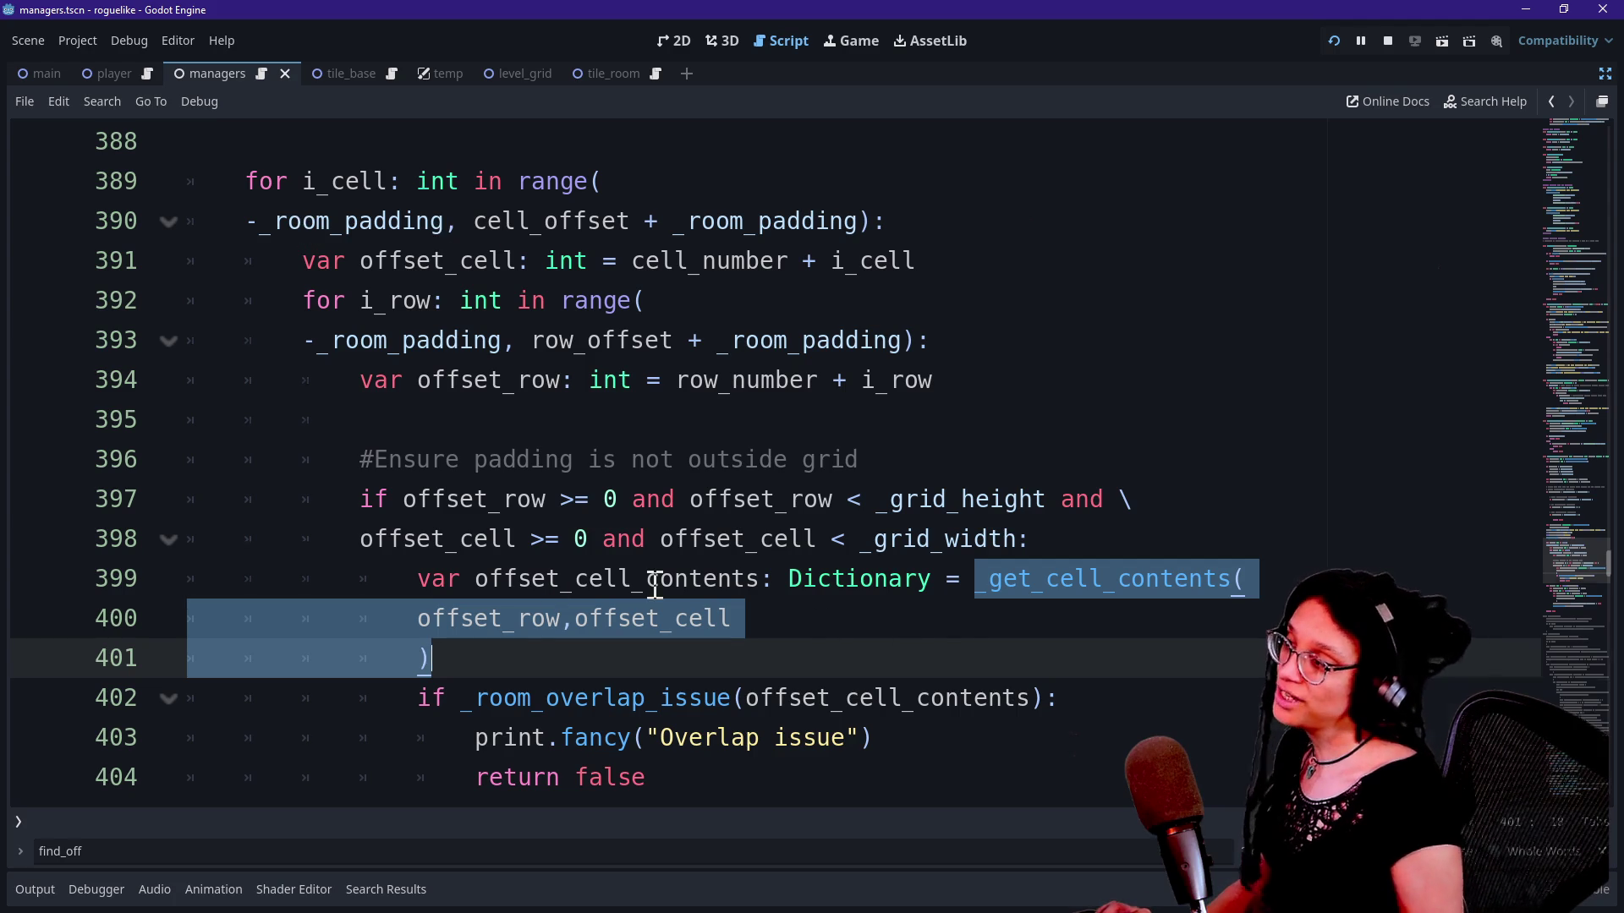
pyautogui.scroll(2, 655, 586)
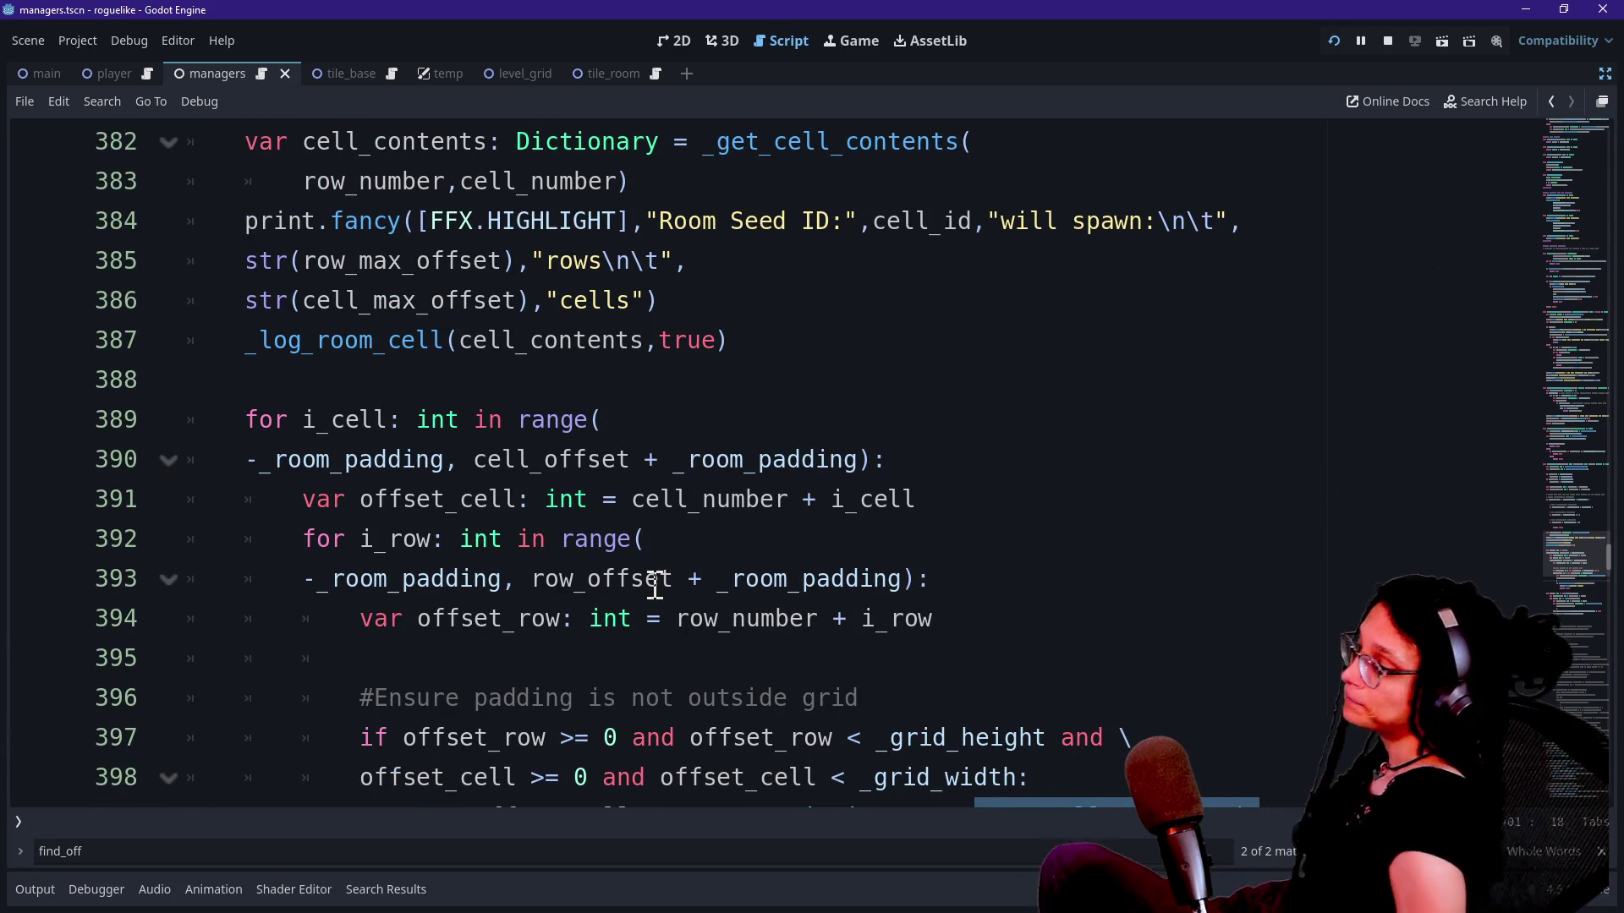
pyautogui.scroll(-2, 655, 584)
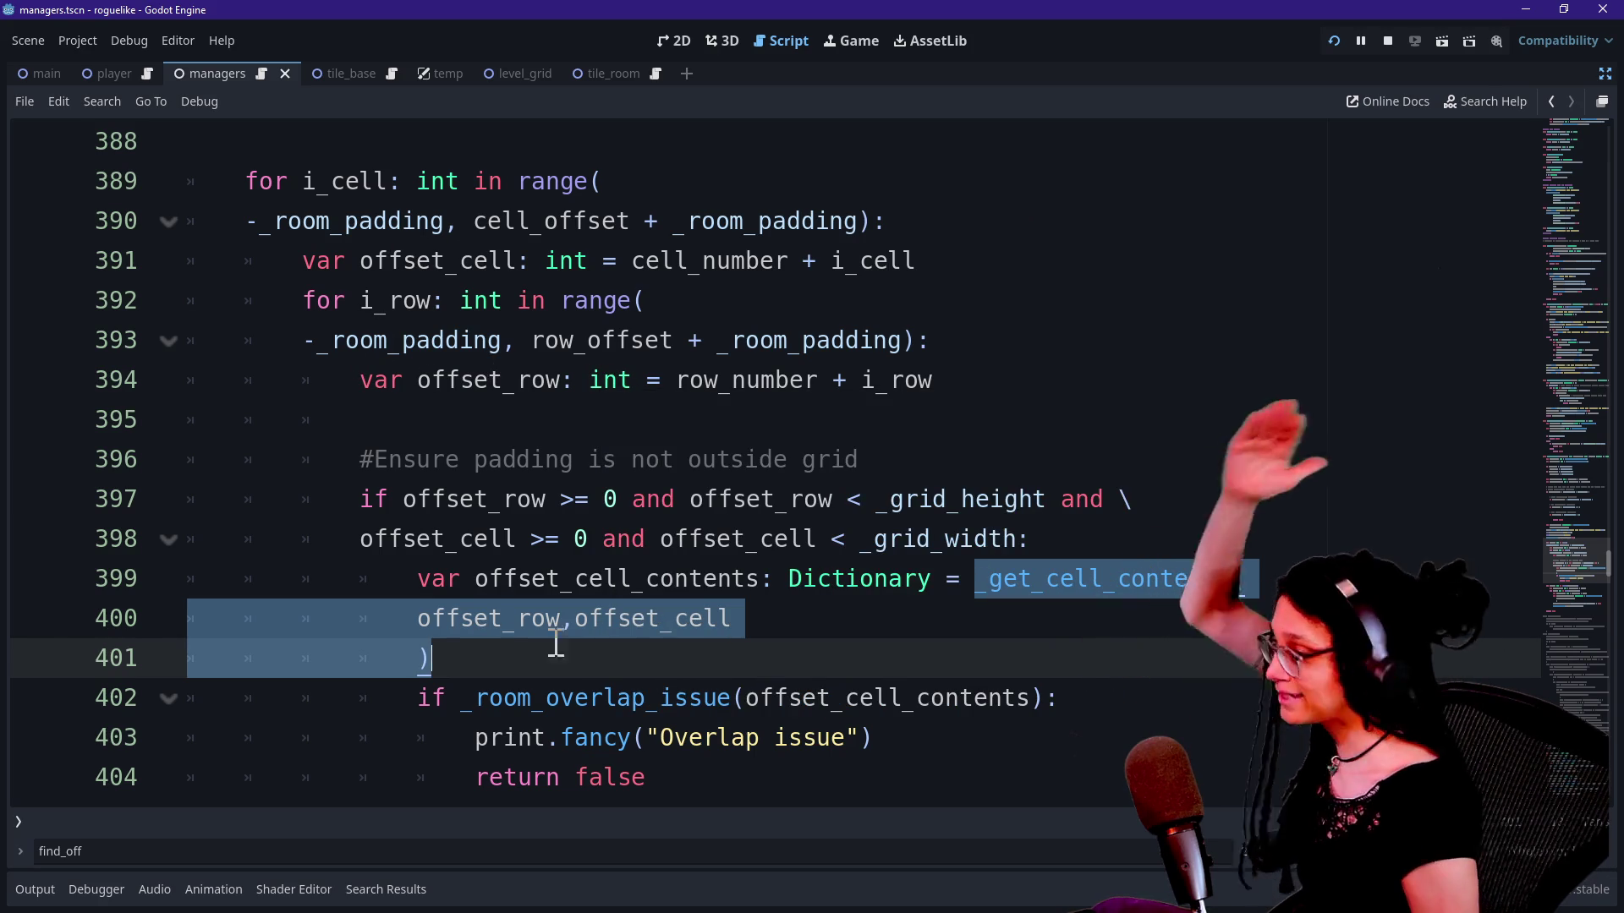
# Step: Undo further edits, removing the stray F on line 332 and the change on line 339
pyautogui.hotkey('ctrl', 'a')
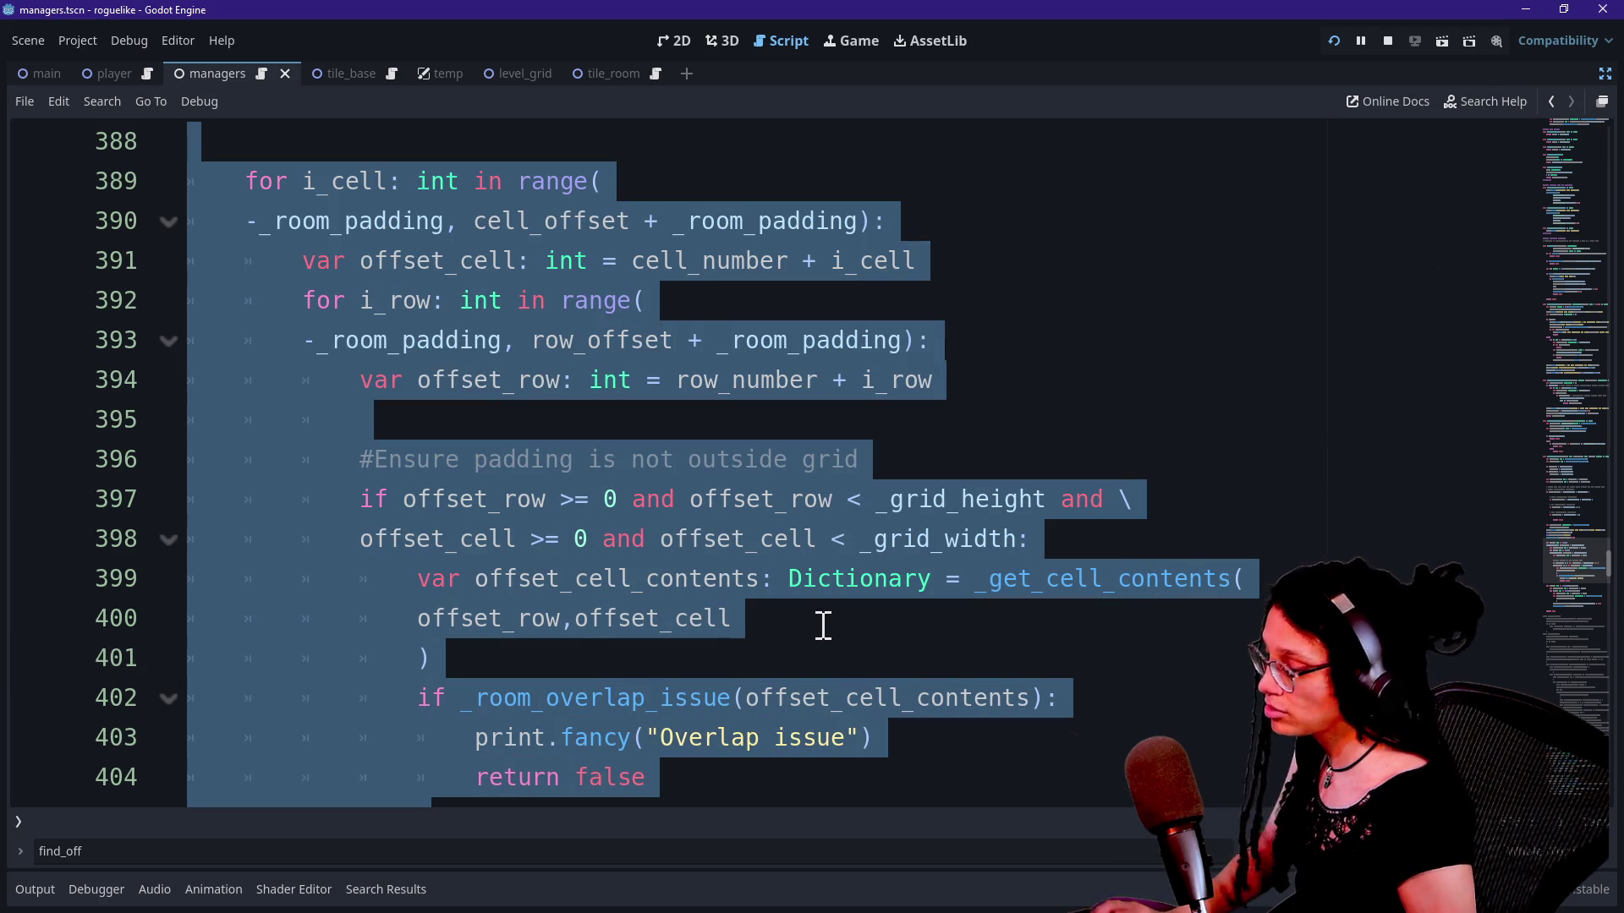
pyautogui.hotkey('ctrl', 'z')
pyautogui.write('cell')
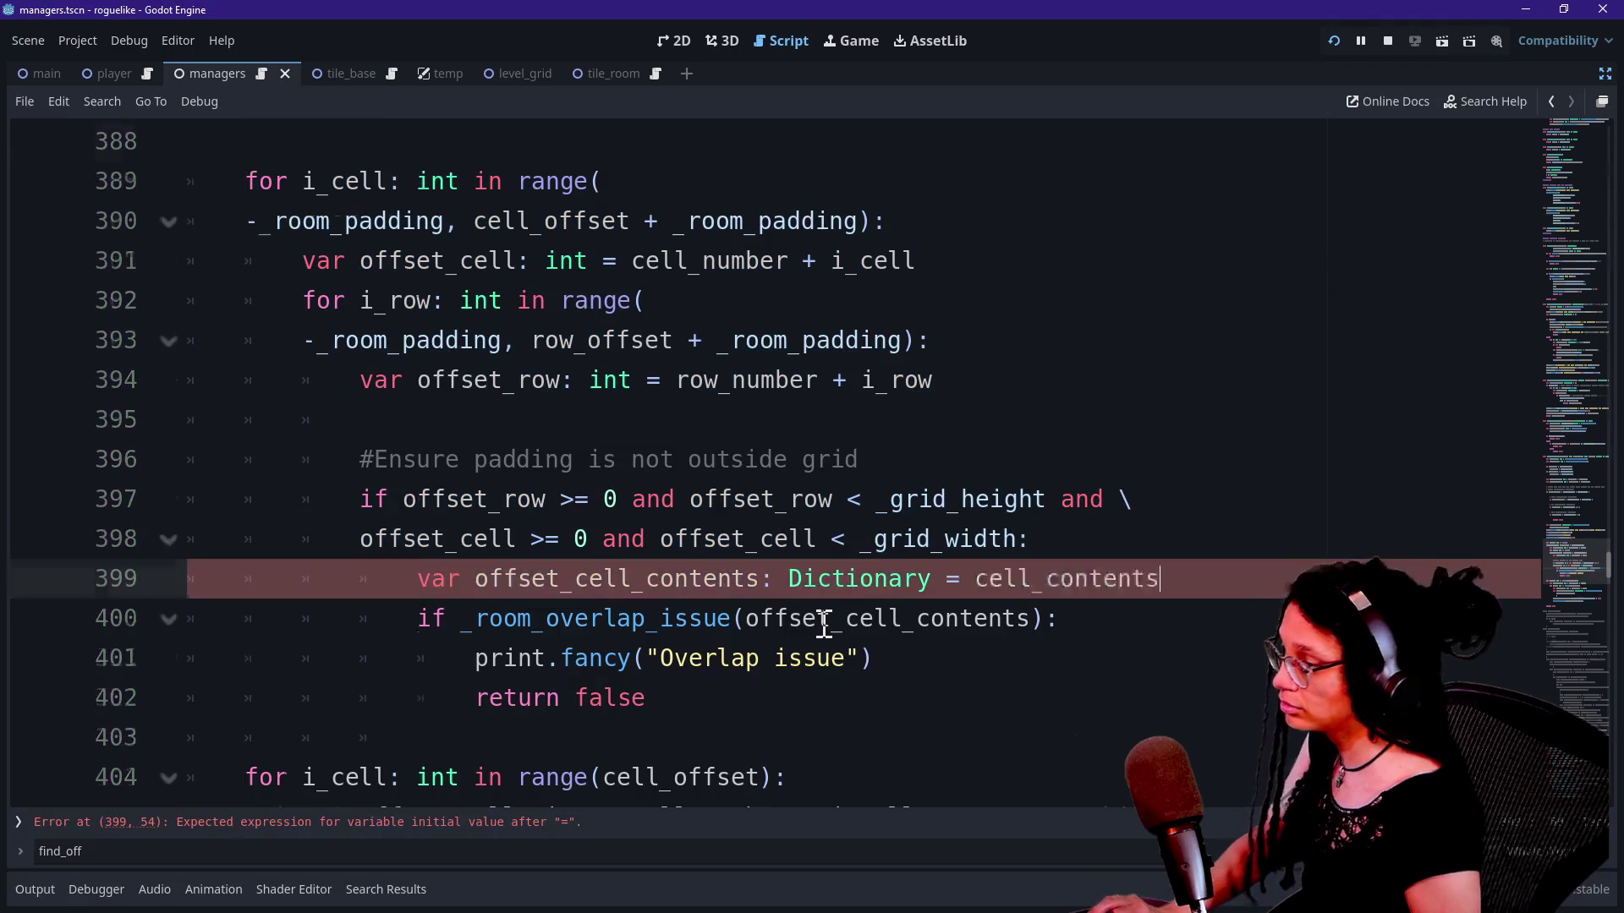
pyautogui.hotkey('ctrl', 'z')
pyautogui.hotkey('ctrl', 'z')
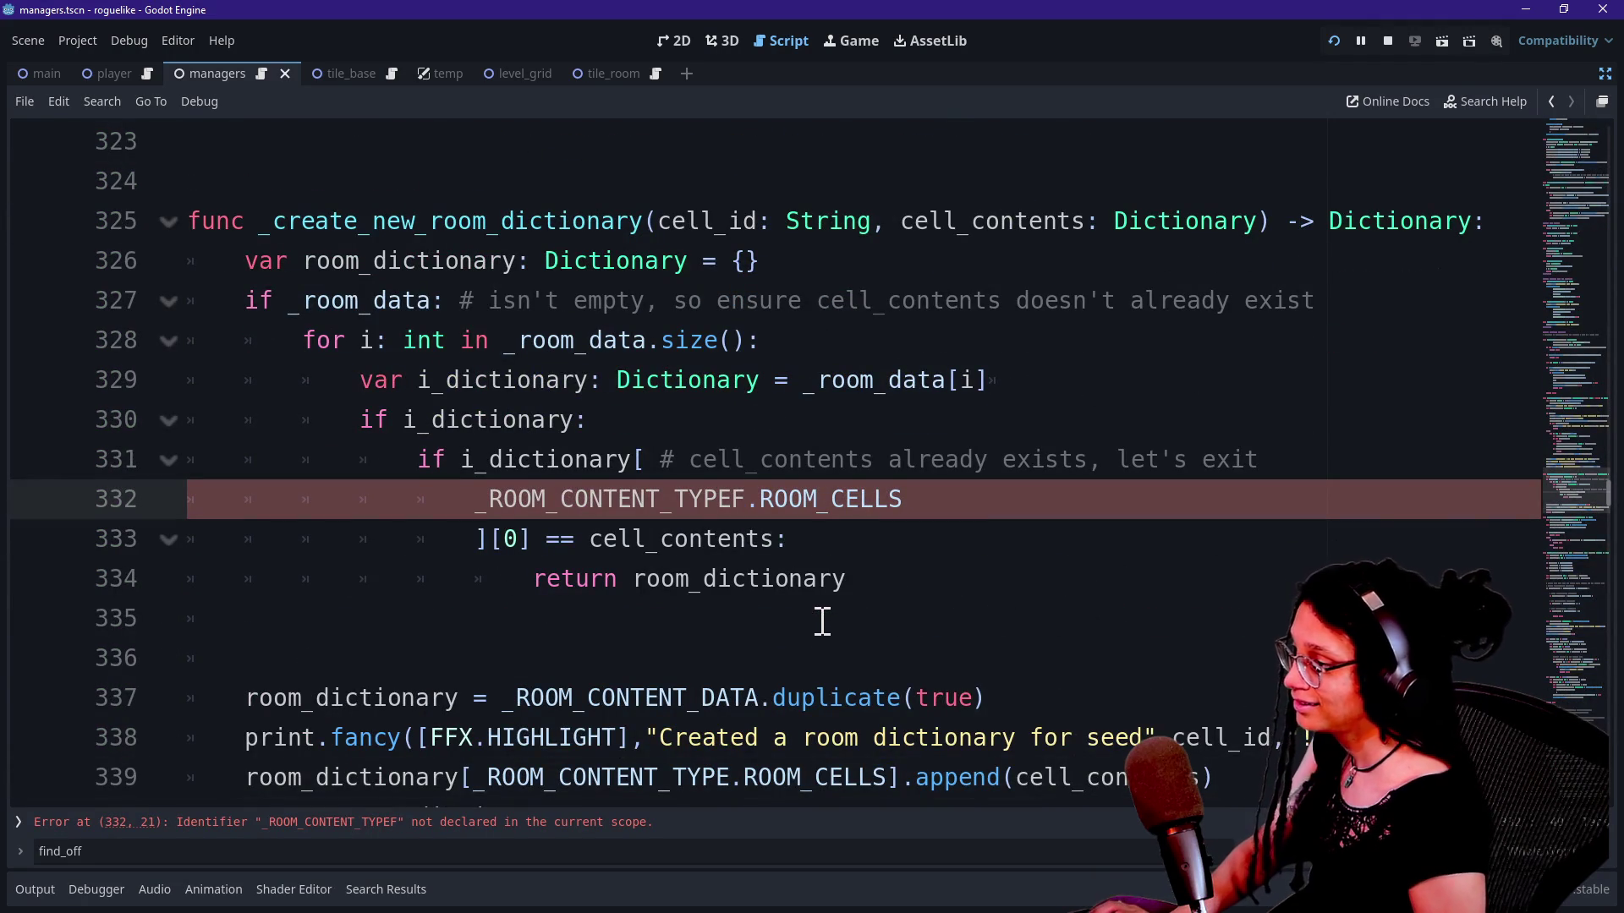
pyautogui.hotkey('ctrl', 'z')
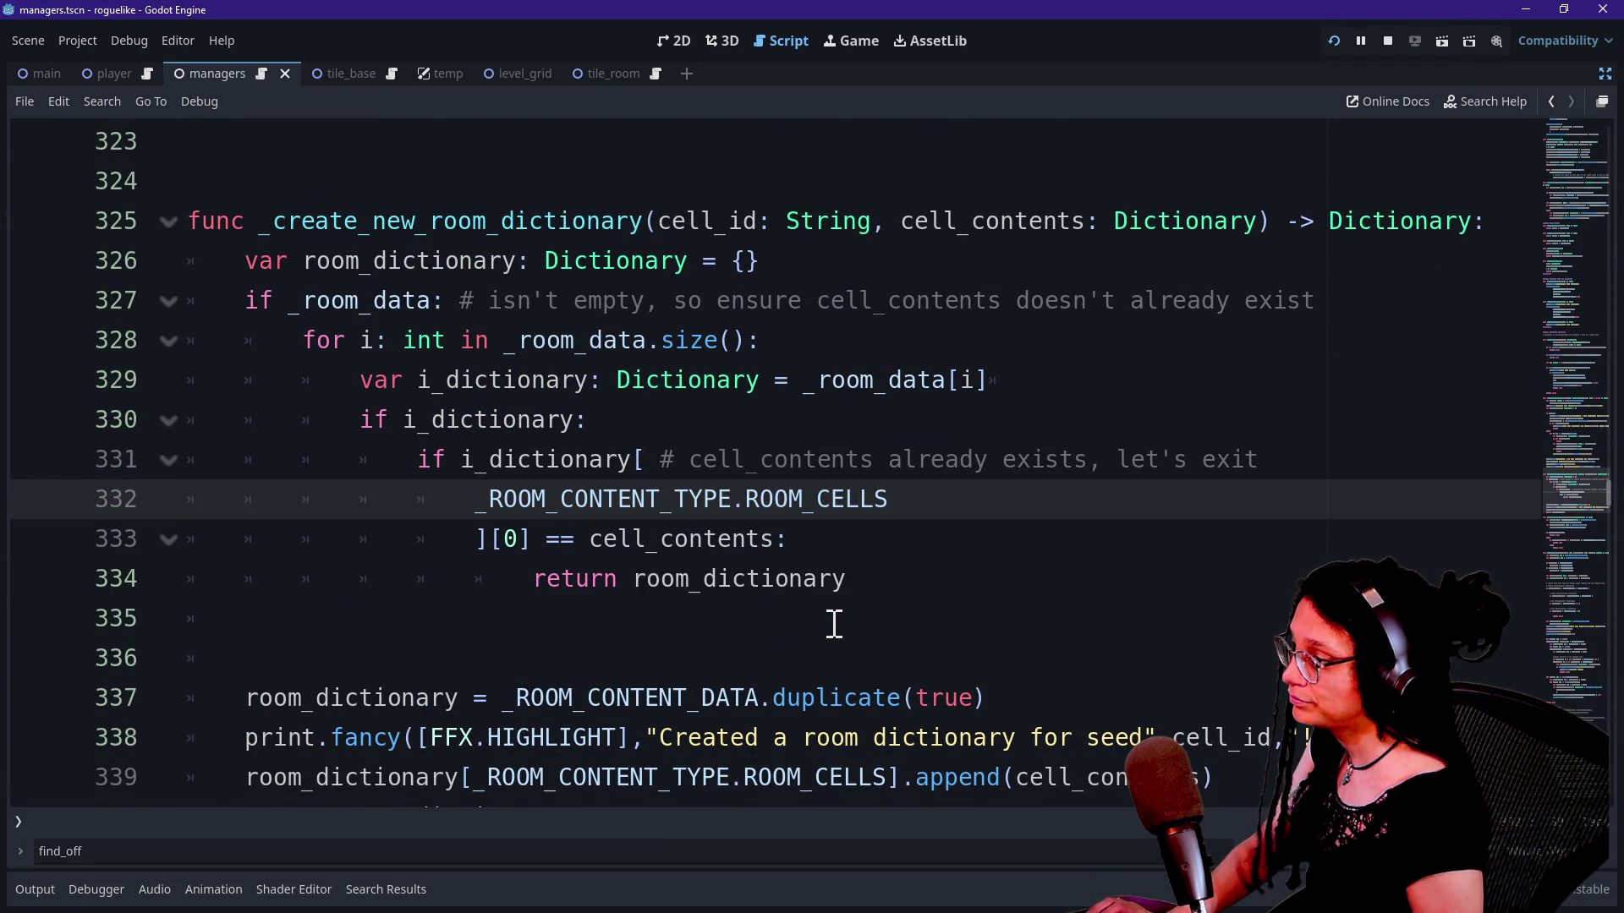
pyautogui.hotkey('ctrl', 'z')
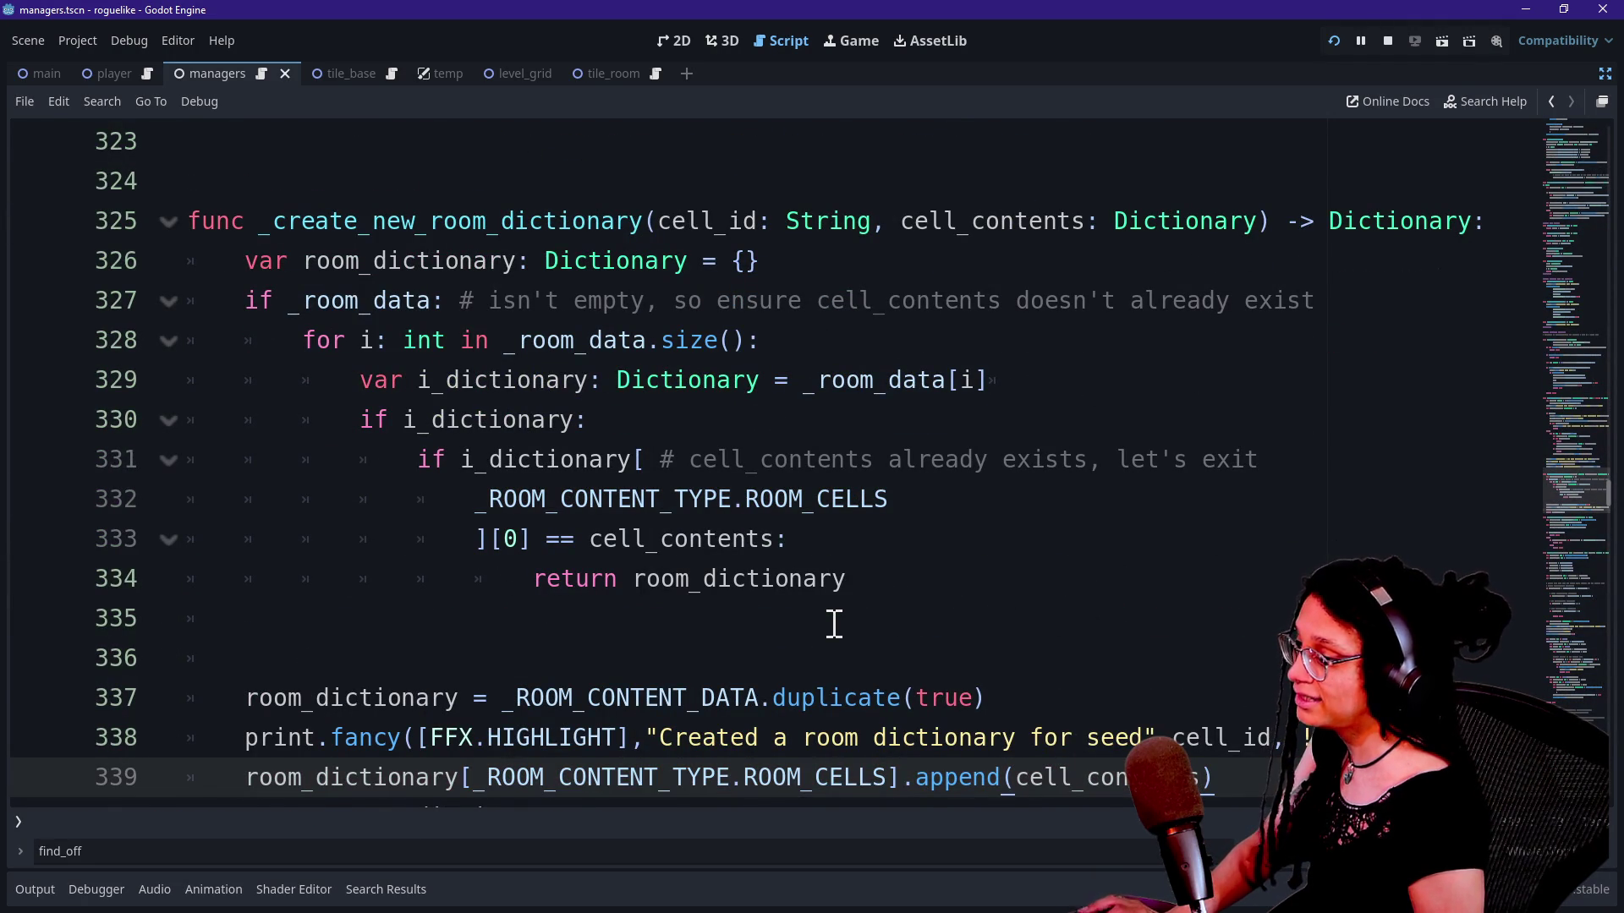
# Step: Copy the cell_contents declaration from lines 383–384 into the _find_offsets padding loop
pyautogui.hotkey('ctrl', 'f')
pyautogui.press('Return')
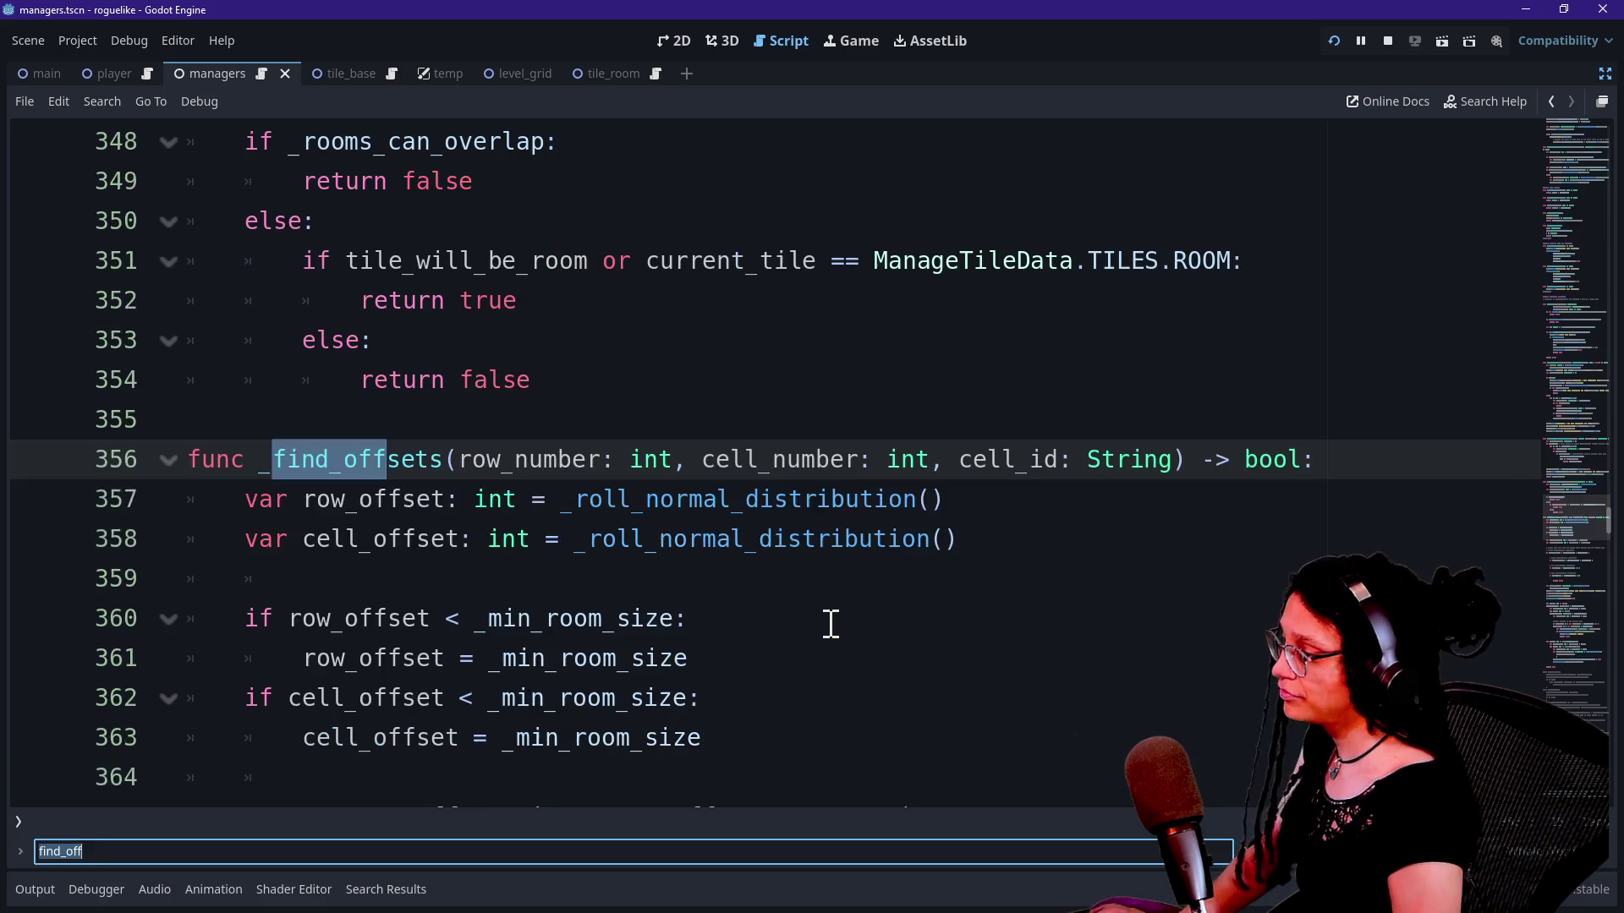
pyautogui.scroll(-3, 667, 496)
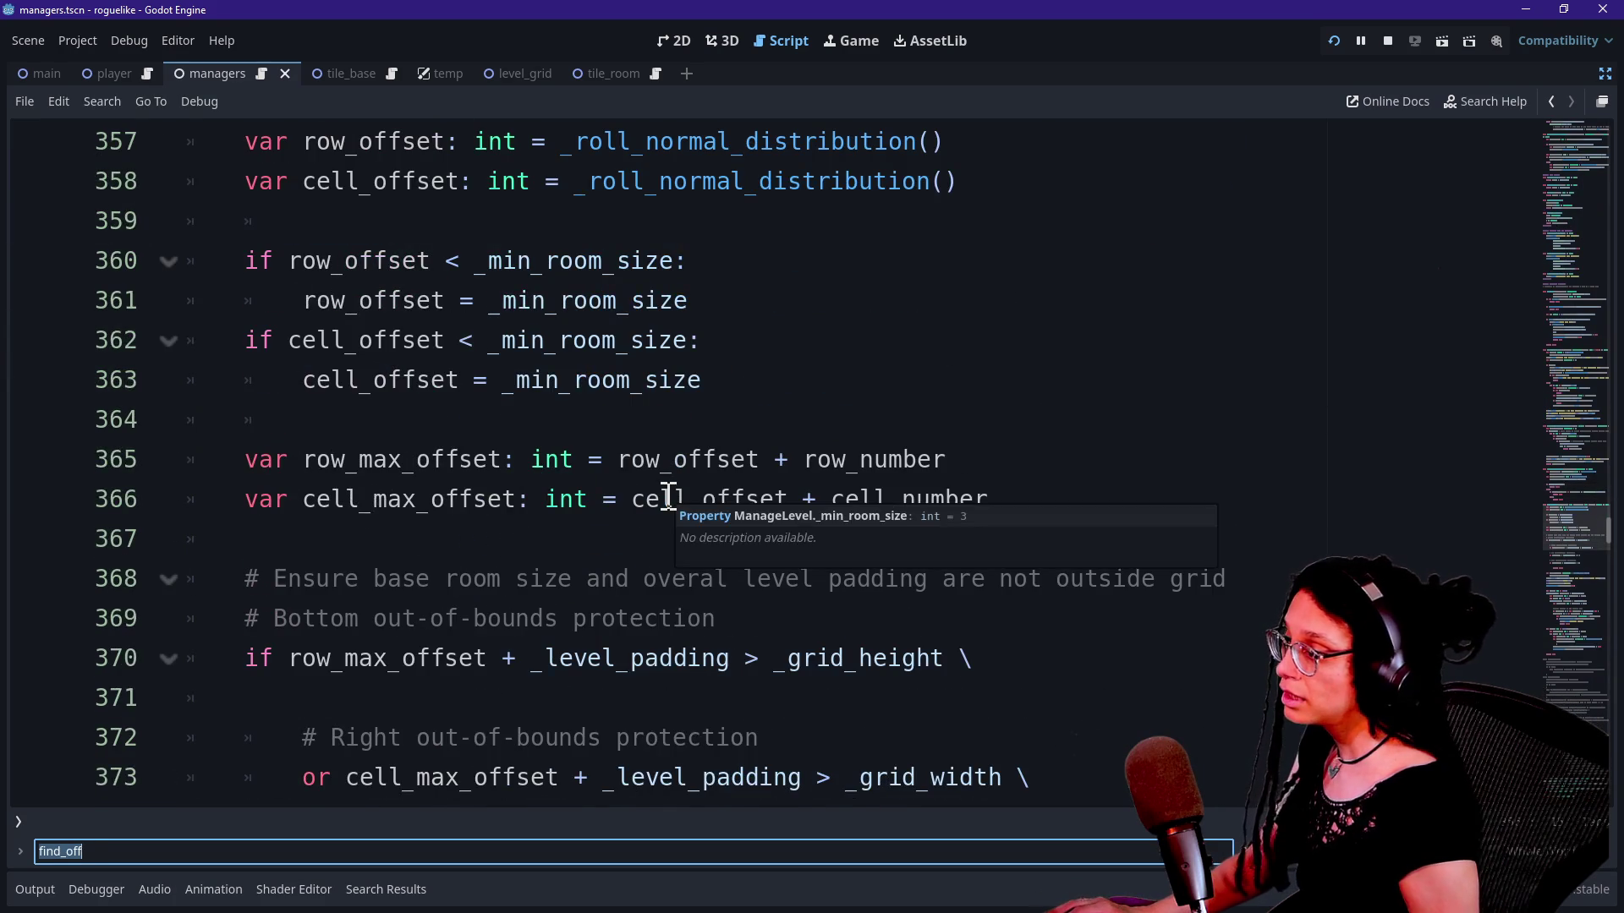
pyautogui.scroll(-9, 667, 496)
pyautogui.scroll(2, 667, 497)
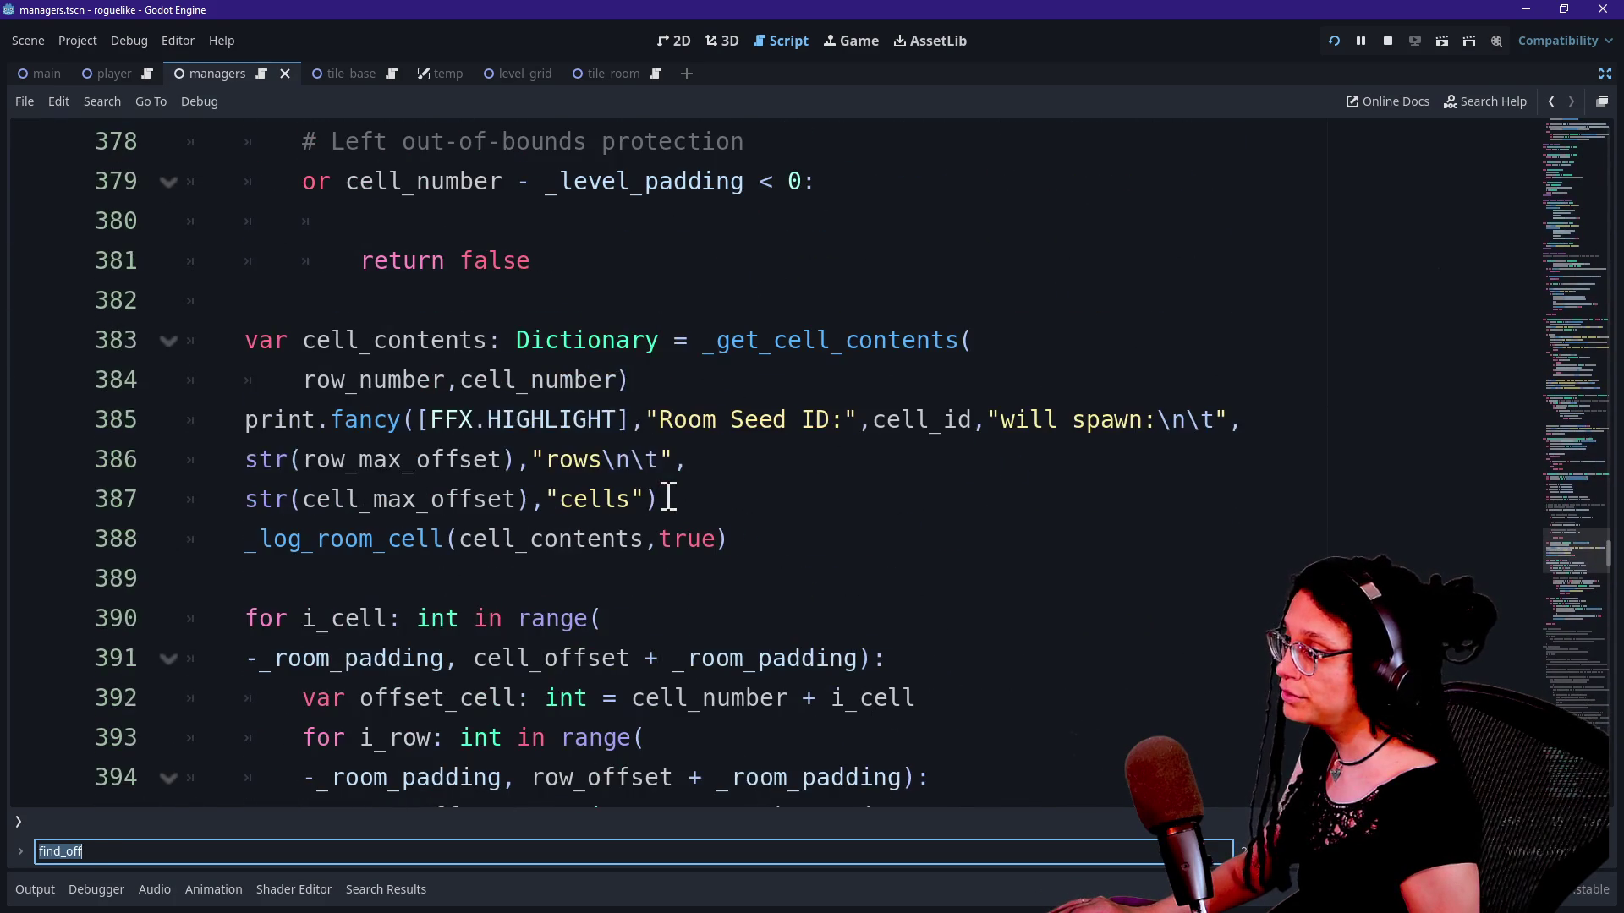
pyautogui.moveTo(237, 341)
pyautogui.mouseDown()
pyautogui.moveTo(1079, 409)
pyautogui.moveTo(953, 367)
pyautogui.mouseUp()
pyautogui.hotkey('ctrl', 'c')
pyautogui.scroll(-6, 981, 374)
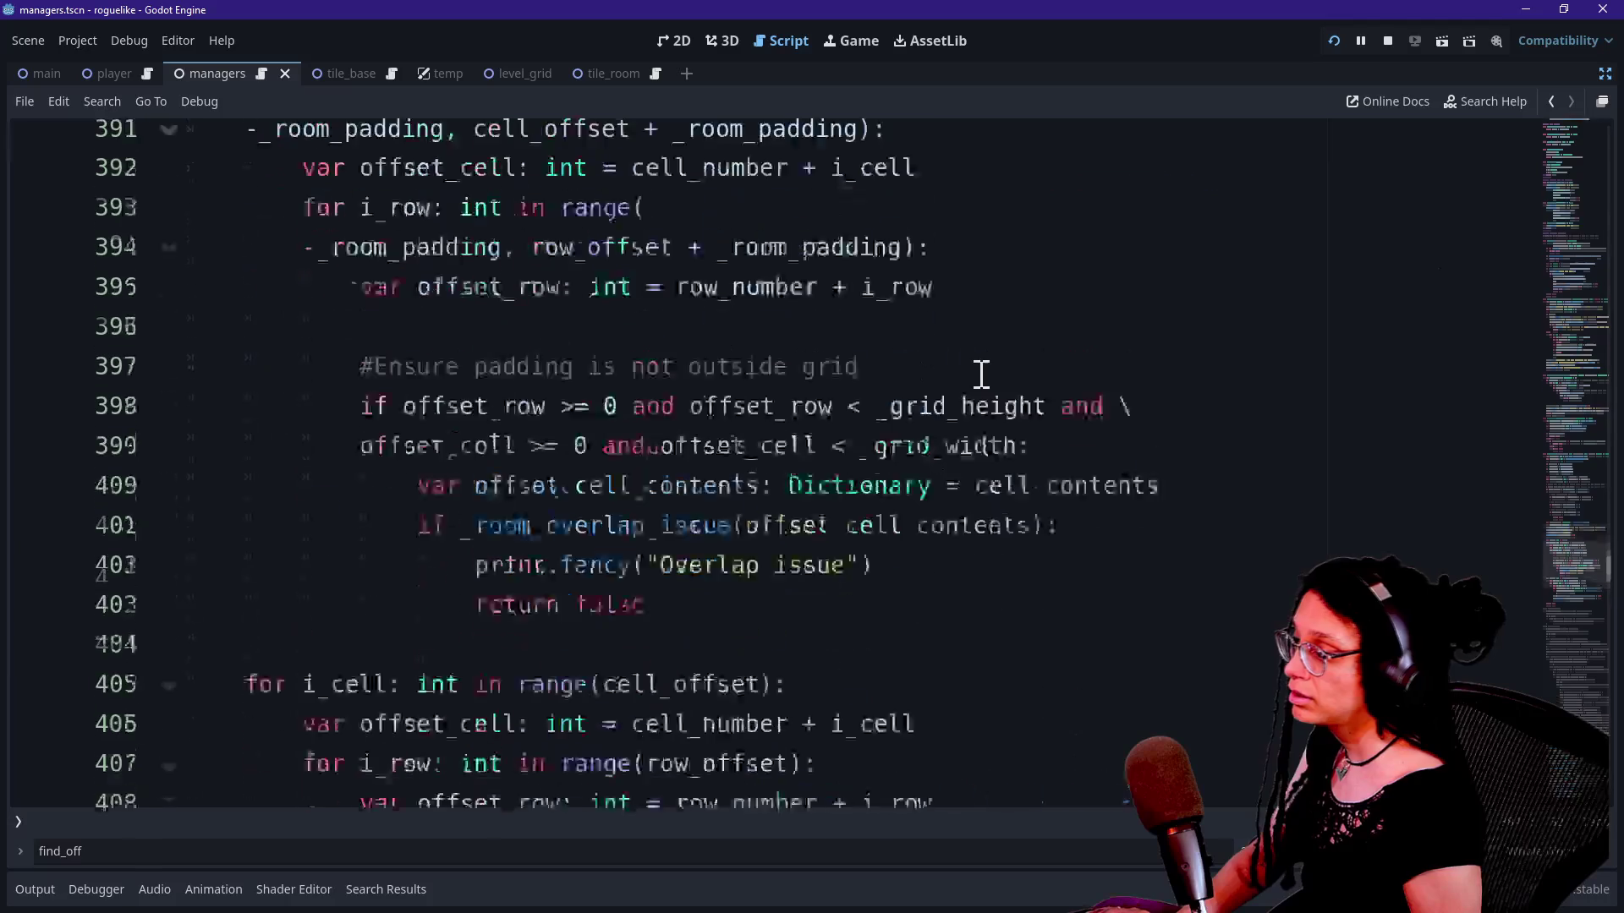
pyautogui.moveTo(1163, 302)
pyautogui.mouseDown()
pyautogui.moveTo(409, 316)
pyautogui.moveTo(575, 272)
pyautogui.moveTo(418, 301)
pyautogui.mouseUp()
pyautogui.hotkey('ctrl', 'v')
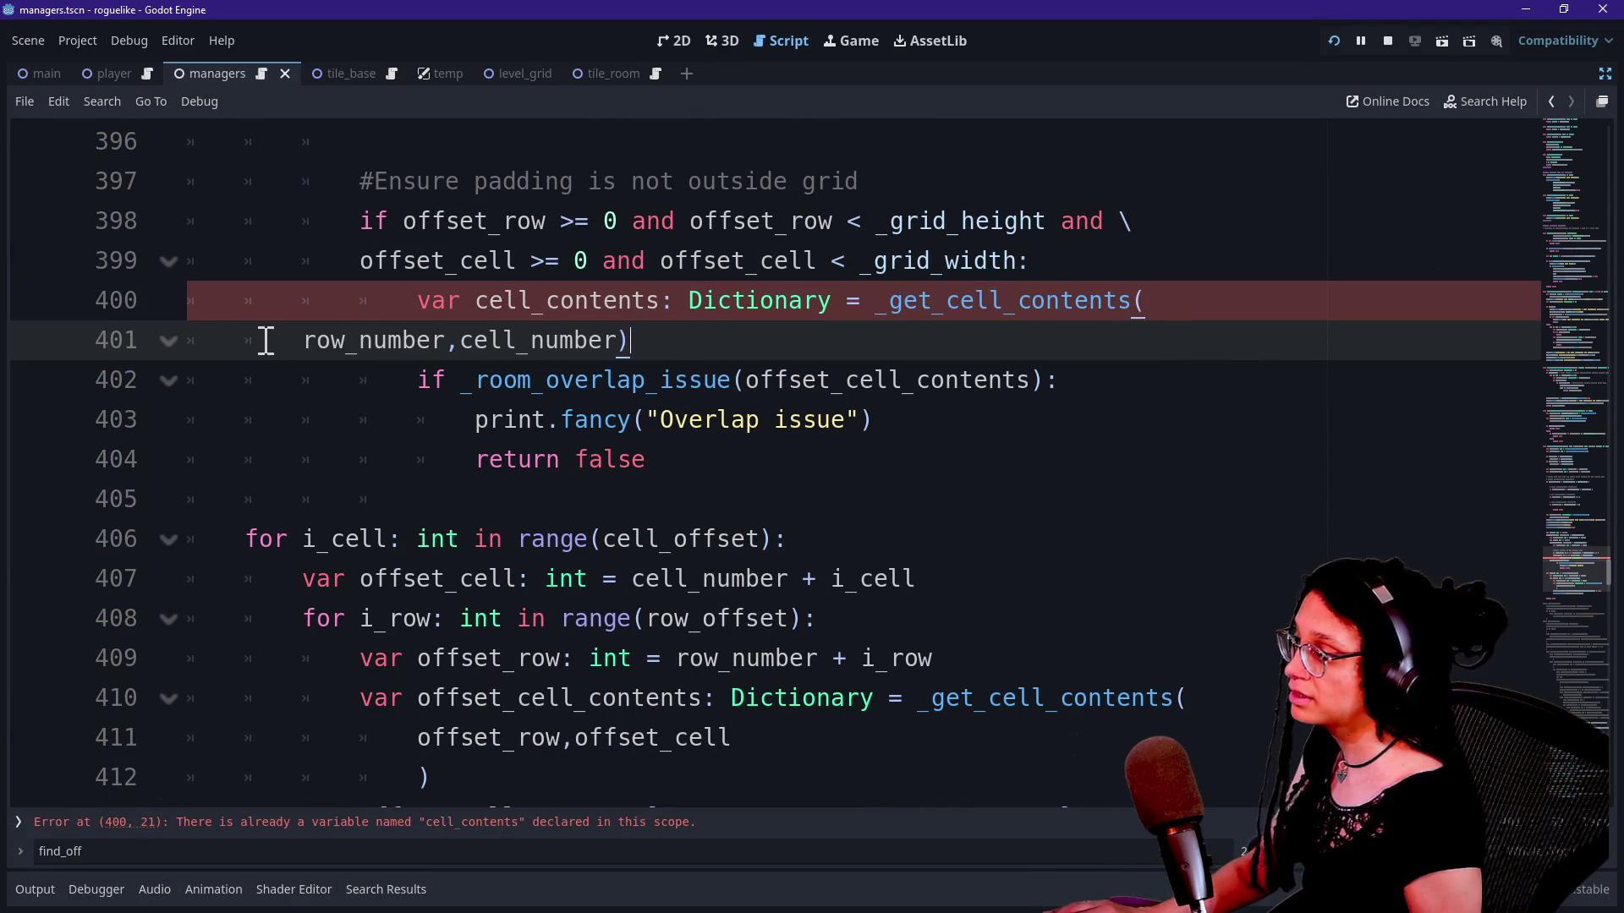
# Step: Change the pasted _get_cell_contents call's arguments to offset_row and offset_cell
pyautogui.press('BackSpace')
pyautogui.press('BackSpace')
pyautogui.press('Tab')
pyautogui.press('Tab')
pyautogui.press('Tab')
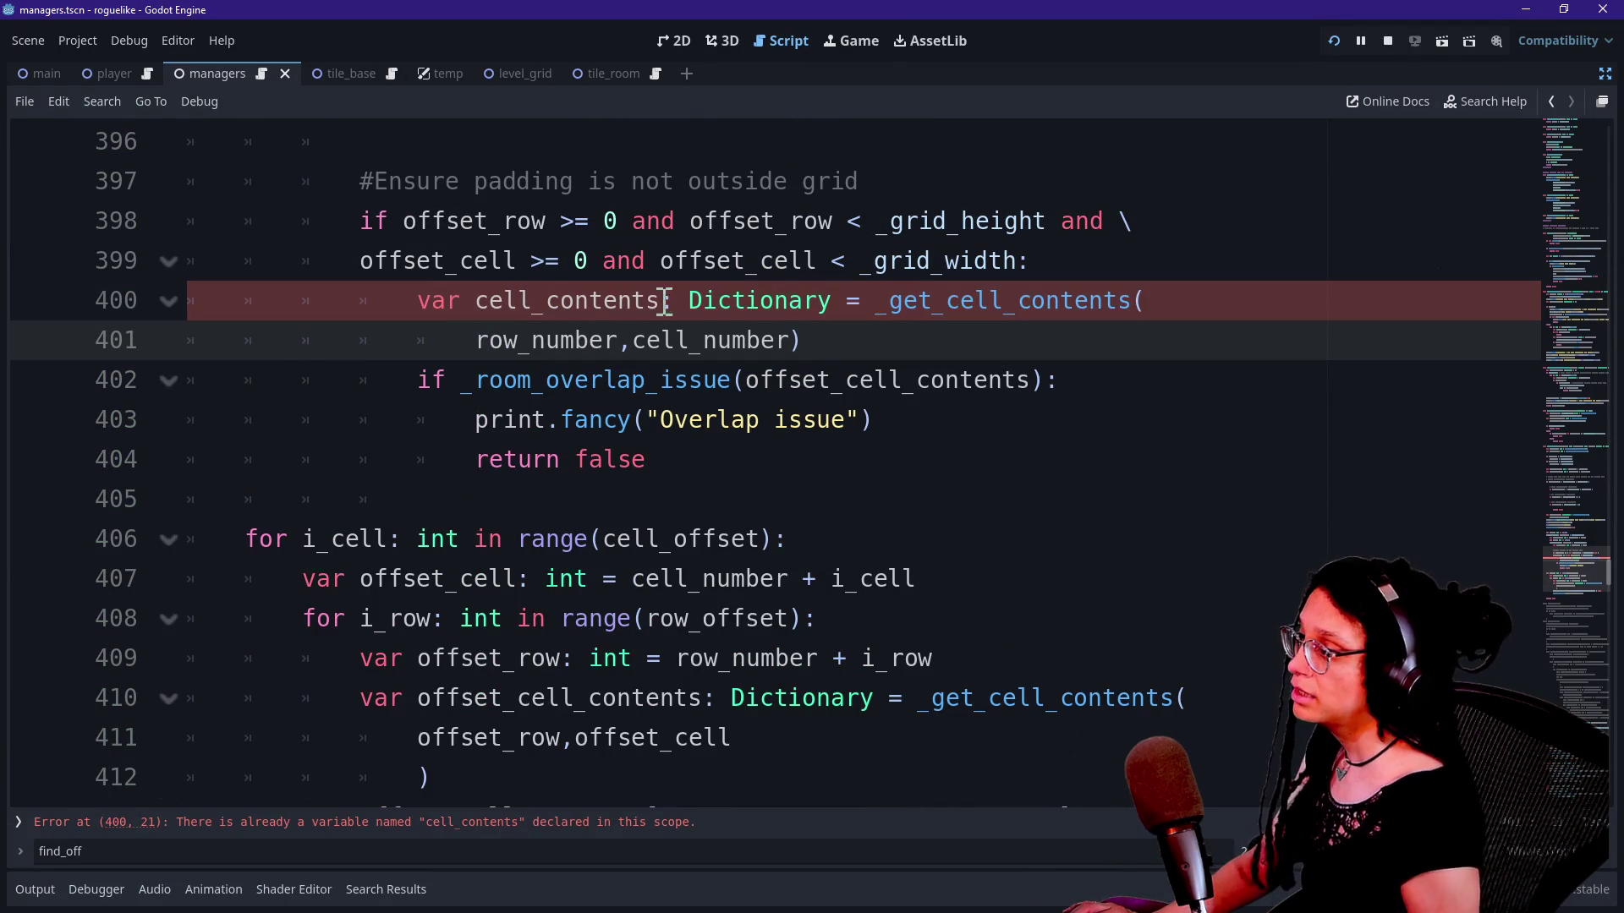
pyautogui.write('offset_')
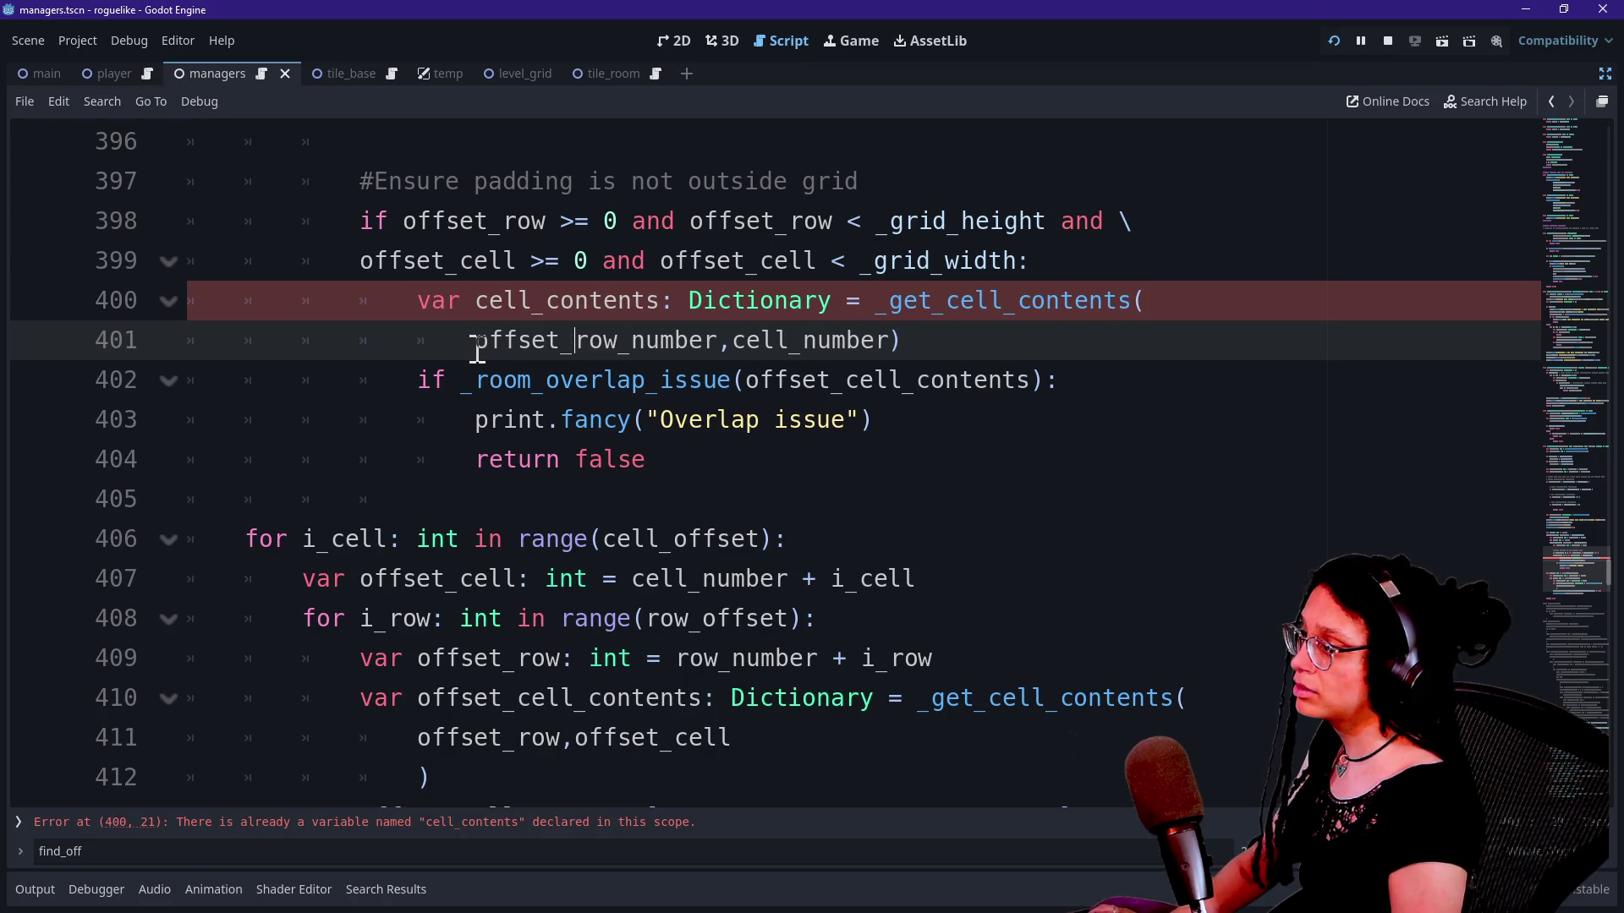
pyautogui.press('Right')
pyautogui.press('Right')
pyautogui.press('Right')
pyautogui.press('Escape')
pyautogui.press('Delete')
pyautogui.press('Delete')
pyautogui.press('Delete')
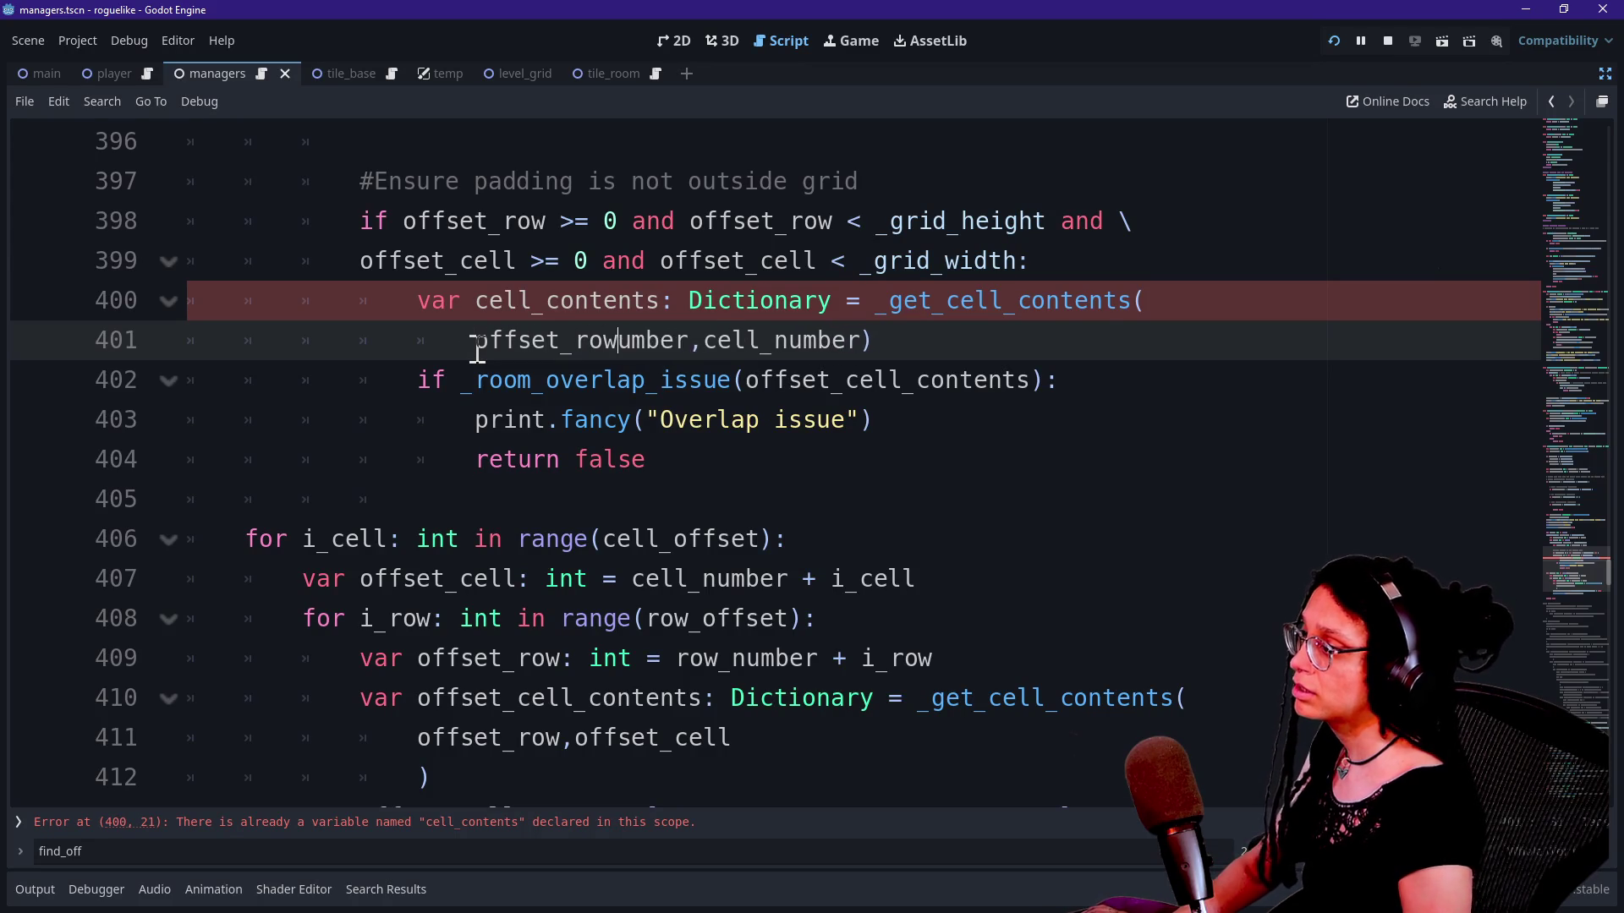
pyautogui.press('Delete')
pyautogui.press('Delete')
pyautogui.press('Delete')
pyautogui.press('Right')
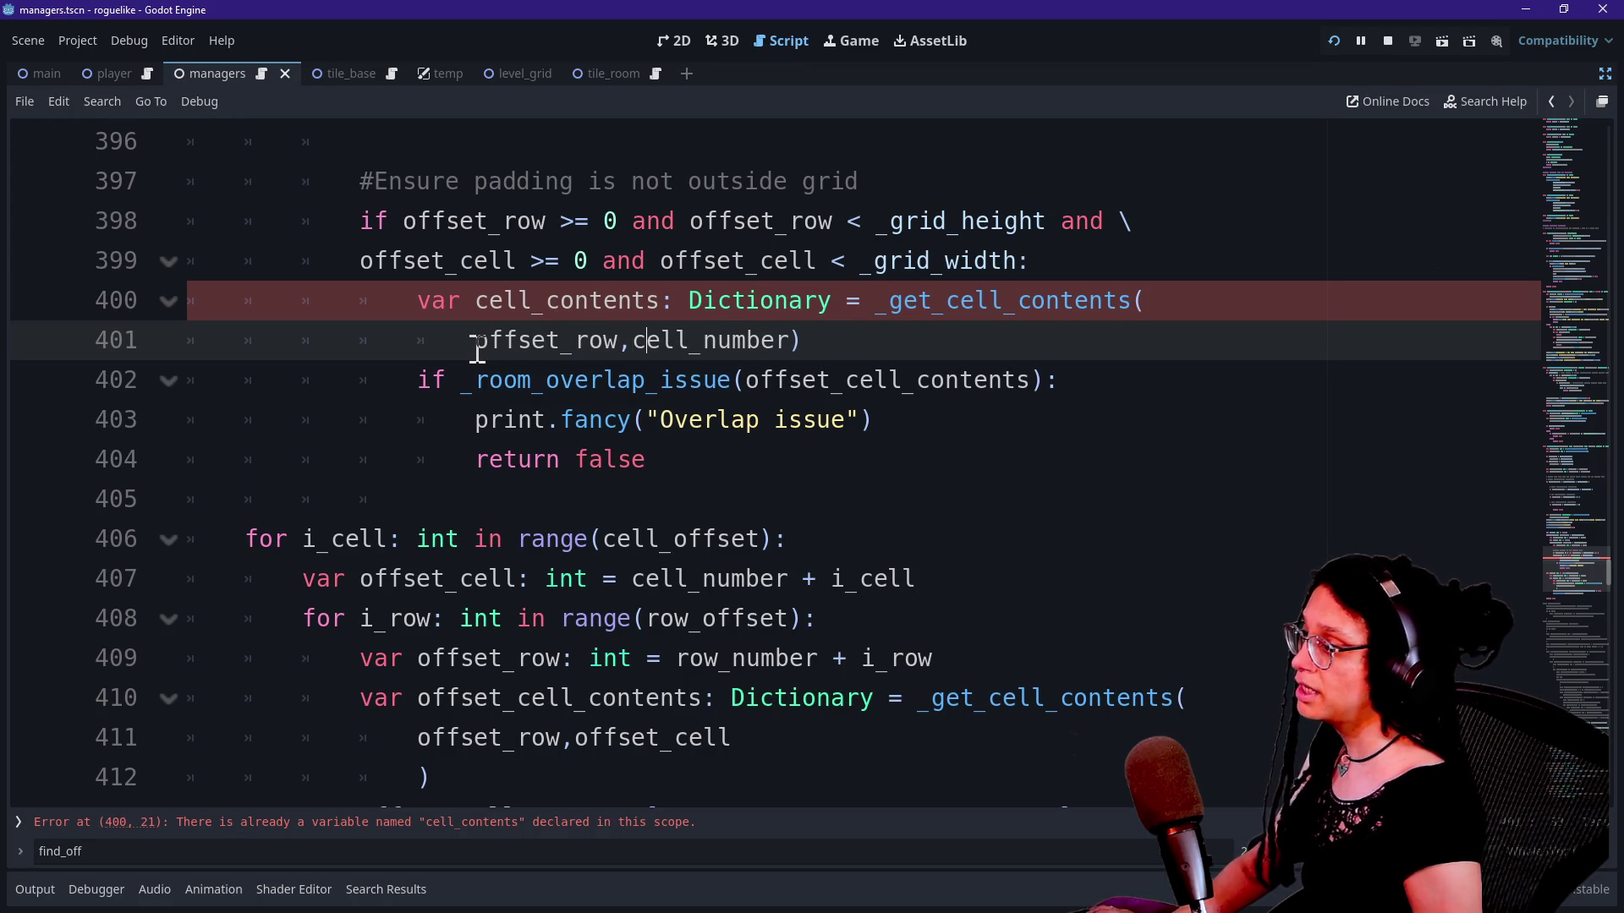
pyautogui.press('Left')
pyautogui.write('offset_')
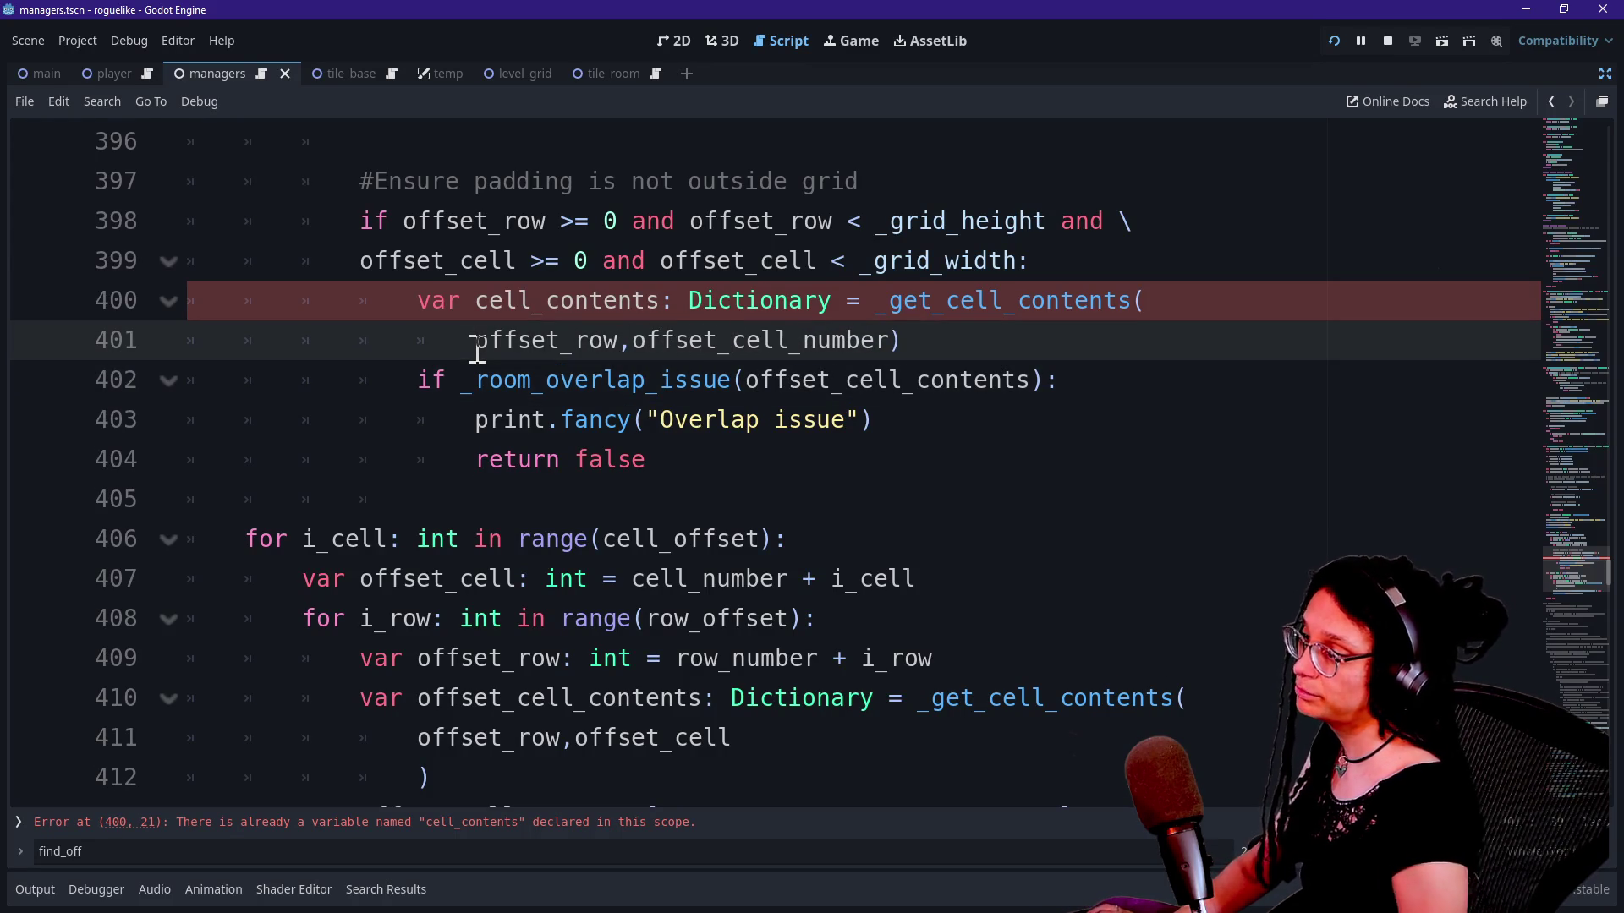
pyautogui.hotkey('ctrl', 'space')
pyautogui.press('Right')
pyautogui.press('Right')
pyautogui.press('Right')
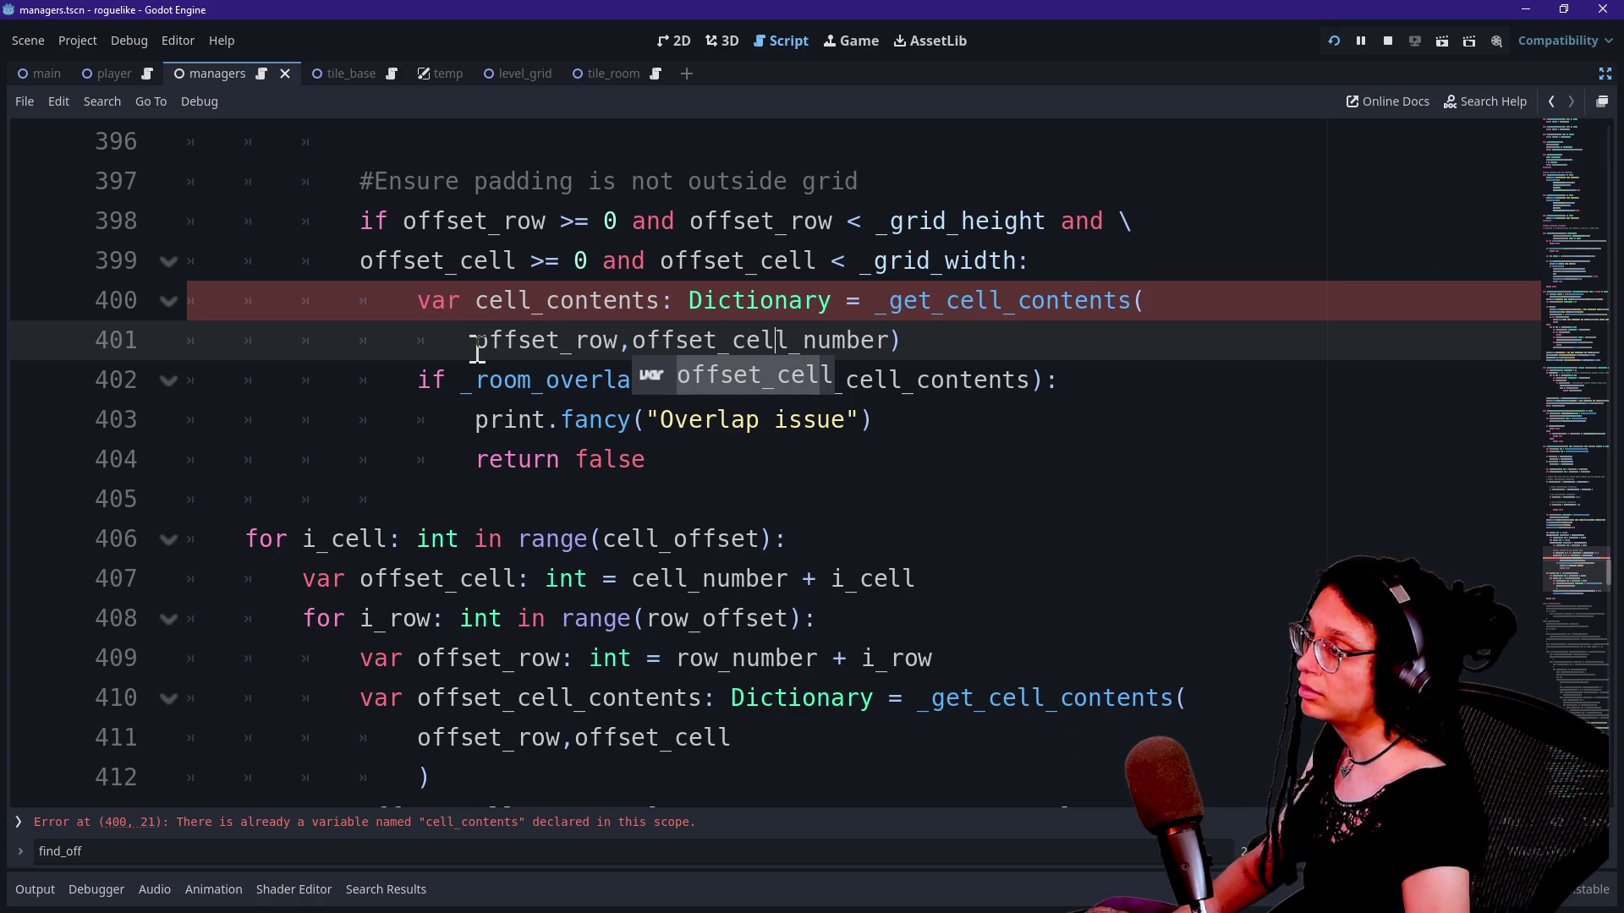
pyautogui.press('Right')
pyautogui.press('Delete')
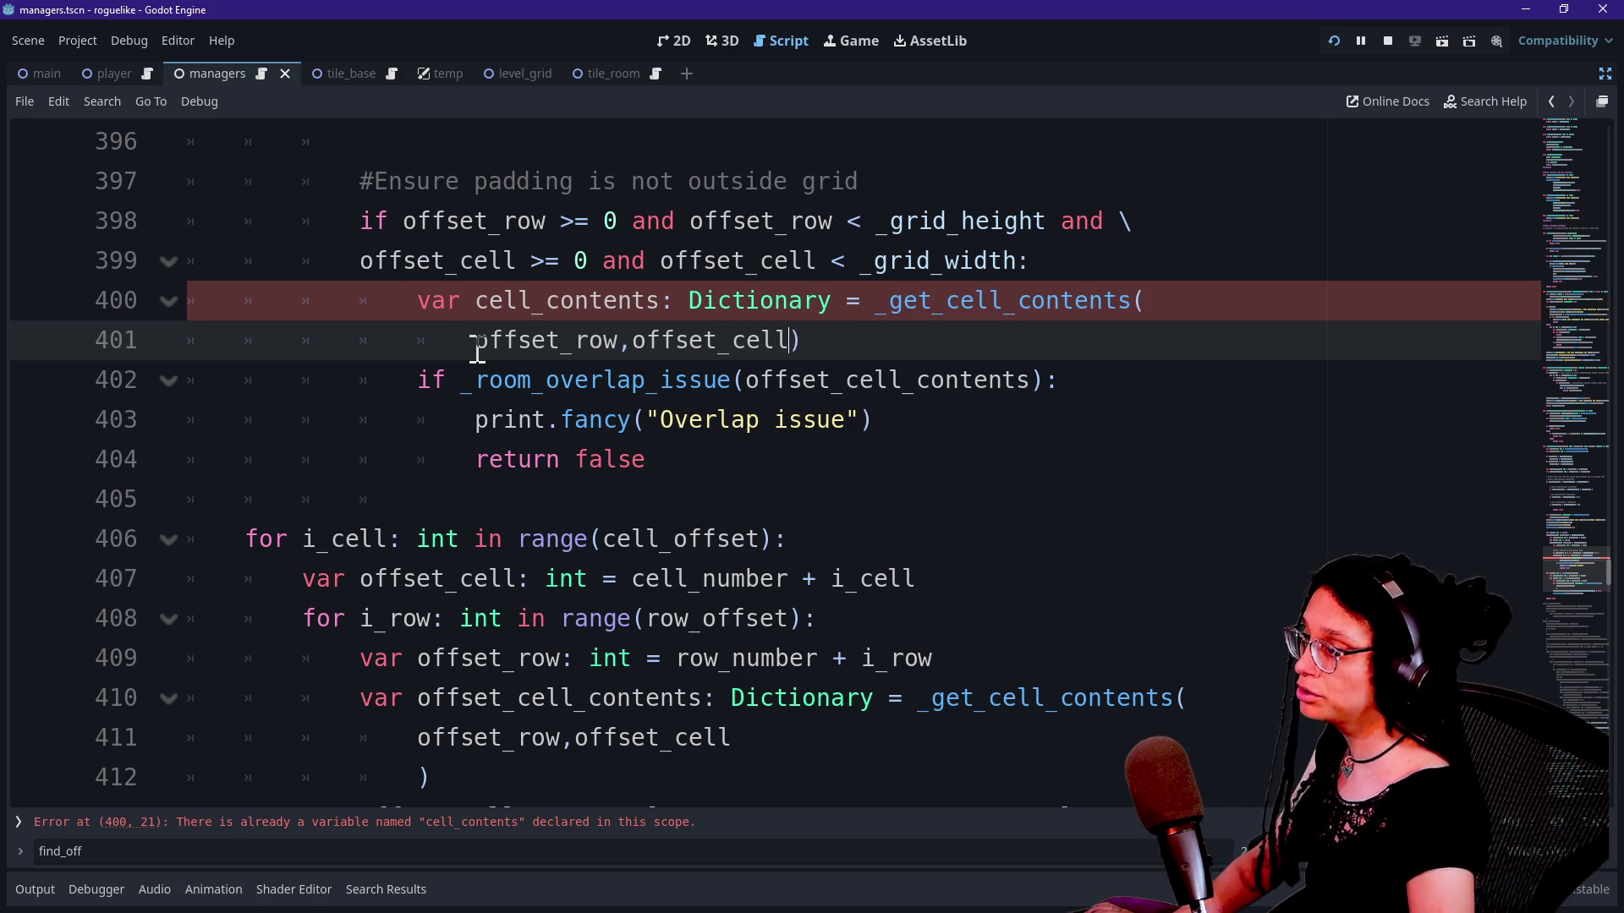
# Step: Rename line 400's variable to offset_cell_contents and save the script
pyautogui.scroll(1, 582, 579)
pyautogui.click(859, 700)
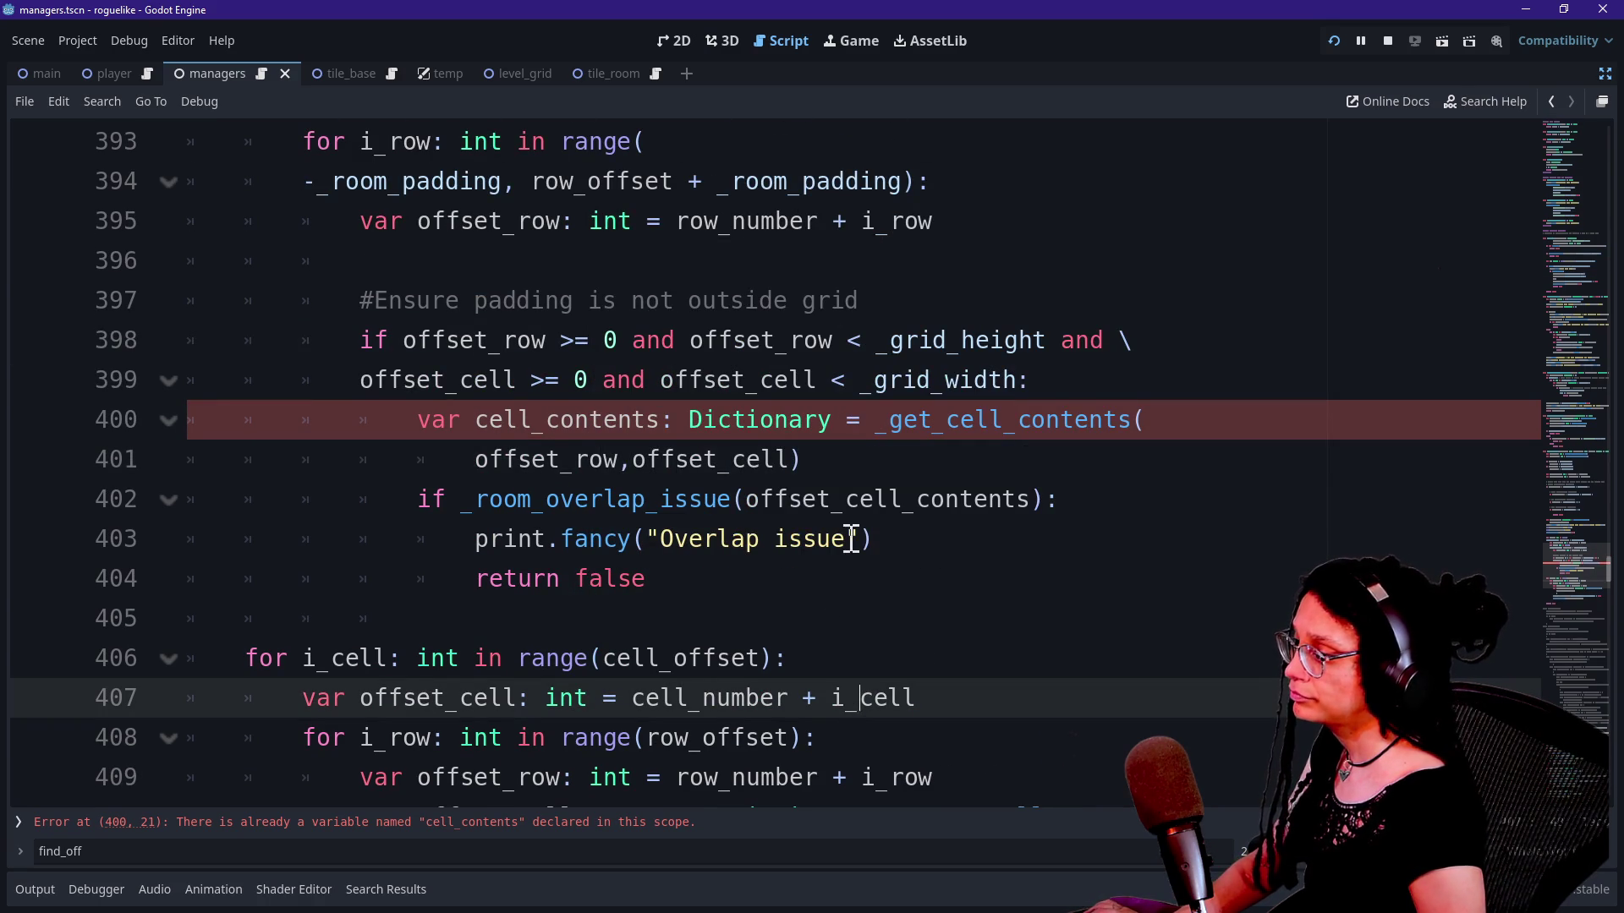
pyautogui.click(471, 414)
pyautogui.write('offset_')
pyautogui.click(433, 658)
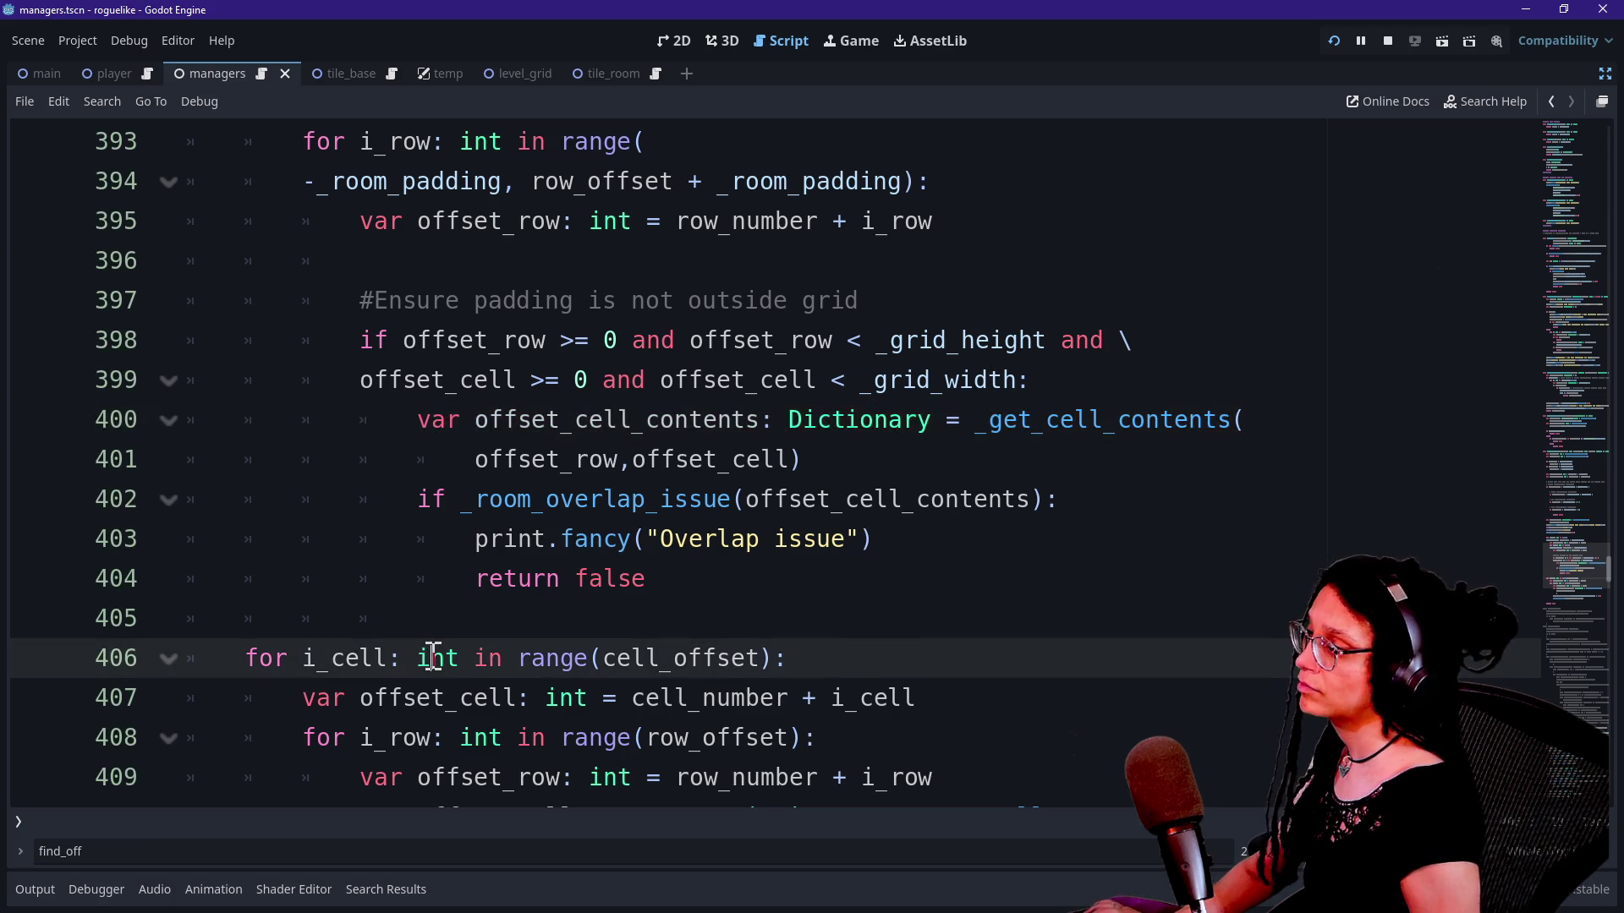
pyautogui.scroll(2, 433, 657)
pyautogui.moveTo(596, 420); pyautogui.dragTo(651, 380)
pyautogui.hotkey('ctrl', 's')
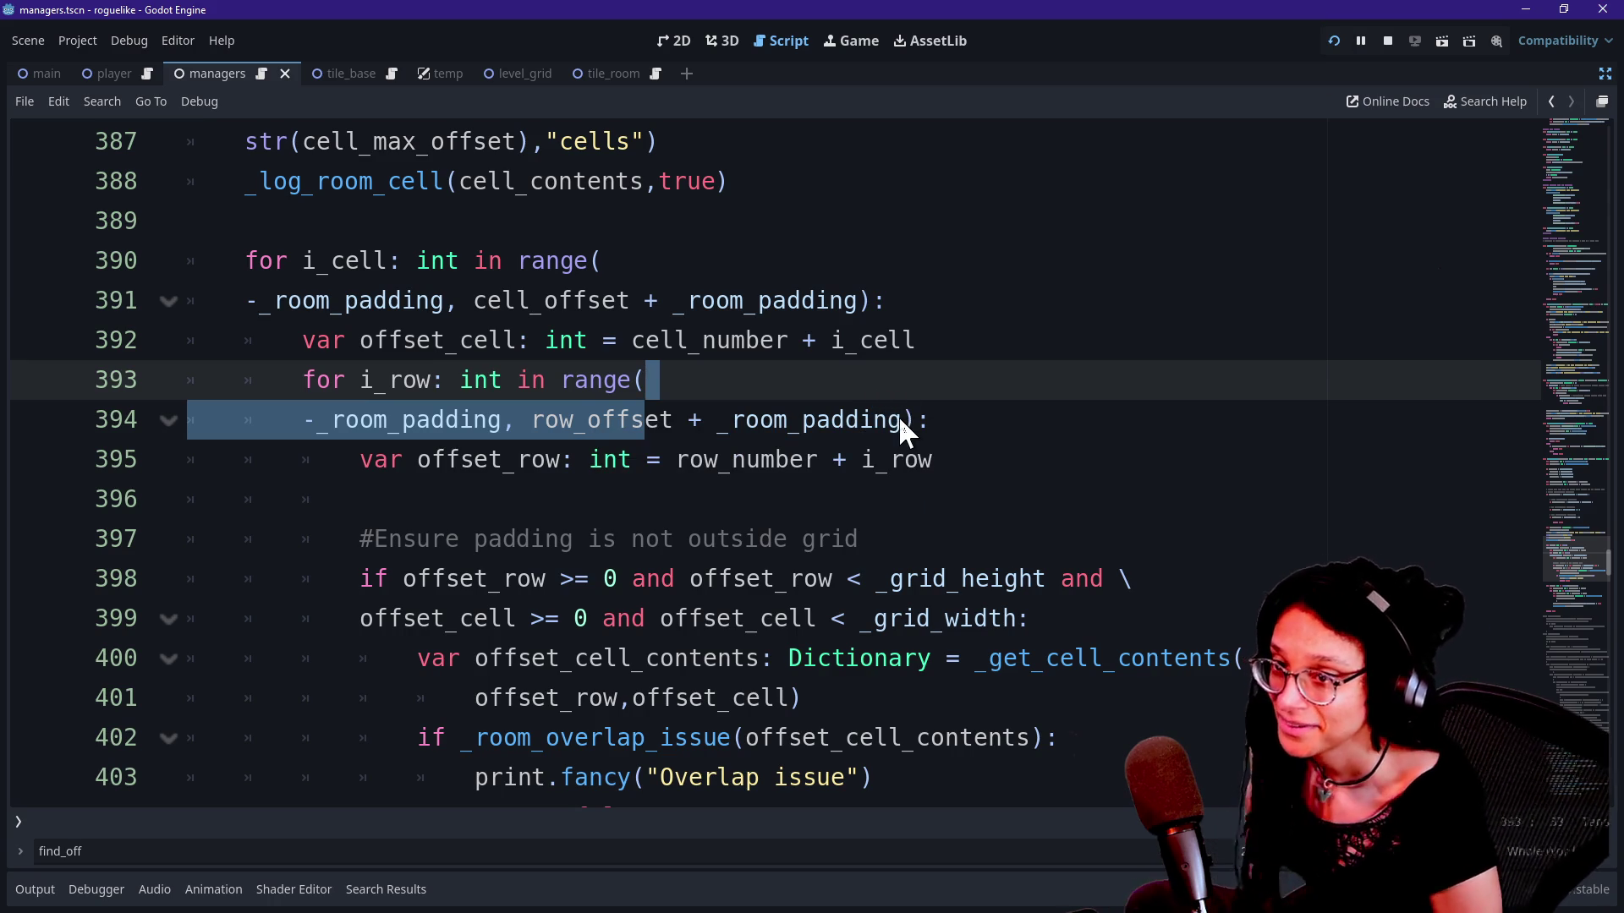
# Step: Run the project, restore the editor docks, and select ManageLevel in the Remote scene tree
pyautogui.click(1333, 41)
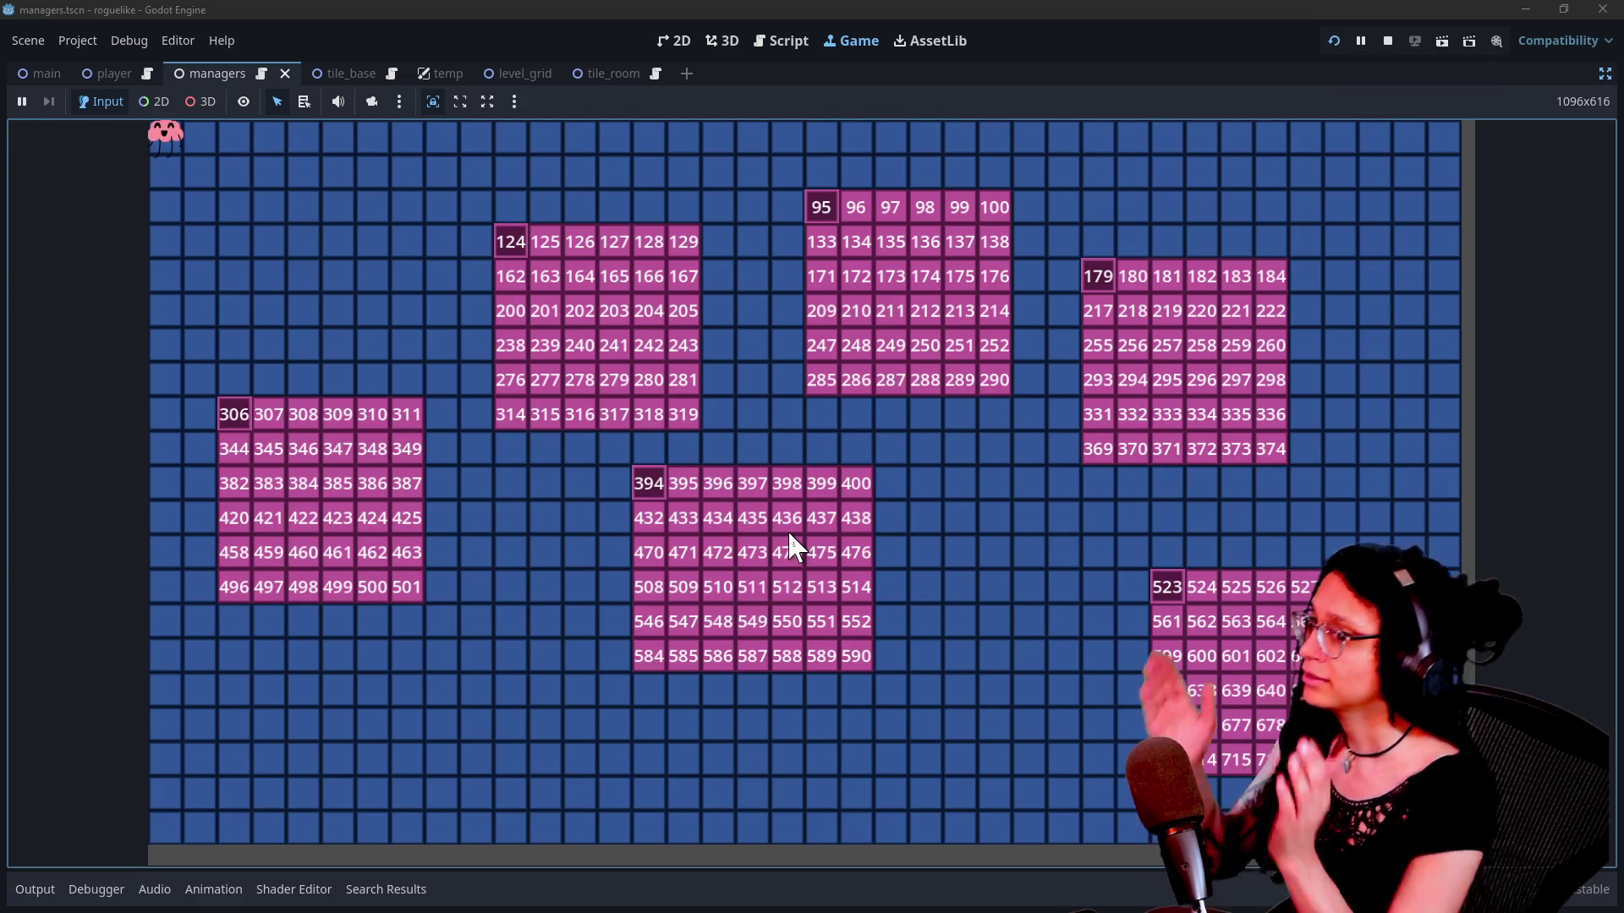
pyautogui.click(1604, 73)
pyautogui.click(131, 213)
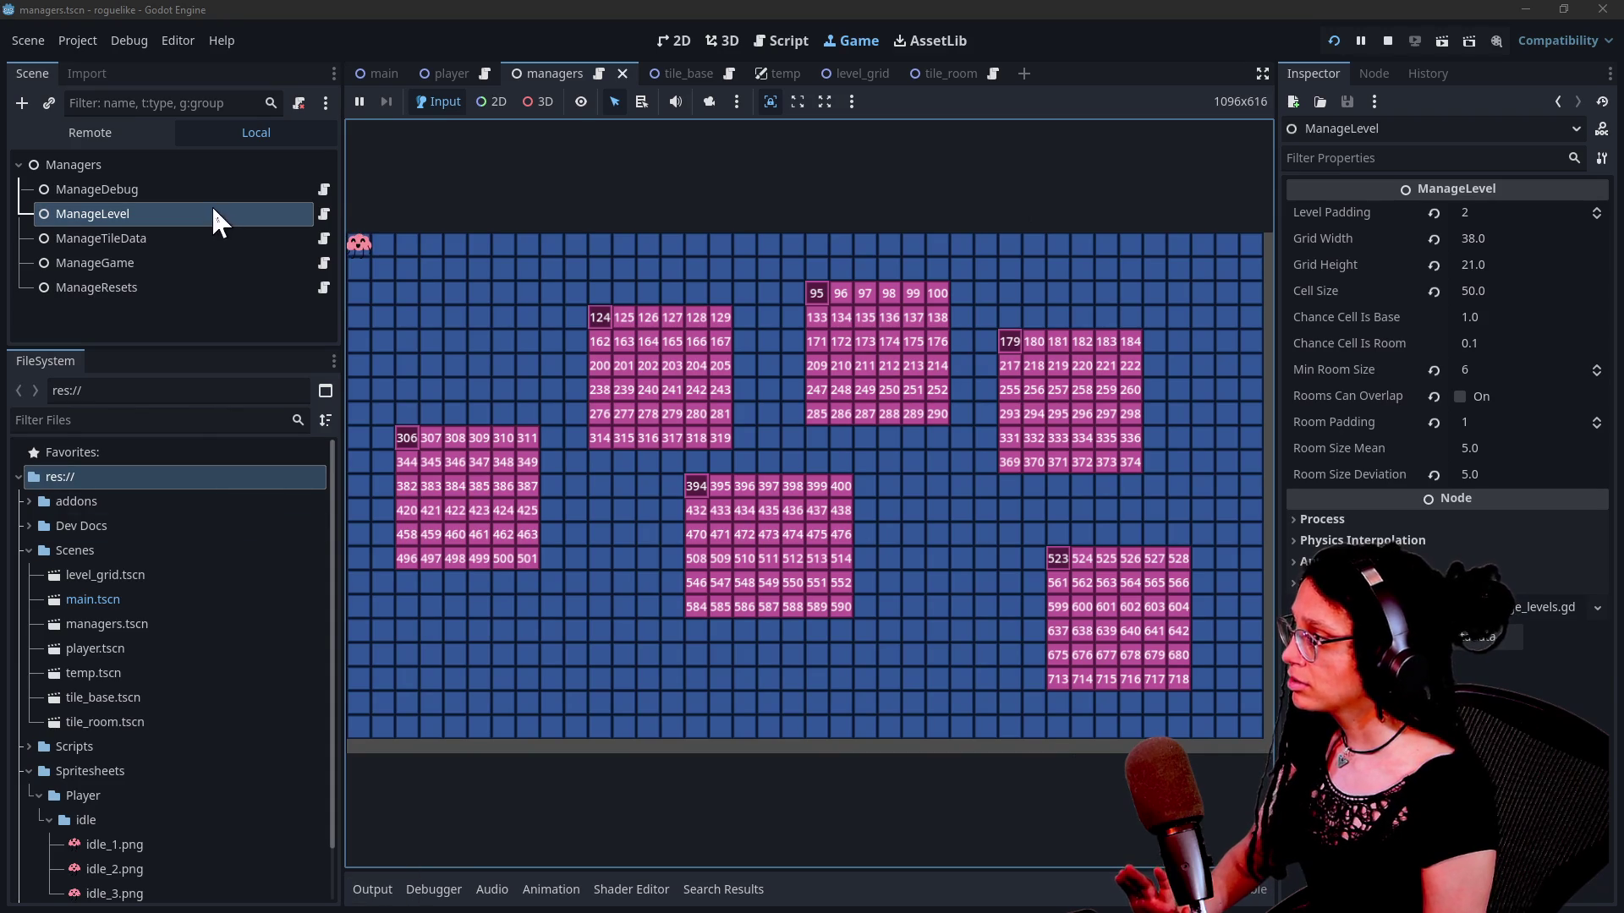
pyautogui.click(205, 237)
pyautogui.click(153, 135)
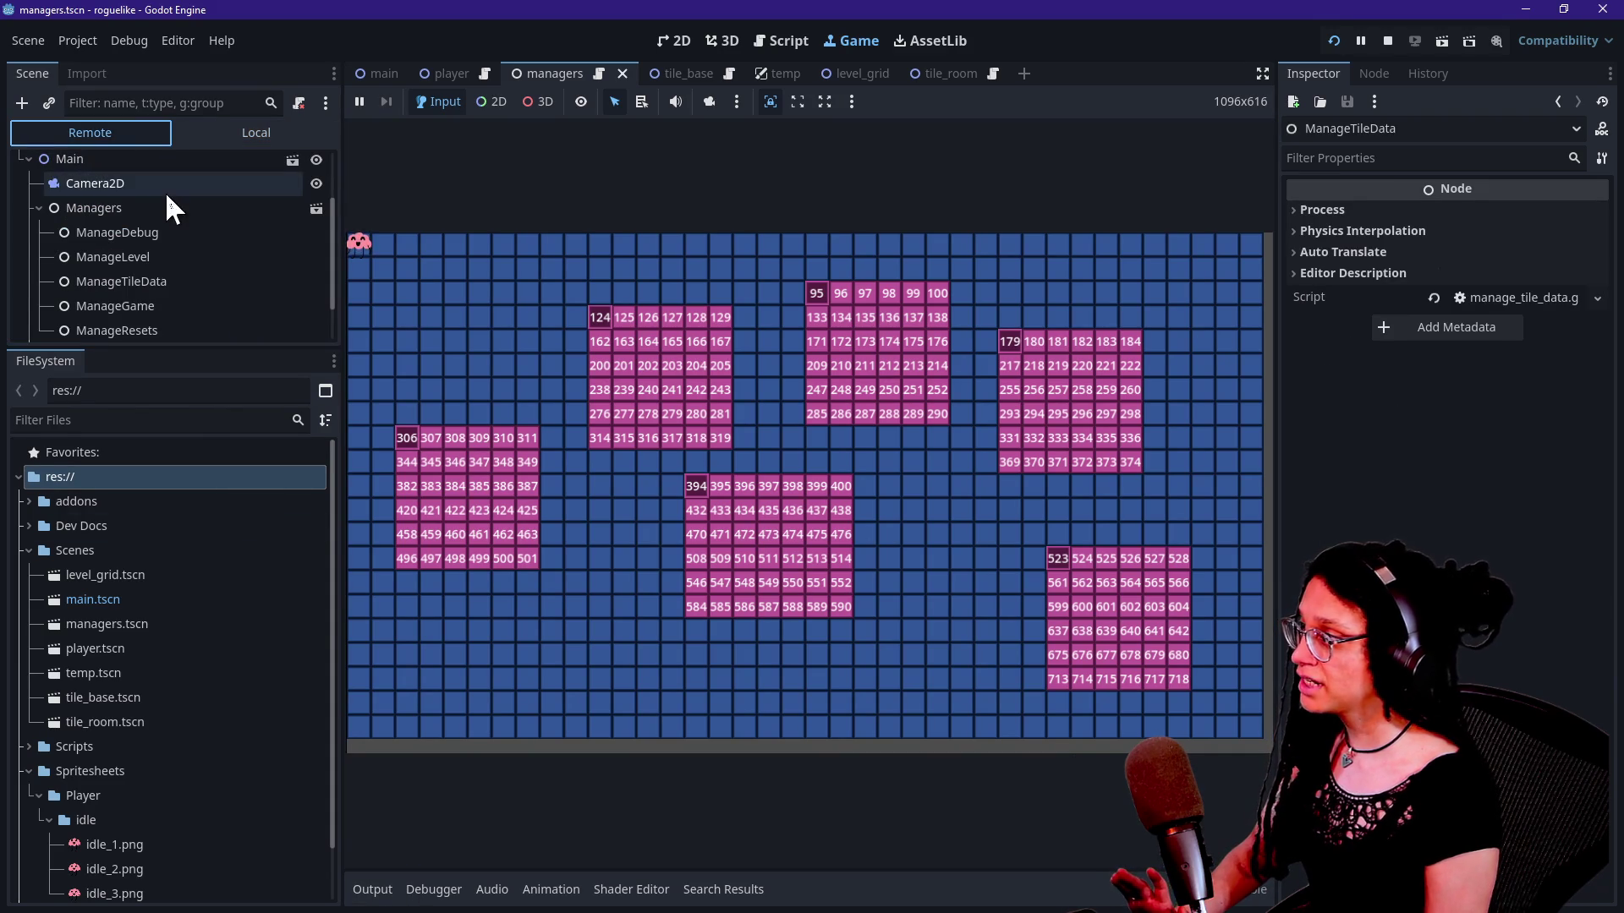
pyautogui.click(144, 257)
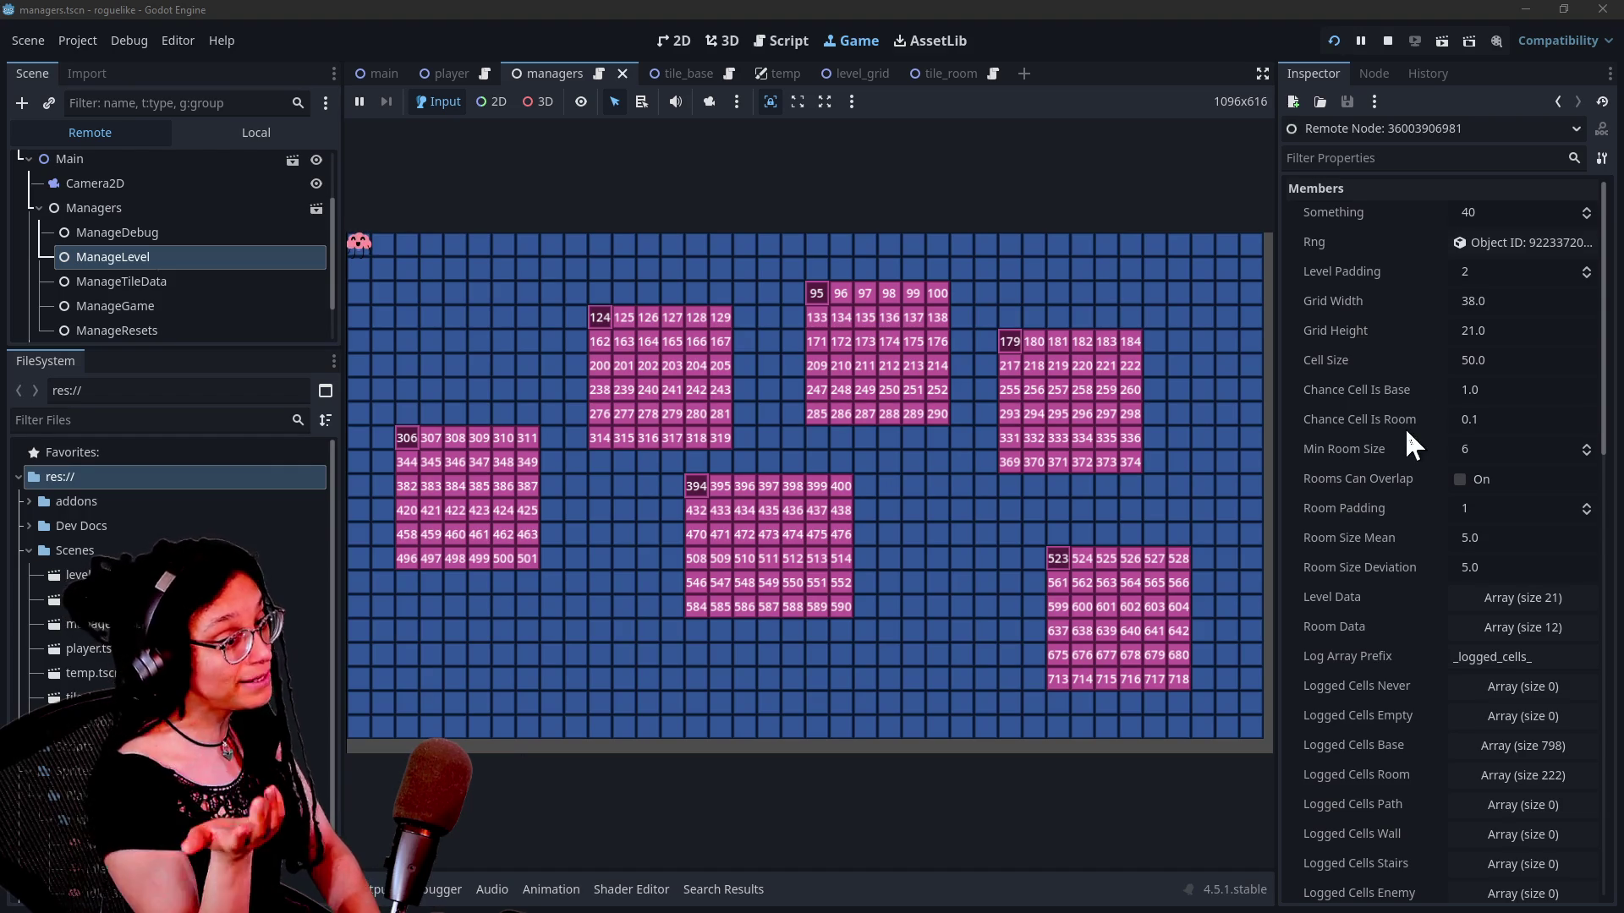
# Step: Expand Room Data and compare empty room entry 1 with entry 0
pyautogui.click(1484, 624)
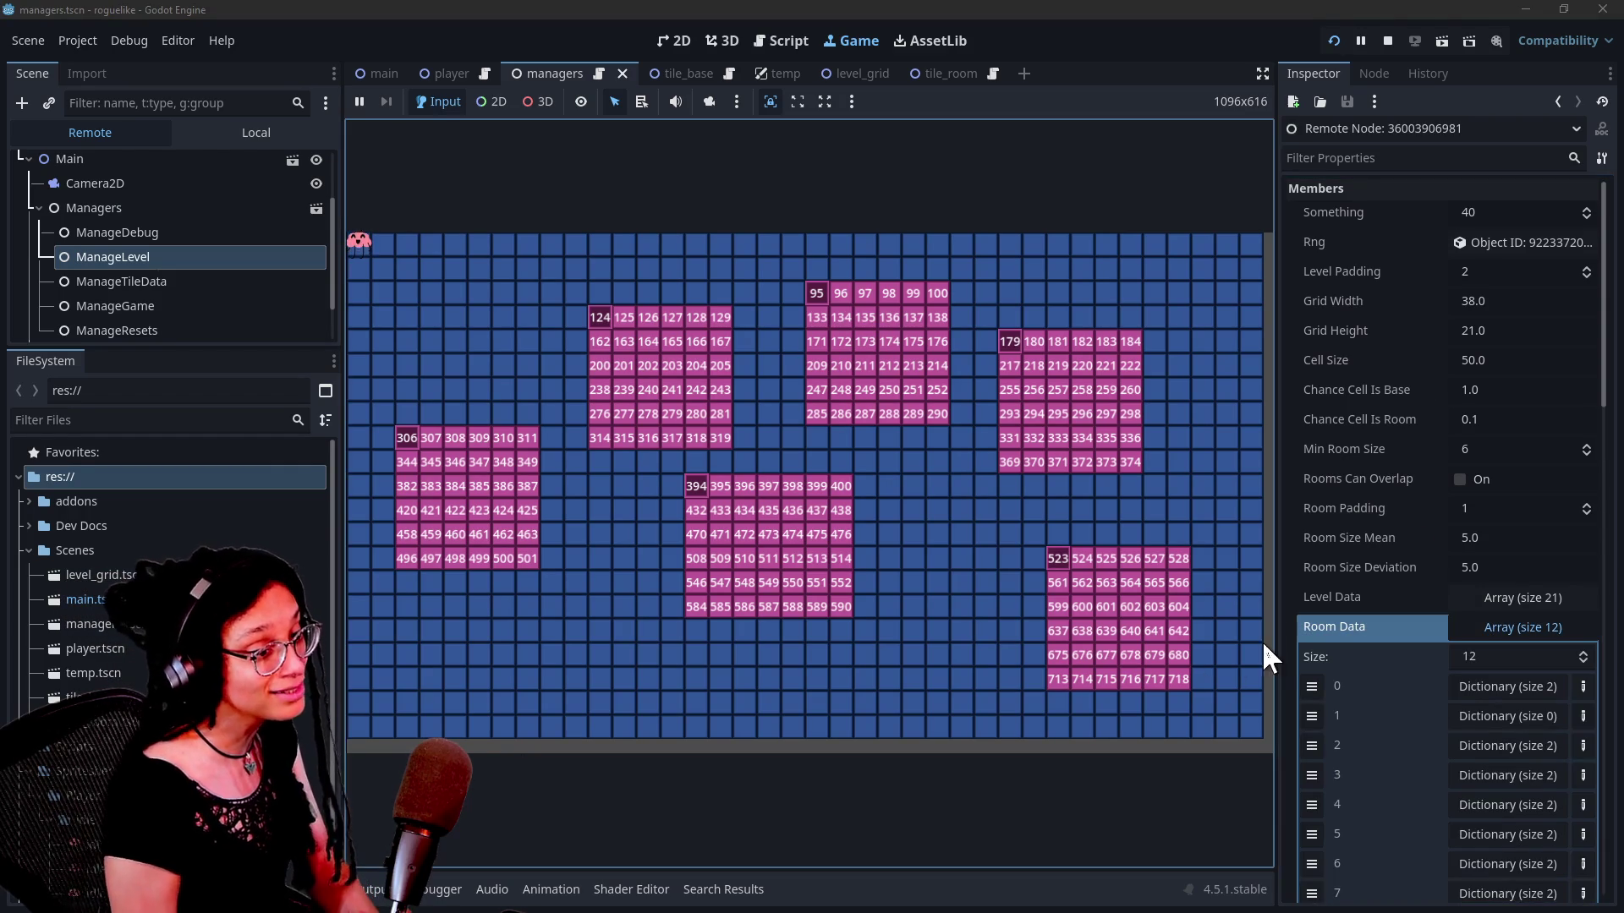
pyautogui.scroll(-5, 1471, 722)
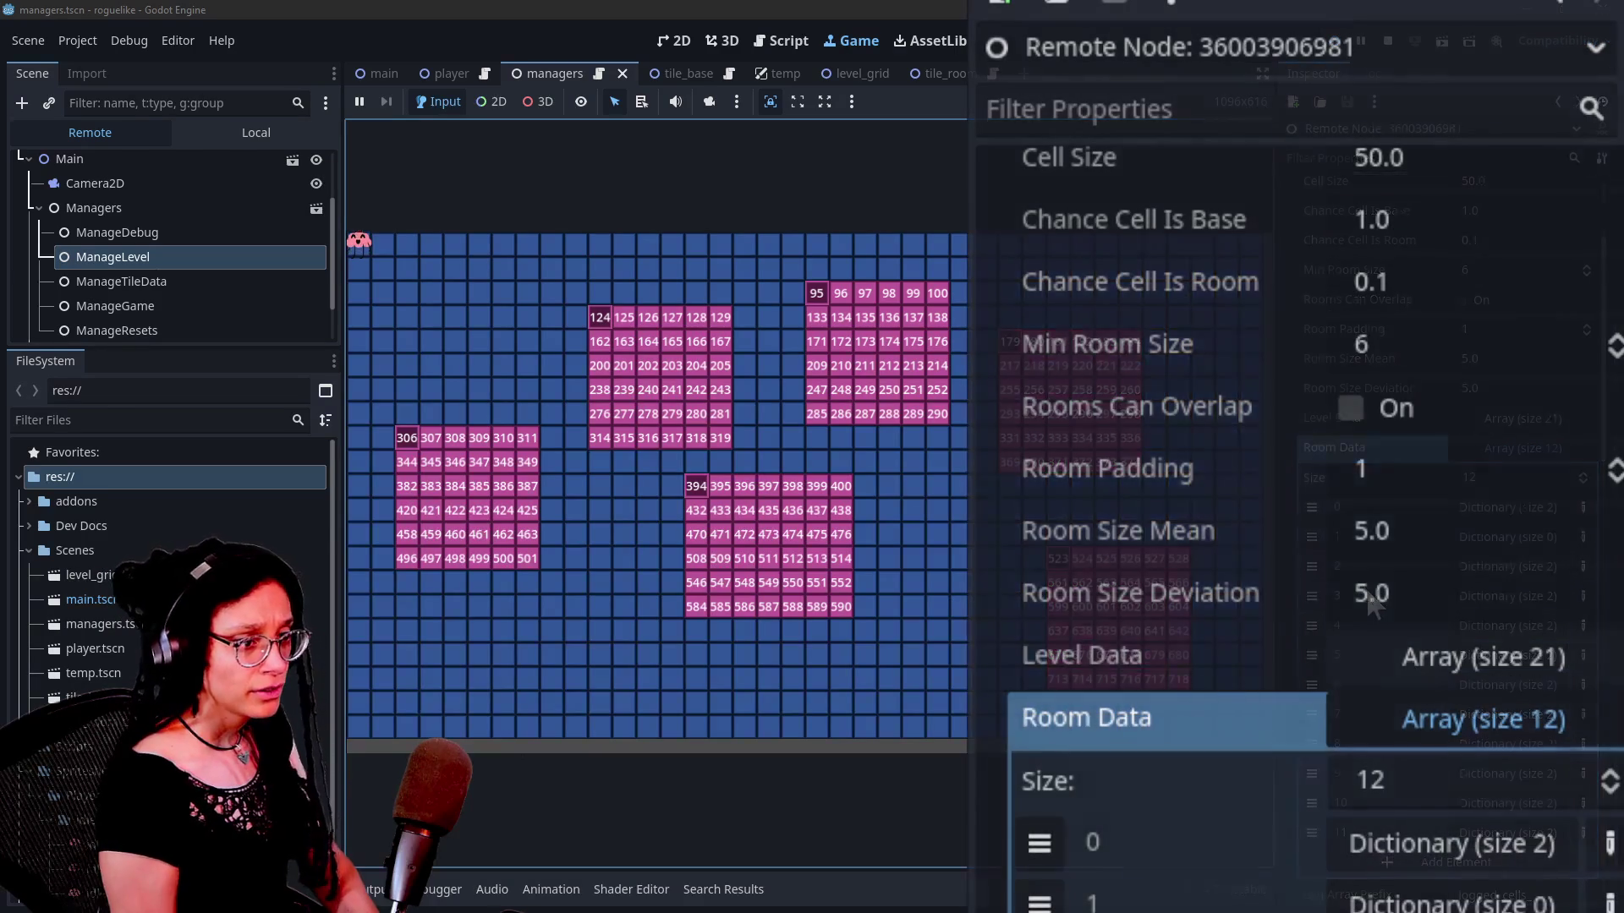
pyautogui.scroll(-5, 1311, 319)
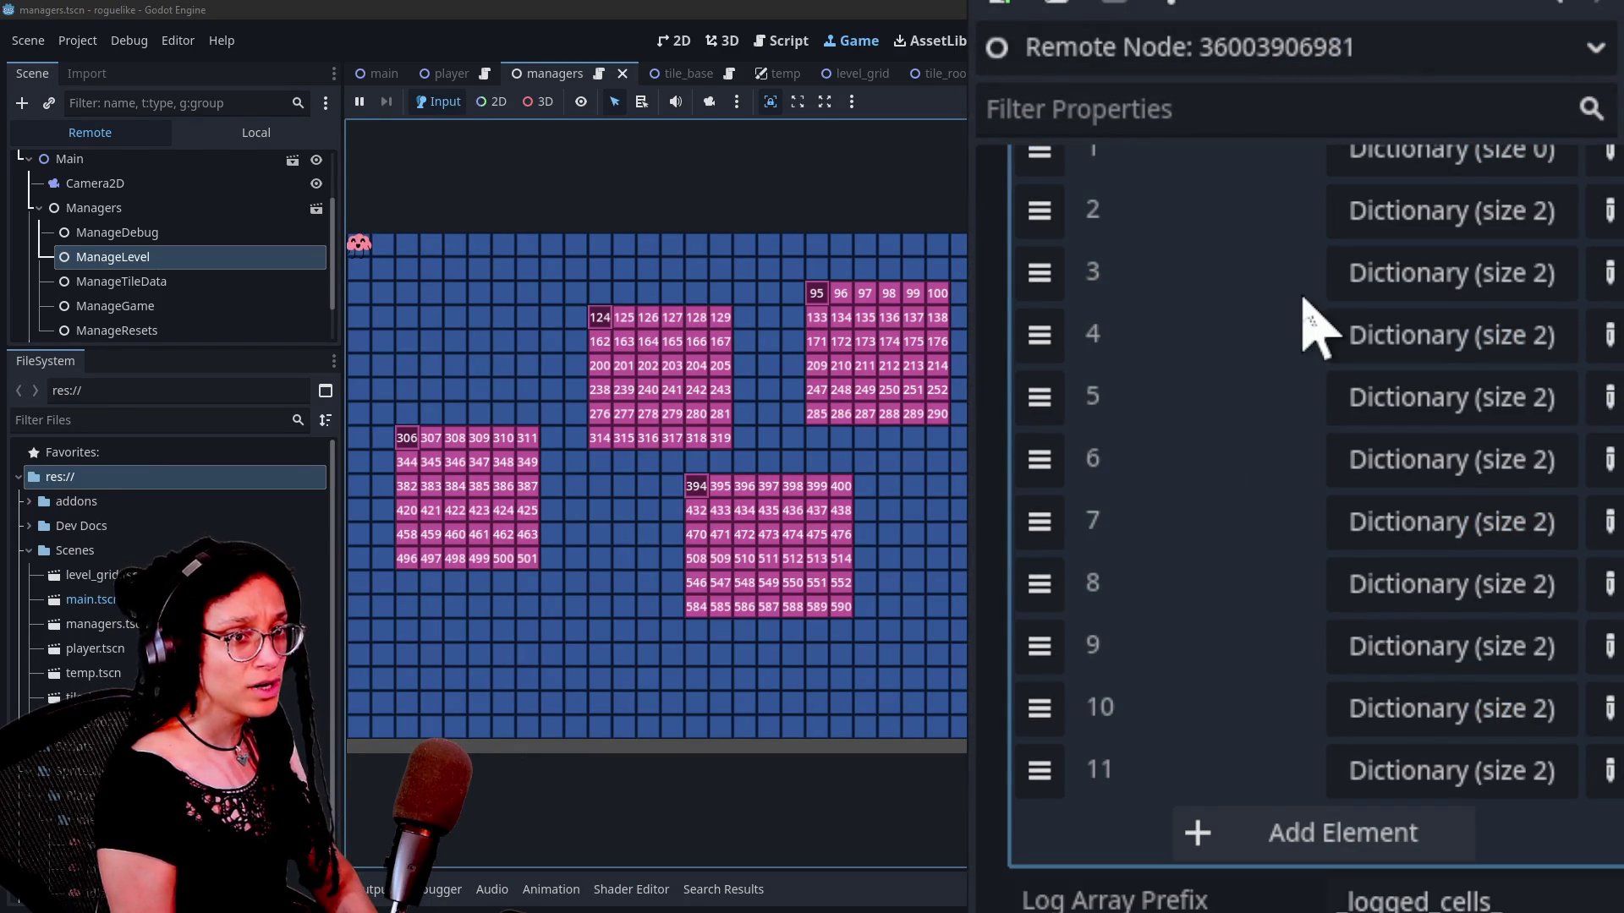
pyautogui.scroll(3, 1370, 220)
pyautogui.click(1413, 342)
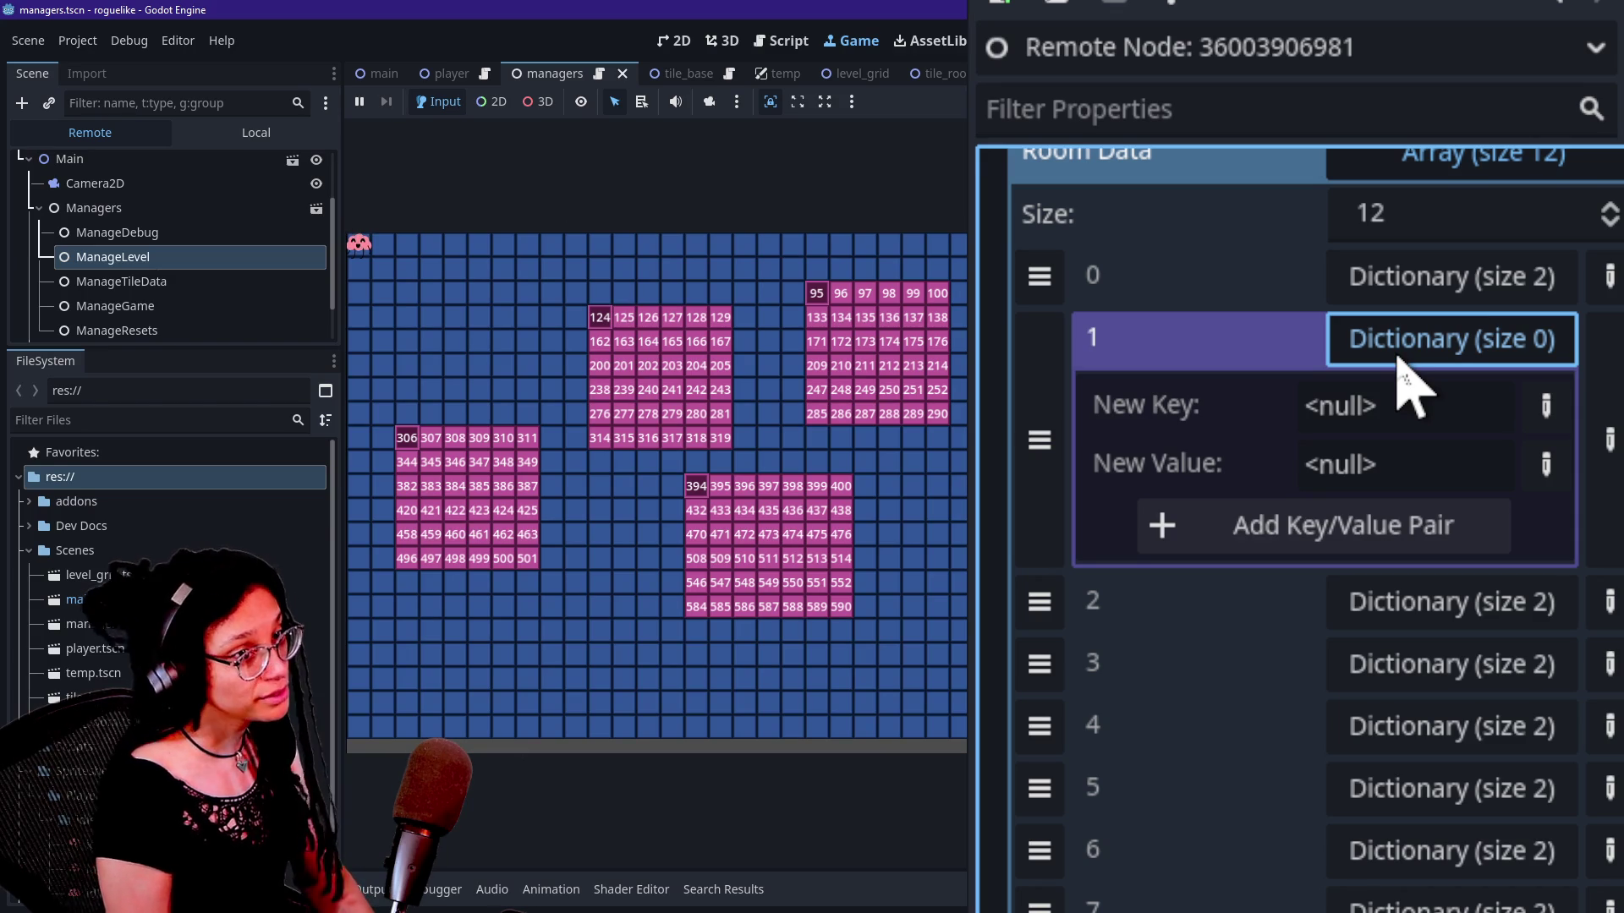
pyautogui.click(1401, 358)
pyautogui.click(1409, 274)
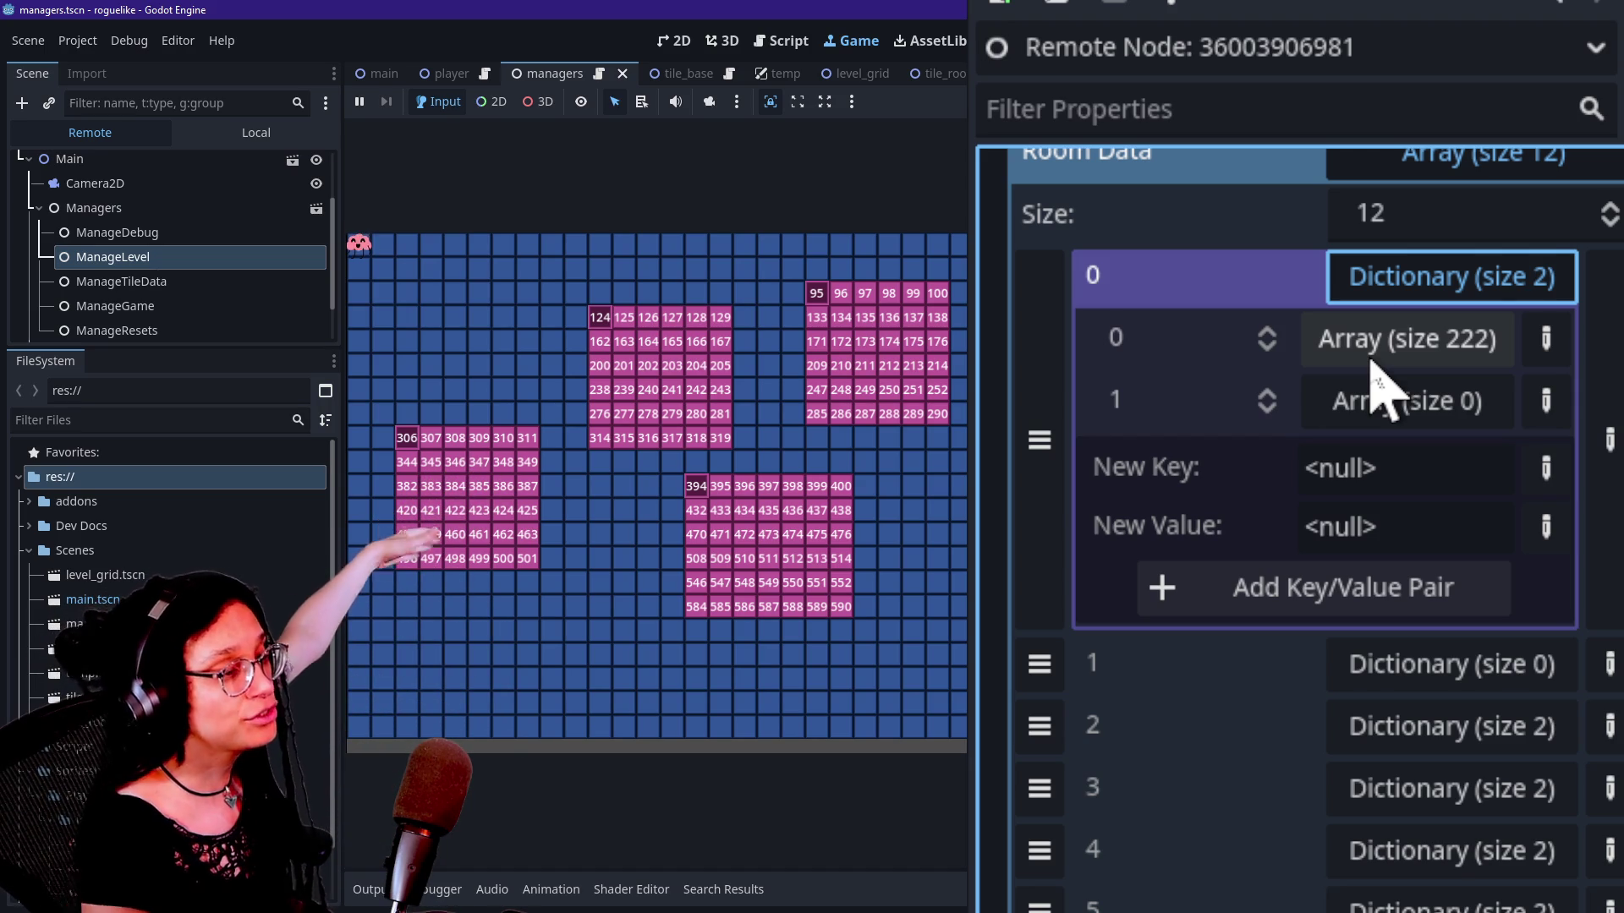
# Step: Expand room entries 3 and 5, then entry 9's array and its inner dictionary
pyautogui.click(1353, 788)
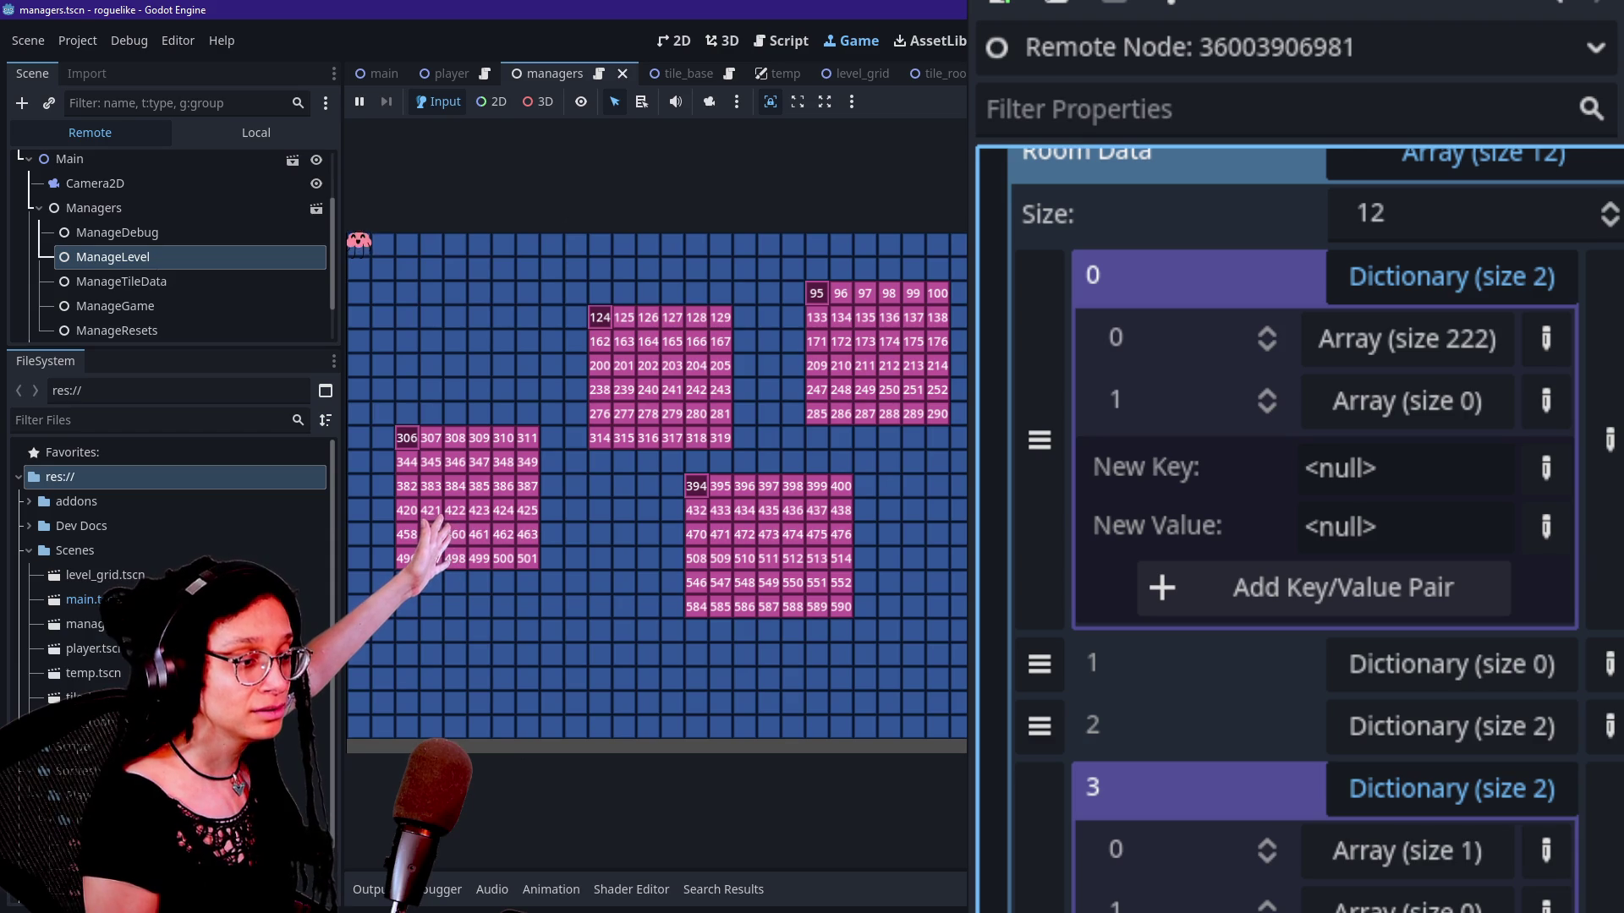
pyautogui.scroll(-5, 1302, 507)
pyautogui.click(1451, 671)
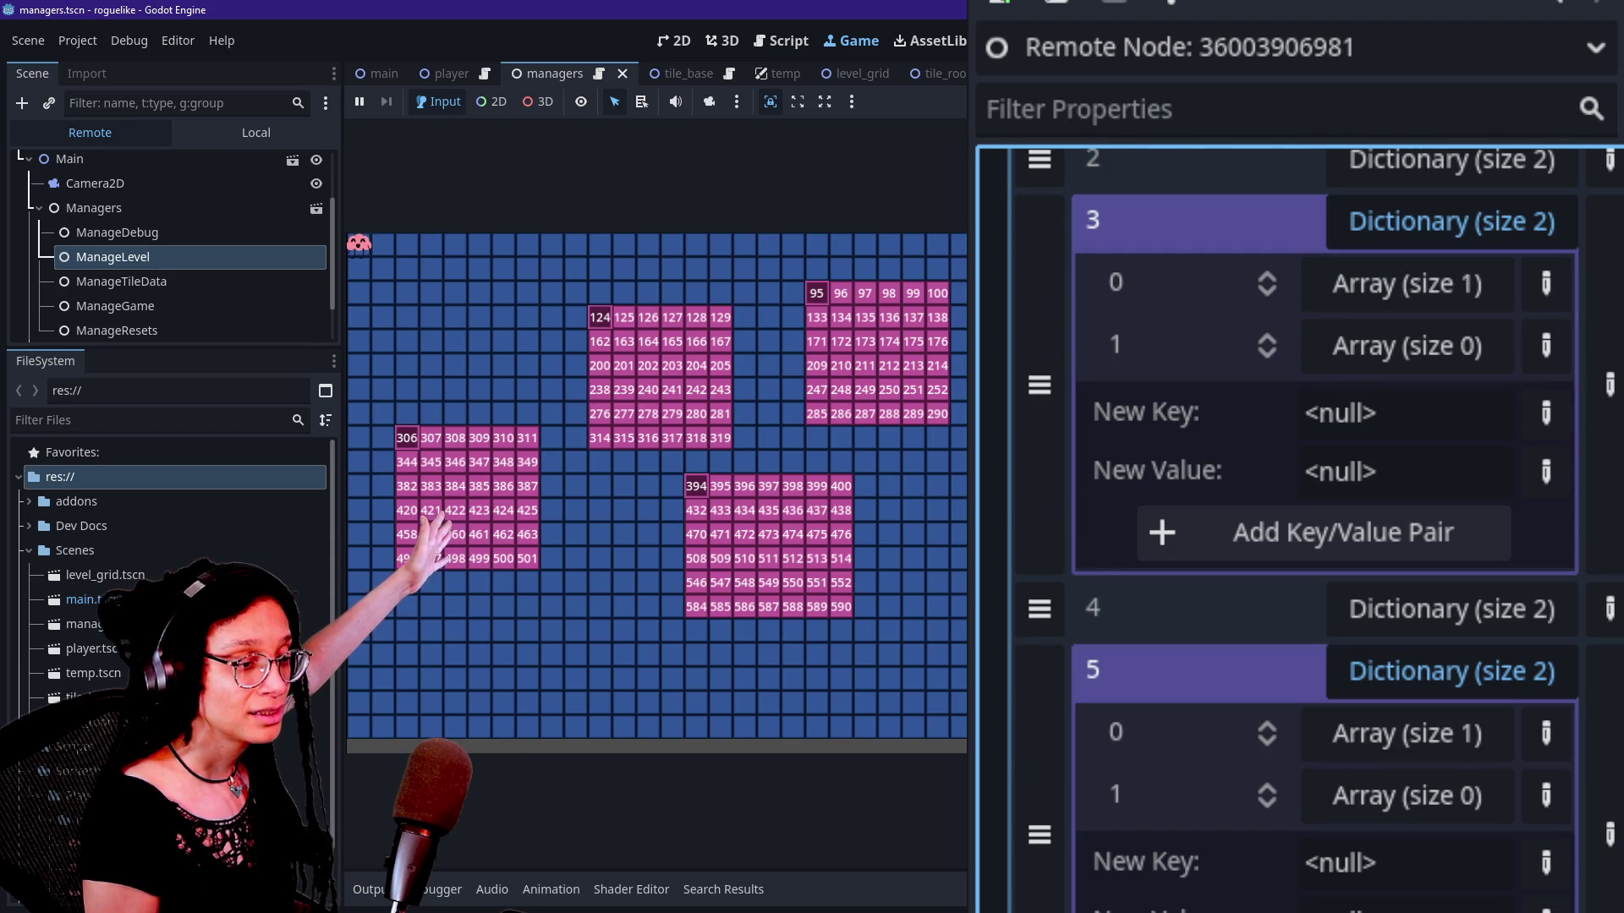
pyautogui.scroll(-8, 1413, 779)
pyautogui.scroll(8, 1424, 804)
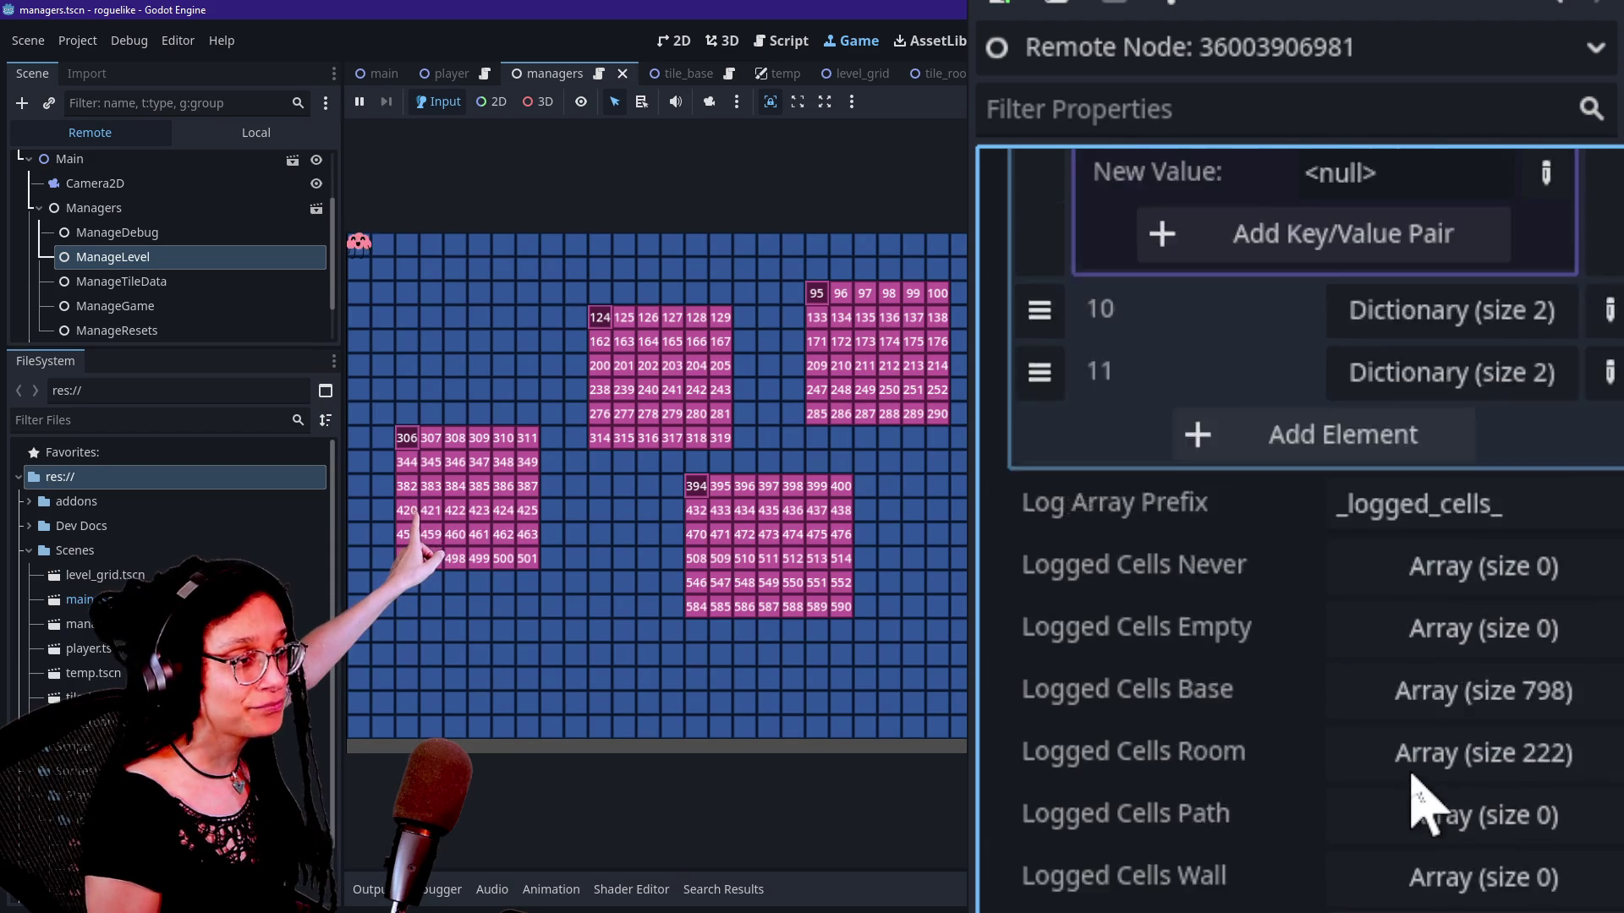
pyautogui.scroll(3, 1423, 795)
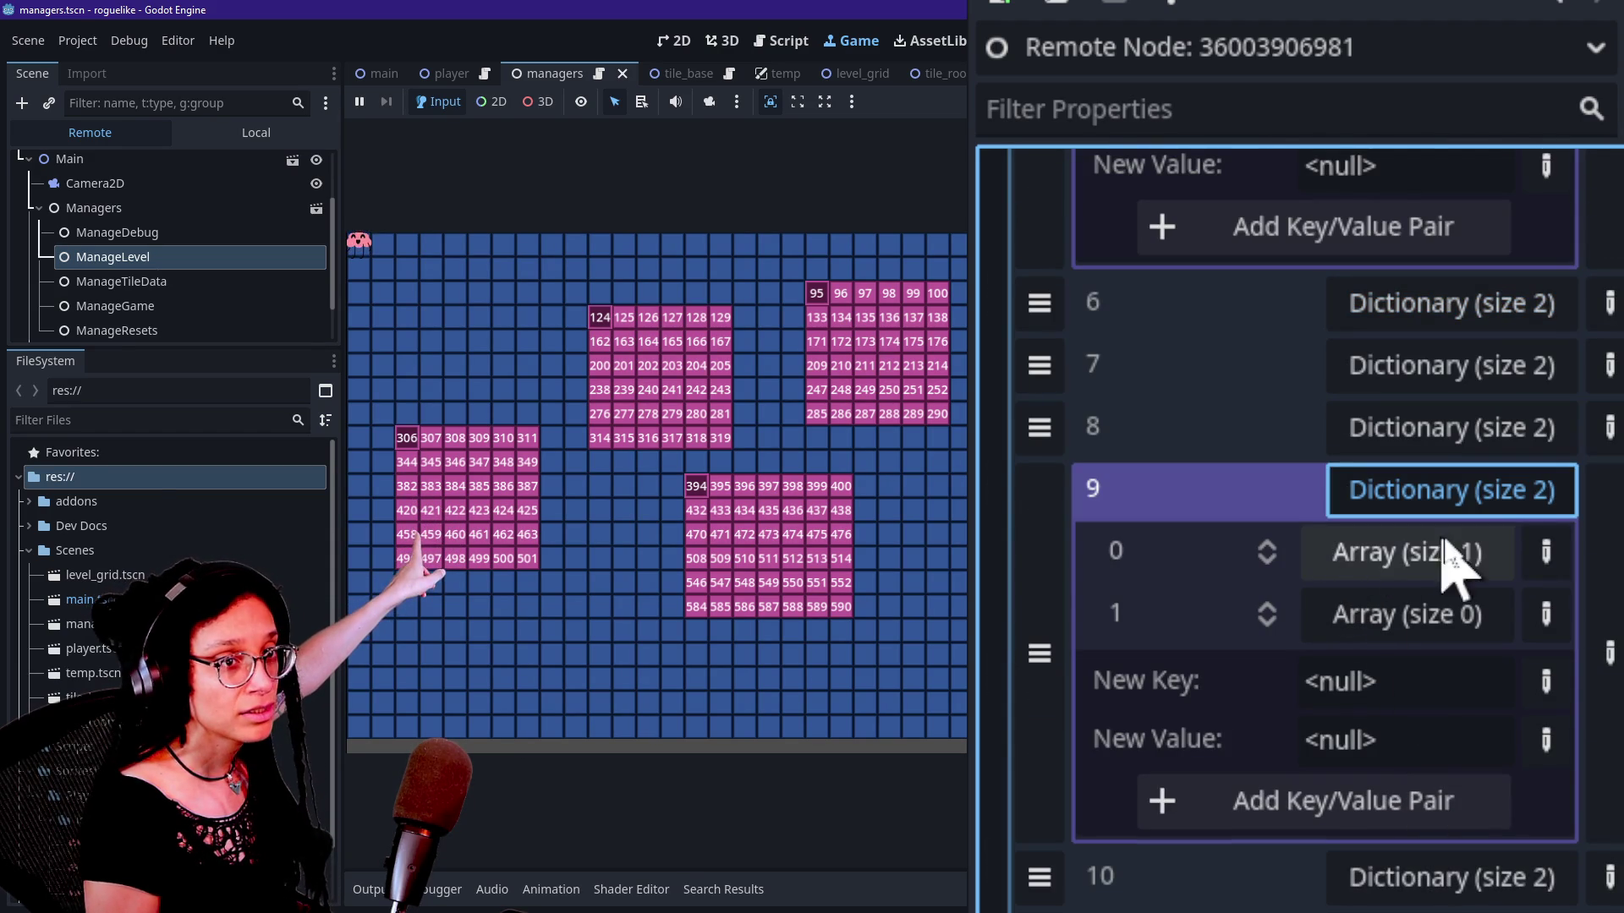
pyautogui.click(1418, 558)
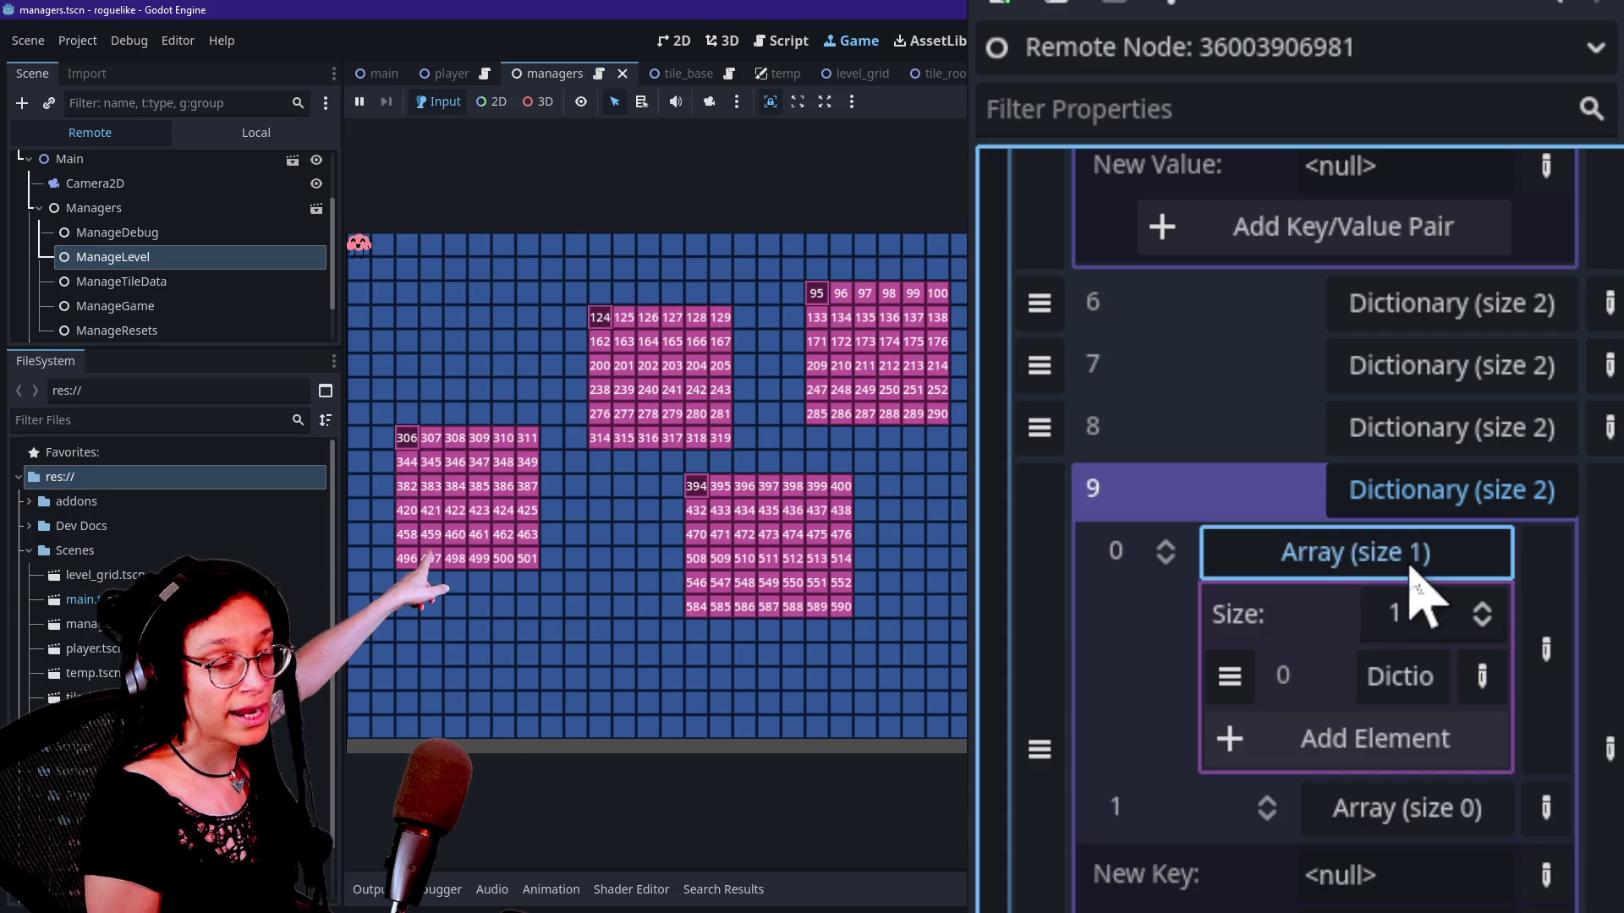
pyautogui.click(1421, 689)
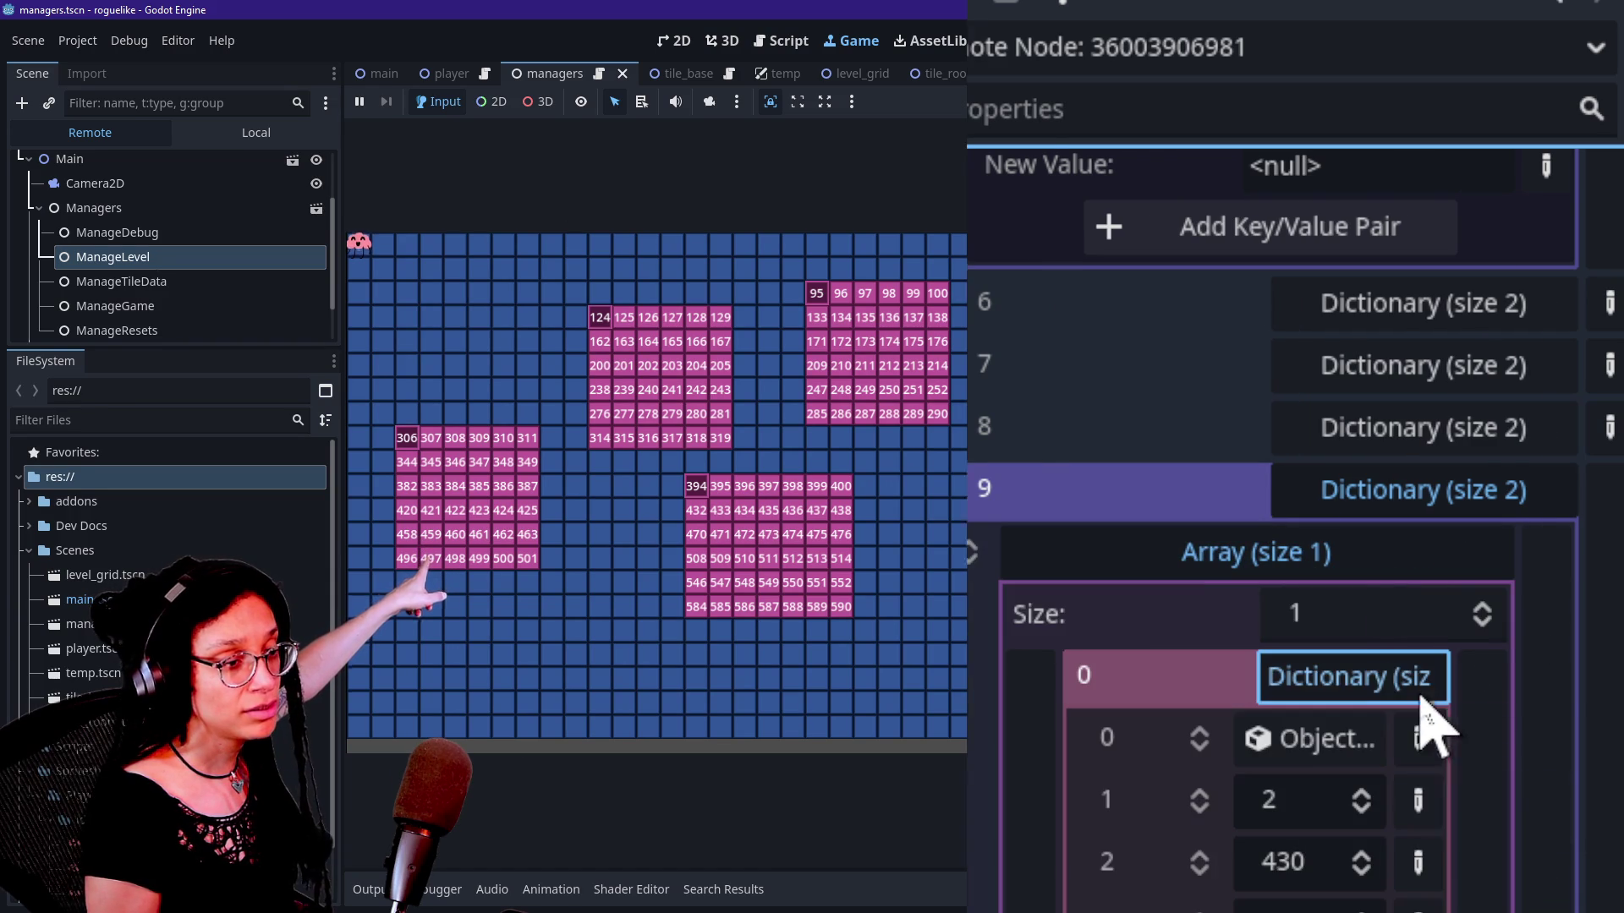
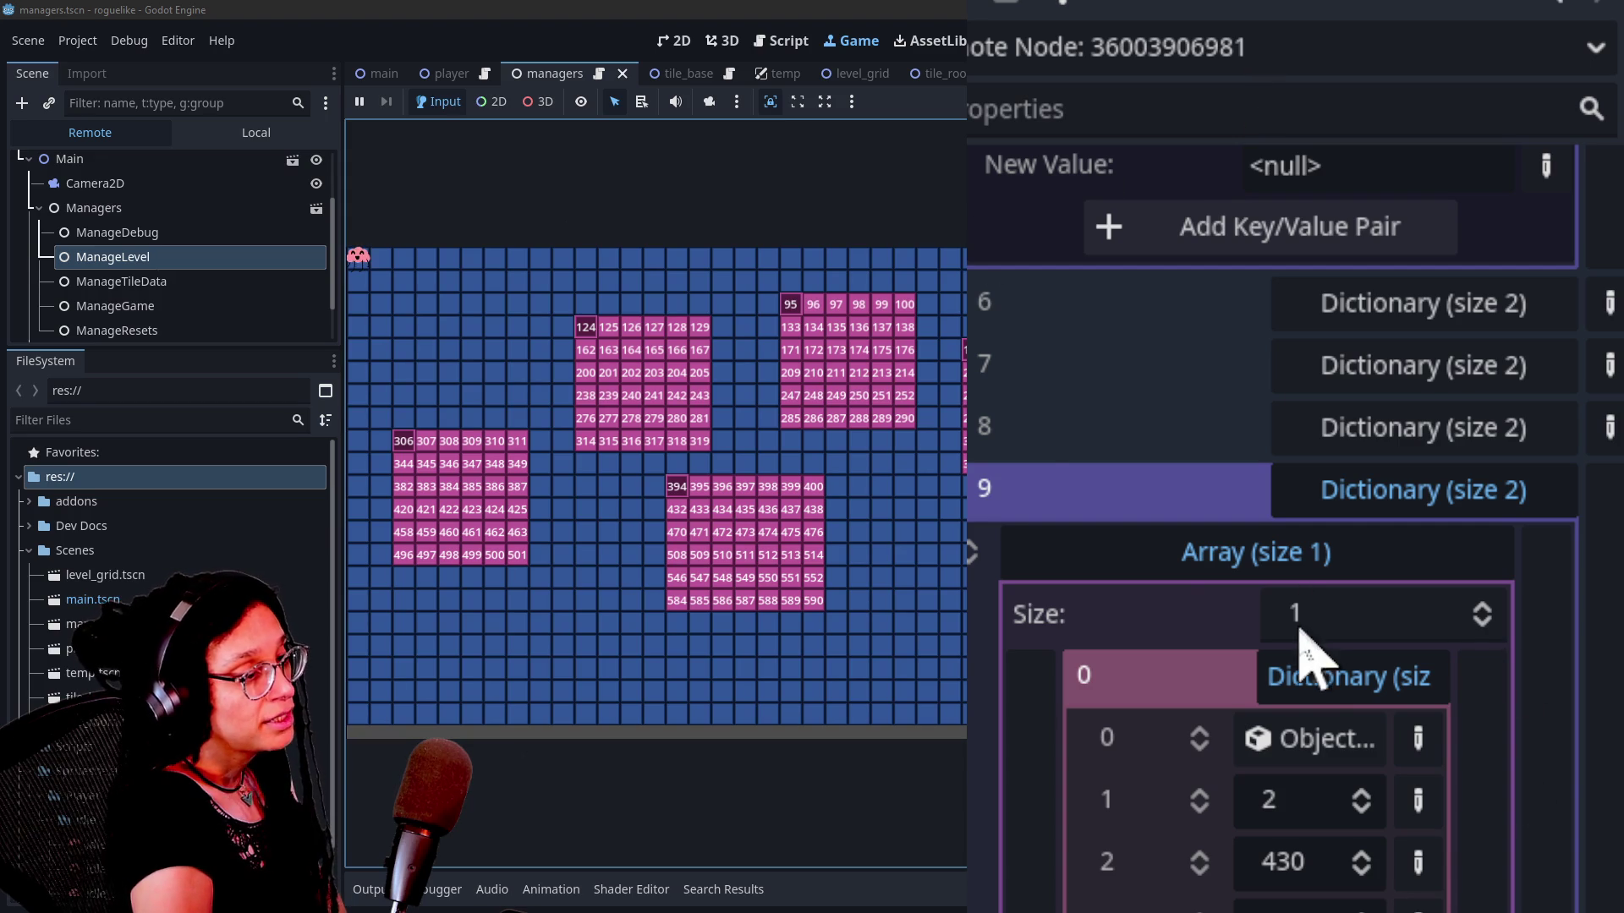
# Step: Browse the remote Room Data array, collapsing entries 9, 0 (its 222-entry array) and 3
pyautogui.click(1437, 495)
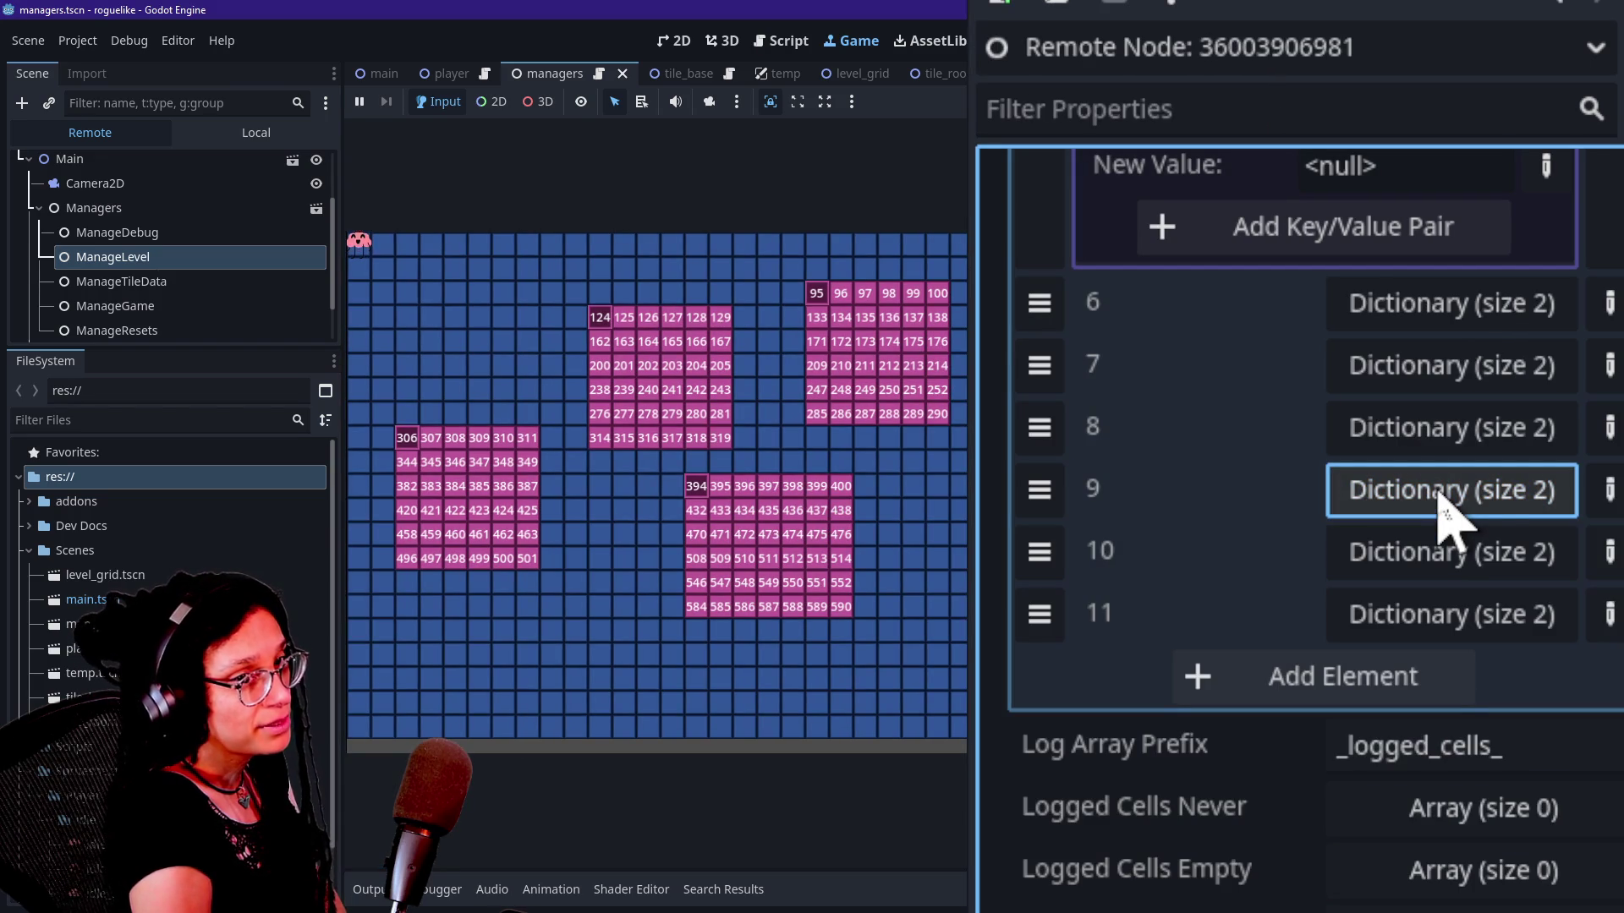
pyautogui.scroll(10, 1440, 499)
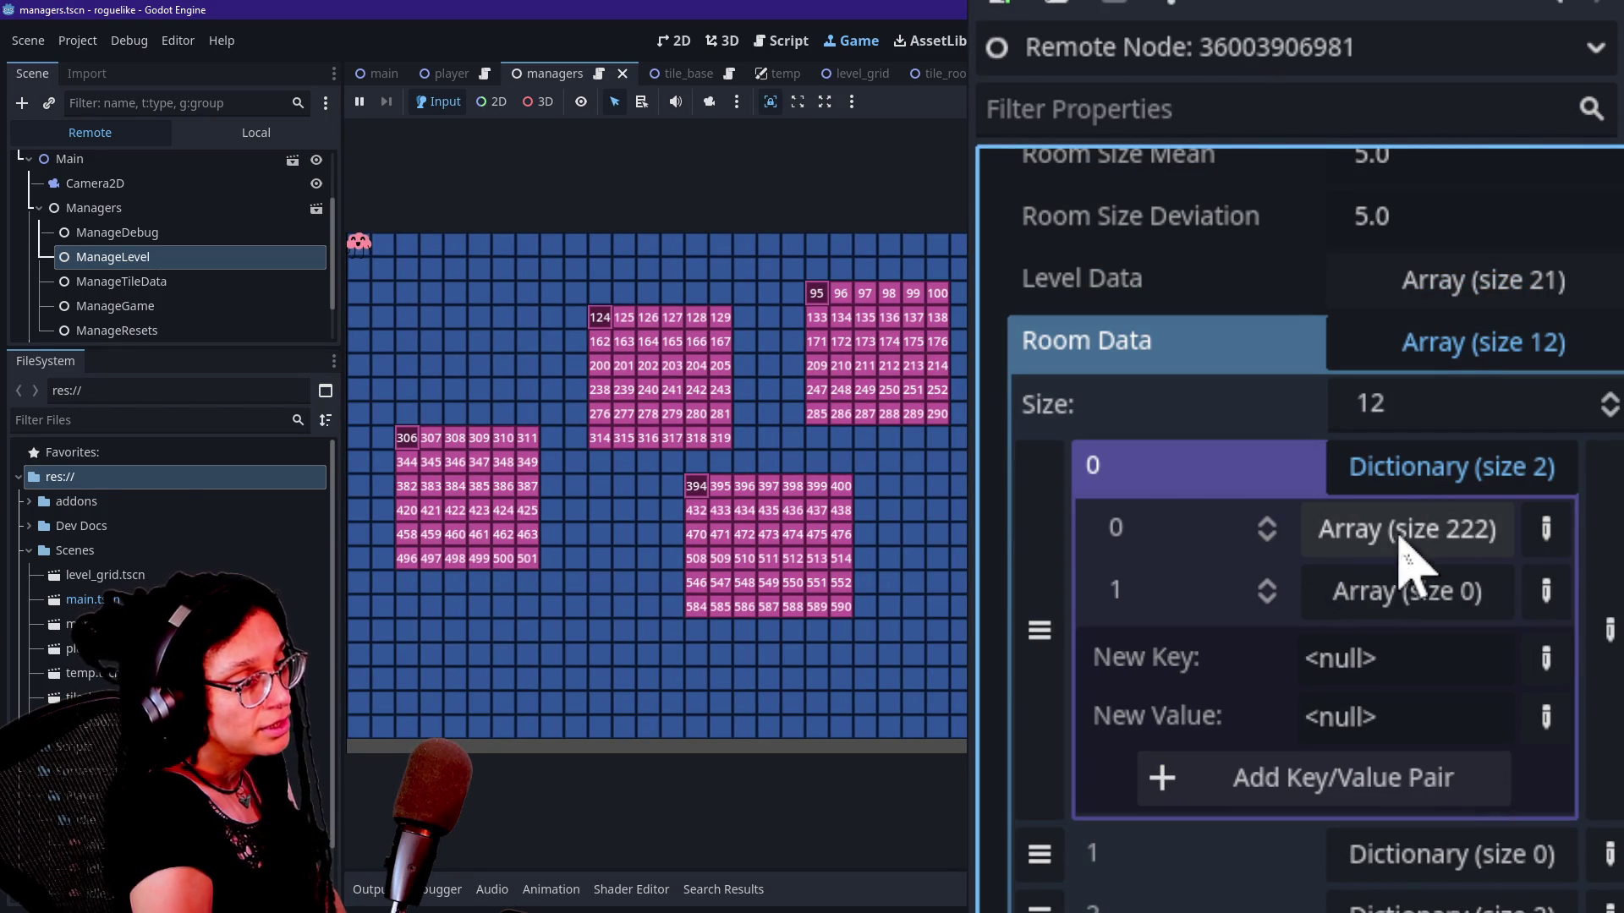
pyautogui.click(1345, 546)
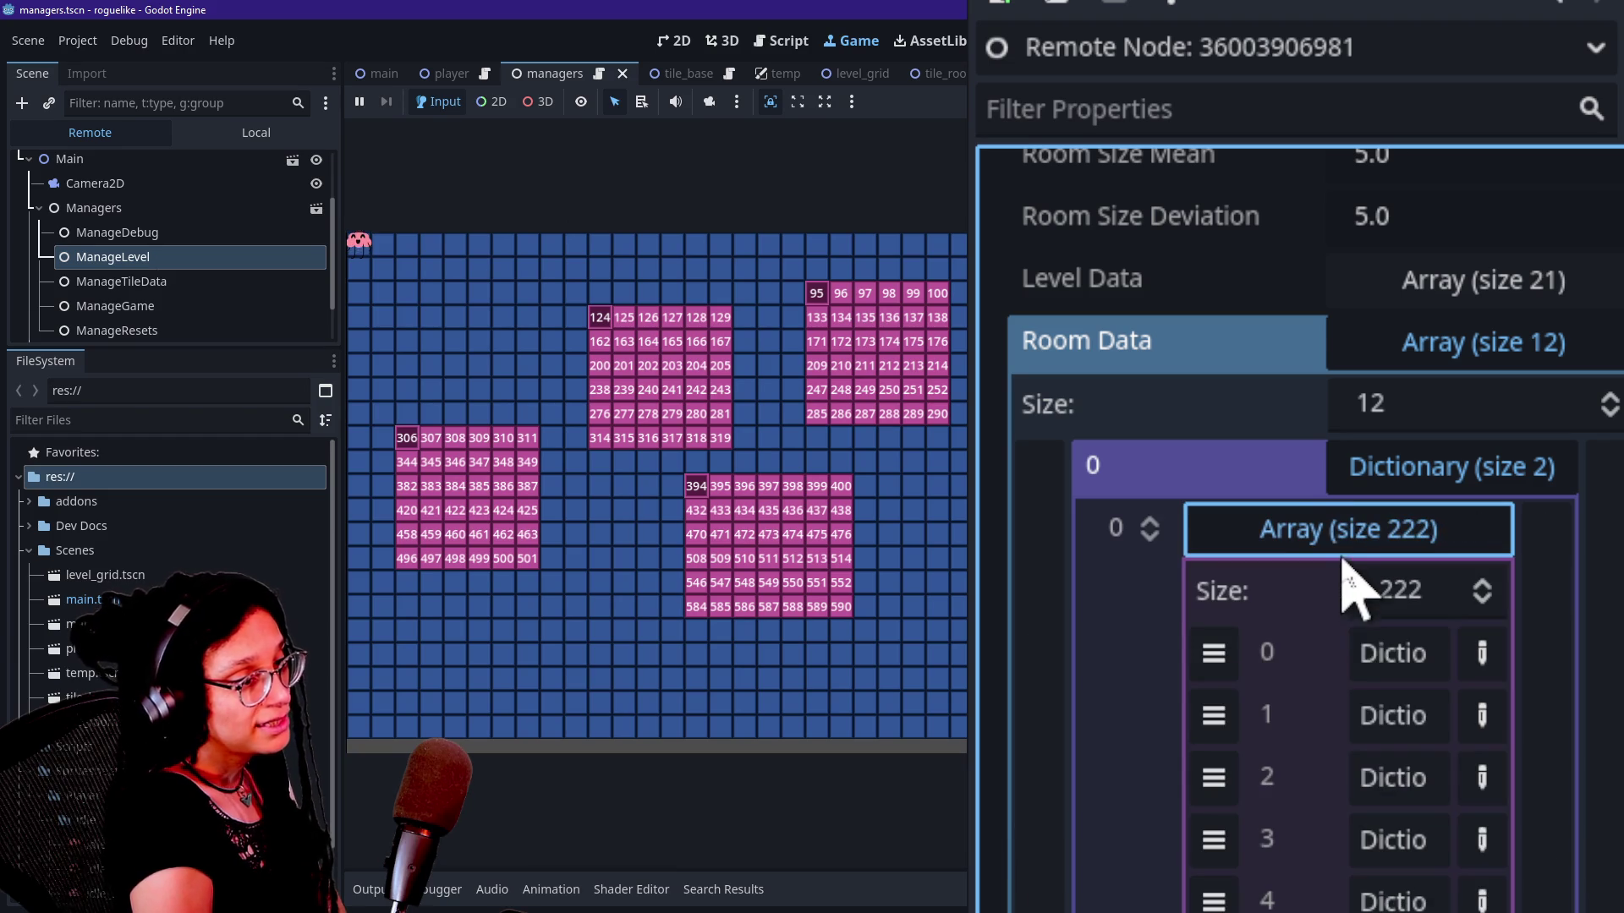
pyautogui.scroll(-15, 1353, 715)
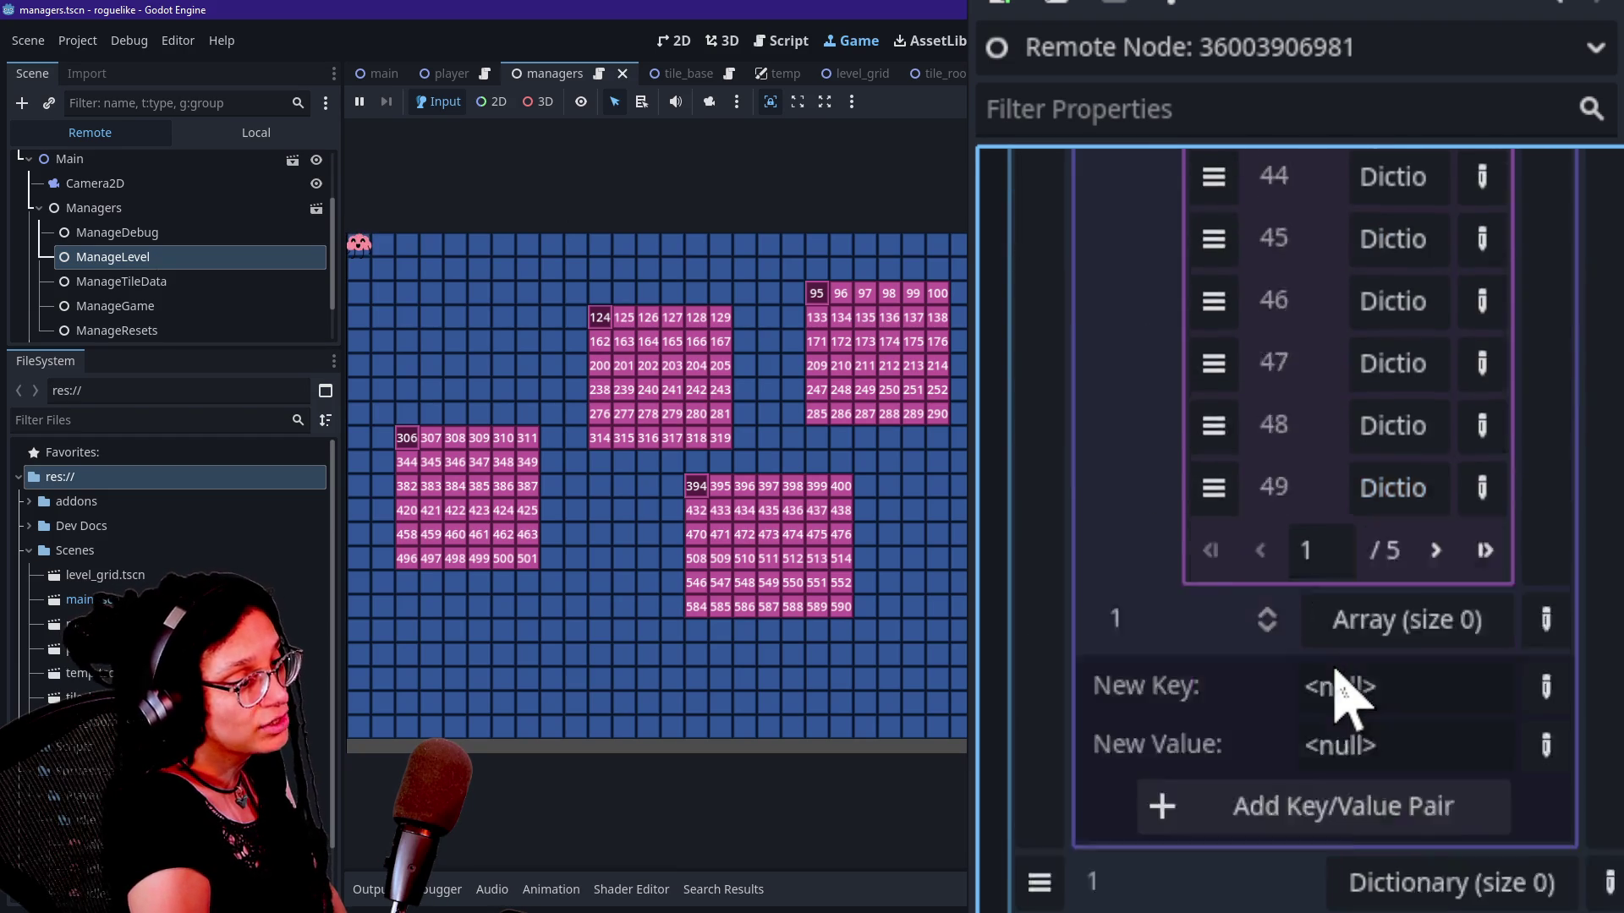
pyautogui.scroll(15, 1344, 690)
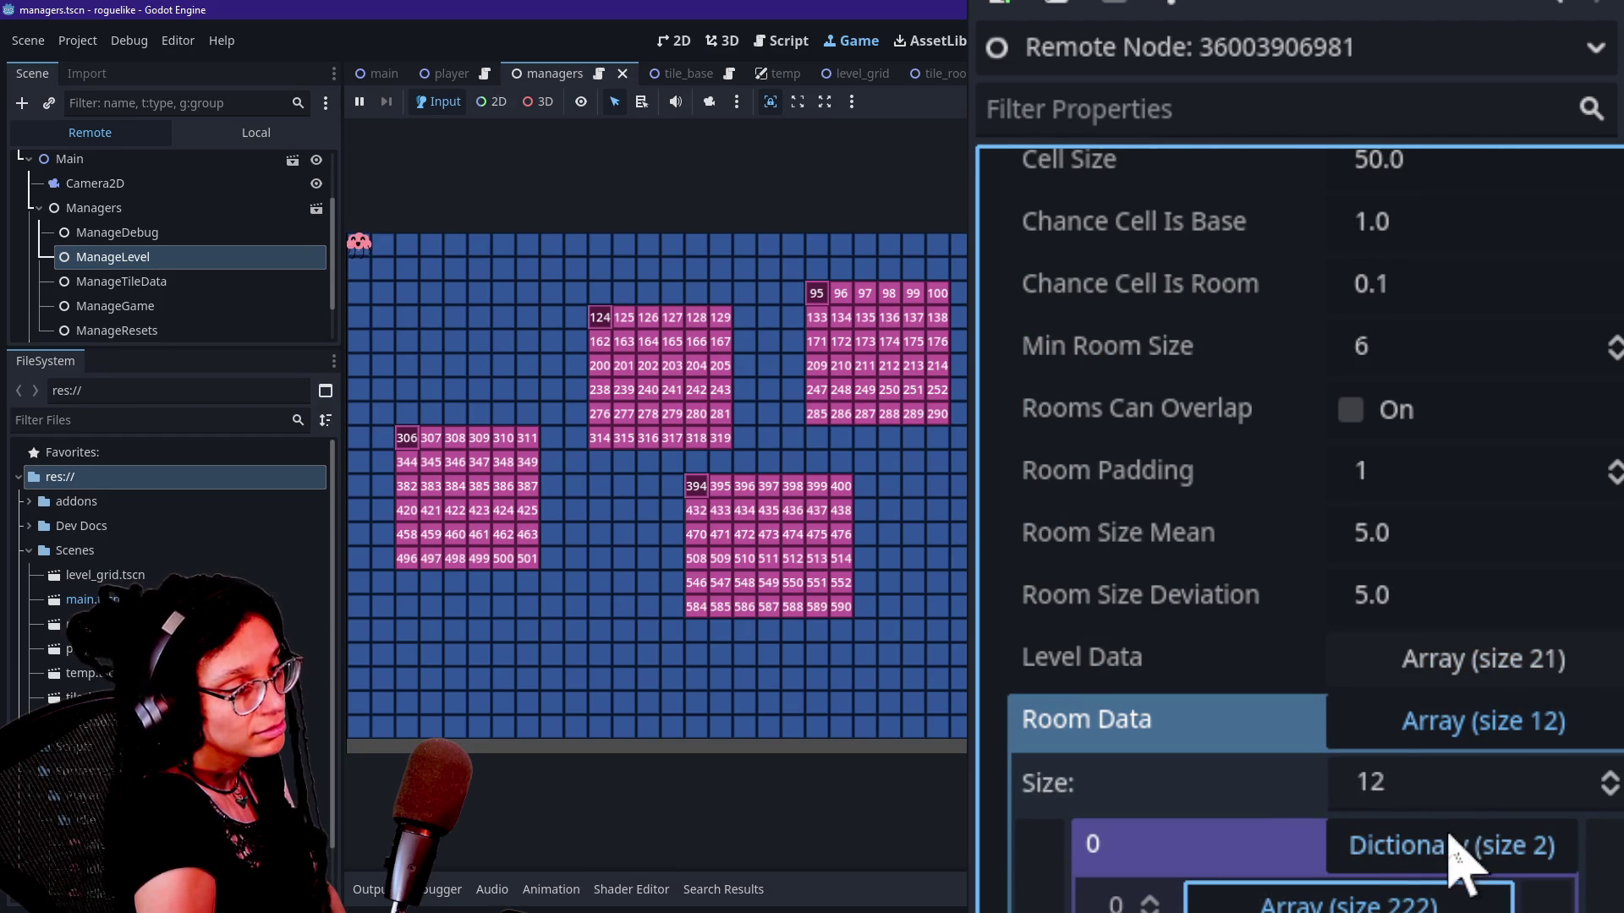
pyautogui.click(1450, 845)
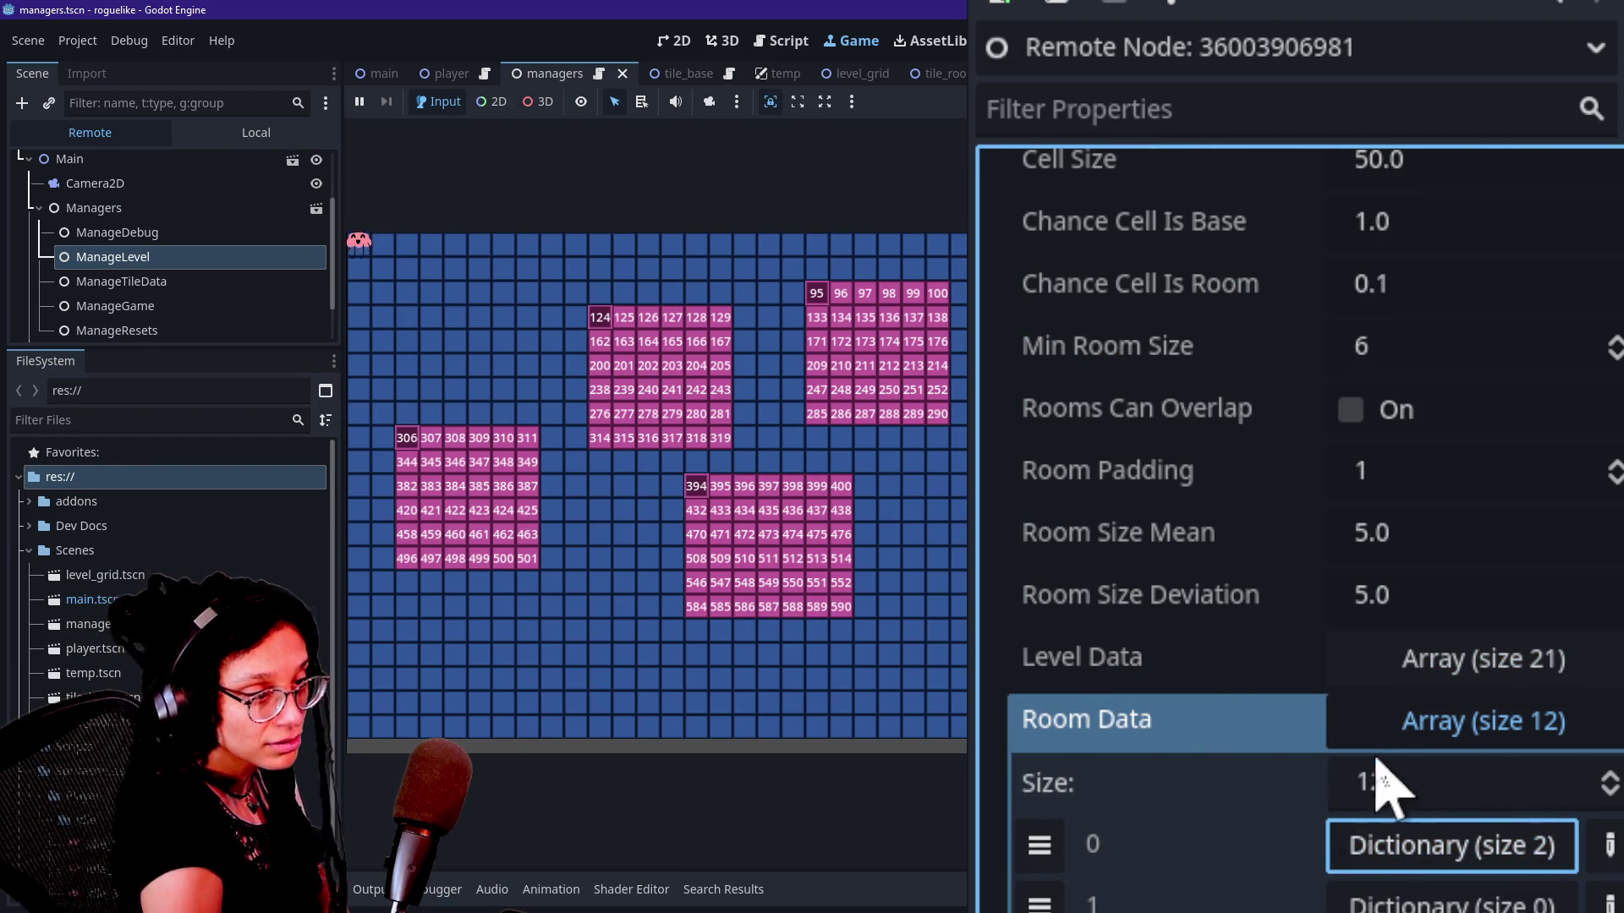
pyautogui.scroll(-5, 1302, 525)
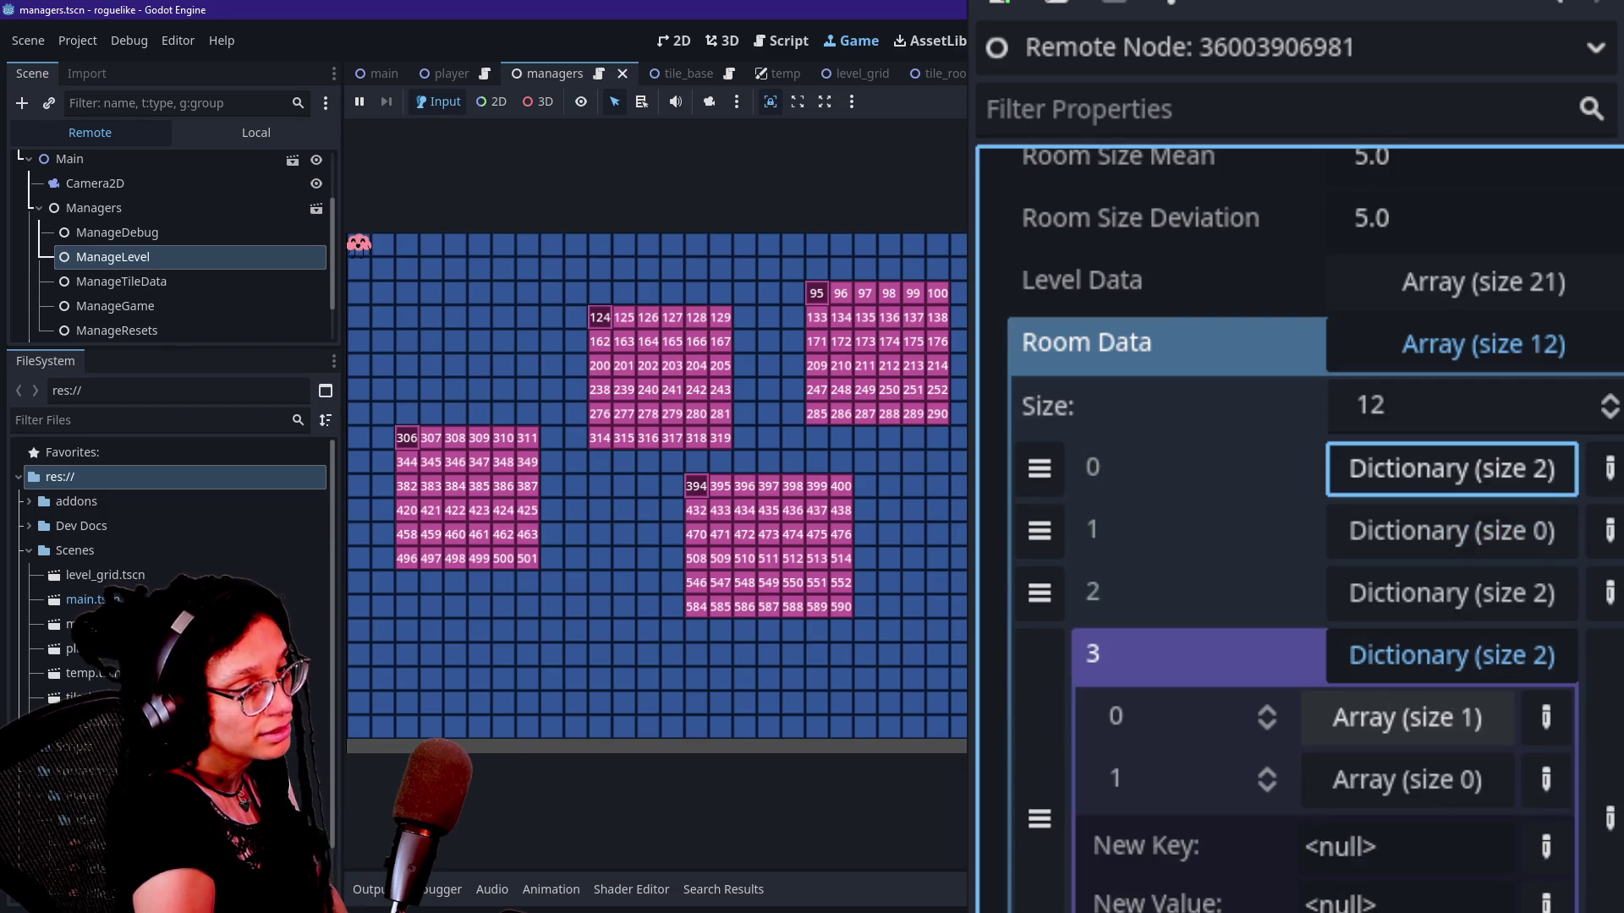
pyautogui.scroll(-3, 1449, 688)
pyautogui.scroll(3, 1424, 465)
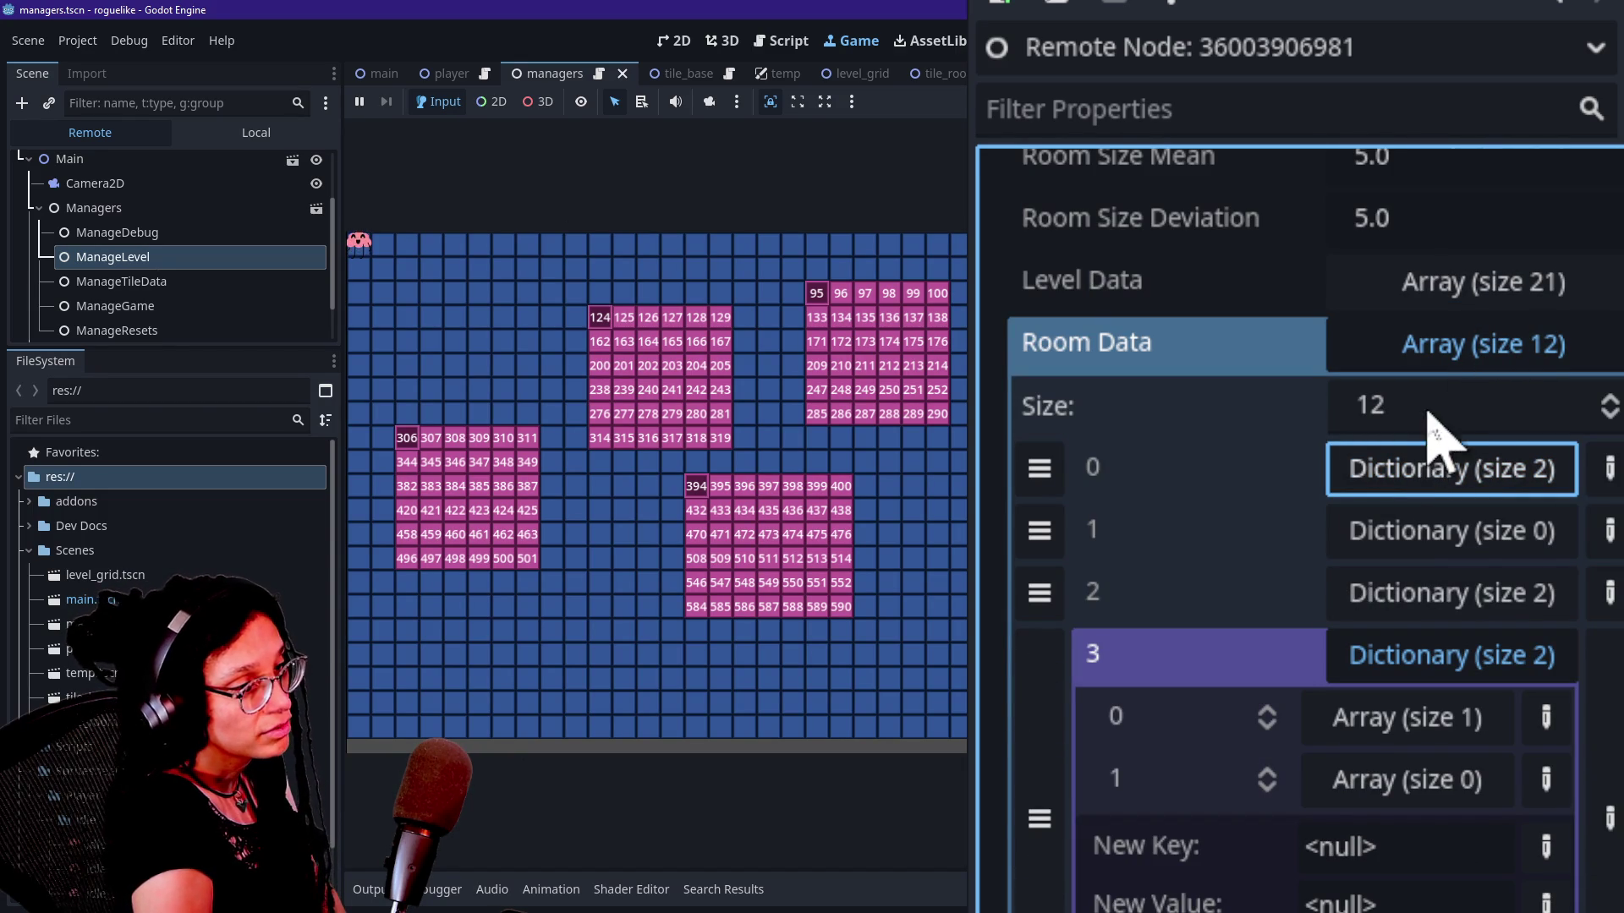
pyautogui.click(1389, 655)
# Step: Expand room 2's single-item array and cell dictionary to reveal 3, 124, 3, 10
pyautogui.click(1394, 596)
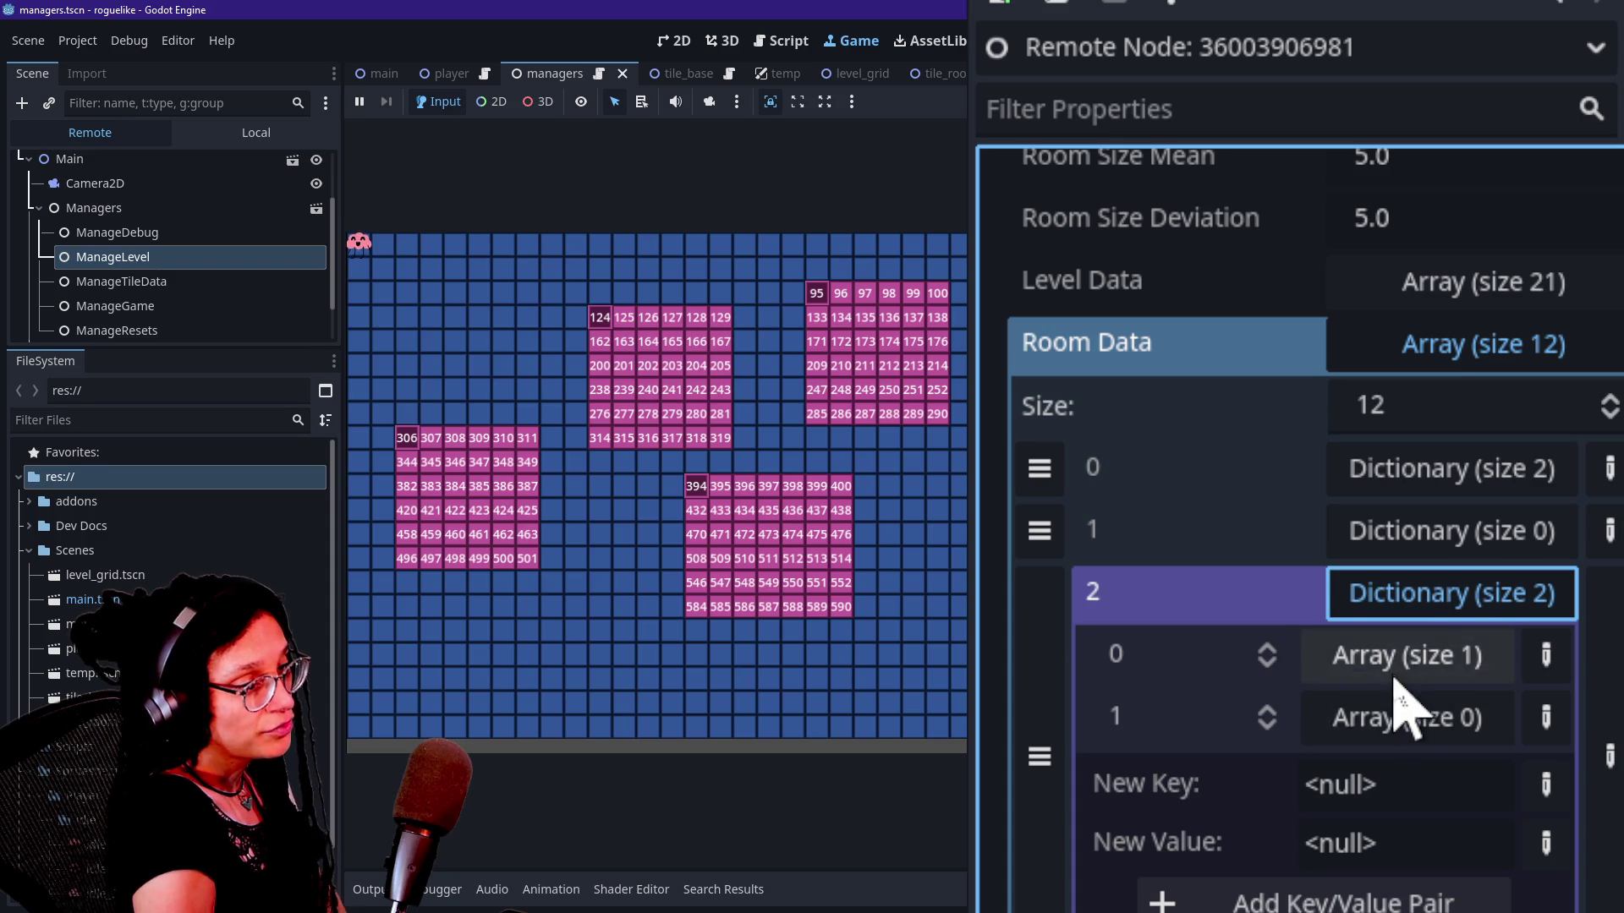
pyautogui.click(1392, 664)
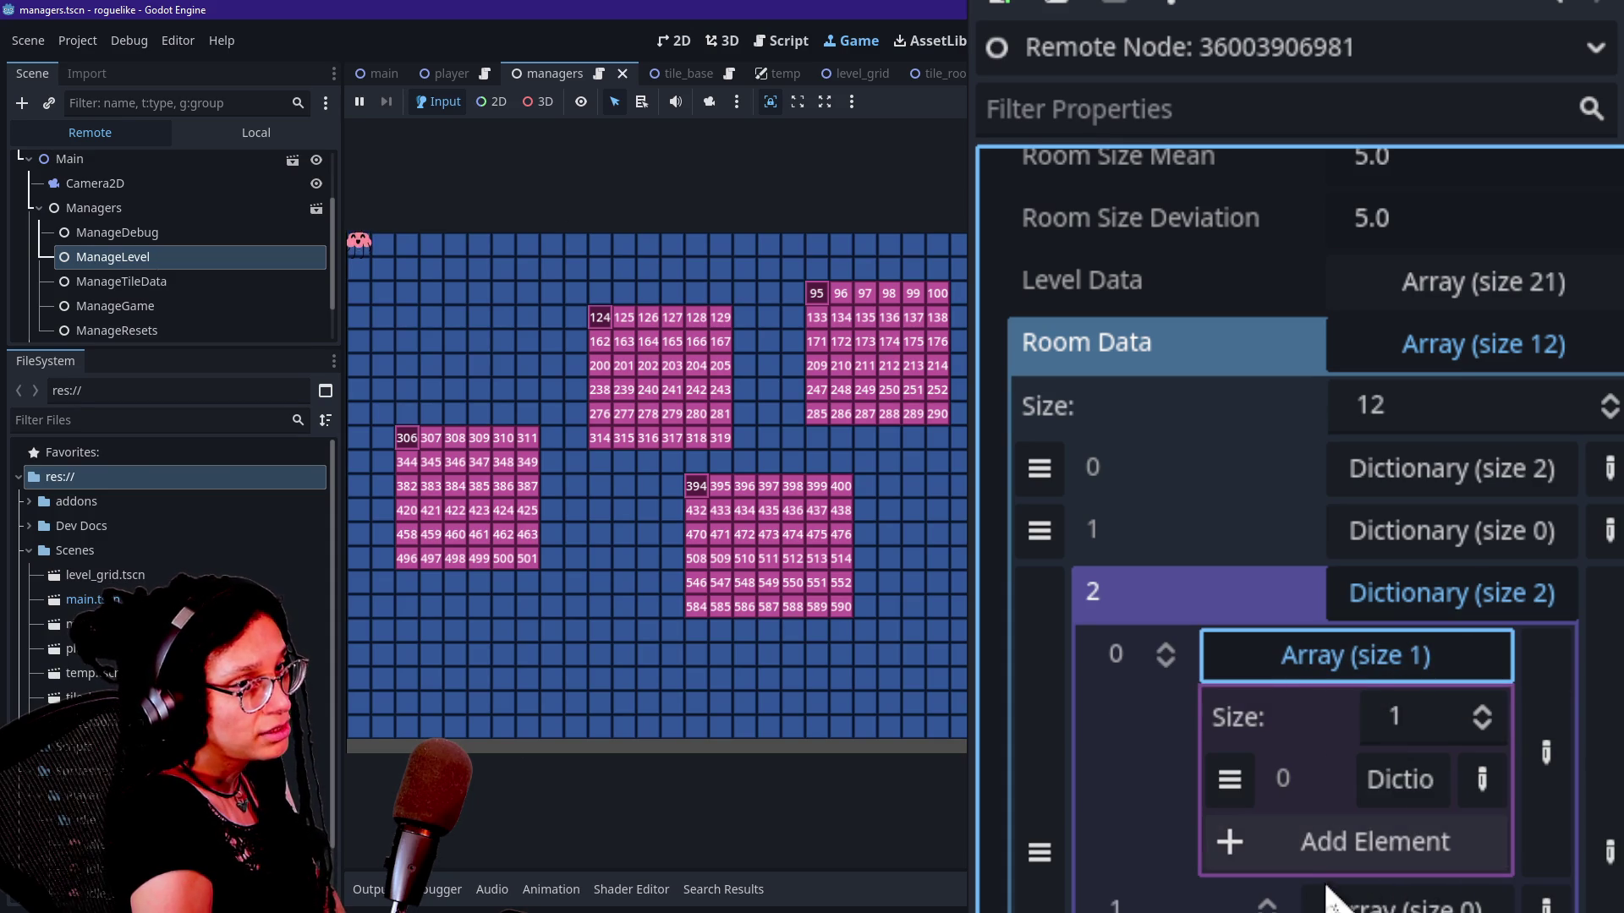
pyautogui.click(1399, 782)
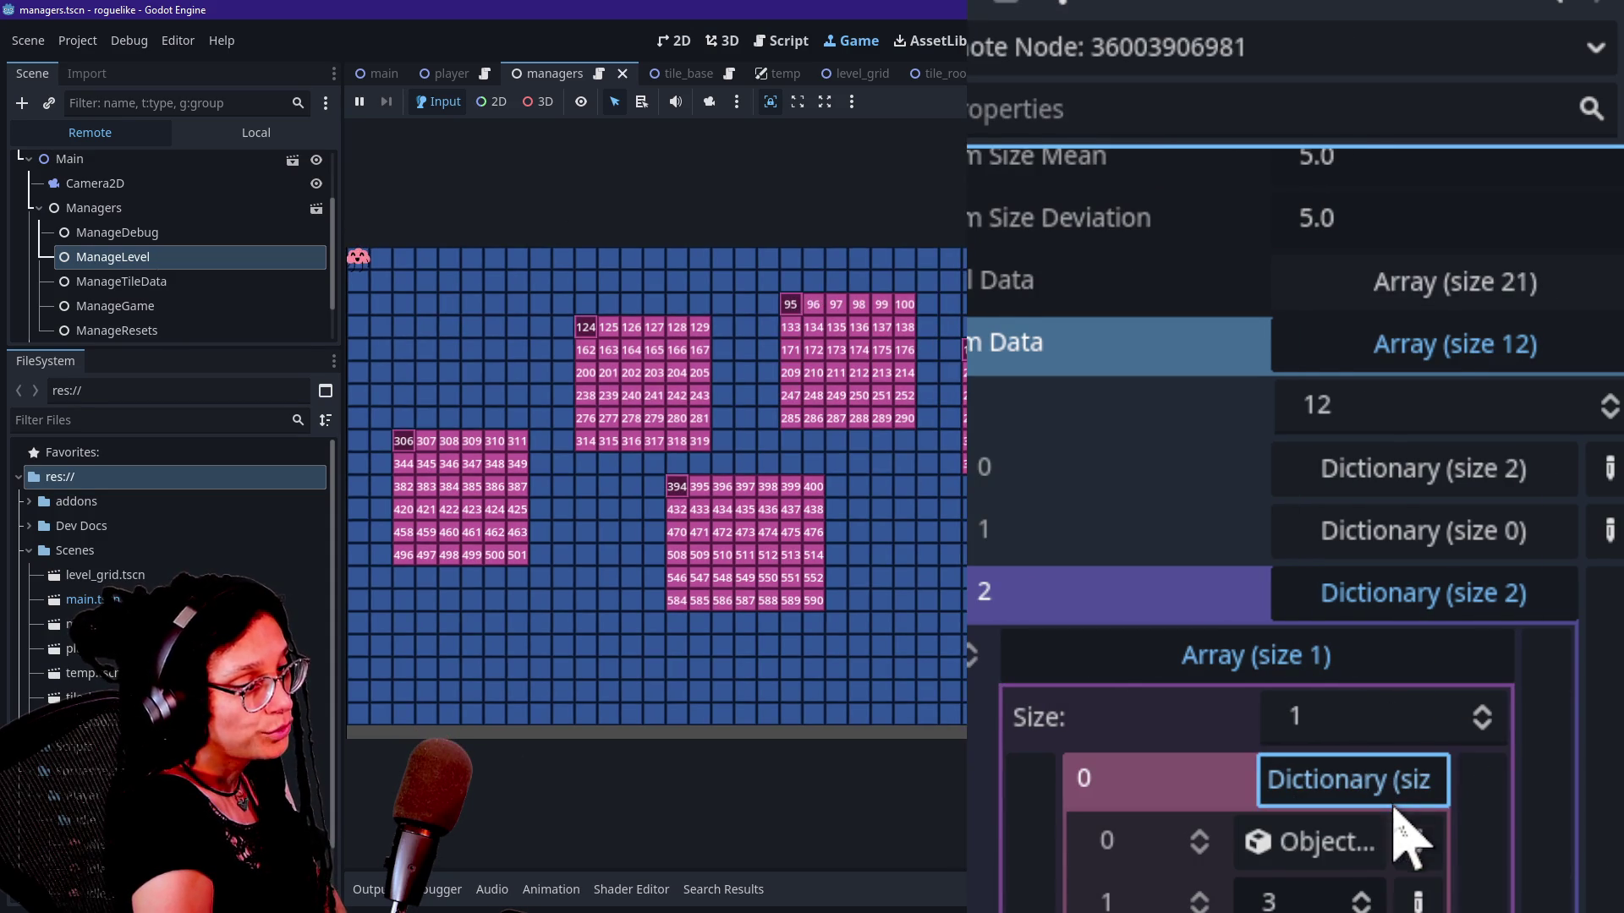
pyautogui.click(728, 538)
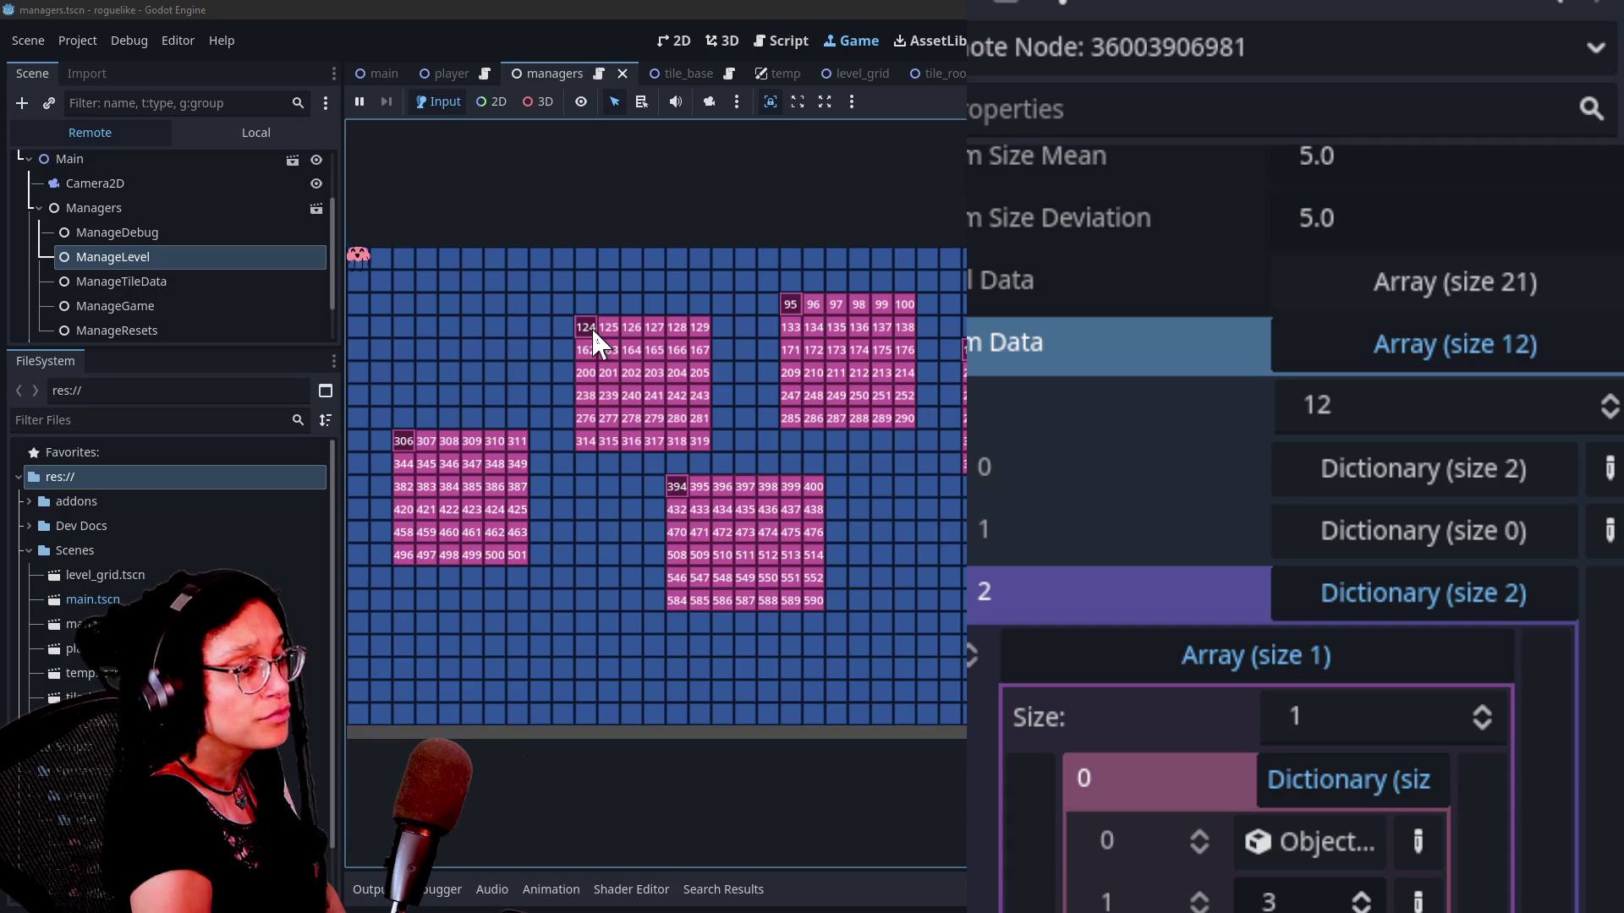
pyautogui.scroll(-3, 1353, 803)
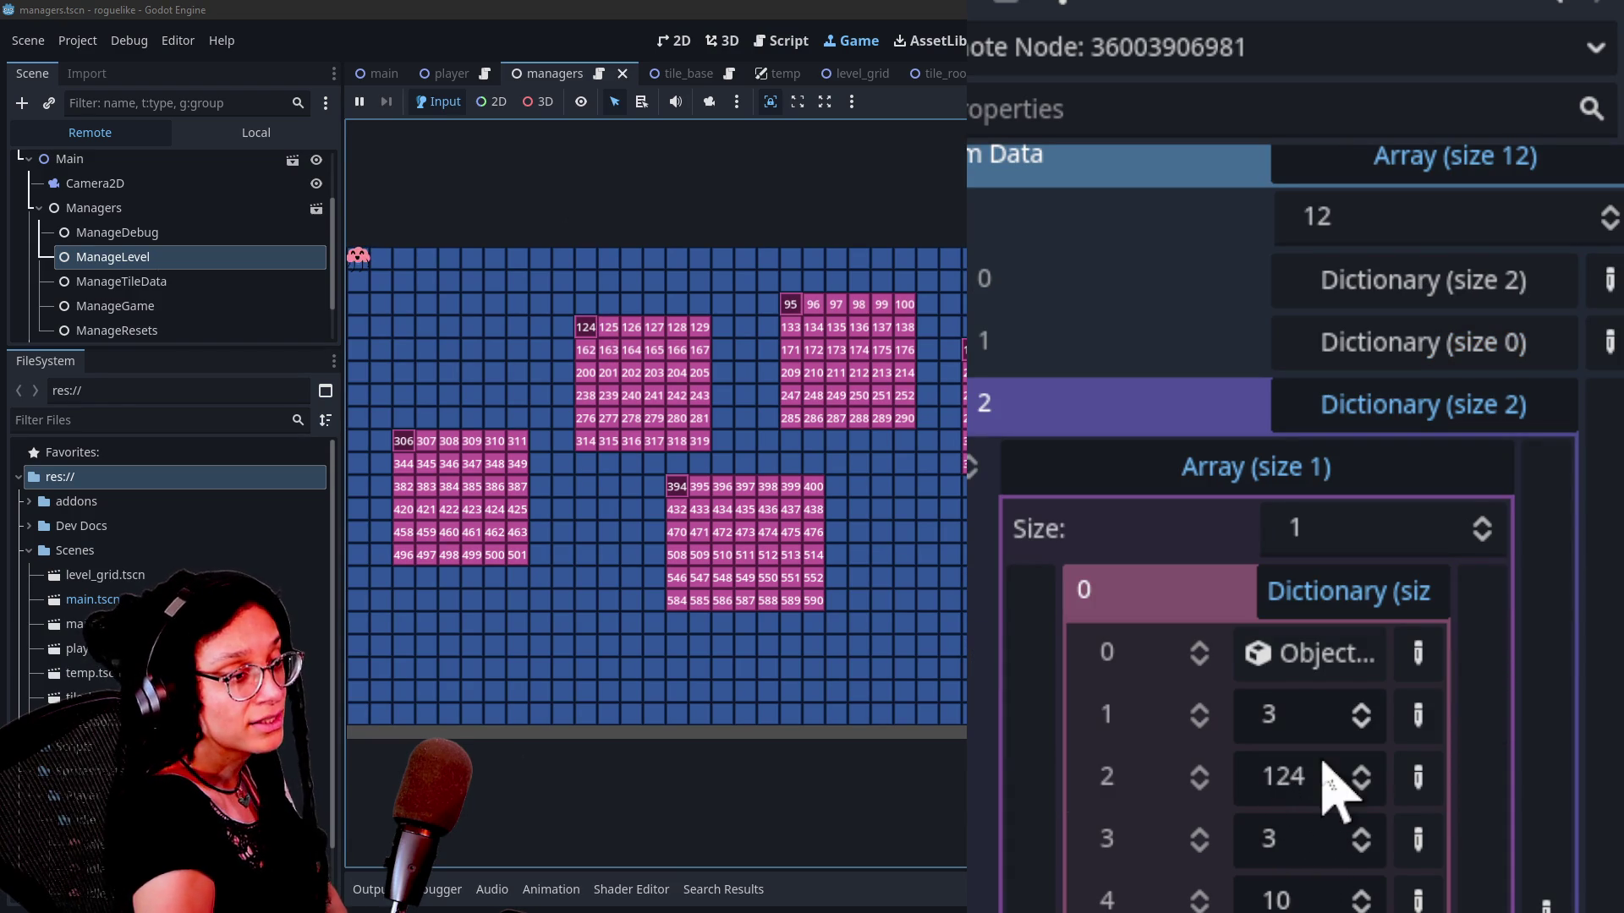
pyautogui.click(1294, 596)
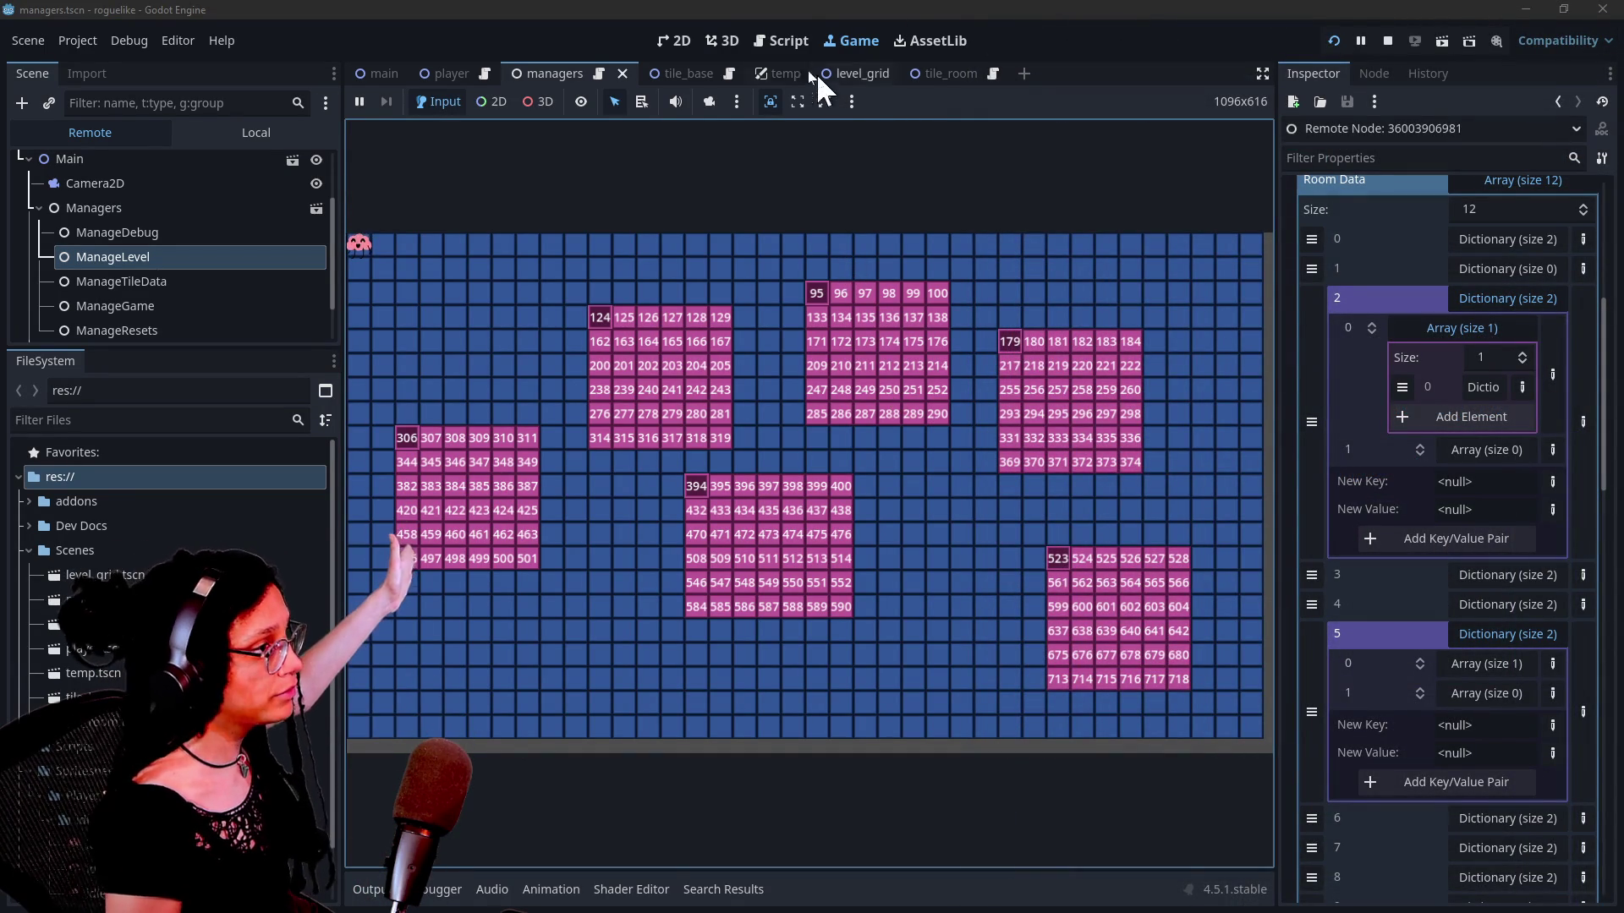
# Step: Read the room-padding loop from line 392 with side docks hidden, then return to the Game view
pyautogui.click(788, 42)
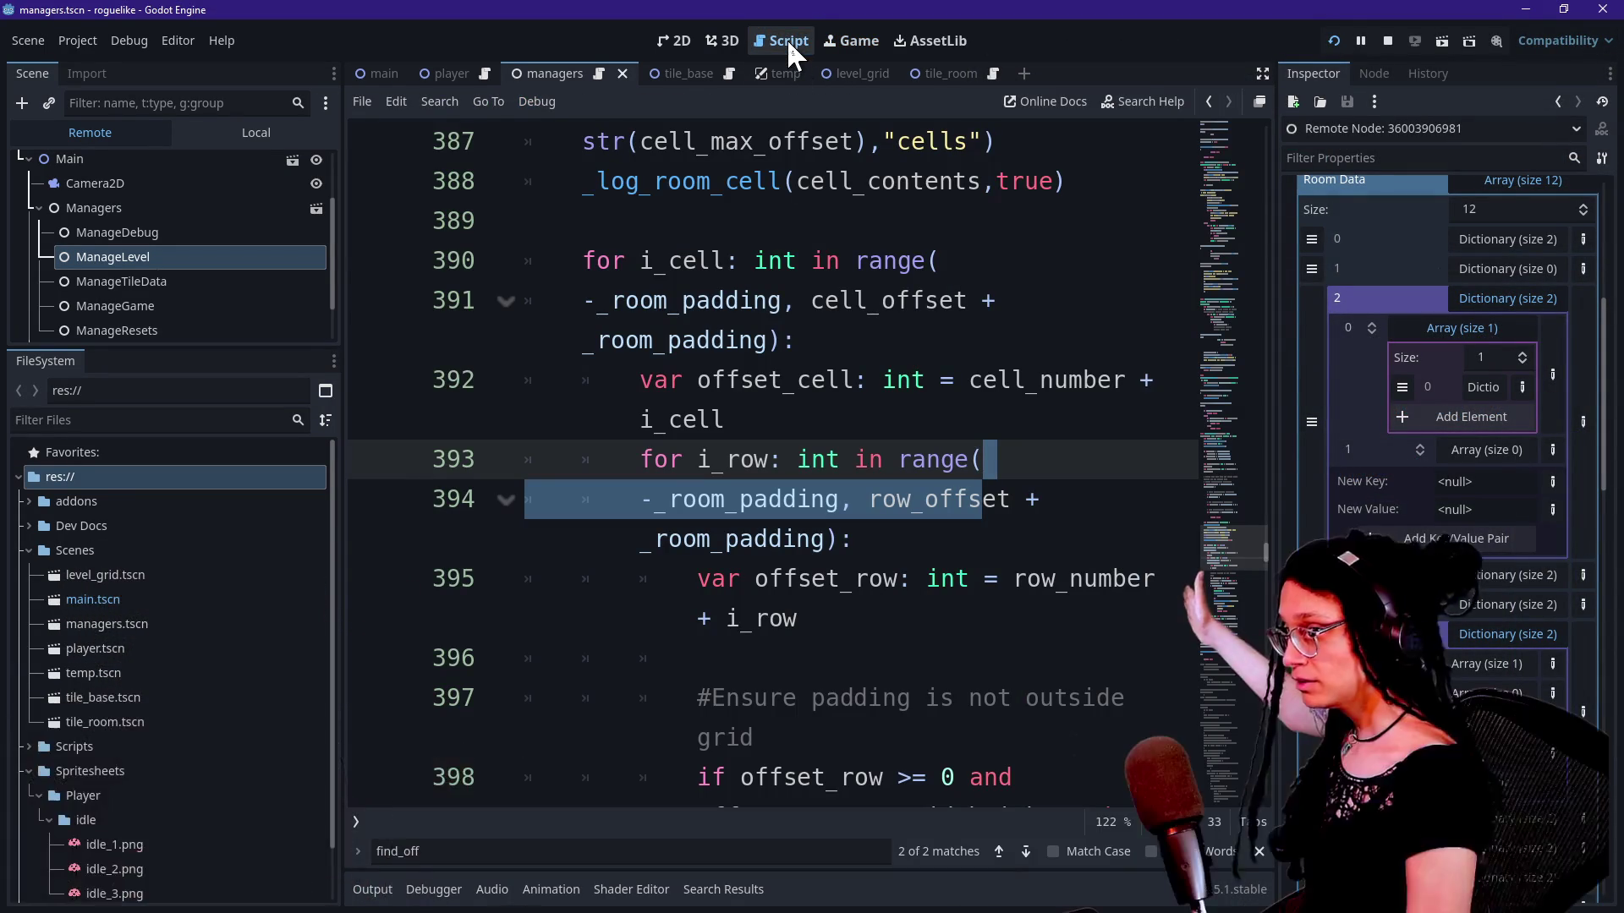
pyautogui.click(952, 380)
pyautogui.click(1260, 71)
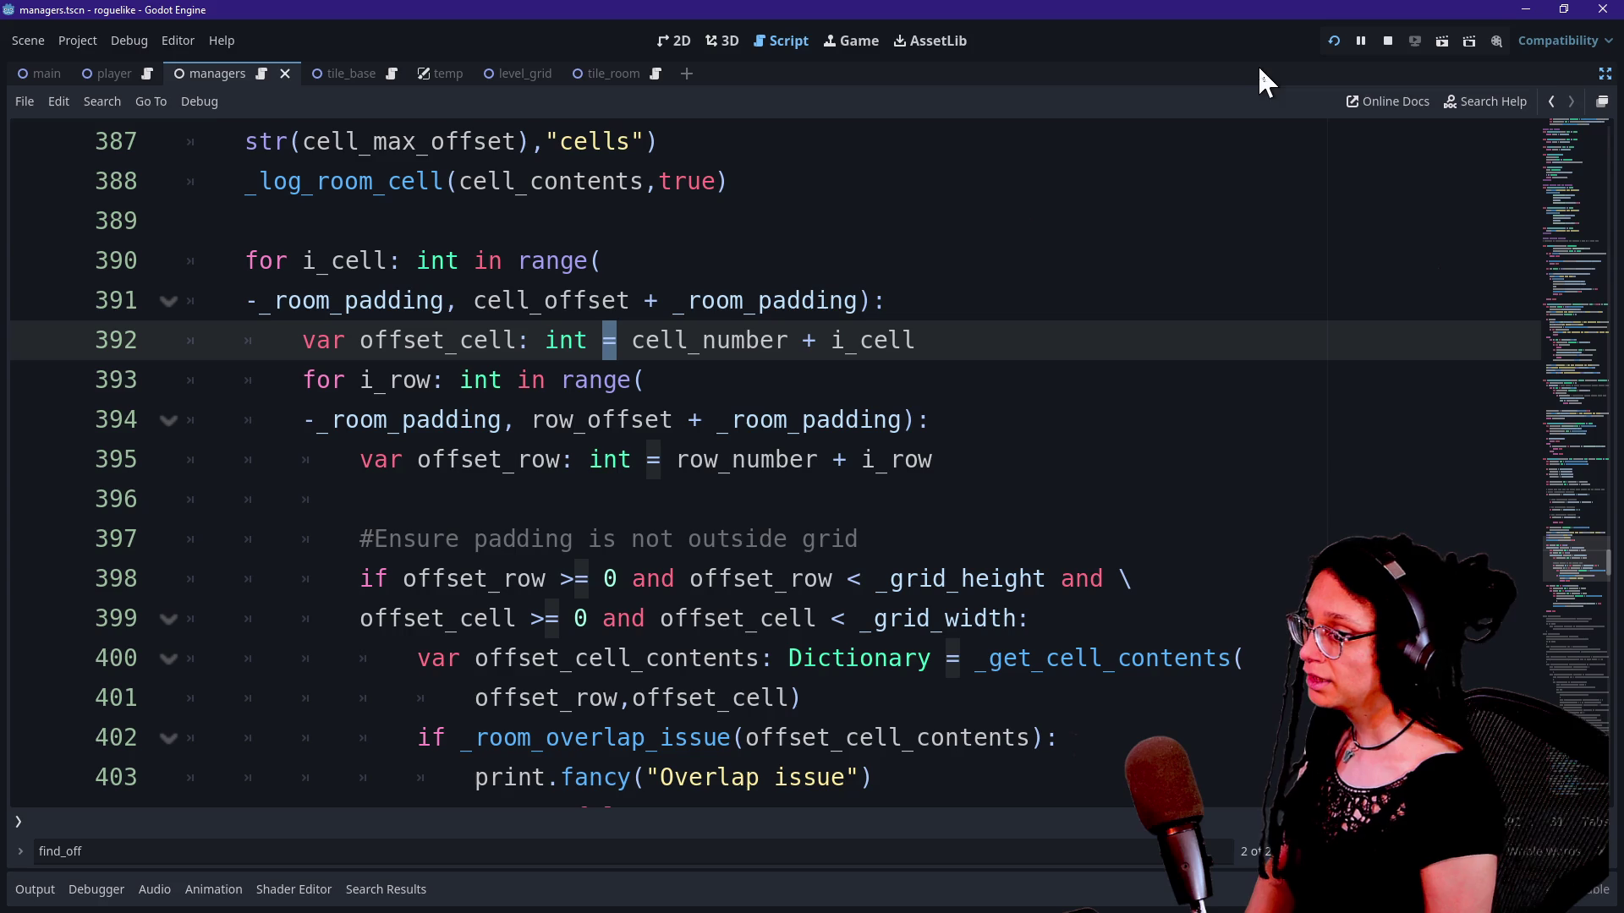
pyautogui.rightClick(1054, 362)
pyautogui.click(972, 366)
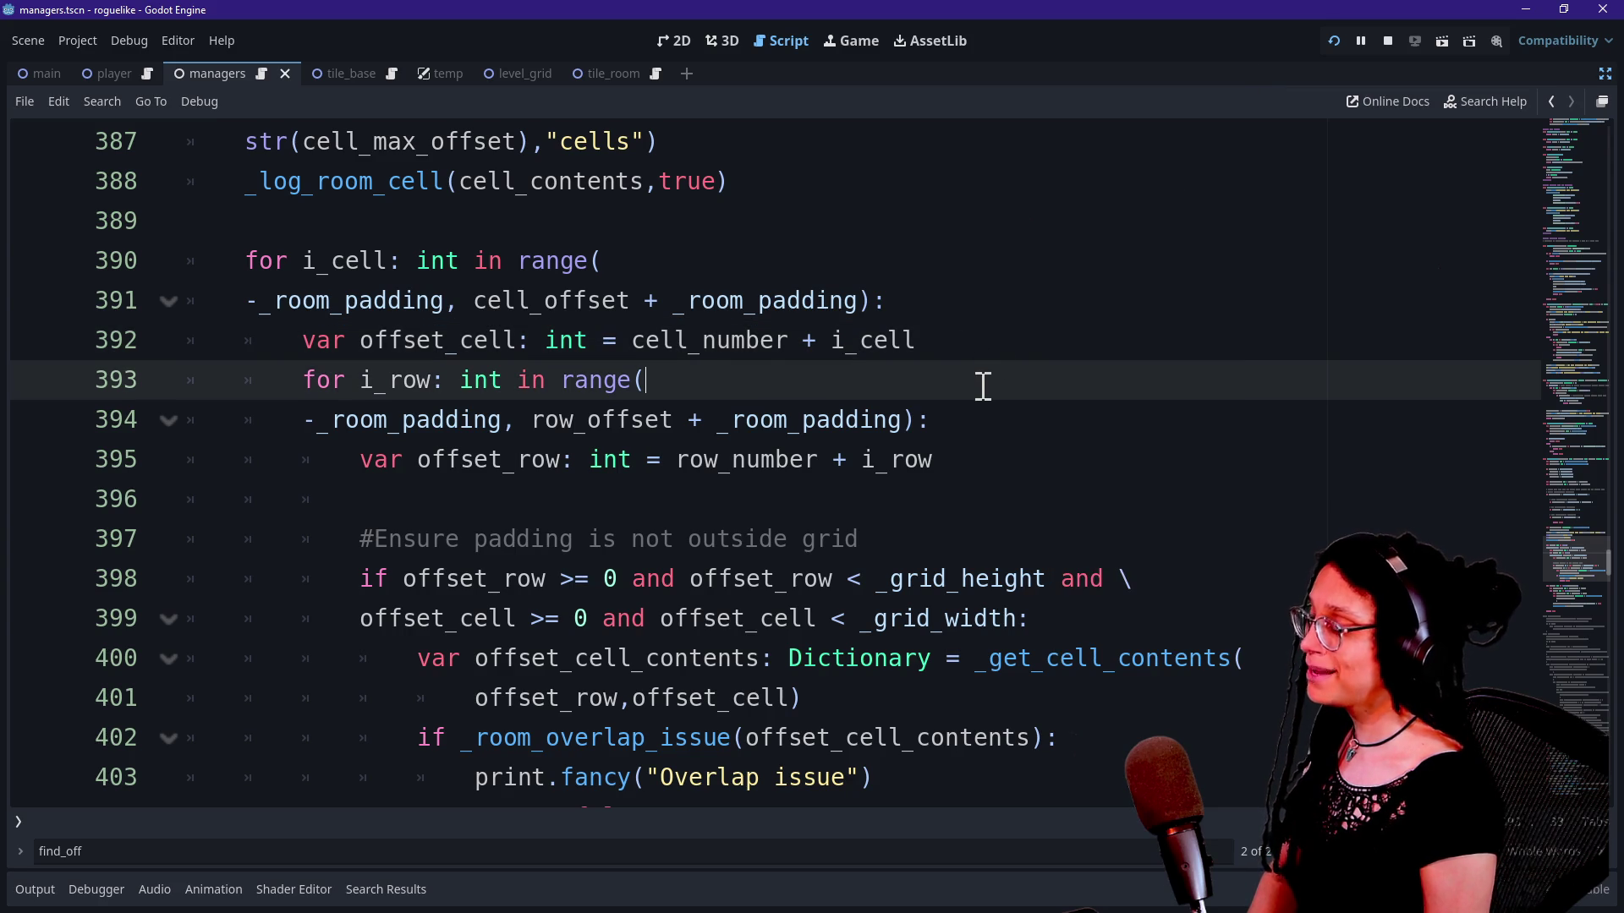
pyautogui.scroll(-3, 983, 388)
pyautogui.scroll(-3, 983, 387)
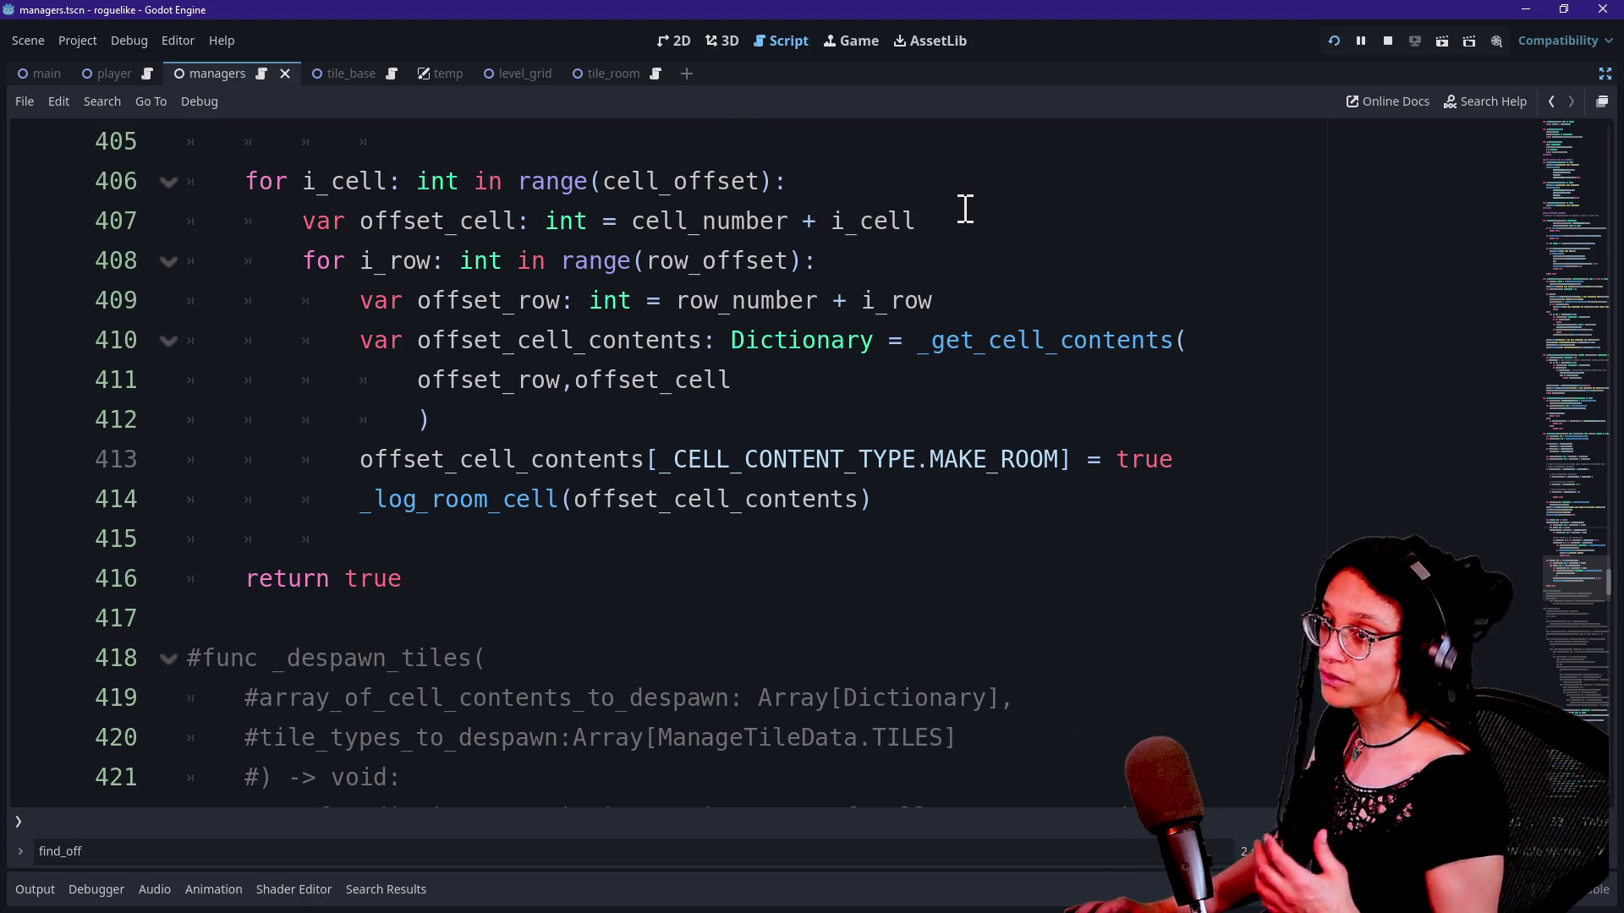
pyautogui.click(856, 42)
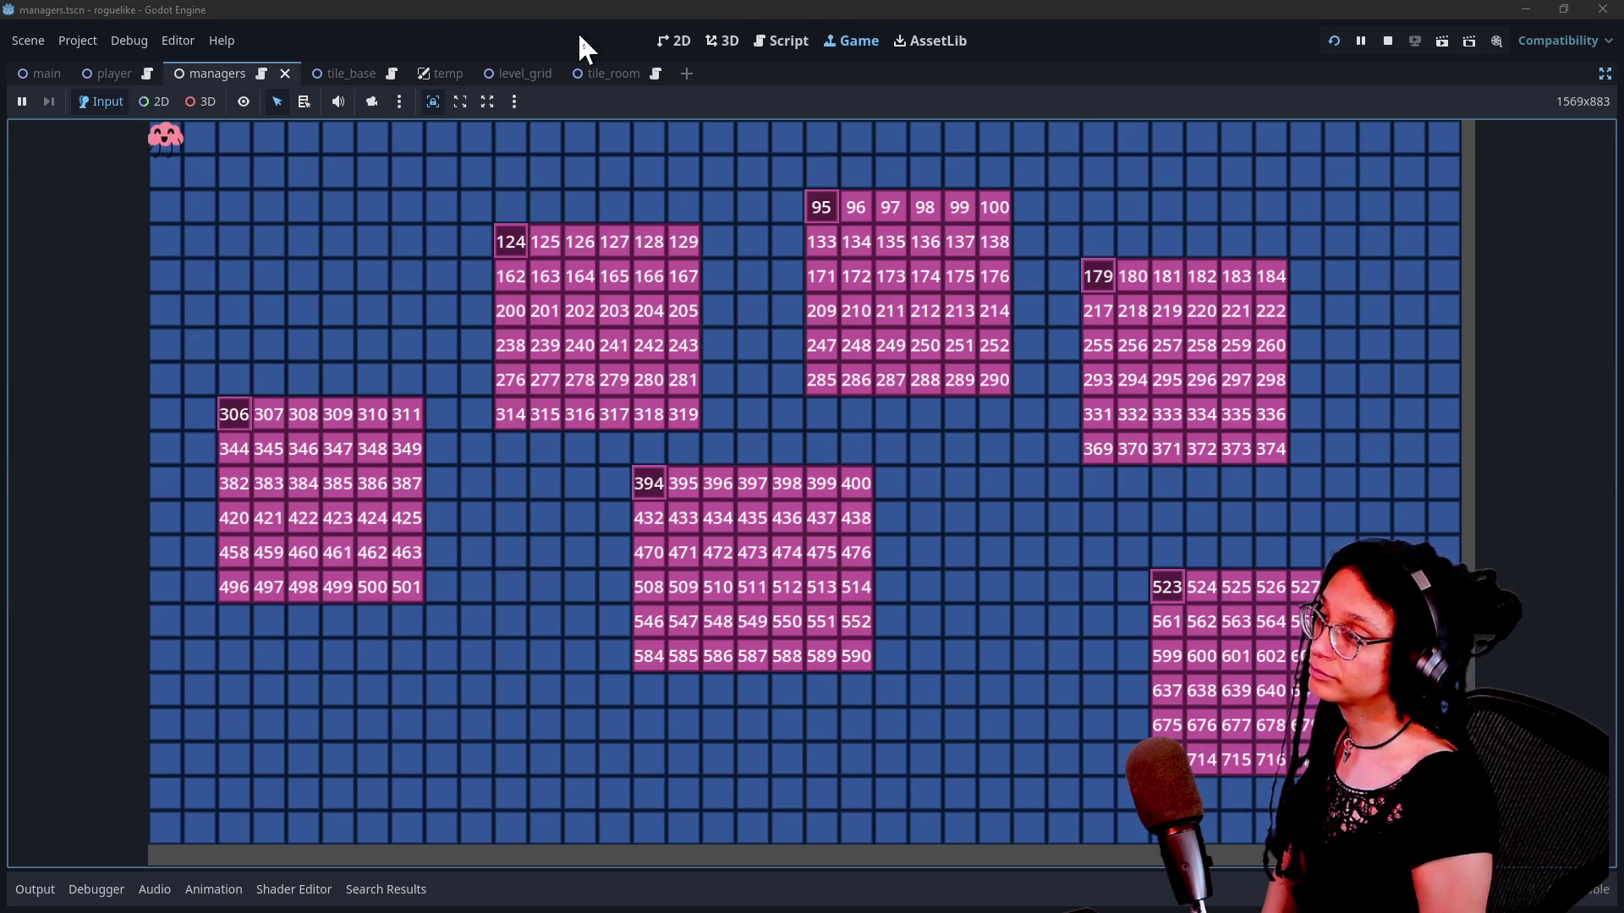
# Step: Look through the room-marking loop in the managers script down to its return true line
pyautogui.click(776, 44)
pyautogui.click(831, 383)
pyautogui.press('Down')
pyautogui.press('Down')
pyautogui.press('Down')
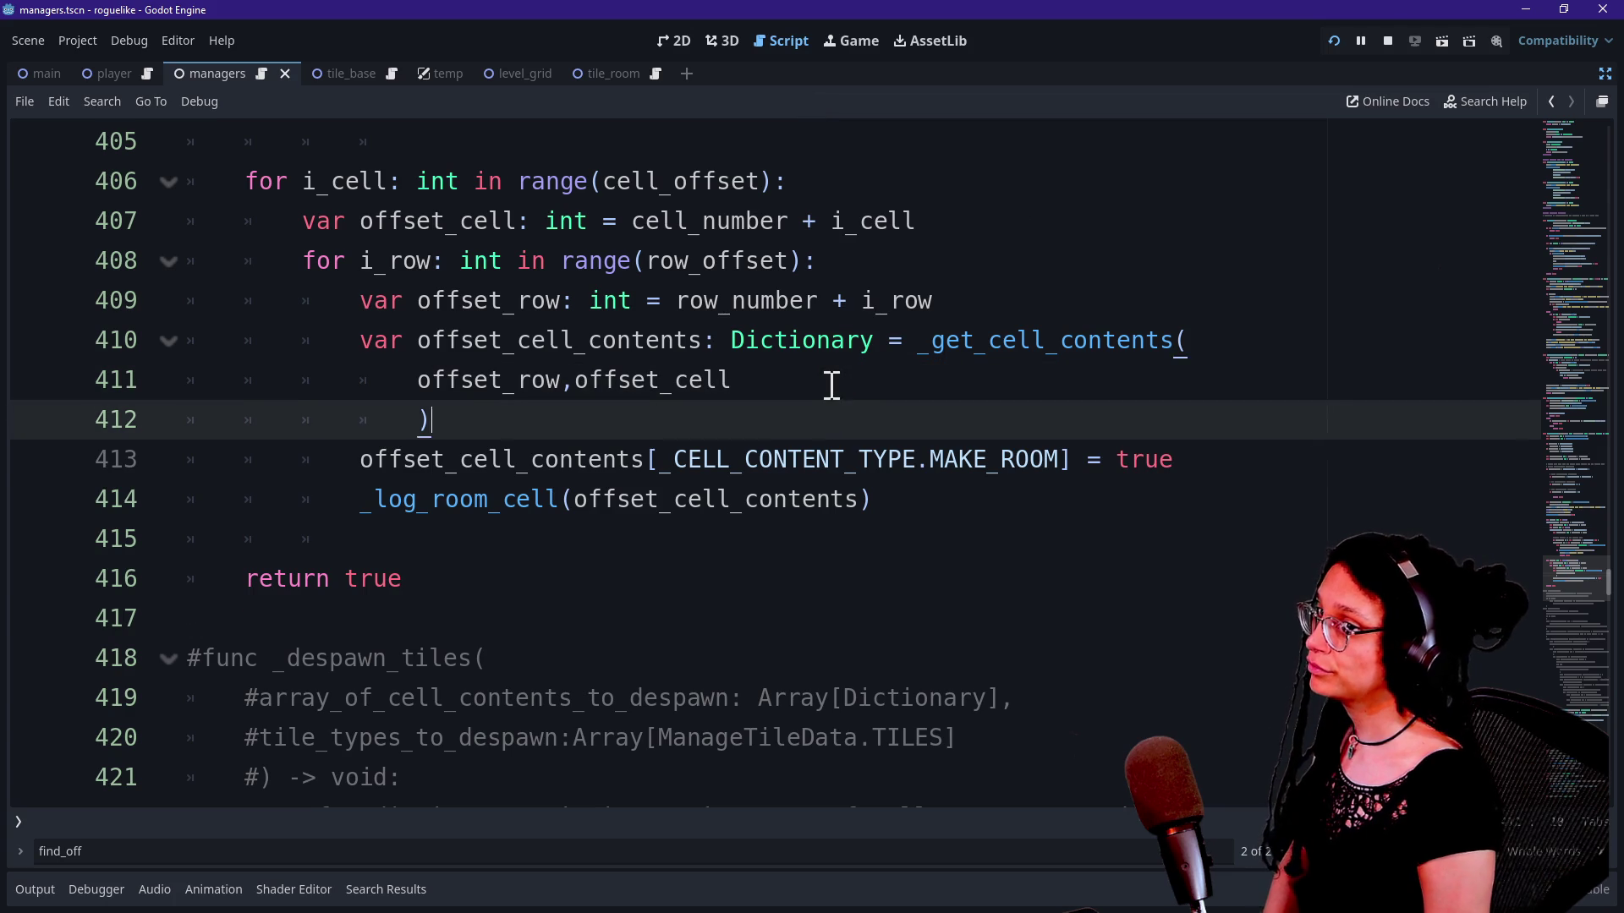
pyautogui.press('Down')
pyautogui.press('Down')
pyautogui.scroll(-8, 801, 457)
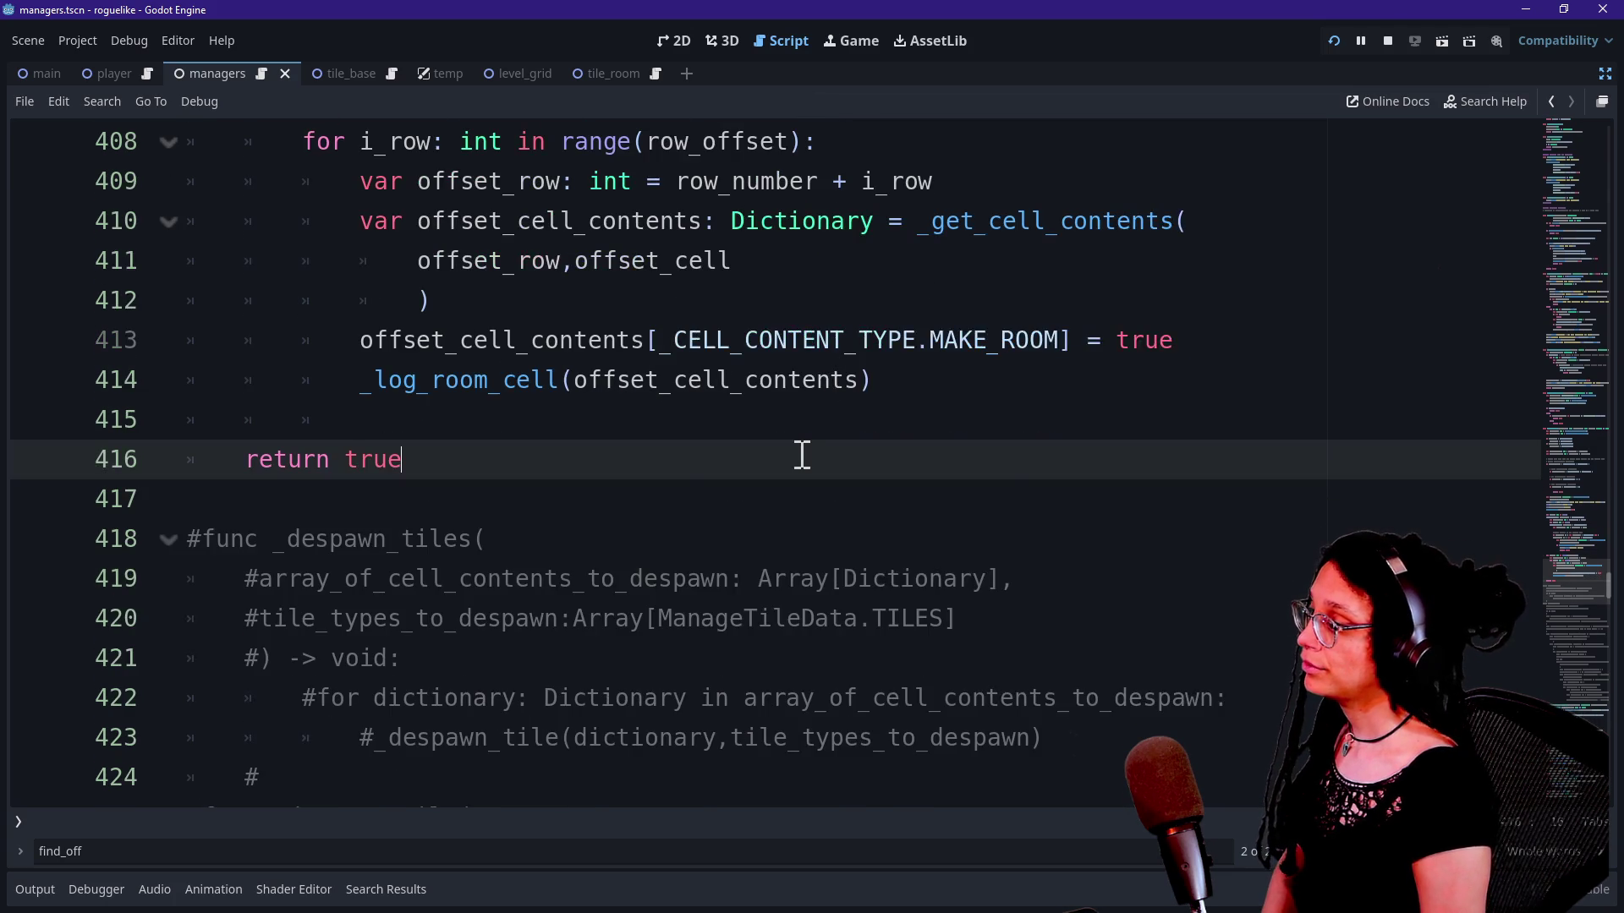
pyautogui.scroll(10, 798, 452)
pyautogui.scroll(-4, 624, 424)
pyautogui.moveTo(511, 424); pyautogui.dragTo(730, 679)
pyautogui.scroll(-14, 730, 679)
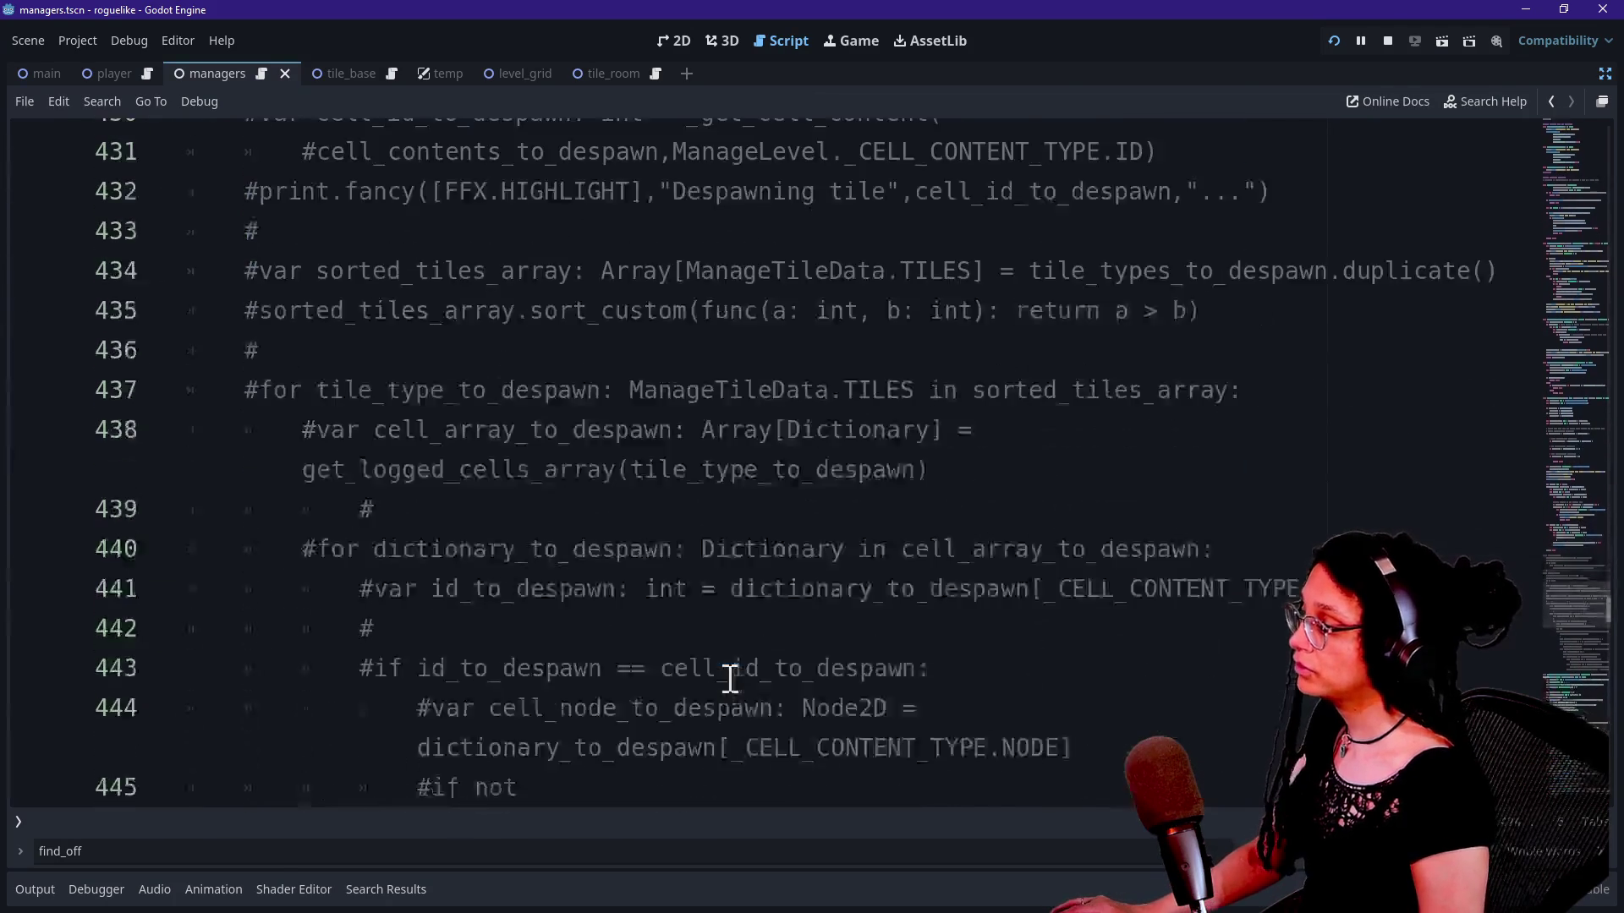
pyautogui.scroll(20, 690, 490)
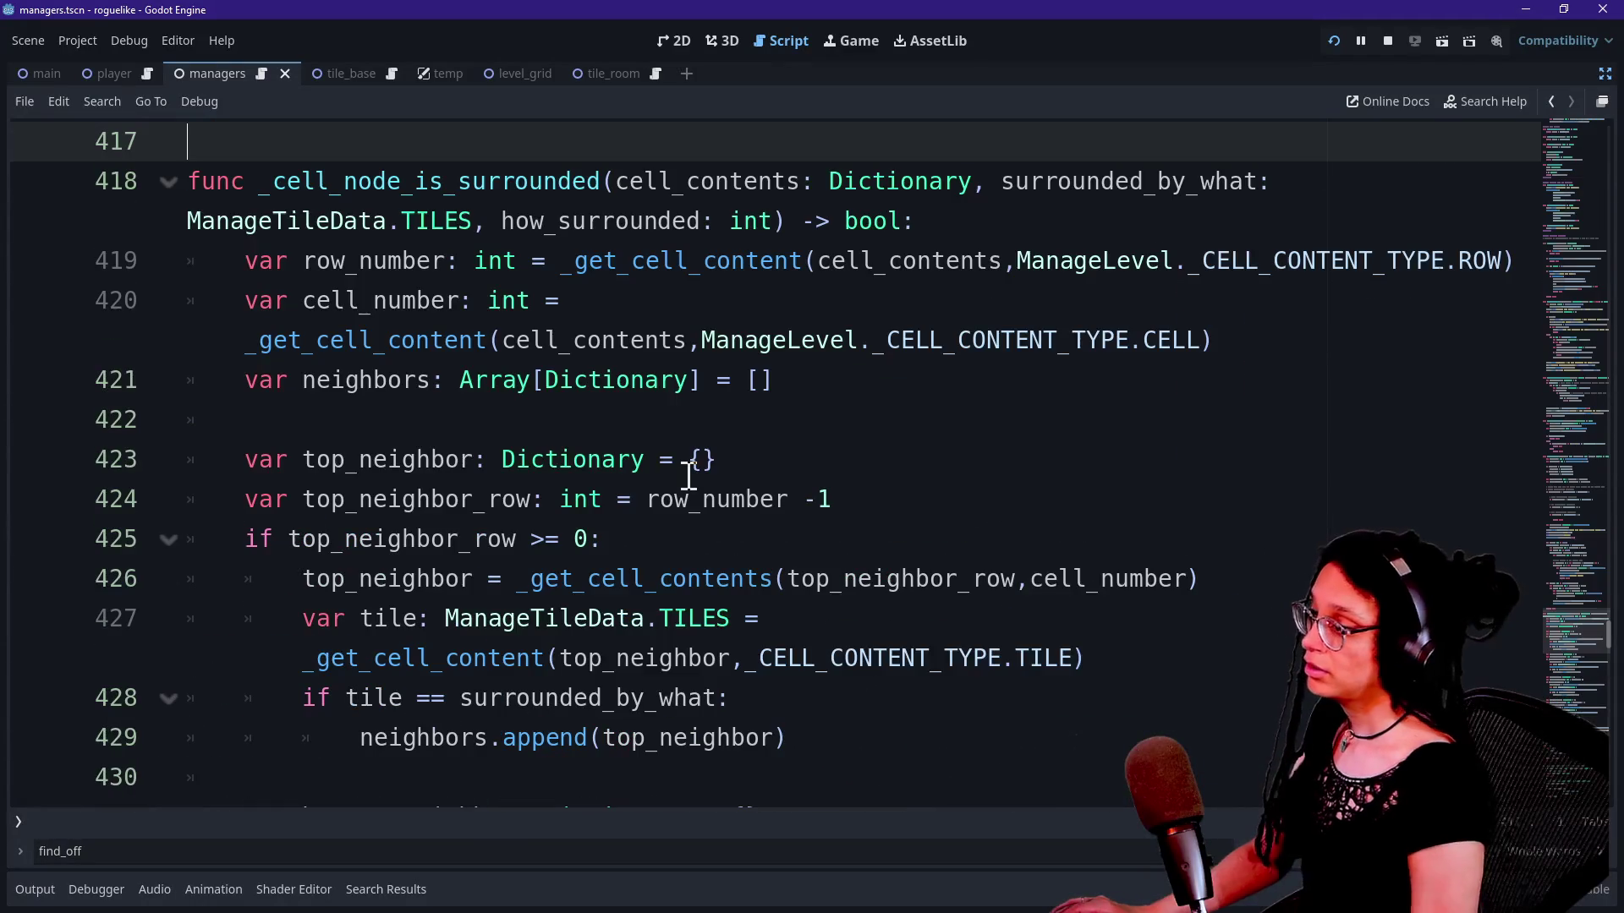
pyautogui.scroll(3, 687, 475)
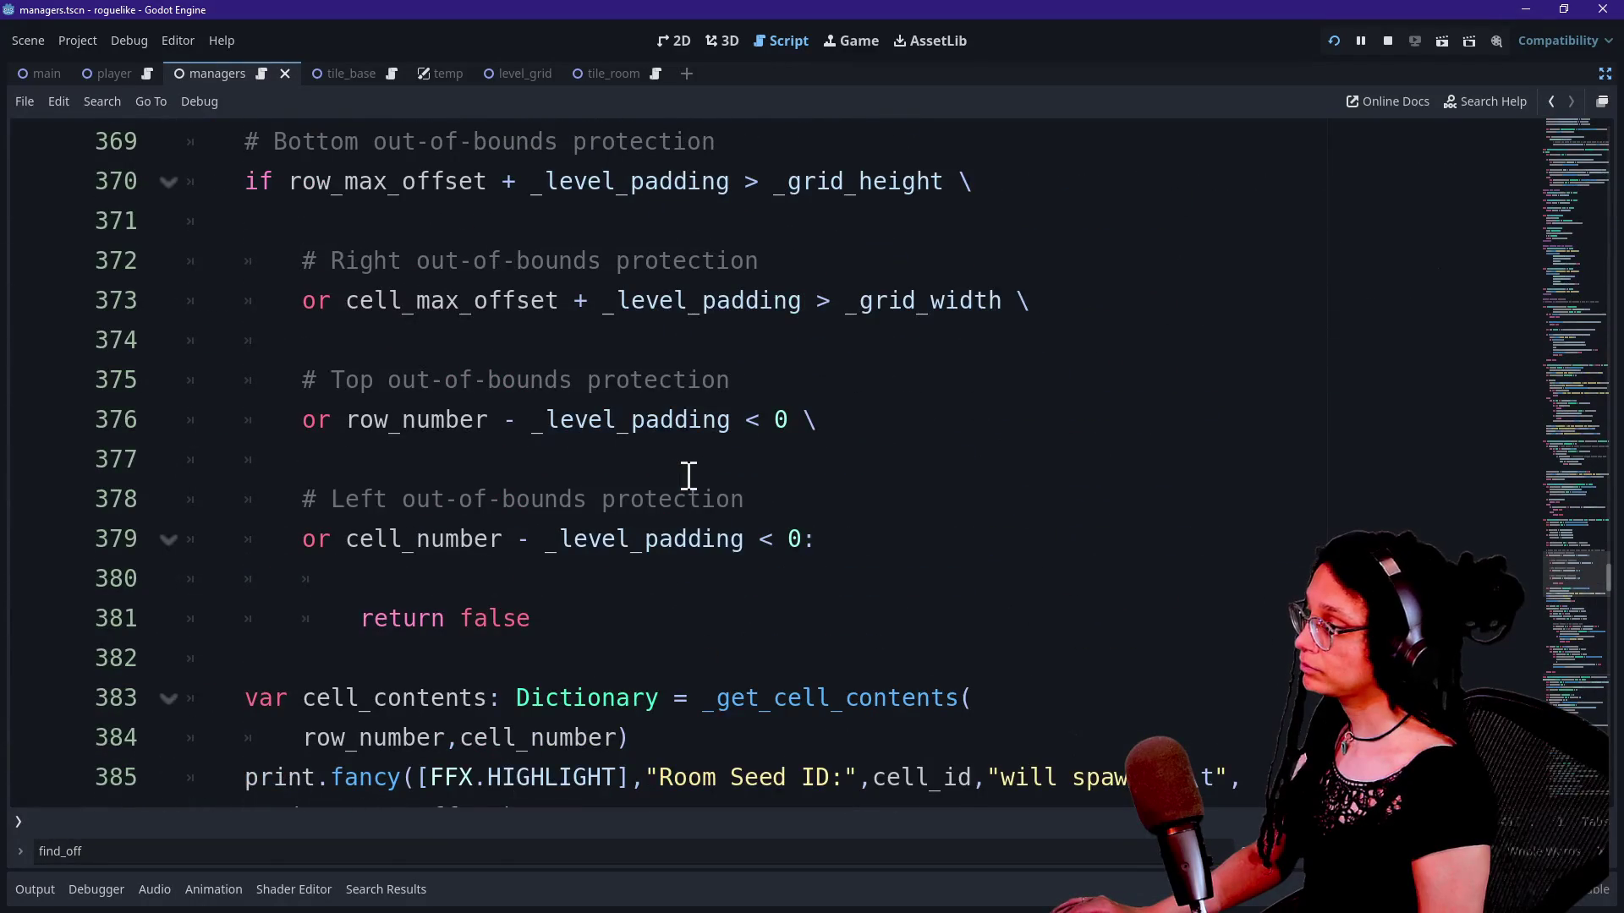
pyautogui.scroll(-1, 688, 479)
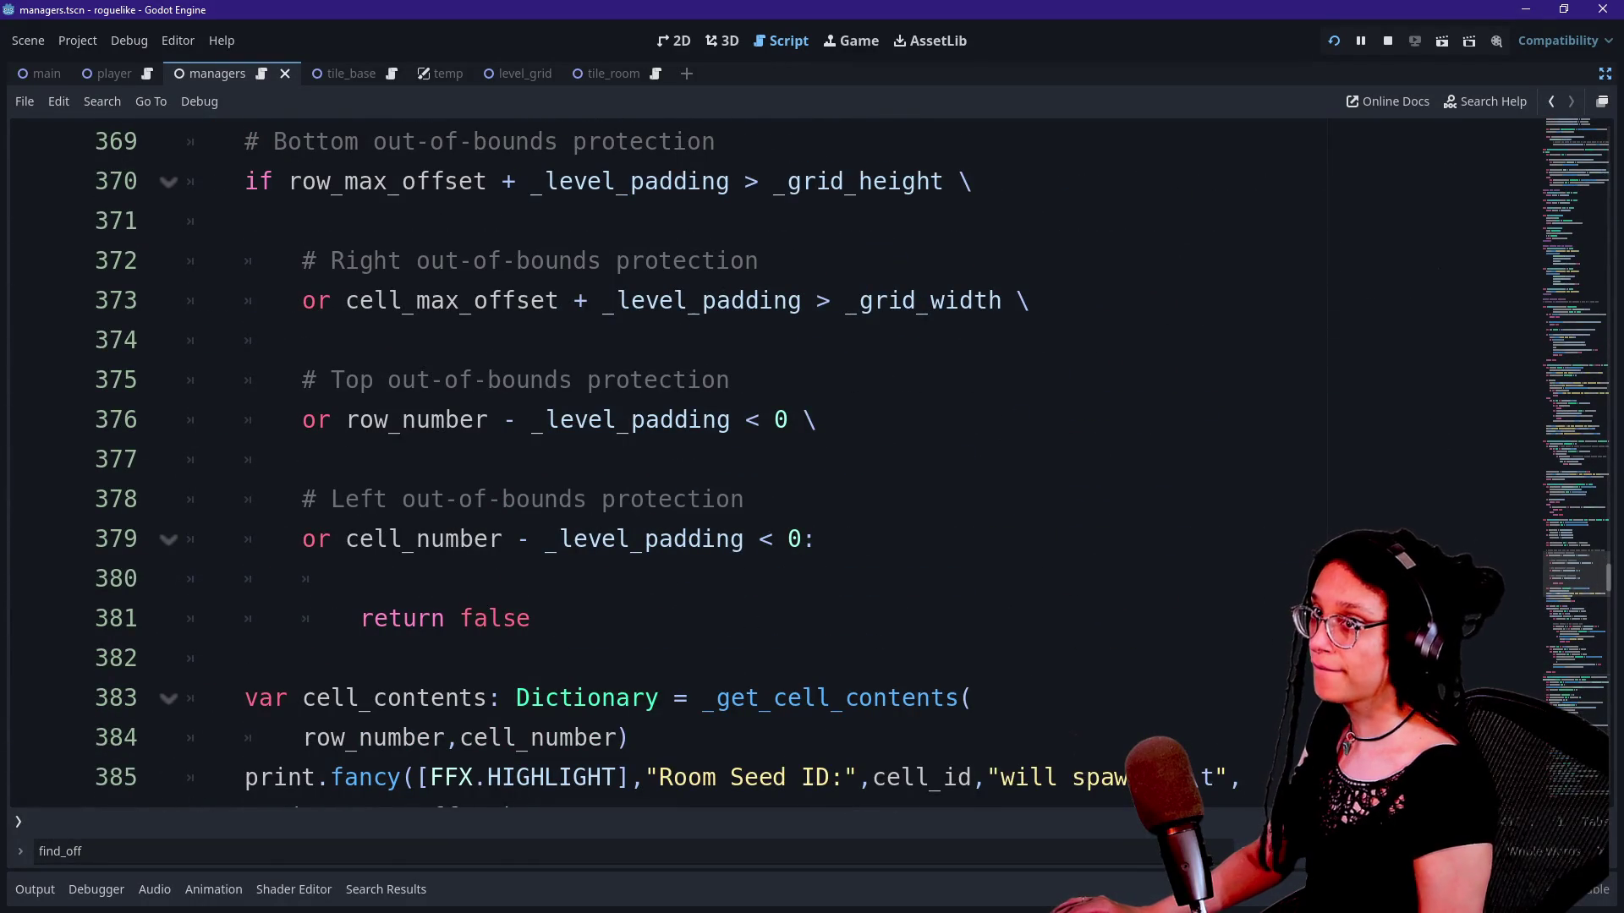
# Step: Search for '_log_room' and review the print and _log_room_cell lines 385–388
pyautogui.click(1137, 226)
pyautogui.hotkey('ctrl', 'f')
pyautogui.write('_log_r')
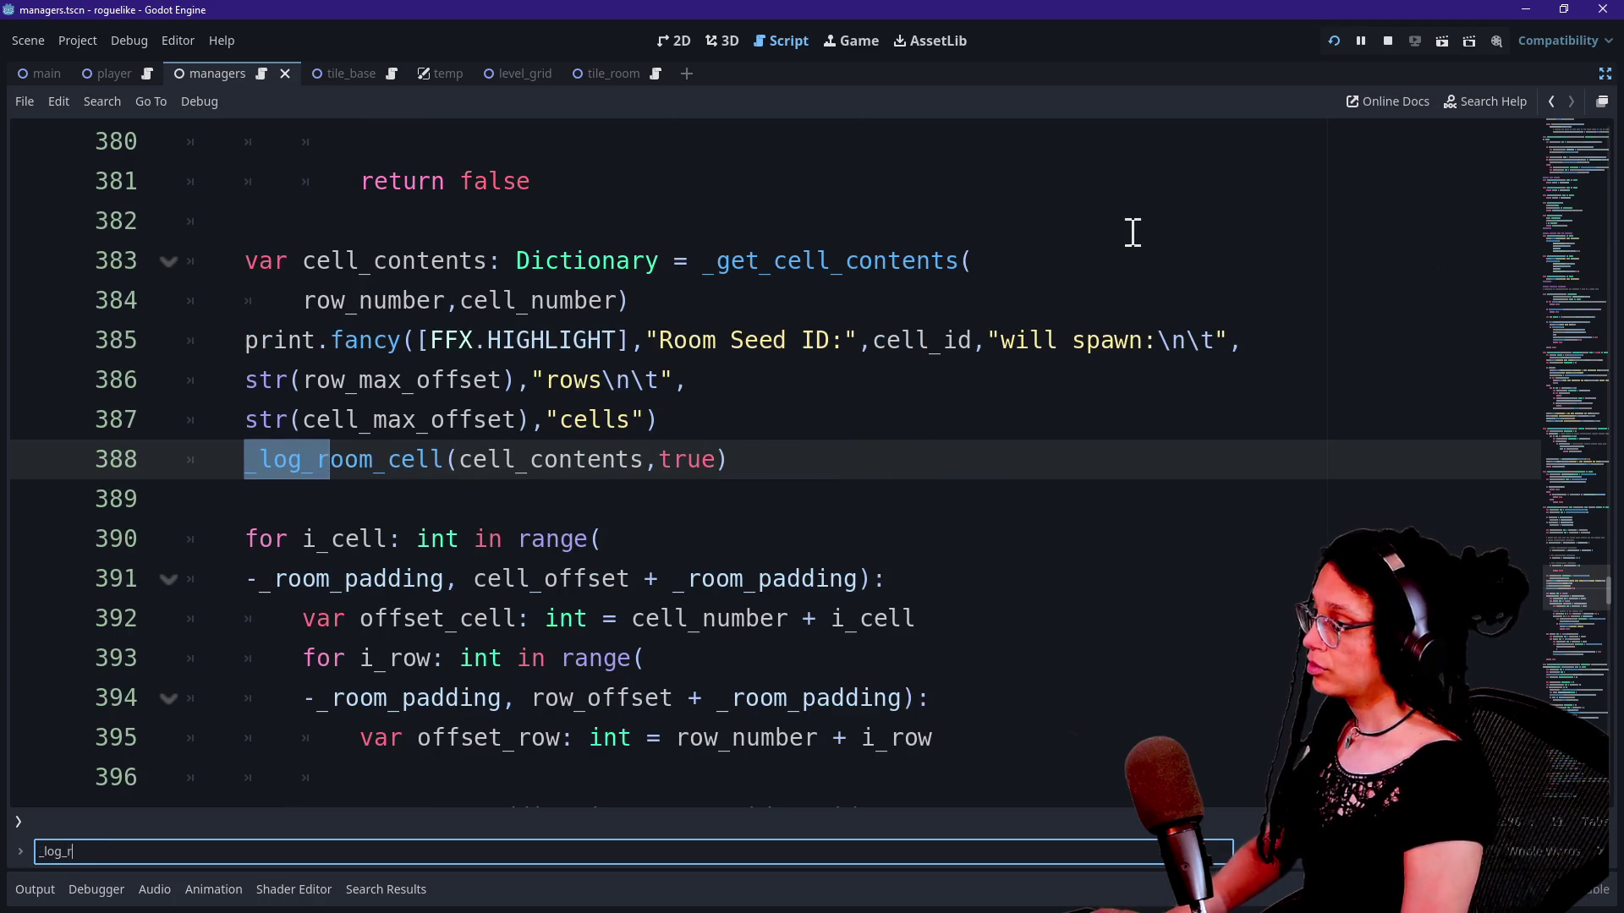
pyautogui.write('oom')
pyautogui.click(350, 425)
pyautogui.moveTo(225, 471)
pyautogui.mouseDown()
pyautogui.moveTo(749, 492)
pyautogui.moveTo(750, 471)
pyautogui.moveTo(87, 482)
pyautogui.moveTo(218, 466)
pyautogui.mouseUp()
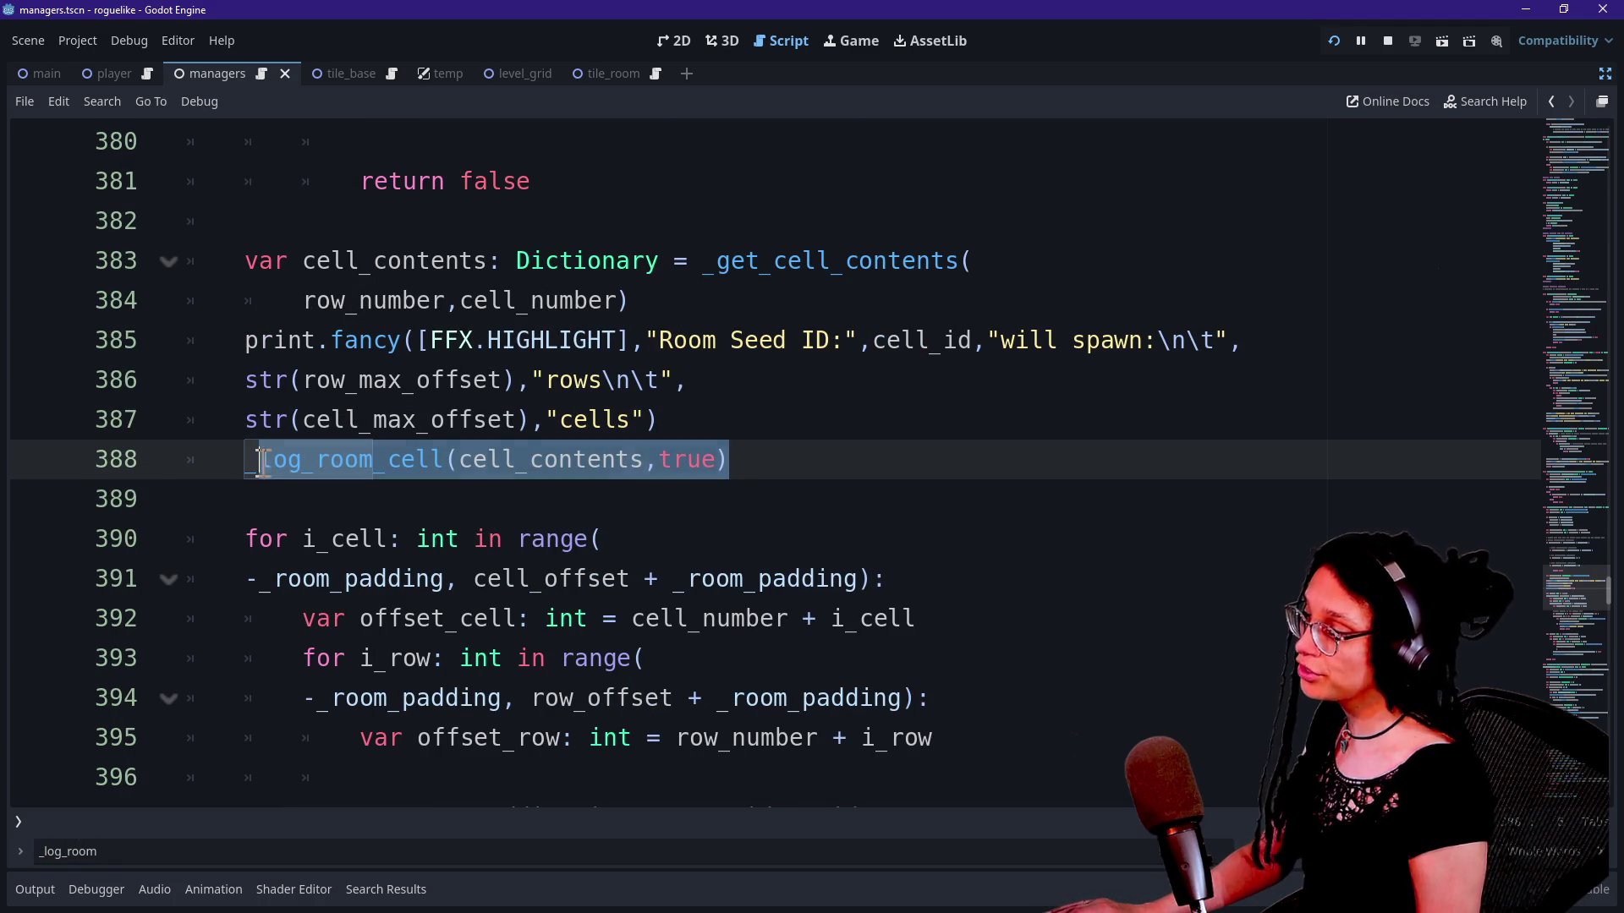
pyautogui.press('End')
pyautogui.moveTo(748, 461)
pyautogui.mouseDown()
pyautogui.moveTo(218, 456)
pyautogui.moveTo(254, 493)
pyautogui.moveTo(245, 461)
pyautogui.mouseUp()
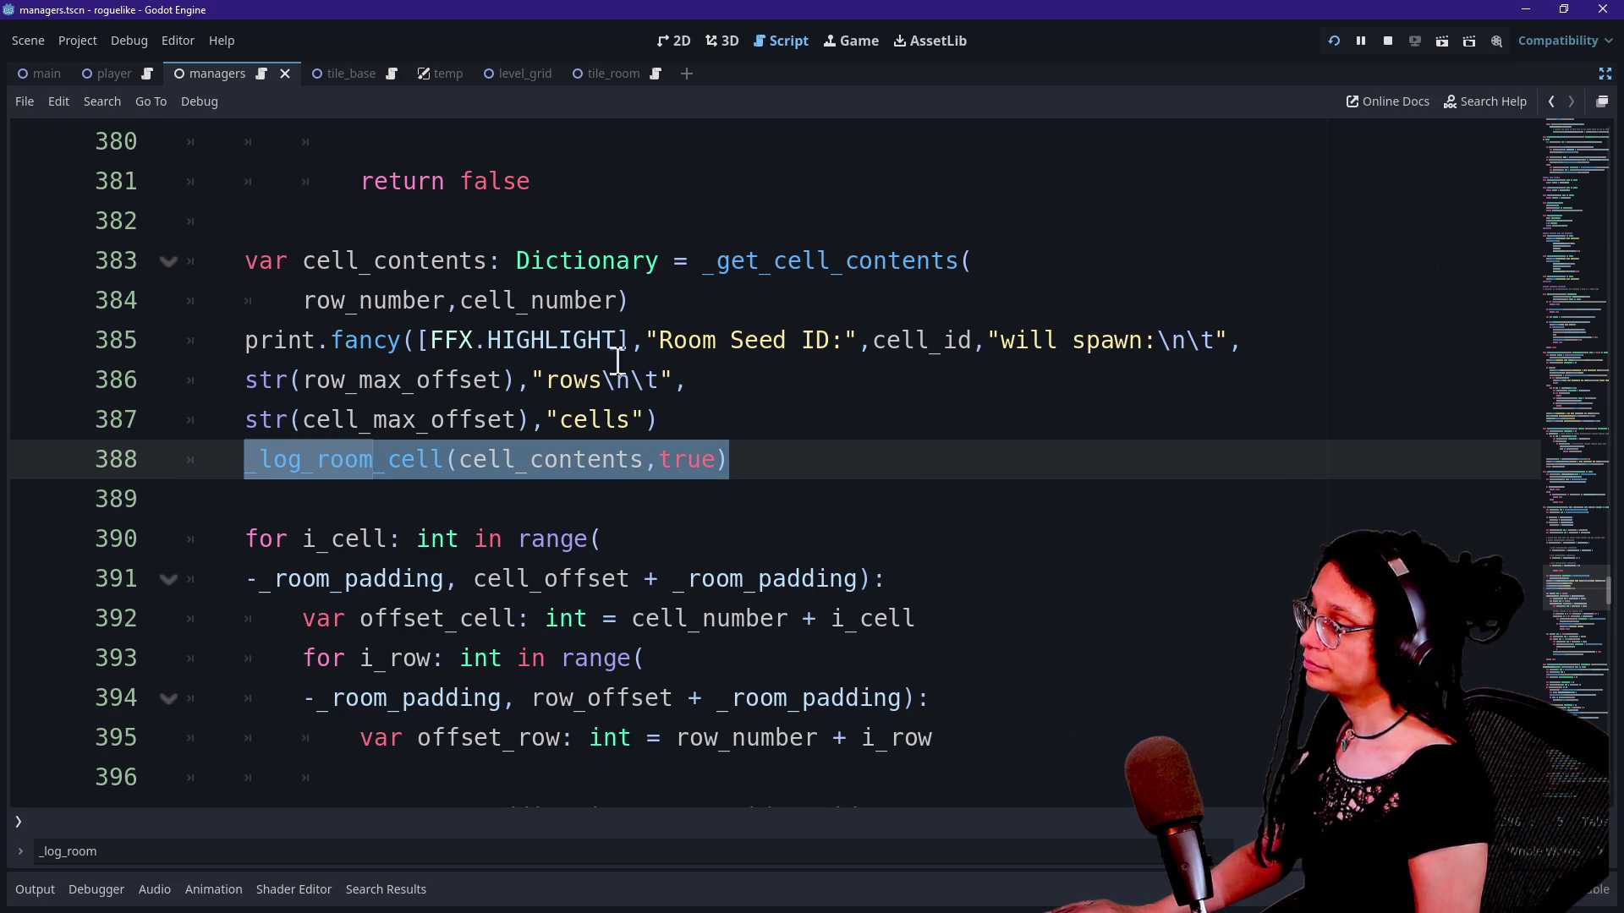
pyautogui.moveTo(661, 340)
pyautogui.mouseDown()
pyautogui.moveTo(1141, 337)
pyautogui.moveTo(1243, 364)
pyautogui.mouseUp()
pyautogui.moveTo(972, 340)
pyautogui.mouseDown()
pyautogui.moveTo(1033, 329)
pyautogui.moveTo(1192, 406)
pyautogui.mouseUp()
pyautogui.click(1193, 406)
pyautogui.moveTo(896, 460); pyautogui.dragTo(843, 305)
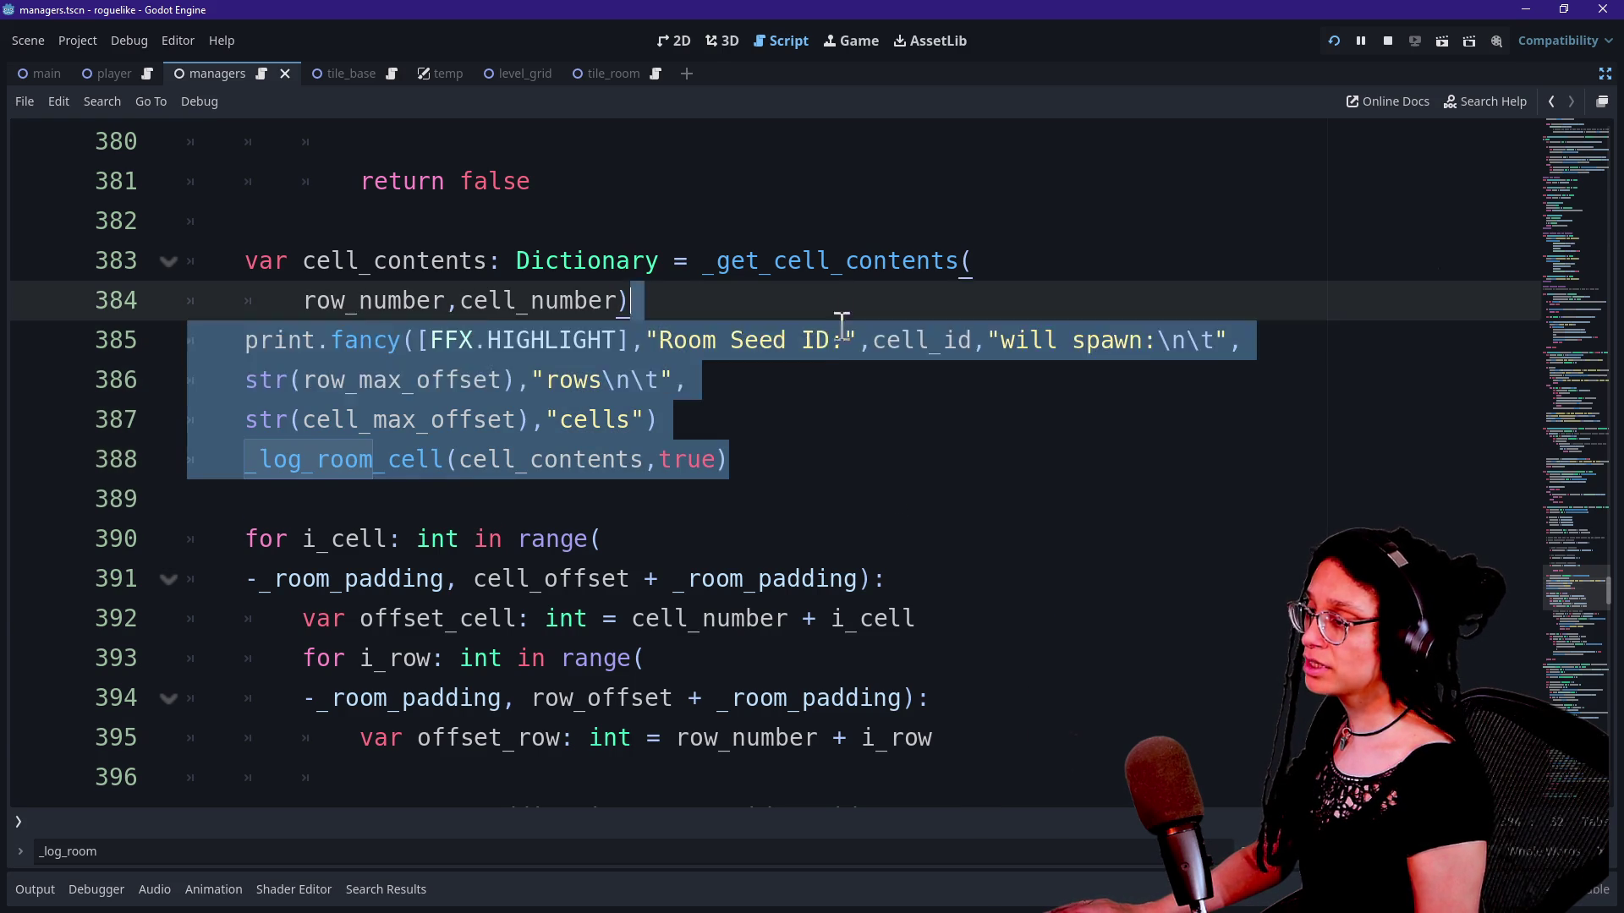
pyautogui.click(831, 306)
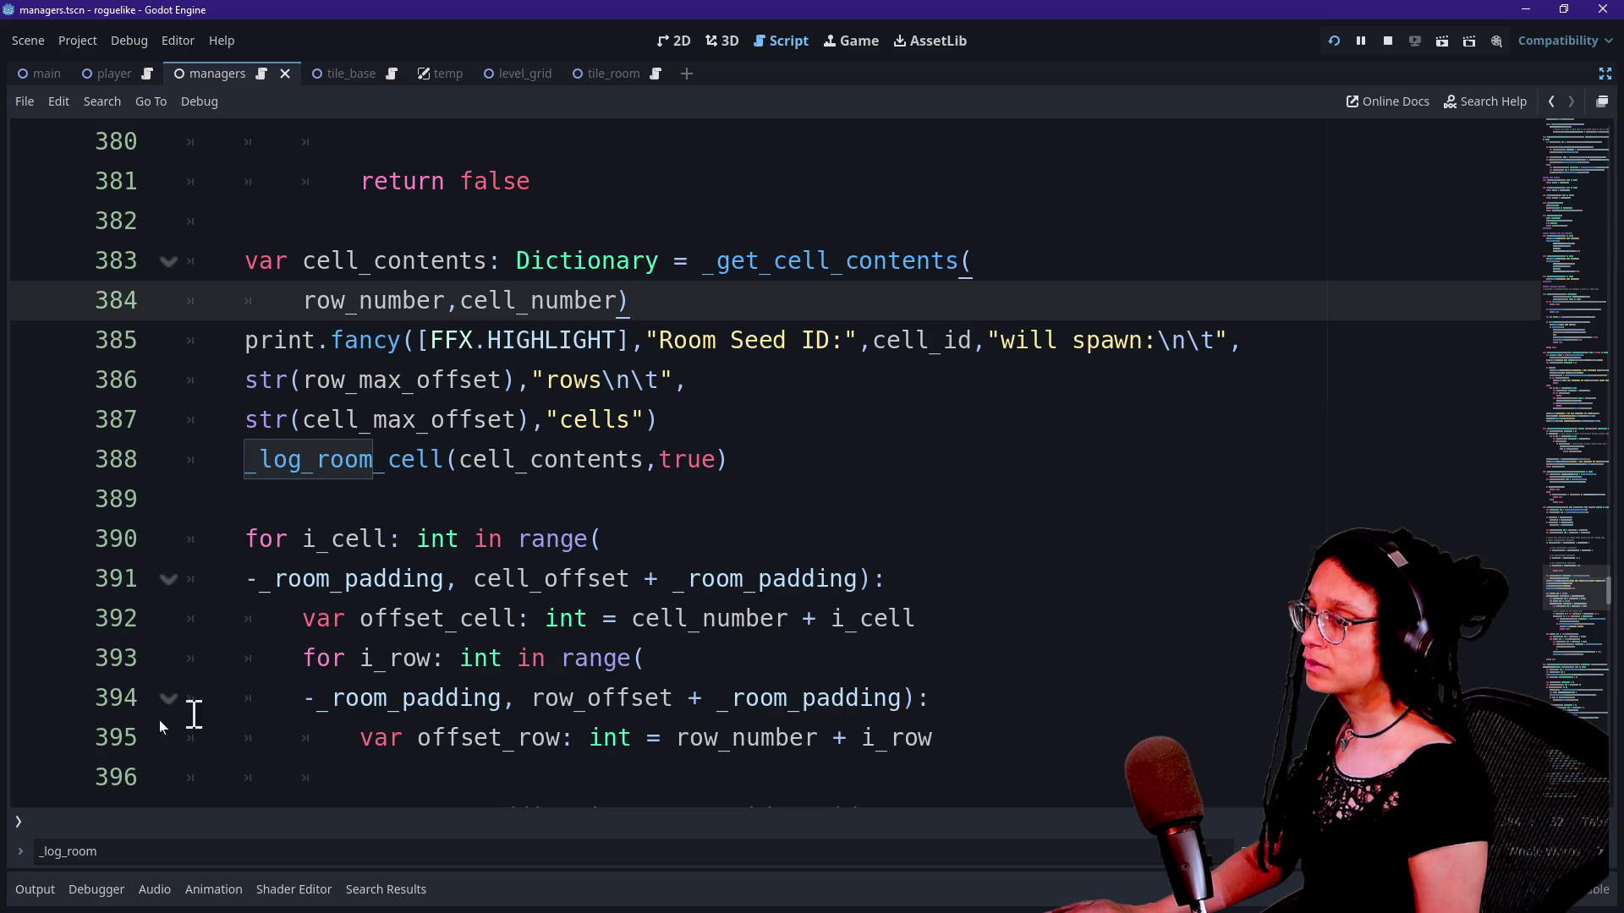
# Step: Filter the Output log messages with 'will spawn' to show only the 'will spawn' lines
pyautogui.click(33, 889)
pyautogui.click(174, 860)
pyautogui.write('will spawn')
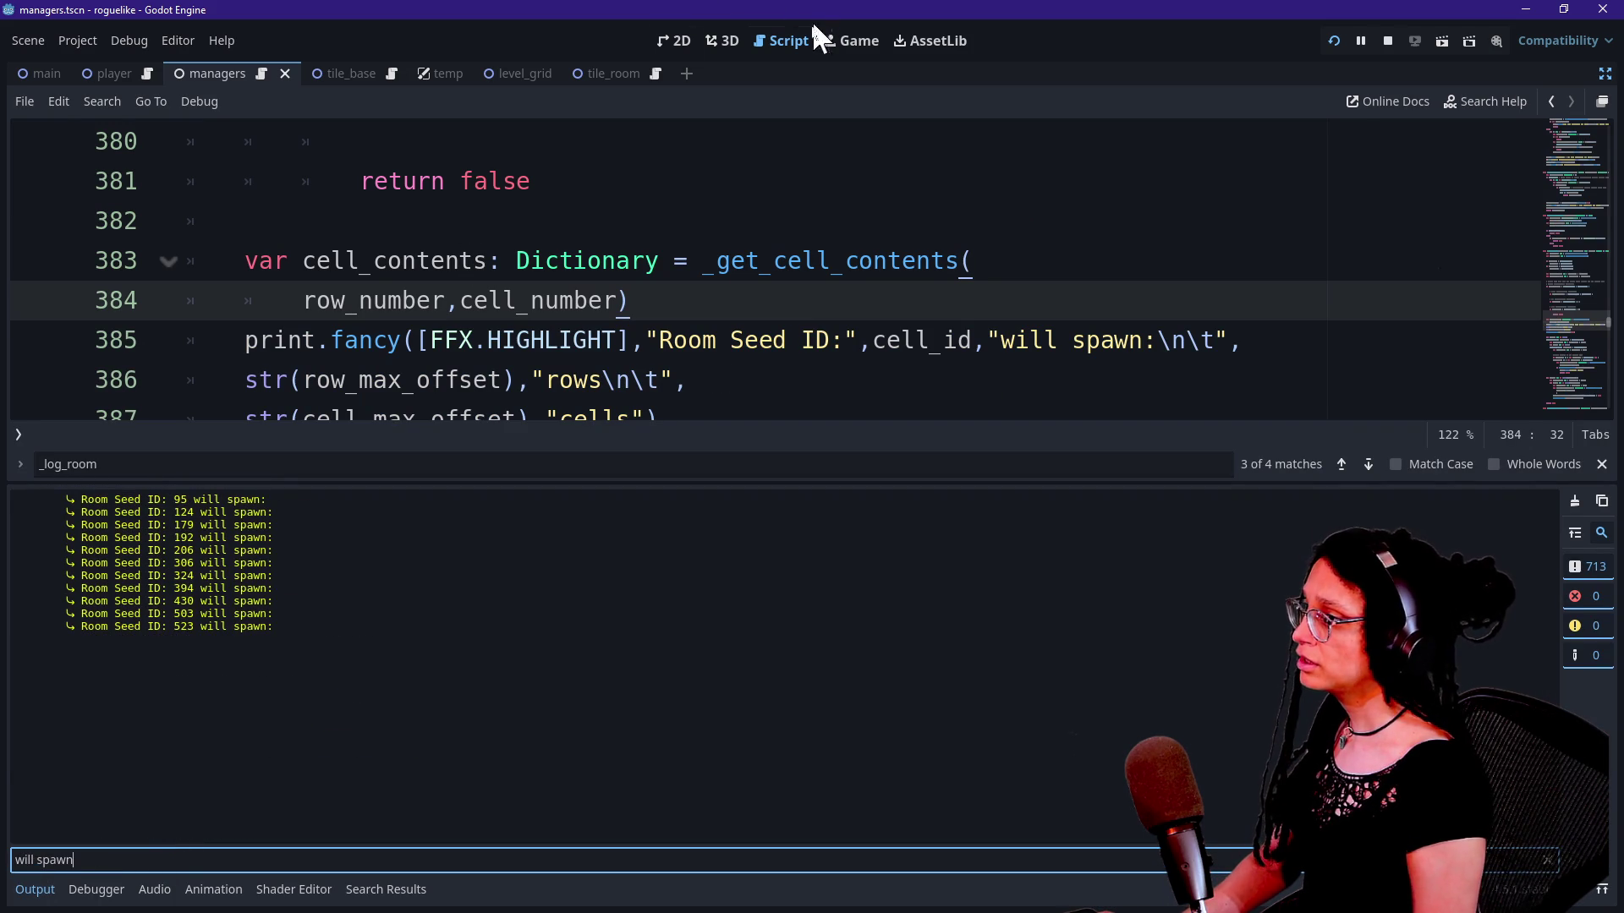
pyautogui.click(675, 40)
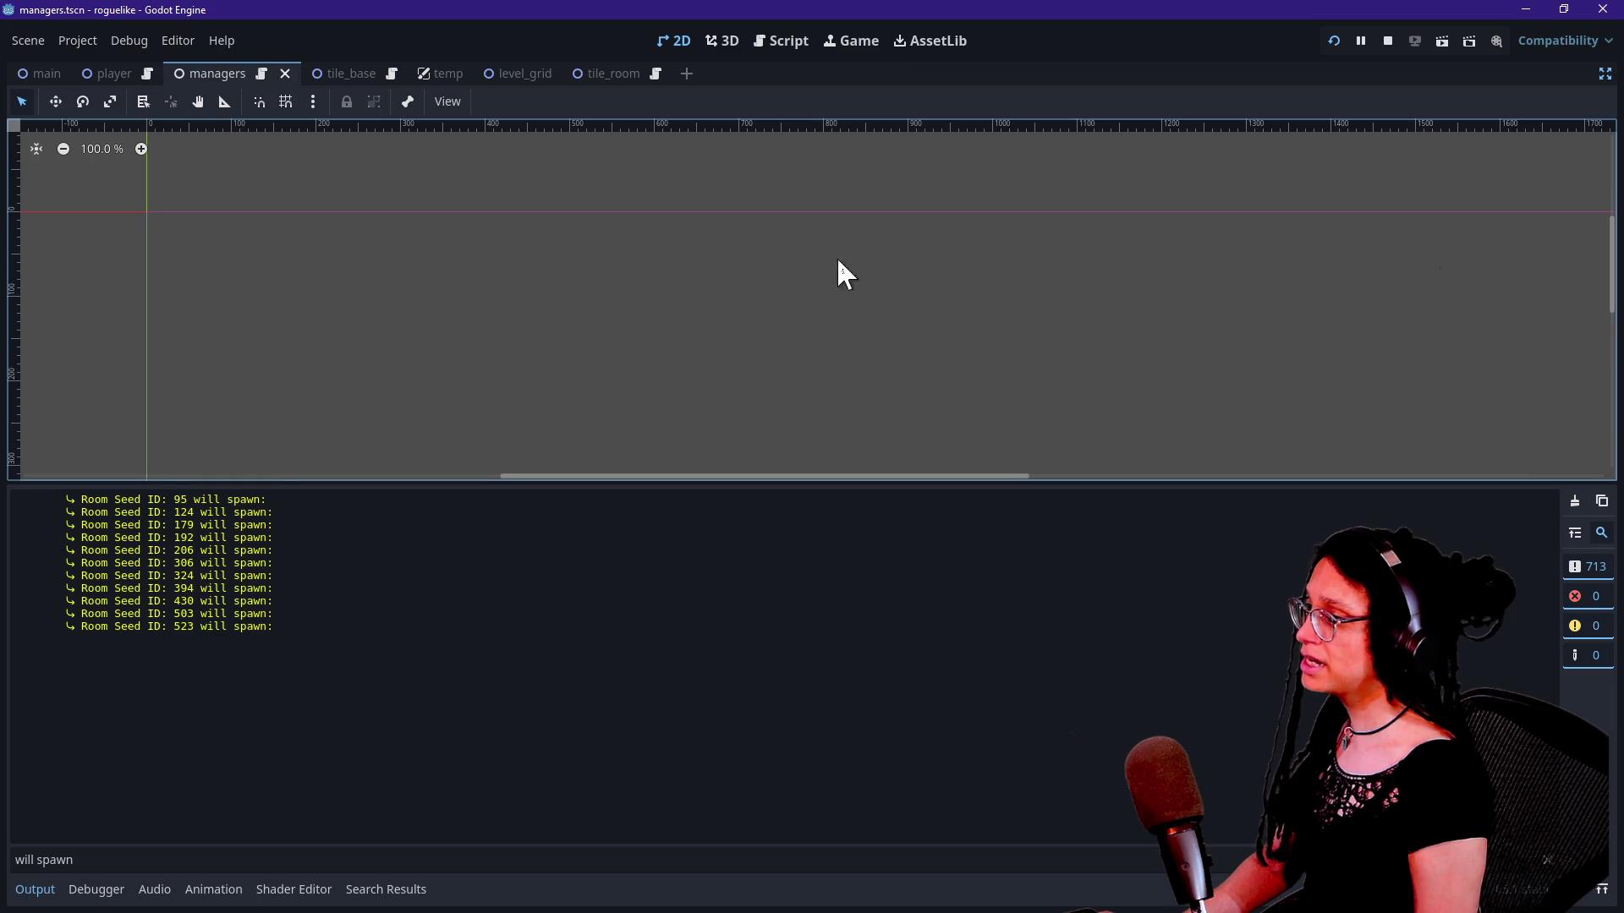
# Step: Compare the game's pink room grid with the logged spawn lines for seeds 179 to 306
pyautogui.click(864, 40)
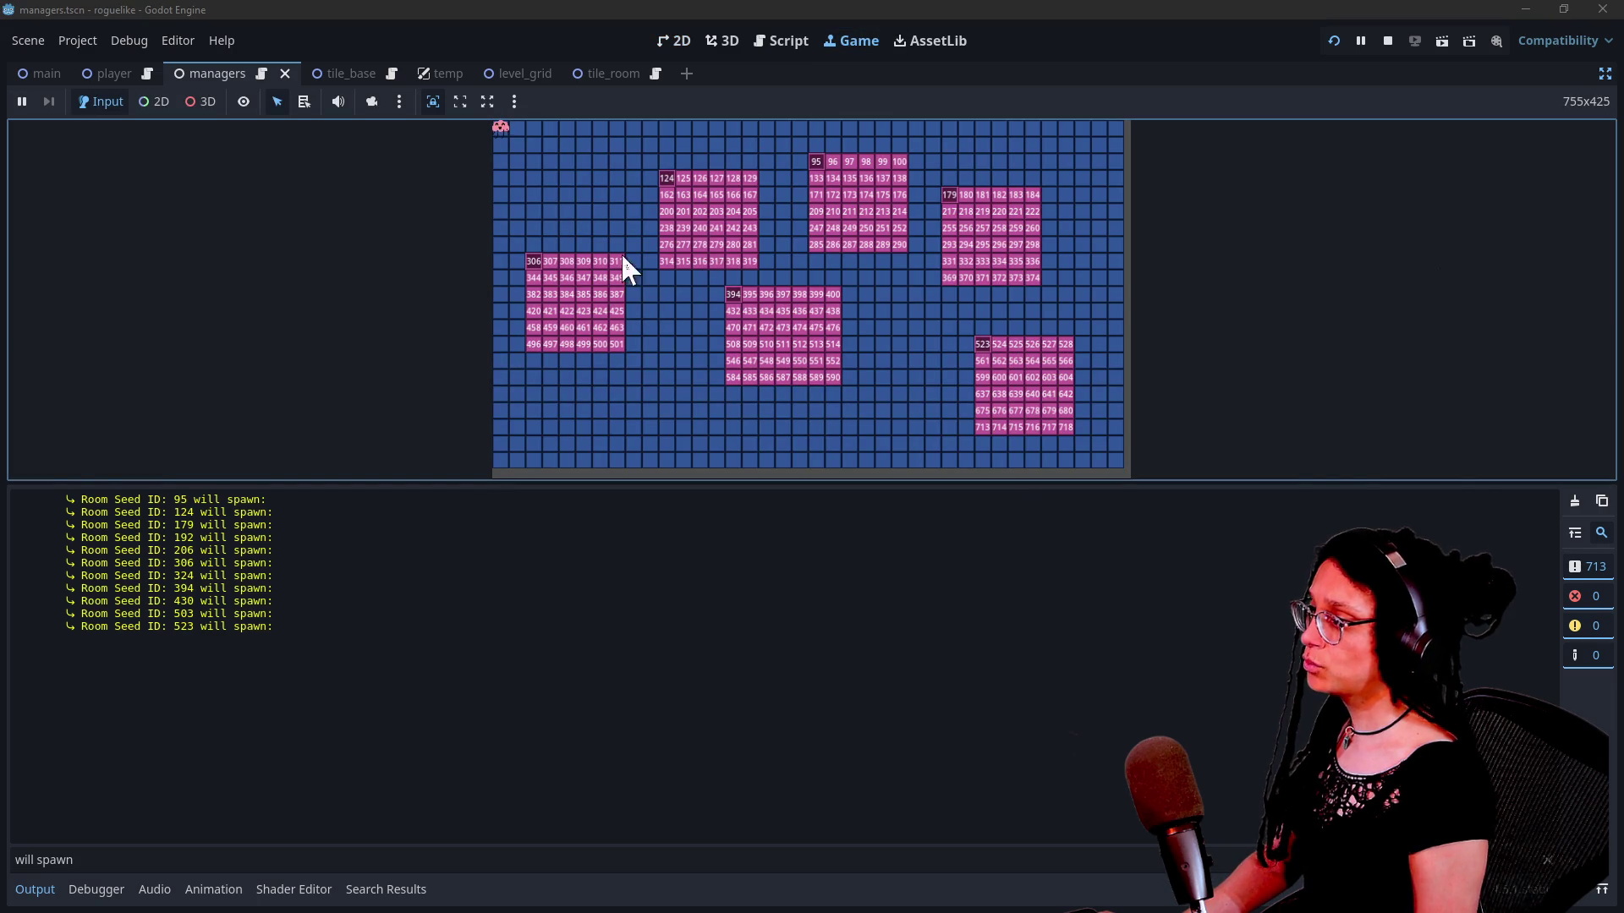
pyautogui.moveTo(108, 500); pyautogui.dragTo(132, 502)
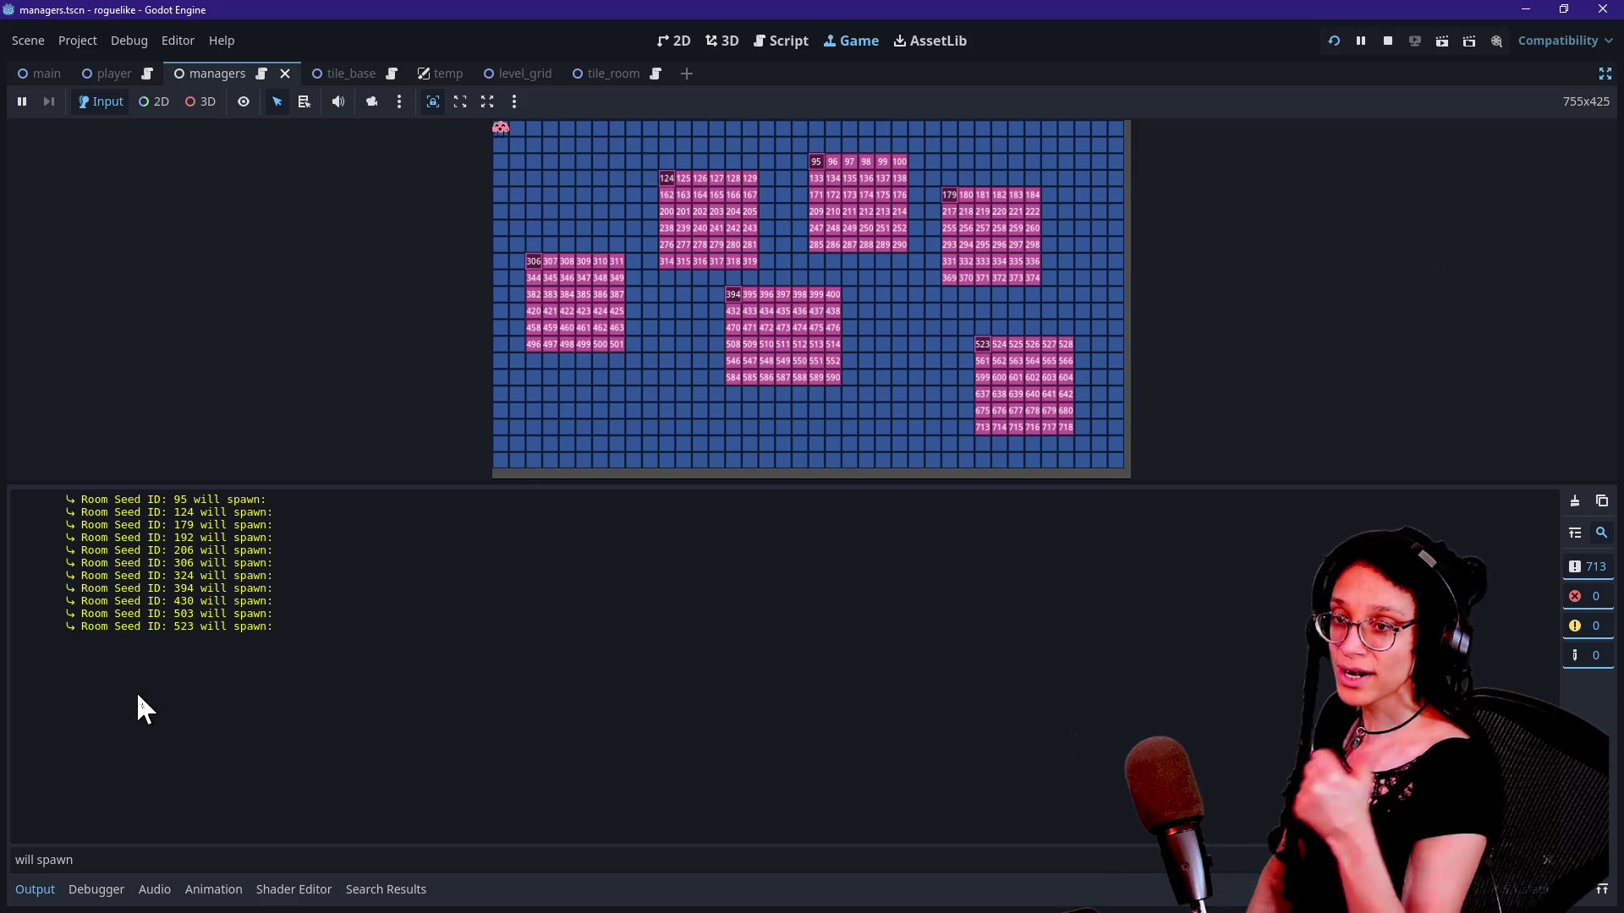
pyautogui.moveTo(135, 507); pyautogui.dragTo(166, 597)
pyautogui.click(178, 605)
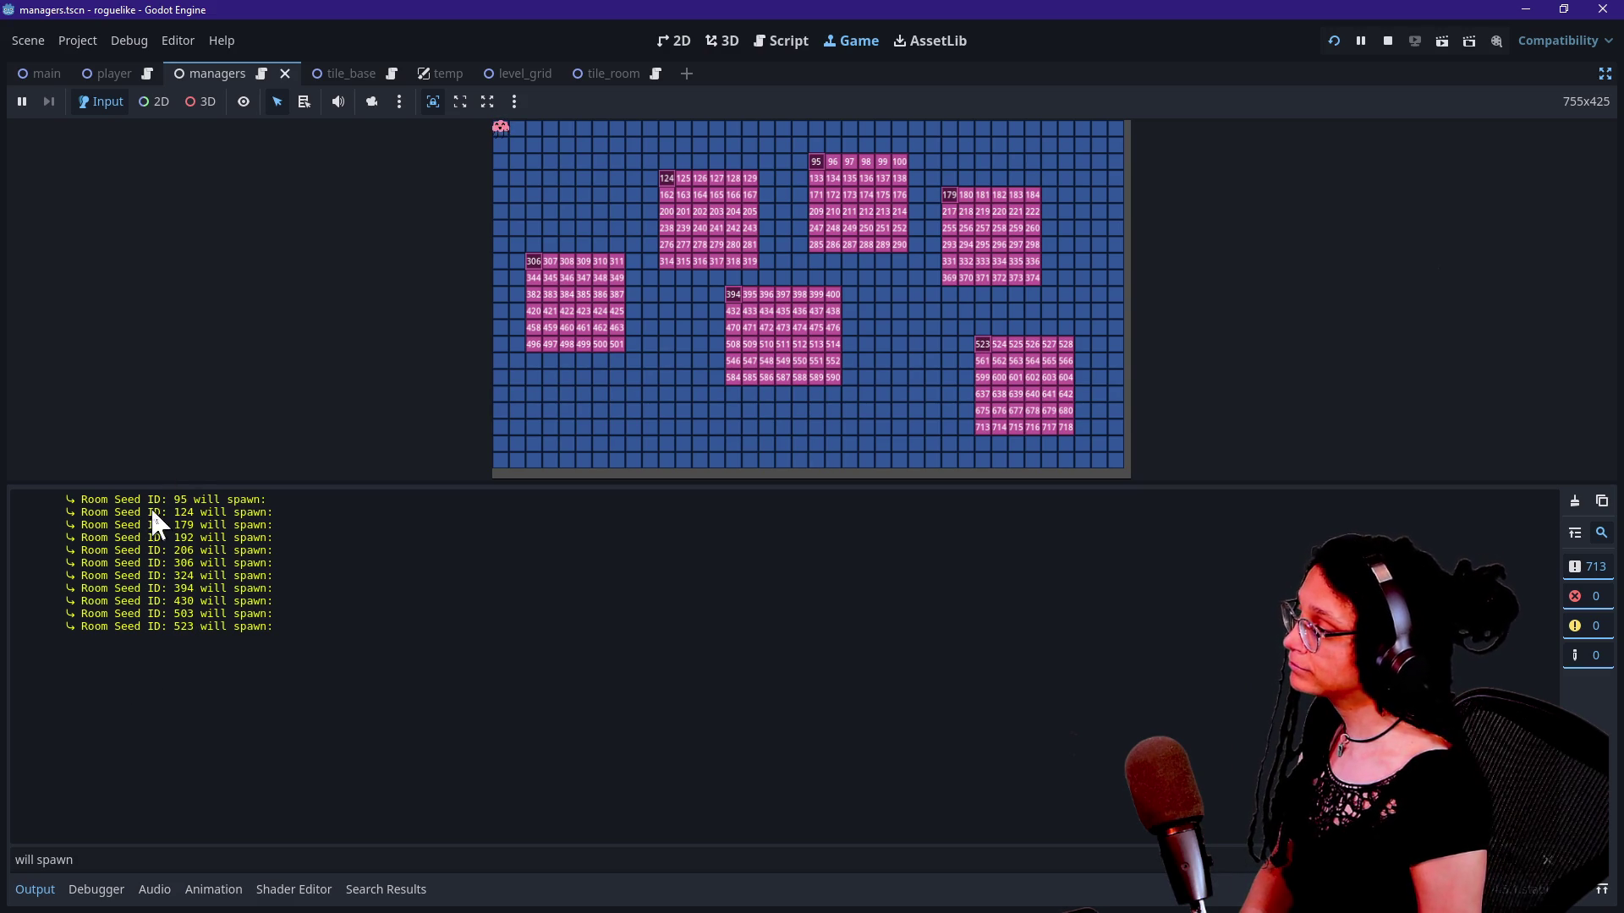
pyautogui.moveTo(157, 524); pyautogui.dragTo(312, 567)
pyautogui.click(729, 127)
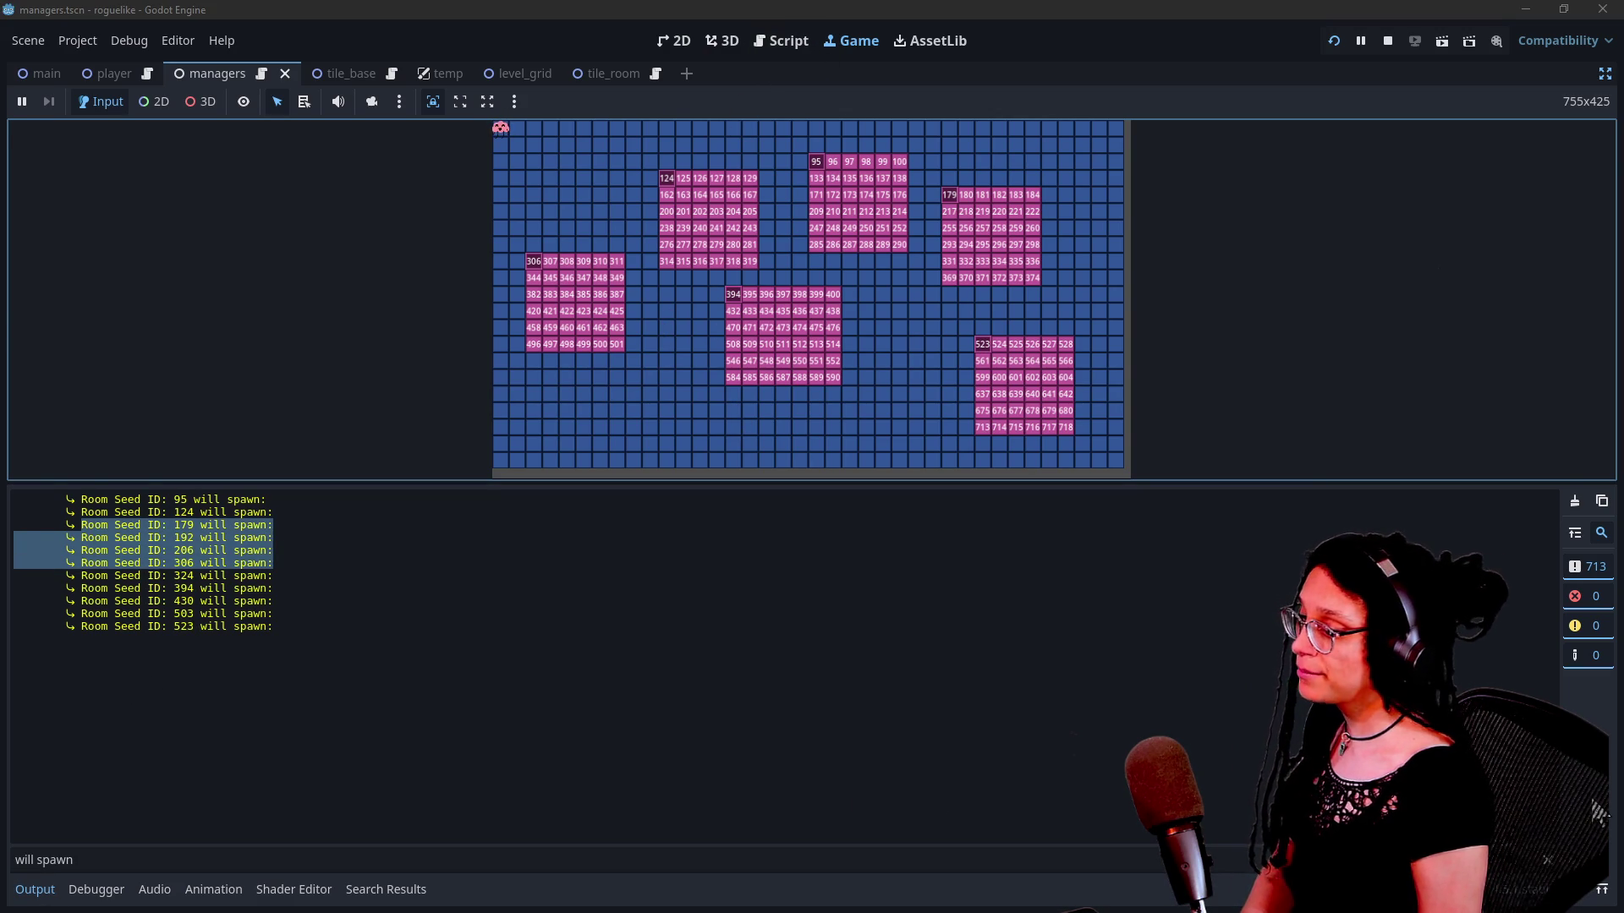
pyautogui.click(782, 41)
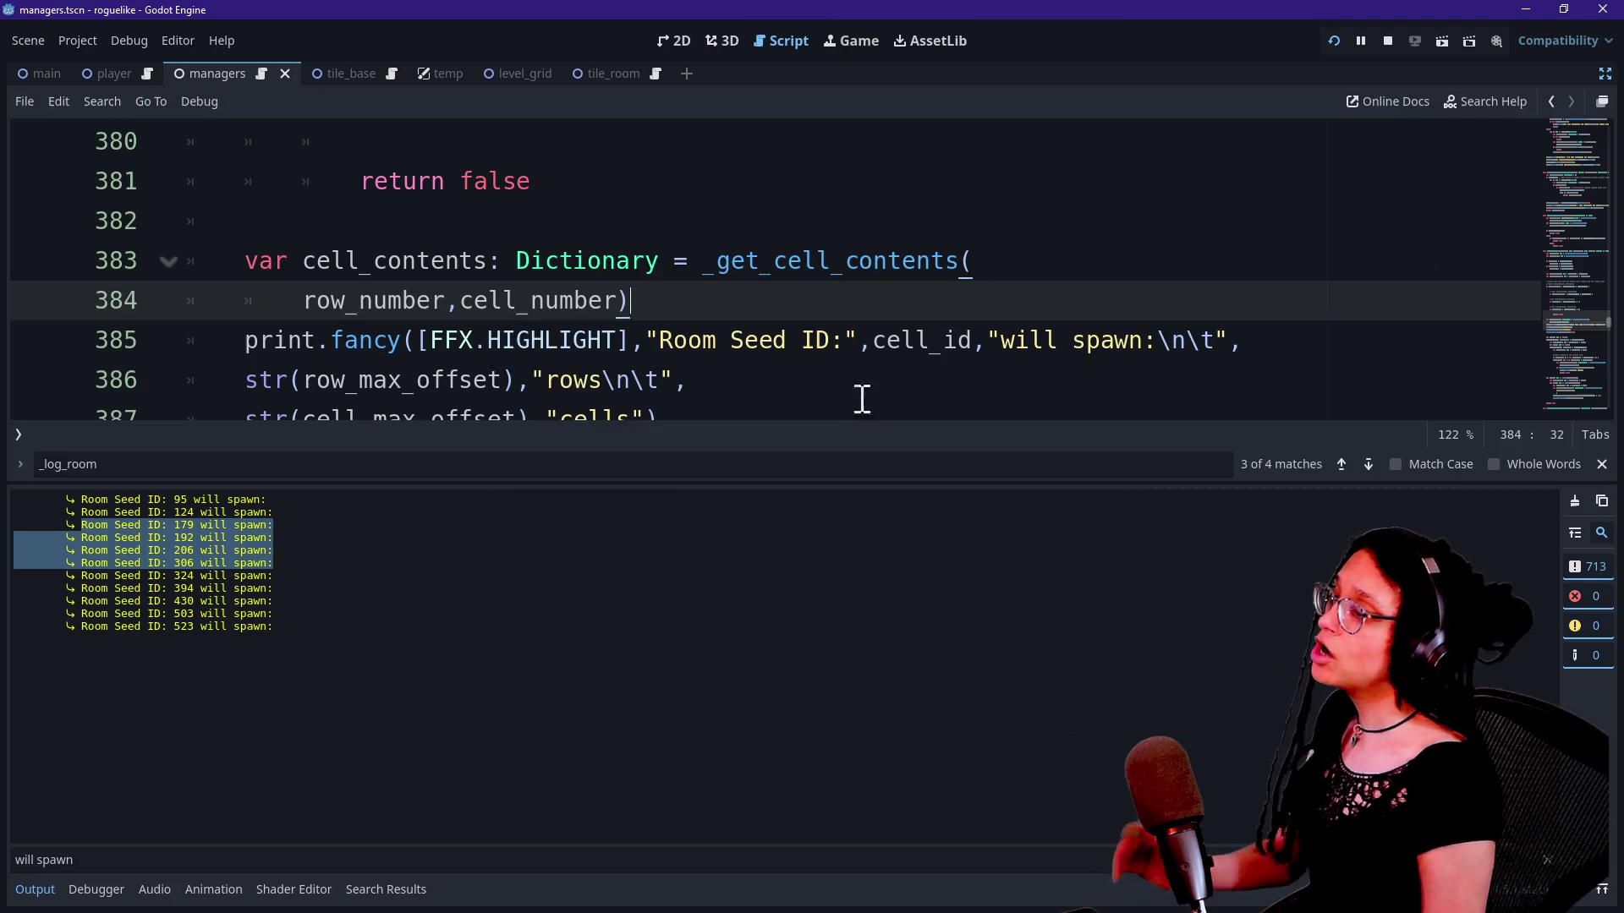
# Step: Change 'will spawn' to 'is trying to spawn' in the room seed message on line 385
pyautogui.click(790, 372)
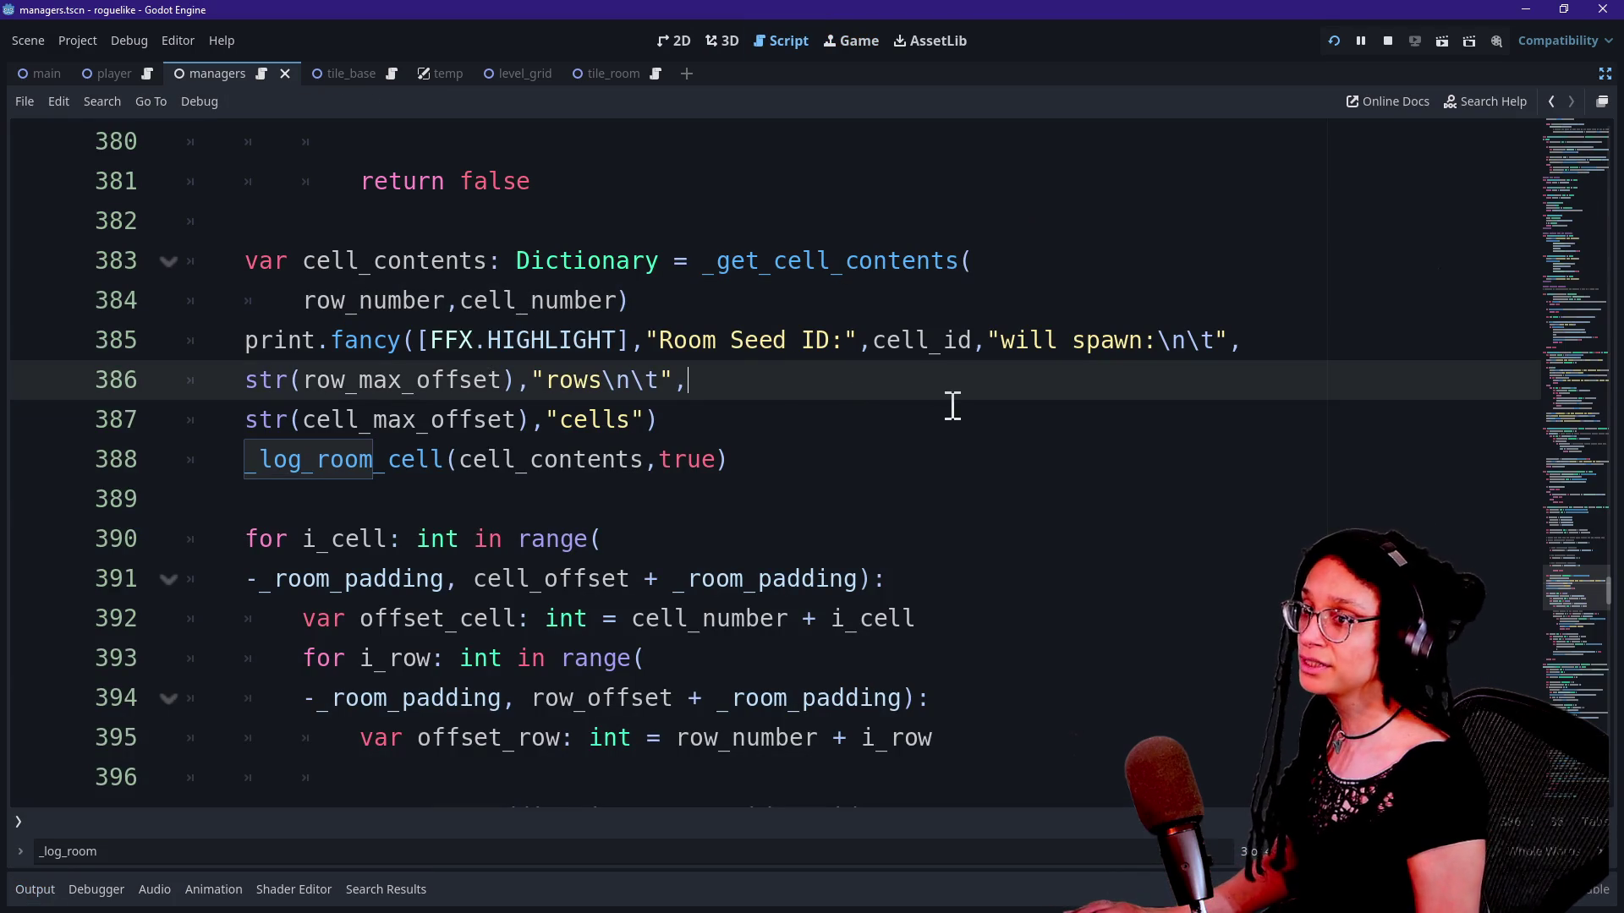
pyautogui.doubleClick(1052, 343)
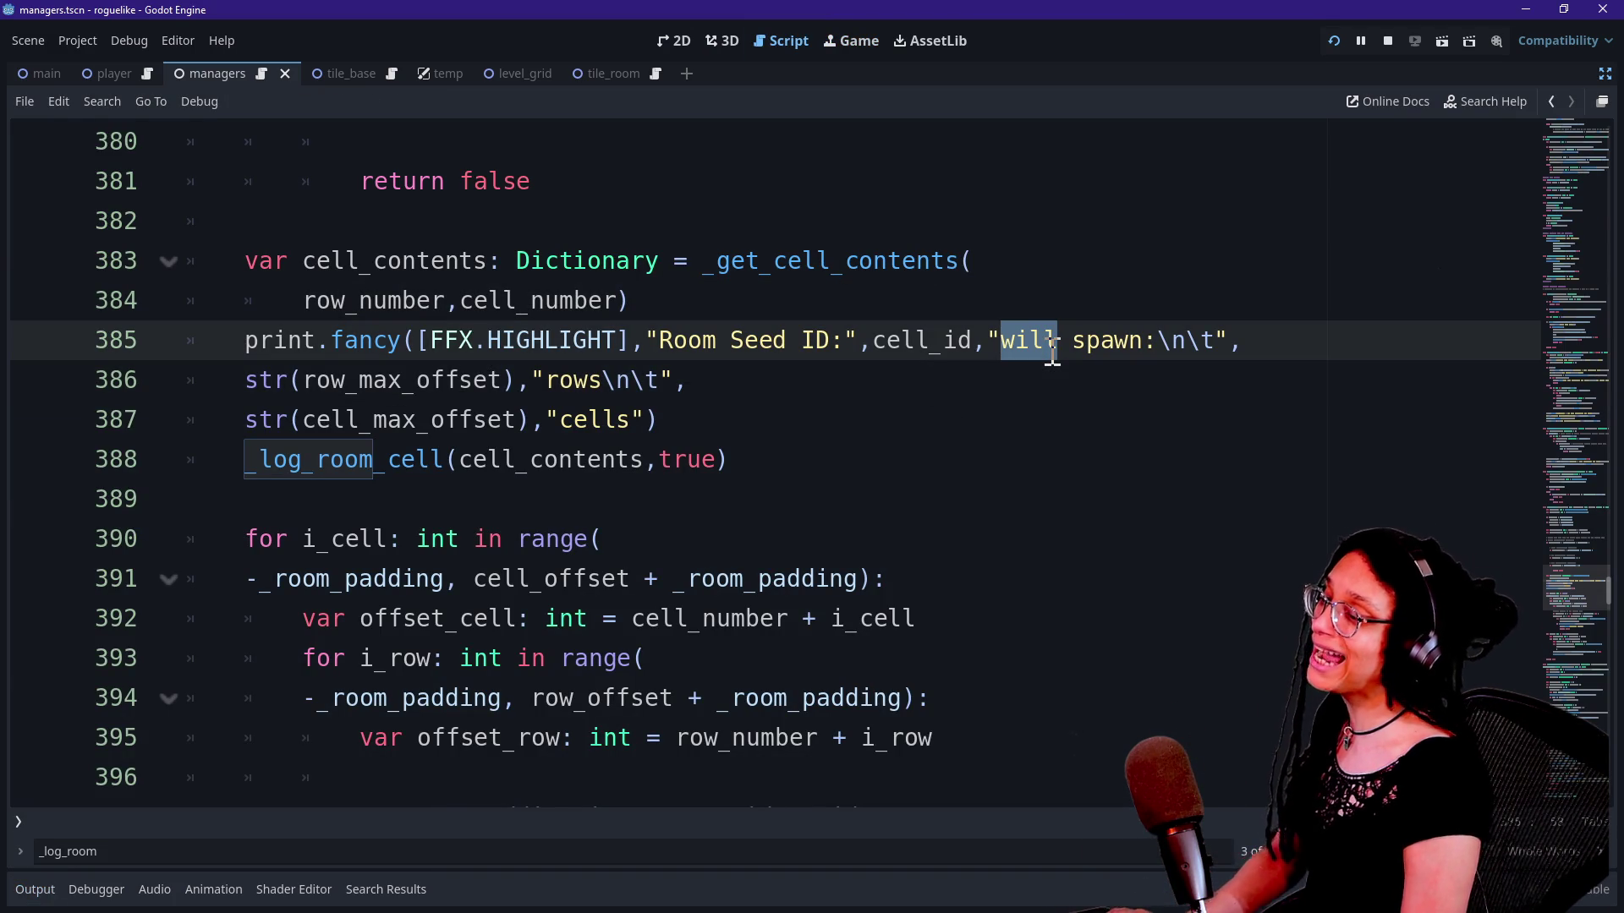
pyautogui.write('is trying')
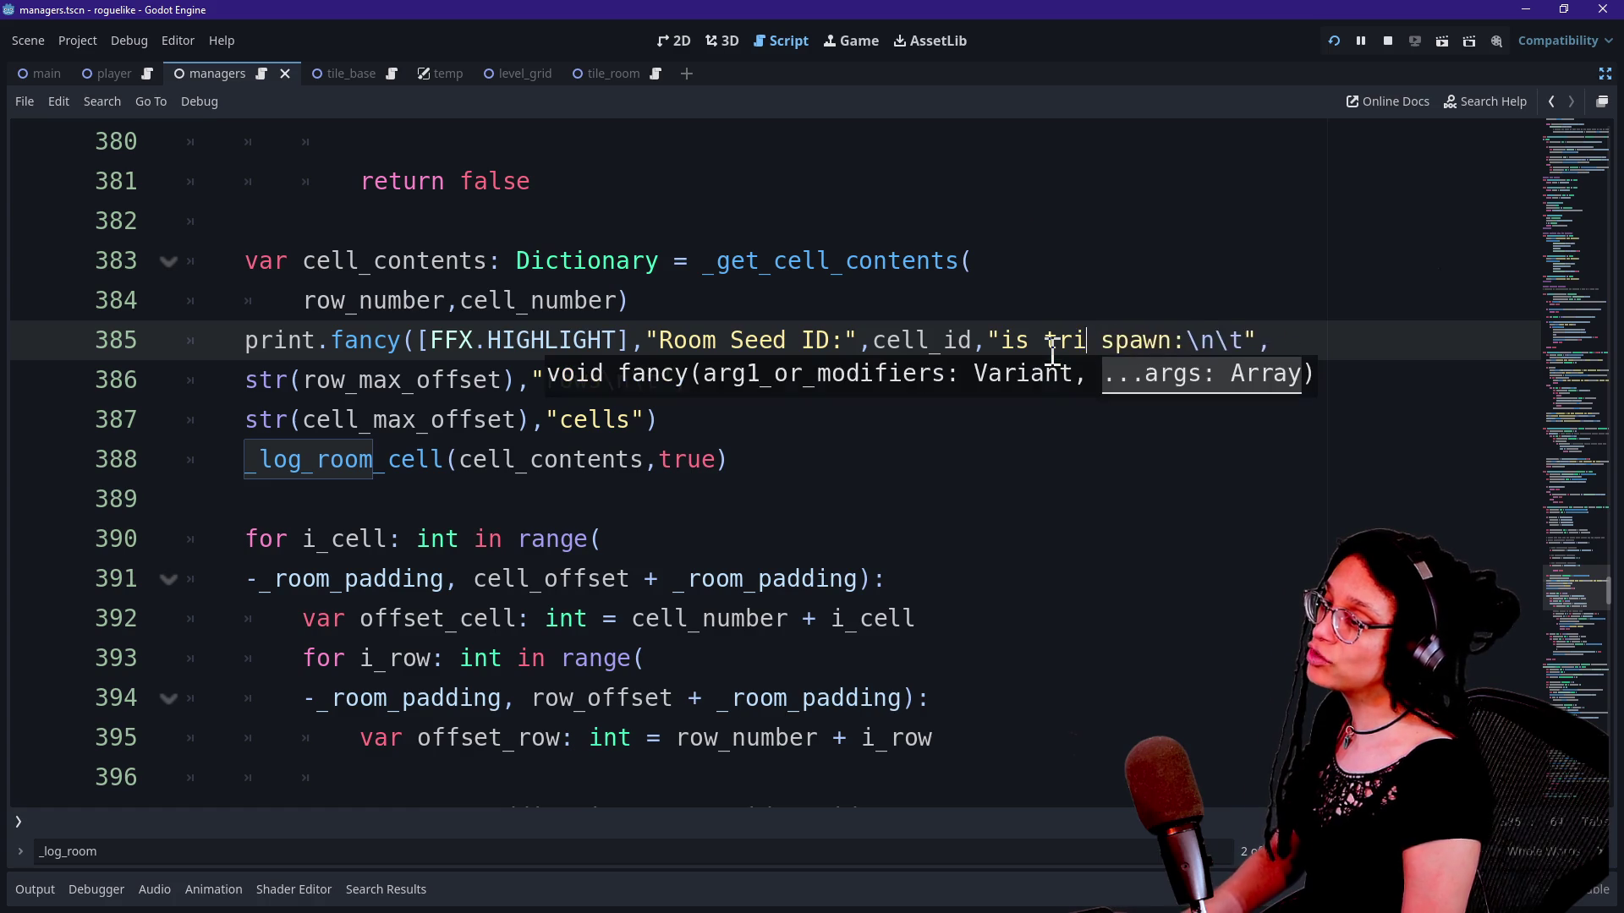
pyautogui.write(' to')
pyautogui.moveTo(1015, 317)
pyautogui.mouseDown()
pyautogui.moveTo(787, 325)
pyautogui.moveTo(804, 305)
pyautogui.mouseUp()
pyautogui.scroll(-2, 812, 482)
pyautogui.scroll(1, 812, 482)
# Step: Delete the _log_room_cell line after the print and move into the room-padding loop
pyautogui.click(783, 338)
pyautogui.press('BackSpace')
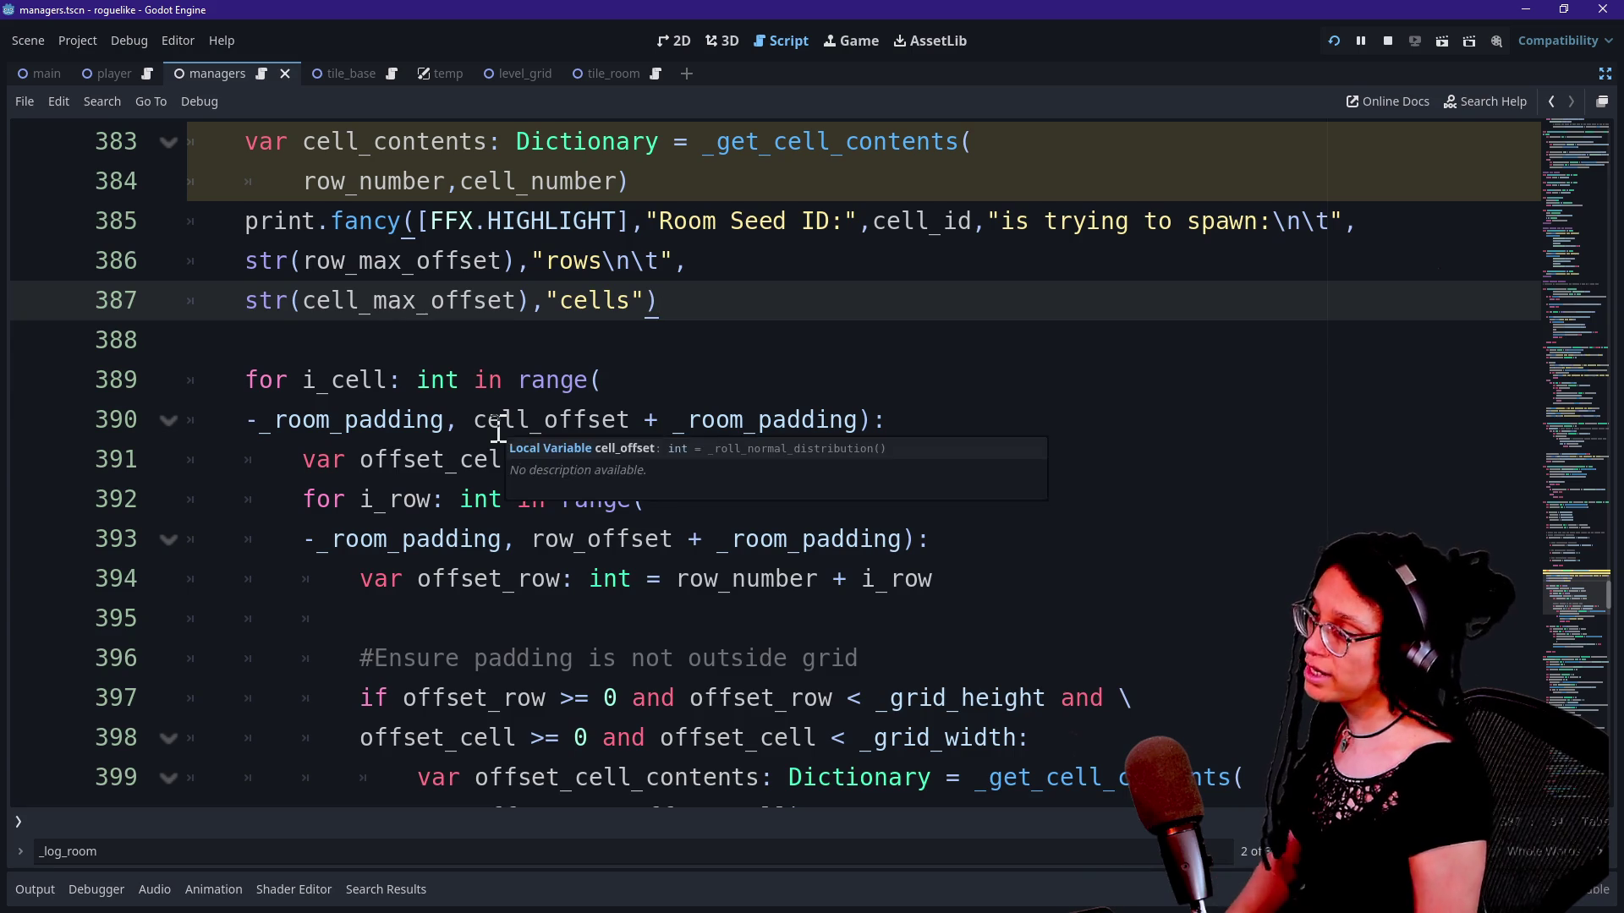
pyautogui.click(340, 456)
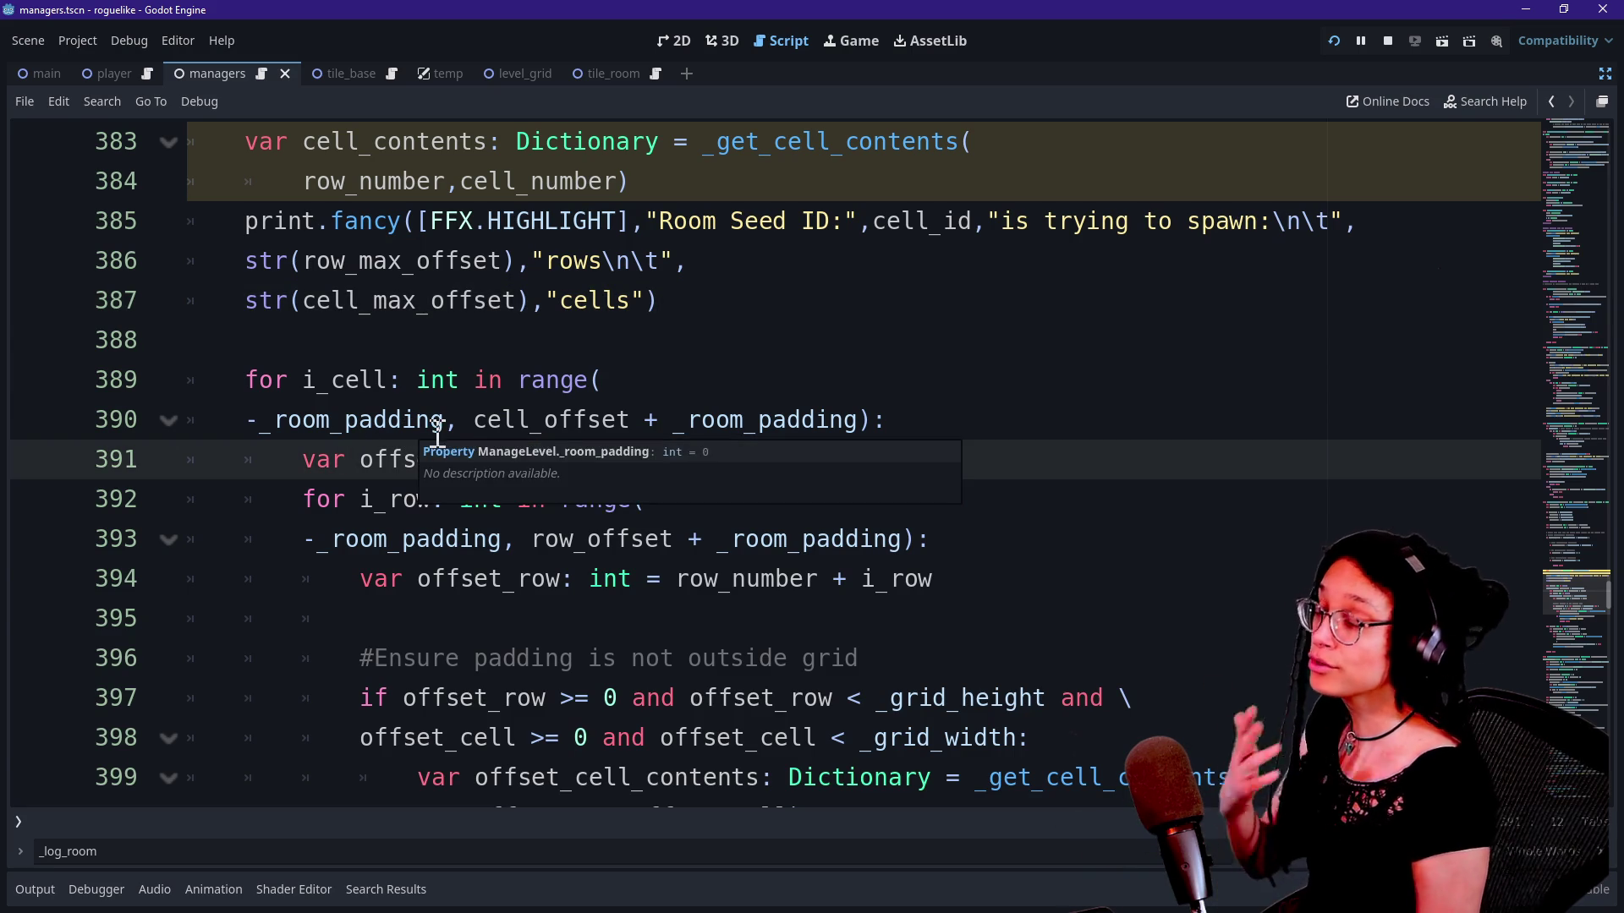
pyautogui.moveTo(302, 380); pyautogui.dragTo(728, 545)
pyautogui.click(735, 560)
pyautogui.press('Down')
pyautogui.press('Down')
pyautogui.press('Down')
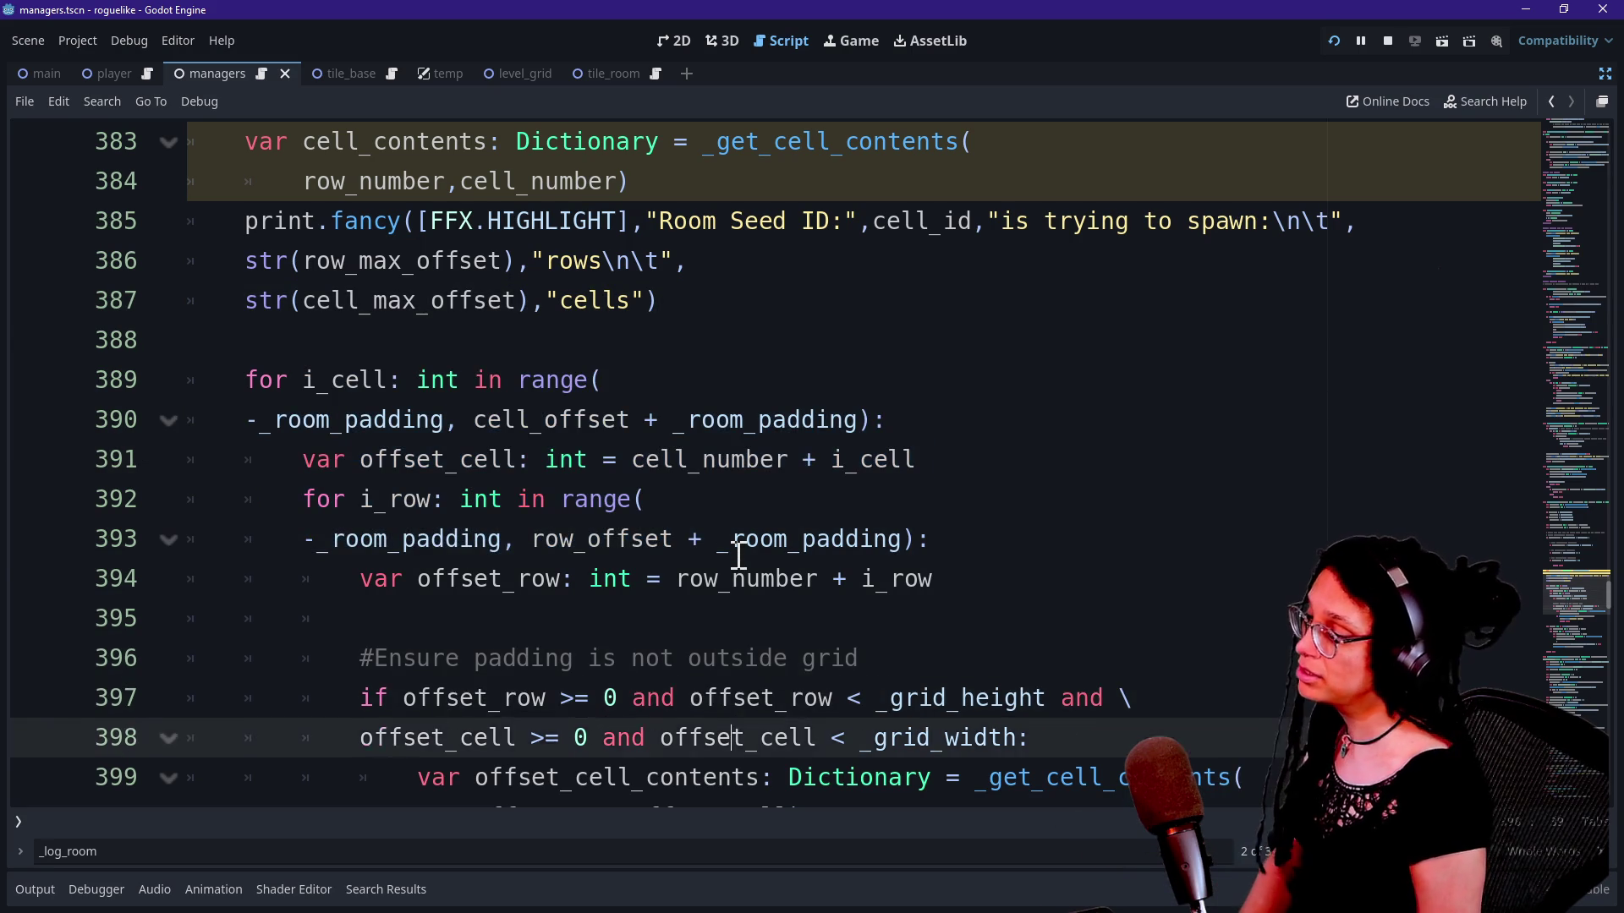
pyautogui.press('Down')
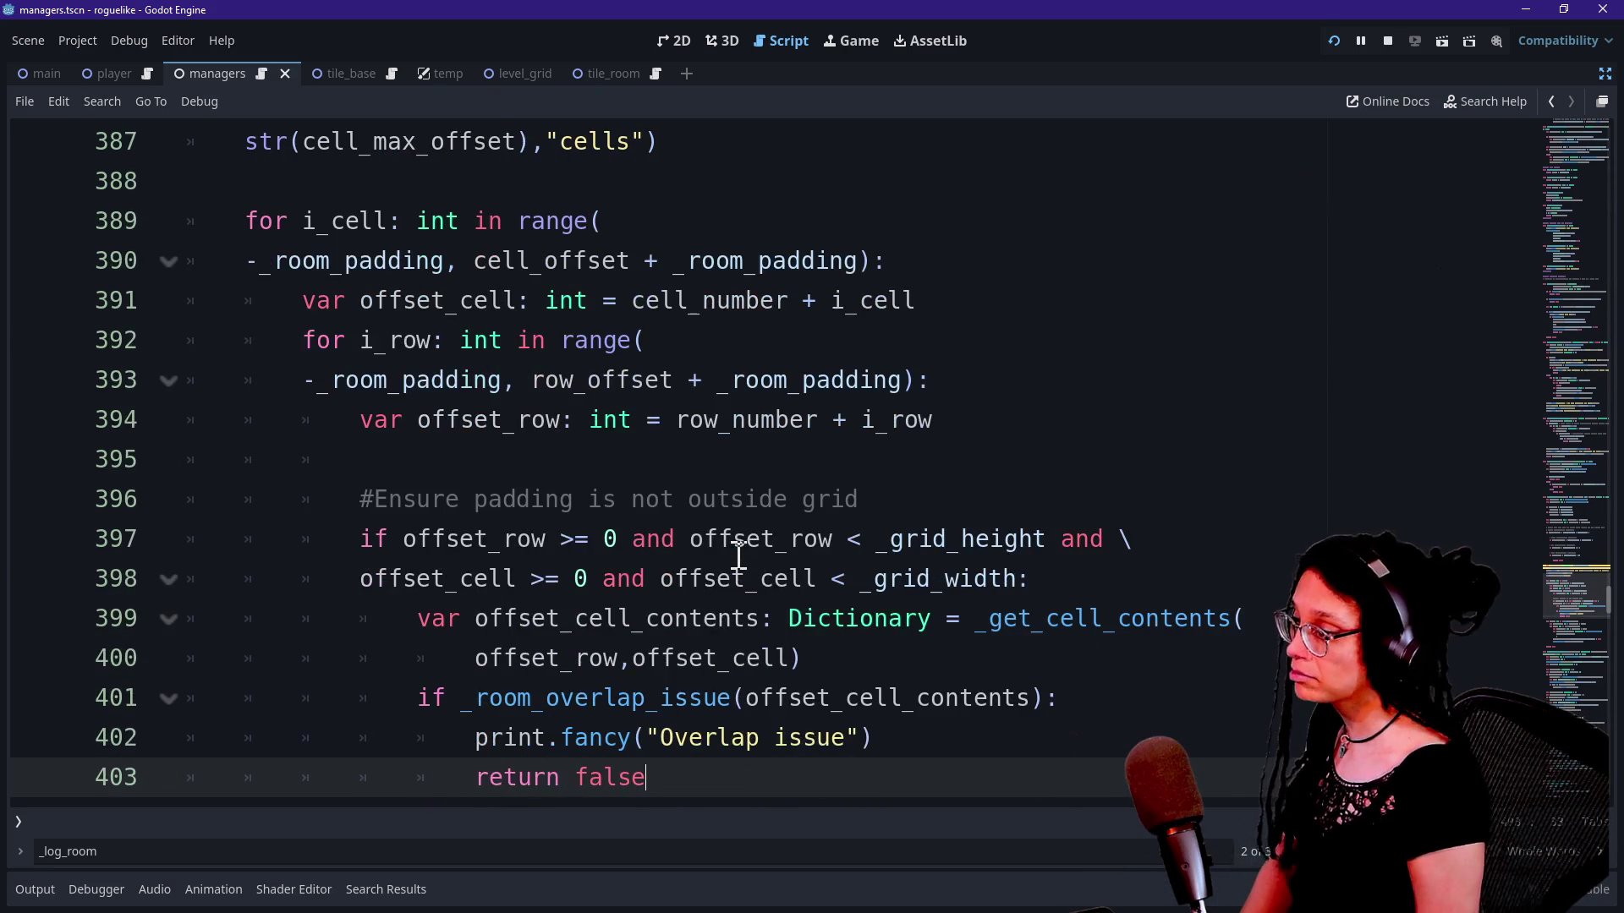
pyautogui.press('Down')
pyautogui.press('Down')
pyautogui.press('Down')
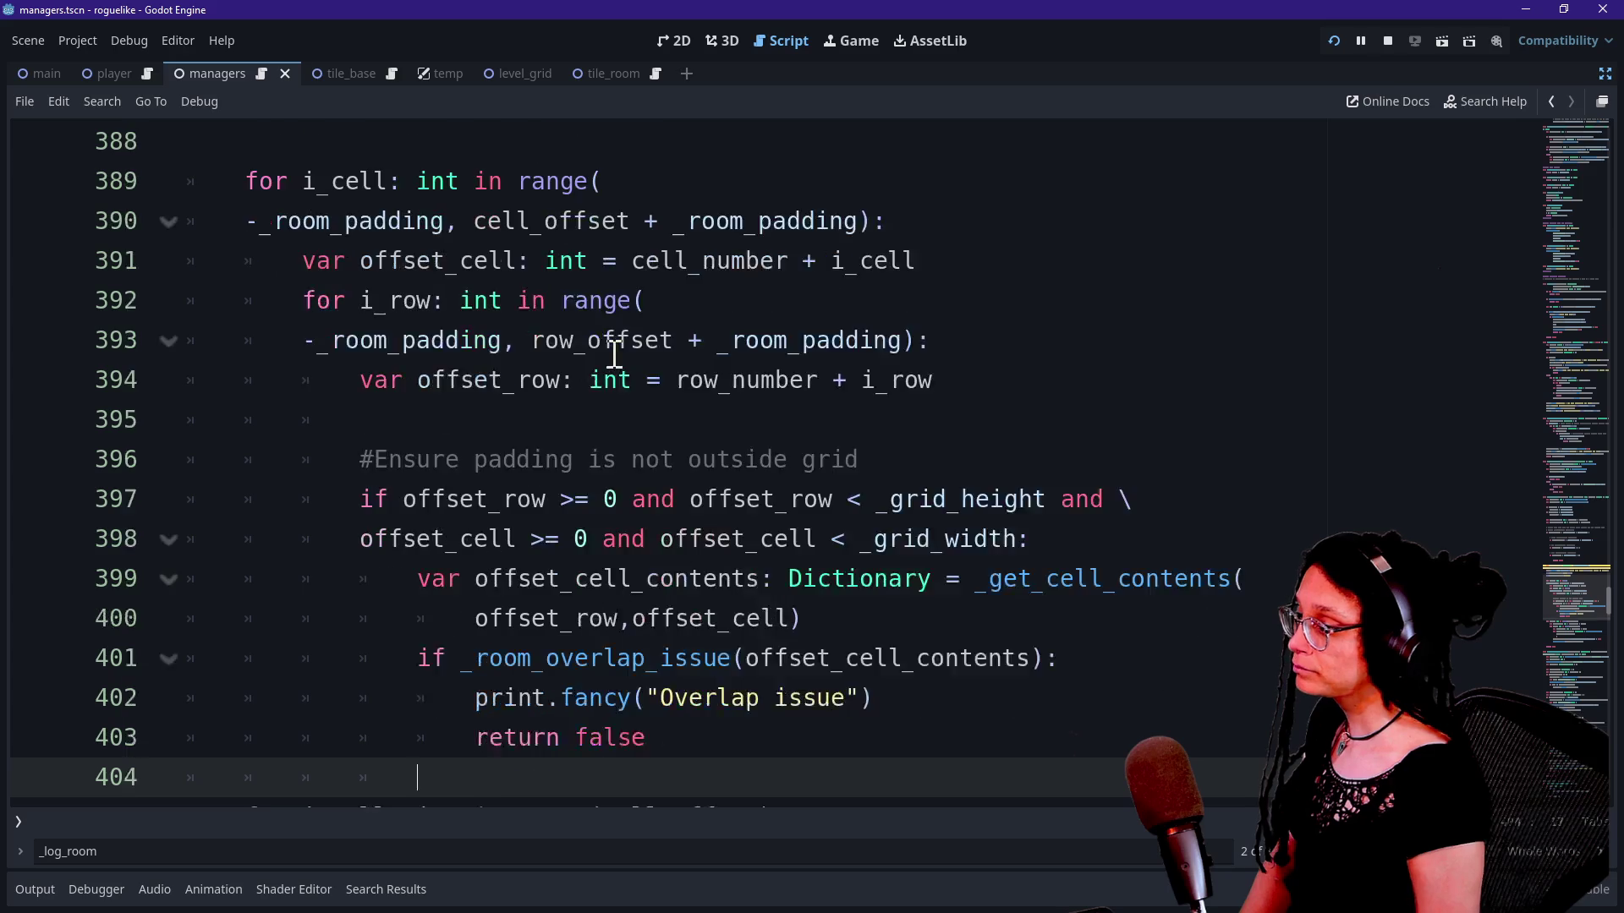
pyautogui.press('Down')
pyautogui.press('Down')
pyautogui.press('Down')
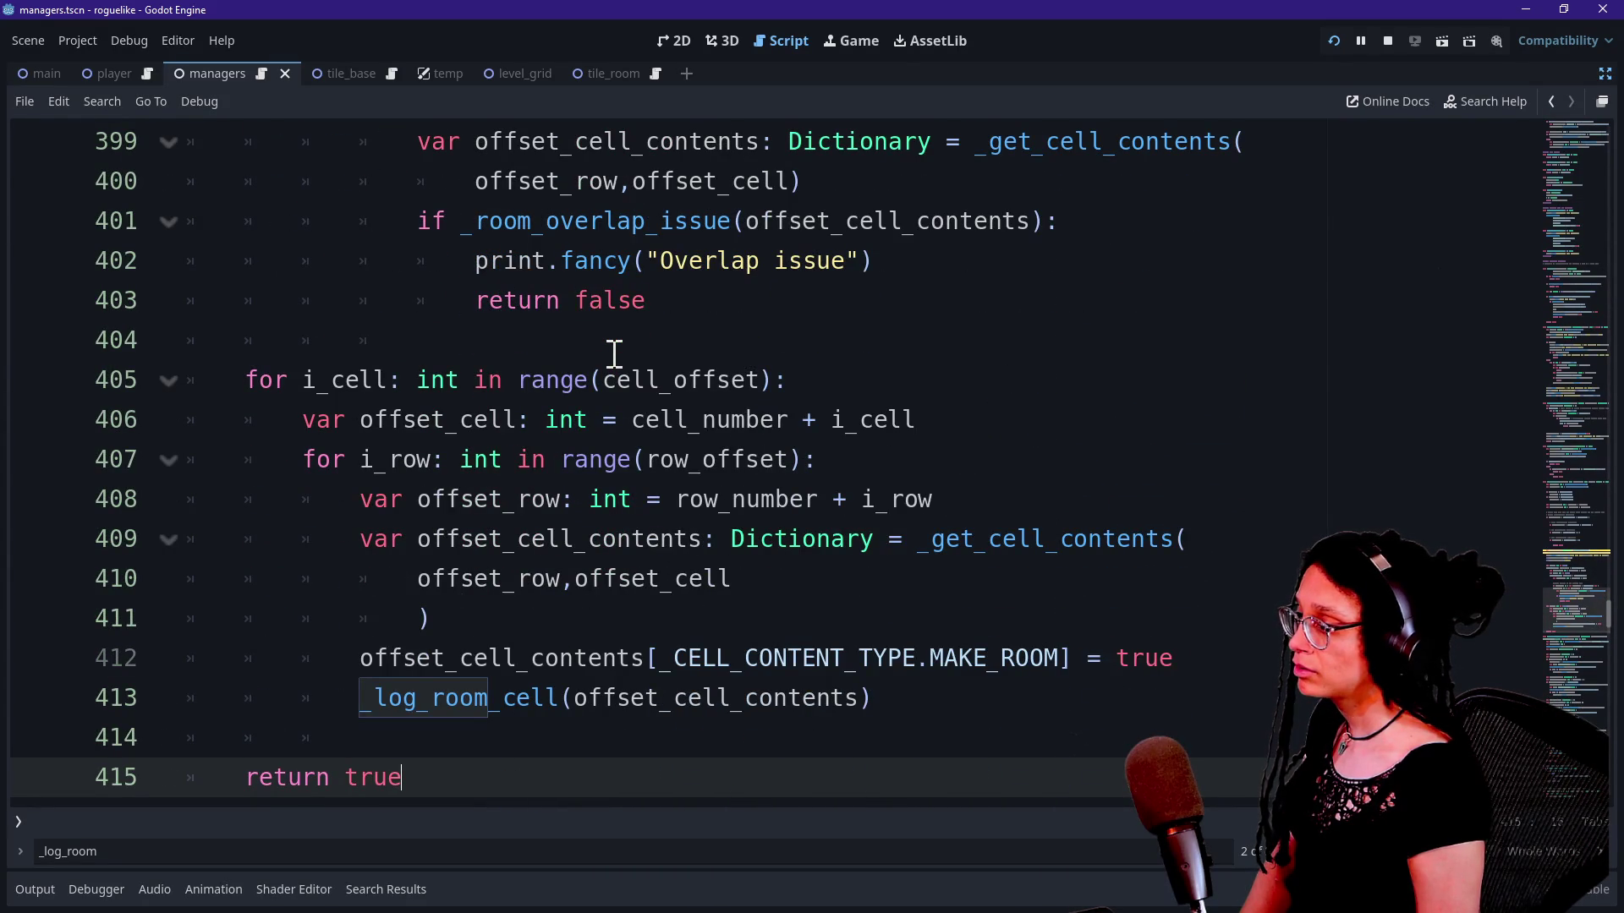
pyautogui.press('Up')
pyautogui.press('Down')
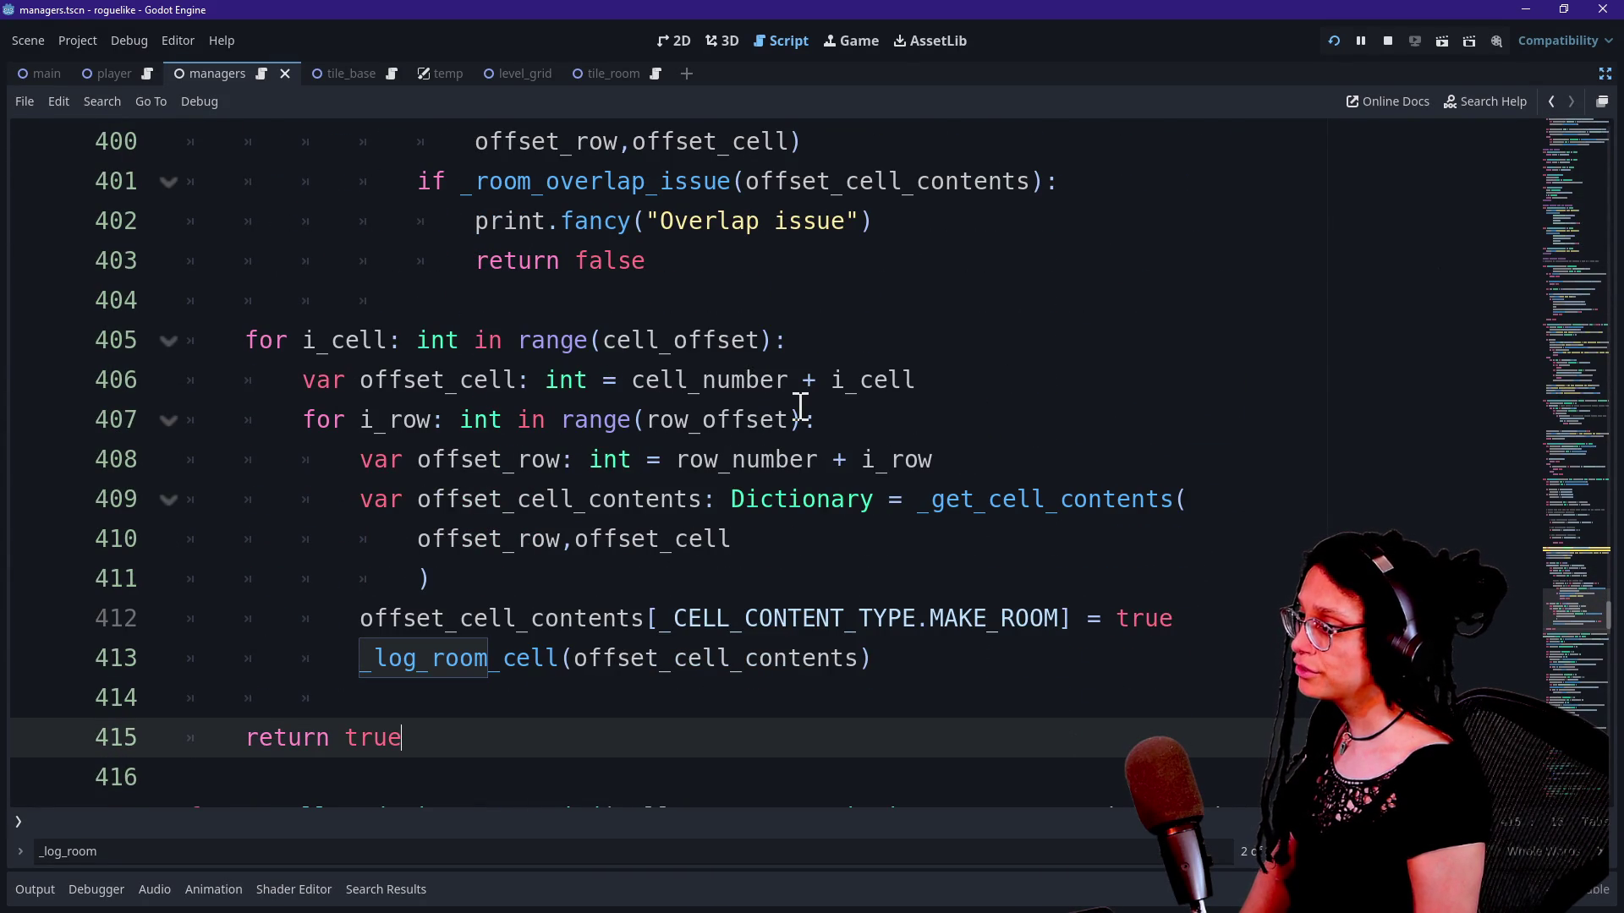
pyautogui.scroll(7, 800, 406)
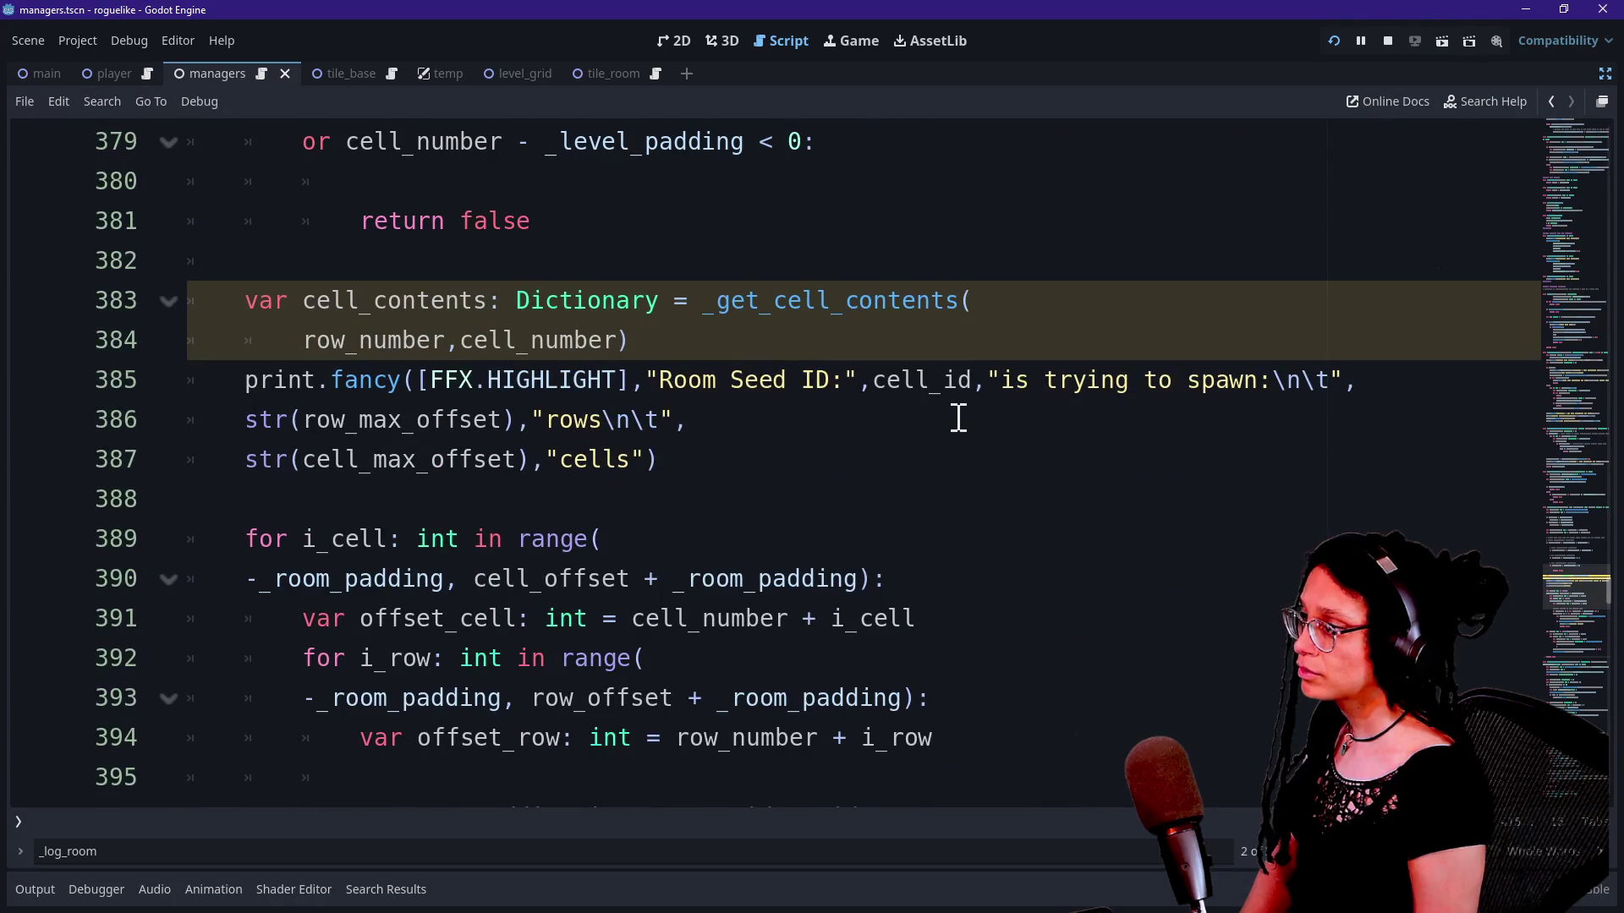
pyautogui.scroll(7, 958, 417)
pyautogui.scroll(2, 958, 416)
pyautogui.scroll(-6, 979, 500)
pyautogui.scroll(10, 979, 500)
pyautogui.scroll(3, 979, 500)
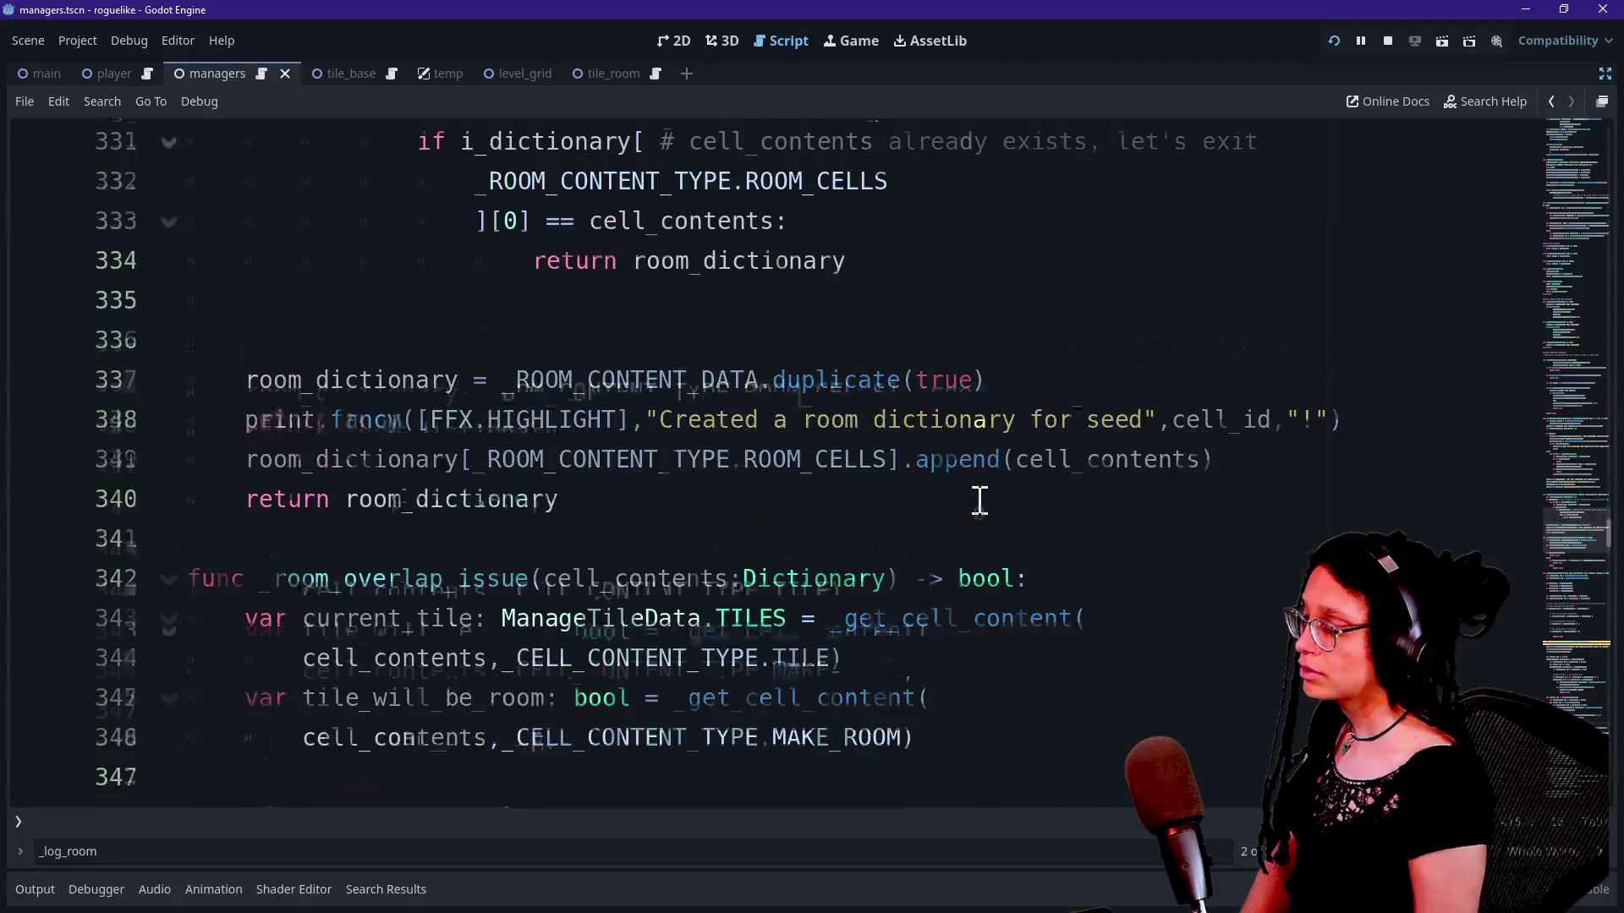
pyautogui.scroll(-9, 979, 500)
pyautogui.scroll(-4, 979, 500)
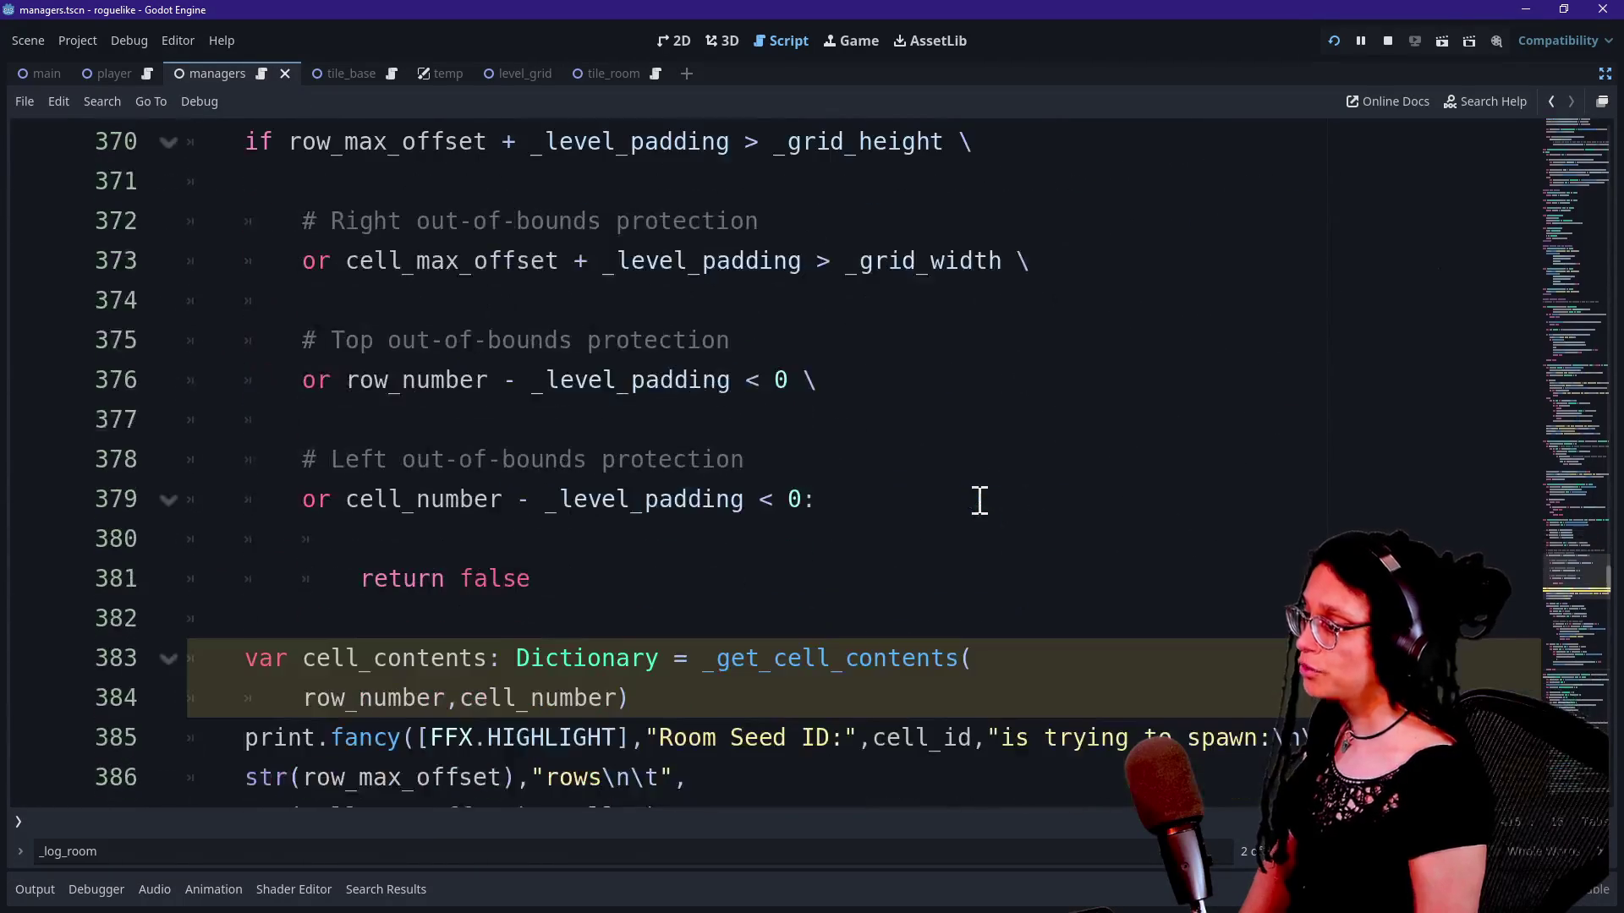
pyautogui.scroll(-3, 980, 499)
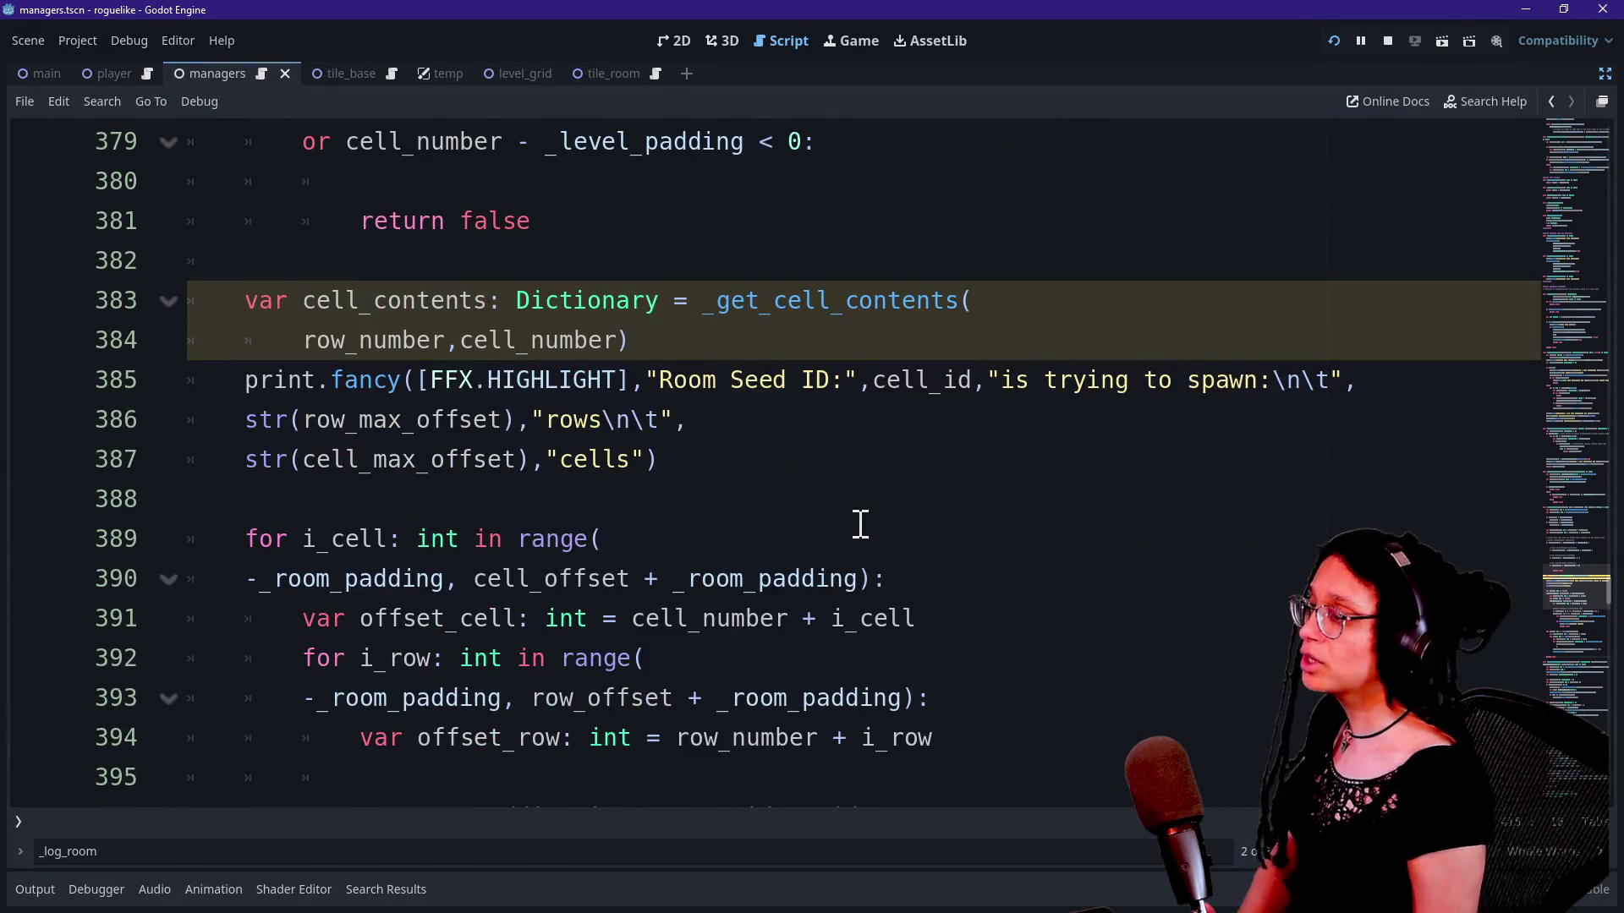
pyautogui.click(700, 471)
pyautogui.scroll(-1, 702, 473)
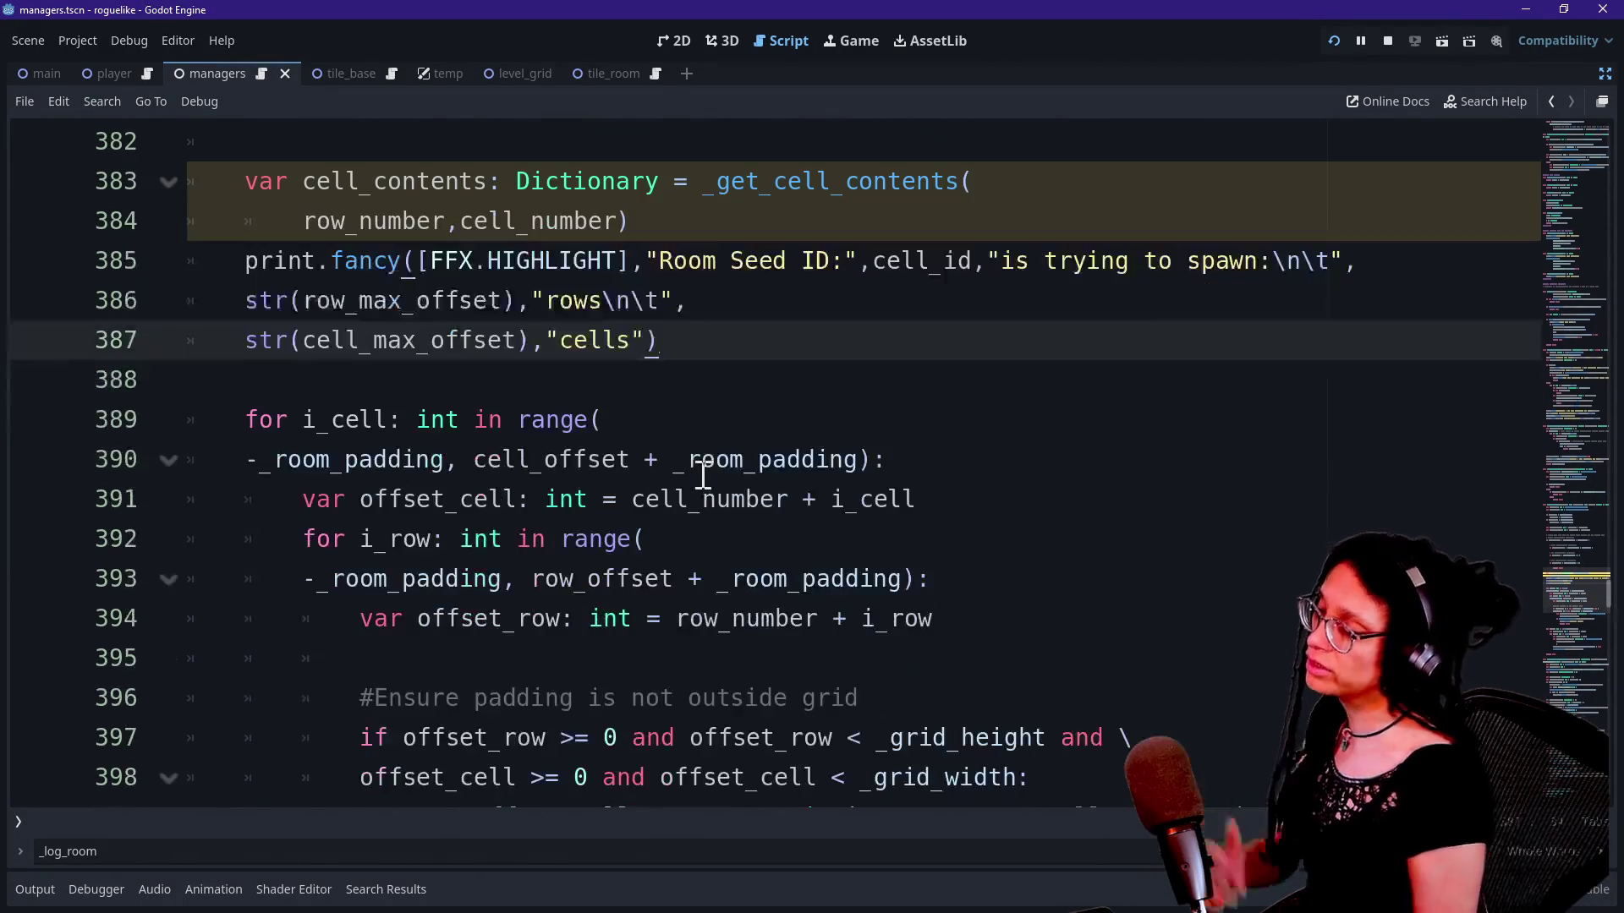
pyautogui.click(602, 416)
pyautogui.moveTo(654, 420); pyautogui.dragTo(779, 616)
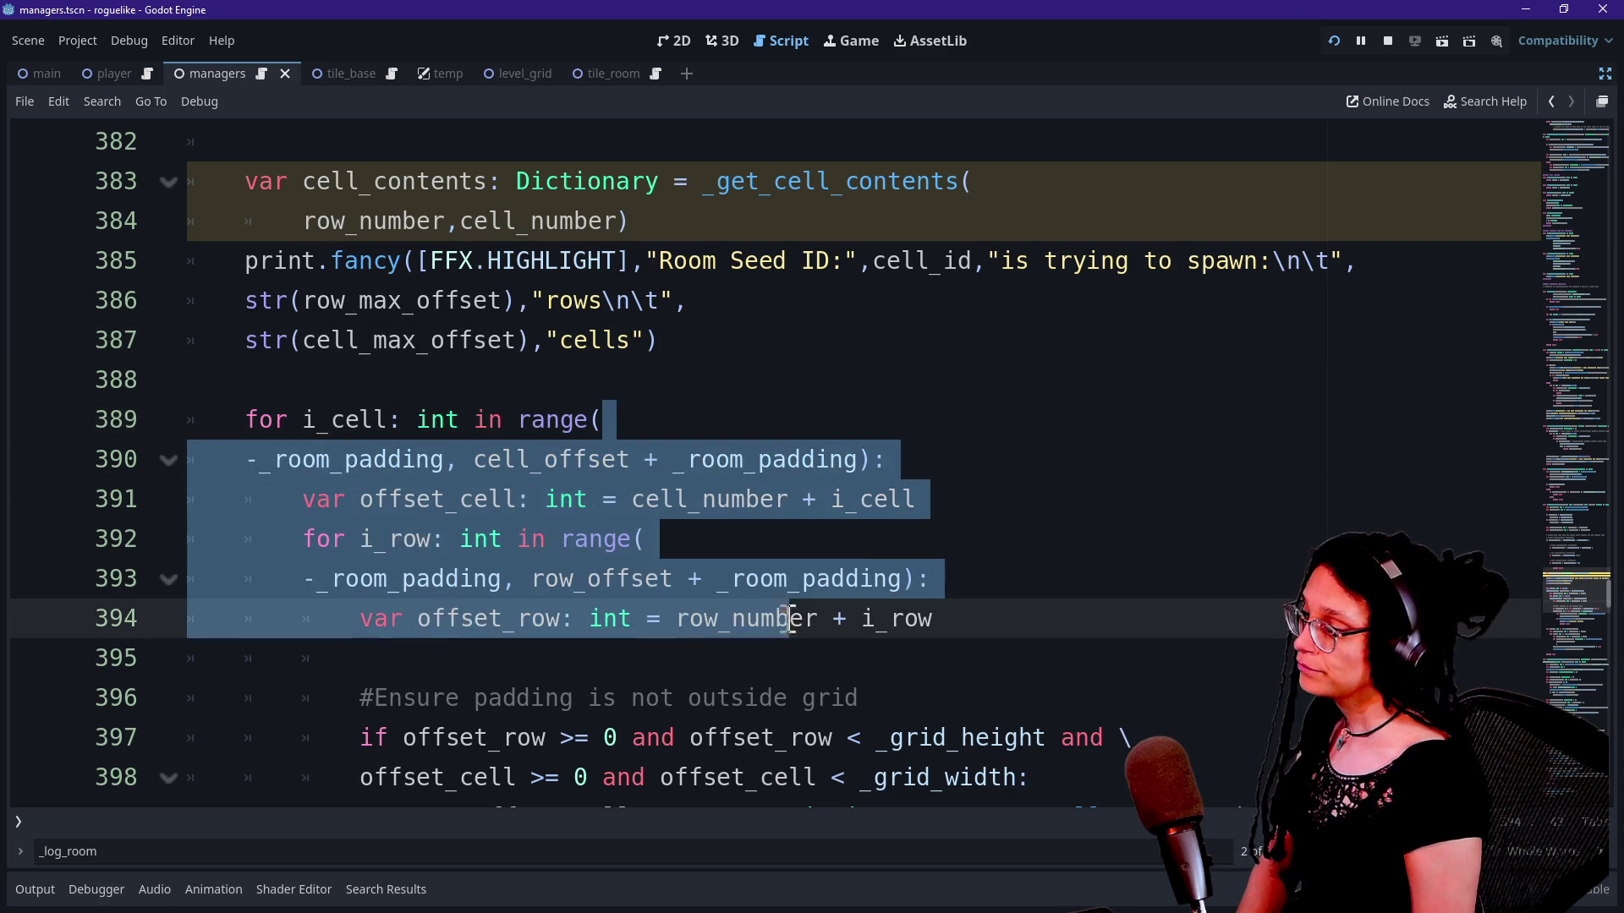
pyautogui.scroll(-2, 789, 621)
pyautogui.moveTo(610, 458); pyautogui.dragTo(769, 736)
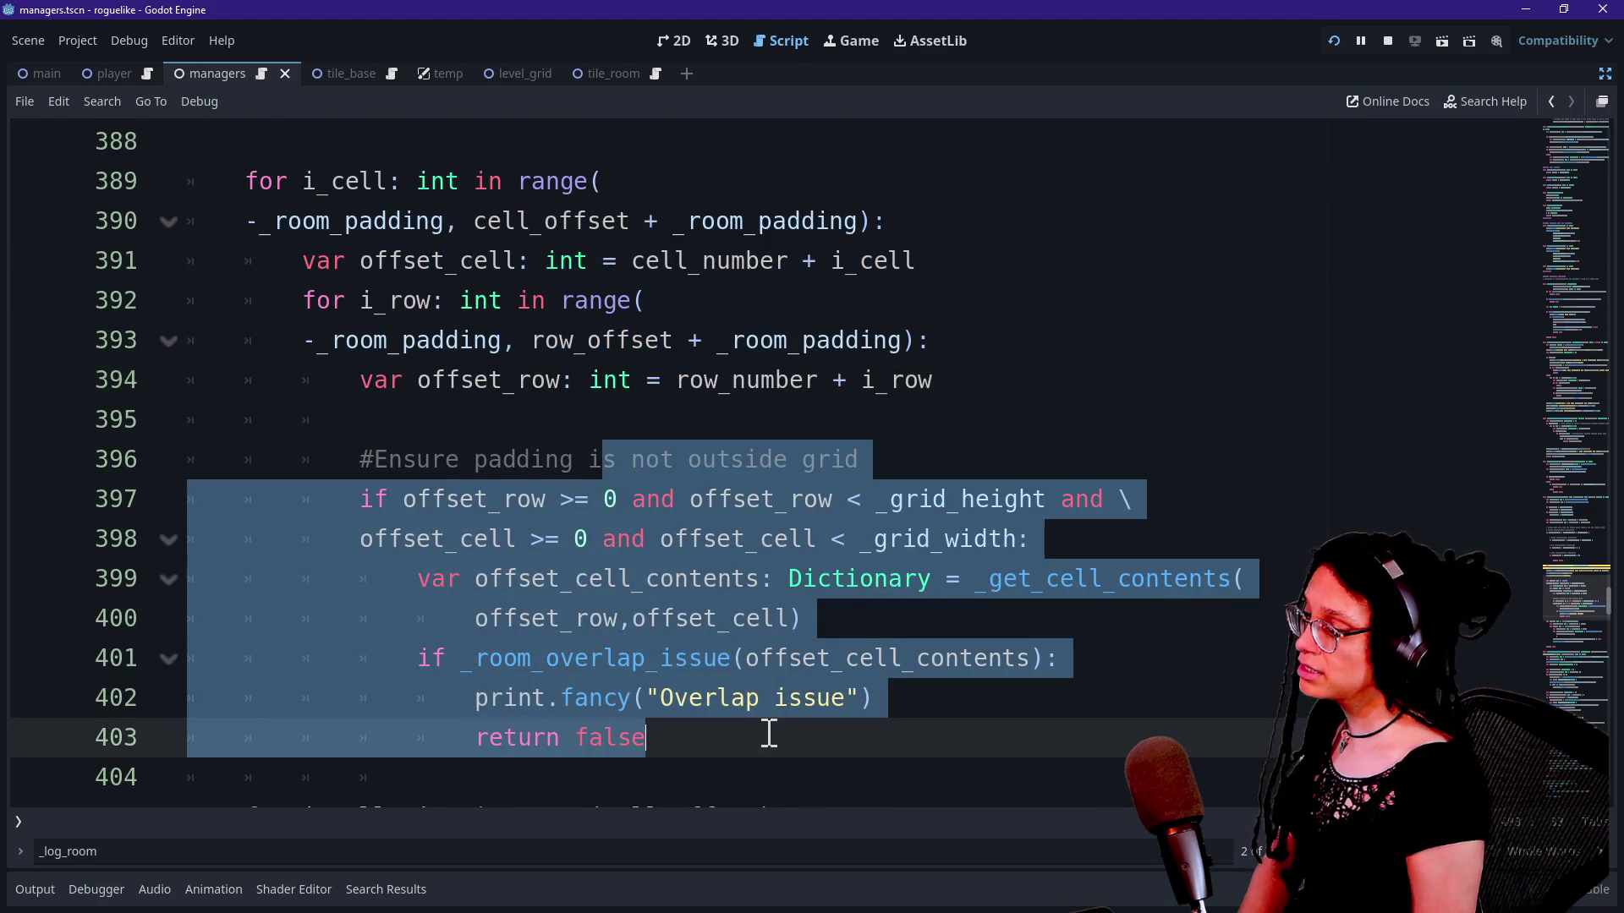
pyautogui.scroll(-1, 768, 736)
pyautogui.click(479, 580)
pyautogui.moveTo(423, 618); pyautogui.dragTo(826, 612)
pyautogui.scroll(-2, 827, 612)
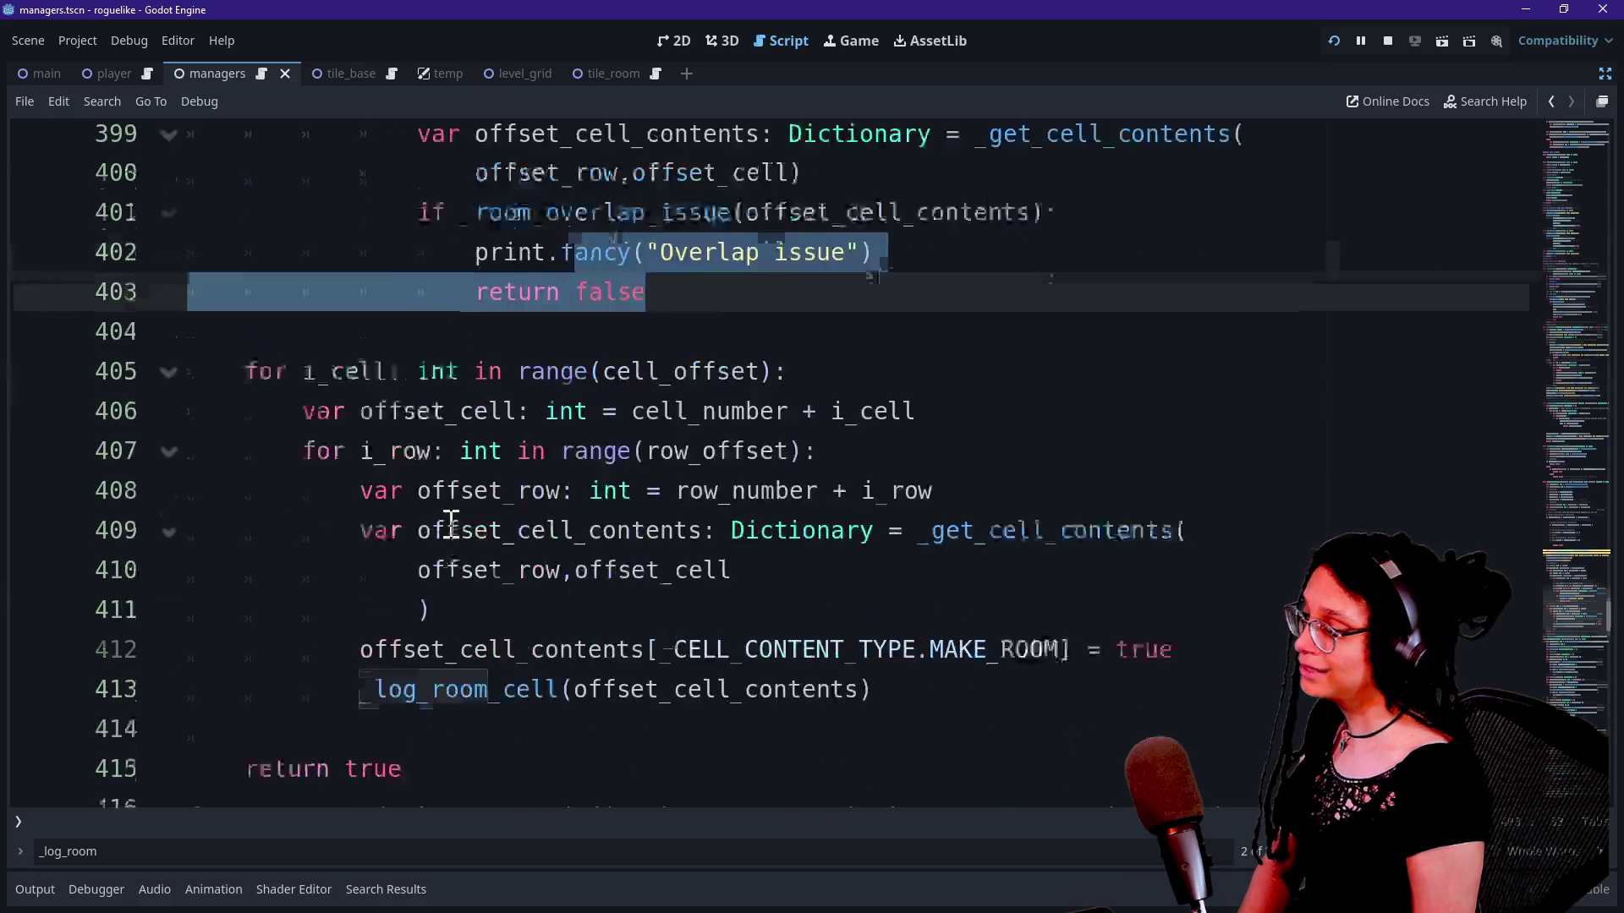
pyautogui.click(448, 461)
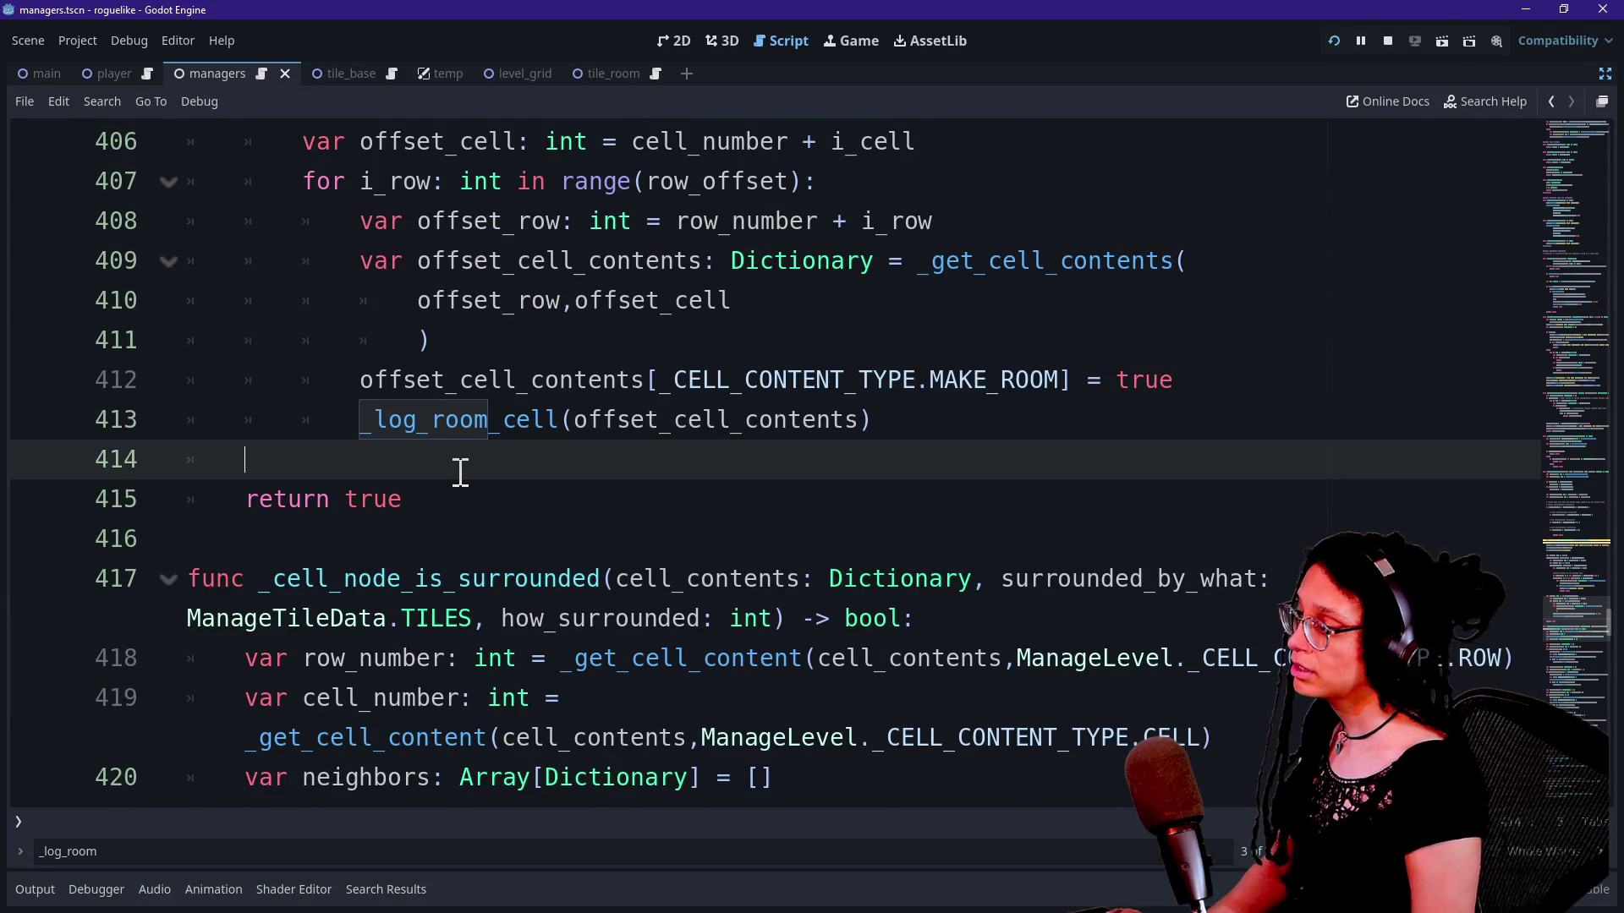
# Step: Paste the _log_room_cell call and complete 'return true' on line 414
pyautogui.write('_log_room_cell(cell_contents,true)')
pyautogui.click(423, 450)
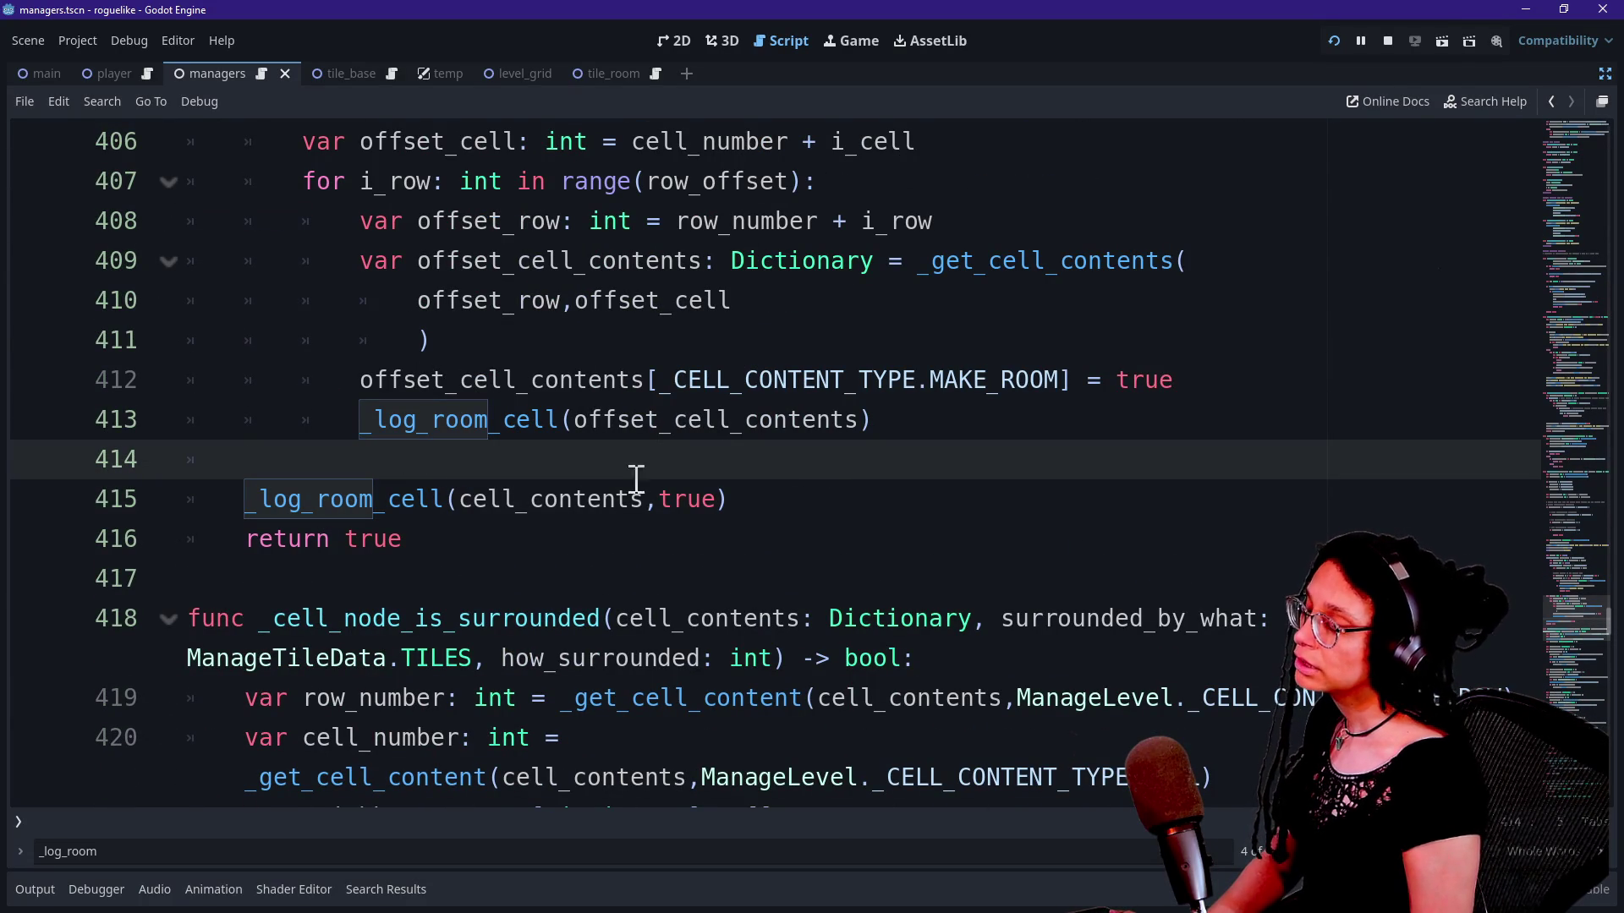
pyautogui.scroll(1, 413, 420)
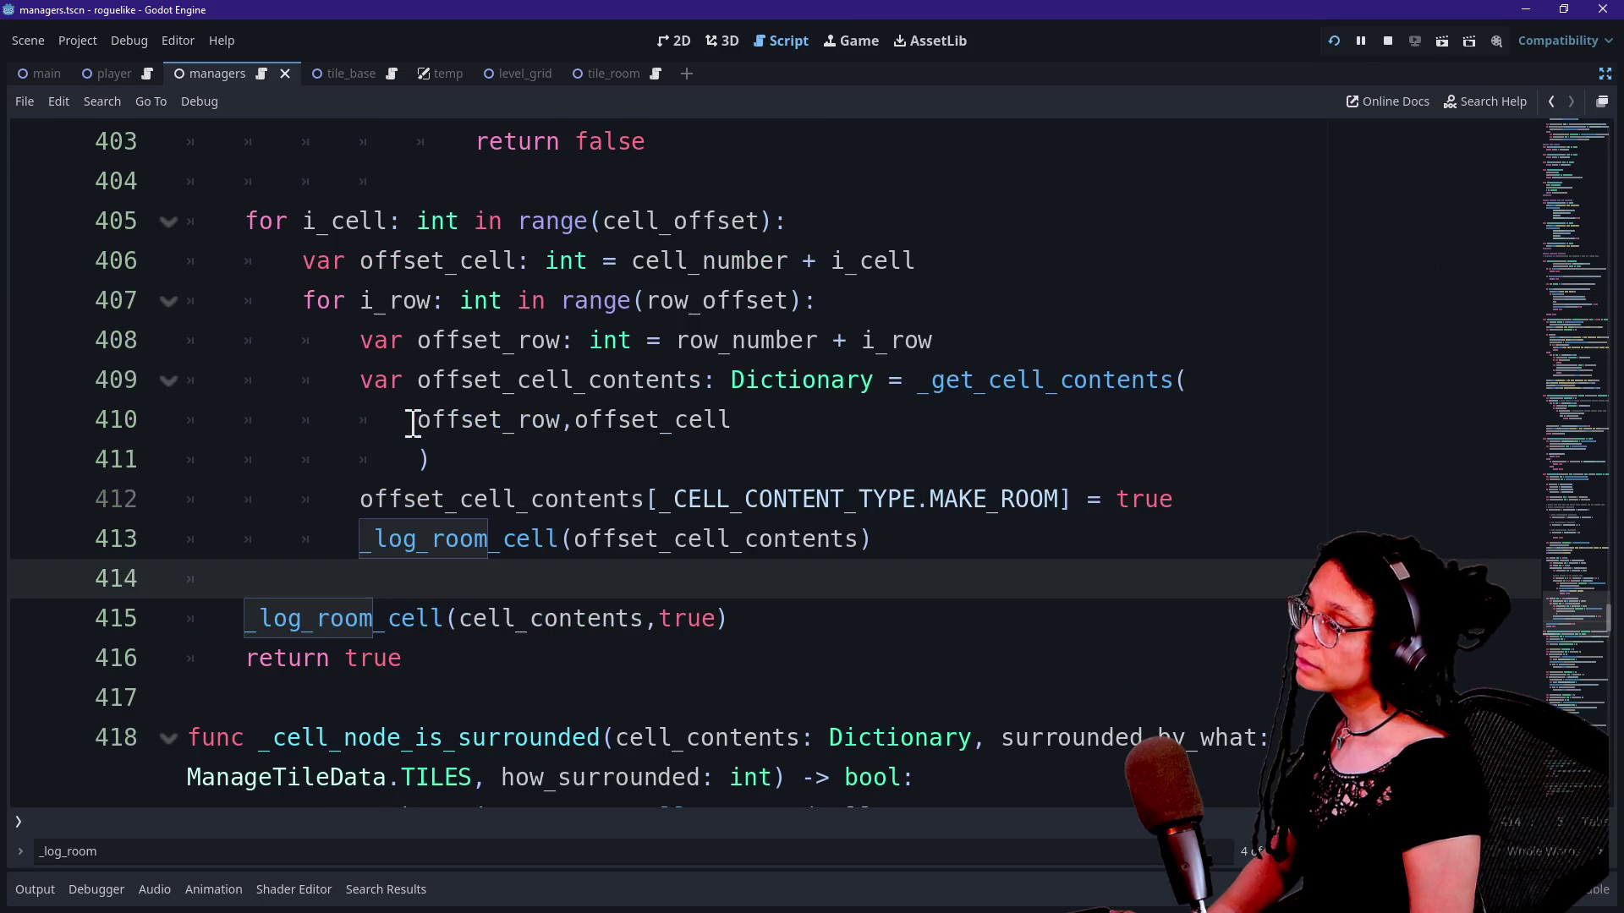
pyautogui.click(936, 554)
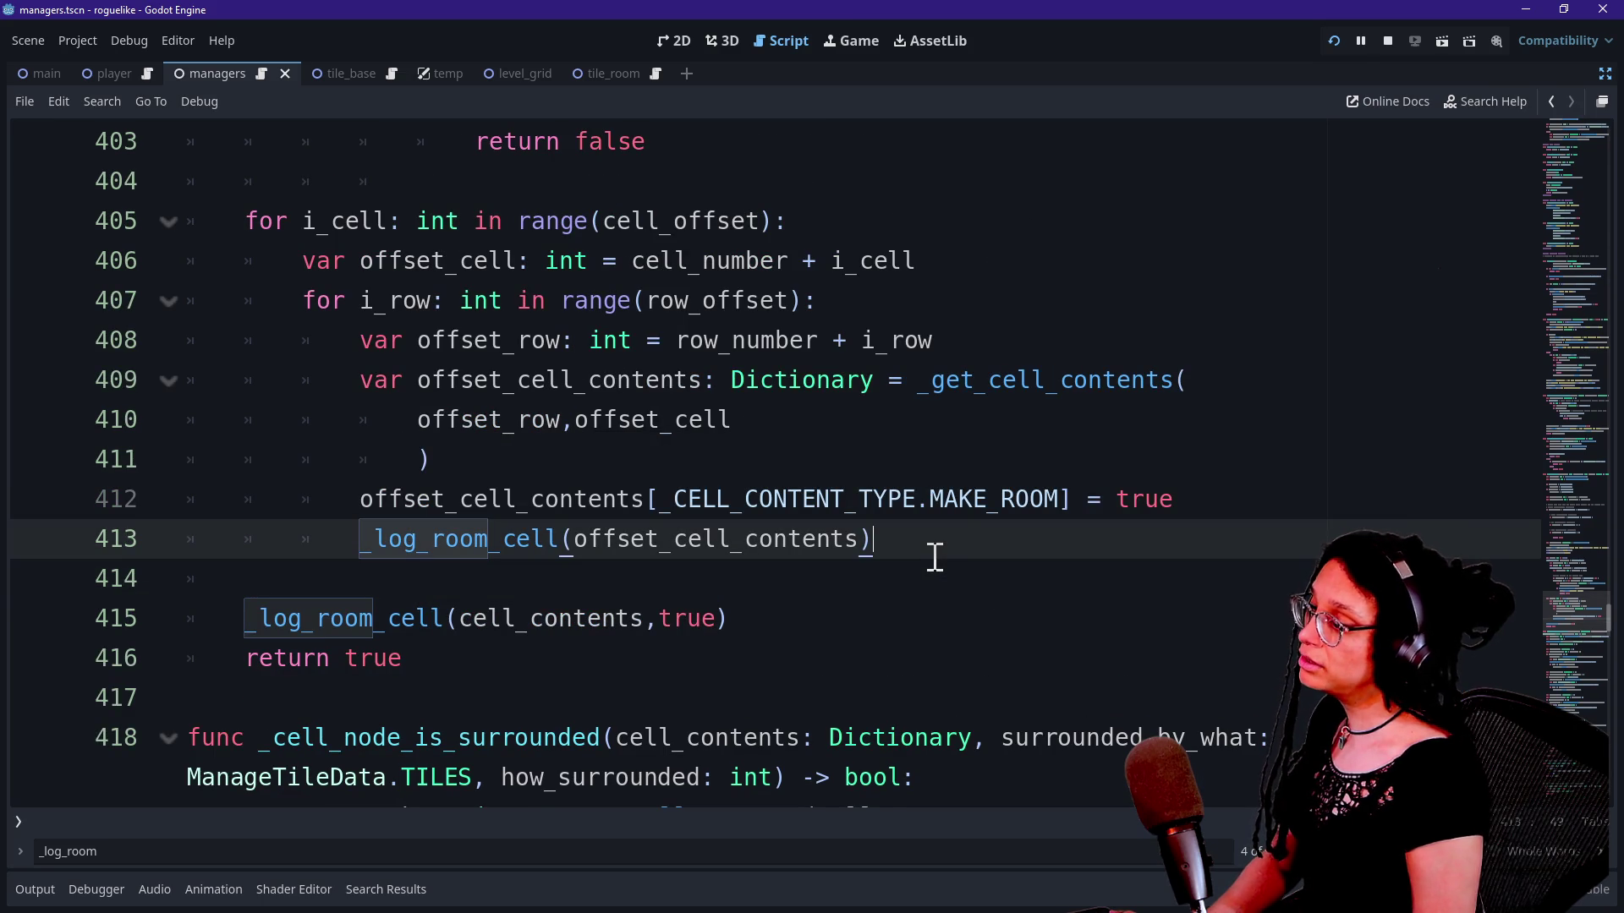
pyautogui.press('Return')
pyautogui.write('return tru')
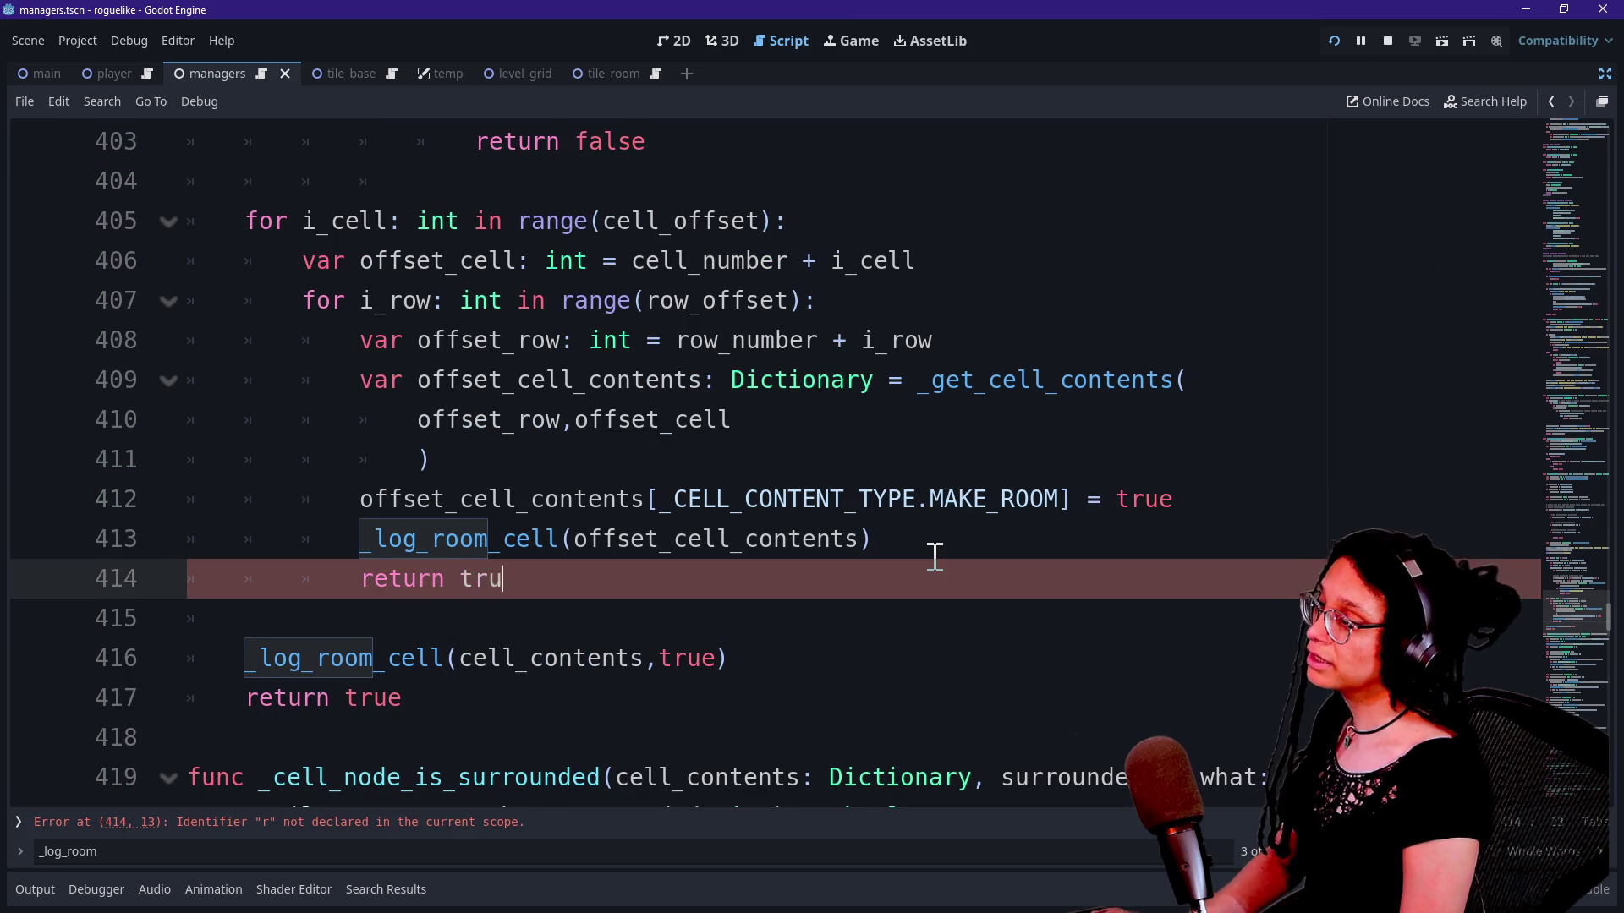
pyautogui.write('e')
pyautogui.click(580, 471)
pyautogui.click(649, 595)
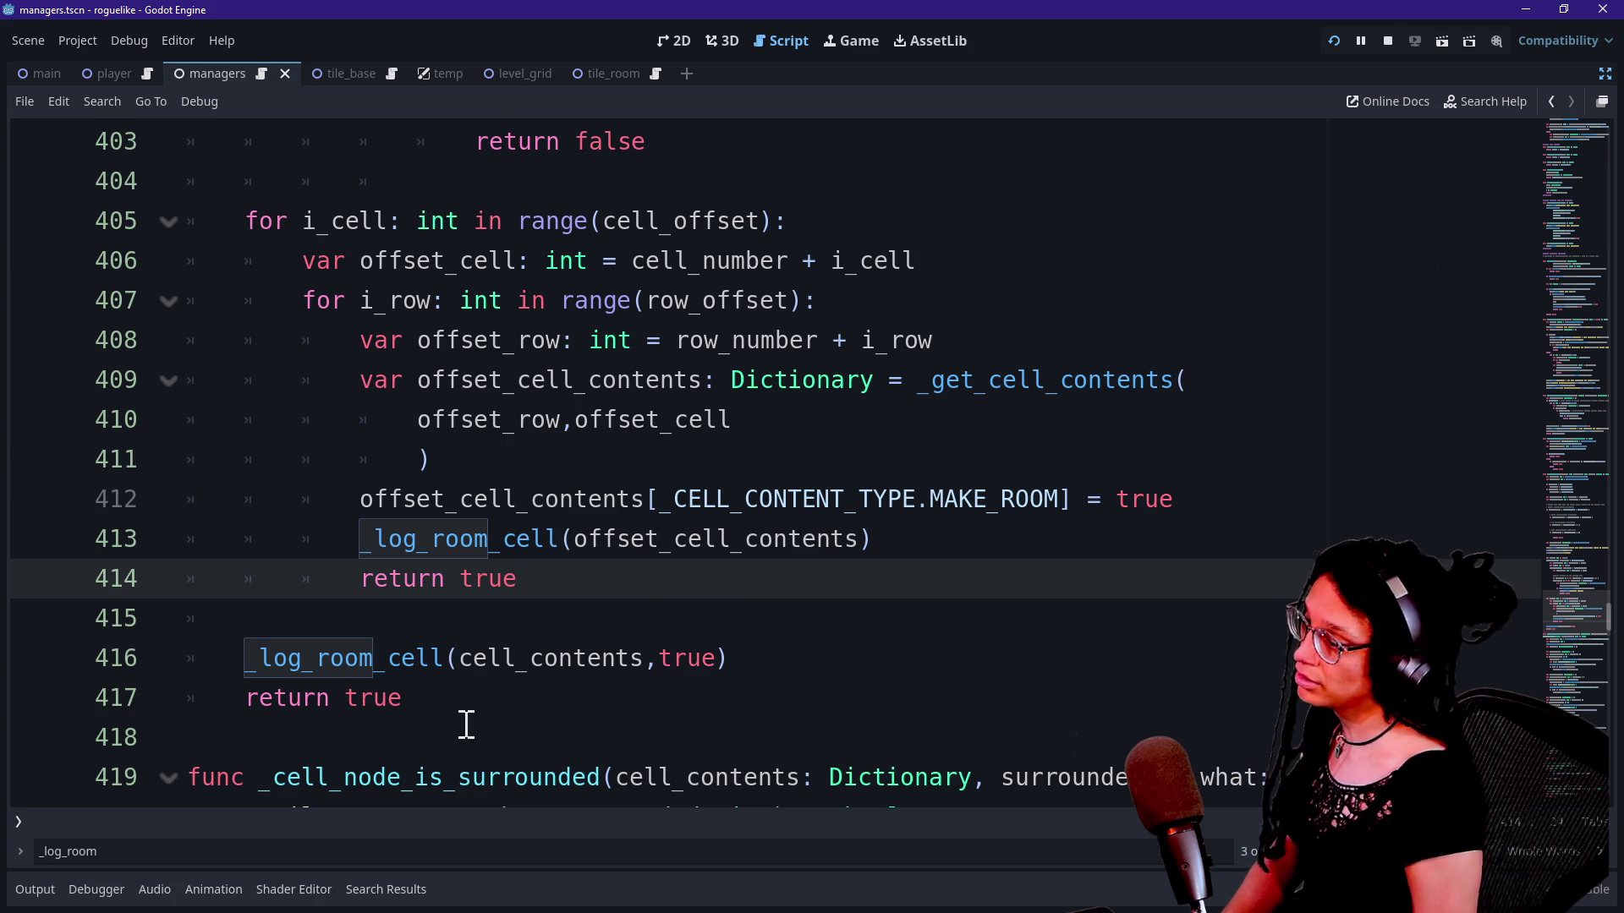
# Step: Review the MAKE_ROOM, _log_room_cell and return true lines 412–418
pyautogui.tripleClick(339, 578)
pyautogui.click(634, 590)
pyautogui.moveTo(347, 541); pyautogui.dragTo(840, 544)
pyautogui.click(899, 550)
pyautogui.moveTo(529, 499); pyautogui.dragTo(623, 544)
pyautogui.moveTo(476, 501); pyautogui.dragTo(680, 541)
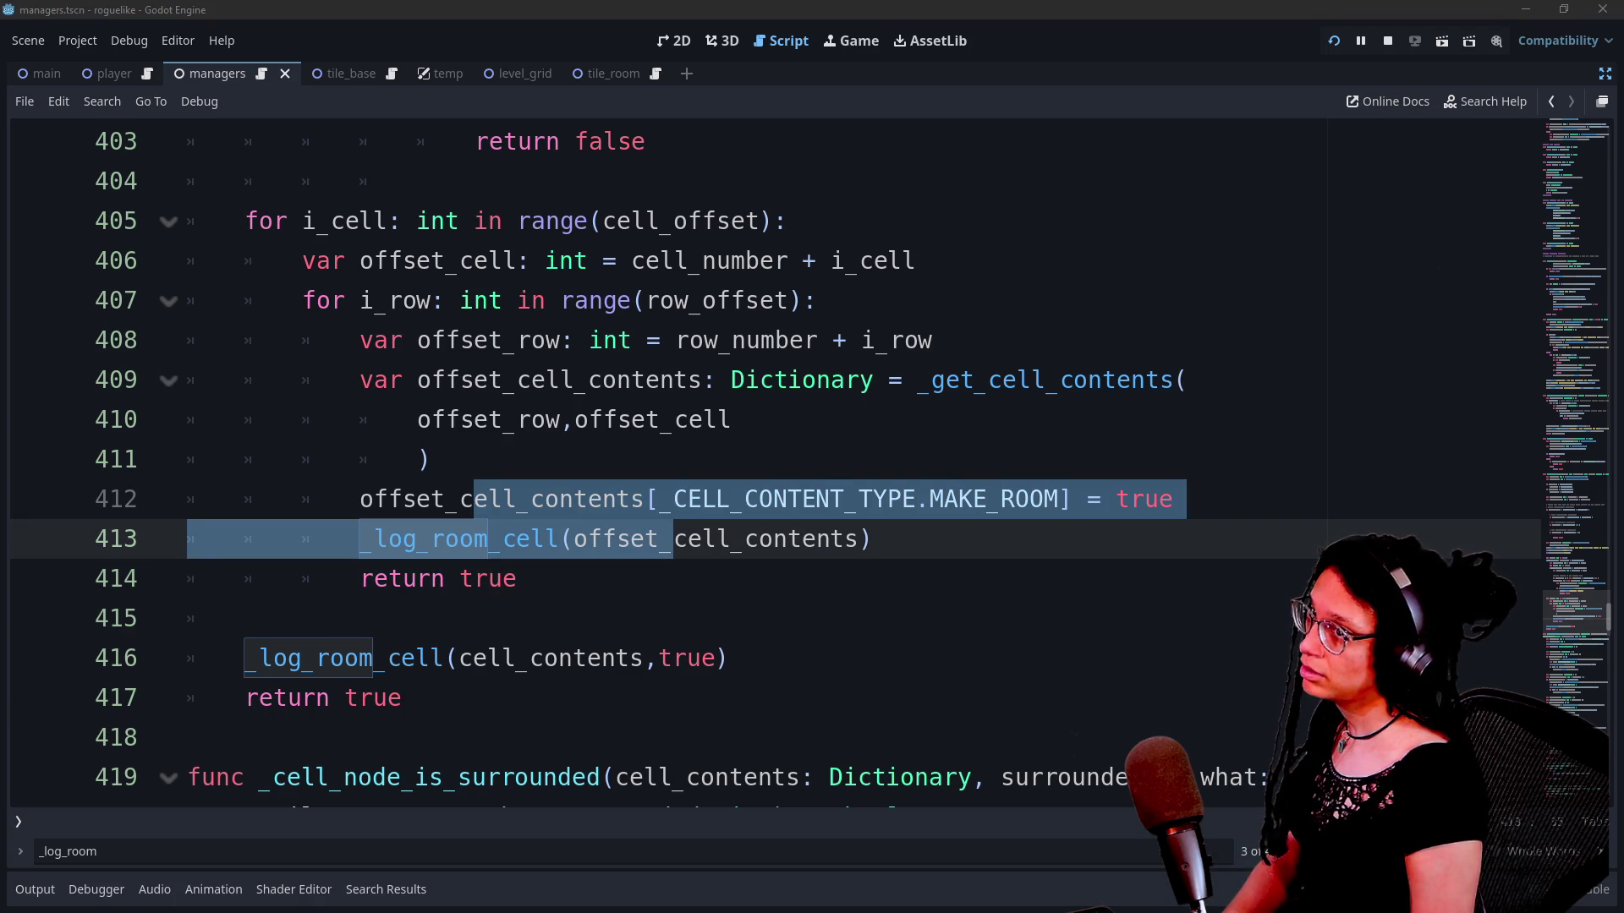
pyautogui.click(484, 613)
pyautogui.click(261, 662)
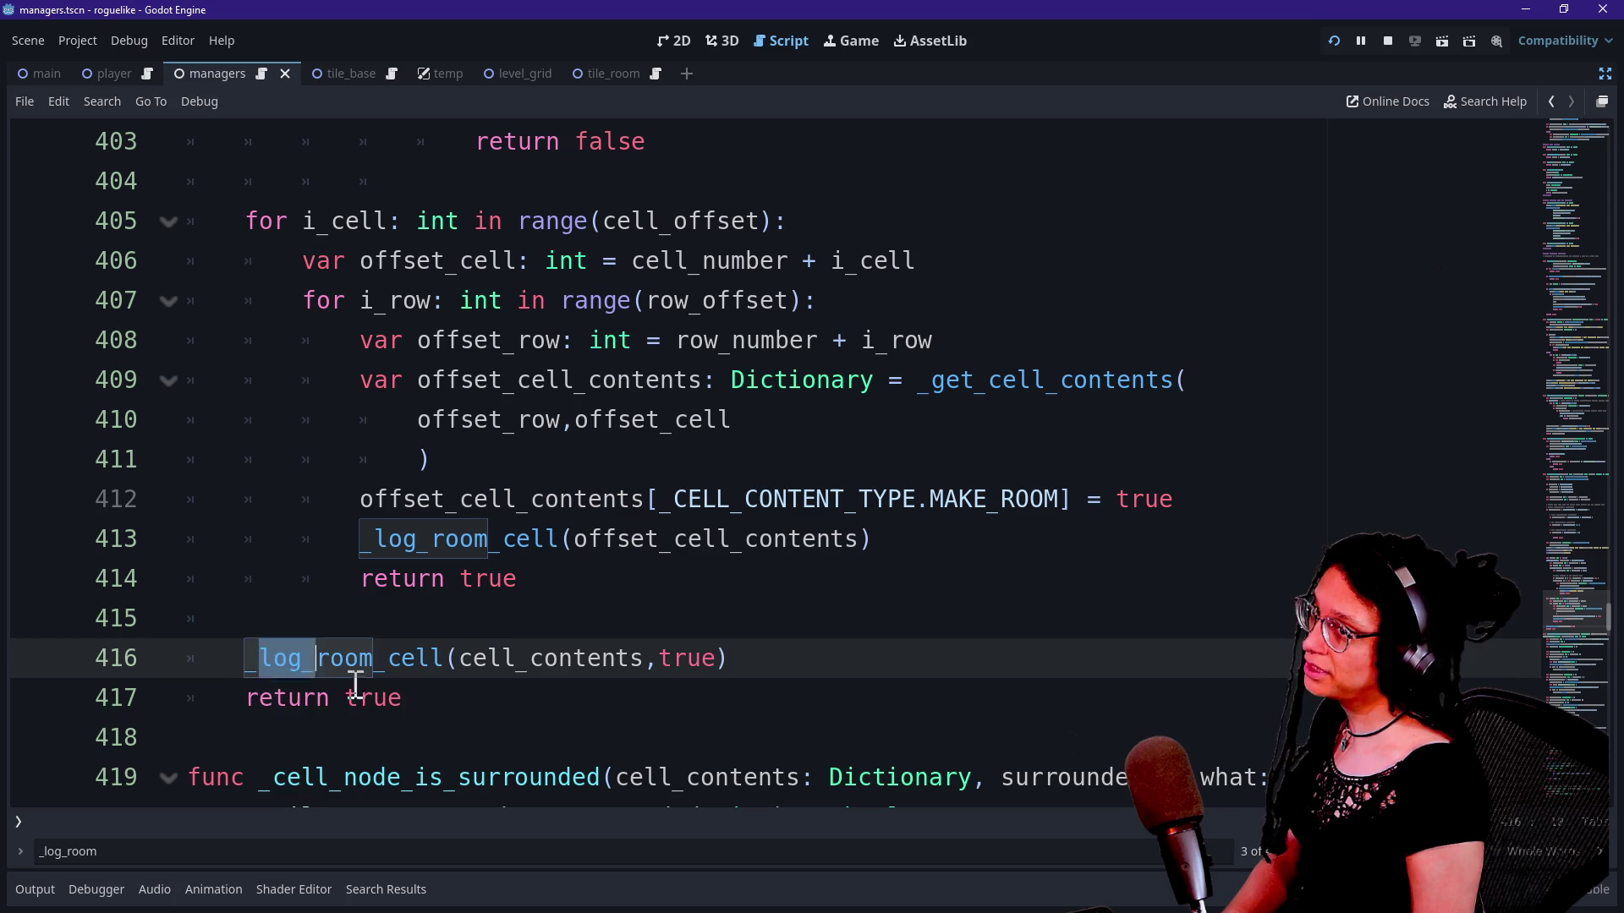
pyautogui.click(402, 698)
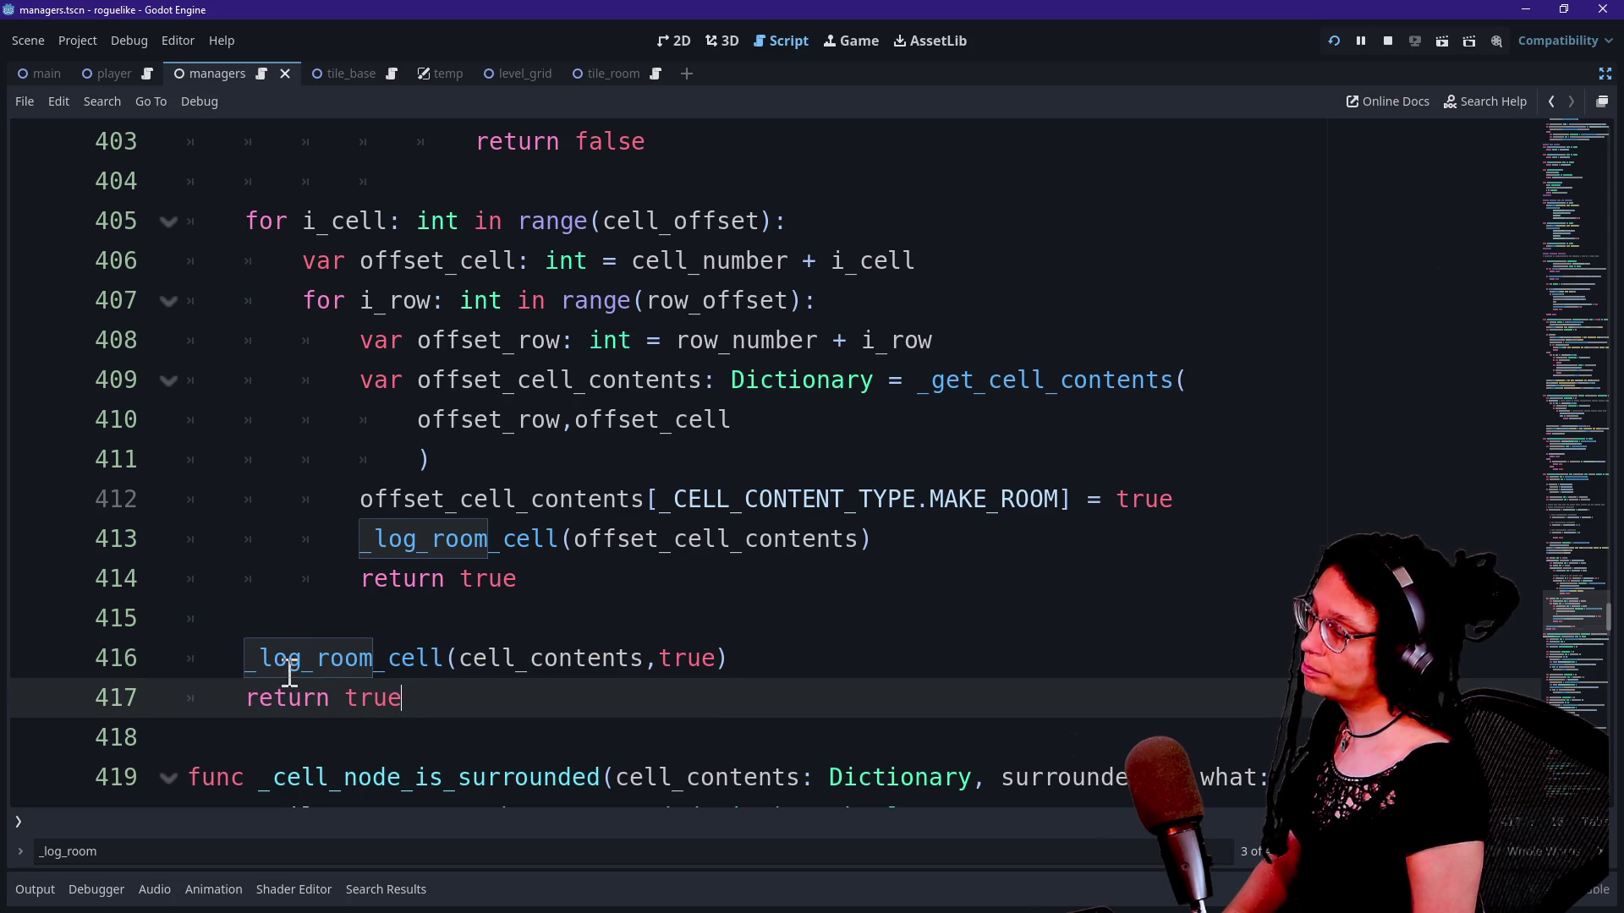
pyautogui.click(579, 720)
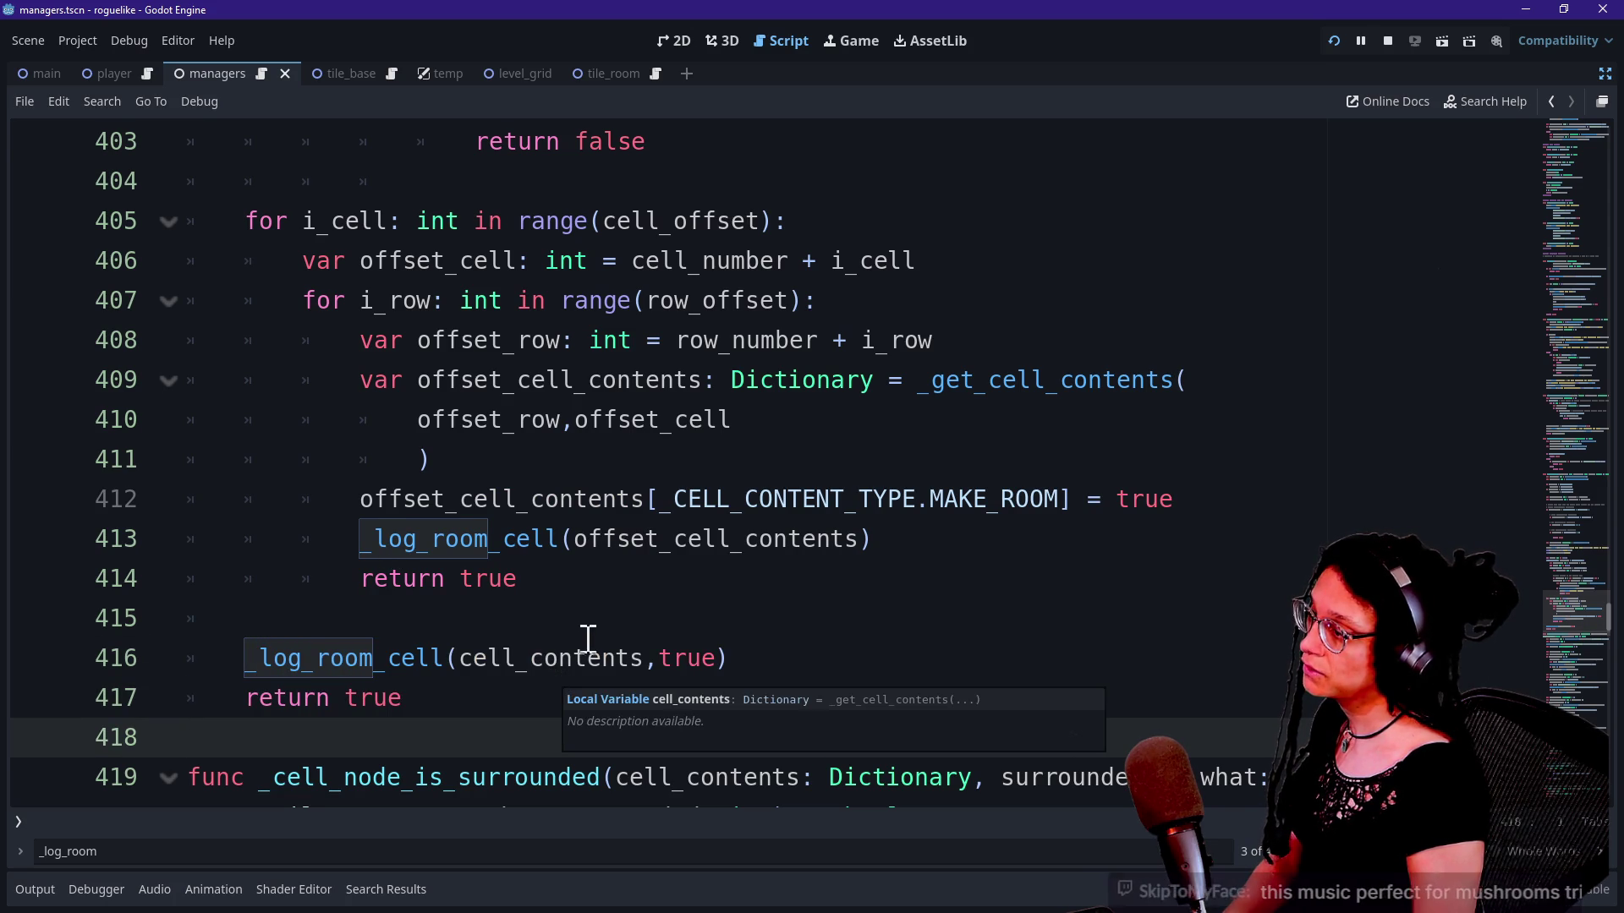
# Step: Recheck the cell lookup and logging lines 410–415, then switch to the Twitch chat
pyautogui.click(899, 431)
pyautogui.click(947, 486)
pyautogui.click(896, 613)
pyautogui.click(870, 546)
pyautogui.click(824, 456)
pyautogui.click(825, 427)
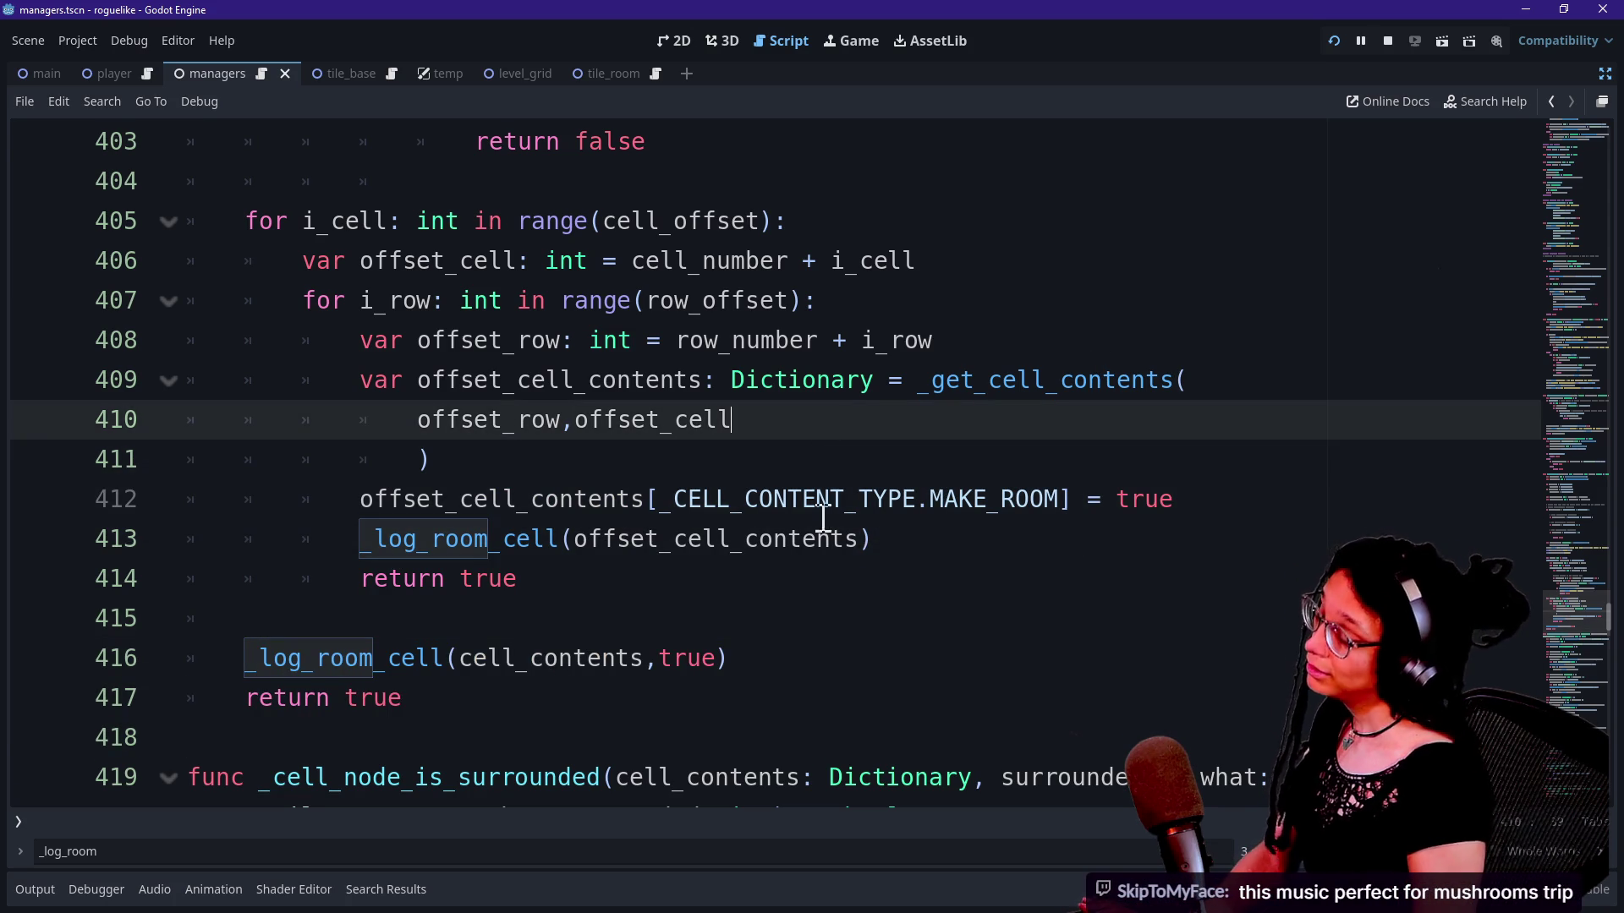
pyautogui.click(820, 541)
pyautogui.click(814, 621)
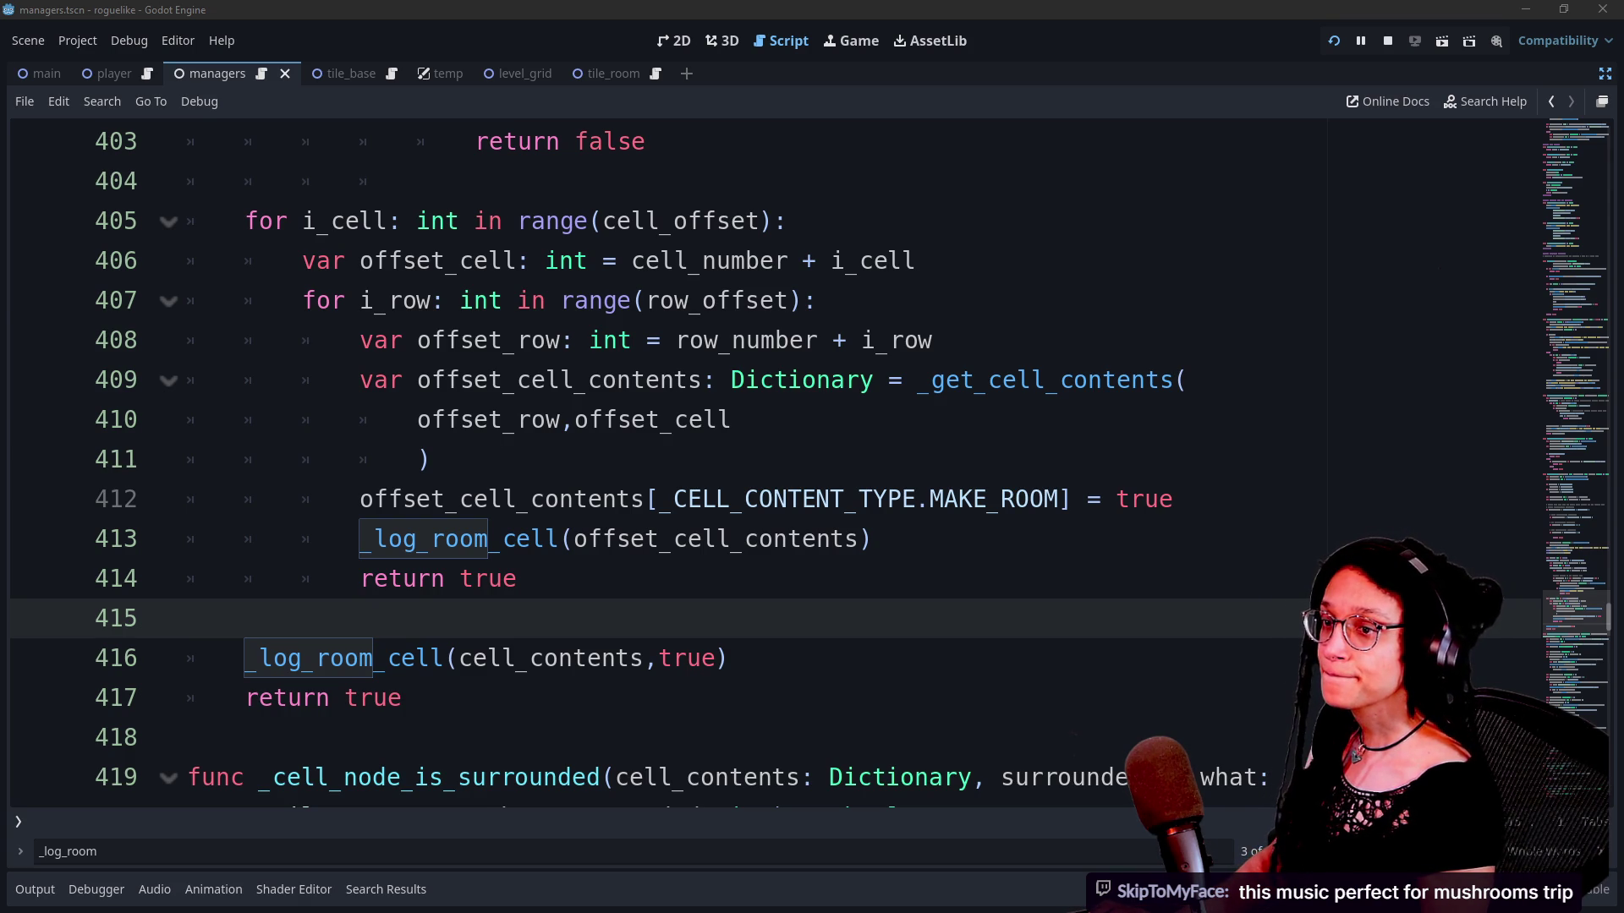
pyautogui.hotkey('alt', 'Tab')
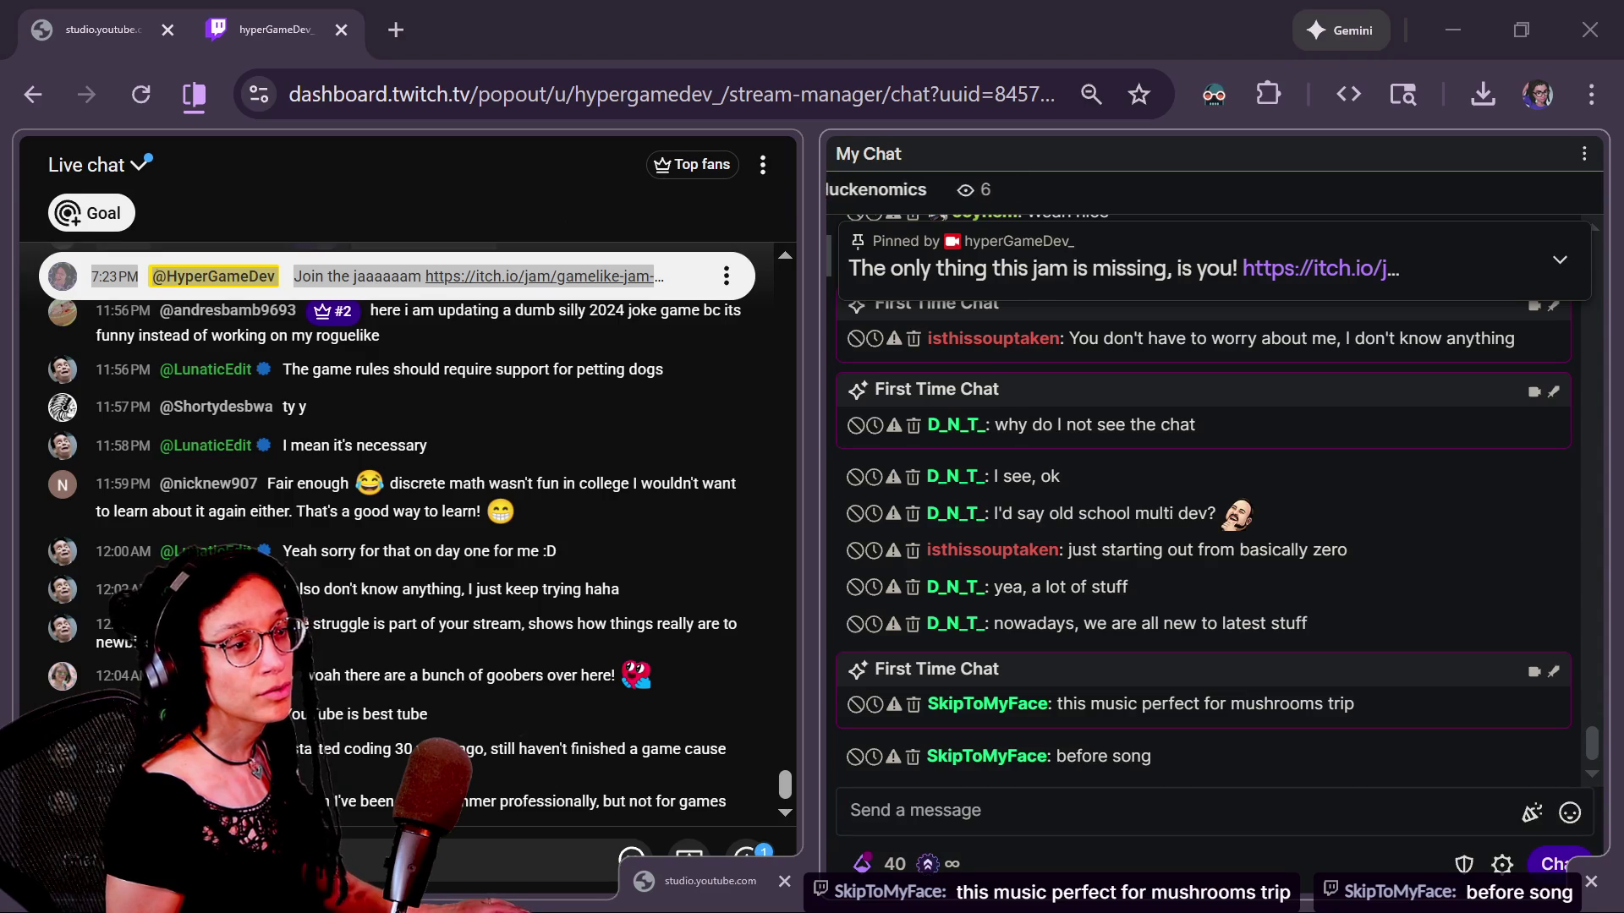
# Step: Send the chat message 'Adana - Teental by Aditya Verma, Subir Dev'
pyautogui.moveTo(1497, 587)
pyautogui.click(1093, 810)
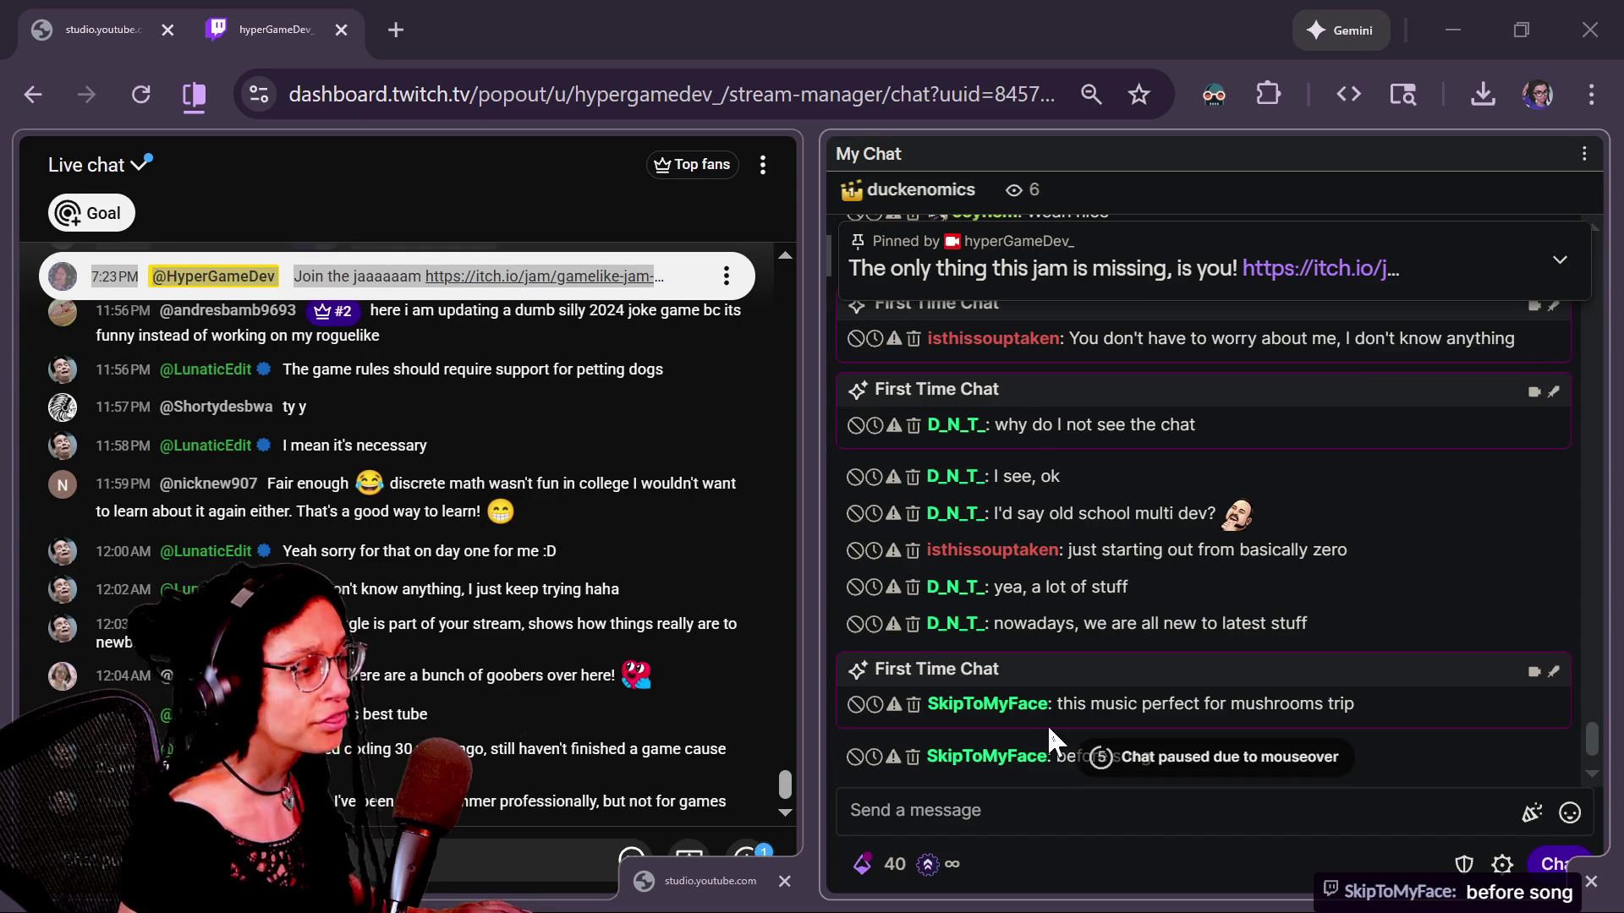
pyautogui.click(988, 819)
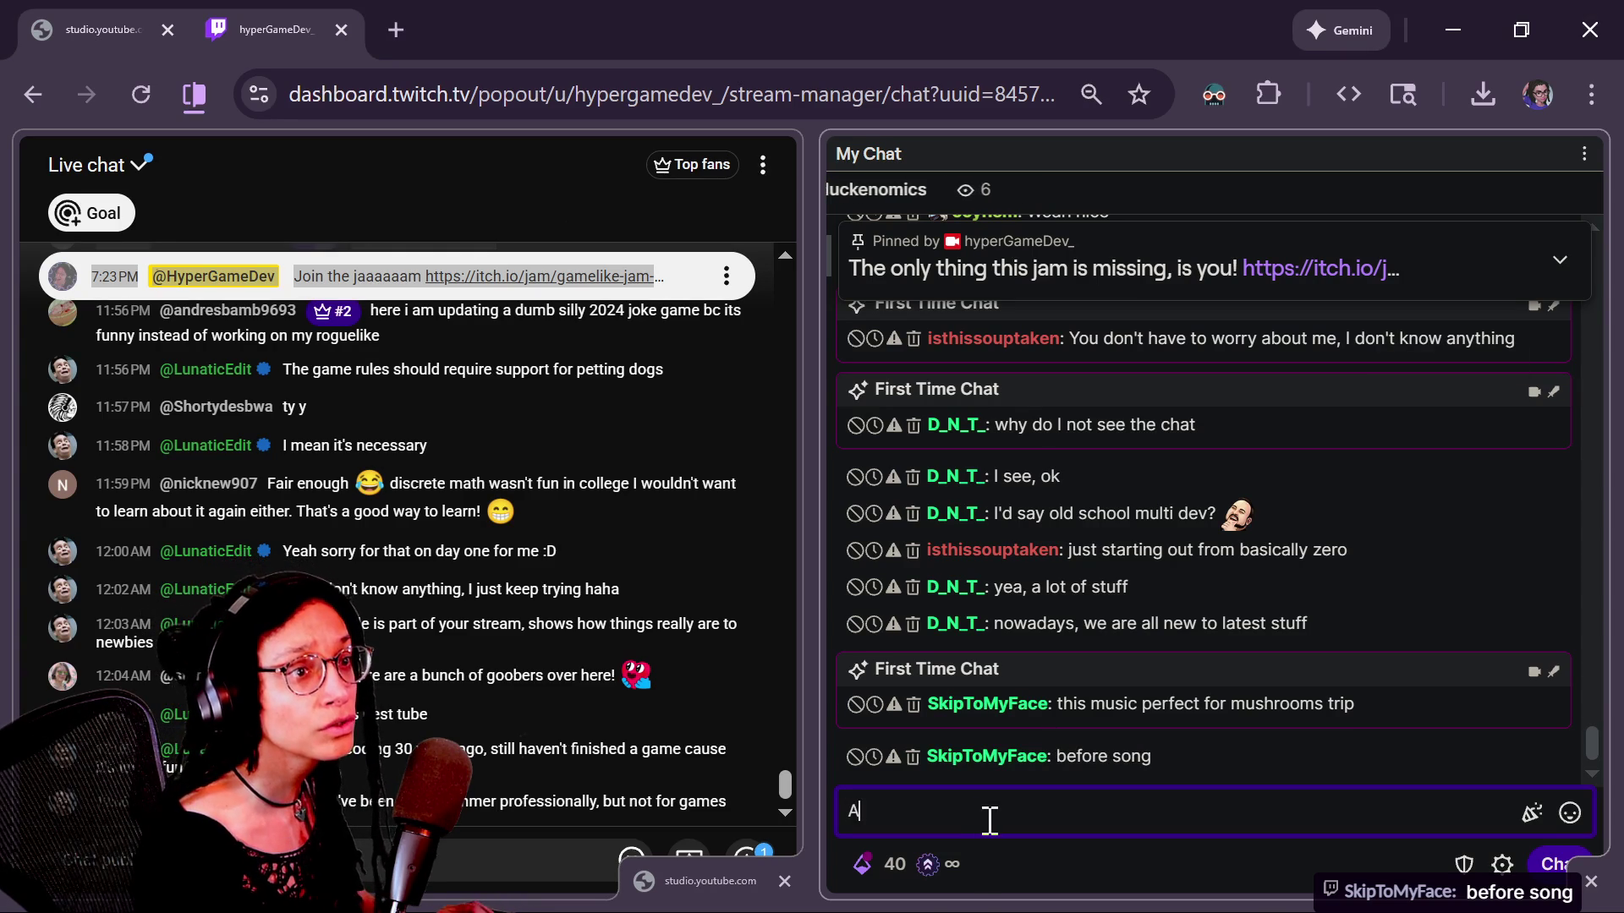
pyautogui.write('Adana - Teet')
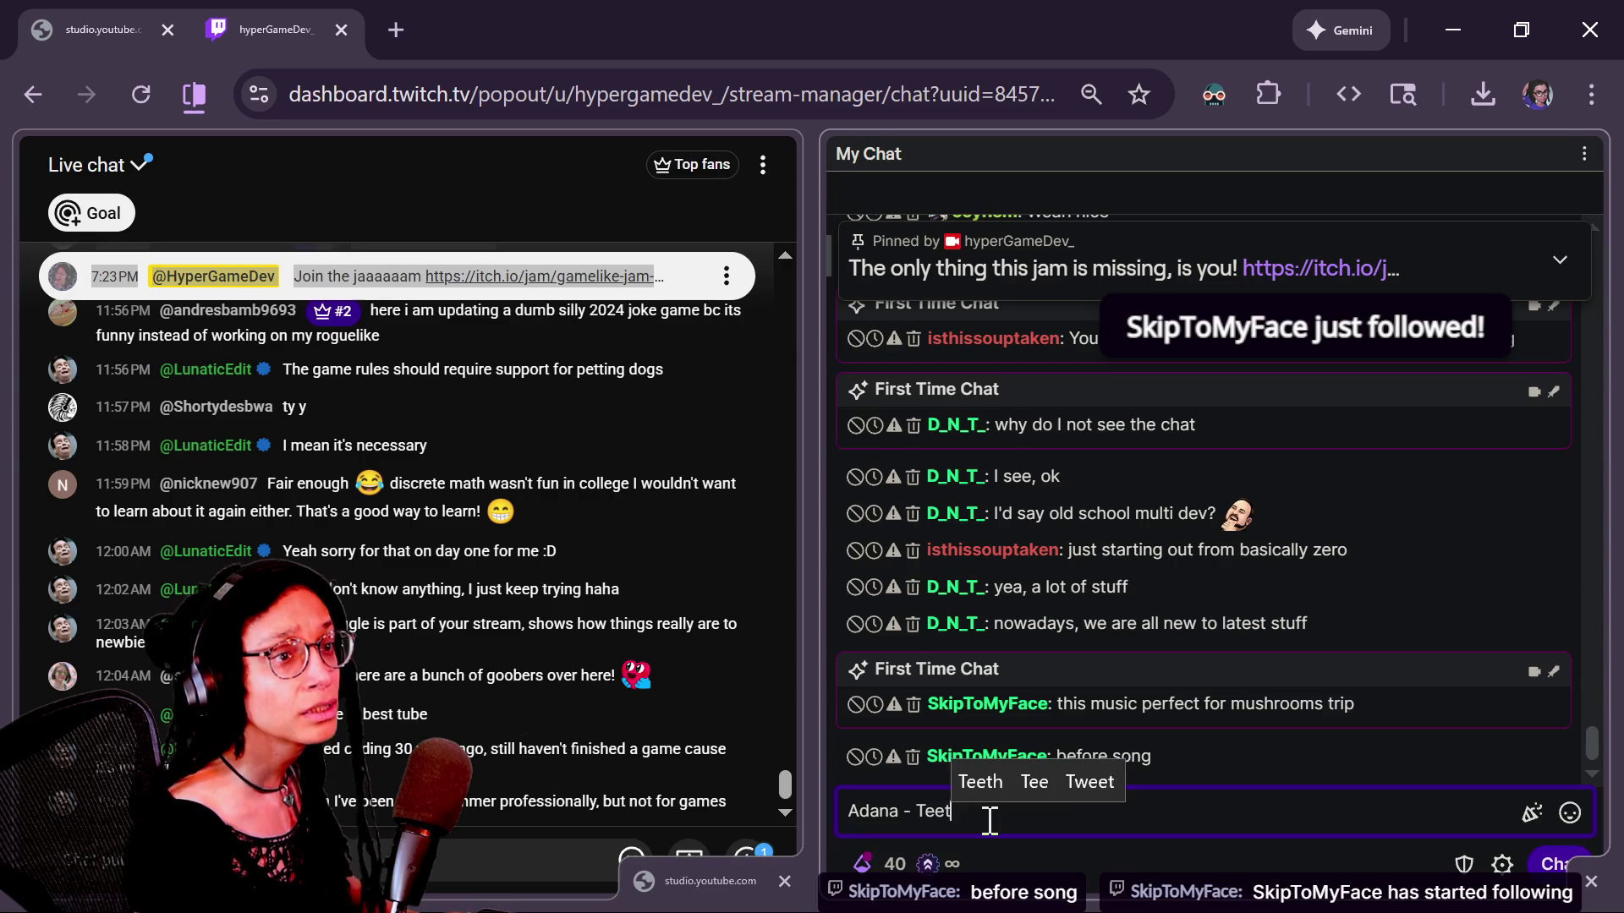
pyautogui.press('BackSpace')
pyautogui.write('ntal by Adit')
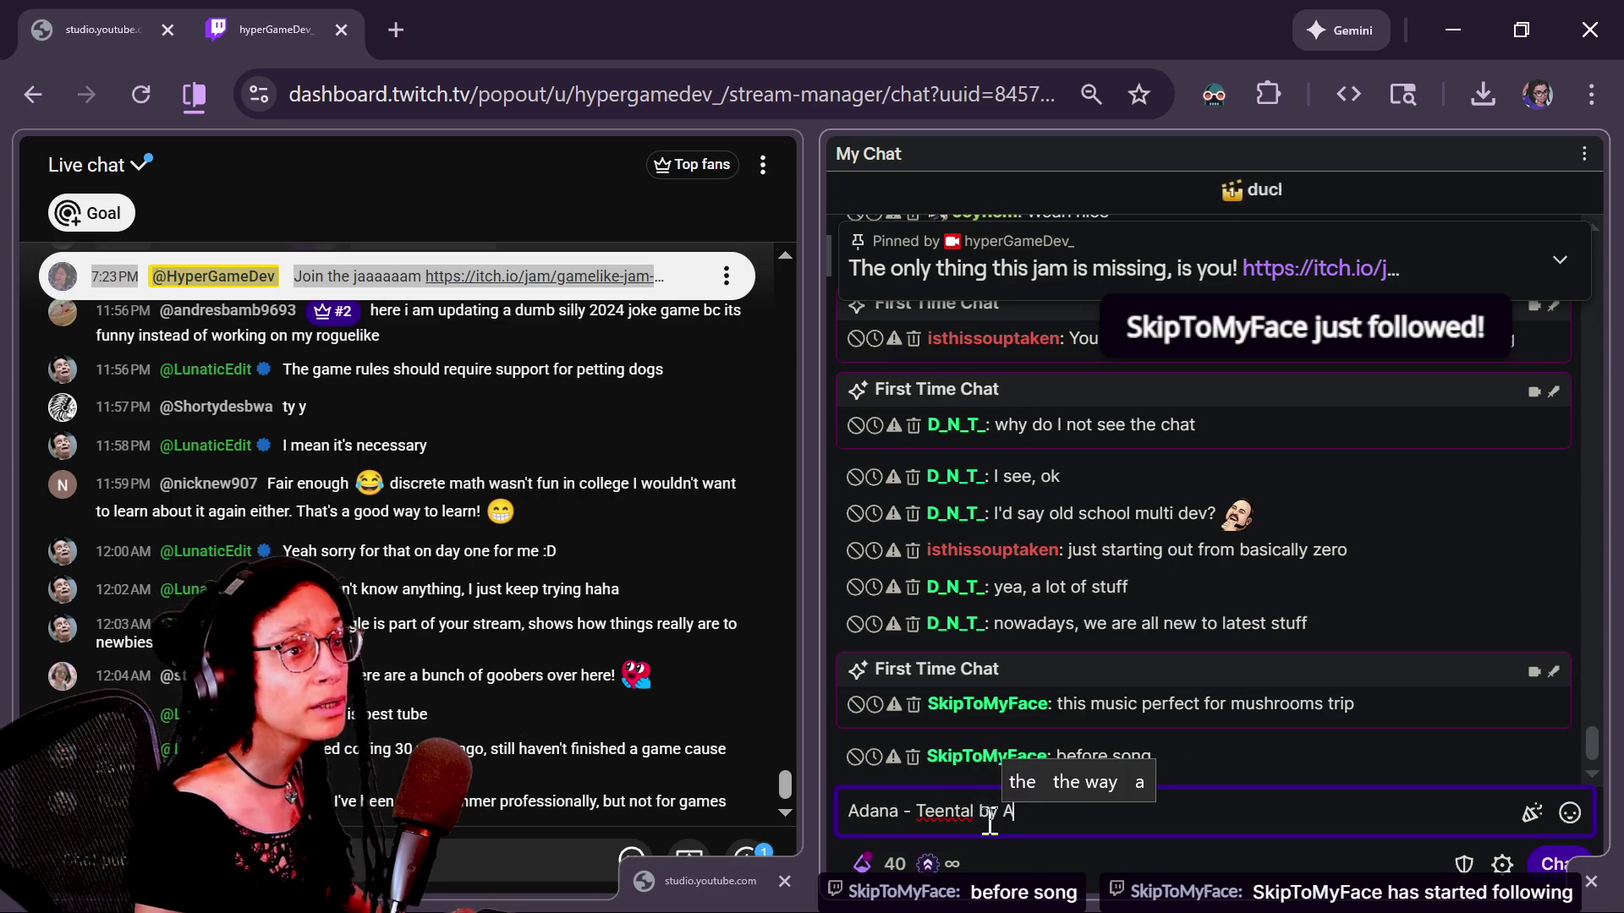
pyautogui.write('ya')
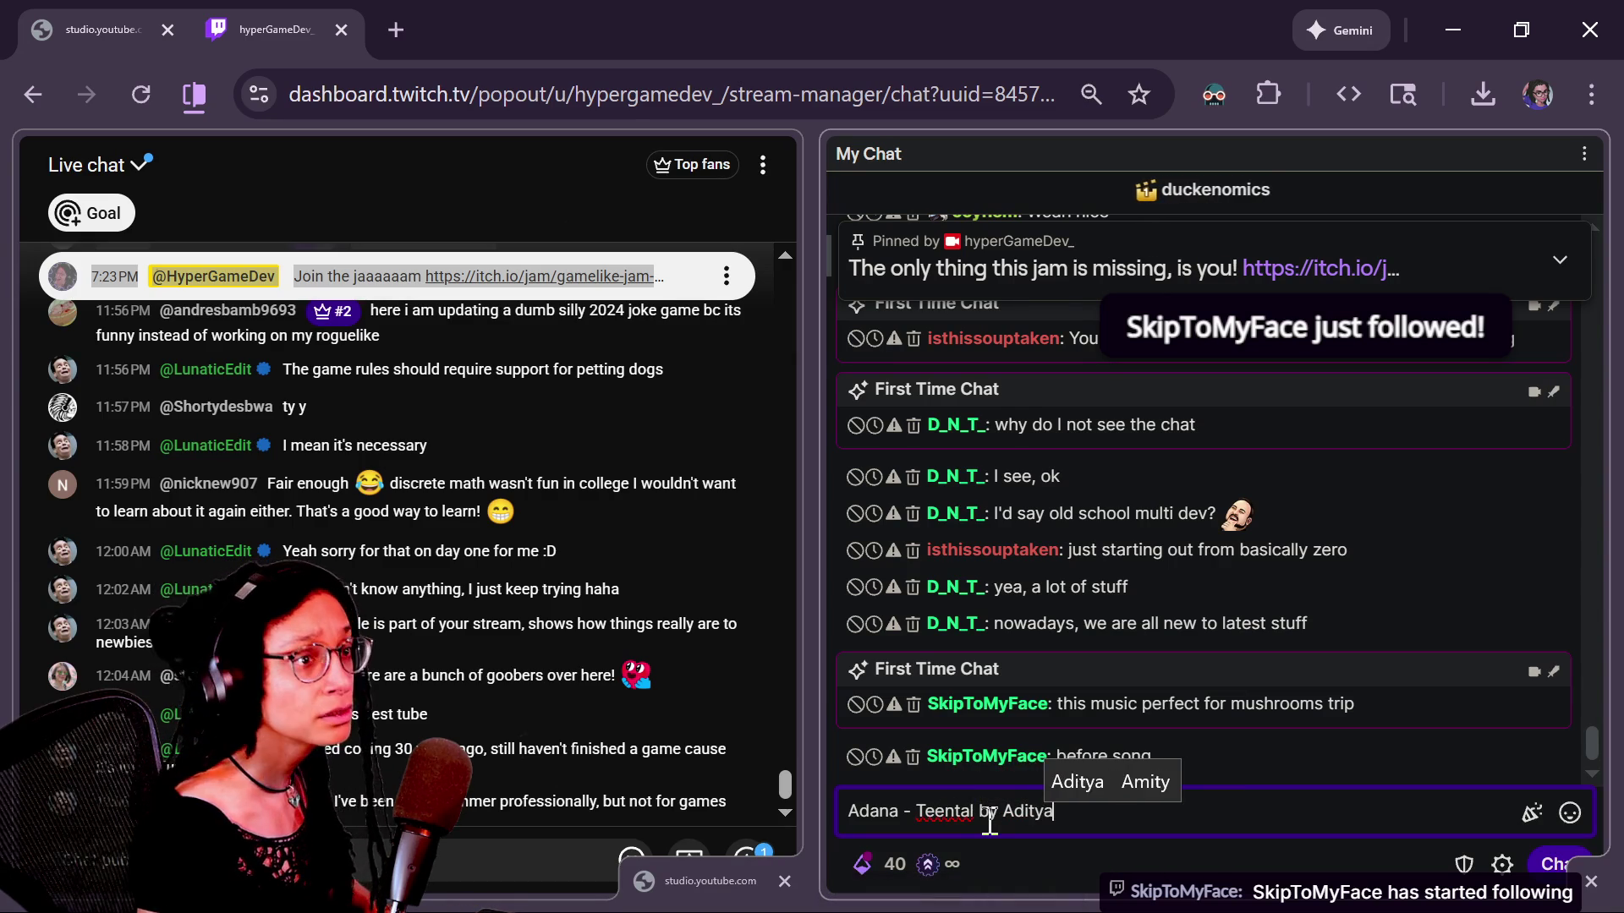
pyautogui.write(' Verma, Subir Dev')
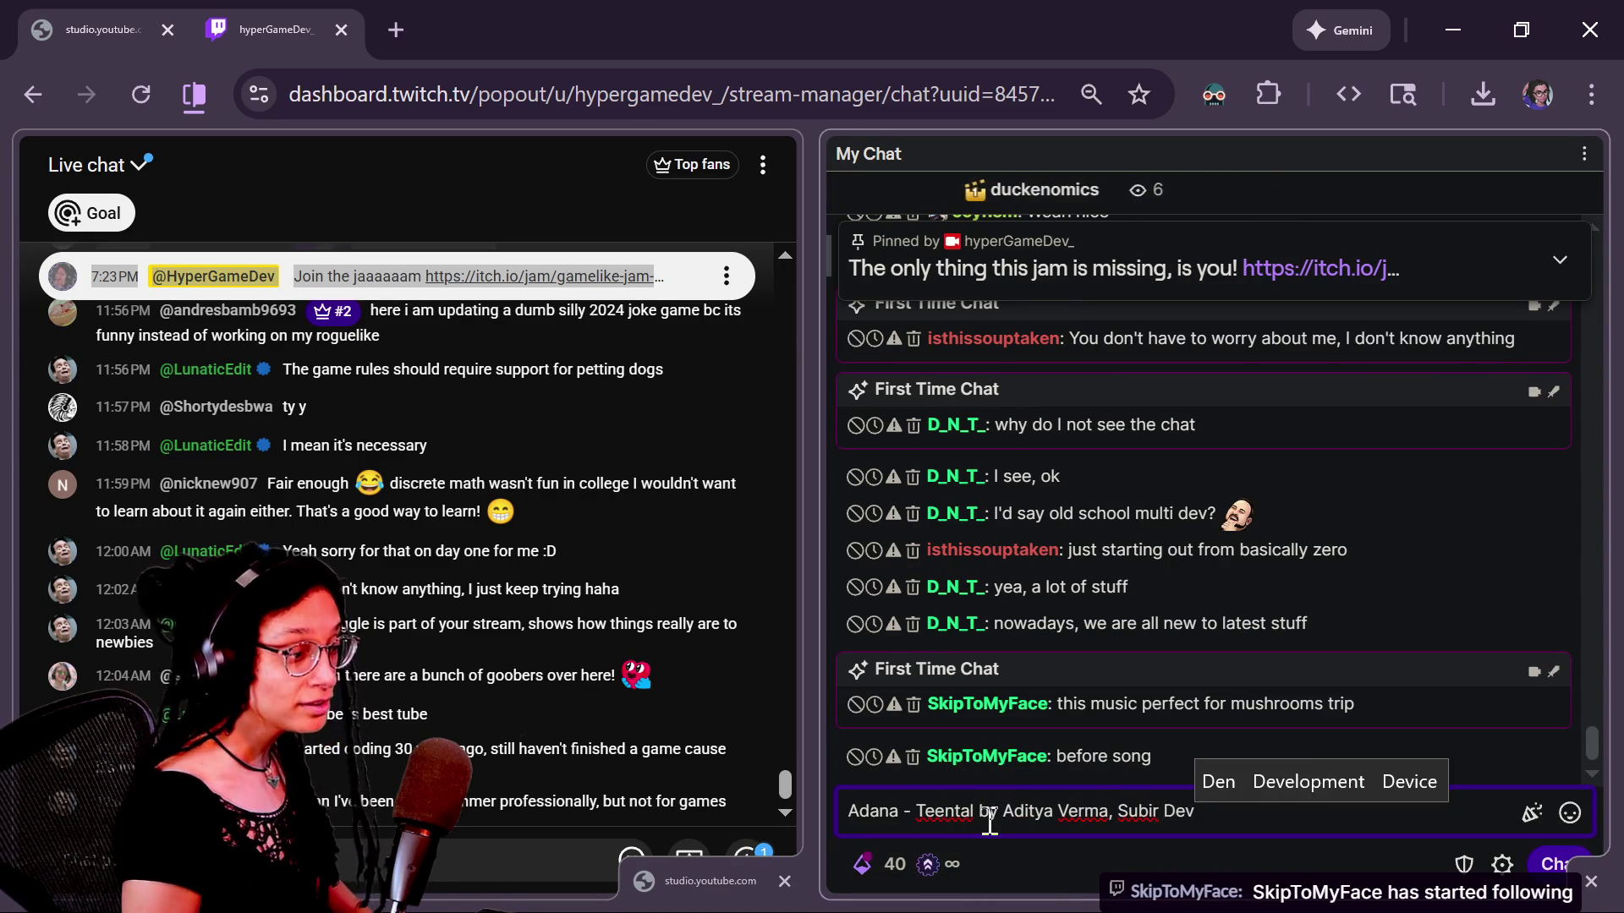
pyautogui.press('Return')
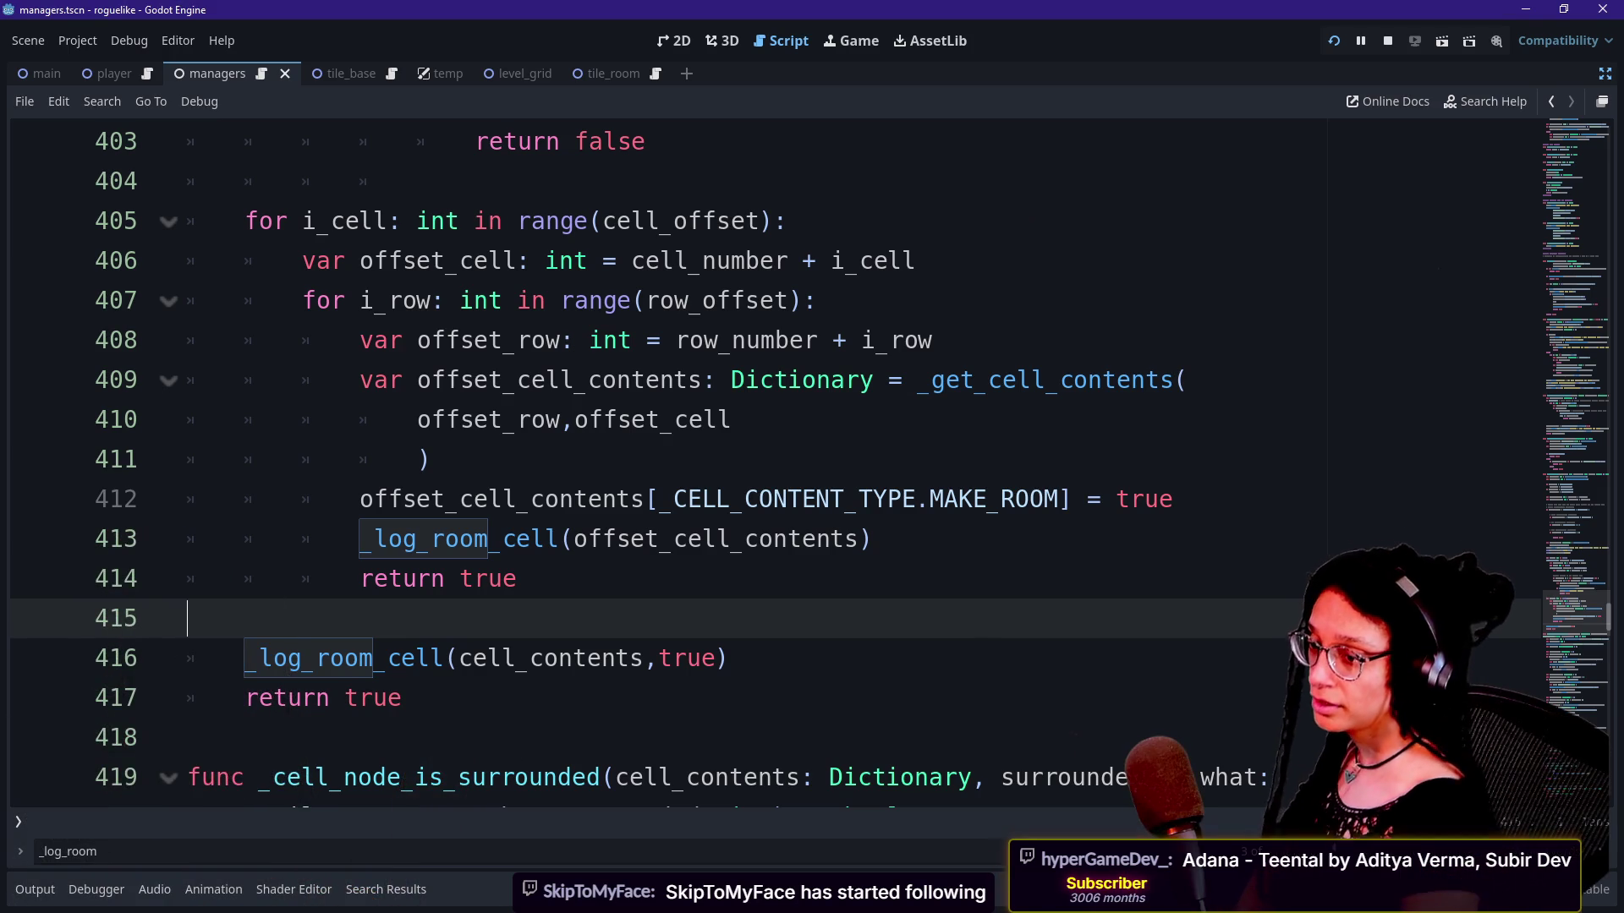
# Step: Review the room-marking loop lines 408–418, checking the return true and log call
pyautogui.click(696, 461)
pyautogui.moveTo(833, 339); pyautogui.dragTo(846, 435)
pyautogui.click(846, 441)
pyautogui.click(826, 511)
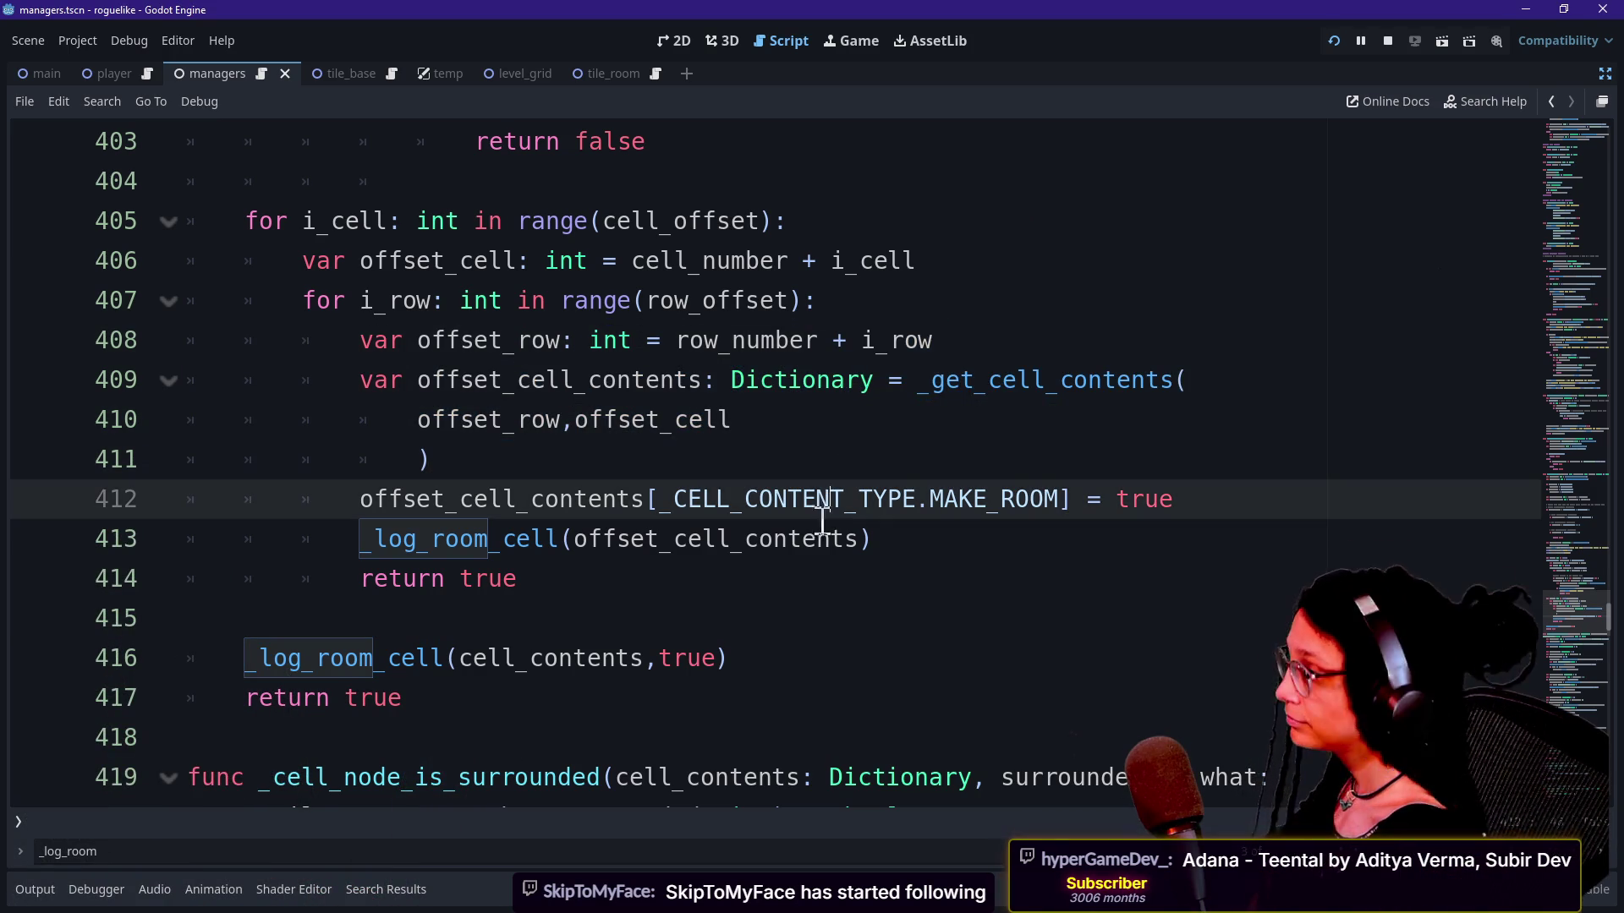
pyautogui.click(772, 610)
pyautogui.click(790, 588)
pyautogui.click(785, 606)
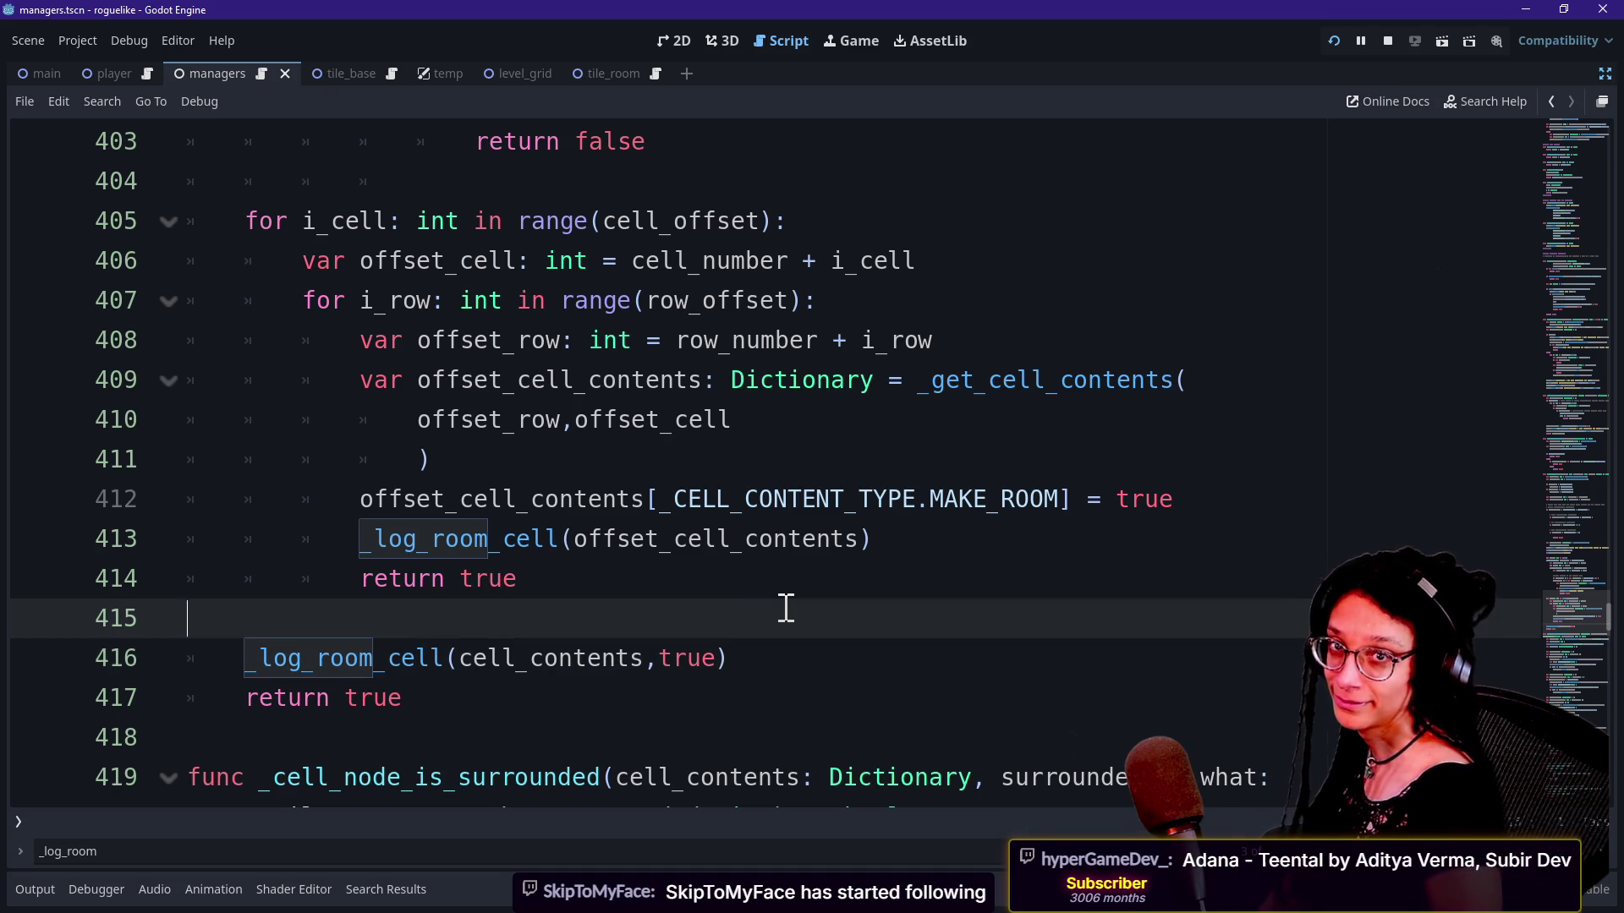
pyautogui.press('Down')
pyautogui.press('Down')
pyautogui.click(732, 585)
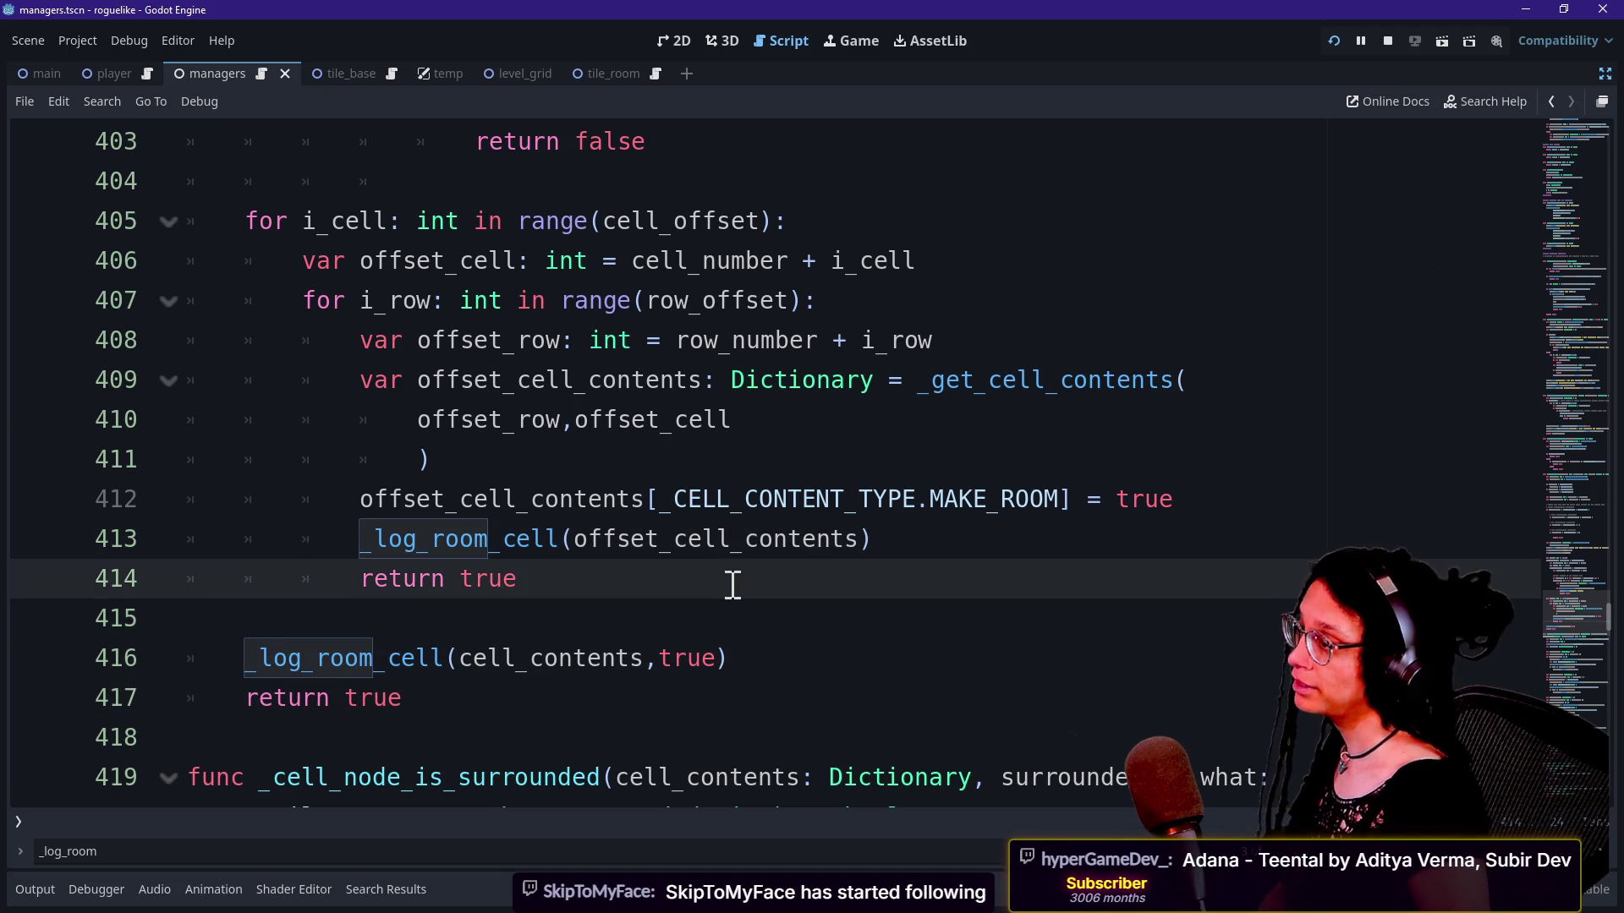
pyautogui.click(744, 615)
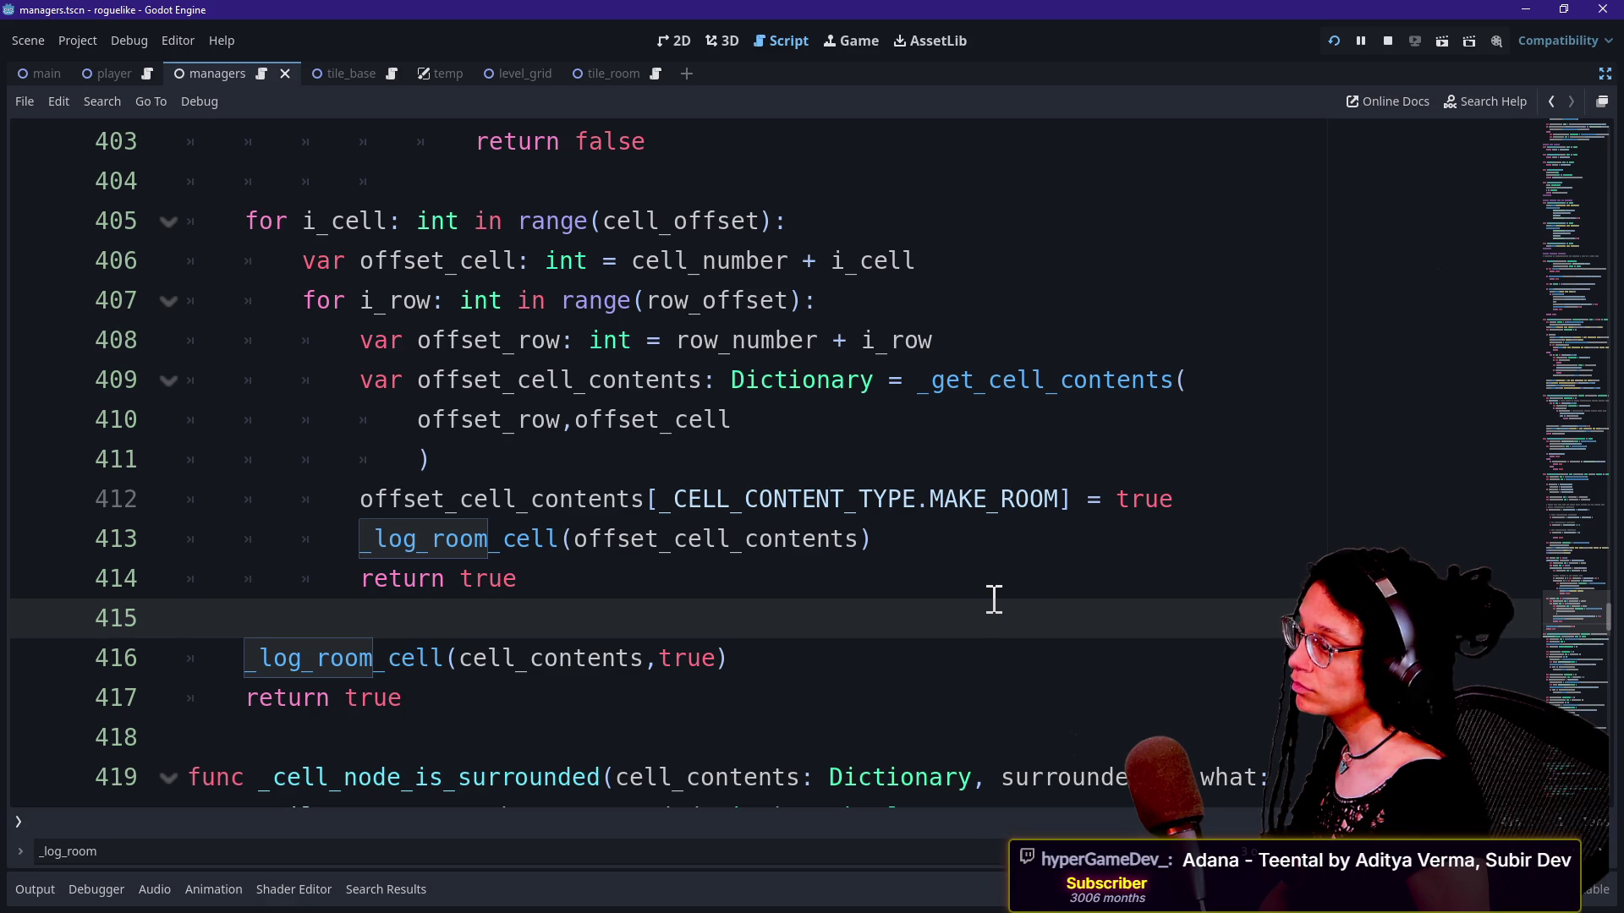
pyautogui.press('Left')
pyautogui.press('Down')
pyautogui.press('Down')
pyautogui.press('Down')
pyautogui.press('Up')
pyautogui.press('Up')
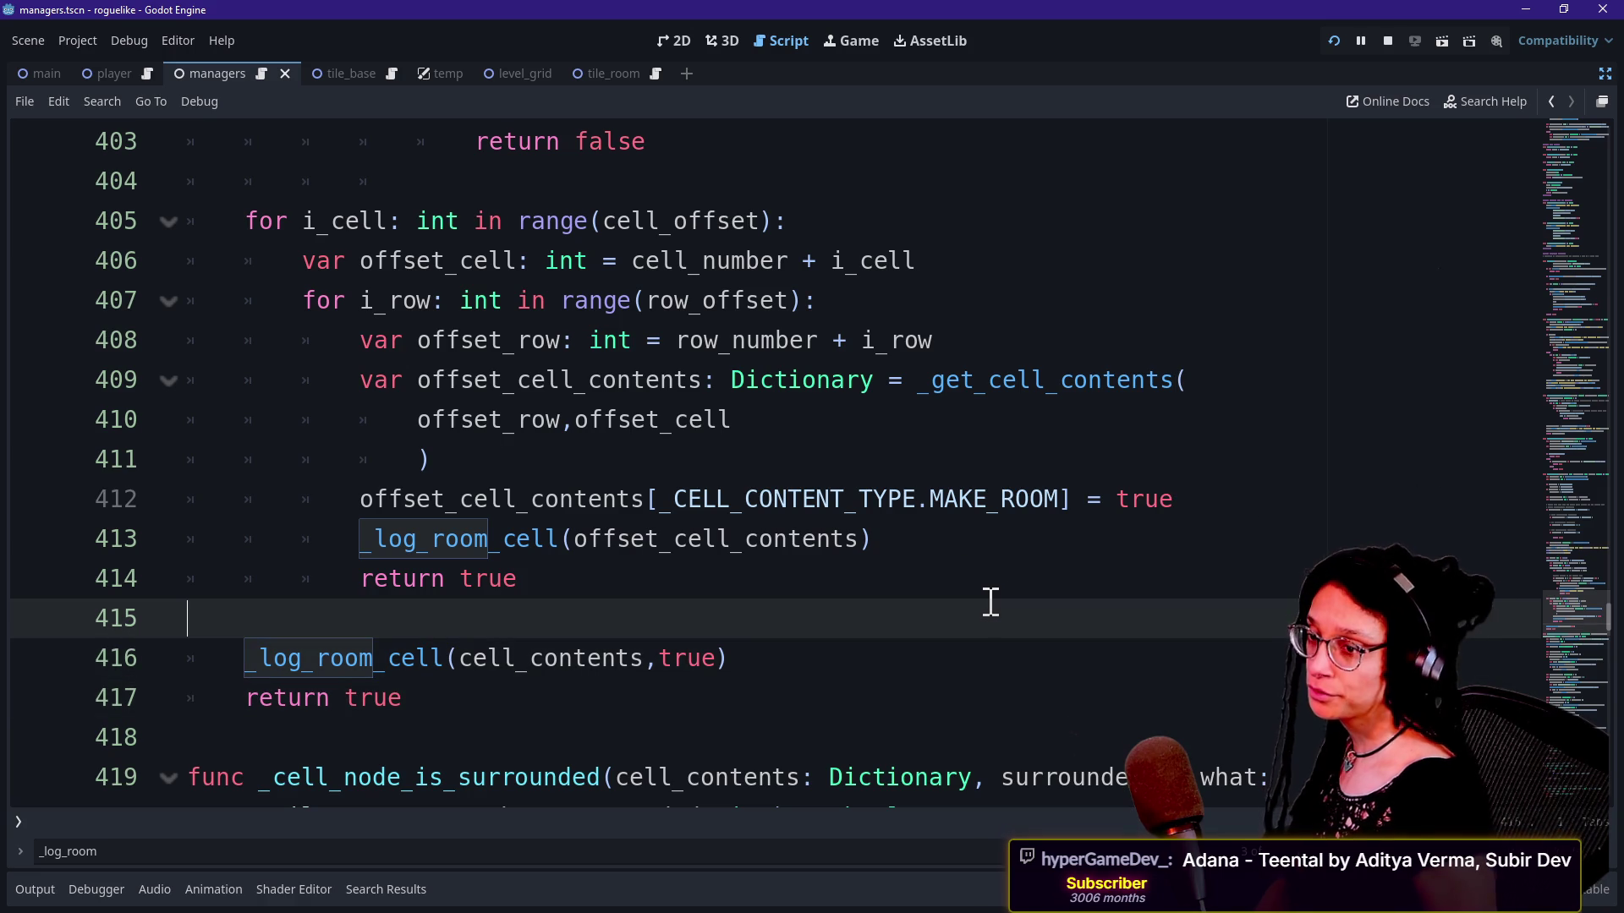
pyautogui.press('Up')
pyautogui.press('Down')
pyautogui.press('Down')
pyautogui.press('Down')
pyautogui.press('Up')
pyautogui.press('Up')
pyautogui.press('Down')
pyautogui.press('Down')
pyautogui.press('Down')
pyautogui.press('Down')
pyautogui.press('Down')
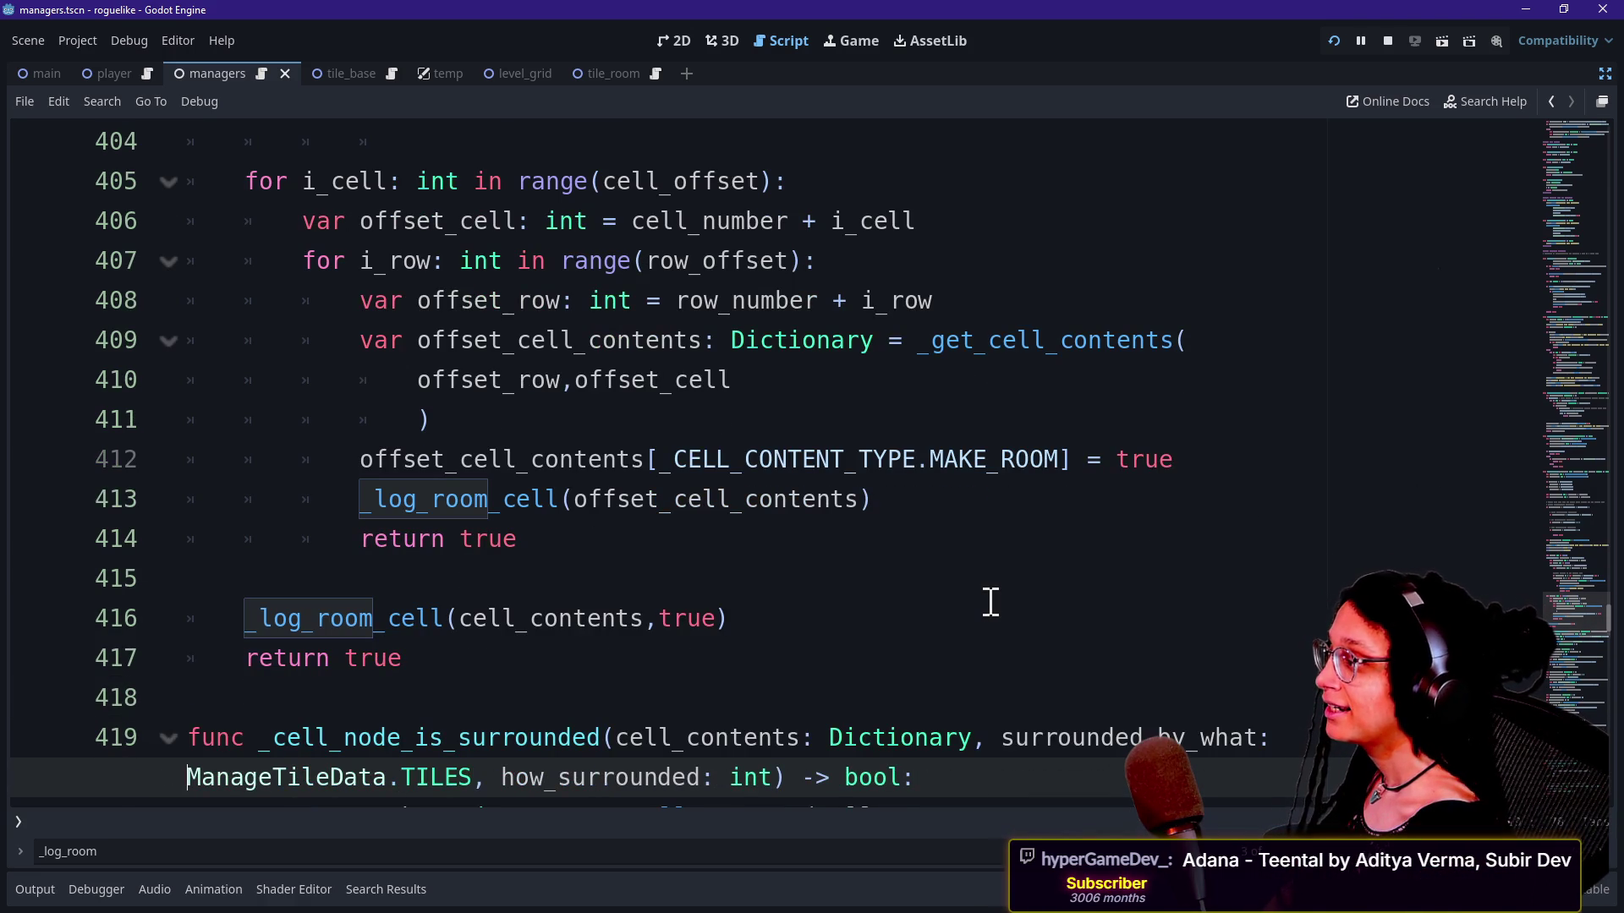
pyautogui.press('Up')
pyautogui.press('Up')
pyautogui.press('Up')
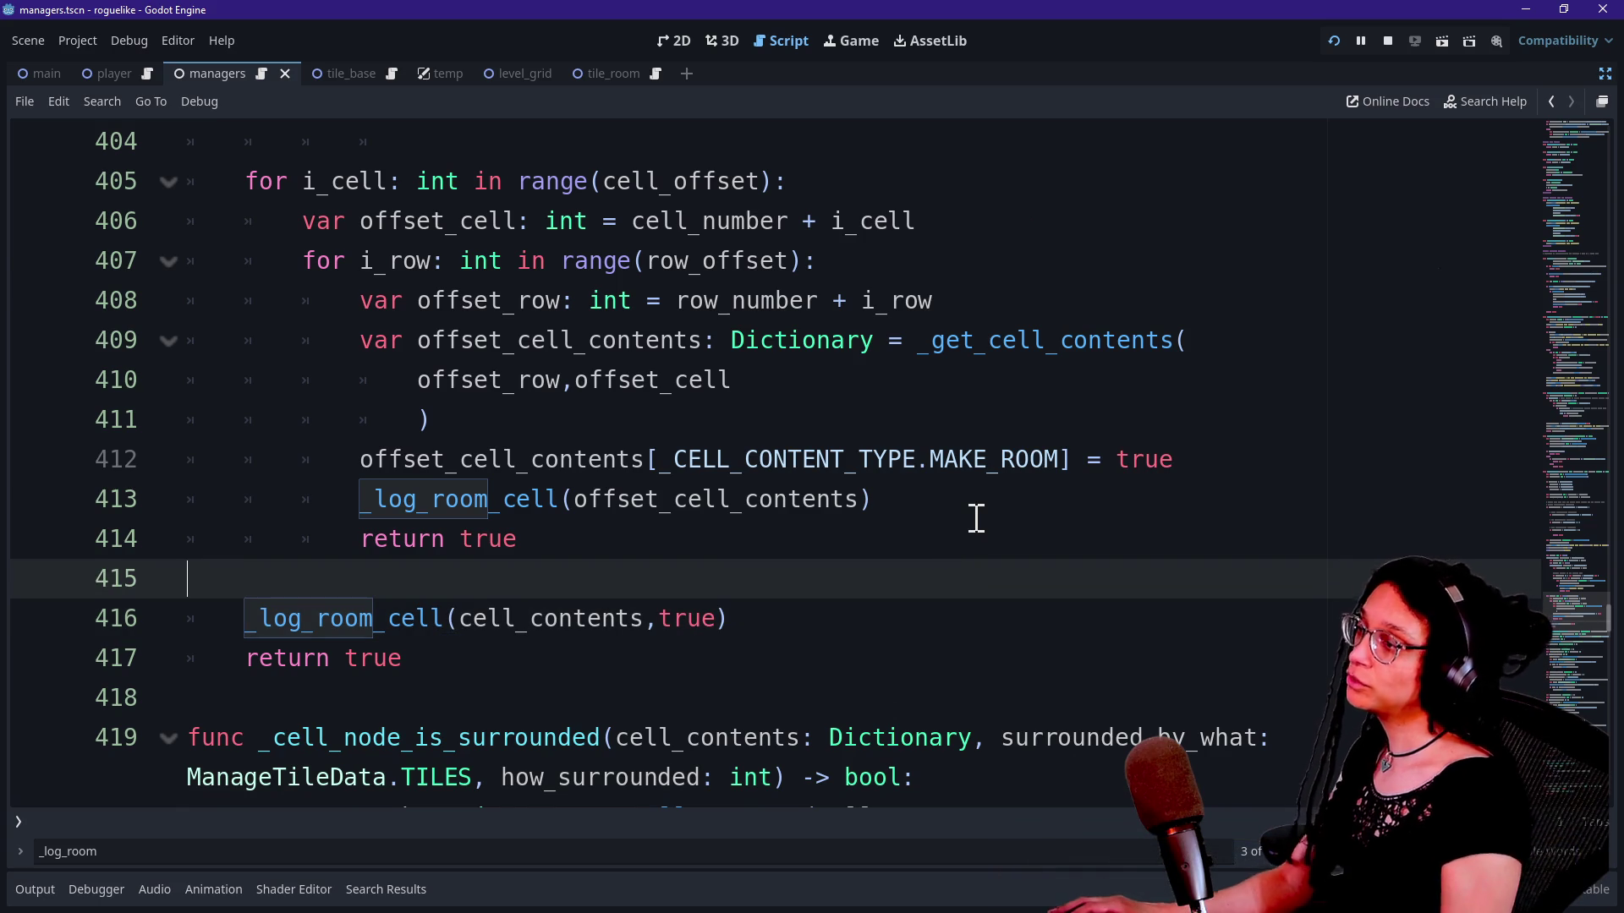
# Step: Remove the [FFX.HIGHLIGHT] argument from the print.fancy call on line 385
pyautogui.scroll(10, 976, 518)
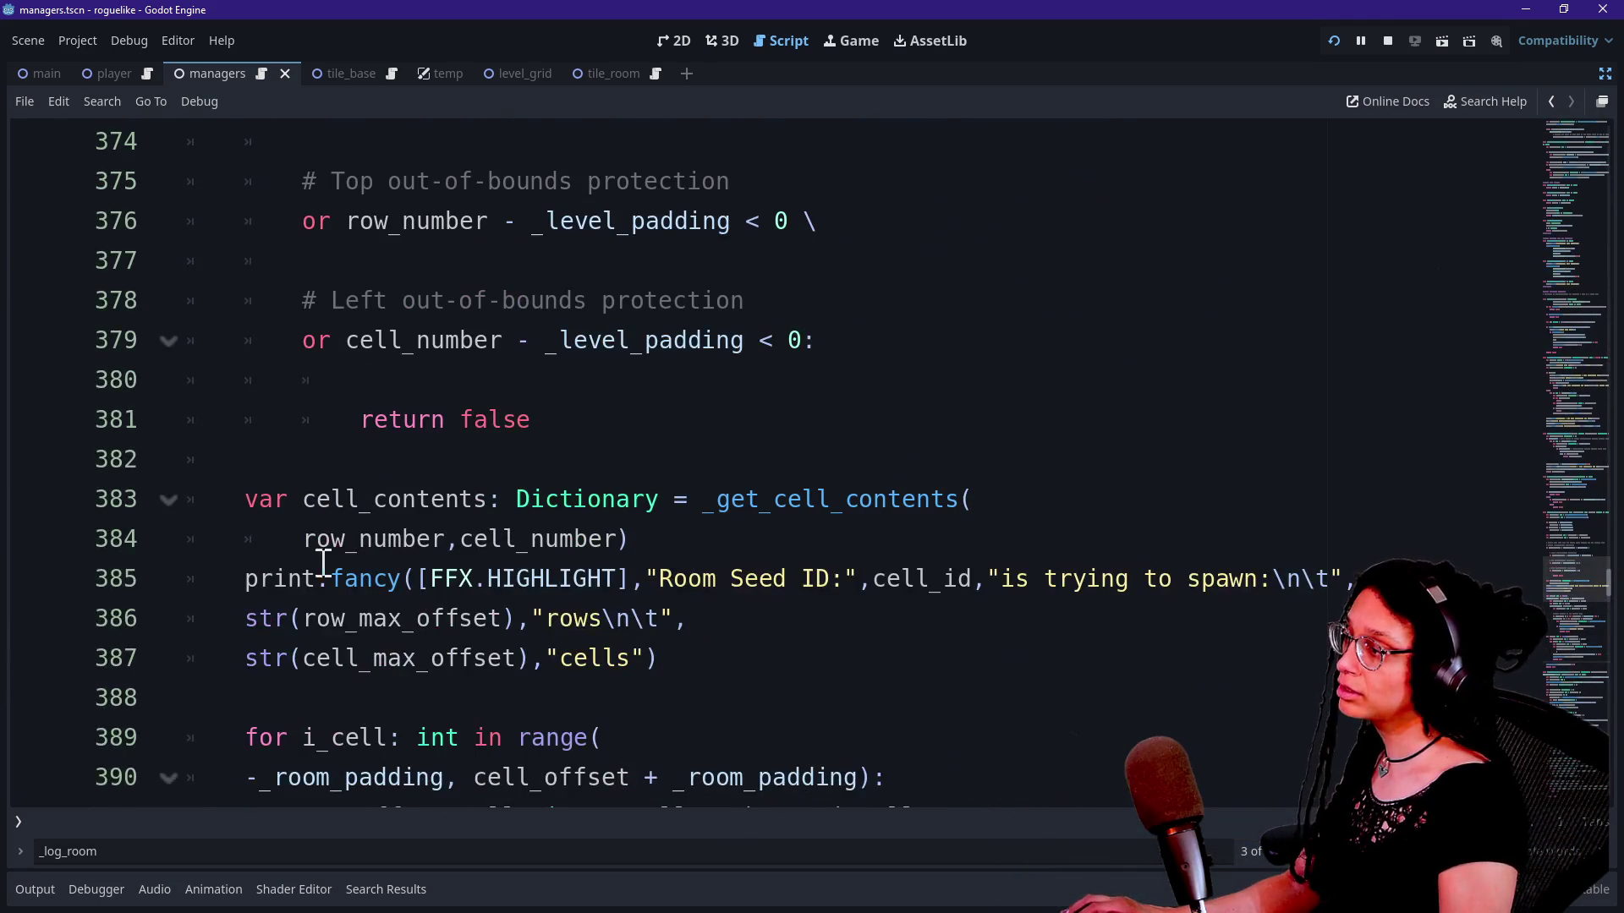
pyautogui.click(244, 580)
pyautogui.click(878, 575)
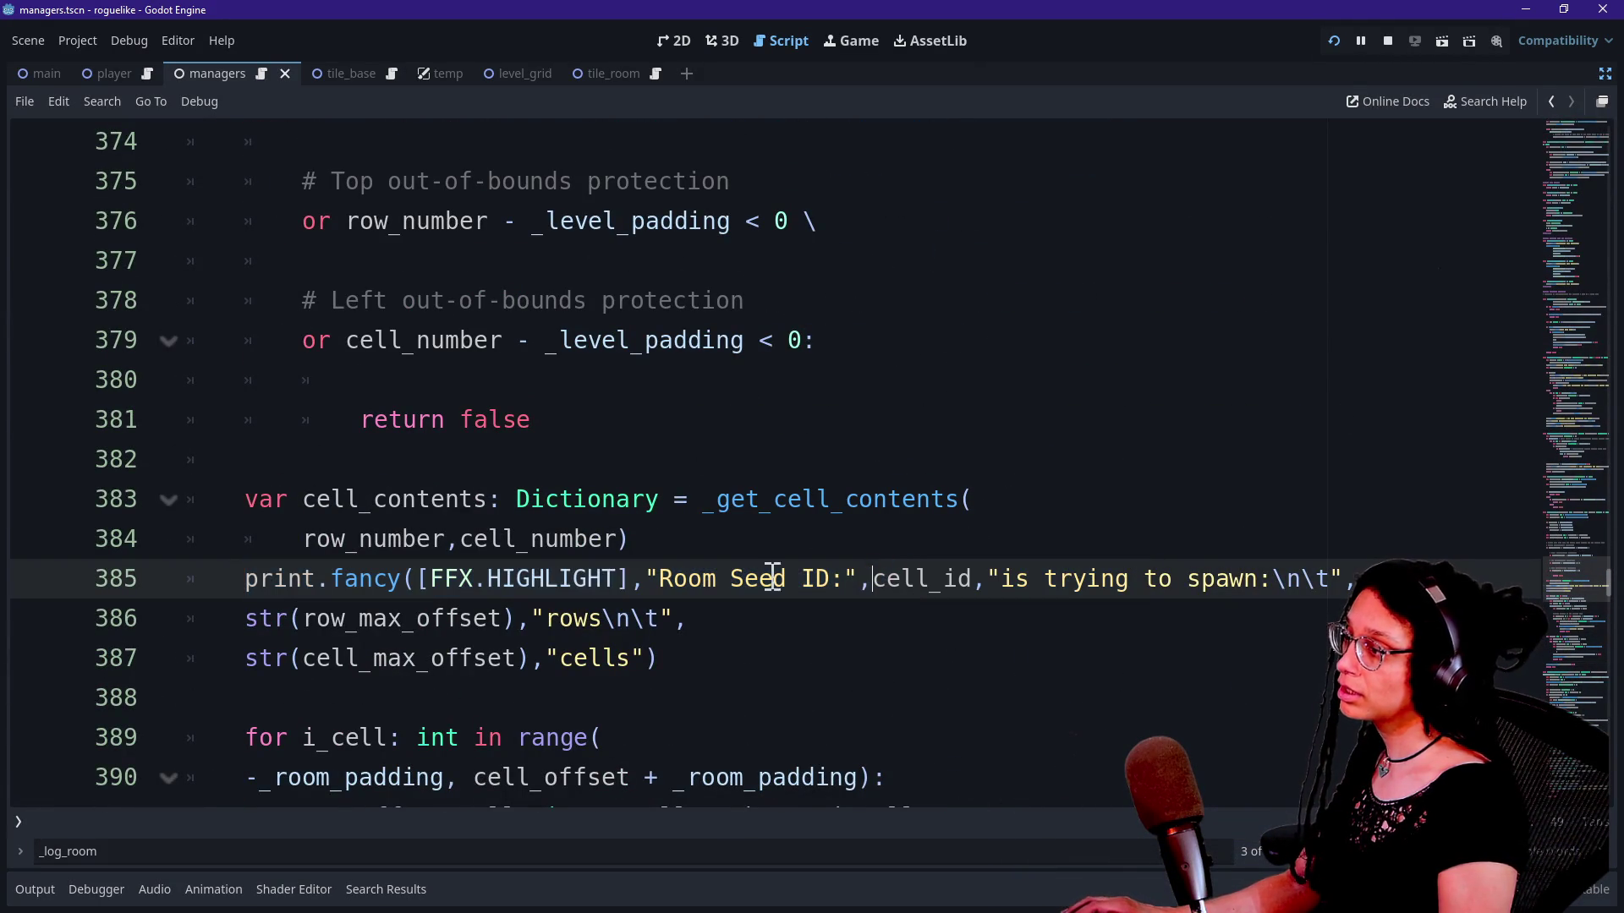
pyautogui.moveTo(217, 600)
pyautogui.mouseDown()
pyautogui.moveTo(936, 576)
pyautogui.moveTo(1033, 609)
pyautogui.moveTo(1026, 650)
pyautogui.mouseUp()
pyautogui.hotkey('ctrl', 'c')
pyautogui.click(533, 592)
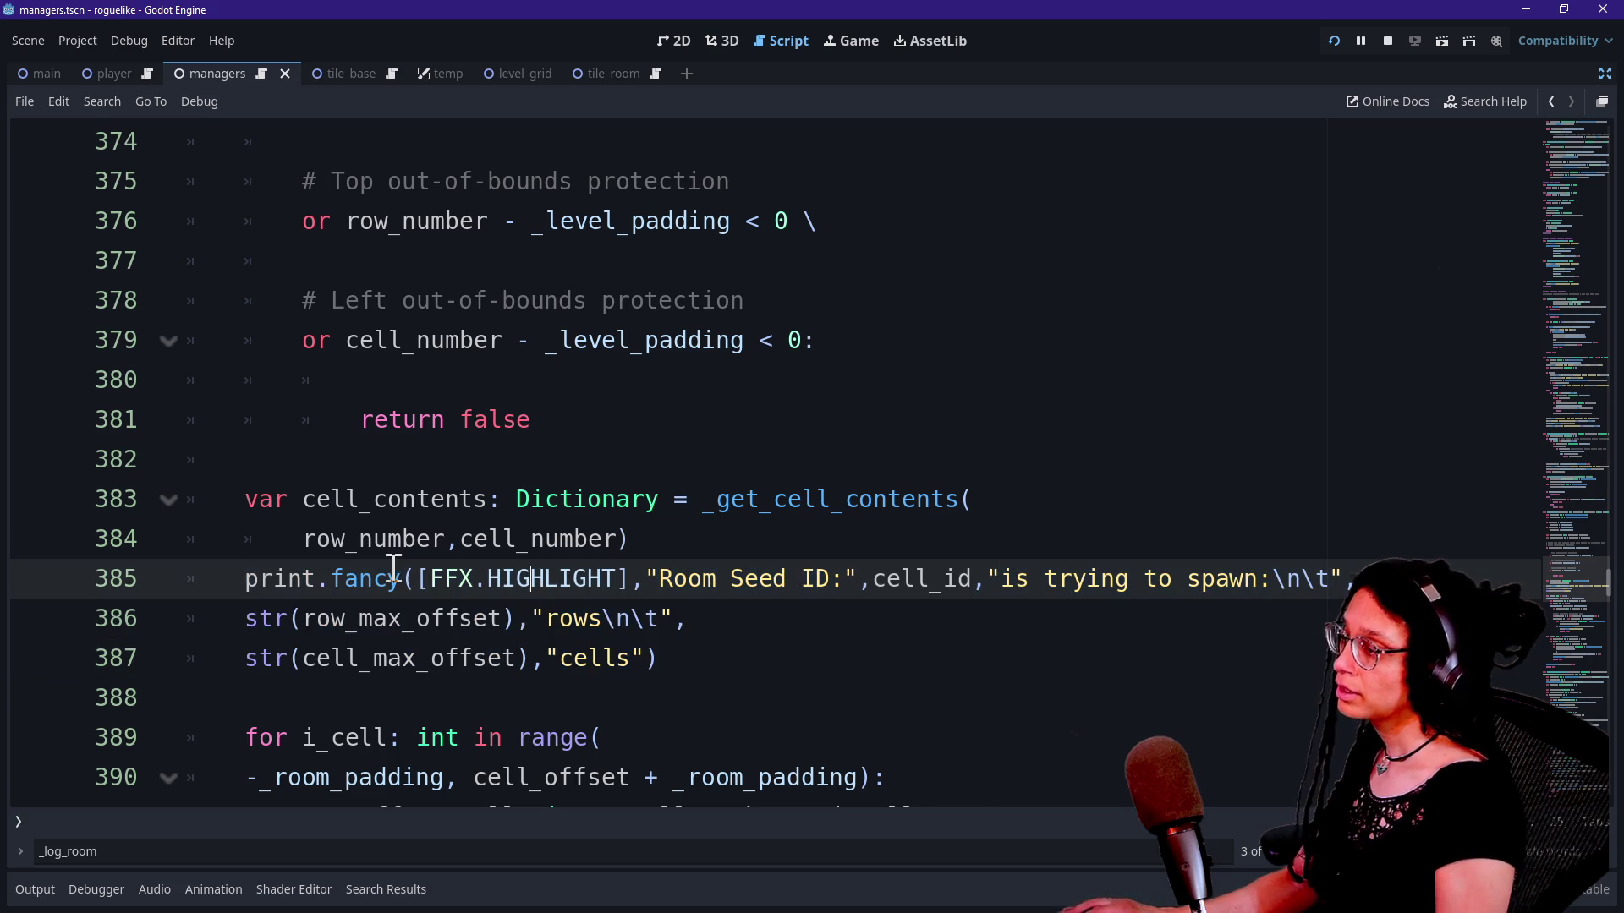
pyautogui.moveTo(417, 575); pyautogui.dragTo(623, 578)
pyautogui.press('BackSpace')
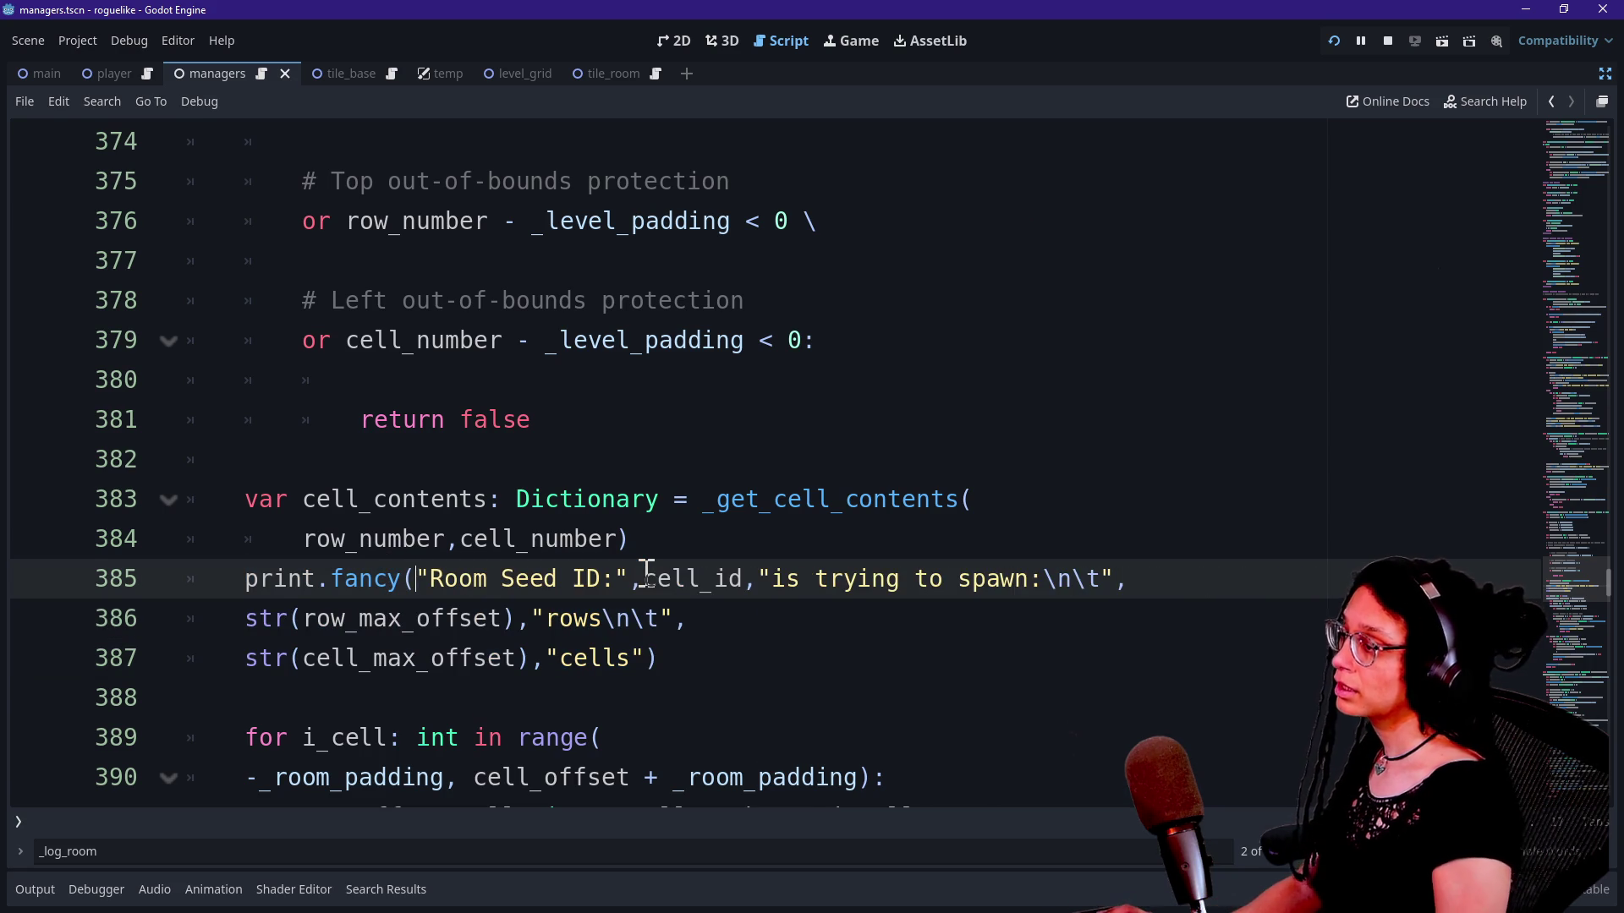
# Step: Paste the print.fancy seed statement on line 415, indent it, and remove the row and cell offset lines
pyautogui.scroll(-10, 646, 575)
pyautogui.scroll(-1, 647, 573)
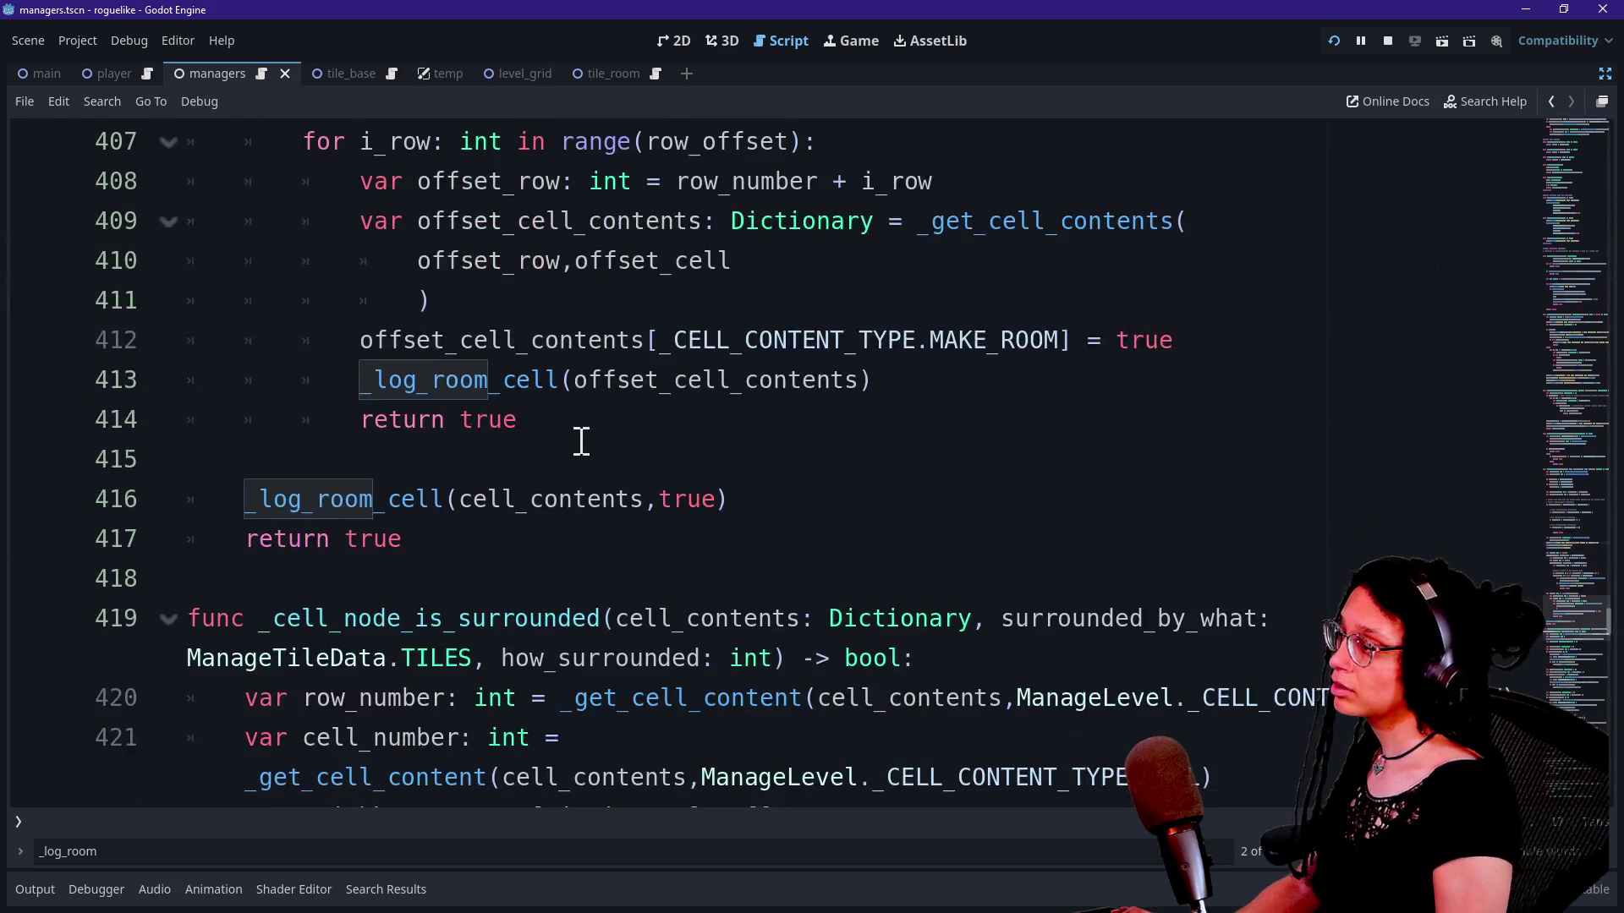
pyautogui.click(633, 469)
pyautogui.hotkey('ctrl', 'v')
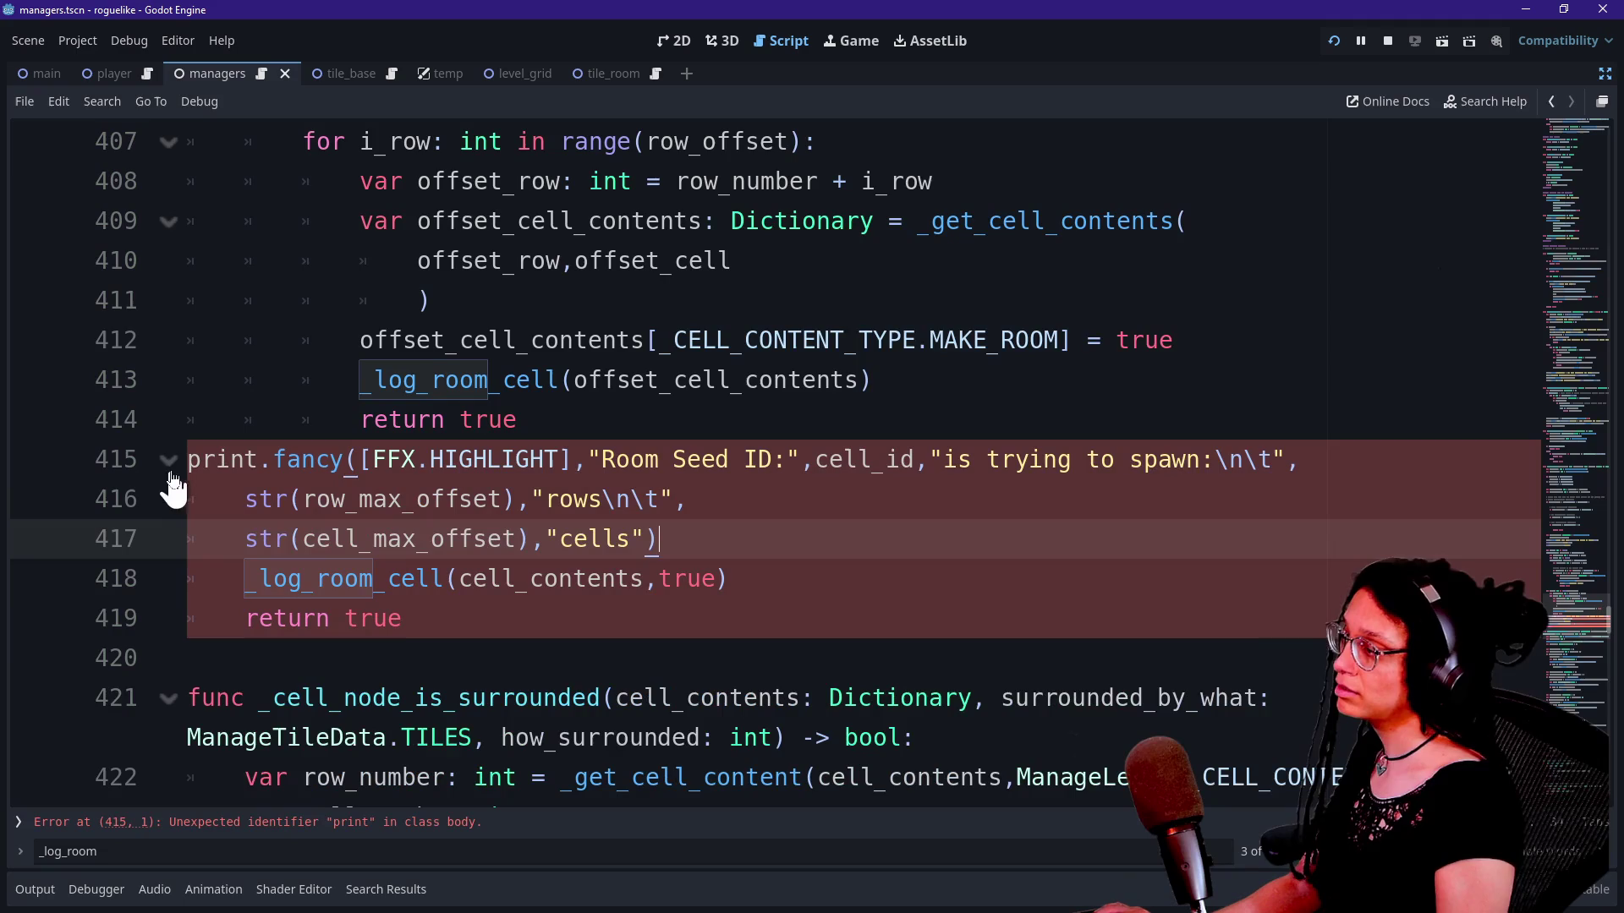
pyautogui.click(192, 463)
pyautogui.press('Tab')
pyautogui.moveTo(373, 499); pyautogui.dragTo(478, 548)
pyautogui.moveTo(684, 550)
pyautogui.mouseDown()
pyautogui.moveTo(873, 479)
pyautogui.moveTo(859, 489)
pyautogui.moveTo(1203, 413)
pyautogui.moveTo(1369, 457)
pyautogui.mouseUp()
pyautogui.click(860, 492)
pyautogui.press('BackSpace')
pyautogui.press('BackSpace')
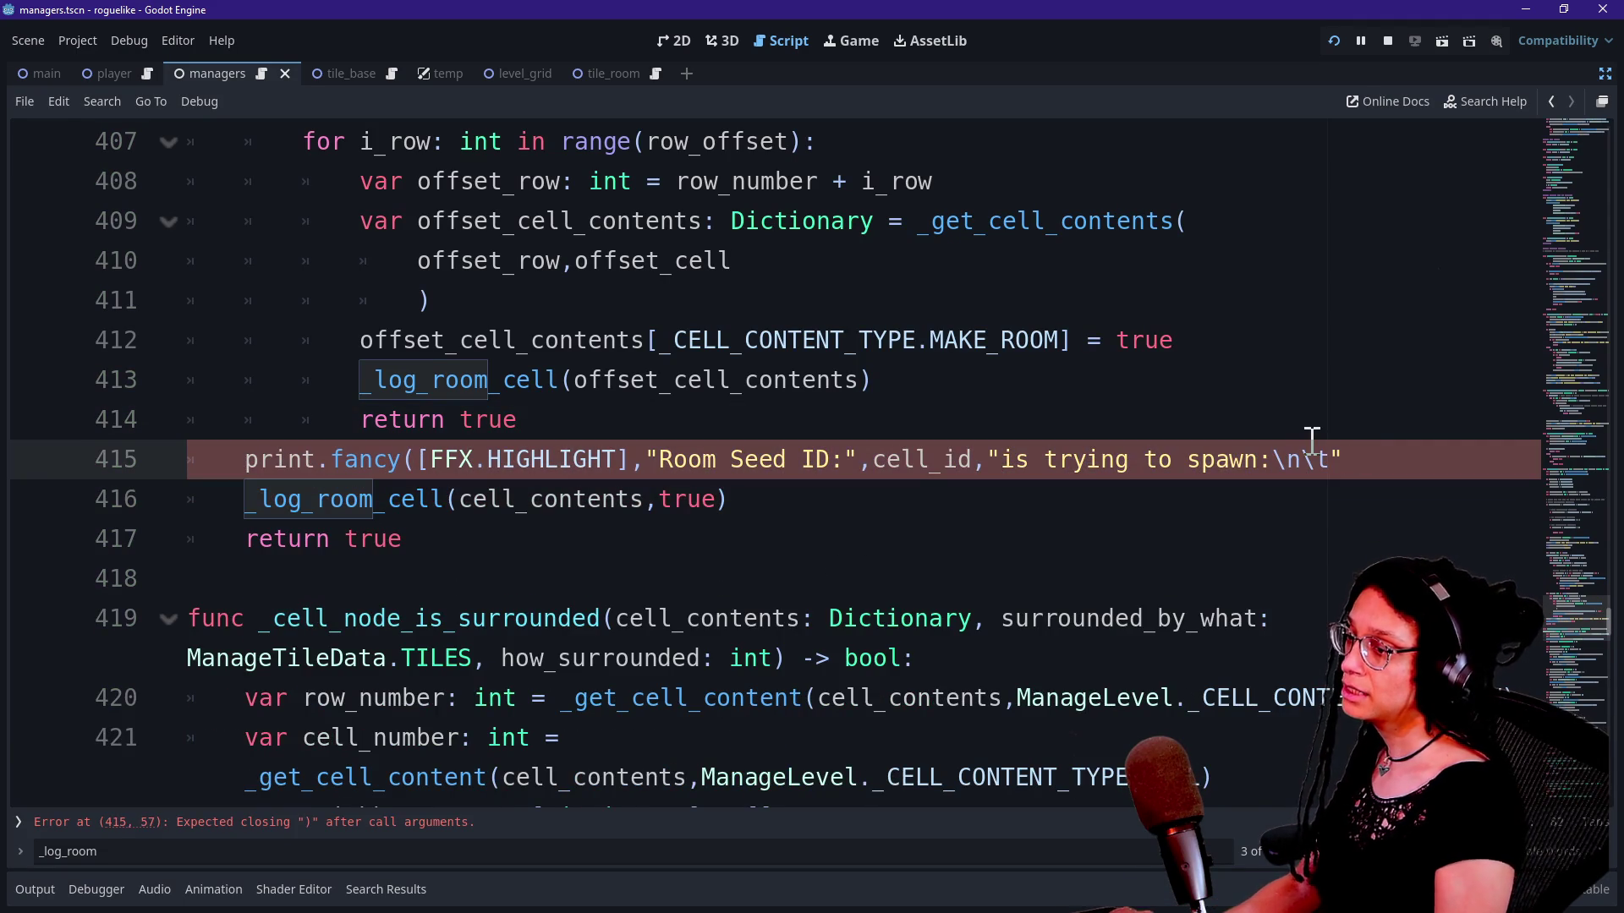
# Step: Reword the message to 'is OK to spawn!', drop the \n\t escapes, close the call with ')', and rerun
pyautogui.moveTo(1045, 459); pyautogui.dragTo(1176, 462)
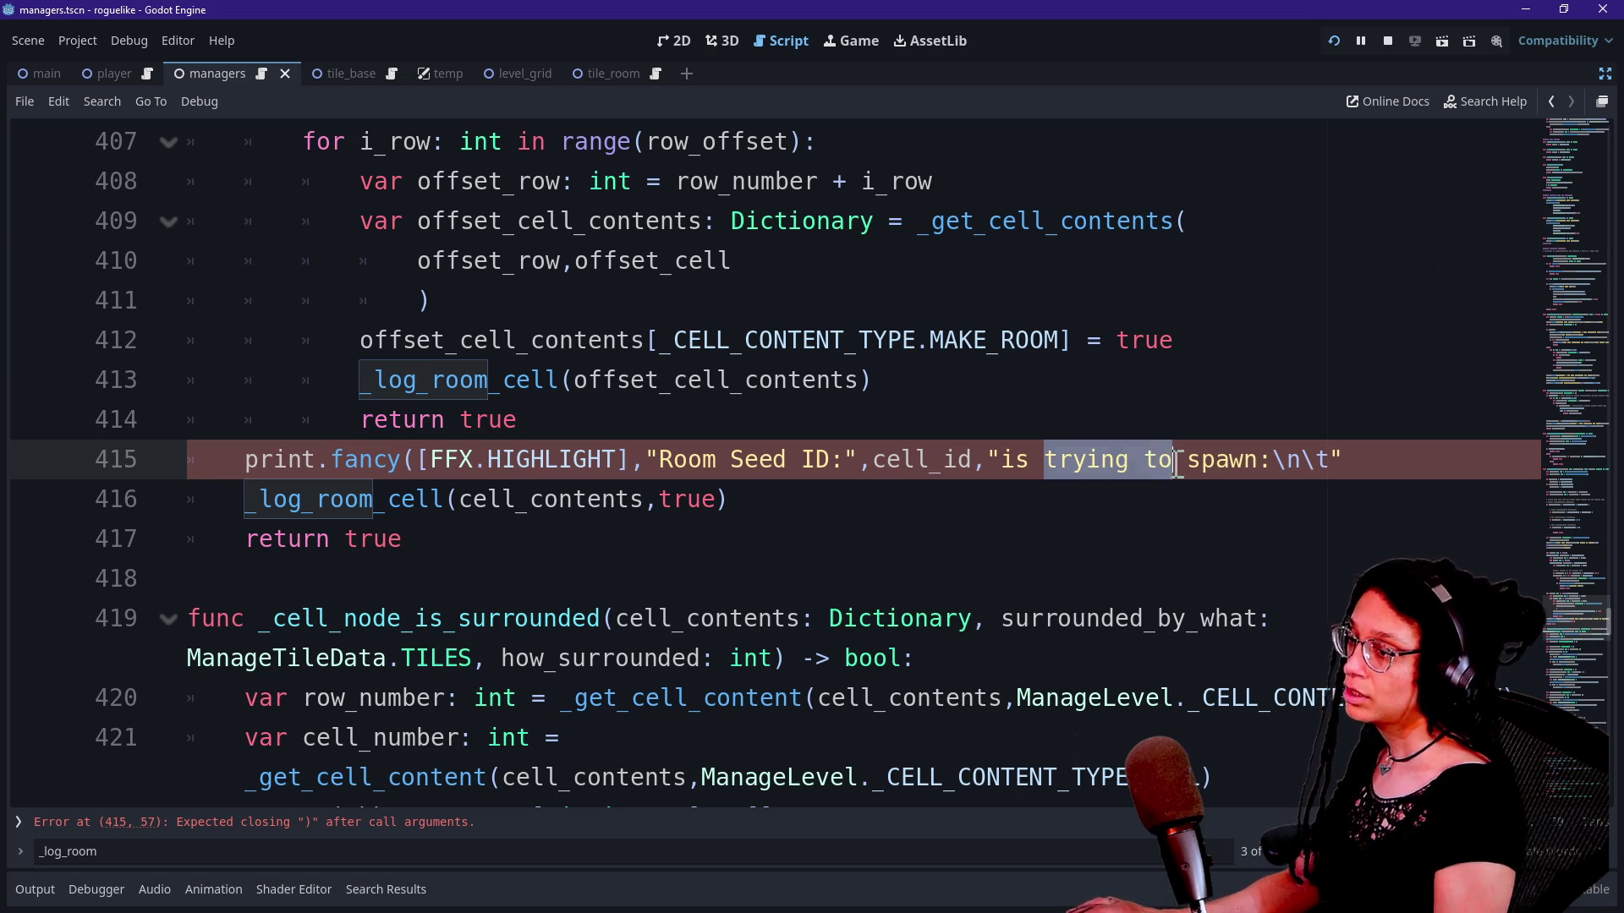
pyautogui.write('is OK to')
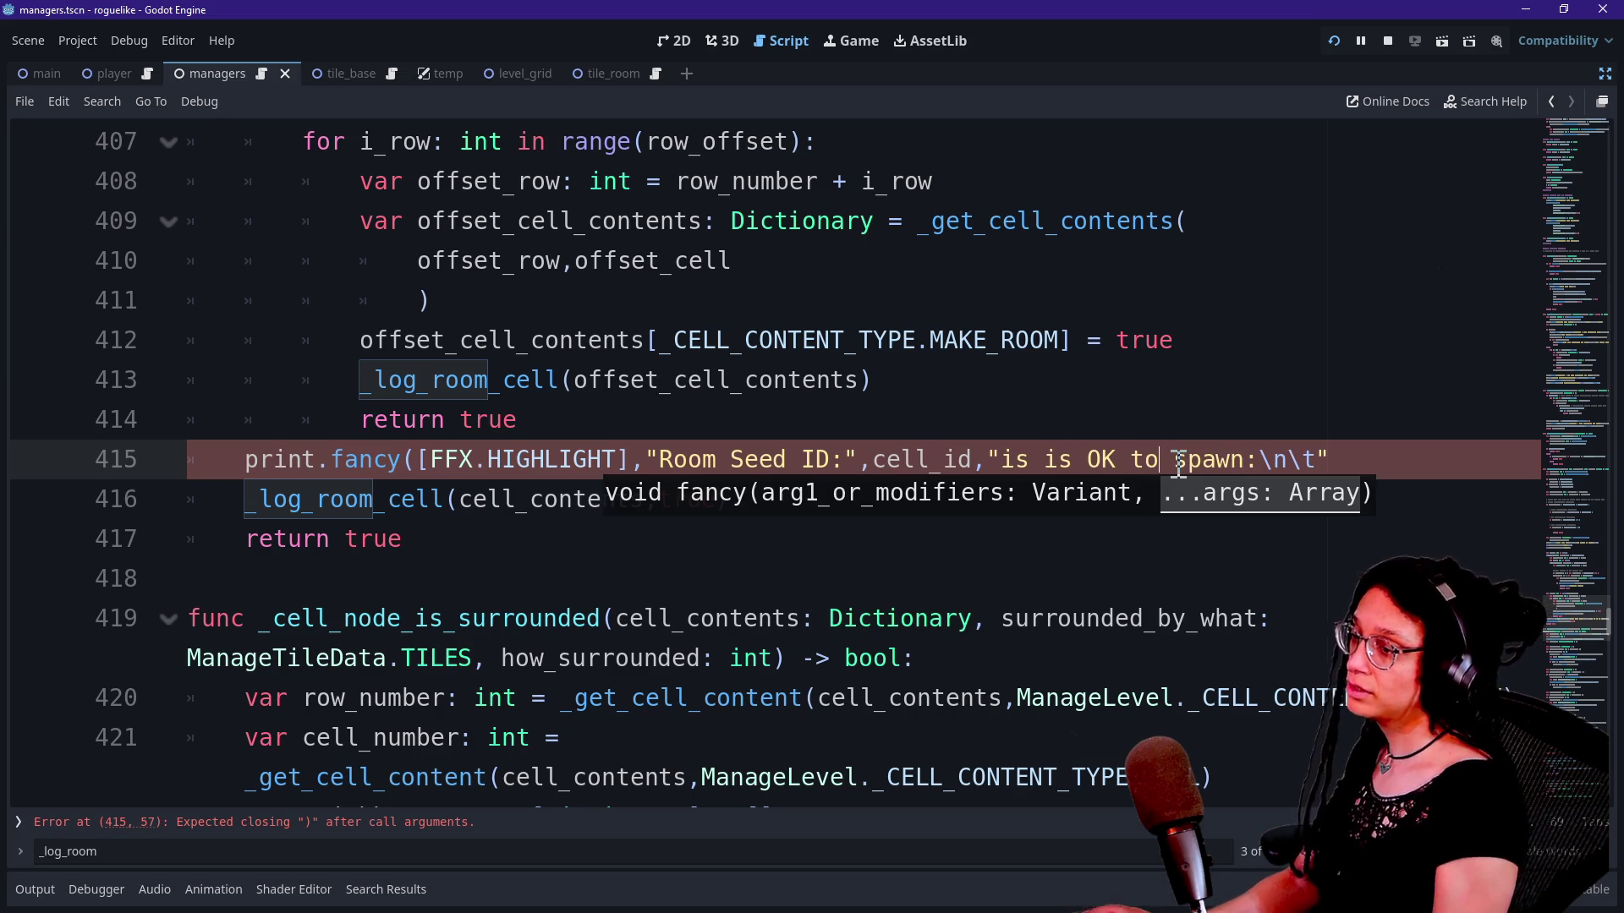
pyautogui.click(1259, 461)
pyautogui.press('Delete')
pyautogui.press('Delete')
pyautogui.press('Delete')
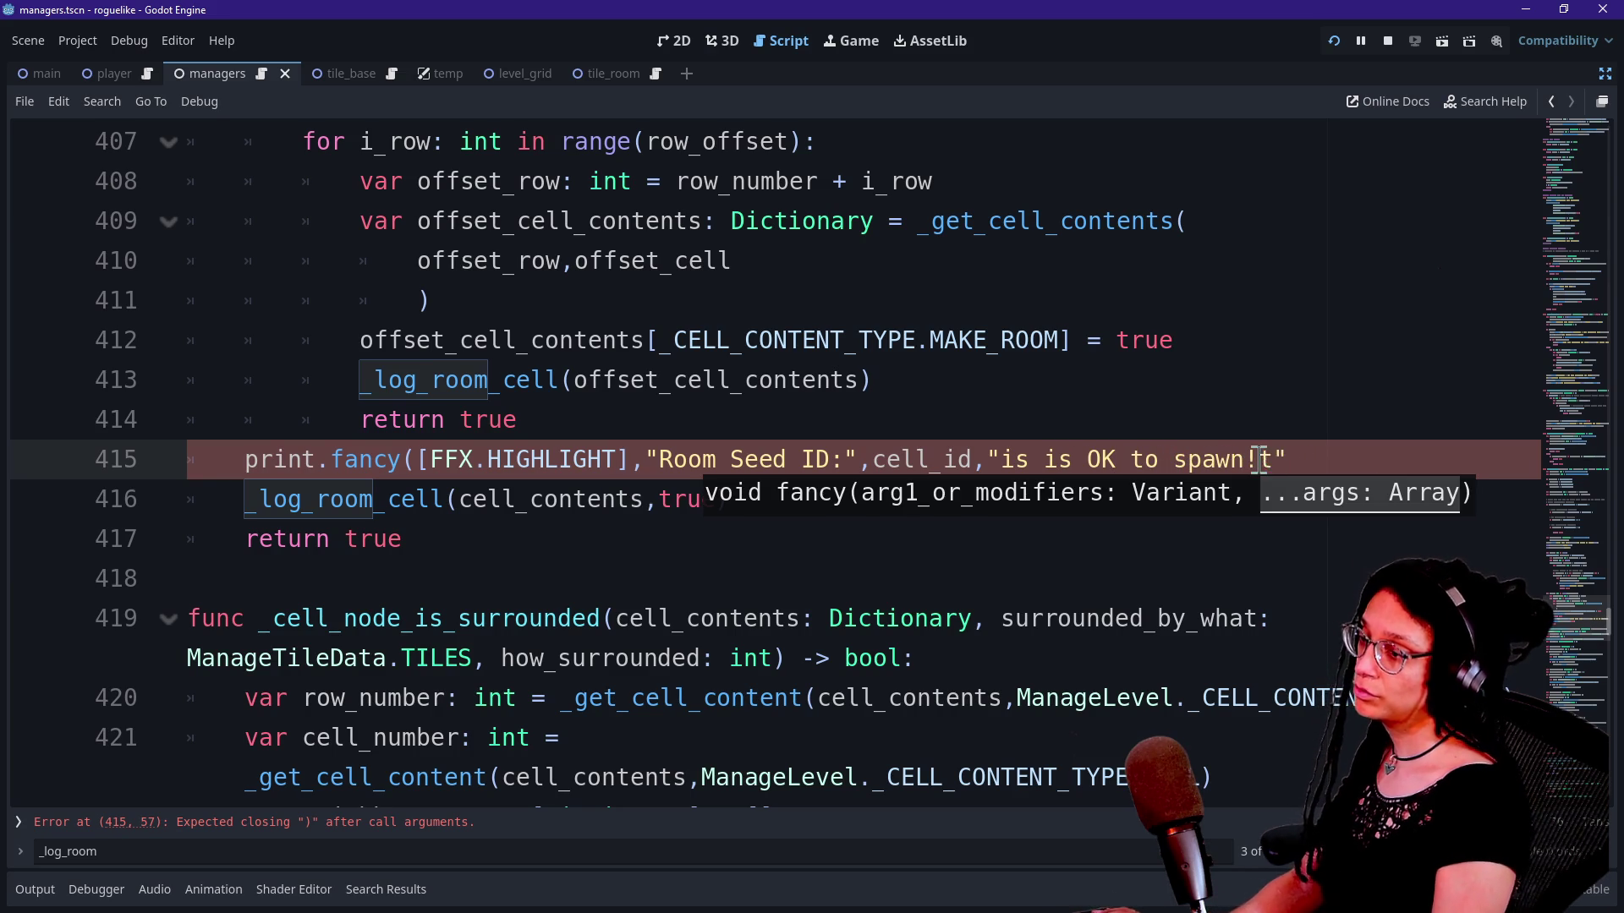
pyautogui.click(1402, 449)
pyautogui.press('BackSpace')
pyautogui.write('\\))')
pyautogui.click(960, 223)
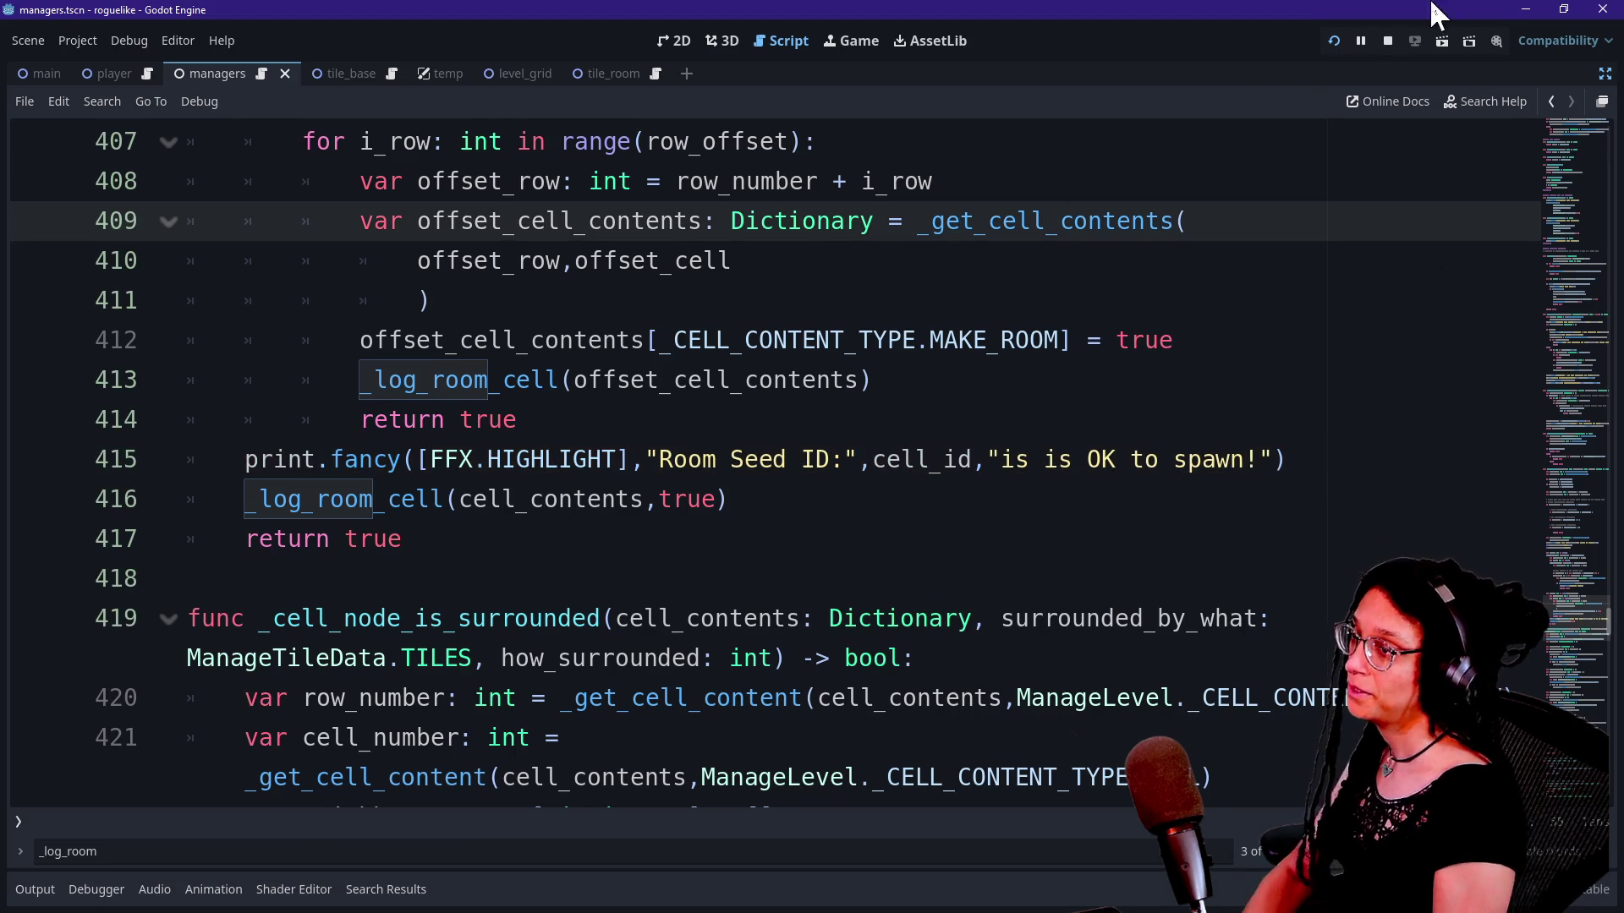
pyautogui.click(1327, 44)
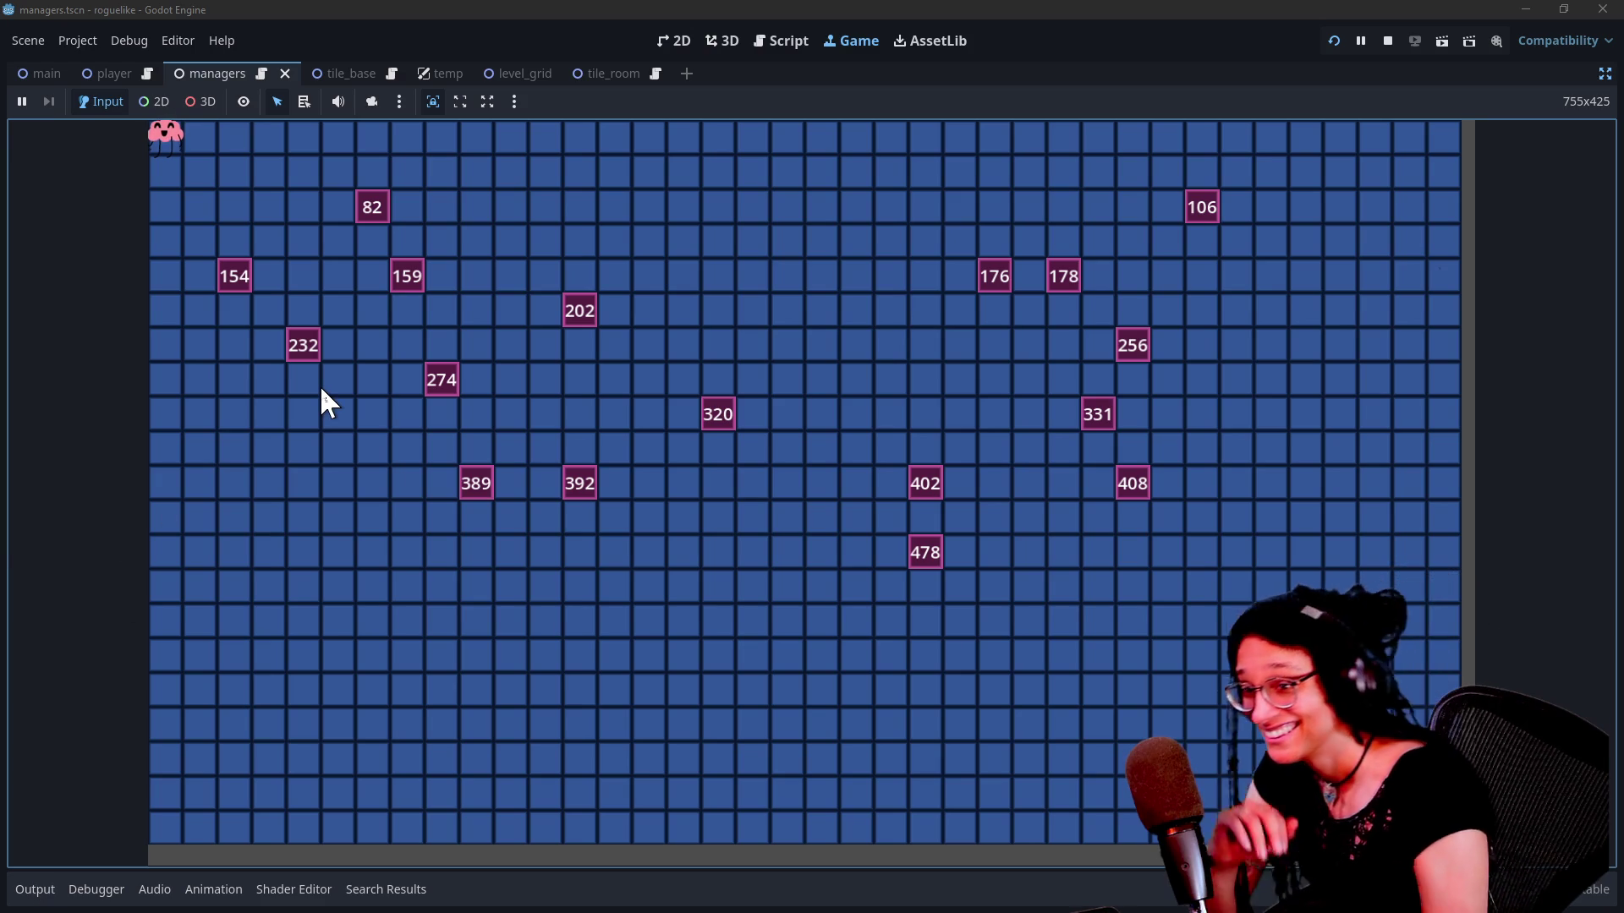
# Step: Delete the end of 'return true' on line 414 and show the Output log beneath the rerun game
pyautogui.click(782, 43)
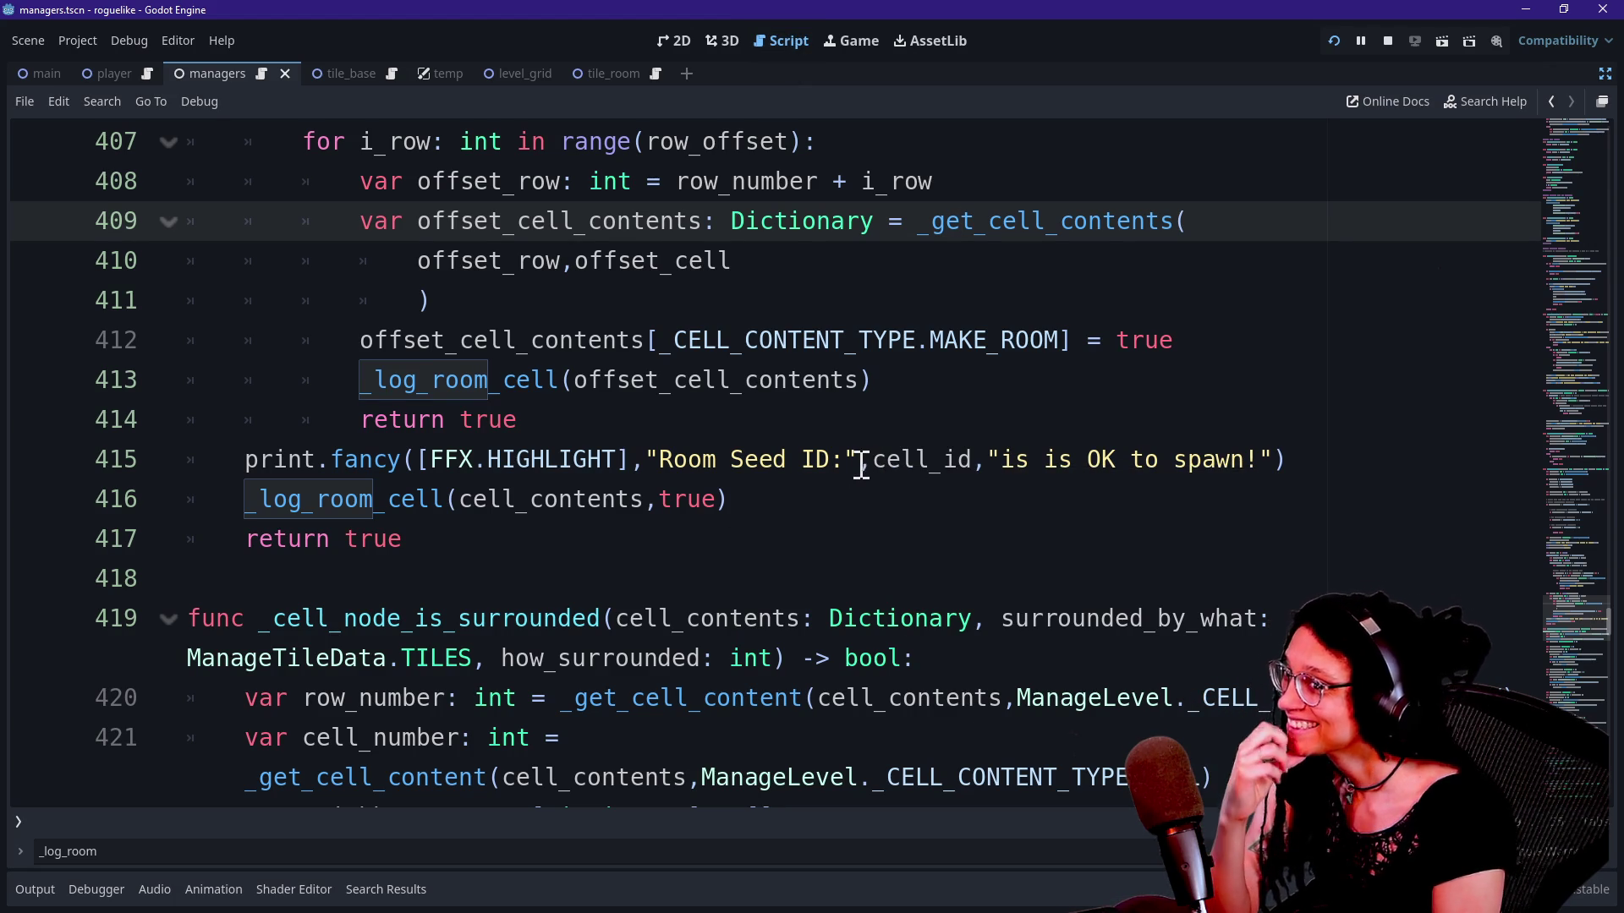
pyautogui.click(826, 416)
pyautogui.moveTo(816, 413); pyautogui.dragTo(491, 419)
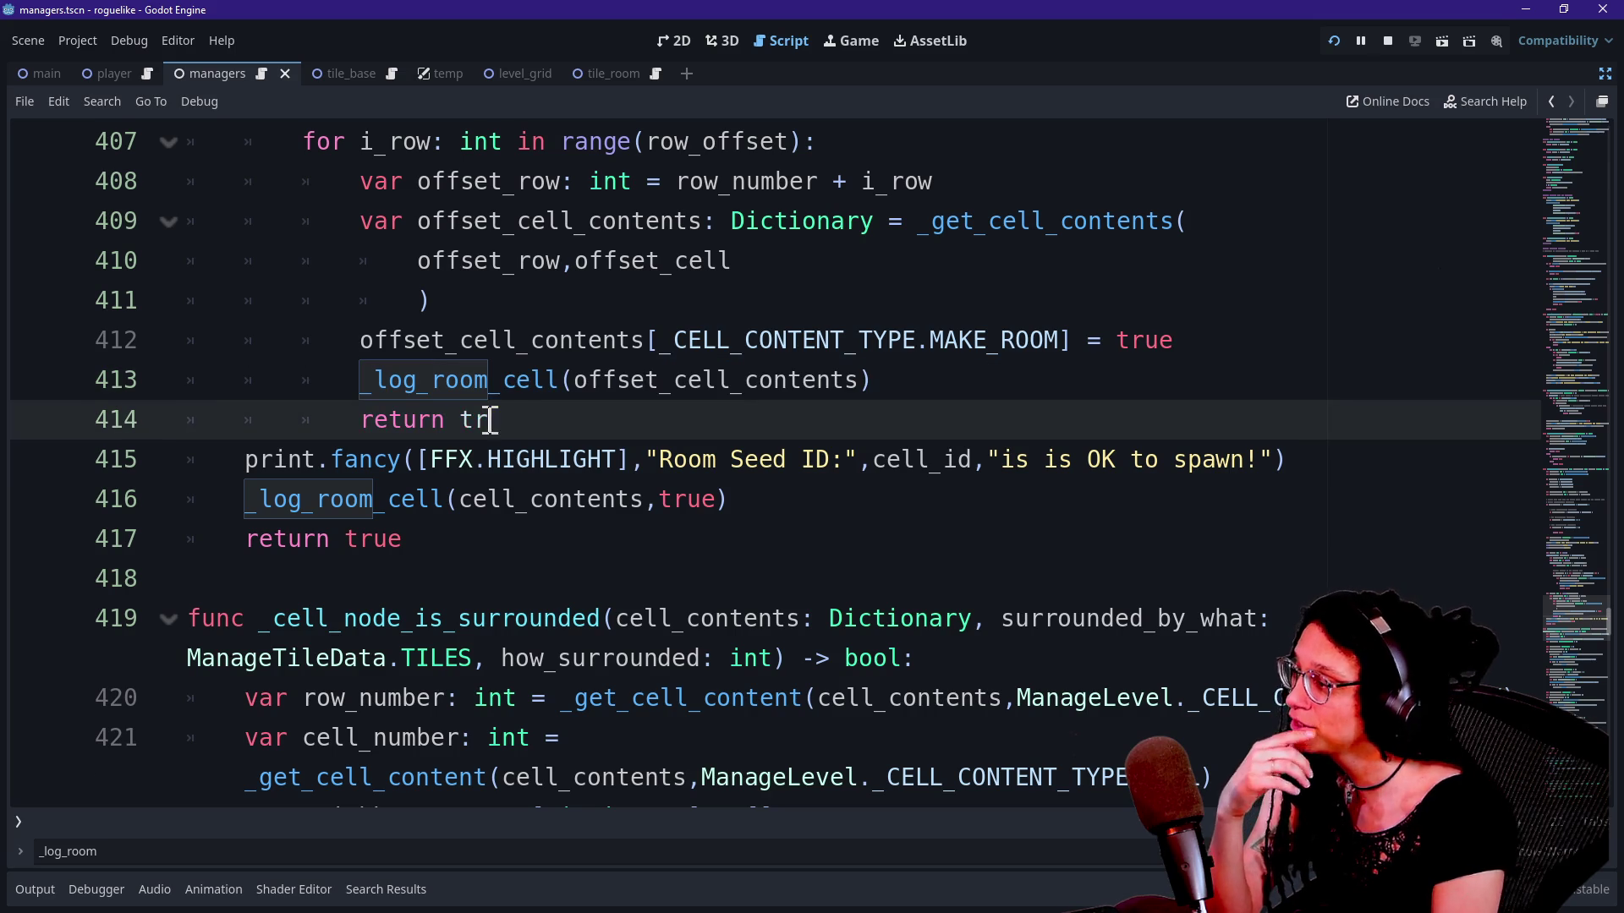
pyautogui.press('BackSpace')
pyautogui.press('BackSpace')
pyautogui.press('BackSpace')
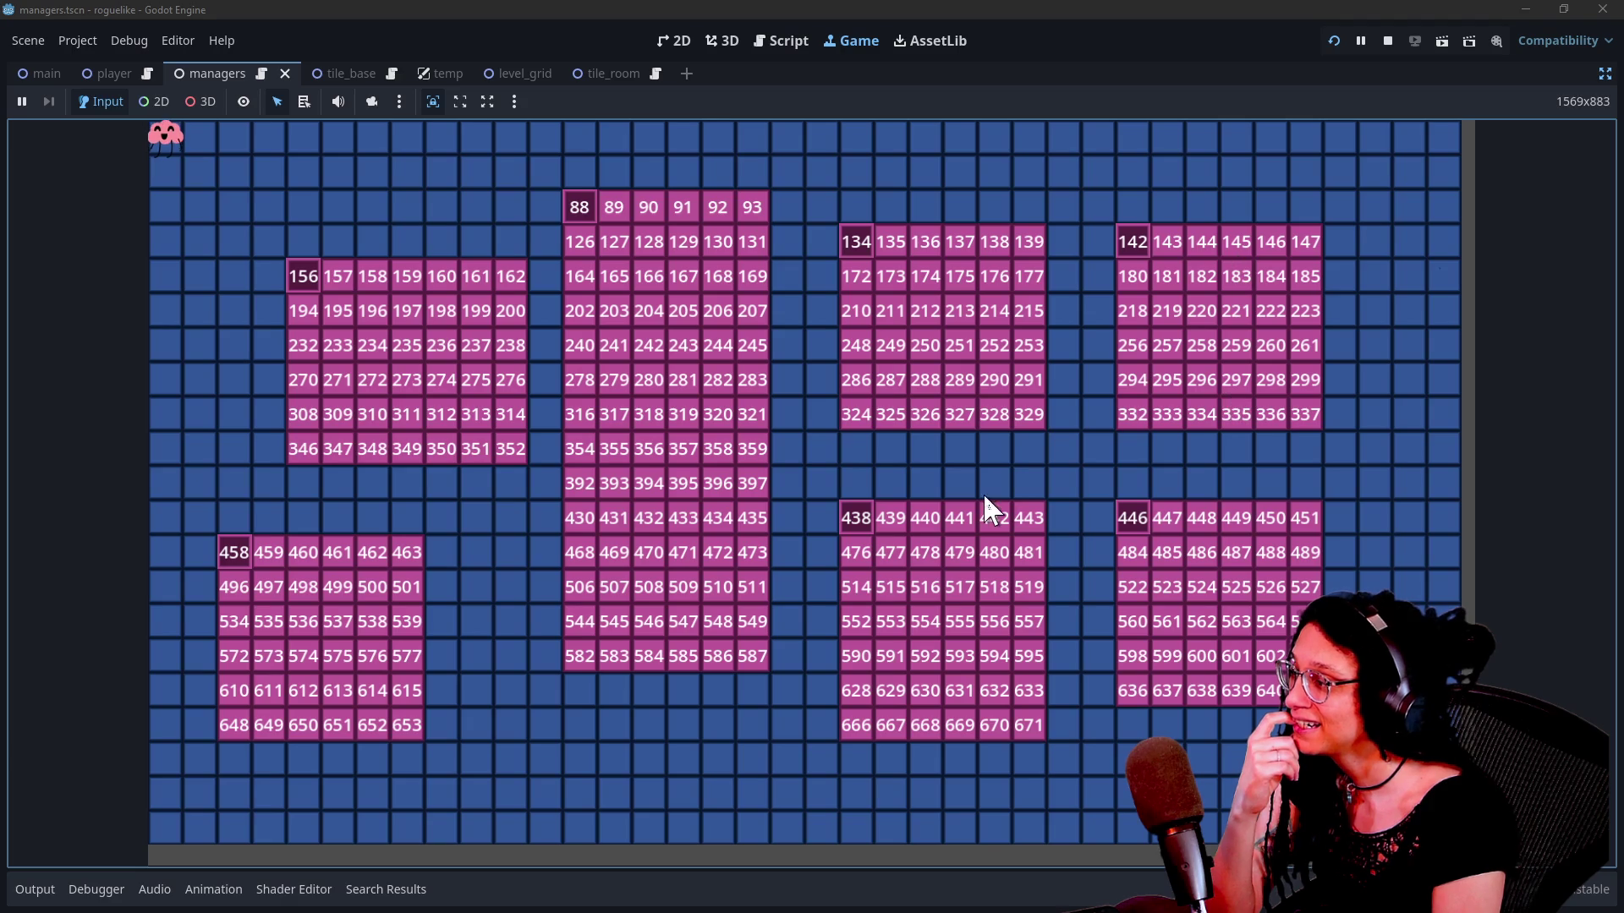
pyautogui.click(38, 889)
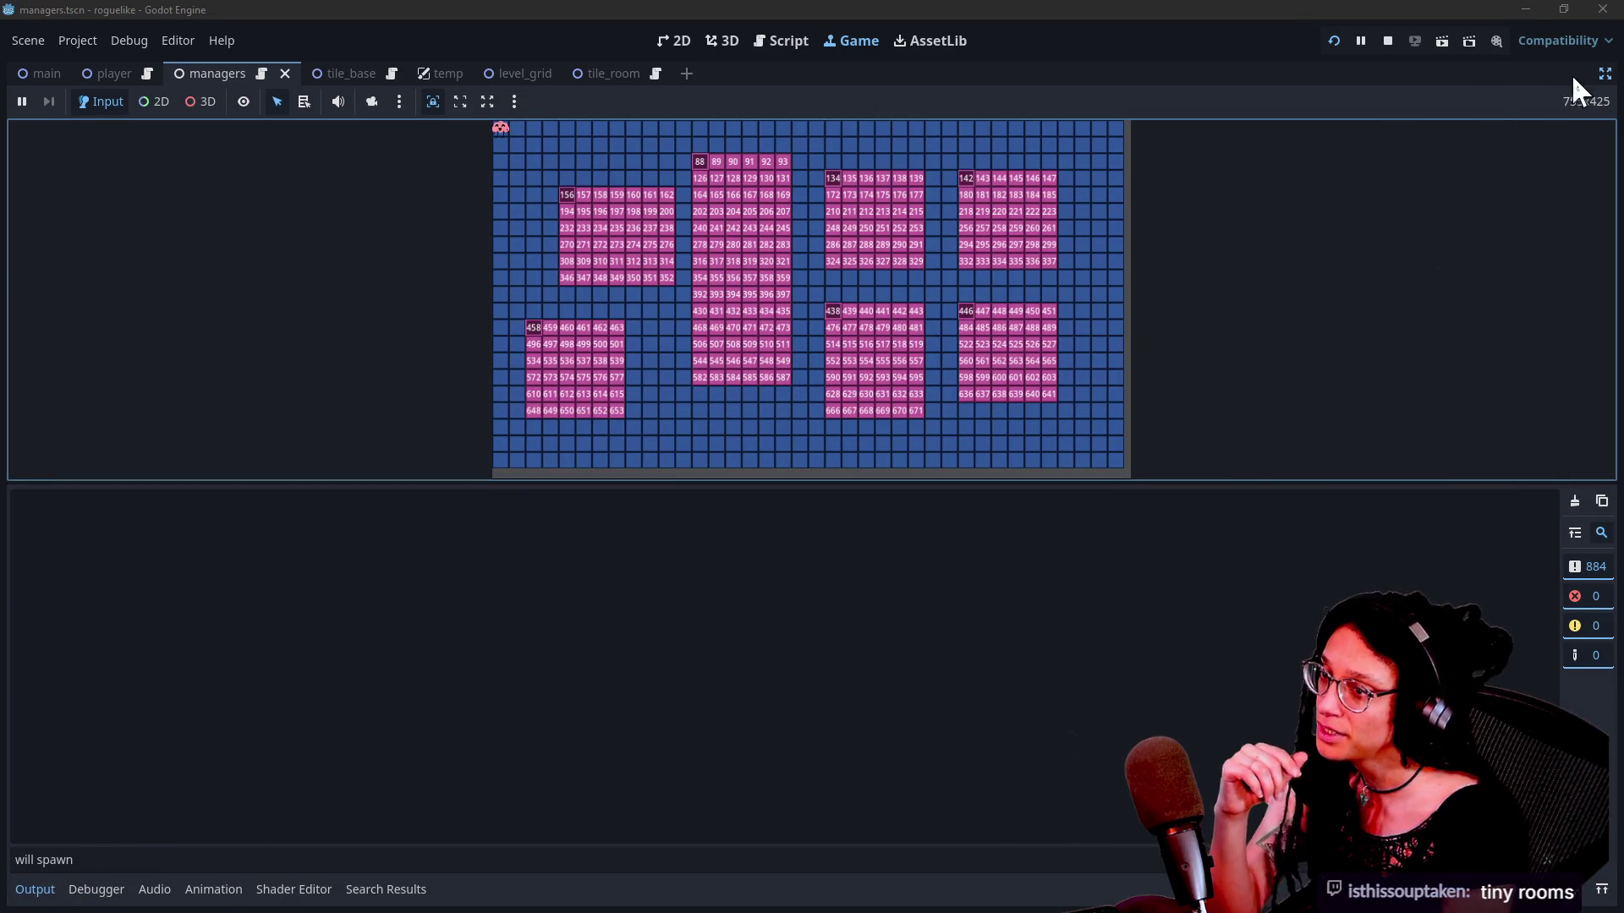
# Step: Restore the docks, select Main > Managers > ManageLevel in the Remote tree, and expand its eight-entry Room Data
pyautogui.click(1604, 74)
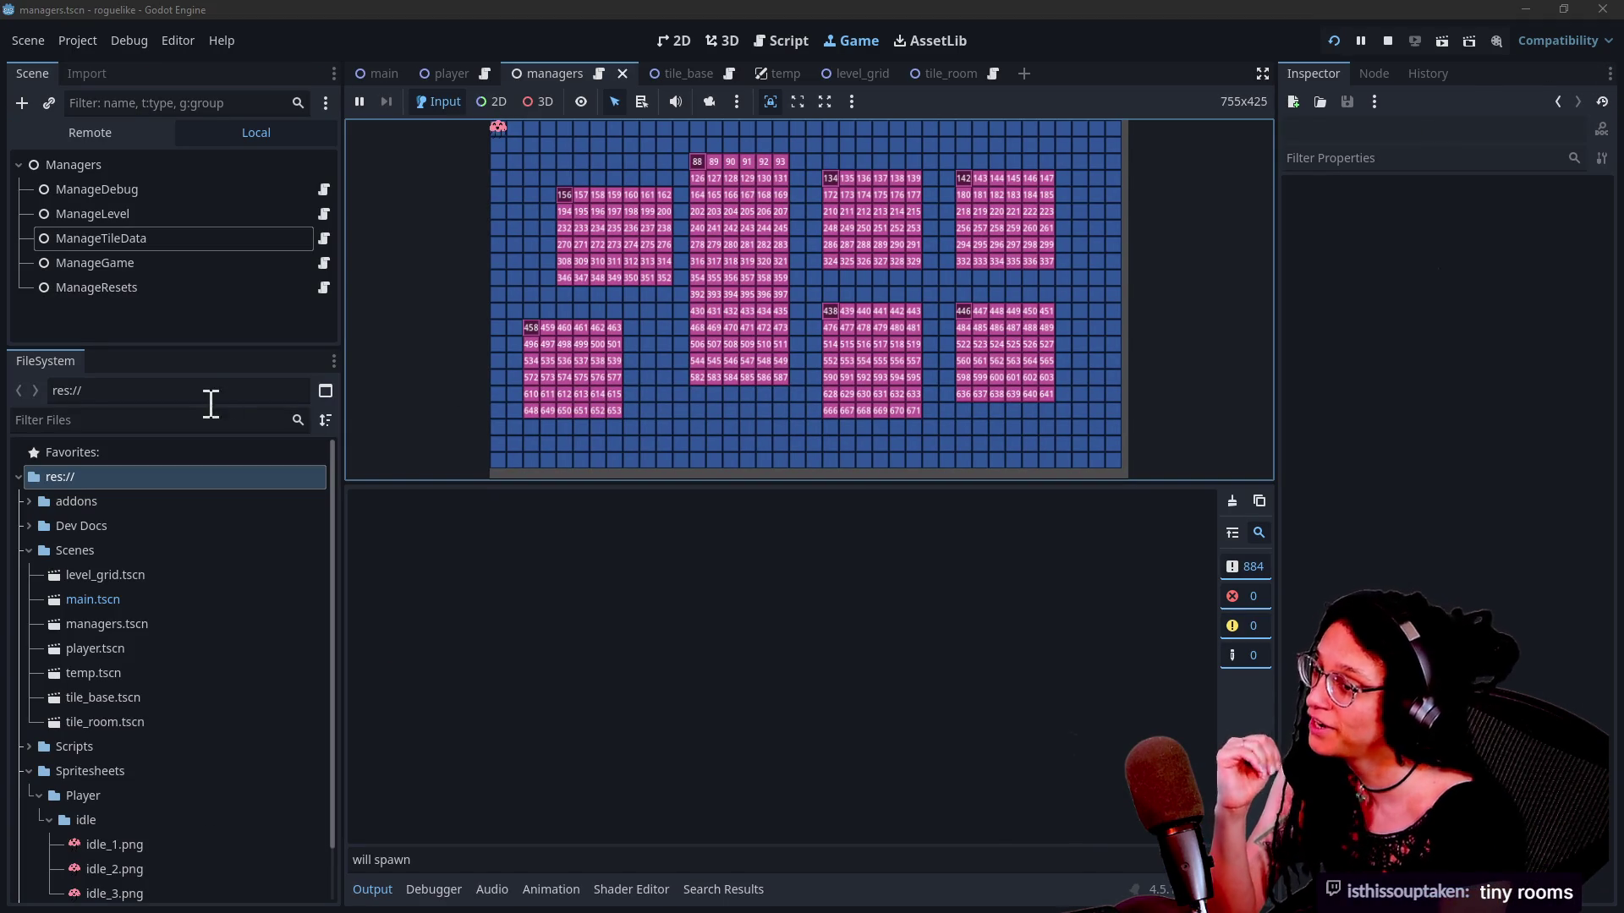
pyautogui.click(93, 133)
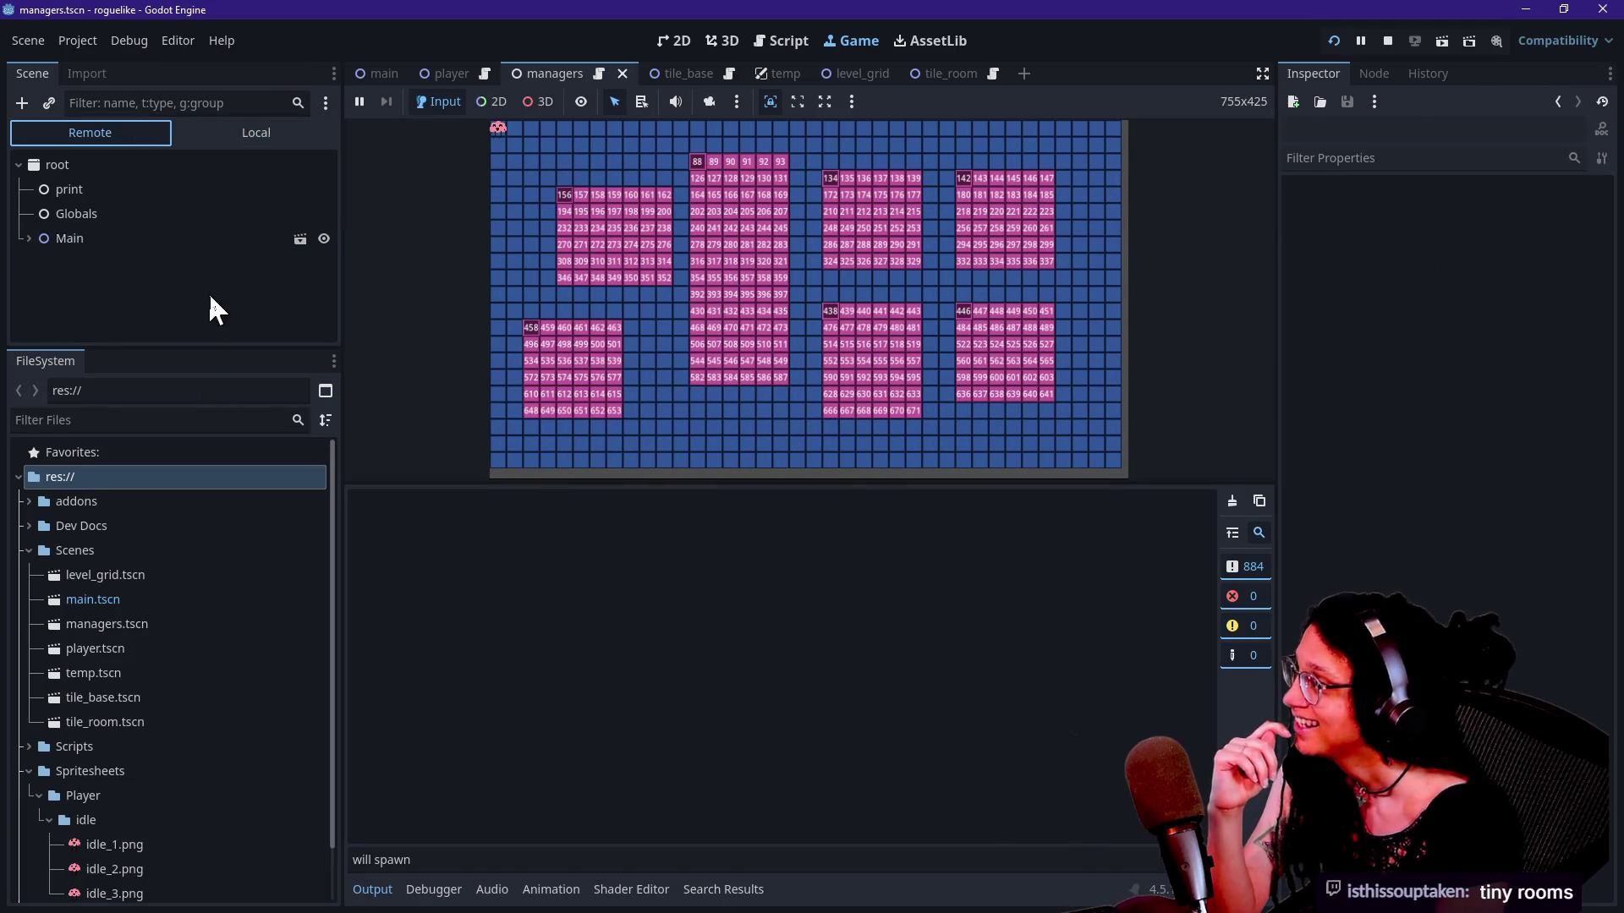
pyautogui.click(29, 239)
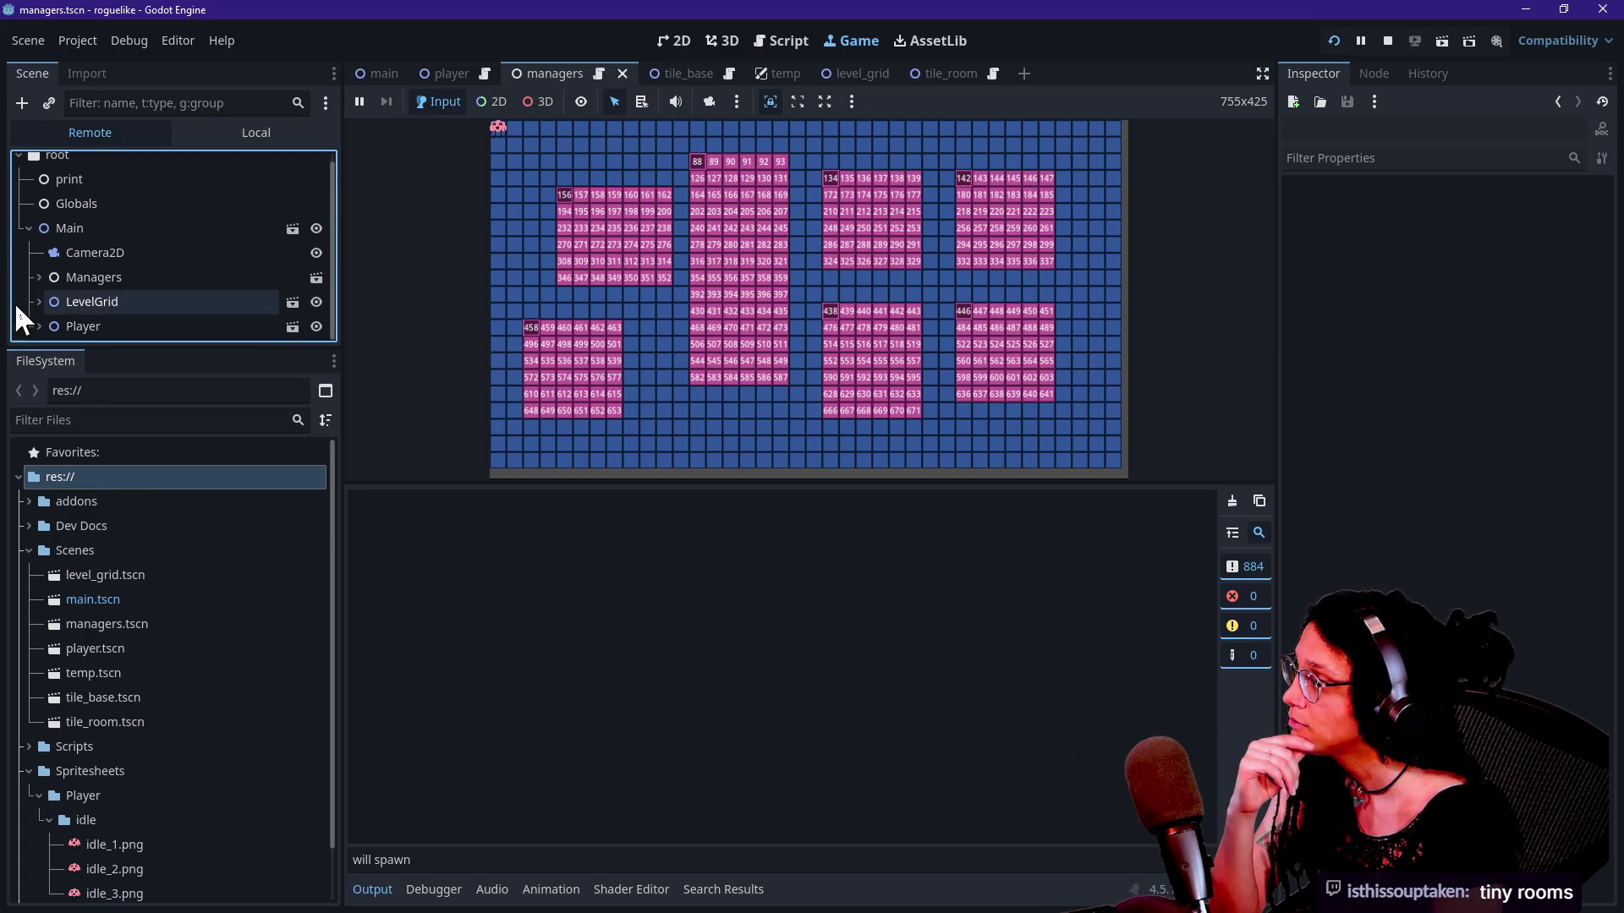
pyautogui.click(38, 277)
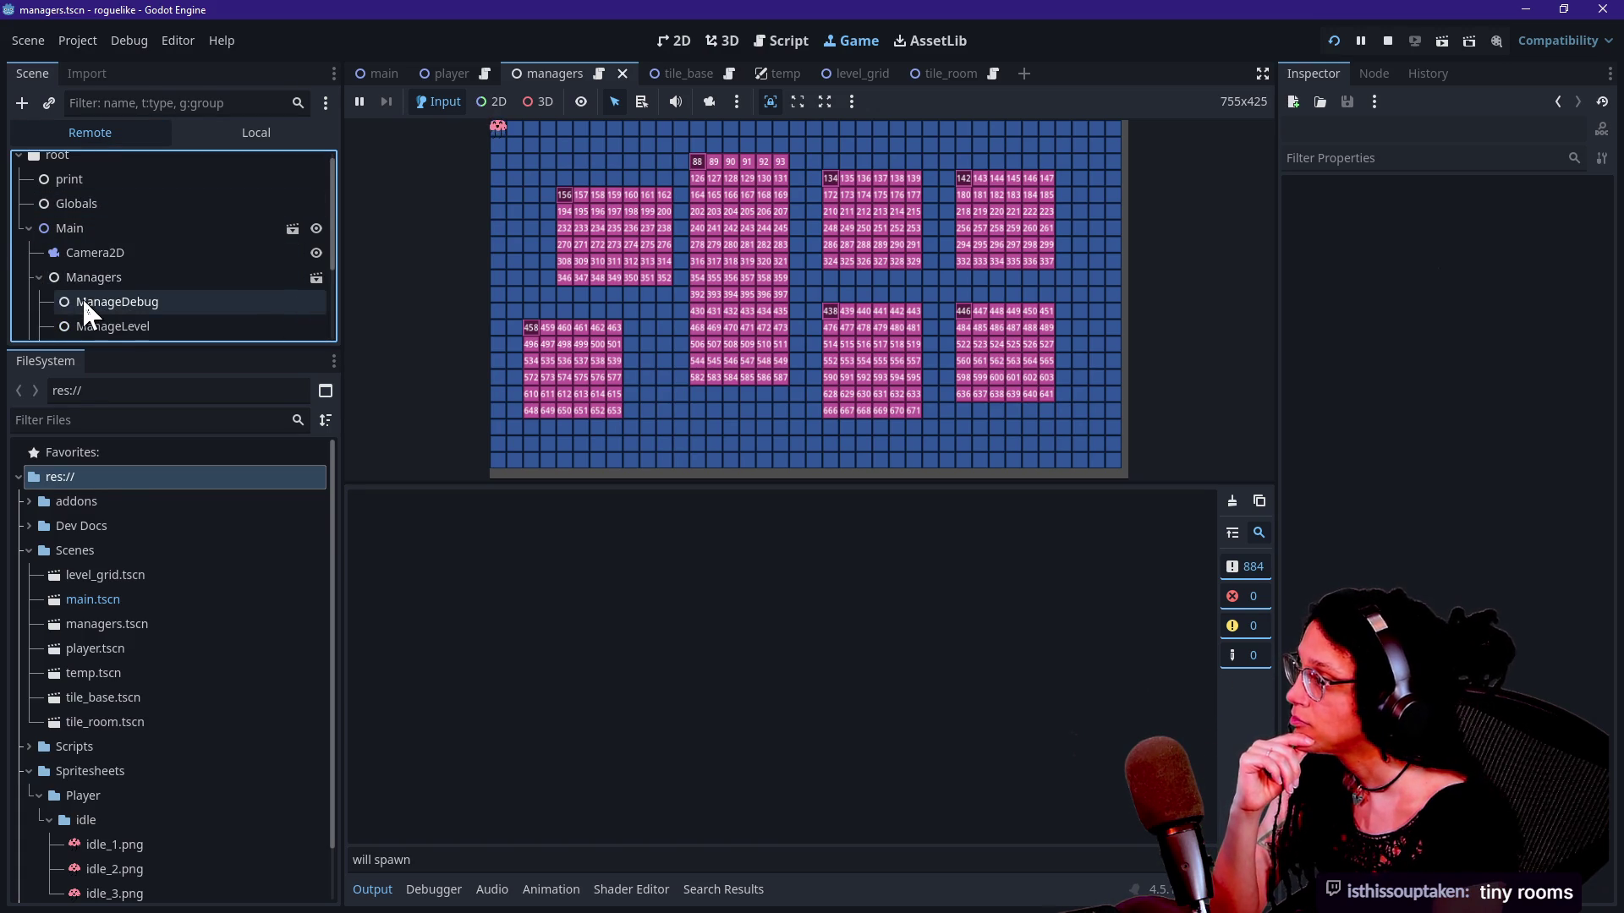
pyautogui.scroll(-2, 99, 306)
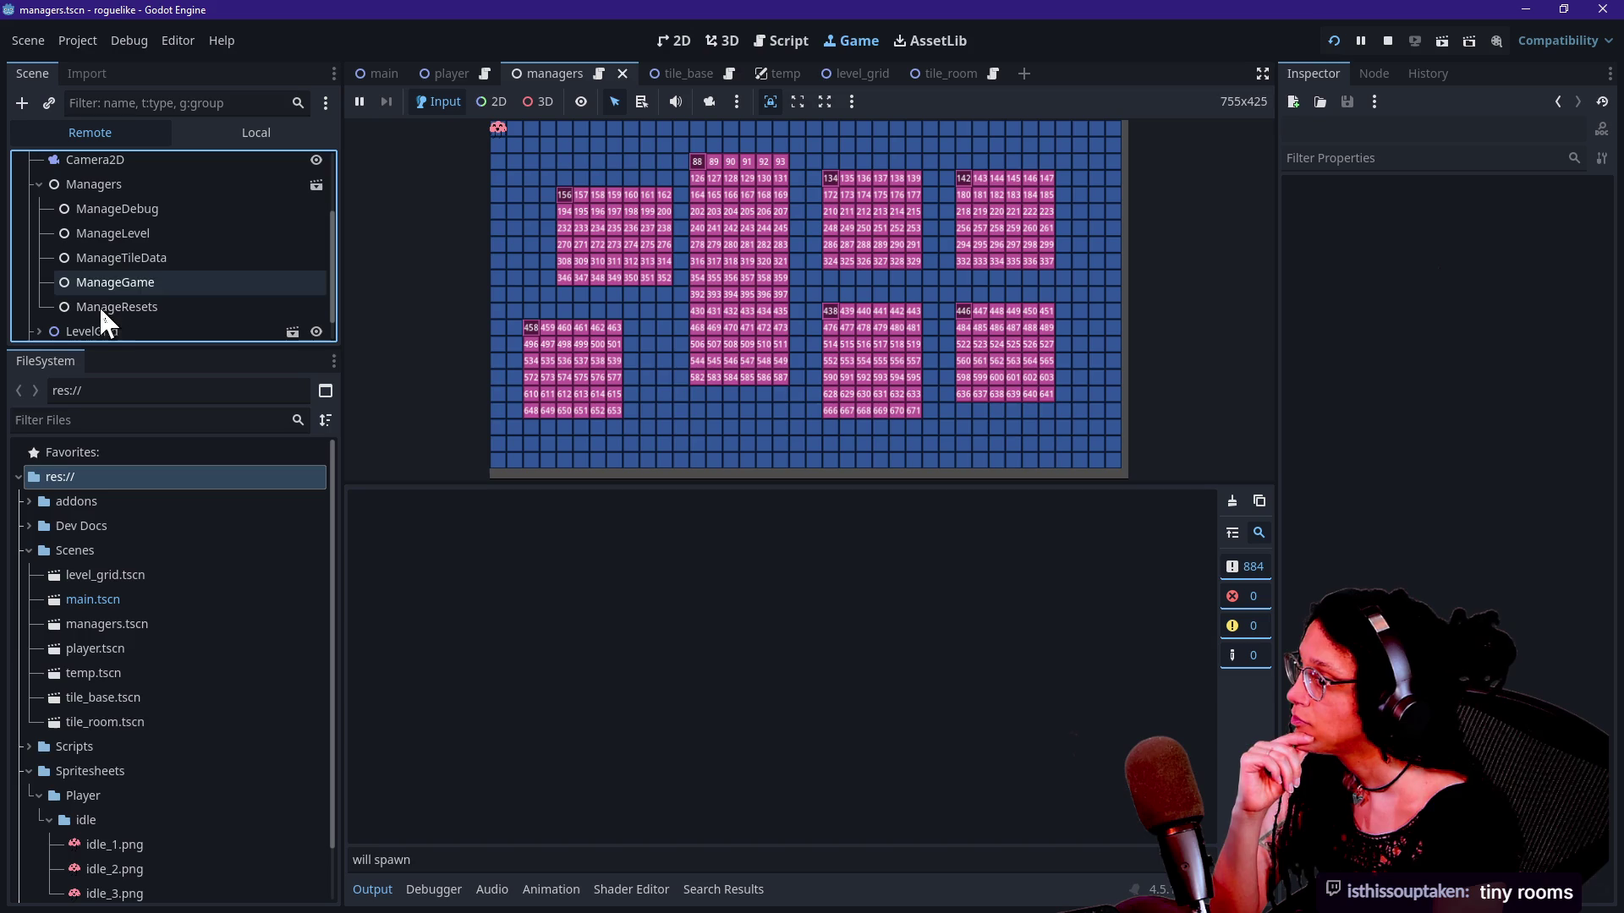
pyautogui.click(105, 234)
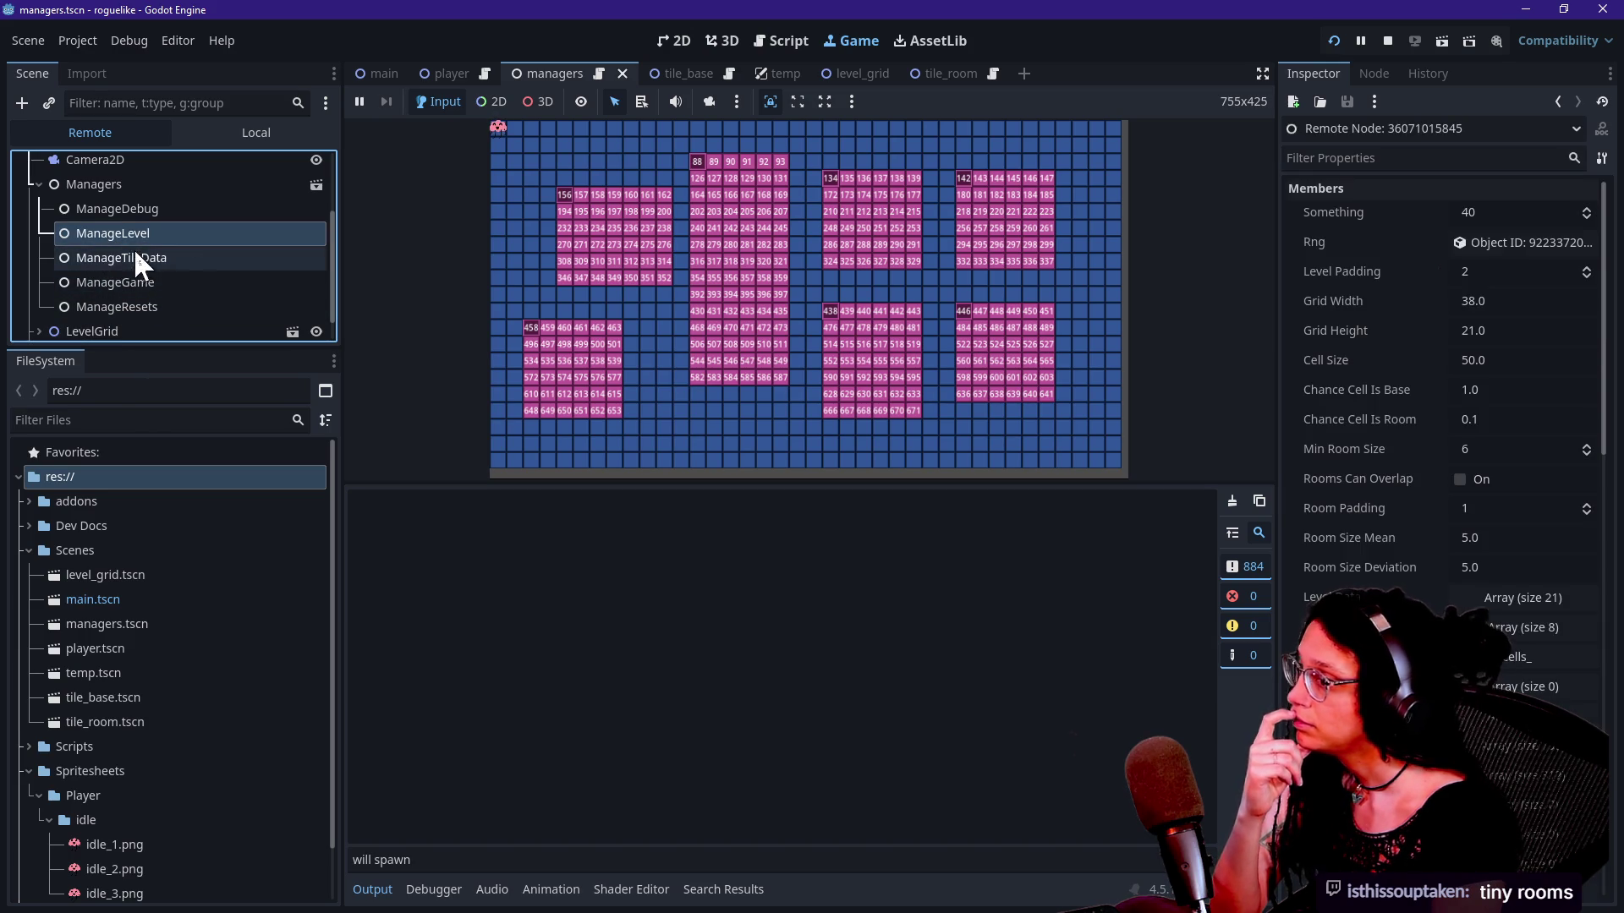
pyautogui.click(540, 270)
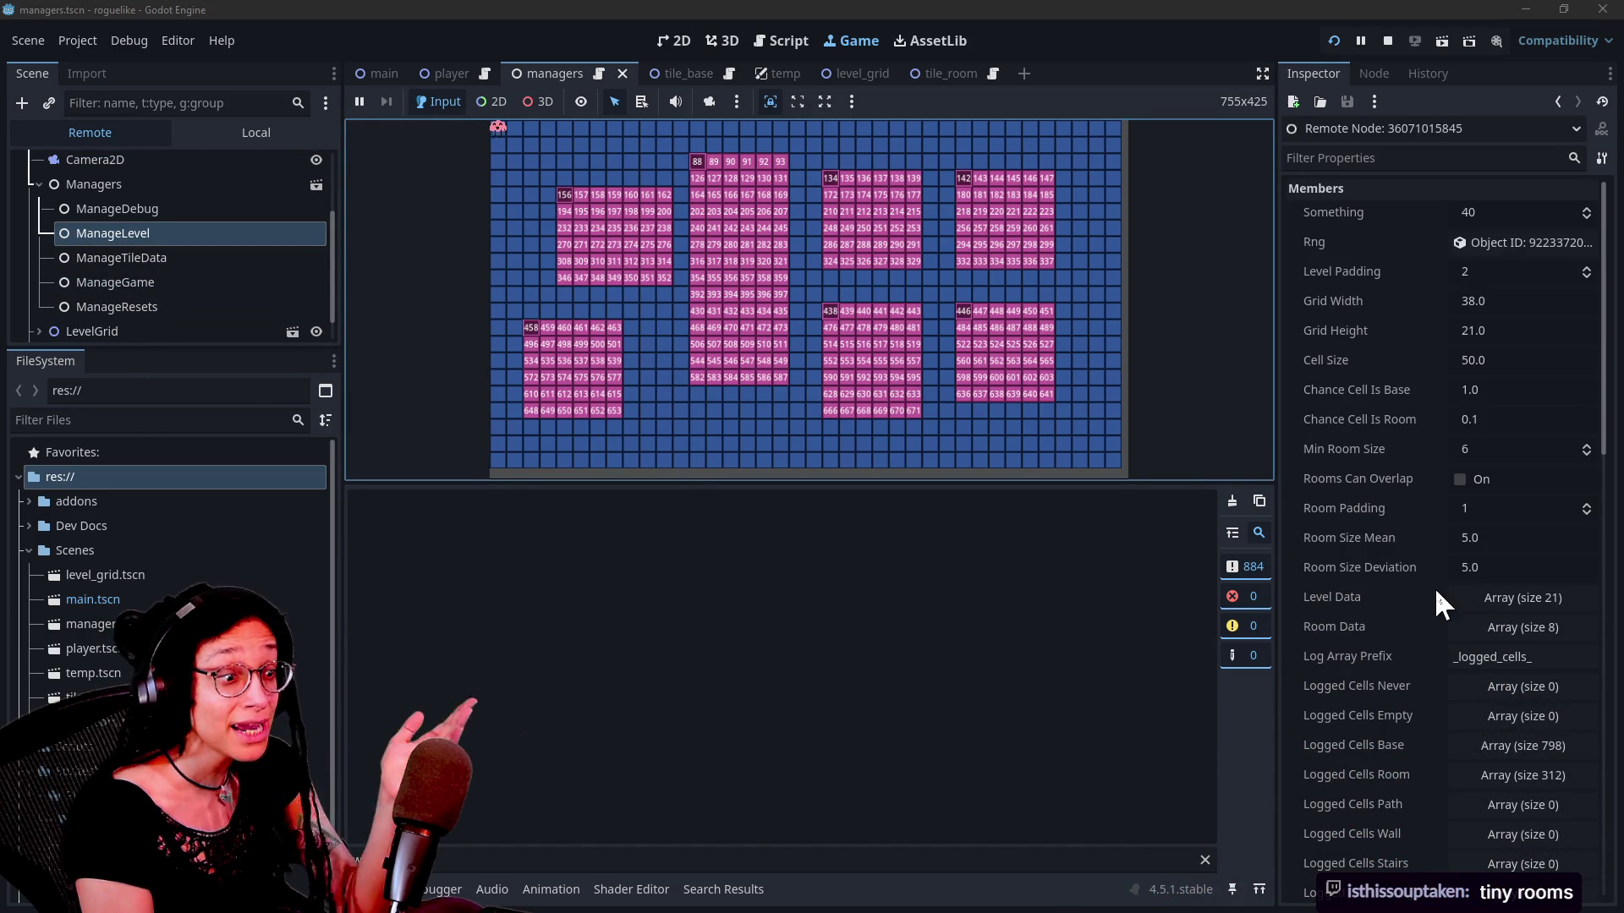
pyautogui.click(1552, 633)
pyautogui.scroll(-2, 1448, 675)
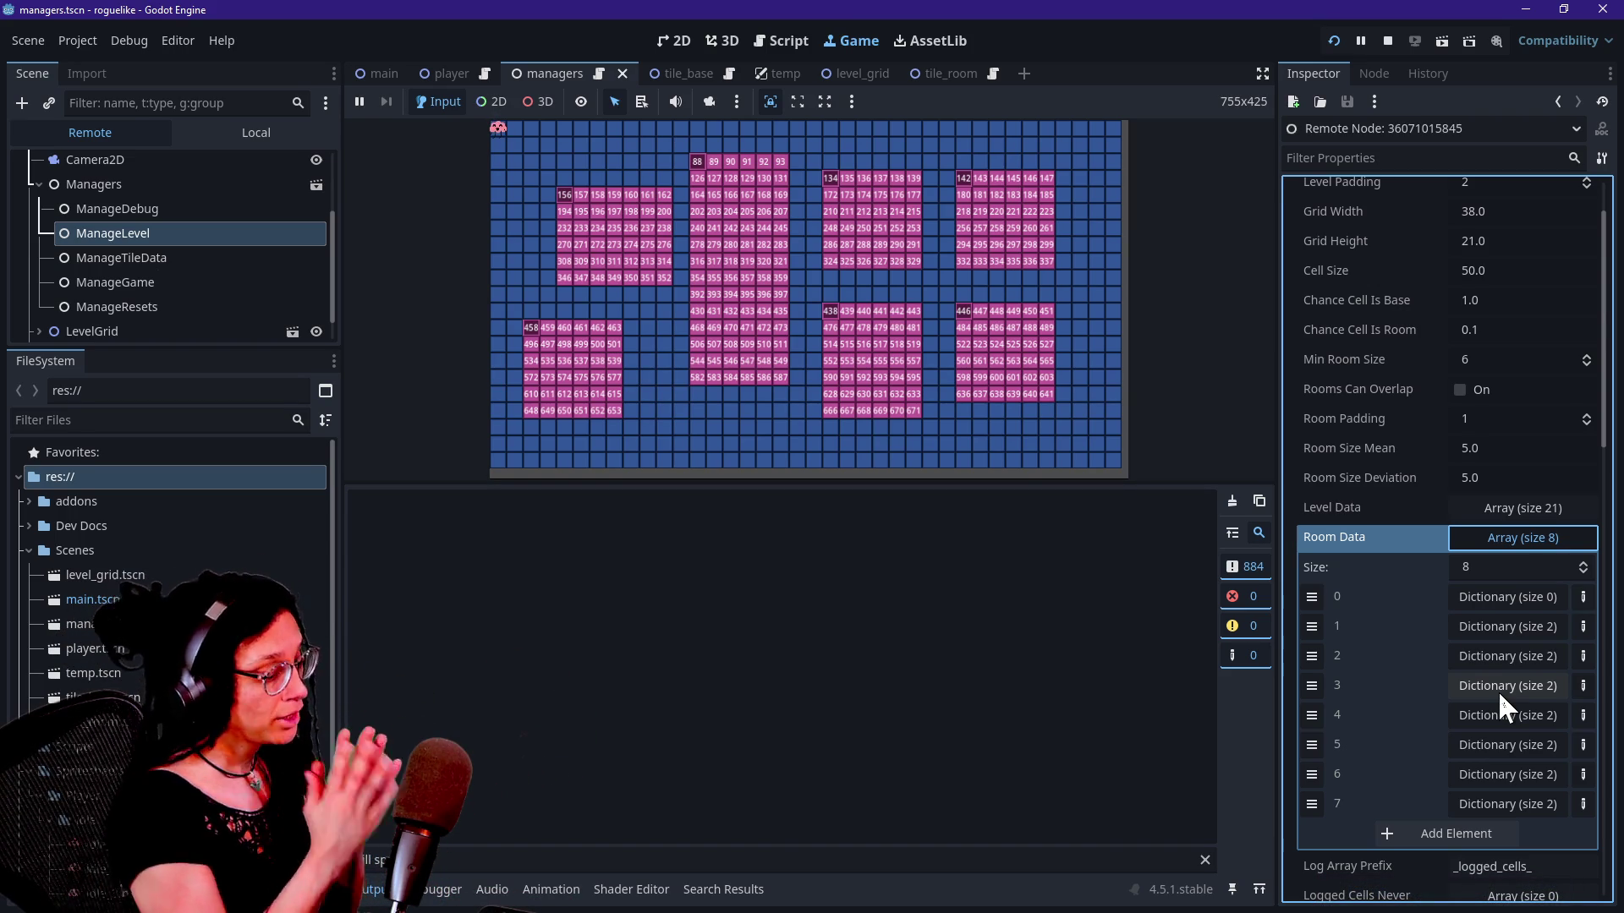
pyautogui.click(397, 860)
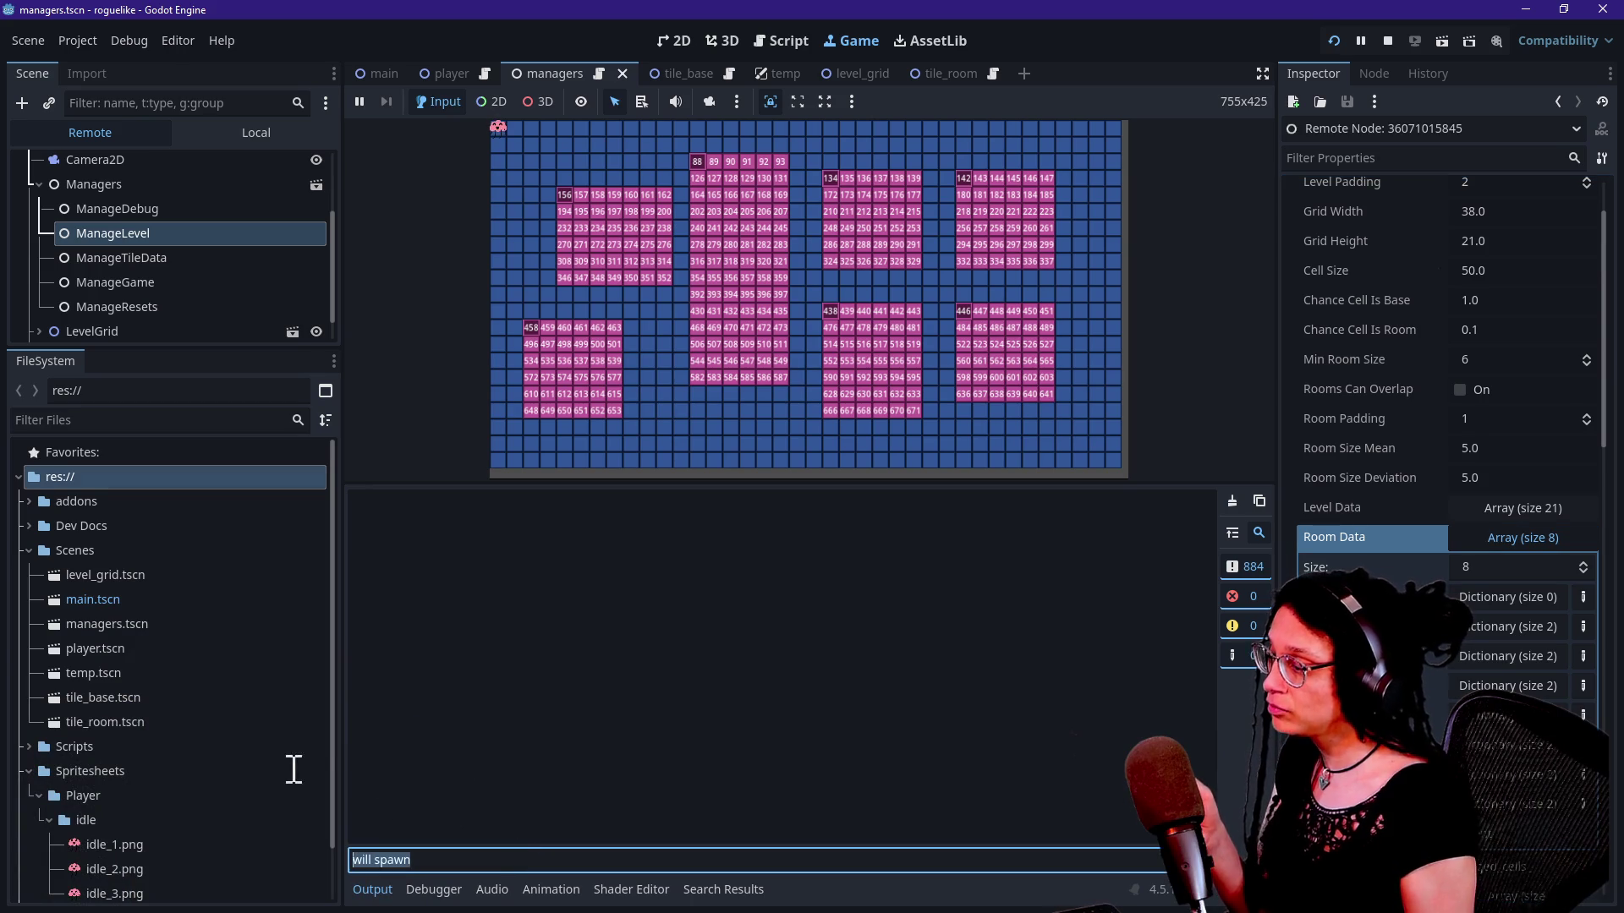
# Step: Replace the old 'will spawn' Output filter with 'is ok' to list the seven spawn seeds
pyautogui.hotkey('ctrl', 'a')
pyautogui.press('BackSpace')
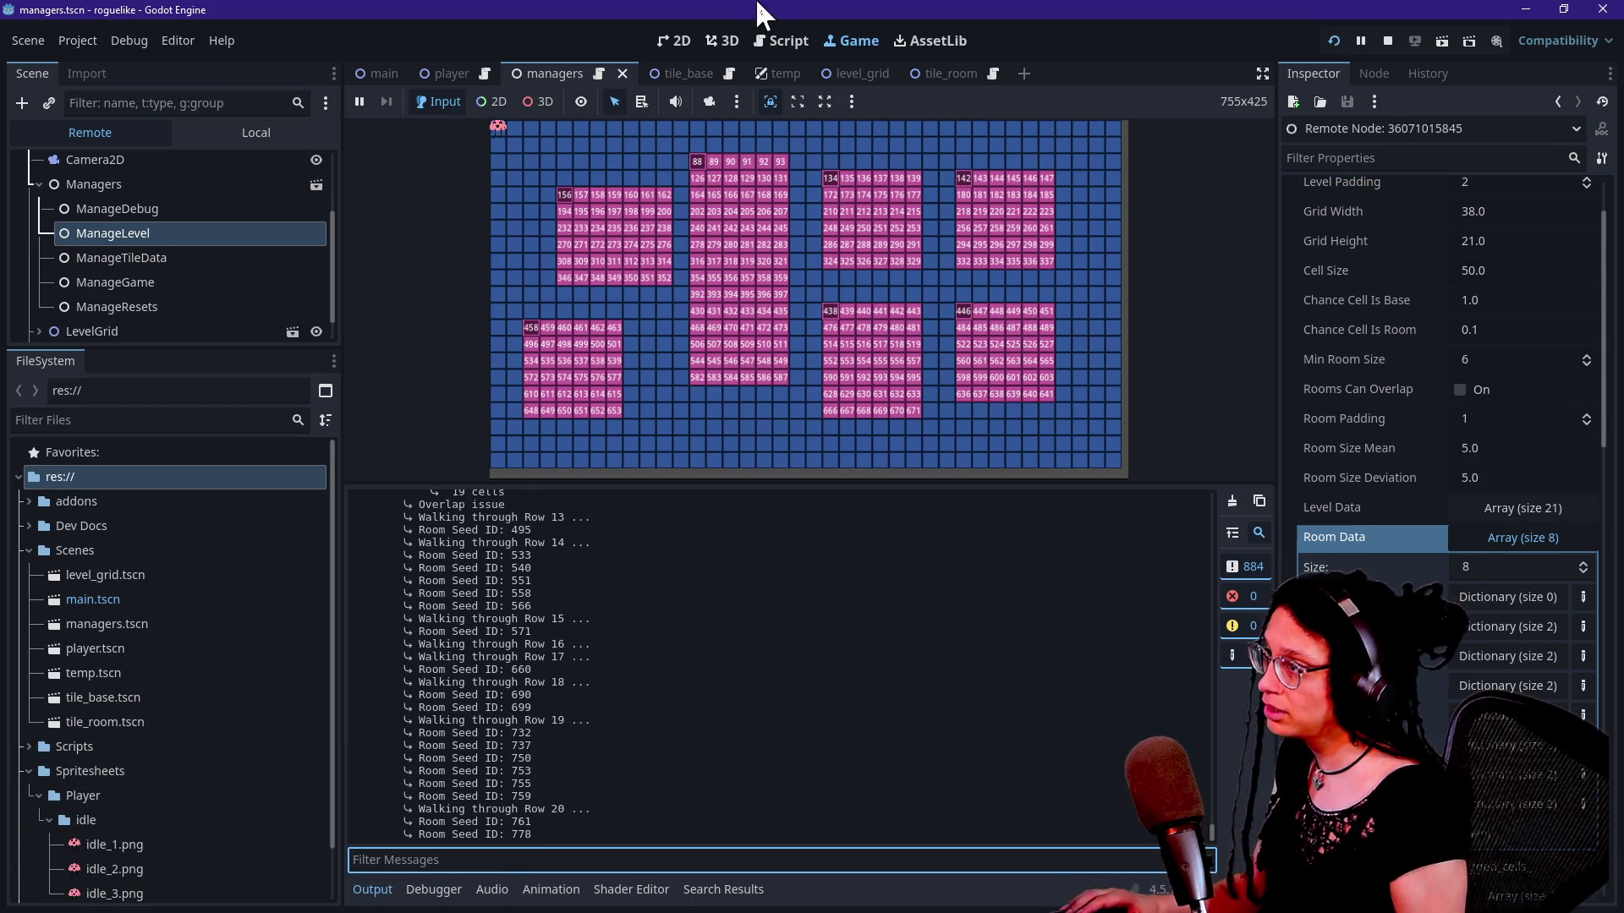
pyautogui.write('is ok')
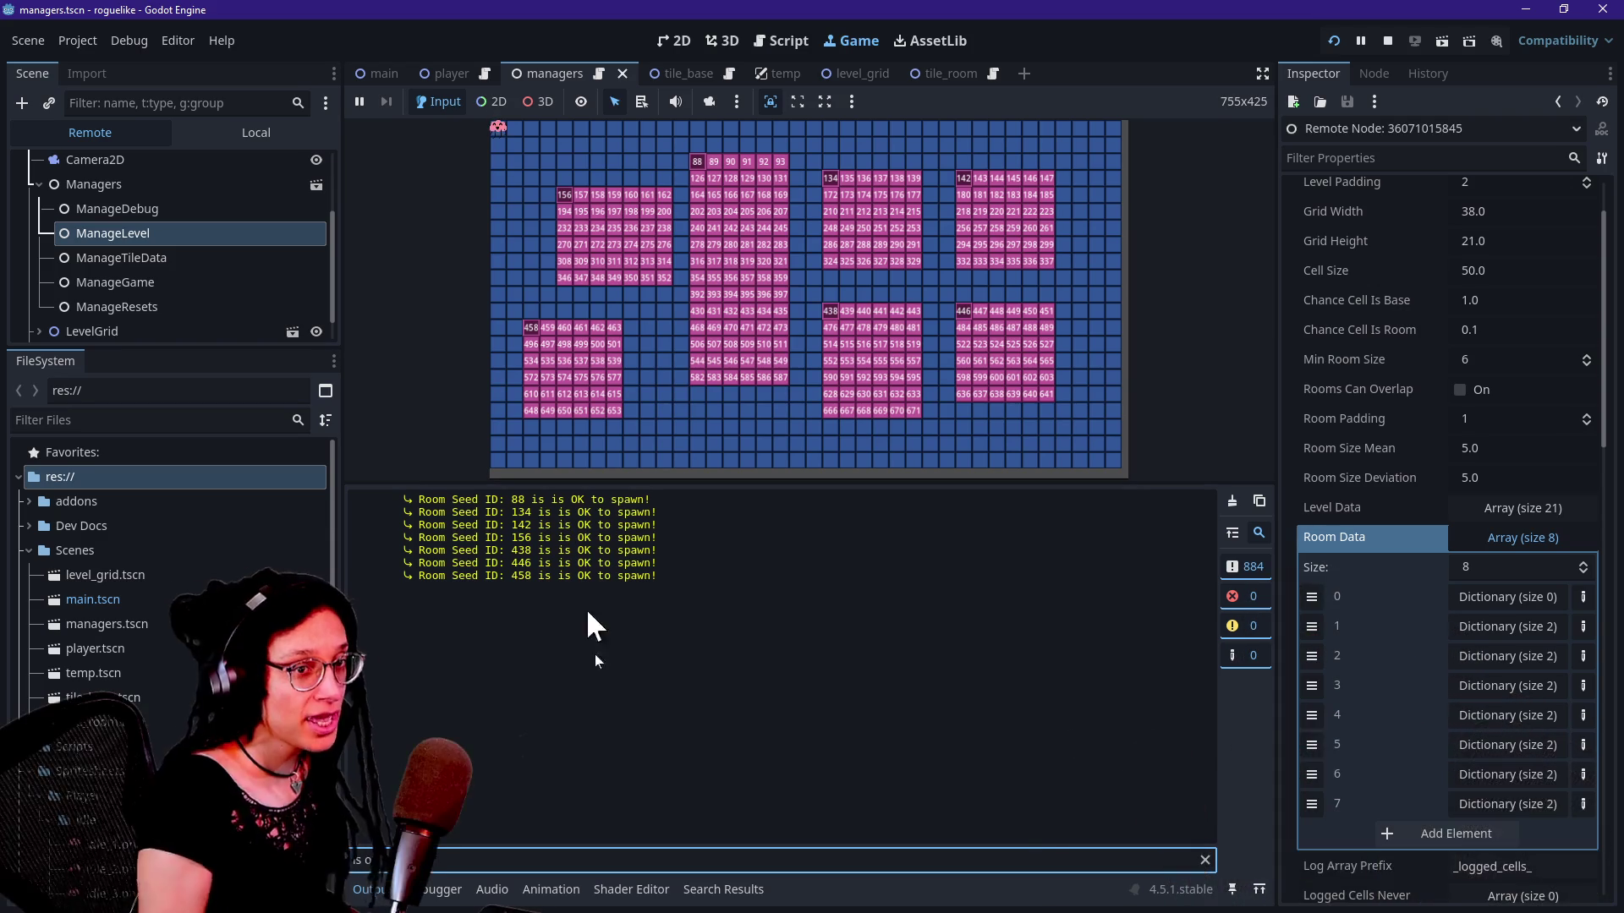
# Step: Expand the Room Data dictionaries for rooms 1 through 7 in the remote Inspector
pyautogui.click(1495, 626)
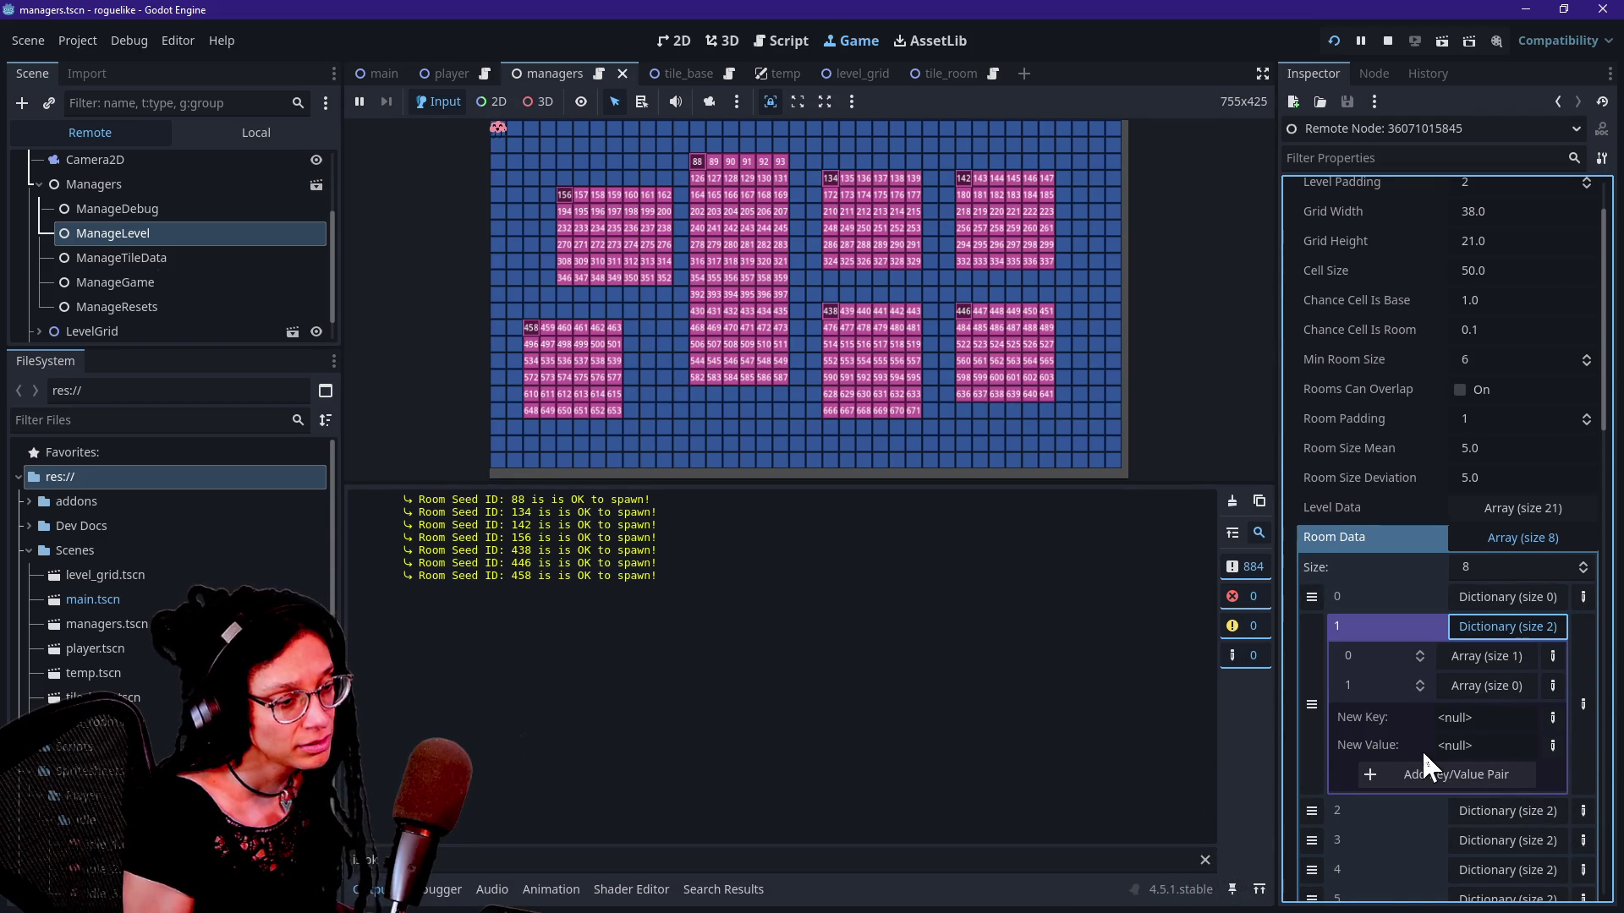
pyautogui.scroll(-2, 1422, 749)
pyautogui.click(1481, 723)
pyautogui.scroll(-4, 1333, 762)
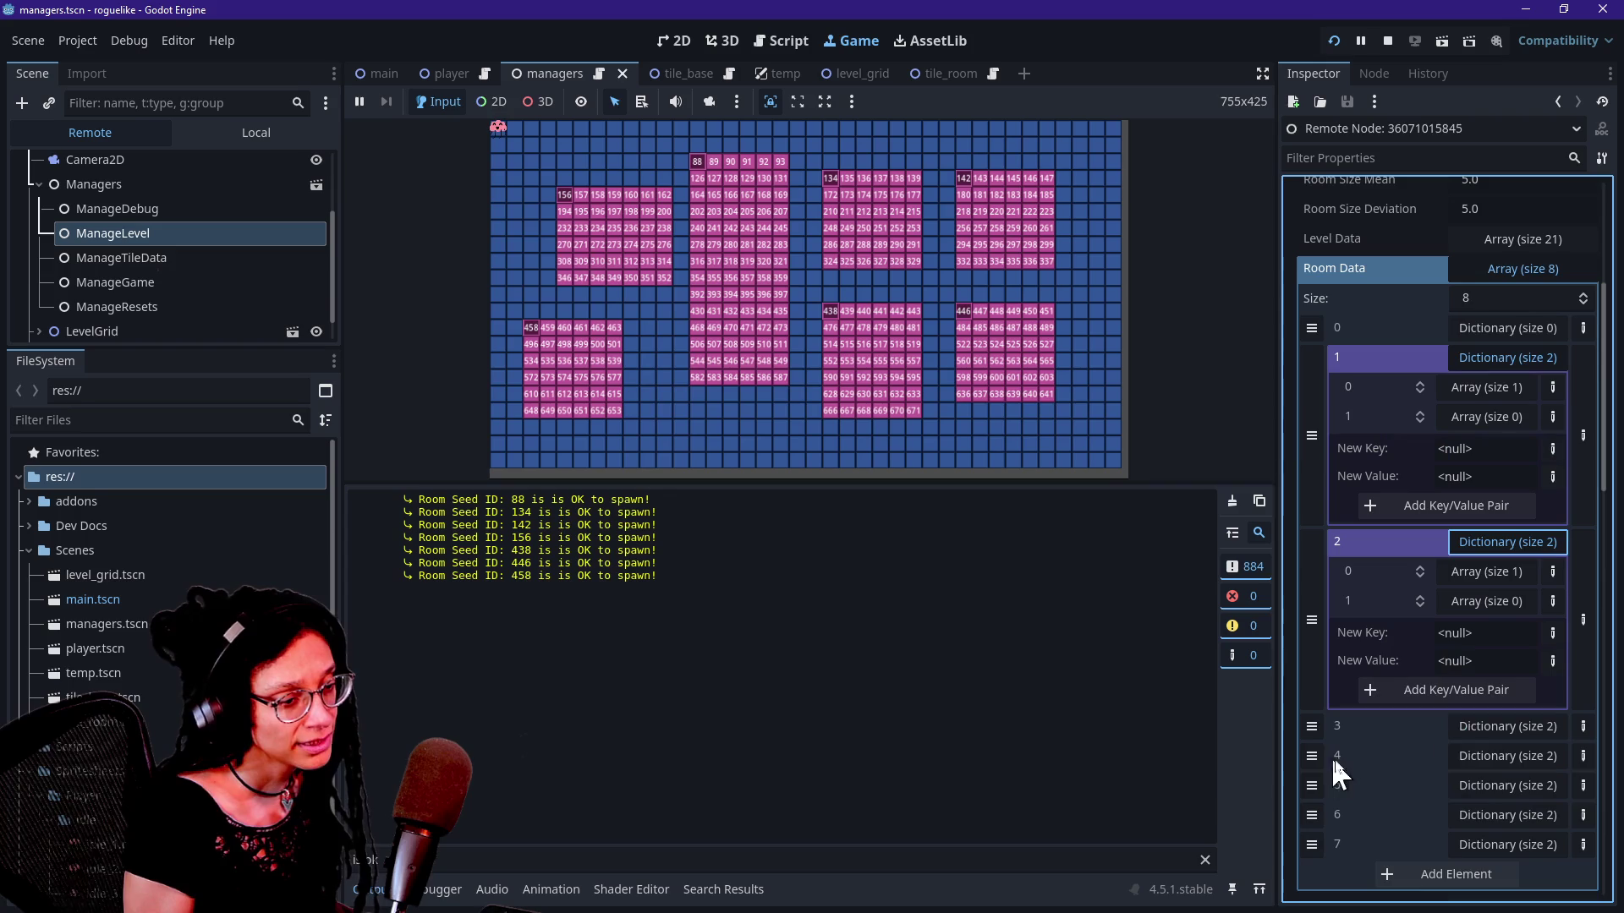
pyautogui.click(1461, 728)
pyautogui.scroll(-6, 1459, 748)
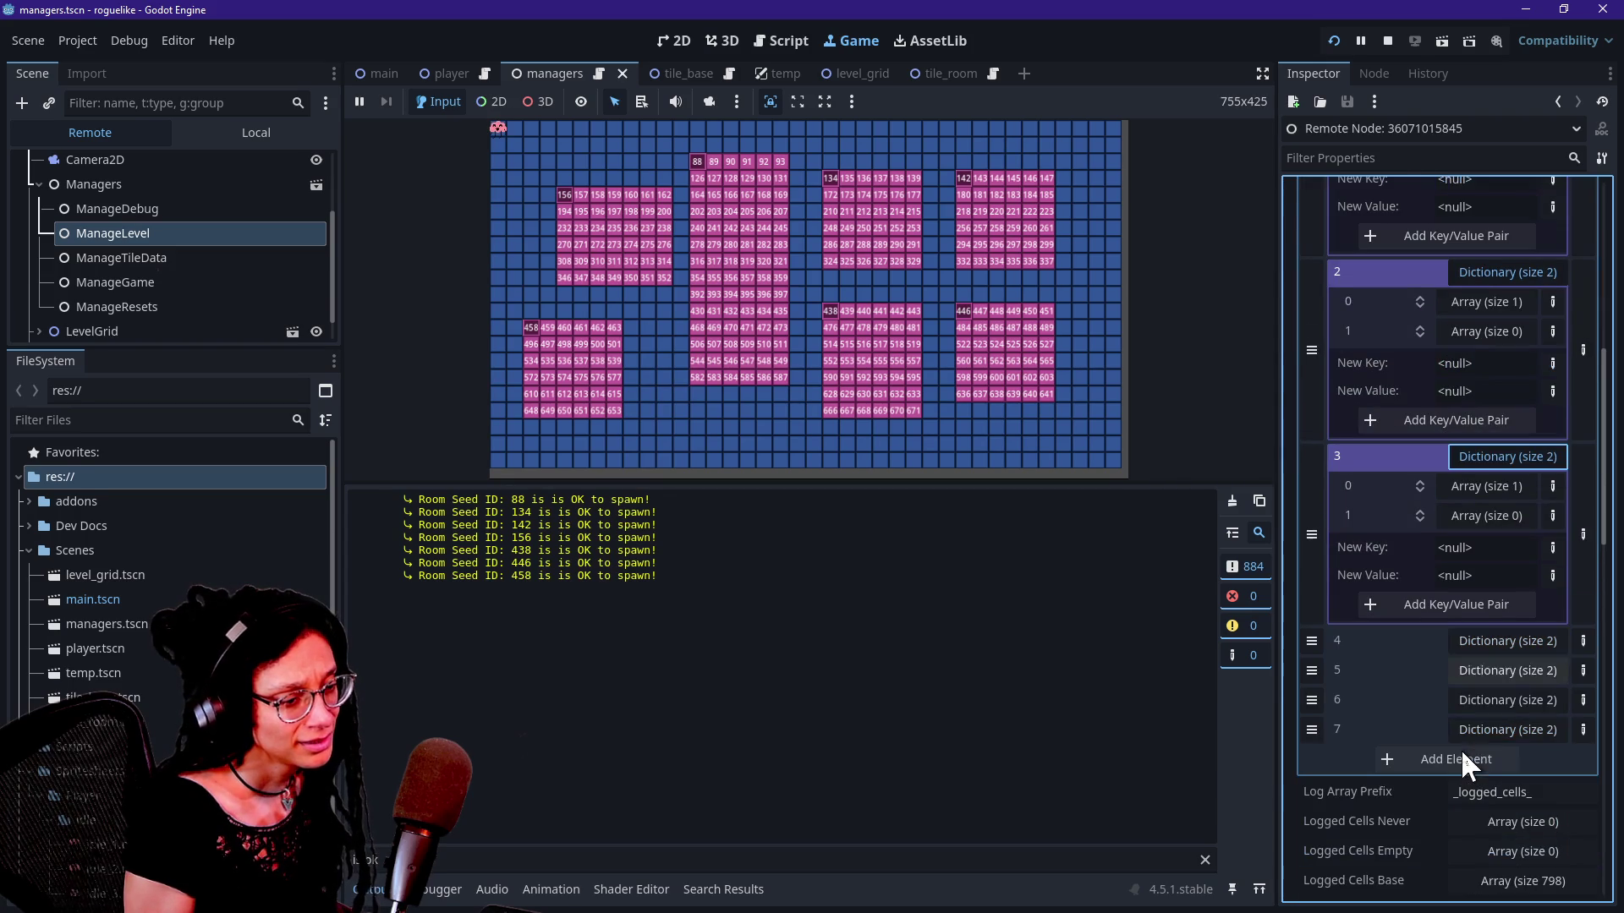
pyautogui.click(1476, 647)
pyautogui.scroll(-4, 1460, 748)
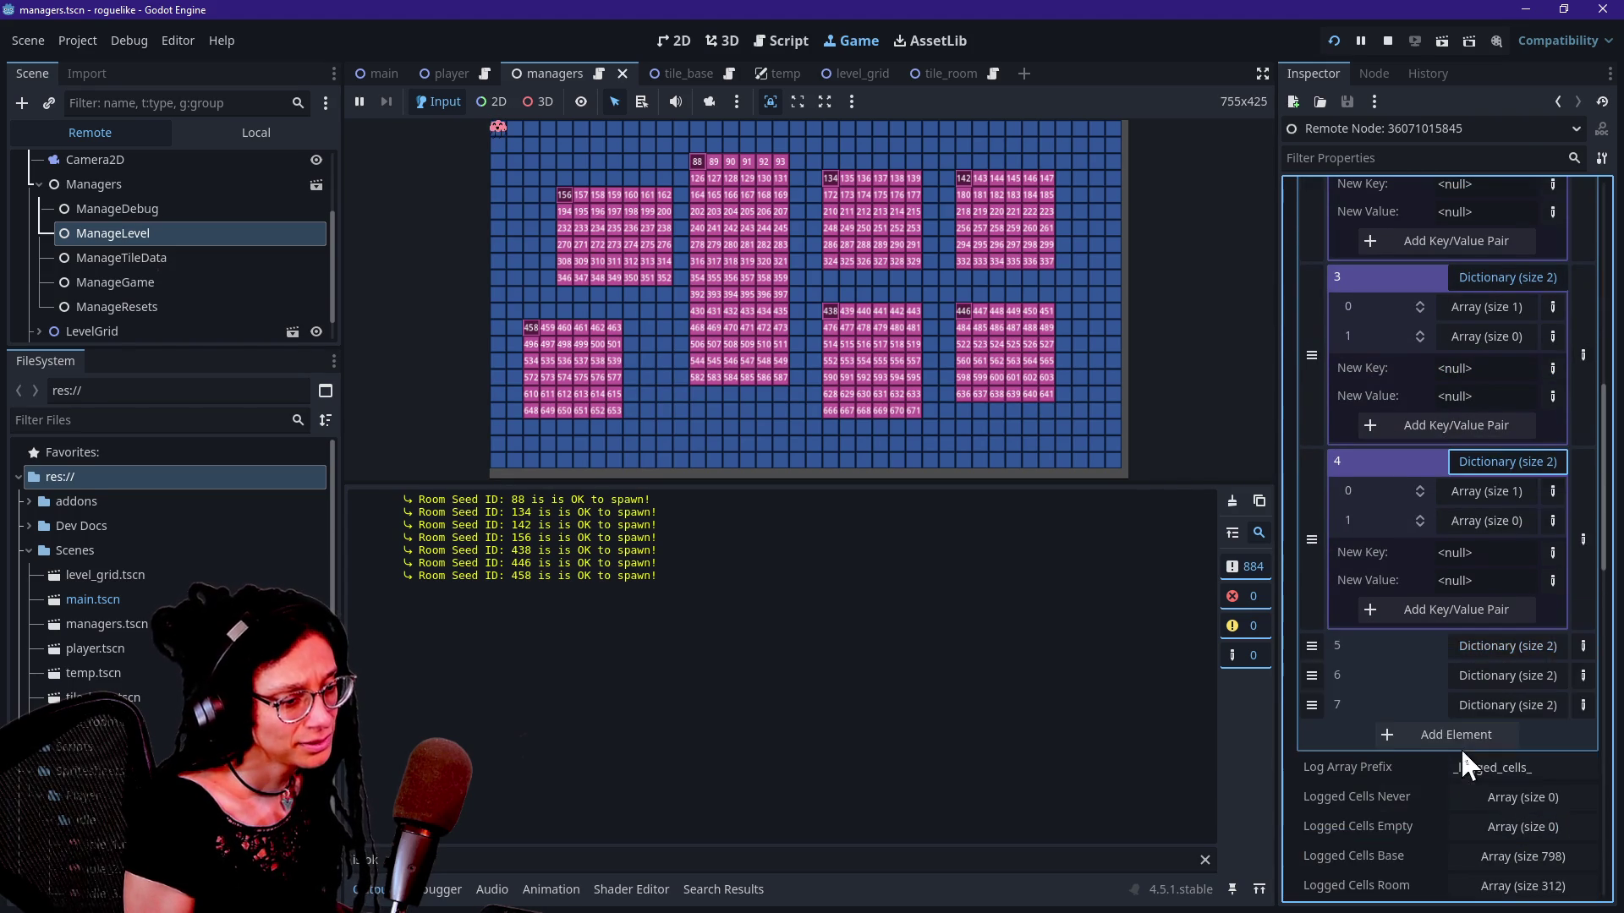
pyautogui.click(1505, 636)
pyautogui.scroll(-4, 1433, 709)
pyautogui.click(1490, 653)
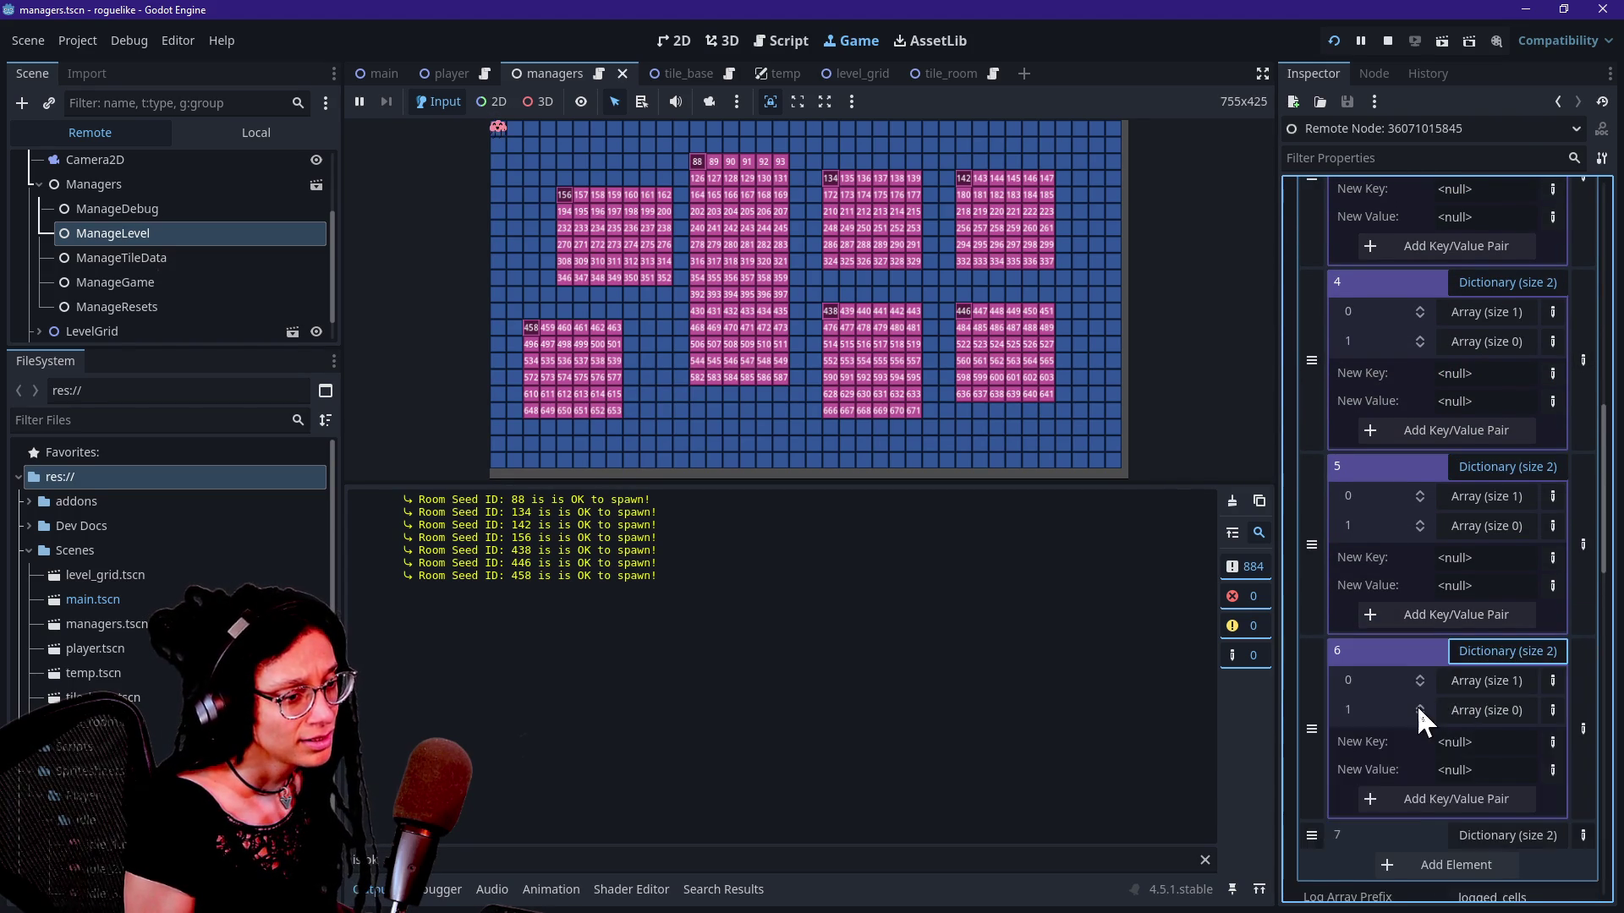
pyautogui.scroll(-2, 1417, 704)
pyautogui.click(1493, 741)
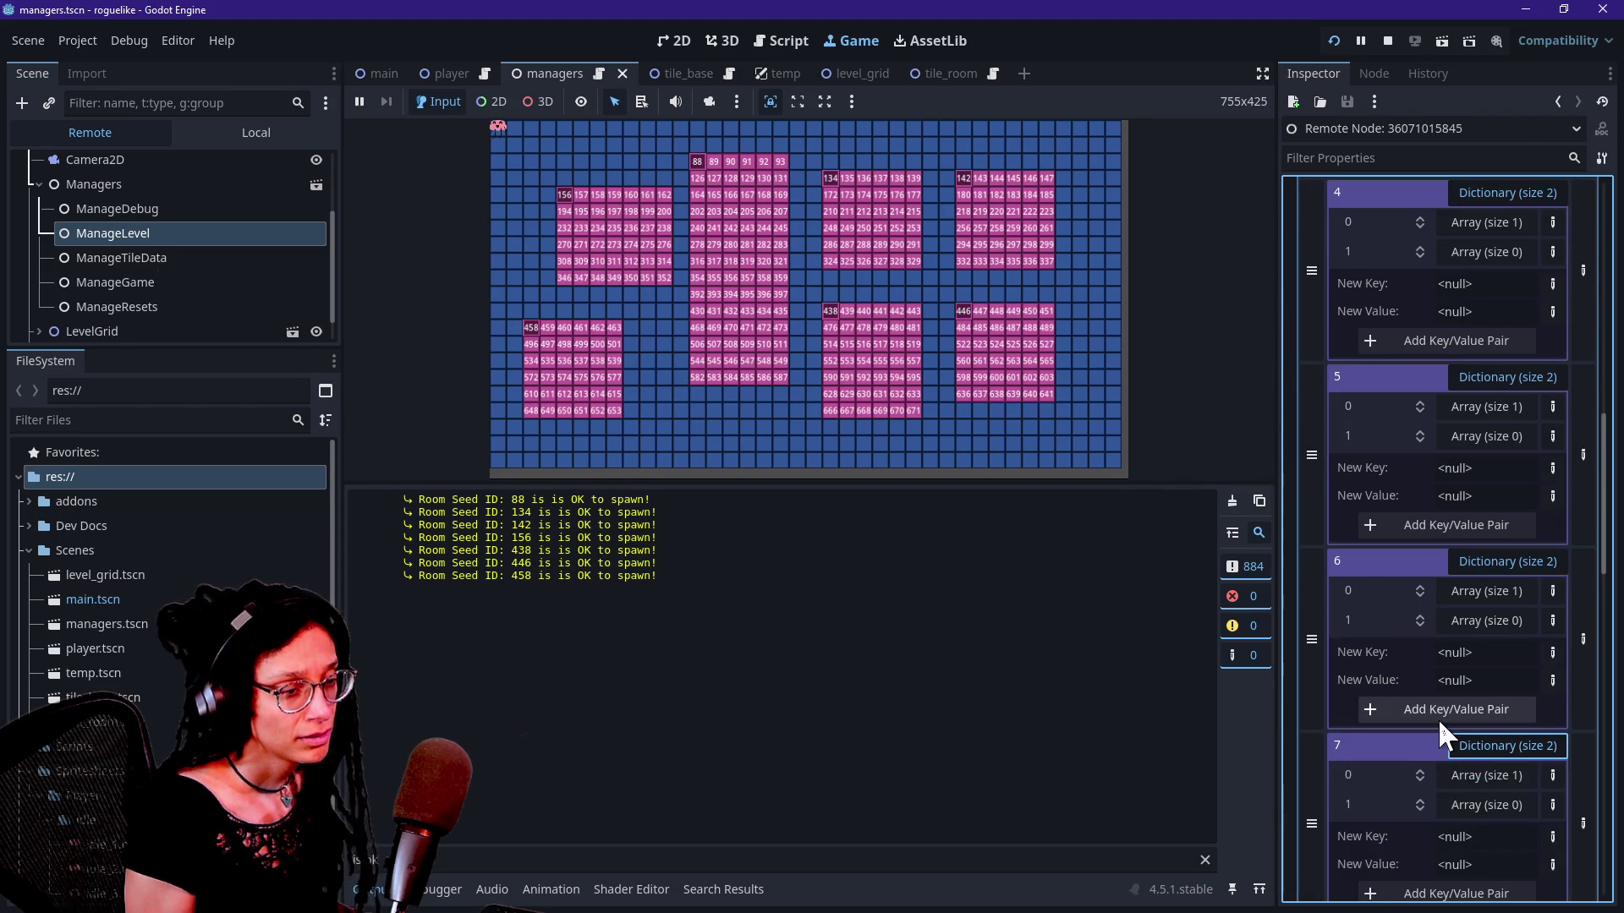
# Step: Confirm room 0's dictionary is empty and review the expanded two-array room entries
pyautogui.scroll(8, 1438, 718)
pyautogui.scroll(8, 1474, 524)
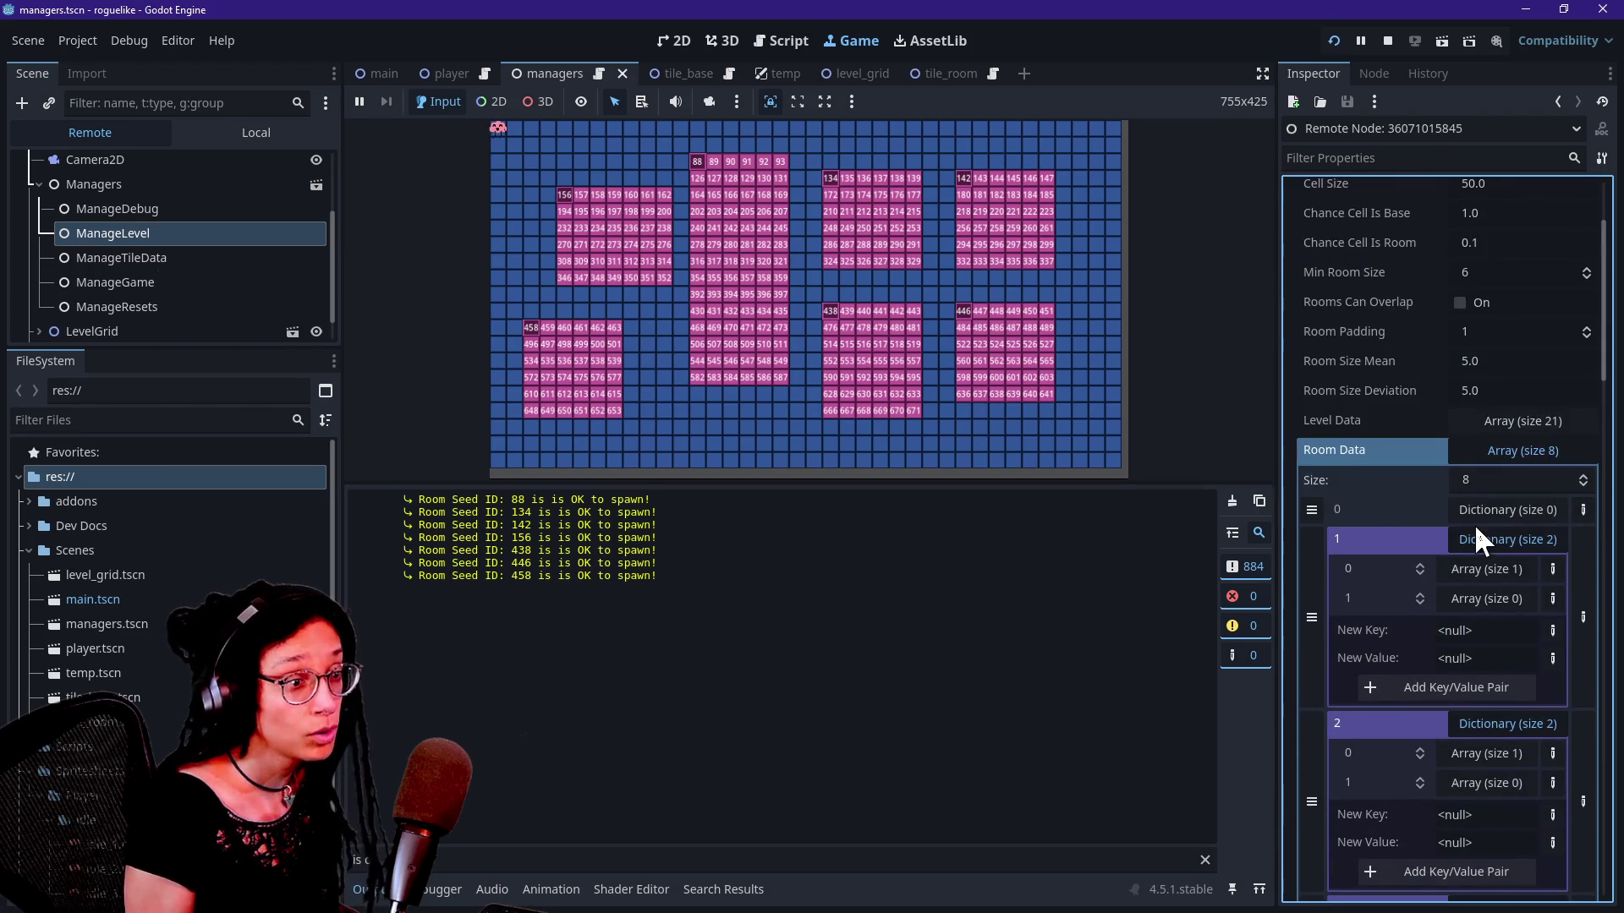
pyautogui.click(1478, 507)
pyautogui.click(1492, 509)
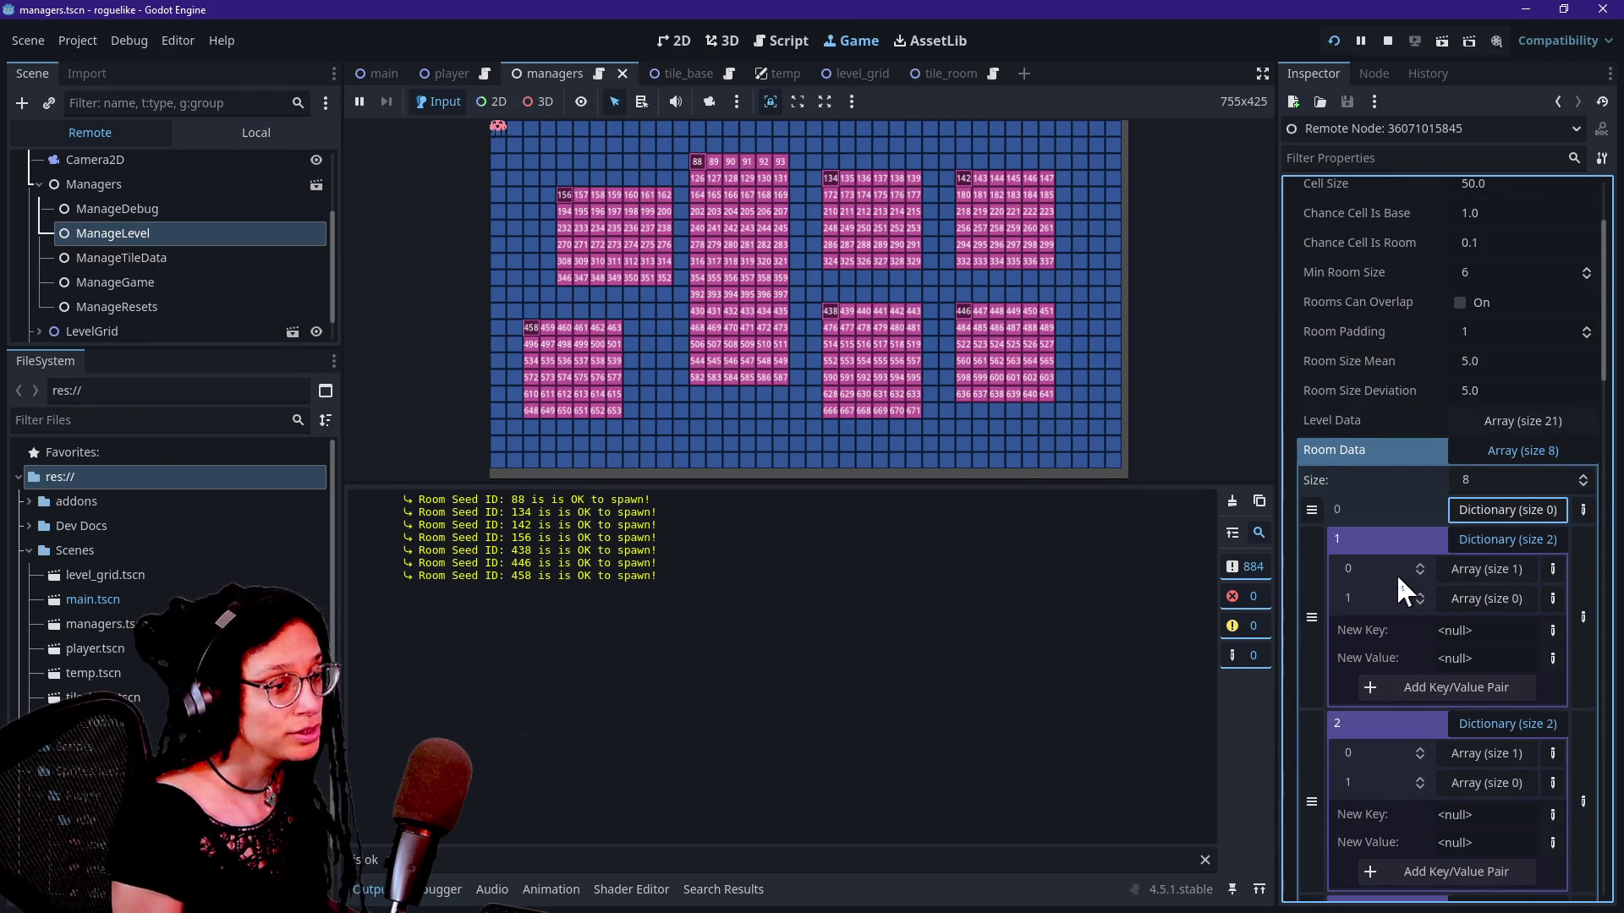
pyautogui.scroll(-2, 1397, 574)
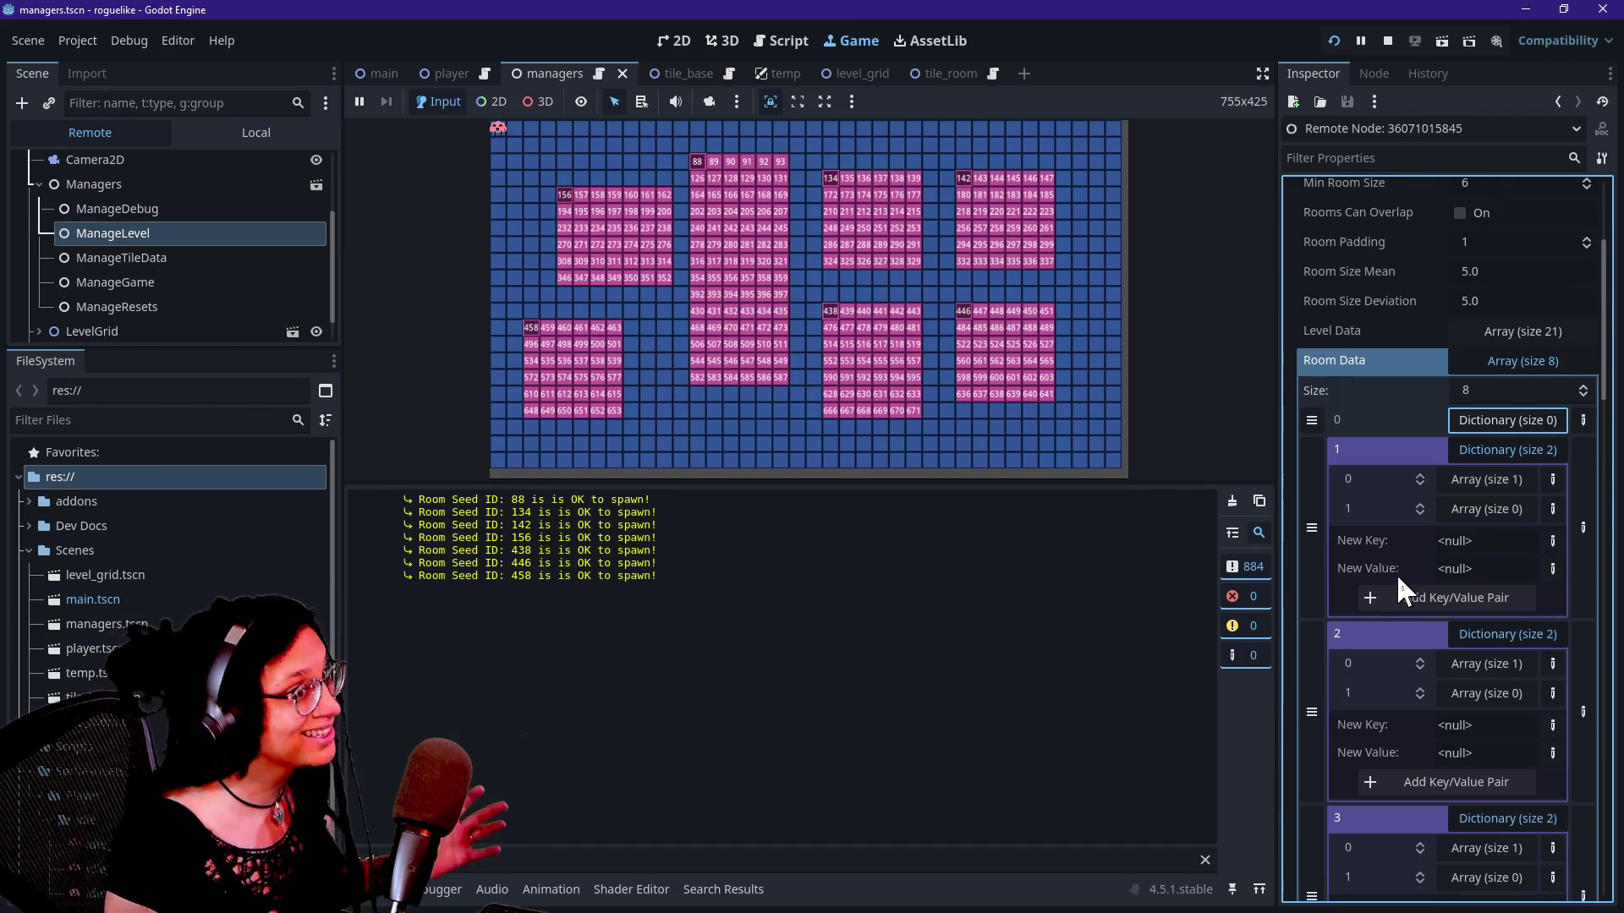
pyautogui.scroll(-6, 1474, 475)
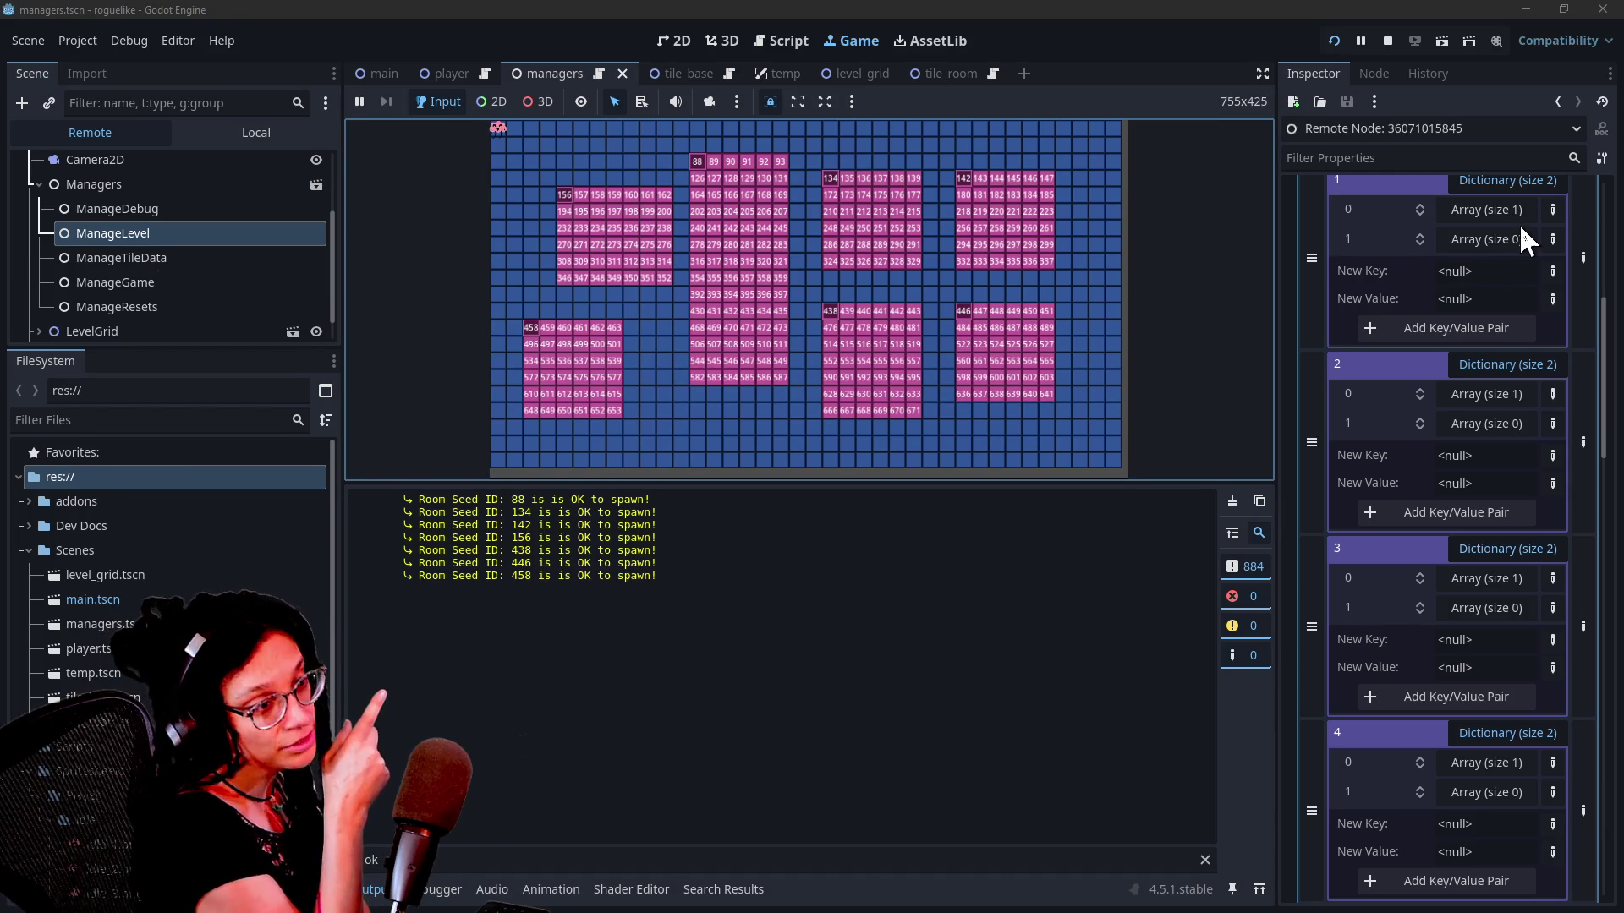
pyautogui.scroll(2, 1518, 223)
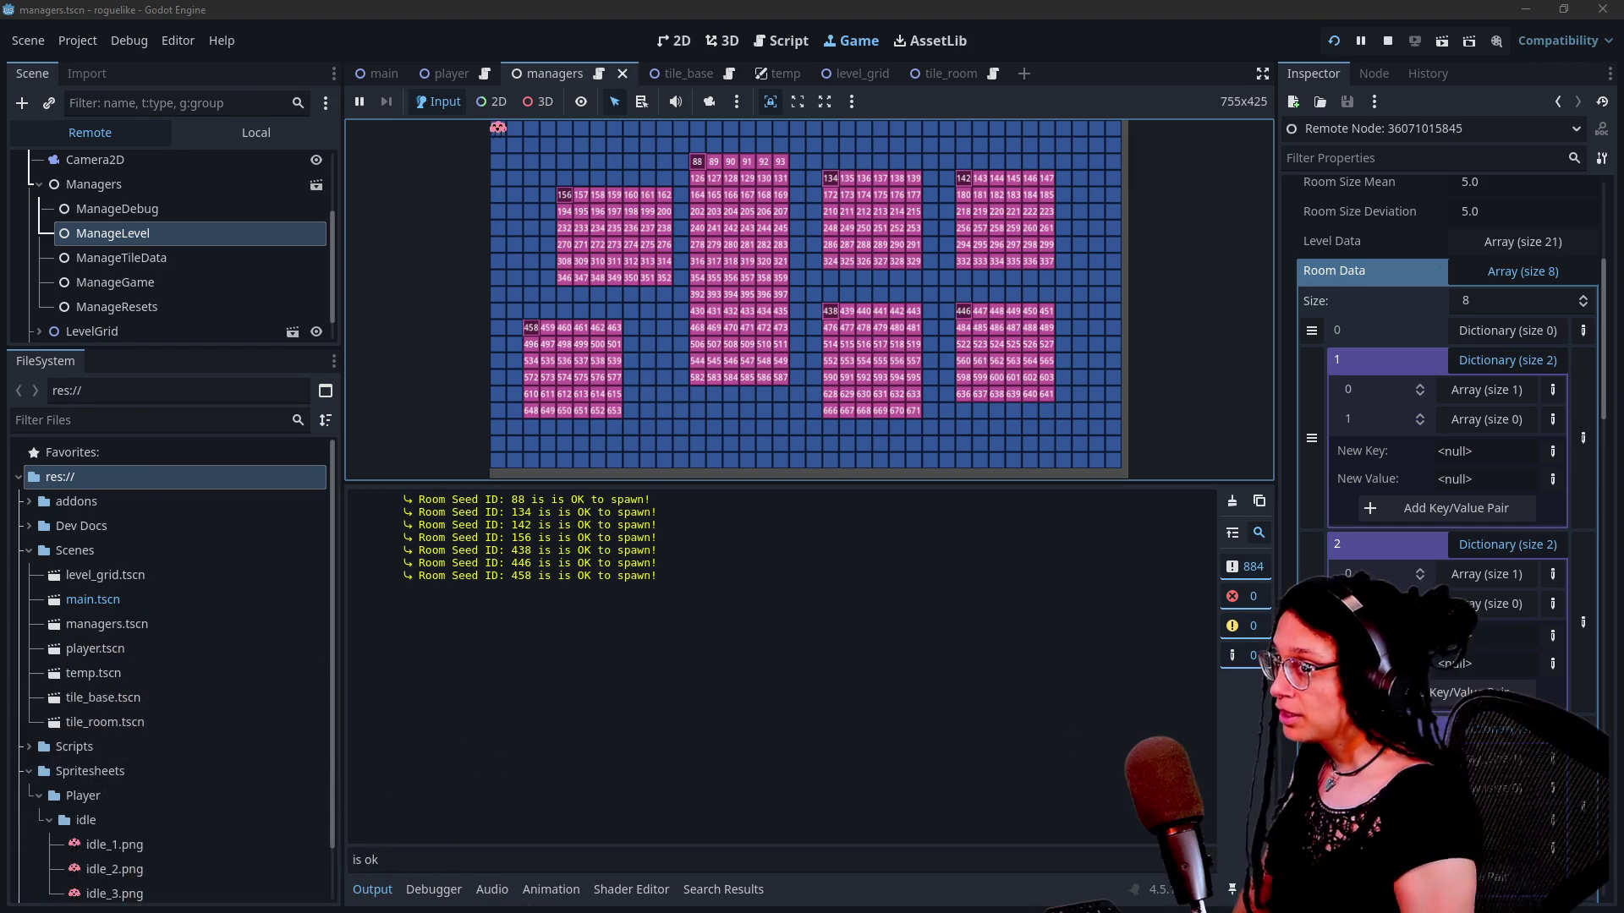
pyautogui.click(385, 858)
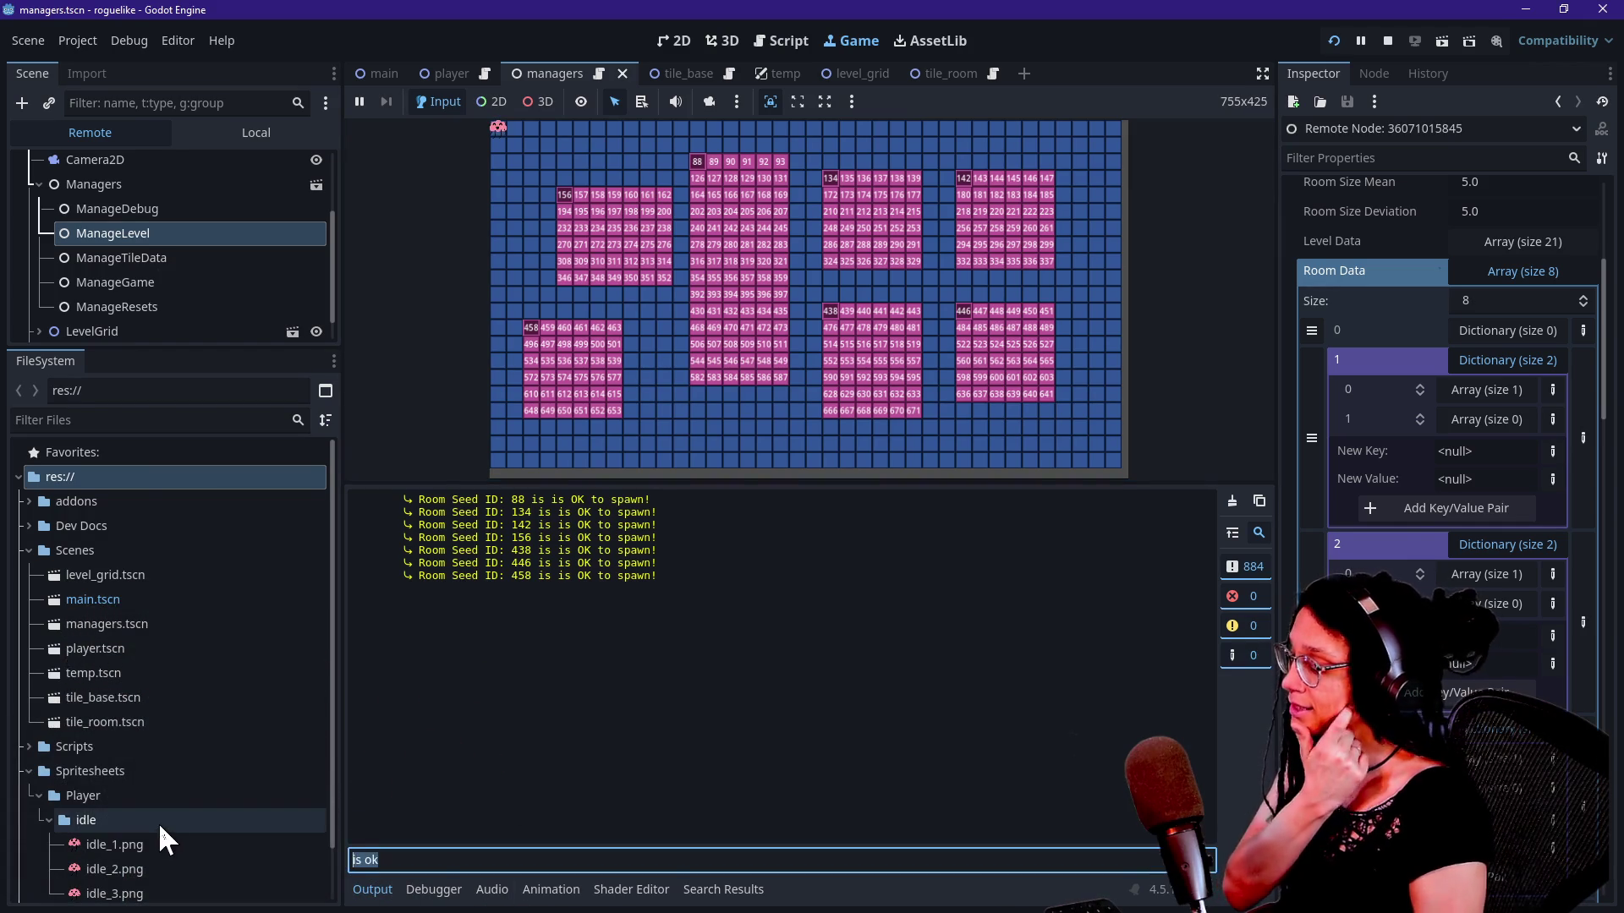
# Step: Filter the Output to 'logging', enlarge the running game view, and bring back the _find_offsets script
pyautogui.press('BackSpace')
pyautogui.press('BackSpace')
pyautogui.press('BackSpace')
pyautogui.write('logging')
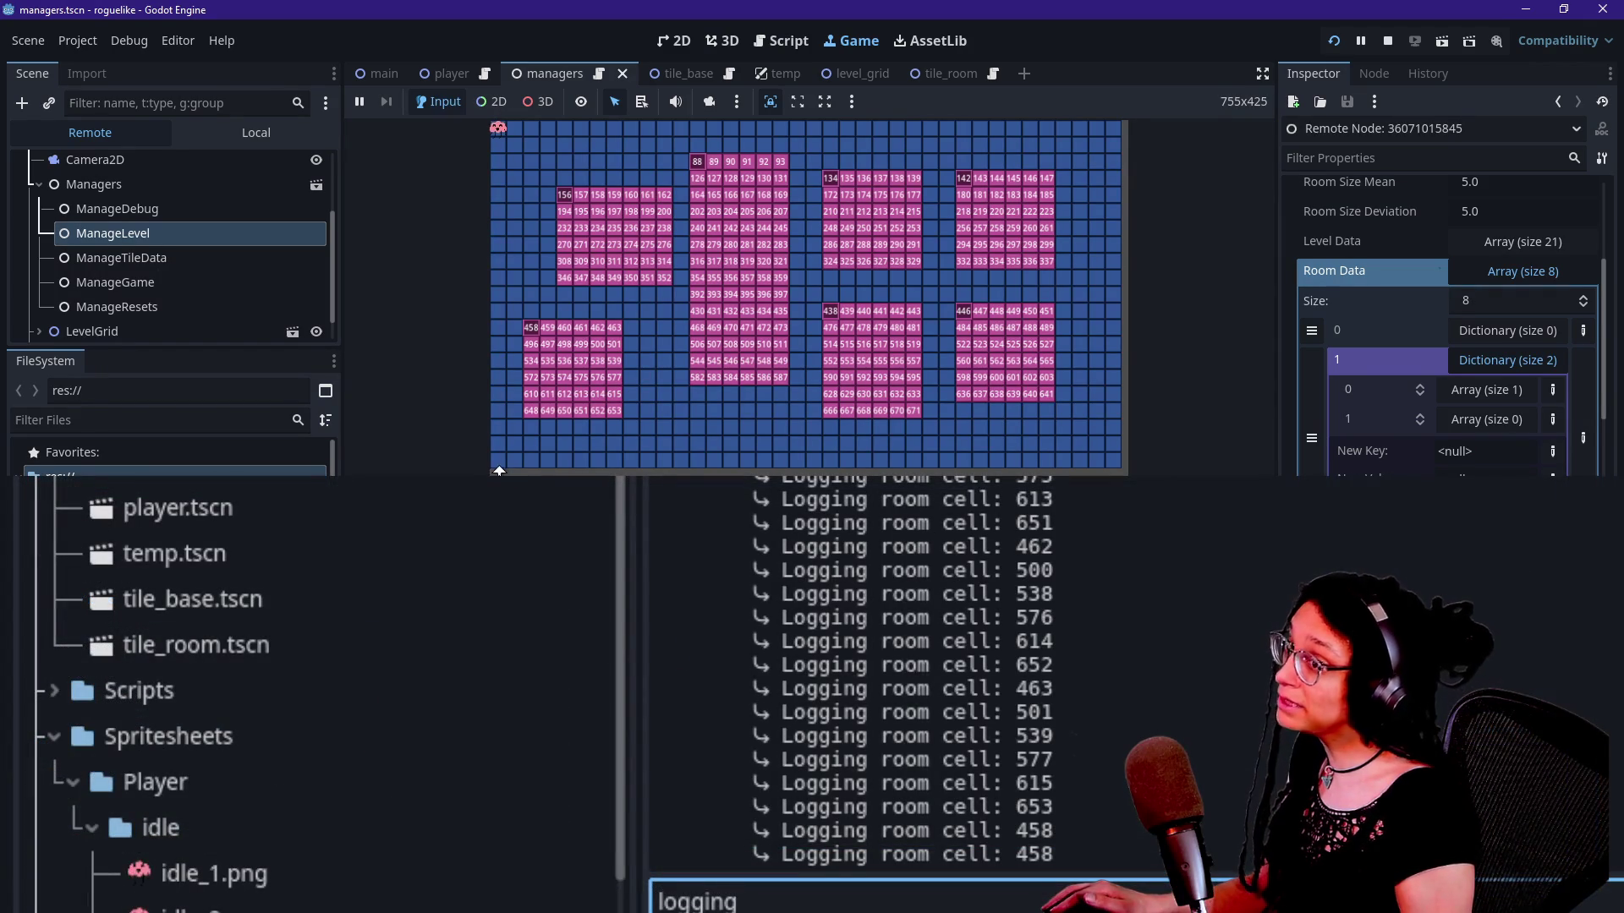
pyautogui.moveTo(913, 525)
pyautogui.mouseDown()
pyautogui.moveTo(845, 647)
pyautogui.moveTo(790, 474)
pyautogui.moveTo(790, 495)
pyautogui.mouseUp()
pyautogui.scroll(20, 844, 630)
pyautogui.scroll(-15, 844, 630)
pyautogui.scroll(15, 844, 630)
pyautogui.scroll(-15, 844, 630)
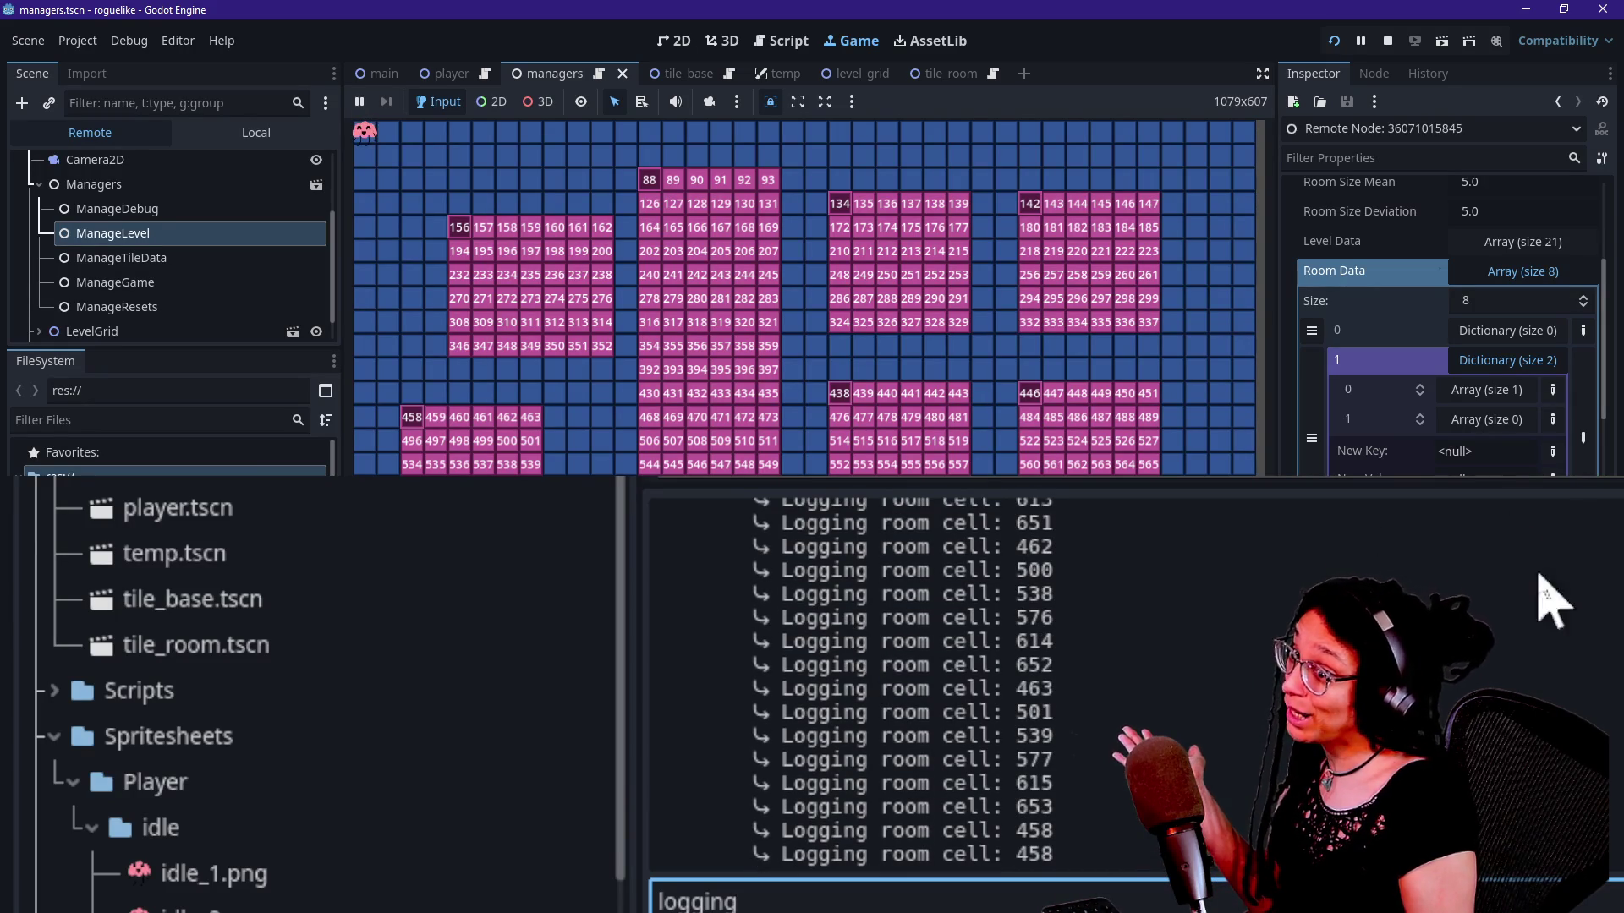
pyautogui.click(791, 41)
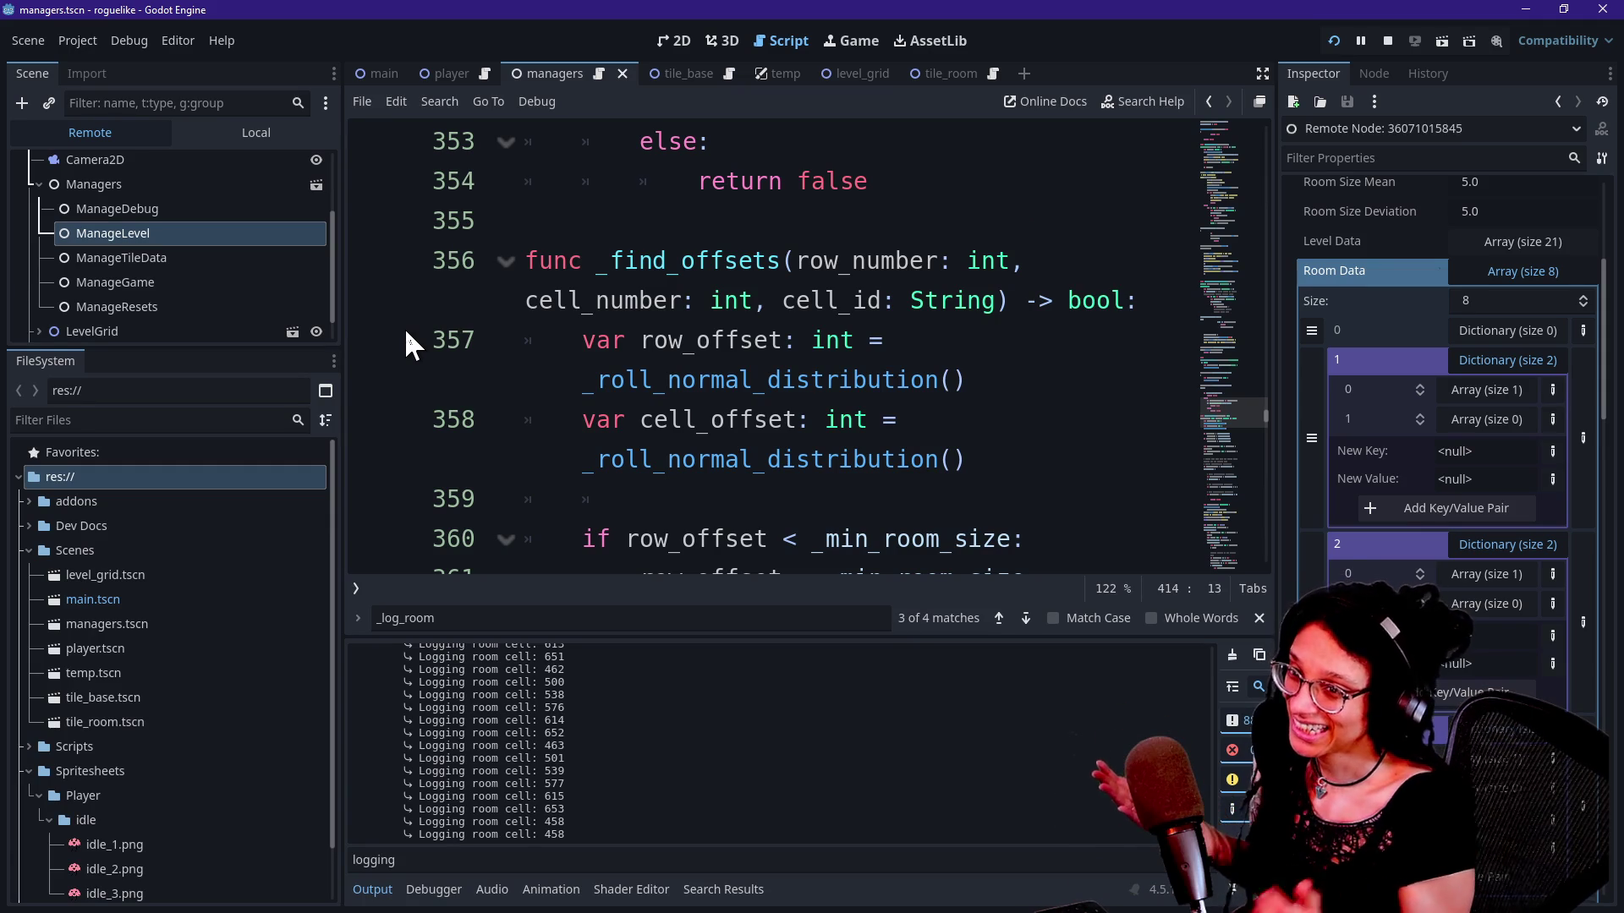
# Step: Fold and unfold _find_offsets and toggle distraction-free mode with Ctrl+Shift+F11 to widen the code
pyautogui.click(505, 260)
pyautogui.click(505, 260)
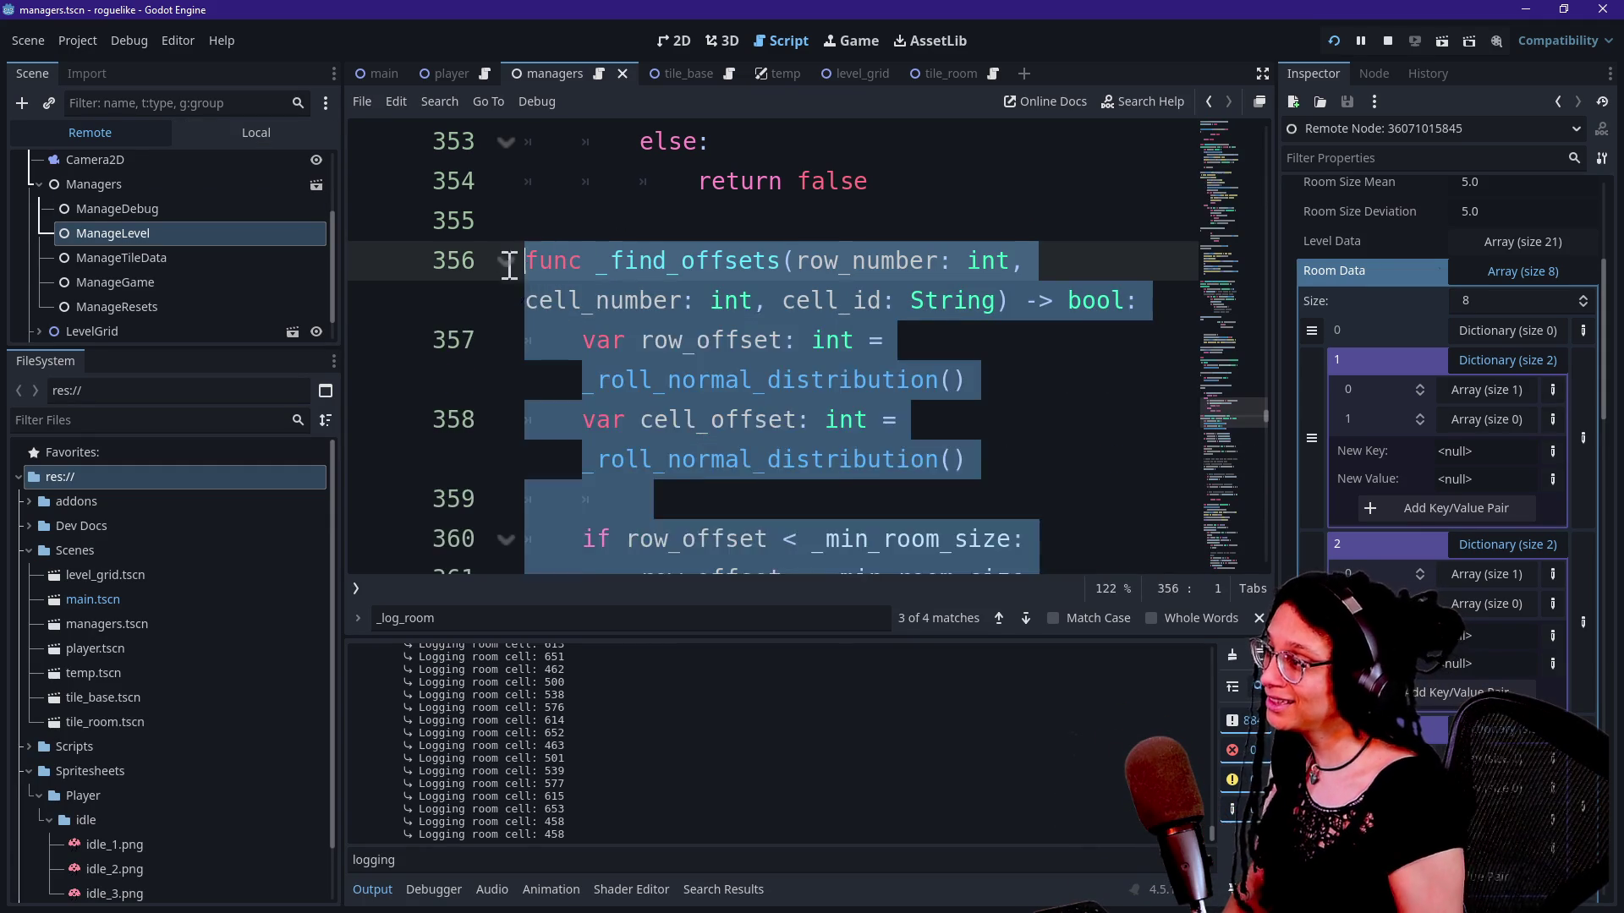
pyautogui.click(708, 338)
pyautogui.hotkey('ctrl', 'shift', 'F11')
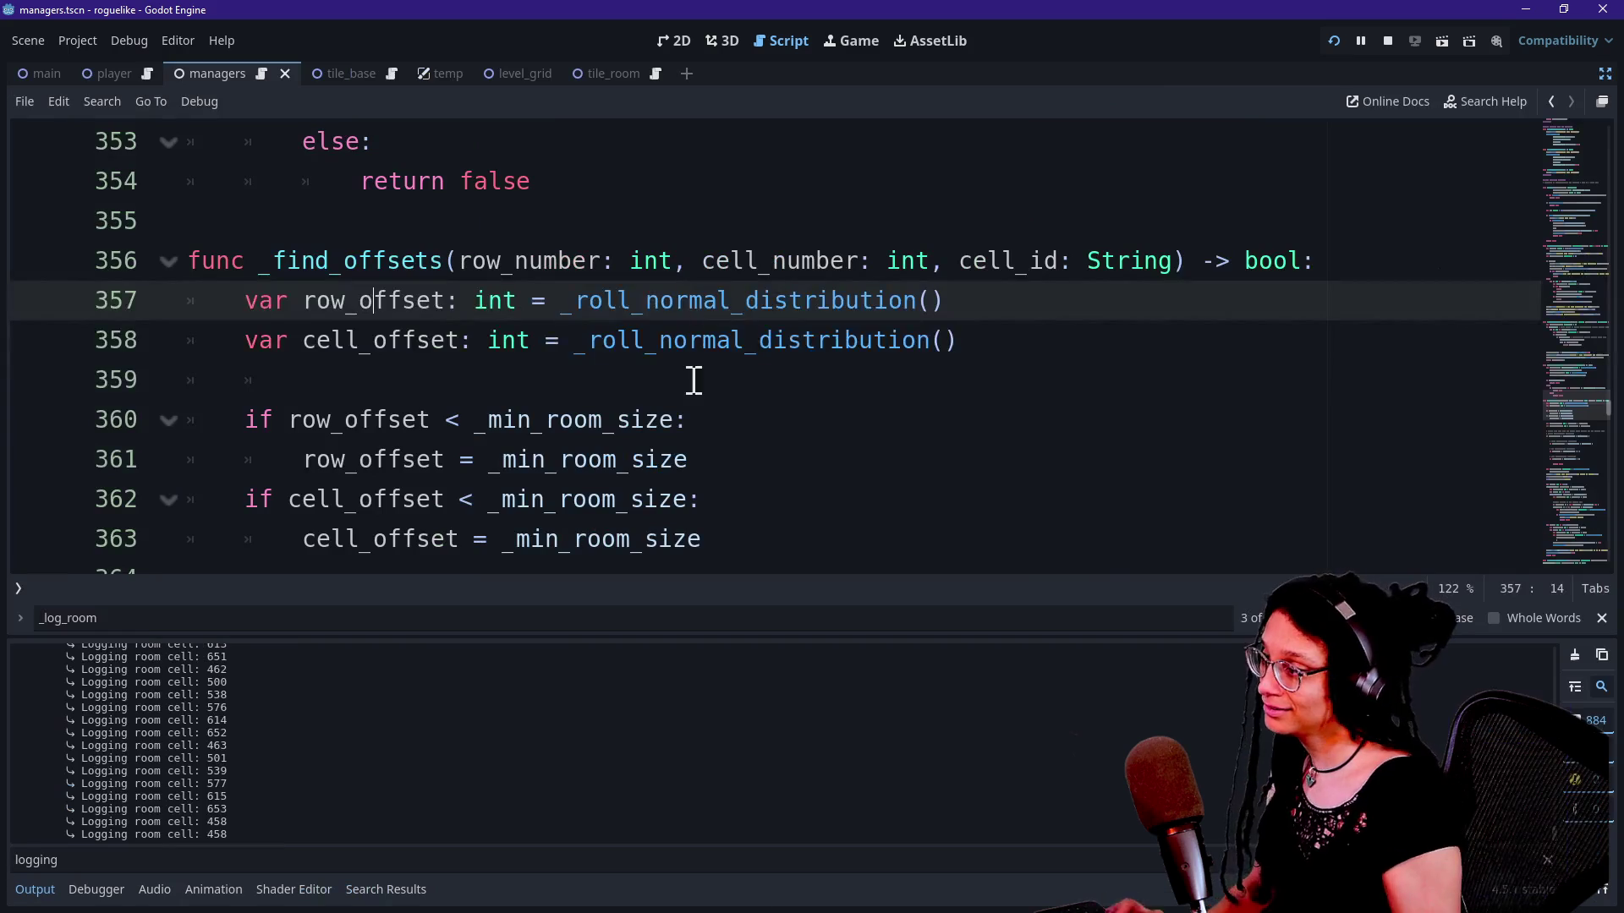
pyautogui.click(754, 391)
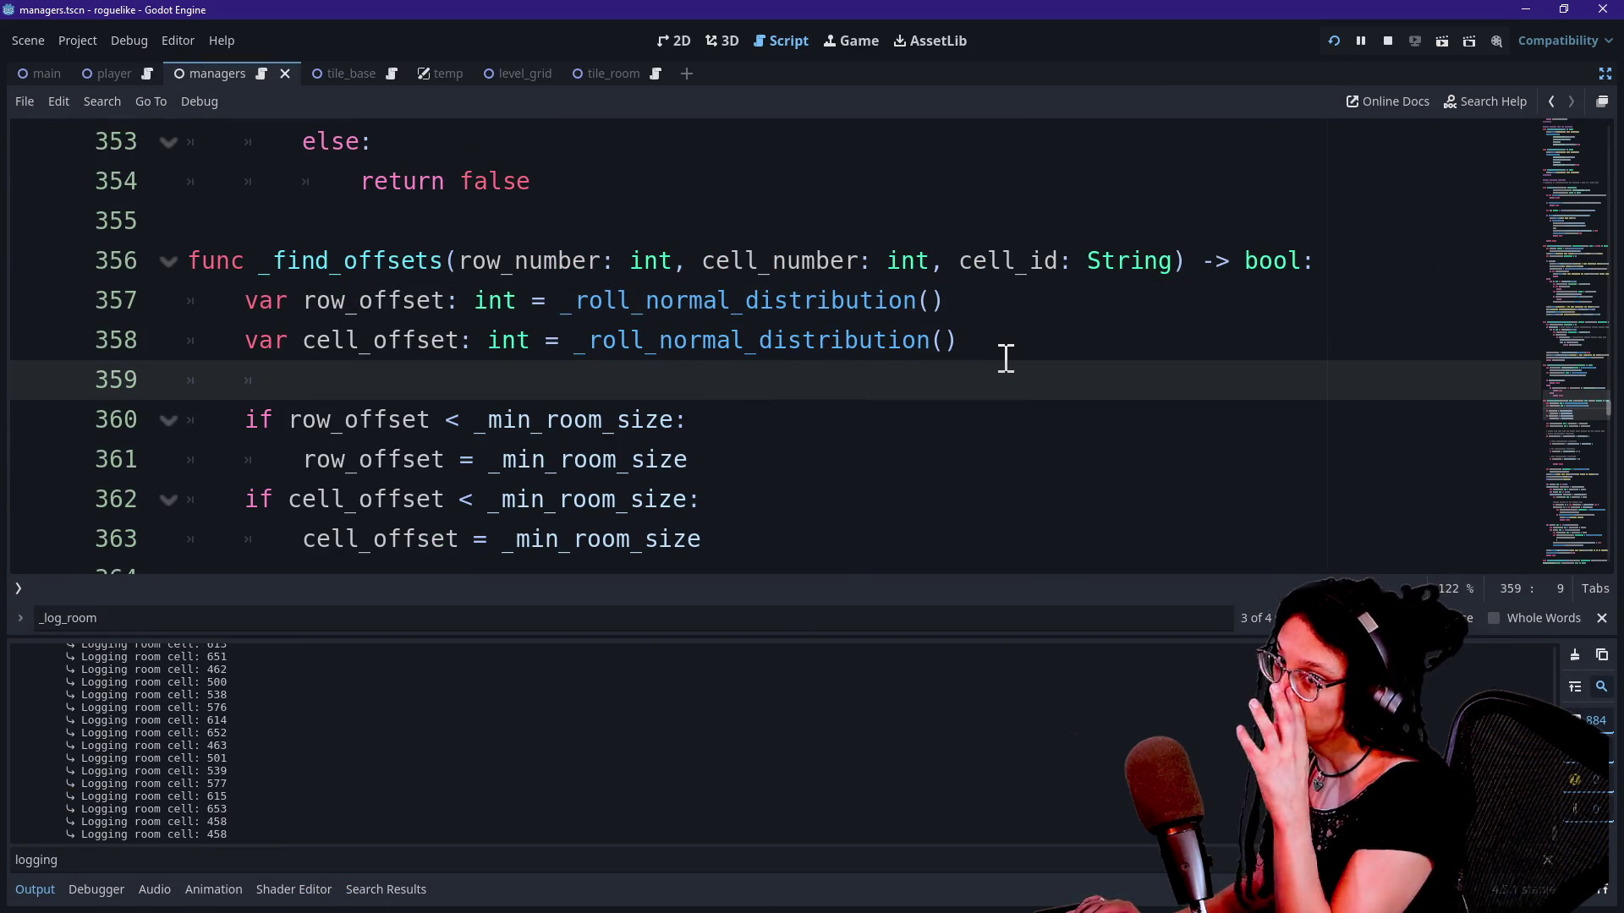
pyautogui.hotkey('alt', 'Tab')
pyautogui.click(270, 640)
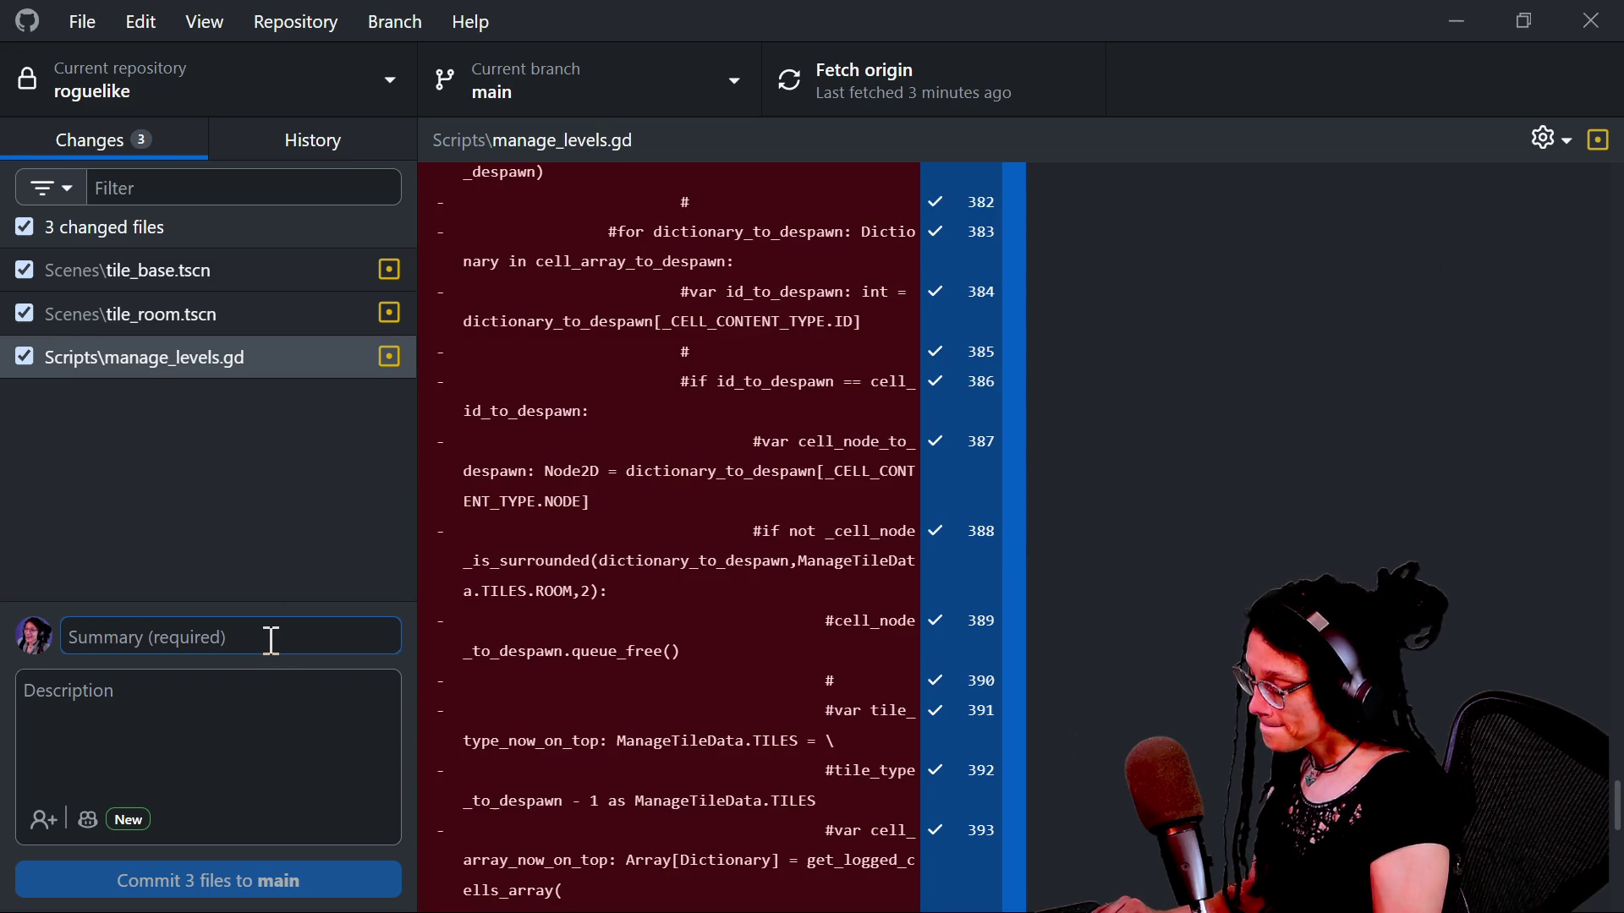
# Step: Commit the 3 files to main as 'rooms kinda log;' with a seeds-log description, push to origin, and return to Godot
pyautogui.write('r')
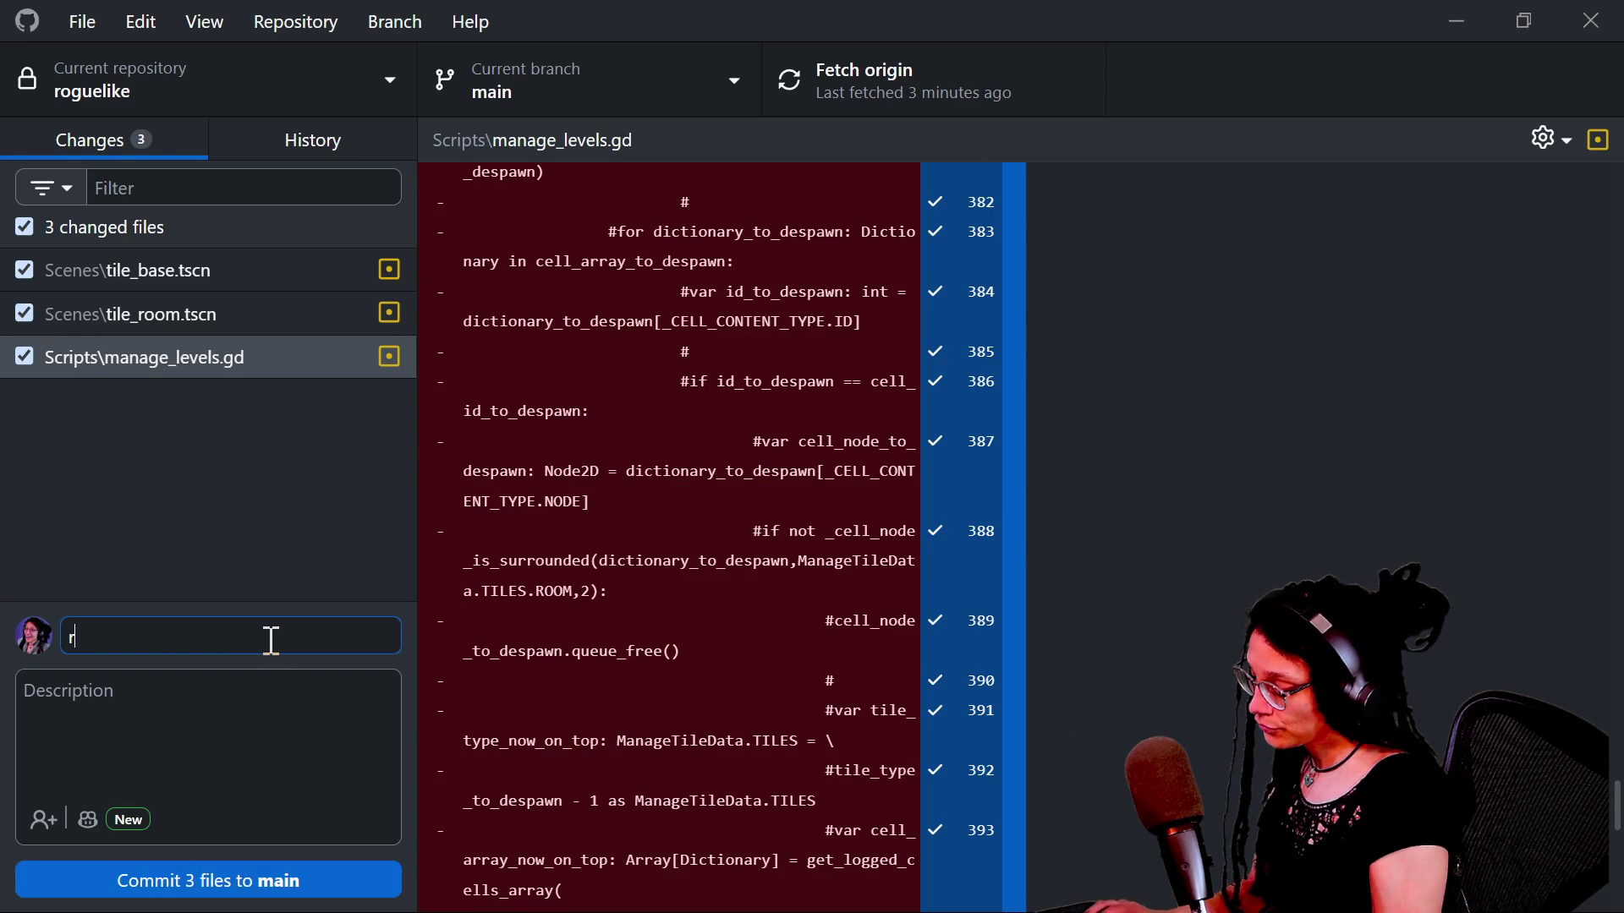
pyautogui.write('ooms kin')
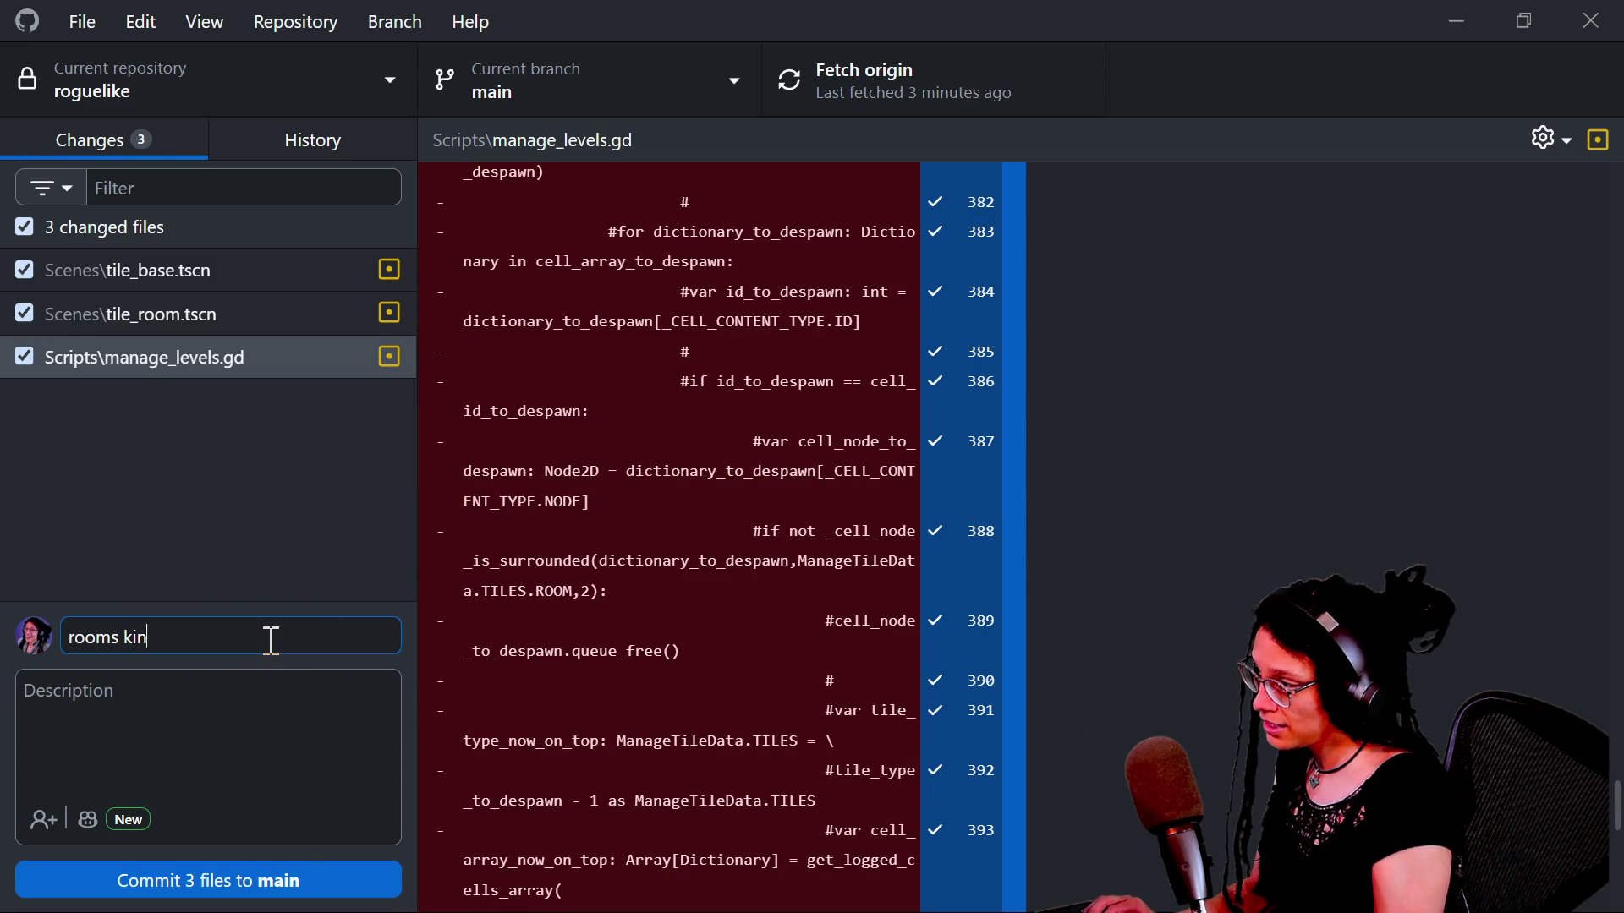
pyautogui.write('da log;')
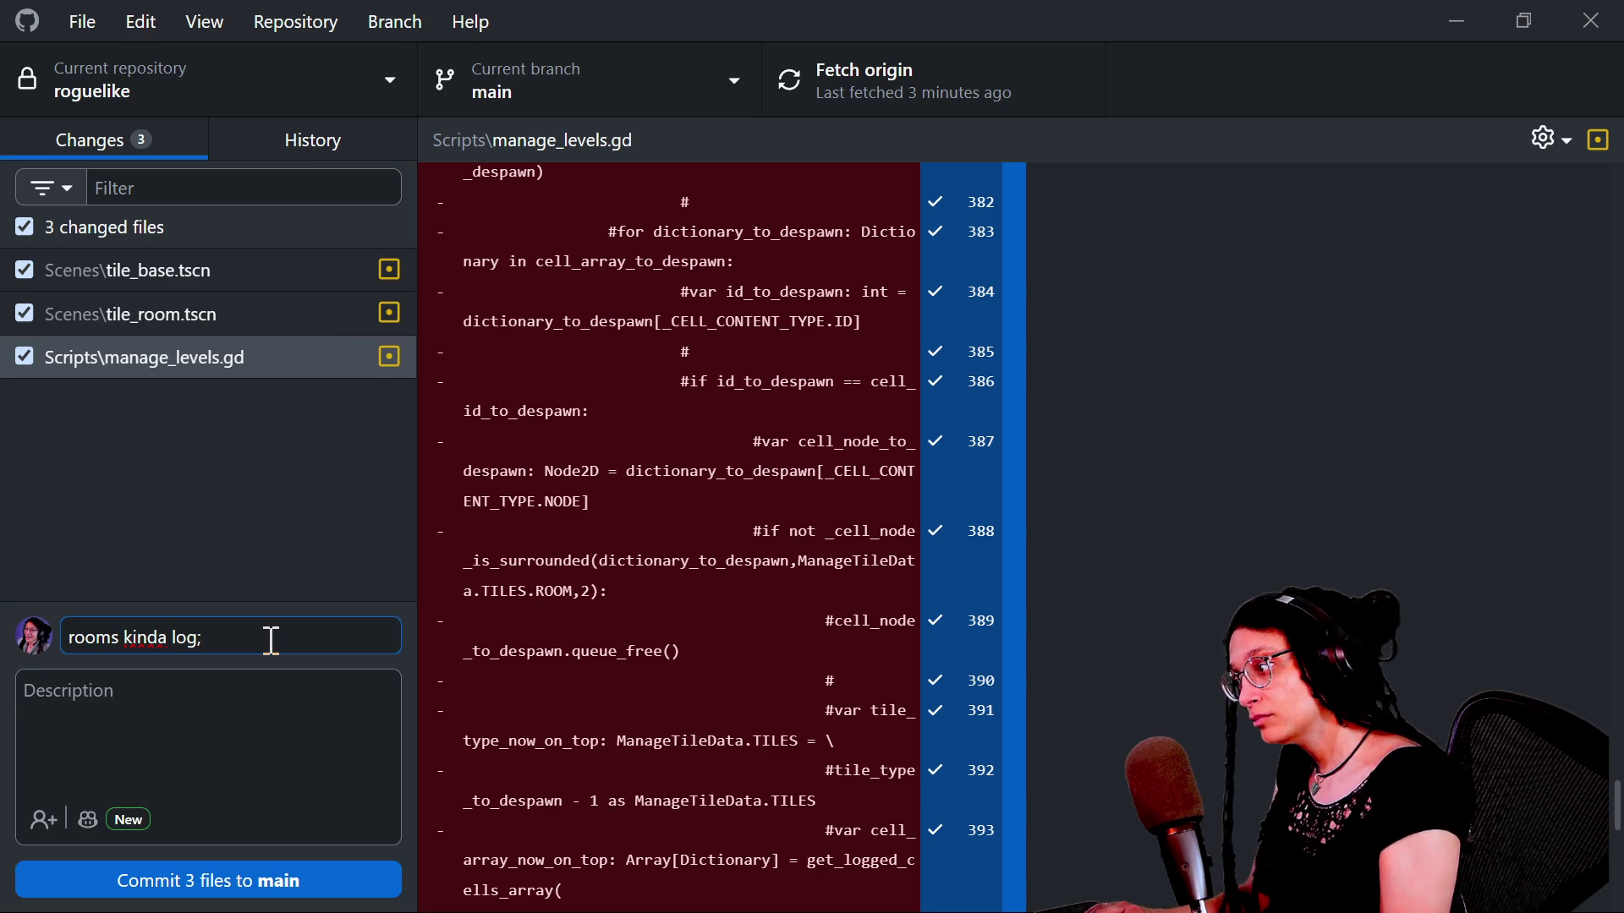
pyautogui.write(" there's")
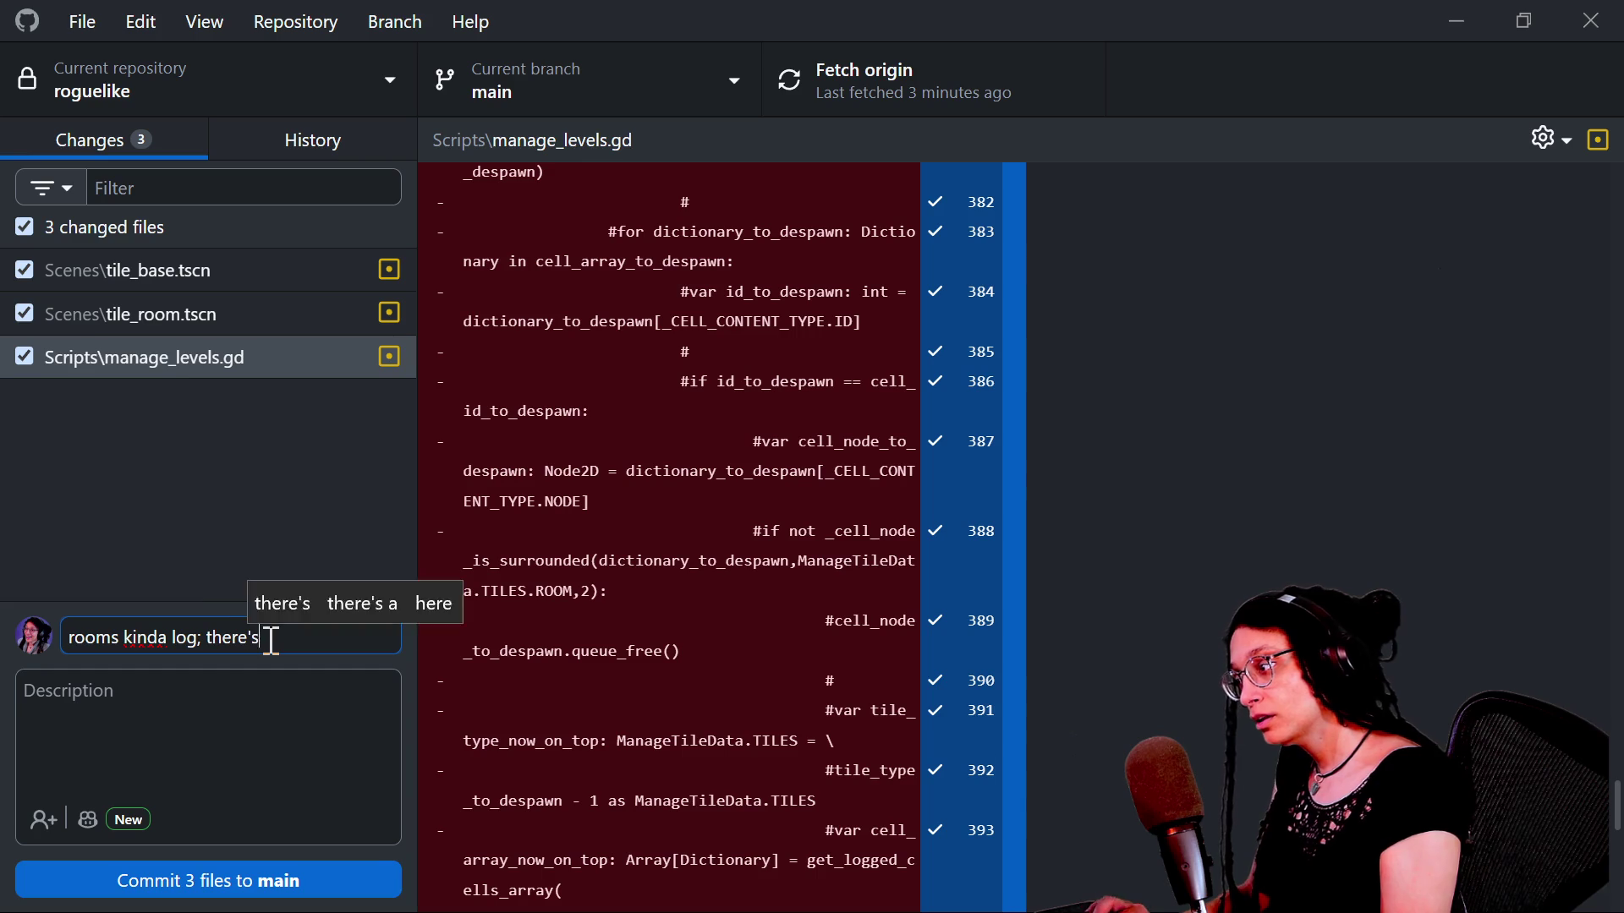
pyautogui.write(' a wone and ')
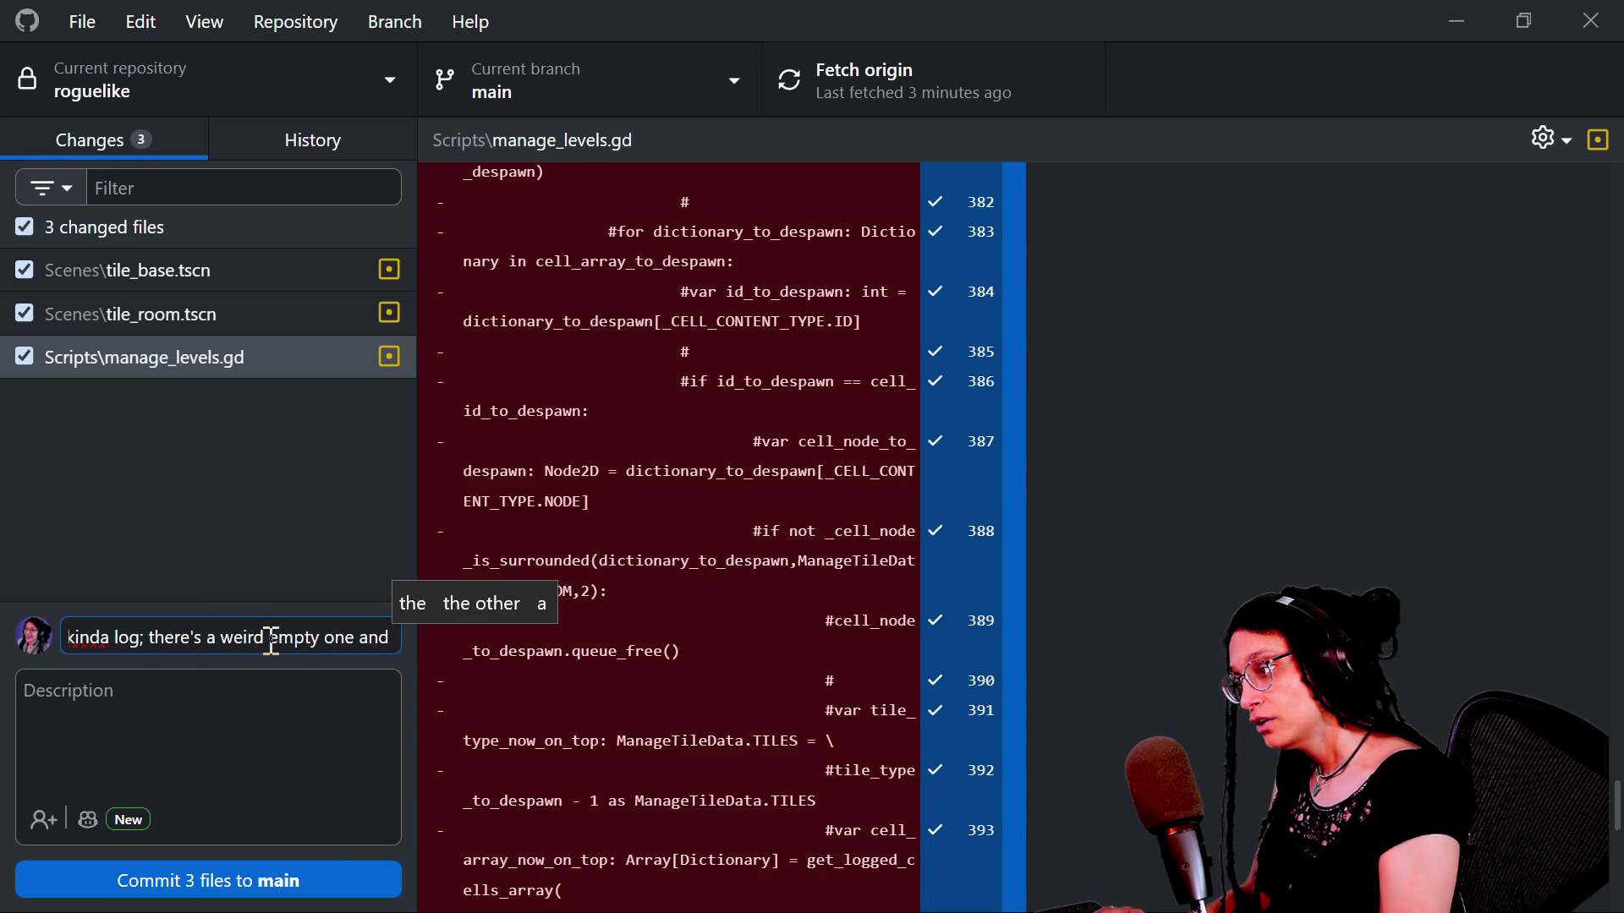
pyautogui.write('only seeds log')
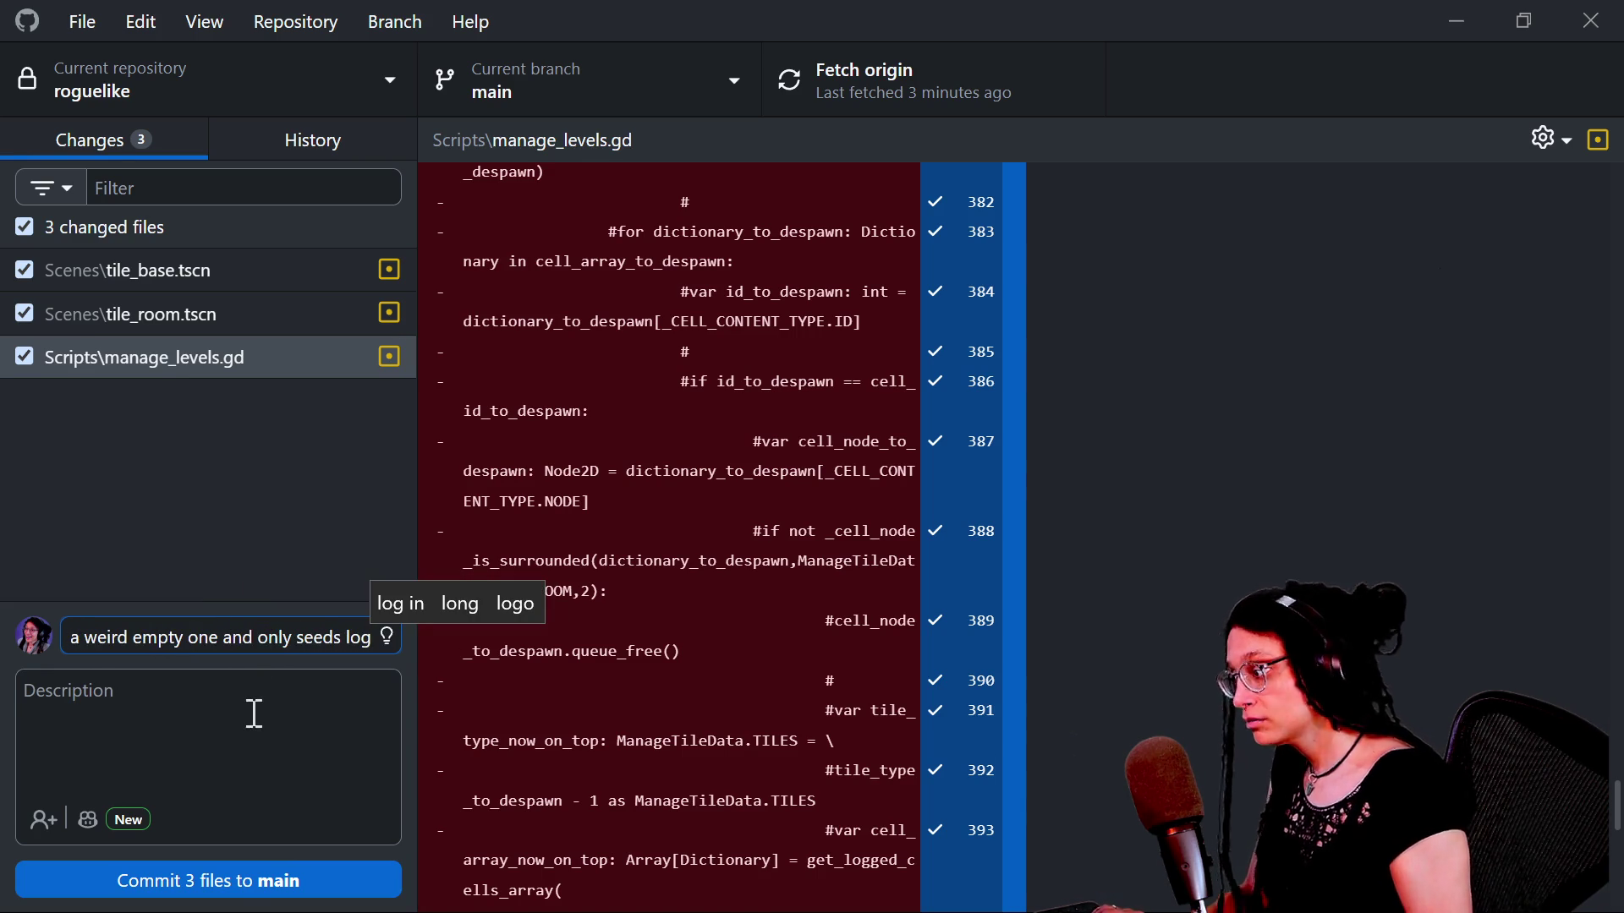
pyautogui.click(249, 880)
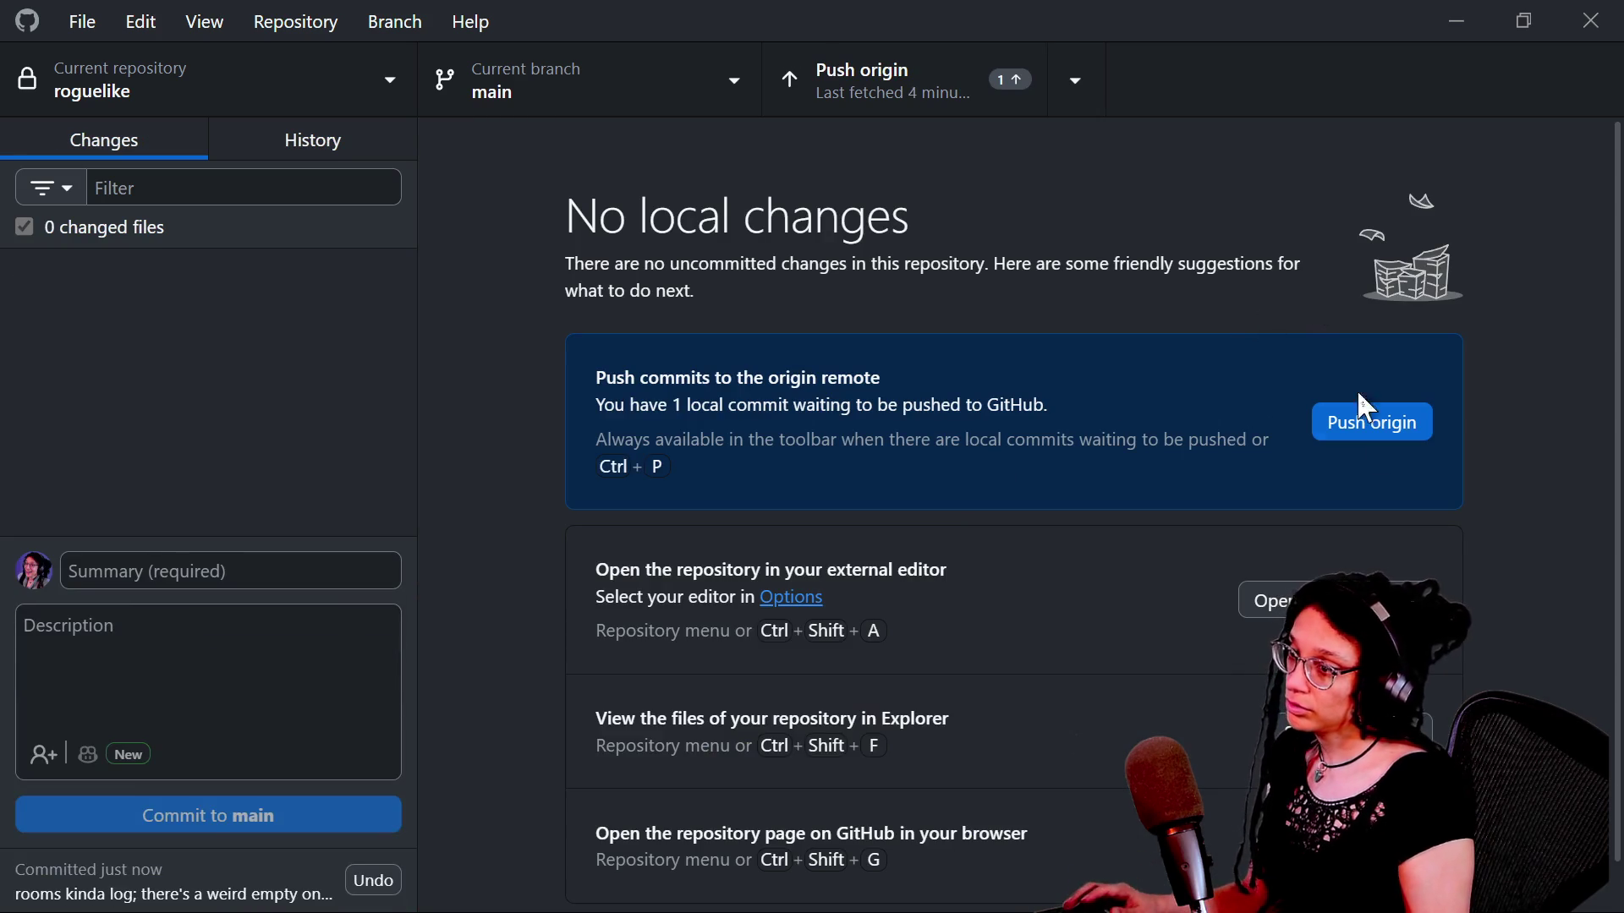
pyautogui.click(1391, 425)
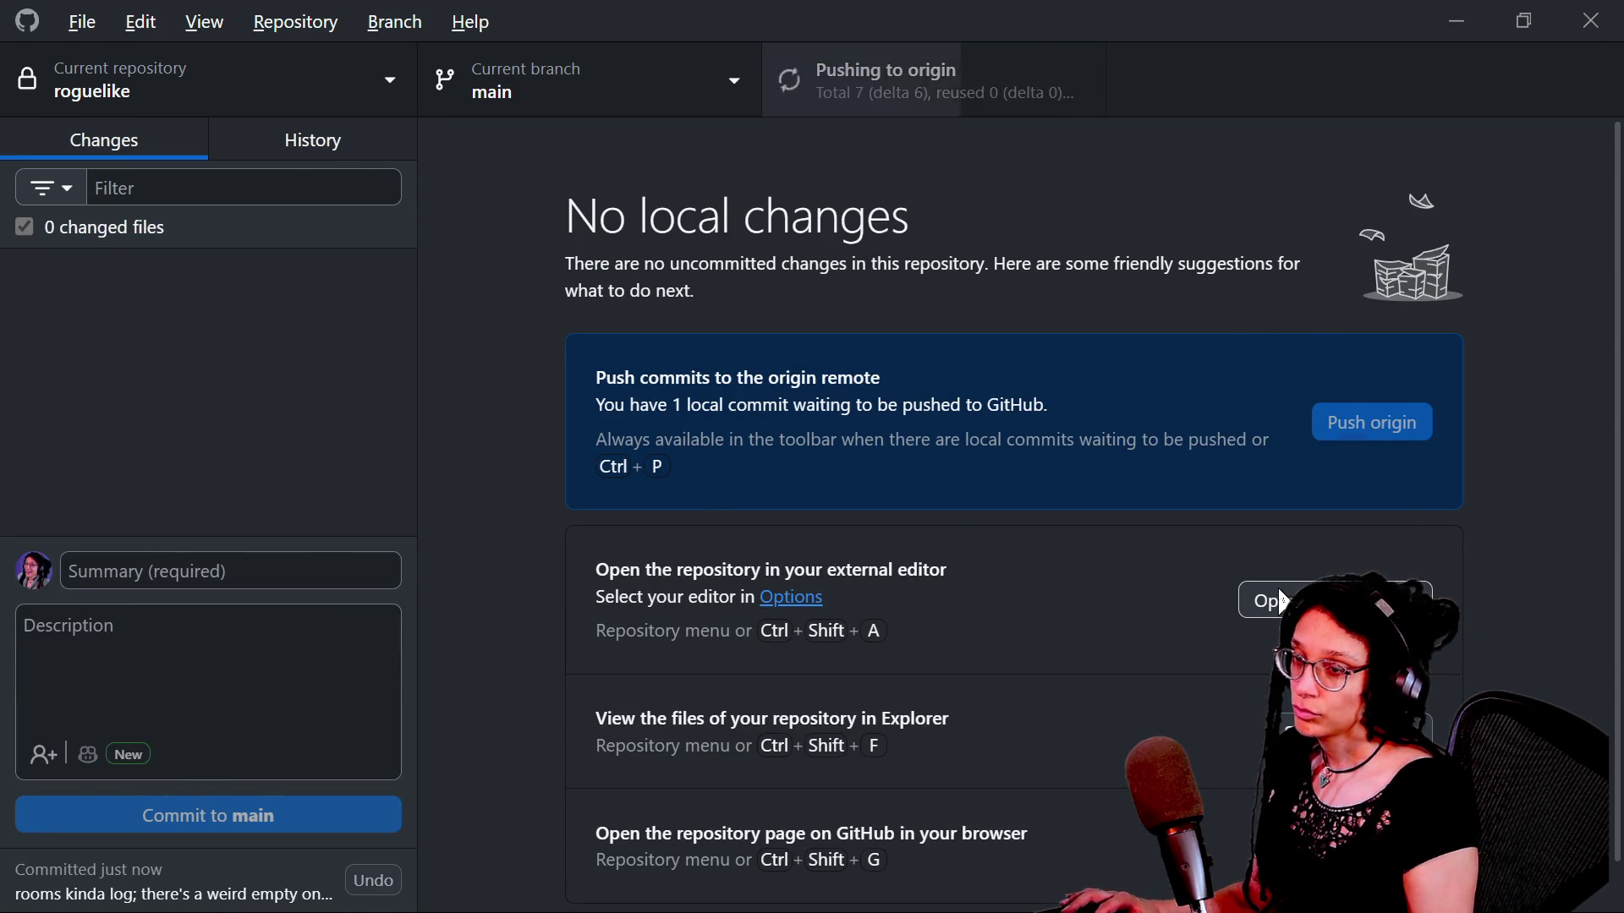
pyautogui.hotkey('alt', 'Tab')
pyautogui.click(720, 301)
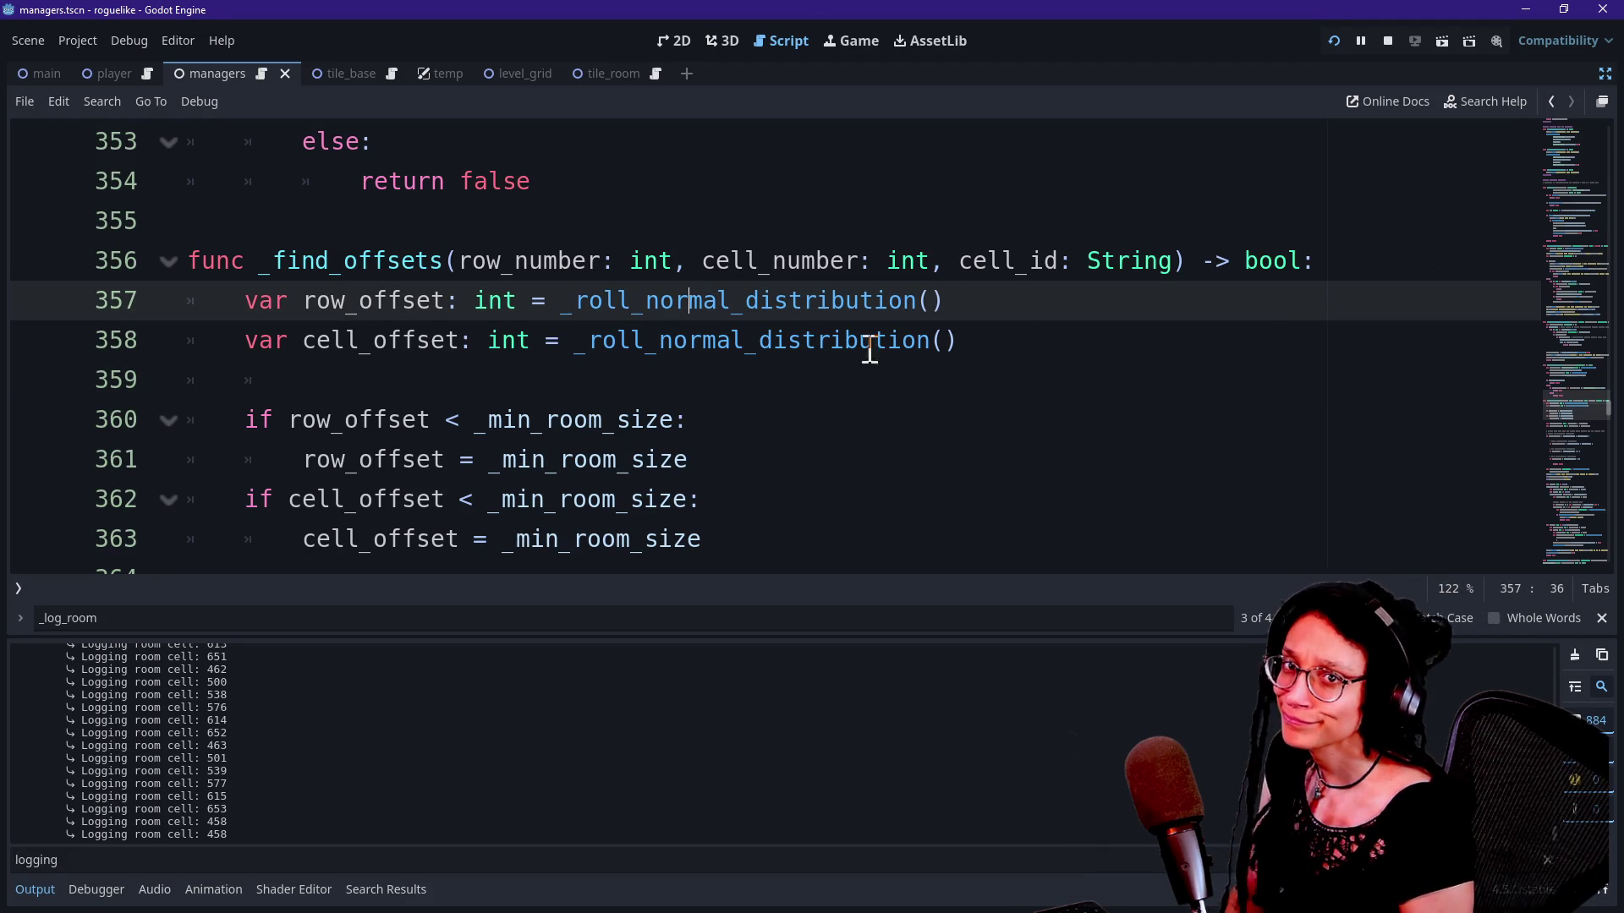
# Step: Collapse the output panel and search the managers script for 'logging'
pyautogui.click(869, 446)
pyautogui.hotkey('ctrl', 'j')
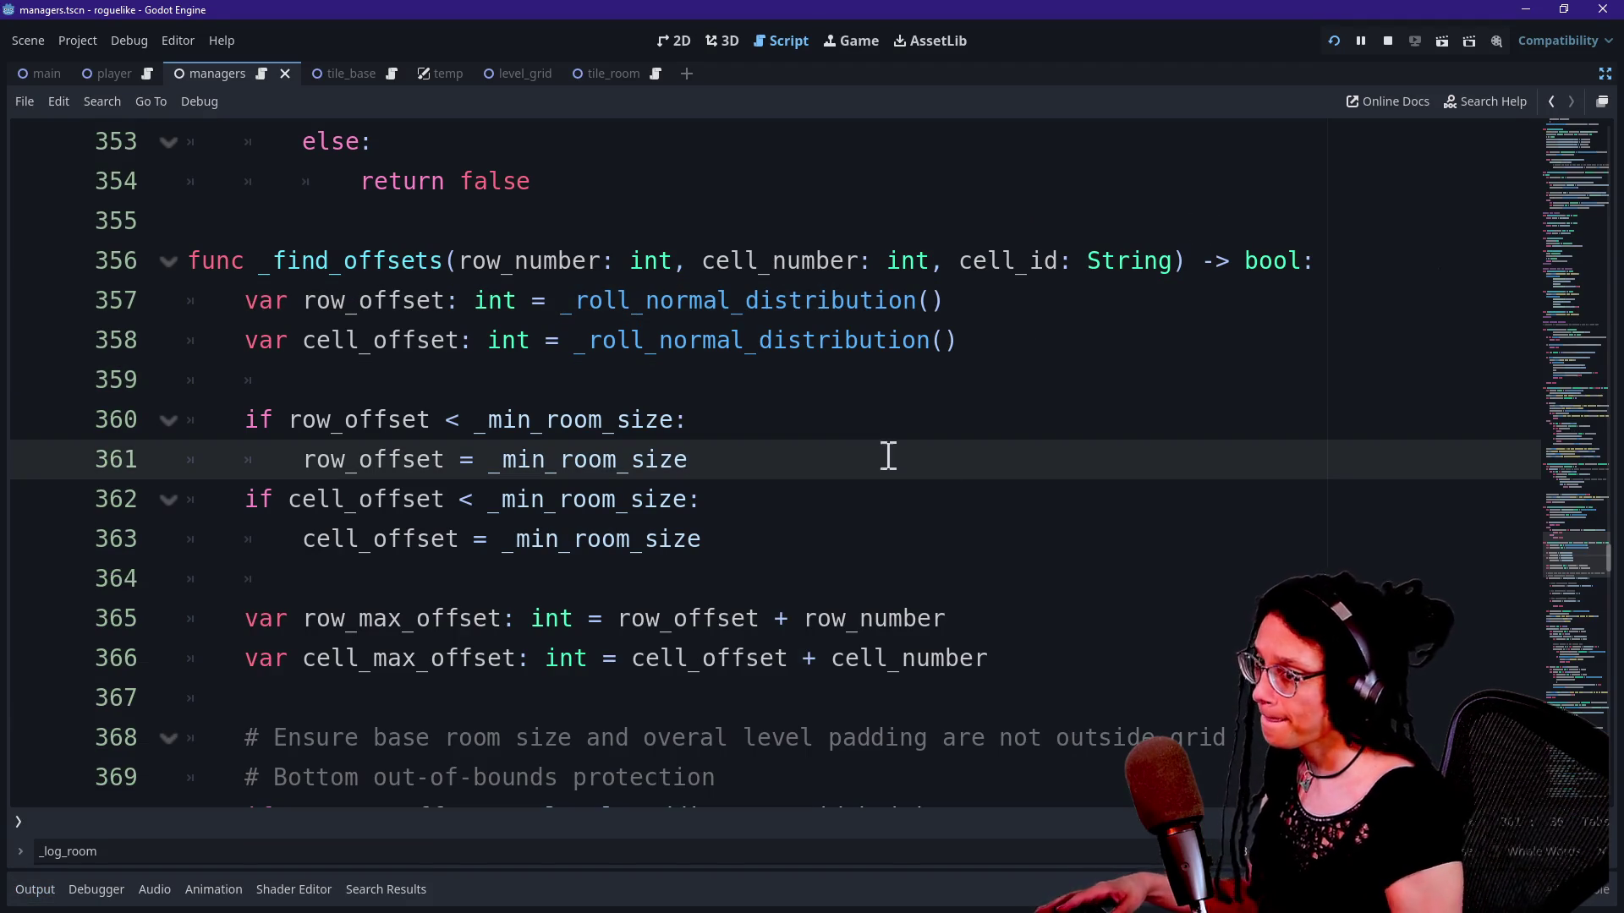
pyautogui.moveTo(1566, 562)
pyautogui.mouseDown()
pyautogui.moveTo(1566, 605)
pyautogui.moveTo(1496, 205)
pyautogui.moveTo(1516, 590)
pyautogui.mouseUp()
pyautogui.click(1363, 552)
pyautogui.hotkey('ctrl', 'f')
pyautogui.write('logging')
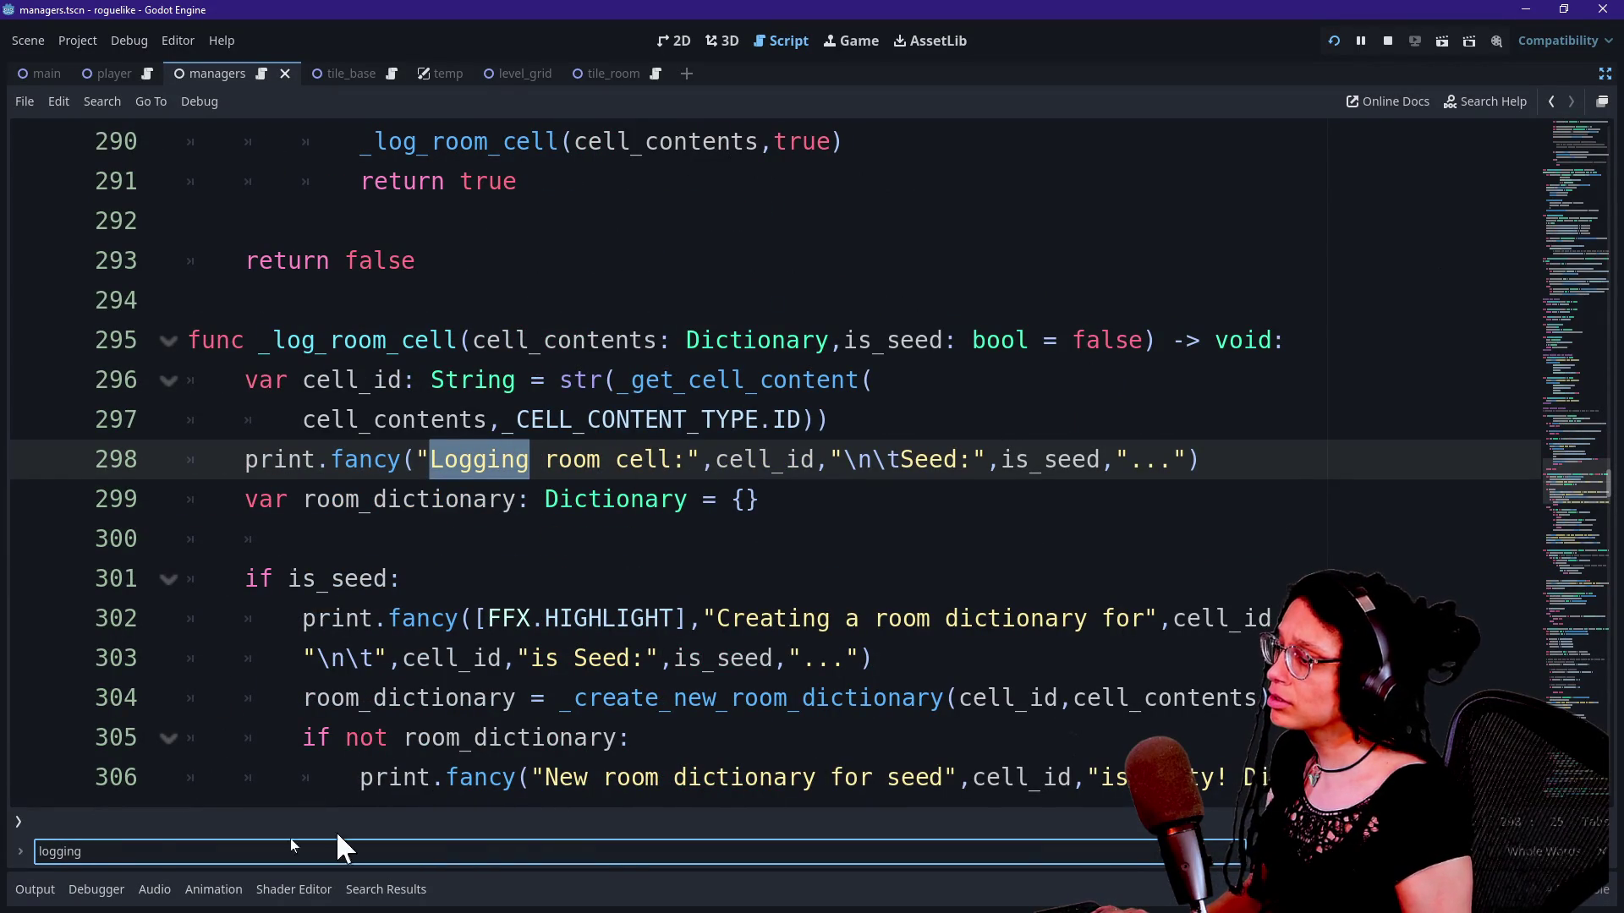
# Step: Reopen the Output log and select the logged room cell lines from 462 down
pyautogui.click(35, 895)
pyautogui.click(35, 892)
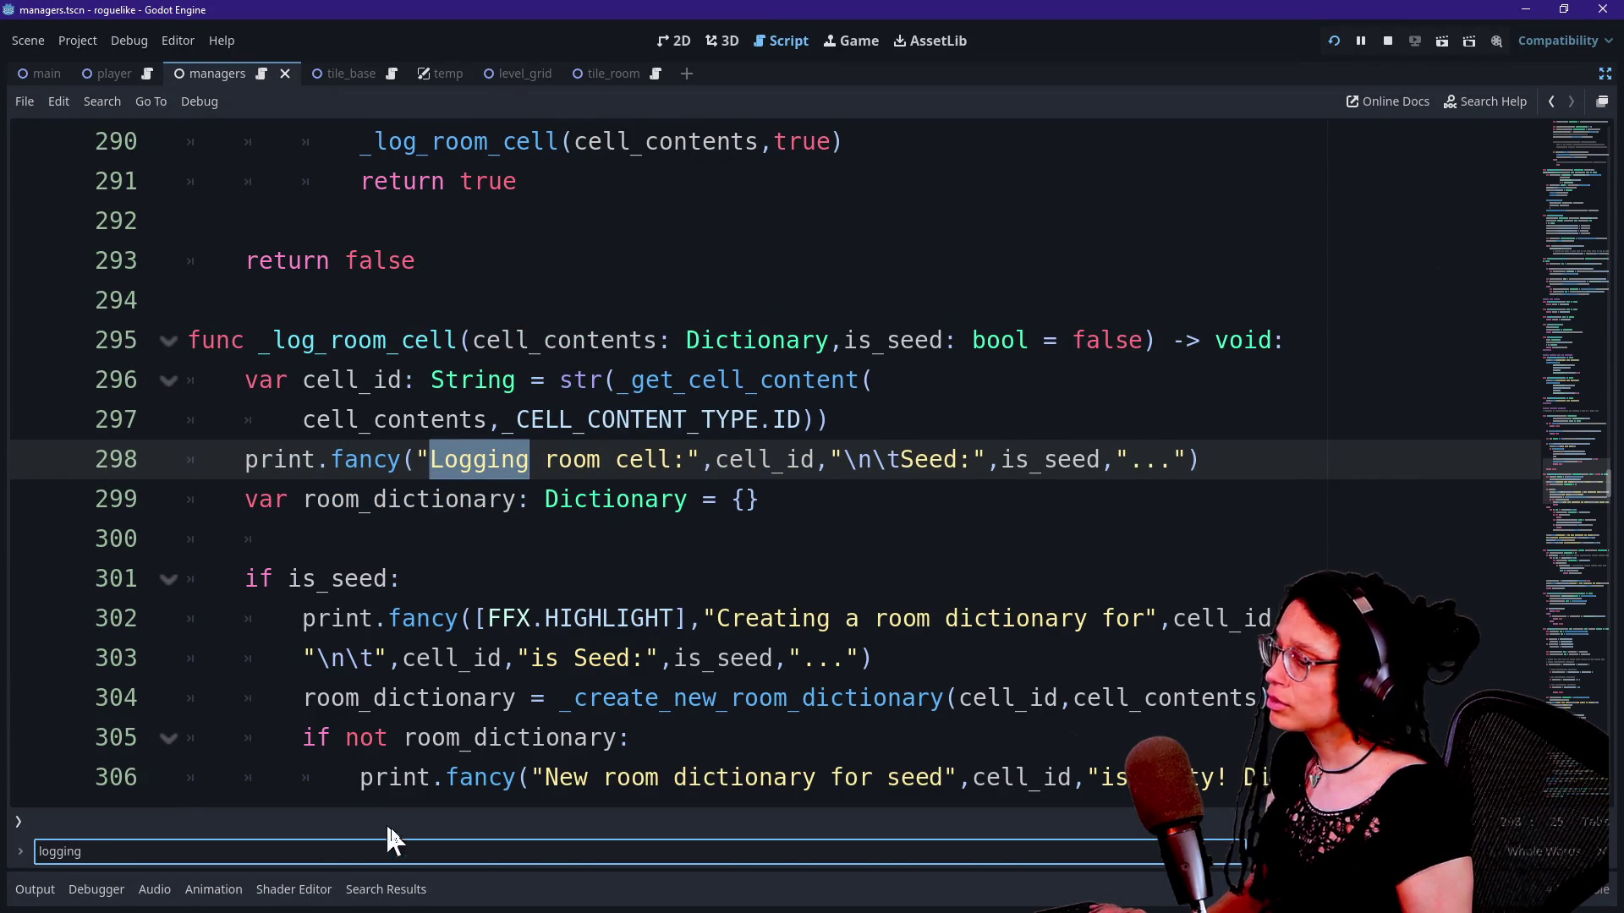
pyautogui.click(35, 889)
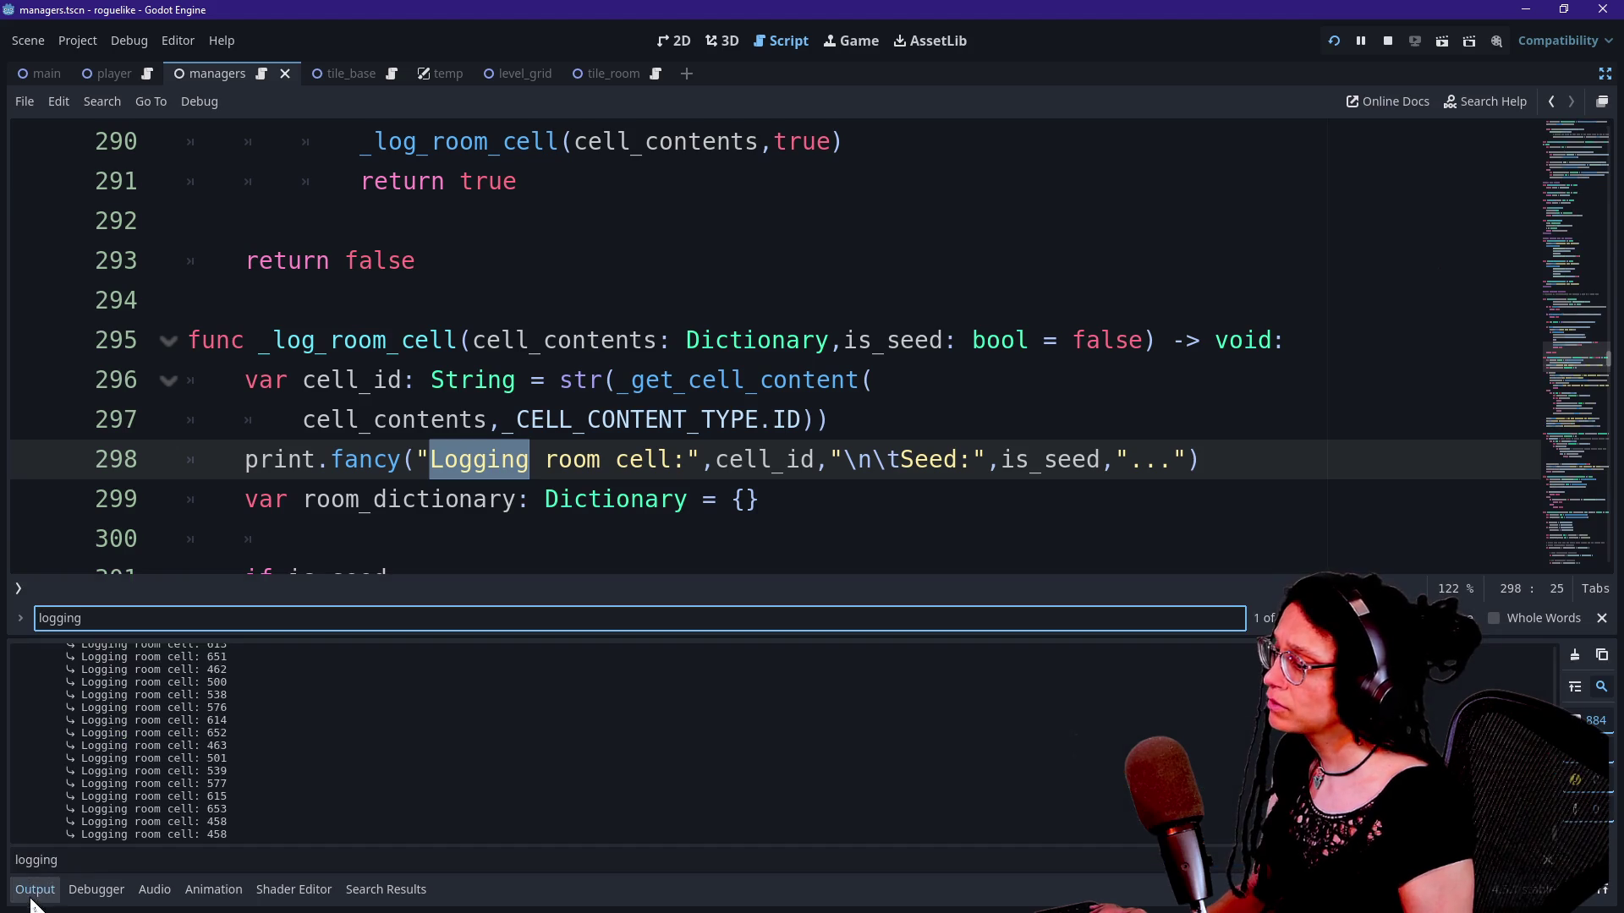
pyautogui.moveTo(513, 420); pyautogui.dragTo(881, 464)
pyautogui.click(944, 459)
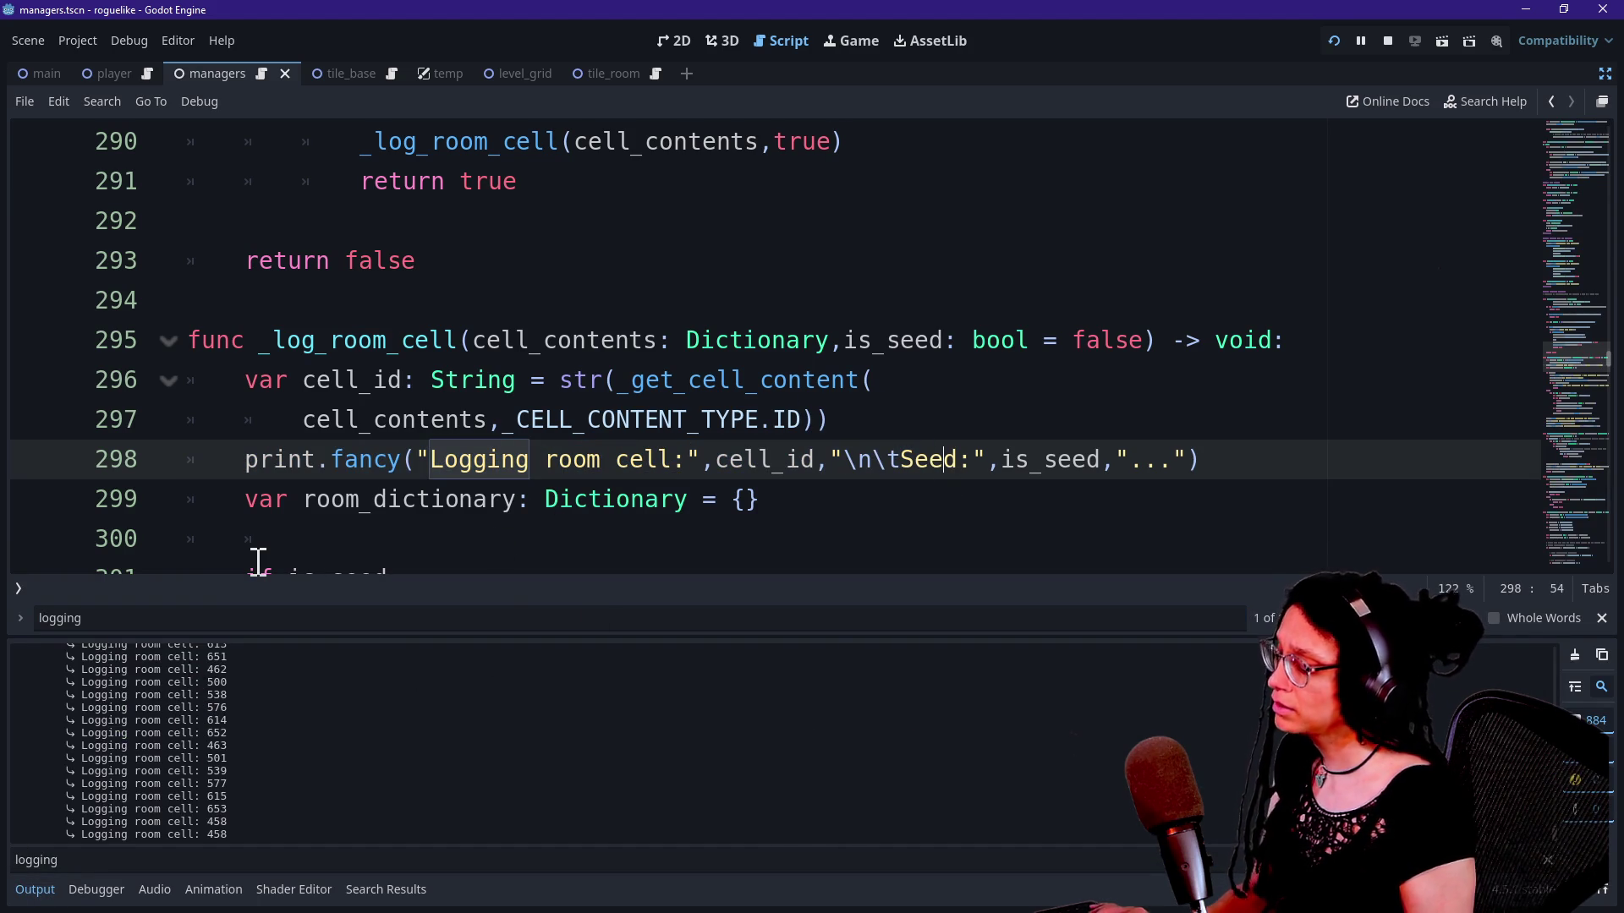
pyautogui.moveTo(217, 669); pyautogui.dragTo(140, 821)
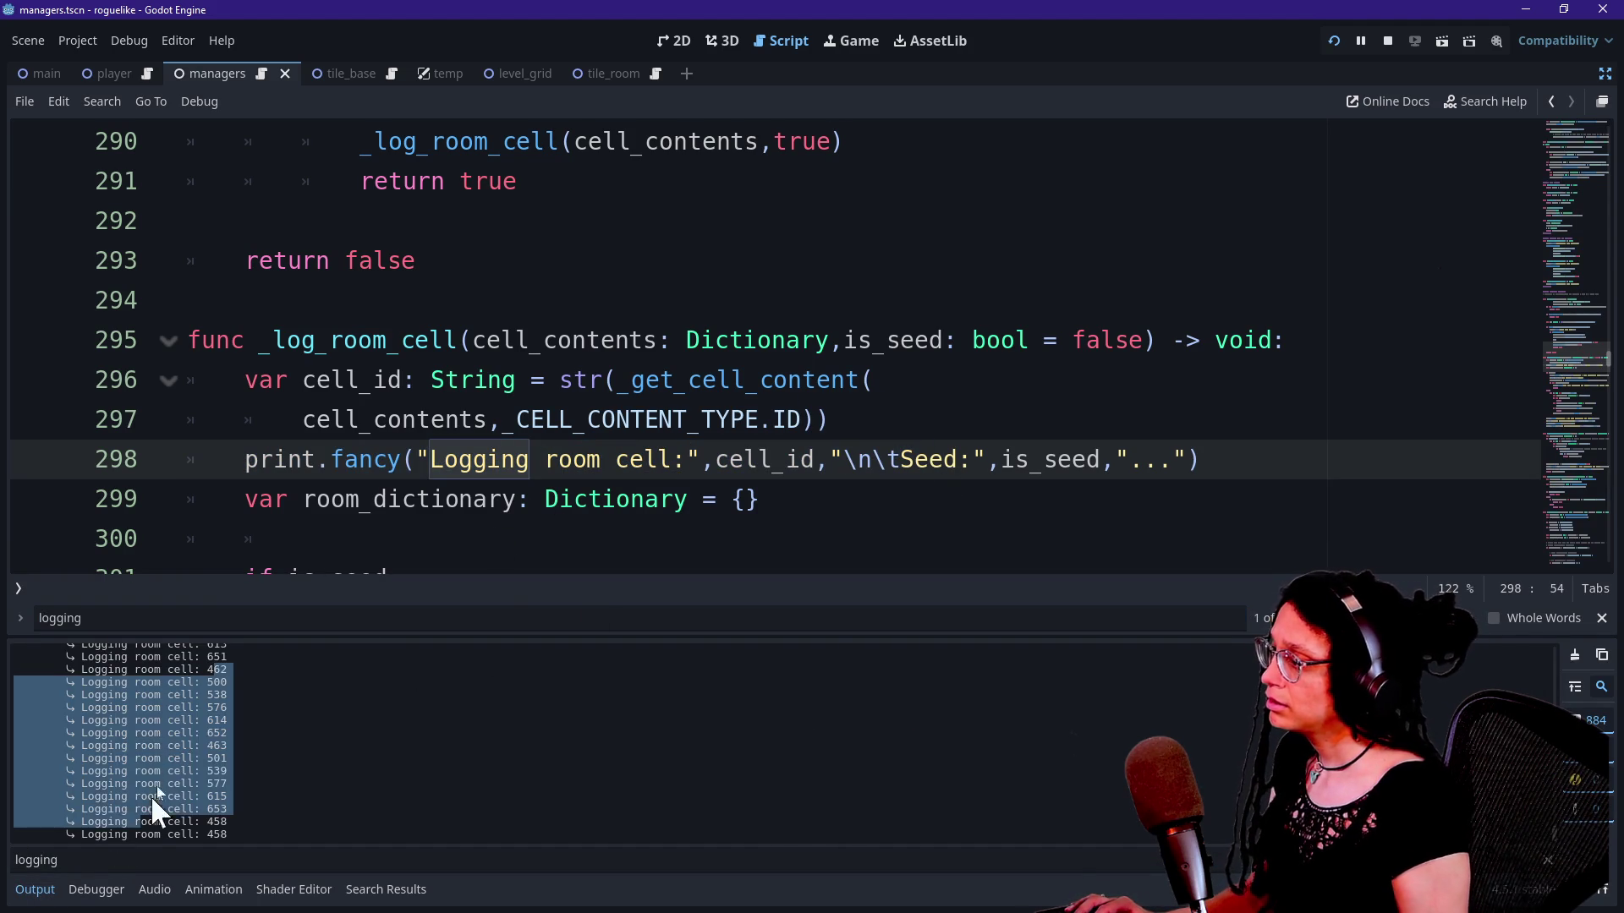
# Step: Clear the Output filter to show every message, including cell 499's 'Seed: false' line
pyautogui.click(51, 868)
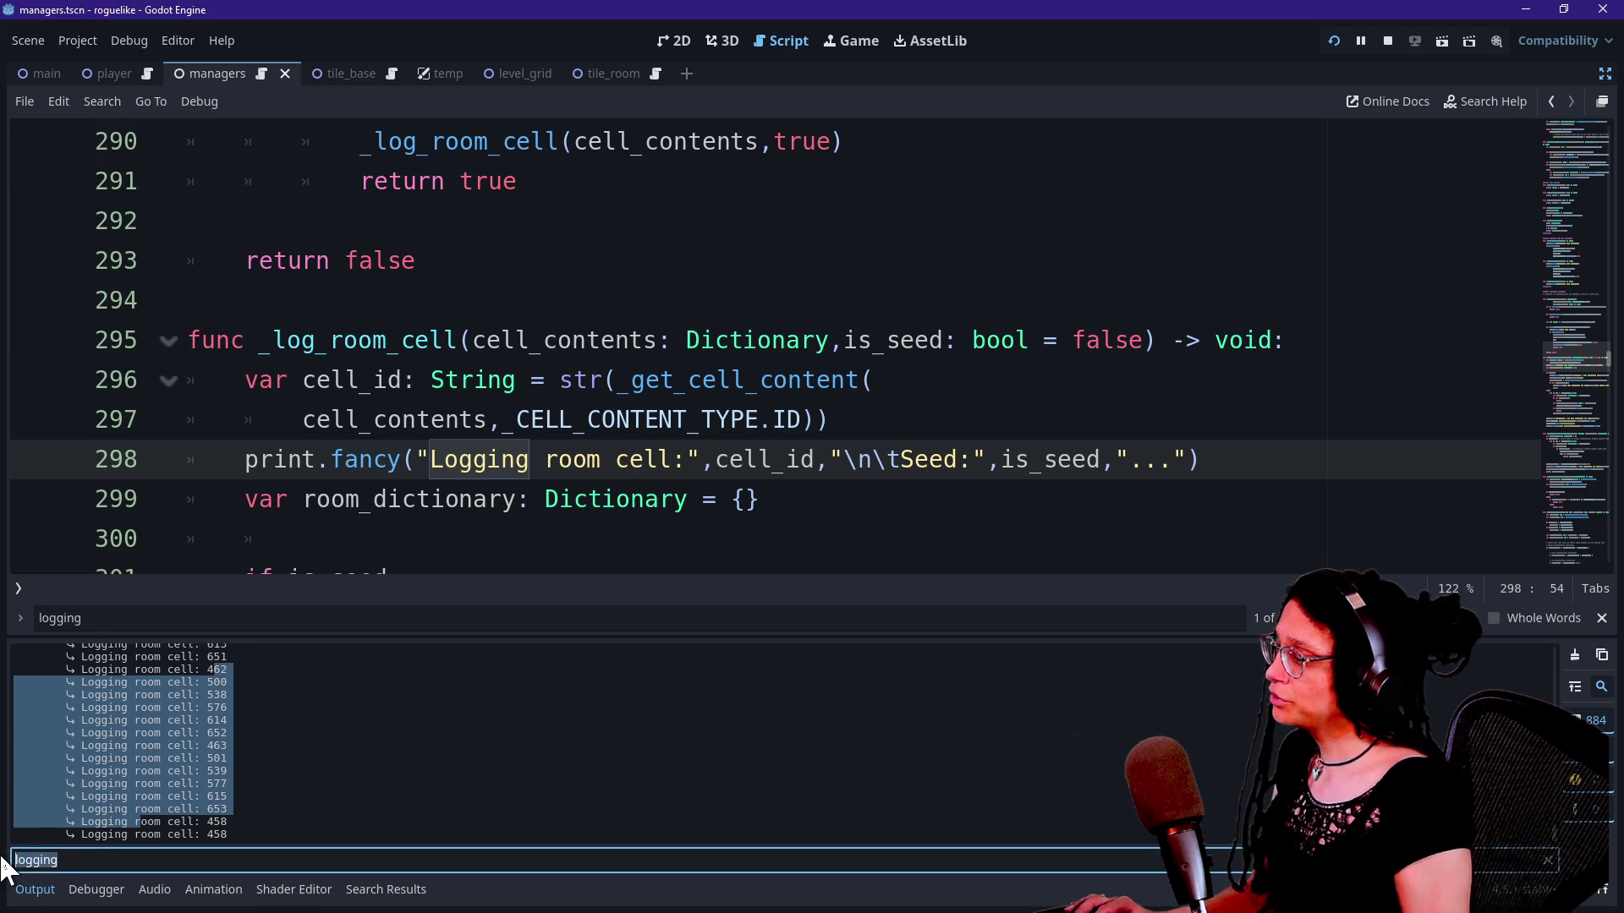
pyautogui.hotkey('ctrl', 'a')
pyautogui.press('BackSpace')
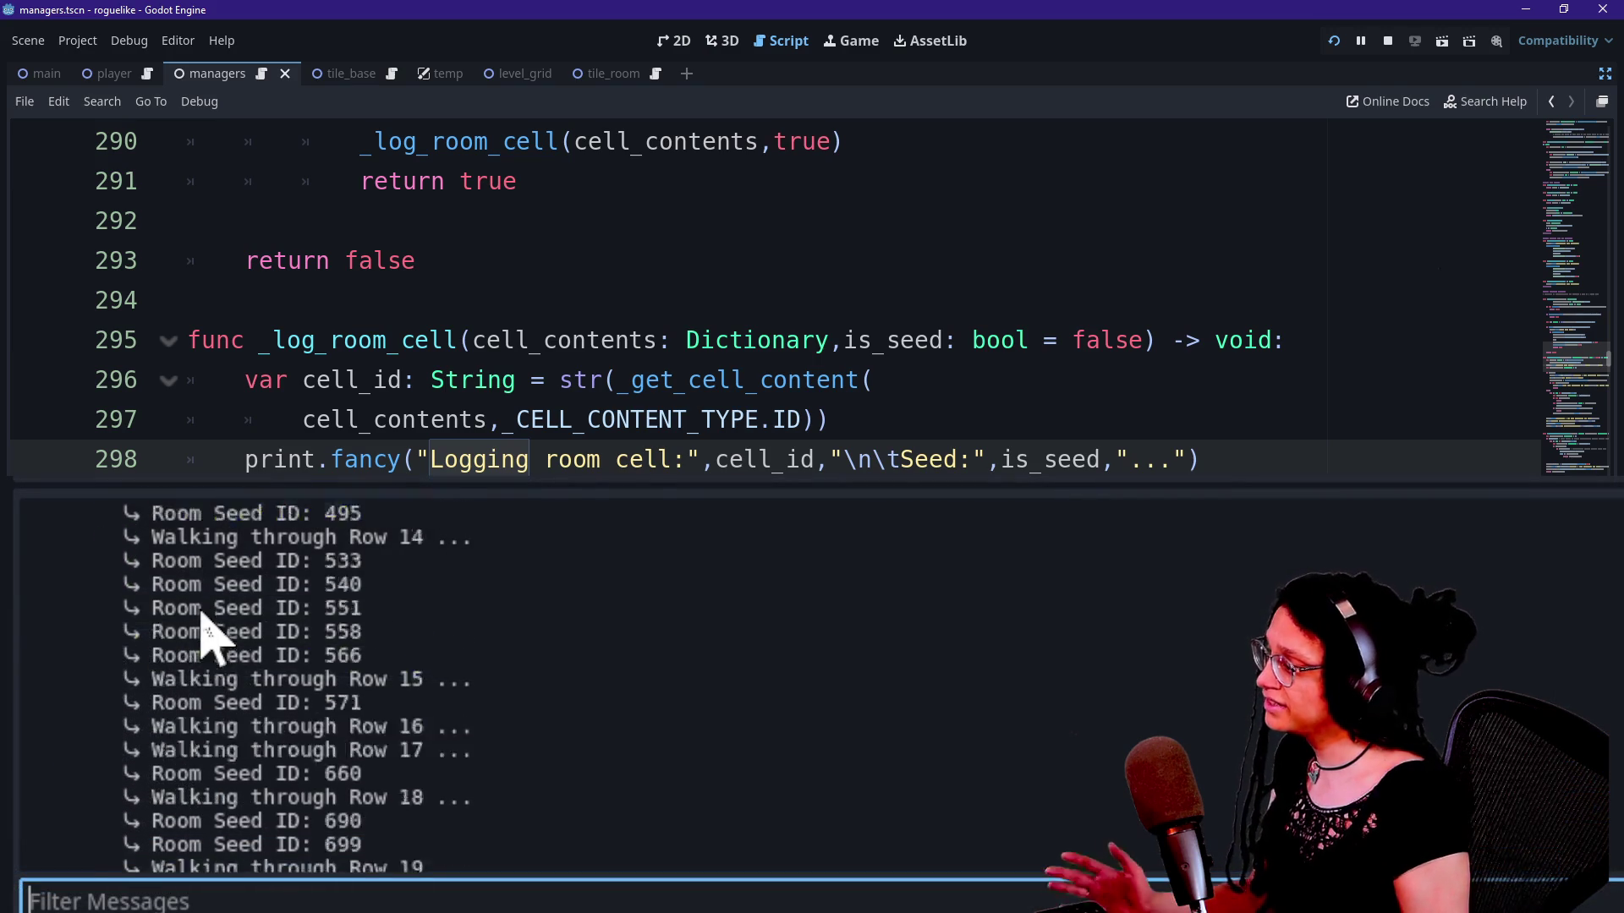
pyautogui.scroll(10, 200, 617)
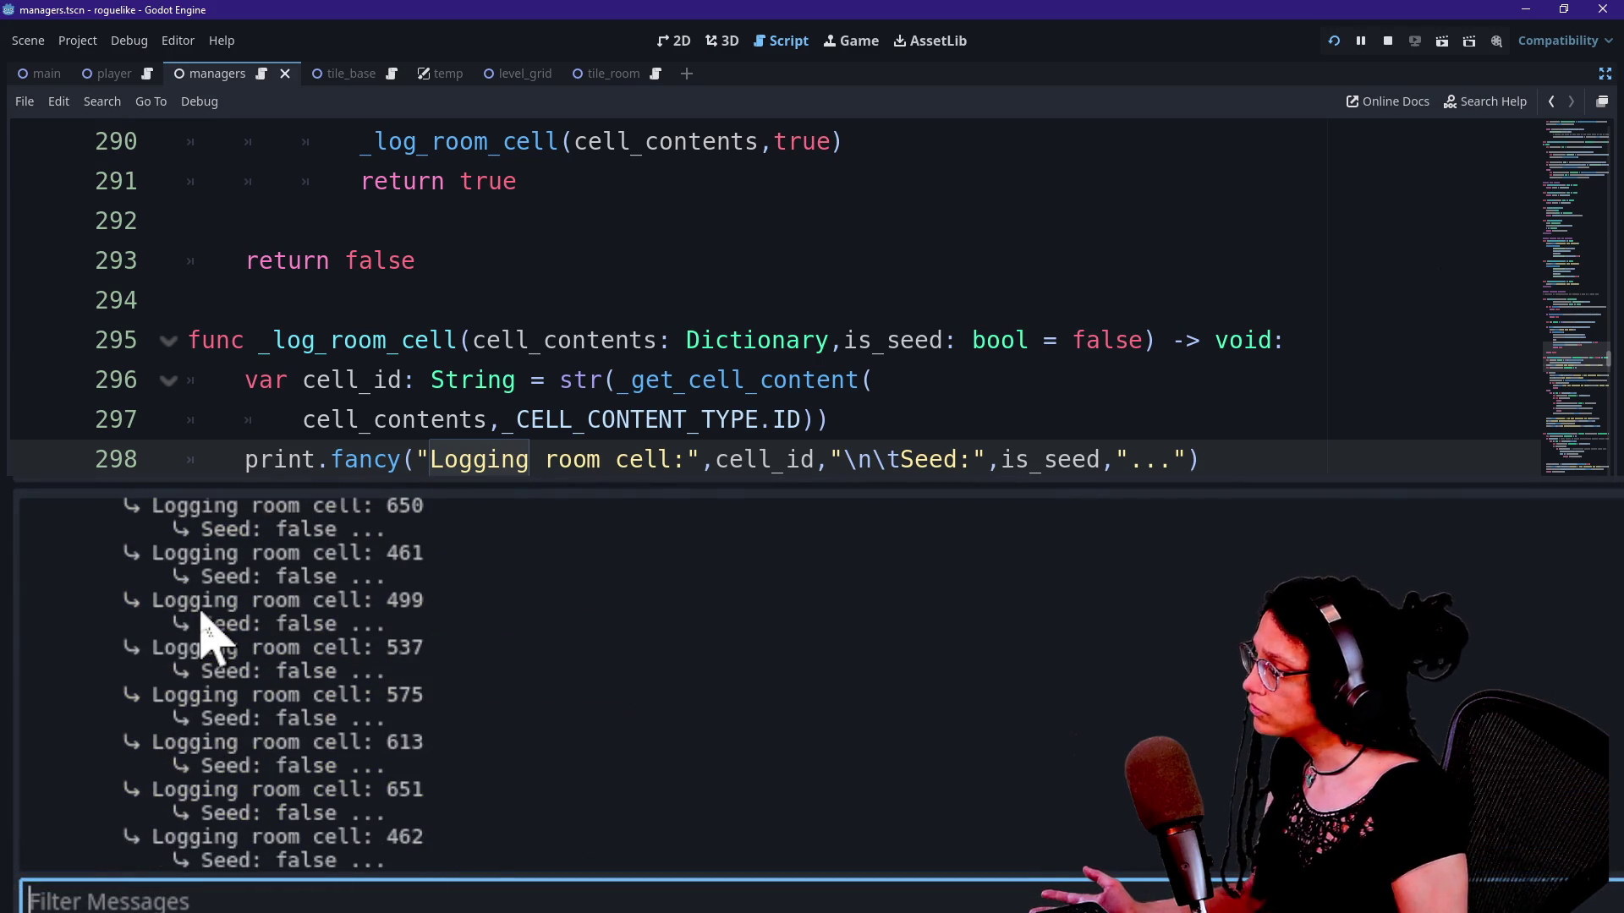
pyautogui.moveTo(165, 601); pyautogui.dragTo(535, 612)
pyautogui.click(535, 611)
pyautogui.moveTo(376, 624); pyautogui.dragTo(309, 602)
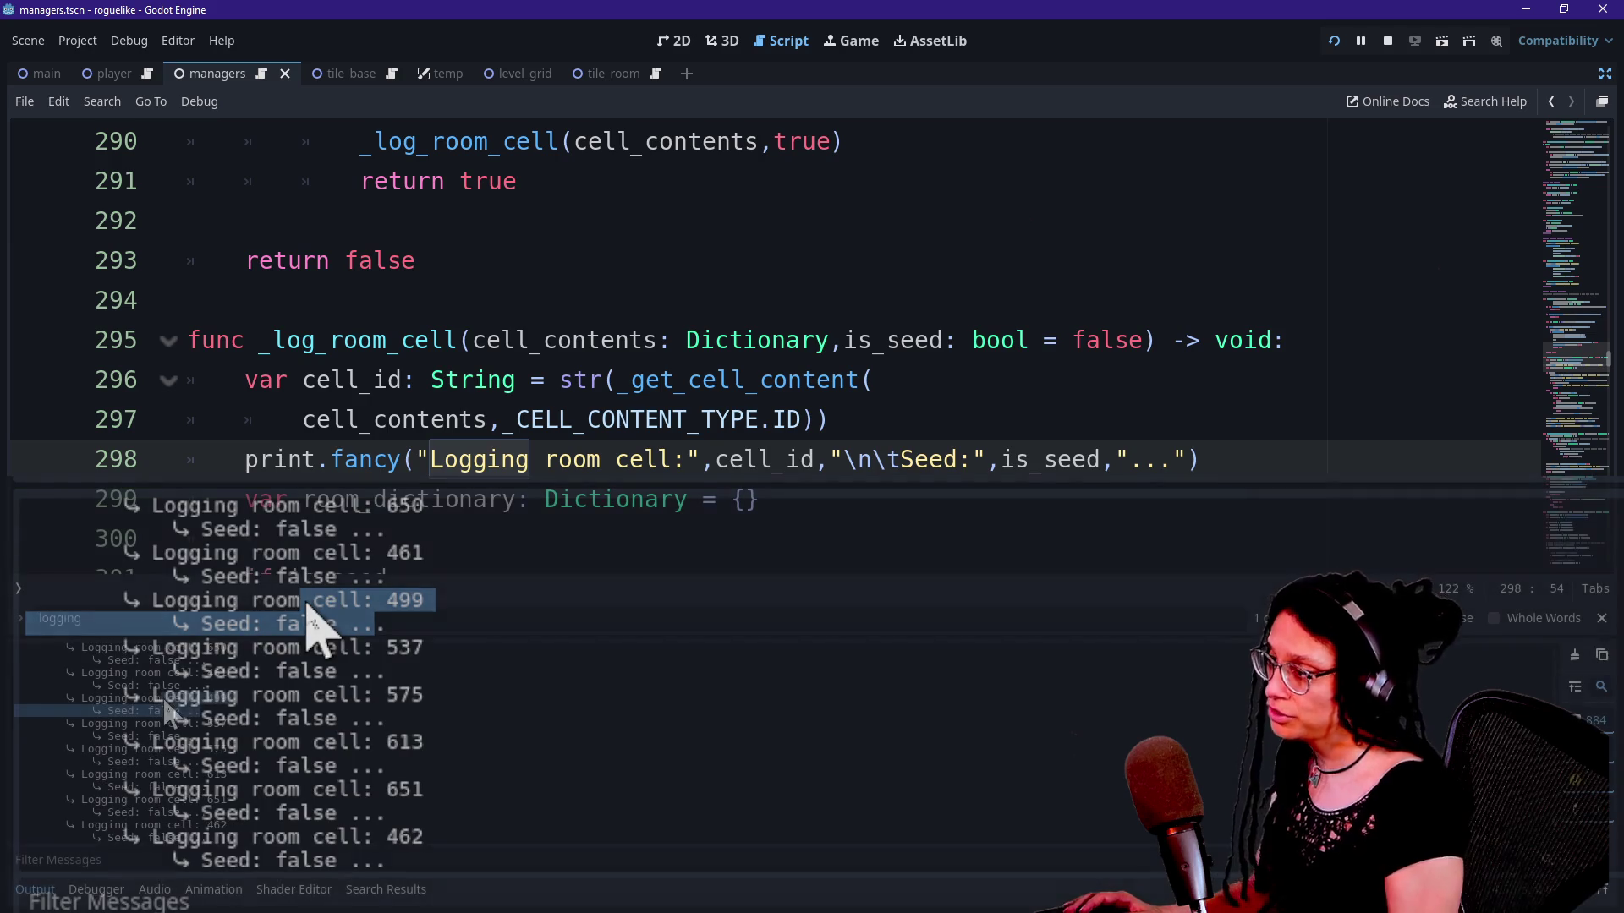
pyautogui.click(529, 347)
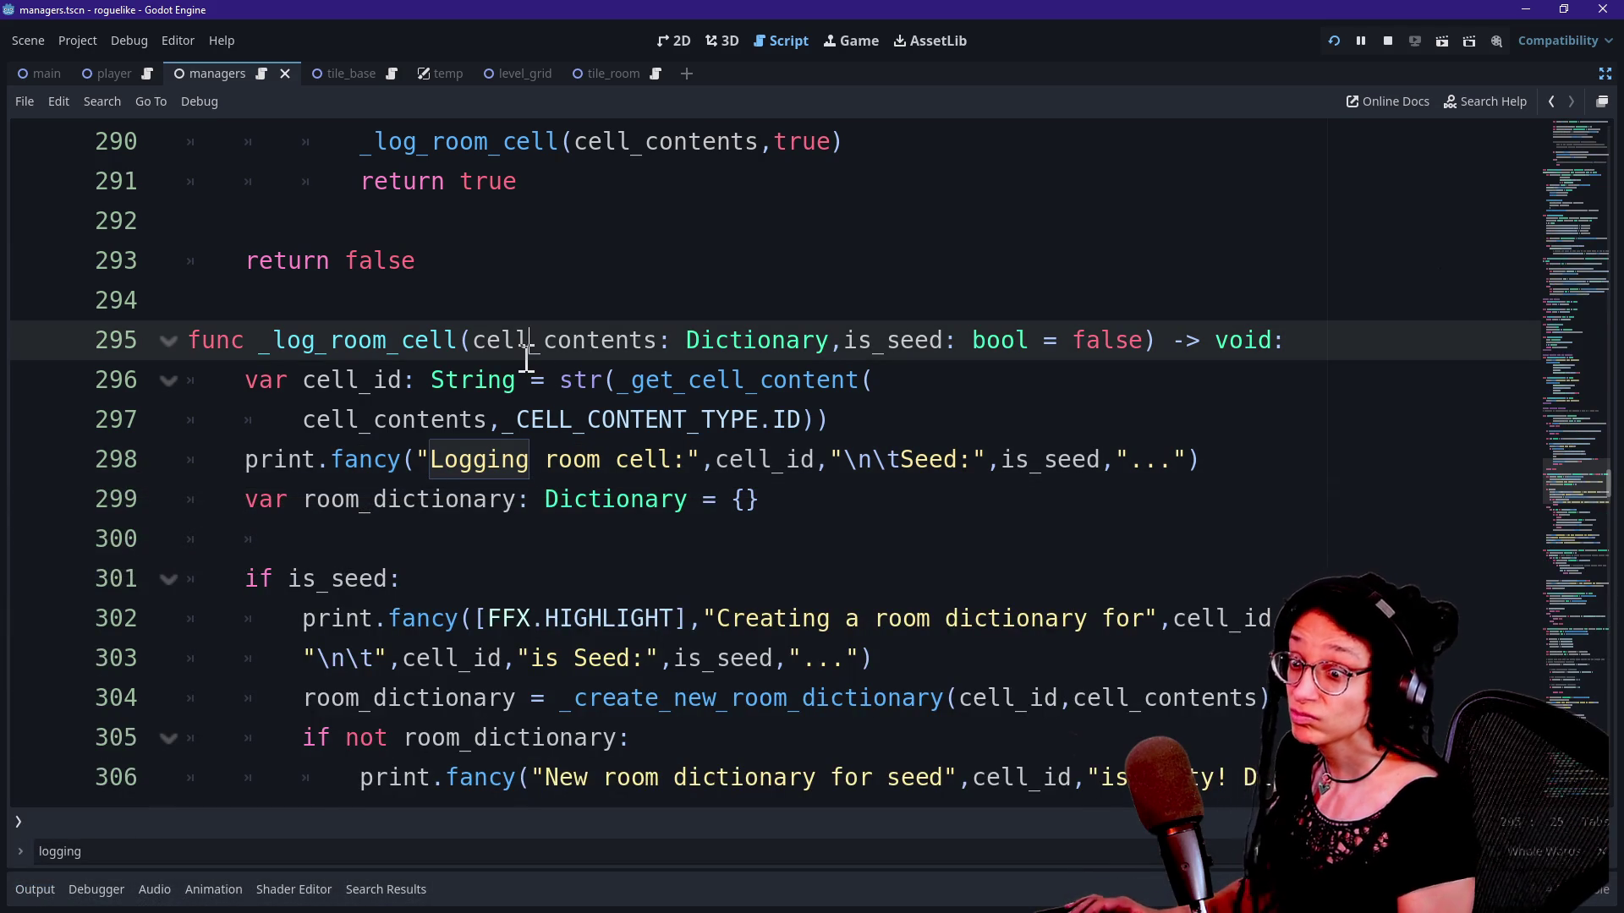
# Step: Review the room dictionary creation message, empty dictionary check and discard message in _log_room_cell
pyautogui.scroll(-2, 777, 459)
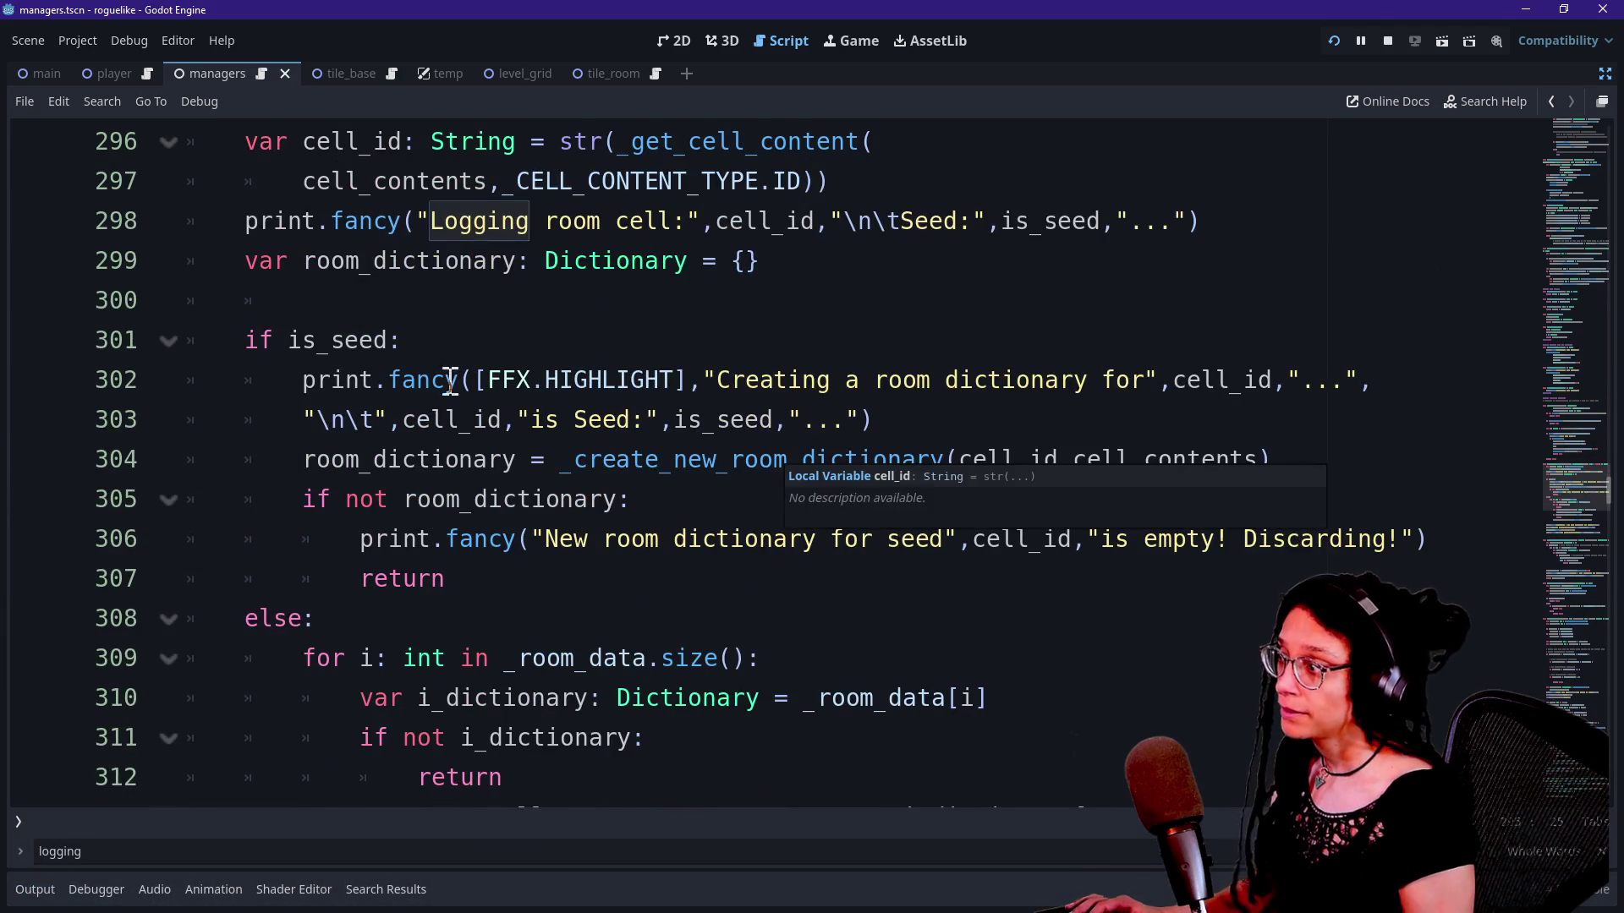
pyautogui.click(541, 459)
pyautogui.moveTo(359, 379); pyautogui.dragTo(1122, 373)
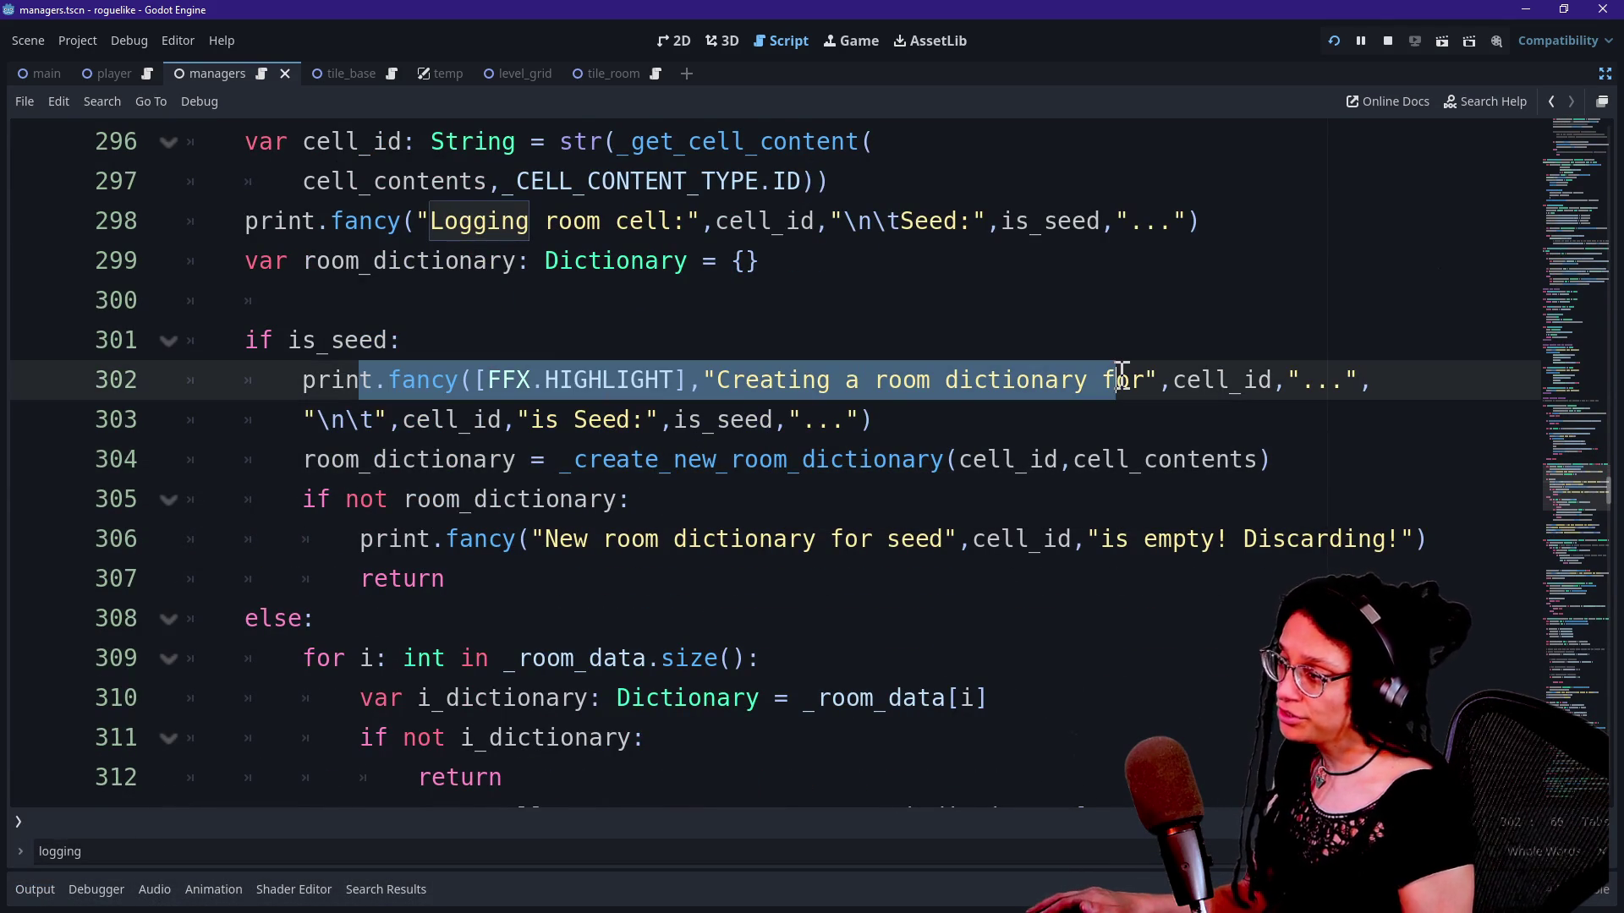
pyautogui.moveTo(288, 466); pyautogui.dragTo(742, 459)
pyautogui.moveTo(347, 499); pyautogui.dragTo(620, 499)
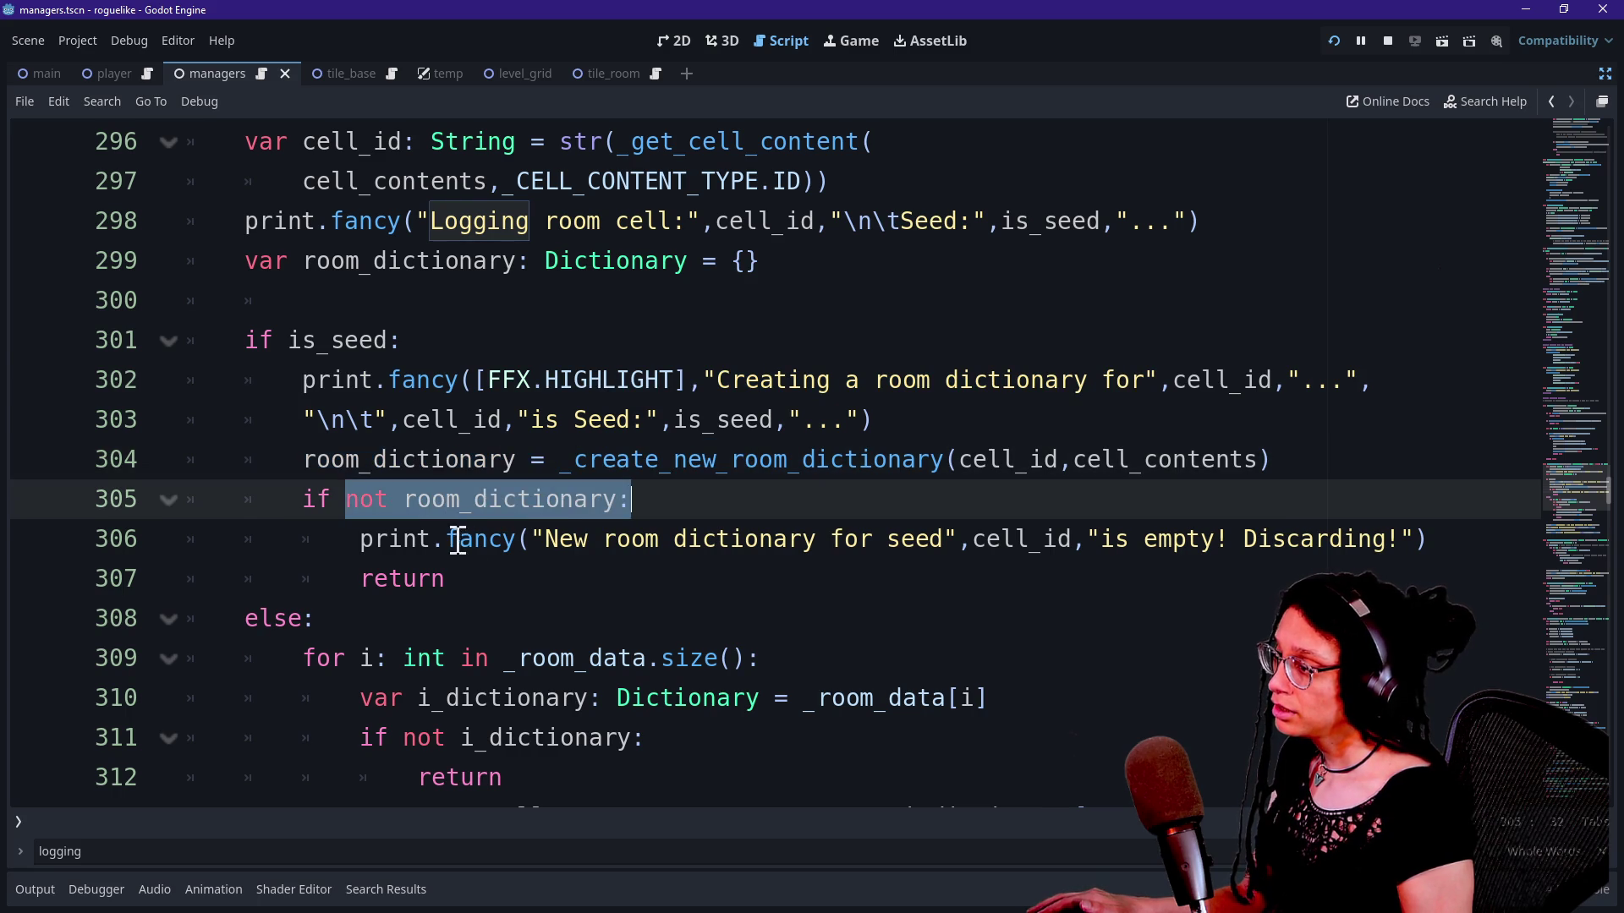
pyautogui.moveTo(457, 538); pyautogui.dragTo(572, 627)
pyautogui.moveTo(482, 526); pyautogui.dragTo(903, 531)
pyautogui.press('Down')
pyautogui.press('Down')
pyautogui.press('Down')
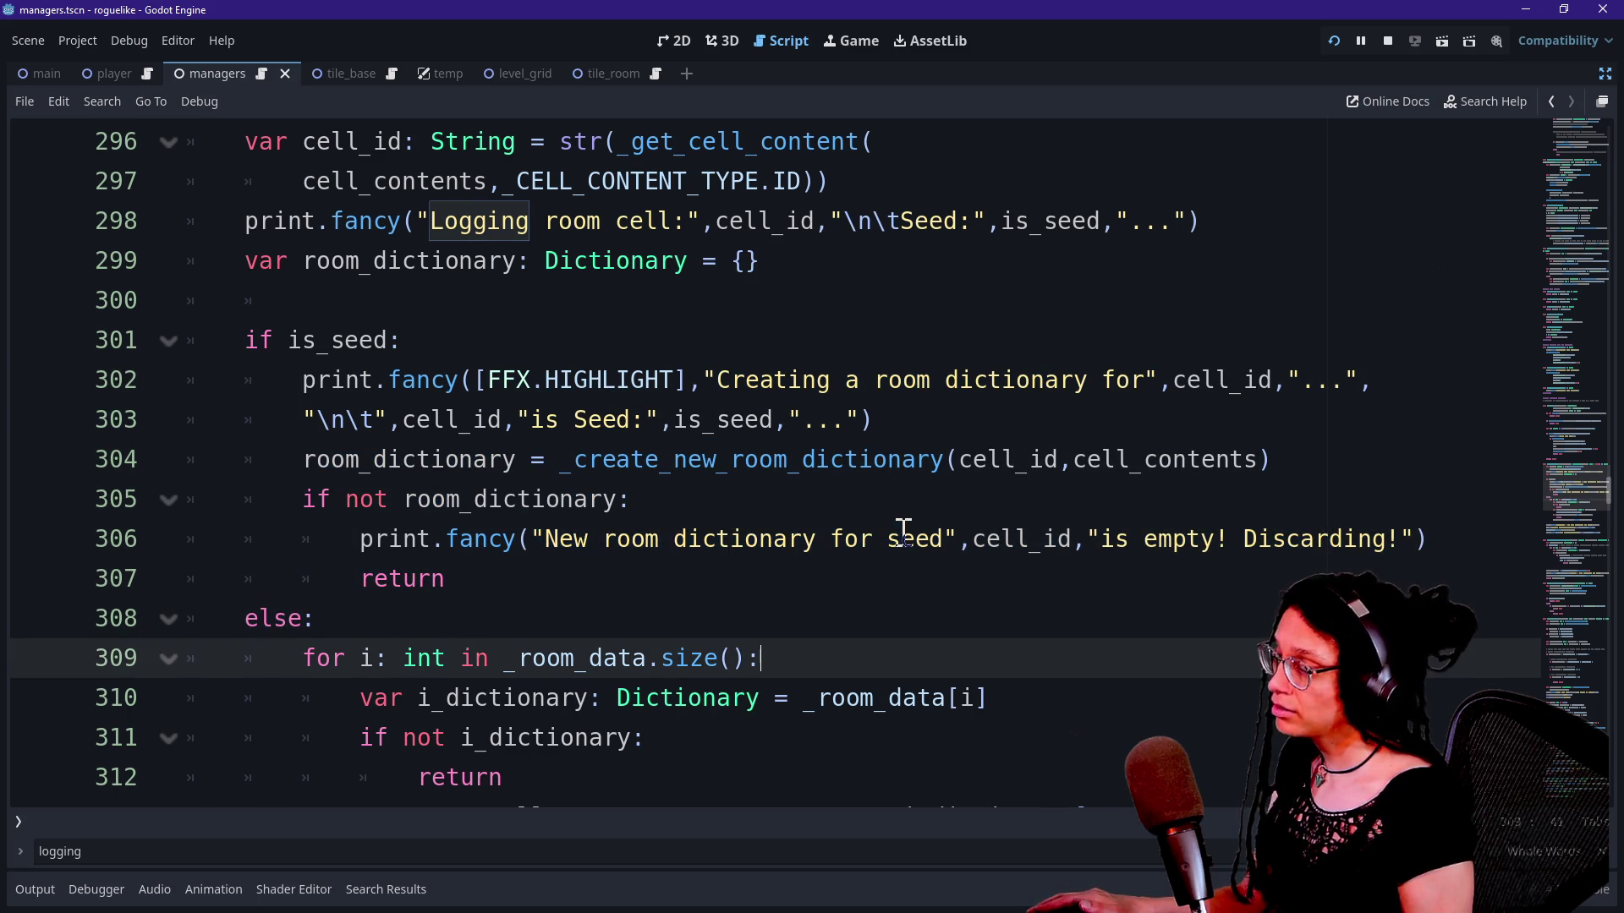
pyautogui.moveTo(320, 618); pyautogui.dragTo(466, 738)
# Step: Examine the line 309 loop over _room_data.size() and check the _room_data description
pyautogui.scroll(-2, 466, 738)
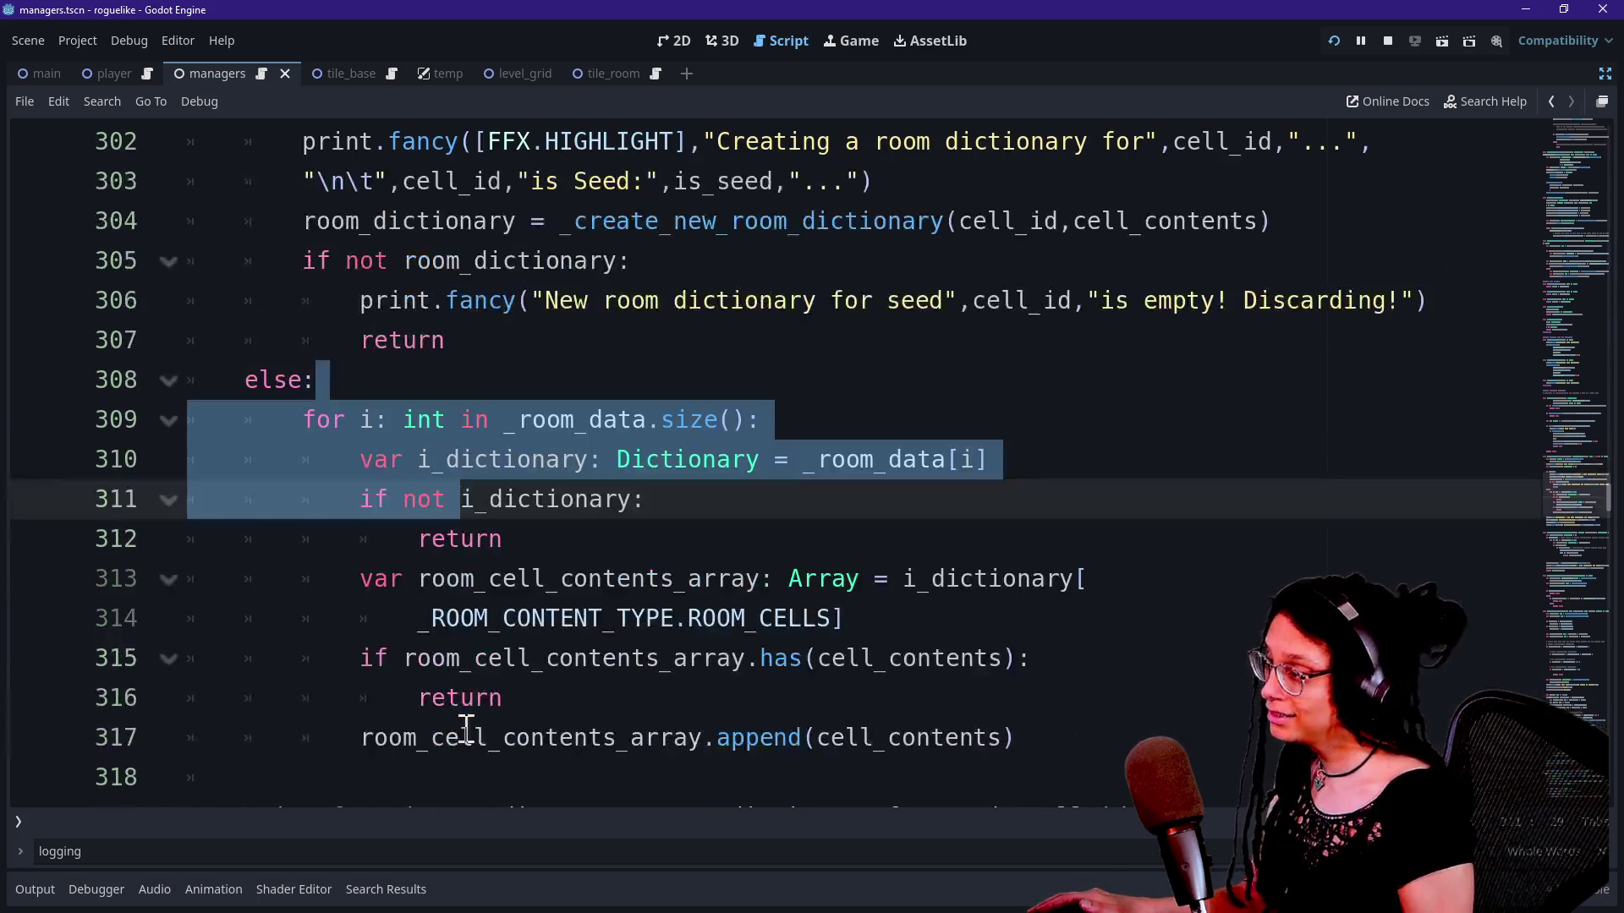
pyautogui.click(337, 421)
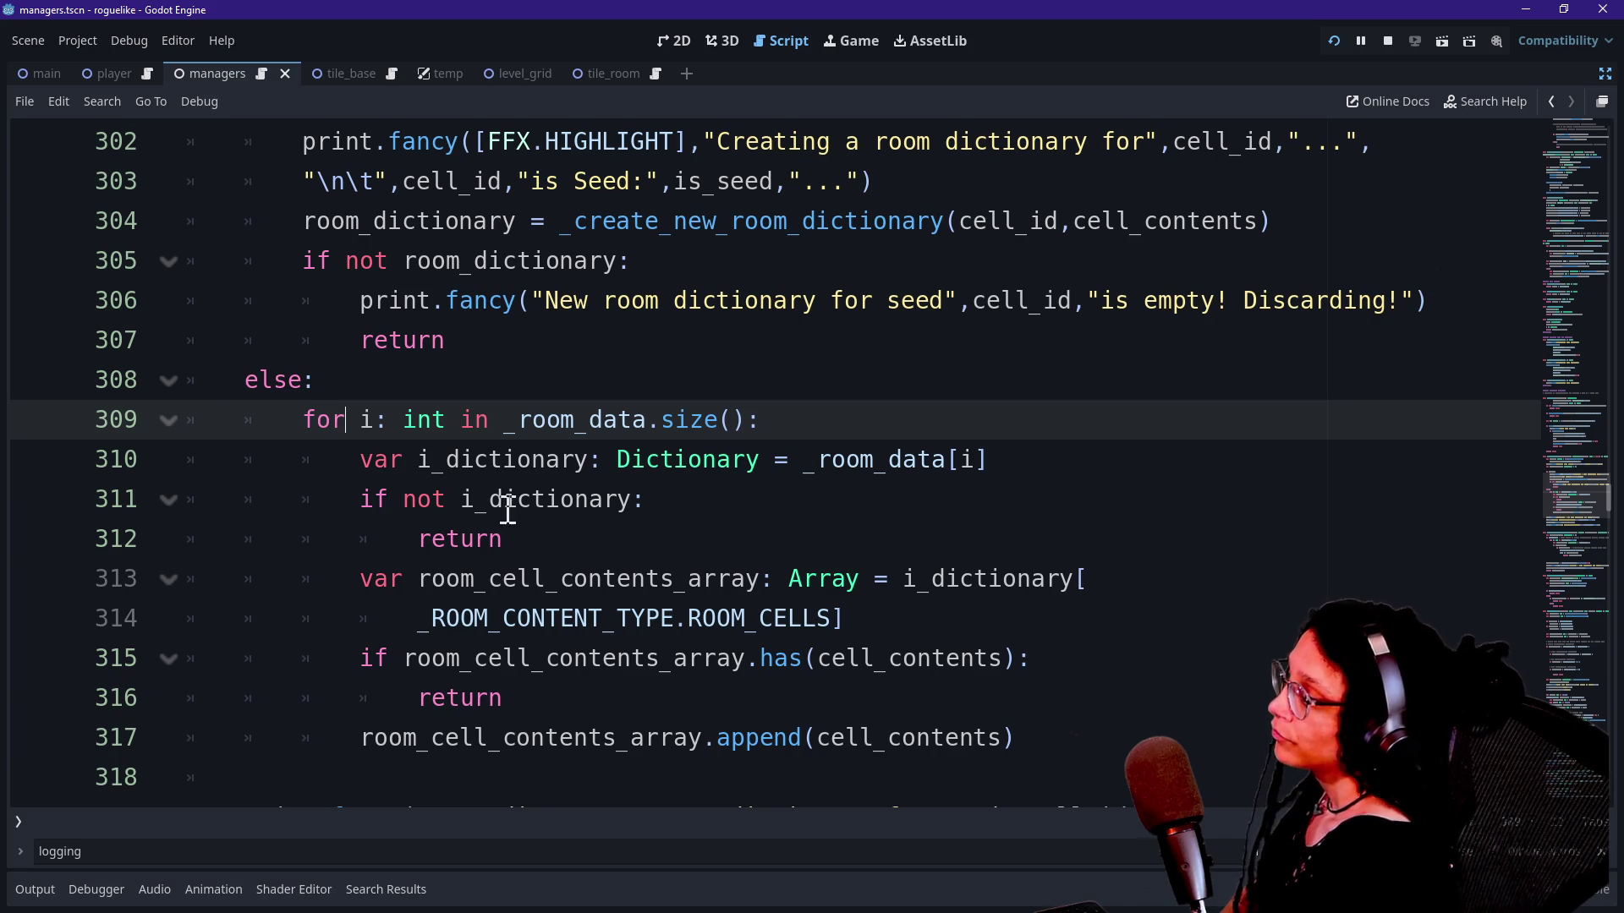
pyautogui.moveTo(310, 417); pyautogui.dragTo(634, 420)
pyautogui.click(634, 421)
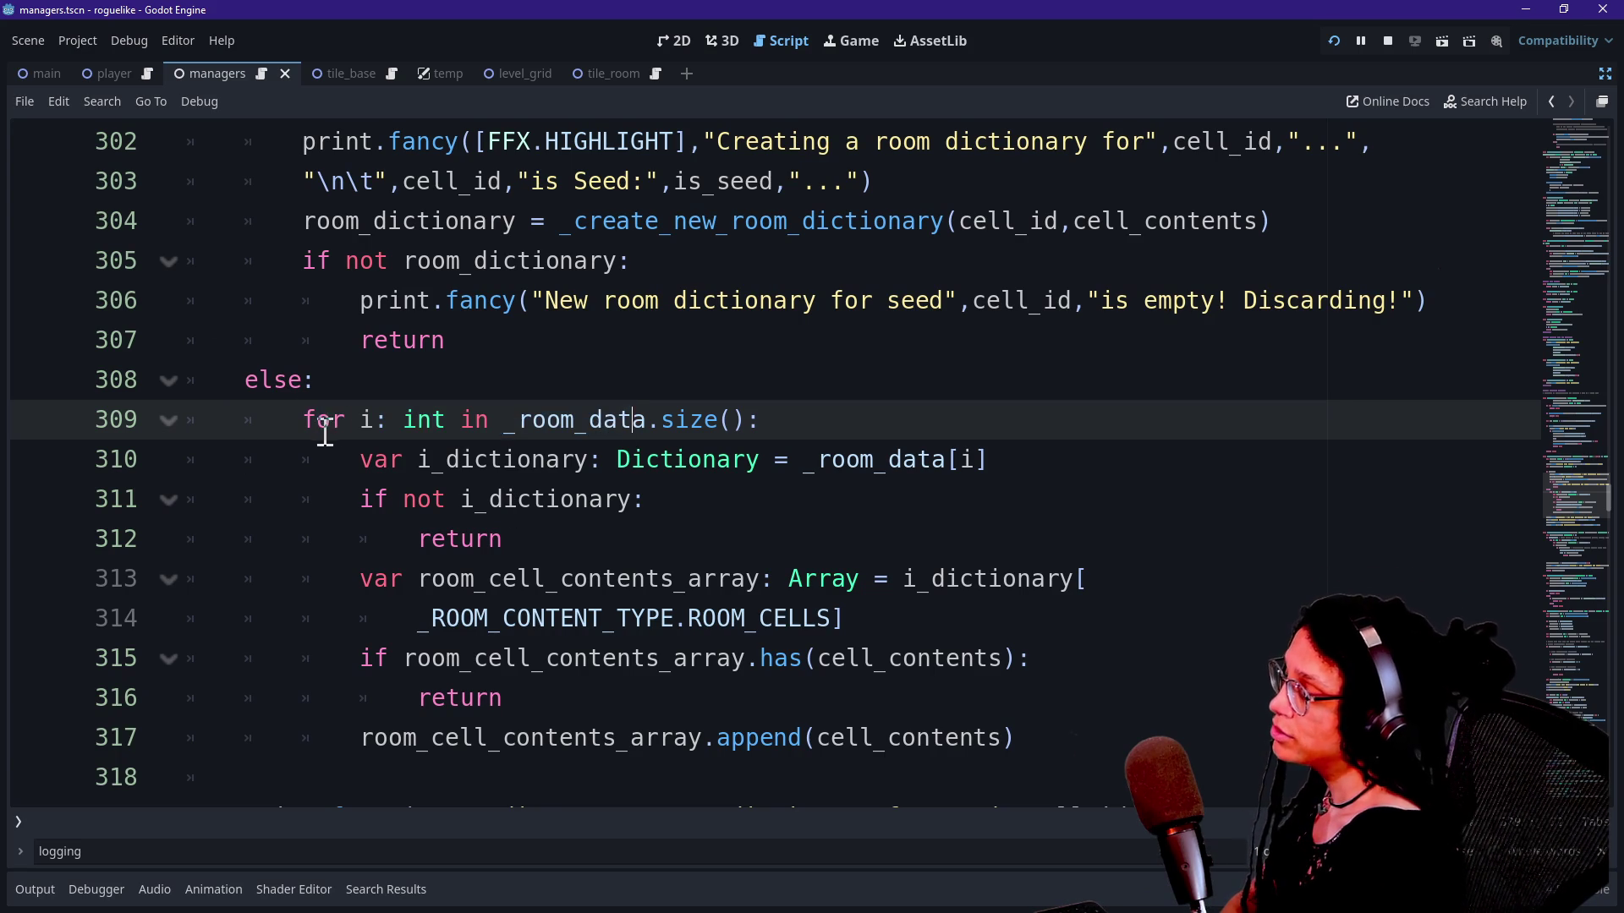
pyautogui.moveTo(401, 421)
pyautogui.mouseDown()
pyautogui.moveTo(747, 423)
pyautogui.moveTo(536, 416)
pyautogui.mouseUp()
pyautogui.click(746, 423)
pyautogui.click(519, 416)
pyautogui.moveTo(521, 417)
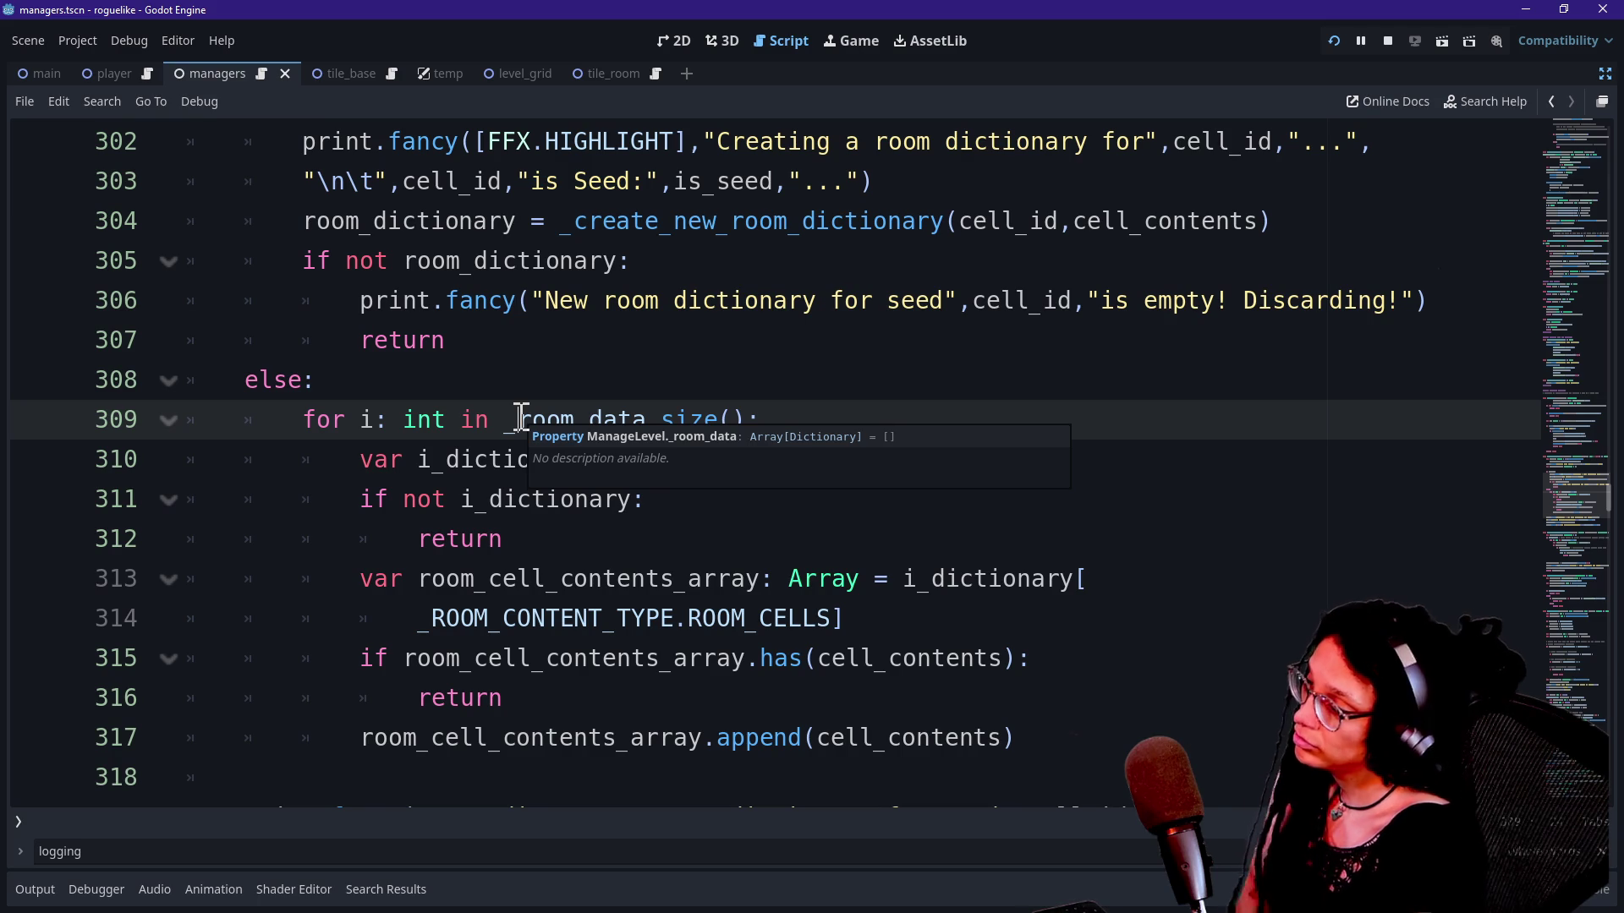
pyautogui.moveTo(585, 414); pyautogui.dragTo(677, 421)
pyautogui.click(615, 420)
pyautogui.moveTo(371, 481); pyautogui.dragTo(692, 497)
pyautogui.click(439, 496)
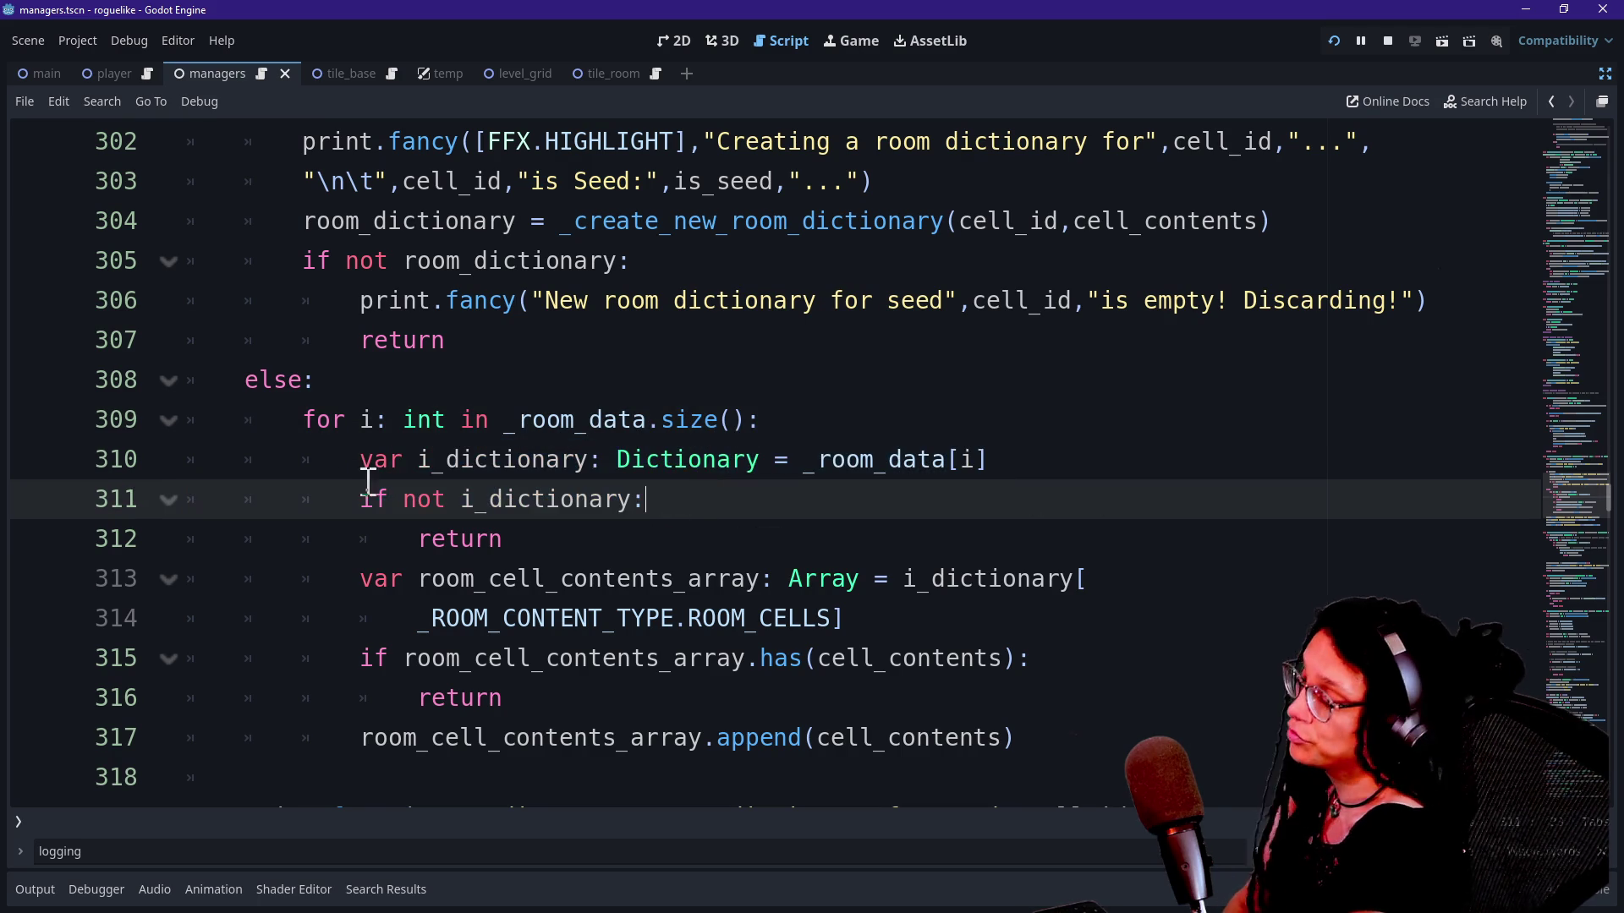
pyautogui.moveTo(363, 463); pyautogui.dragTo(660, 499)
# Step: Trace the empty i_dictionary check, its early return and the room cells array line
pyautogui.click(501, 534)
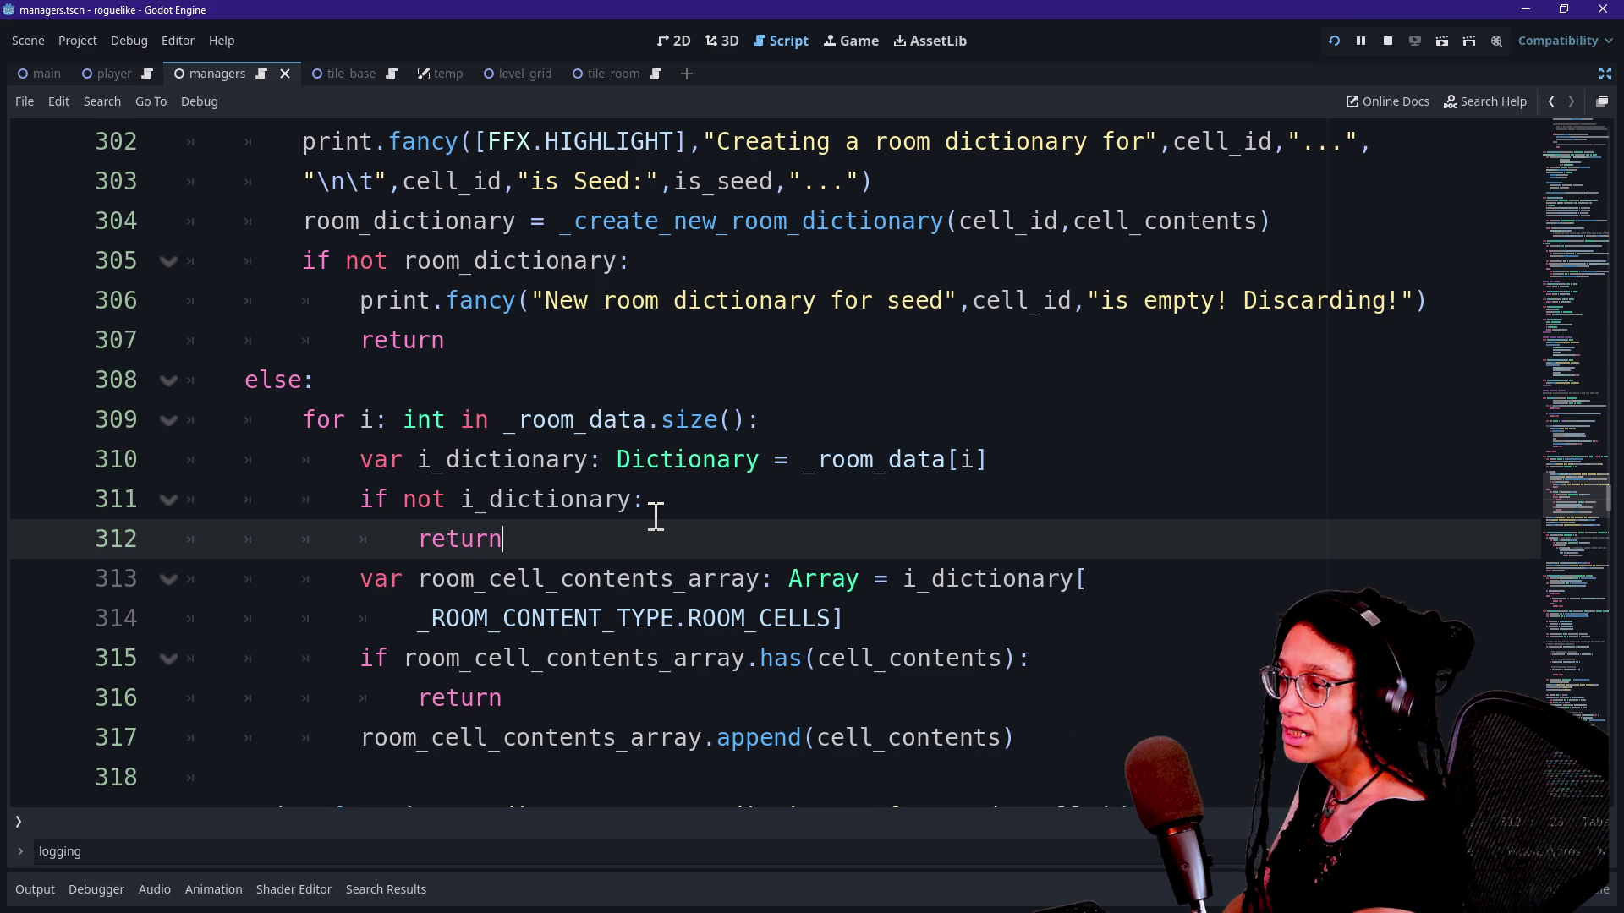
pyautogui.moveTo(407, 482); pyautogui.dragTo(591, 497)
pyautogui.click(615, 524)
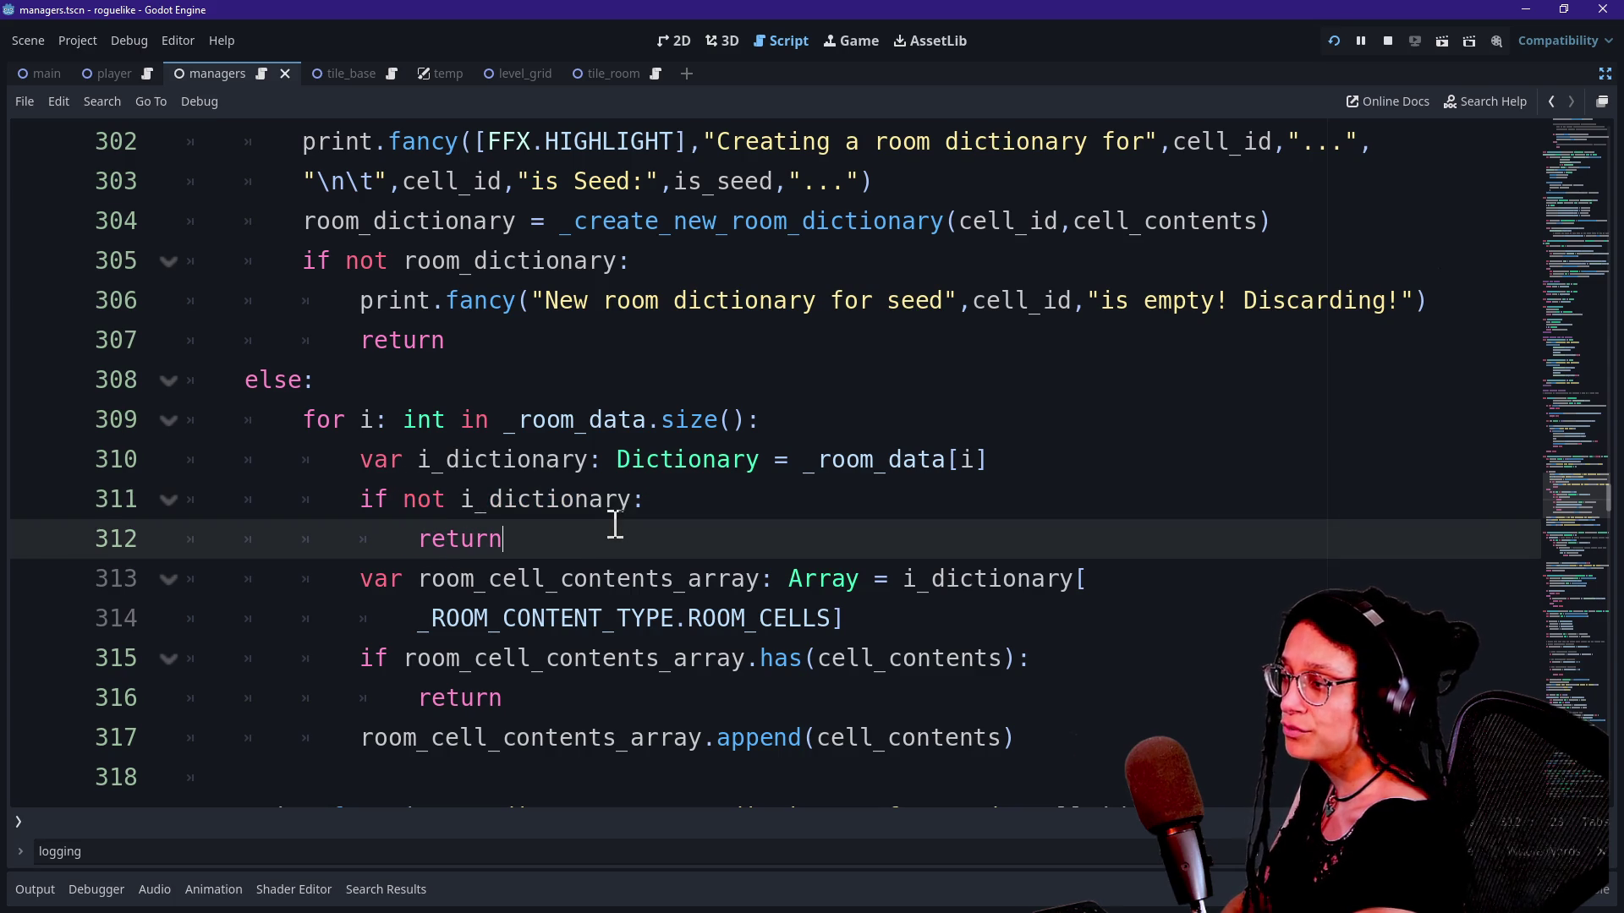
pyautogui.click(734, 449)
pyautogui.moveTo(732, 496); pyautogui.dragTo(740, 500)
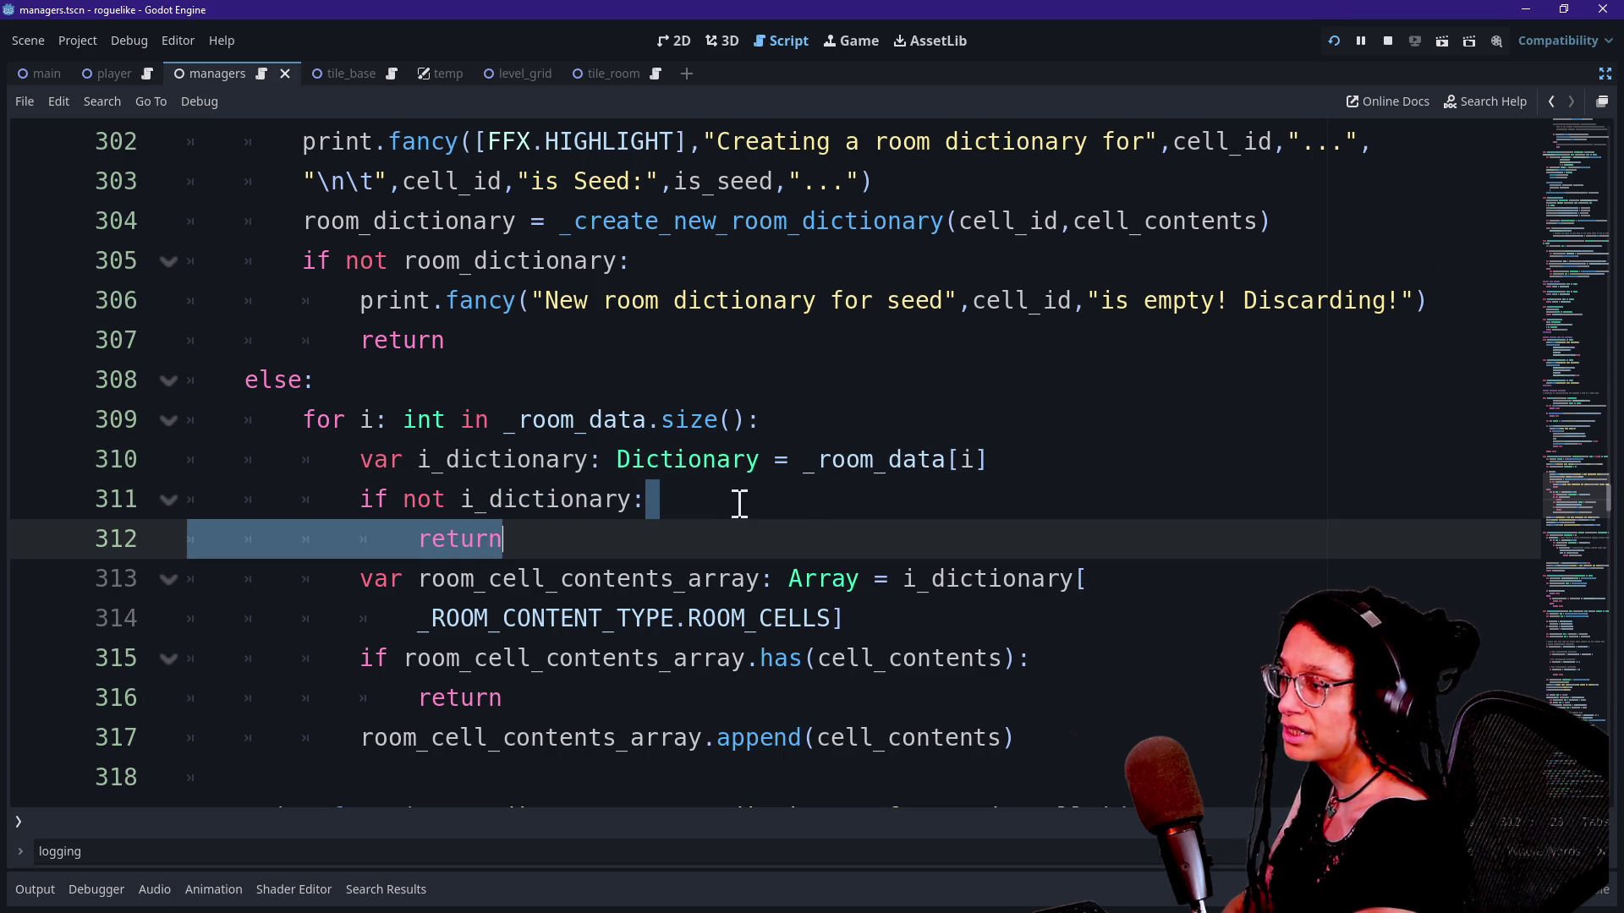
pyautogui.moveTo(402, 499); pyautogui.dragTo(578, 583)
pyautogui.click(594, 565)
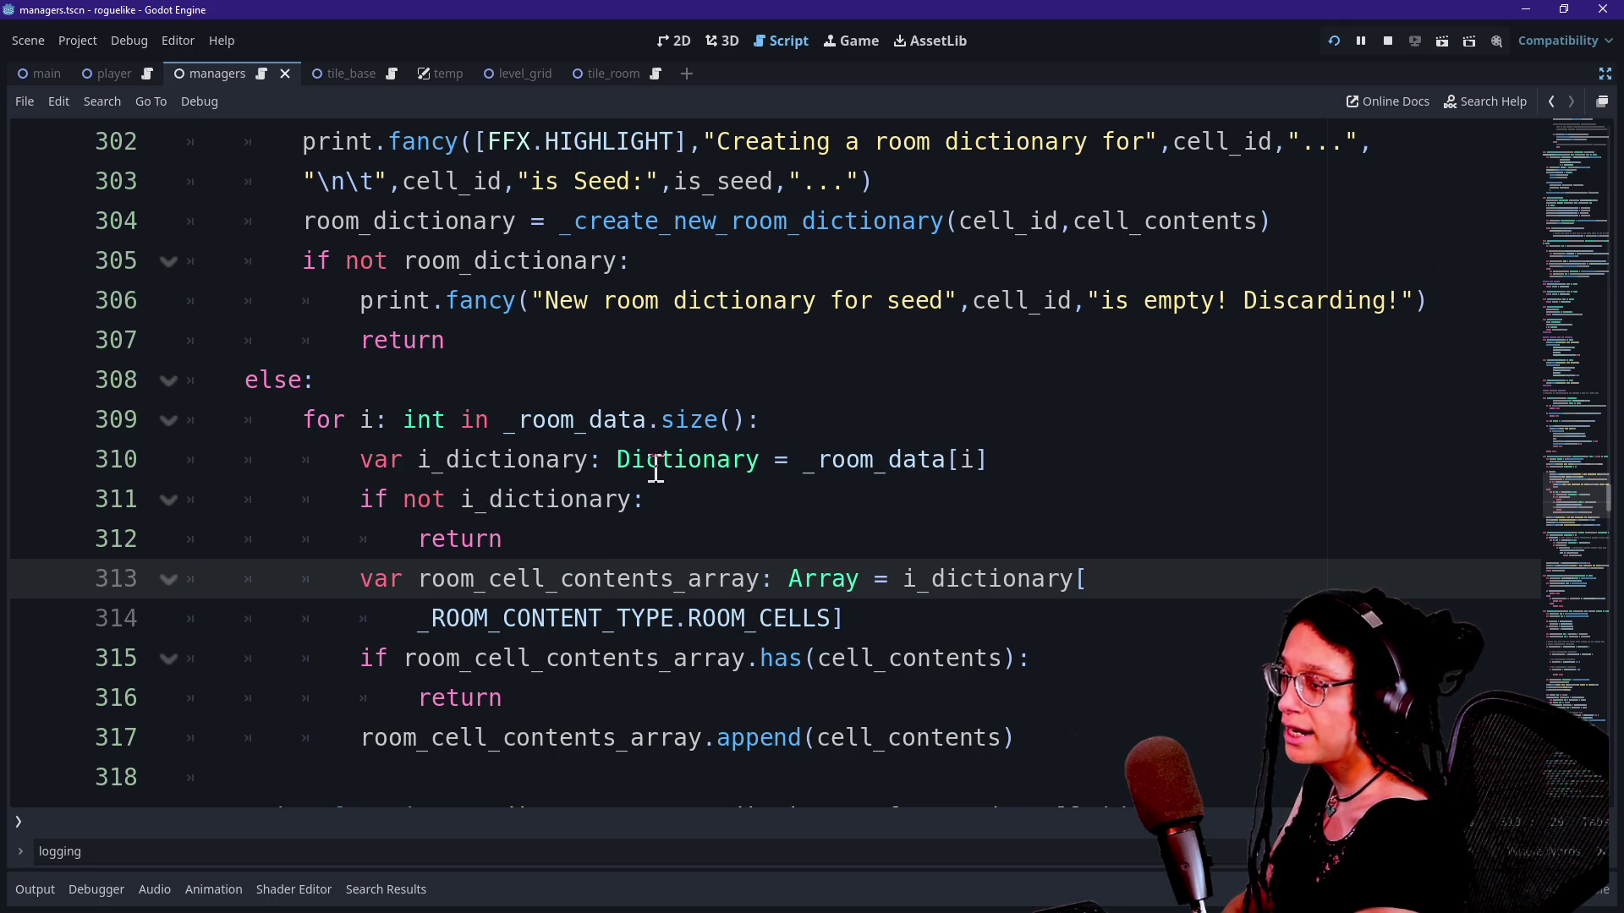
pyautogui.click(683, 507)
pyautogui.press('Down')
pyautogui.press('Down')
pyautogui.press('Down')
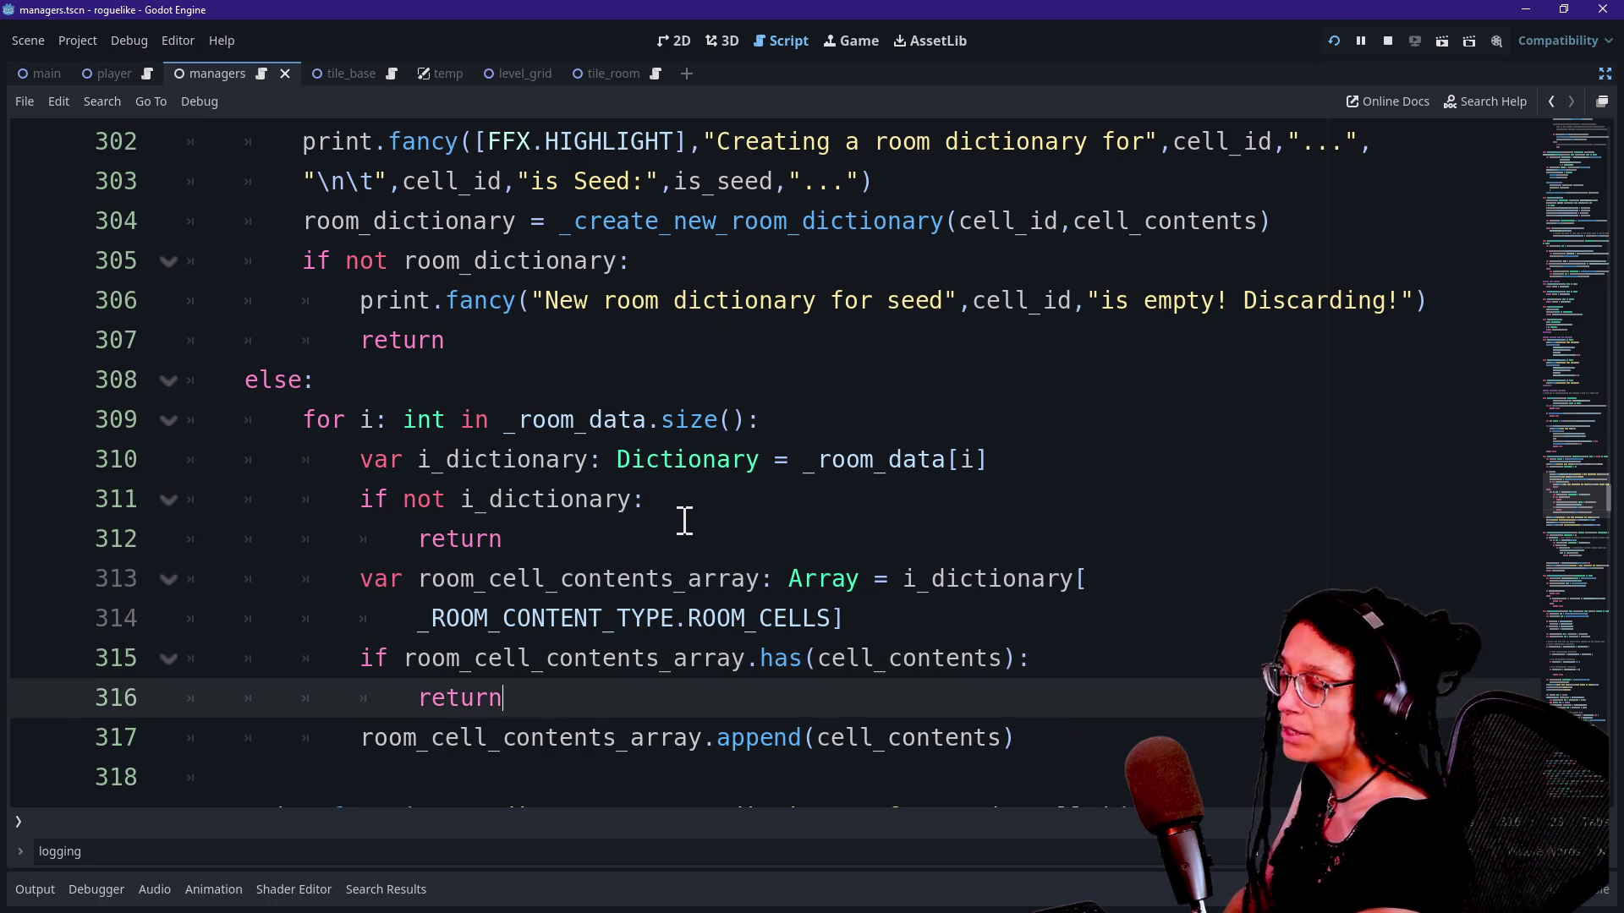
pyautogui.moveTo(635, 499)
pyautogui.mouseDown()
pyautogui.moveTo(418, 539)
pyautogui.moveTo(409, 576)
pyautogui.moveTo(525, 629)
pyautogui.moveTo(346, 570)
pyautogui.mouseUp()
pyautogui.click(773, 517)
# Step: Review the duplicate cell check on lines 315–316 and set a breakpoint on else line 308
pyautogui.click(526, 621)
pyautogui.click(347, 571)
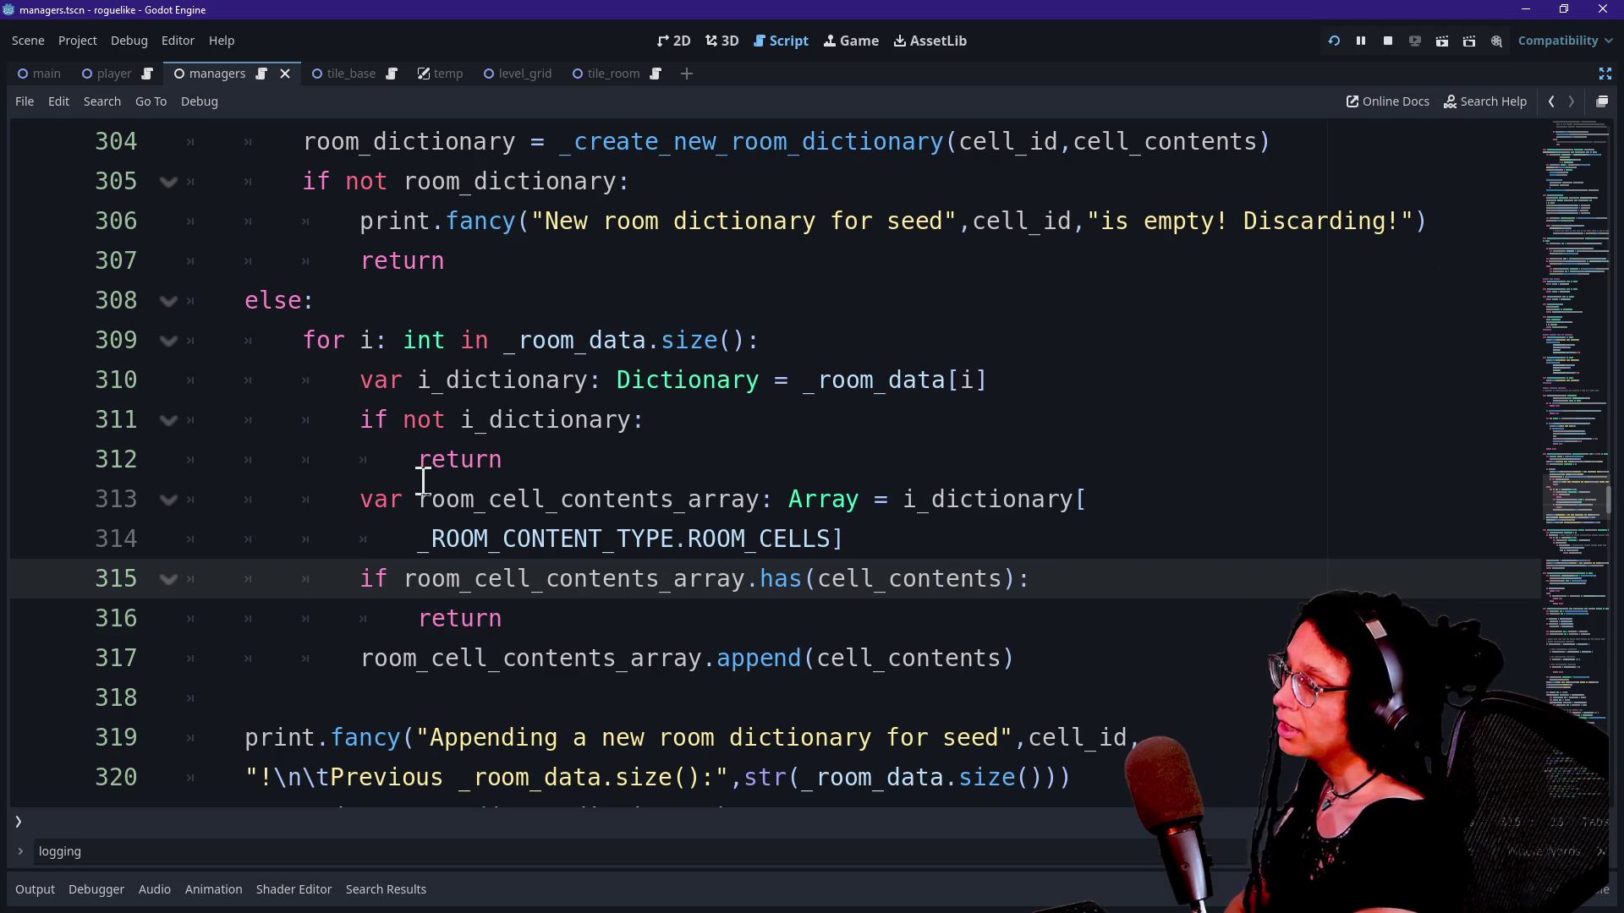
pyautogui.moveTo(396, 507); pyautogui.dragTo(641, 497)
pyautogui.click(616, 499)
pyautogui.click(857, 526)
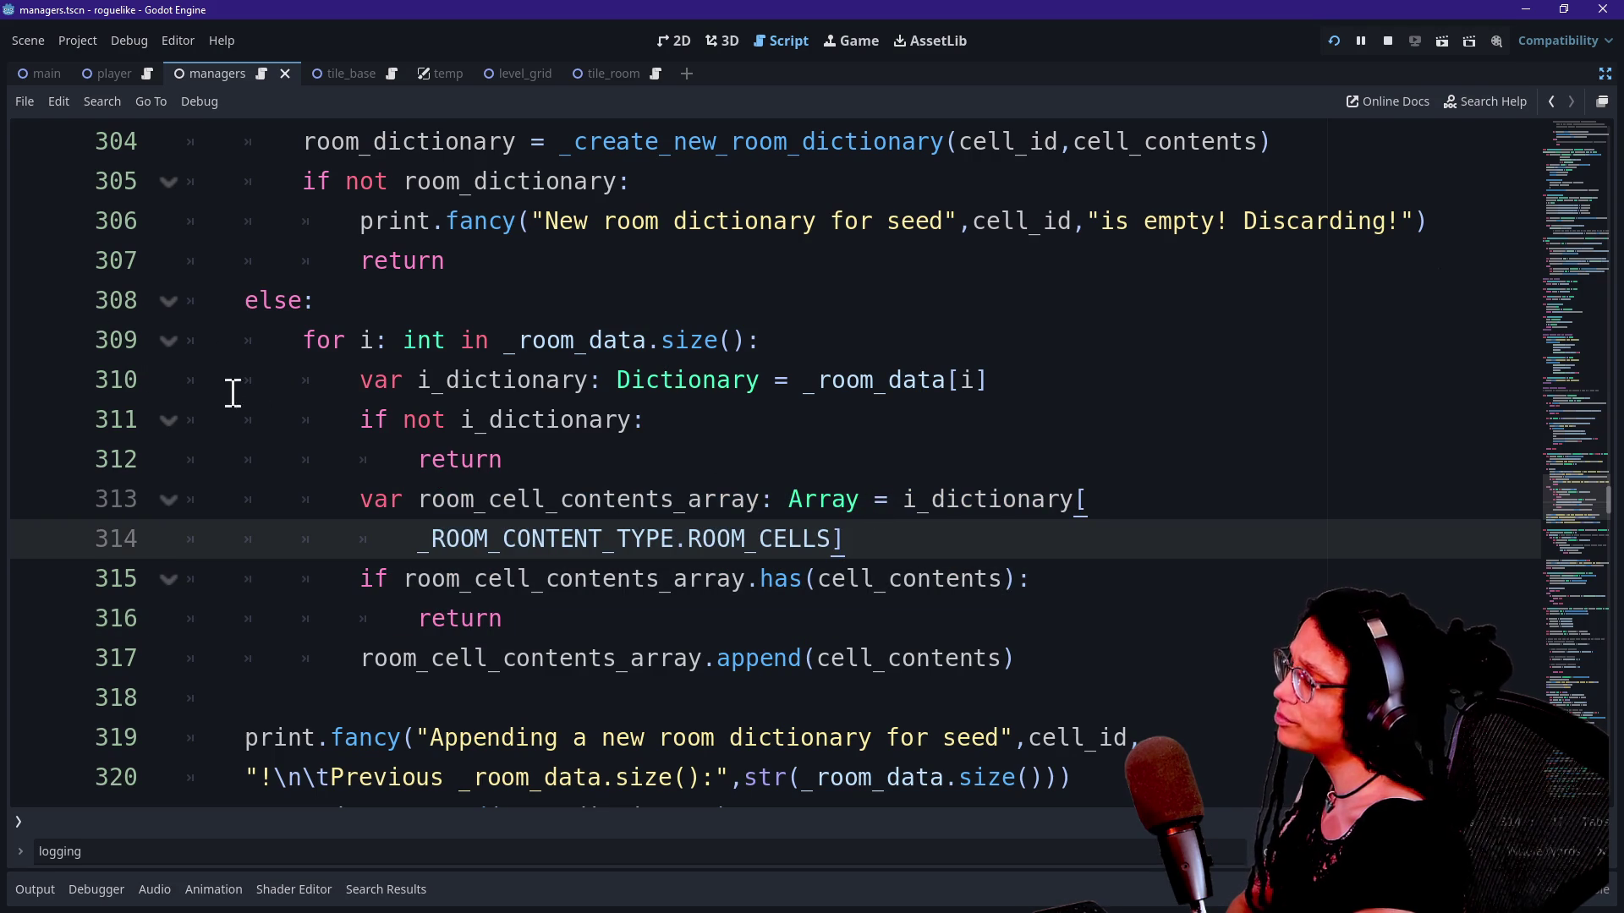
pyautogui.click(34, 303)
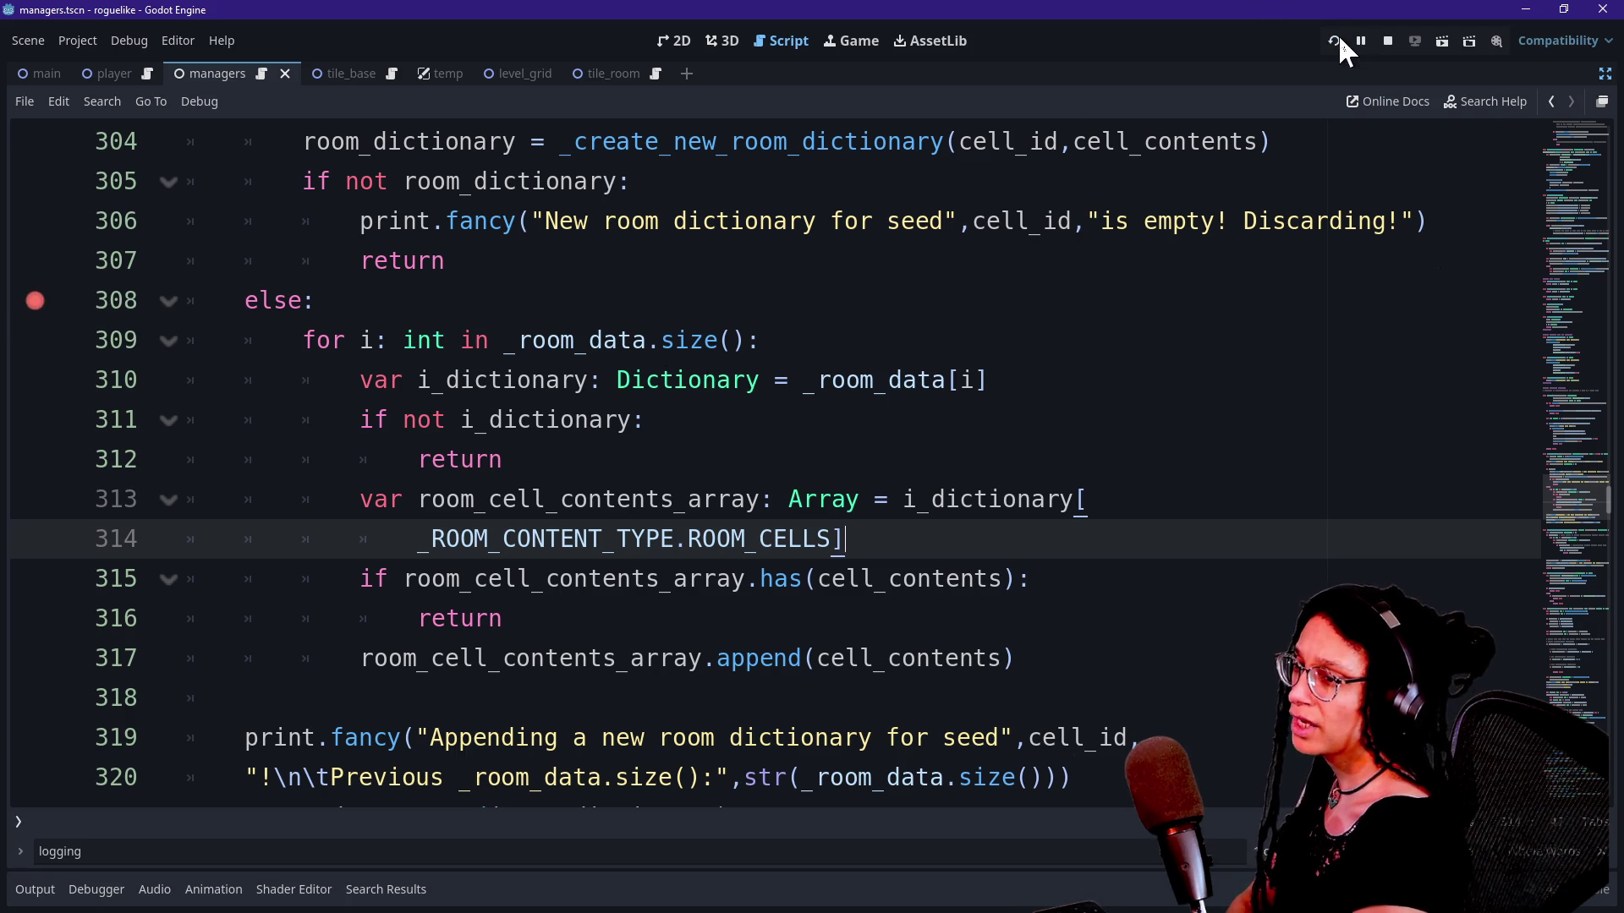
# Step: Run the game, move the breakpoint to line 309, and rerun until execution pauses there
pyautogui.click(1336, 40)
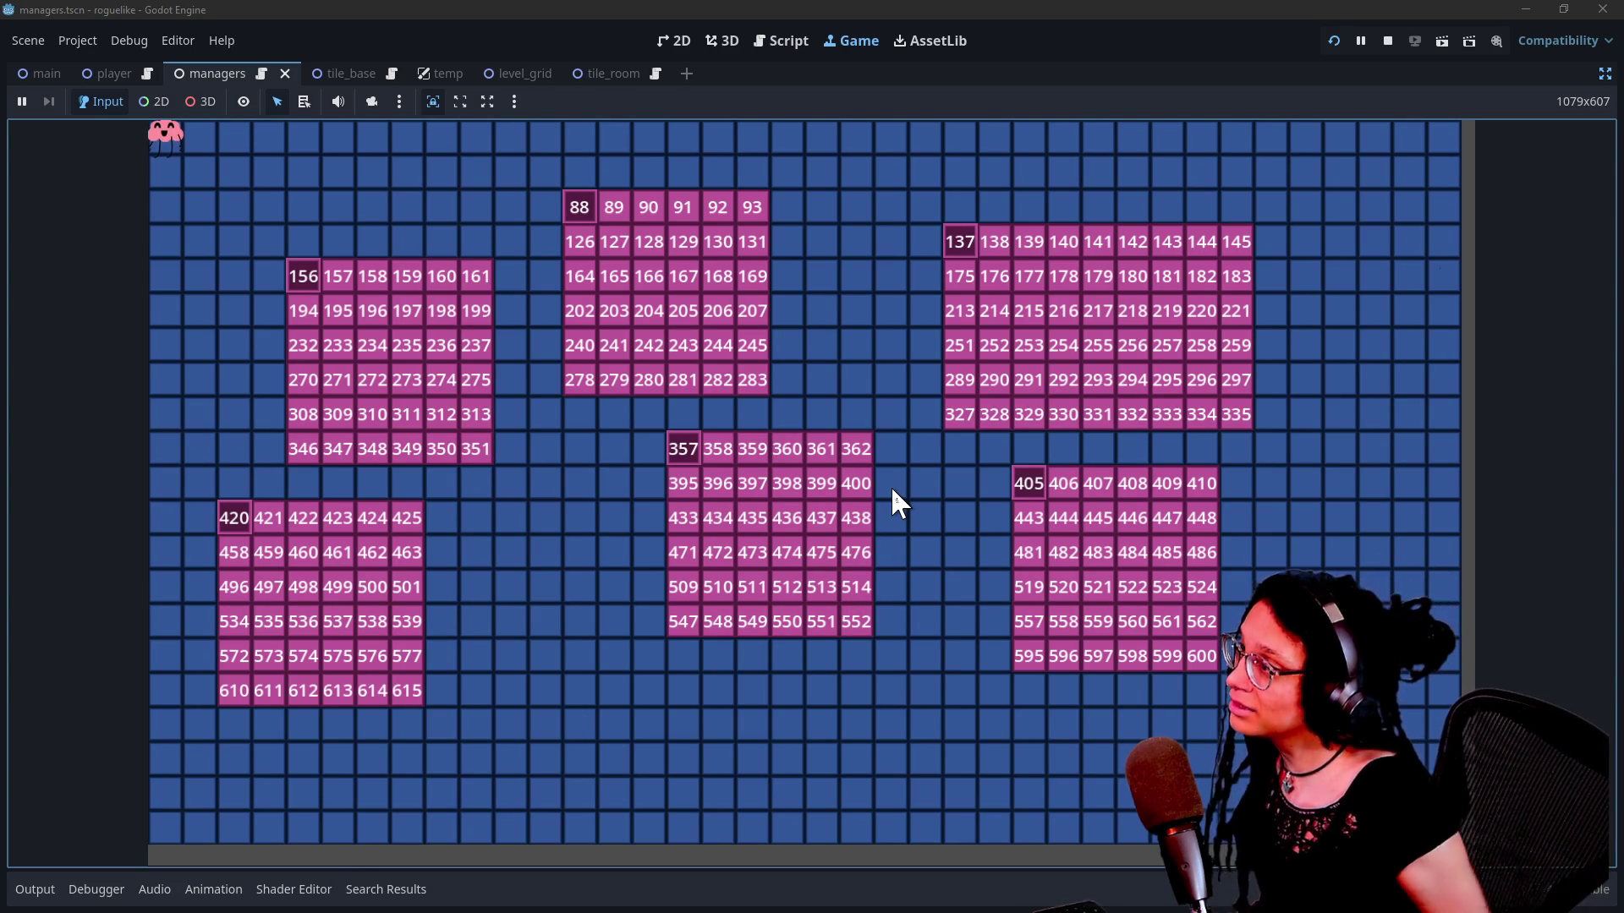
pyautogui.click(789, 37)
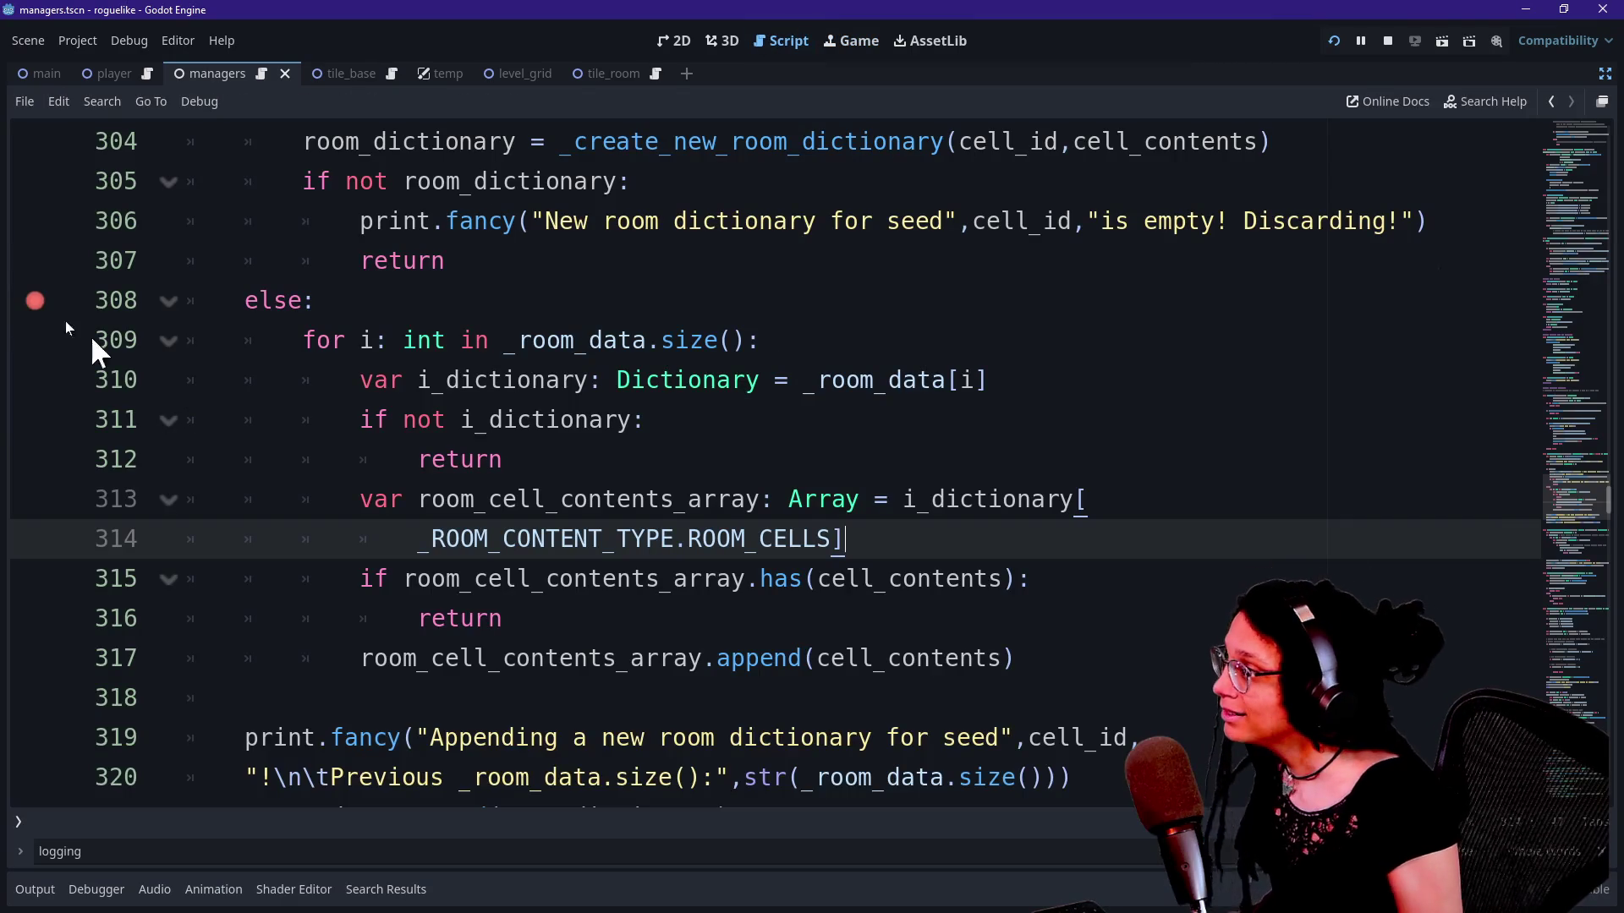
pyautogui.click(34, 340)
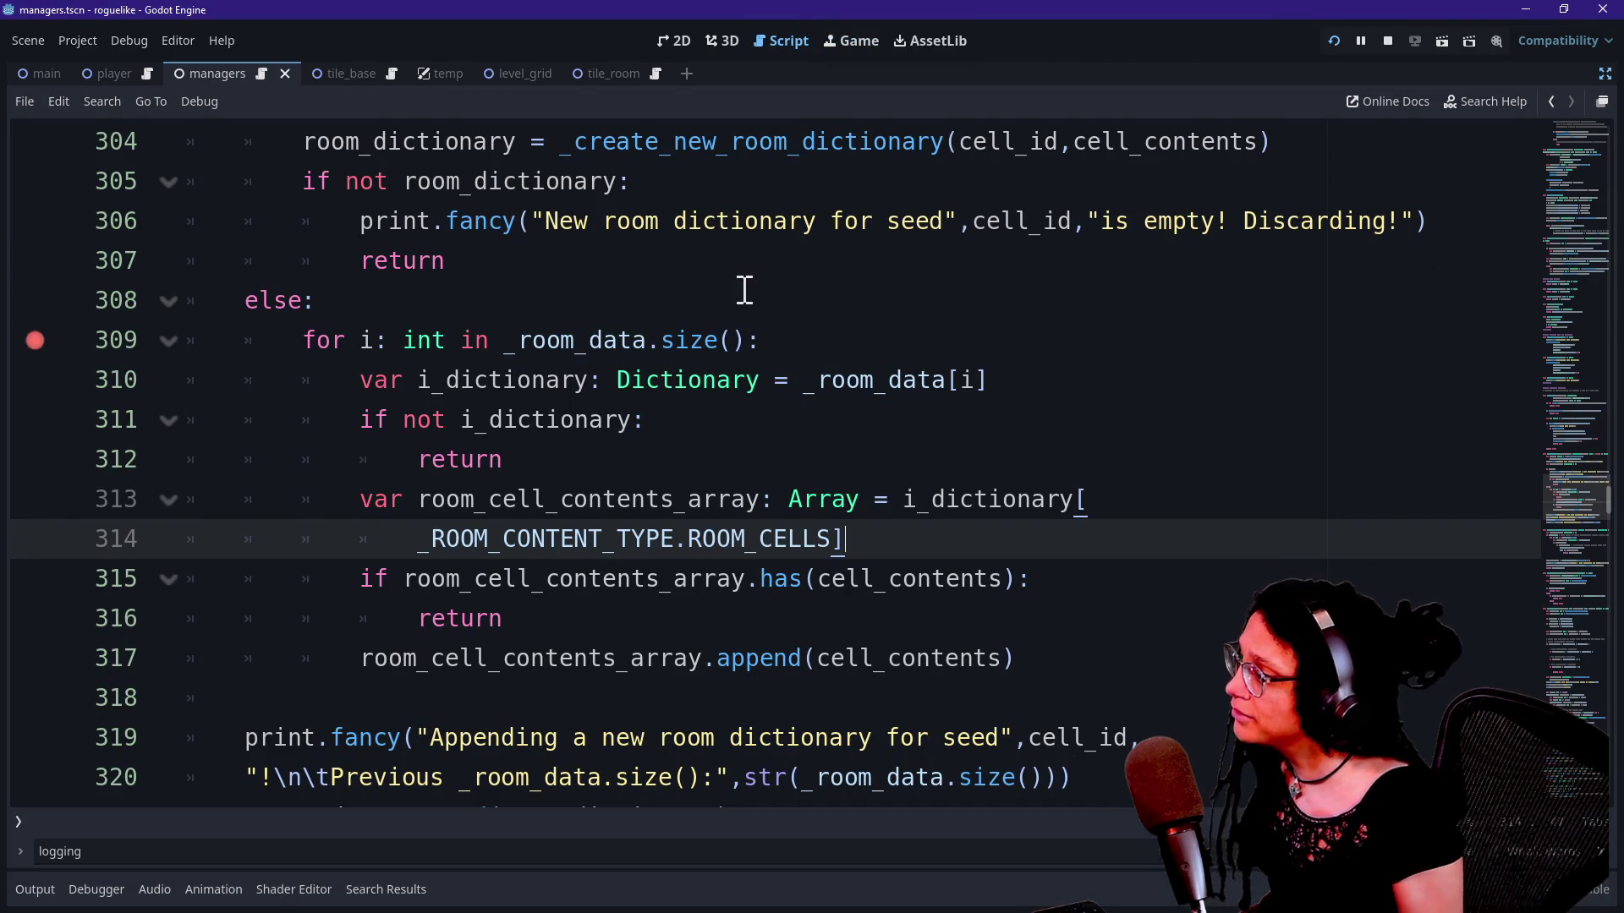
pyautogui.click(1333, 41)
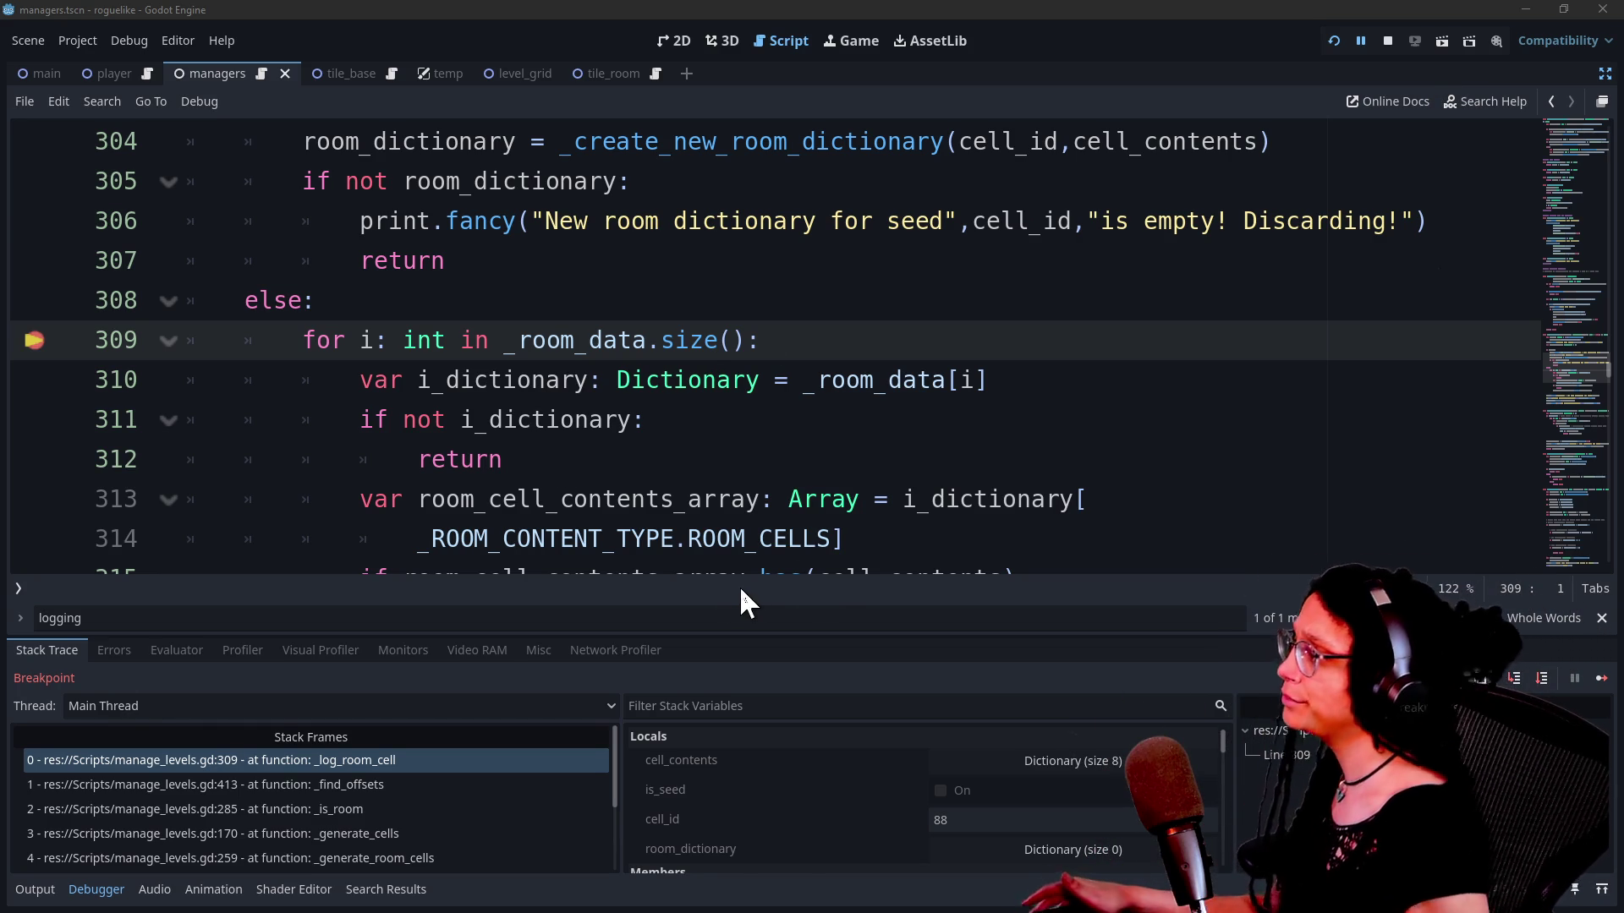
# Step: Enlarge the Debugger panel, confirm cell_id is 88, and show the Output log
pyautogui.moveTo(674, 637); pyautogui.dragTo(640, 428)
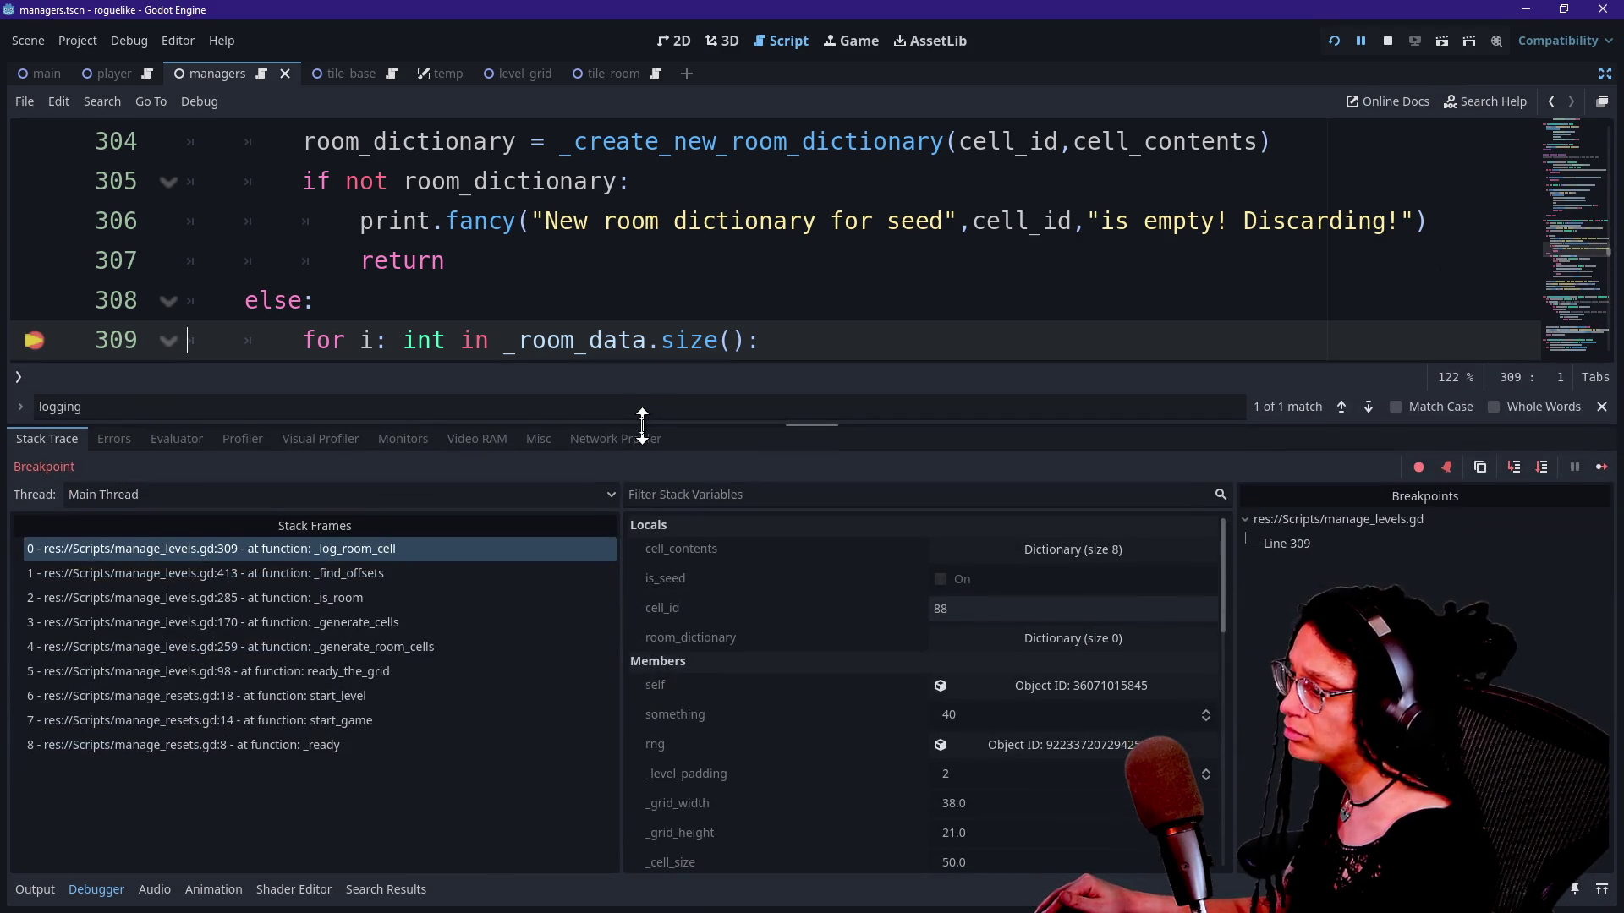
pyautogui.click(951, 609)
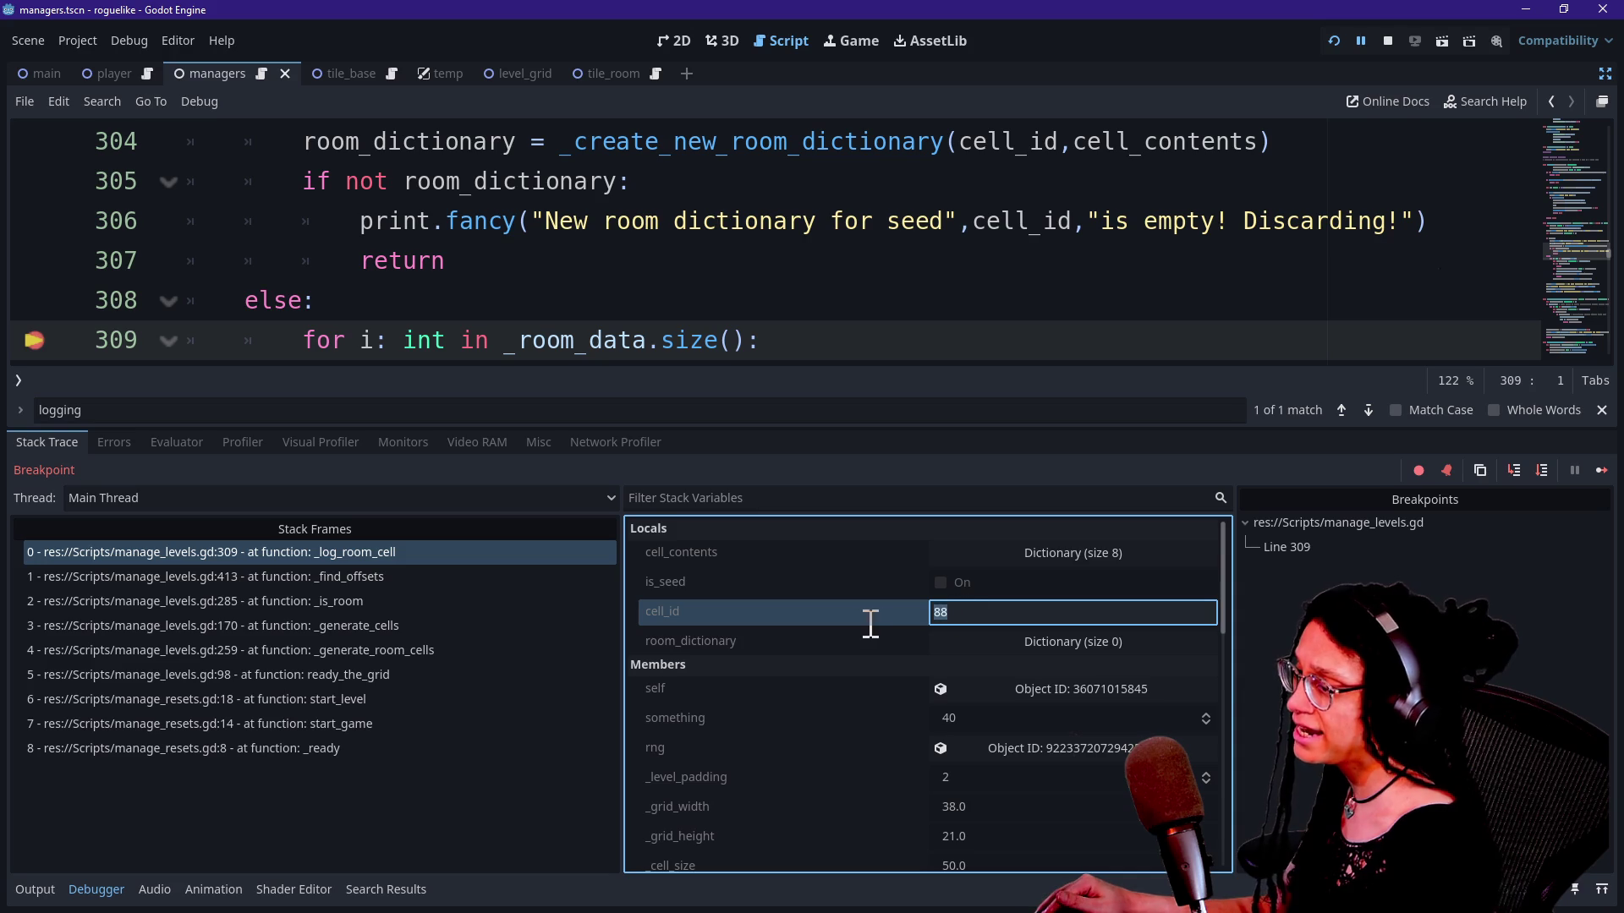
pyautogui.click(36, 889)
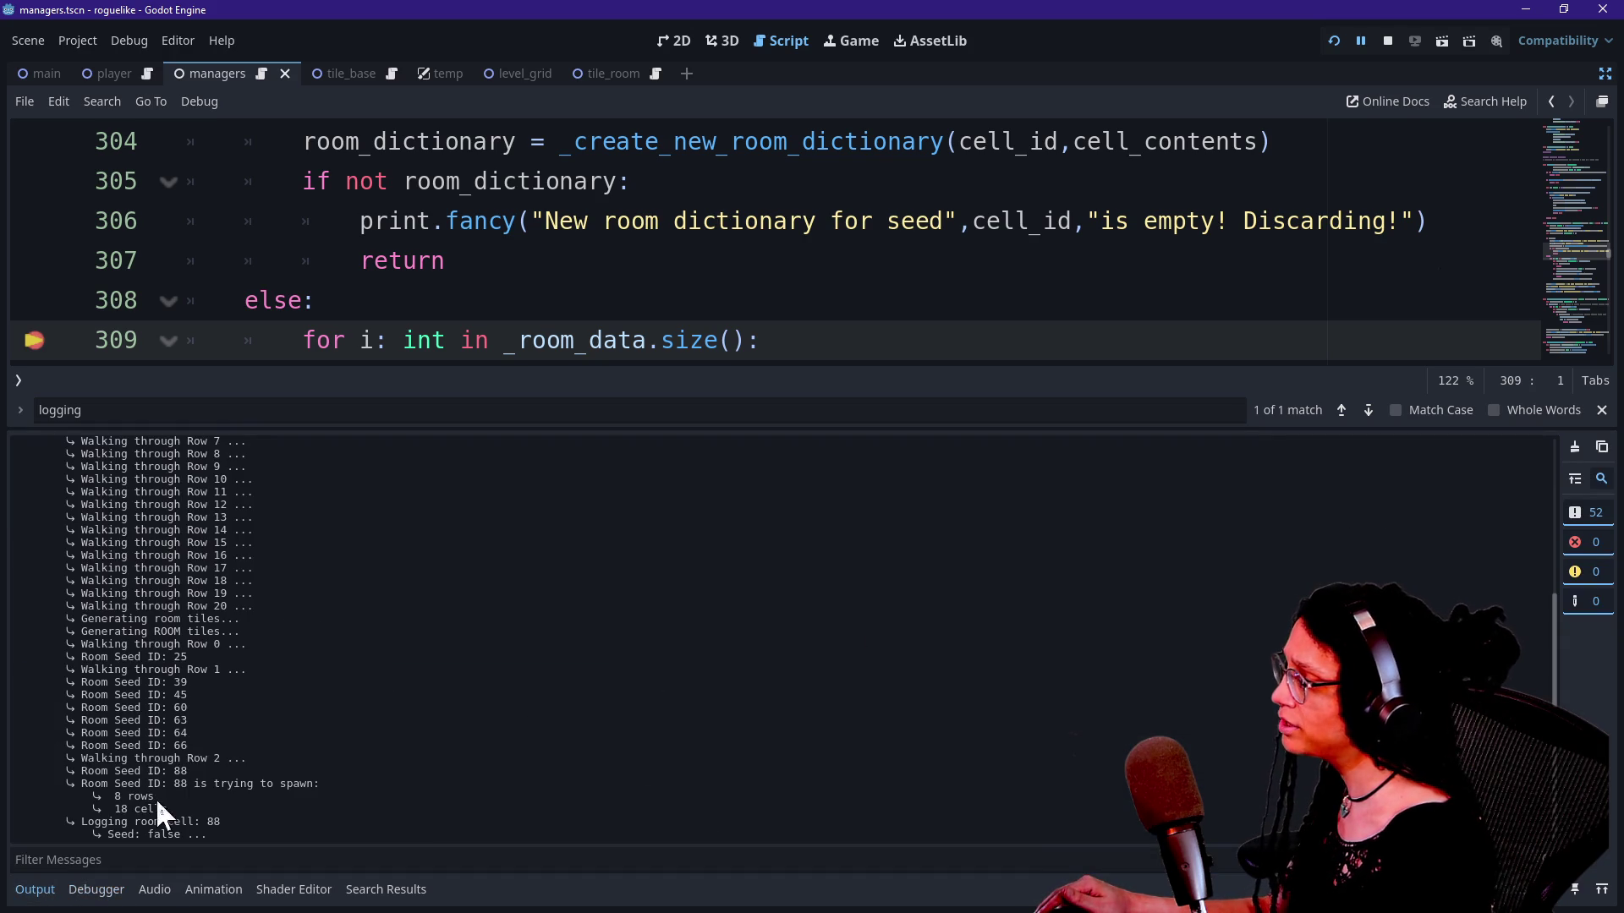
# Step: Read the Output log entries for room seed 88: 8 rows, 18 cells, Seed: false
pyautogui.moveTo(91, 822); pyautogui.dragTo(201, 835)
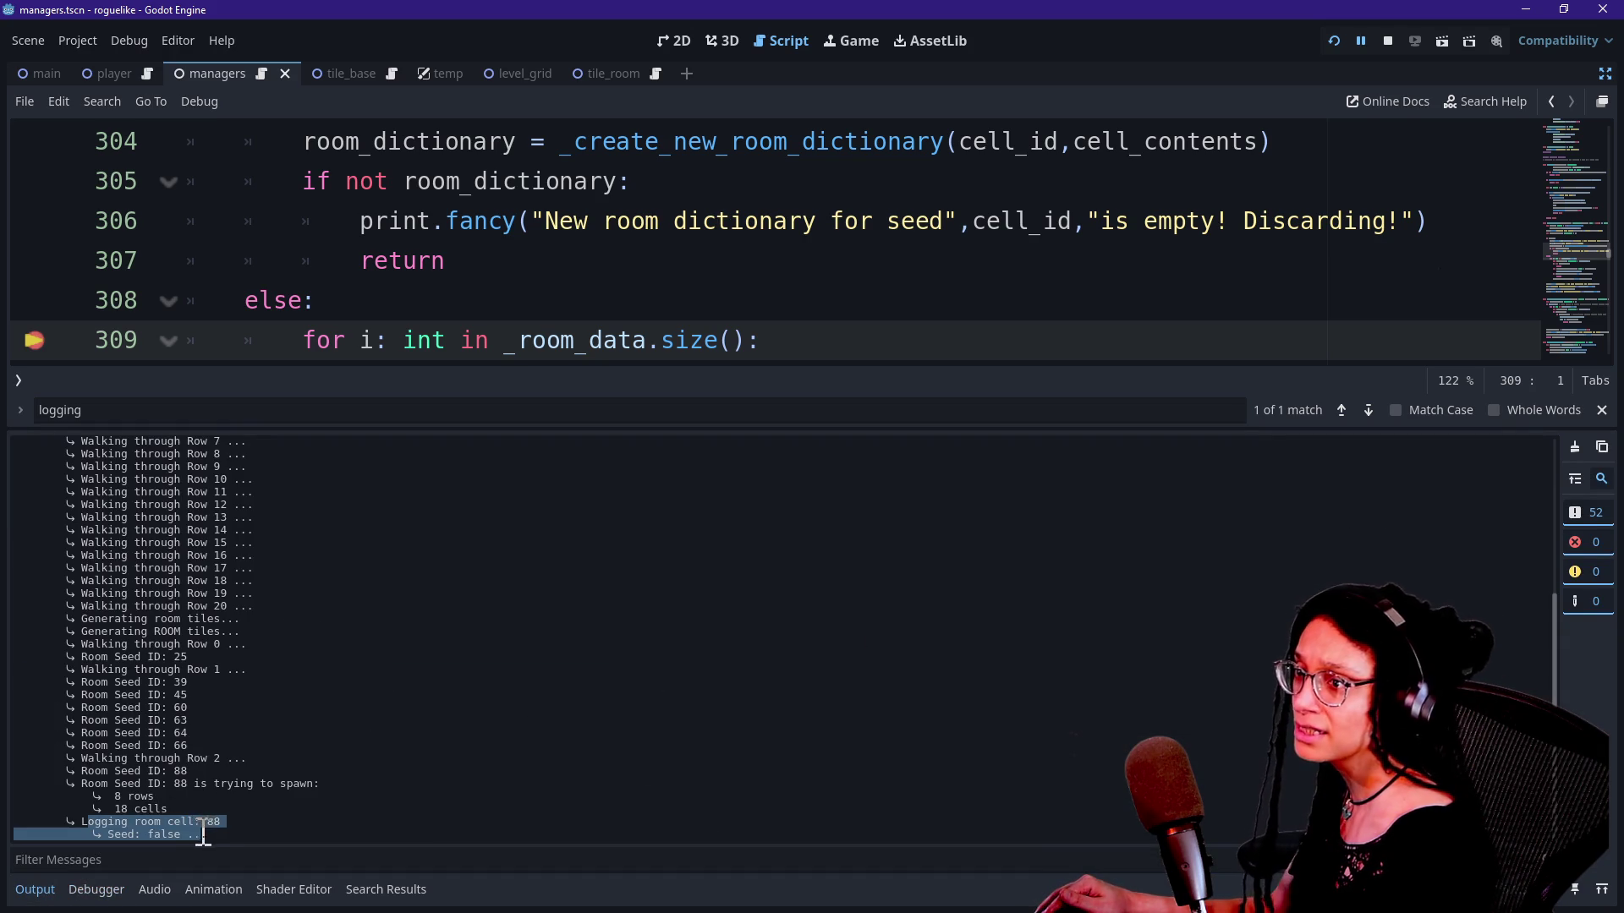
pyautogui.click(184, 830)
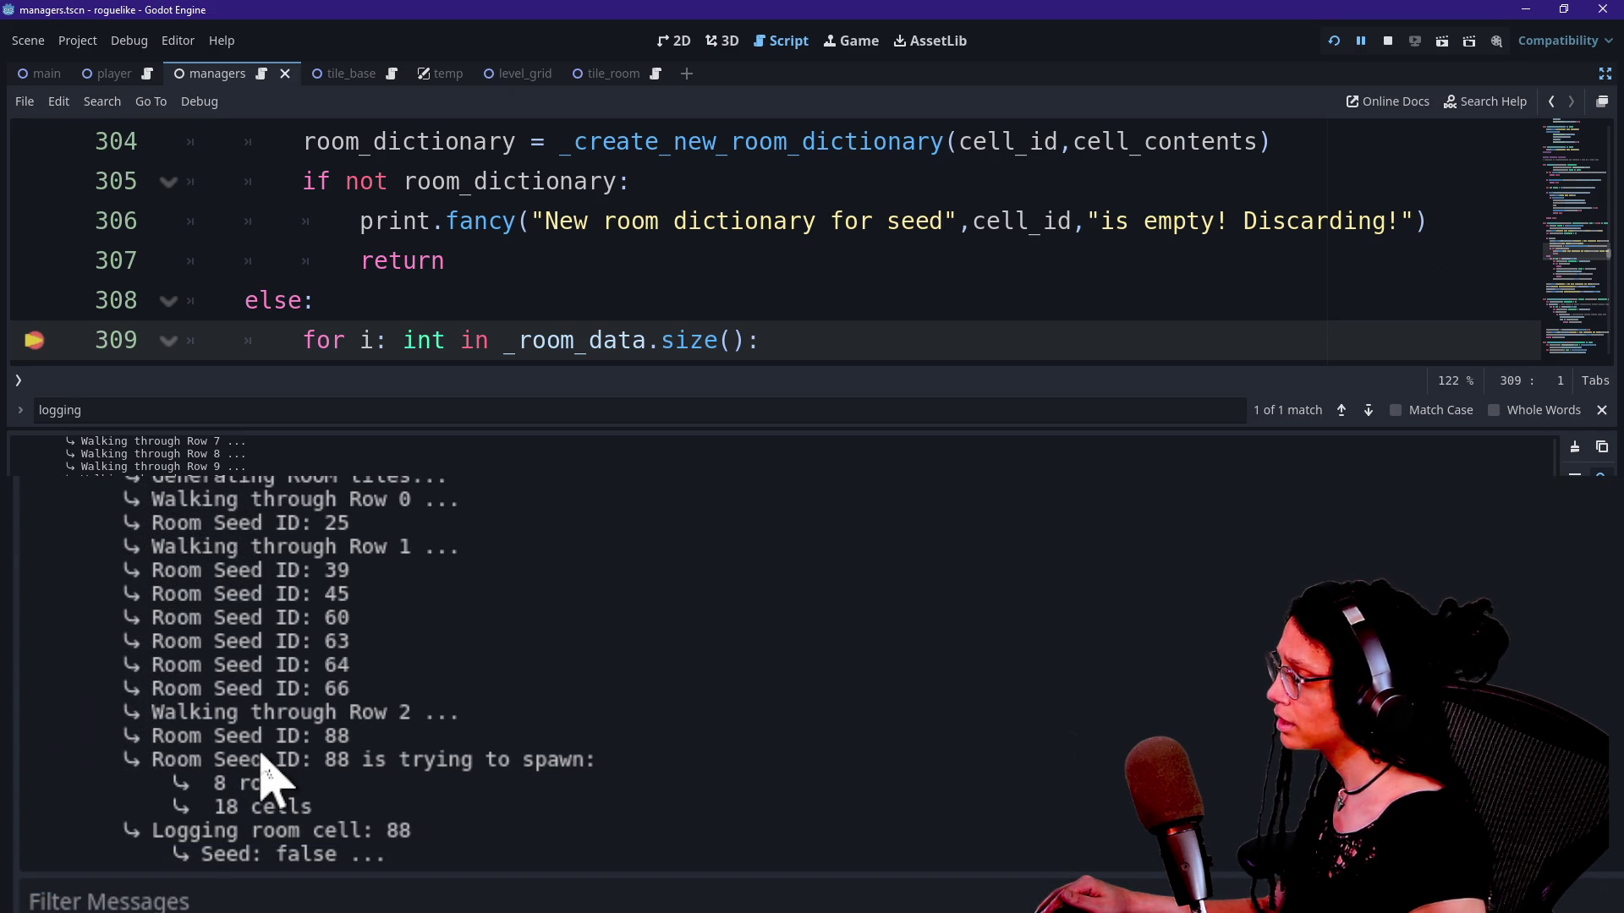
pyautogui.moveTo(245, 740); pyautogui.dragTo(409, 804)
pyautogui.click(399, 824)
pyautogui.moveTo(247, 761); pyautogui.dragTo(363, 780)
pyautogui.scroll(8, 366, 786)
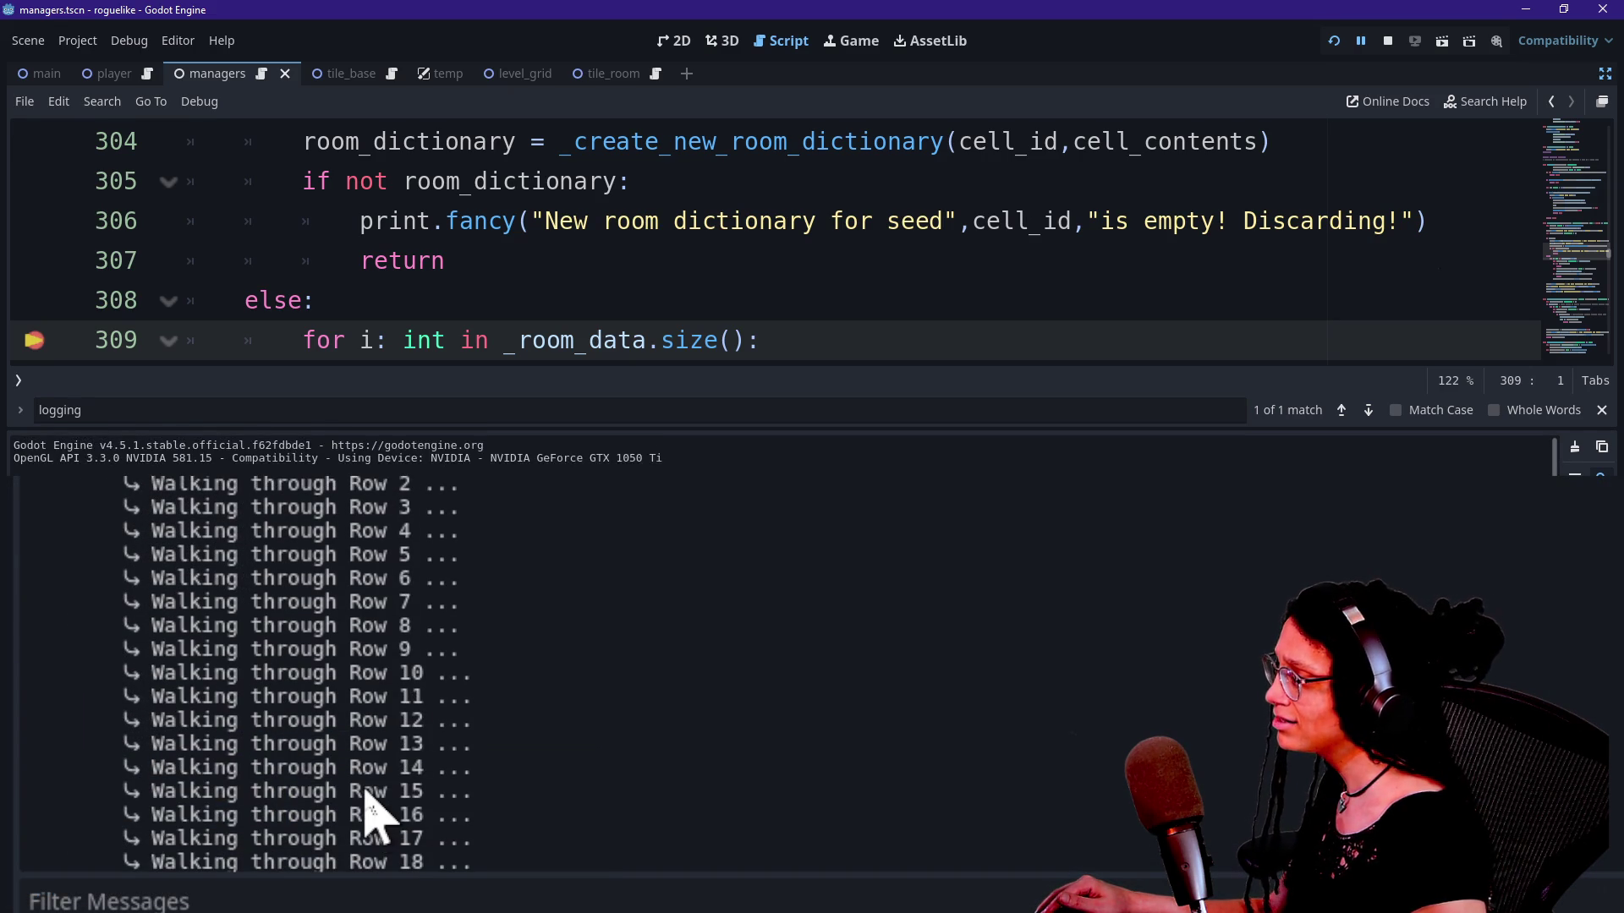
pyautogui.scroll(-8, 369, 812)
pyautogui.click(376, 814)
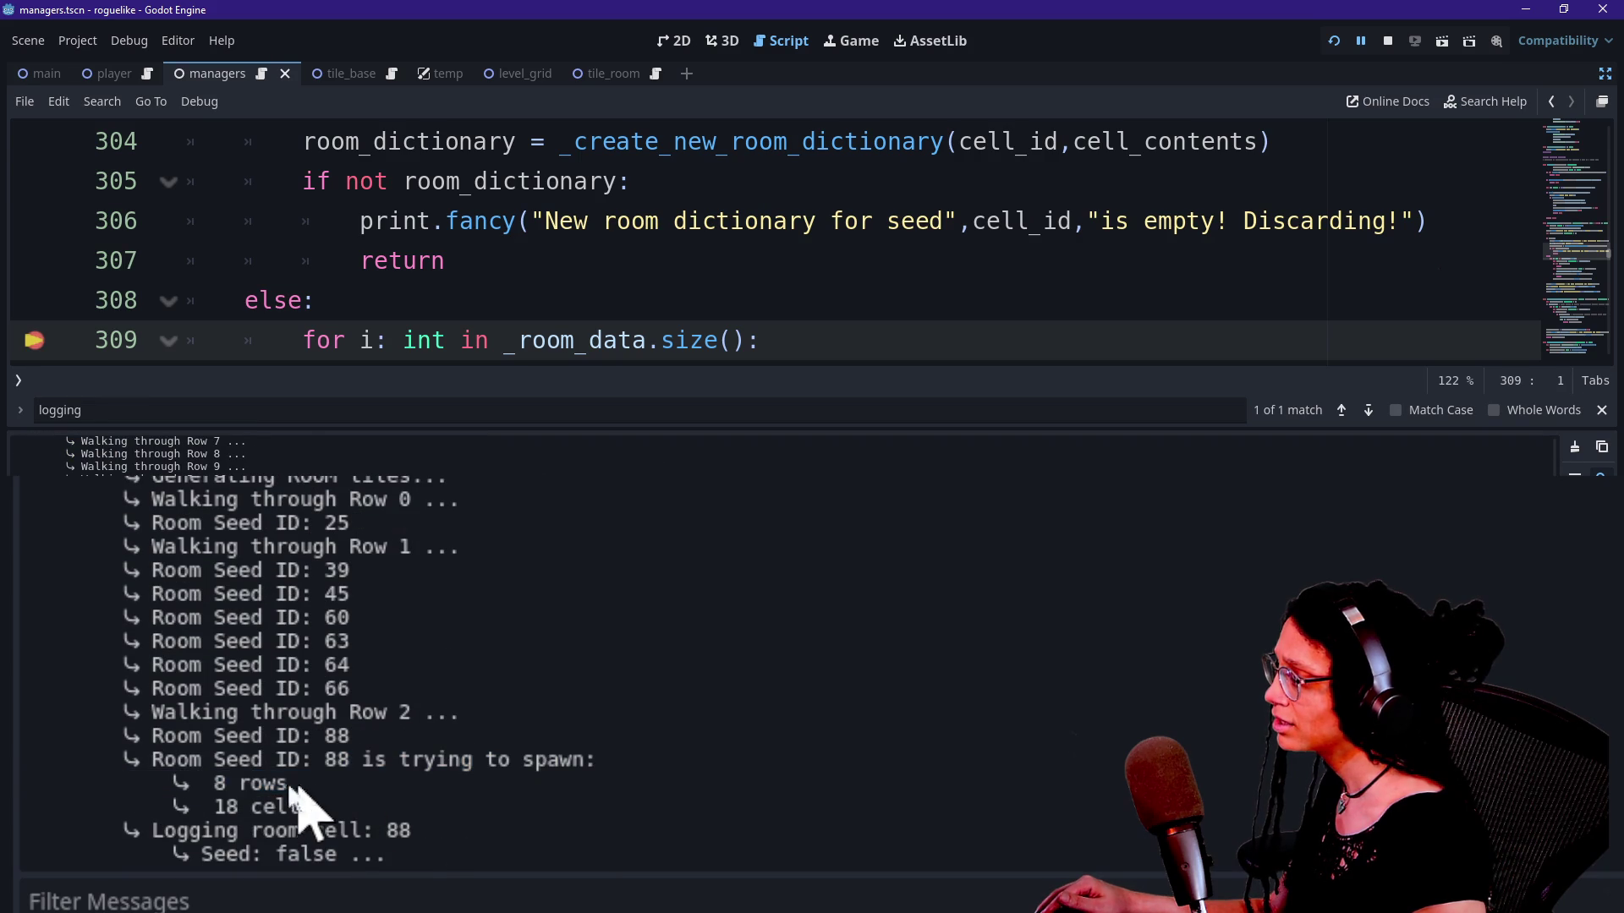
pyautogui.moveTo(228, 772); pyautogui.dragTo(345, 855)
pyautogui.click(301, 859)
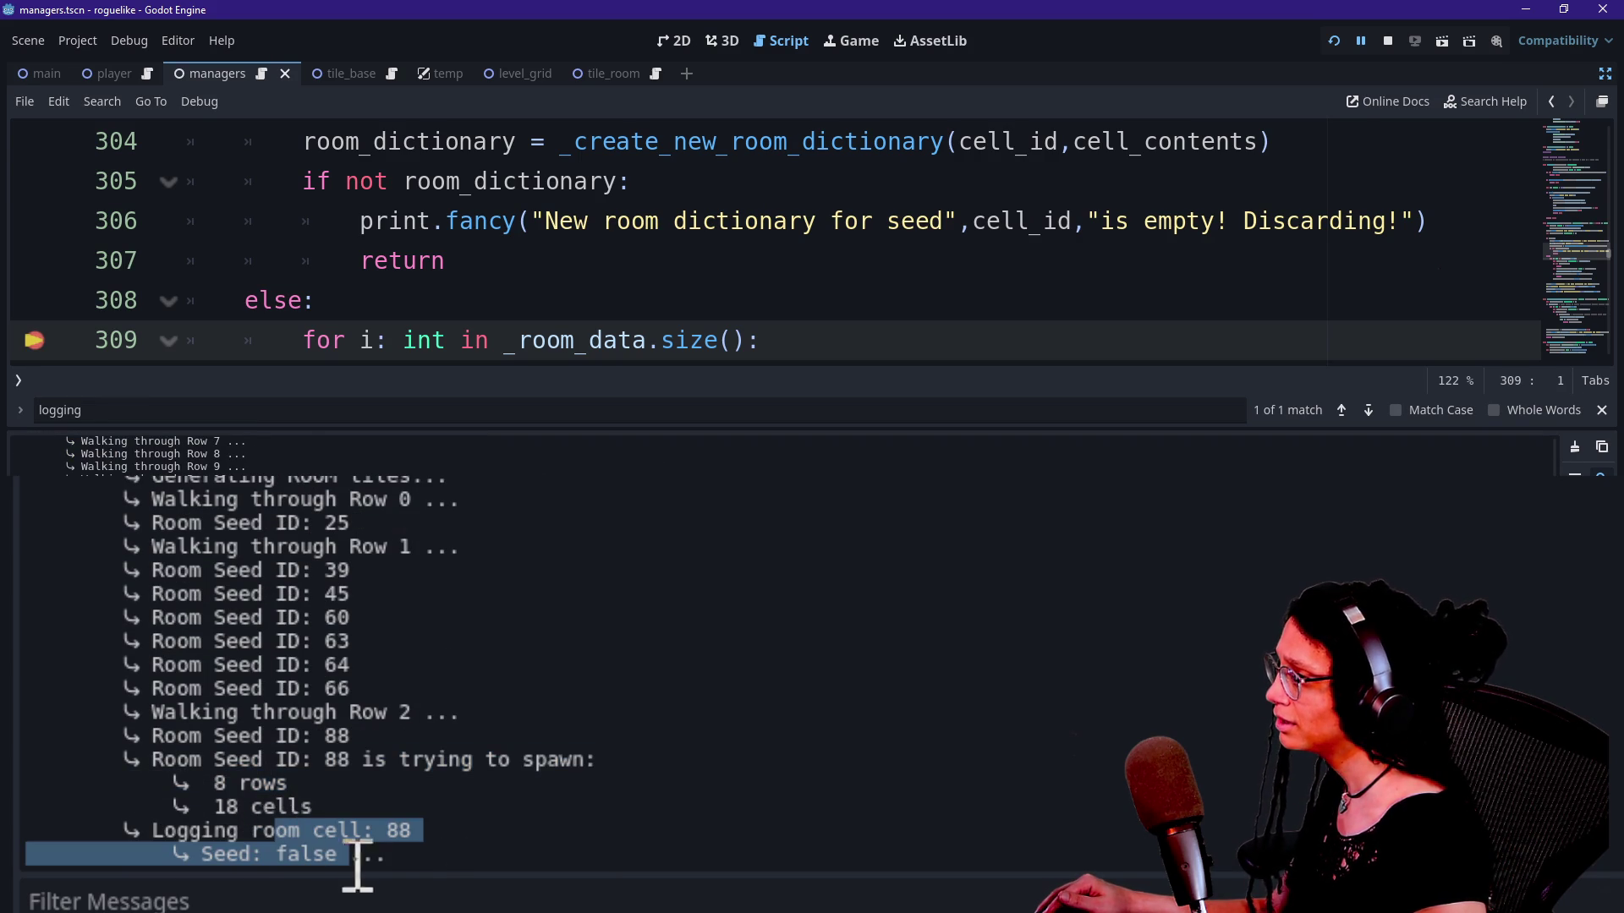
pyautogui.click(409, 883)
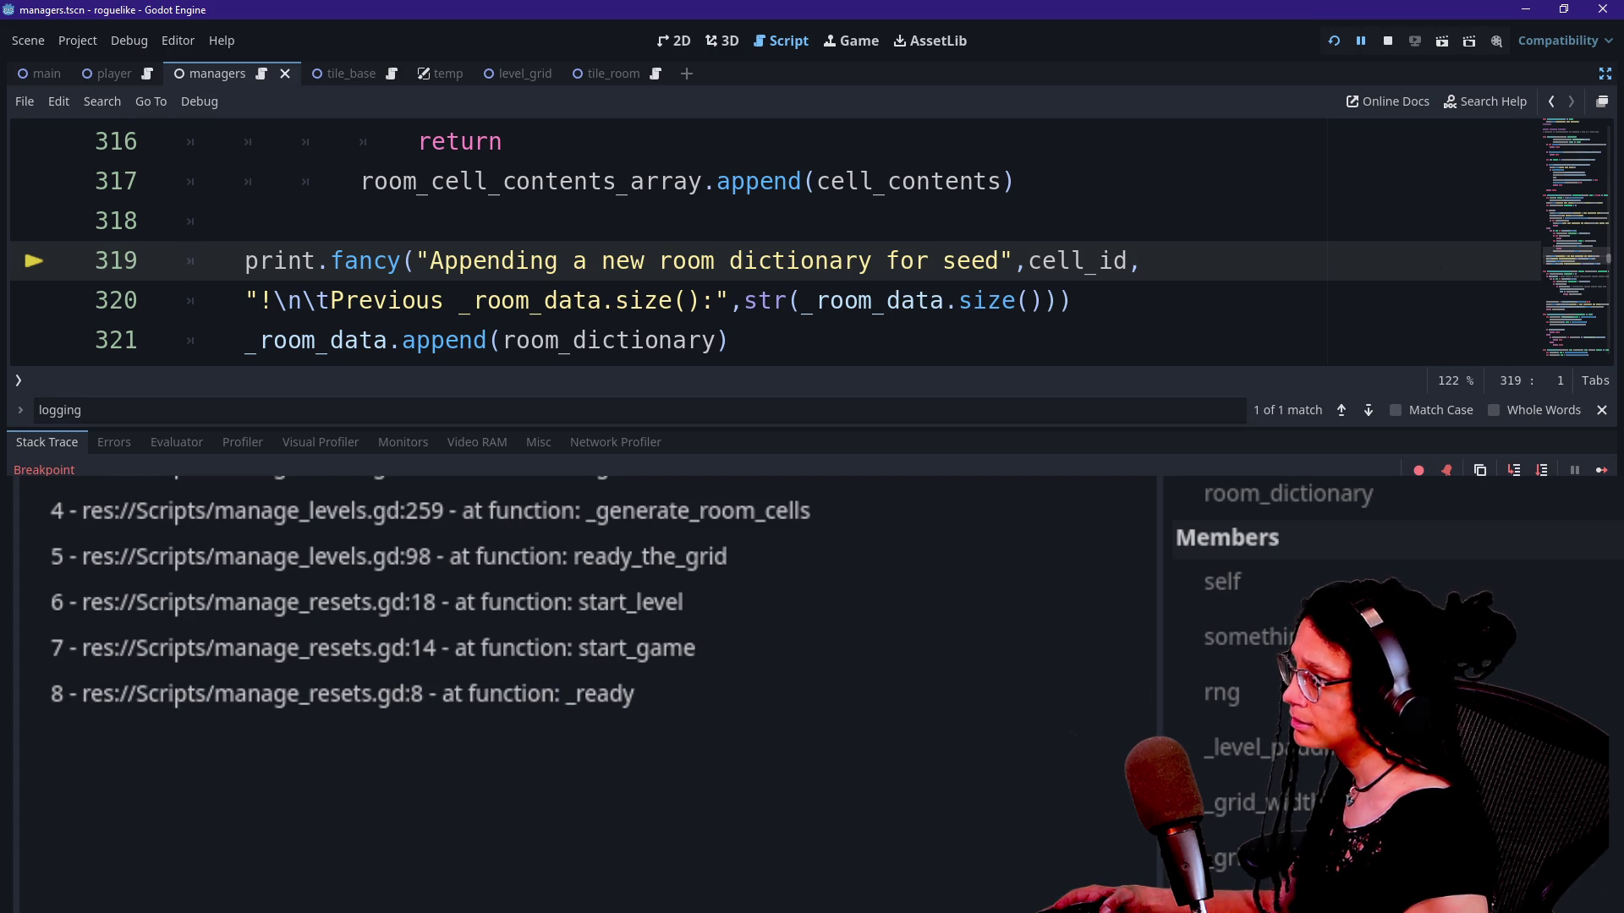
# Step: Step into print.fancy with F11, check the Output log, then rerun until line 309 pauses for cell 101
pyautogui.hotkey('alt', 'o')
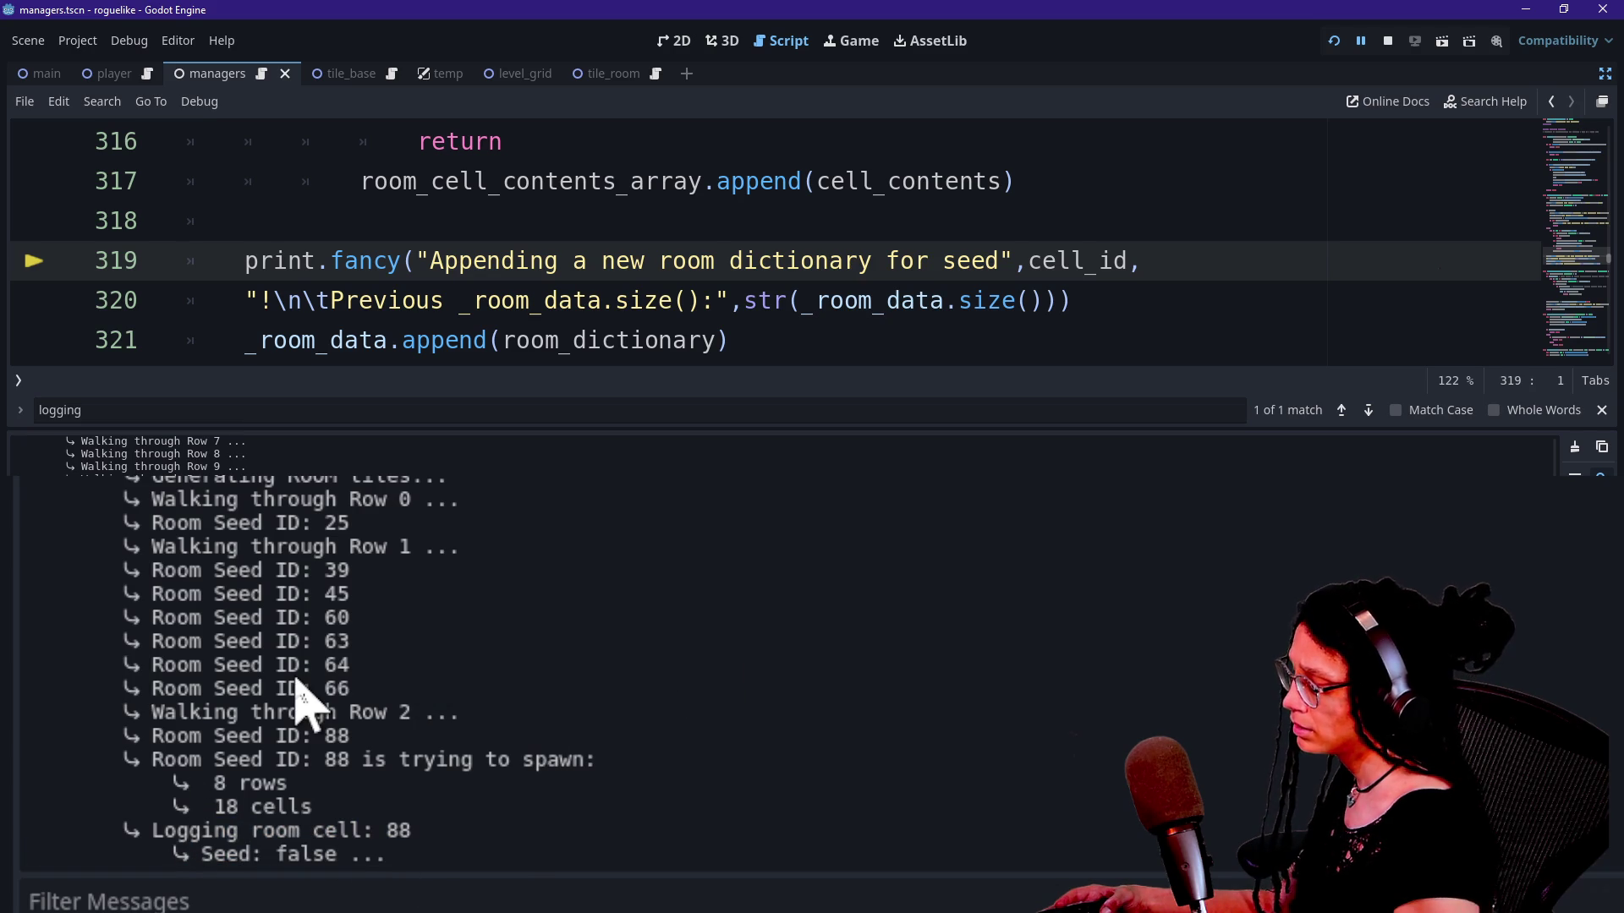
pyautogui.press('F11')
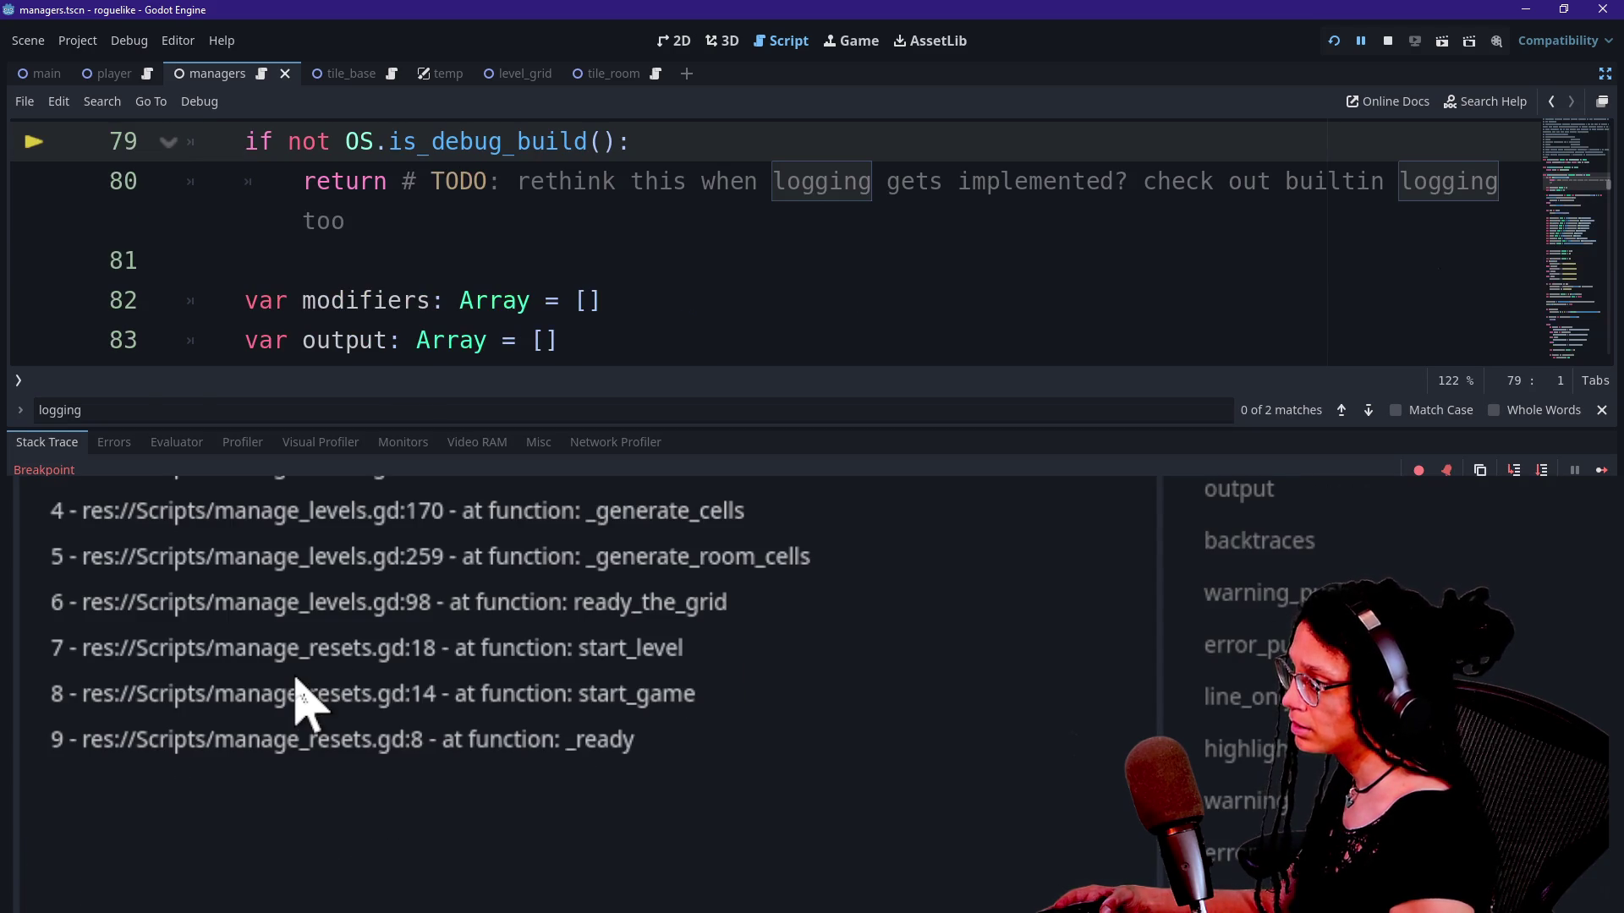
pyautogui.hotkey('alt', 'o')
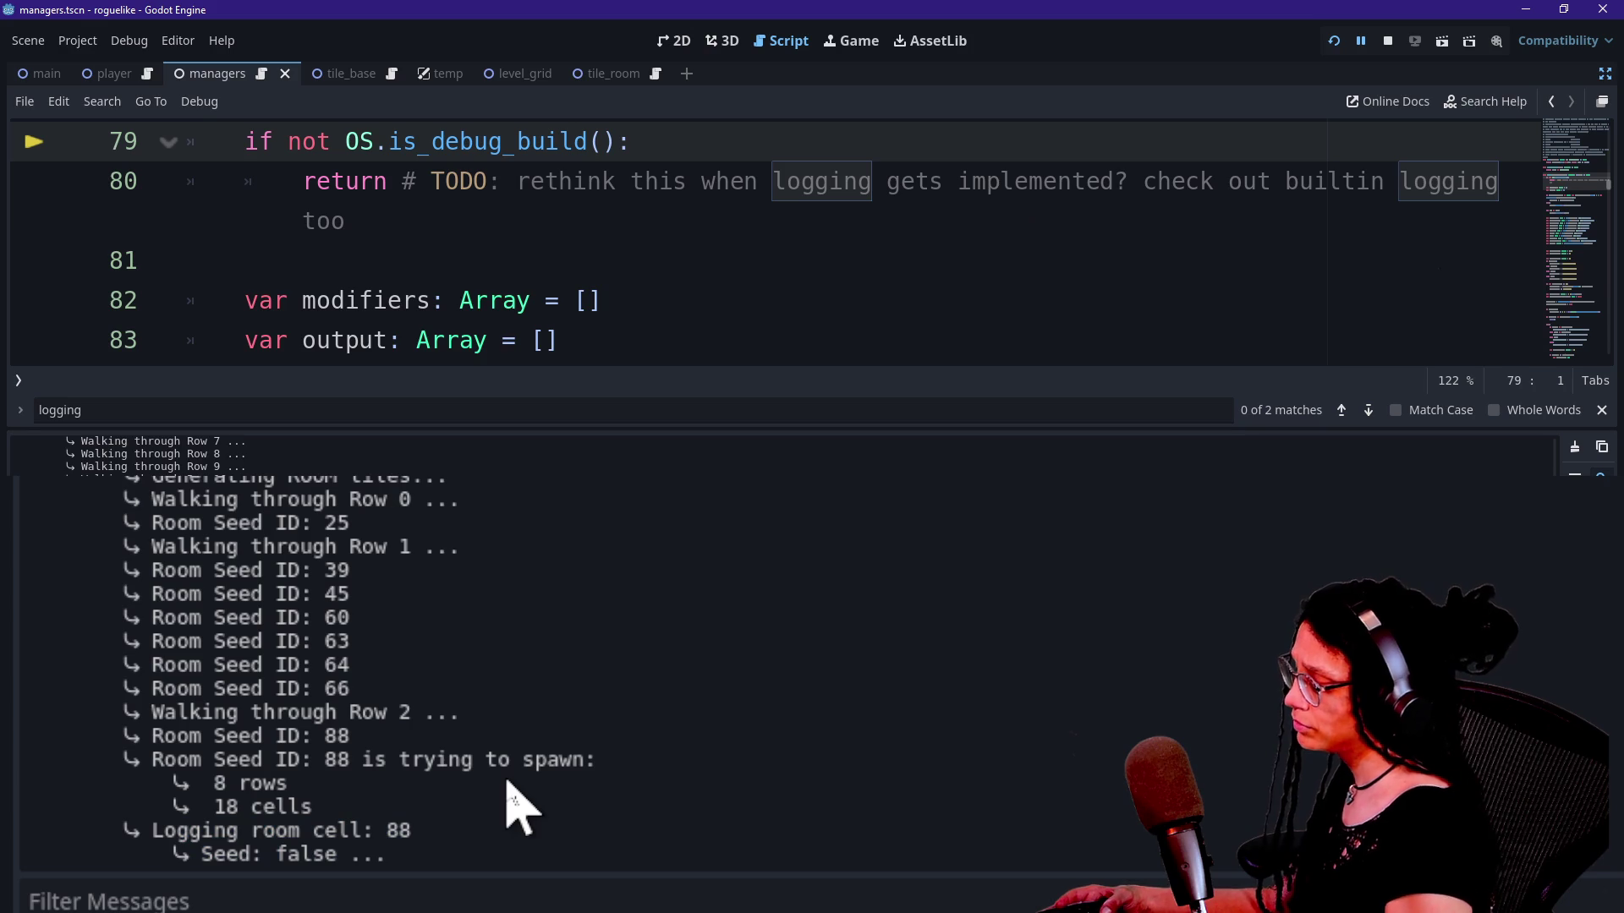
pyautogui.press('F11')
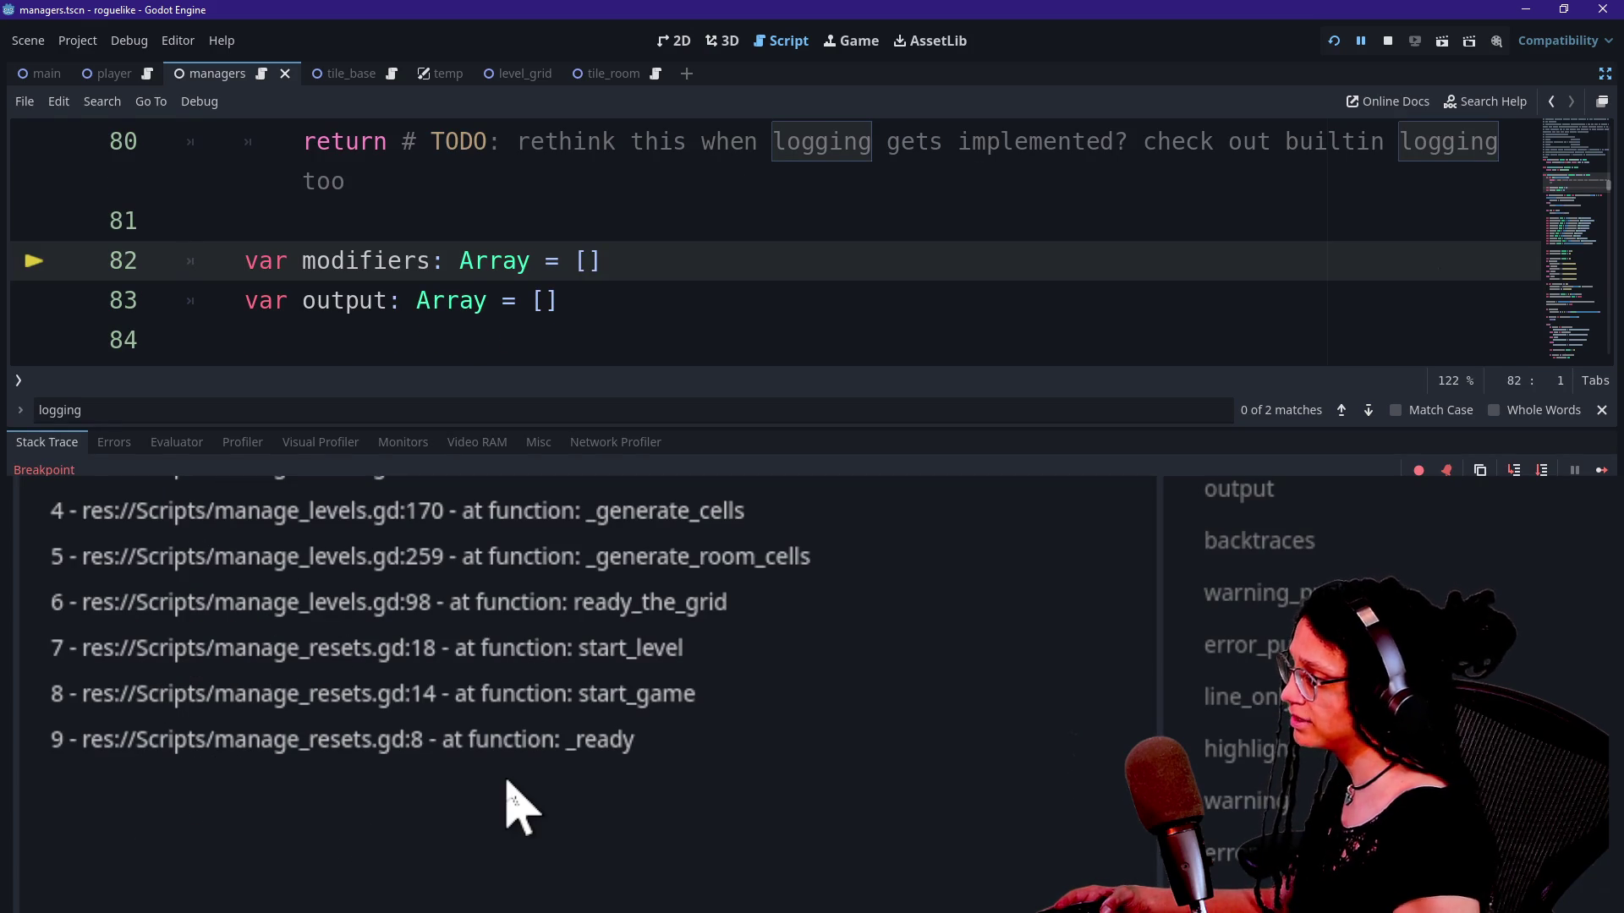
pyautogui.hotkey('alt', 'o')
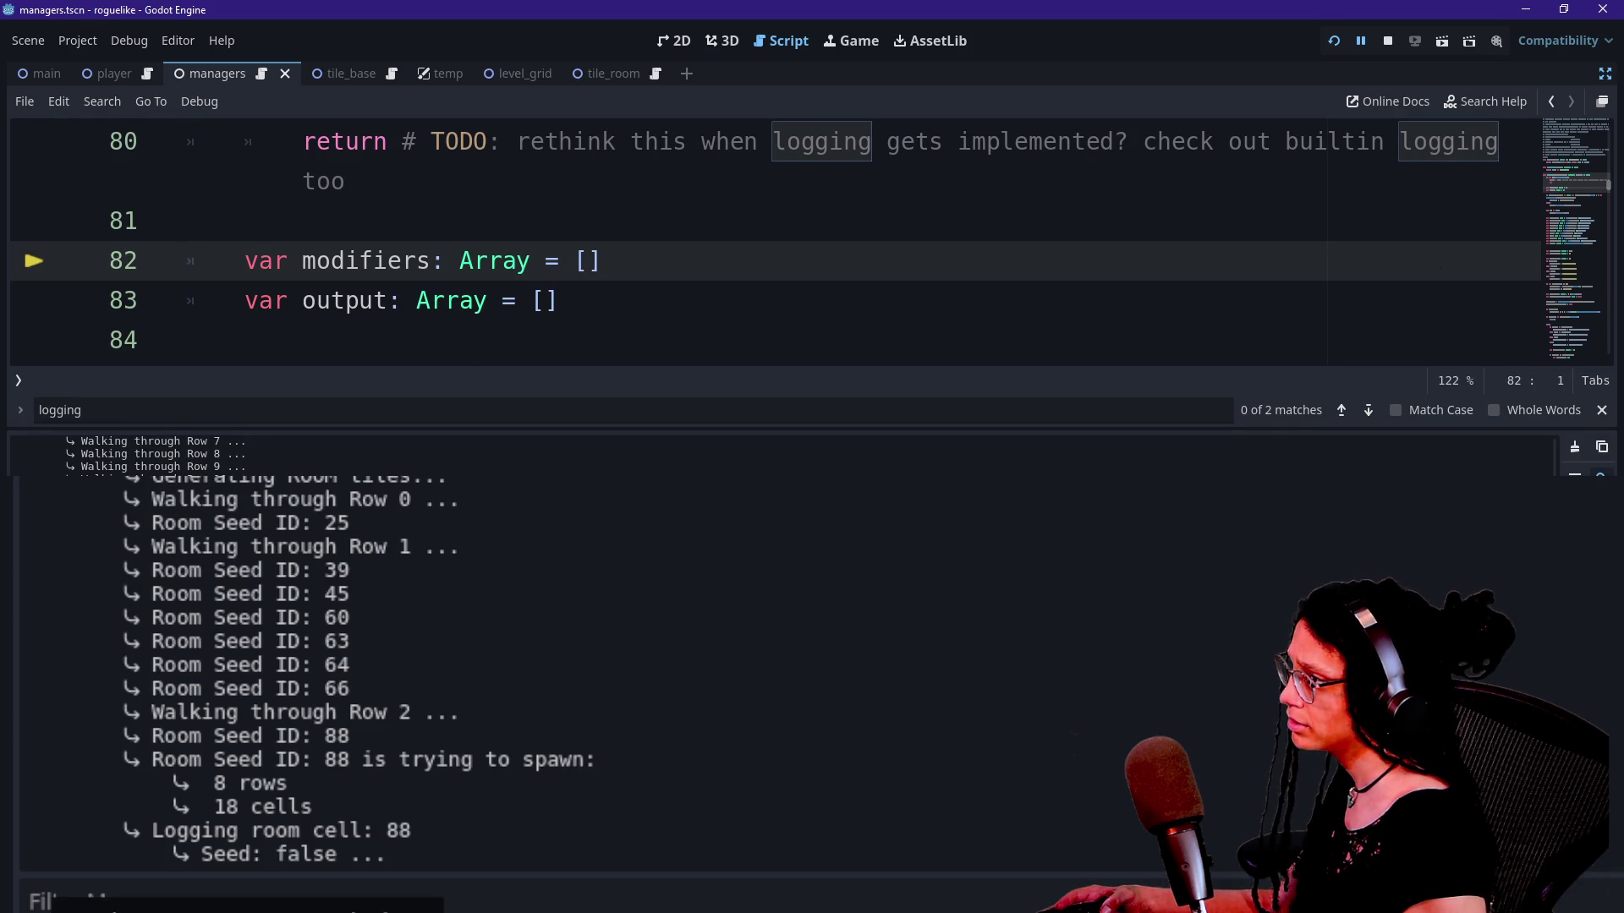
pyautogui.scroll(3, 465, 341)
pyautogui.scroll(-2, 465, 341)
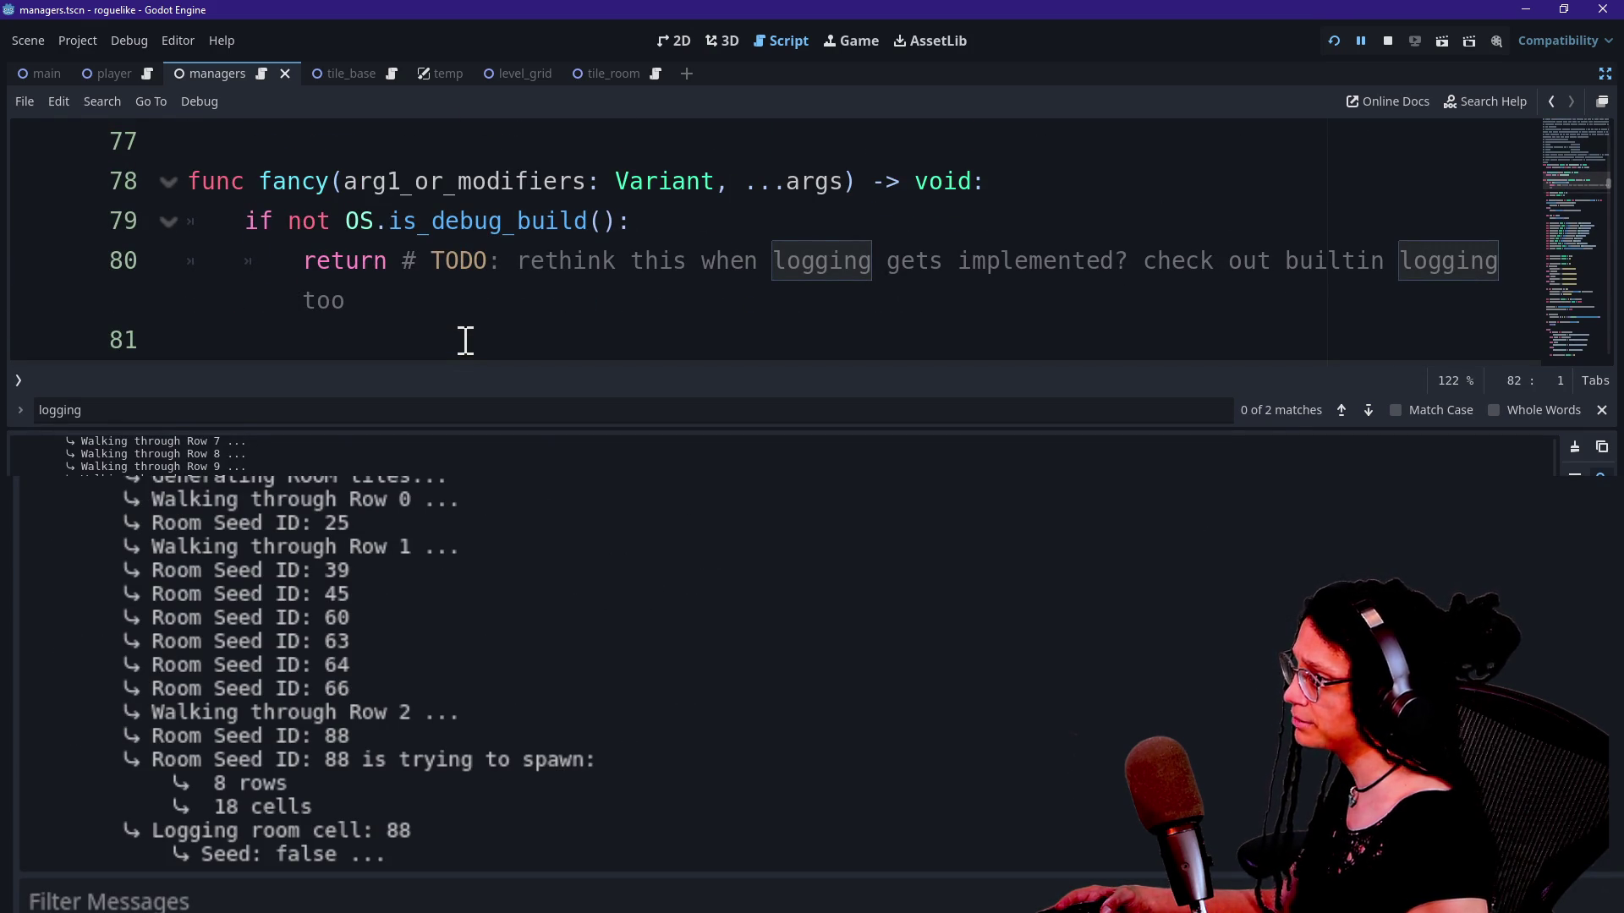
pyautogui.click(1334, 39)
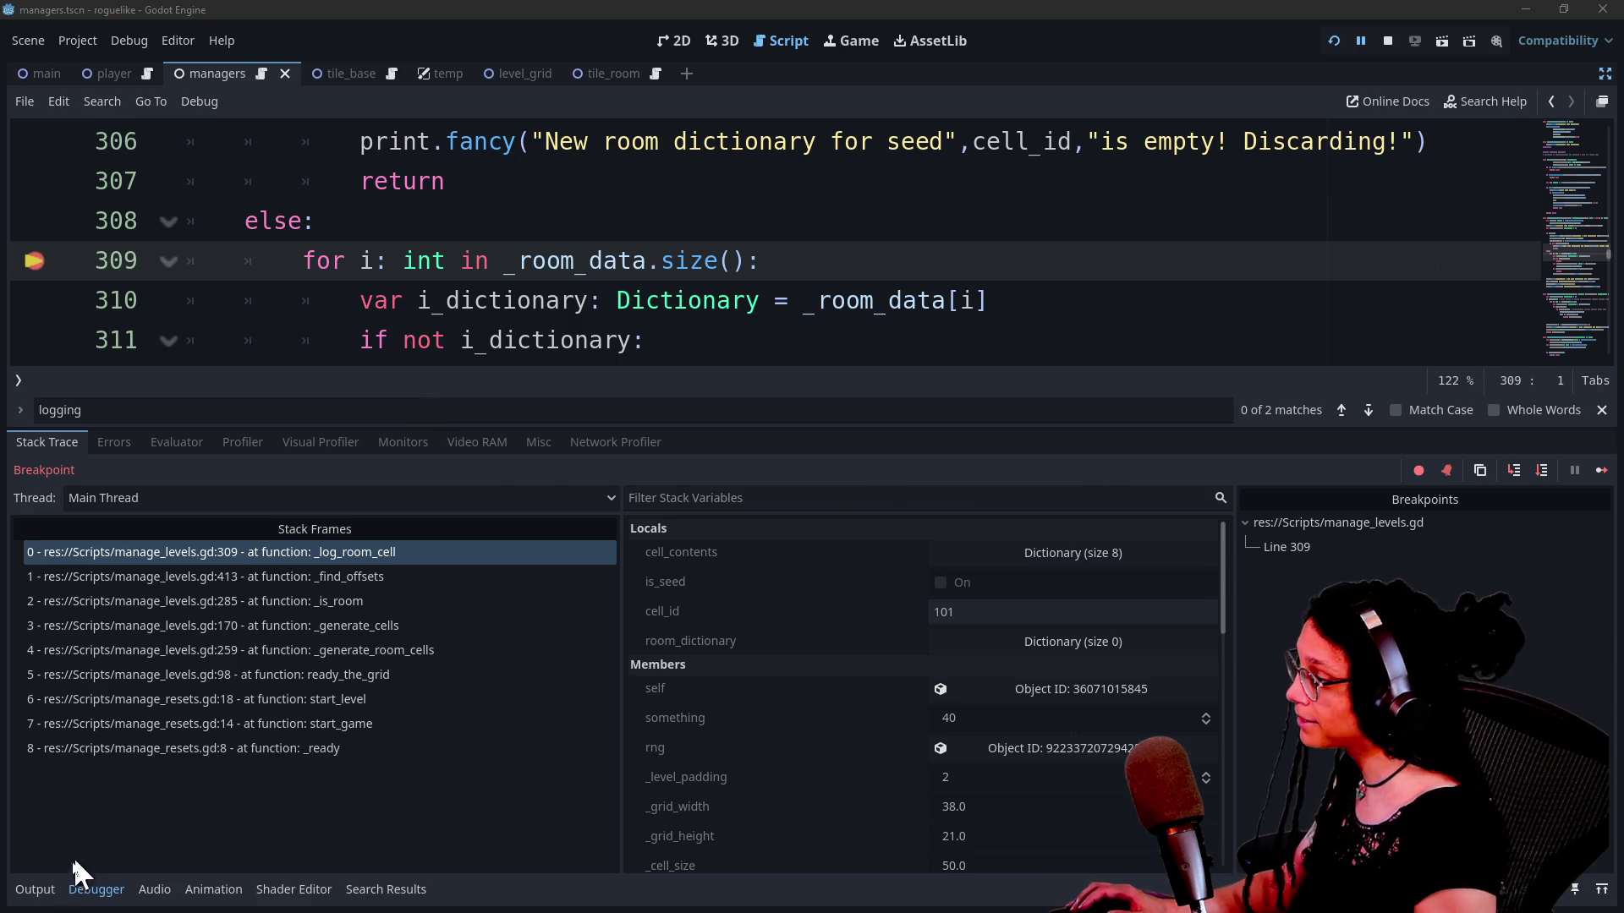
# Step: Step with F10 to the append line and read the Room Seed ID 101 log lines
pyautogui.click(43, 889)
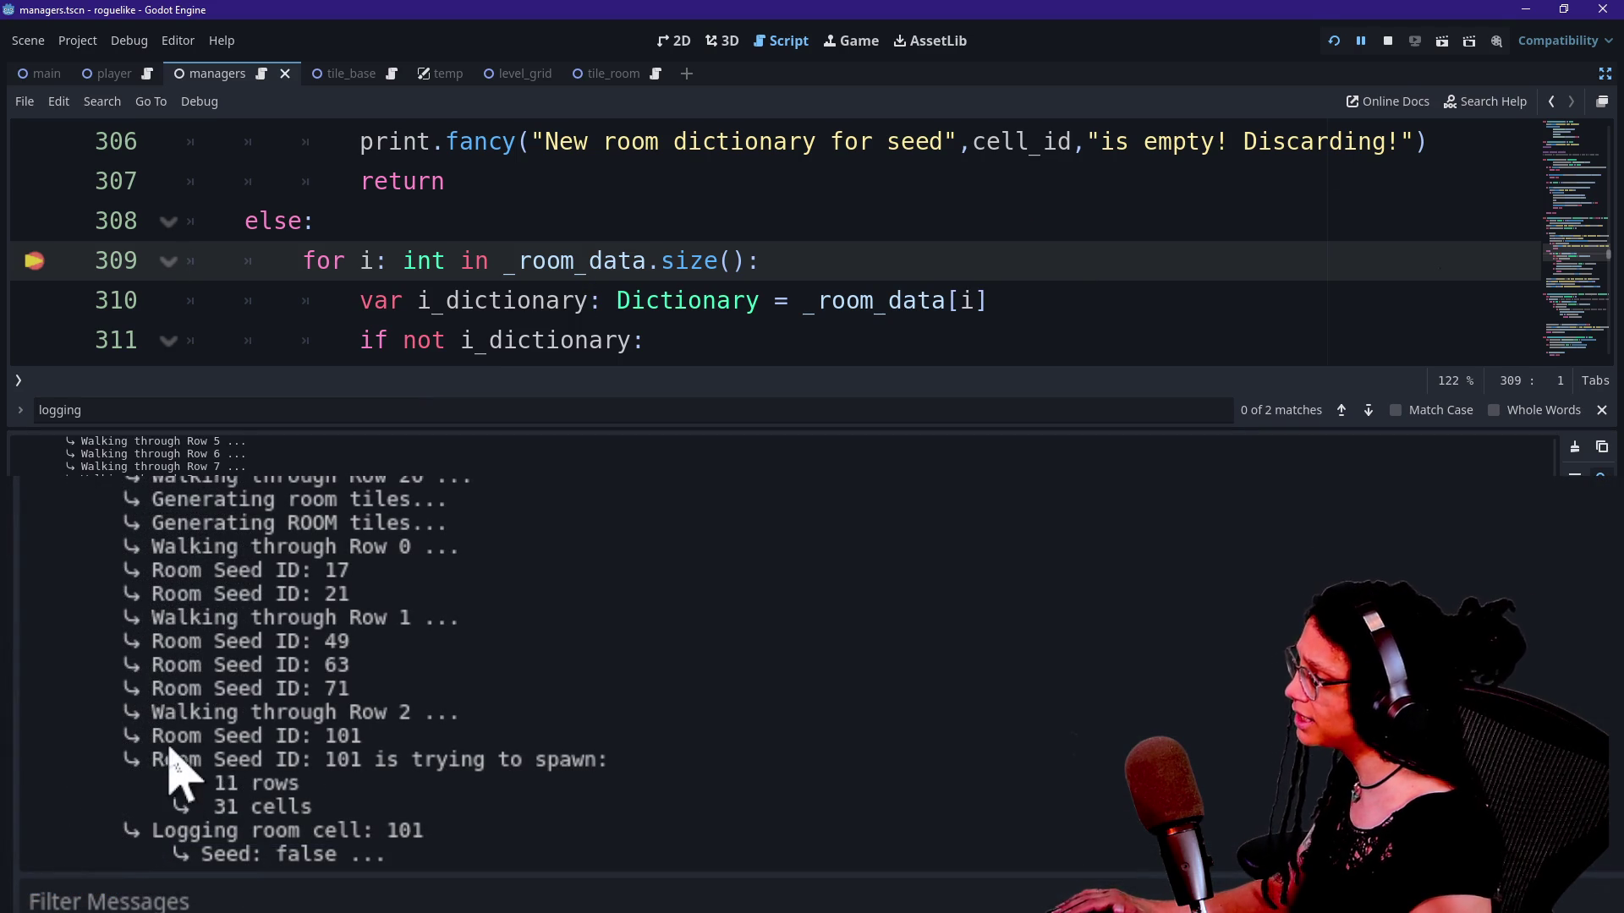
pyautogui.press('F10')
pyautogui.press('F10')
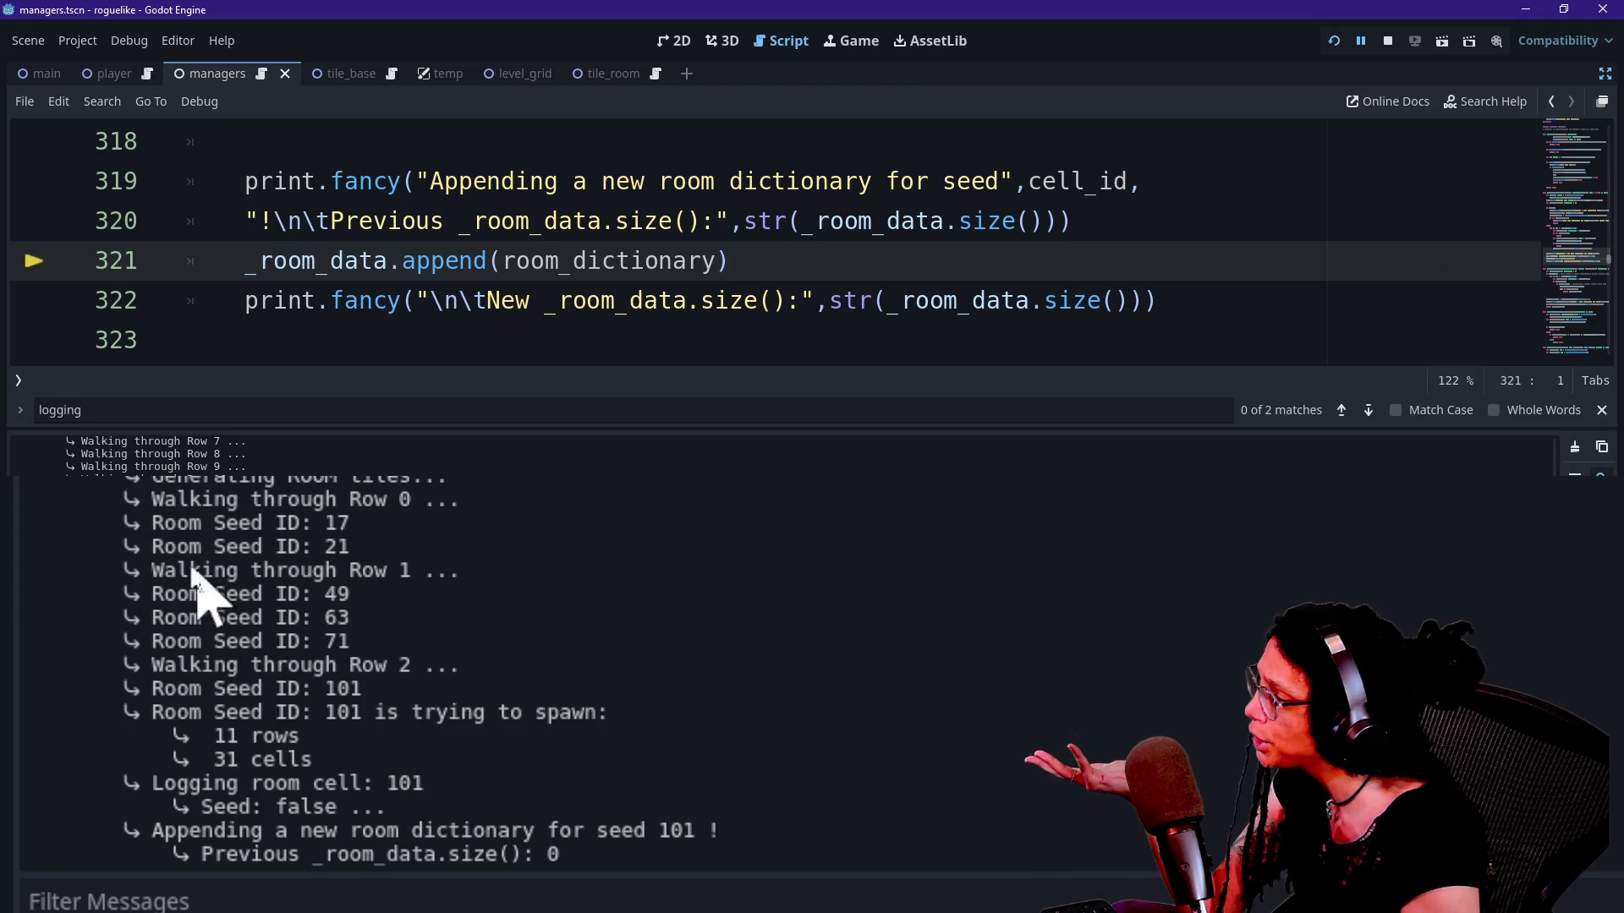
pyautogui.moveTo(147, 529)
pyautogui.mouseDown()
pyautogui.moveTo(265, 558)
pyautogui.moveTo(210, 617)
pyautogui.moveTo(283, 642)
pyautogui.mouseUp()
pyautogui.click(292, 664)
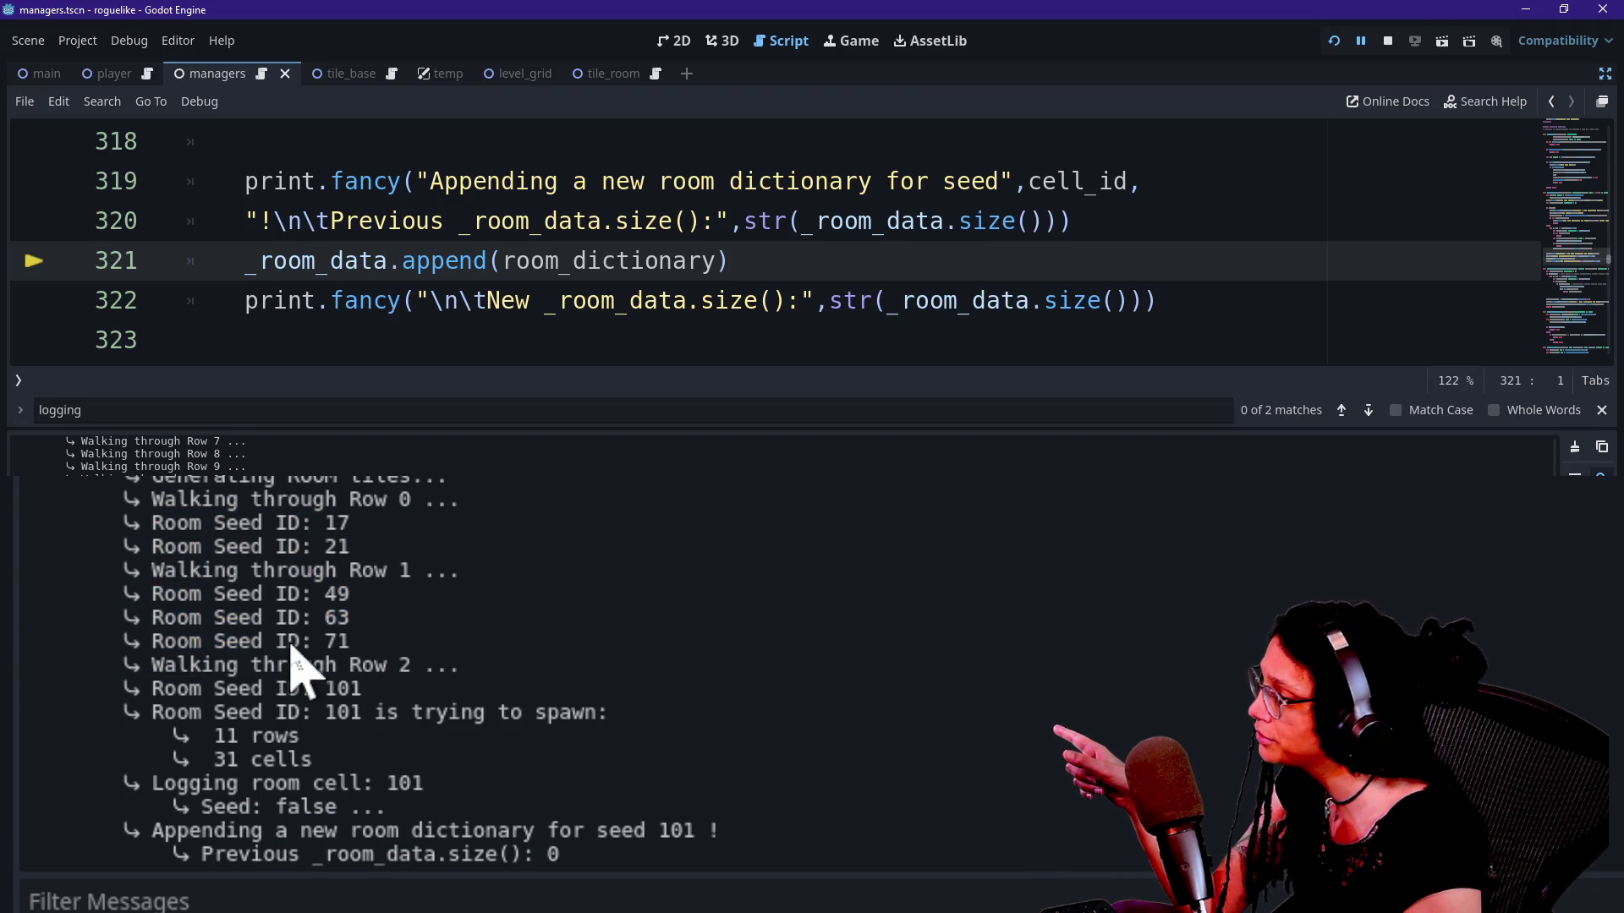
pyautogui.moveTo(239, 689)
pyautogui.mouseDown()
pyautogui.moveTo(231, 721)
pyautogui.moveTo(291, 719)
pyautogui.mouseUp()
pyautogui.click(273, 761)
pyautogui.moveTo(211, 776); pyautogui.dragTo(339, 811)
pyautogui.click(351, 856)
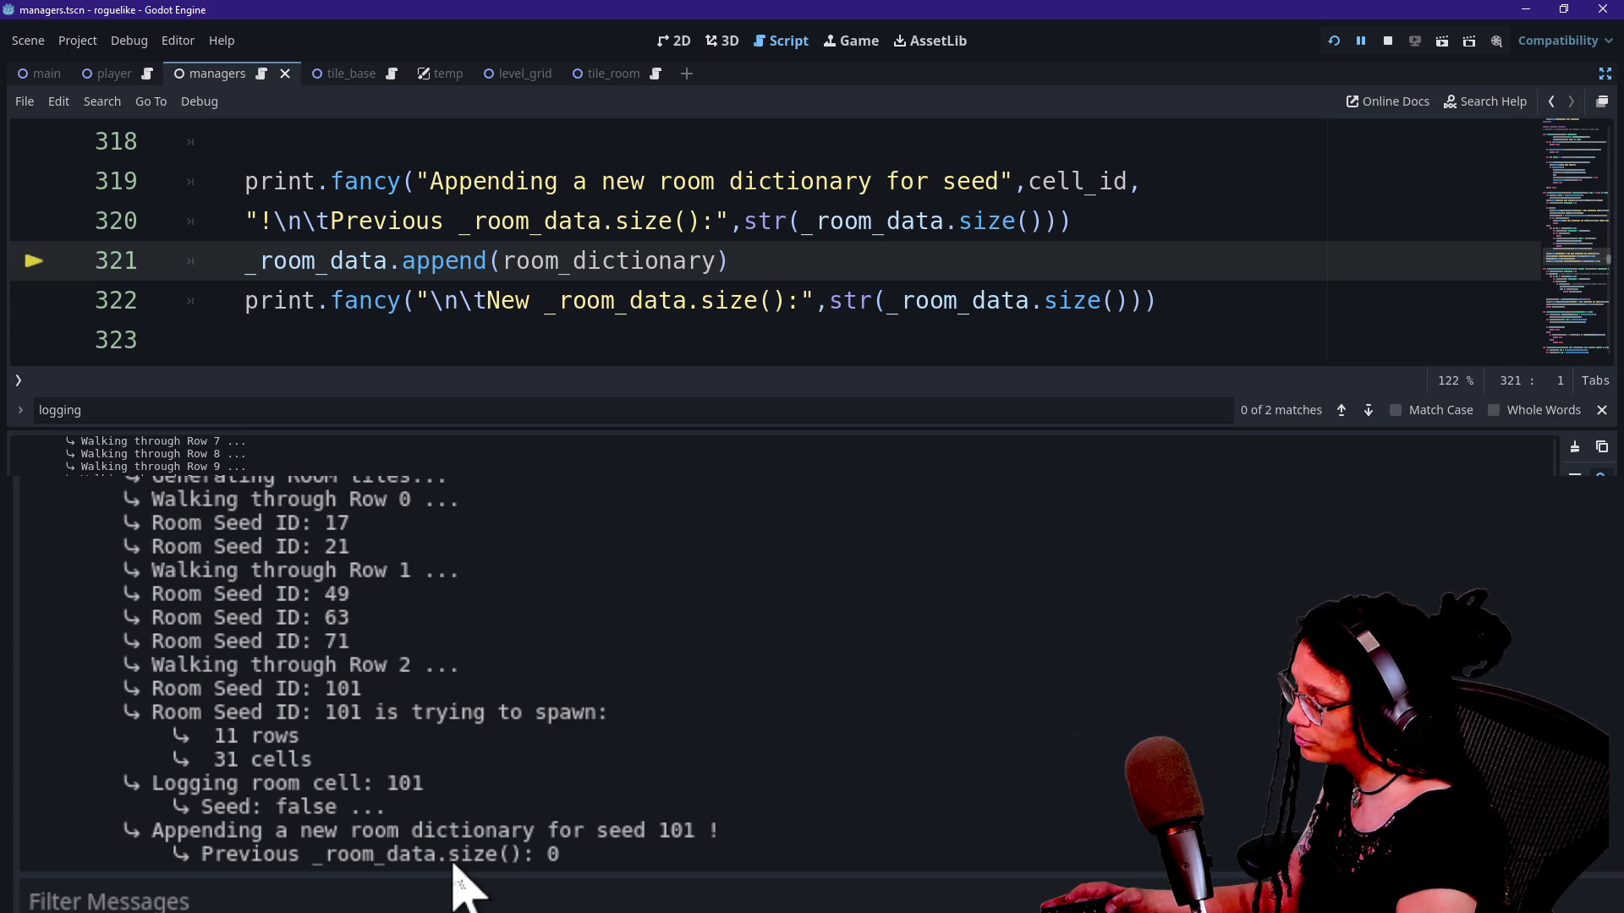
# Step: Step past the append to line 322, continue to line 408, and read the Seed: false and appending messages
pyautogui.press('F10')
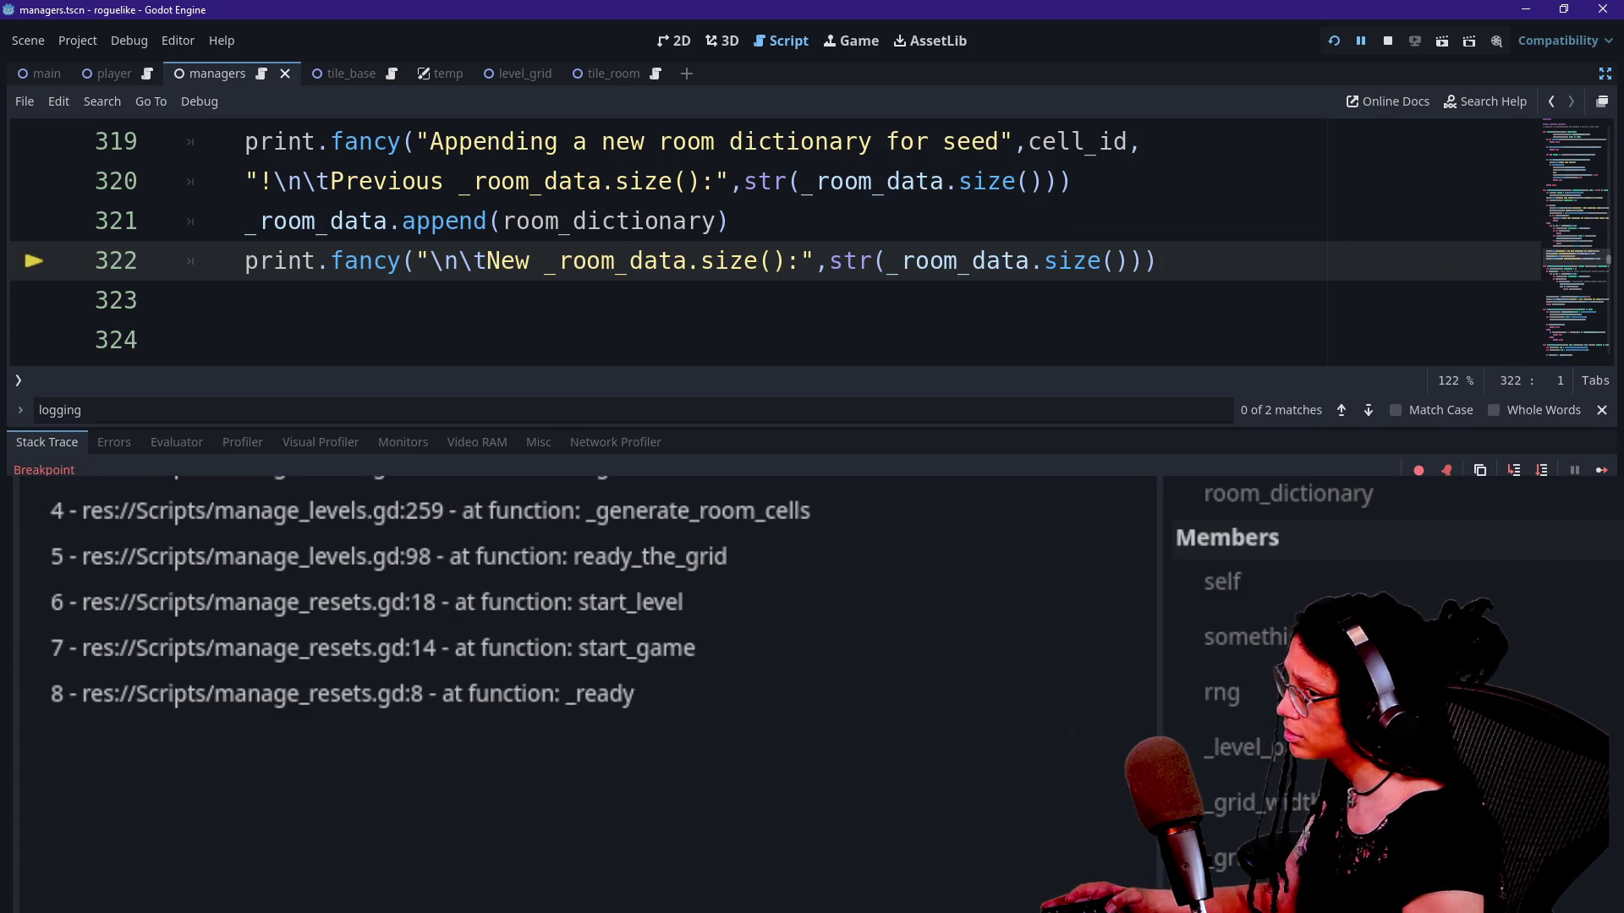
pyautogui.hotkey('alt', 'o')
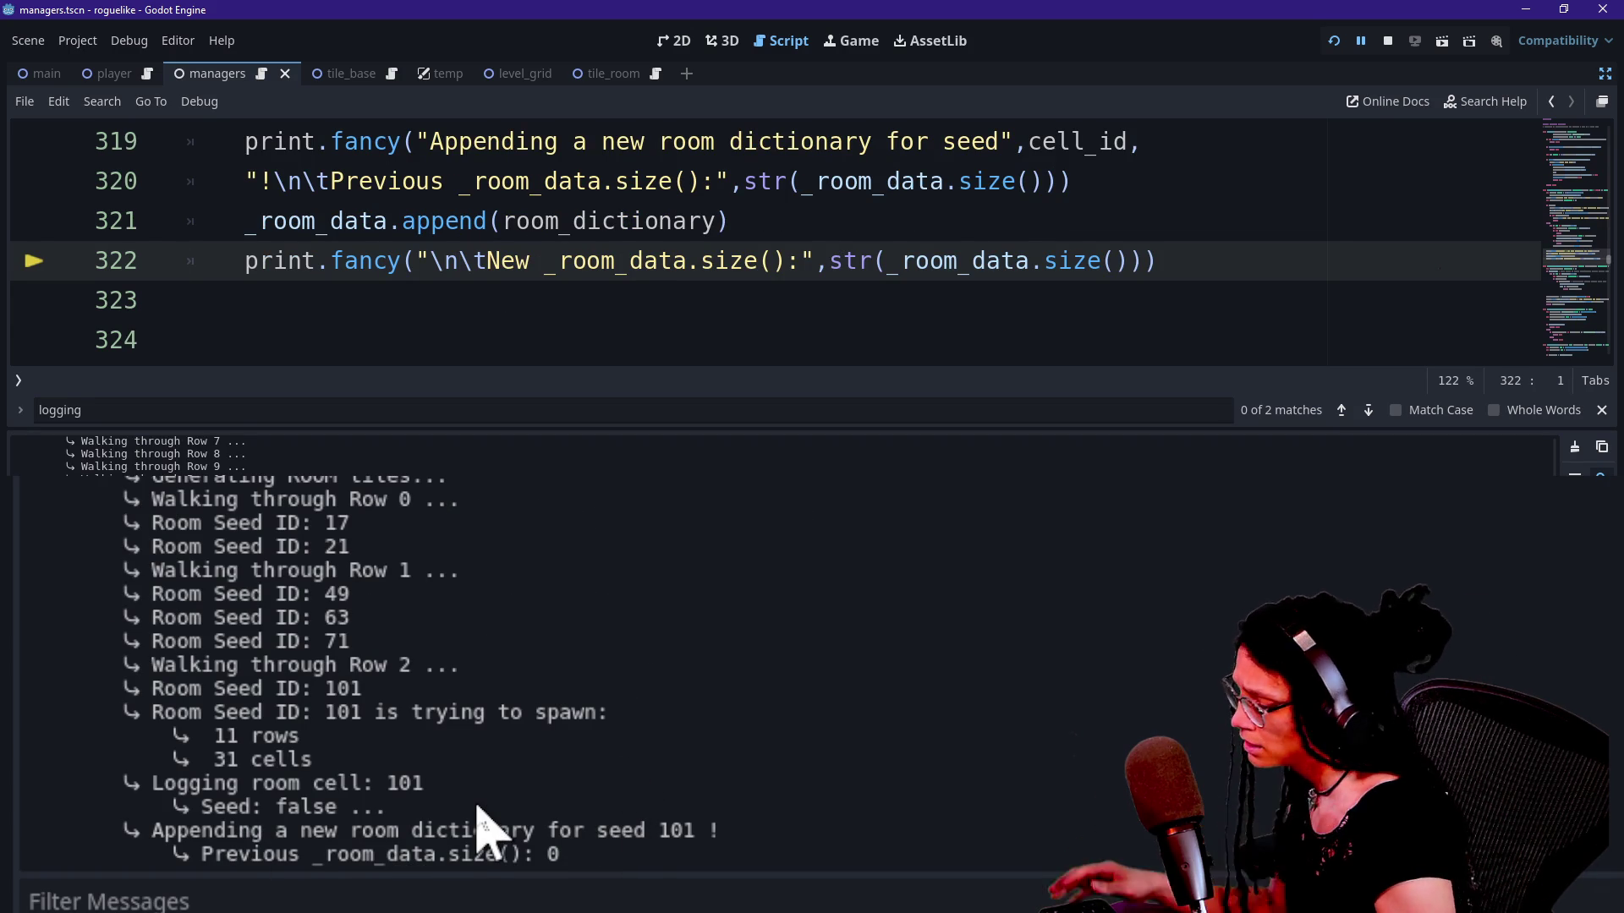
pyautogui.press('F12')
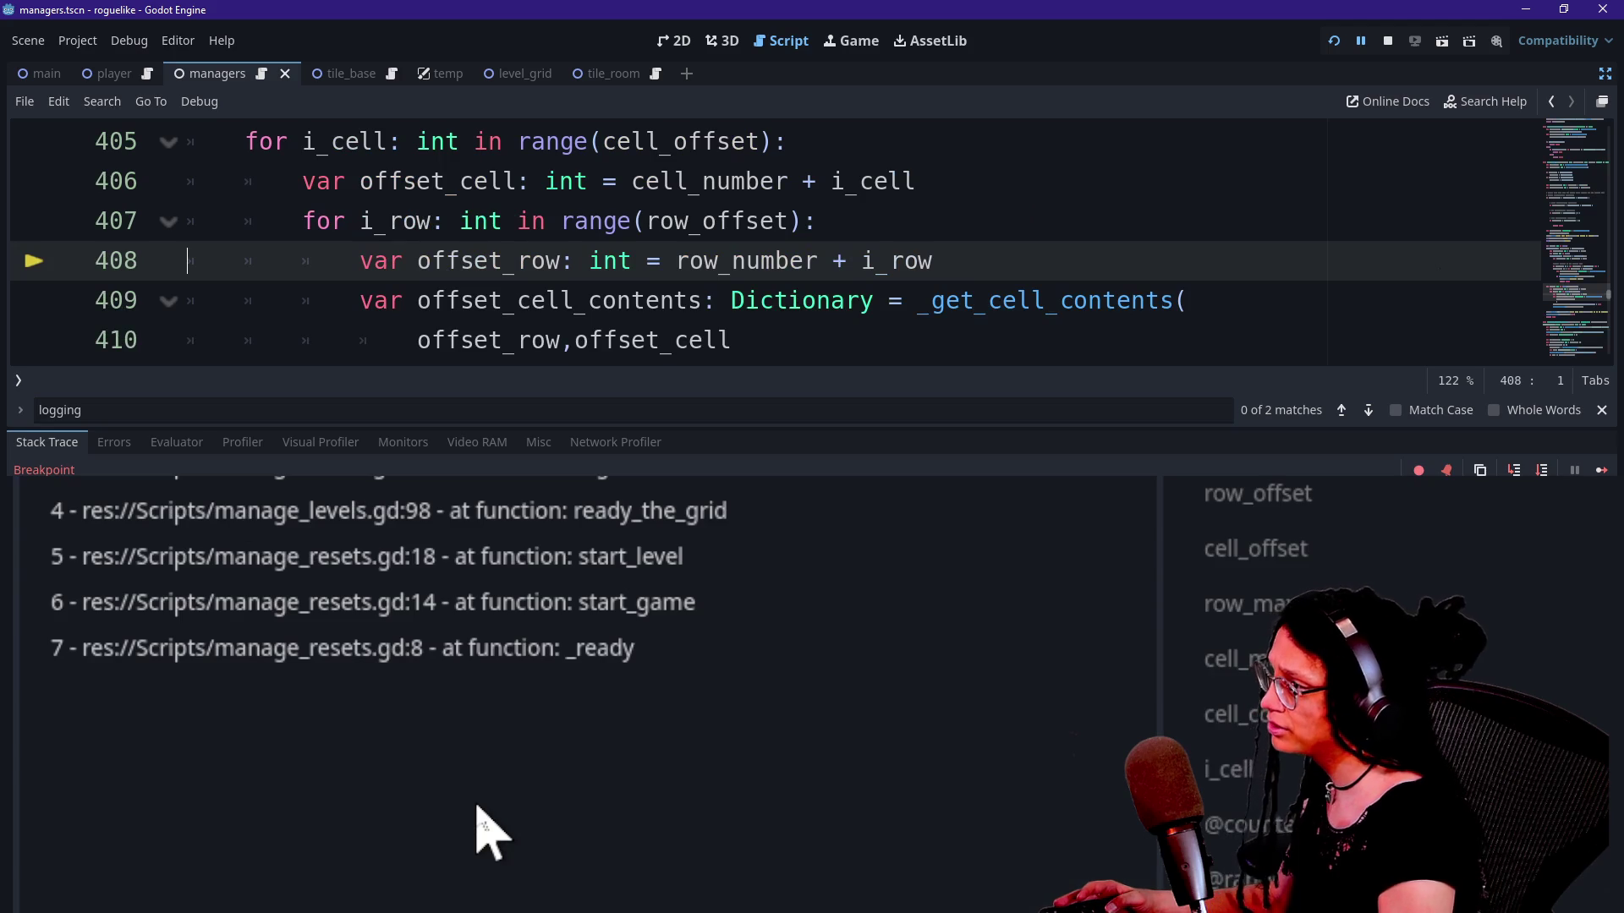
pyautogui.hotkey('alt', 'o')
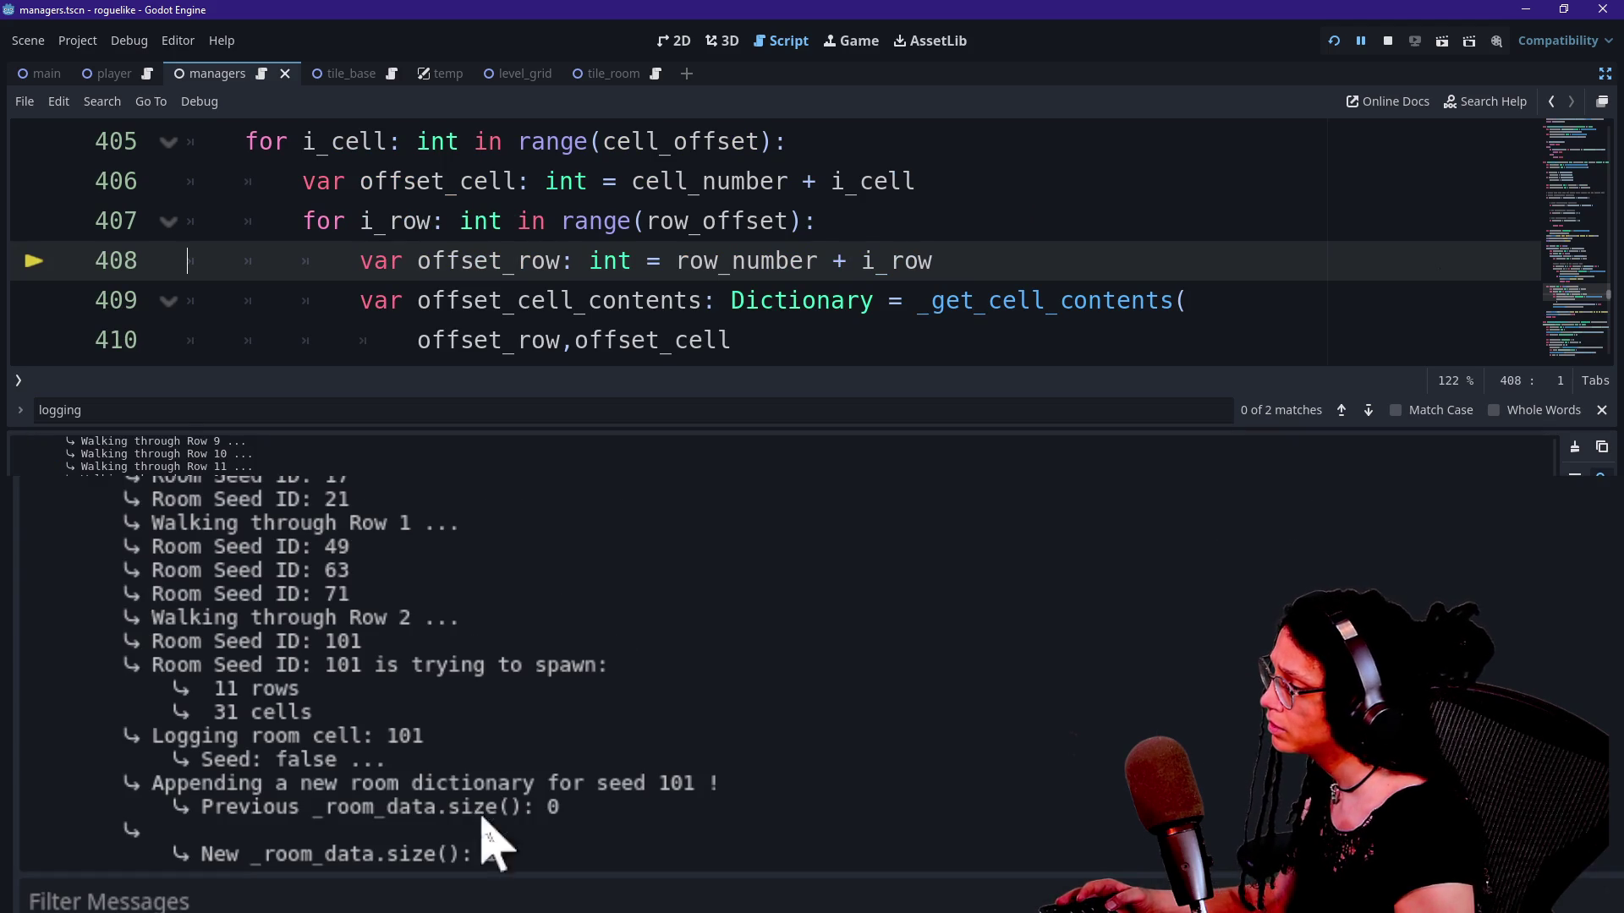
pyautogui.moveTo(262, 760); pyautogui.dragTo(428, 804)
pyautogui.click(380, 791)
pyautogui.moveTo(189, 759)
pyautogui.mouseDown()
pyautogui.moveTo(378, 759)
pyautogui.moveTo(194, 740)
pyautogui.moveTo(302, 761)
pyautogui.mouseUp()
pyautogui.click(401, 788)
pyautogui.click(170, 772)
pyautogui.click(342, 776)
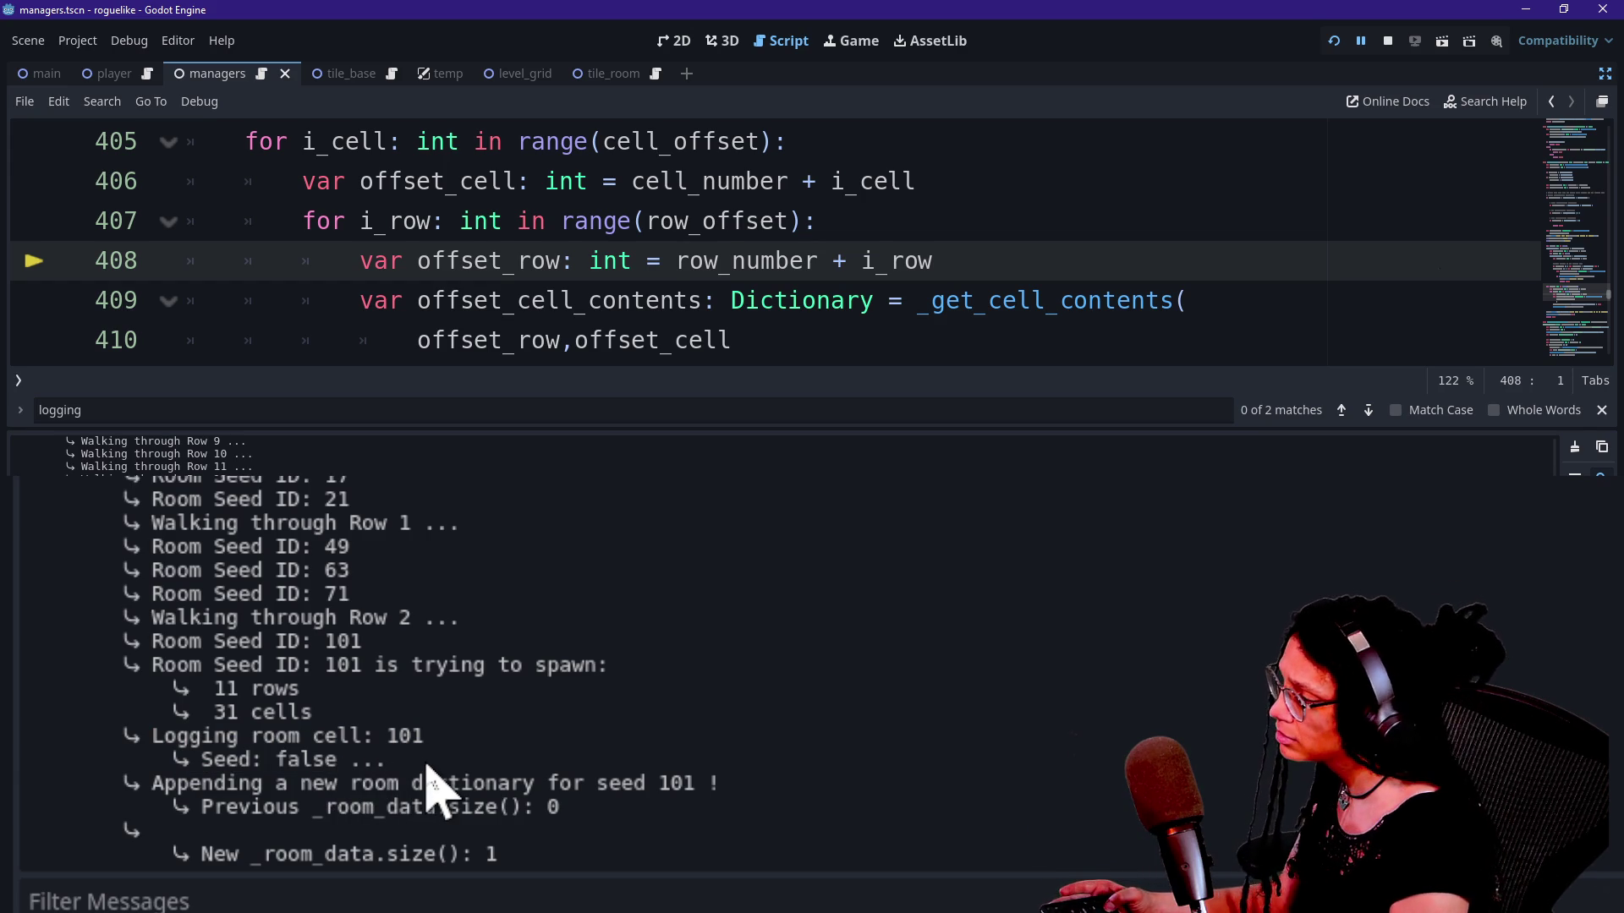
# Step: Step to lines 409 and 412, confirm _room_data size rose to 1, and stop debugging
pyautogui.press('F10')
pyautogui.hotkey('alt', 'o')
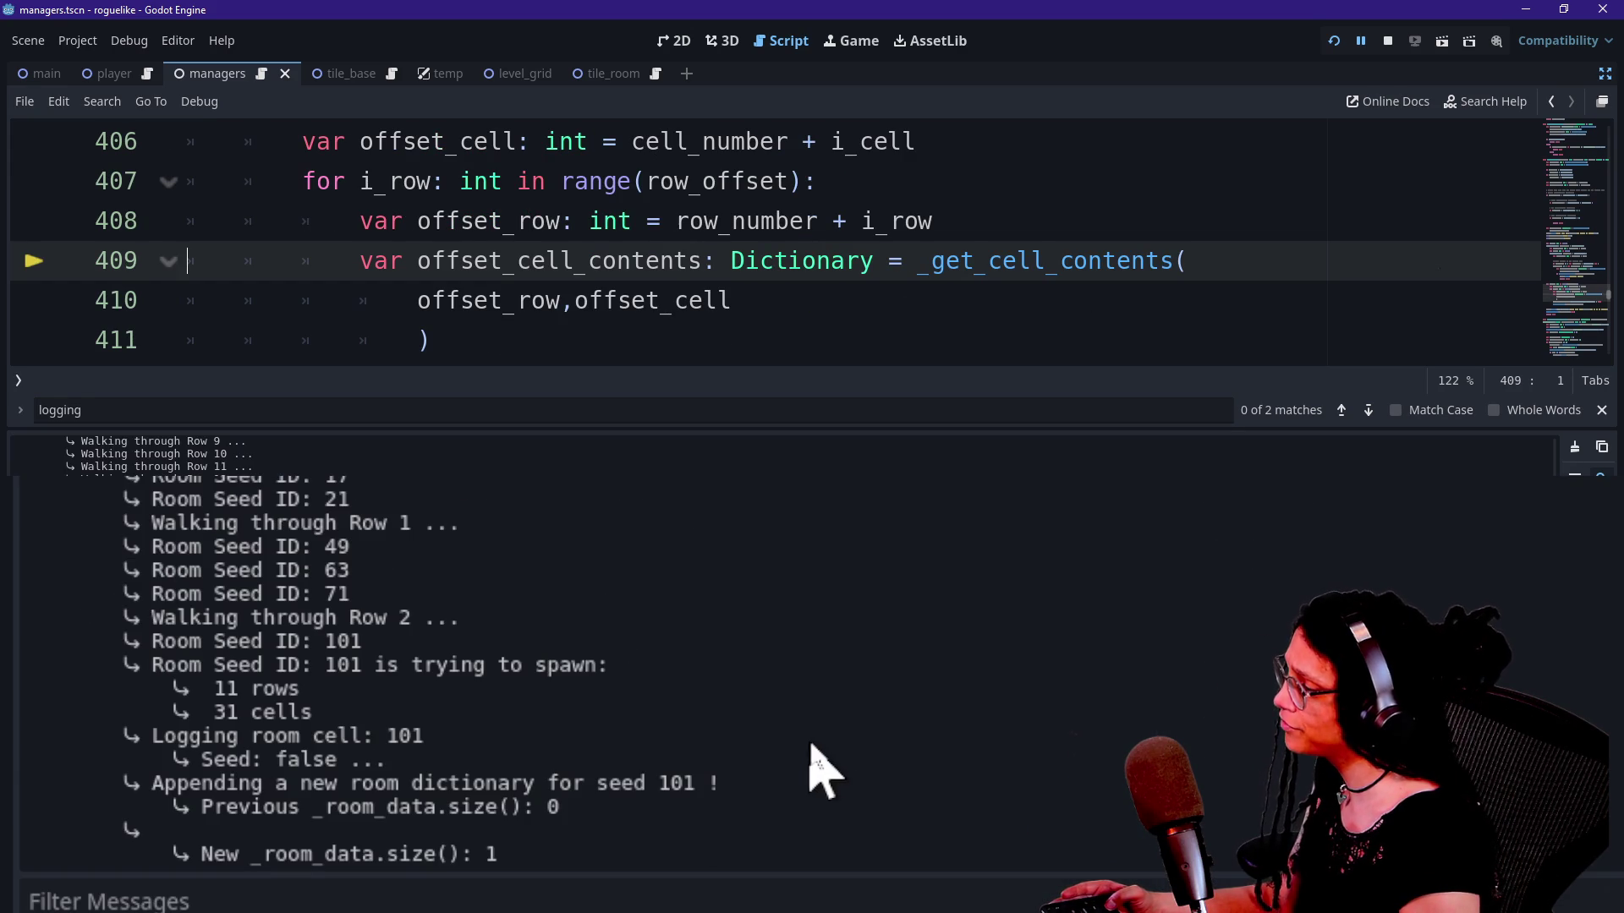
pyautogui.press('F10')
pyautogui.hotkey('alt', 'o')
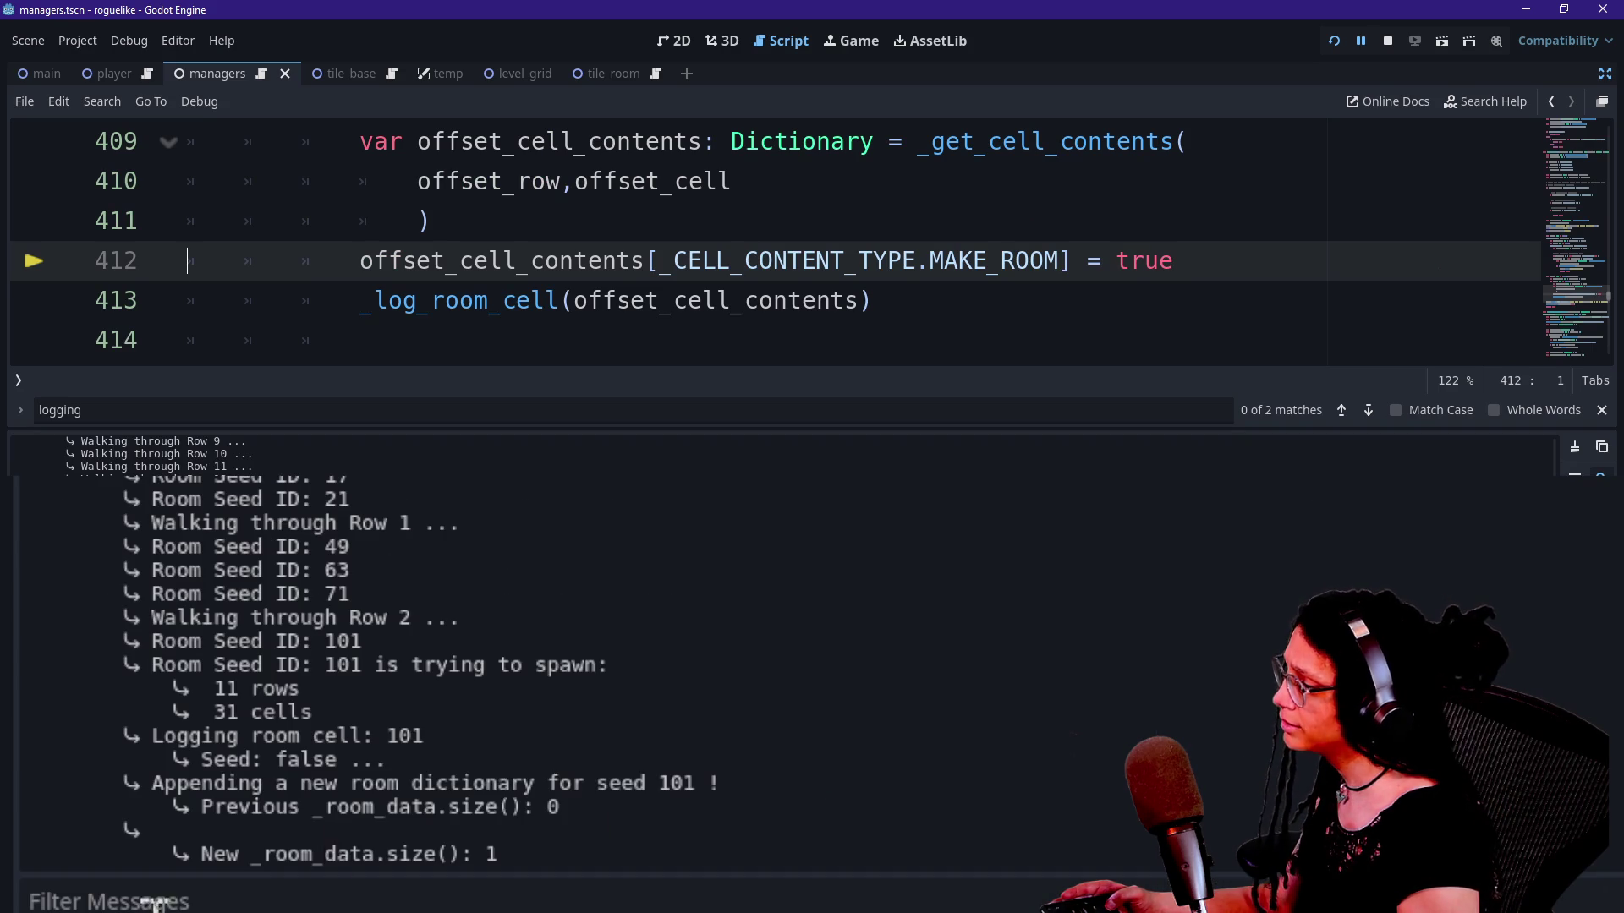
pyautogui.click(1388, 41)
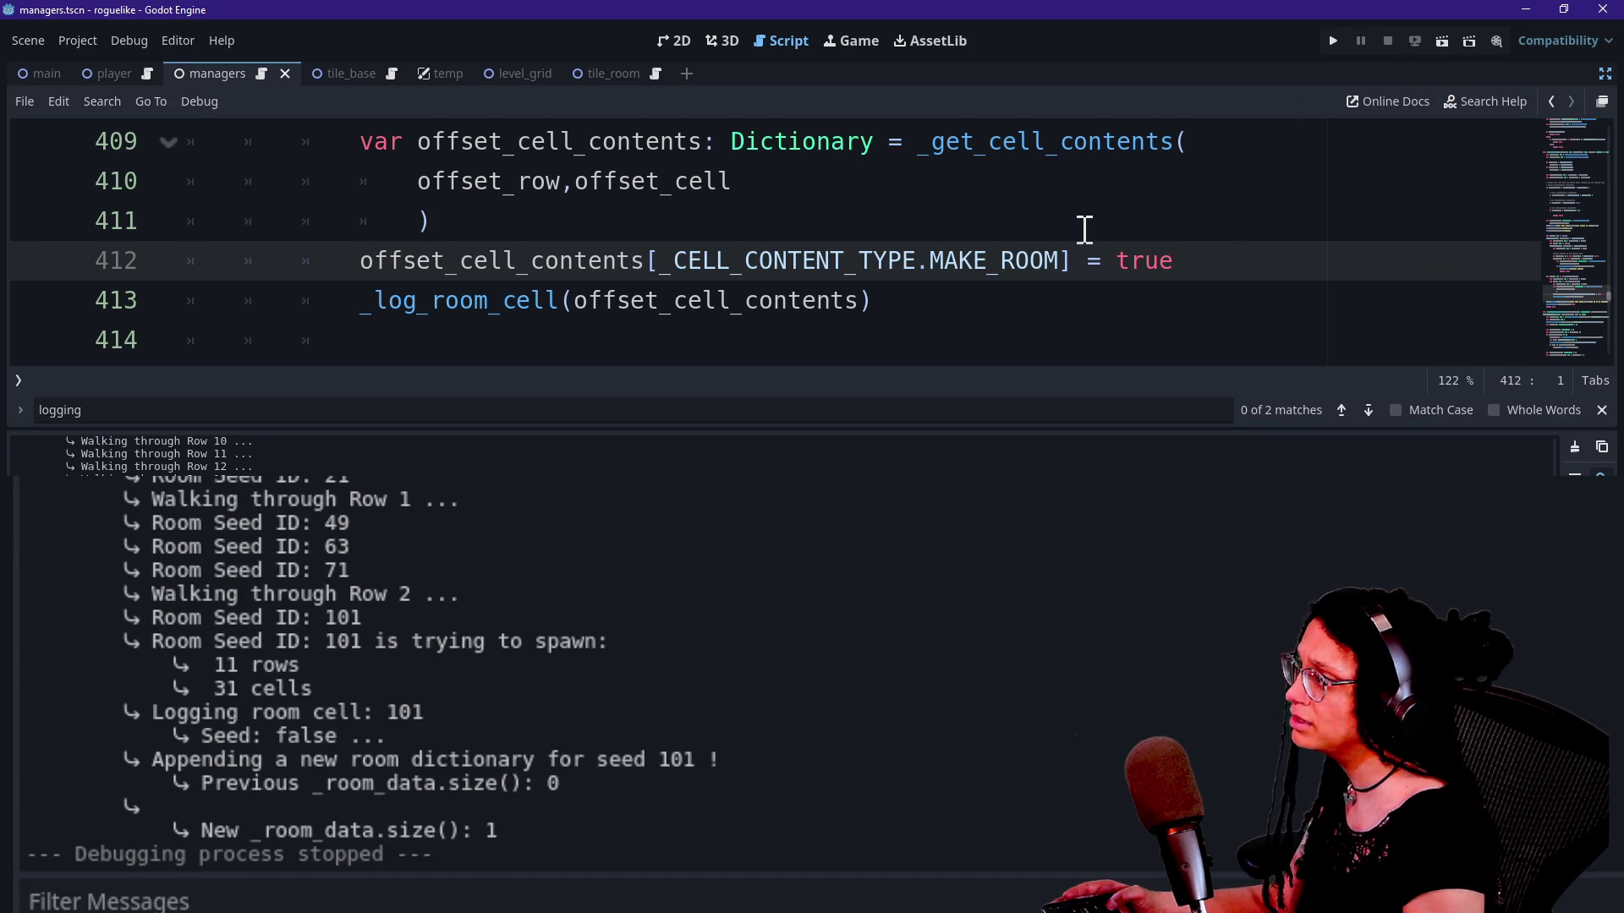
# Step: Hide the Output panel, search 'if is' to select the is_seed branch at lines 301–308, and run
pyautogui.click(1083, 228)
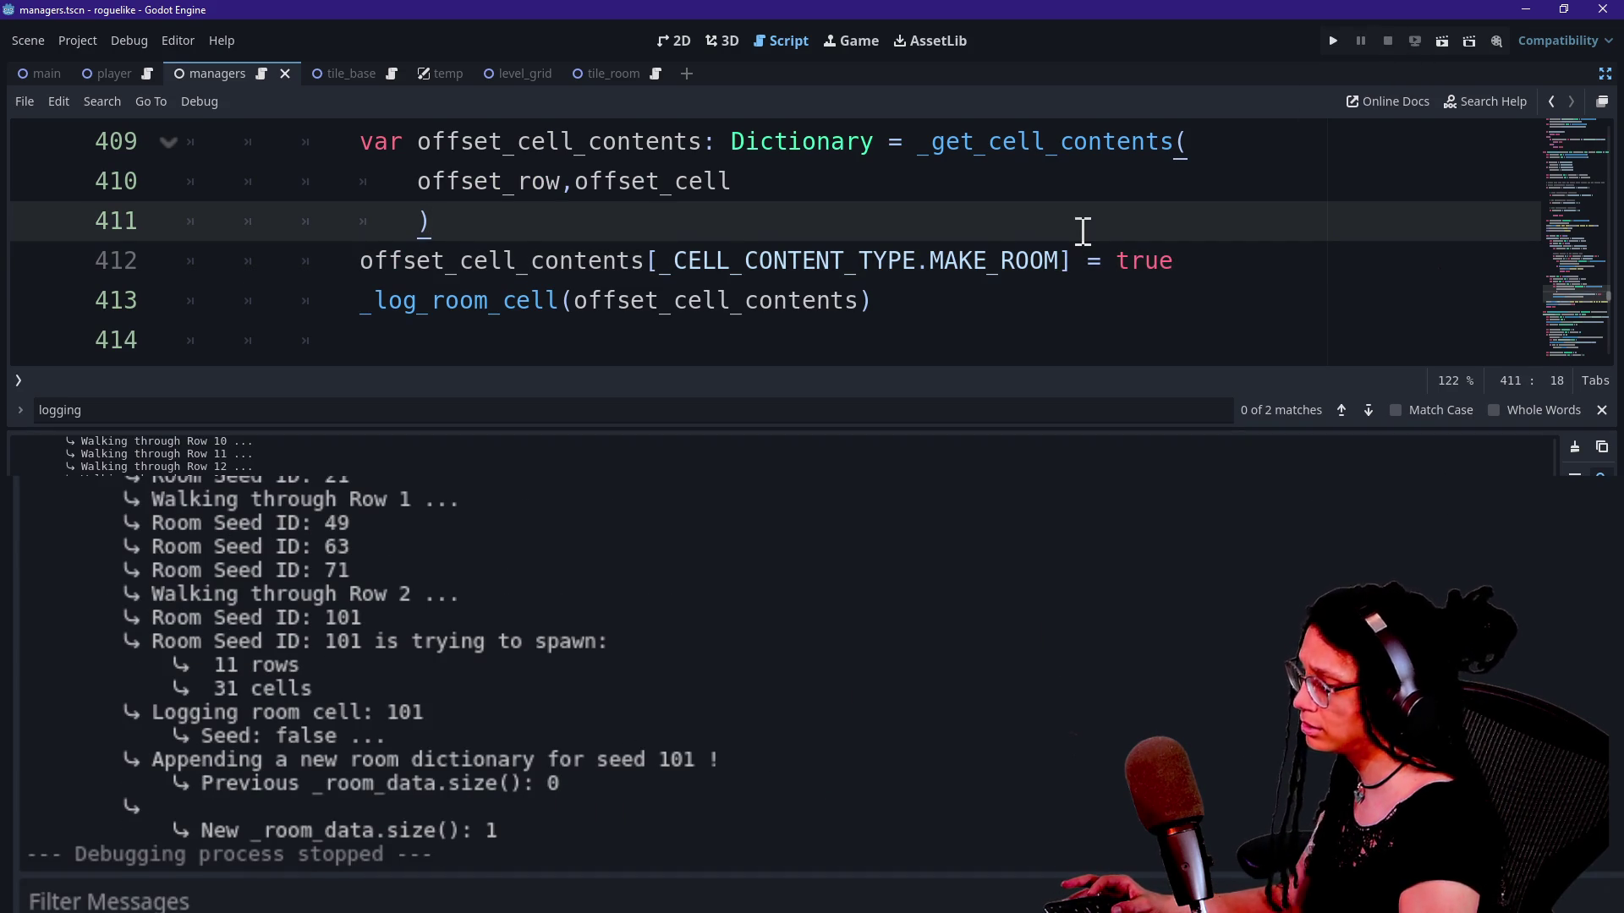
pyautogui.hotkey('ctrl', 'j')
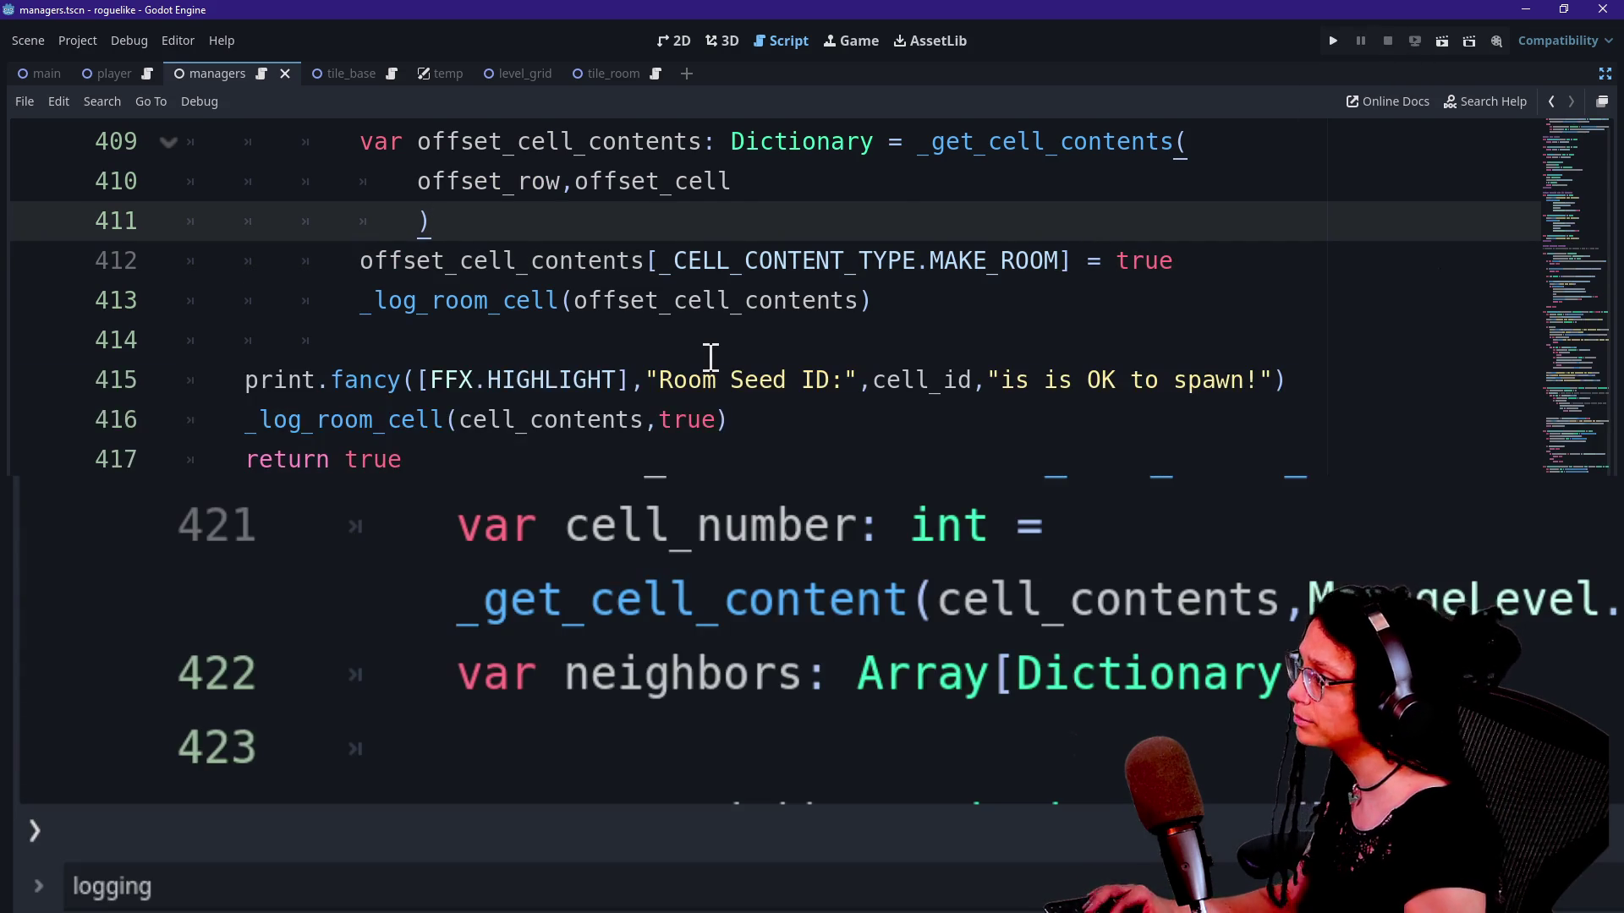
pyautogui.scroll(15, 710, 356)
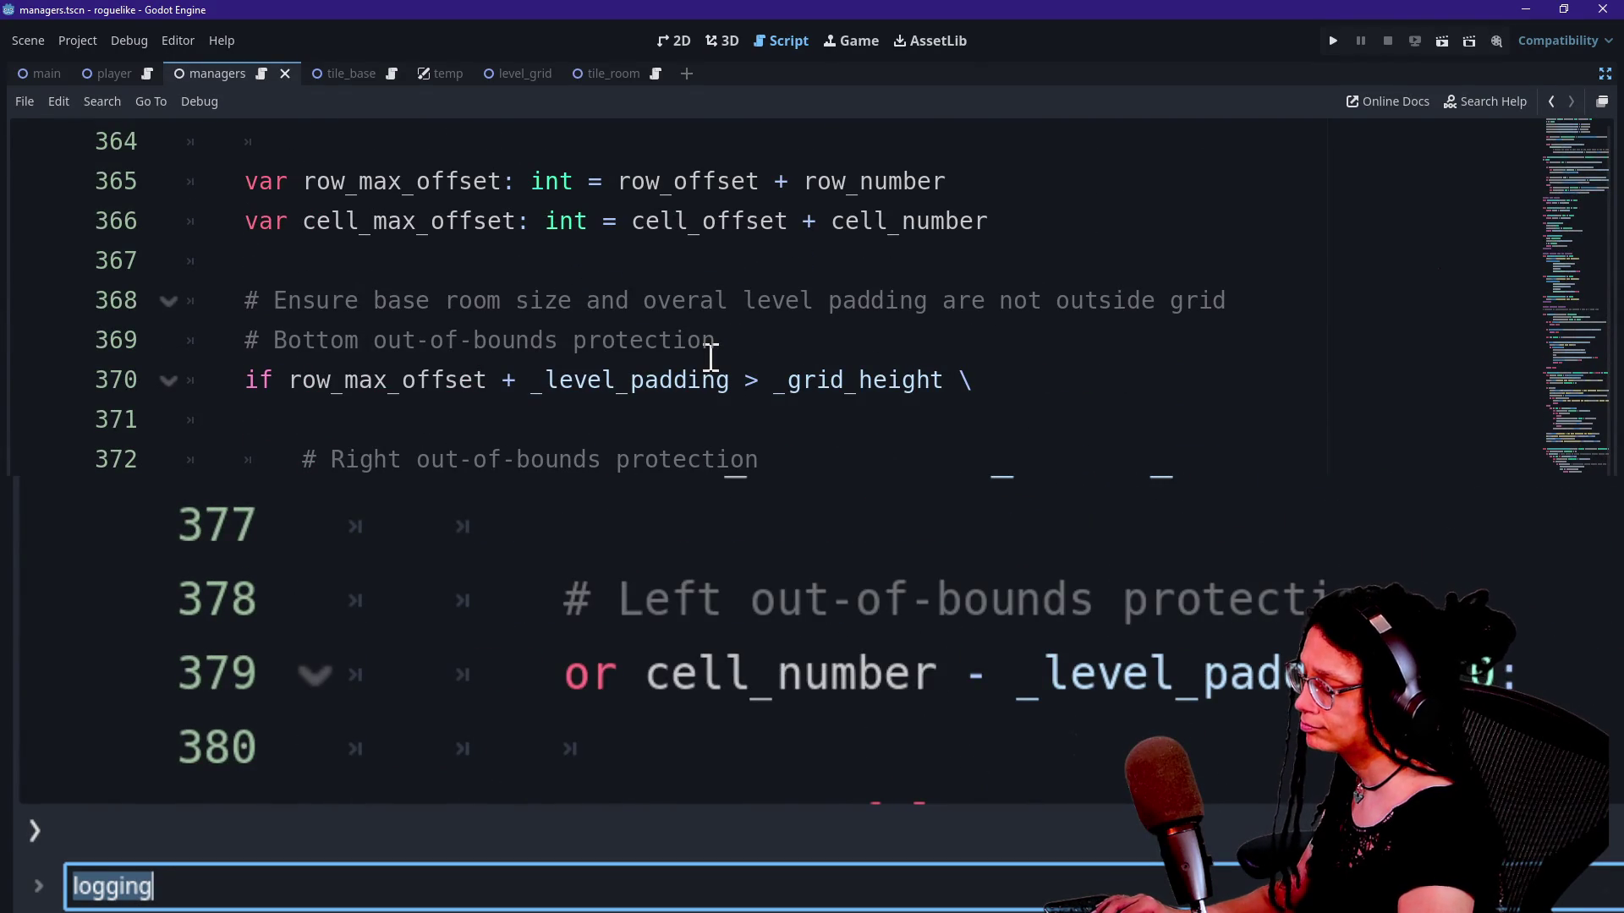
pyautogui.write('if is')
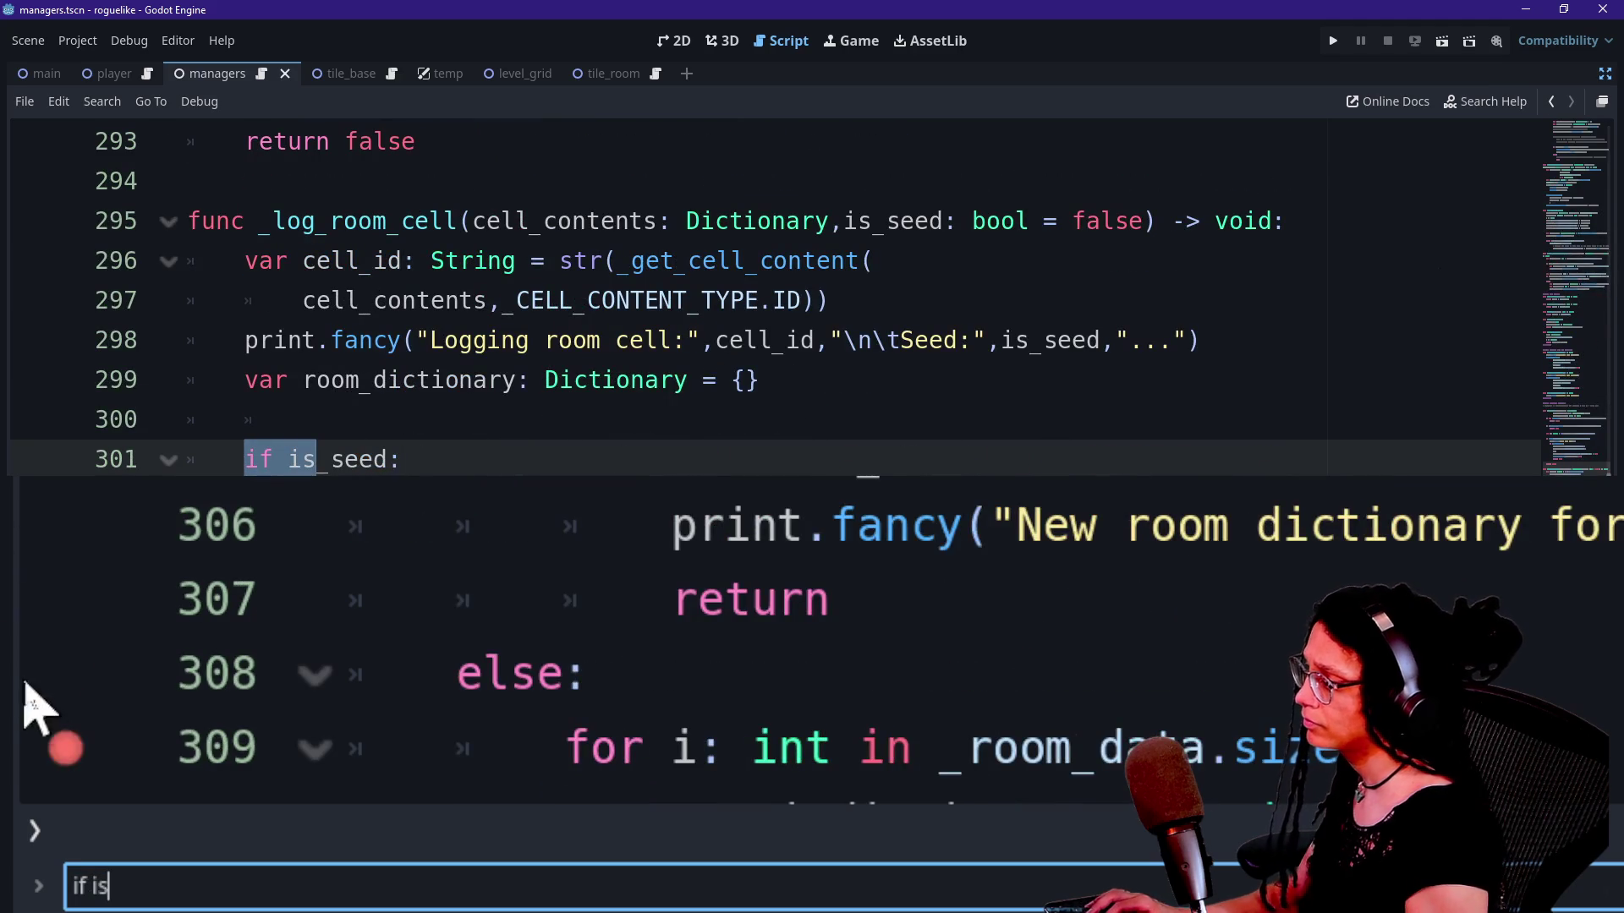
pyautogui.keyDown('shift'); pyautogui.click(47, 761); pyautogui.keyUp('shift')
pyautogui.click(1341, 38)
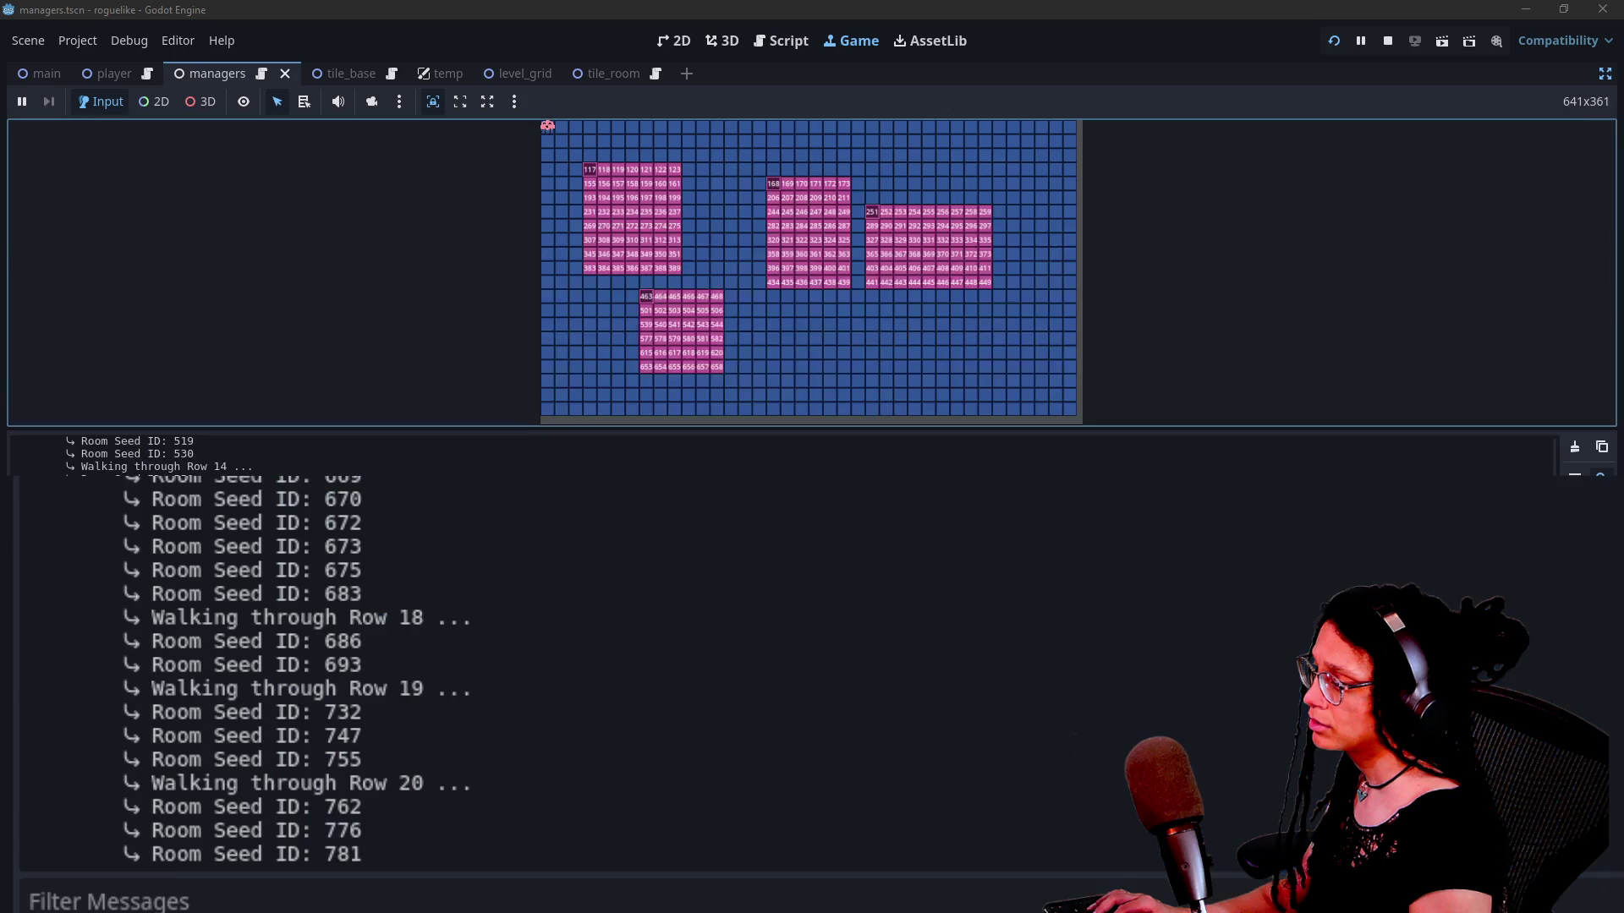
# Step: Filter the Output log with 'Seed: t', then trim it to 'Seed:' to show all Seed lines
pyautogui.click(302, 897)
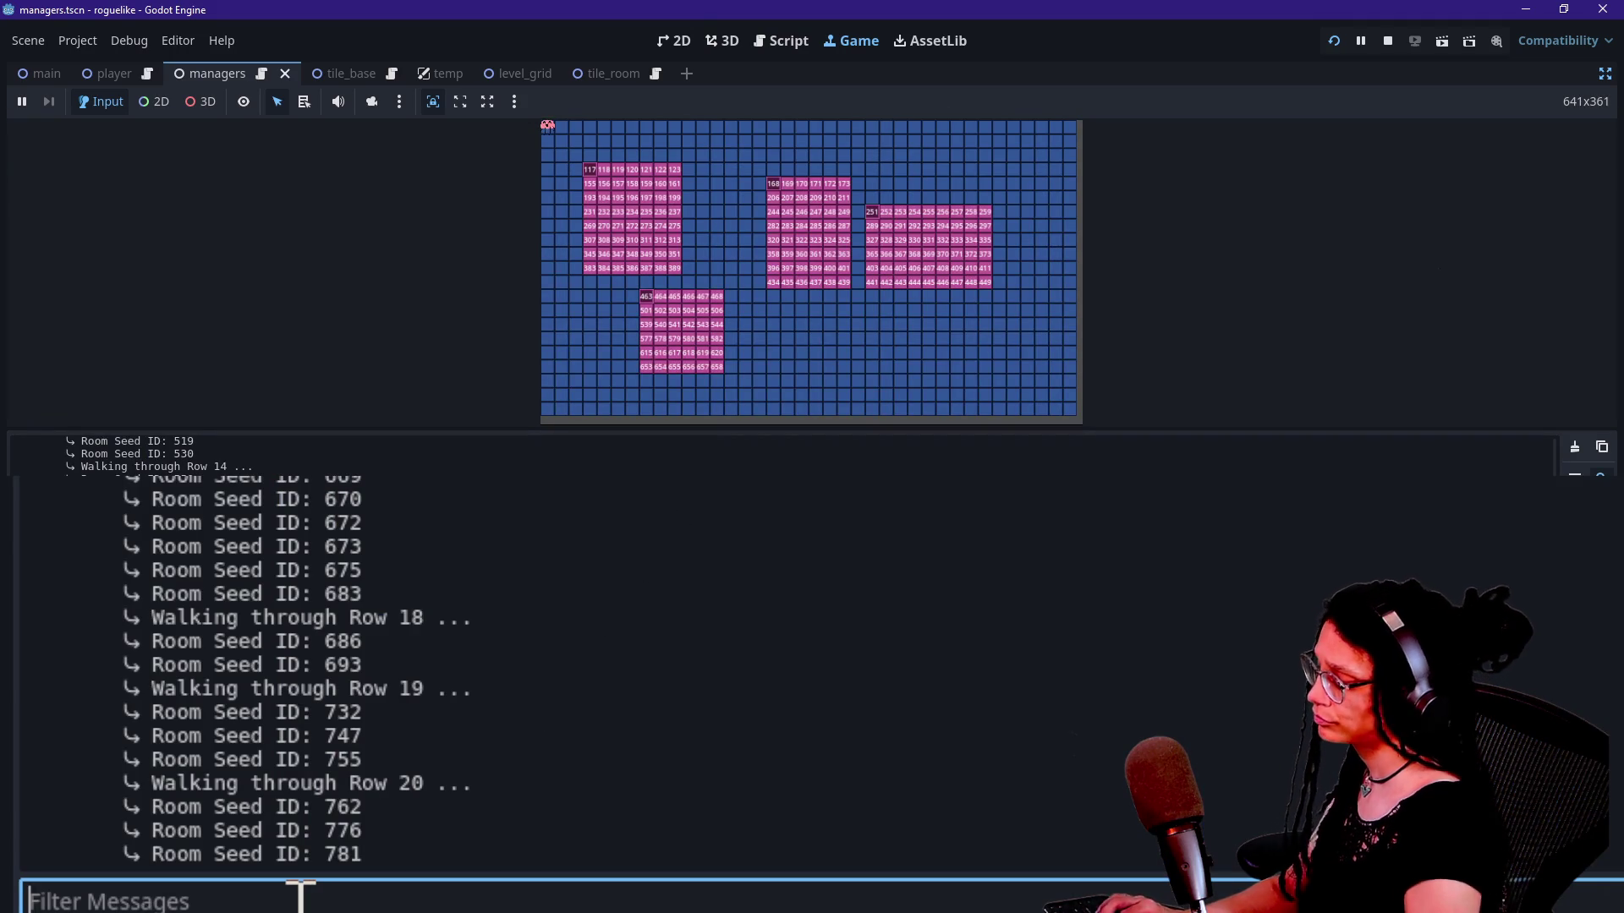
pyautogui.write('Seed: t')
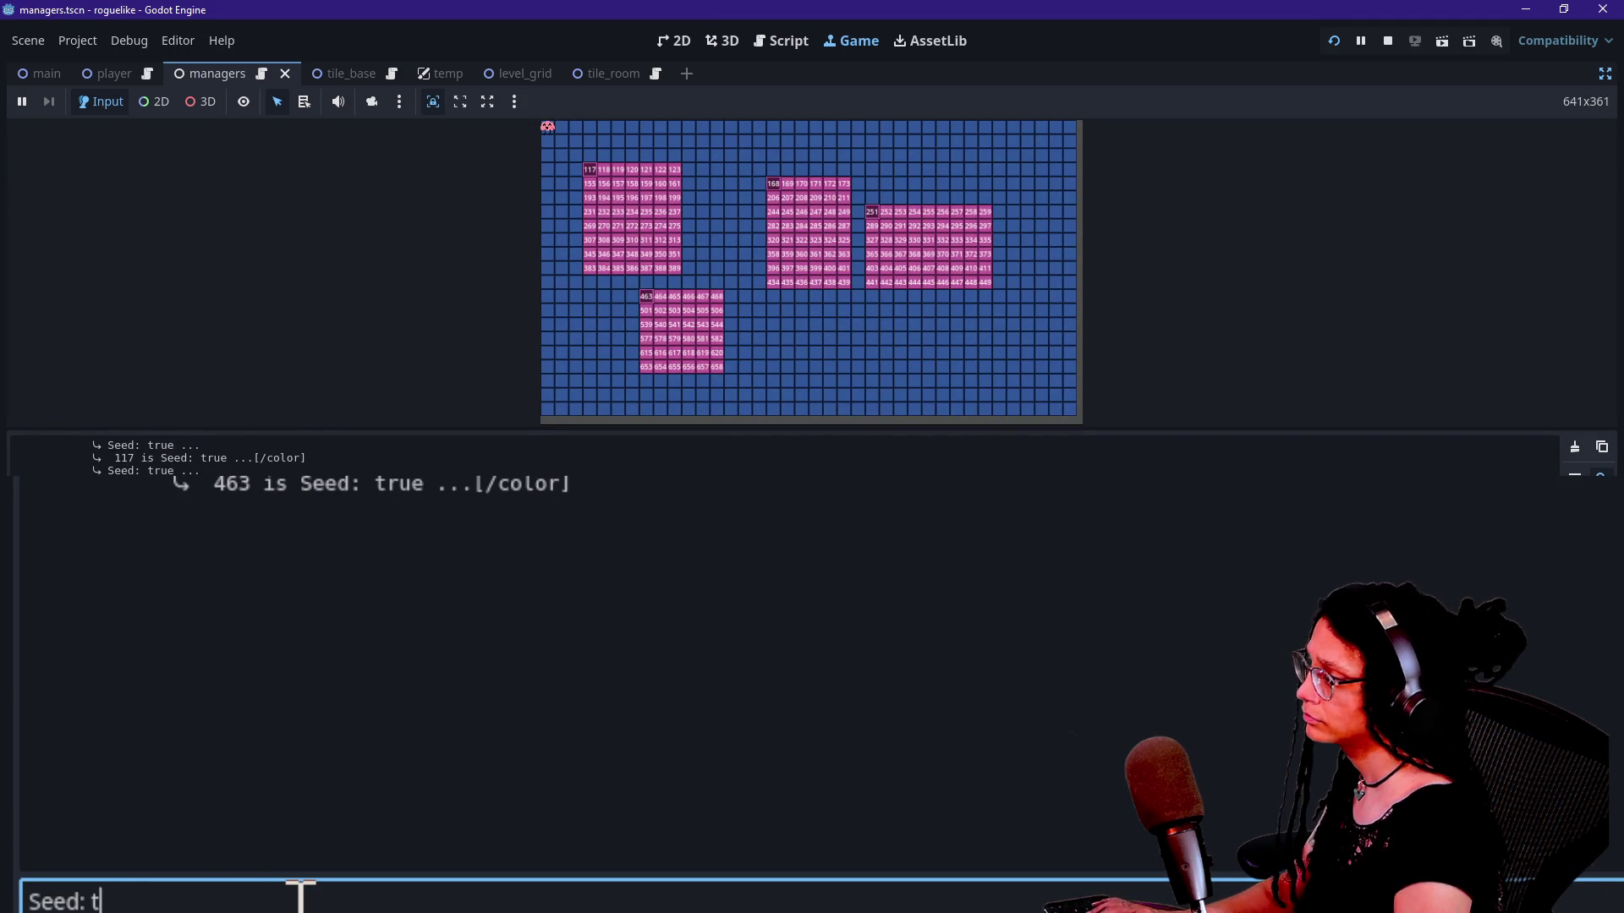
pyautogui.press('BackSpace')
pyautogui.press('BackSpace')
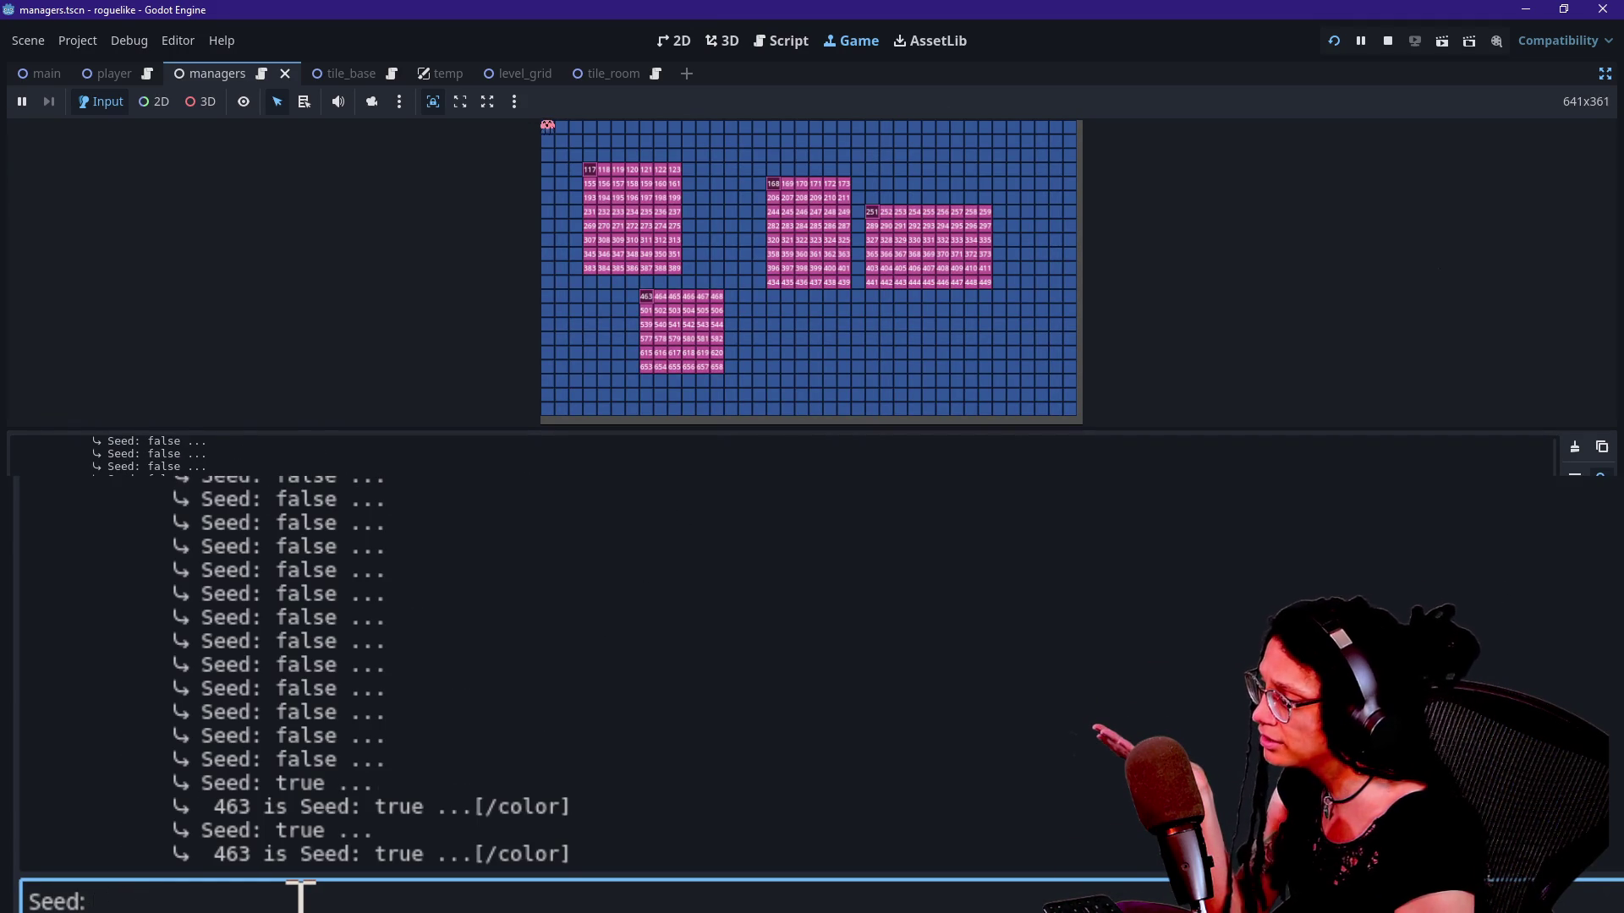
pyautogui.press('BackSpace')
pyautogui.press('BackSpace')
pyautogui.press('BackSpace')
pyautogui.scroll(5, 457, 476)
pyautogui.scroll(15, 470, 489)
pyautogui.scroll(-3, 469, 489)
pyautogui.scroll(-20, 470, 488)
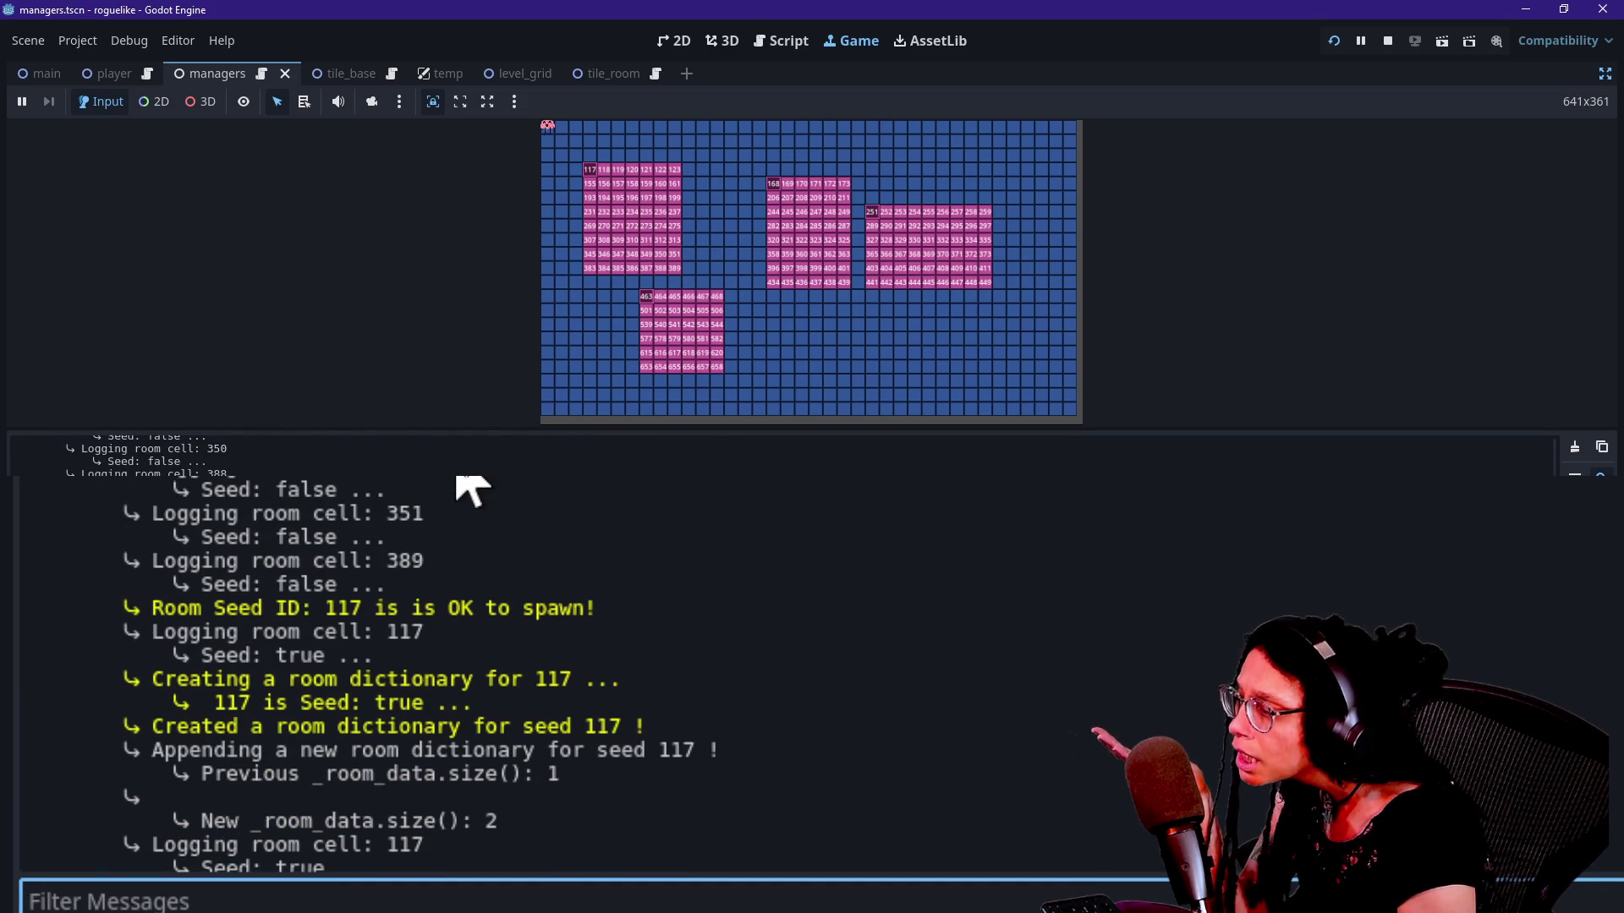
# Step: Scroll through the log and review the room cell and room dictionary lines for seed 117
pyautogui.moveTo(469, 489); pyautogui.dragTo(471, 591)
pyautogui.click(471, 591)
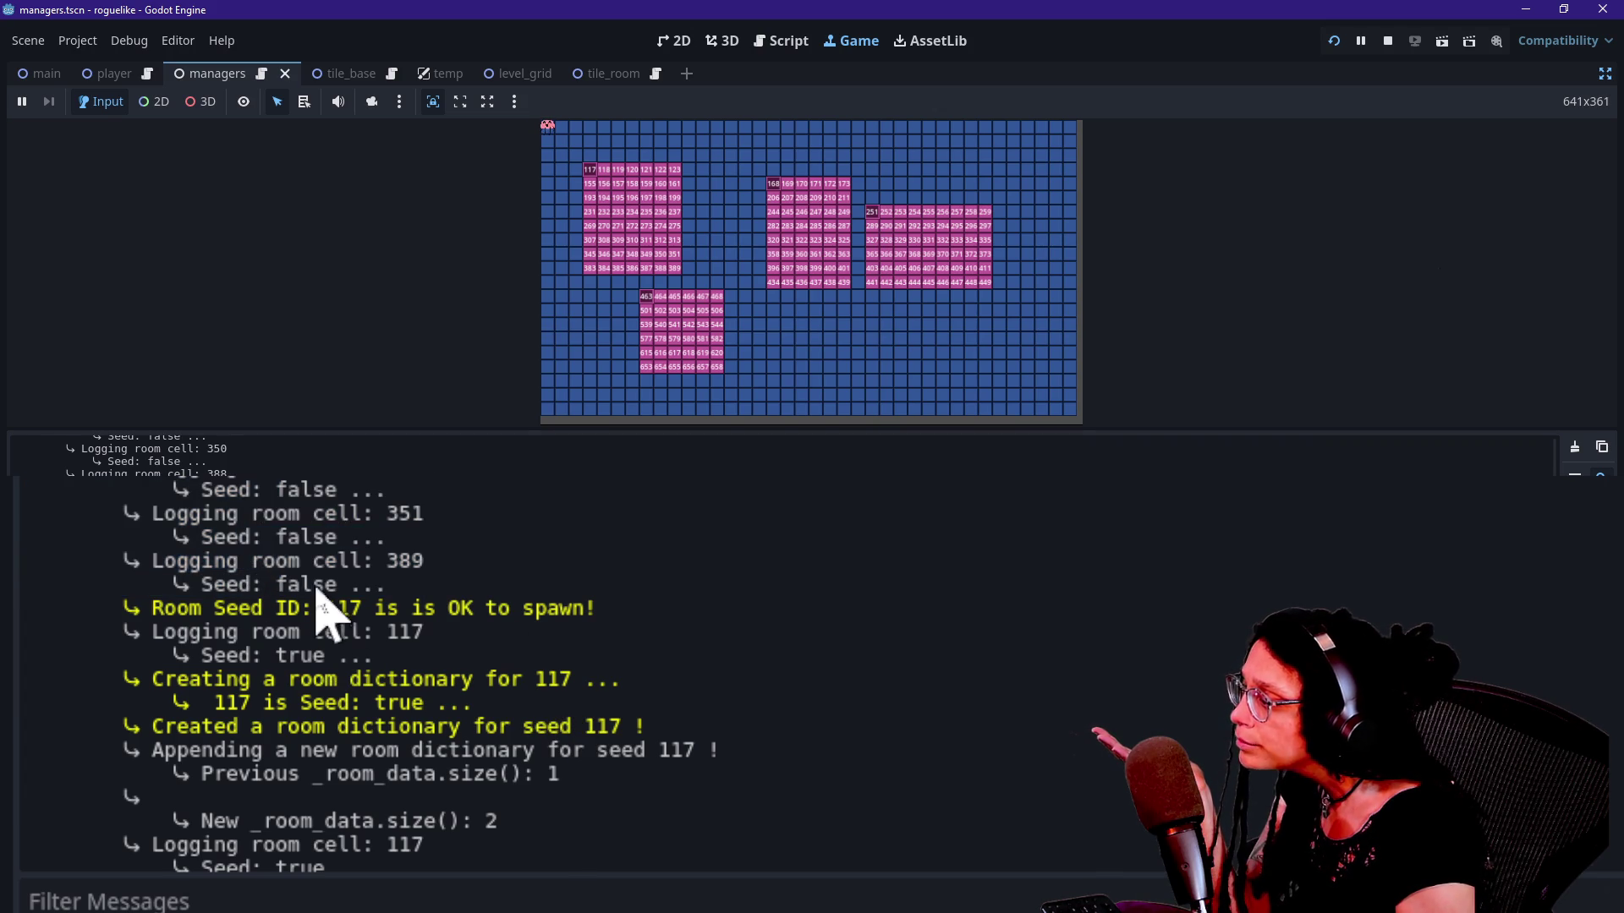
pyautogui.moveTo(283, 642)
pyautogui.mouseDown()
pyautogui.moveTo(272, 617)
pyautogui.moveTo(456, 630)
pyautogui.mouseUp()
pyautogui.click(510, 628)
pyautogui.moveTo(179, 656); pyautogui.dragTo(337, 663)
pyautogui.click(363, 672)
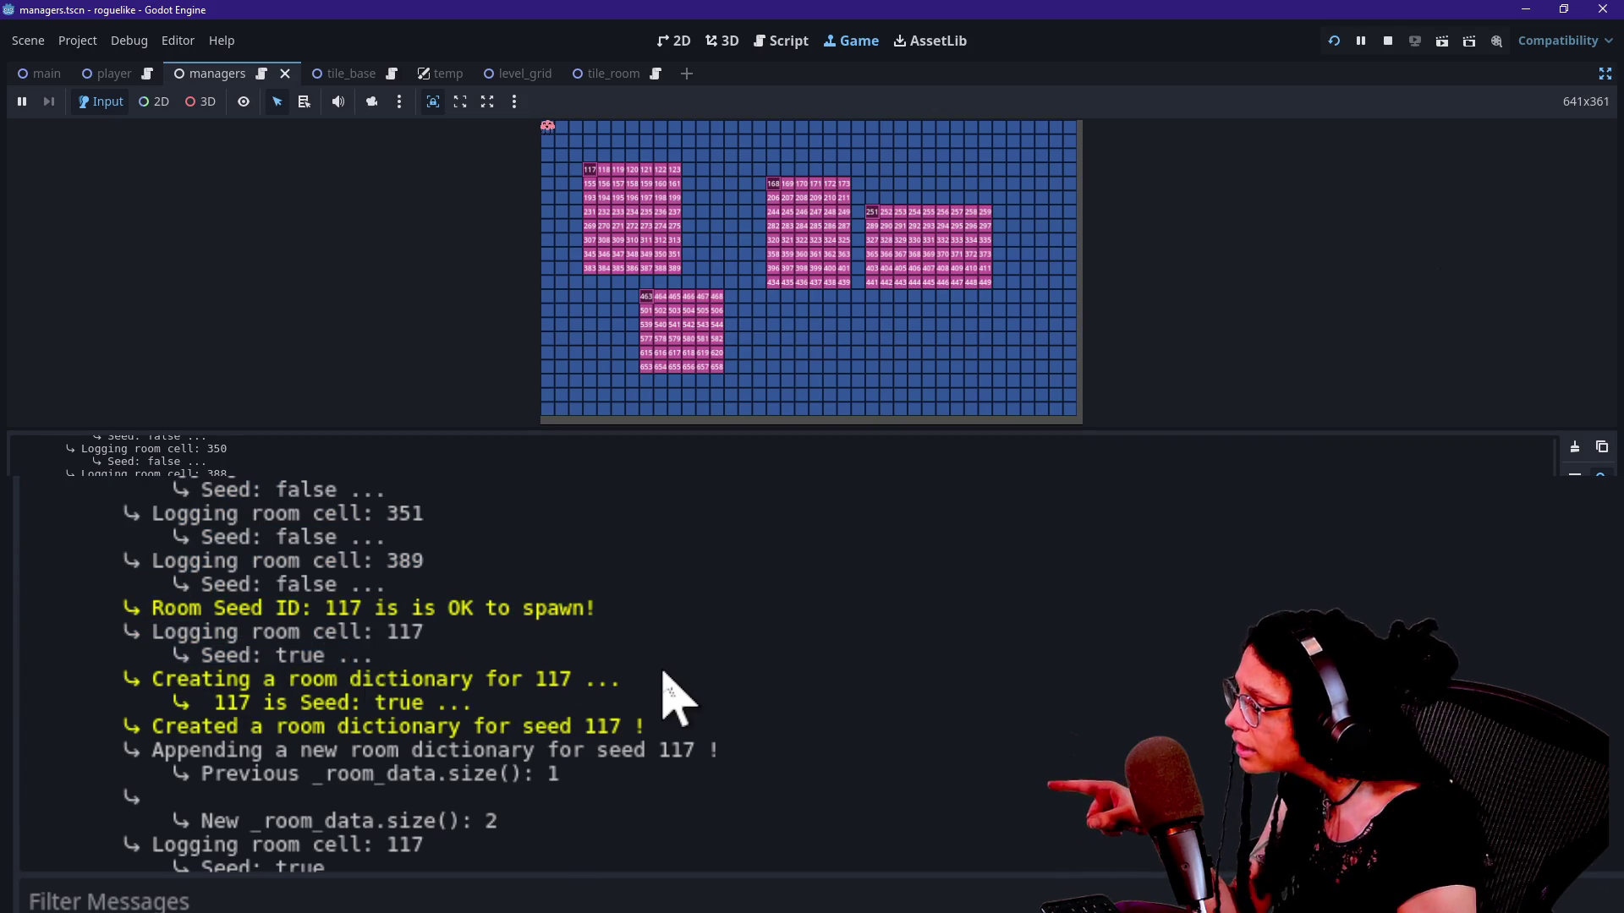
pyautogui.scroll(-3, 668, 685)
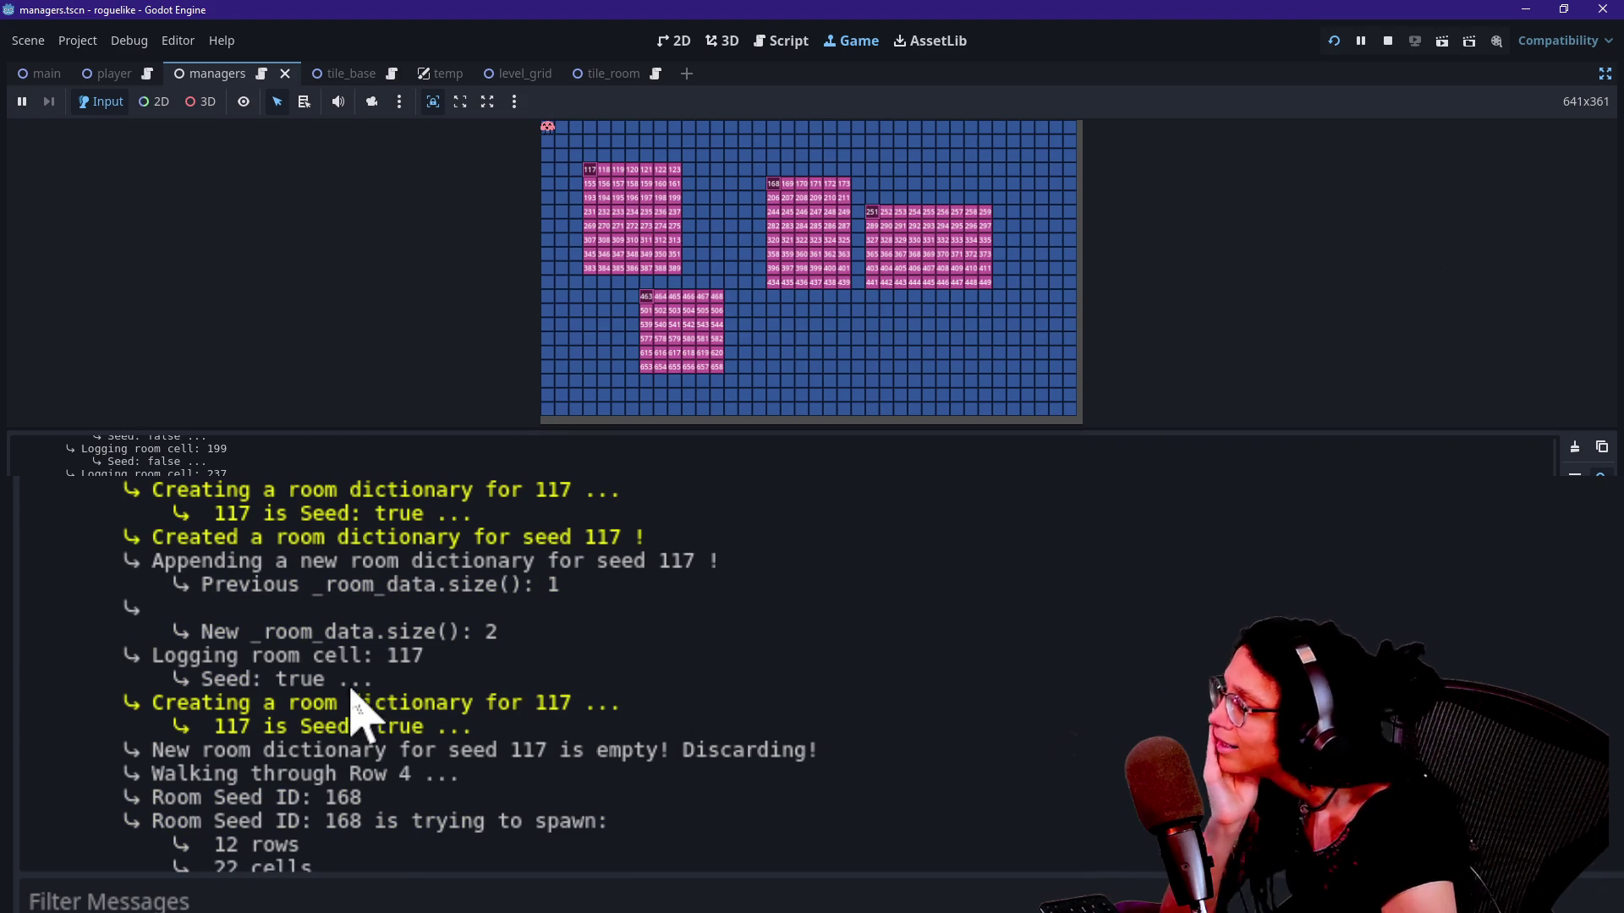
pyautogui.moveTo(246, 482); pyautogui.dragTo(321, 630)
pyautogui.click(326, 634)
pyautogui.moveTo(338, 719); pyautogui.dragTo(321, 480)
pyautogui.click(334, 558)
pyautogui.scroll(-1, 347, 616)
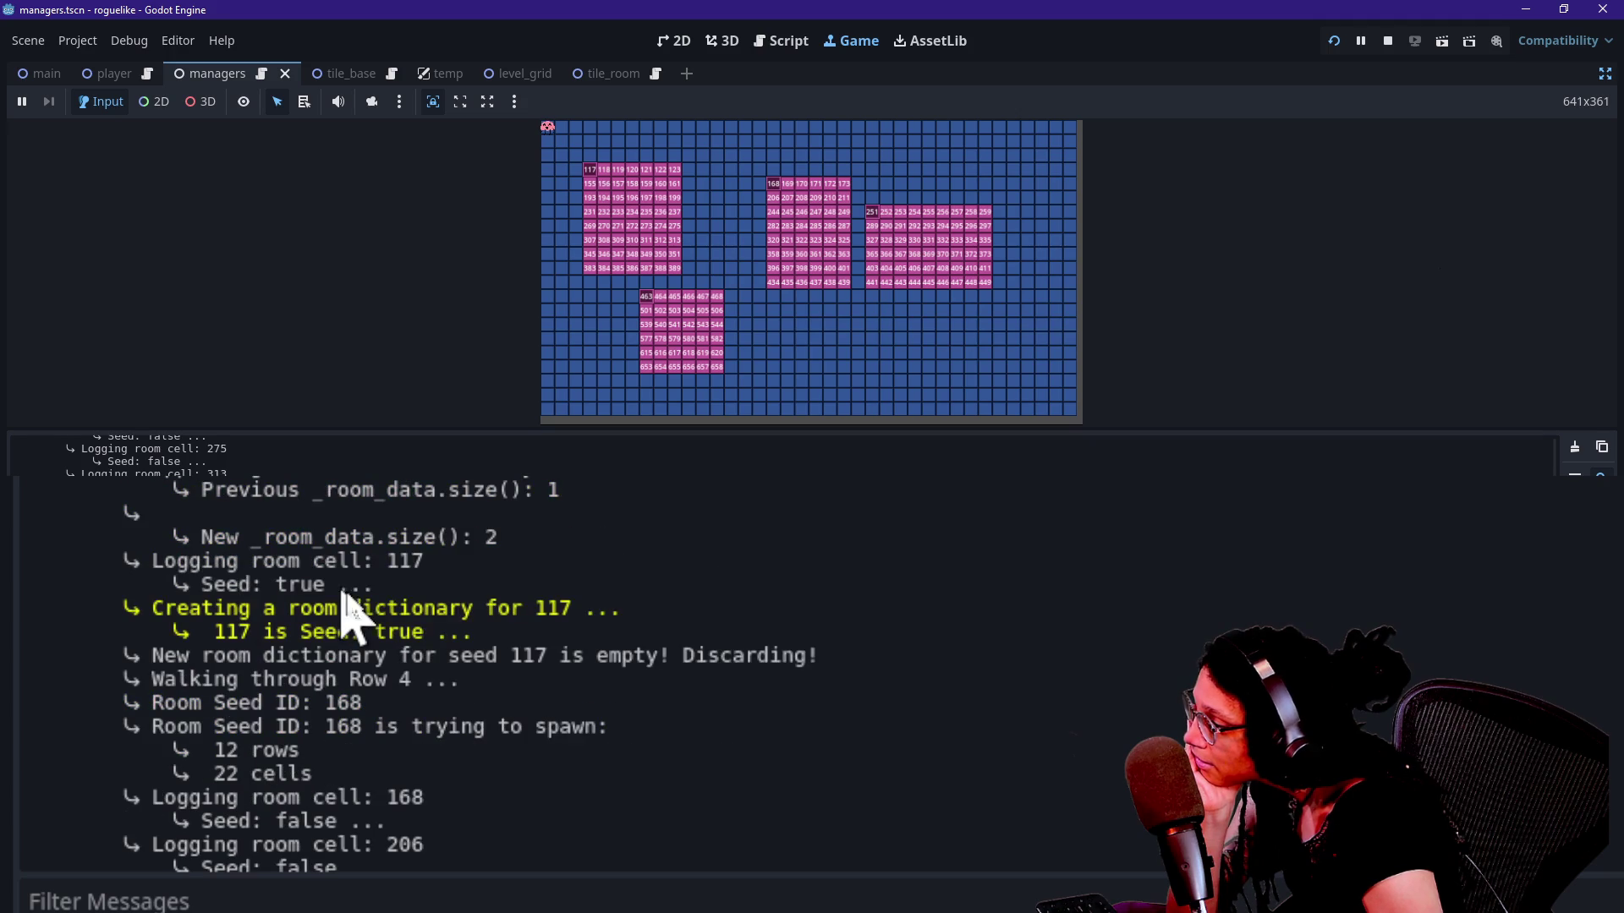
pyautogui.scroll(-3, 455, 681)
pyautogui.scroll(-20, 456, 697)
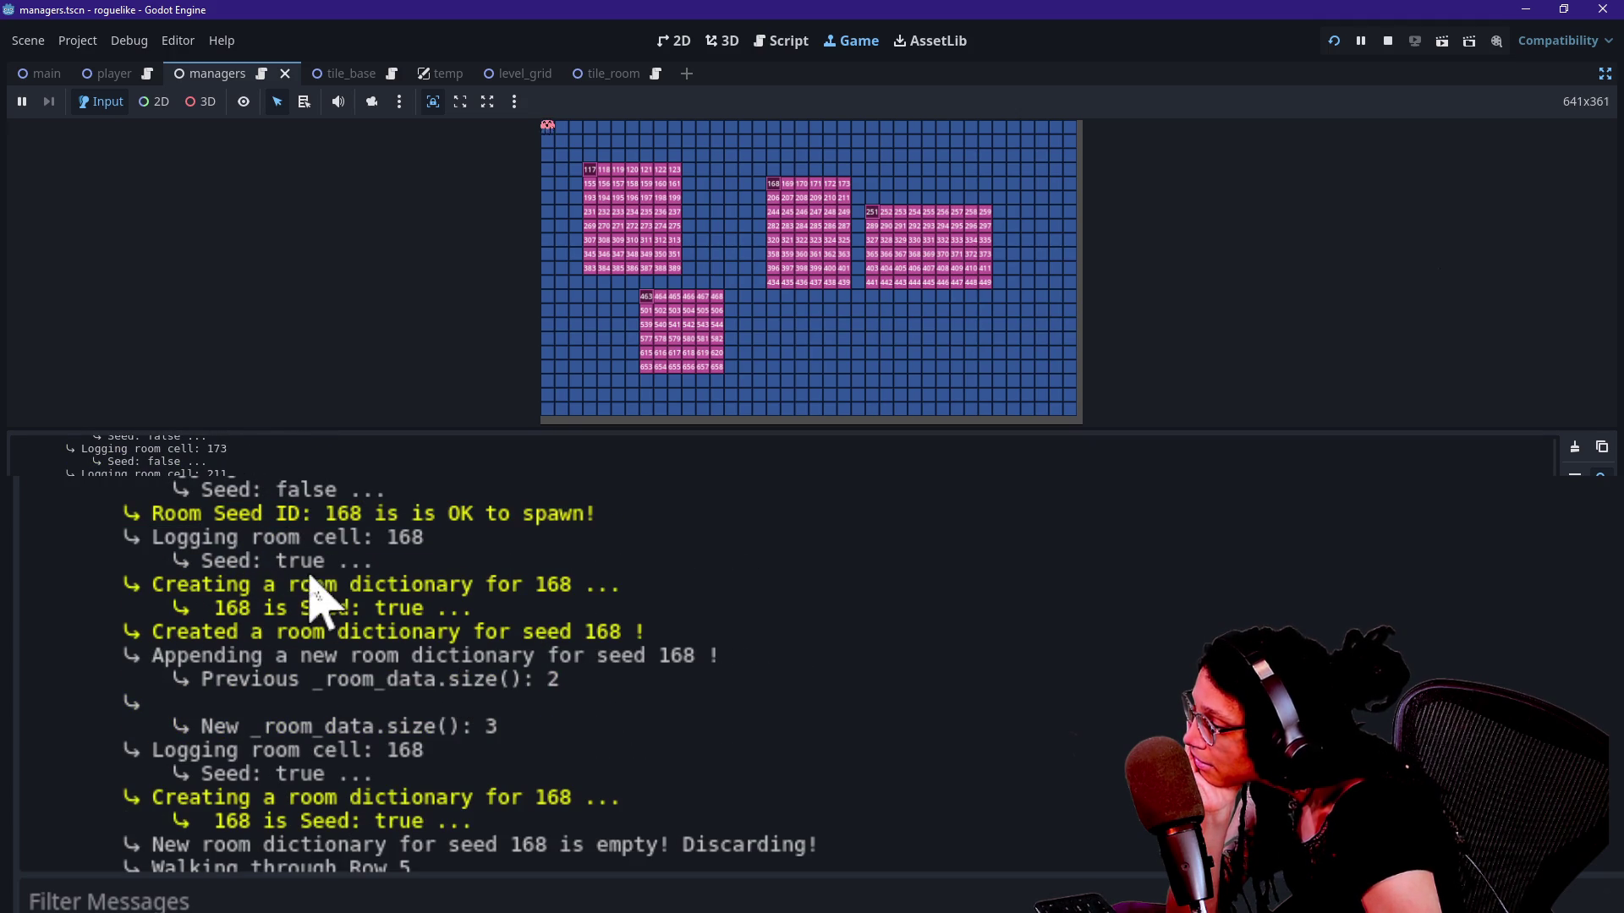
pyautogui.scroll(-4, 436, 738)
pyautogui.scroll(-3, 428, 715)
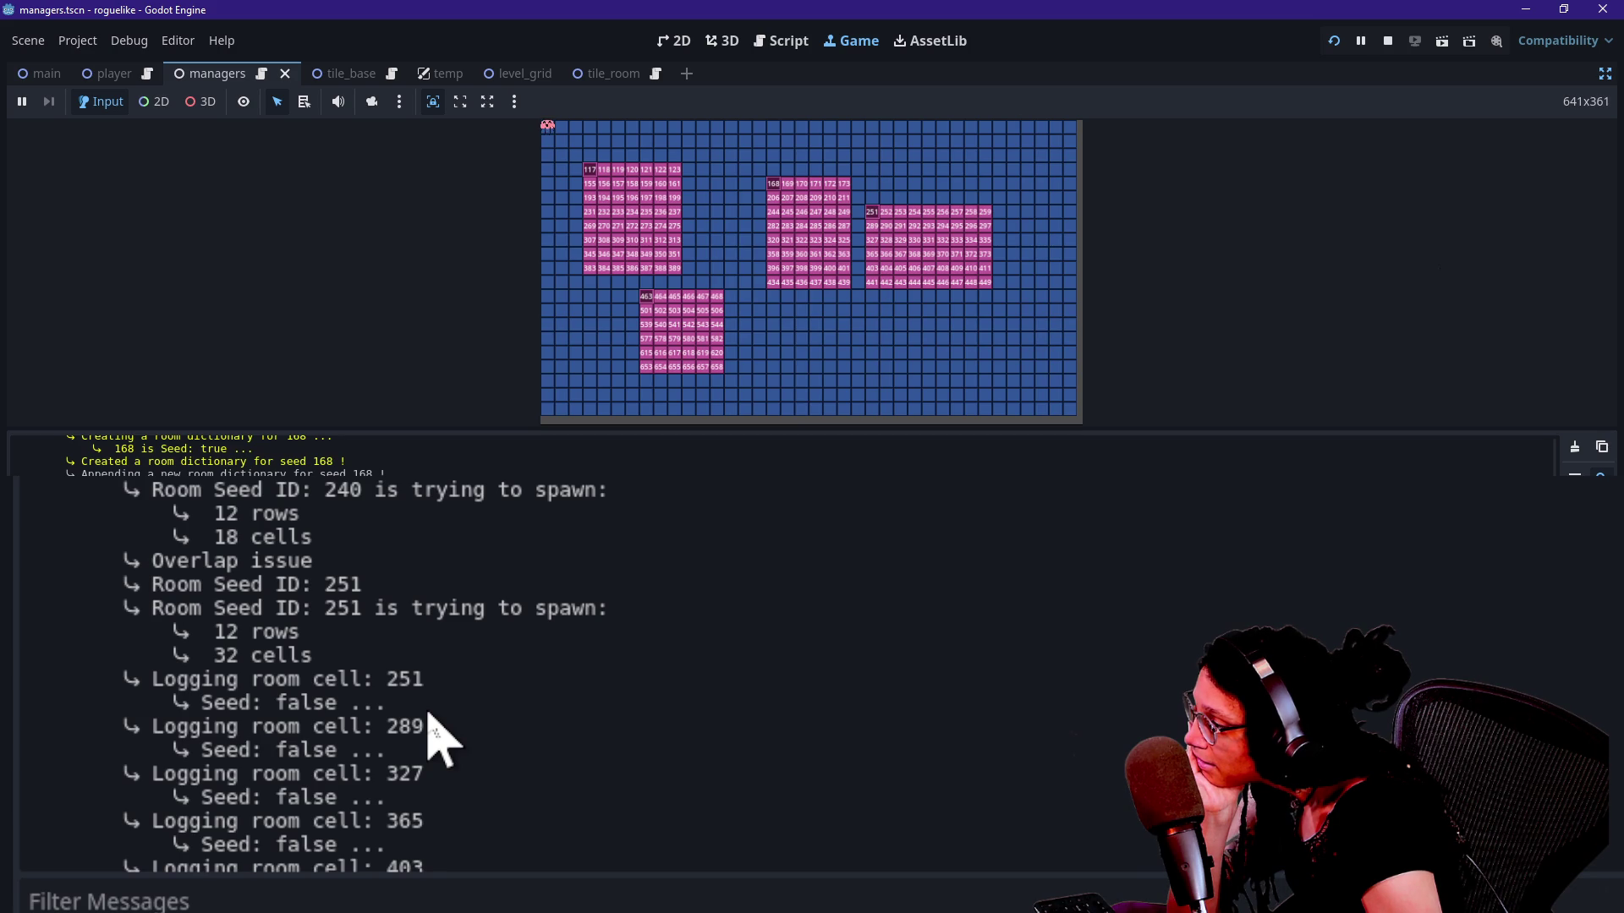
pyautogui.scroll(-20, 436, 737)
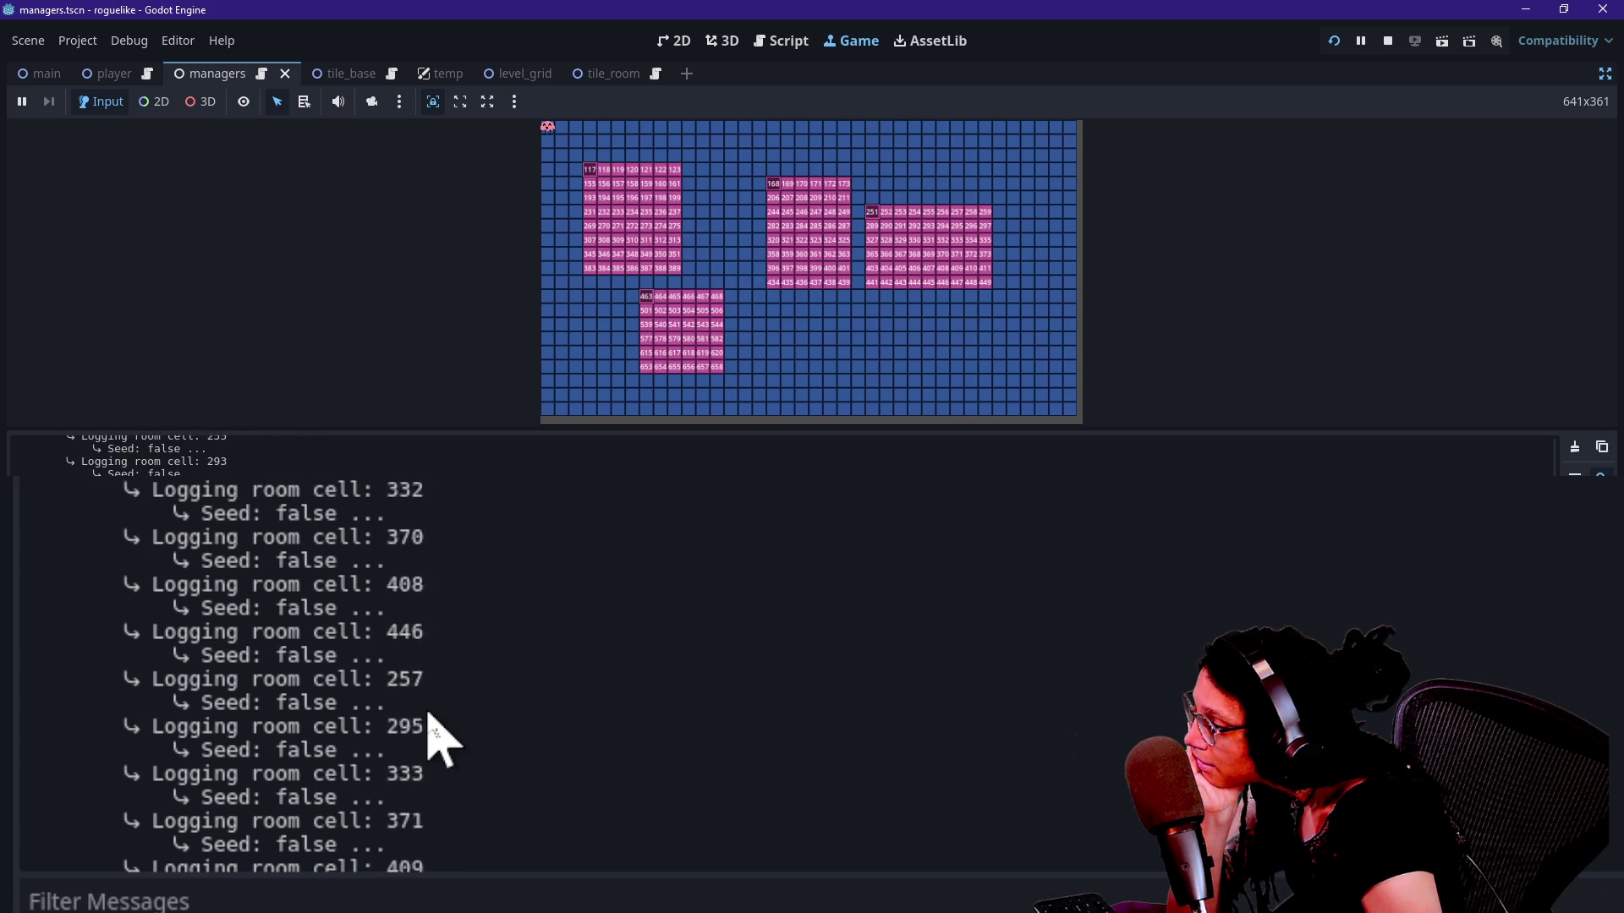
pyautogui.scroll(-15, 435, 738)
pyautogui.scroll(4, 427, 736)
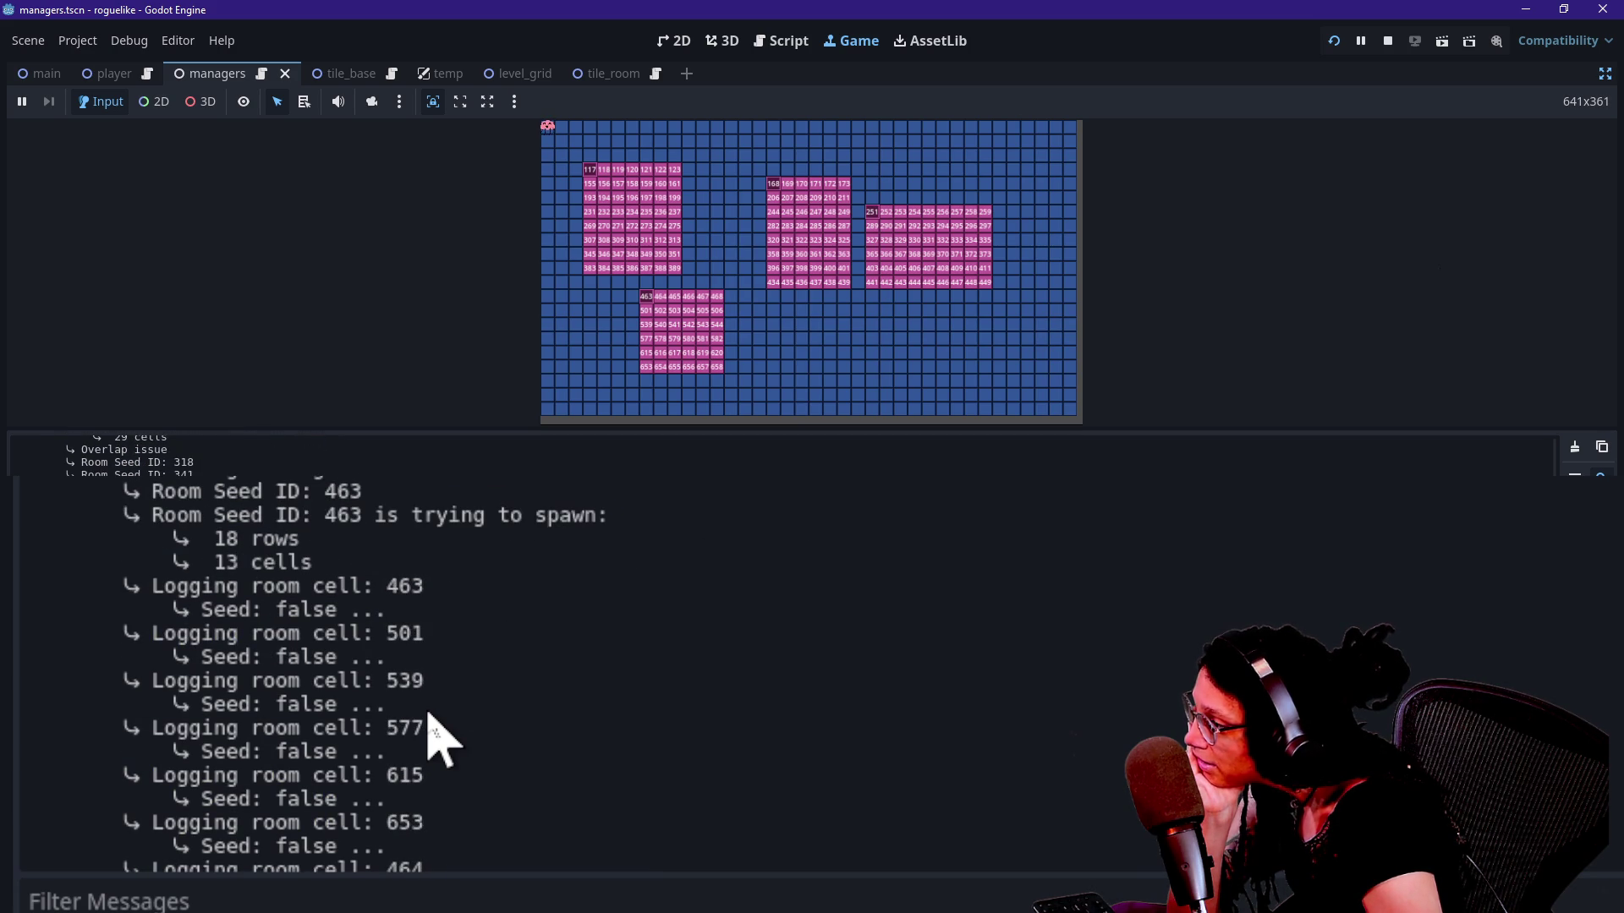
pyautogui.scroll(5, 412, 695)
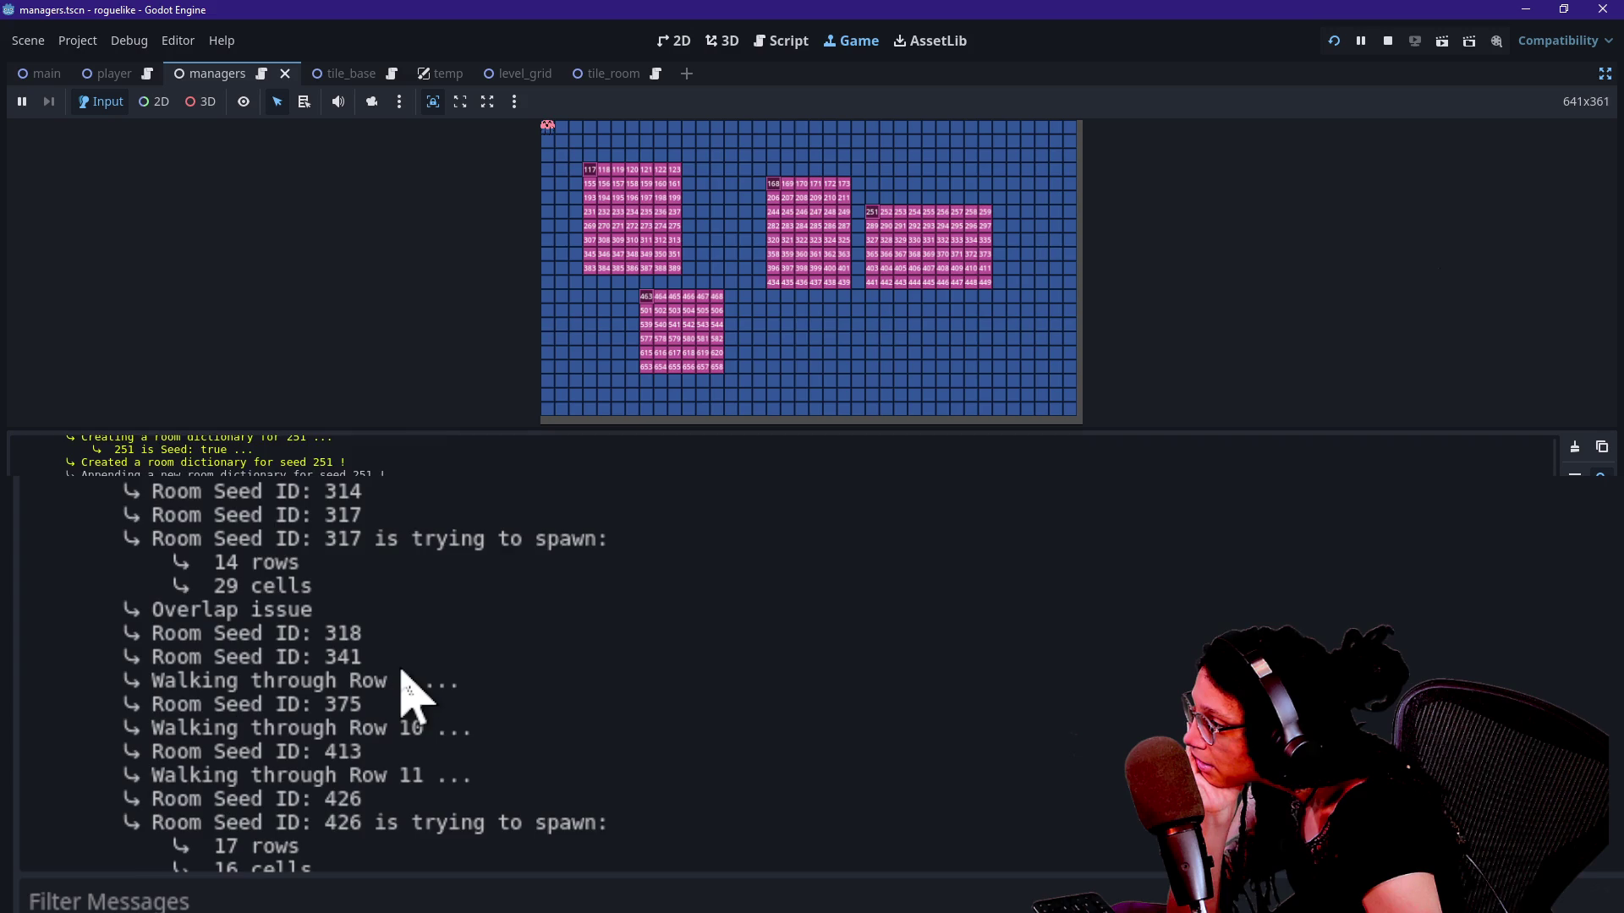
pyautogui.scroll(10, 412, 694)
pyautogui.scroll(4, 409, 694)
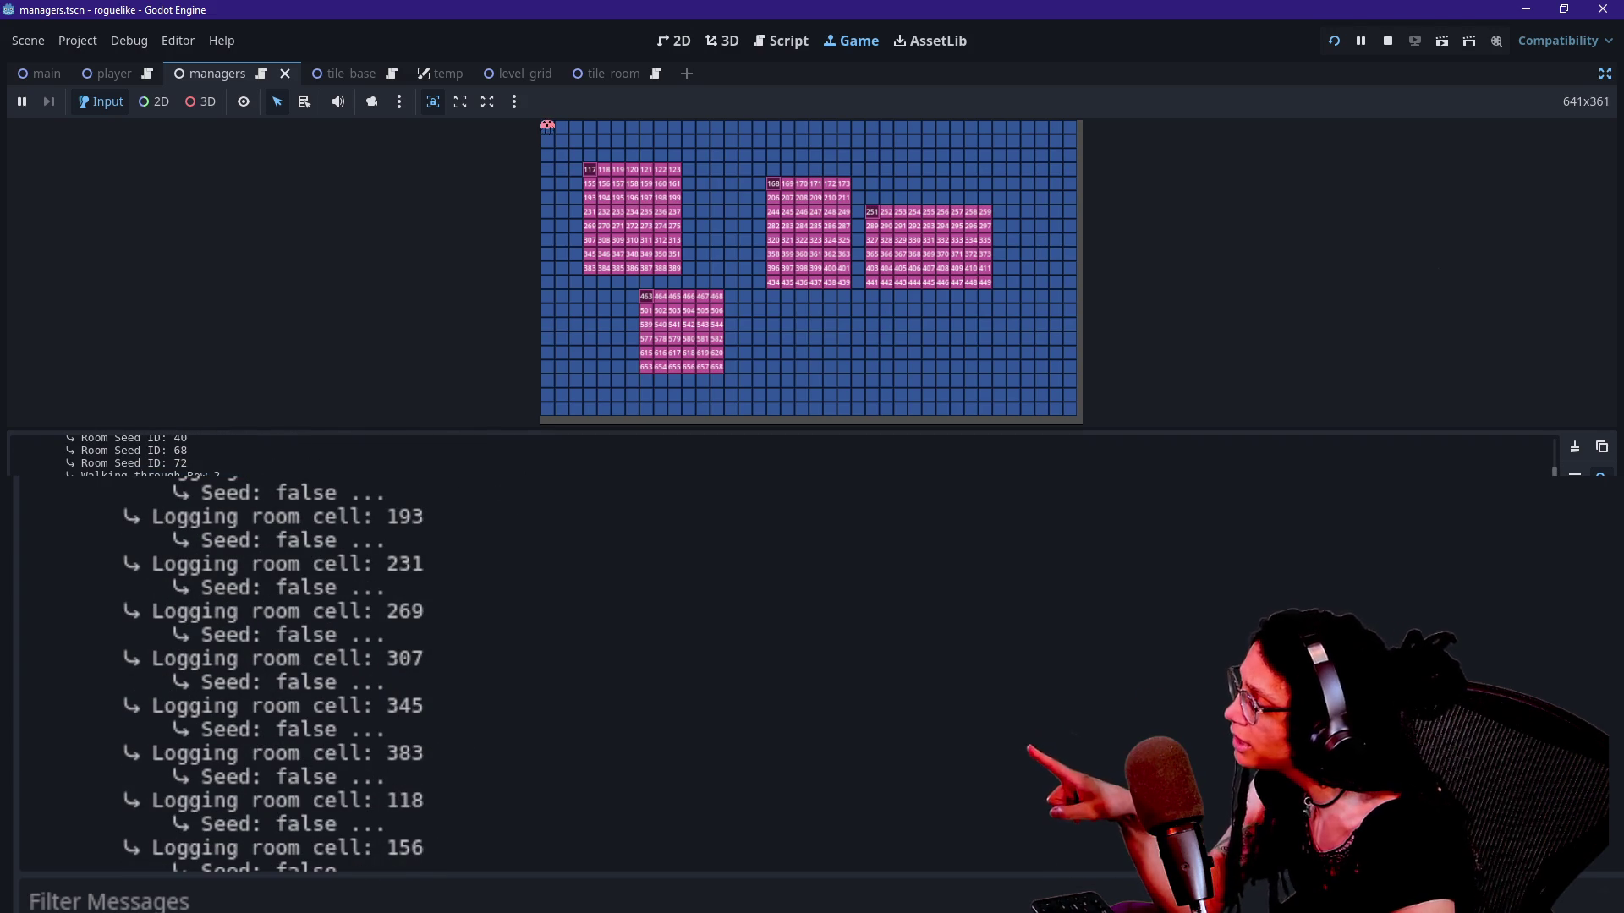
pyautogui.scroll(10, 550, 479)
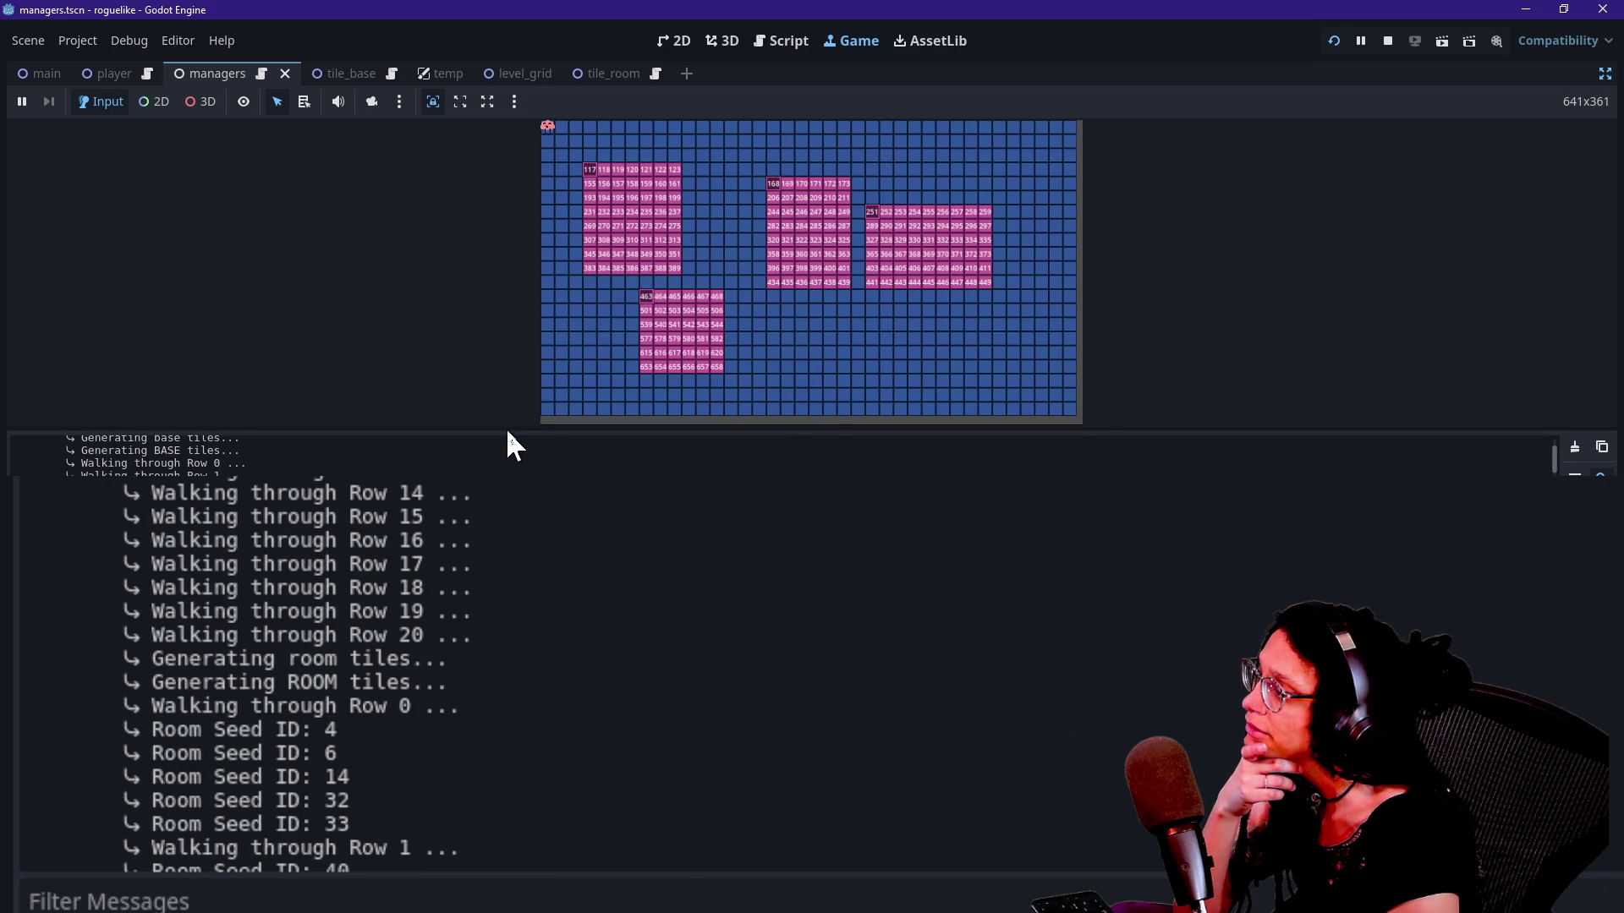
# Step: Enlarge the running game view, recheck room cell 117's log entry, and return to the managers script
pyautogui.moveTo(507, 435)
pyautogui.mouseDown()
pyautogui.moveTo(971, 598)
pyautogui.moveTo(986, 620)
pyautogui.moveTo(954, 501)
pyautogui.mouseUp()
pyautogui.scroll(5, 478, 630)
pyautogui.scroll(-15, 478, 632)
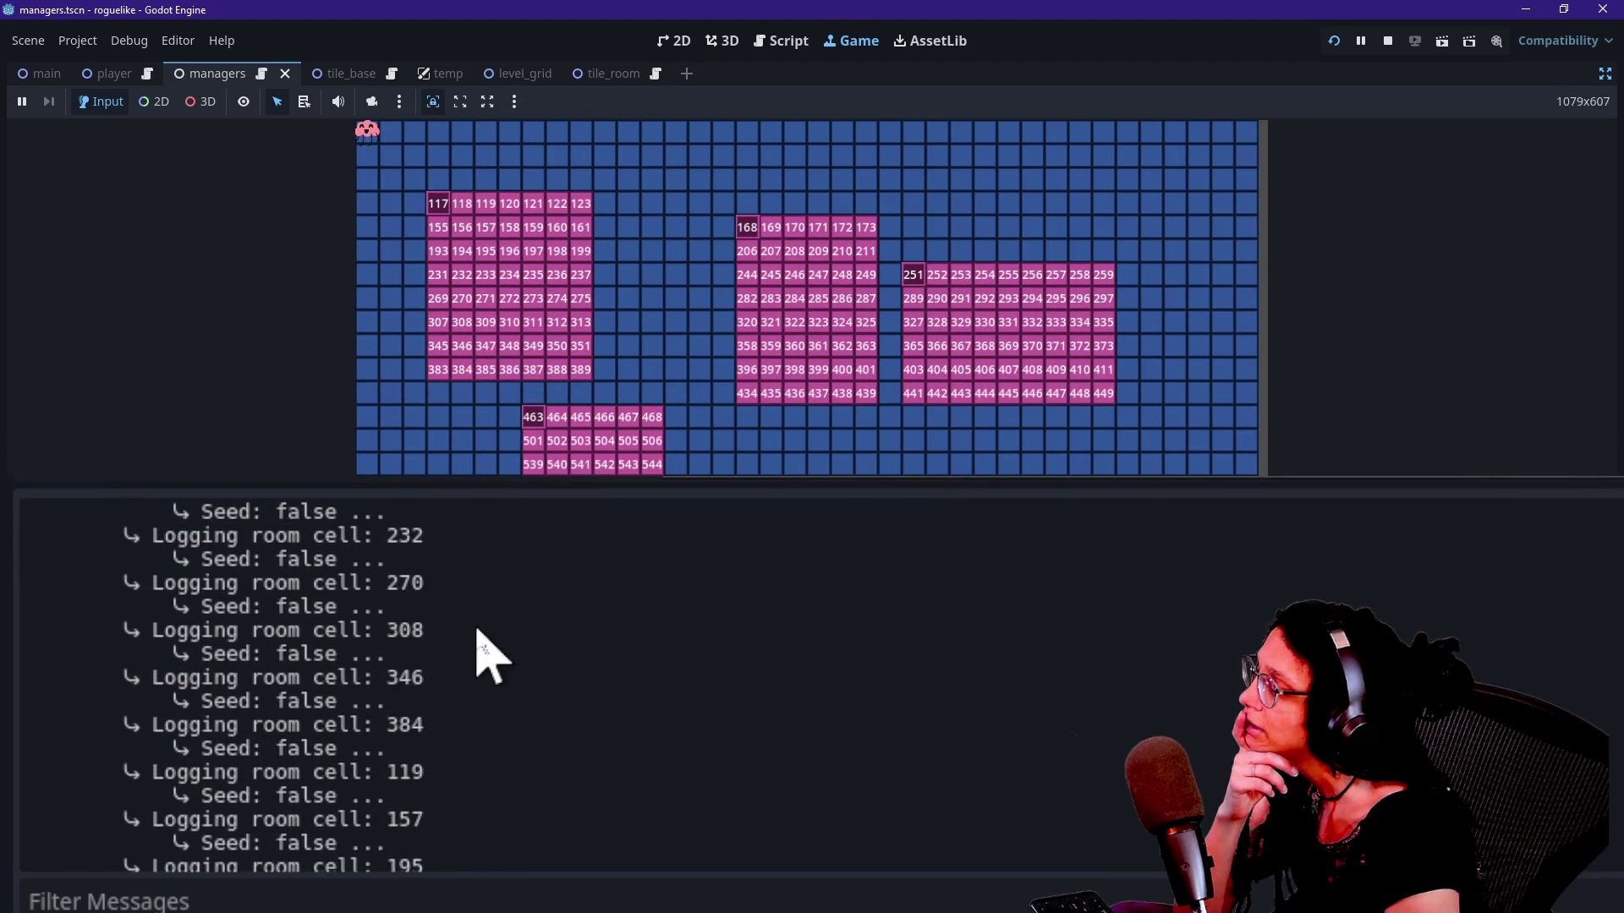
pyautogui.scroll(-10, 489, 656)
pyautogui.scroll(20, 489, 655)
pyautogui.scroll(-5, 482, 652)
pyautogui.moveTo(307, 634); pyautogui.dragTo(581, 826)
pyautogui.click(583, 824)
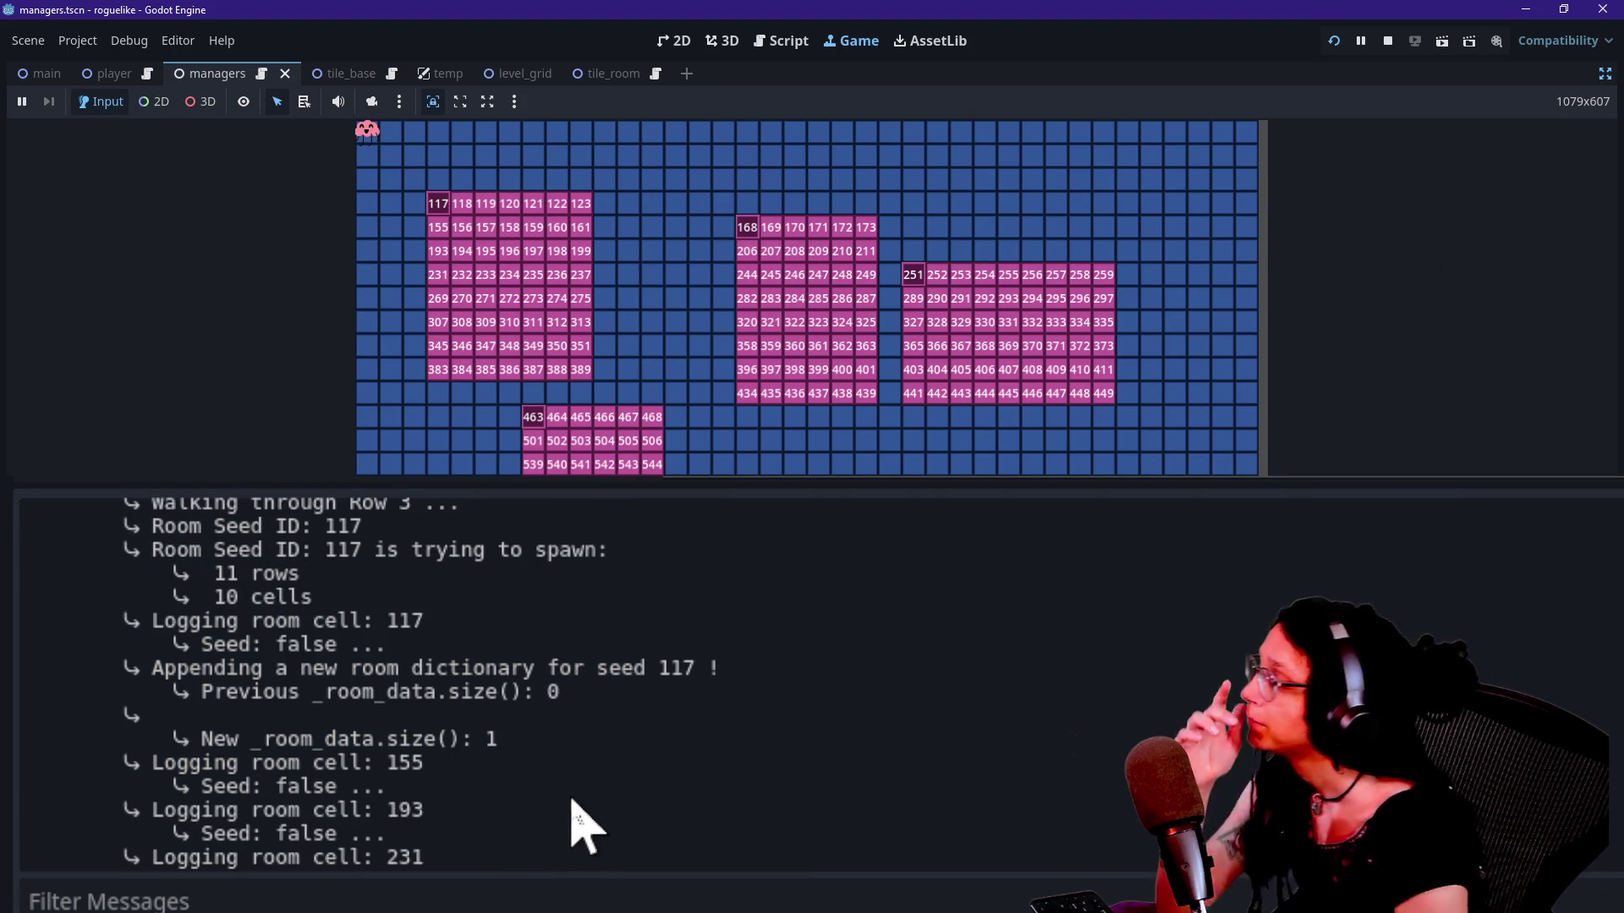
pyautogui.moveTo(163, 621)
pyautogui.mouseDown()
pyautogui.moveTo(261, 624)
pyautogui.moveTo(356, 659)
pyautogui.mouseUp()
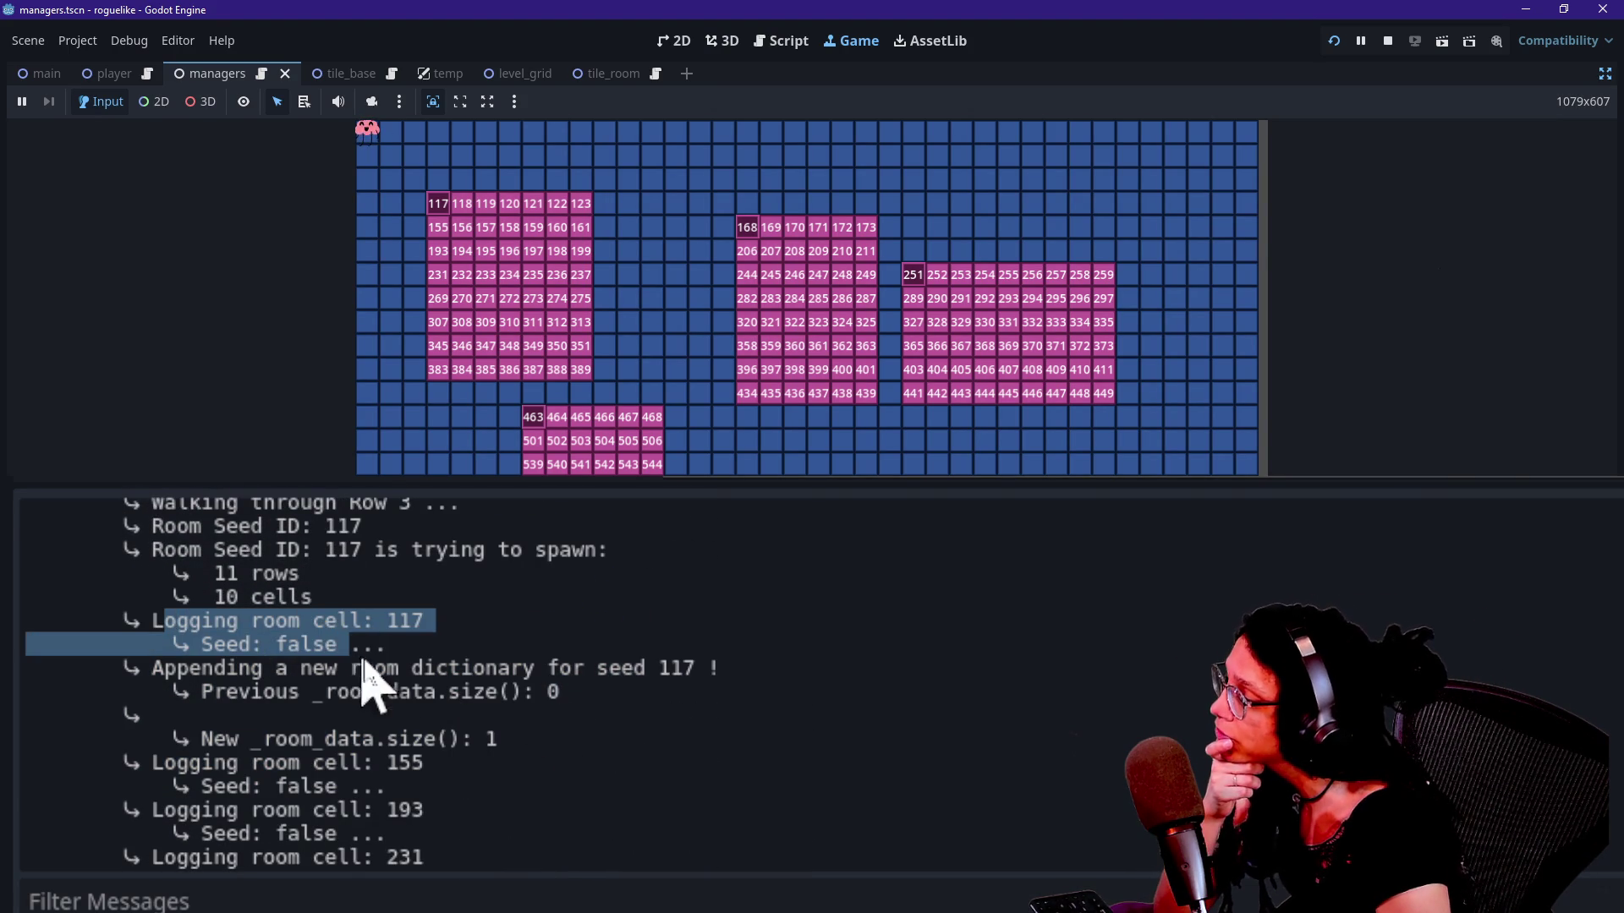
pyautogui.click(388, 725)
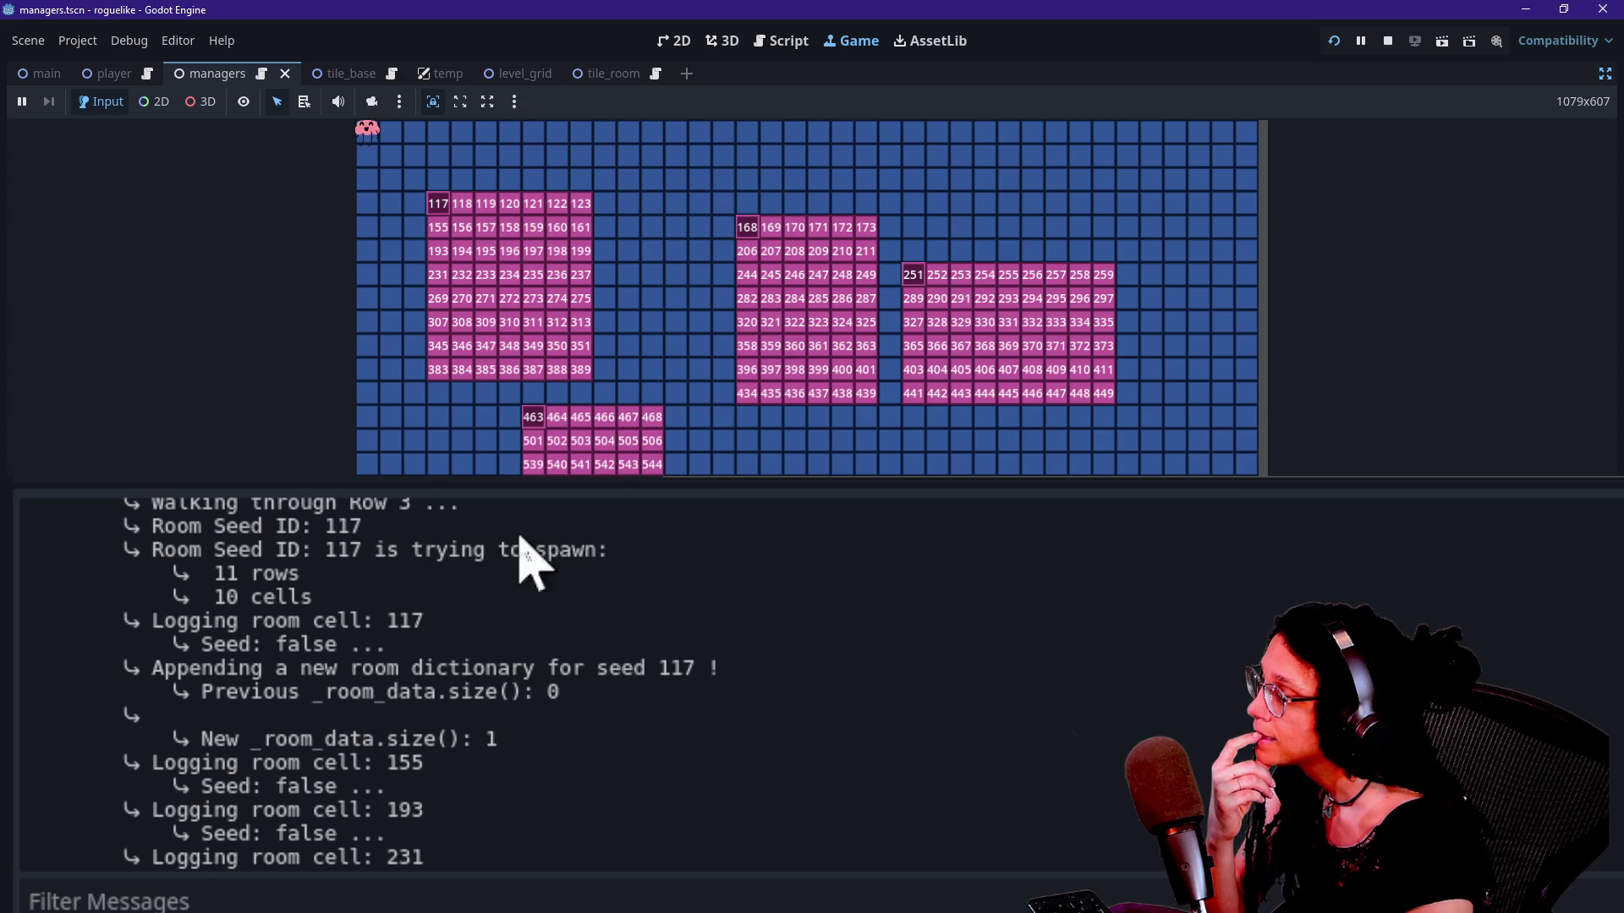
pyautogui.click(782, 41)
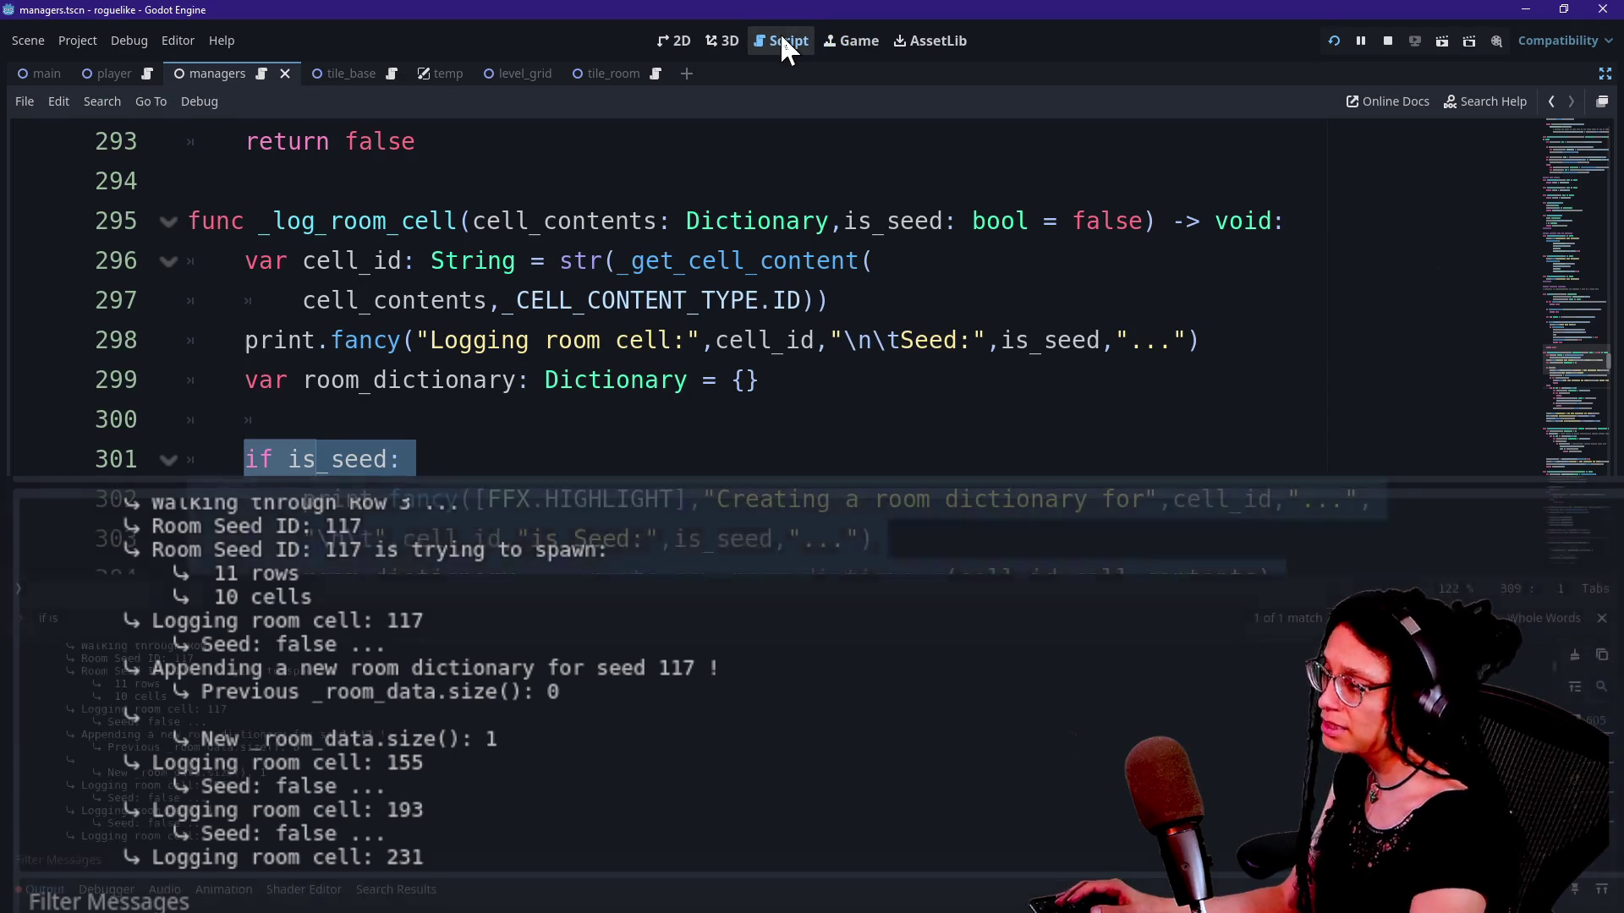
pyautogui.click(946, 338)
pyautogui.write('seed')
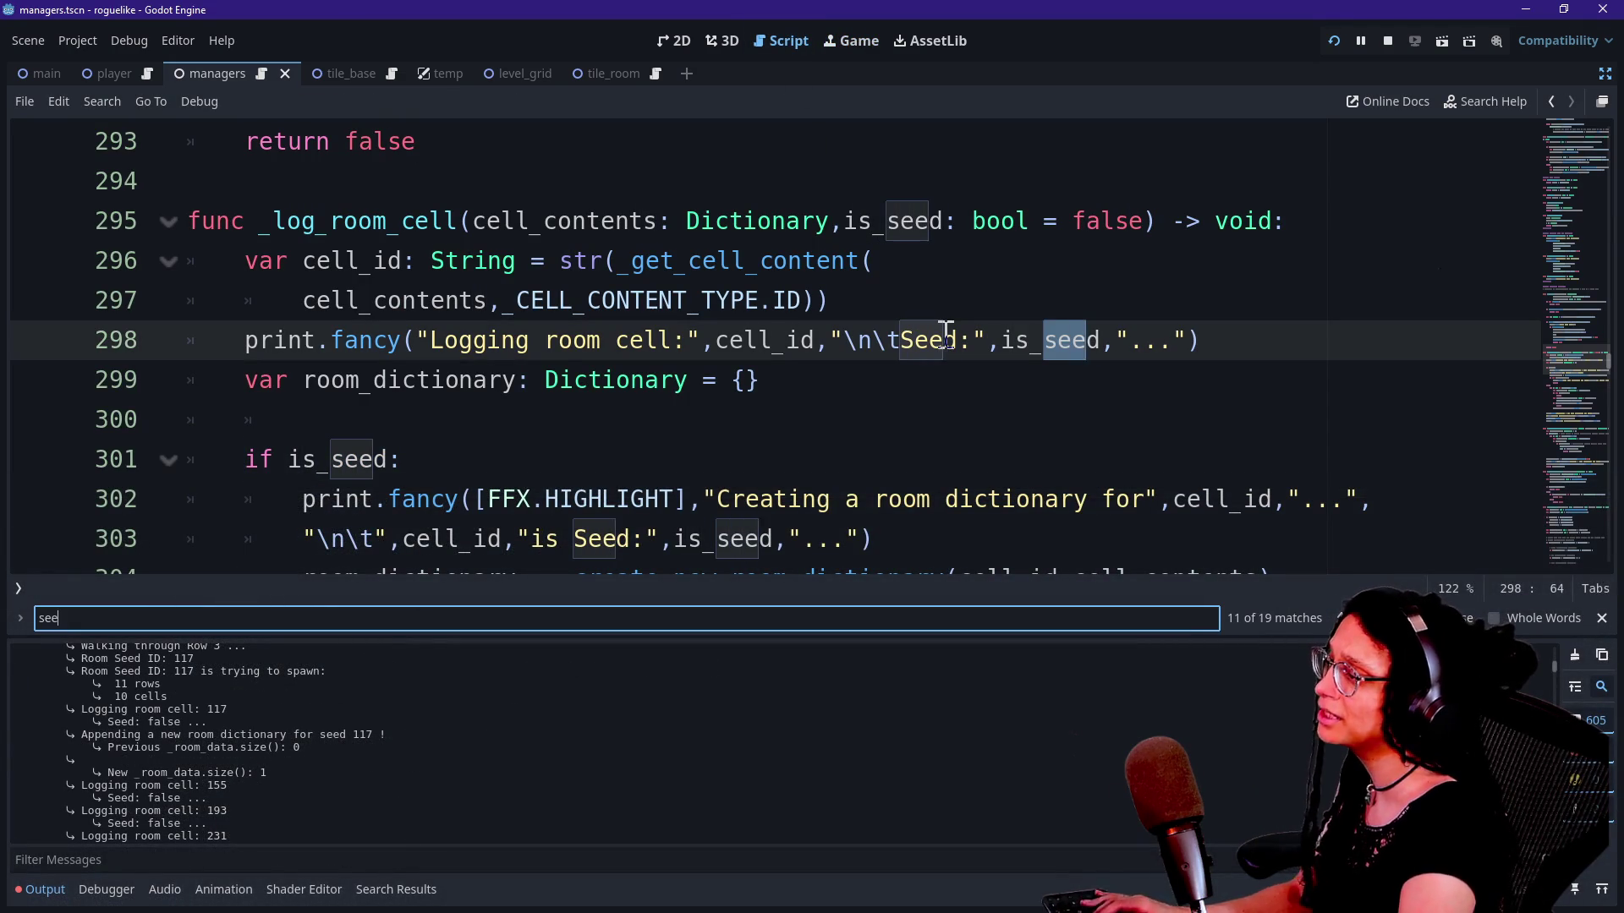
pyautogui.click(945, 338)
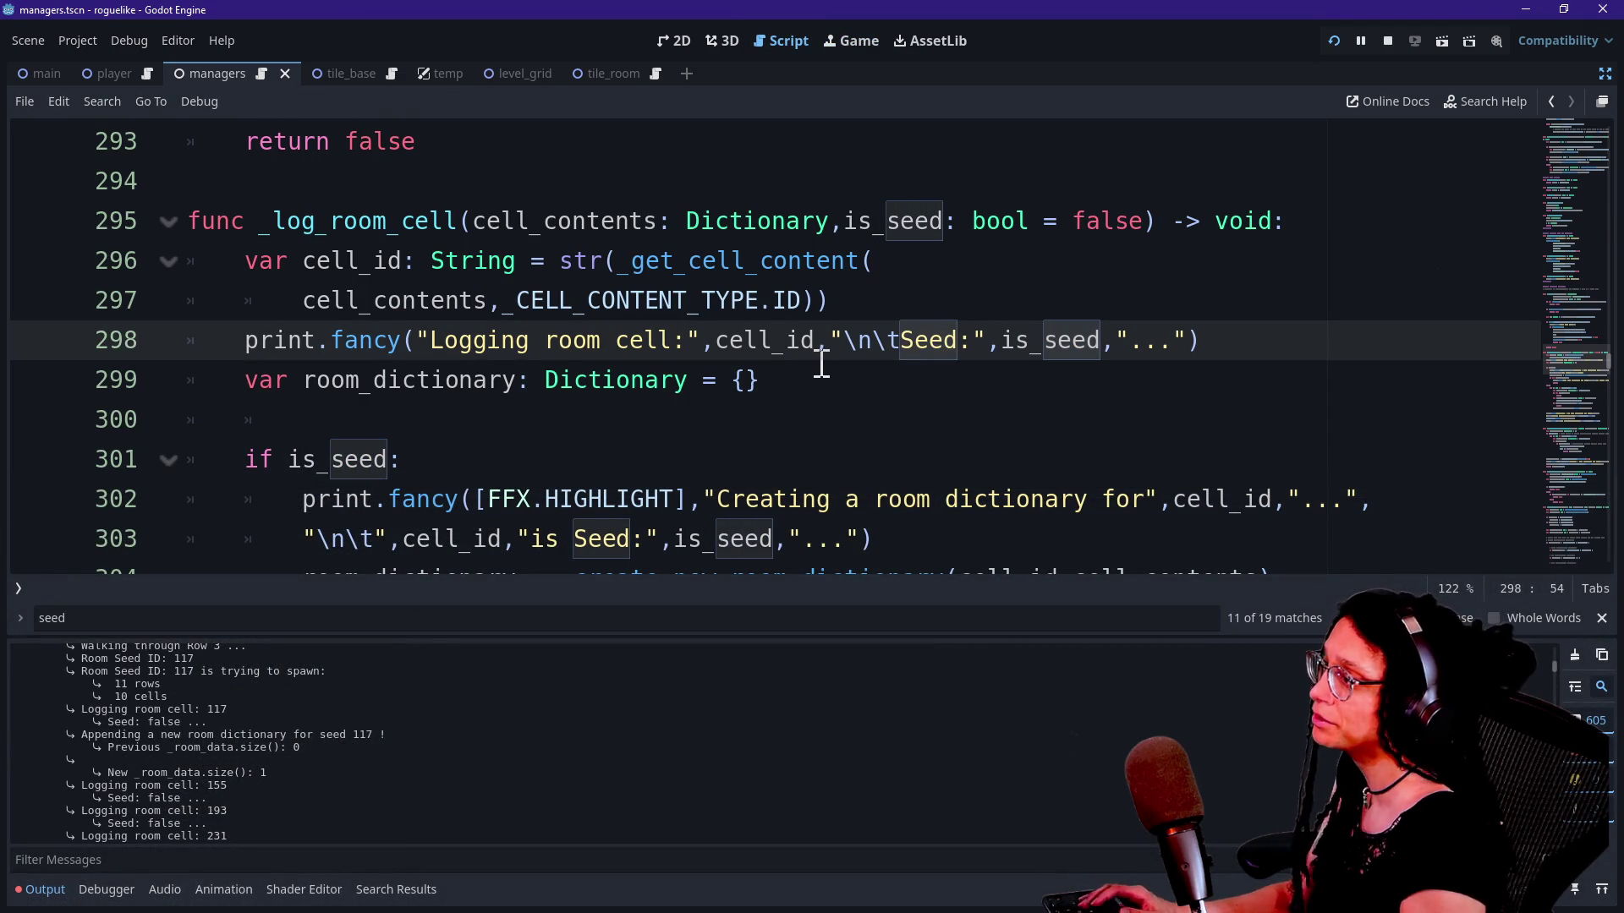
pyautogui.hotkey('ctrl', 'f')
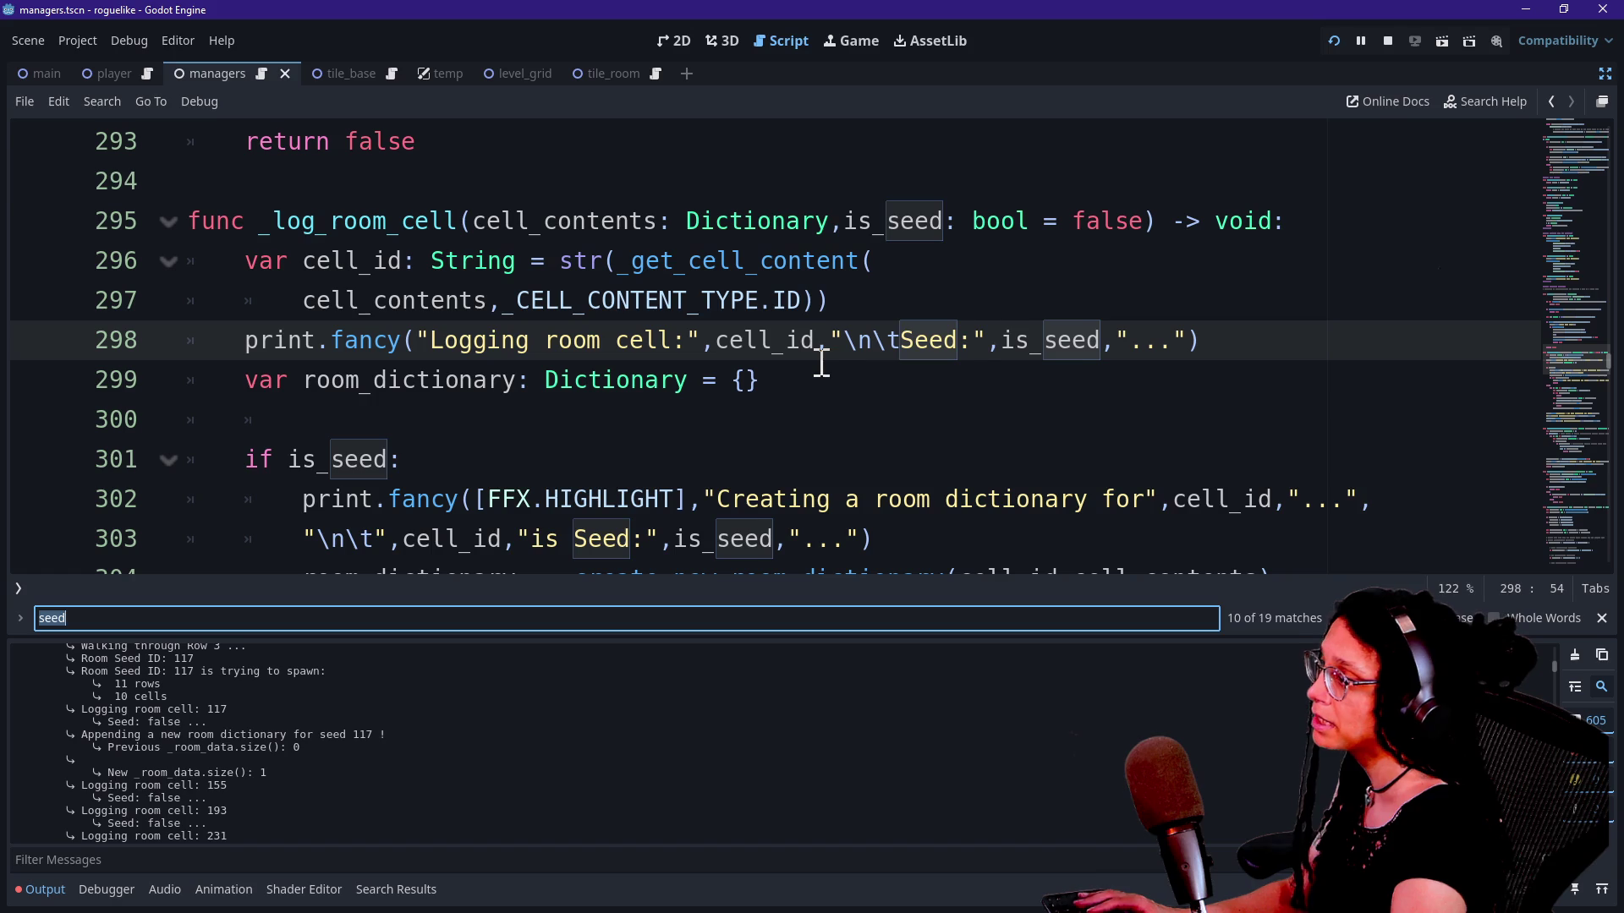
pyautogui.write(',')
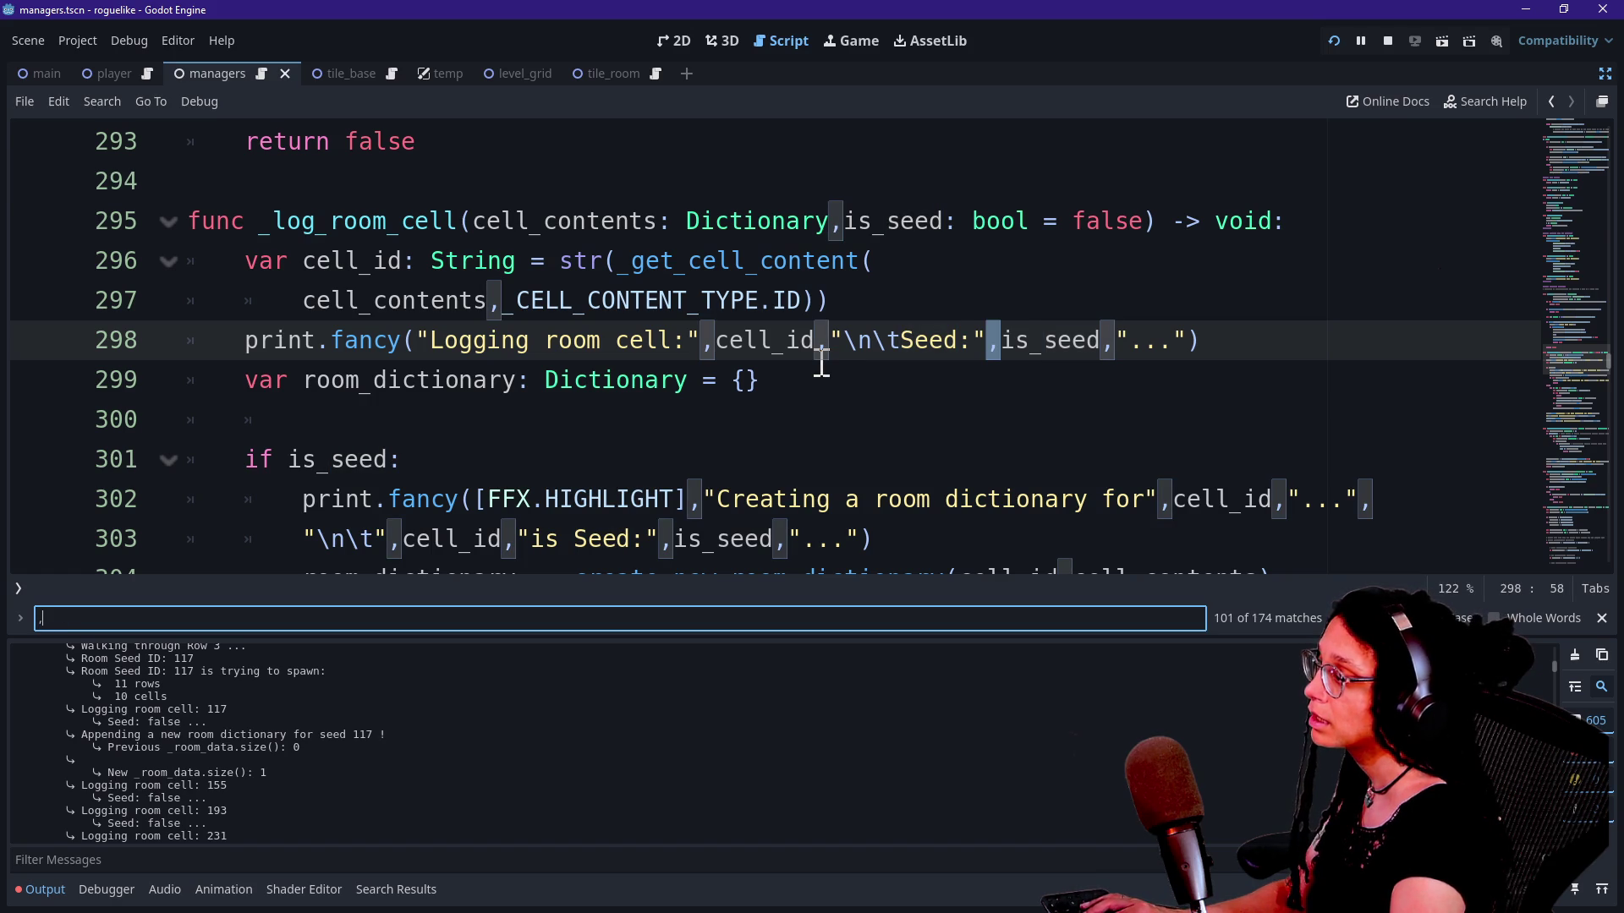
pyautogui.write('true')
pyautogui.click(762, 362)
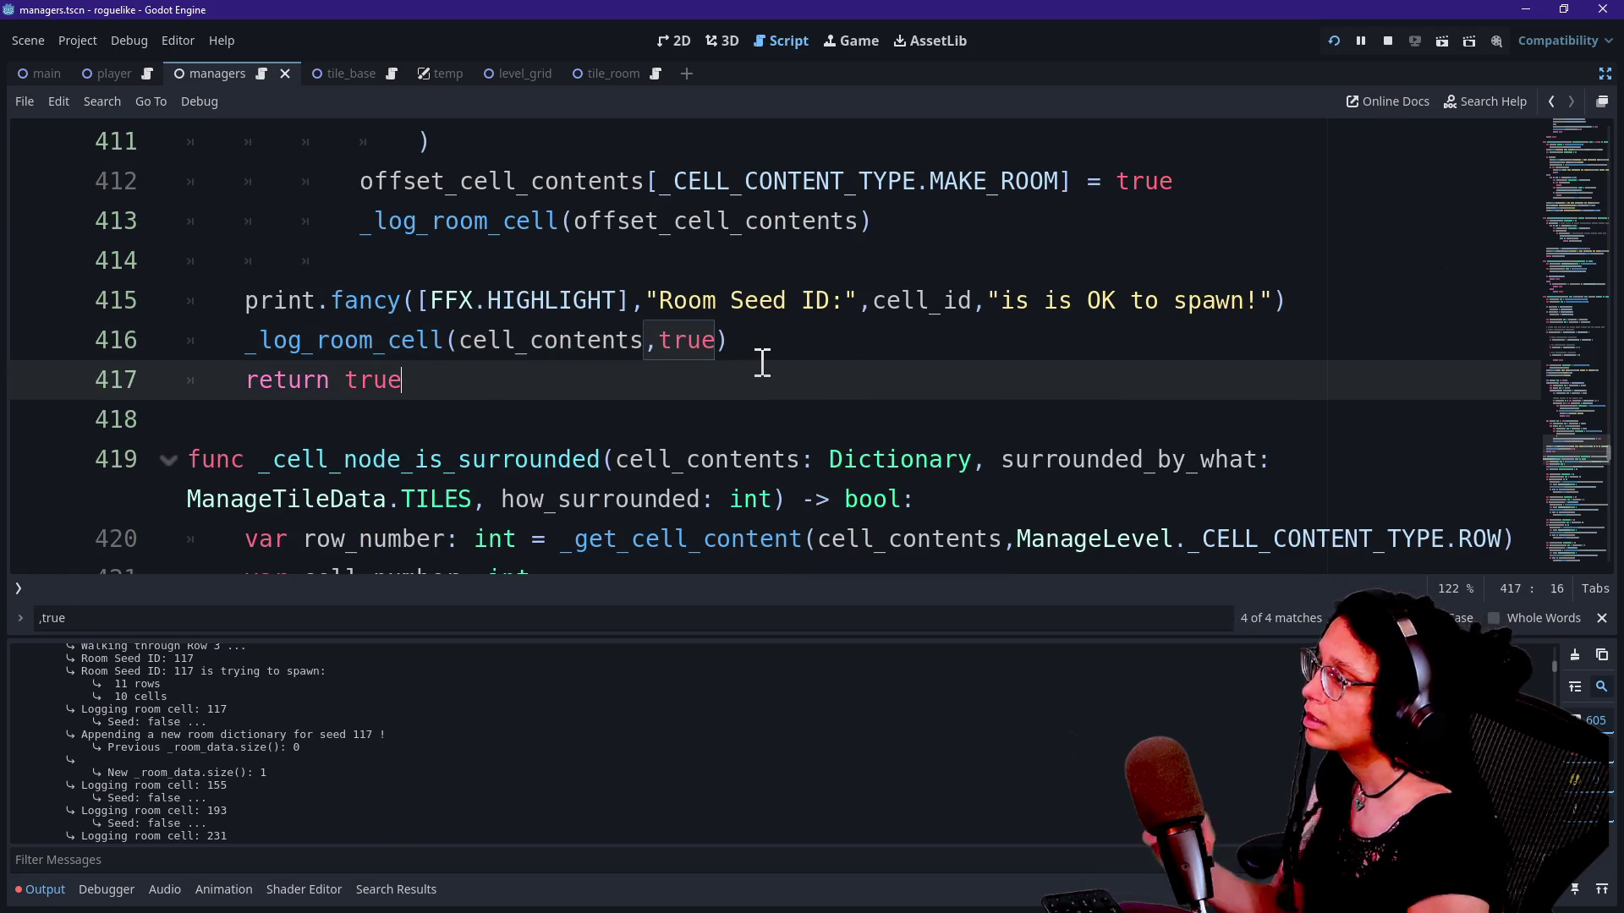
pyautogui.scroll(2, 762, 362)
pyautogui.scroll(1, 762, 362)
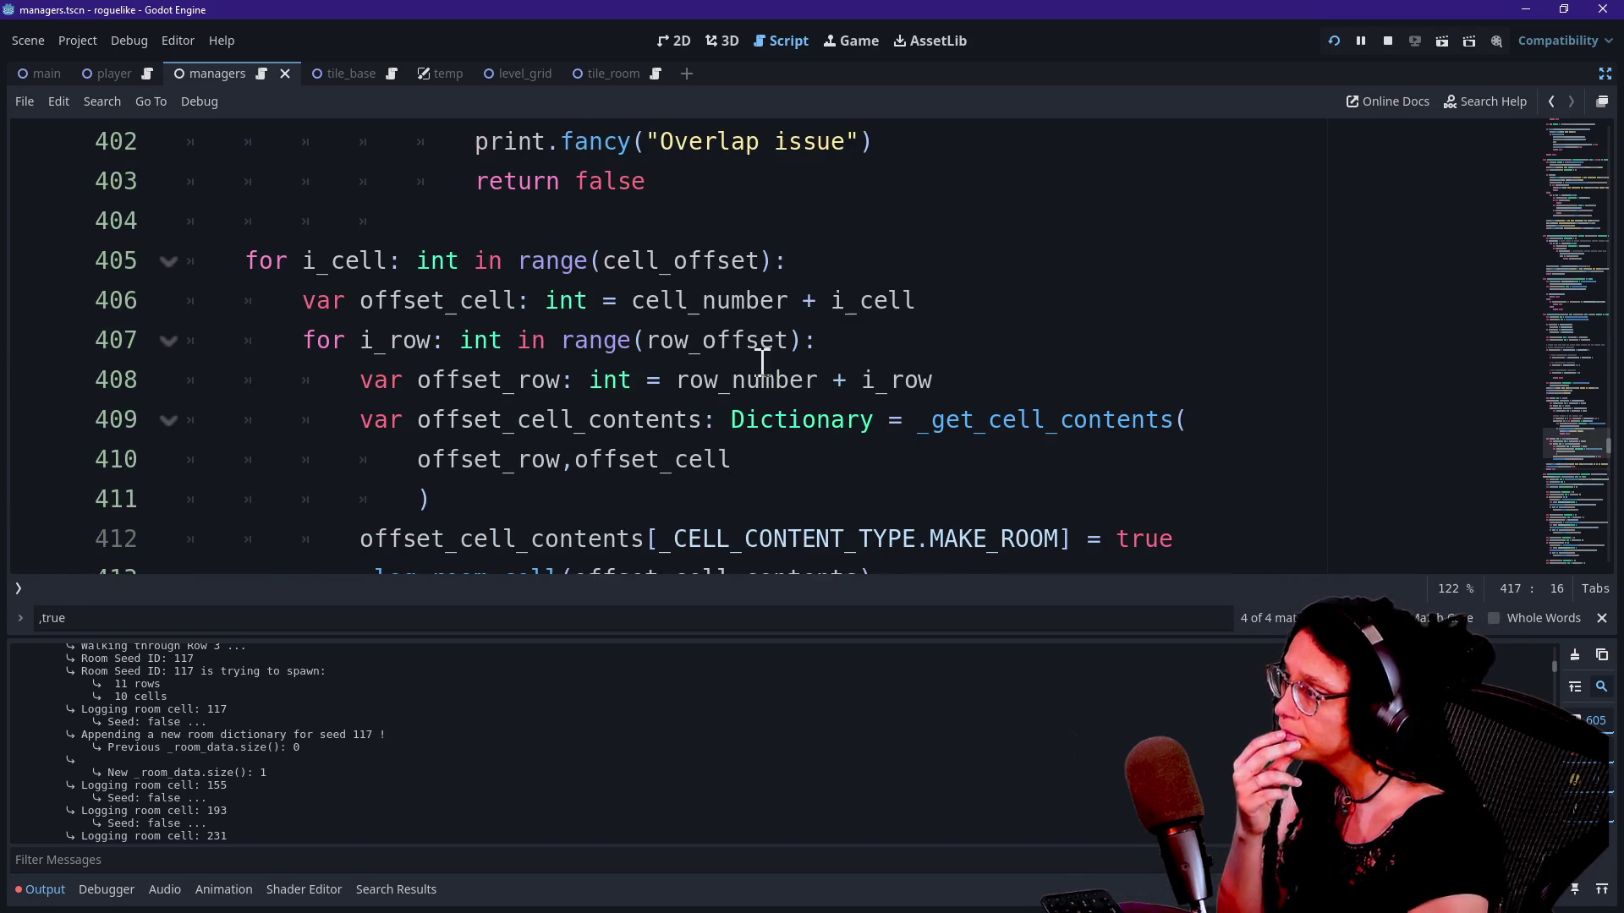
pyautogui.hotkey('ctrl', 'j')
pyautogui.click(693, 404)
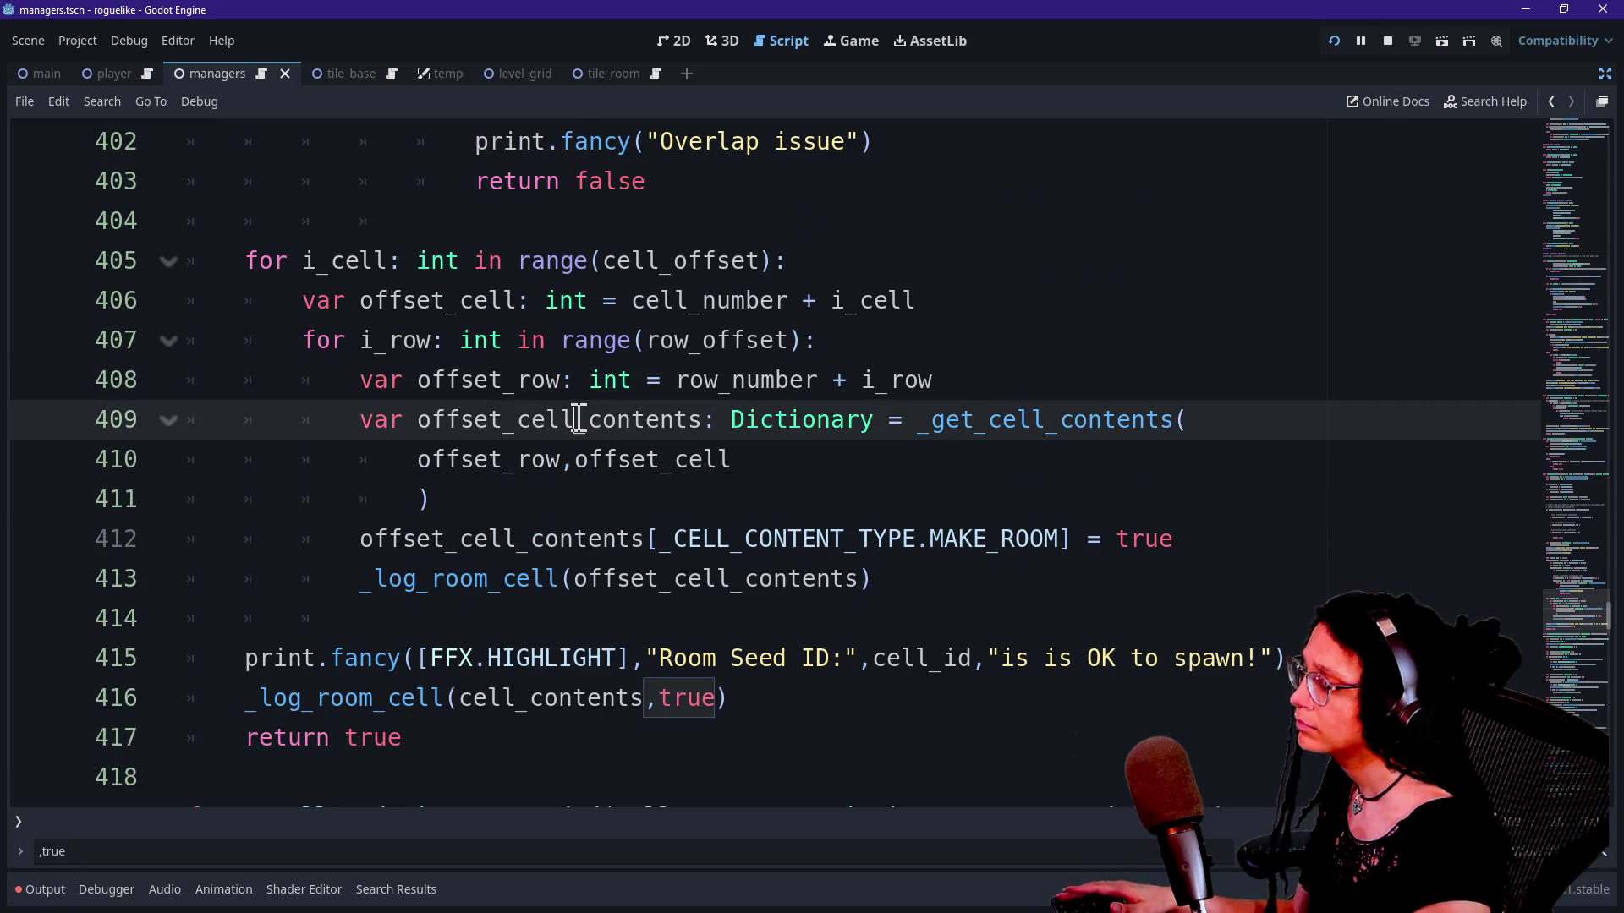
pyautogui.scroll(-1, 580, 417)
pyautogui.moveTo(387, 579)
pyautogui.mouseDown()
pyautogui.moveTo(772, 580)
pyautogui.moveTo(203, 579)
pyautogui.moveTo(246, 578)
pyautogui.mouseUp()
pyautogui.click(358, 578)
pyautogui.scroll(3, 359, 569)
pyautogui.scroll(8, 360, 567)
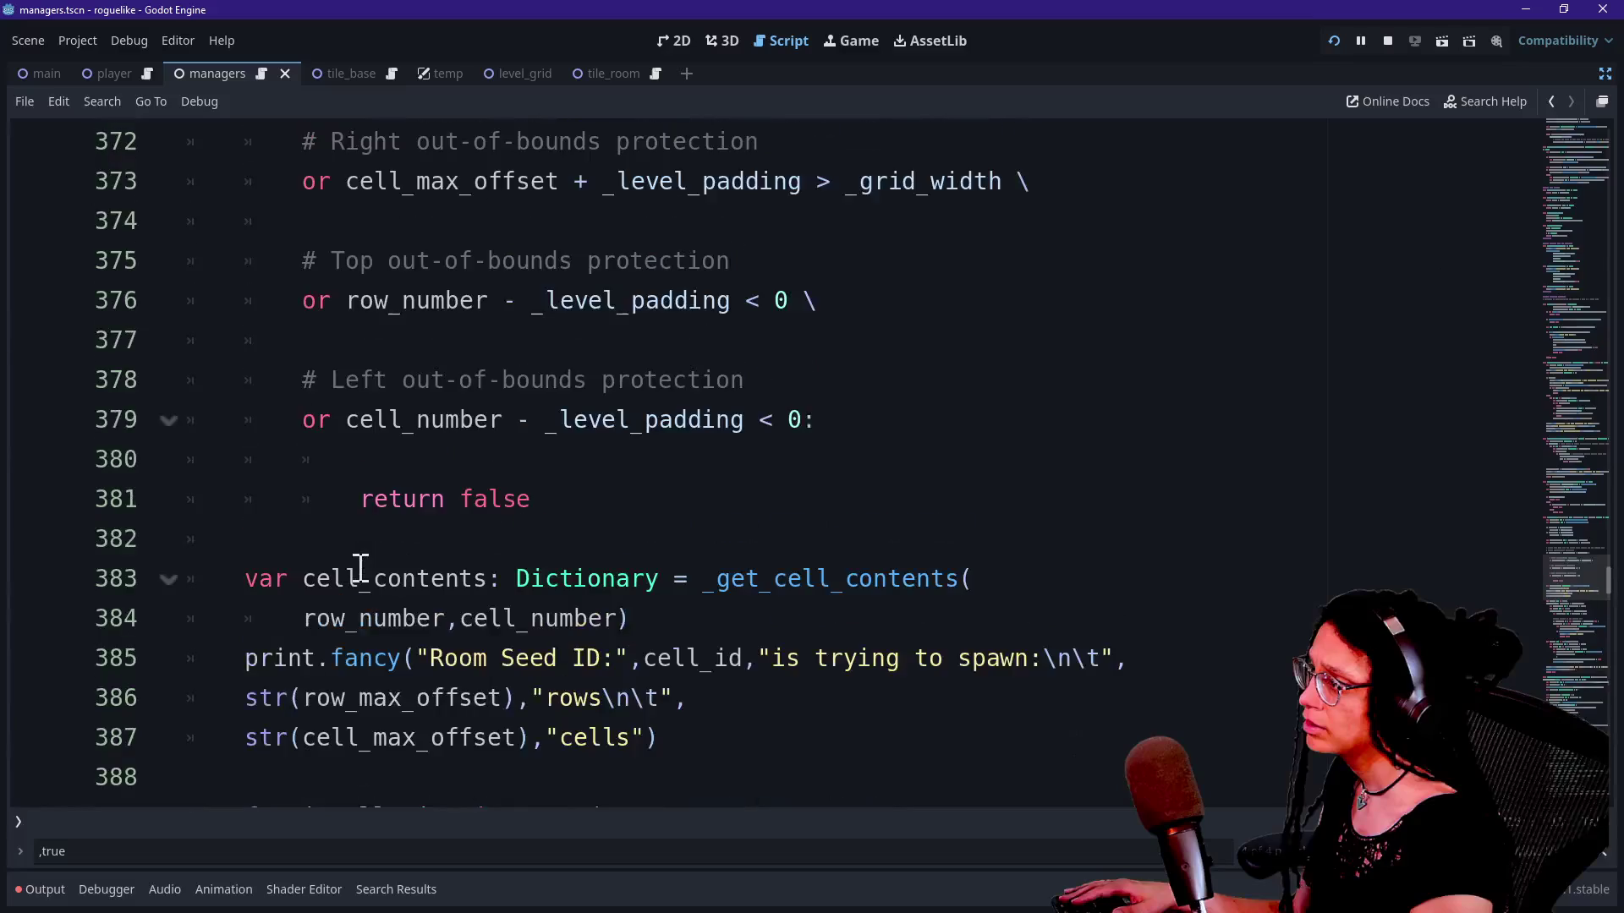
pyautogui.scroll(-12, 361, 566)
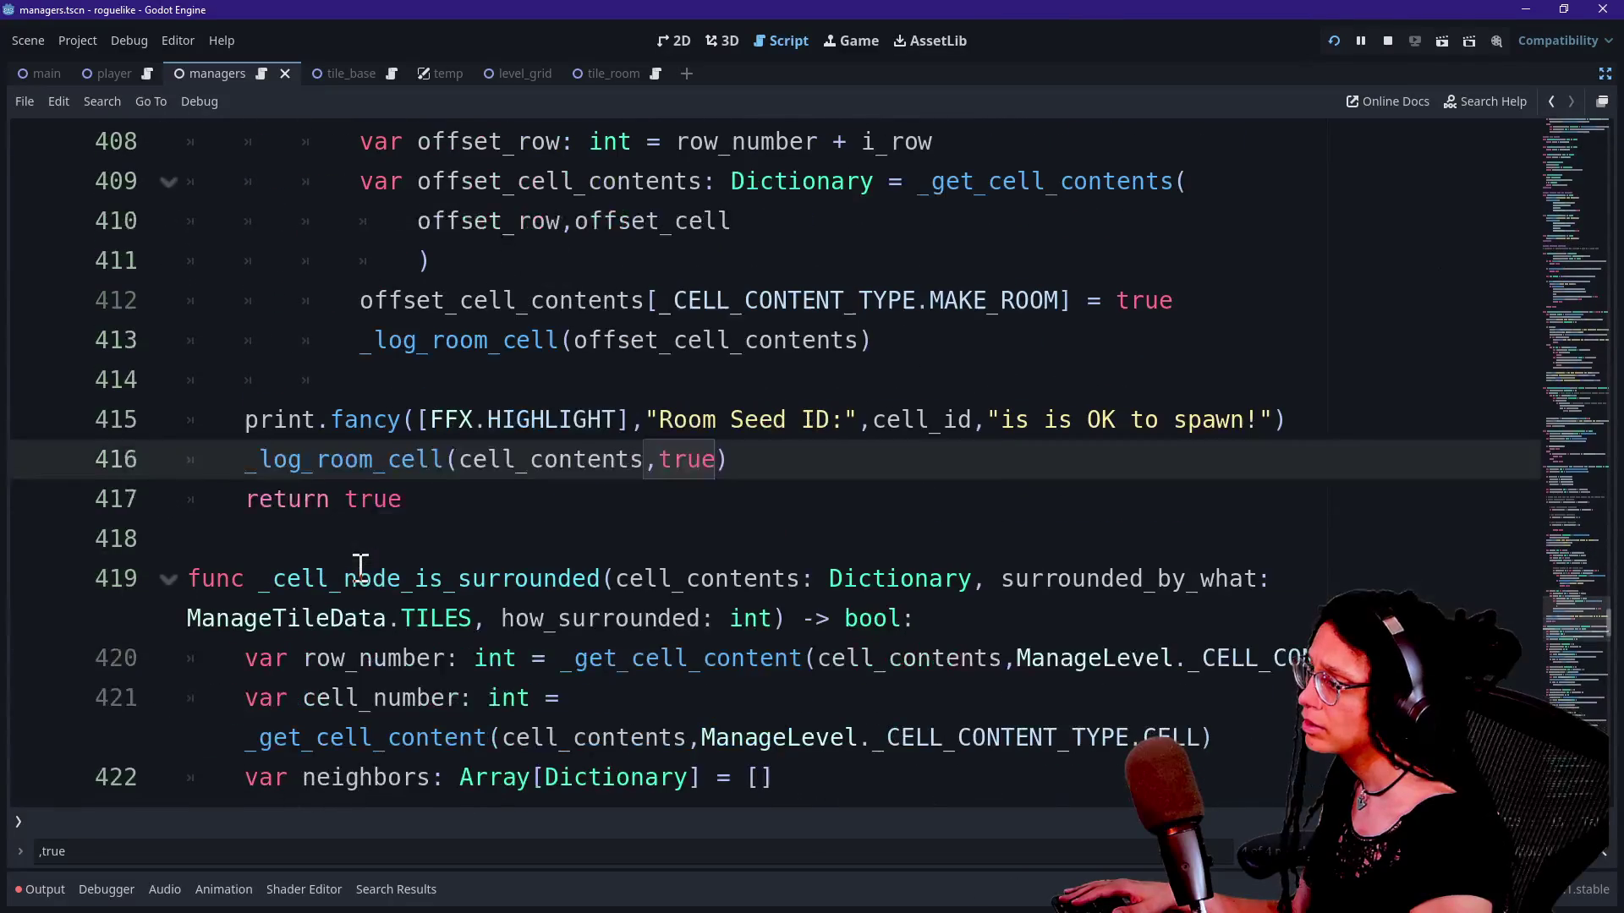
pyautogui.moveTo(351, 330); pyautogui.dragTo(929, 343)
pyautogui.click(929, 343)
pyautogui.scroll(2, 928, 339)
pyautogui.click(333, 606)
pyautogui.moveTo(333, 606)
pyautogui.mouseDown()
pyautogui.moveTo(888, 576)
pyautogui.moveTo(337, 594)
pyautogui.mouseUp()
pyautogui.moveTo(268, 701)
pyautogui.mouseDown()
pyautogui.moveTo(790, 663)
pyautogui.moveTo(663, 696)
pyautogui.moveTo(789, 689)
pyautogui.mouseUp()
pyautogui.click(790, 688)
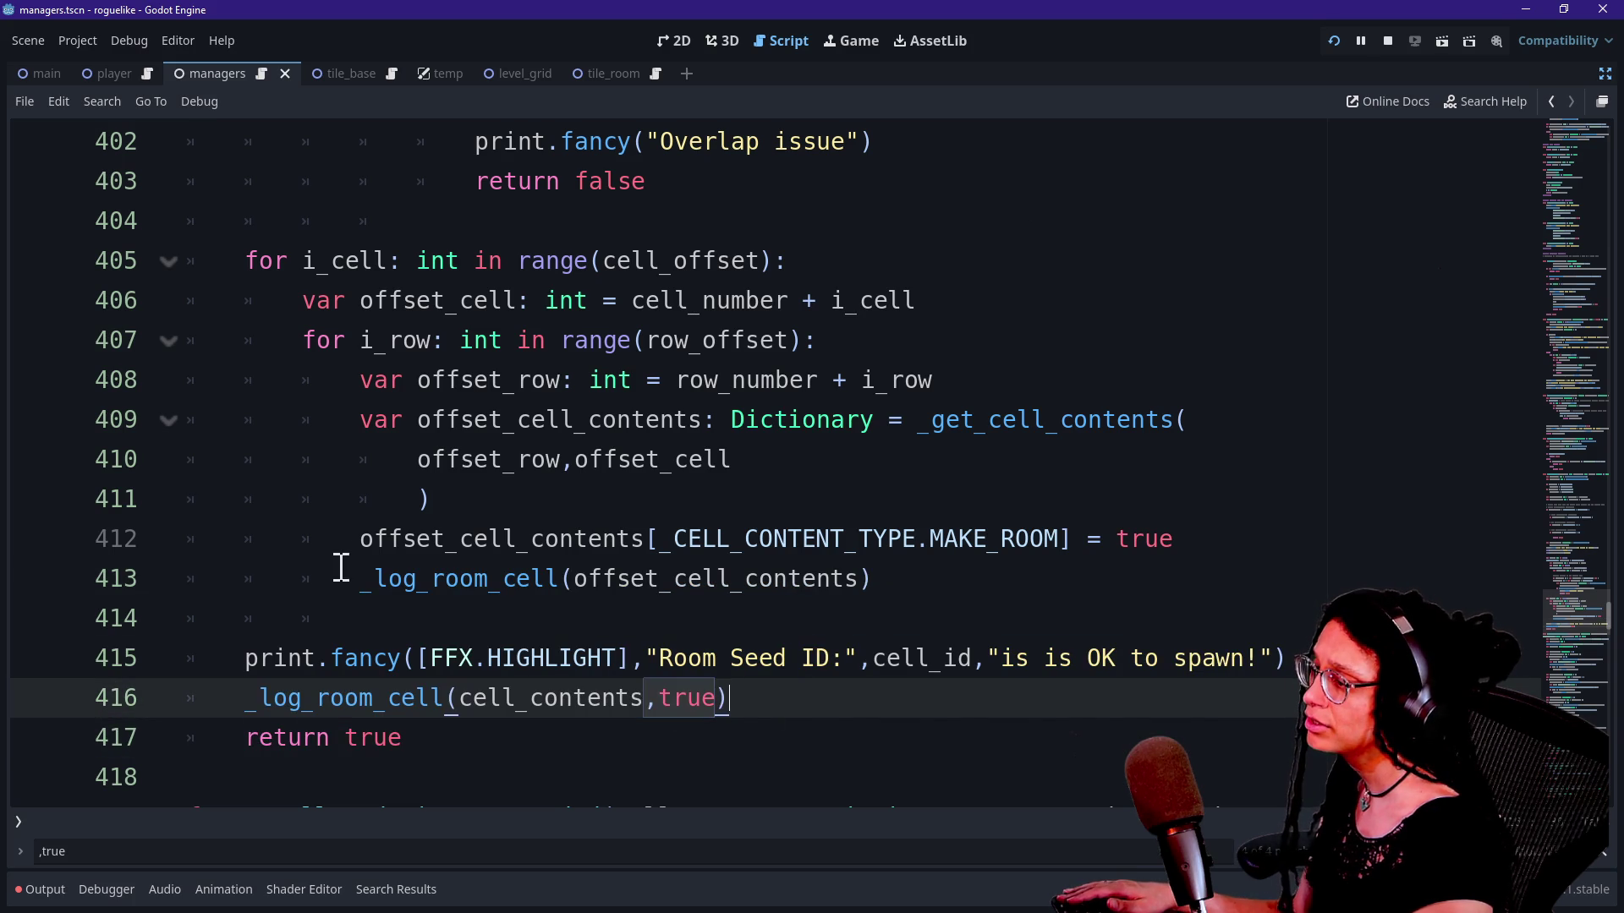
pyautogui.moveTo(343, 568); pyautogui.dragTo(762, 580)
pyautogui.click(759, 579)
pyautogui.moveTo(904, 578)
pyautogui.mouseDown()
pyautogui.moveTo(490, 536)
pyautogui.moveTo(333, 551)
pyautogui.moveTo(860, 582)
pyautogui.mouseUp()
pyautogui.click(883, 582)
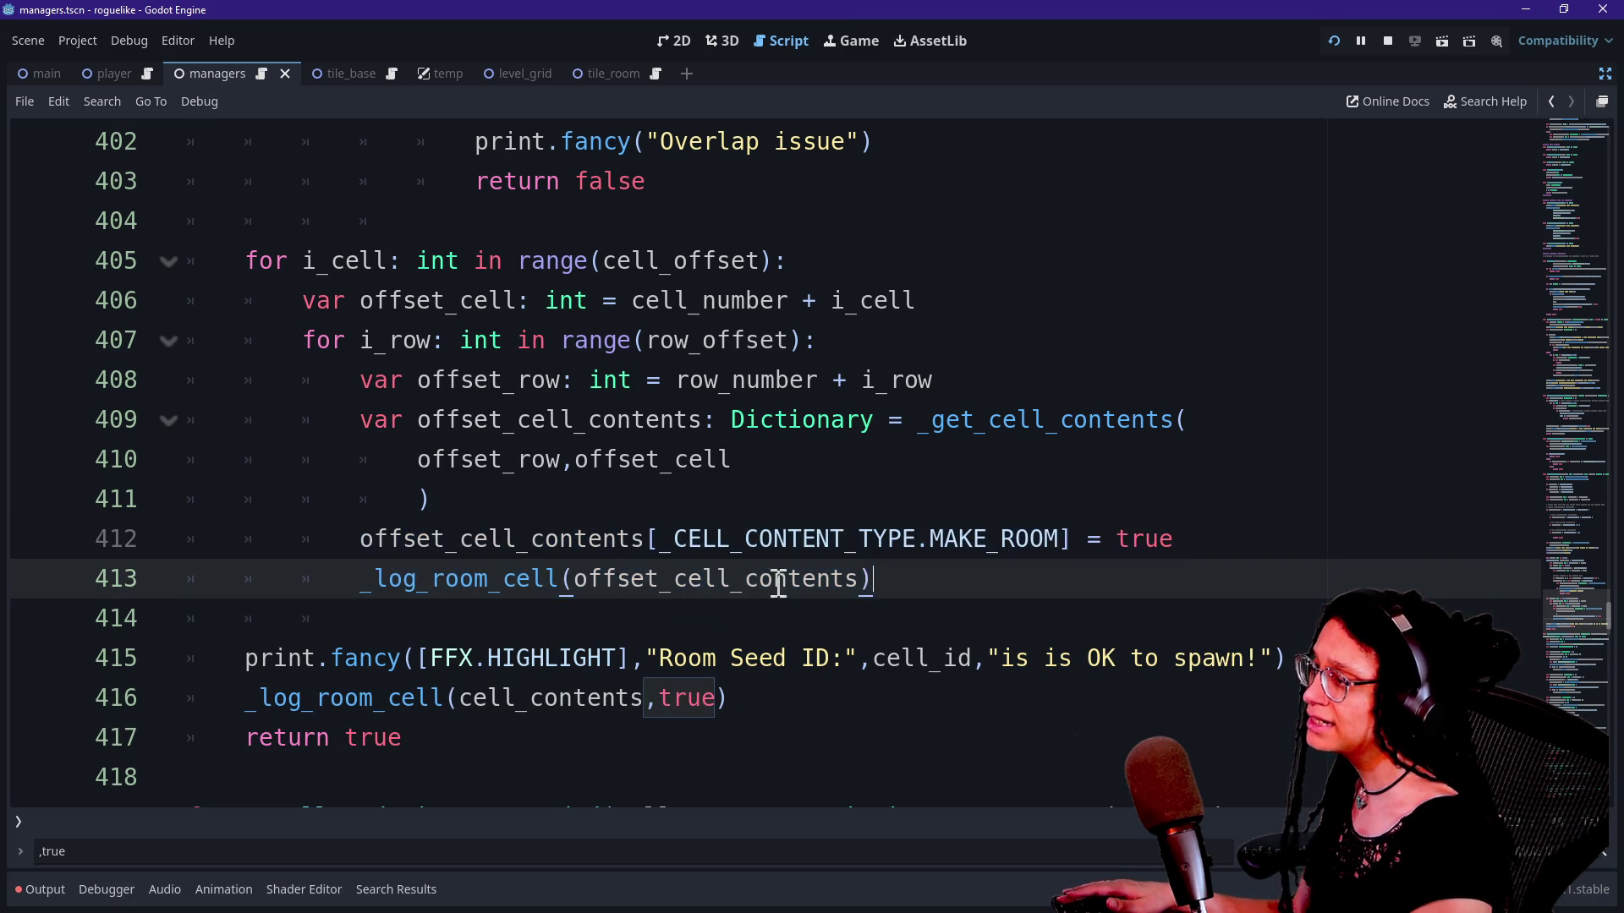
pyautogui.scroll(2, 536, 580)
pyautogui.click(442, 461)
pyautogui.click(427, 618)
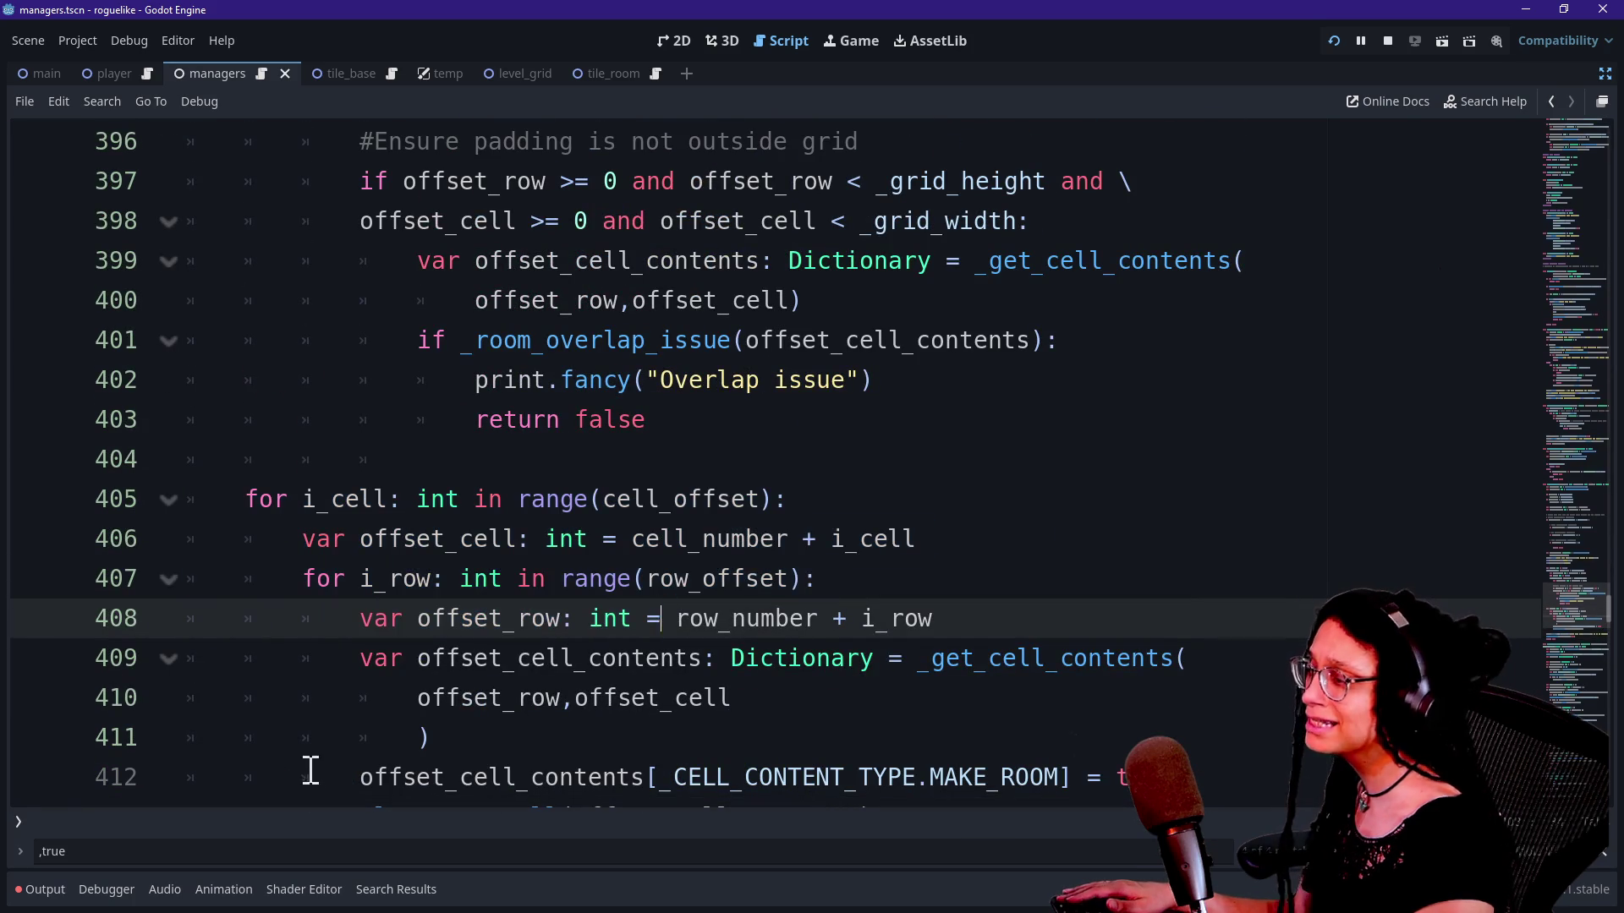
pyautogui.scroll(5, 440, 689)
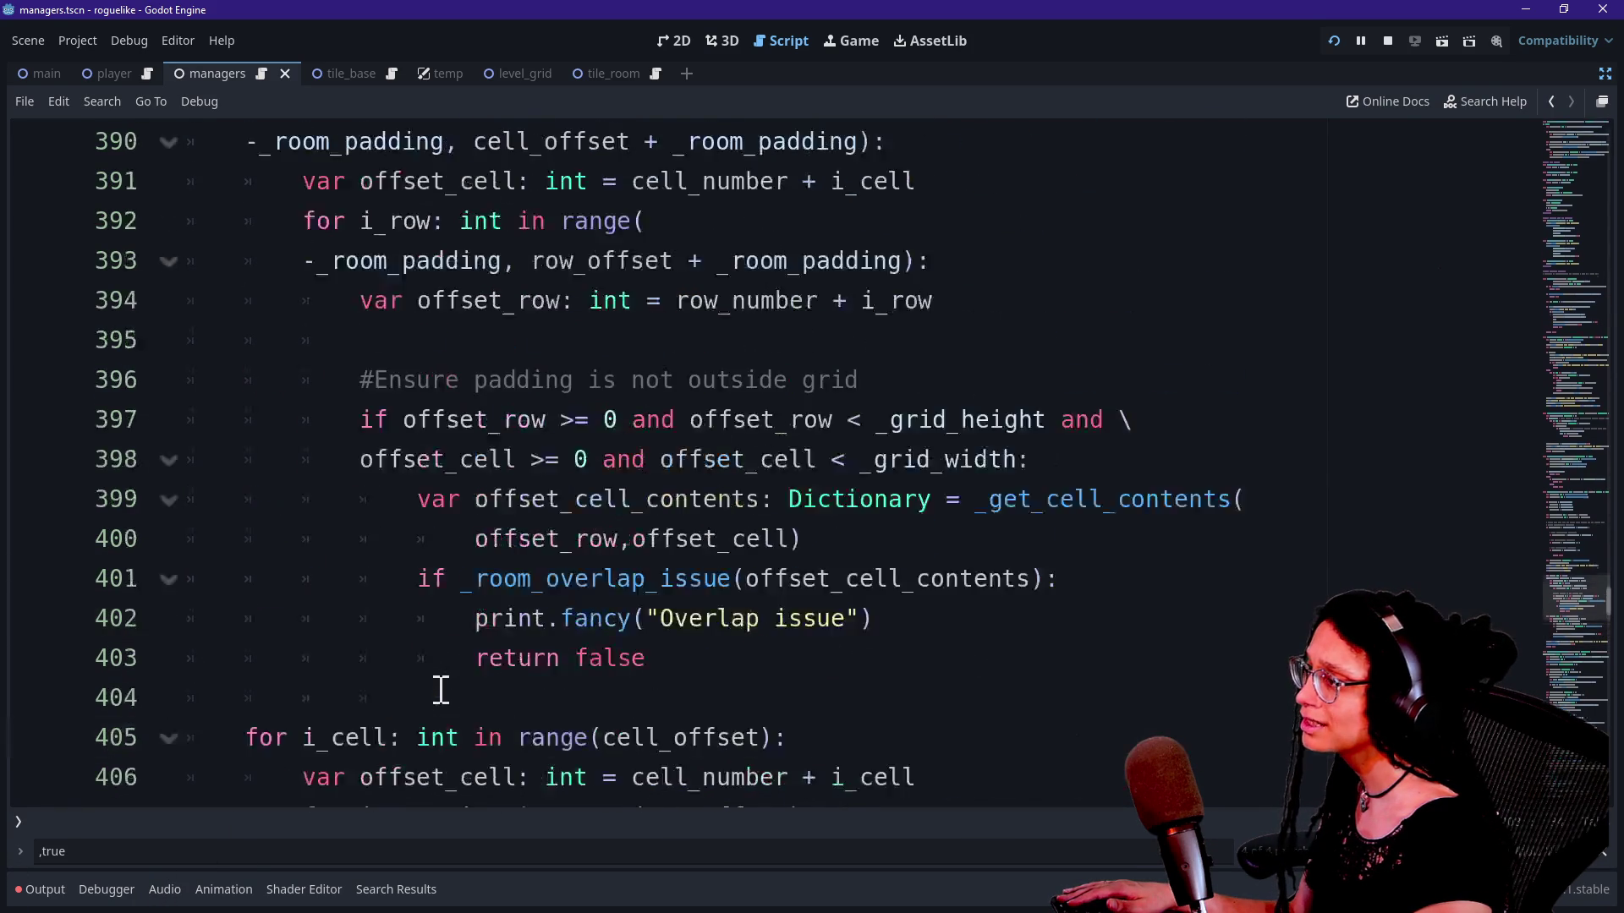
pyautogui.scroll(-4, 440, 689)
pyautogui.scroll(-4, 440, 689)
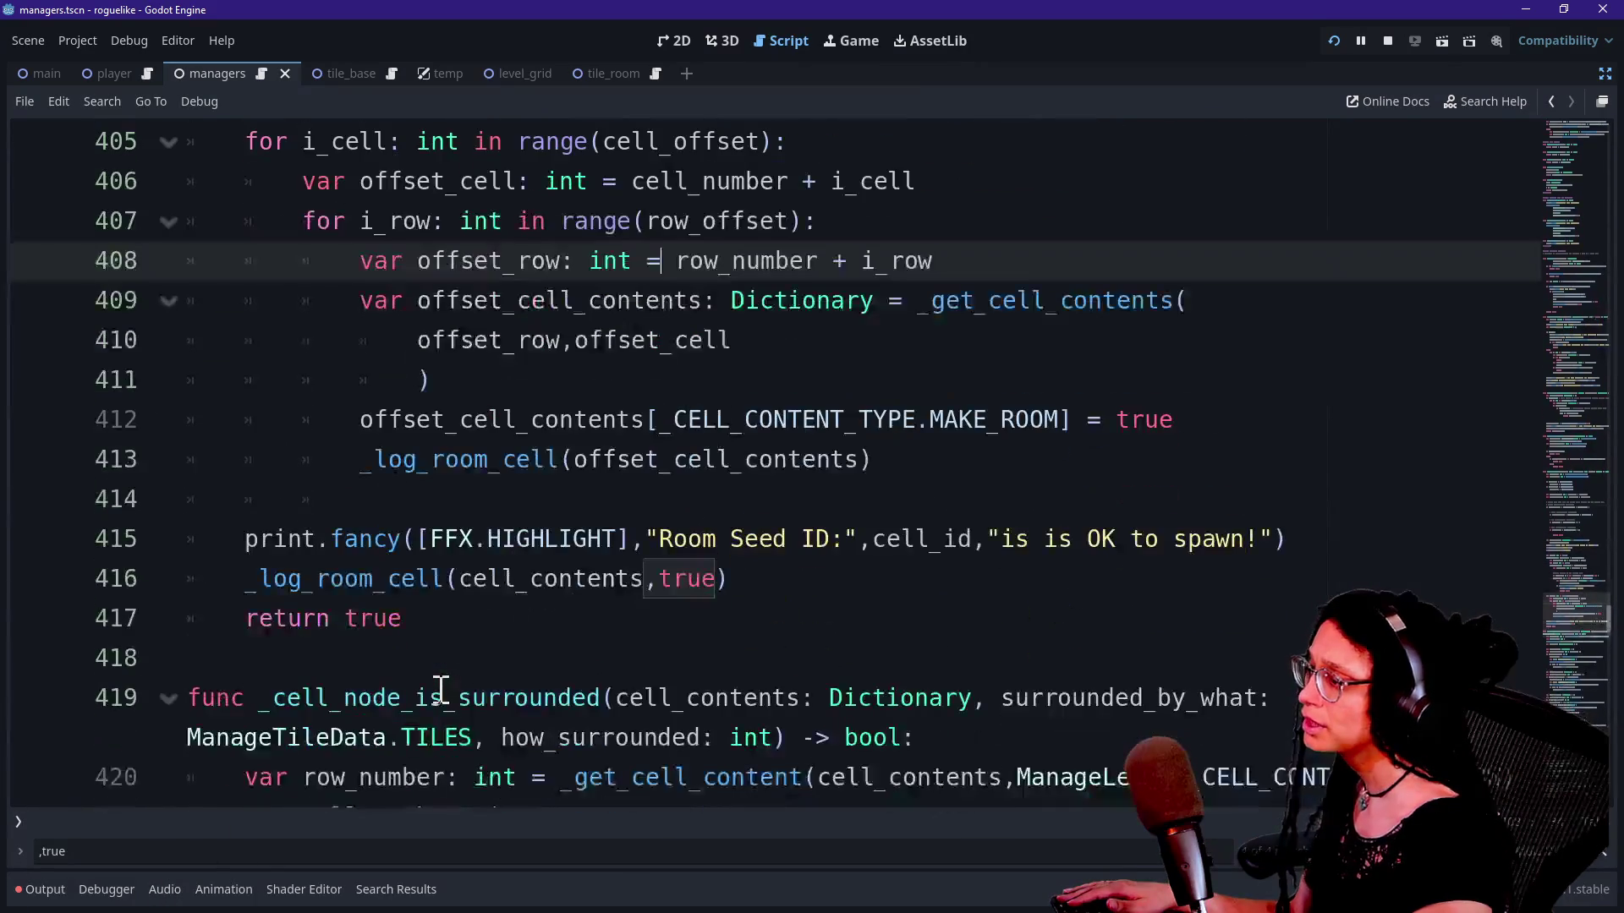
pyautogui.click(365, 427)
pyautogui.click(818, 466)
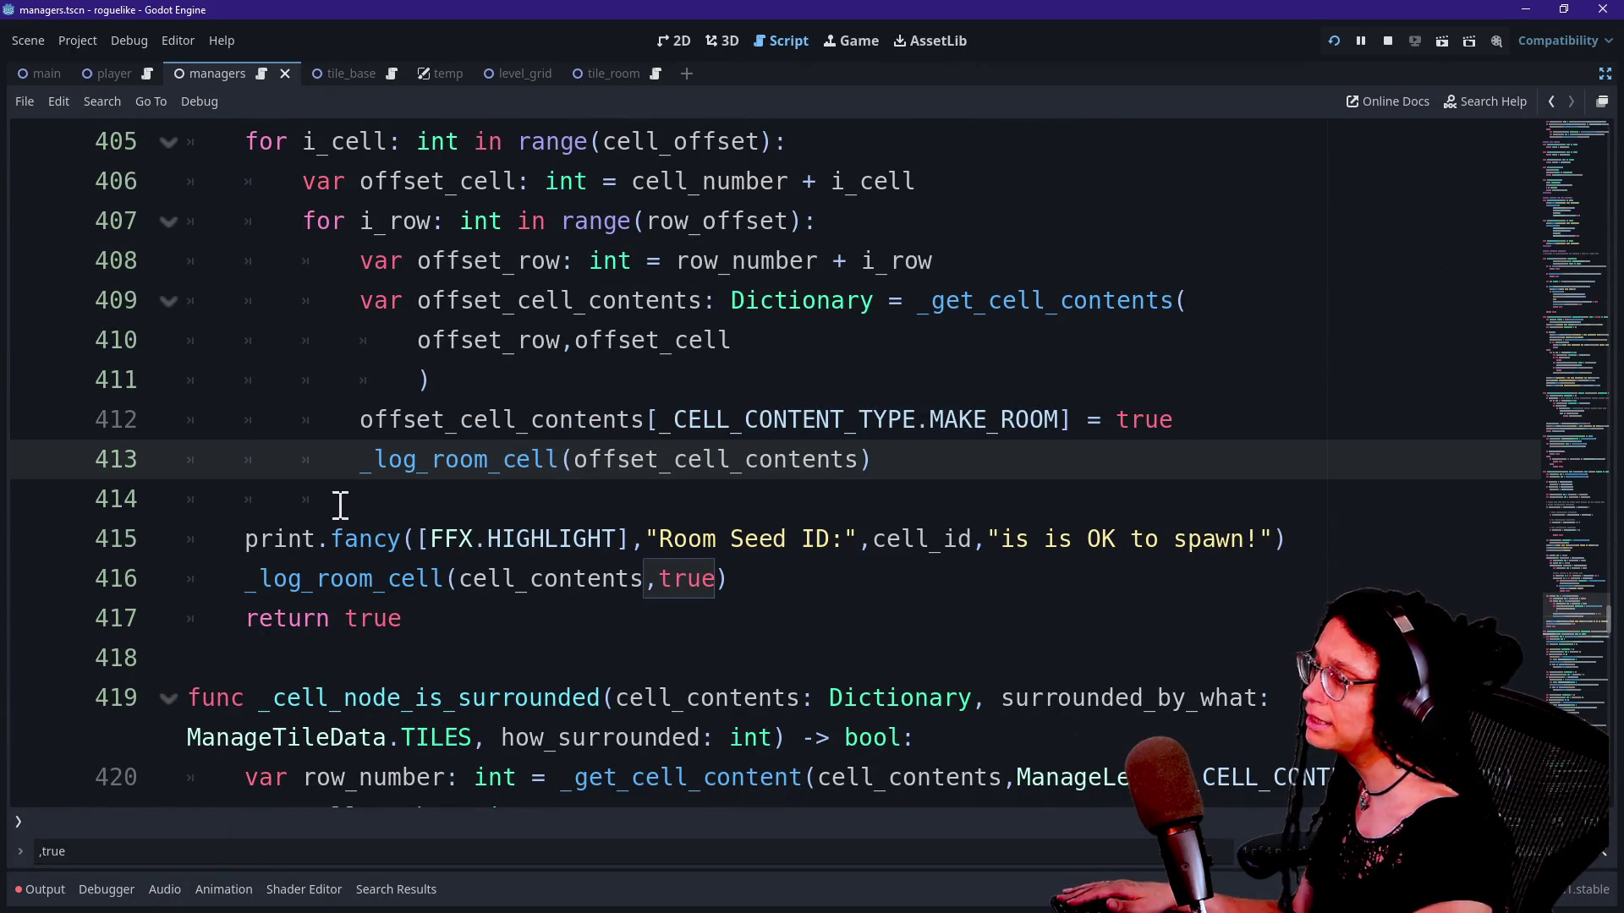
pyautogui.scroll(1, 531, 493)
pyautogui.click(533, 493)
pyautogui.click(866, 542)
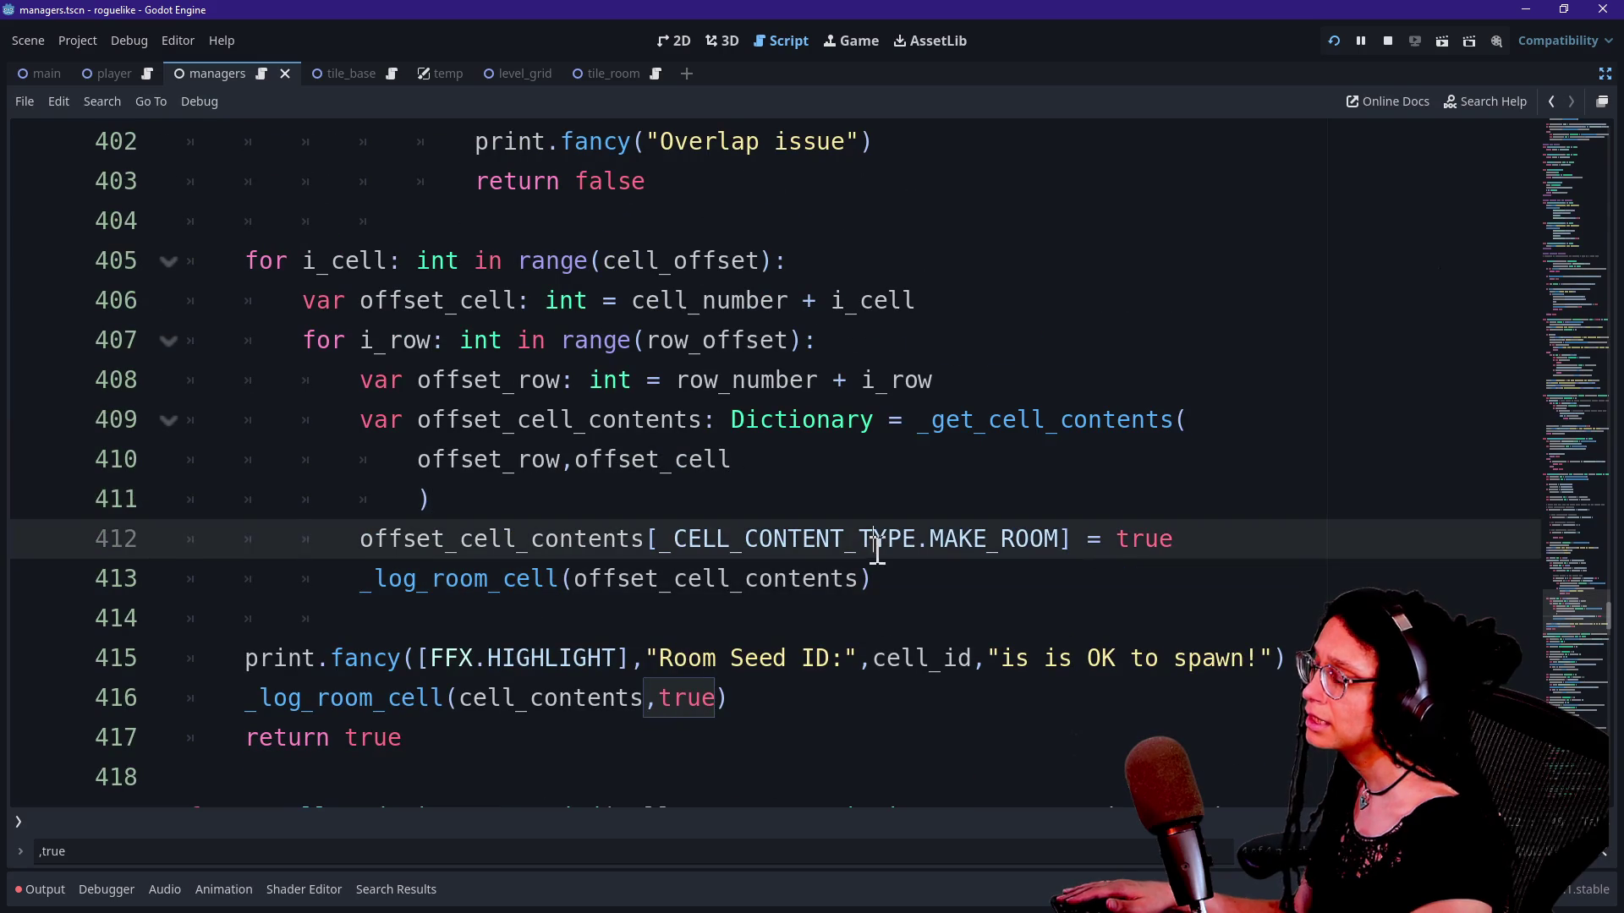
pyautogui.click(926, 569)
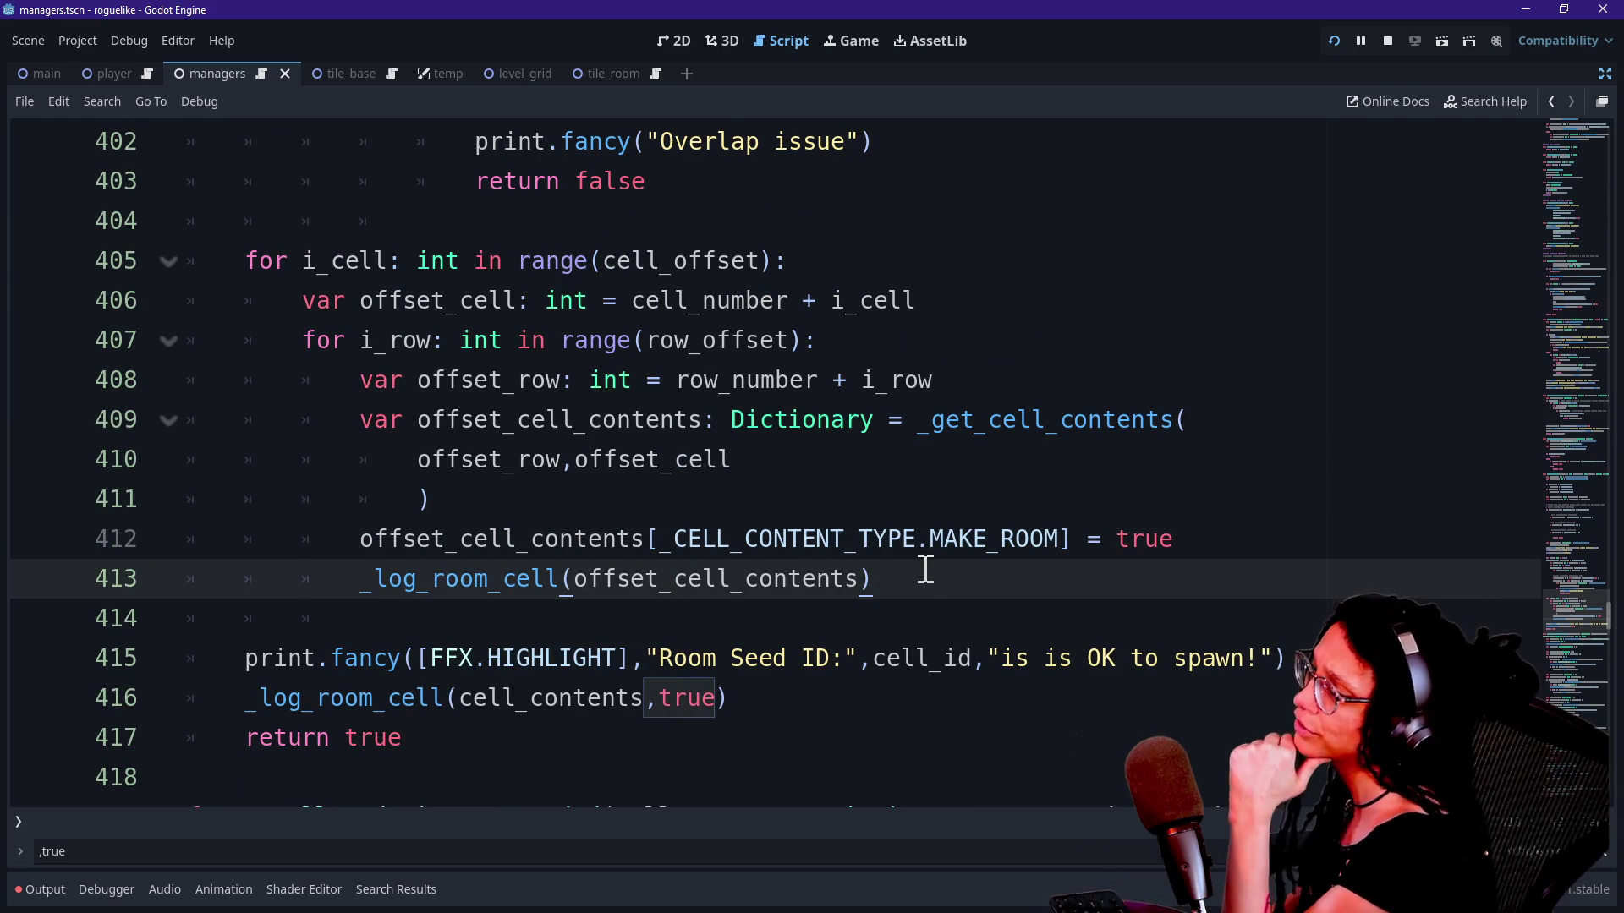
pyautogui.press('Up')
pyautogui.press('Up')
pyautogui.press('Up')
pyautogui.press('Up')
pyautogui.press('Up')
pyautogui.press('Up')
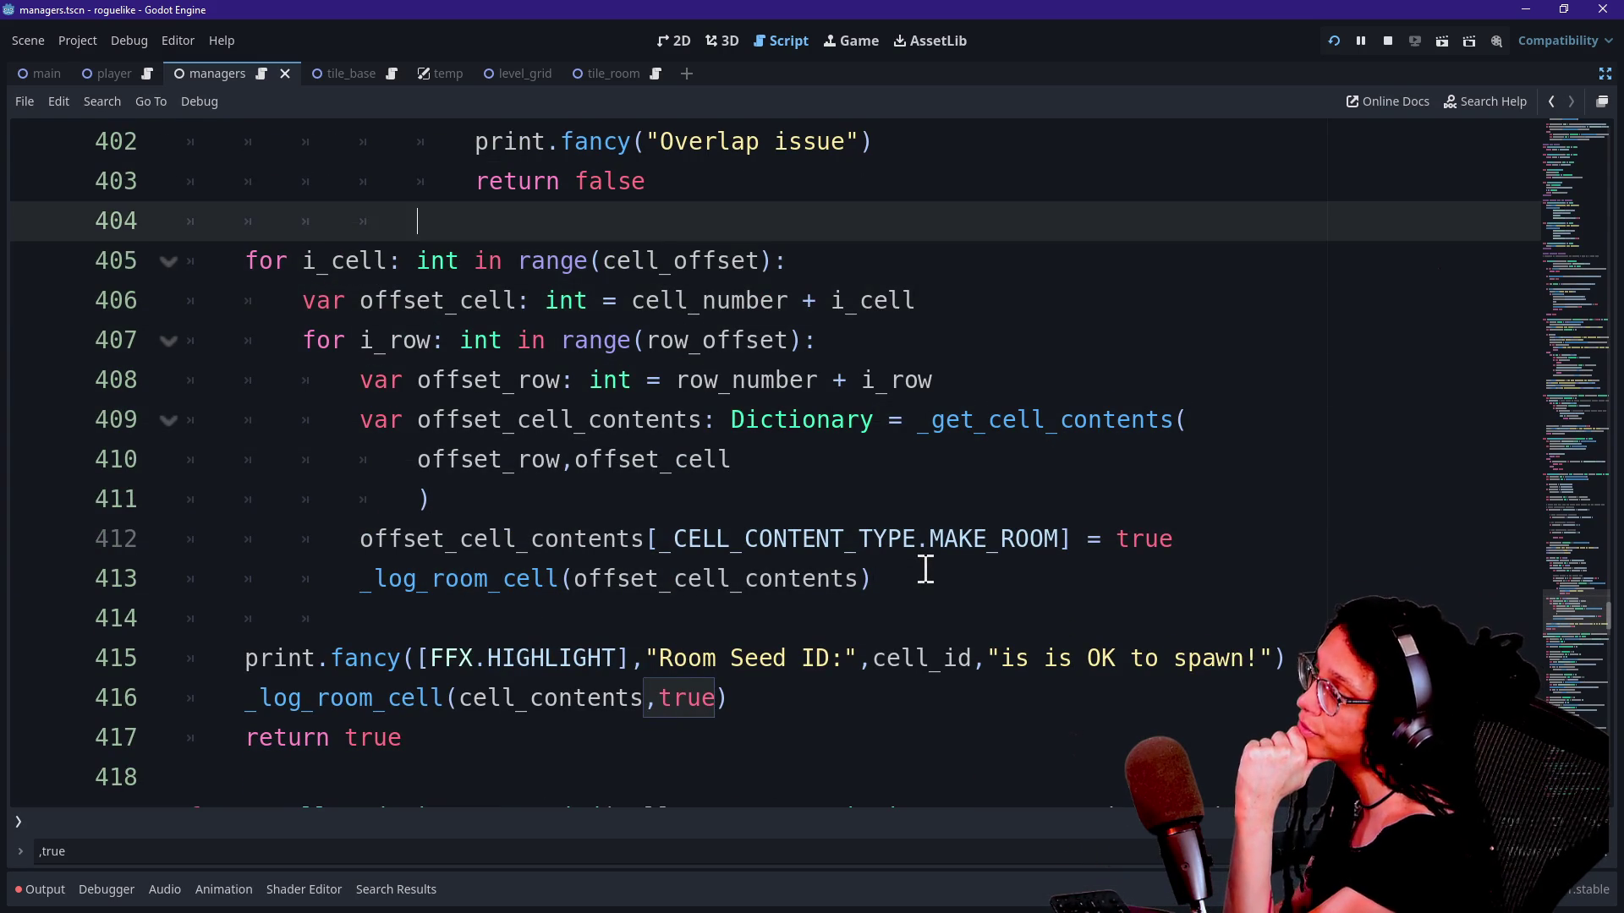
pyautogui.press('Down')
pyautogui.press('Down')
pyautogui.press('Down')
pyautogui.press('Up')
pyautogui.press('Up')
pyautogui.press('Up')
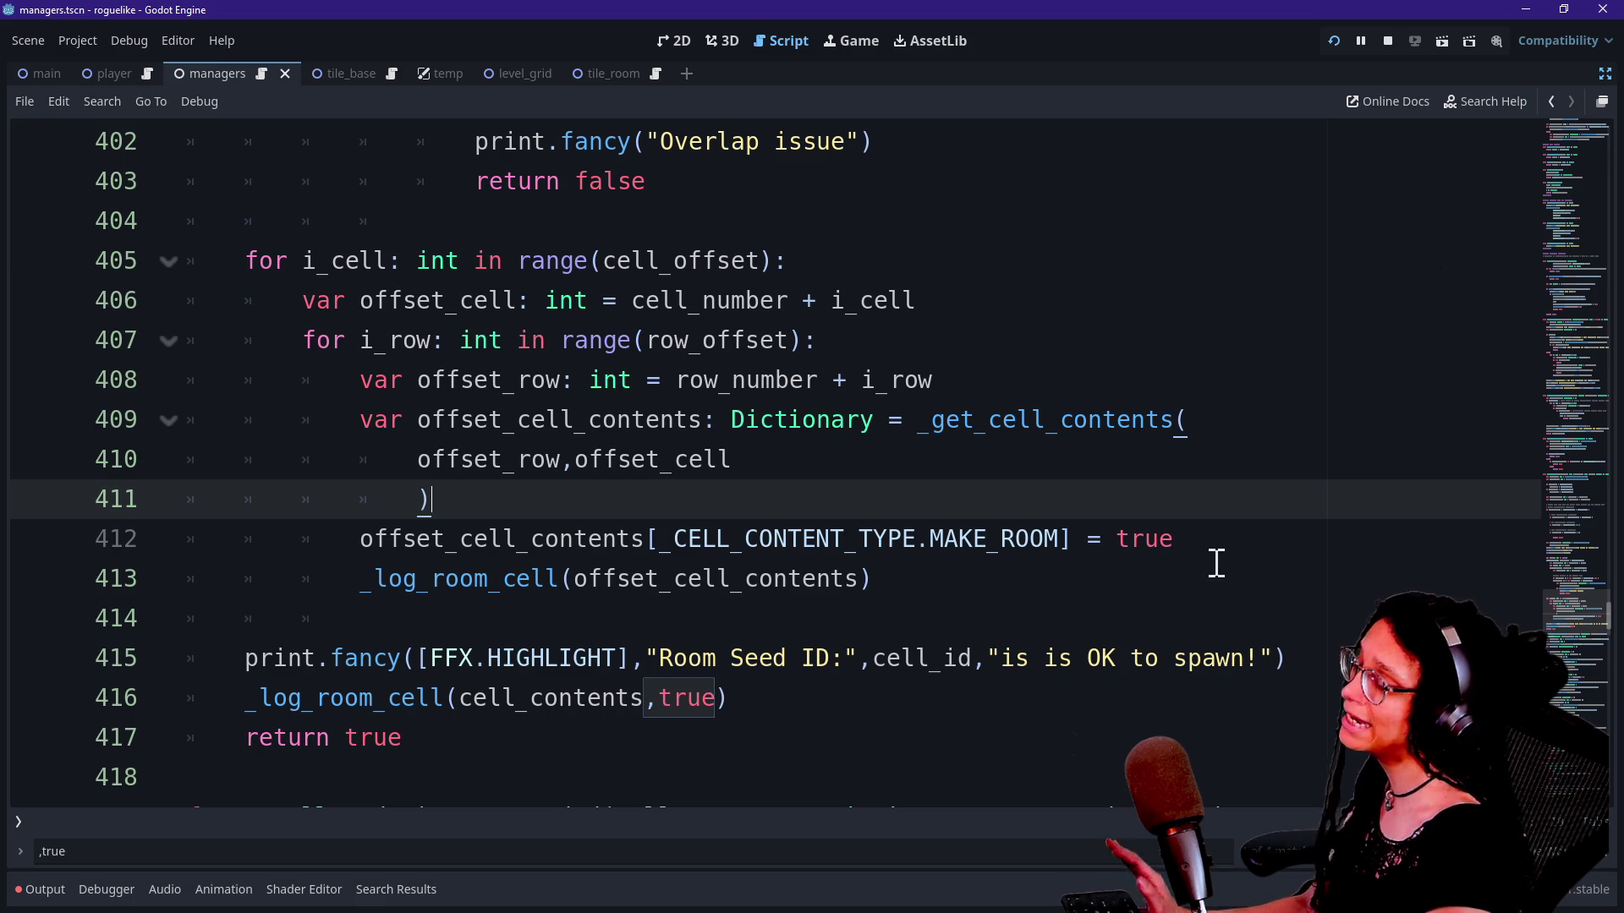
pyautogui.scroll(1, 1199, 569)
pyautogui.scroll(1, 1199, 569)
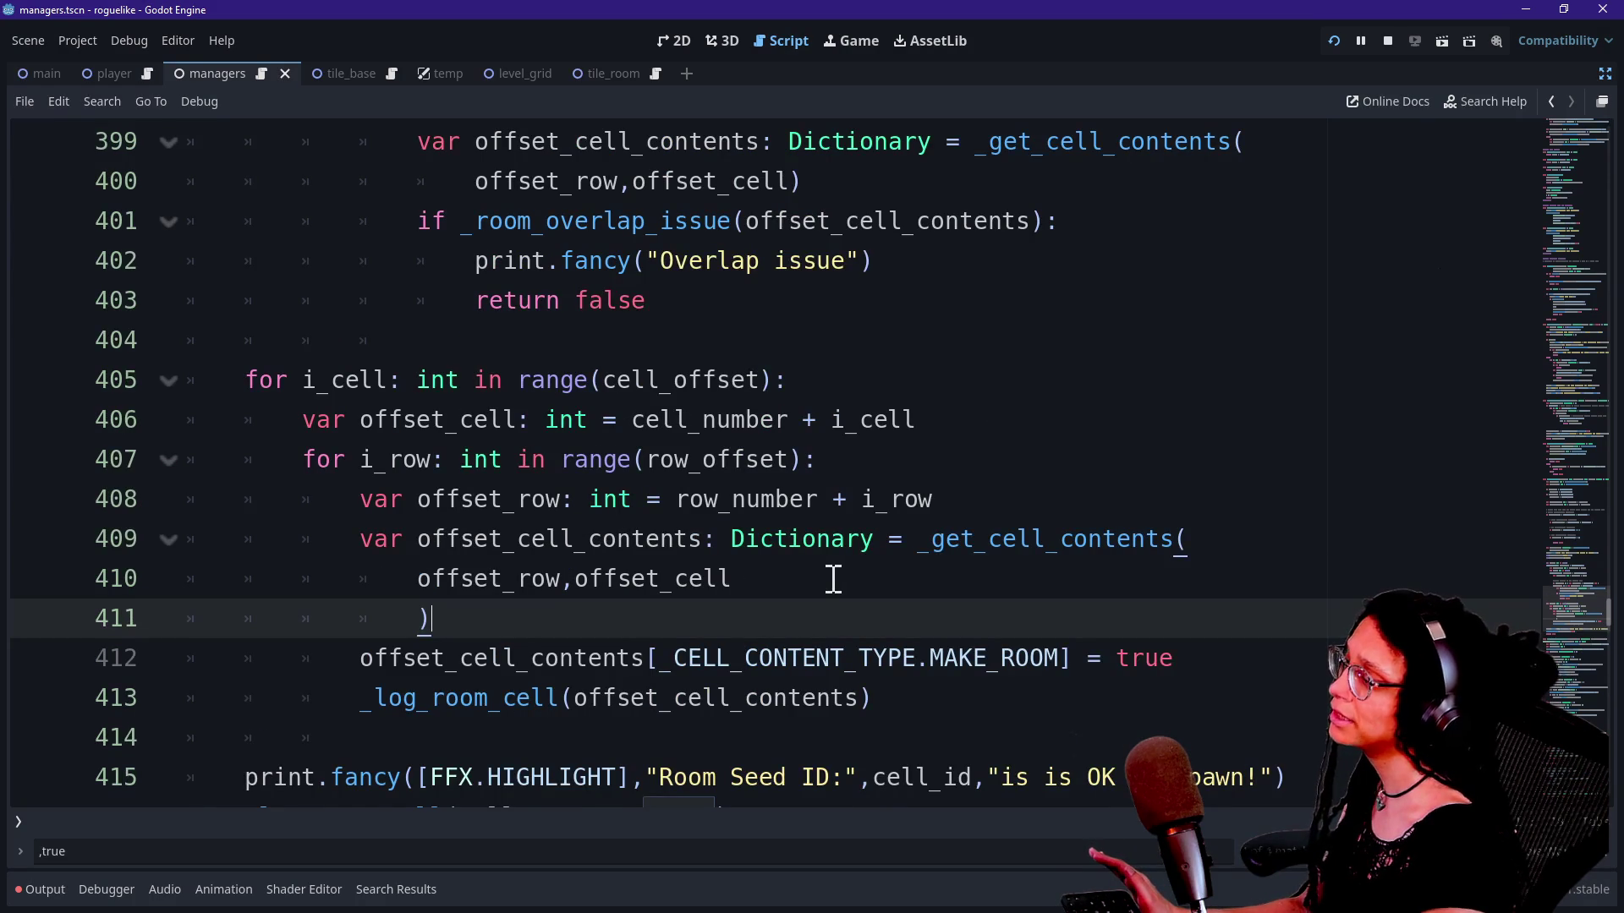
pyautogui.scroll(1, 833, 580)
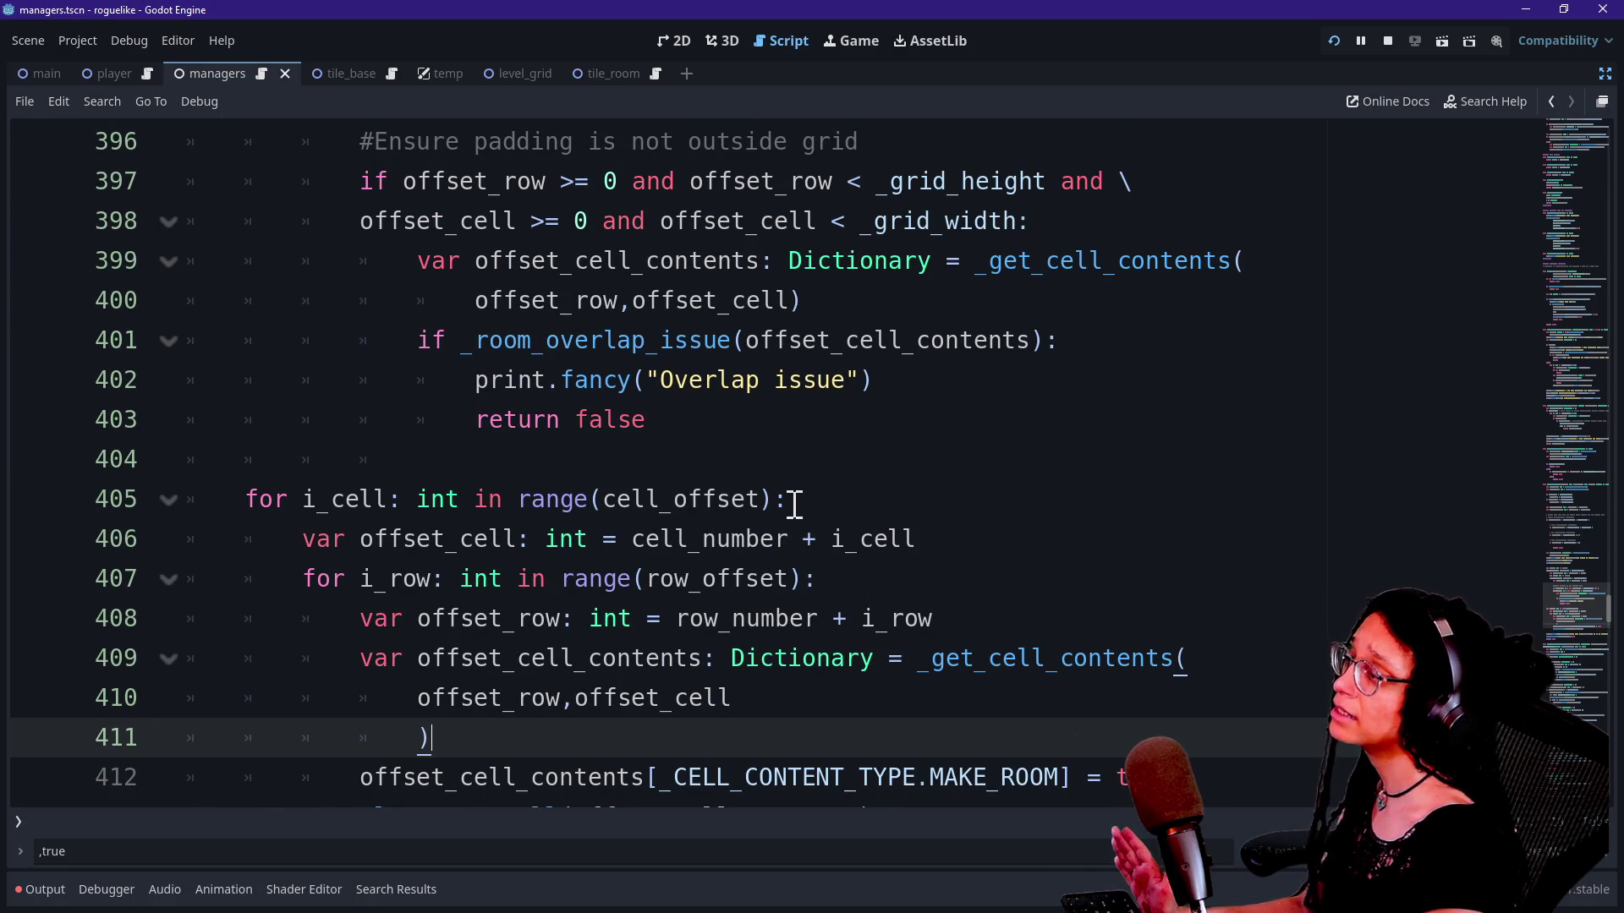
pyautogui.scroll(6, 793, 498)
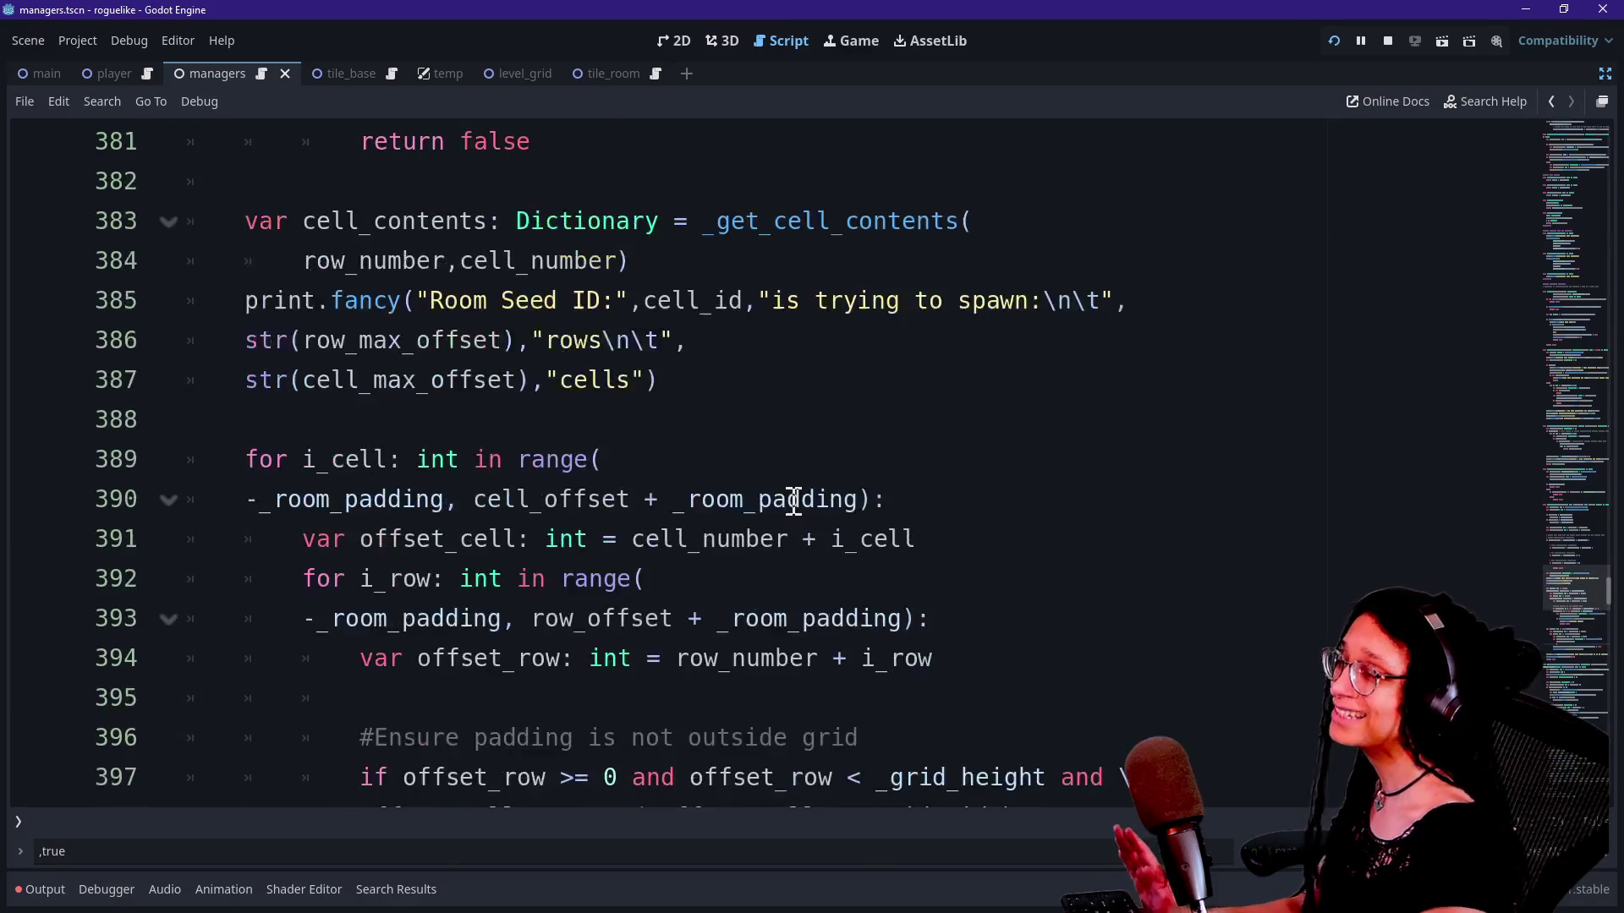
pyautogui.scroll(-9, 794, 501)
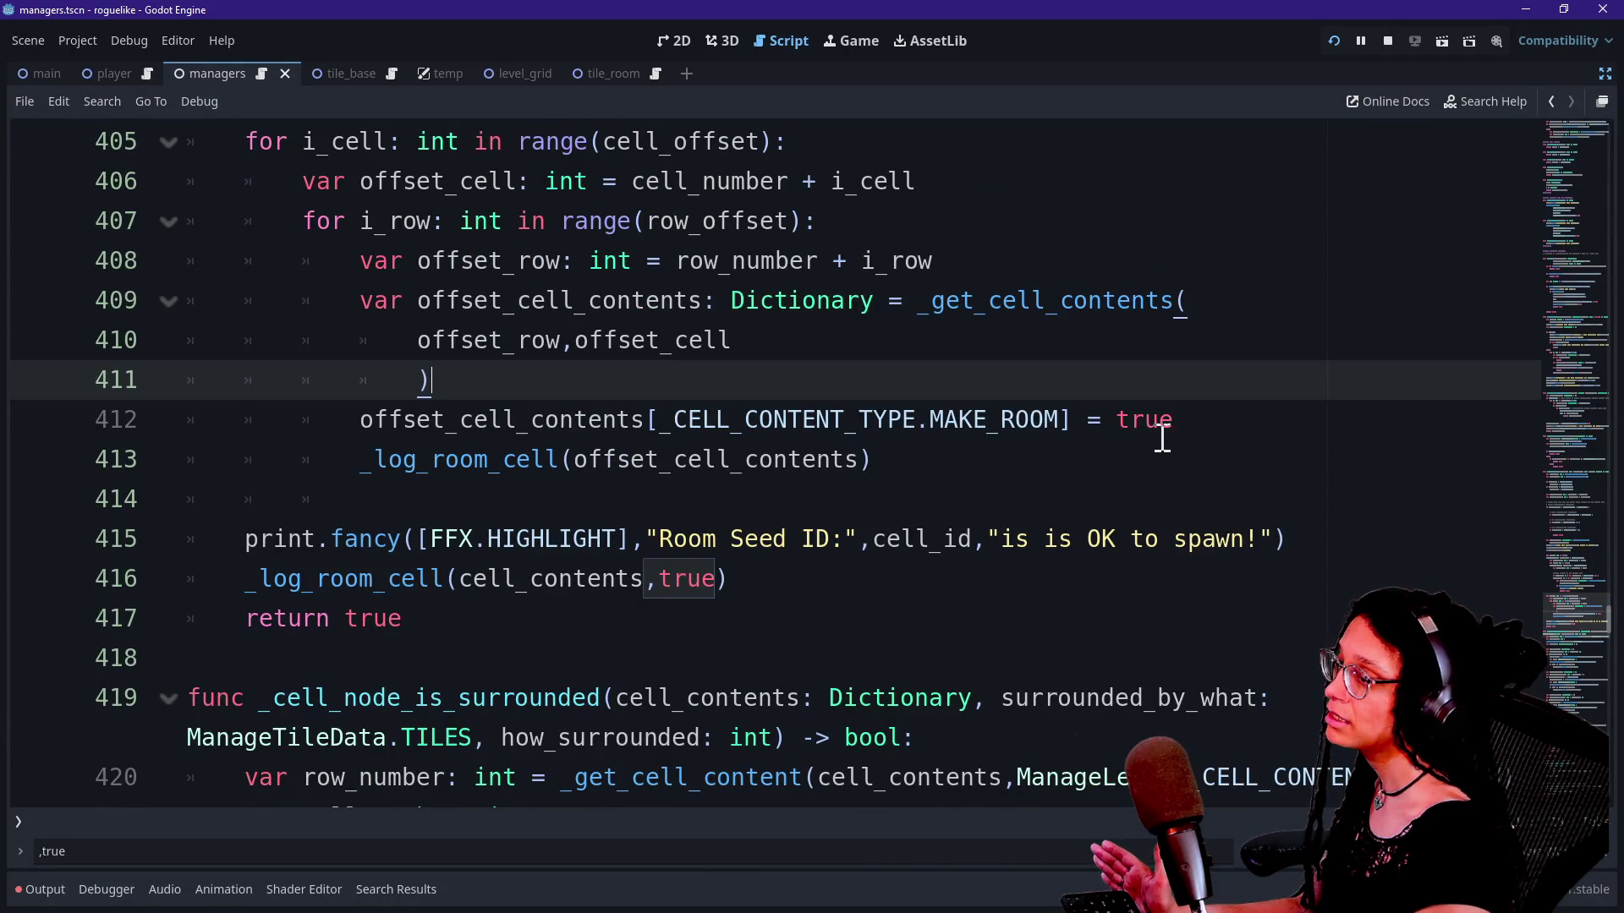
pyautogui.click(1182, 423)
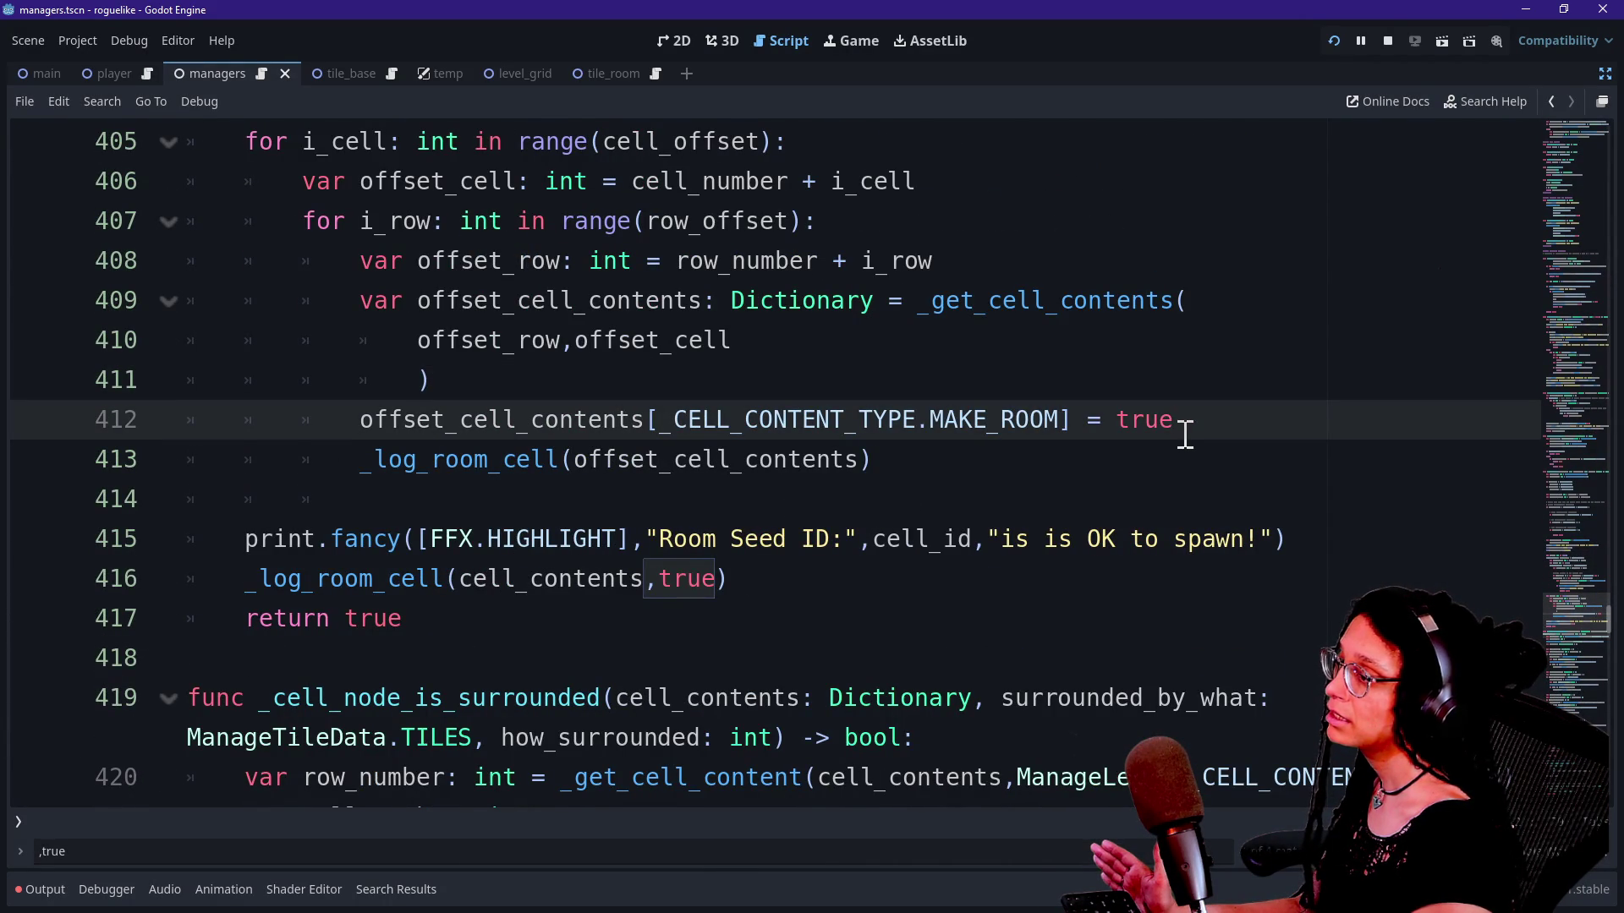
# Step: Add the condition 'if _logged_cells_room:' on a new line 413
pyautogui.press('Return')
pyautogui.write('if ')
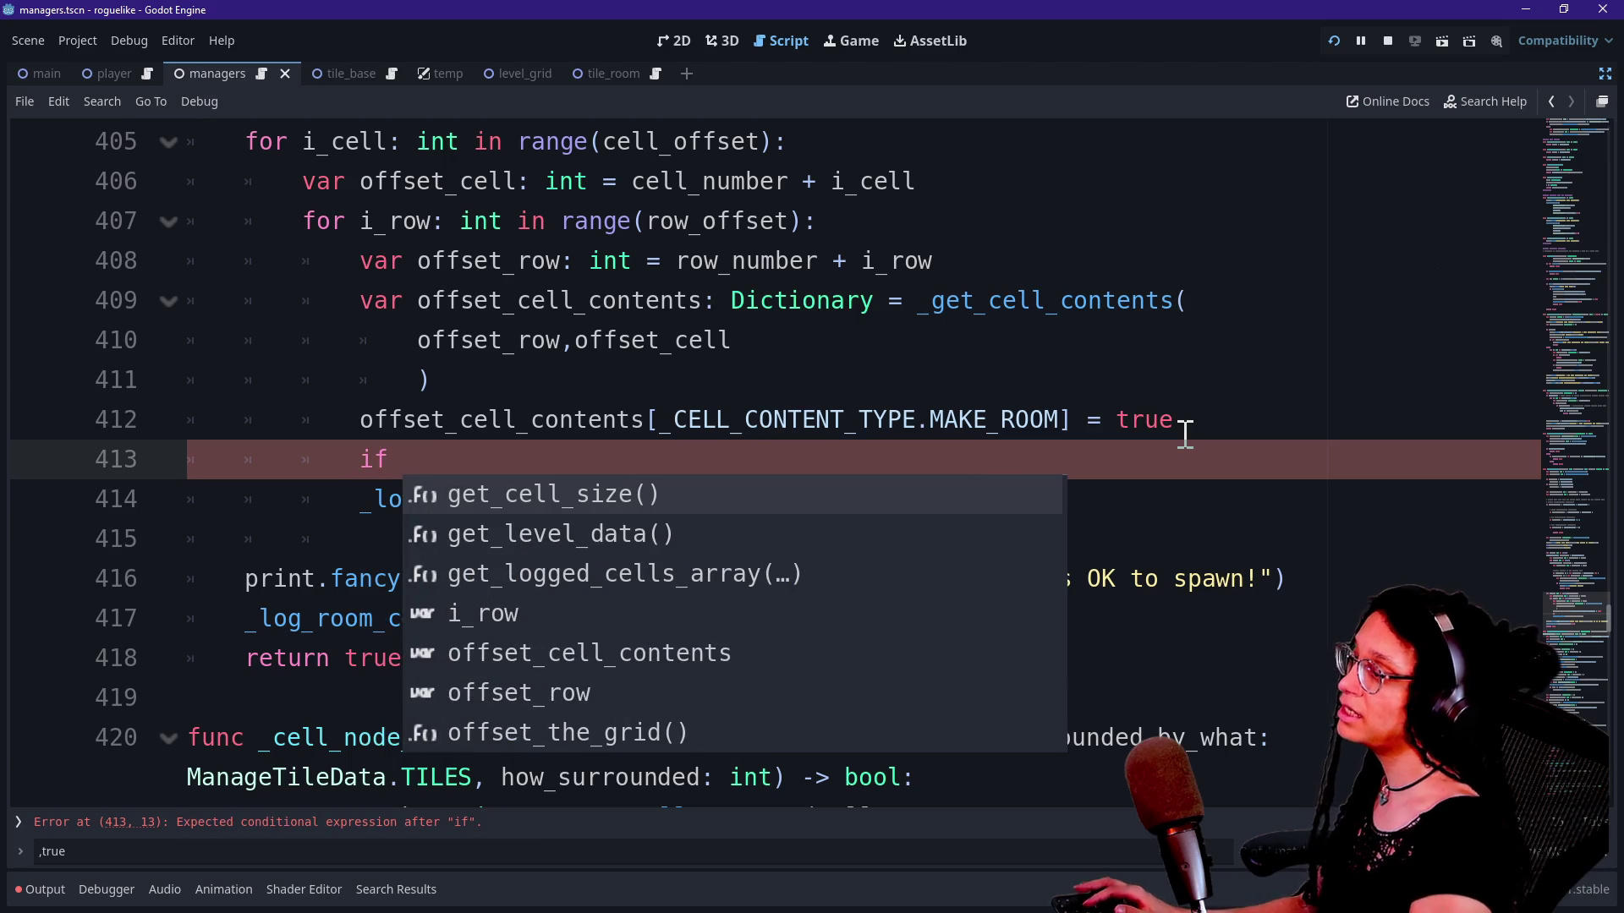
pyautogui.write('_logg')
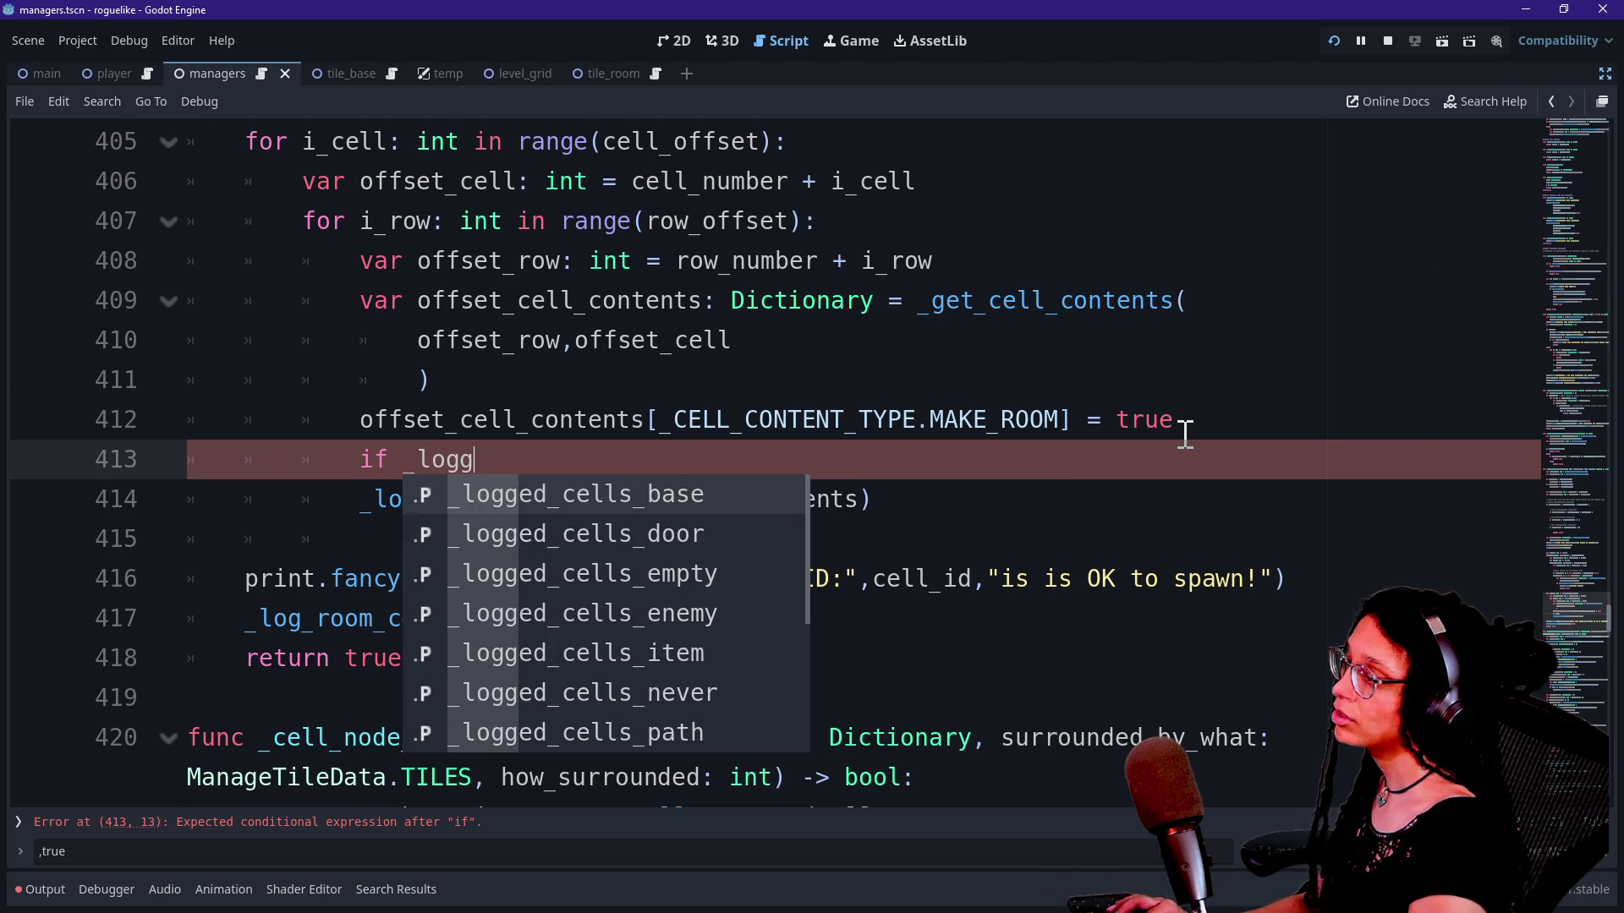
pyautogui.press('Down')
pyautogui.press('Down')
pyautogui.press('Down')
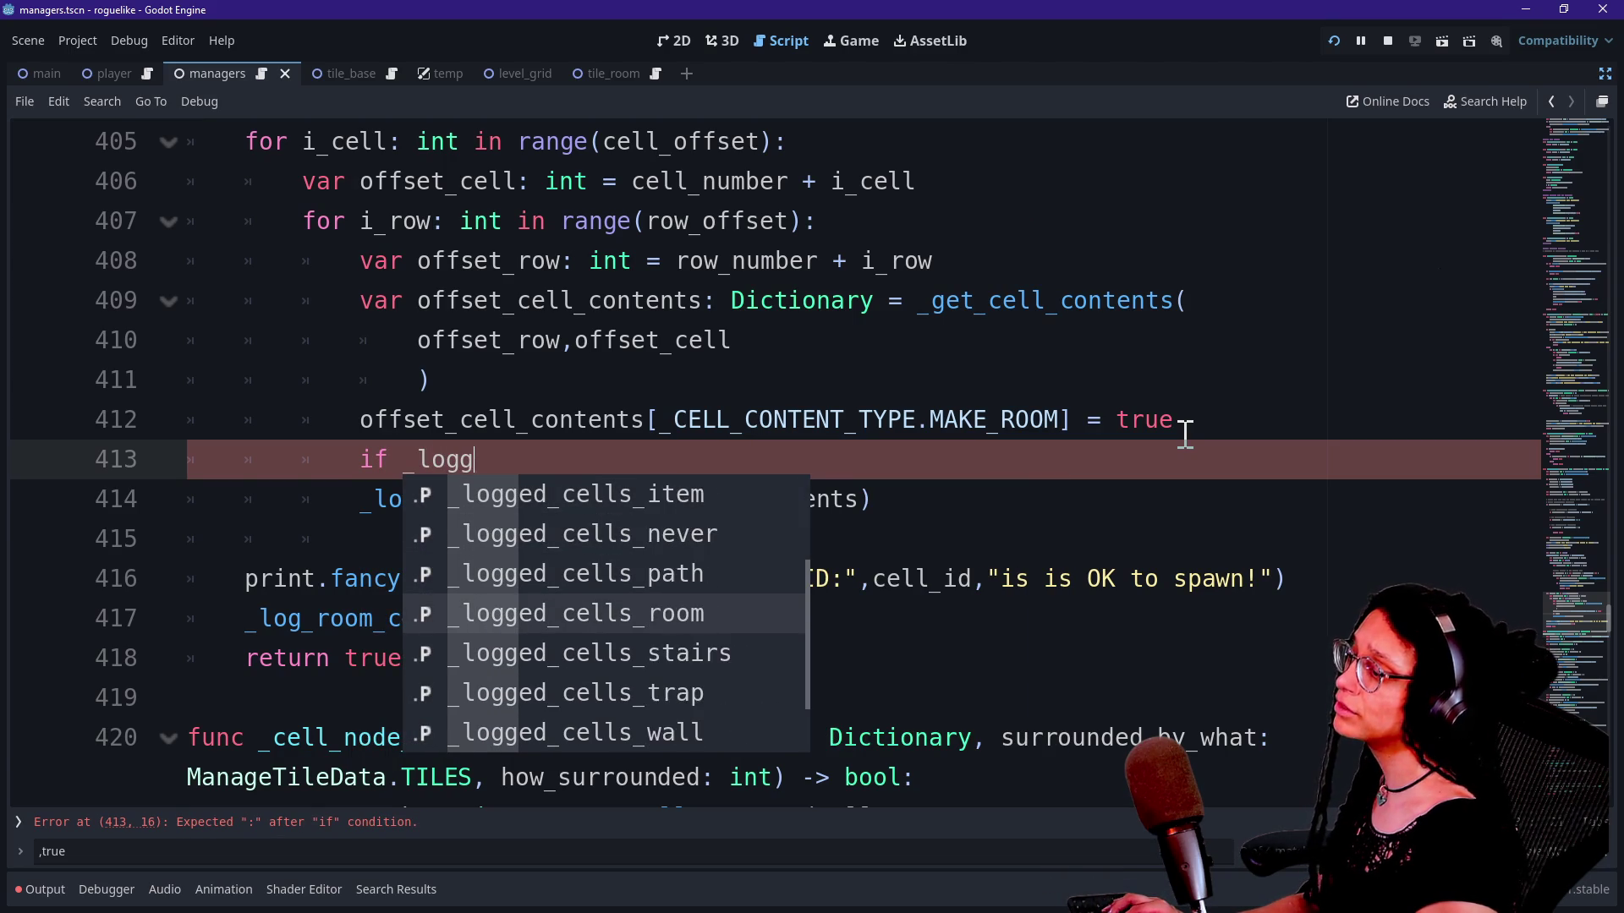
pyautogui.press('Return')
pyautogui.write('not')
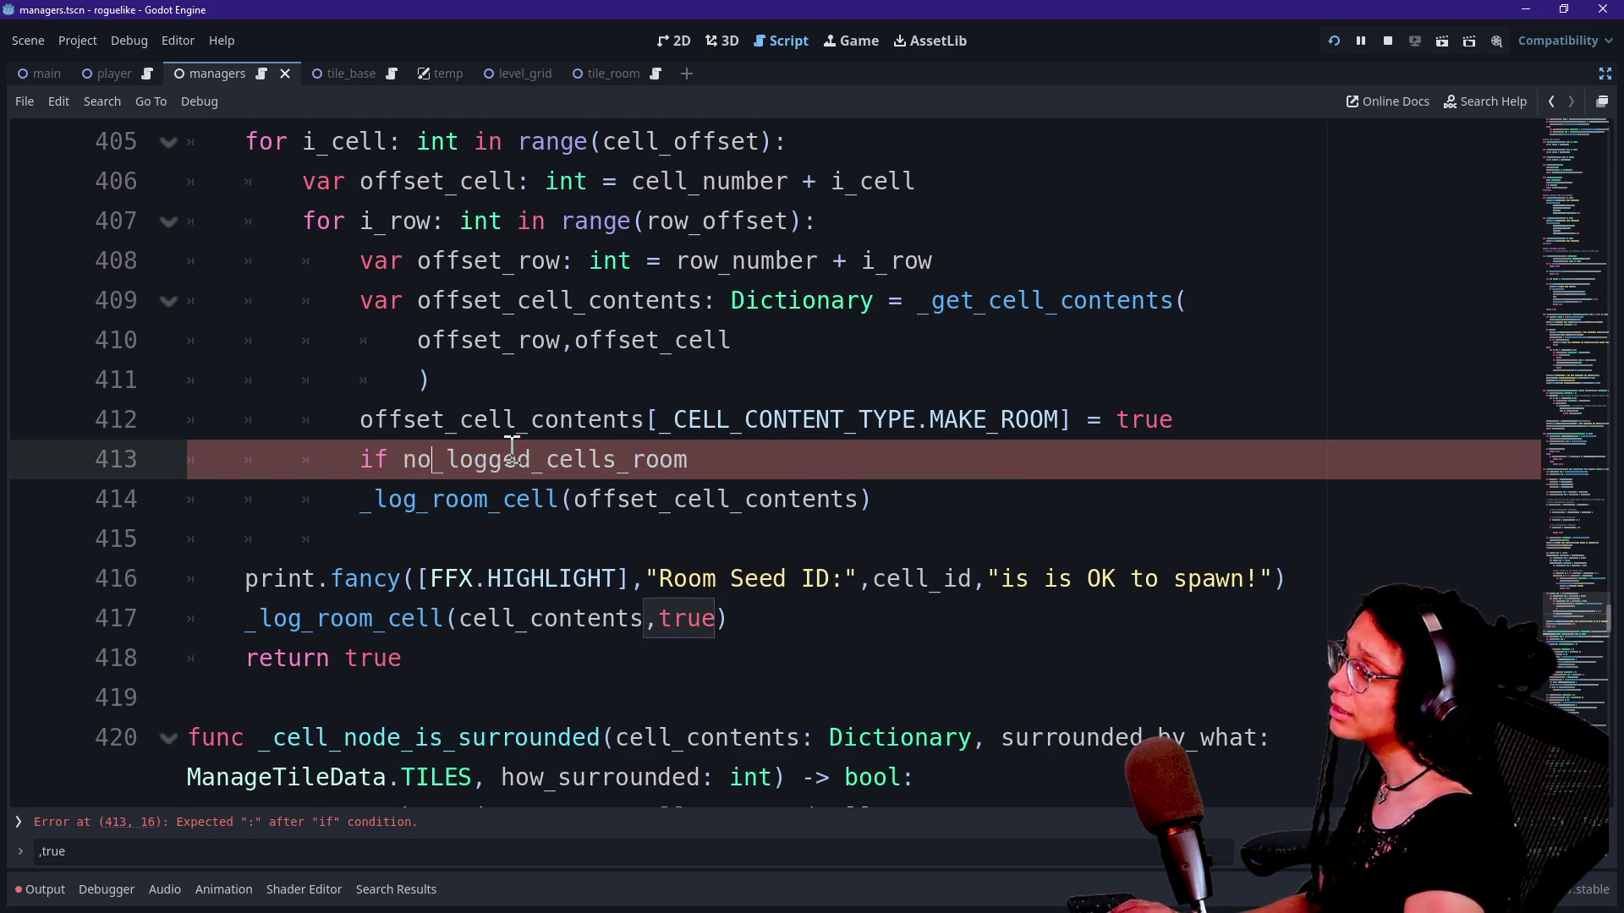
pyautogui.click(805, 469)
pyautogui.write('"')
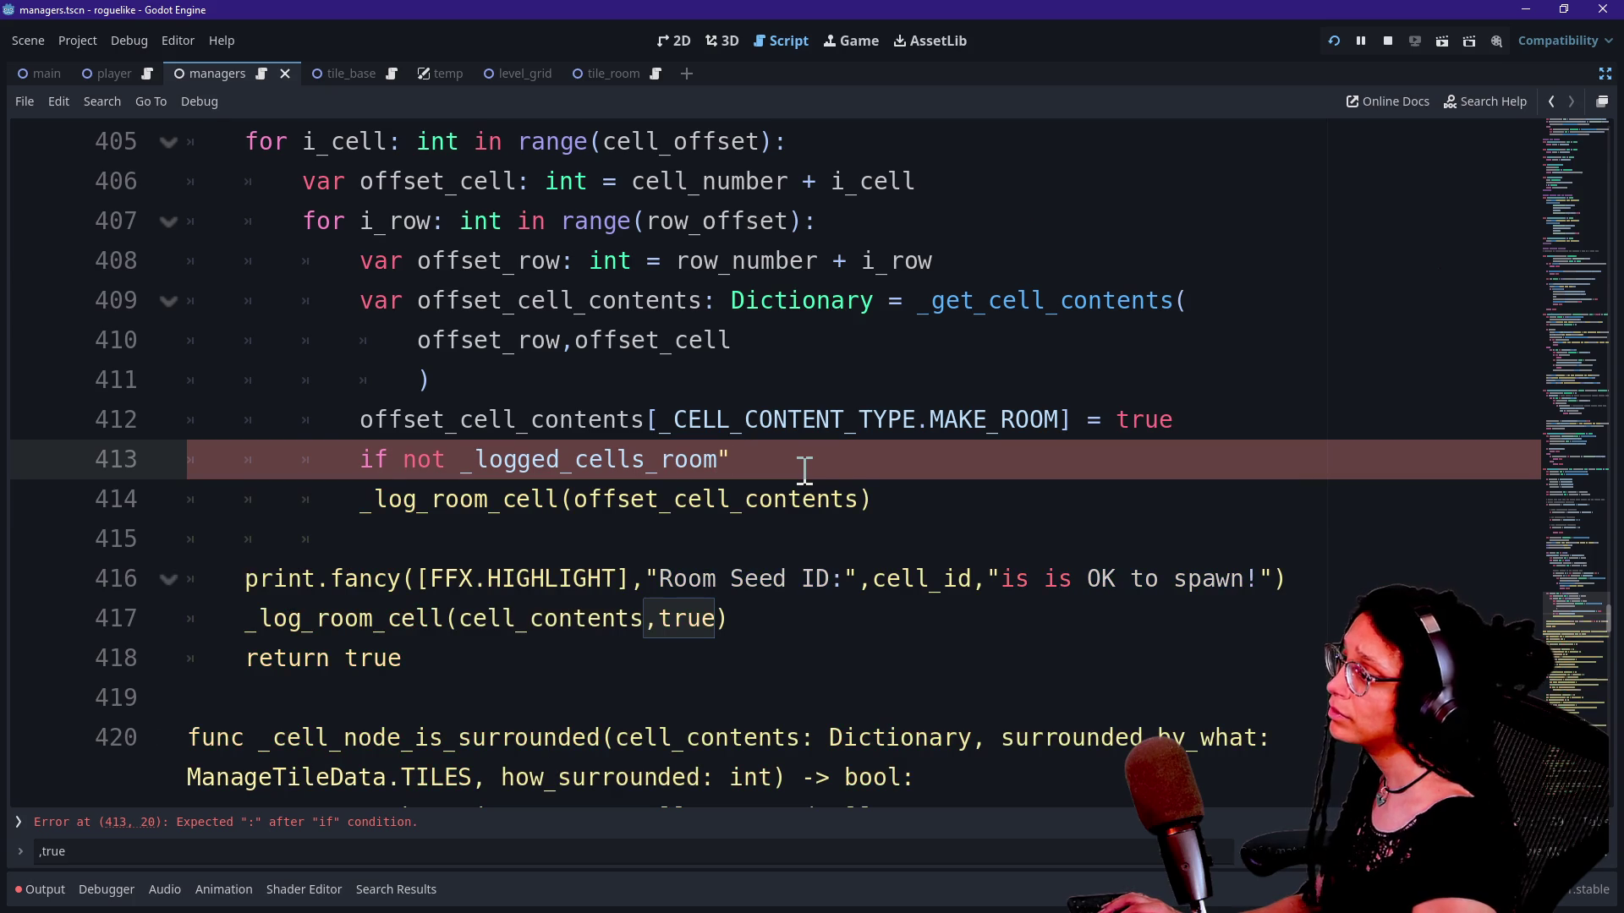
pyautogui.press('BackSpace')
pyautogui.click(446, 474)
pyautogui.press('BackSpace')
pyautogui.press('BackSpace')
pyautogui.press('BackSpace')
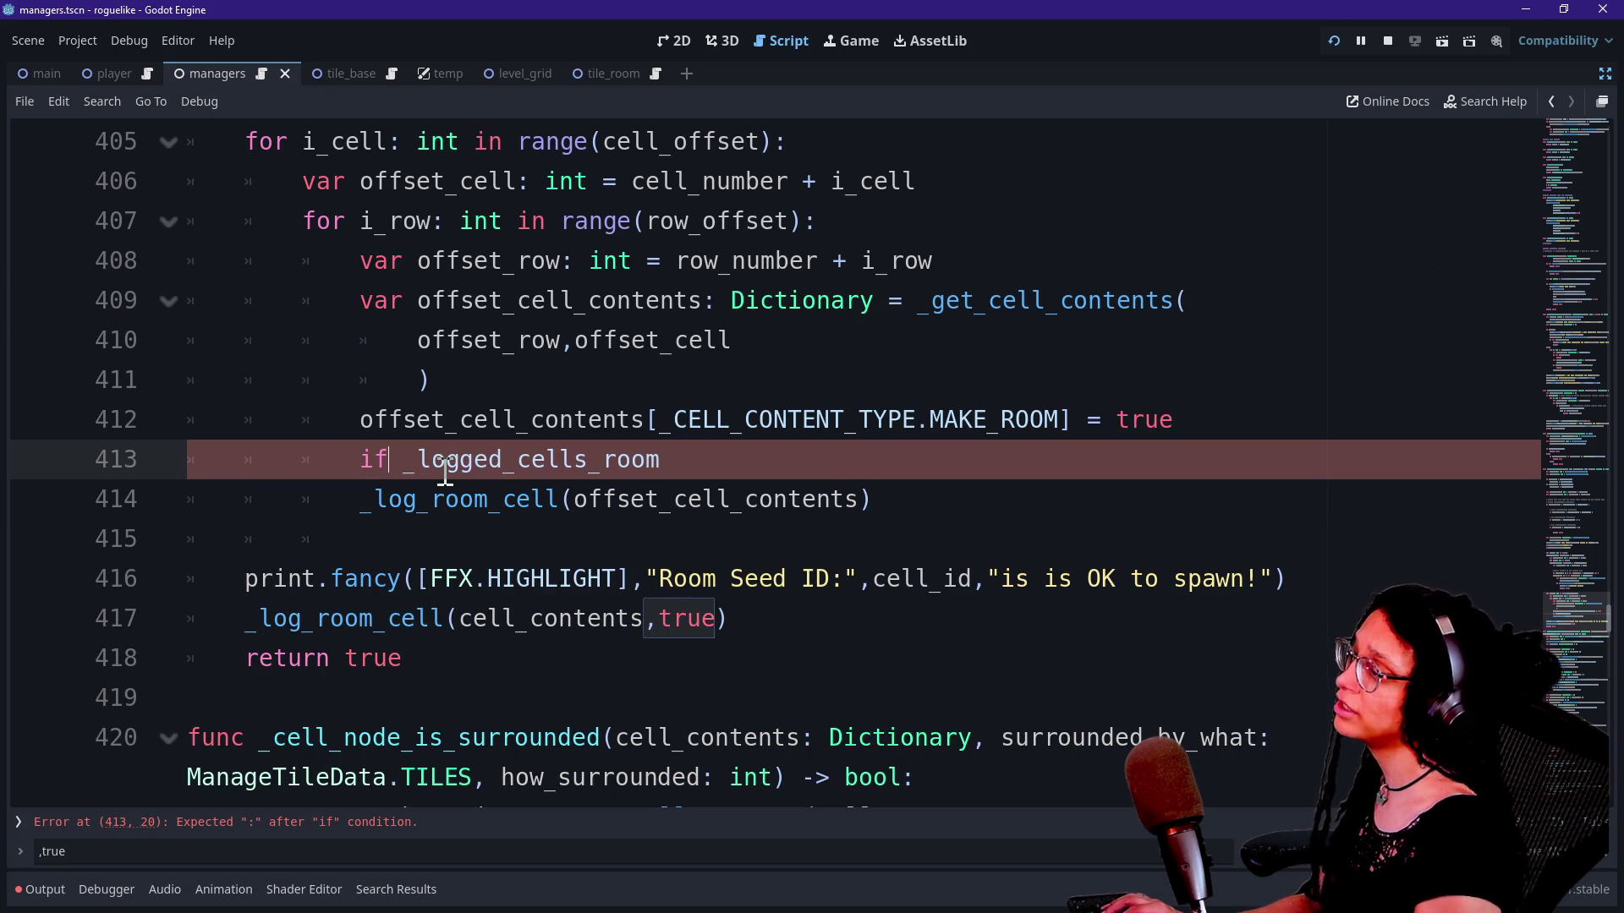
# Step: Indent the _log_room_cell call under the new condition and rerun the game
pyautogui.click(355, 501)
pyautogui.press('Tab')
pyautogui.press('Up')
pyautogui.click(717, 458)
pyautogui.moveTo(410, 464); pyautogui.dragTo(732, 480)
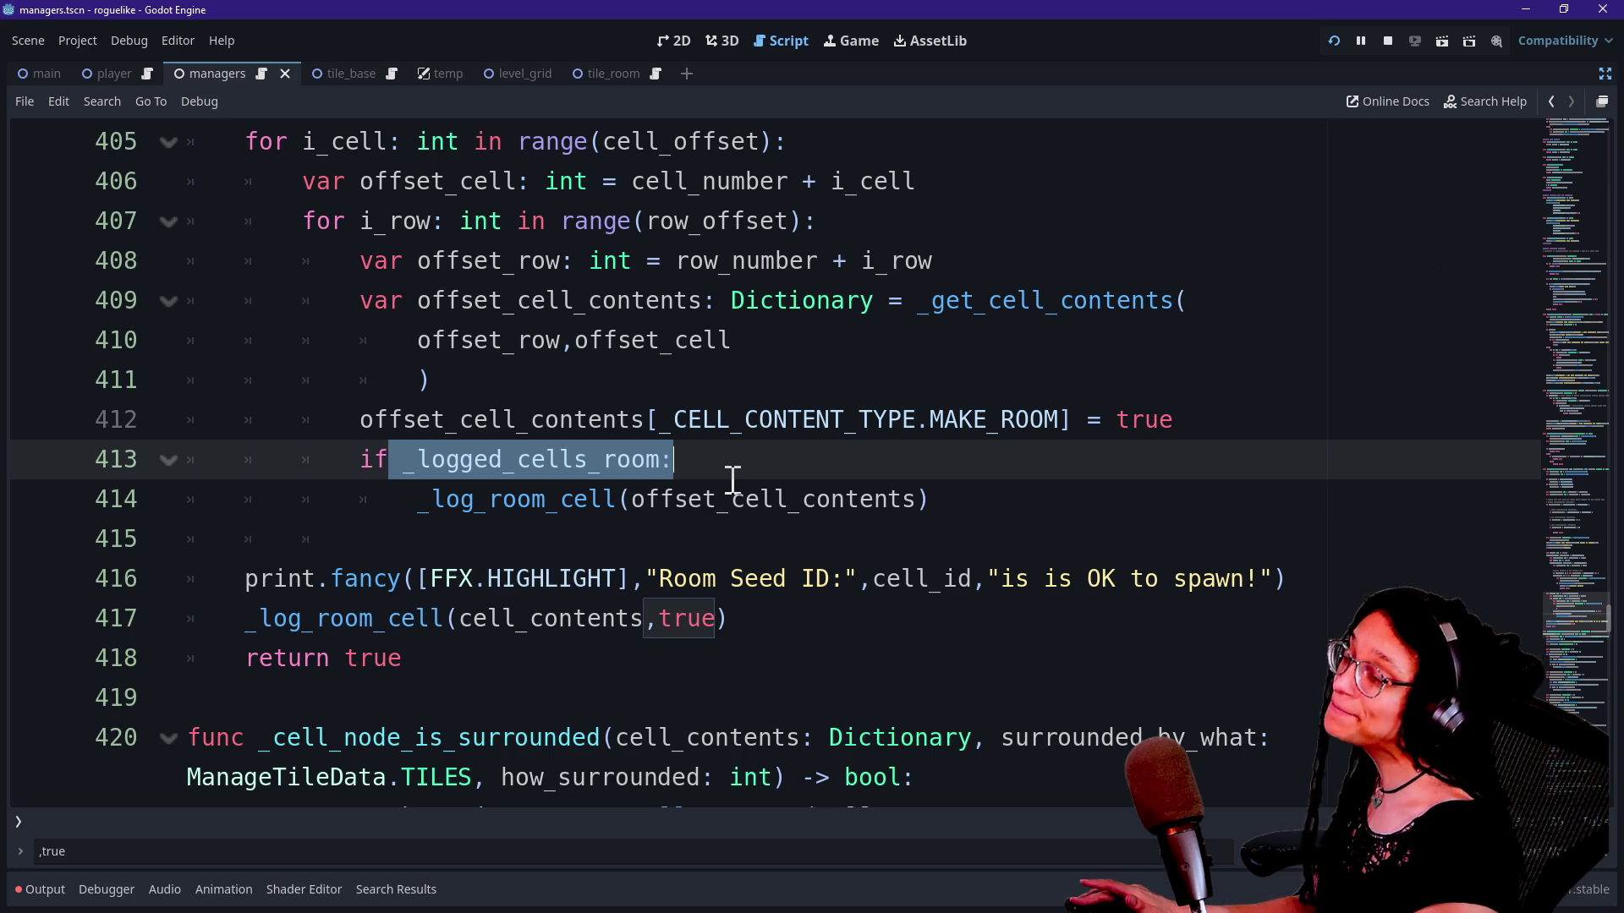
pyautogui.click(1336, 42)
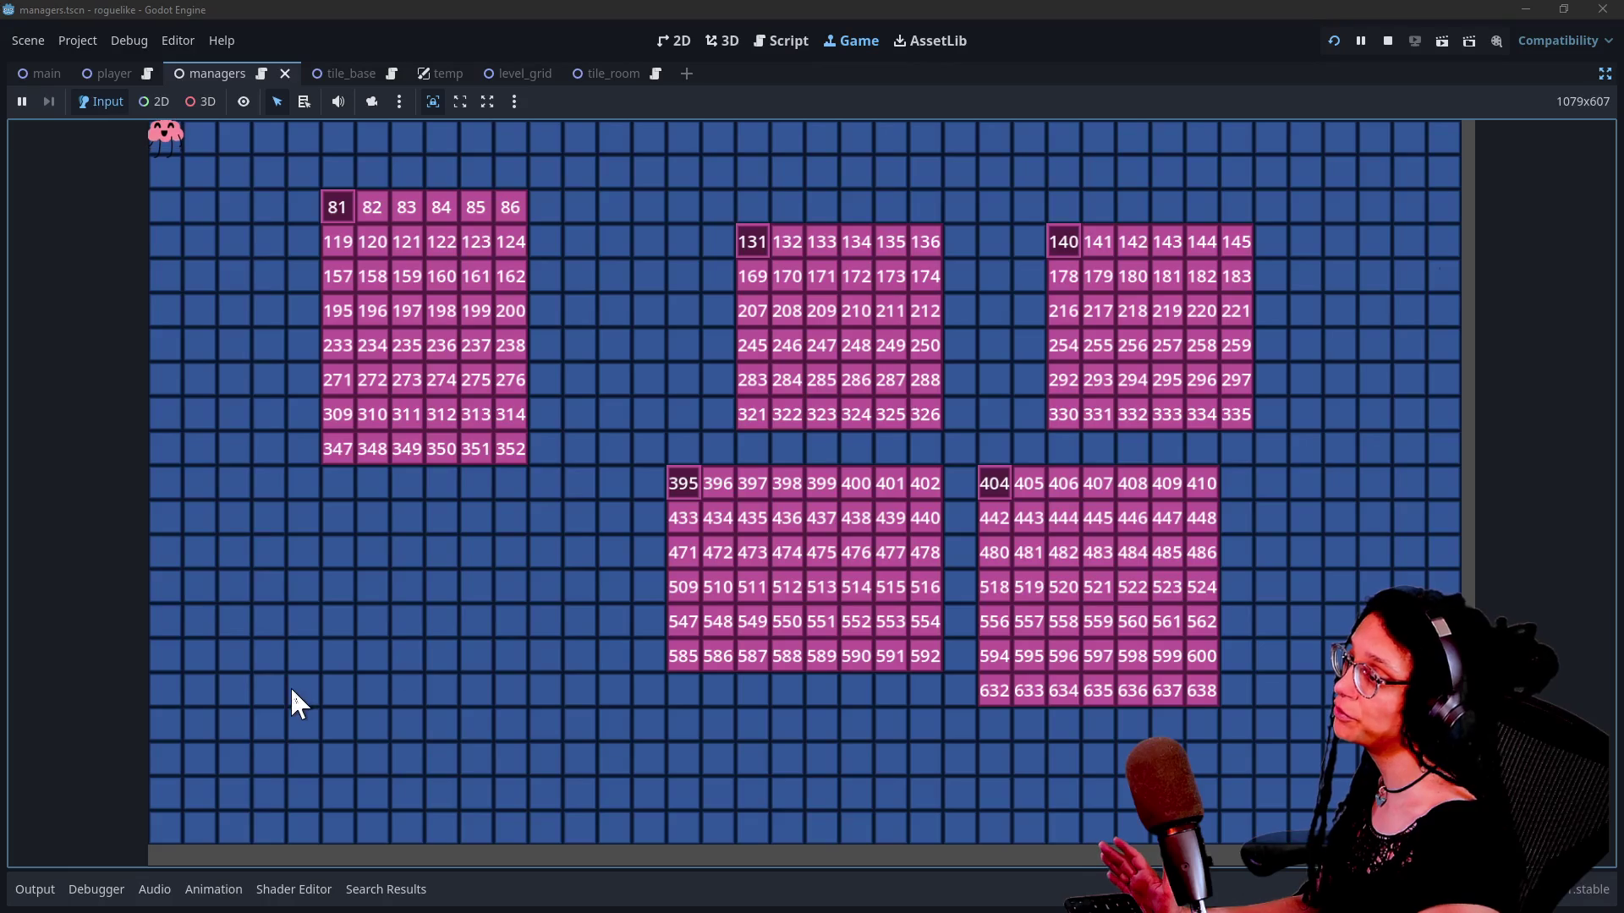
# Step: Open the Output log and review the room-cell messages for seed 81
pyautogui.click(37, 889)
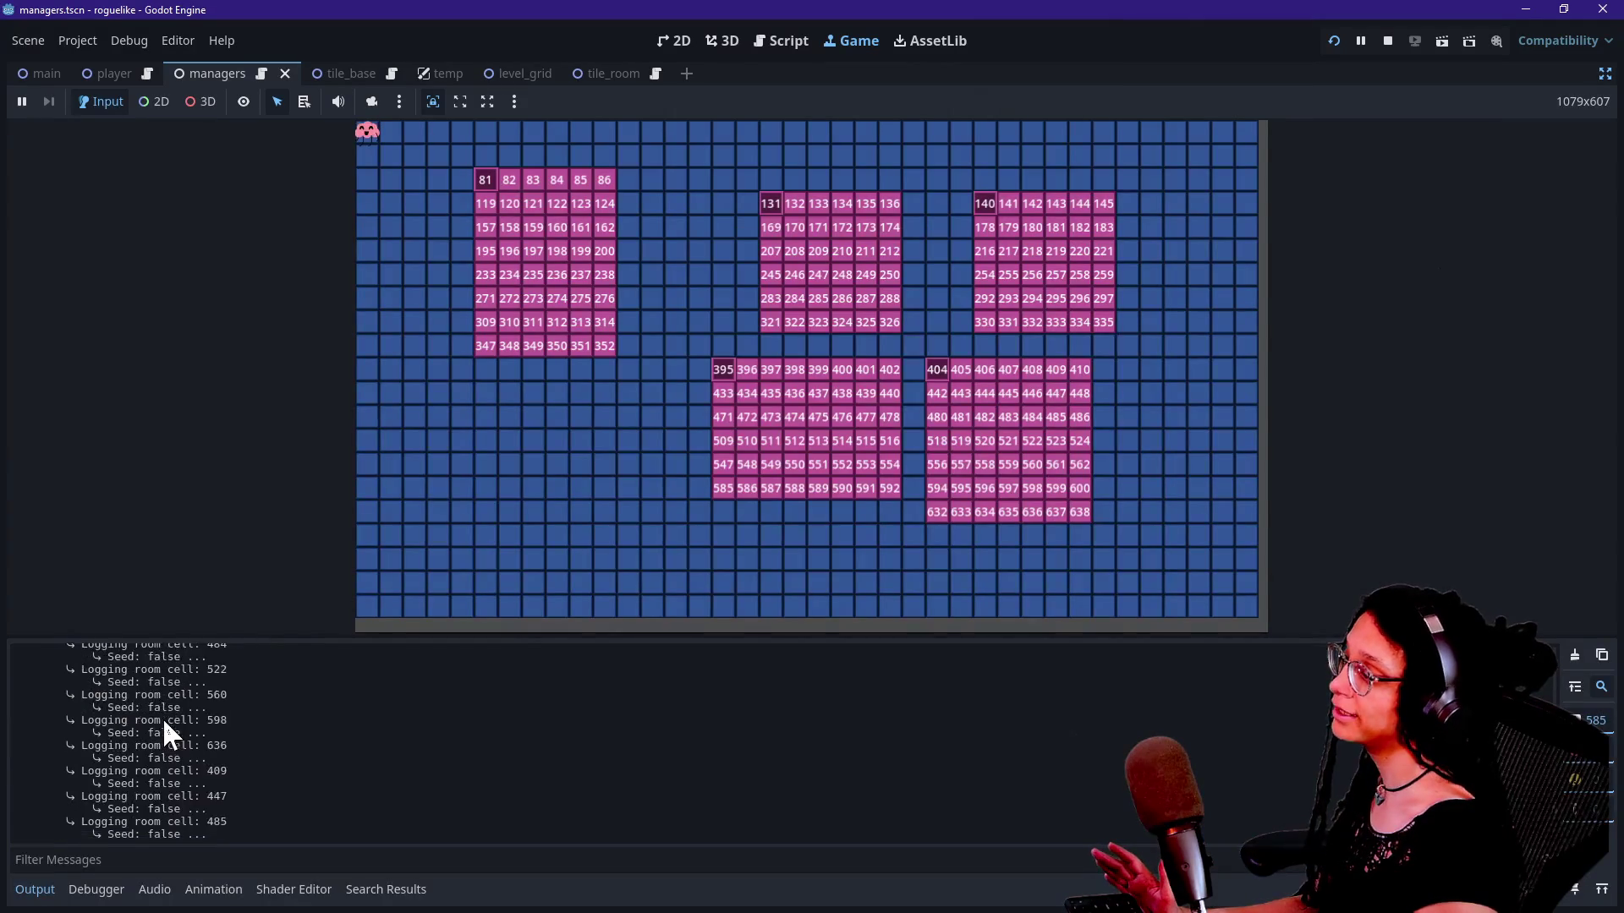
pyautogui.scroll(15, 163, 717)
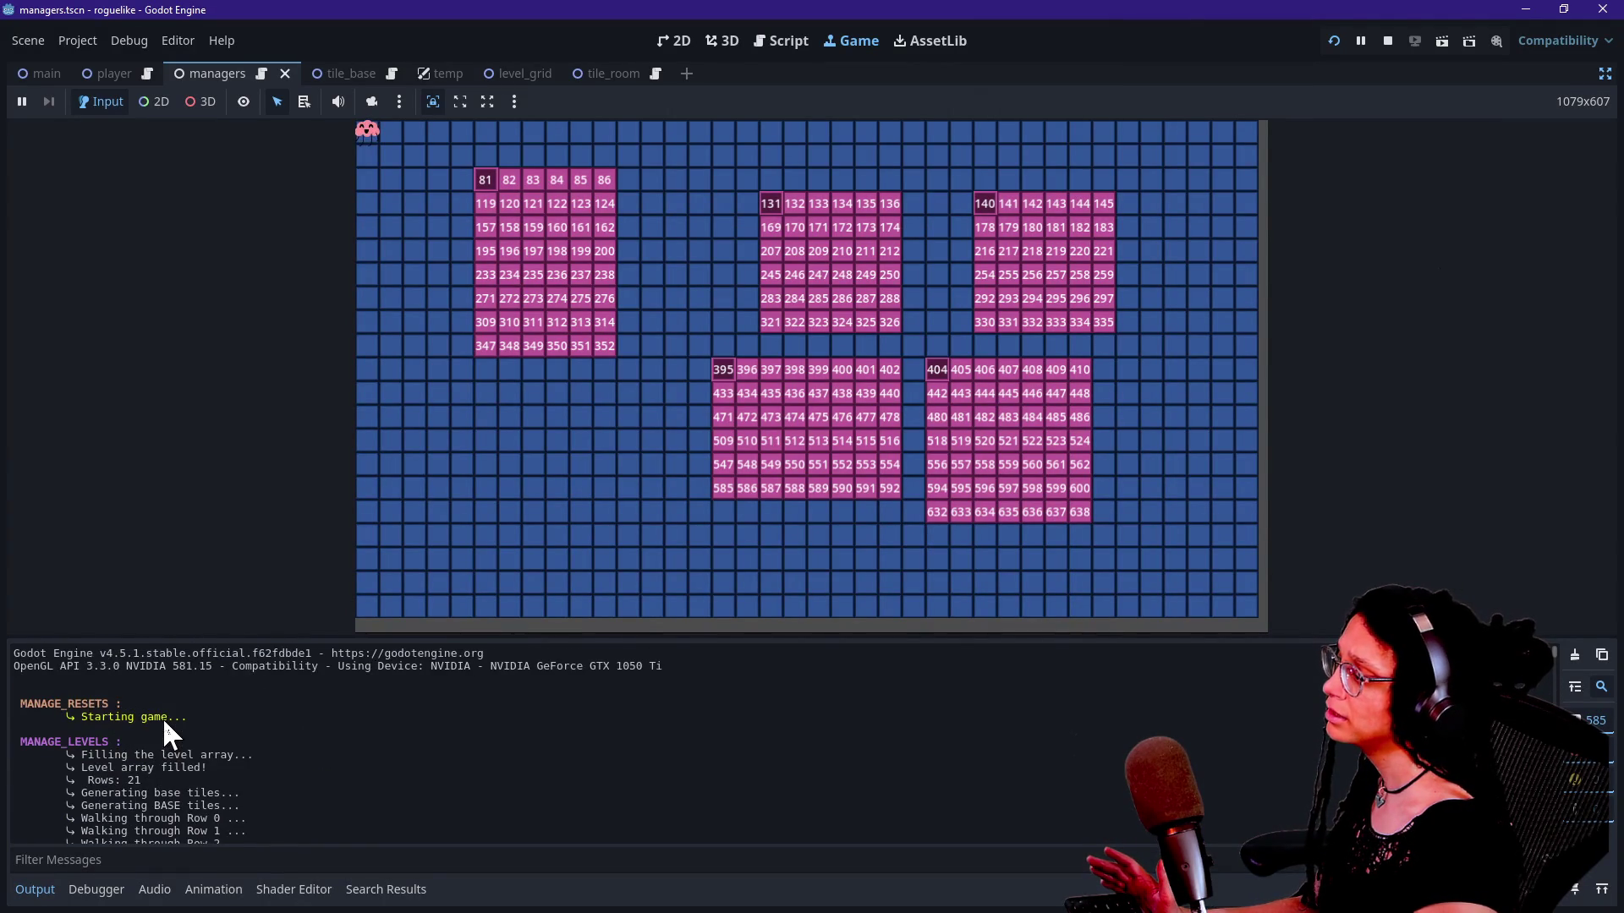
pyautogui.scroll(-5, 163, 717)
pyautogui.scroll(-8, 166, 726)
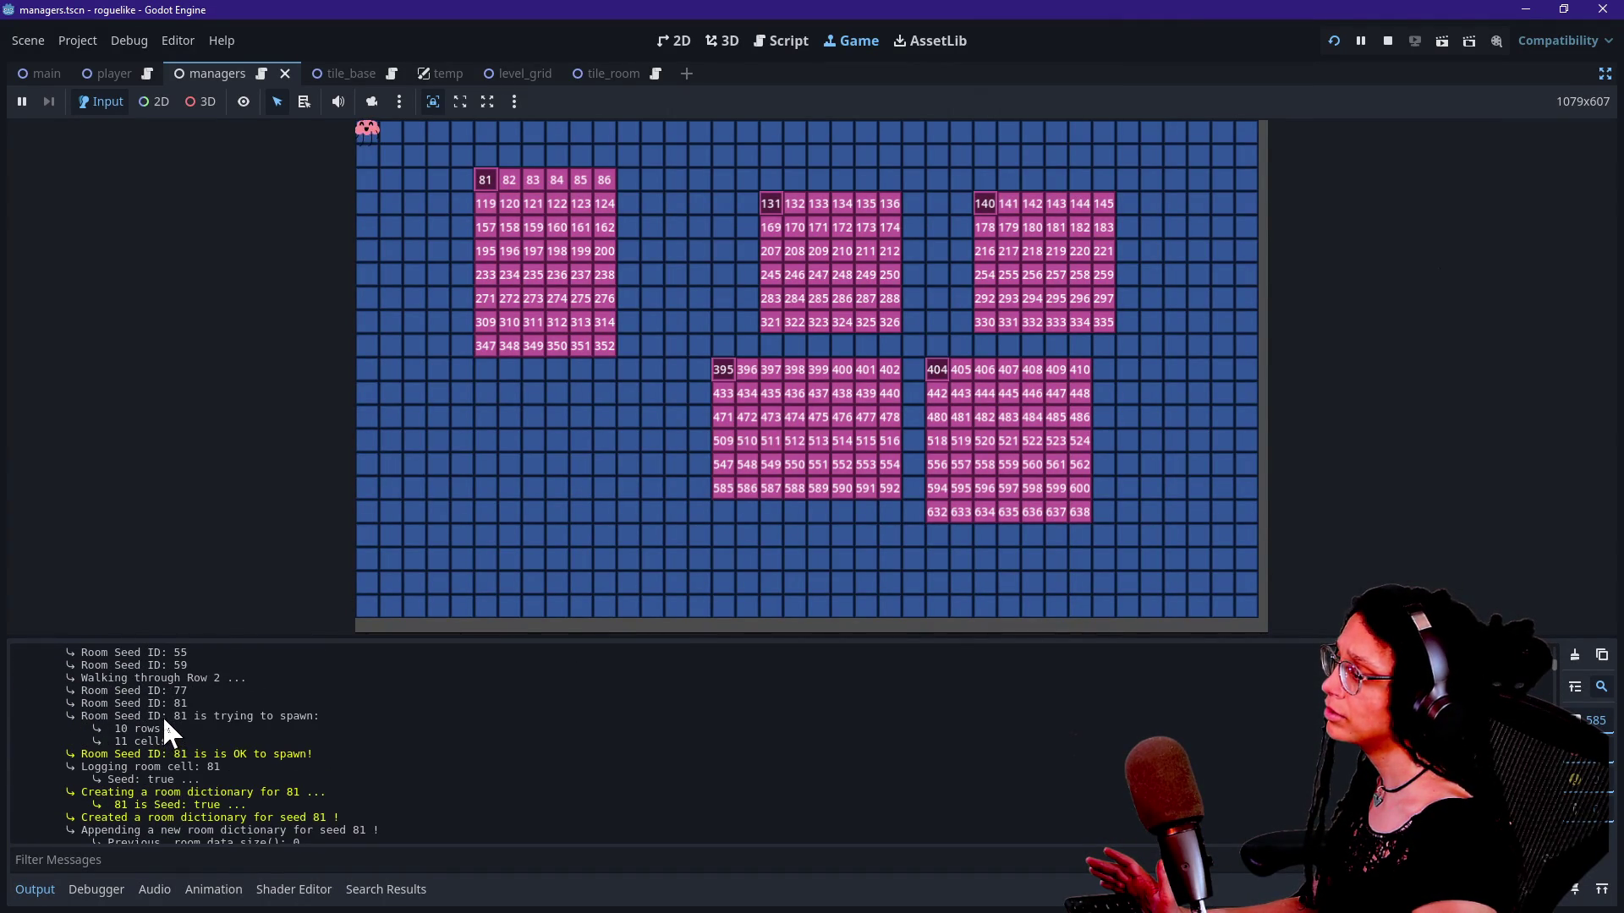
pyautogui.scroll(-2, 70, 805)
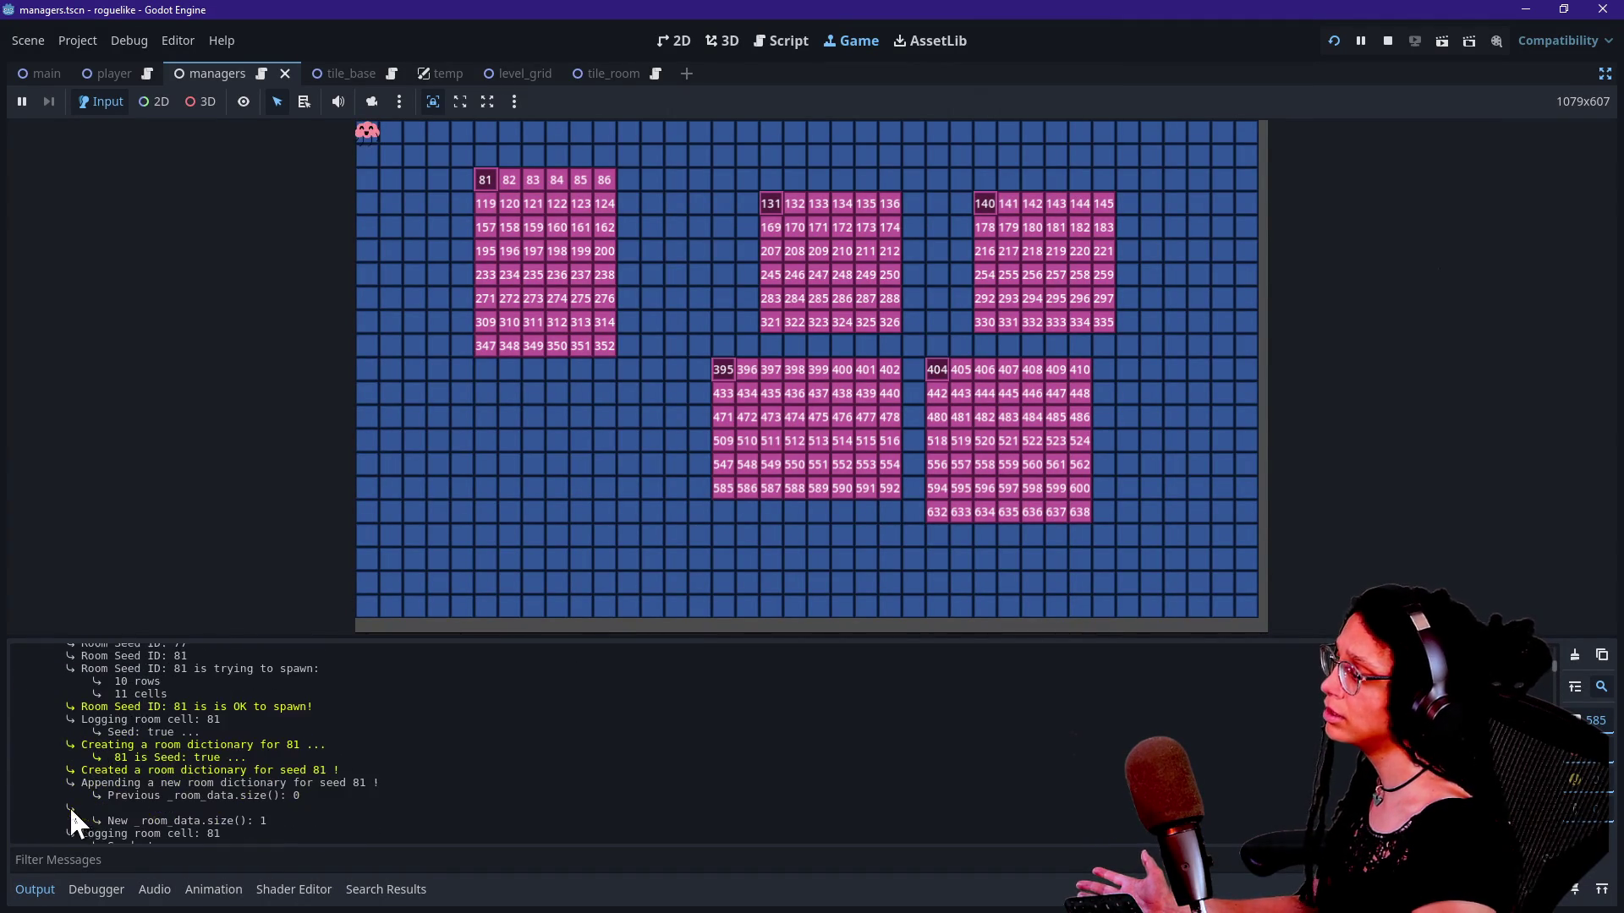
pyautogui.scroll(10, 216, 748)
pyautogui.scroll(-8, 214, 744)
pyautogui.scroll(-3, 207, 791)
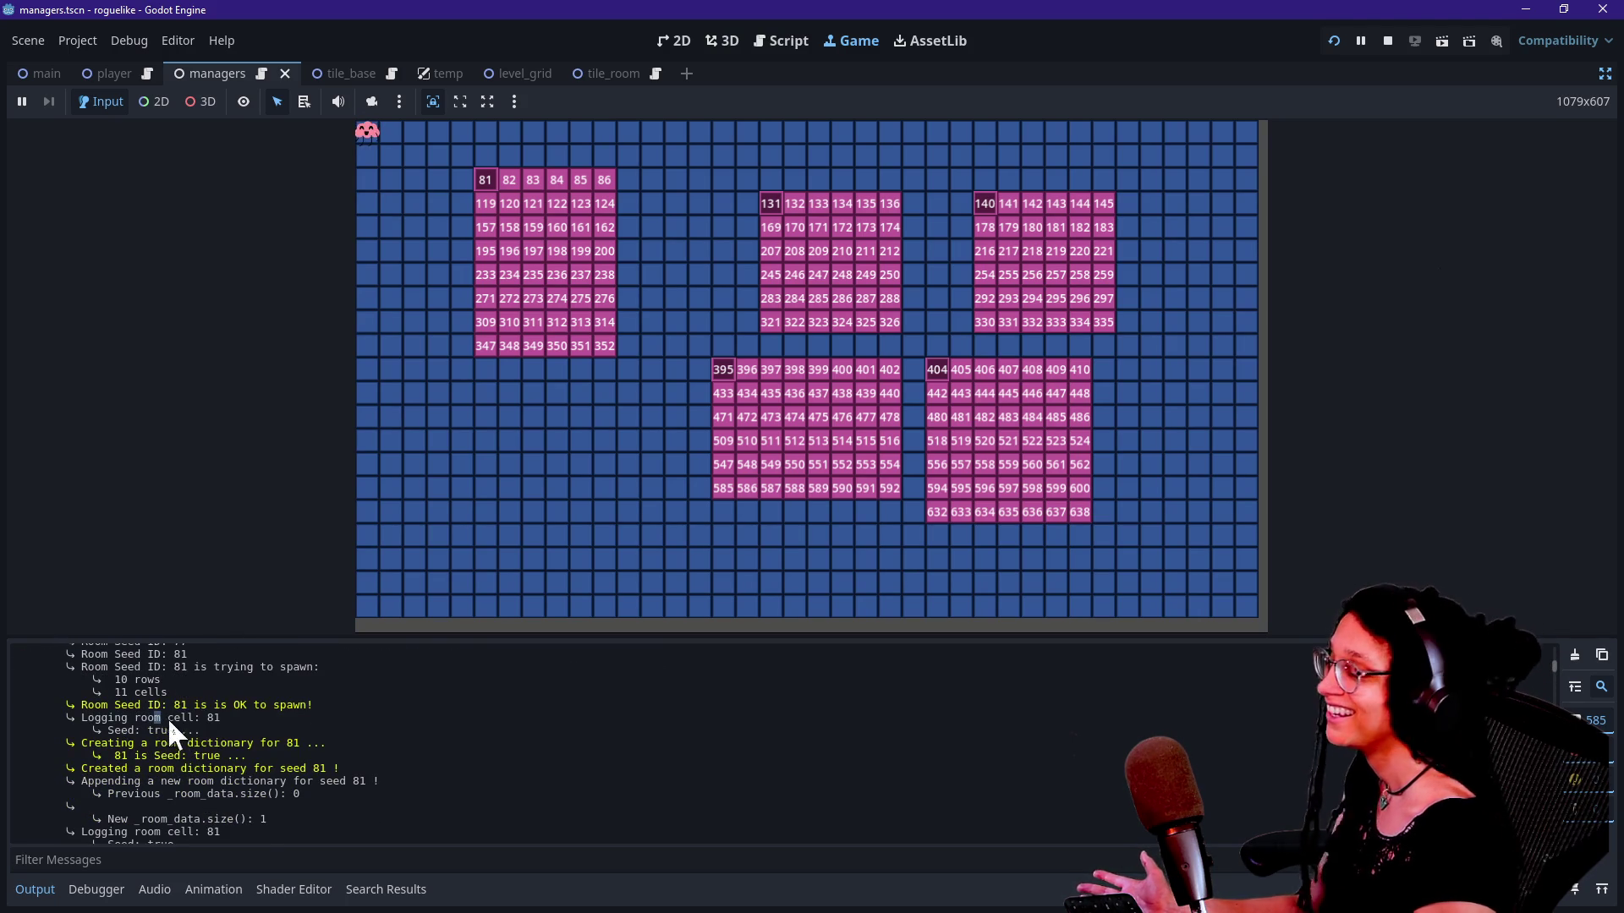
pyautogui.moveTo(263, 636)
pyautogui.mouseDown()
pyautogui.moveTo(542, 759)
pyautogui.moveTo(627, 733)
pyautogui.mouseUp()
pyautogui.click(542, 759)
pyautogui.click(533, 580)
pyautogui.moveTo(490, 589); pyautogui.dragTo(665, 817)
pyautogui.click(665, 817)
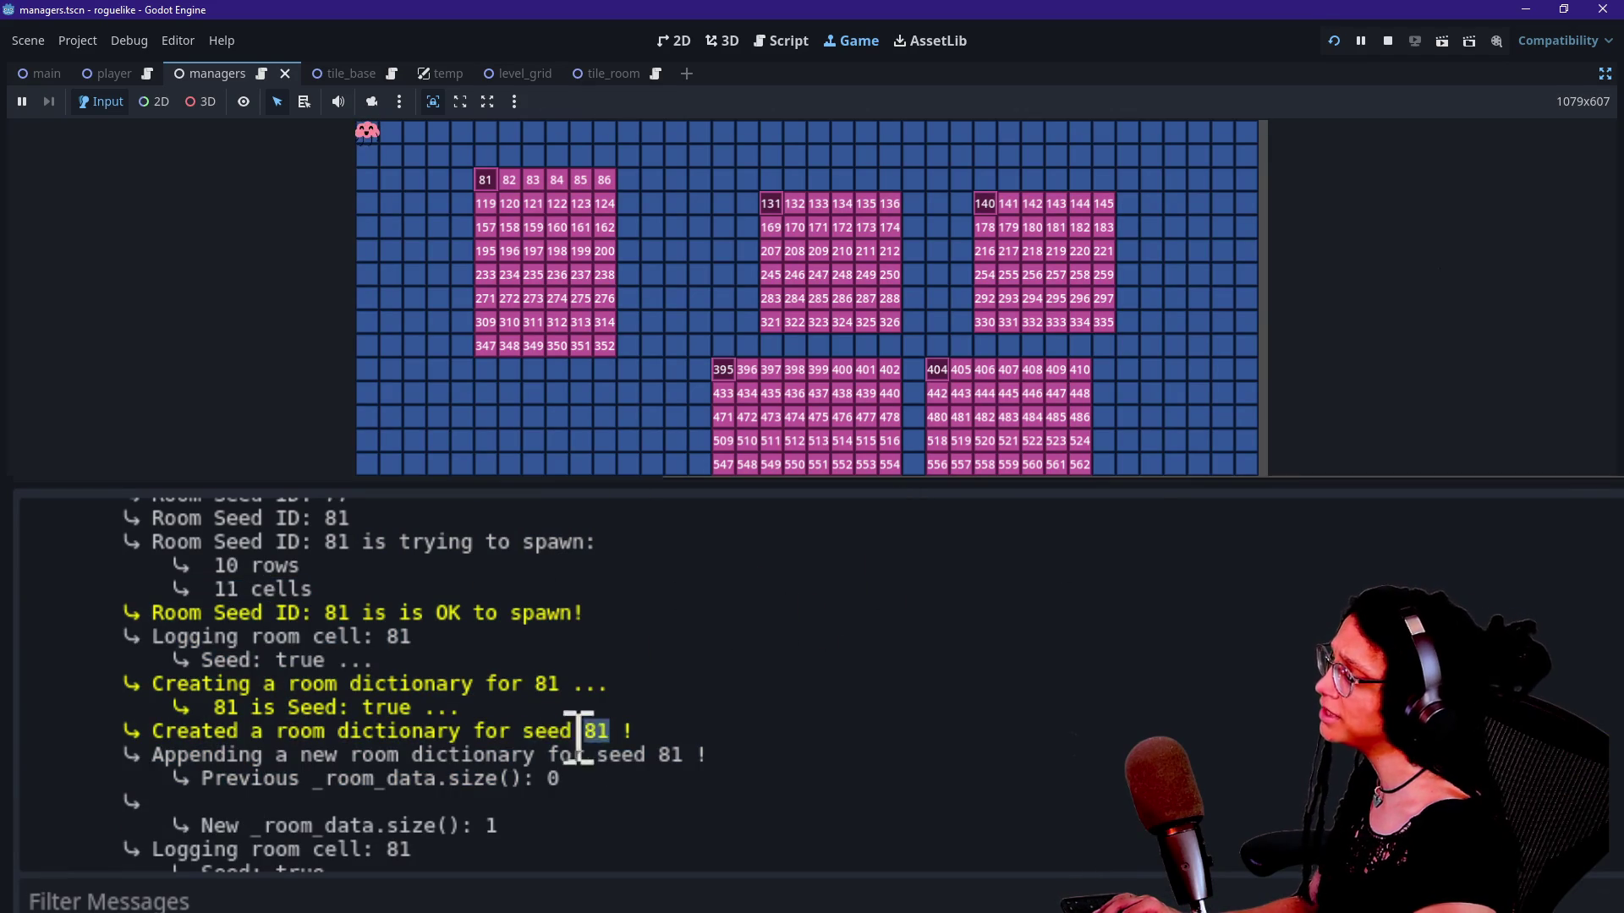
# Step: Read seed 131's append (size 2 to 3) and Discarding! messages, then restore the editor docks
pyautogui.moveTo(272, 592); pyautogui.dragTo(399, 685)
pyautogui.scroll(-3, 424, 725)
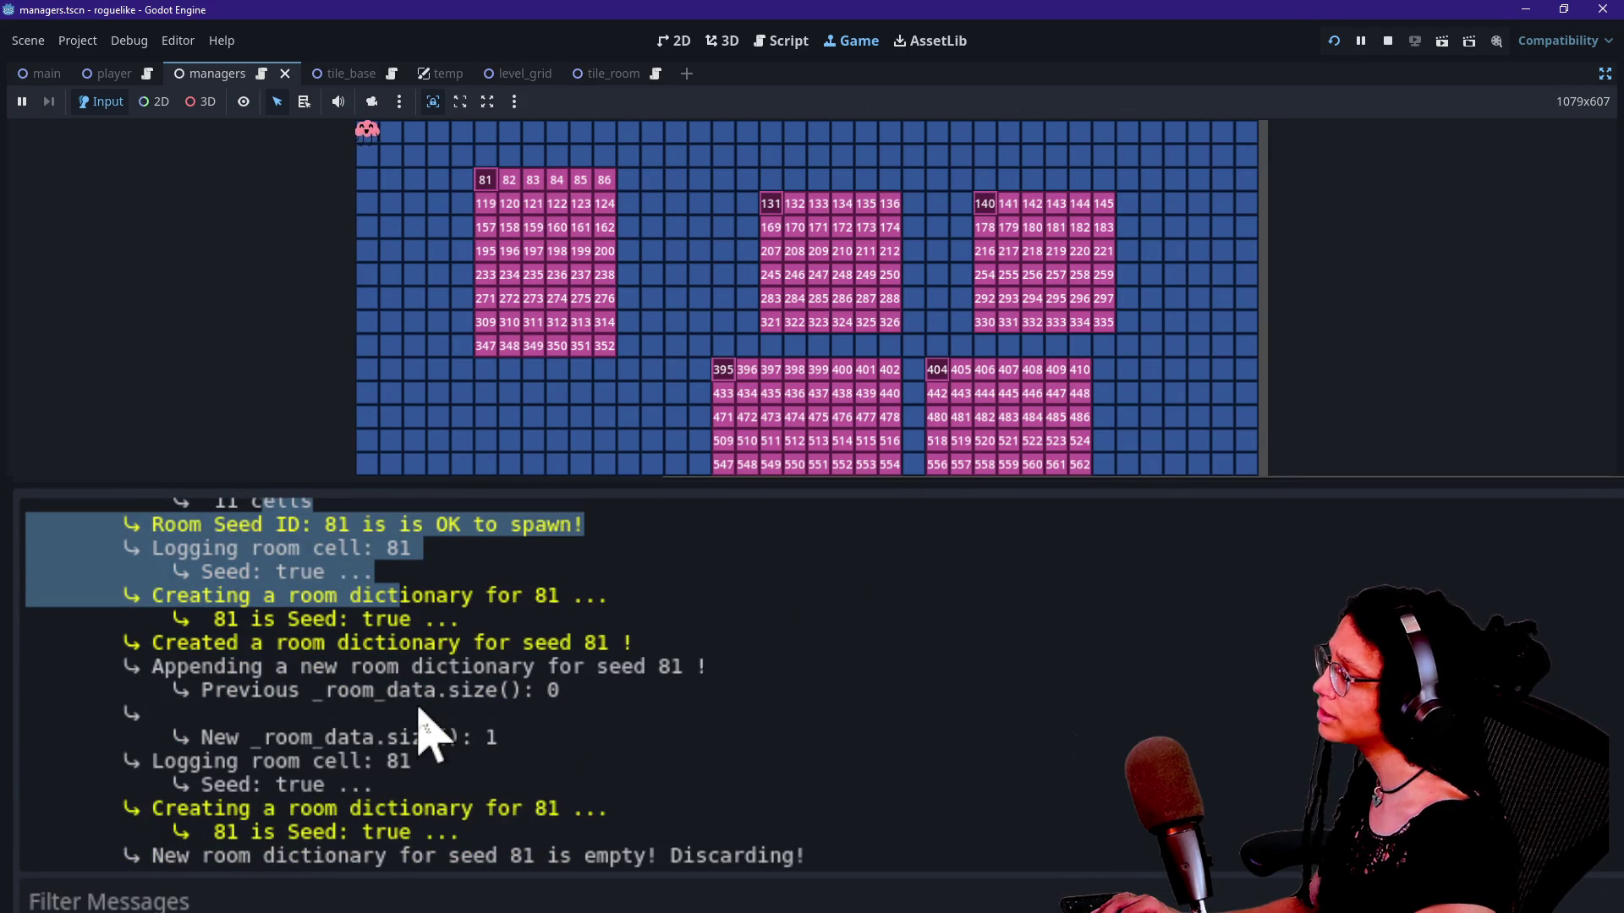
pyautogui.scroll(2, 355, 732)
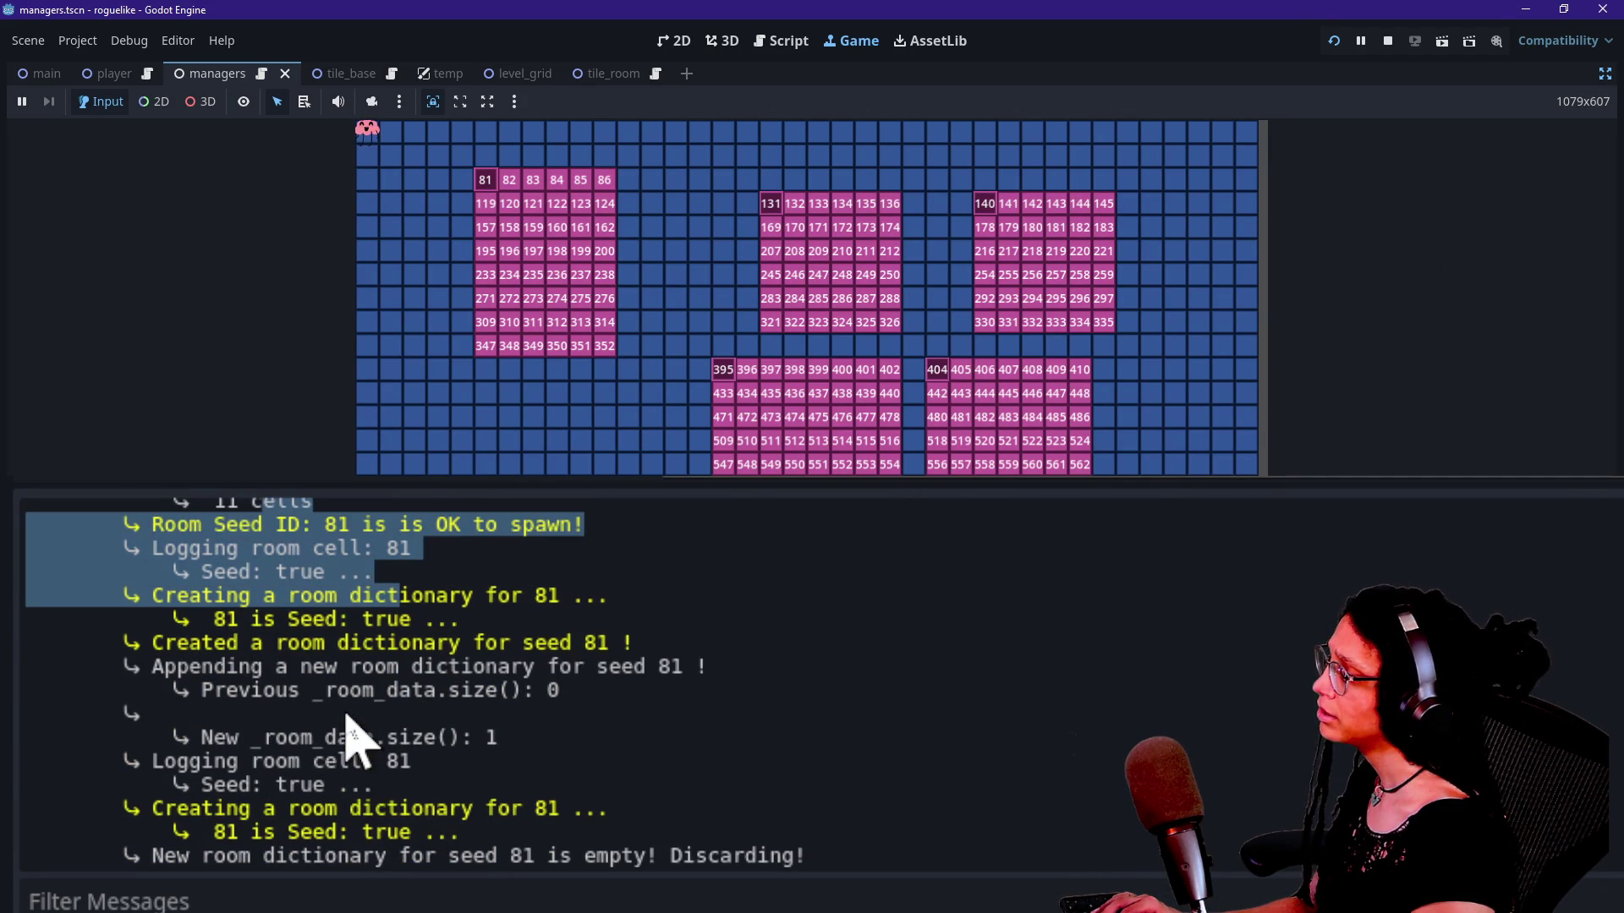
pyautogui.click(747, 716)
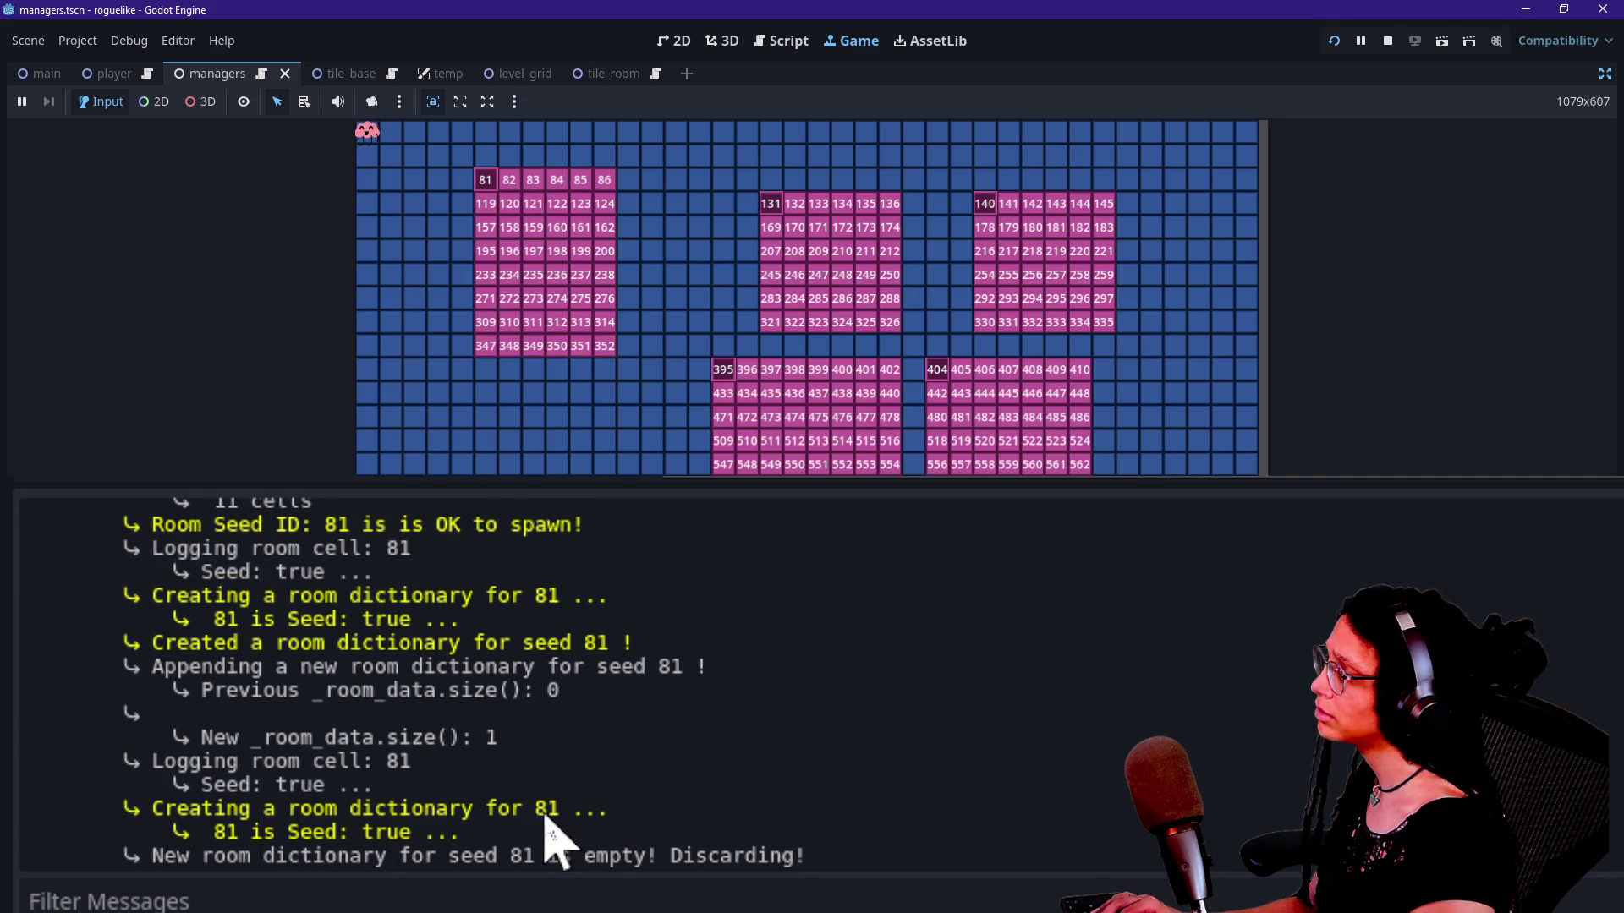
pyautogui.moveTo(251, 737); pyautogui.dragTo(520, 898)
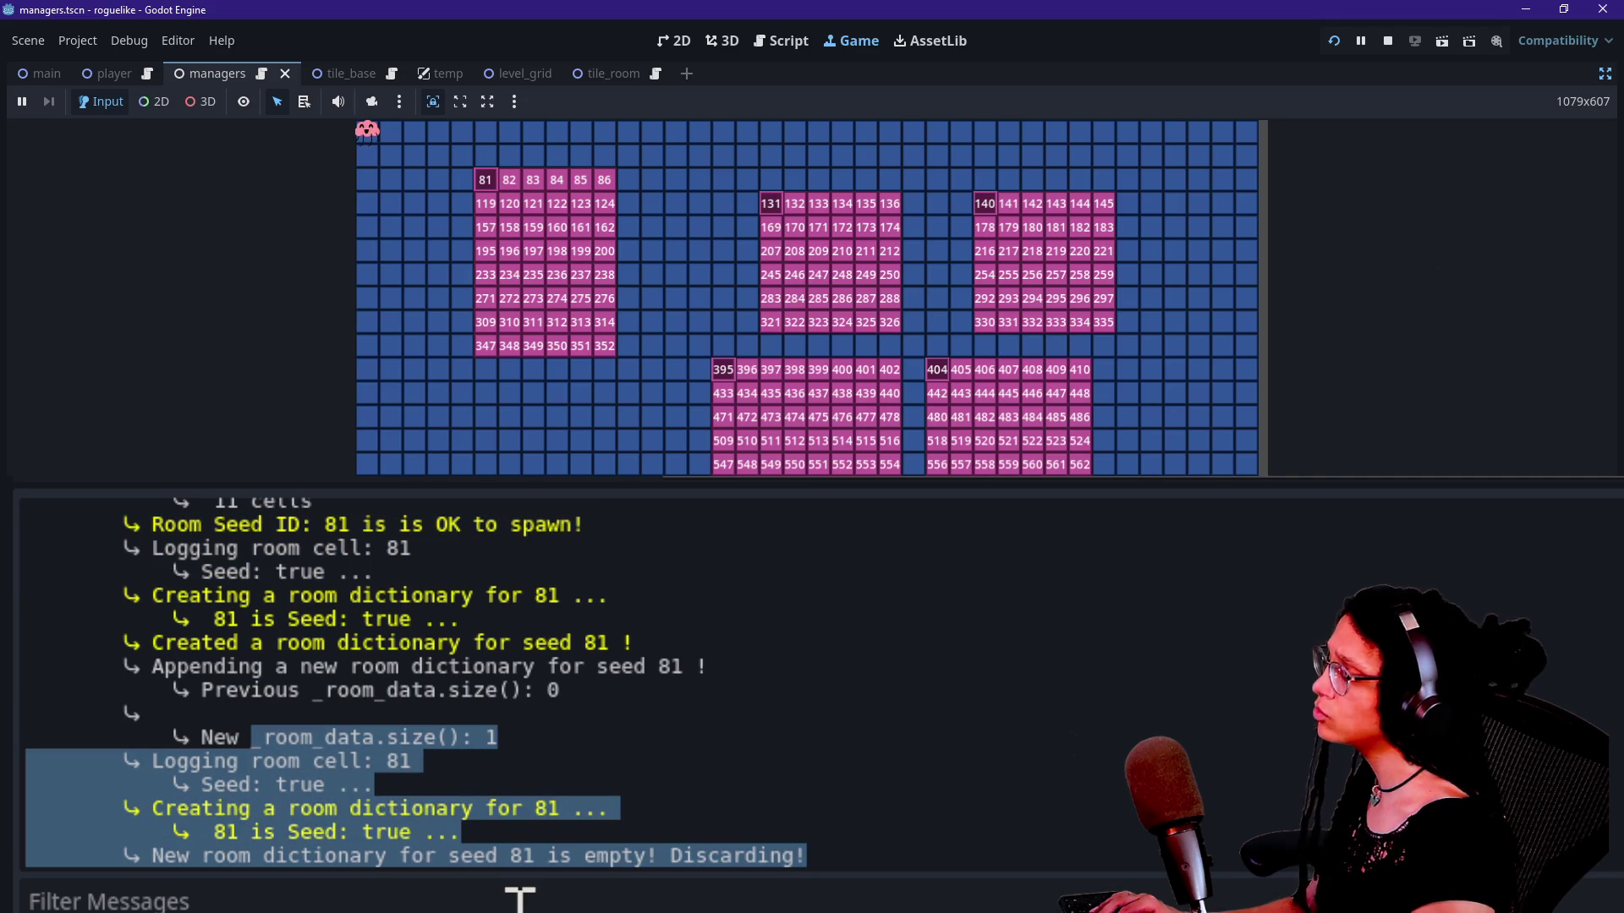
pyautogui.scroll(-15, 500, 761)
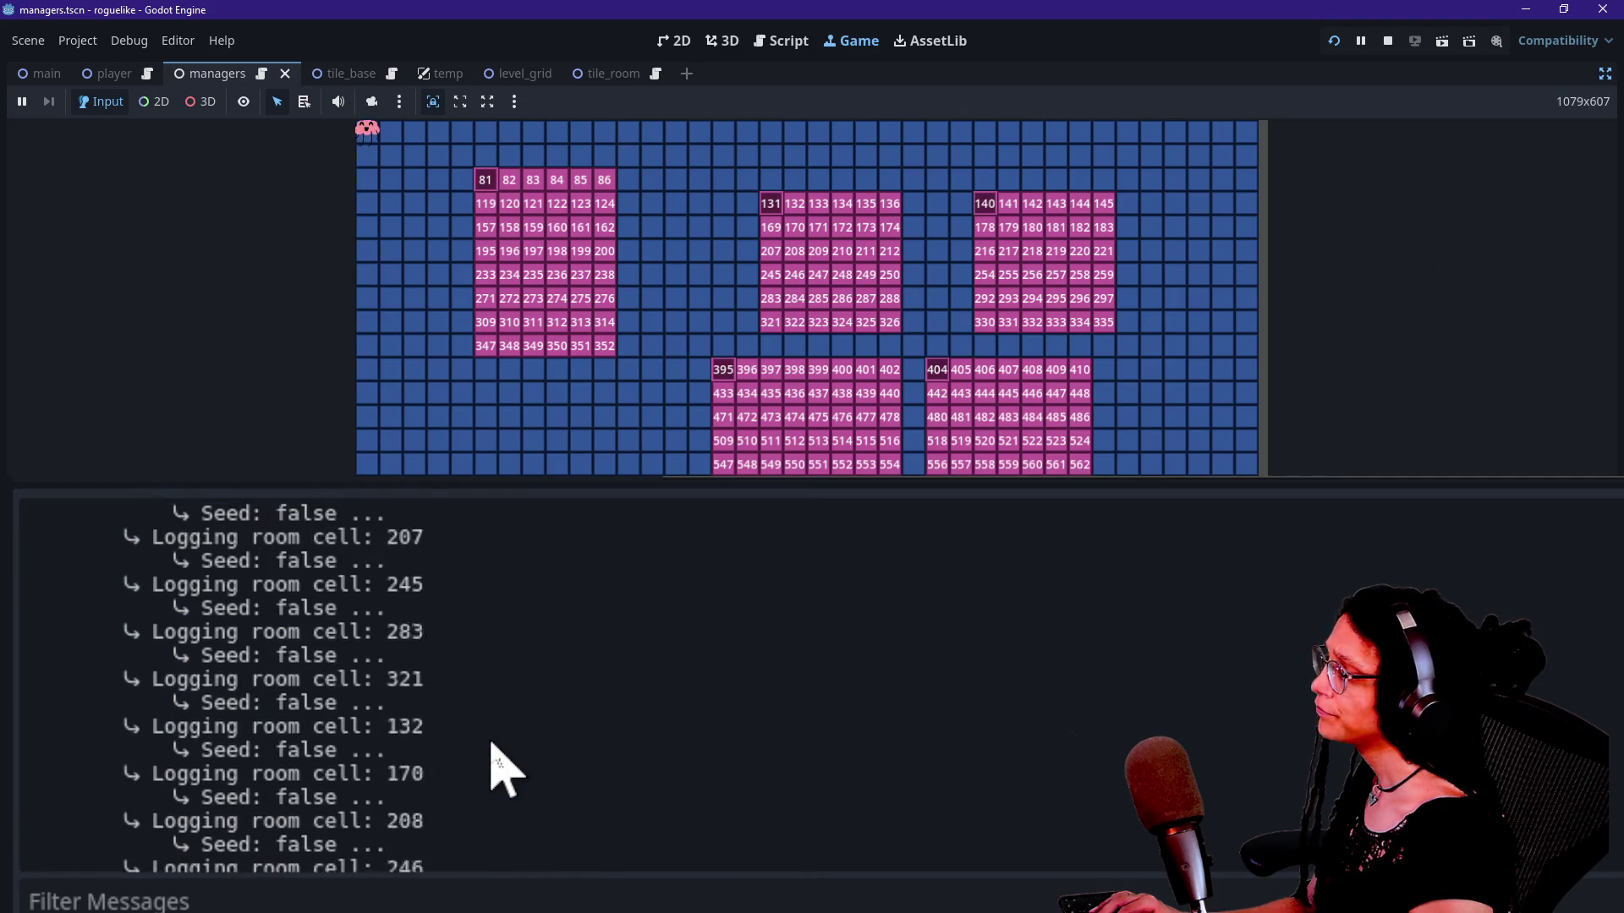
pyautogui.scroll(-10, 499, 766)
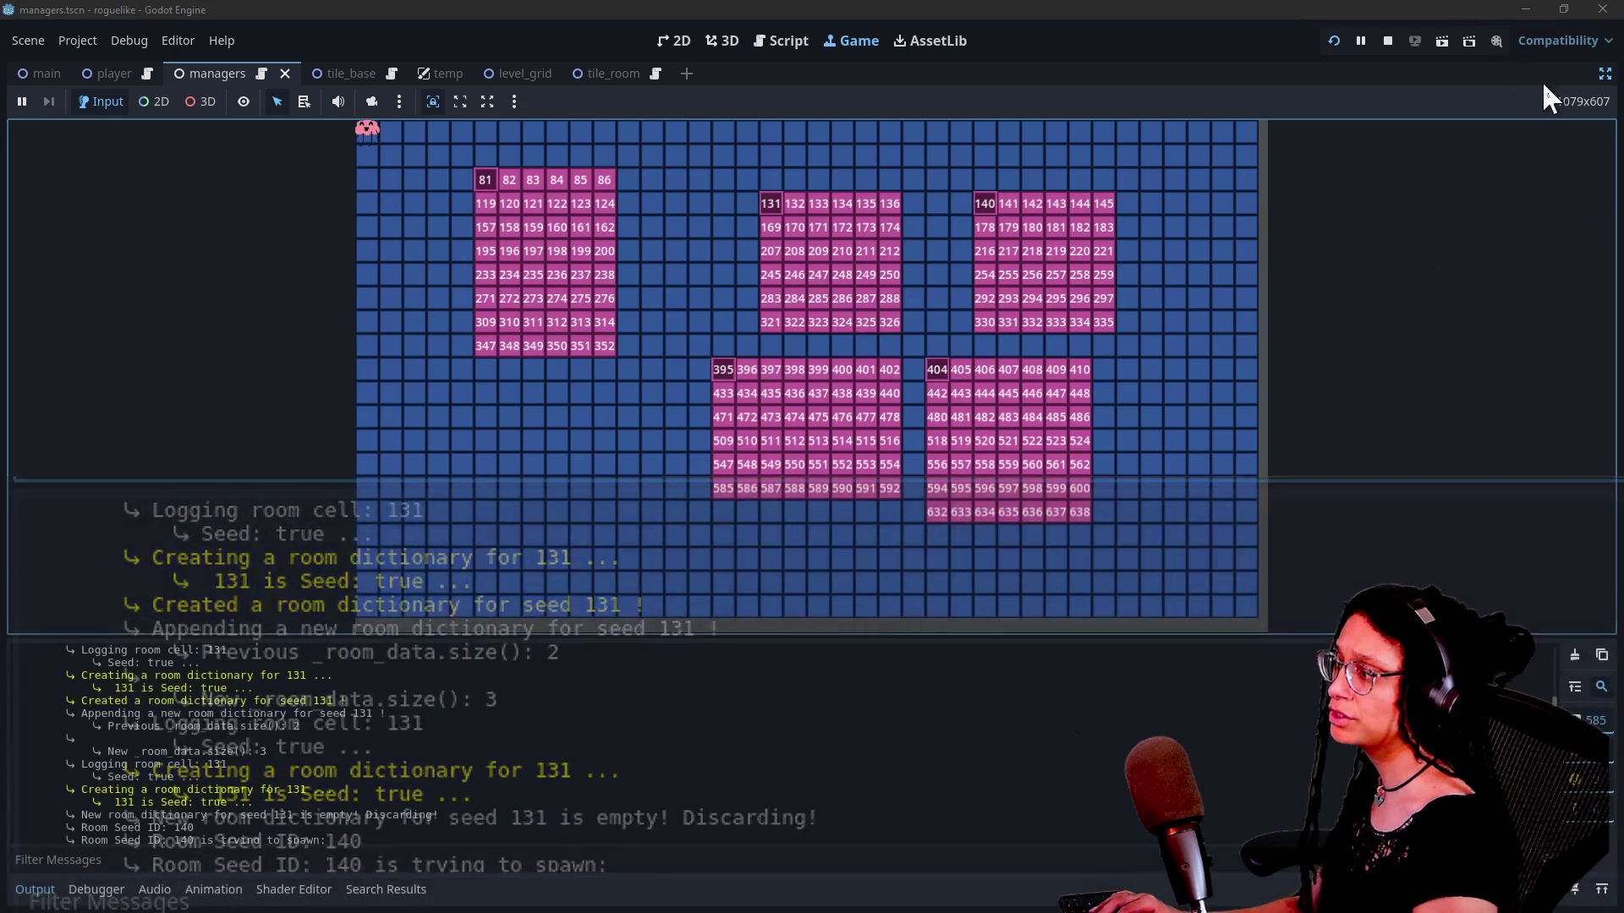
pyautogui.click(1604, 76)
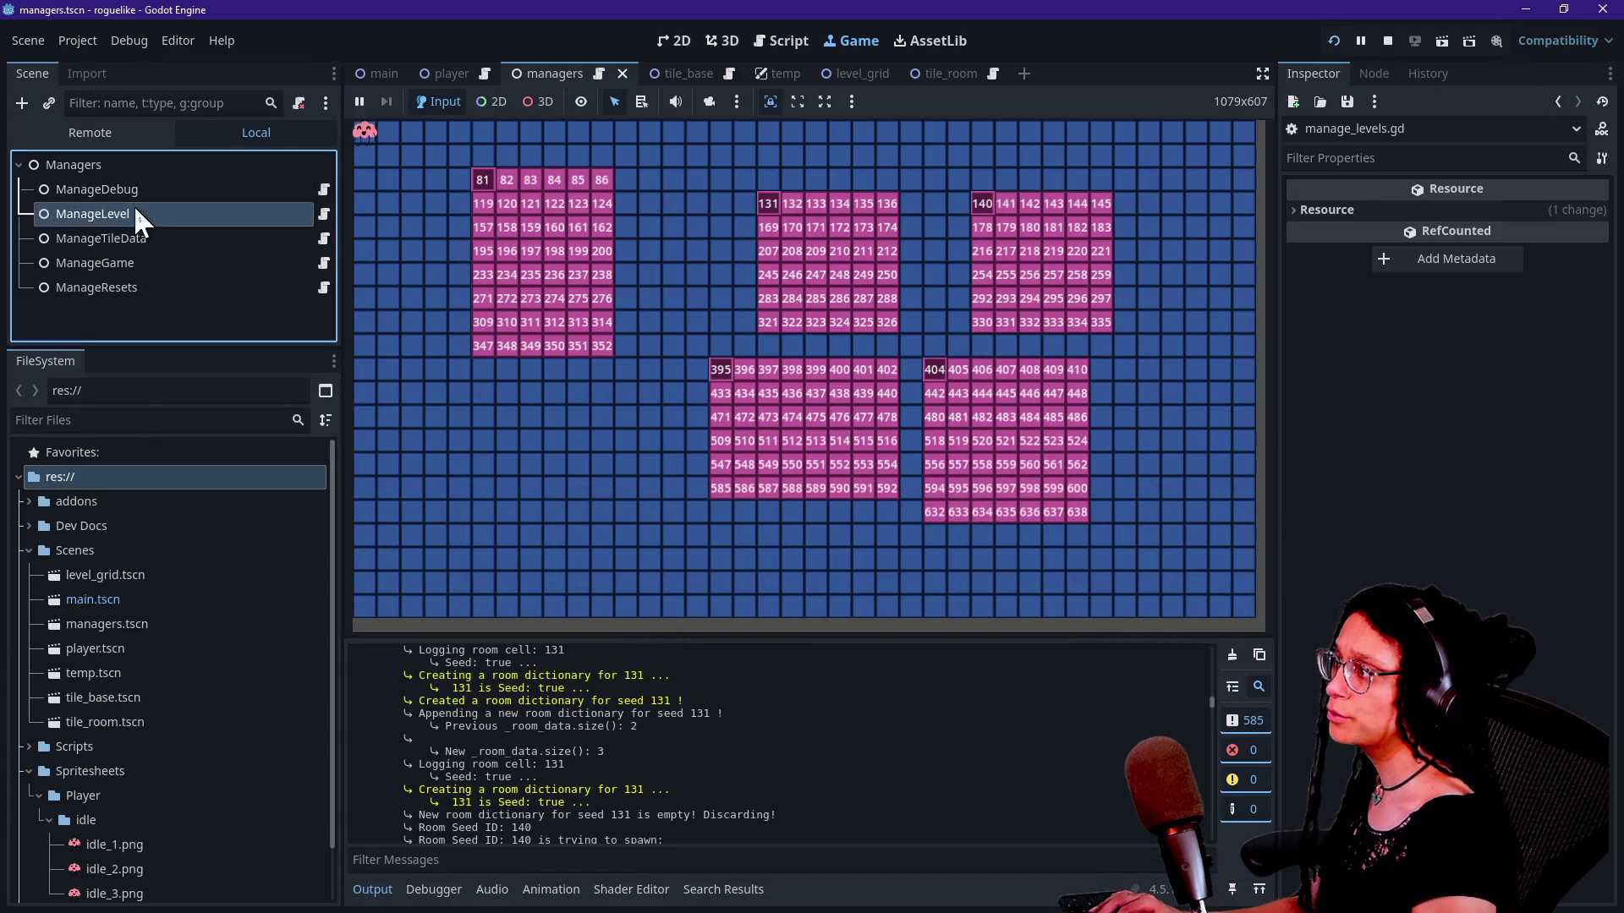
# Step: Compare the ManageTileData, ManageDebug and ManageLevel nodes' settings in the Inspector
pyautogui.click(148, 239)
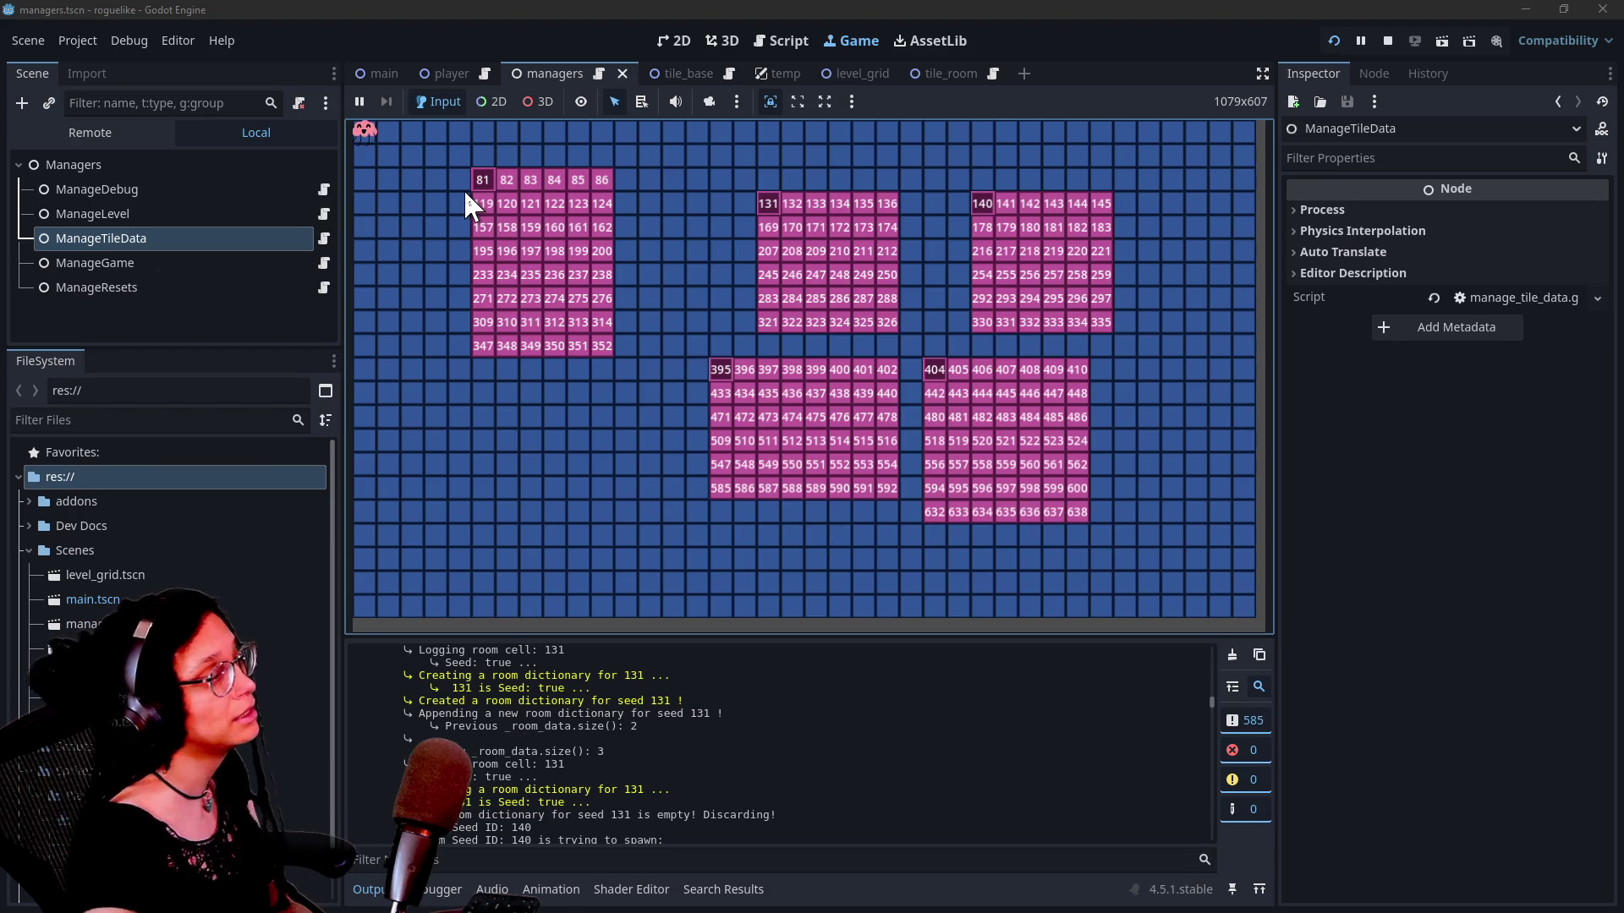
pyautogui.click(170, 191)
pyautogui.click(165, 215)
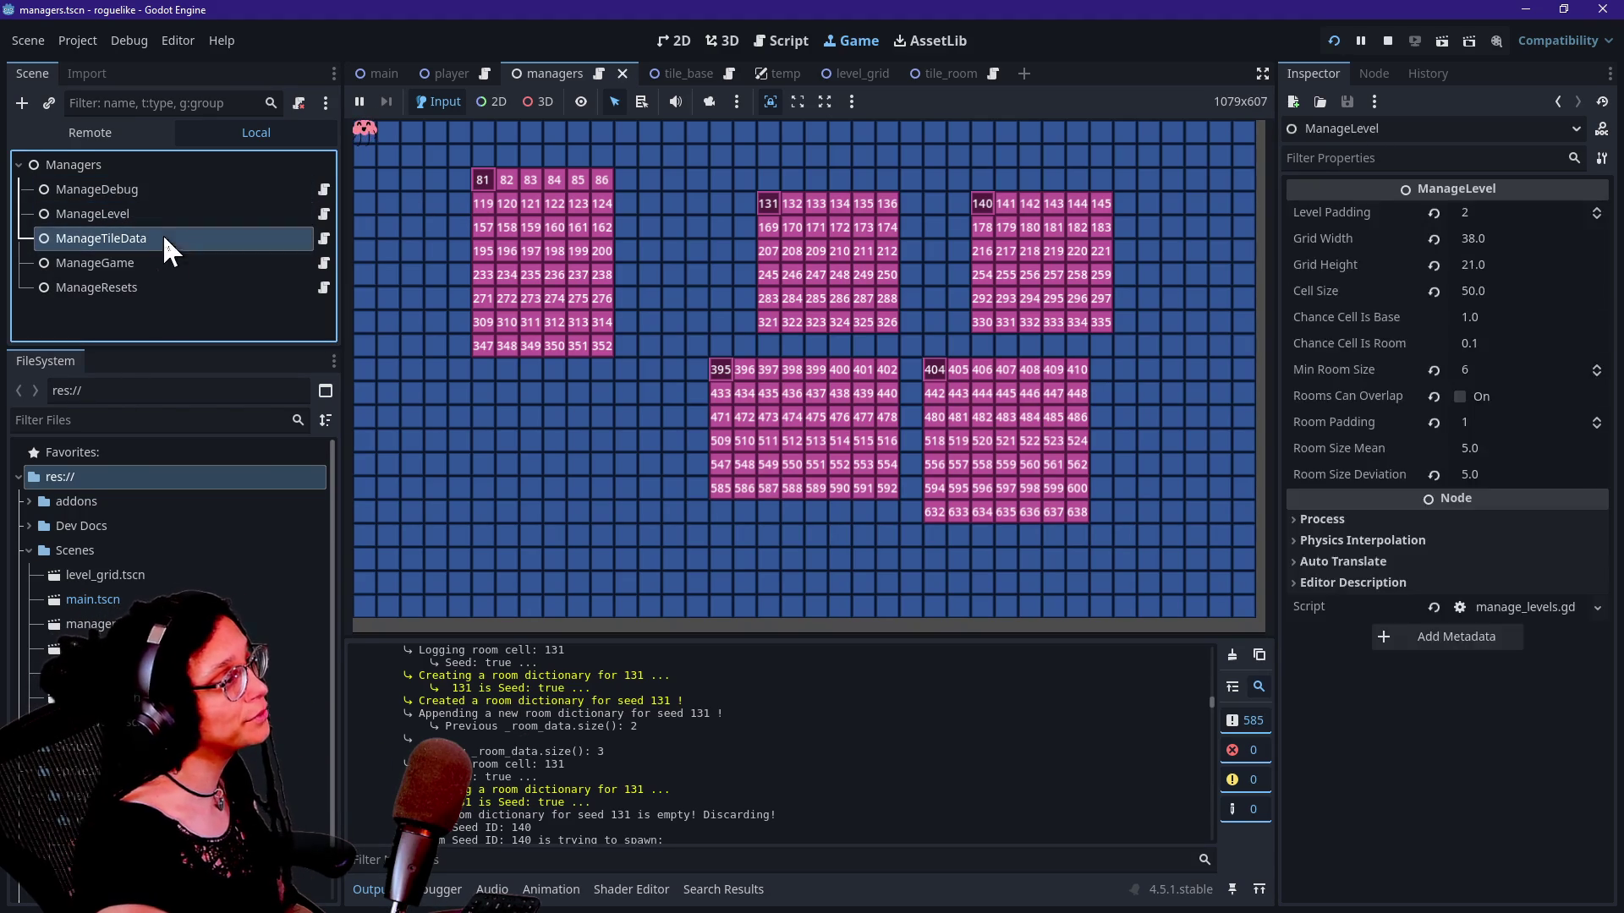
pyautogui.click(161, 240)
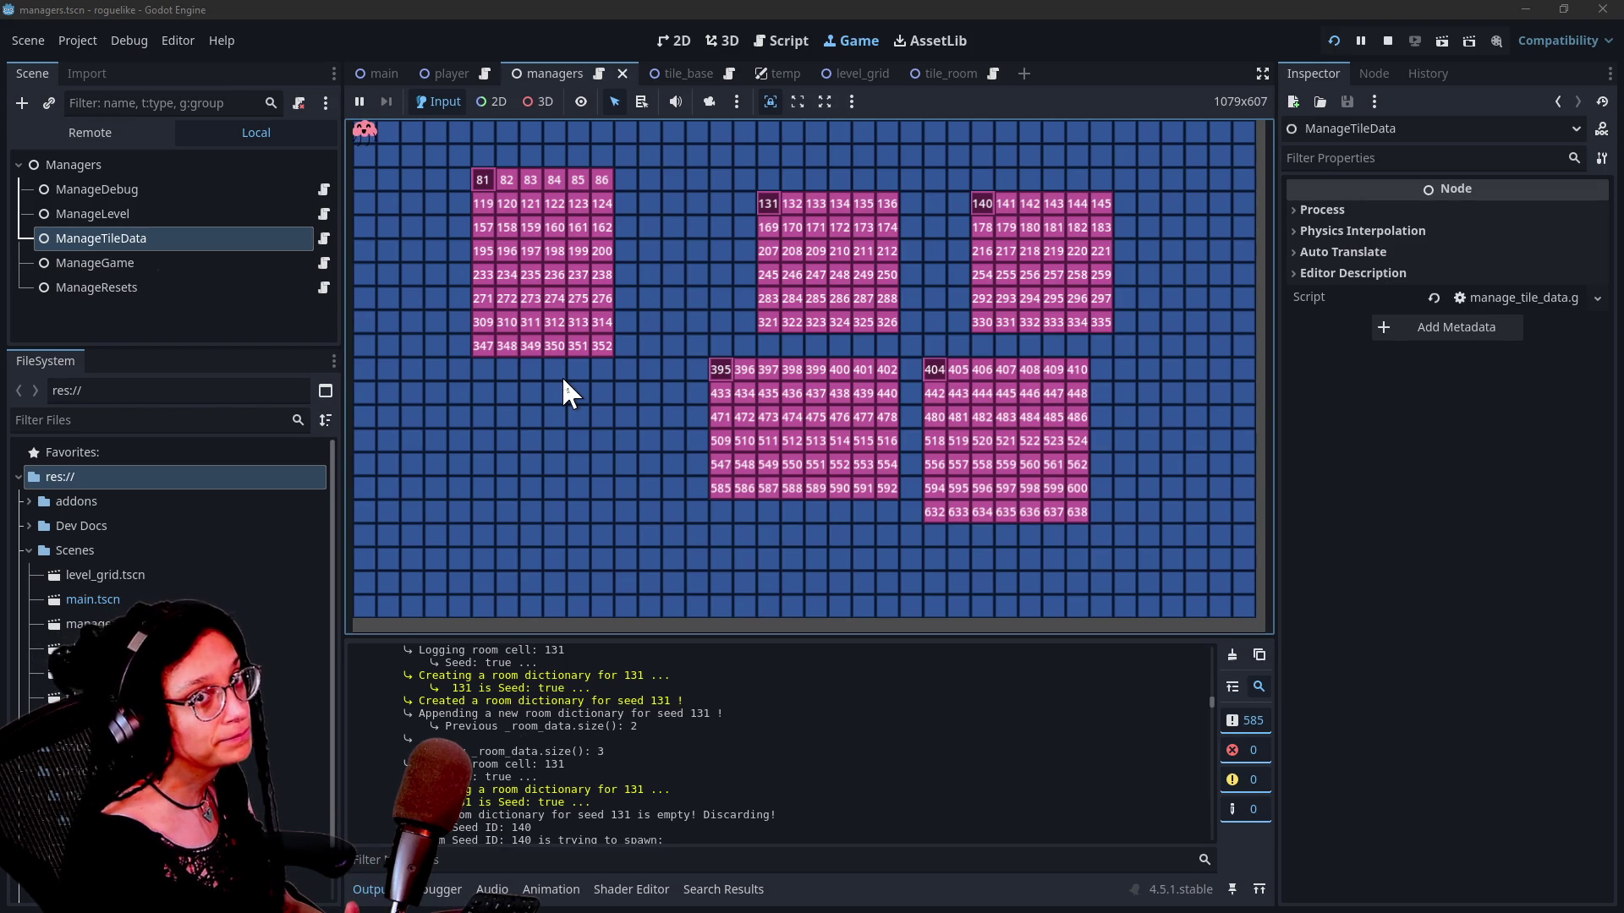
pyautogui.click(261, 236)
pyautogui.click(250, 216)
pyautogui.click(254, 238)
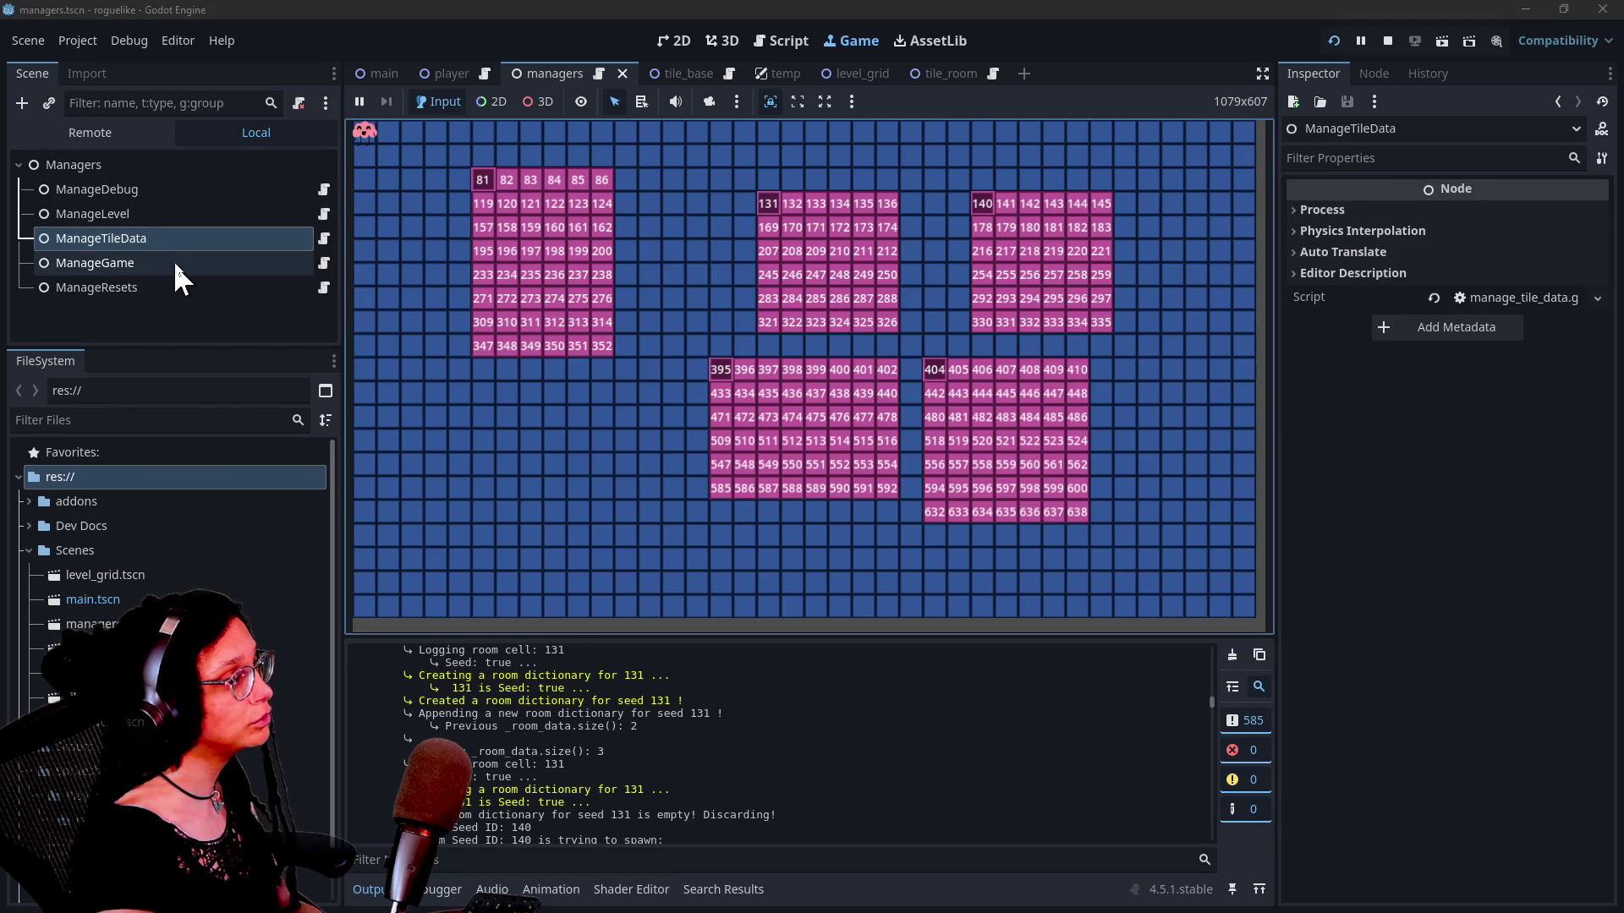
# Step: Check ManageGame against the level and tile data managers, then show the Remote scene tree
pyautogui.click(174, 267)
pyautogui.click(169, 235)
pyautogui.click(164, 213)
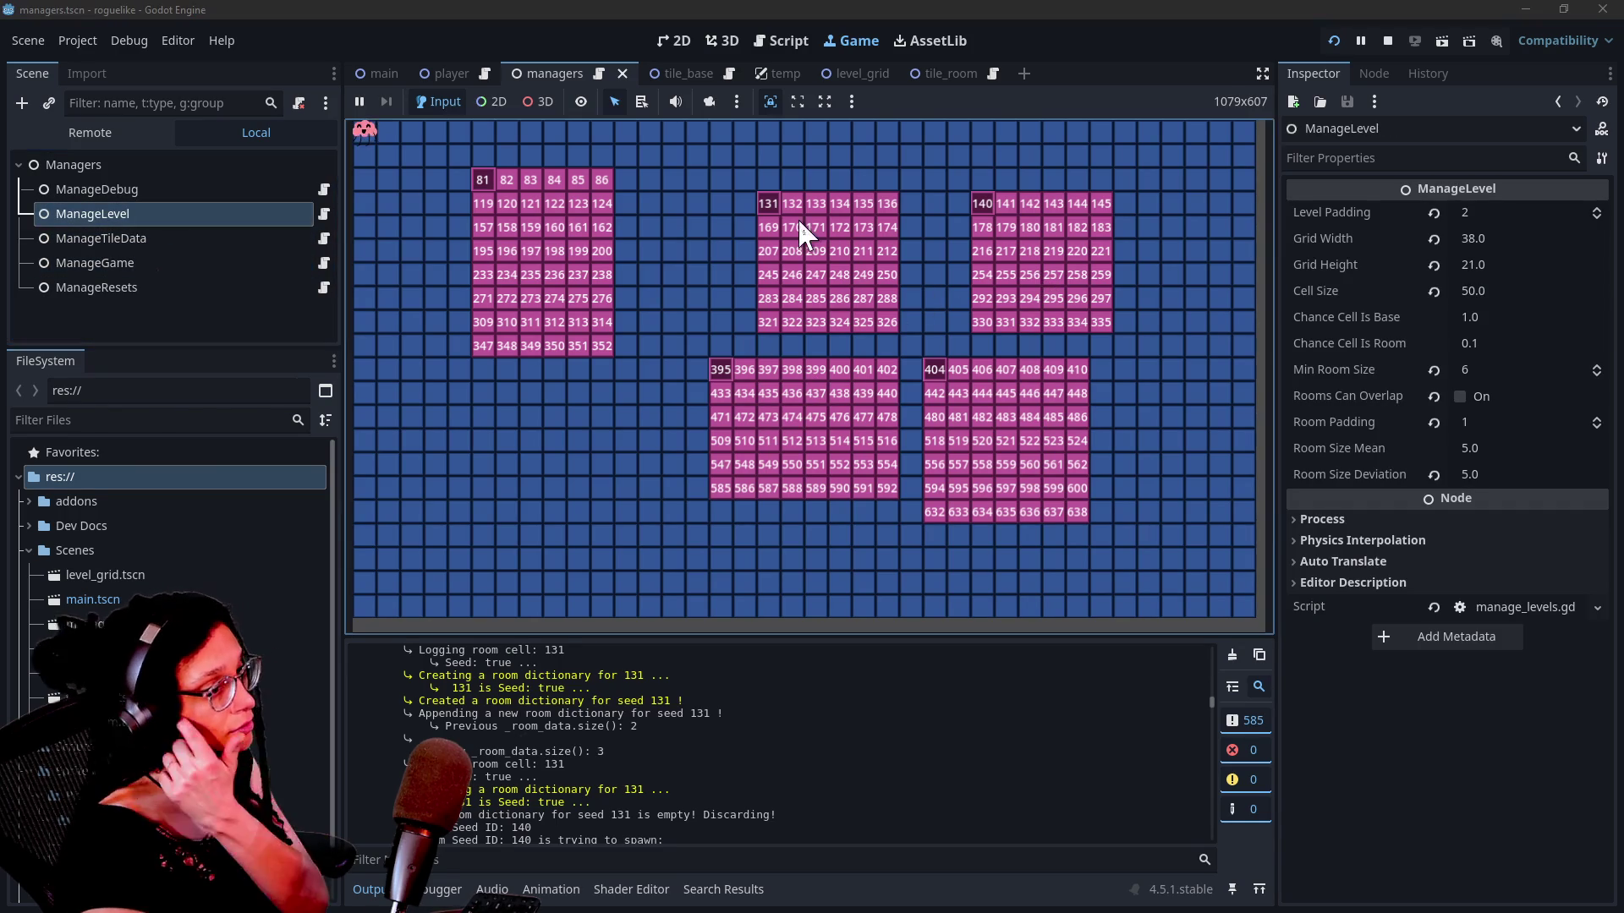
pyautogui.click(165, 239)
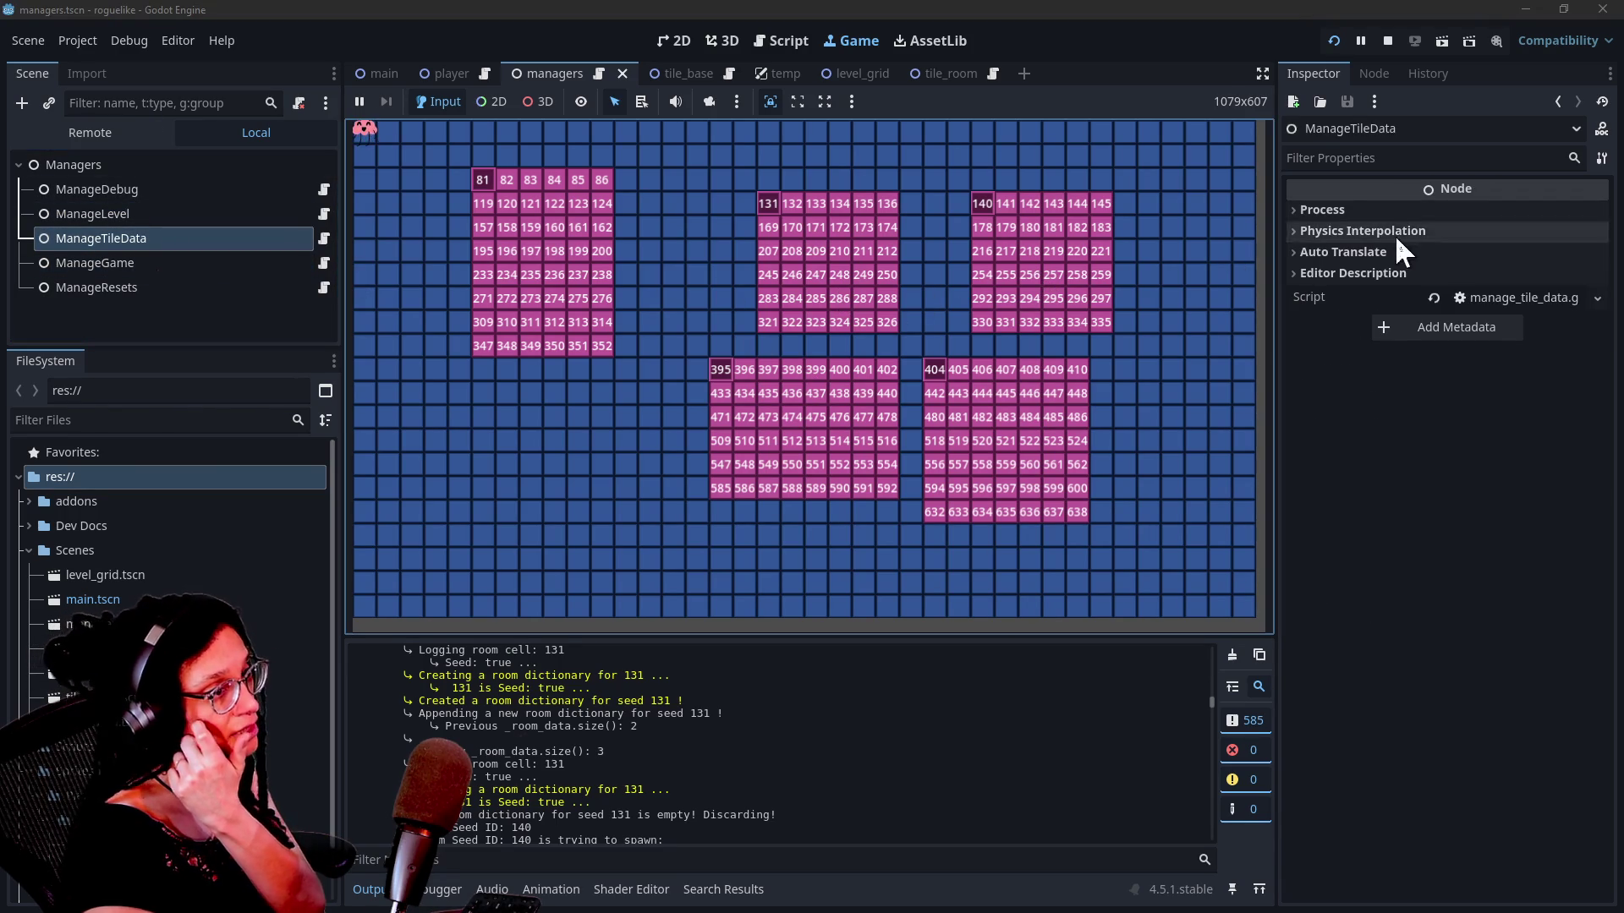
pyautogui.click(76, 214)
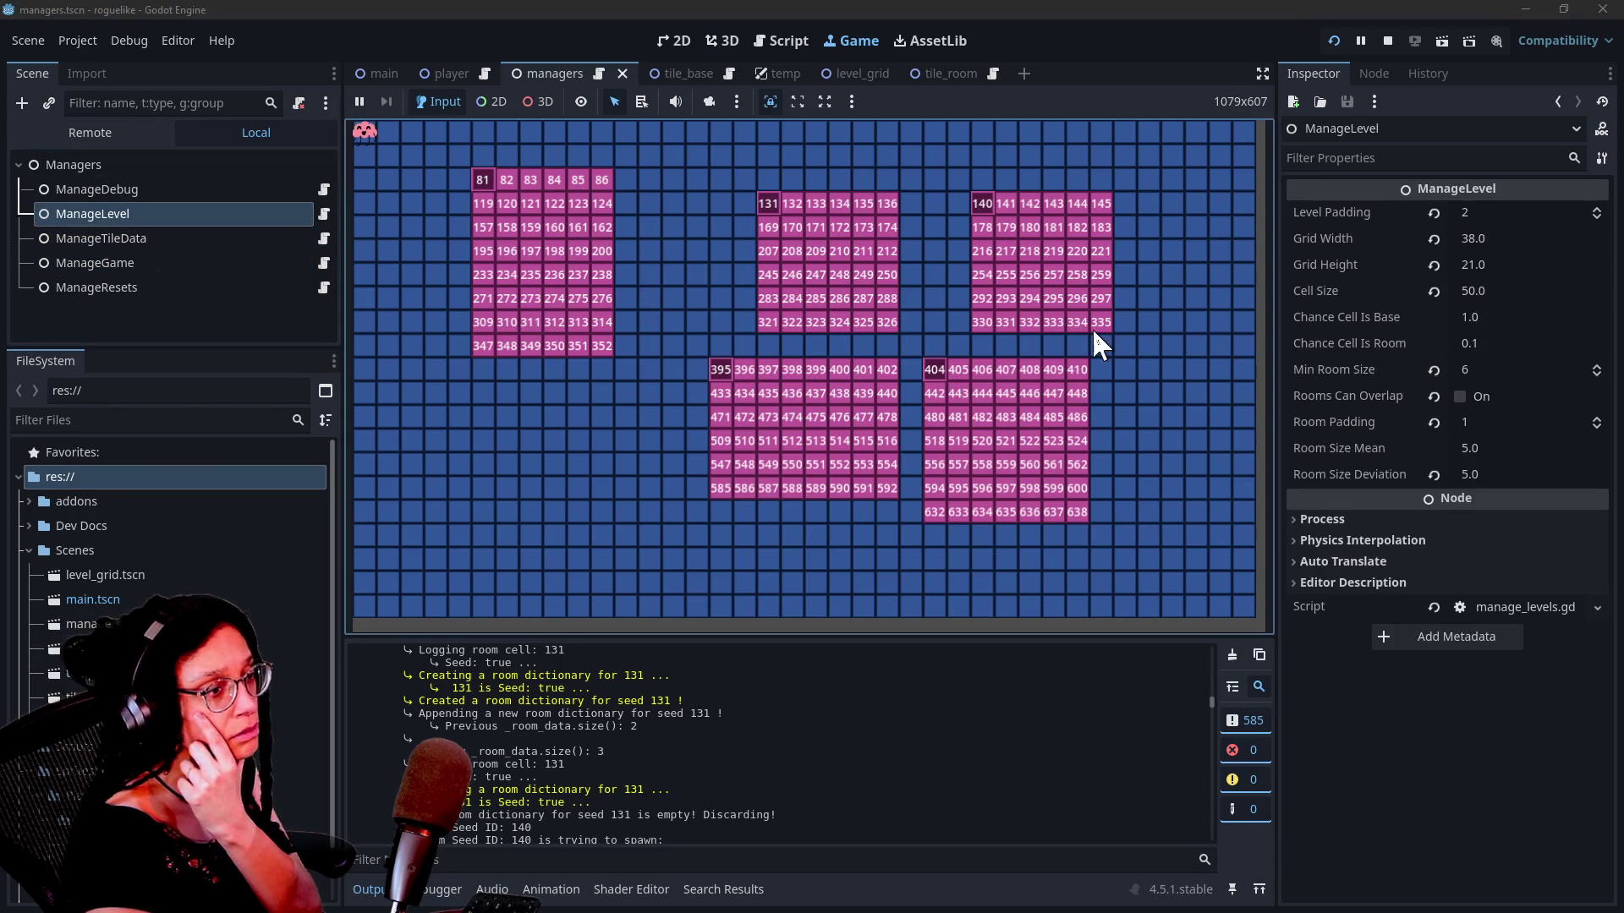
pyautogui.click(100, 130)
pyautogui.click(112, 233)
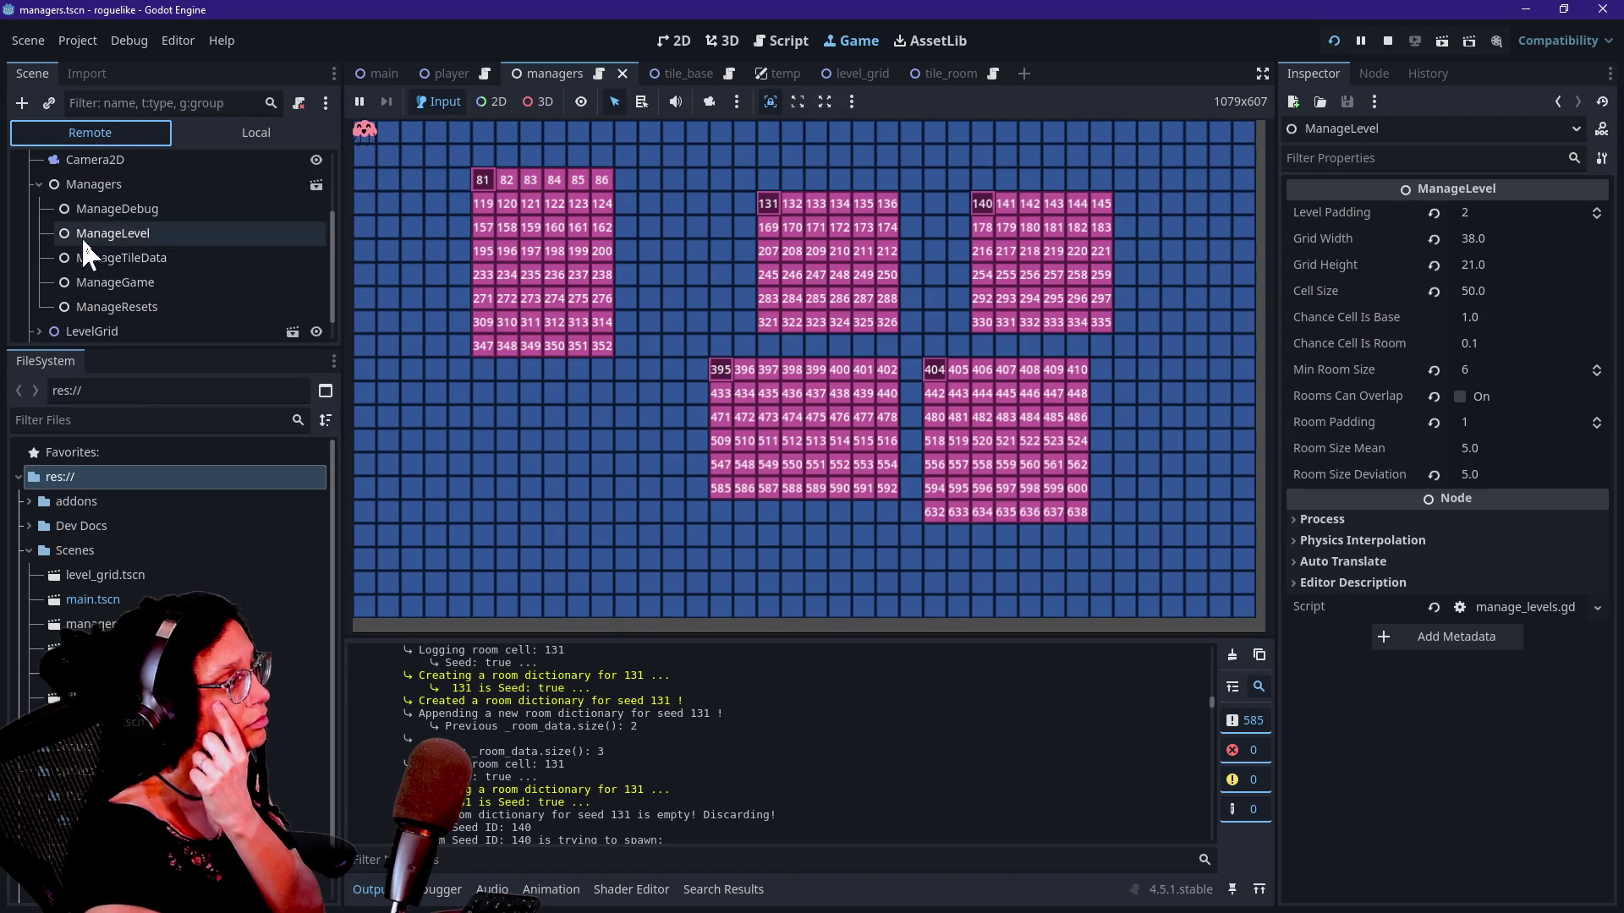
# Step: Expand the live ManageLevel's Room Data and view the first dictionary's 170-item array
pyautogui.scroll(-2, 1473, 595)
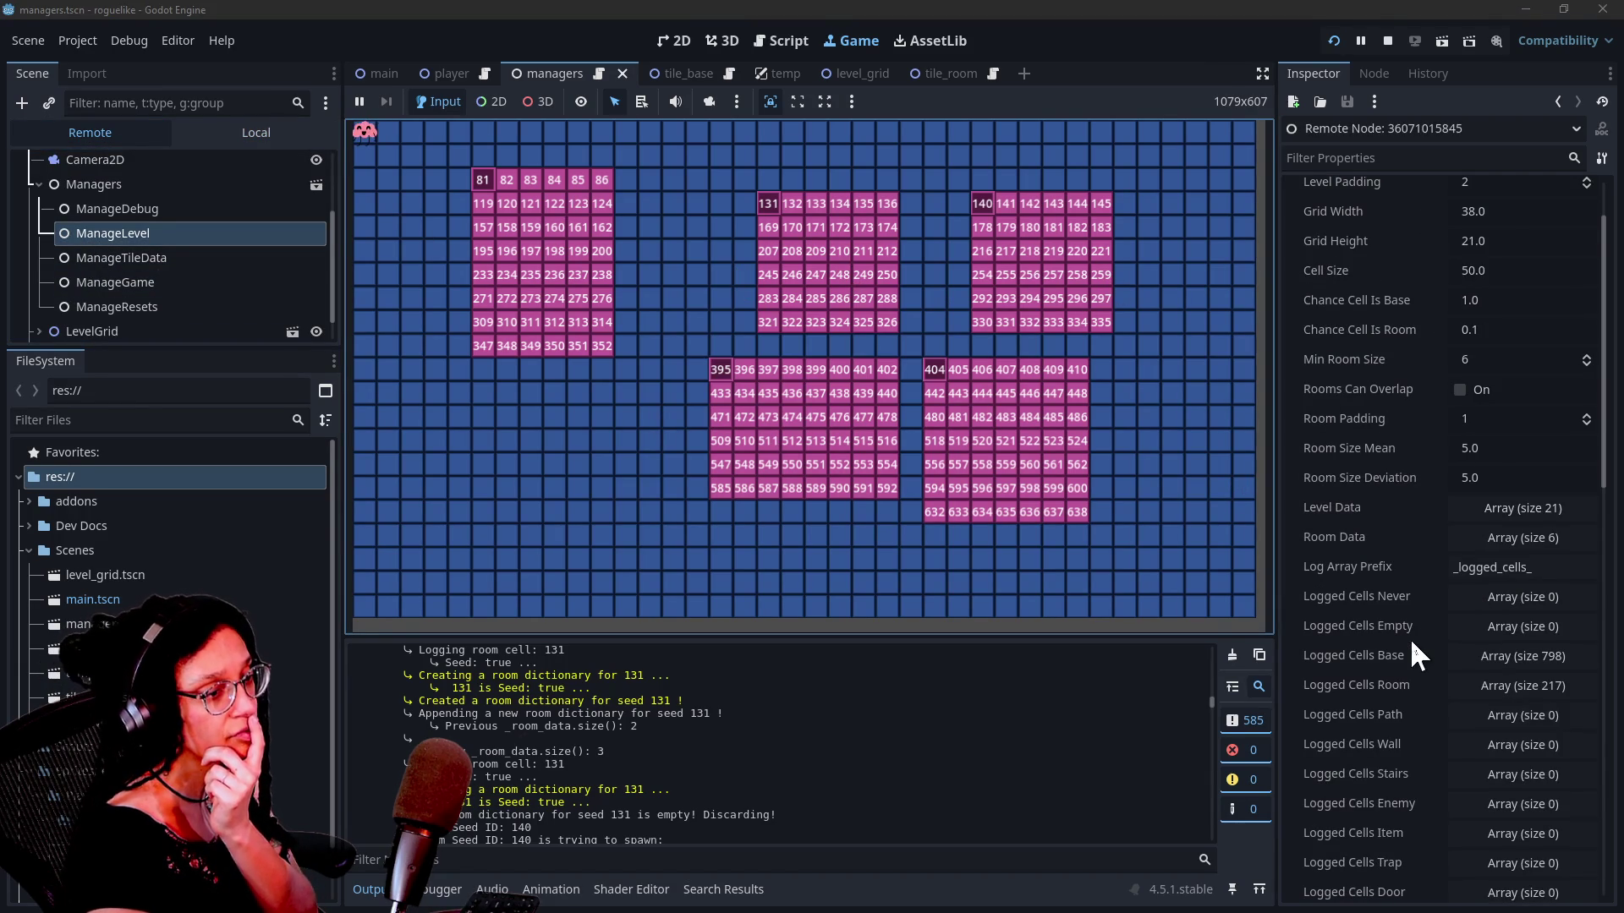
pyautogui.click(1473, 541)
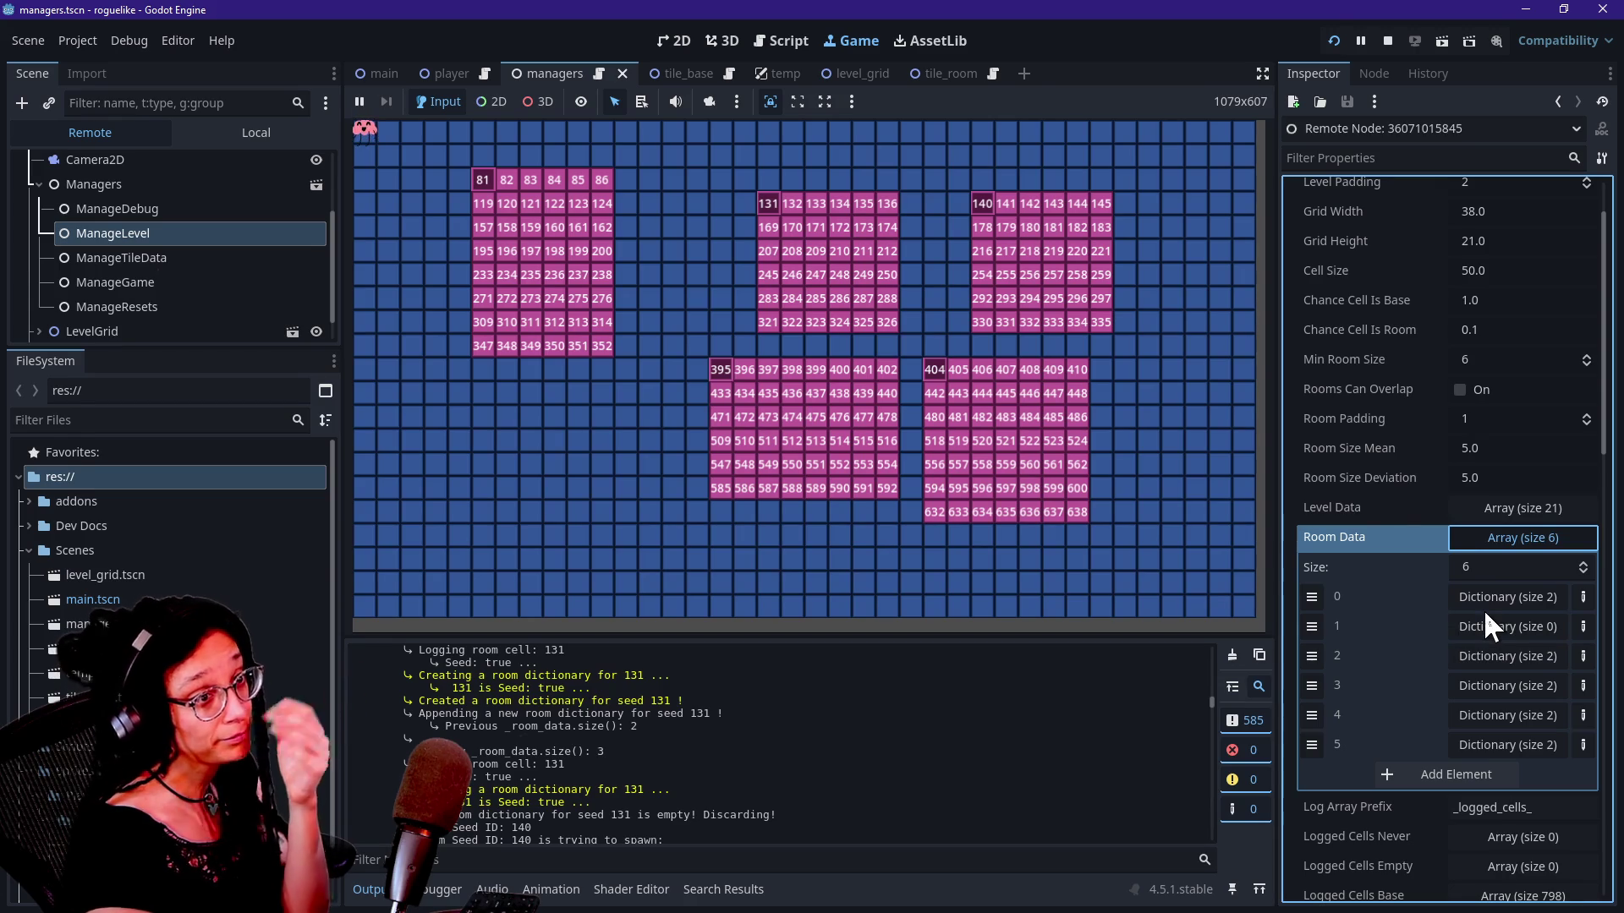
pyautogui.click(1482, 597)
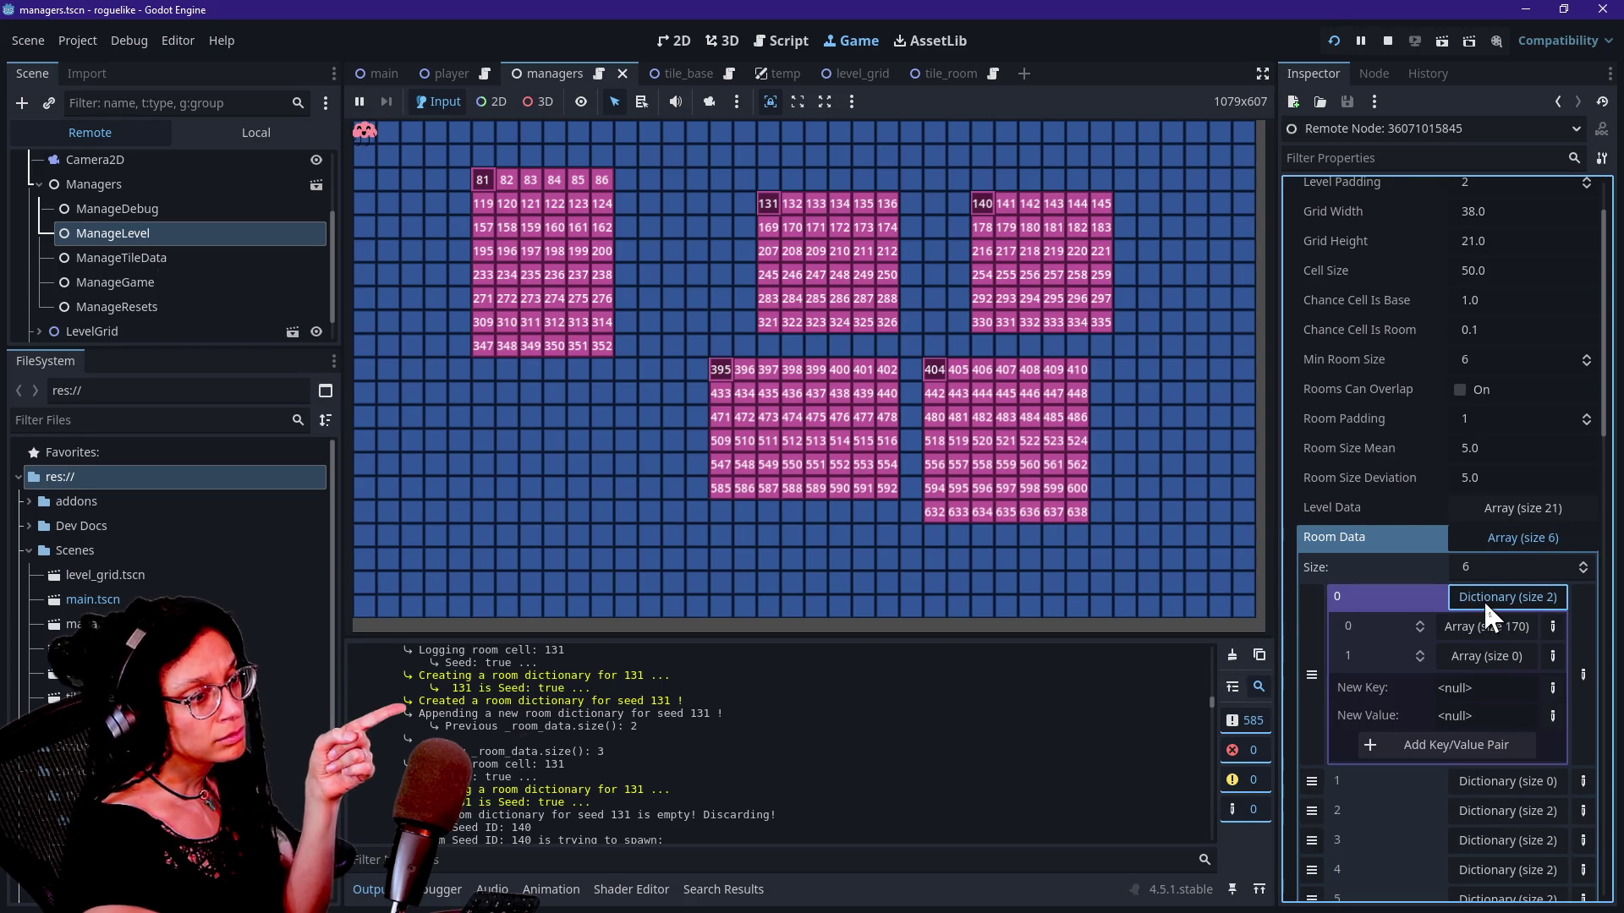
pyautogui.click(1484, 596)
# Step: Look at the third room dictionary, reopen the first, and restart the game
pyautogui.click(1490, 657)
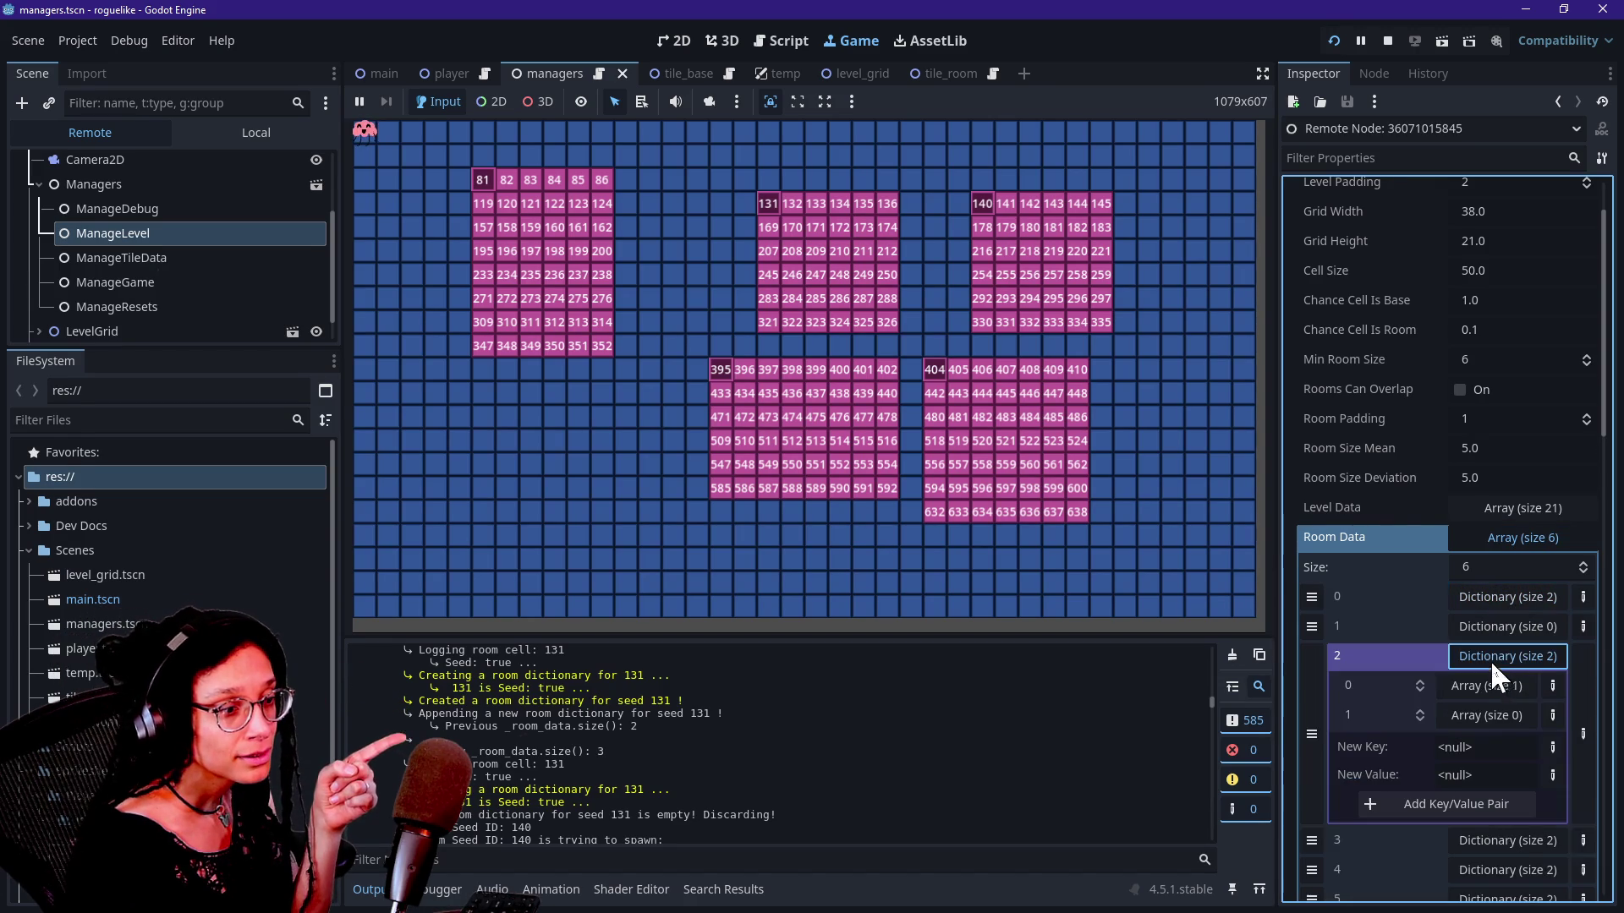
pyautogui.click(1489, 657)
pyautogui.click(1483, 599)
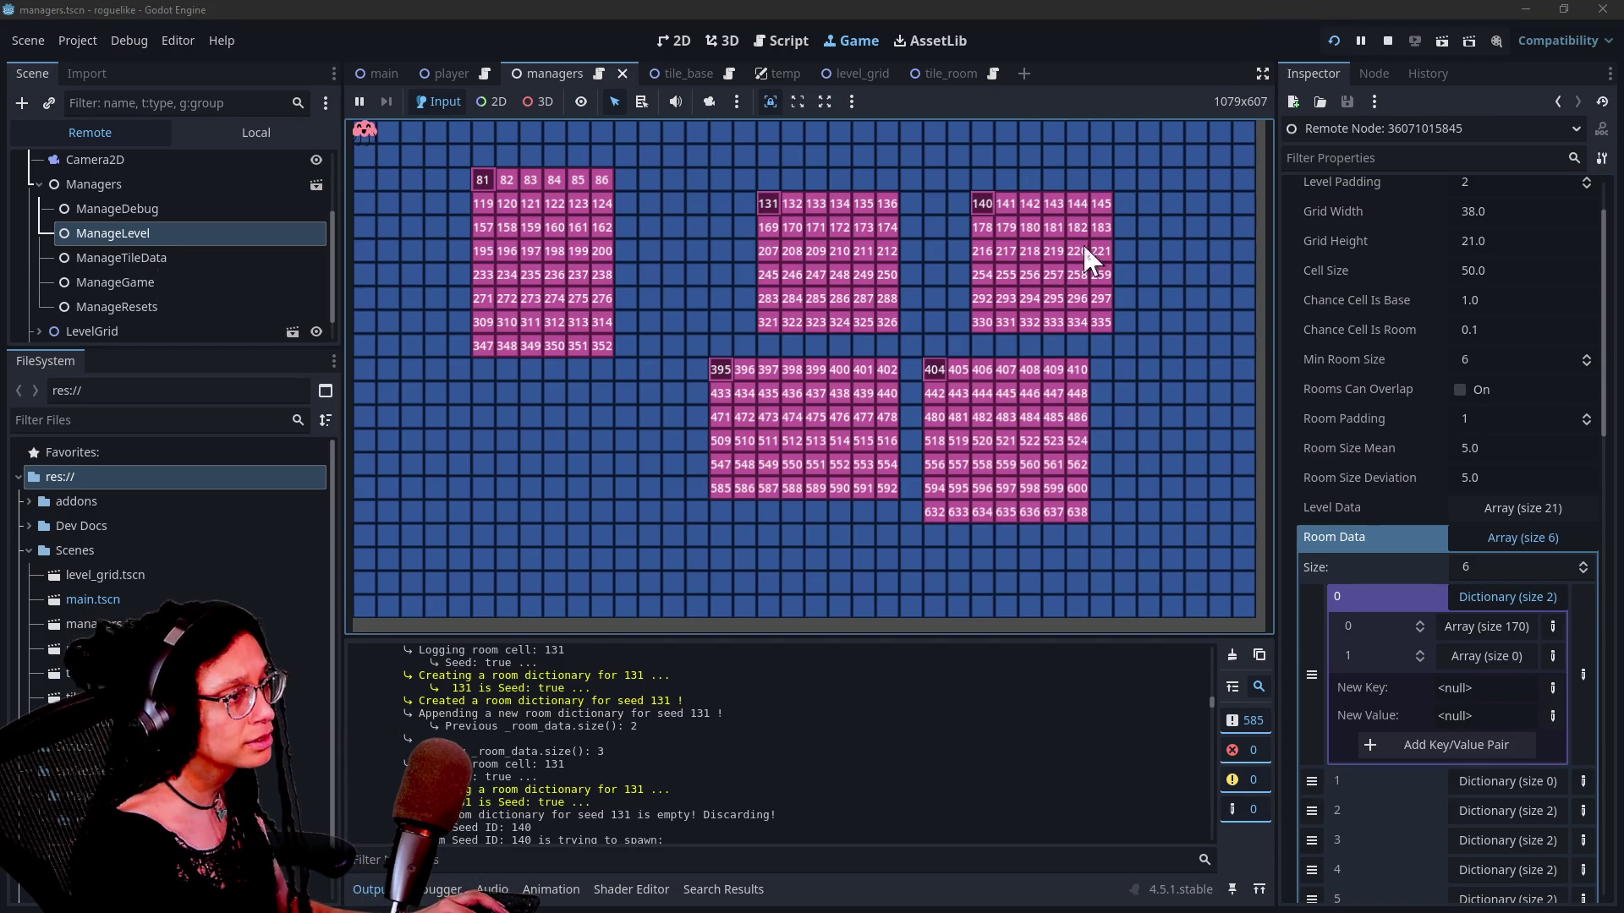
pyautogui.click(1336, 37)
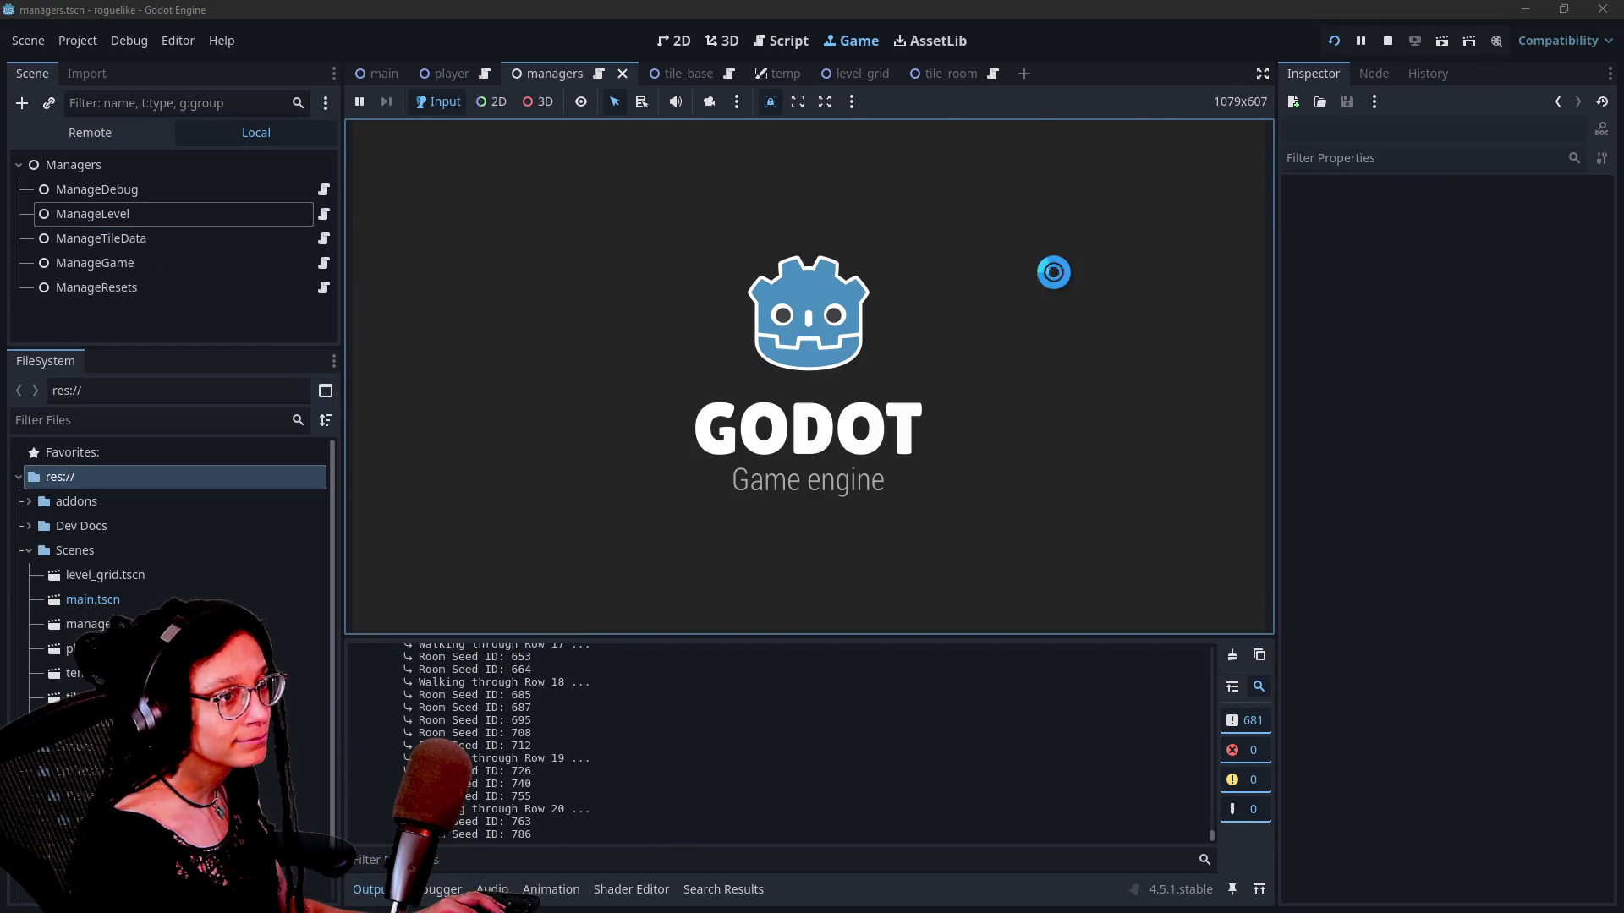
# Step: Regenerate the room grid five times for a new pink-room layout
pyautogui.click(875, 328)
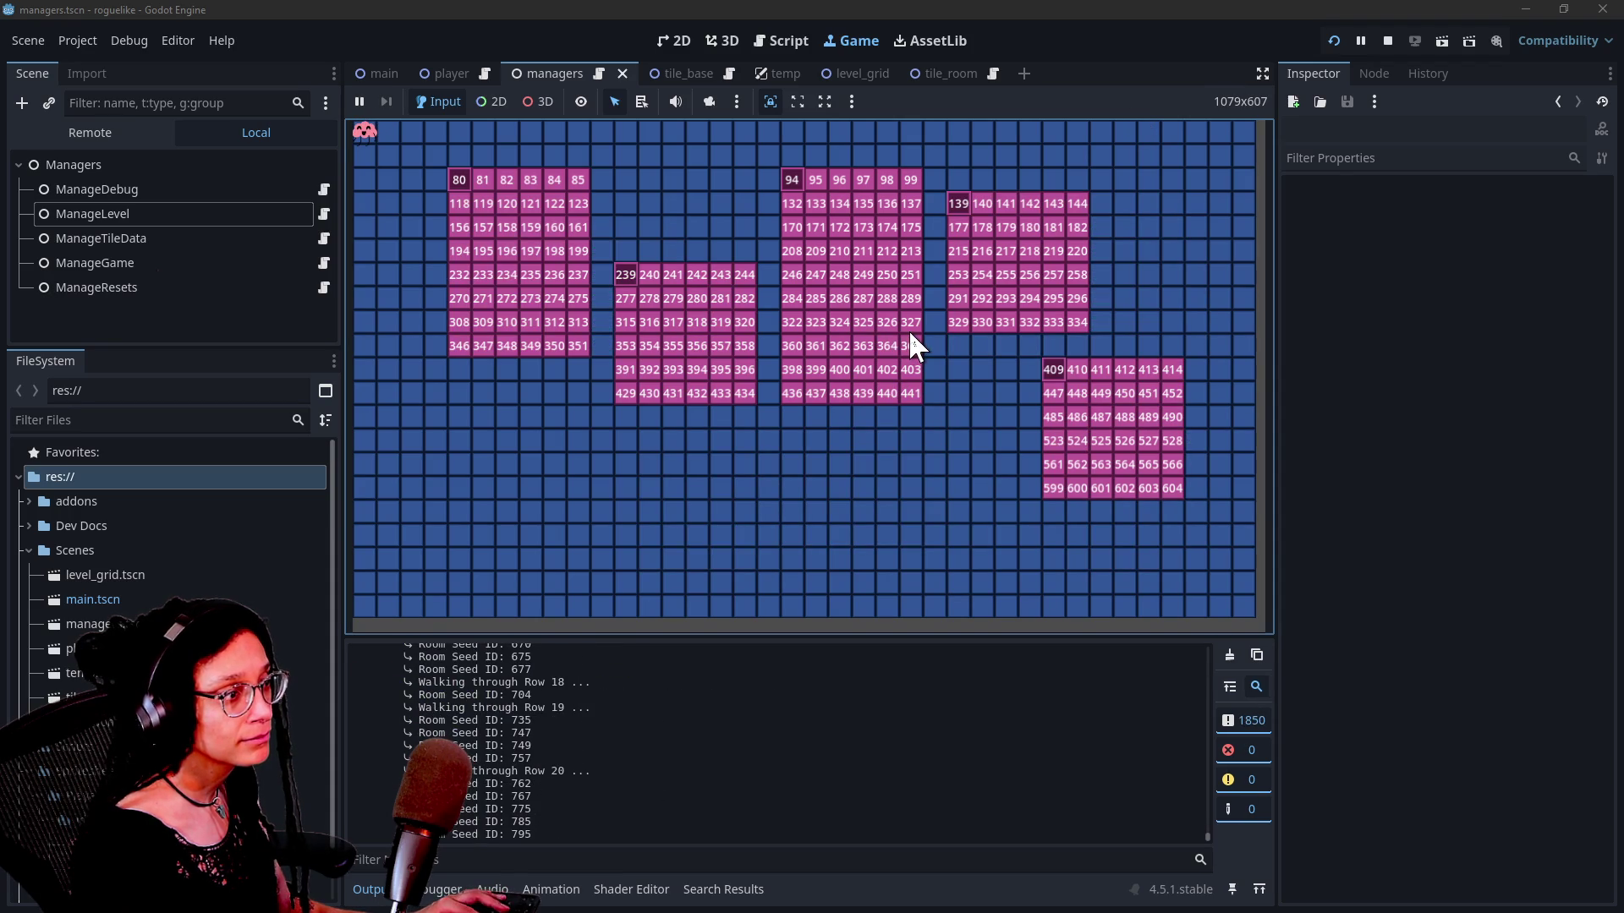
pyautogui.click(909, 328)
pyautogui.click(908, 328)
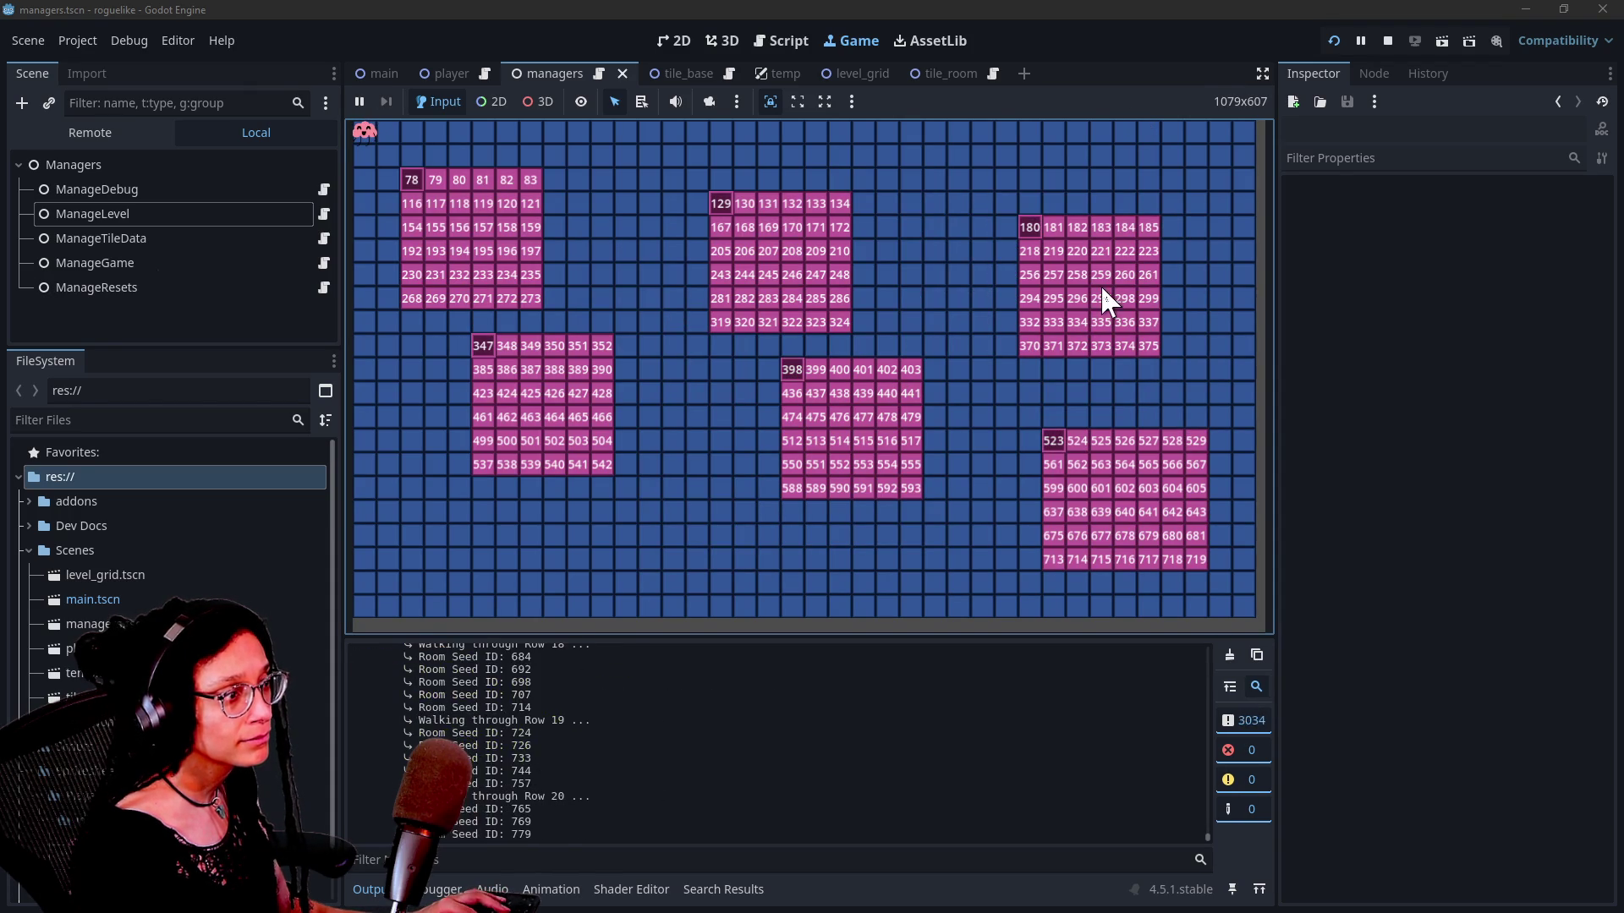
pyautogui.click(1196, 224)
pyautogui.click(1198, 229)
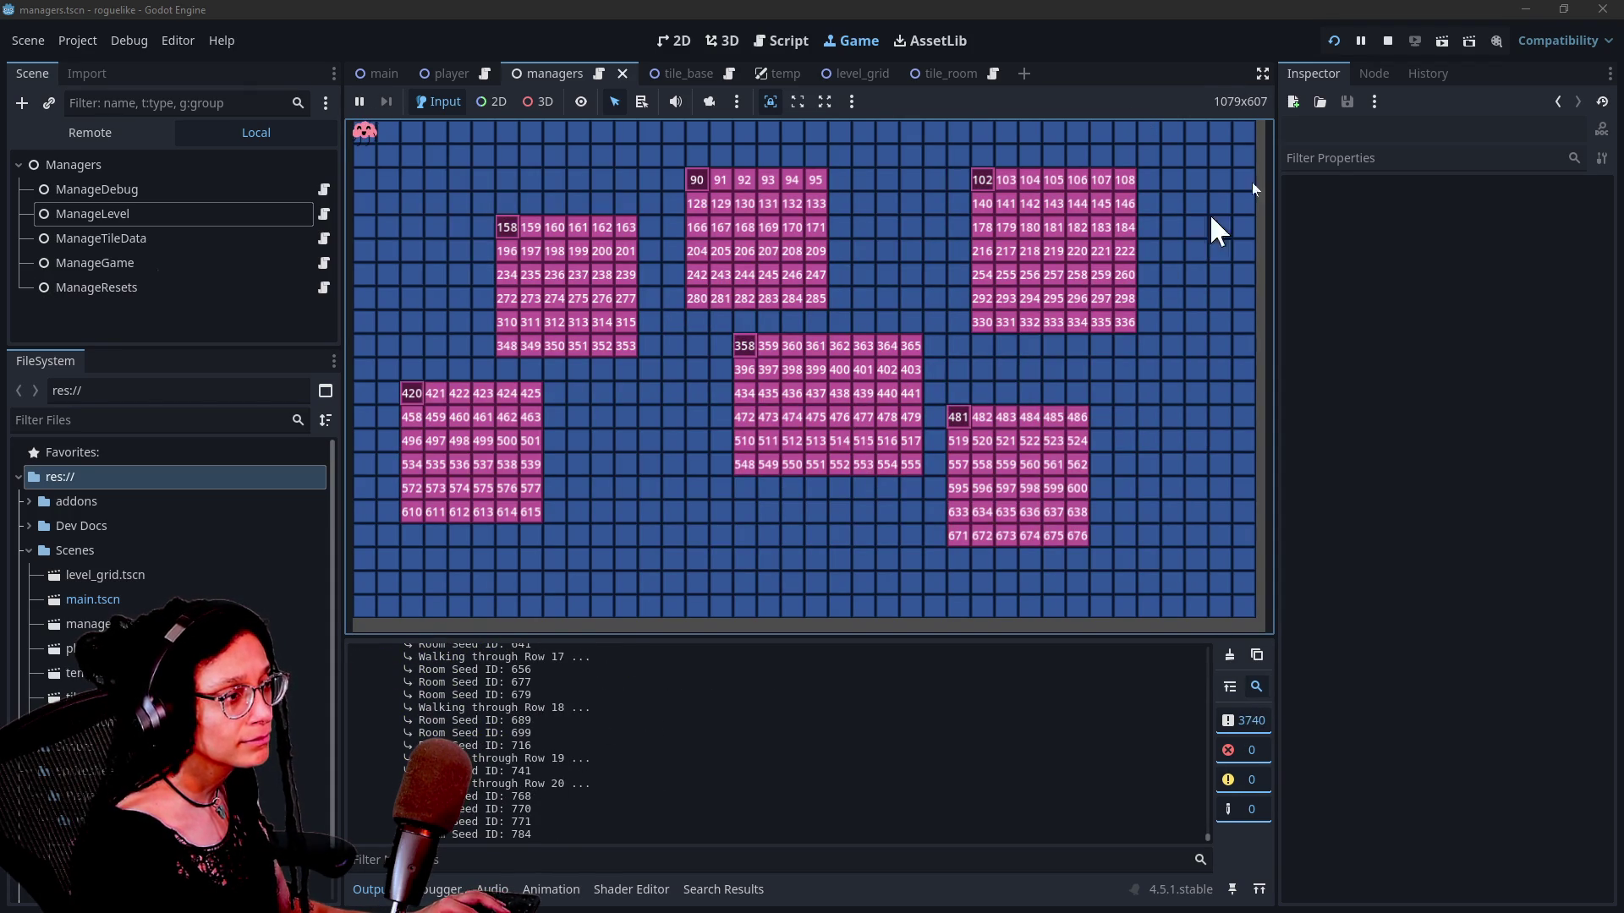
# Step: Relaunch the game with F5 and select ManageLevel in the Local tree
pyautogui.click(1387, 41)
pyautogui.press('F5')
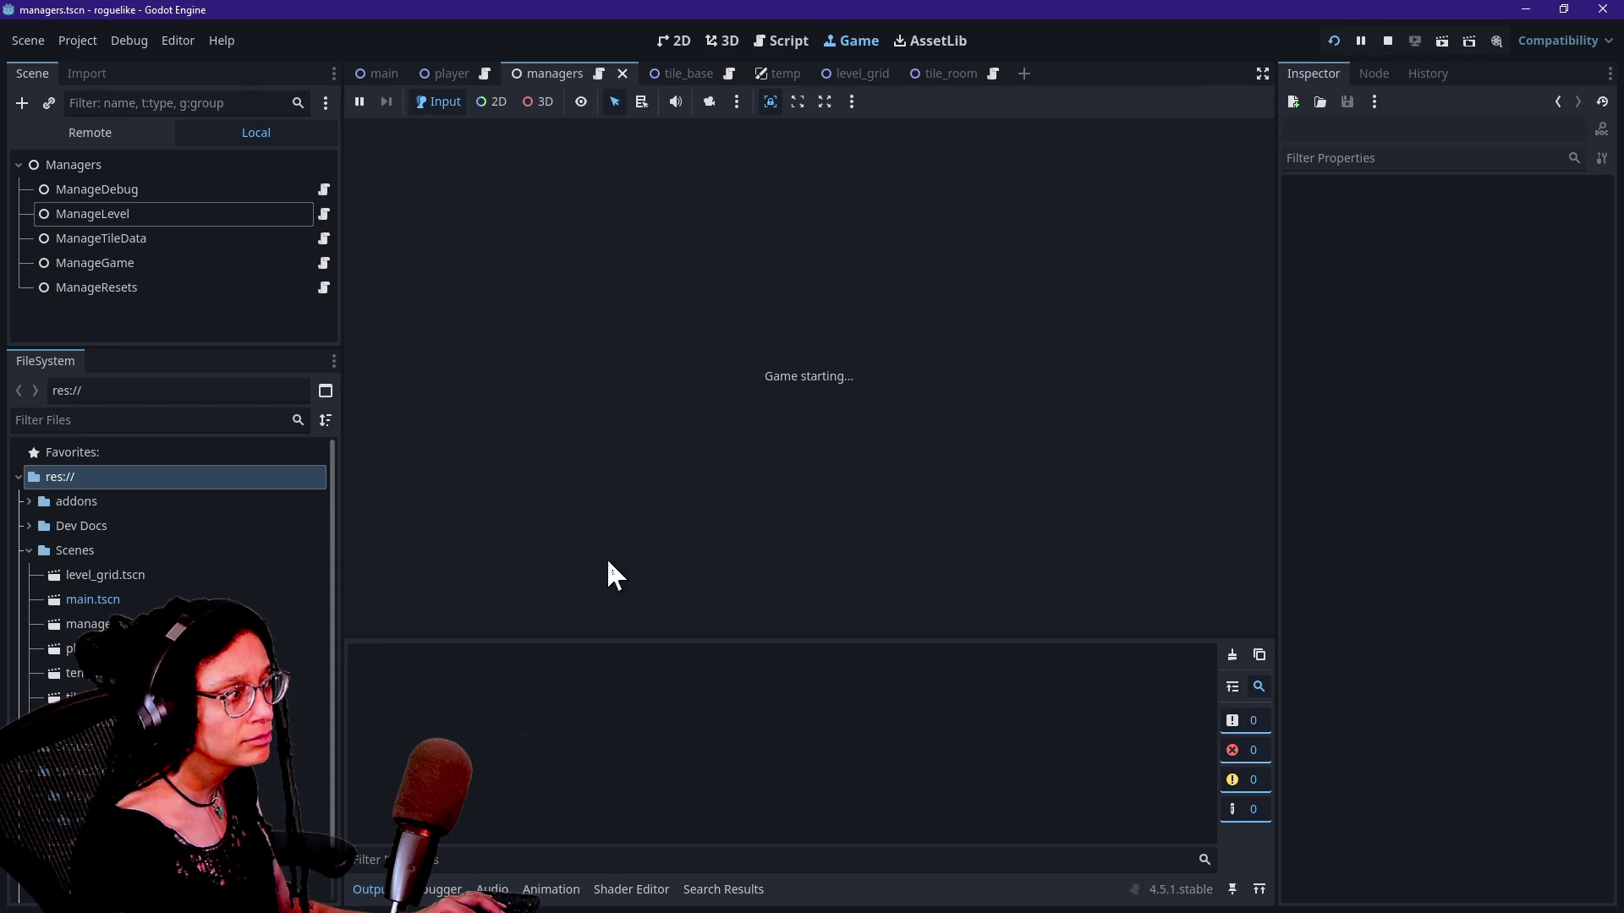
pyautogui.click(253, 212)
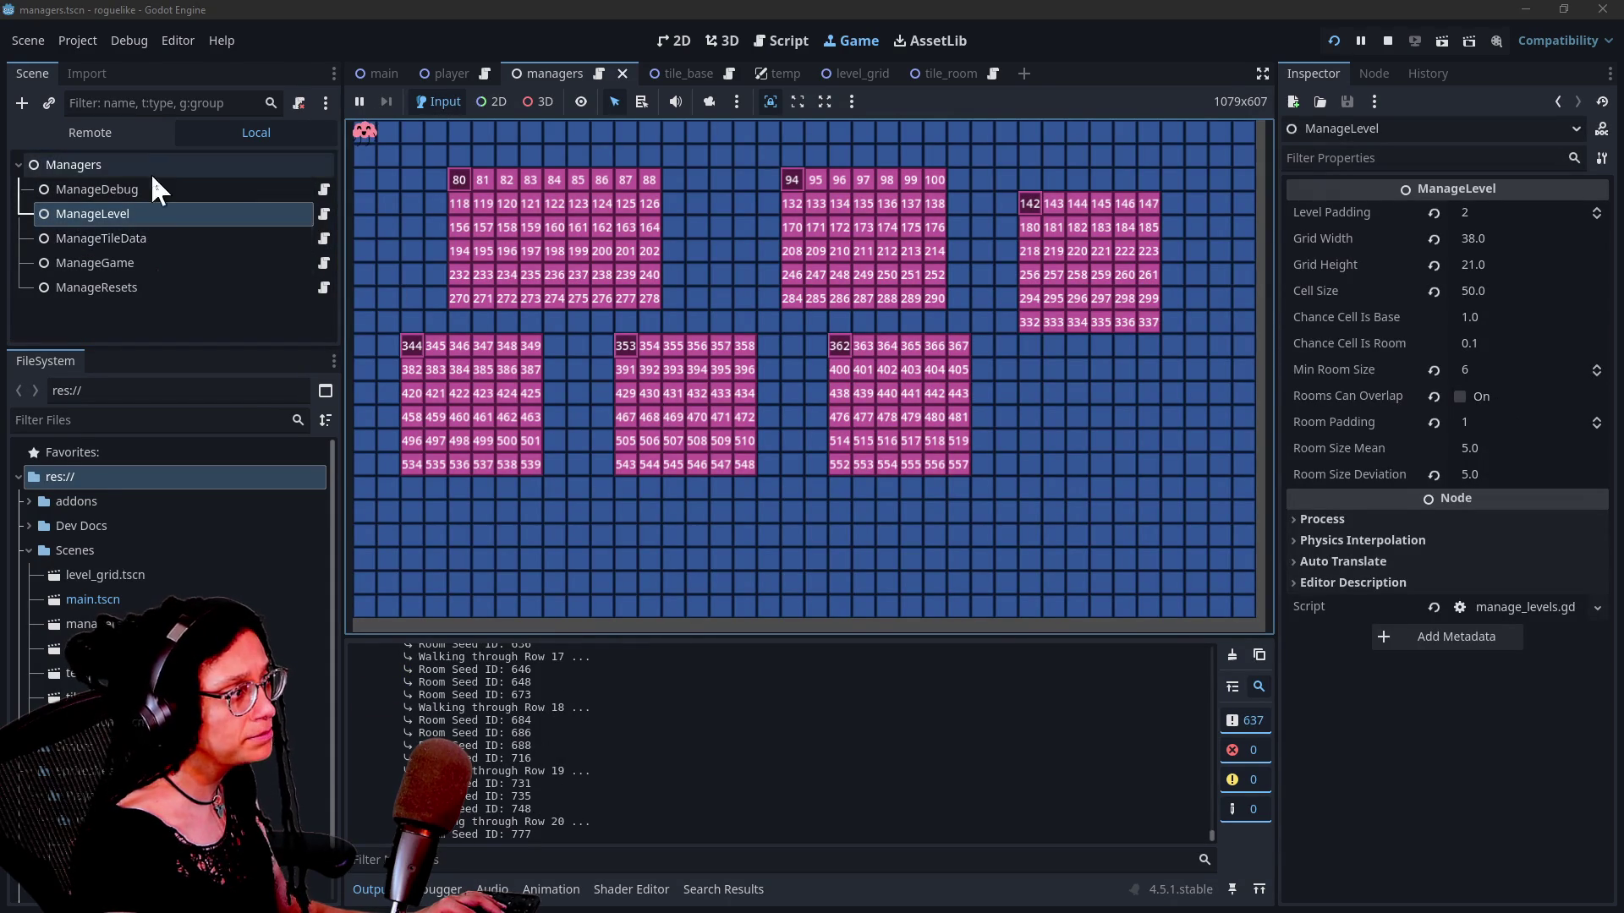
# Step: Select the live ManageLevel and browse Room Data's first and third dictionaries
pyautogui.click(120, 136)
pyautogui.click(157, 237)
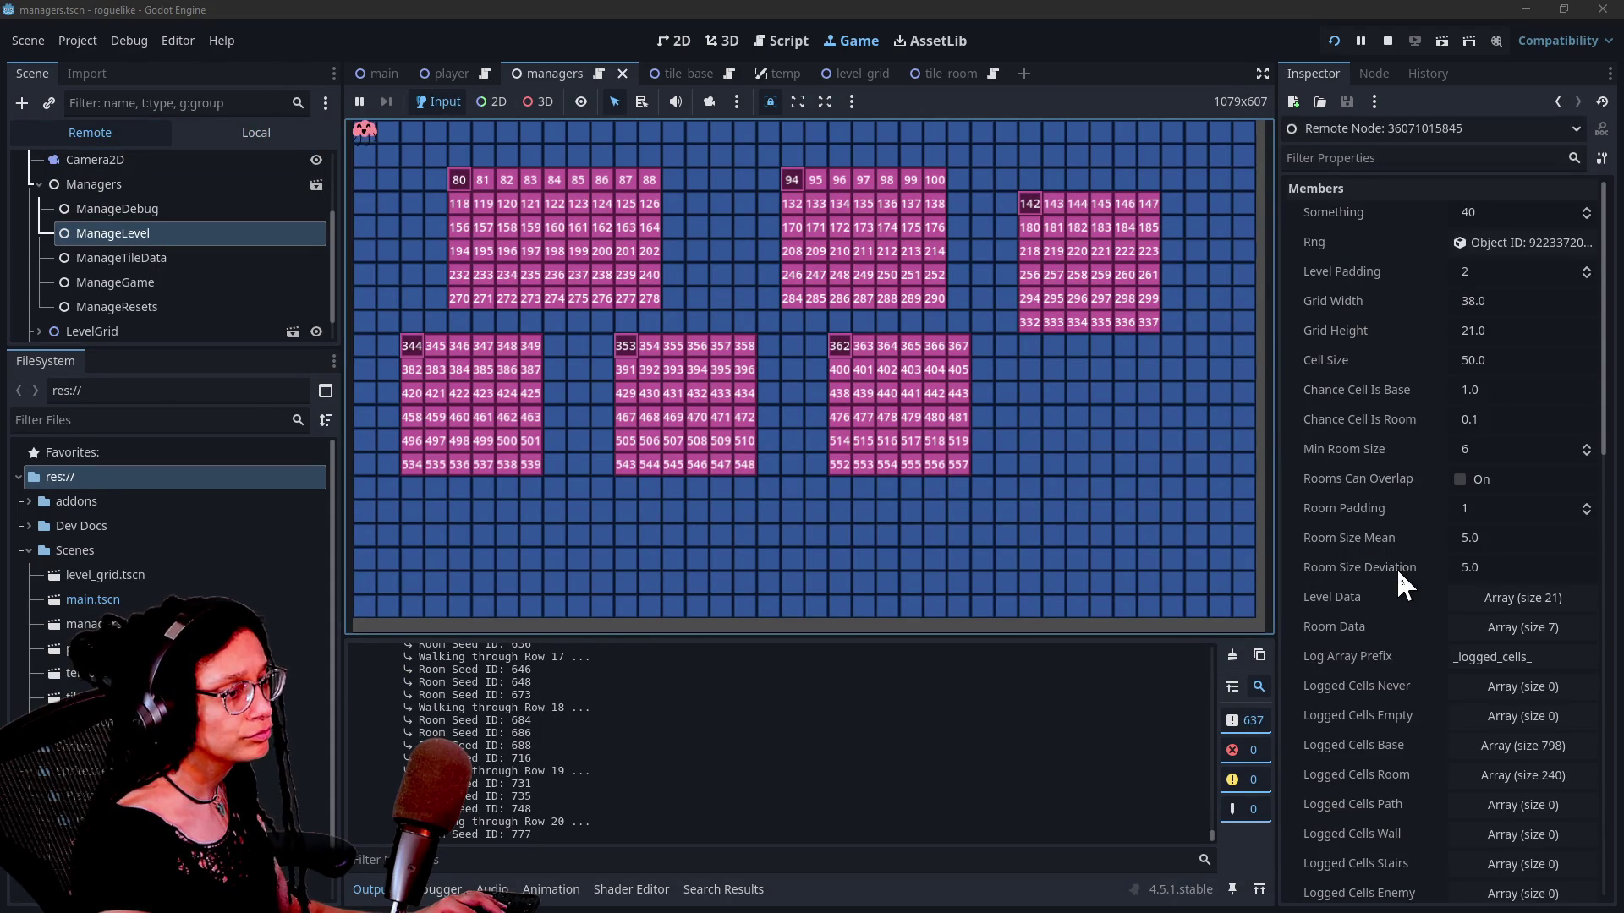
pyautogui.scroll(-2, 1397, 568)
pyautogui.click(1483, 538)
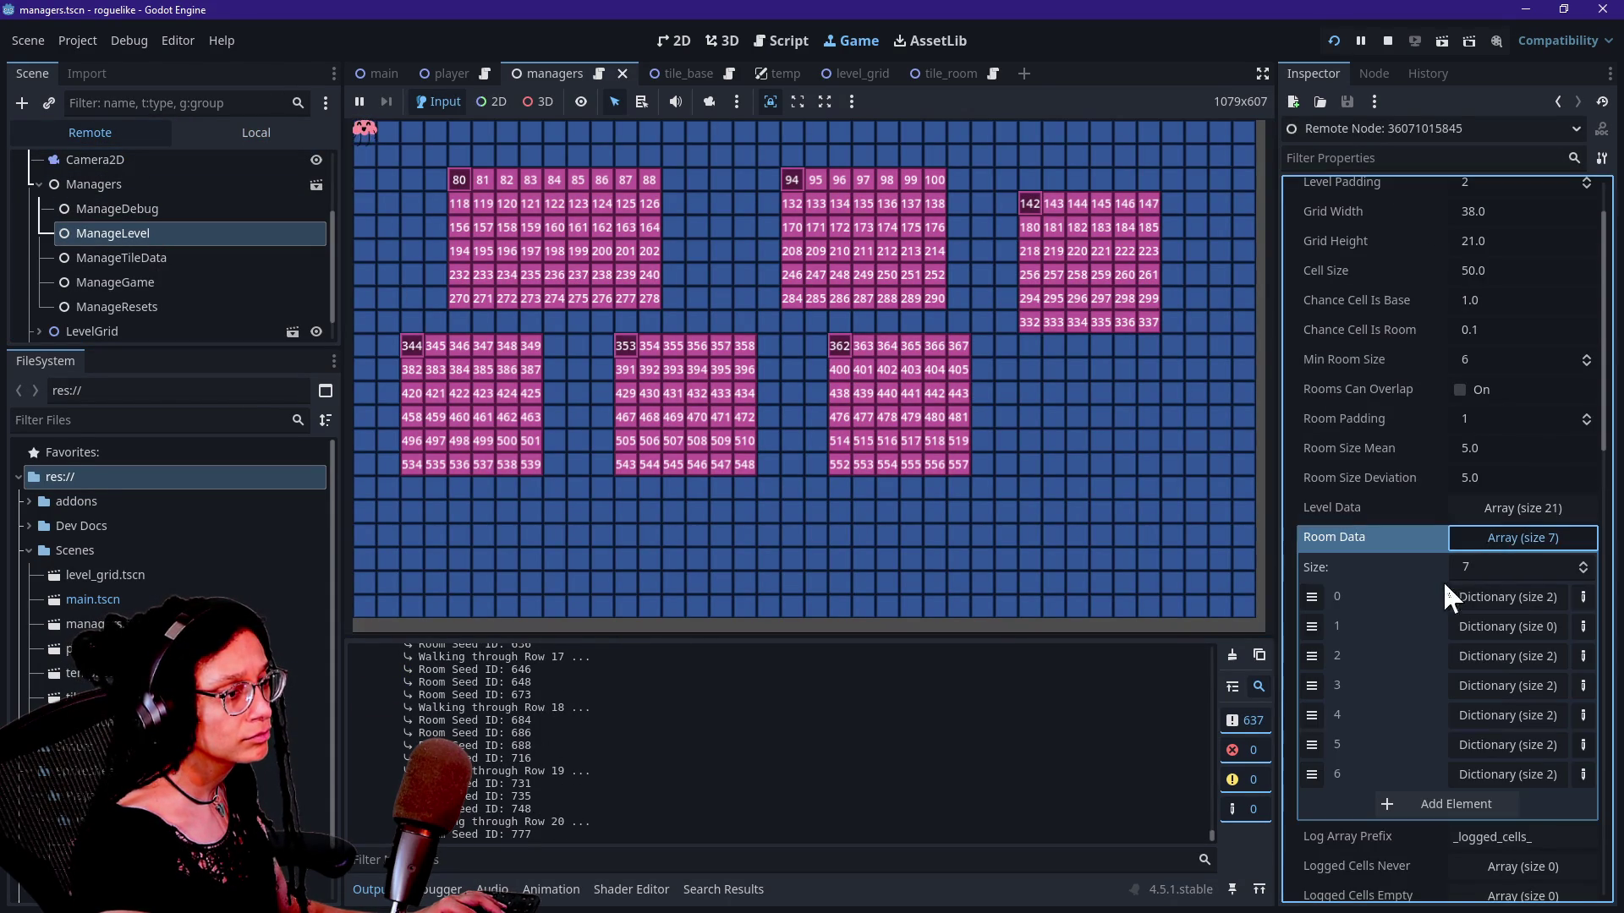
pyautogui.click(1488, 596)
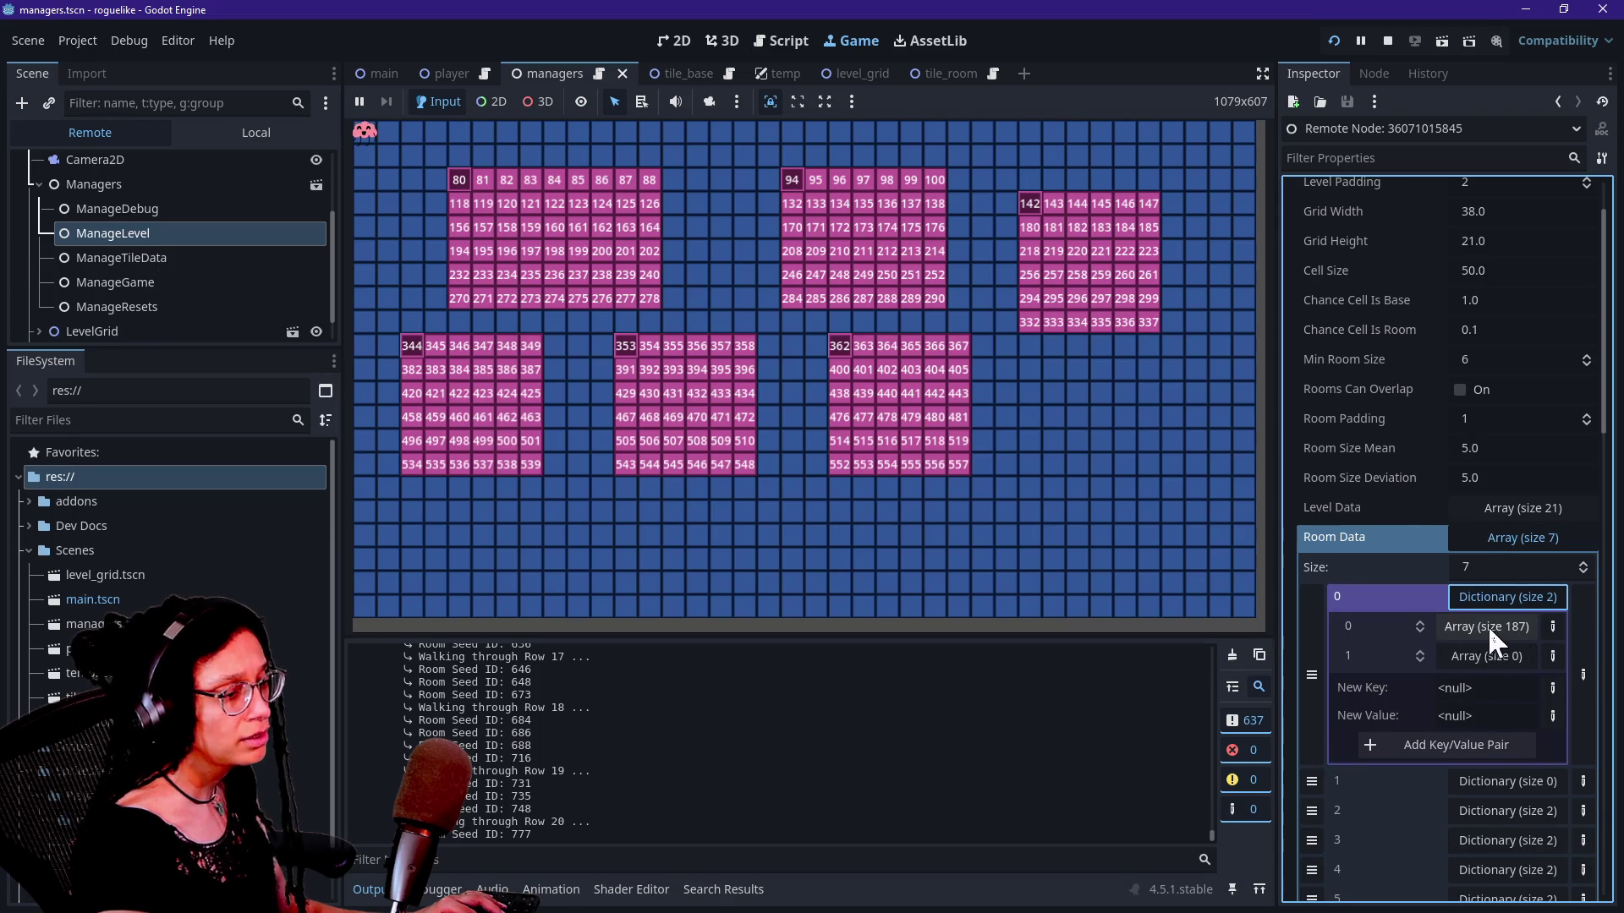
pyautogui.click(1482, 597)
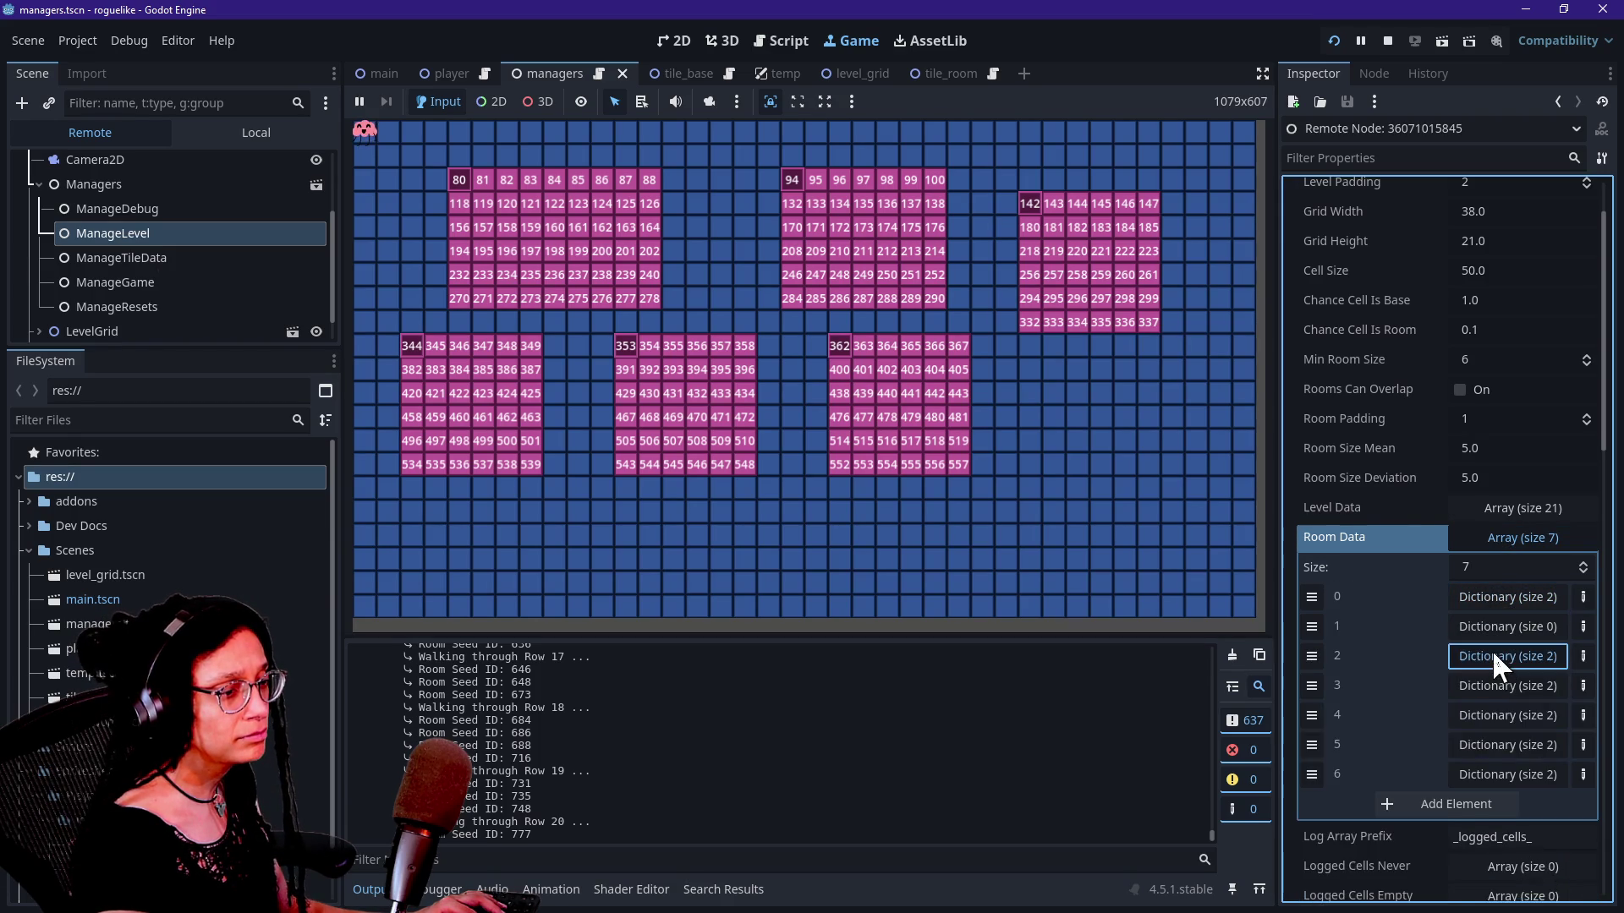
pyautogui.click(1493, 658)
pyautogui.click(1494, 658)
pyautogui.click(1495, 597)
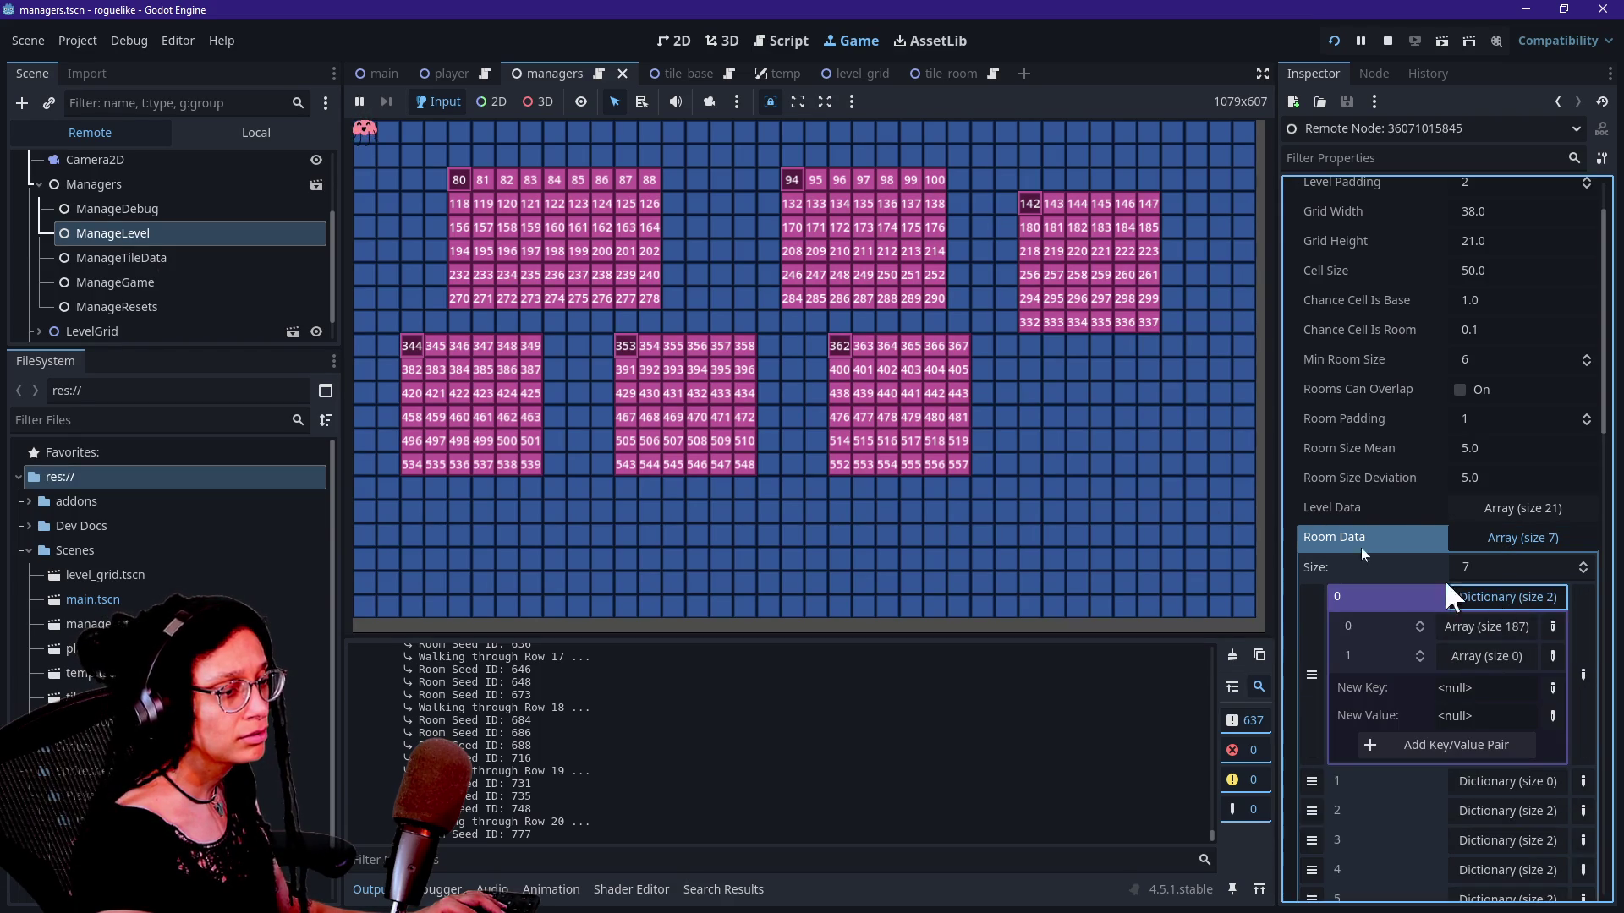
pyautogui.click(1503, 596)
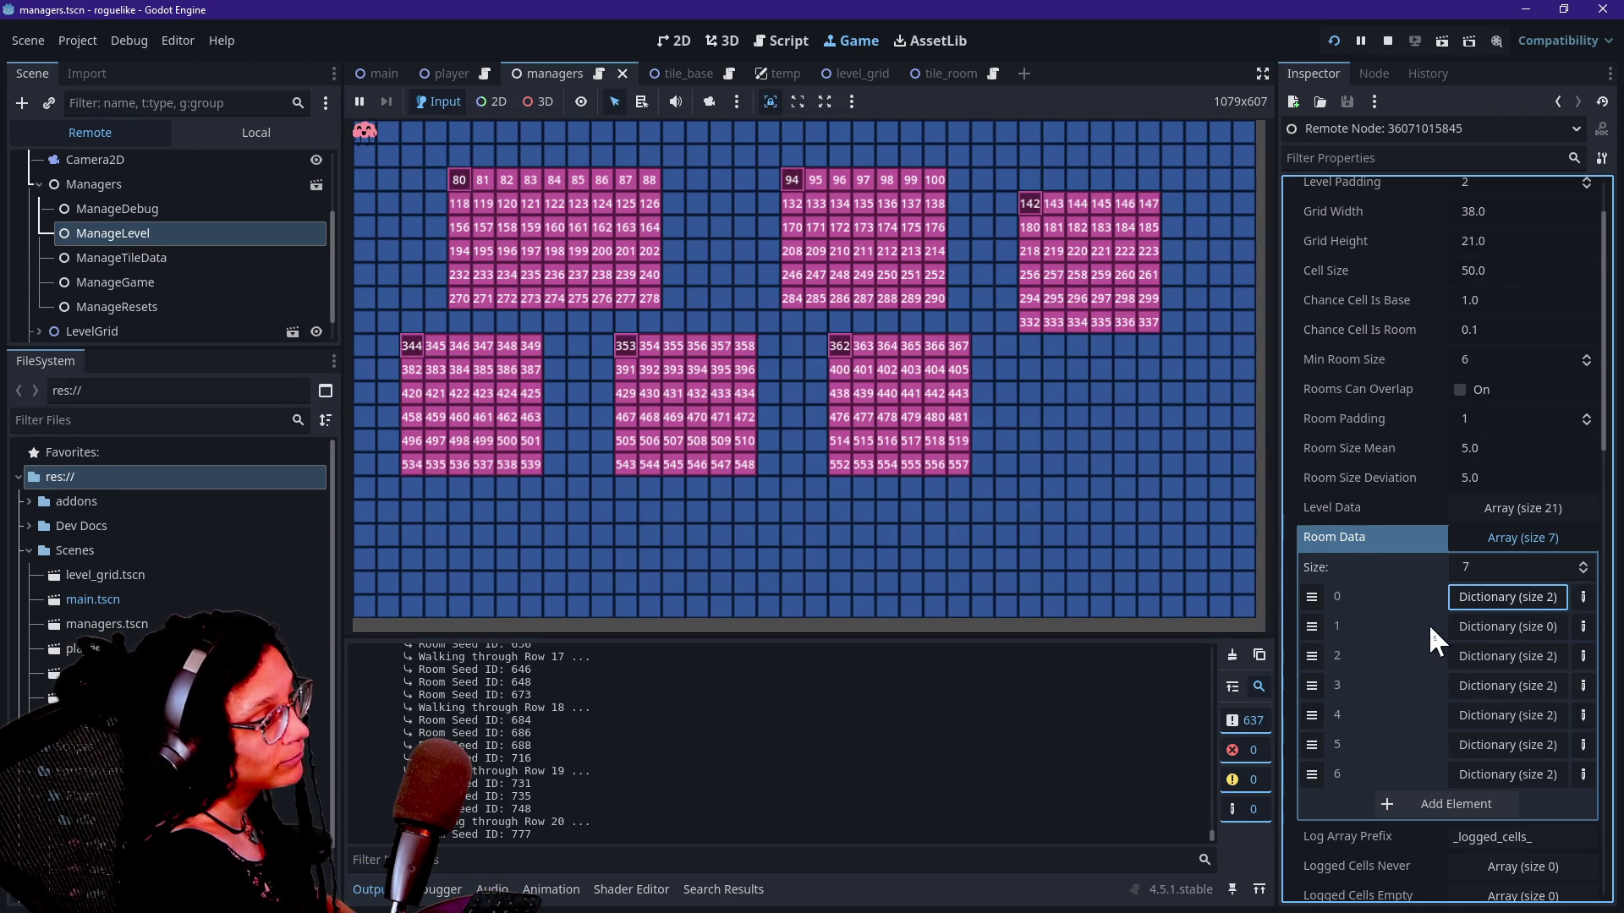
# Step: Check the empty second dictionary, then list and collapse the first room's 187-item array
pyautogui.scroll(-2, 1414, 634)
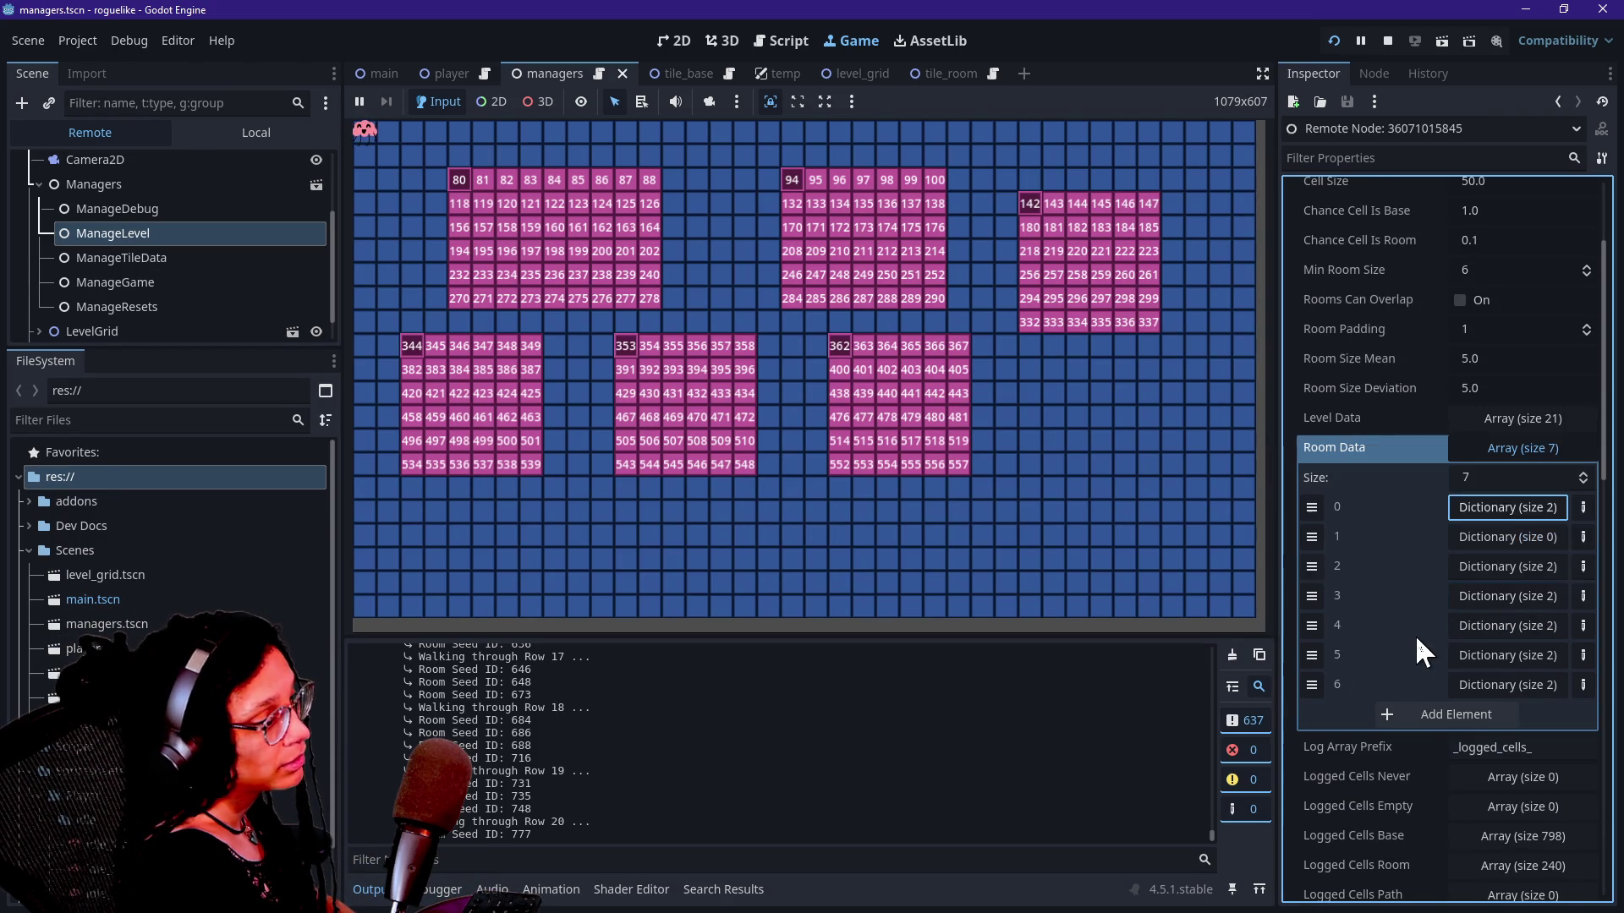
pyautogui.click(1519, 545)
pyautogui.click(1520, 544)
pyautogui.click(1526, 512)
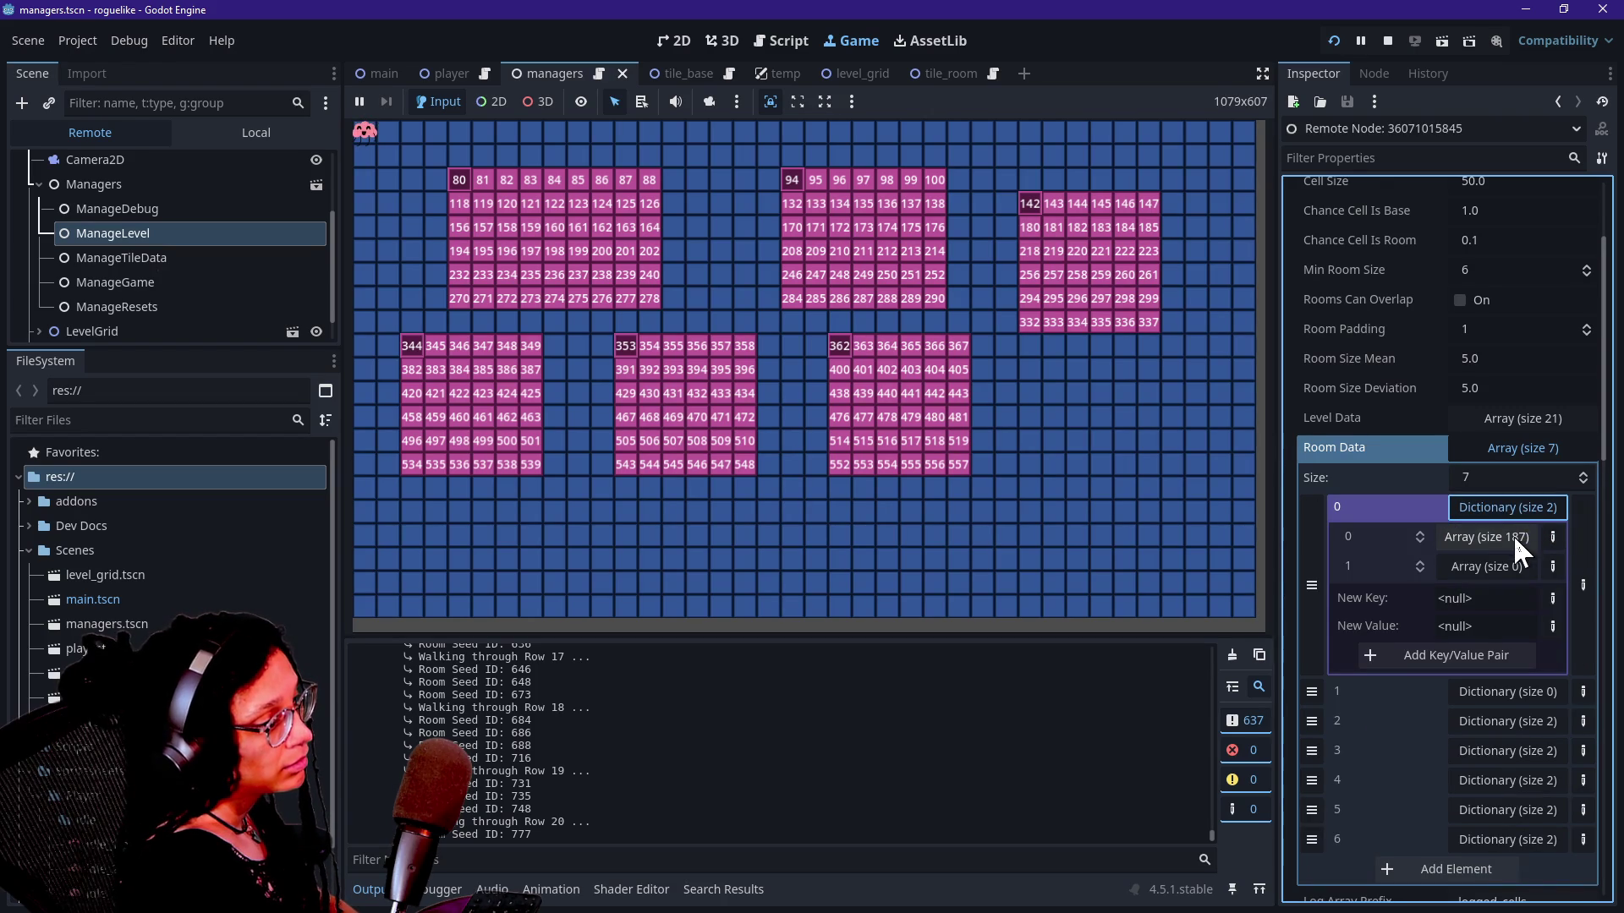
pyautogui.click(1459, 539)
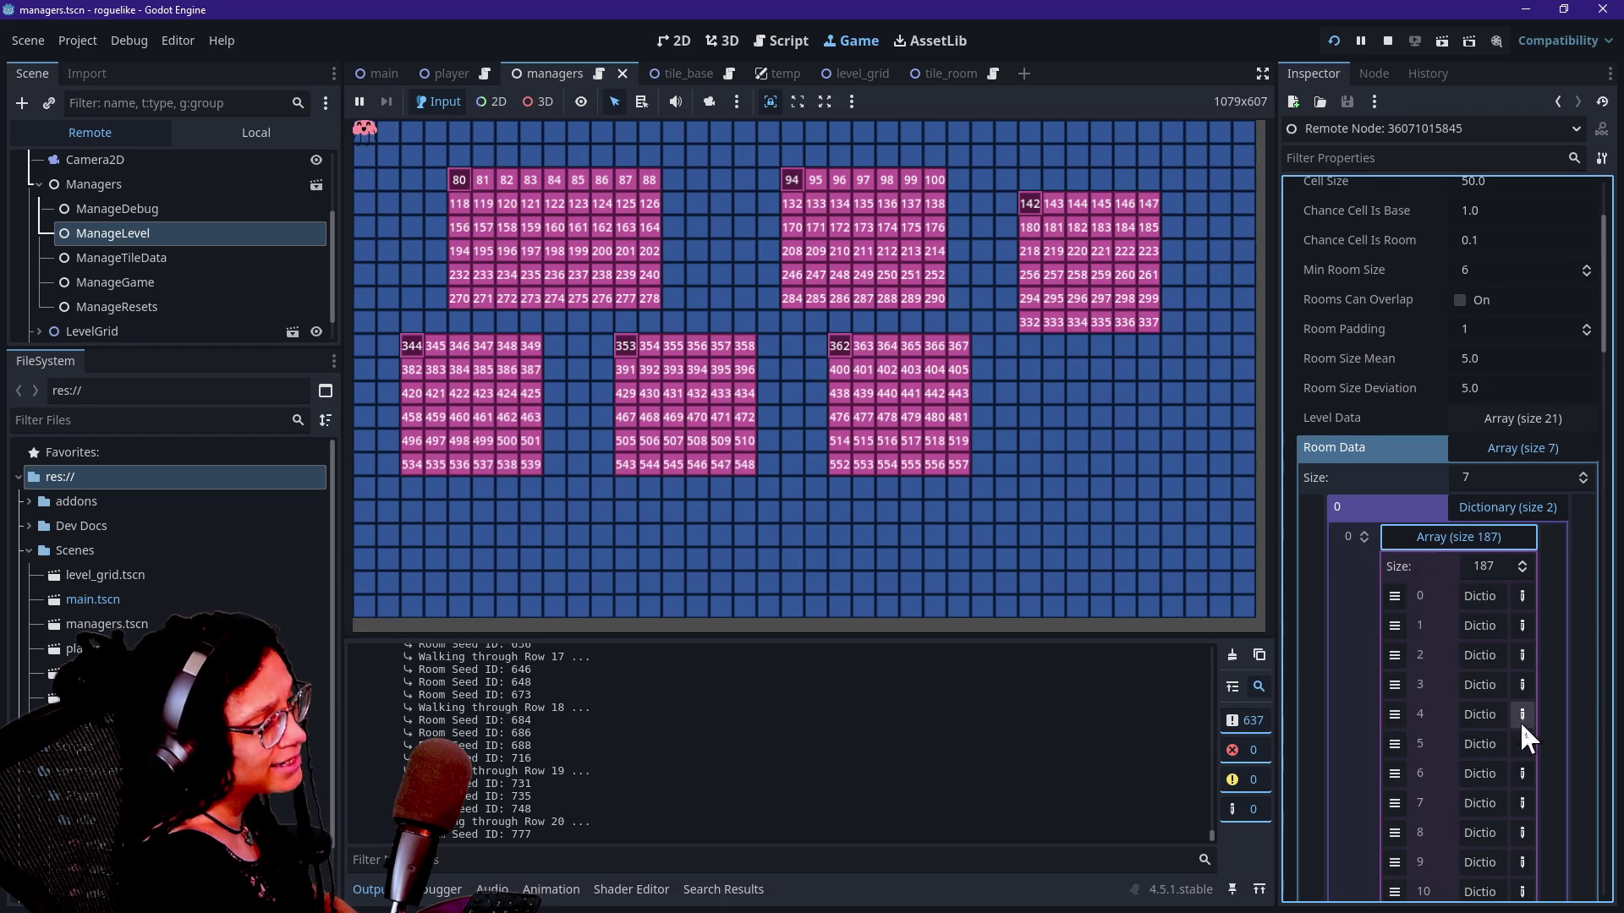
pyautogui.scroll(-3, 1503, 661)
pyautogui.click(1484, 326)
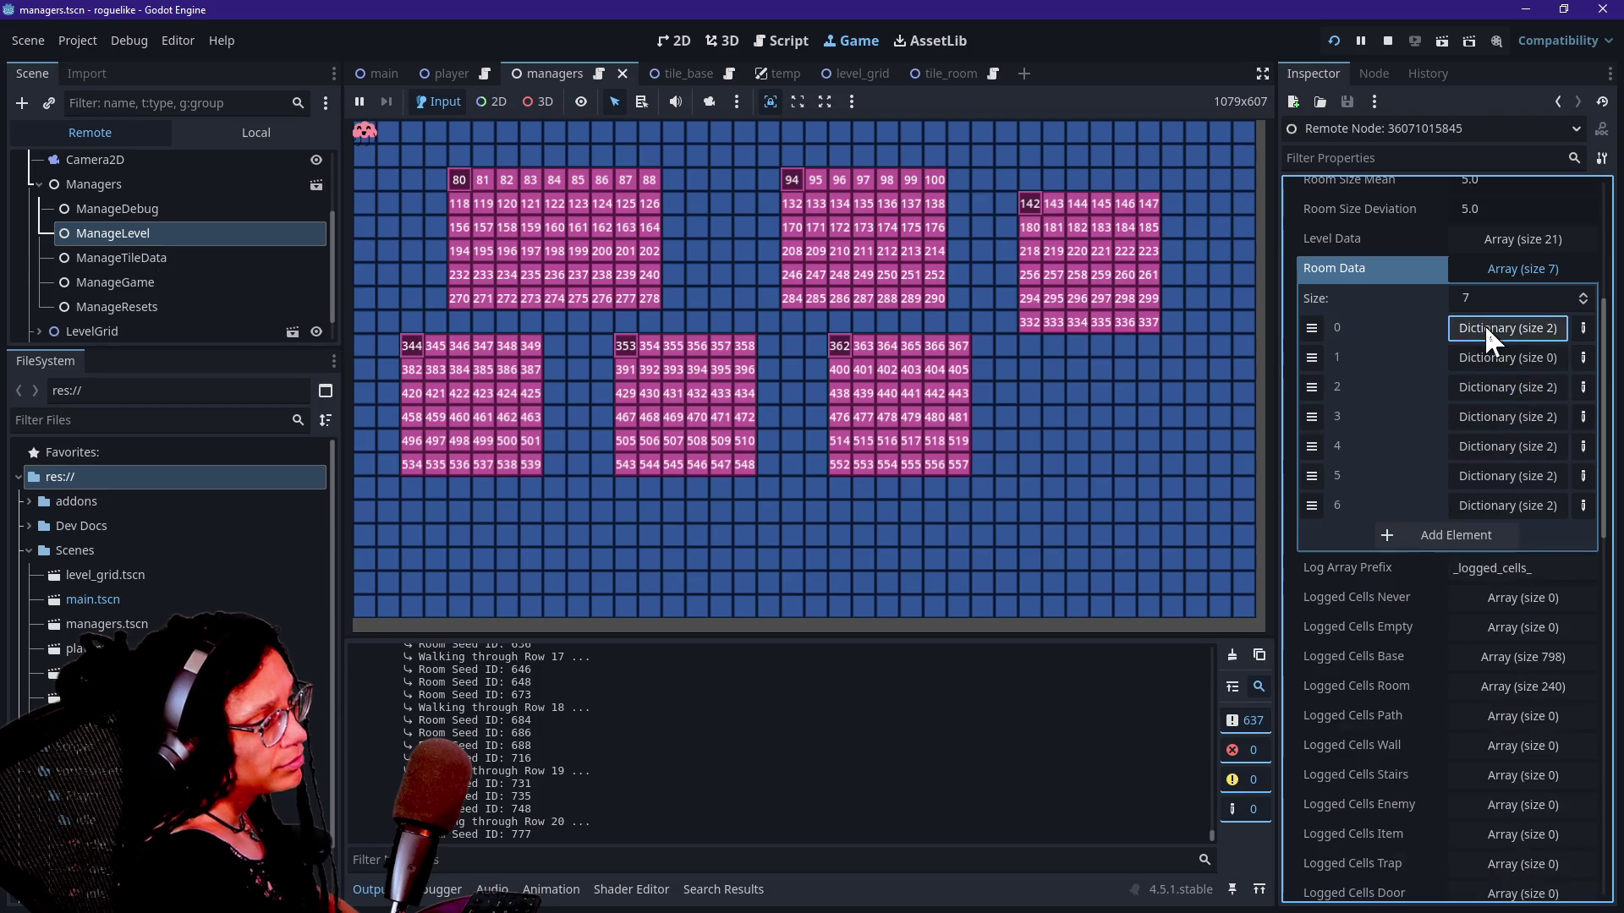
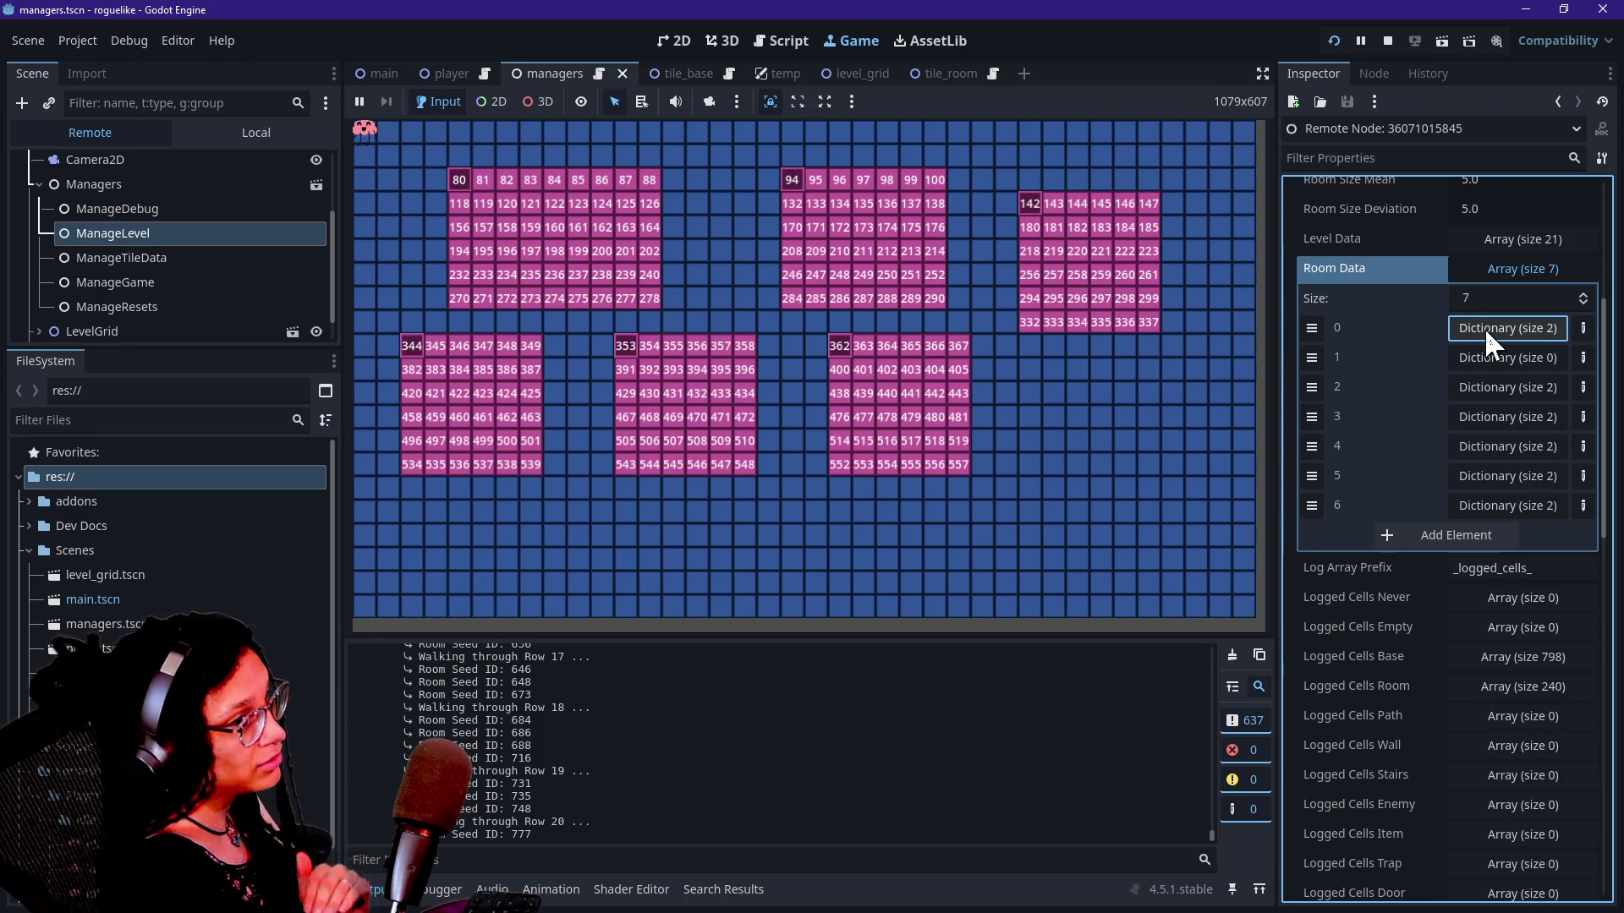
# Step: Expand Room Data entry 0's dictionary to show its 187 items, and widen the remote Inspector
pyautogui.click(1484, 328)
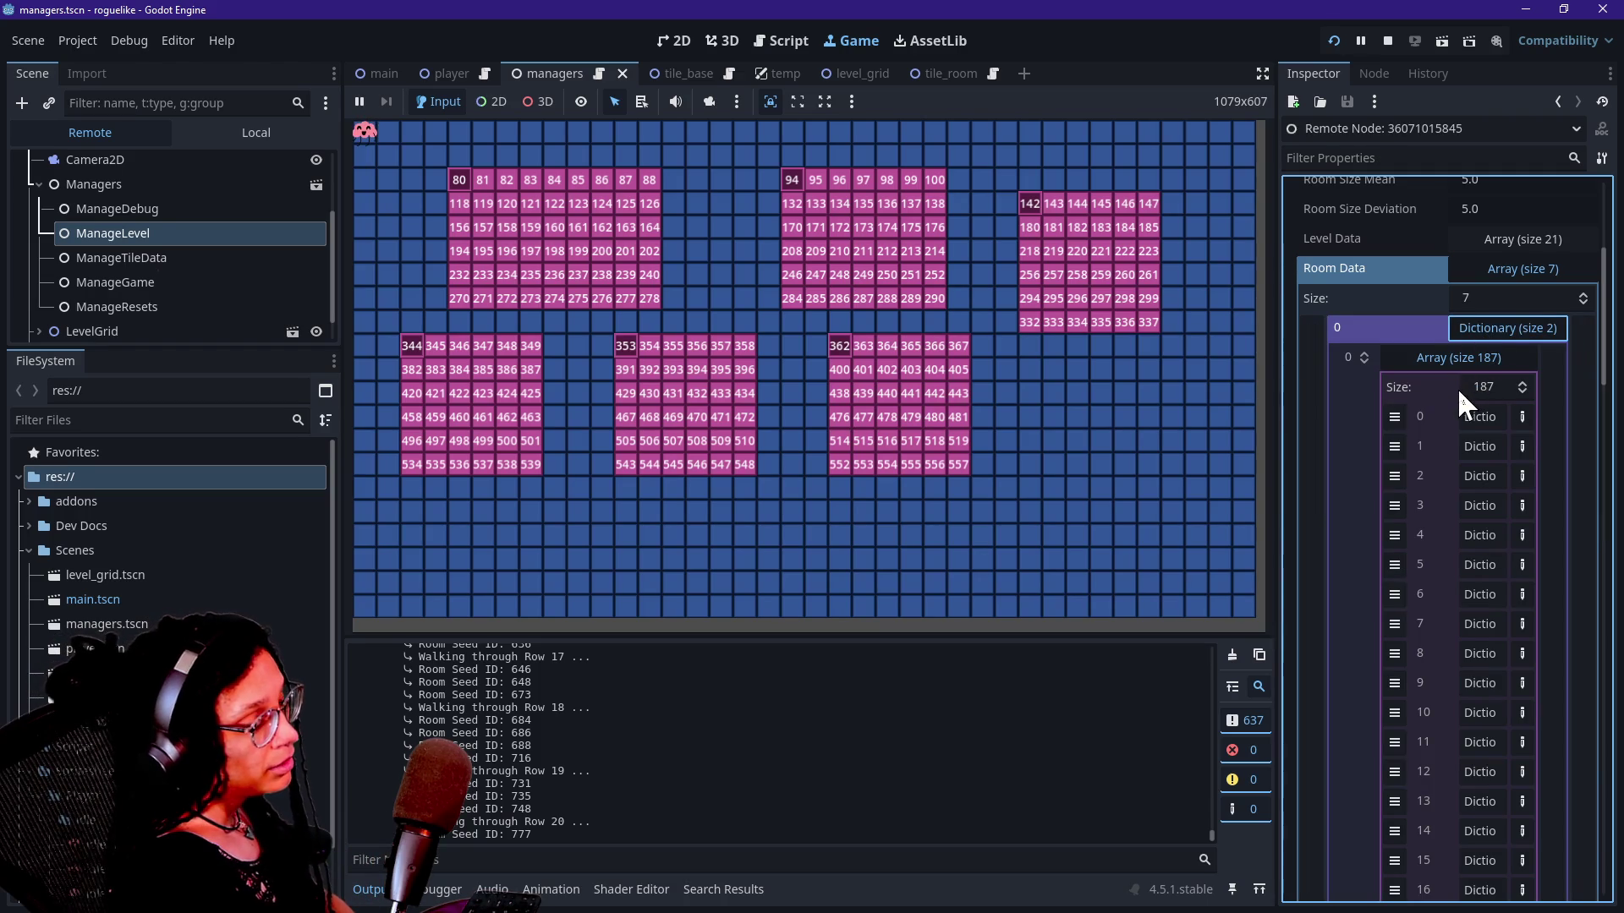
pyautogui.moveTo(1279, 433); pyautogui.dragTo(1143, 440)
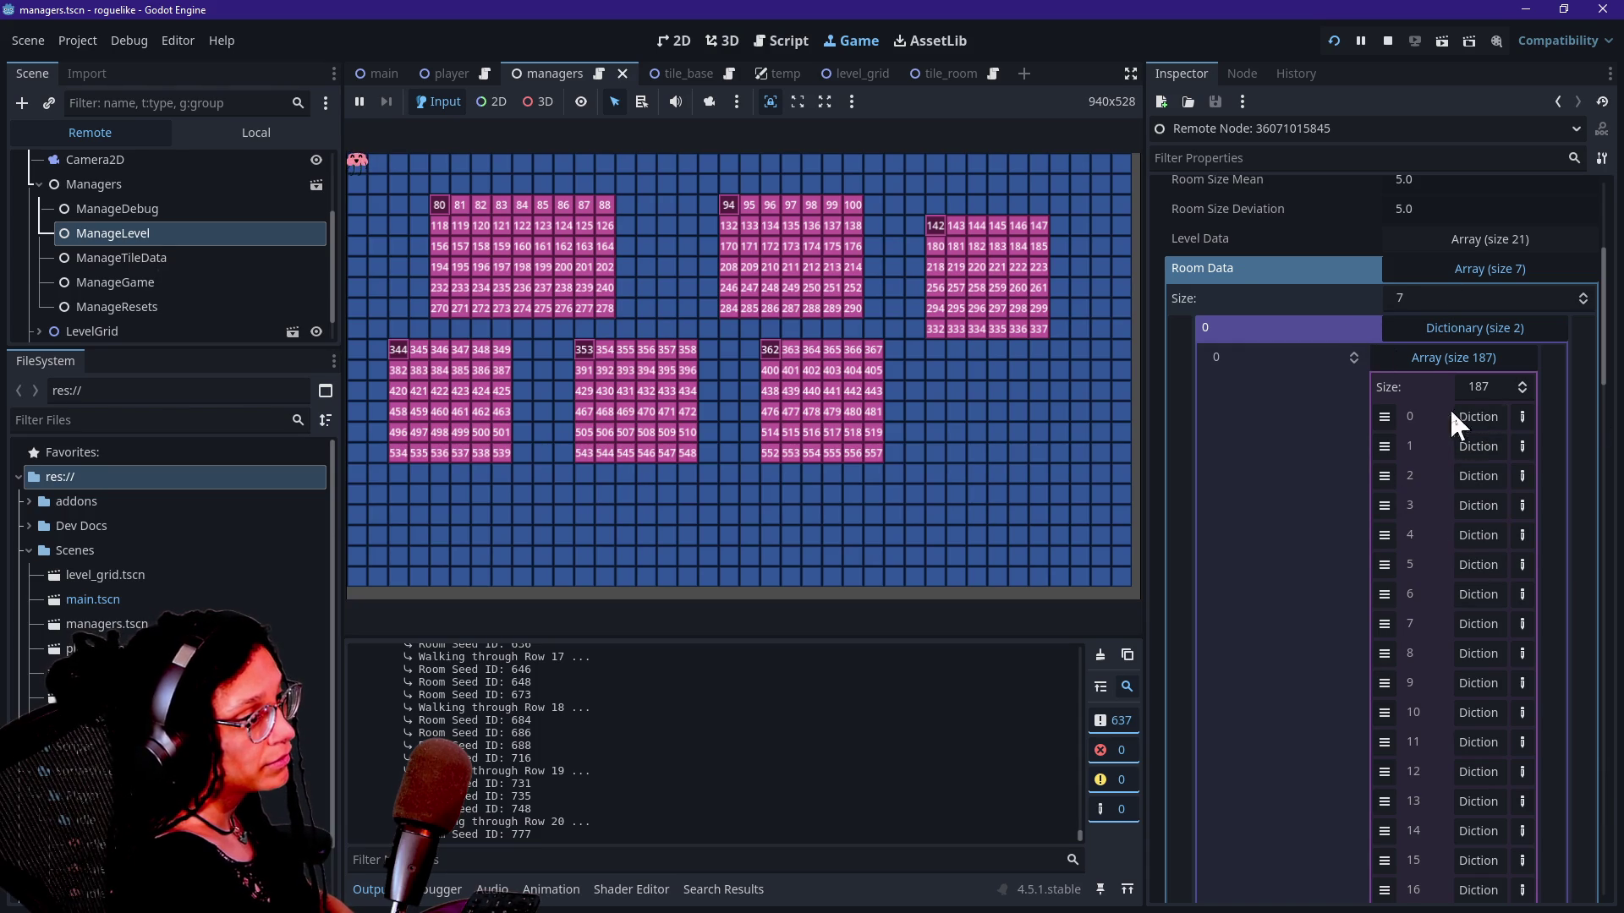
pyautogui.scroll(2, 1459, 433)
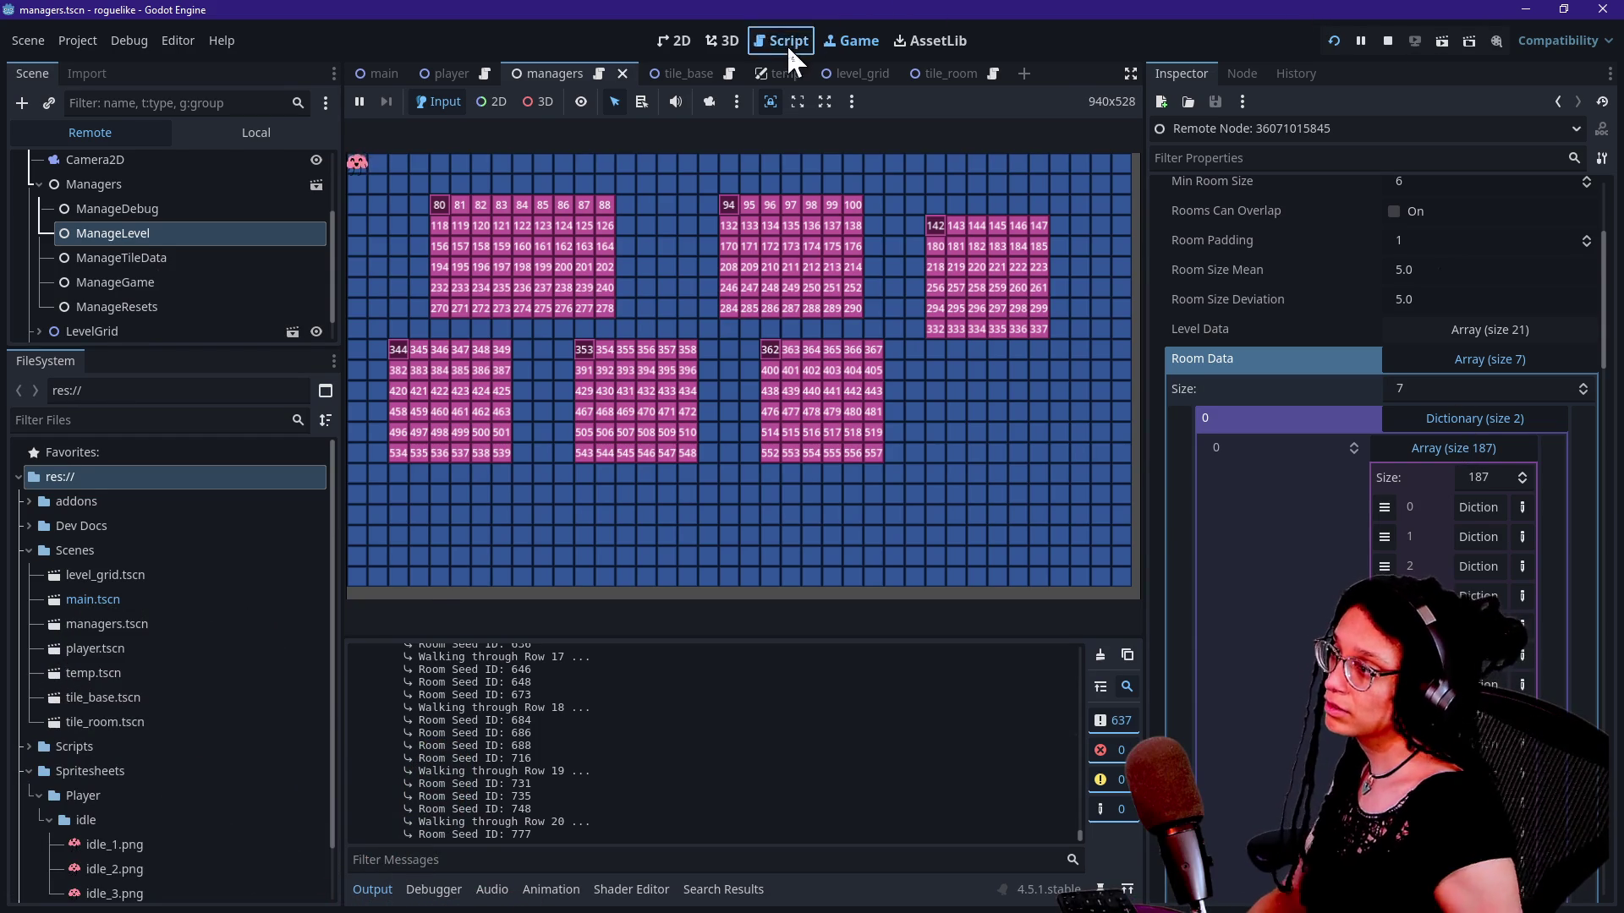
# Step: Show the managers script in the Script workspace in distraction-free mode
pyautogui.click(788, 43)
pyautogui.hotkey('ctrl', 'shift', 'F11')
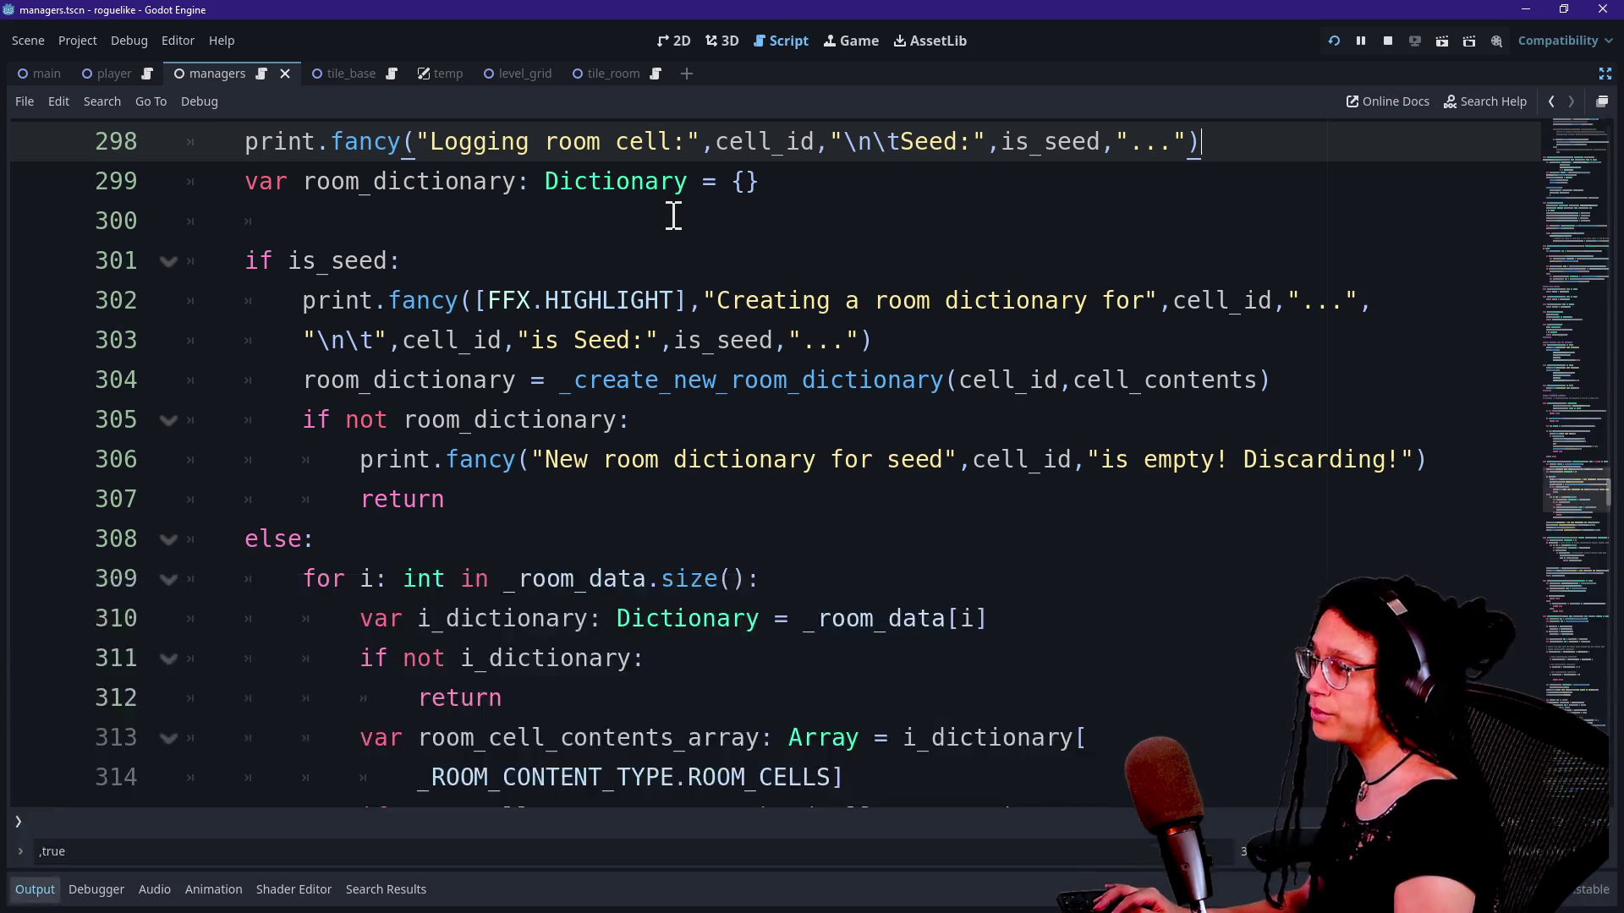
pyautogui.scroll(1, 620, 476)
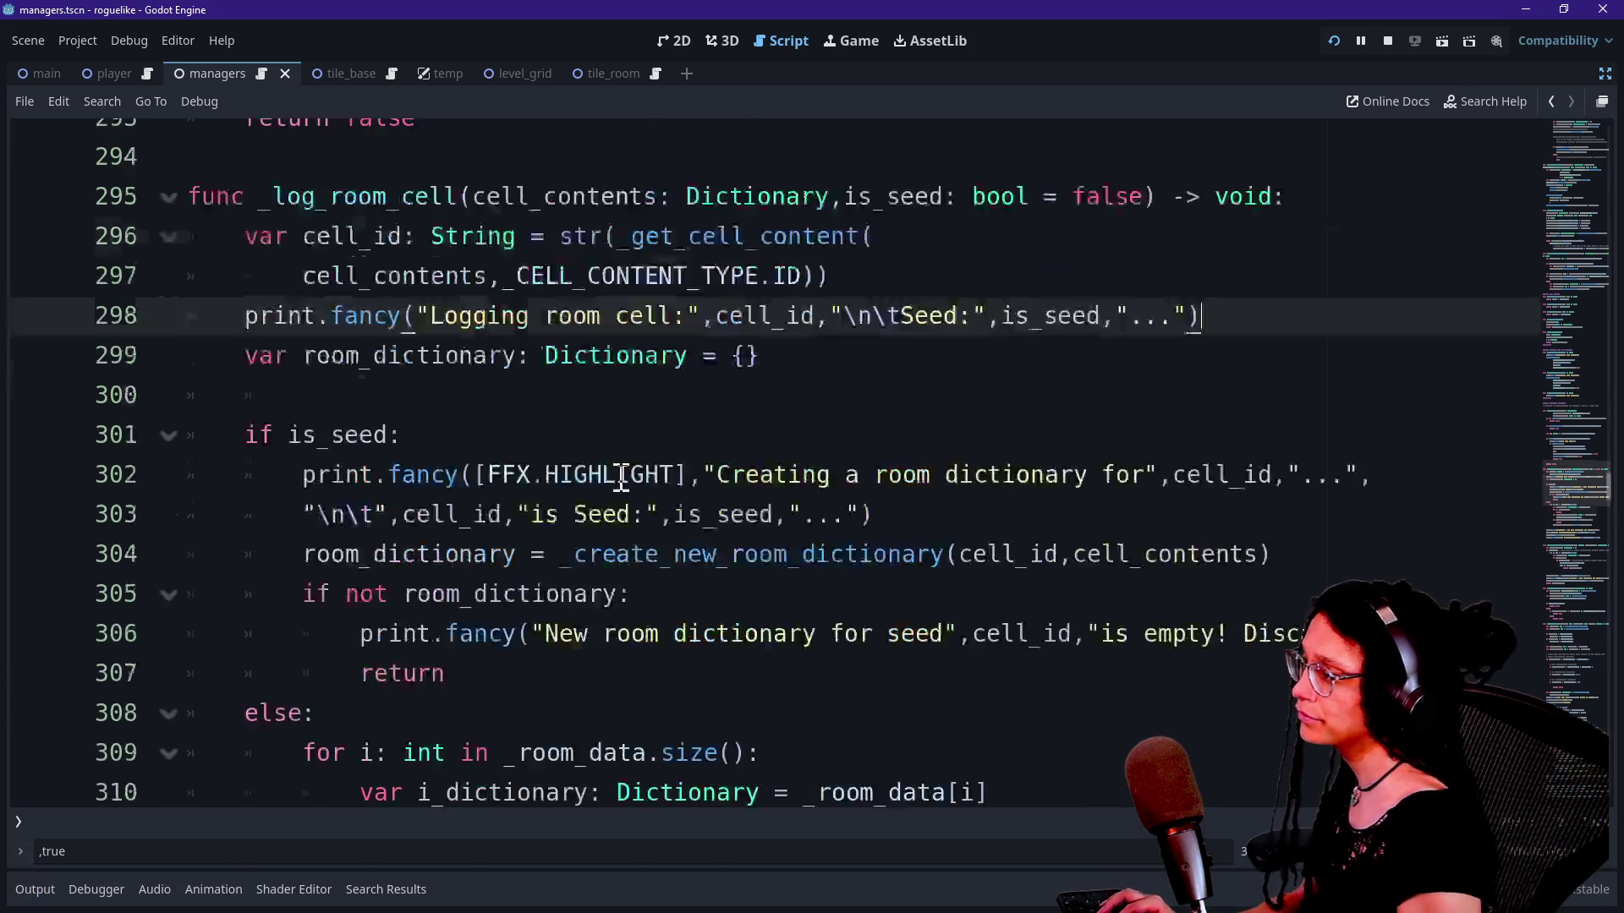
pyautogui.scroll(1, 621, 476)
pyautogui.click(437, 468)
# Step: Search the script for find_offset to reach the _find_offsets function
pyautogui.hotkey('ctrl', 'f')
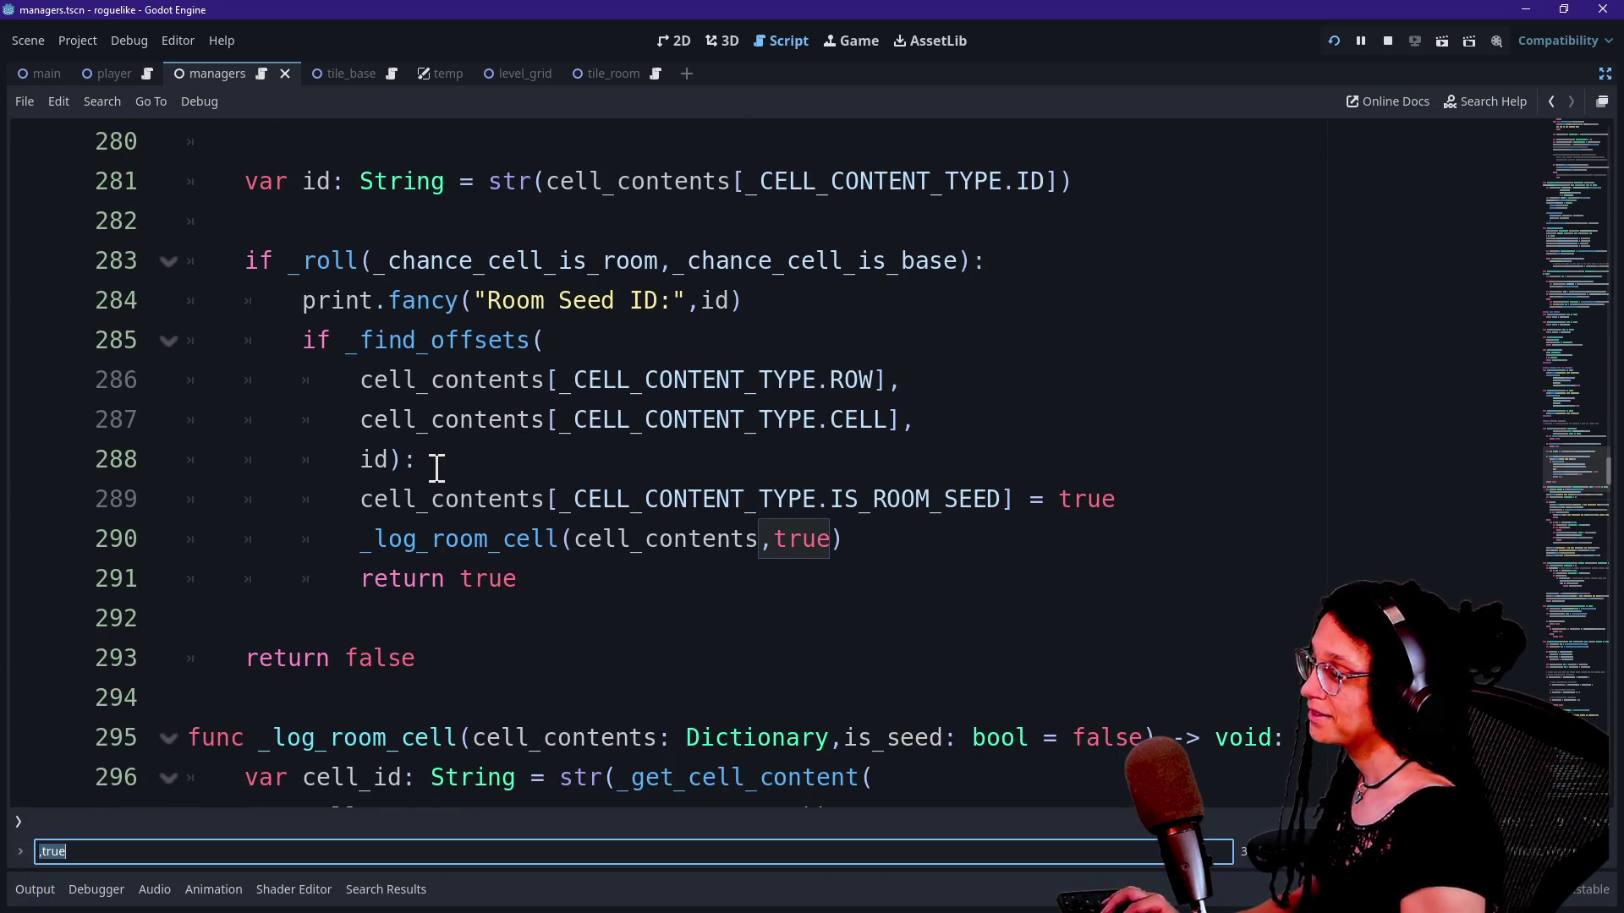
pyautogui.write('if')
pyautogui.press('BackSpace')
pyautogui.press('BackSpace')
pyautogui.write('find_offset')
pyautogui.click(276, 378)
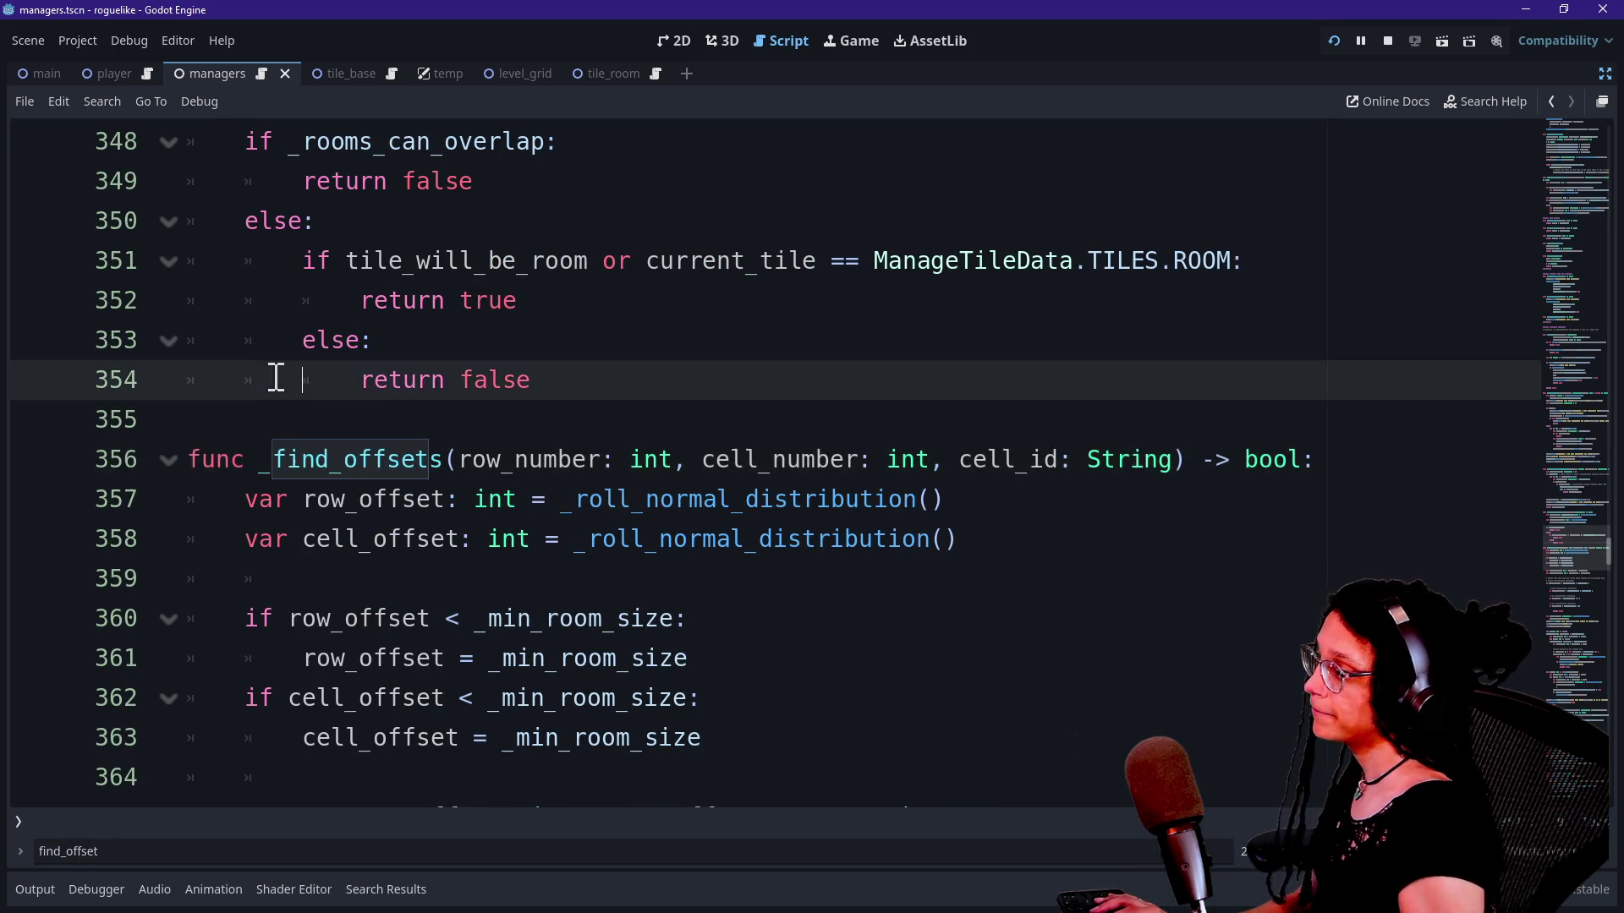
pyautogui.moveTo(275, 419); pyautogui.dragTo(536, 615)
pyautogui.click(525, 616)
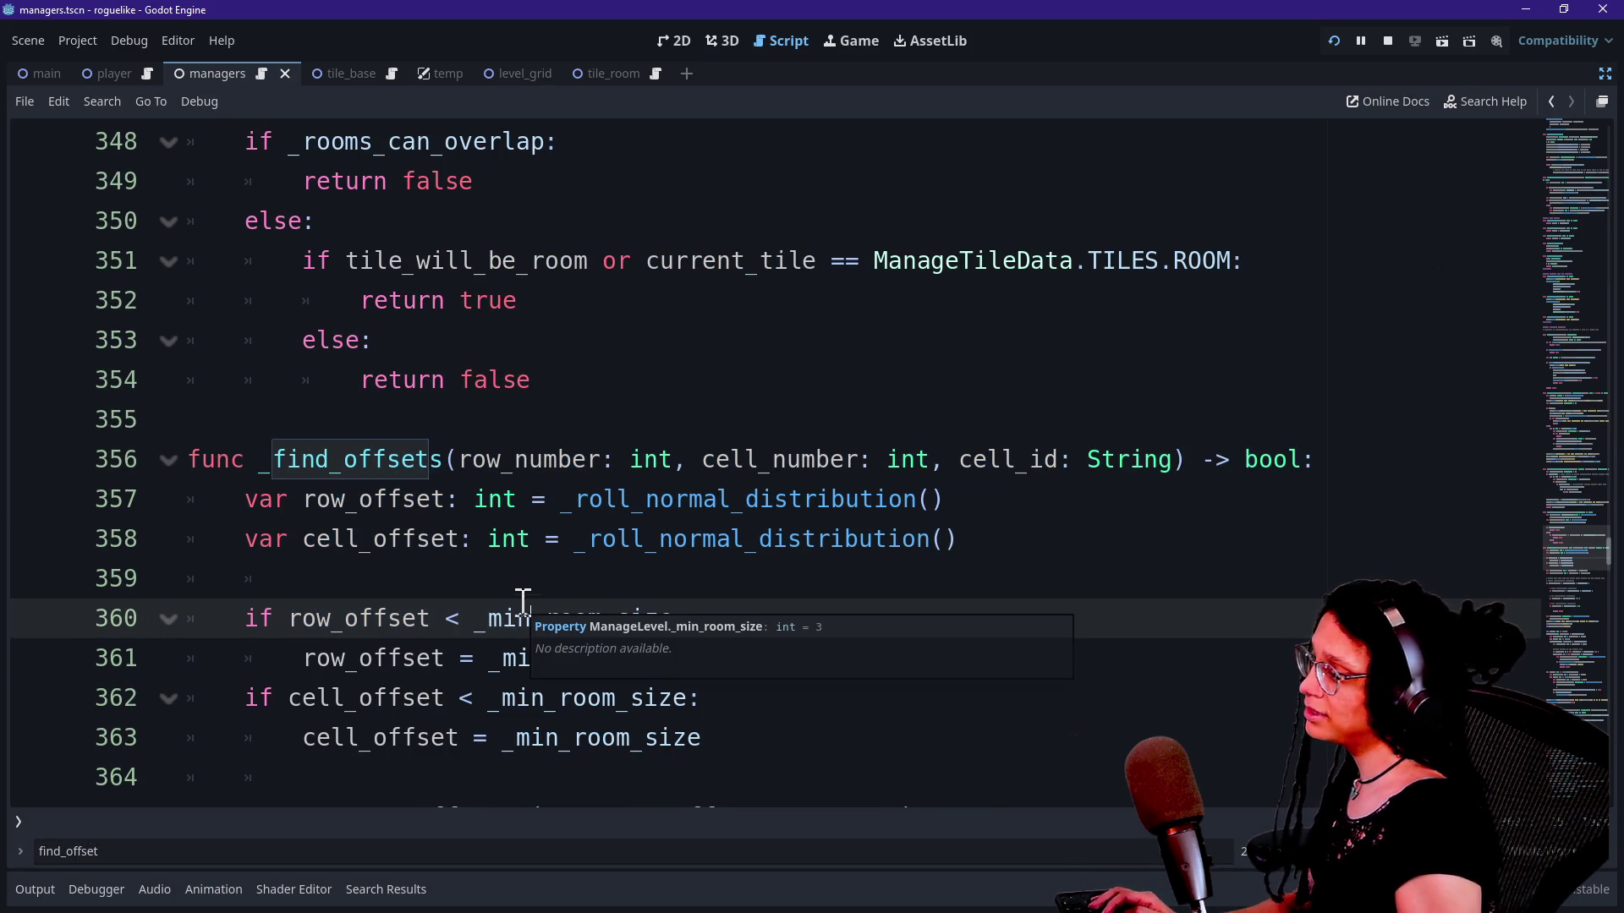
pyautogui.moveTo(273, 459); pyautogui.dragTo(635, 656)
pyautogui.click(634, 656)
pyautogui.moveTo(710, 539); pyautogui.dragTo(676, 786)
pyautogui.click(648, 347)
pyautogui.moveTo(649, 348); pyautogui.dragTo(774, 618)
pyautogui.click(775, 618)
pyautogui.click(739, 432)
pyautogui.moveTo(710, 347); pyautogui.dragTo(774, 619)
pyautogui.click(720, 391)
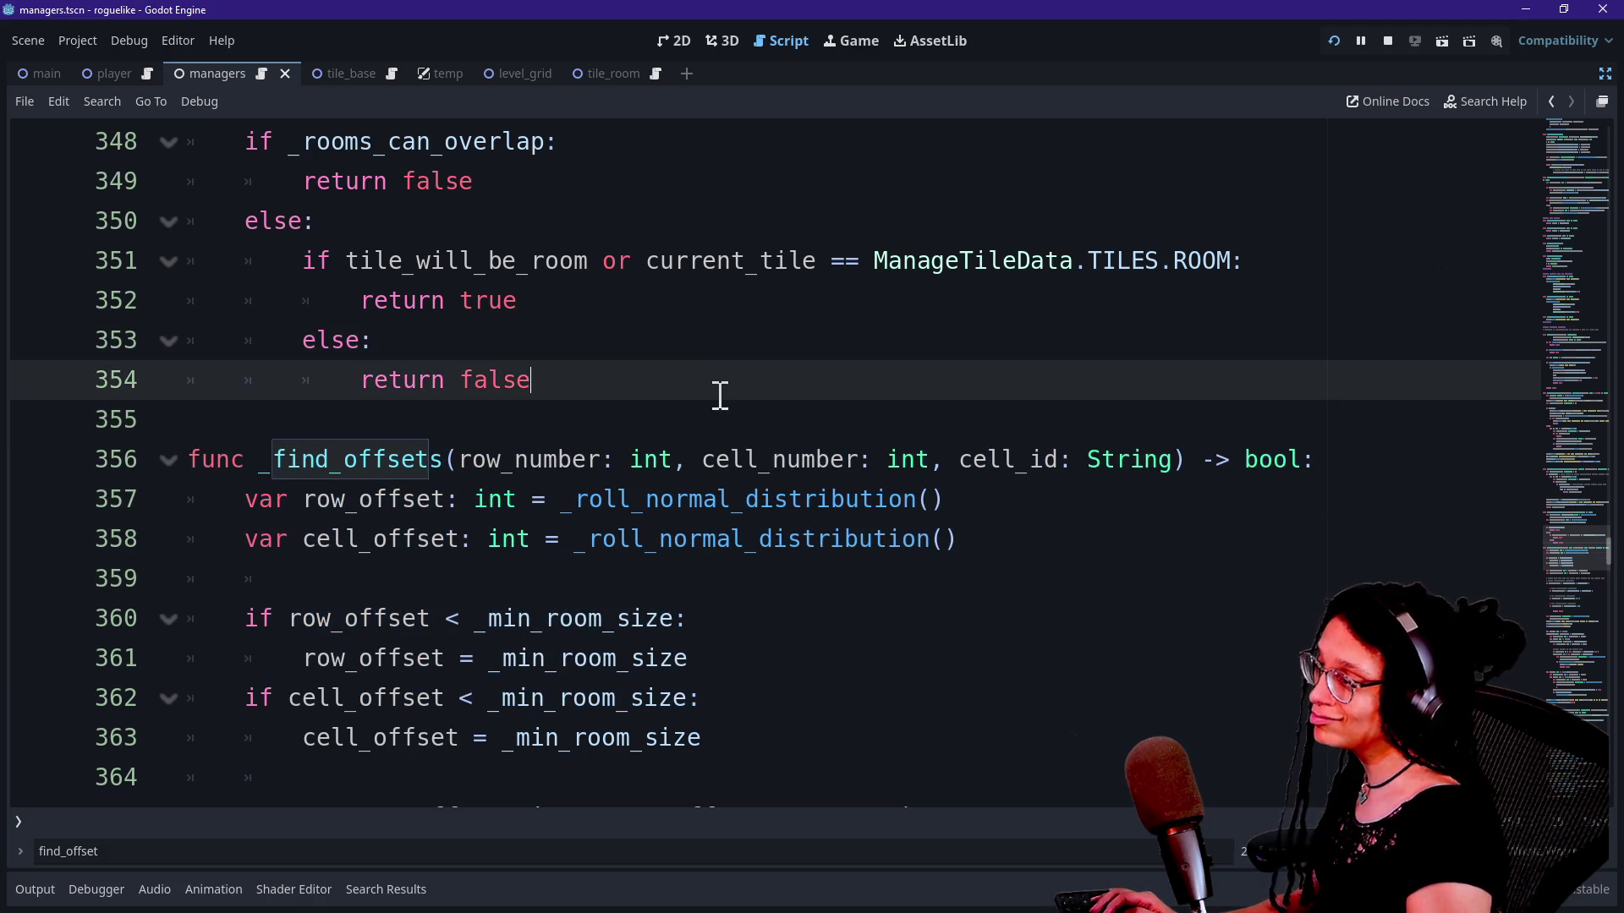
pyautogui.press('Down')
pyautogui.press('Down')
pyautogui.press('Down')
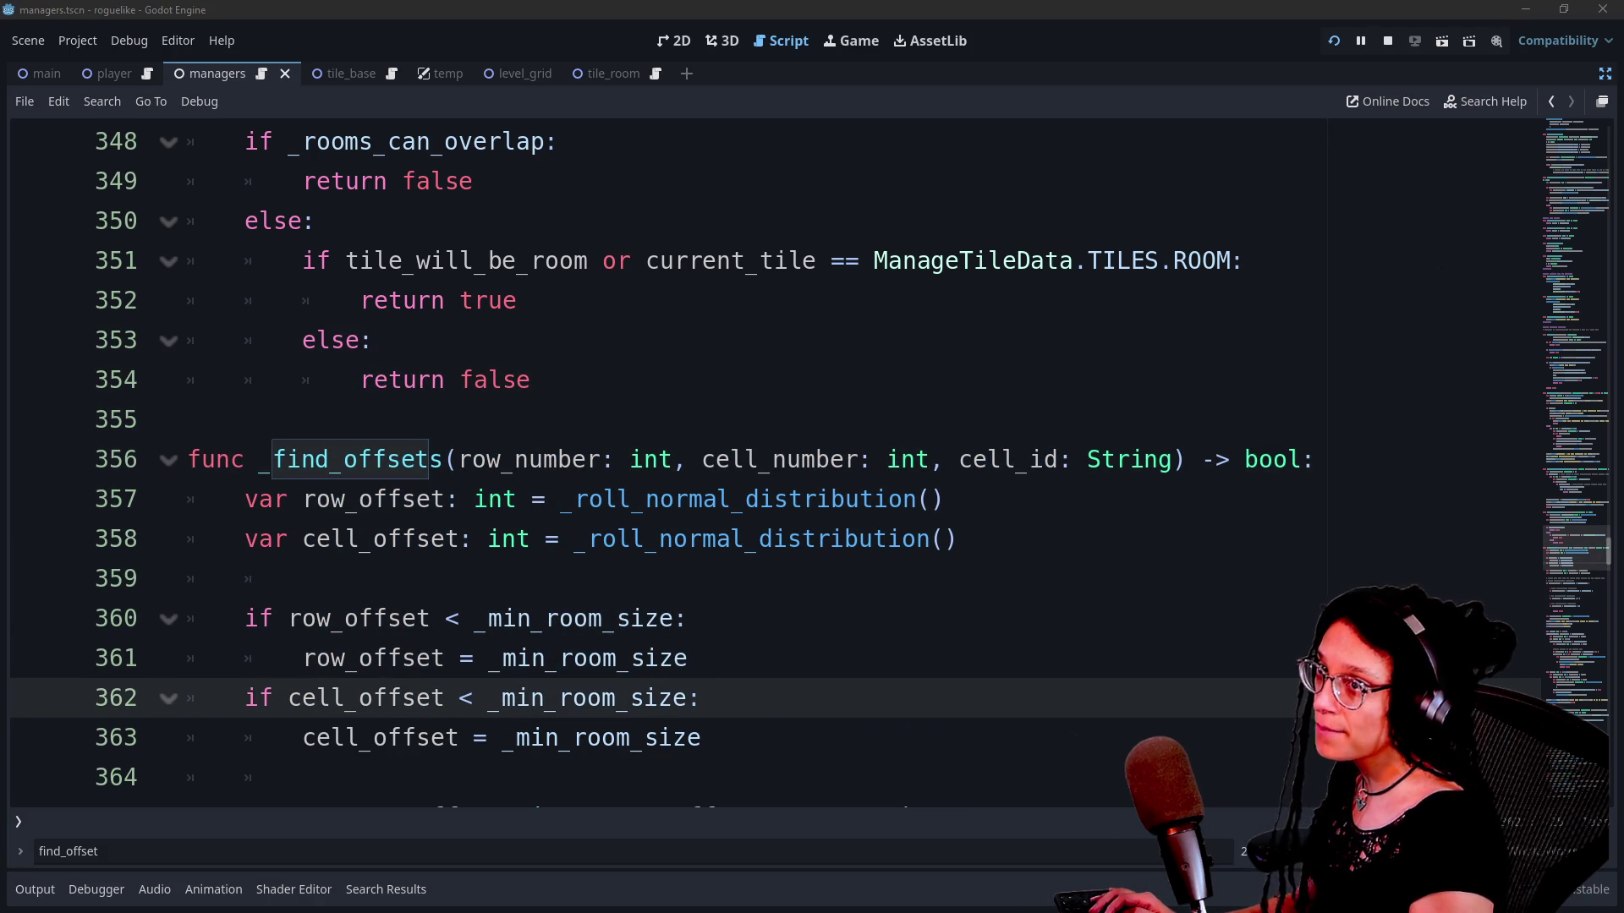
pyautogui.click(930, 271)
pyautogui.press('Down')
pyautogui.press('Down')
pyautogui.press('Down')
pyautogui.press('Down')
pyautogui.press('Down')
pyautogui.press('Down')
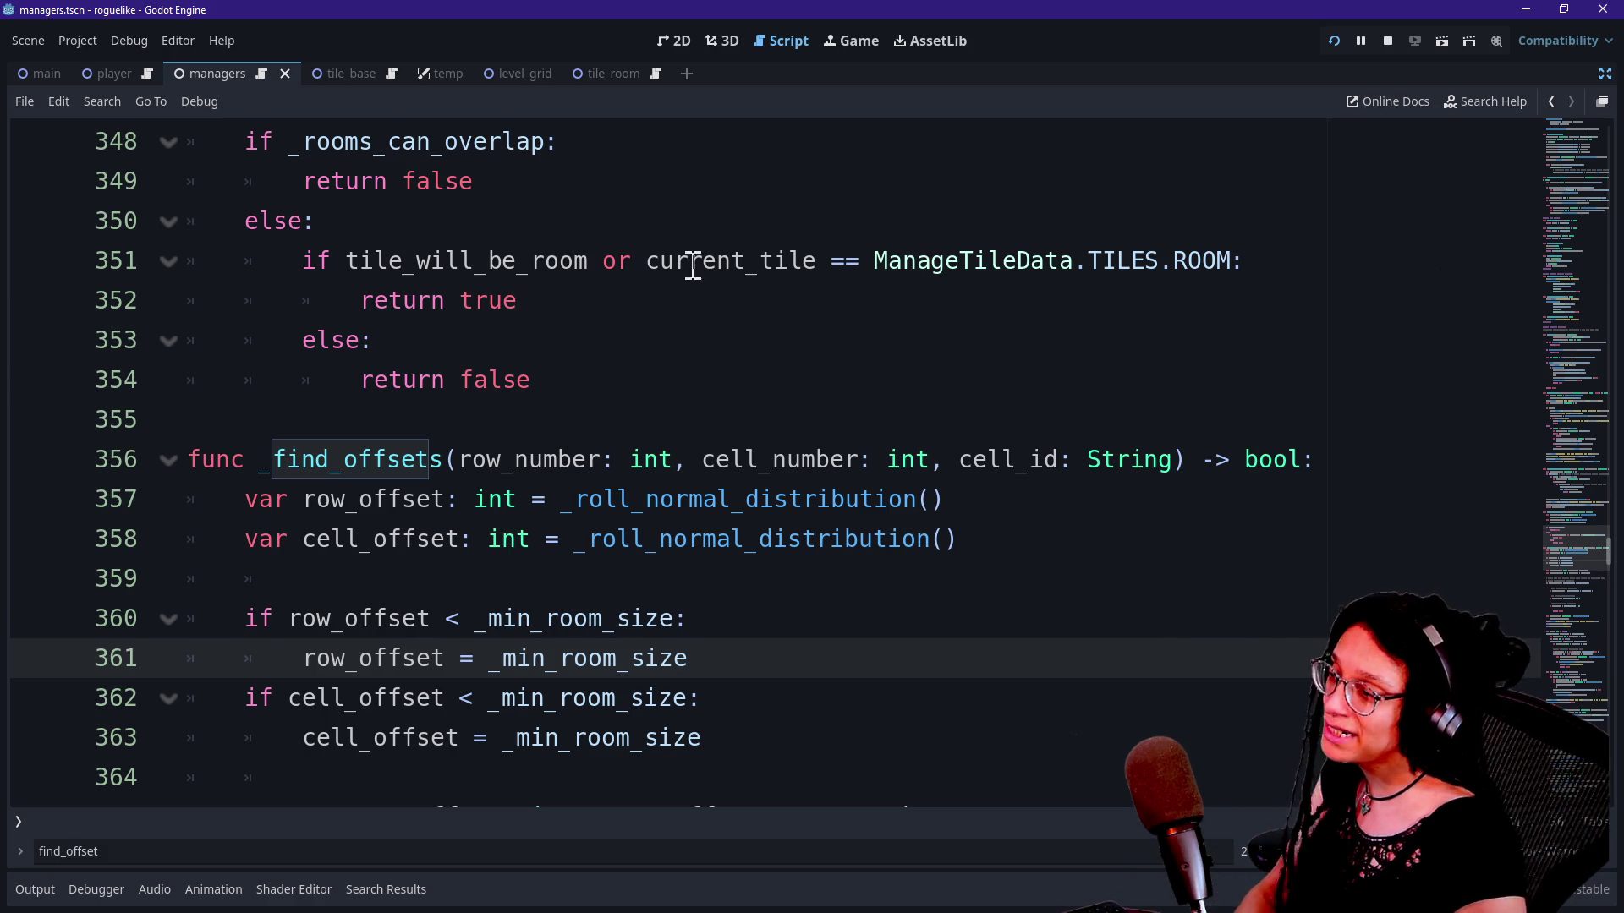
pyautogui.click(712, 391)
pyautogui.click(732, 415)
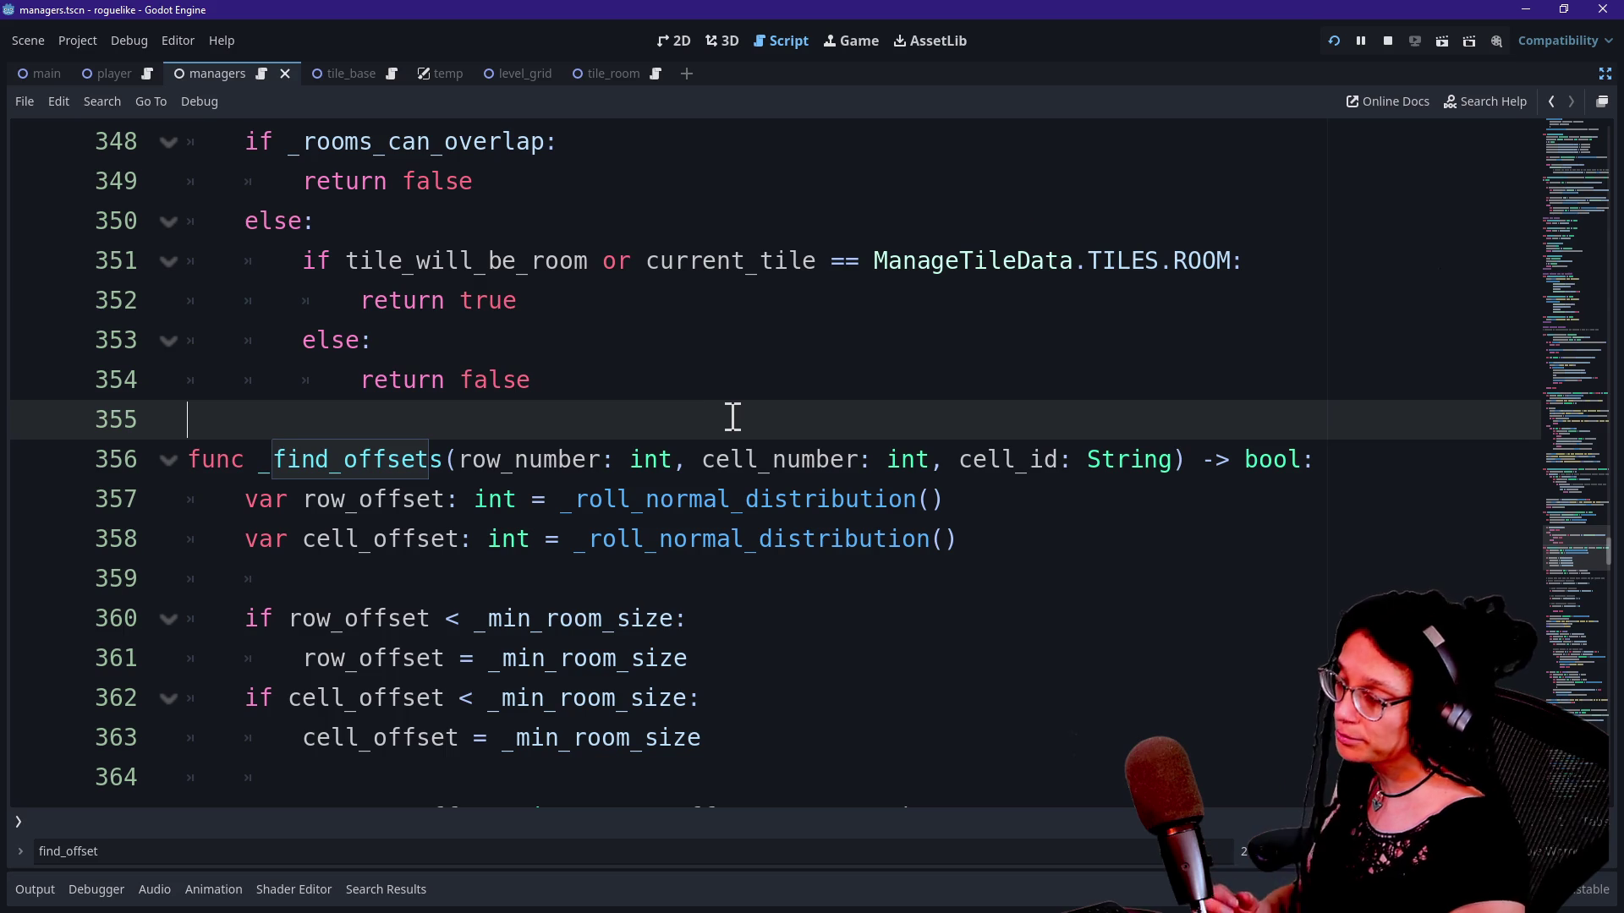
pyautogui.press('Down')
pyautogui.press('Up')
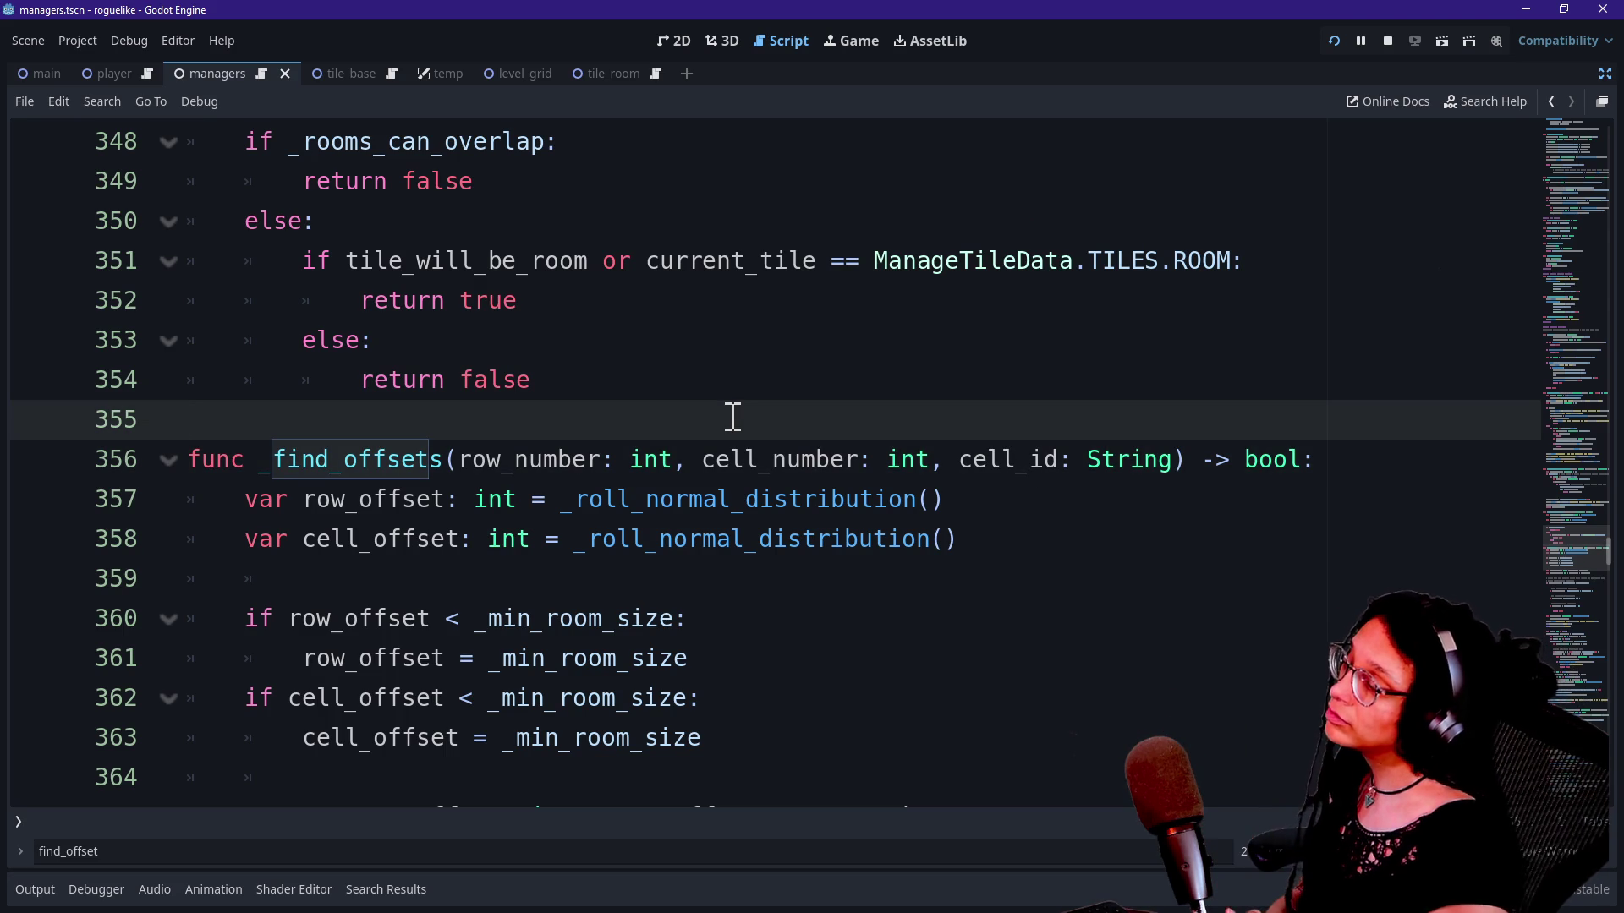
pyautogui.press('Down')
pyautogui.press('Down')
pyautogui.press('Down')
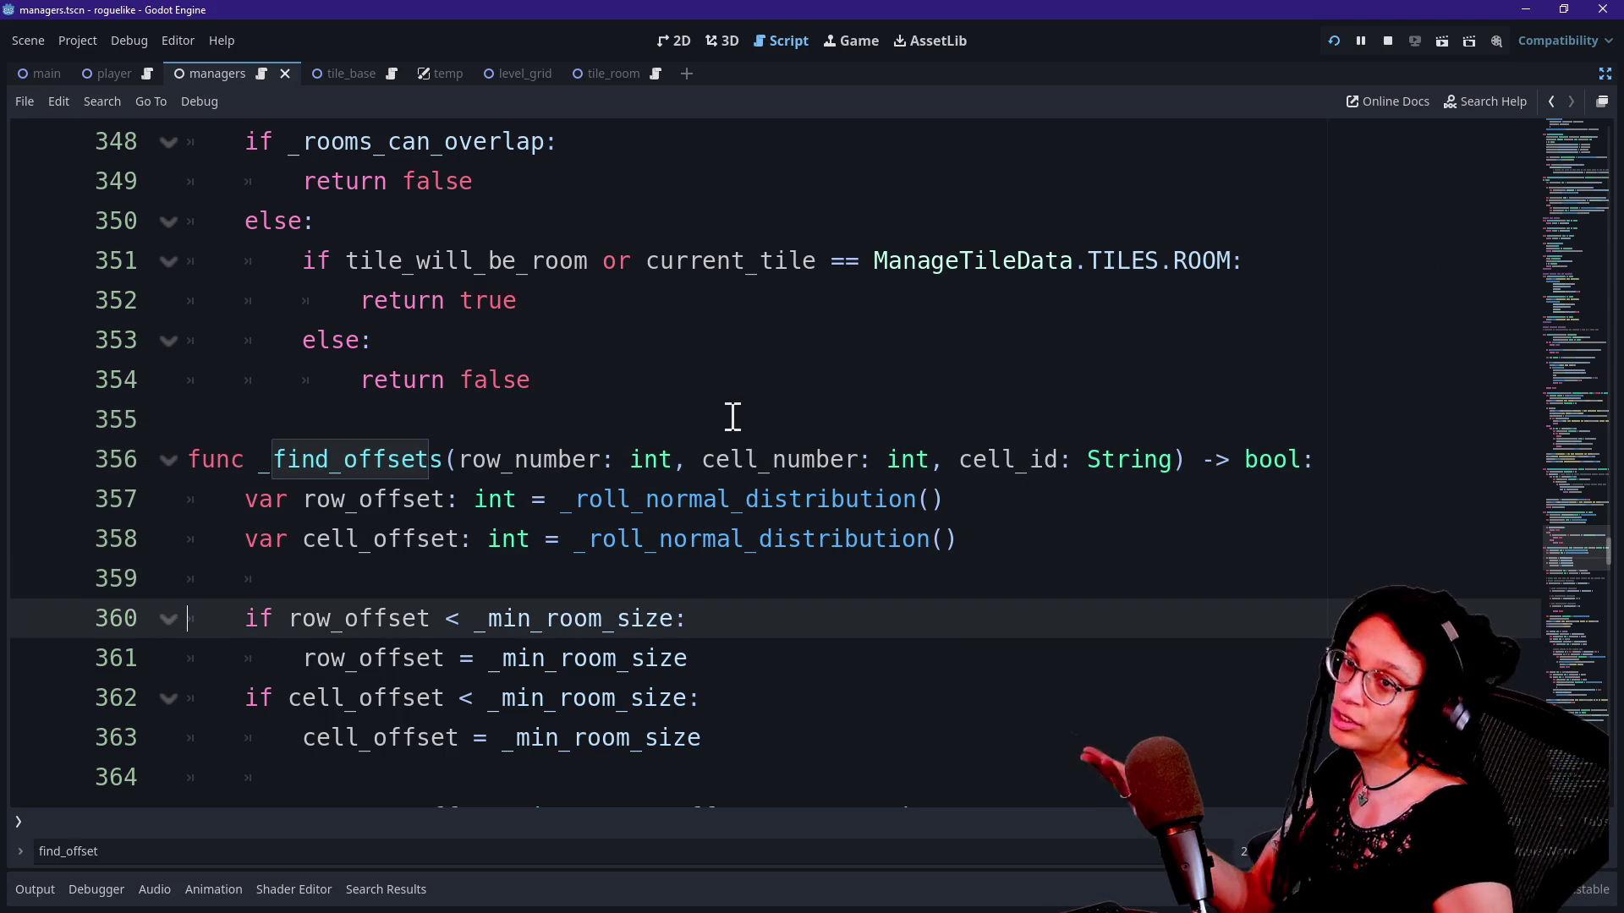
pyautogui.press('Down')
pyautogui.press('Down')
pyautogui.press('Down')
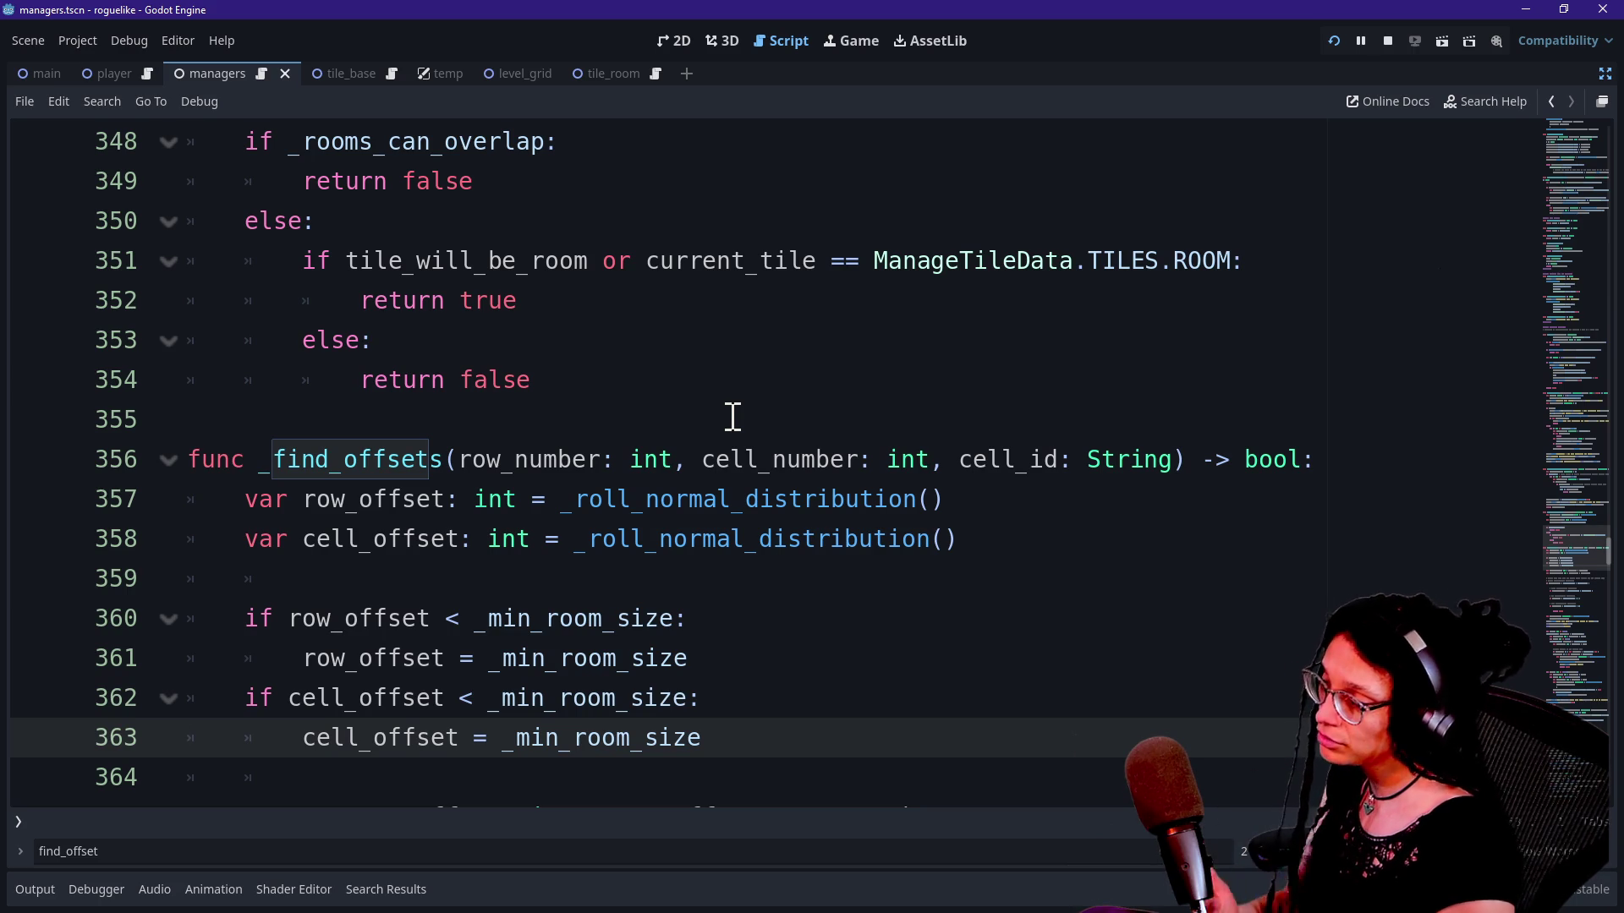
pyautogui.press('Down')
pyautogui.press('Down')
pyautogui.press('Down')
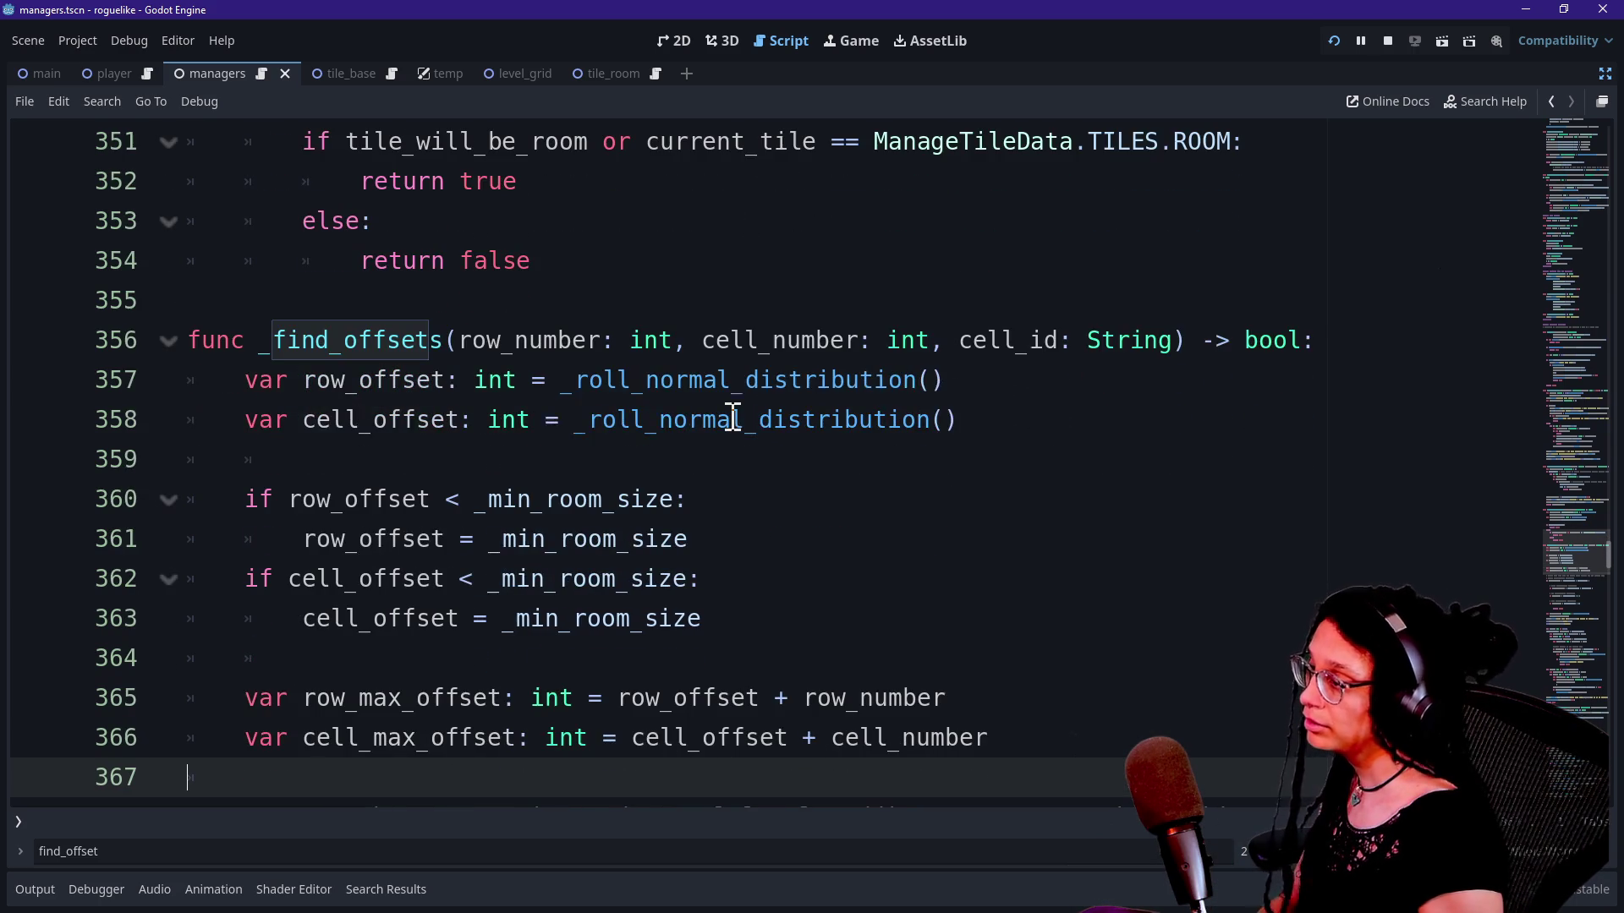
# Step: Review the right out-of-bounds check in _find_offsets and dismiss the int documentation popup
pyautogui.scroll(-3, 500, 559)
pyautogui.moveTo(491, 381); pyautogui.dragTo(584, 423)
pyautogui.press('Down')
pyautogui.press('Down')
pyautogui.press('Down')
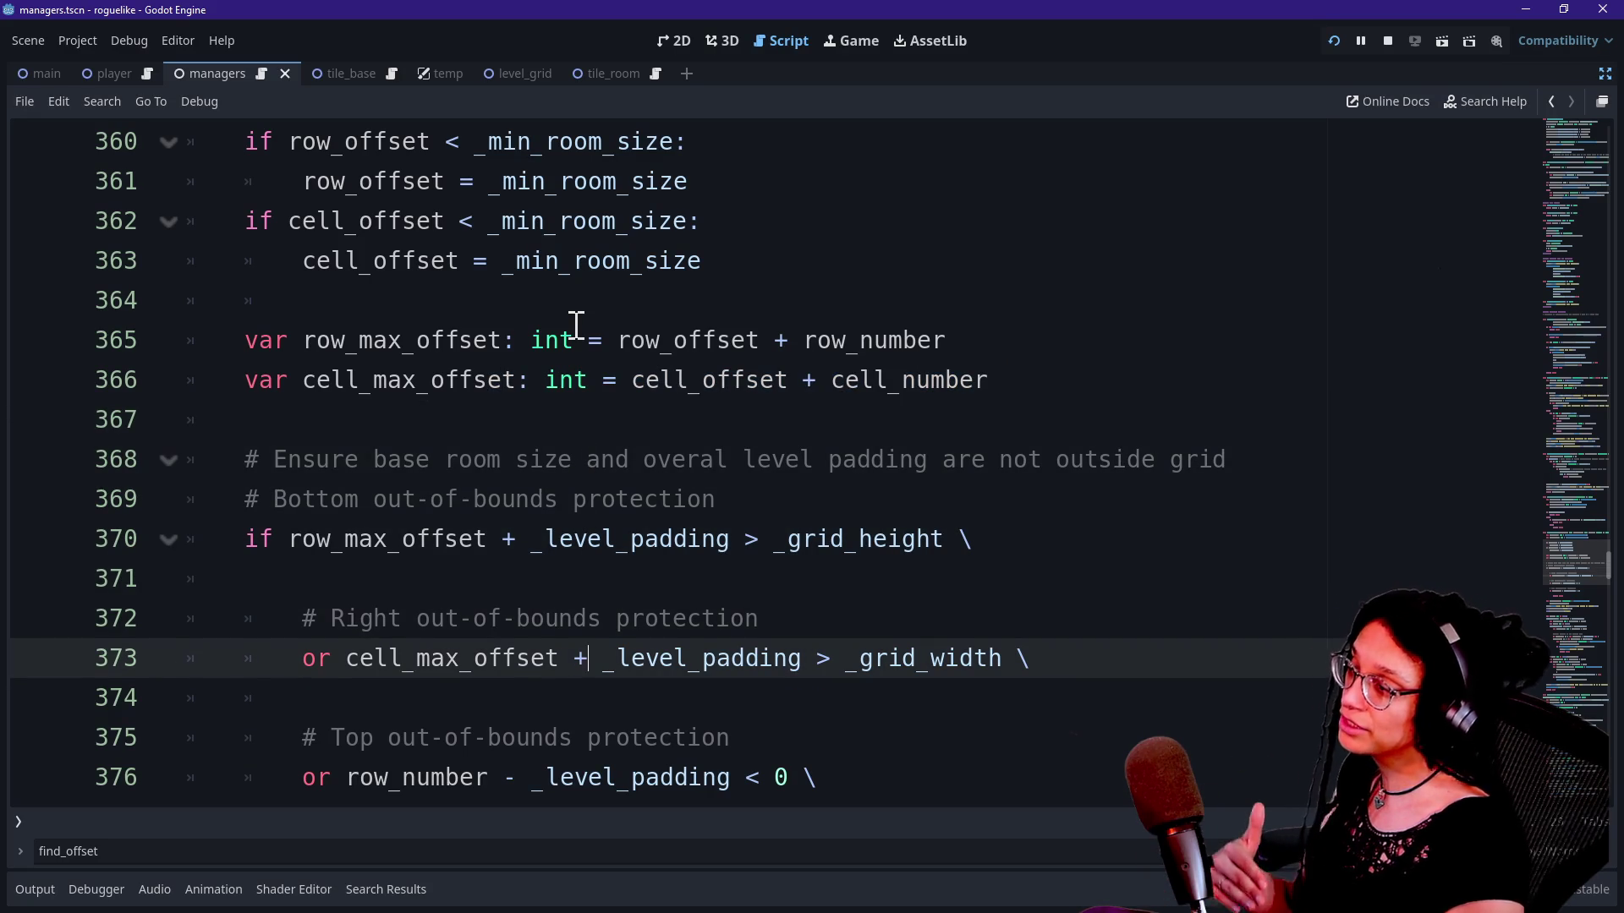
pyautogui.moveTo(576, 324)
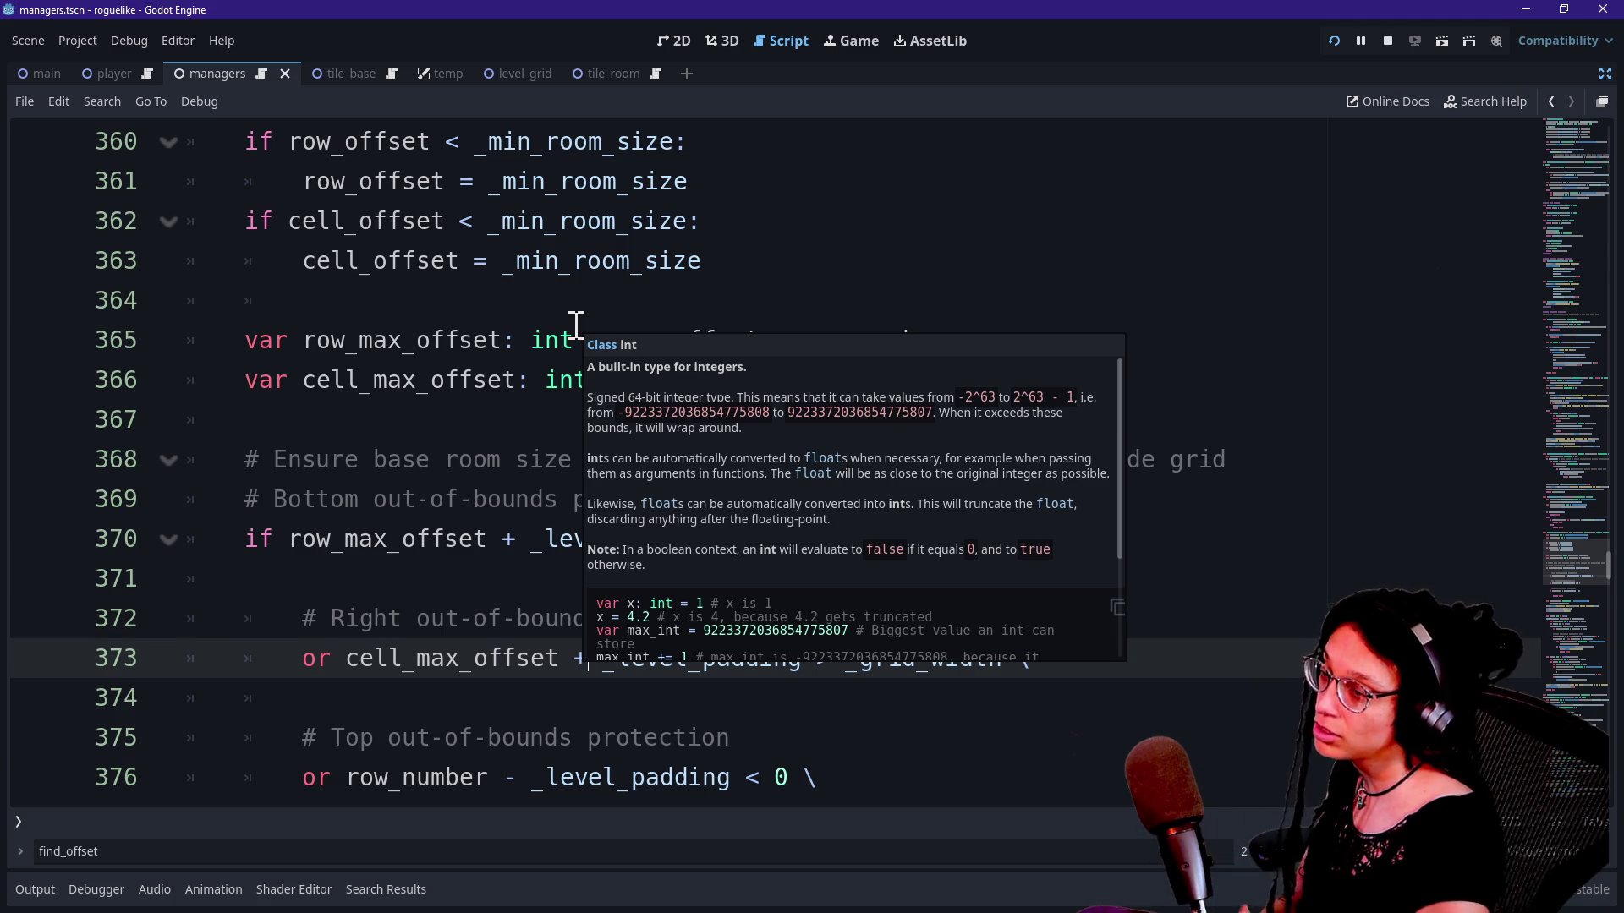
pyautogui.click(580, 327)
# Step: Step to the bottom out-of-bounds check, then scroll down to the Room Seed print.fancy
pyautogui.click(536, 539)
pyautogui.click(623, 486)
pyautogui.click(653, 412)
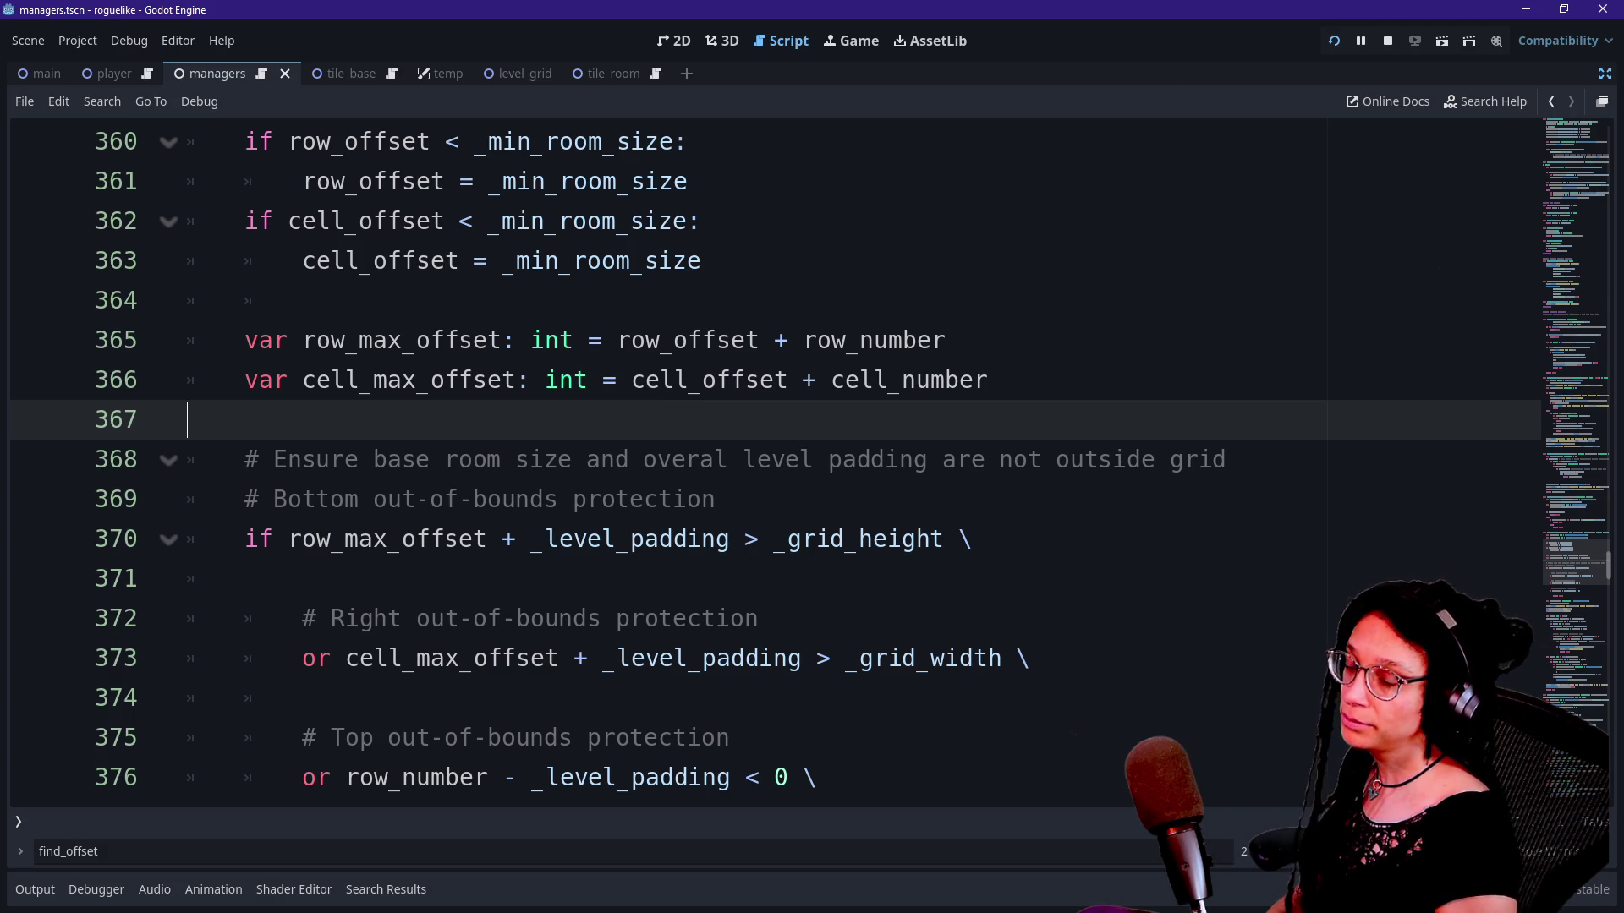
pyautogui.click(1135, 210)
pyautogui.press('Down')
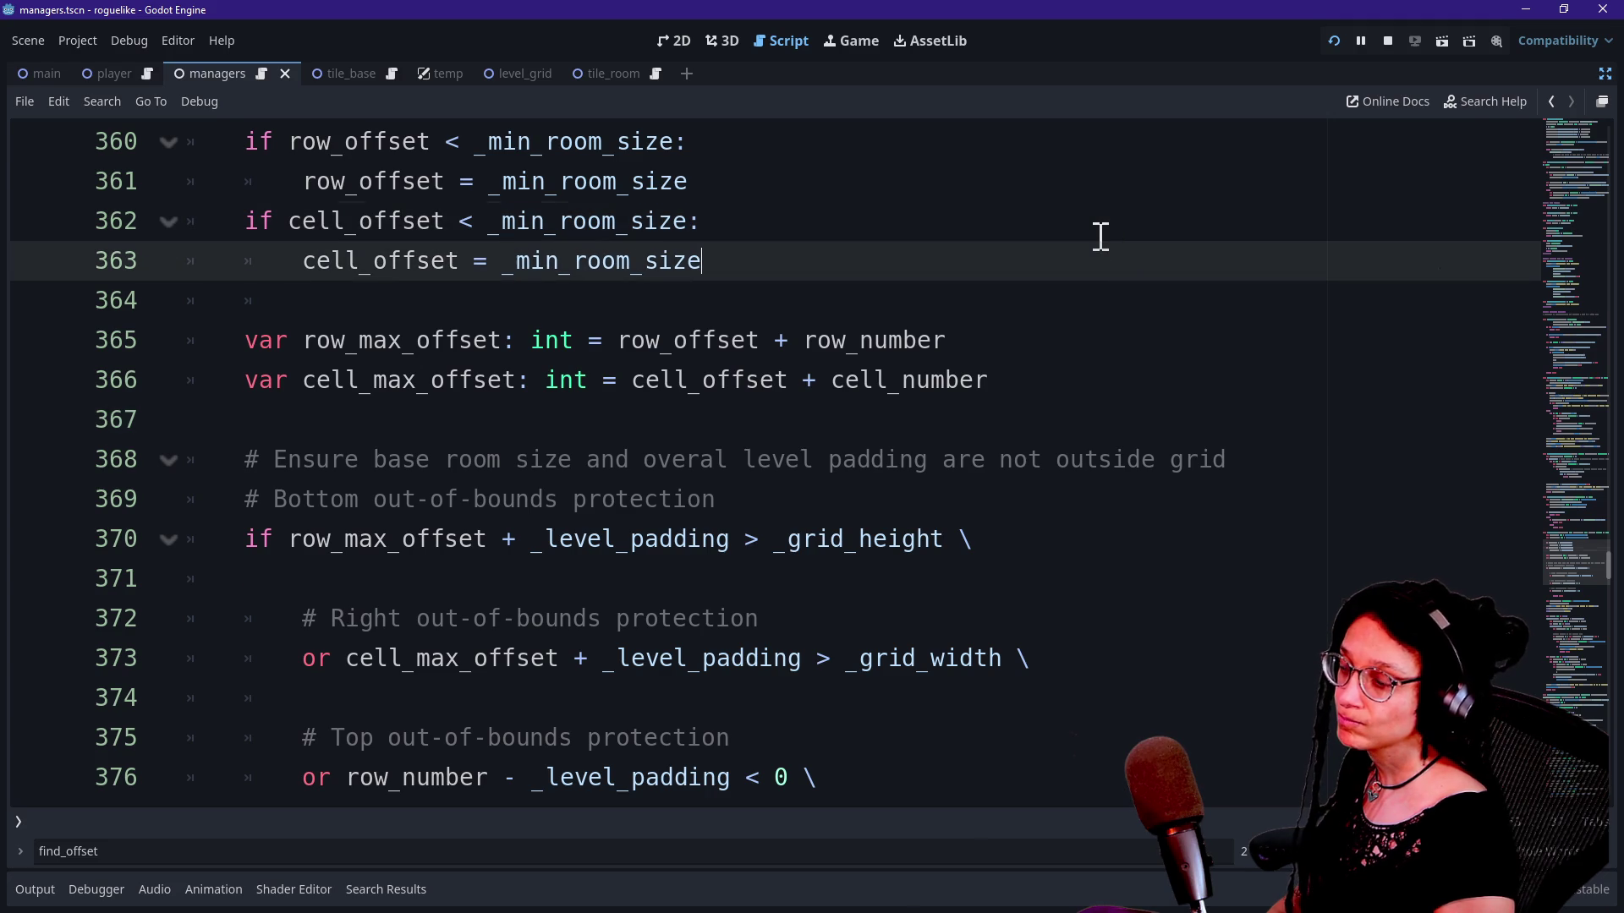
pyautogui.press('Down')
pyautogui.press('Down')
pyautogui.press('Down')
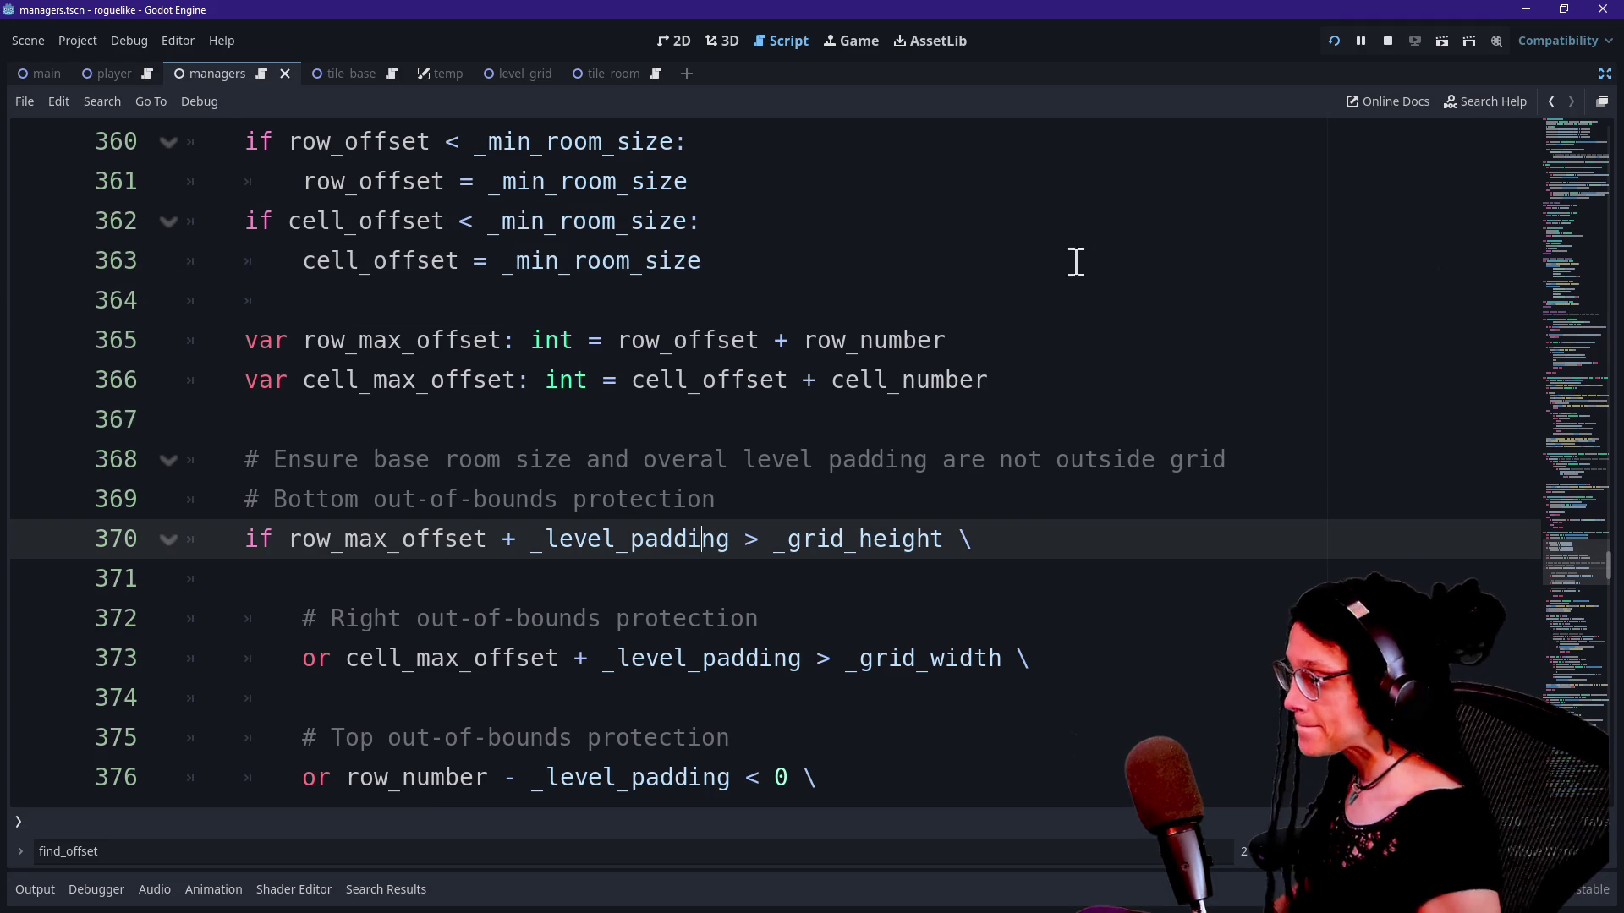
pyautogui.moveTo(1572, 565); pyautogui.dragTo(1569, 634)
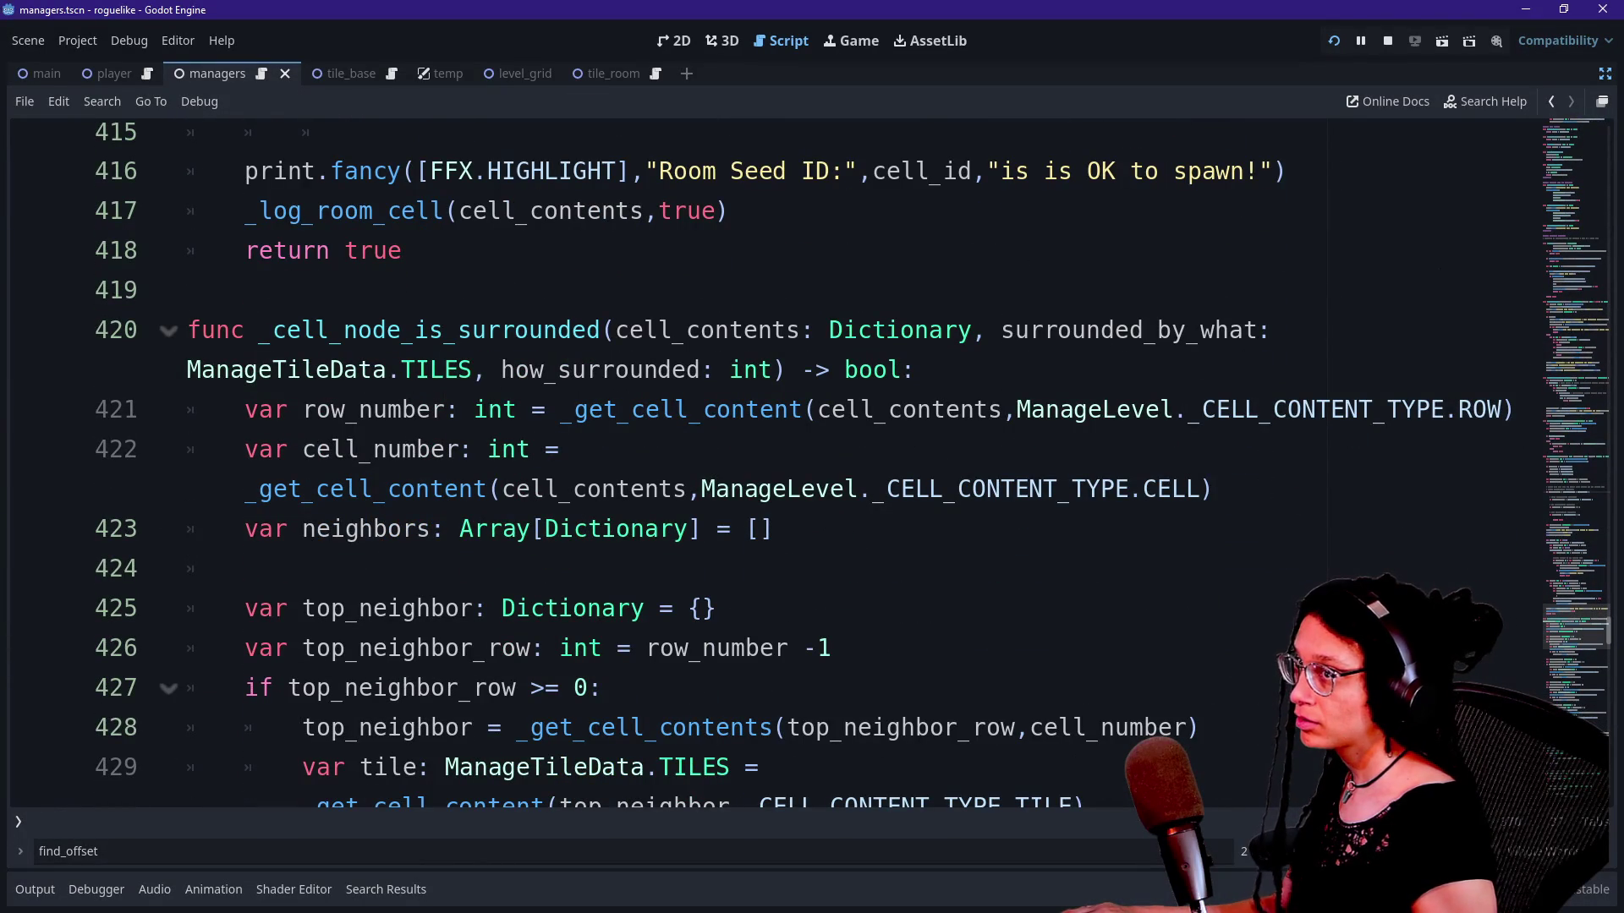
pyautogui.click(574, 279)
pyautogui.press('Up')
pyautogui.press('Up')
pyautogui.press('Up')
pyautogui.press('Down')
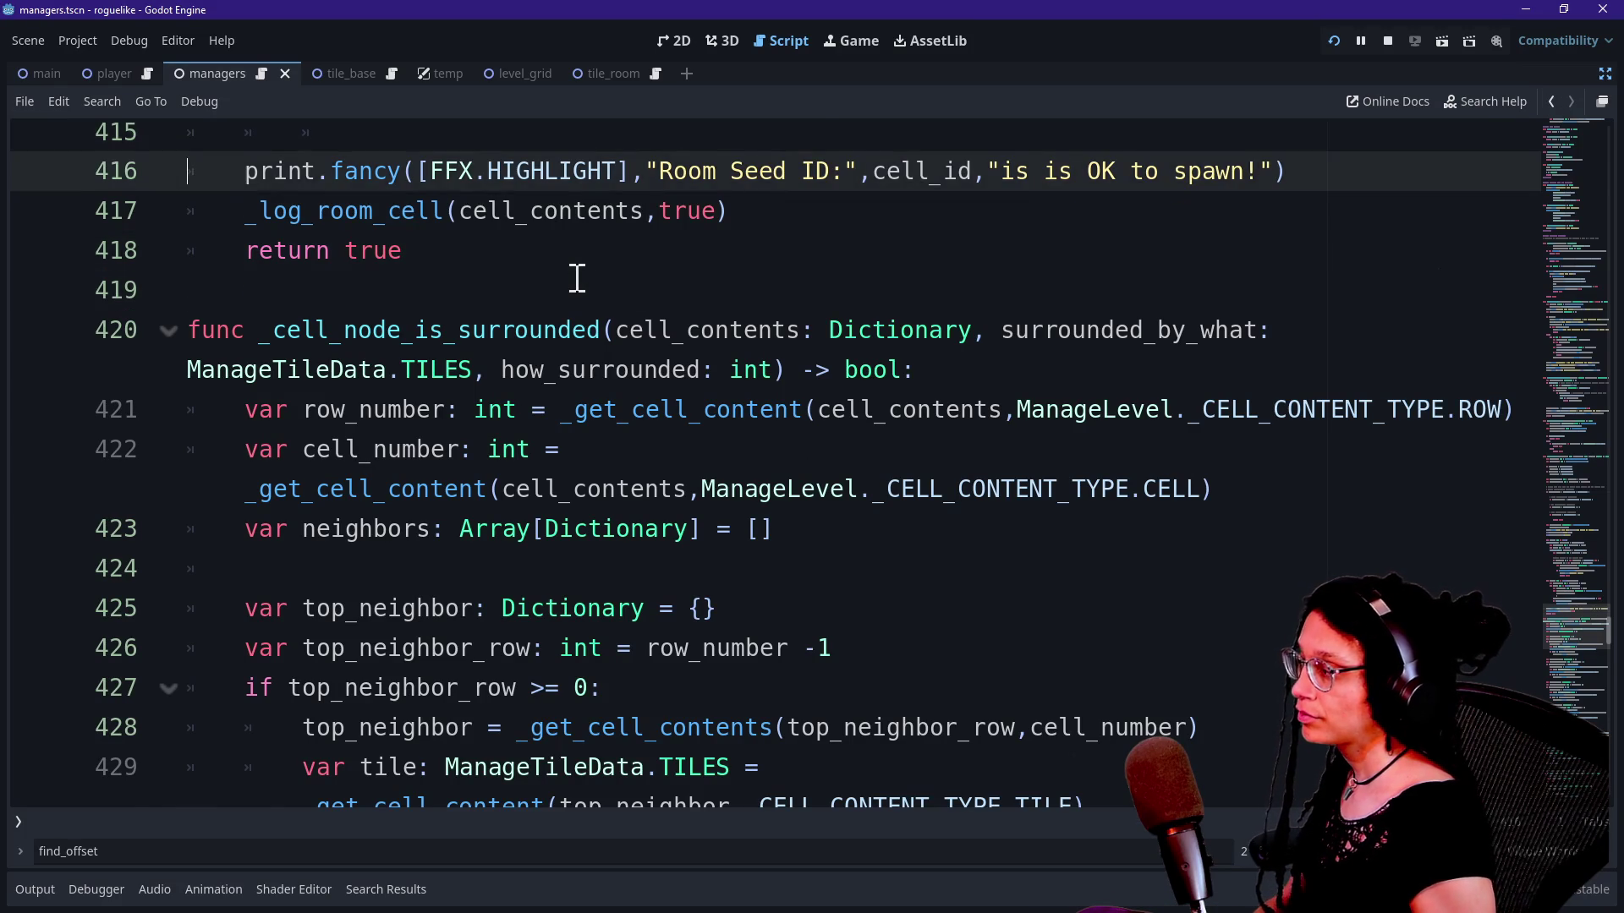
pyautogui.scroll(2, 577, 278)
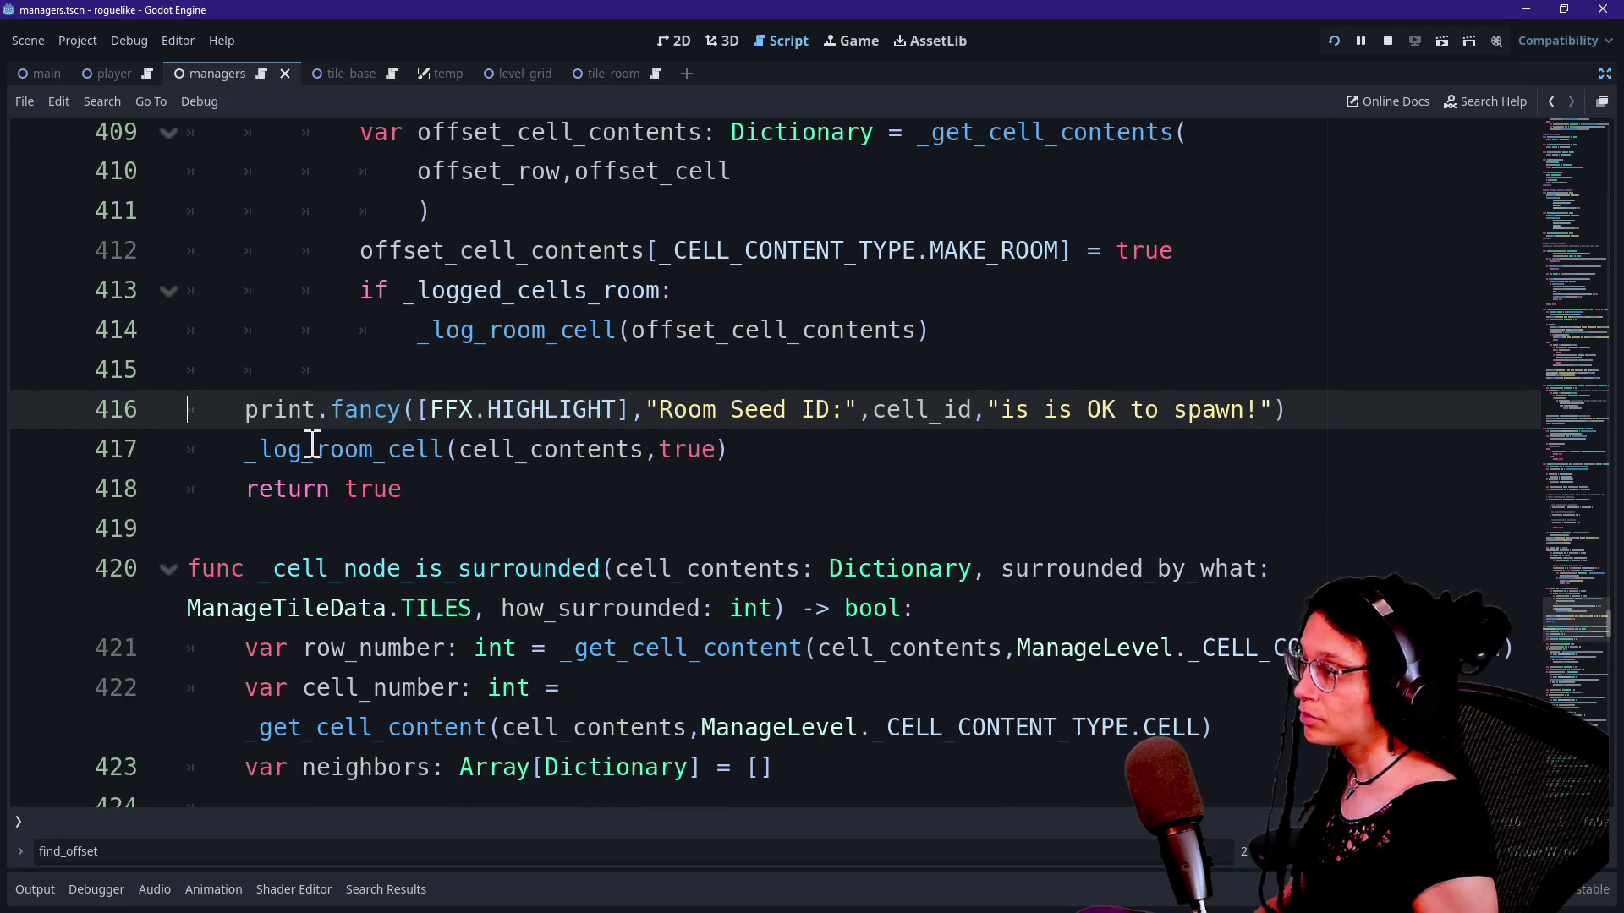
pyautogui.moveTo(248, 448)
pyautogui.mouseDown()
pyautogui.moveTo(873, 449)
pyautogui.moveTo(505, 414)
pyautogui.mouseUp()
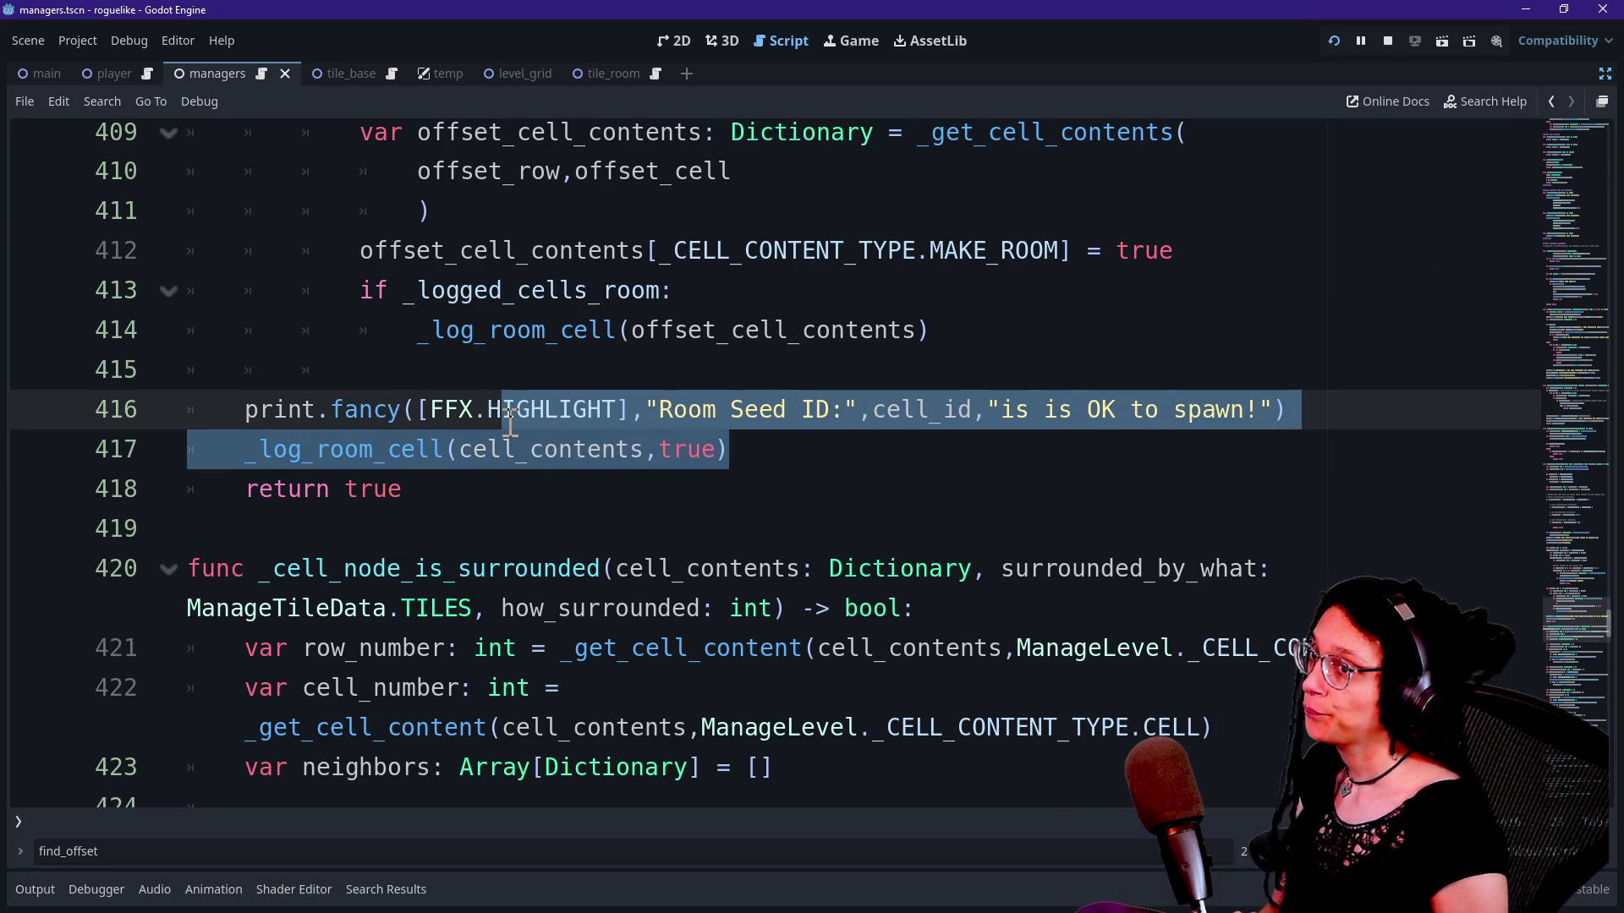
pyautogui.click(512, 411)
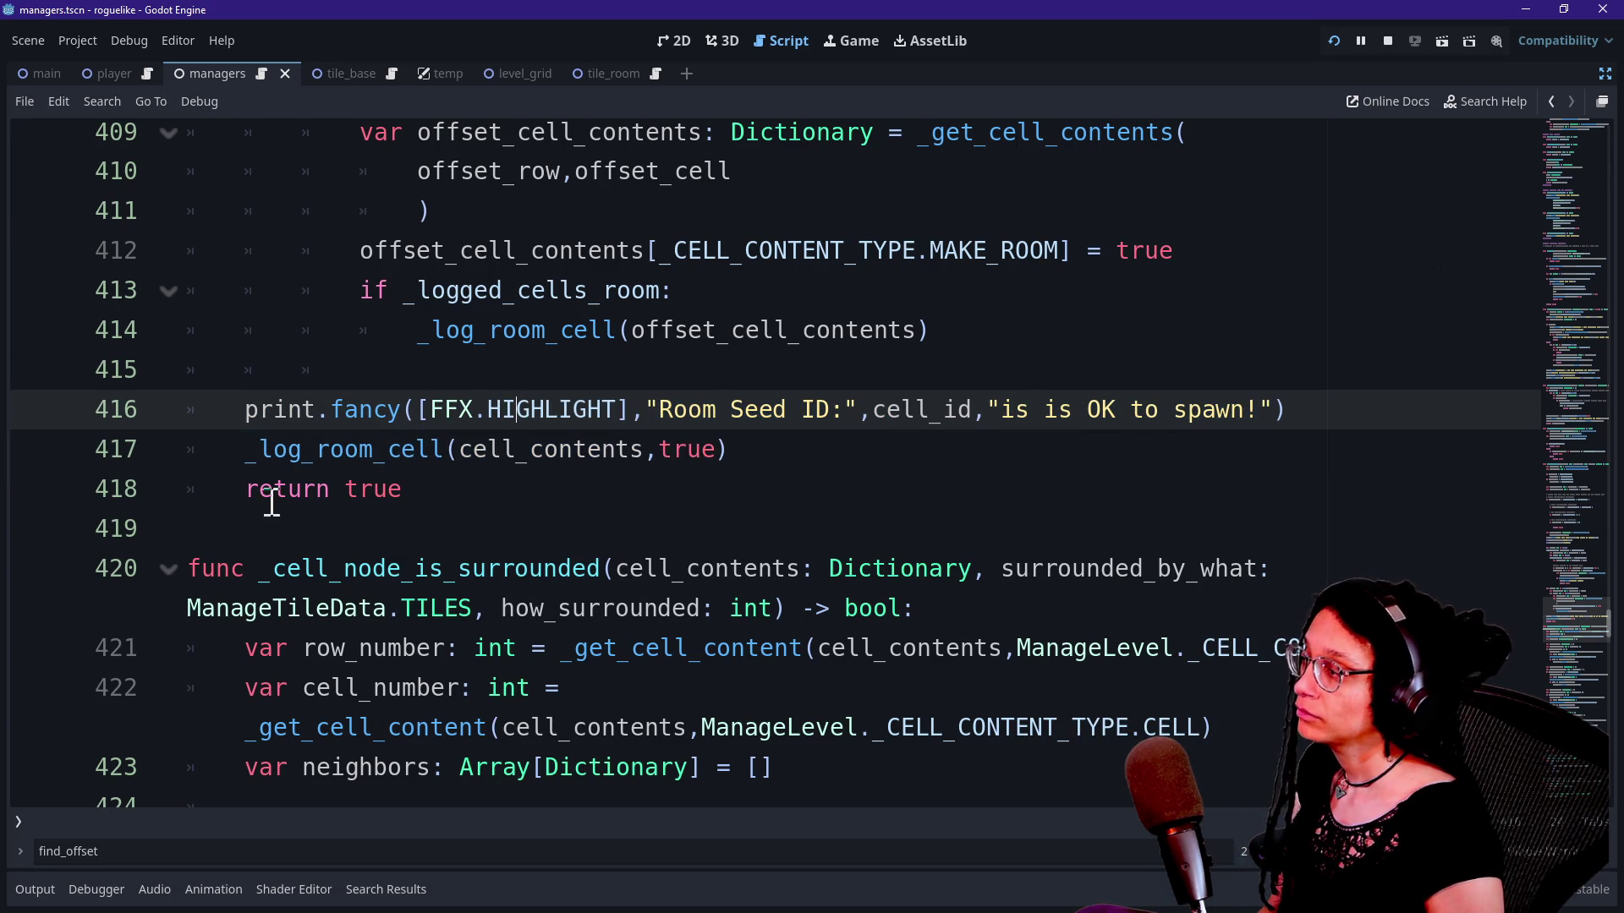
pyautogui.moveTo(252, 454); pyautogui.dragTo(789, 460)
pyautogui.click(762, 456)
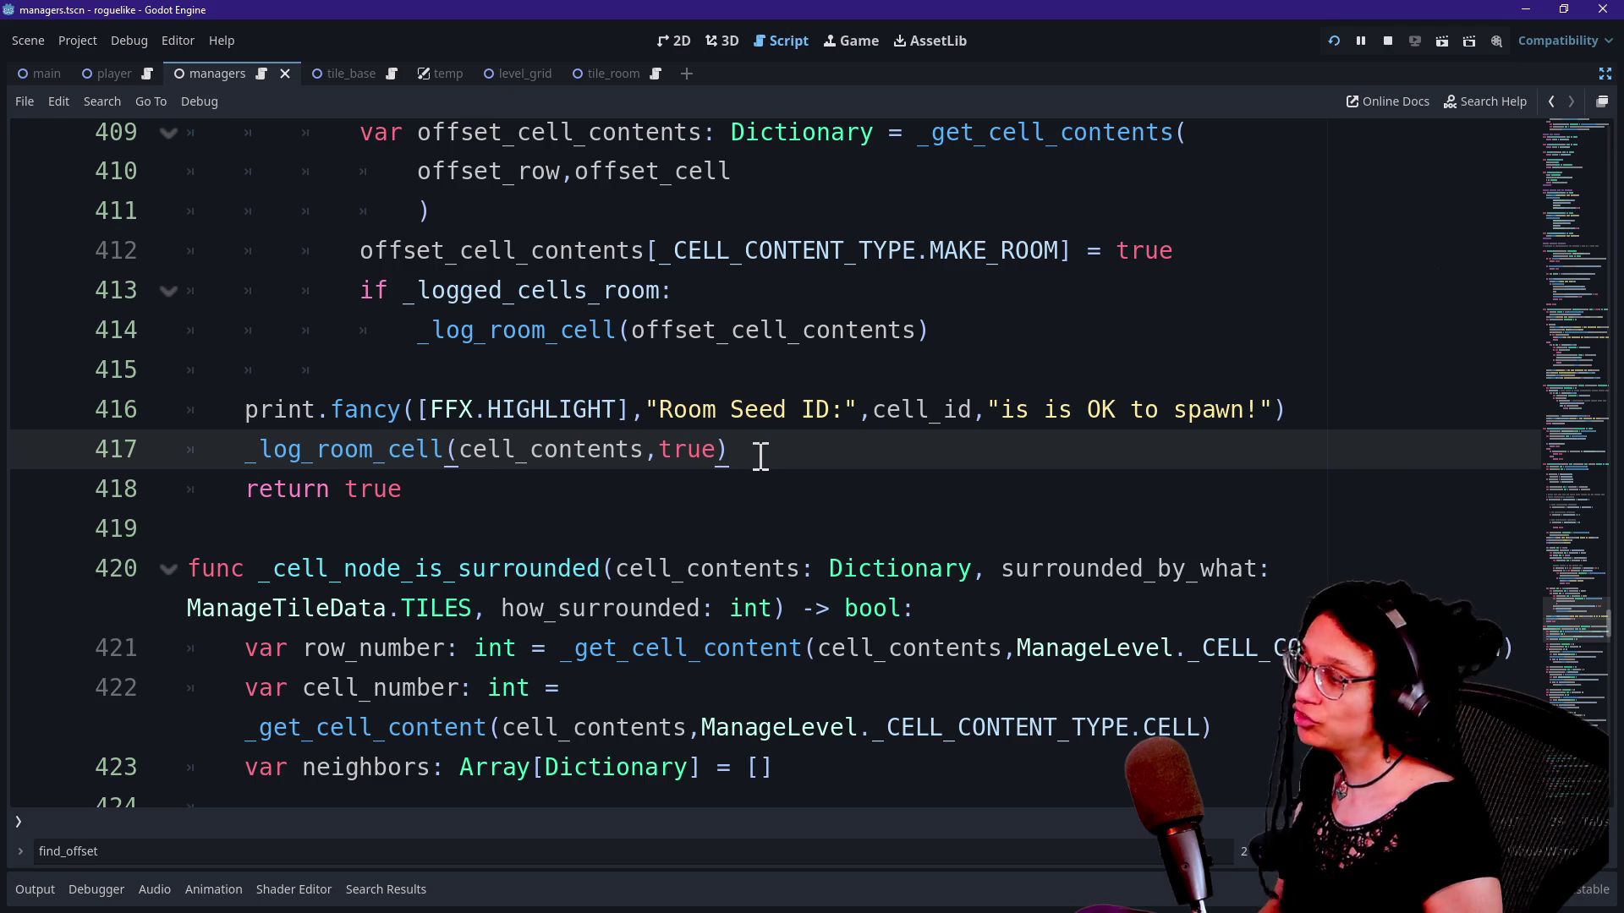
pyautogui.moveTo(414, 332)
pyautogui.mouseDown()
pyautogui.moveTo(911, 337)
pyautogui.moveTo(405, 353)
pyautogui.mouseUp()
pyautogui.click(910, 335)
pyautogui.press('Up')
pyautogui.press('Down')
pyautogui.press('Down')
pyautogui.press('Down')
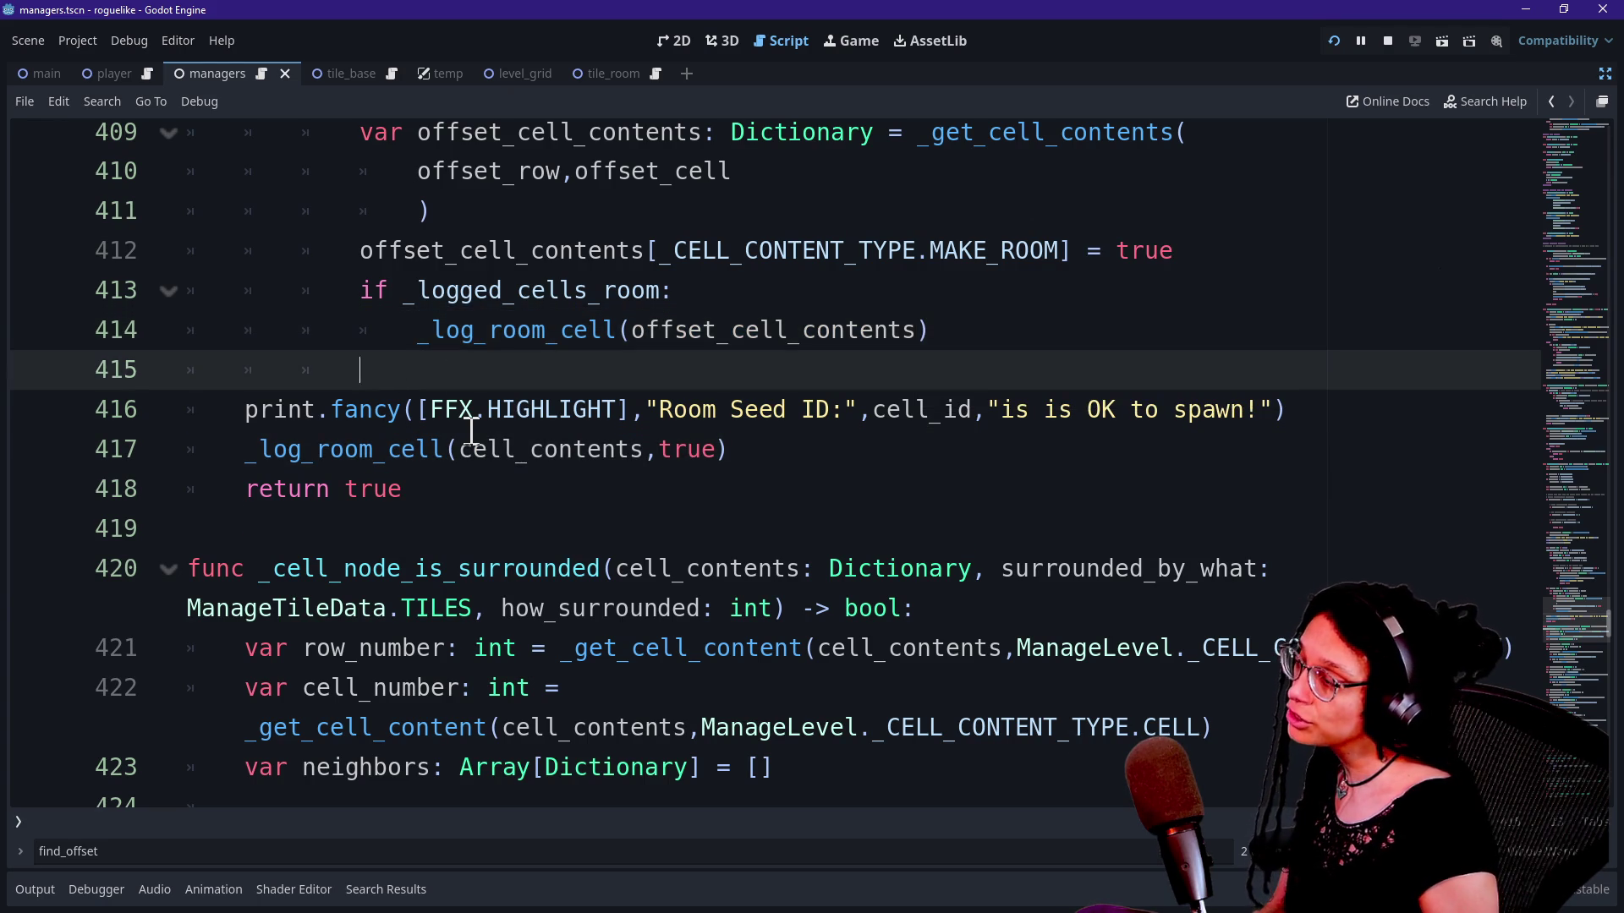
pyautogui.press('Up')
pyautogui.press('Up')
pyautogui.press('Up')
pyautogui.press('Up')
pyautogui.press('Up')
pyautogui.press('Up')
pyautogui.press('Down')
pyautogui.press('Down')
pyautogui.press('Down')
pyautogui.press('Down')
pyautogui.press('Down')
pyautogui.press('Down')
pyautogui.press('Up')
pyautogui.press('Up')
pyautogui.press('Up')
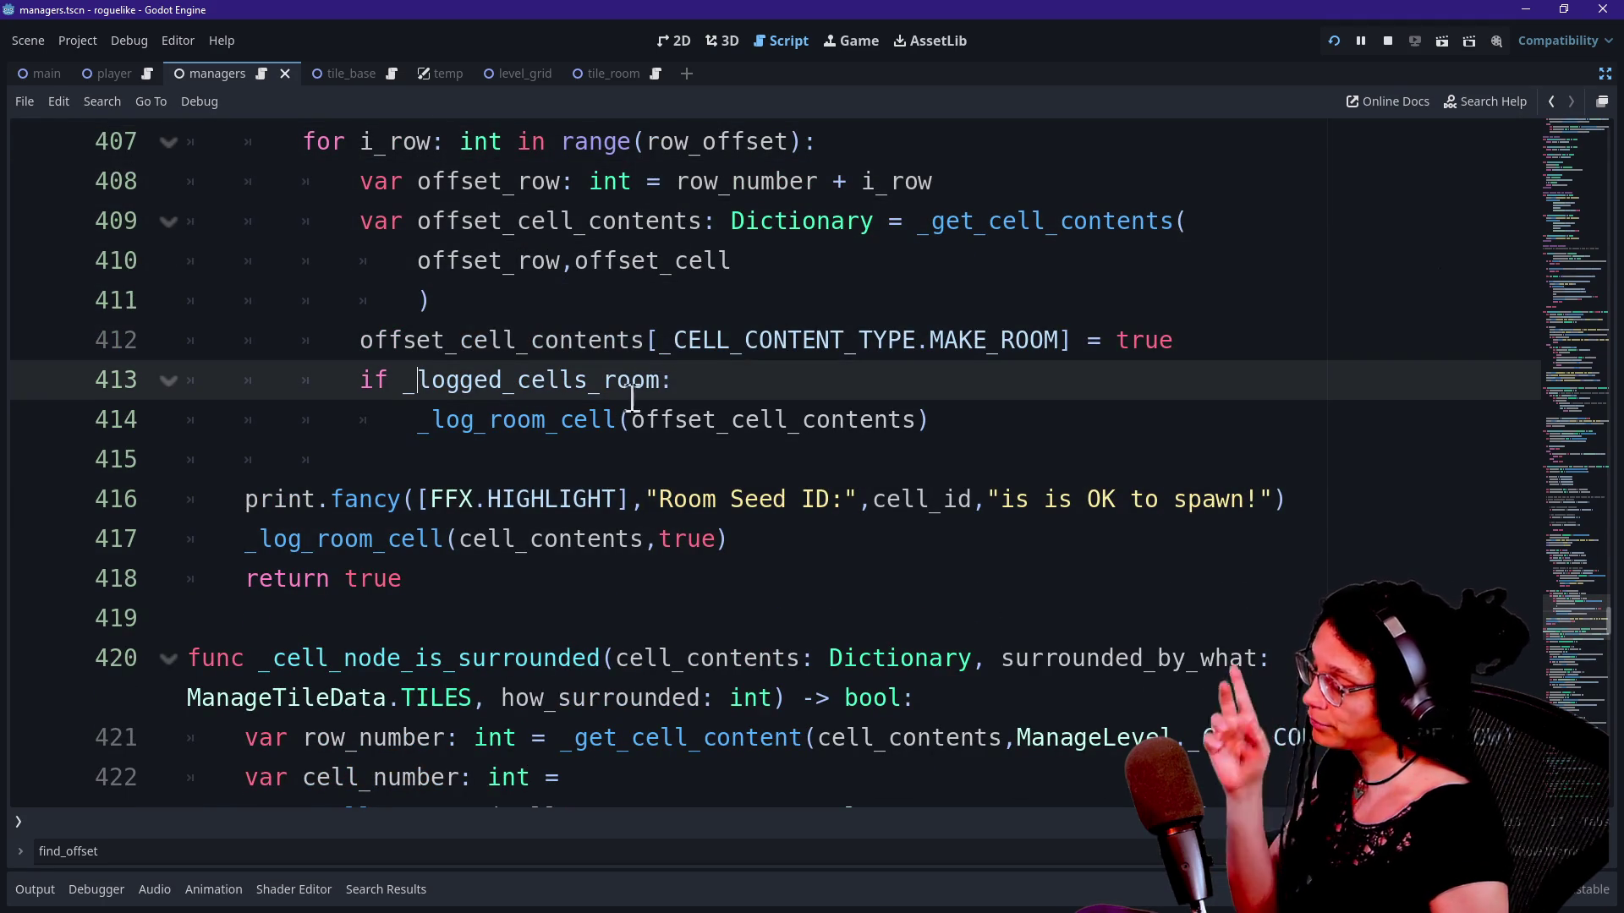
pyautogui.click(651, 421)
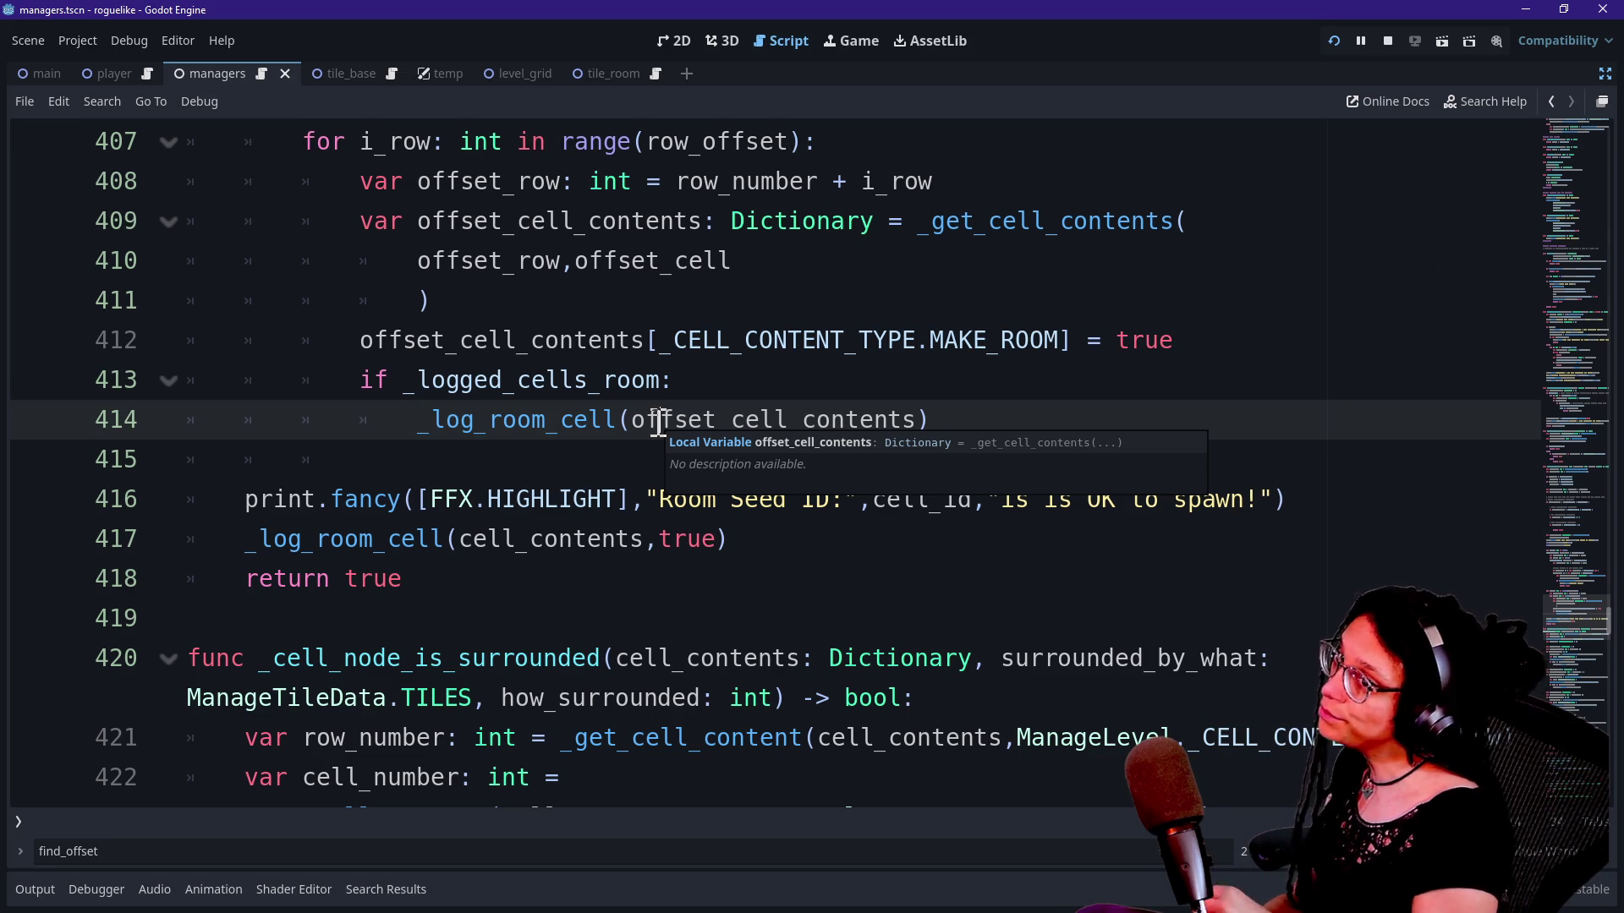
pyautogui.scroll(-5, 658, 420)
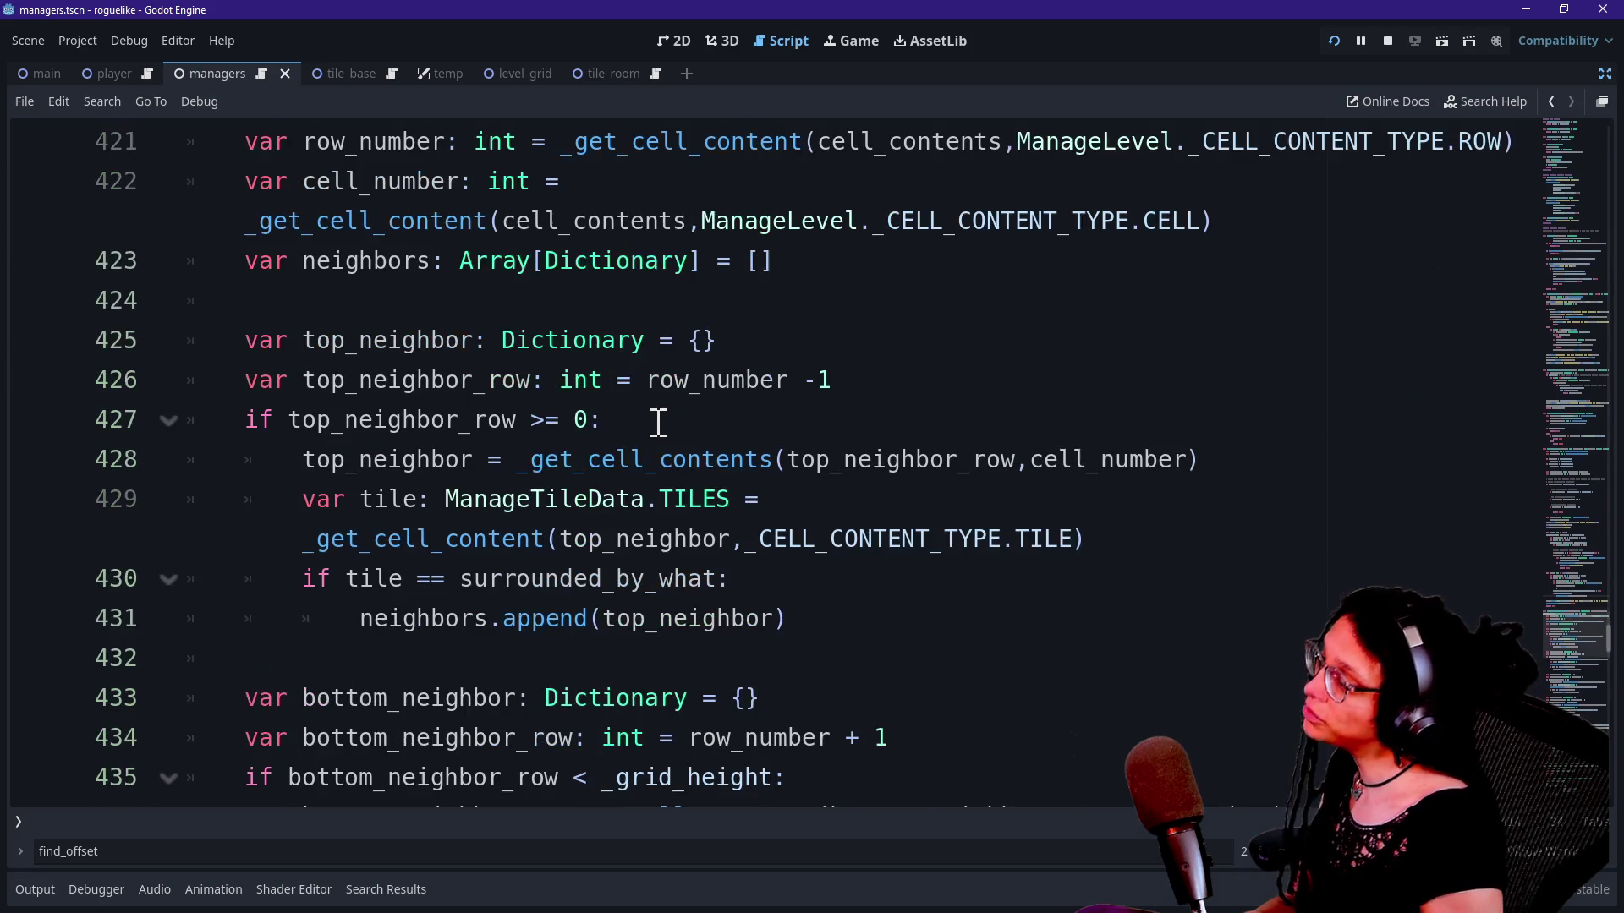
# Step: Go to the _log_room_cell function definition at line 295
pyautogui.scroll(2, 658, 420)
pyautogui.scroll(-9, 658, 421)
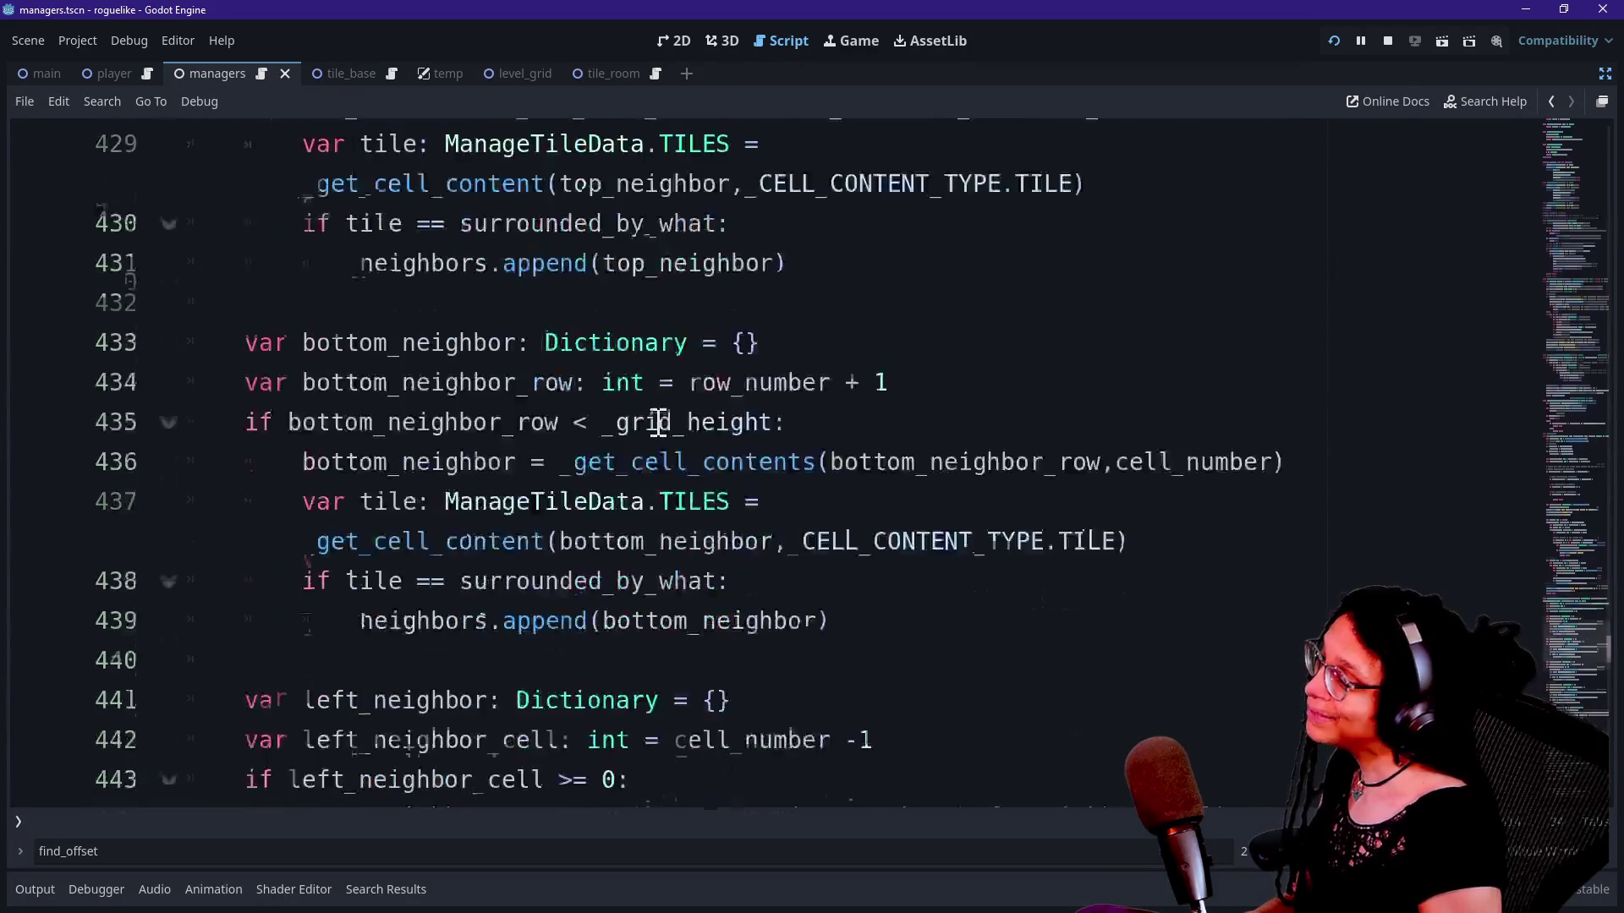
pyautogui.scroll(10, 658, 420)
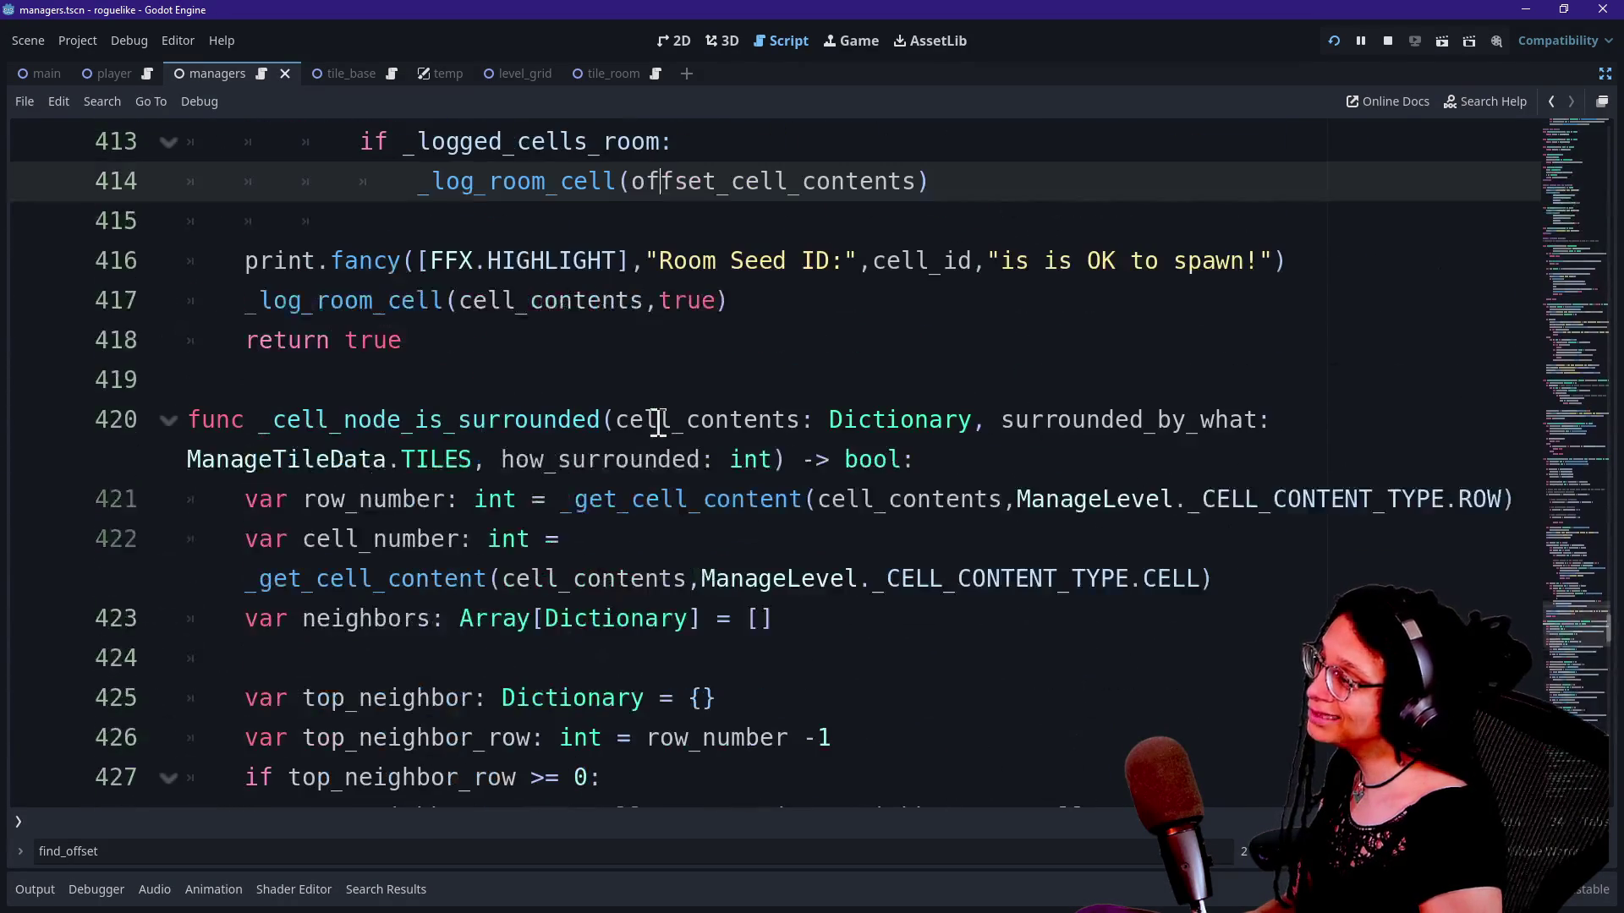
pyautogui.keyDown('ctrl'); pyautogui.click(355, 300); pyautogui.keyUp('ctrl')
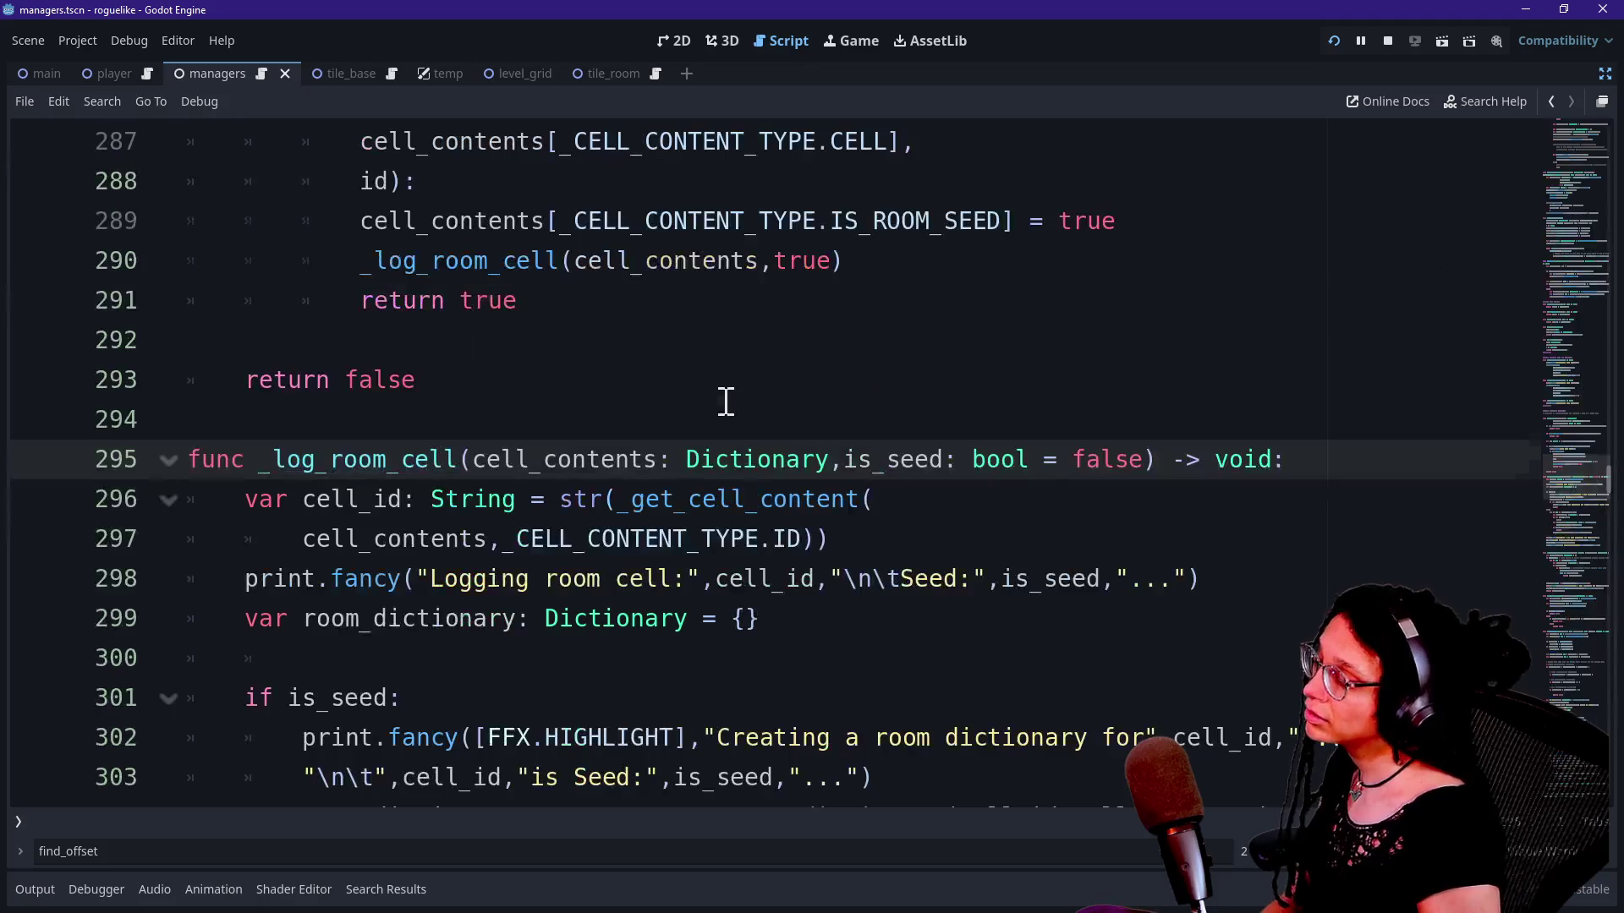
pyautogui.scroll(-6, 725, 401)
pyautogui.scroll(-1, 725, 401)
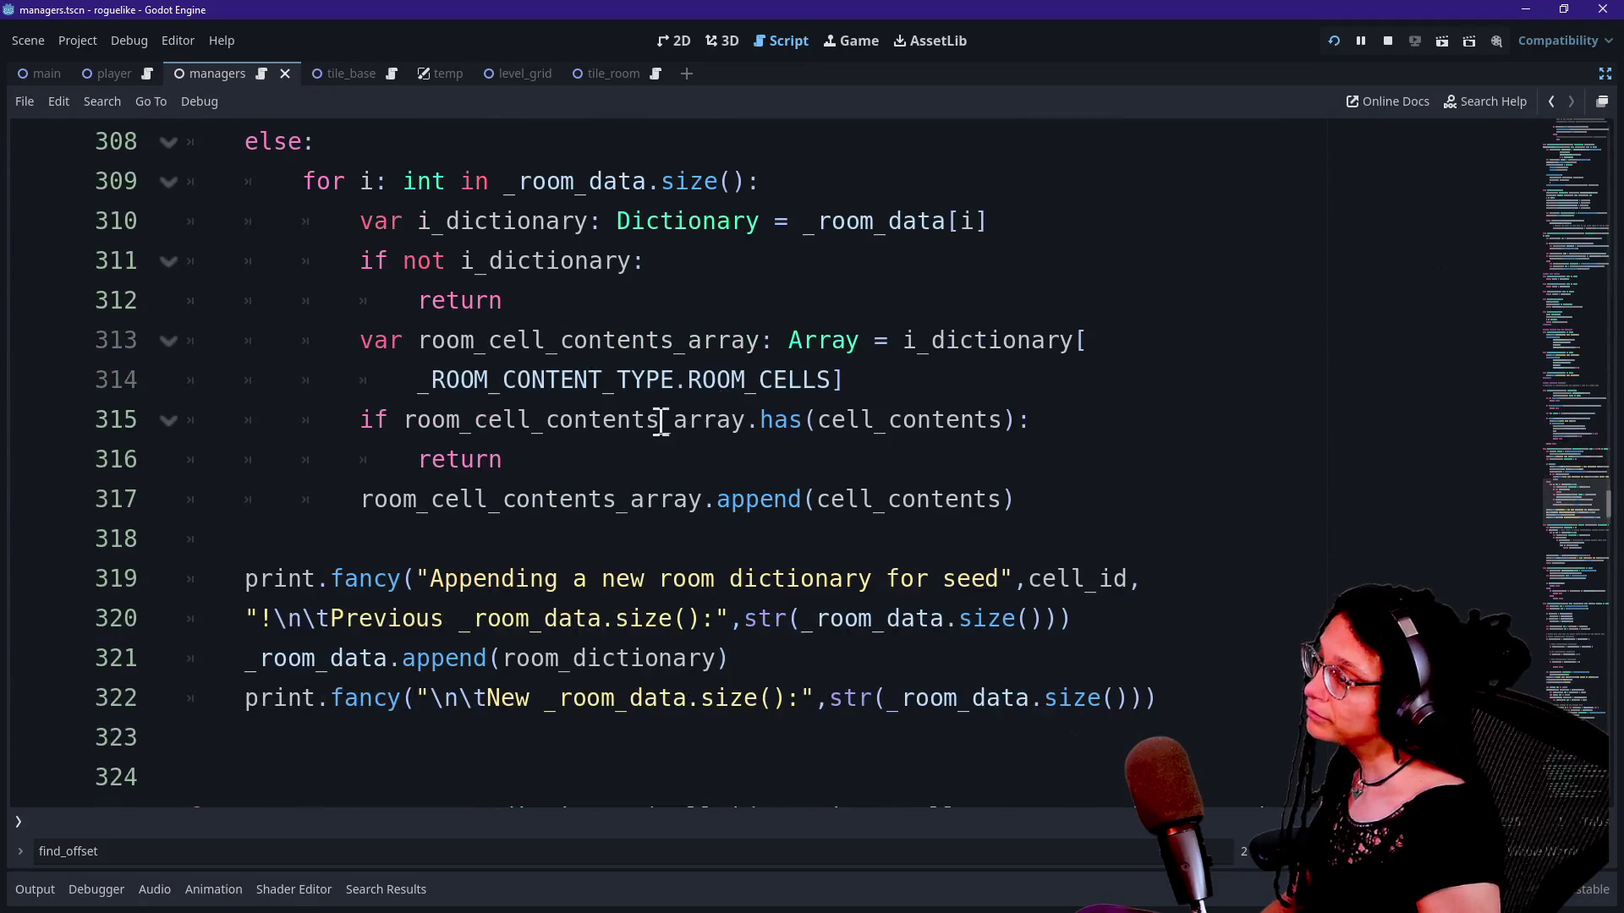
pyautogui.scroll(1, 634, 419)
# Step: Inspect the cell append call on line 317 inside the room-data loop
pyautogui.moveTo(524, 486)
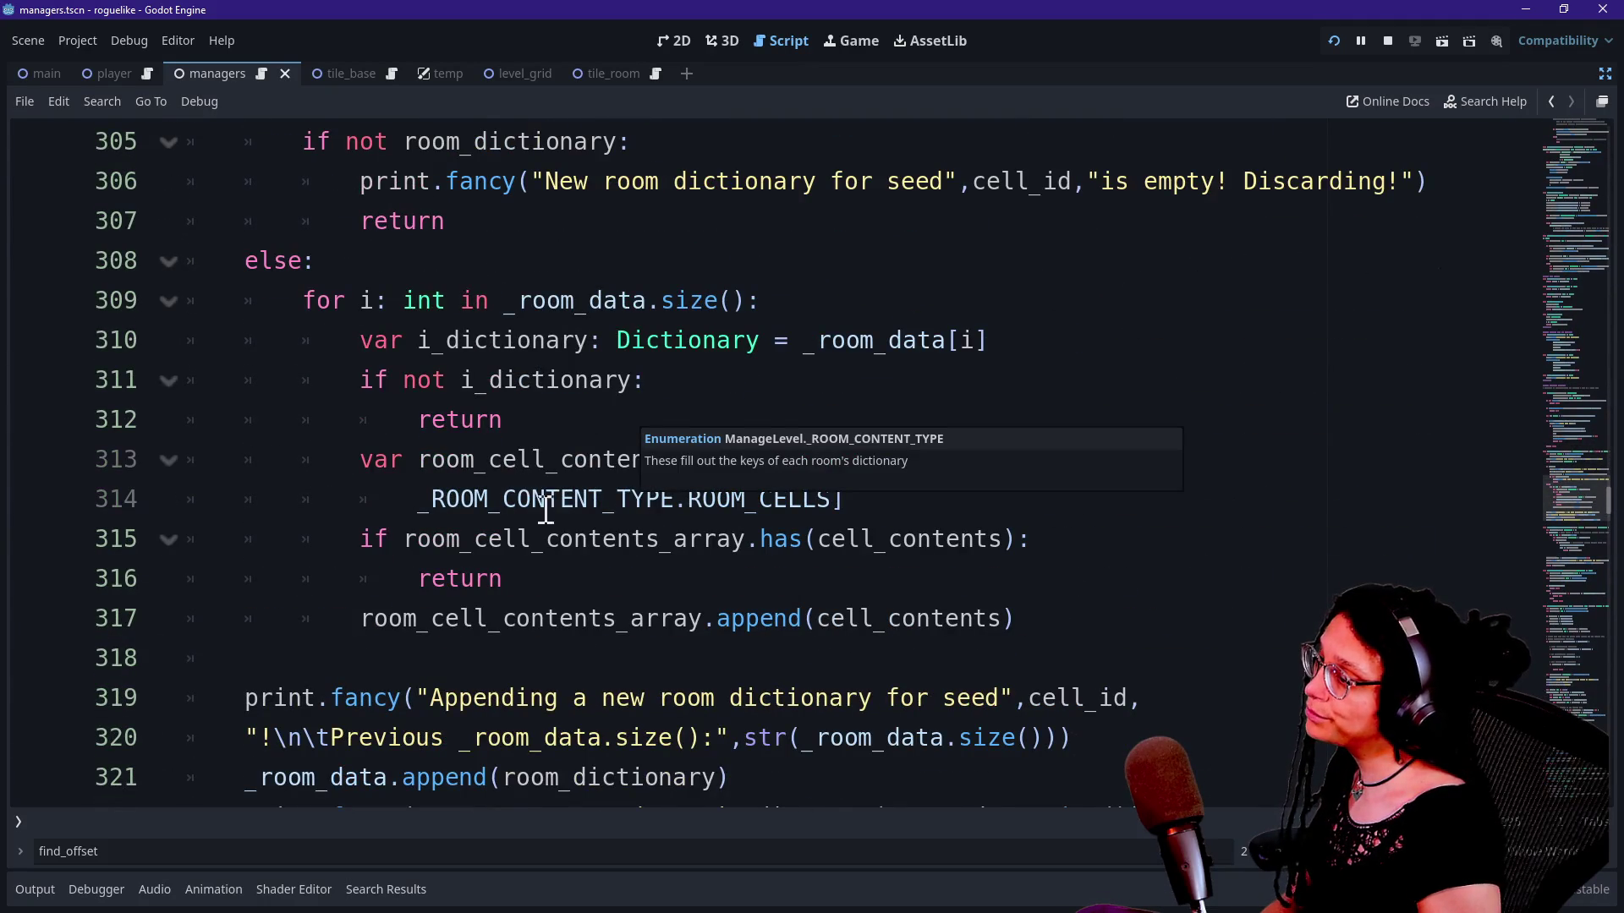
pyautogui.moveTo(544, 609)
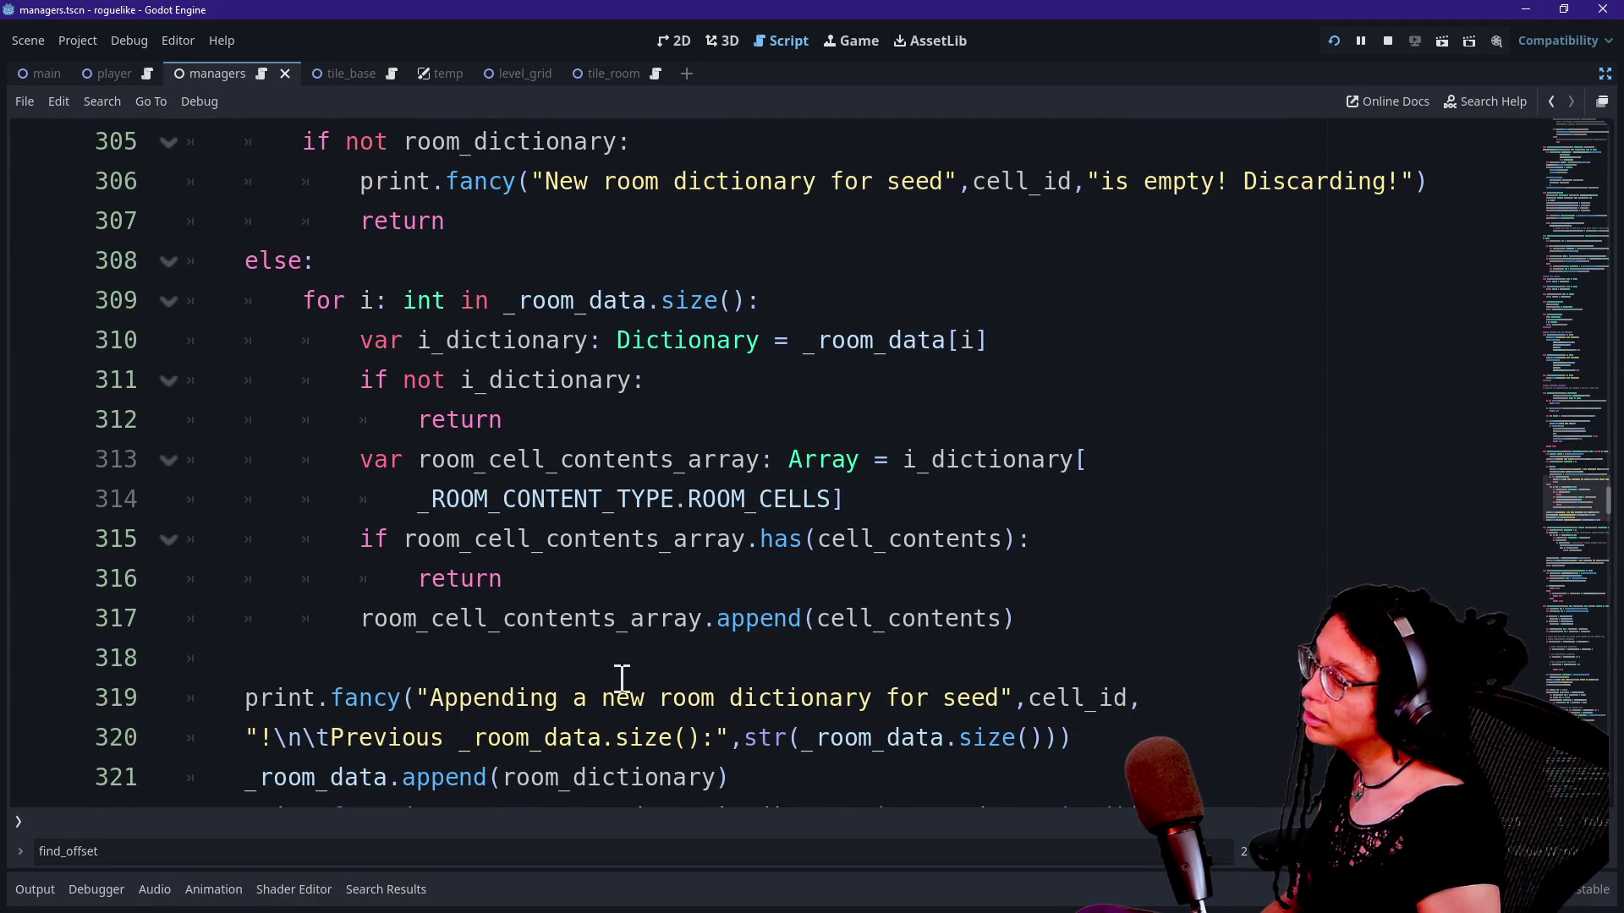
pyautogui.moveTo(601, 622)
pyautogui.mouseDown()
pyautogui.moveTo(1010, 620)
pyautogui.moveTo(423, 626)
pyautogui.moveTo(645, 623)
pyautogui.mouseUp()
pyautogui.click(420, 624)
pyautogui.click(772, 620)
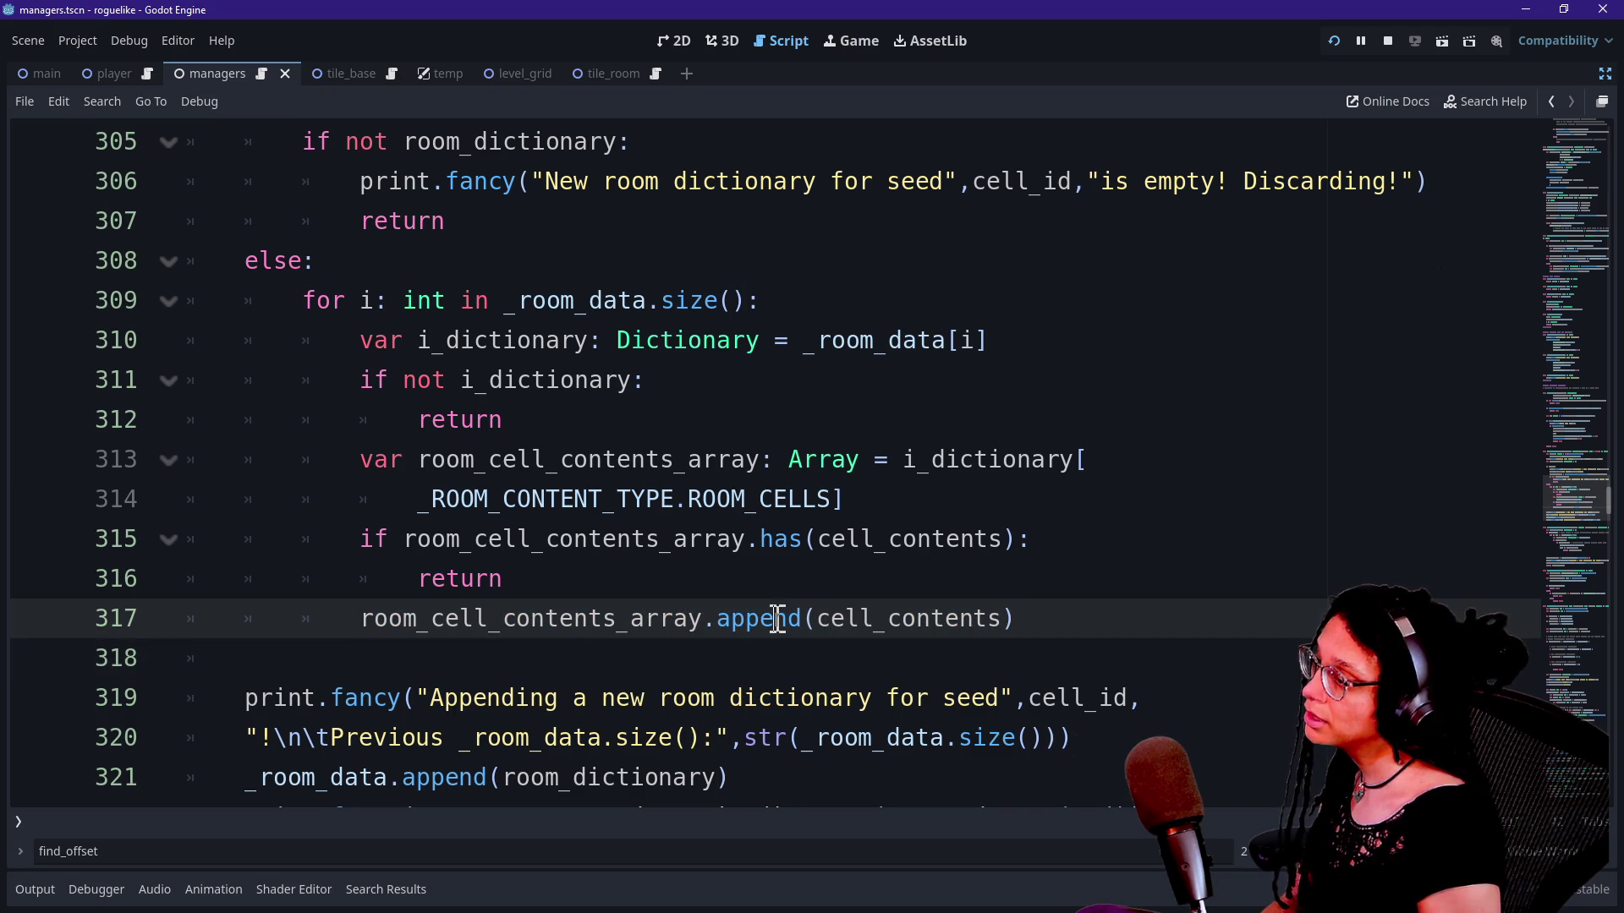
pyautogui.press('Down')
pyautogui.press('Down')
pyautogui.press('Down')
pyautogui.press('Down')
pyautogui.press('Down')
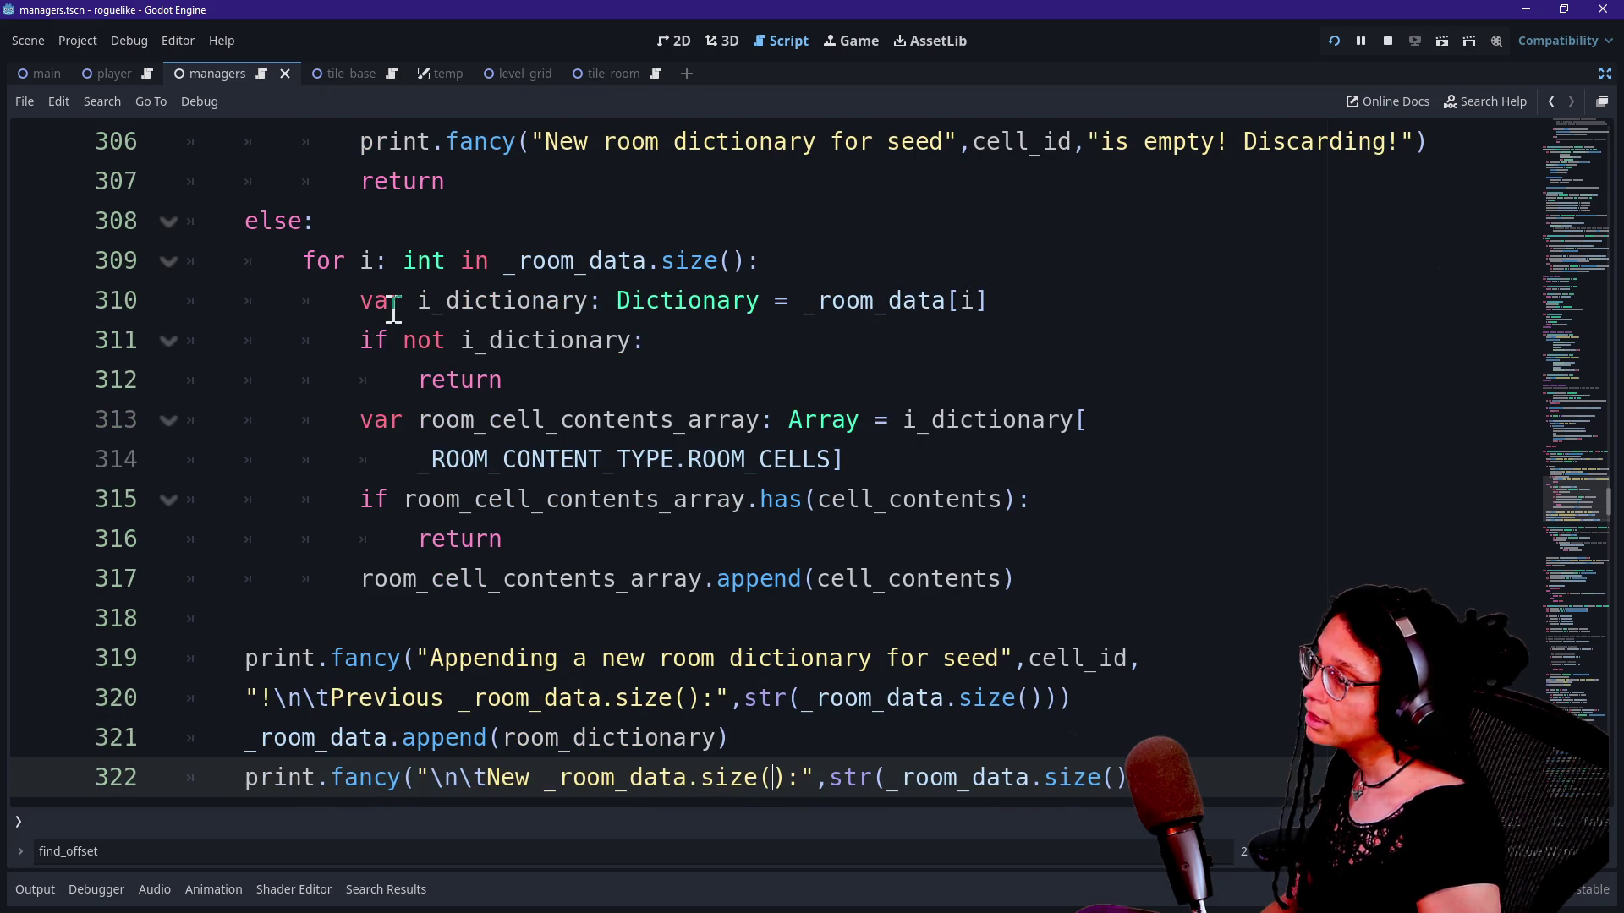
# Step: Examine room_cell_contents_array and its appended cell_contents argument on line 317
pyautogui.moveTo(361, 578); pyautogui.dragTo(707, 577)
pyautogui.click(706, 579)
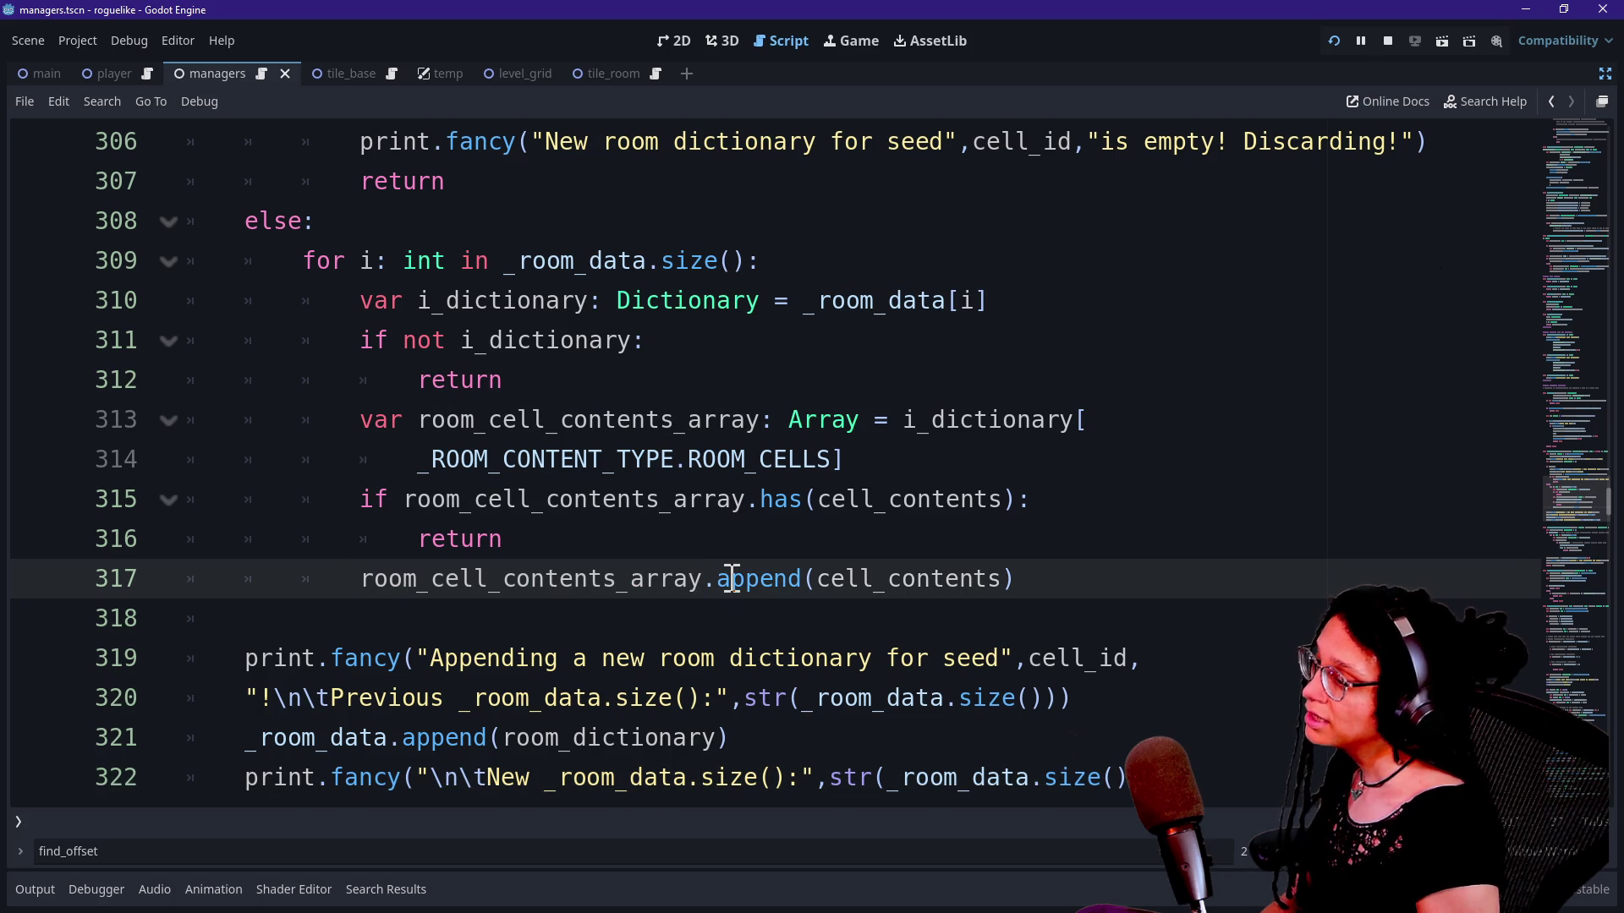
pyautogui.moveTo(817, 579); pyautogui.dragTo(1033, 582)
pyautogui.moveTo(503, 578); pyautogui.dragTo(704, 578)
pyautogui.click(717, 578)
pyautogui.moveTo(402, 499); pyautogui.dragTo(750, 502)
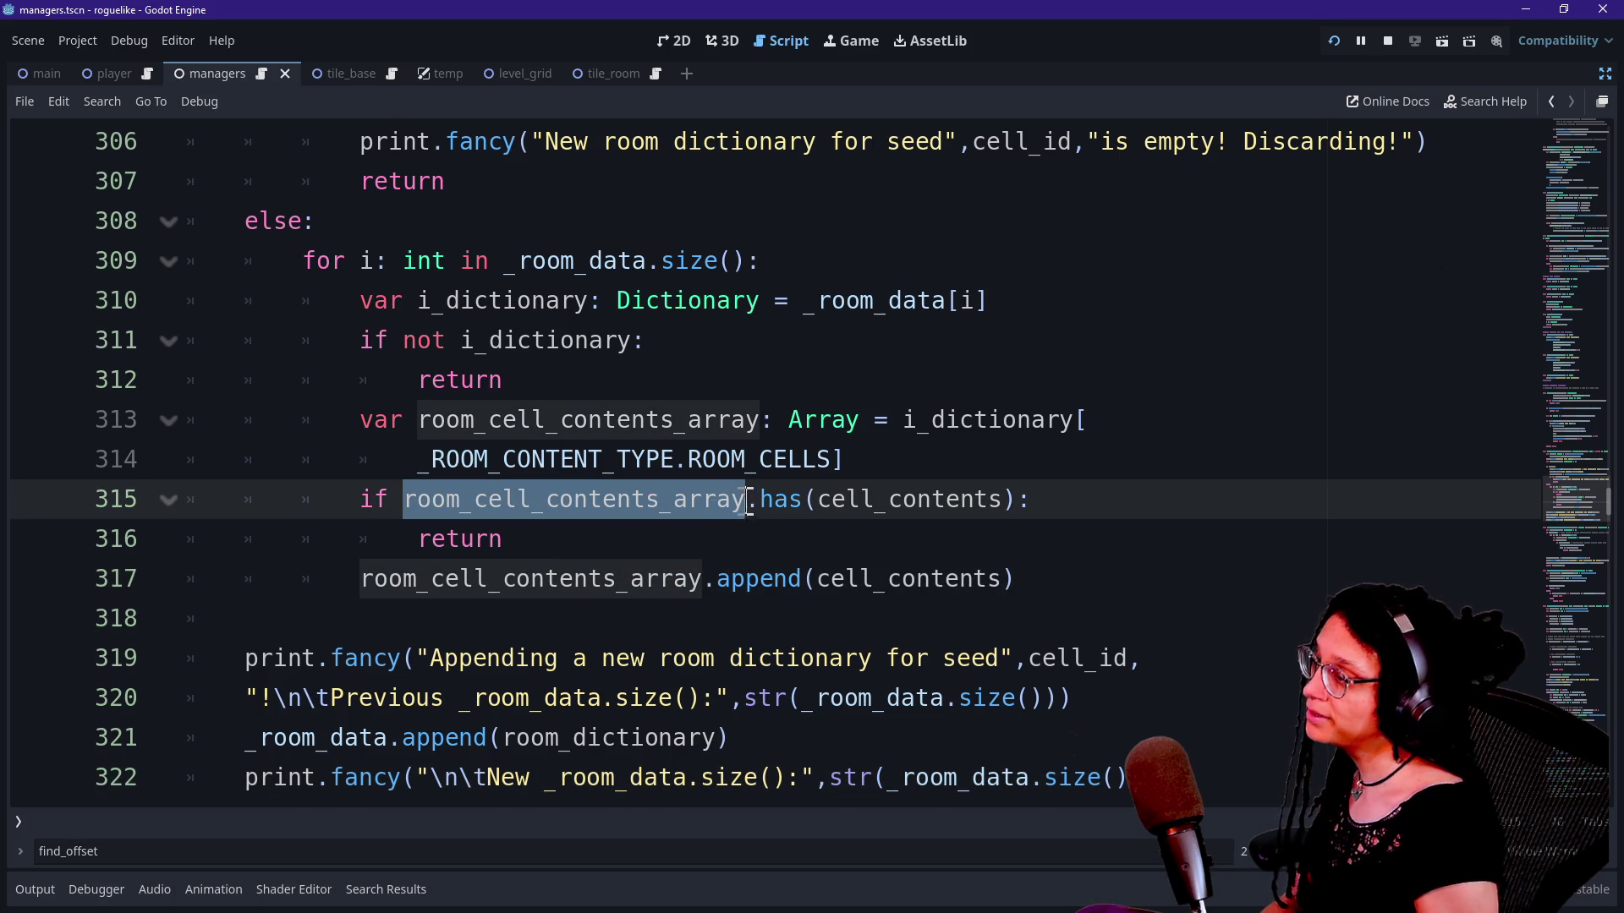
# Step: Review the dictionary lookup, the _room_data size loop and the empty-dictionary check
pyautogui.click(891, 421)
pyautogui.hotkey('shift', 'End')
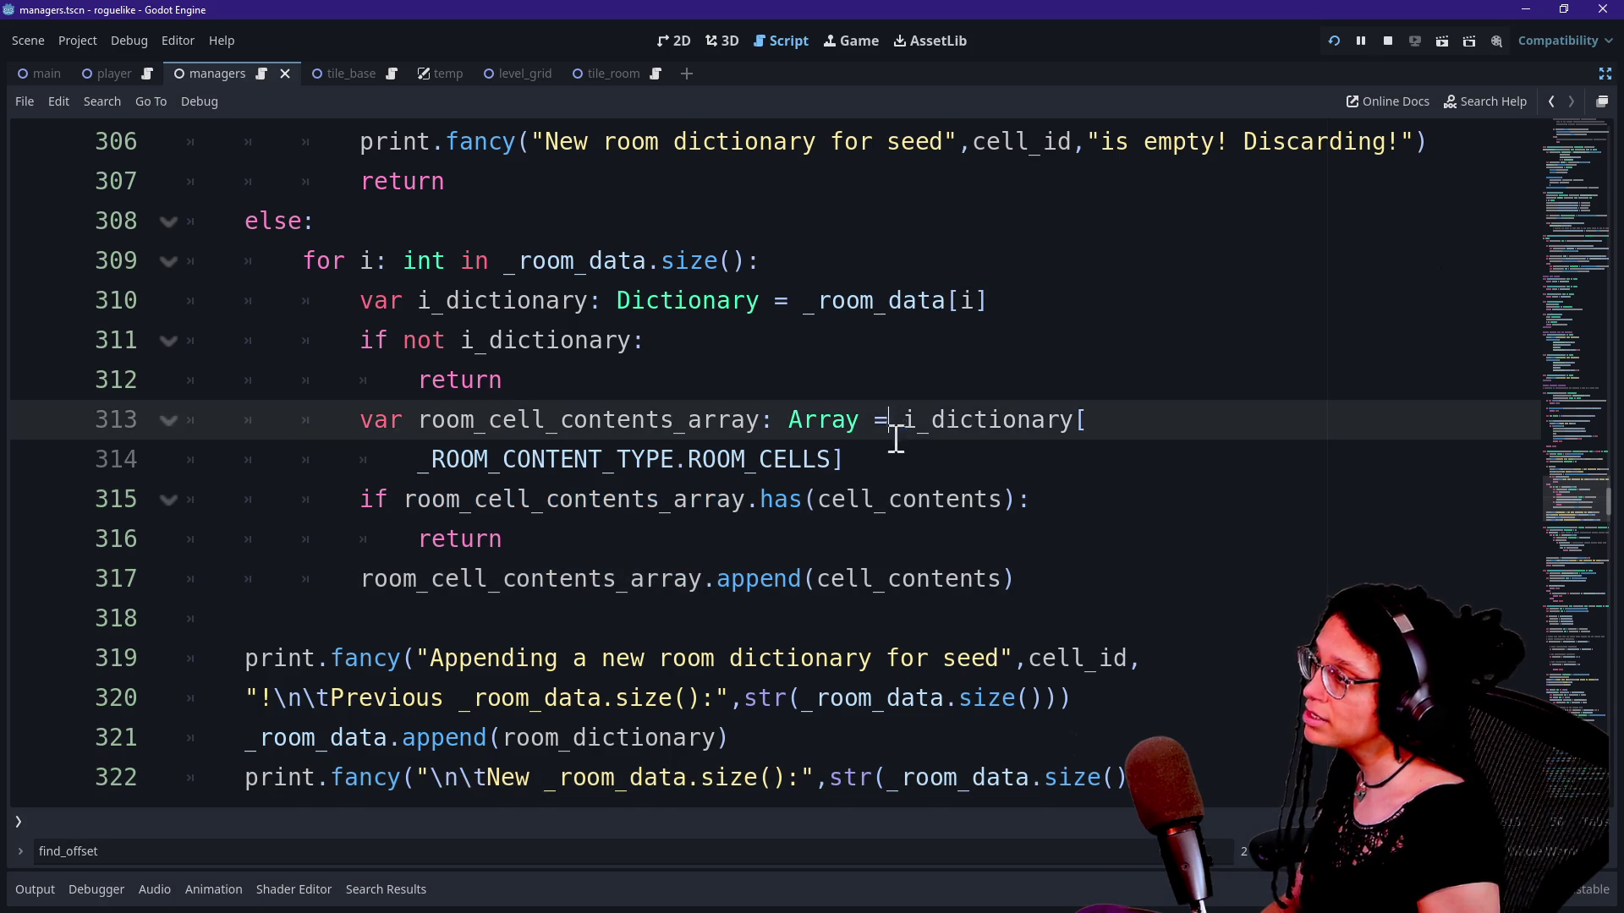
pyautogui.hotkey('shift', 'Down')
pyautogui.moveTo(504, 262); pyautogui.dragTo(743, 261)
pyautogui.click(746, 261)
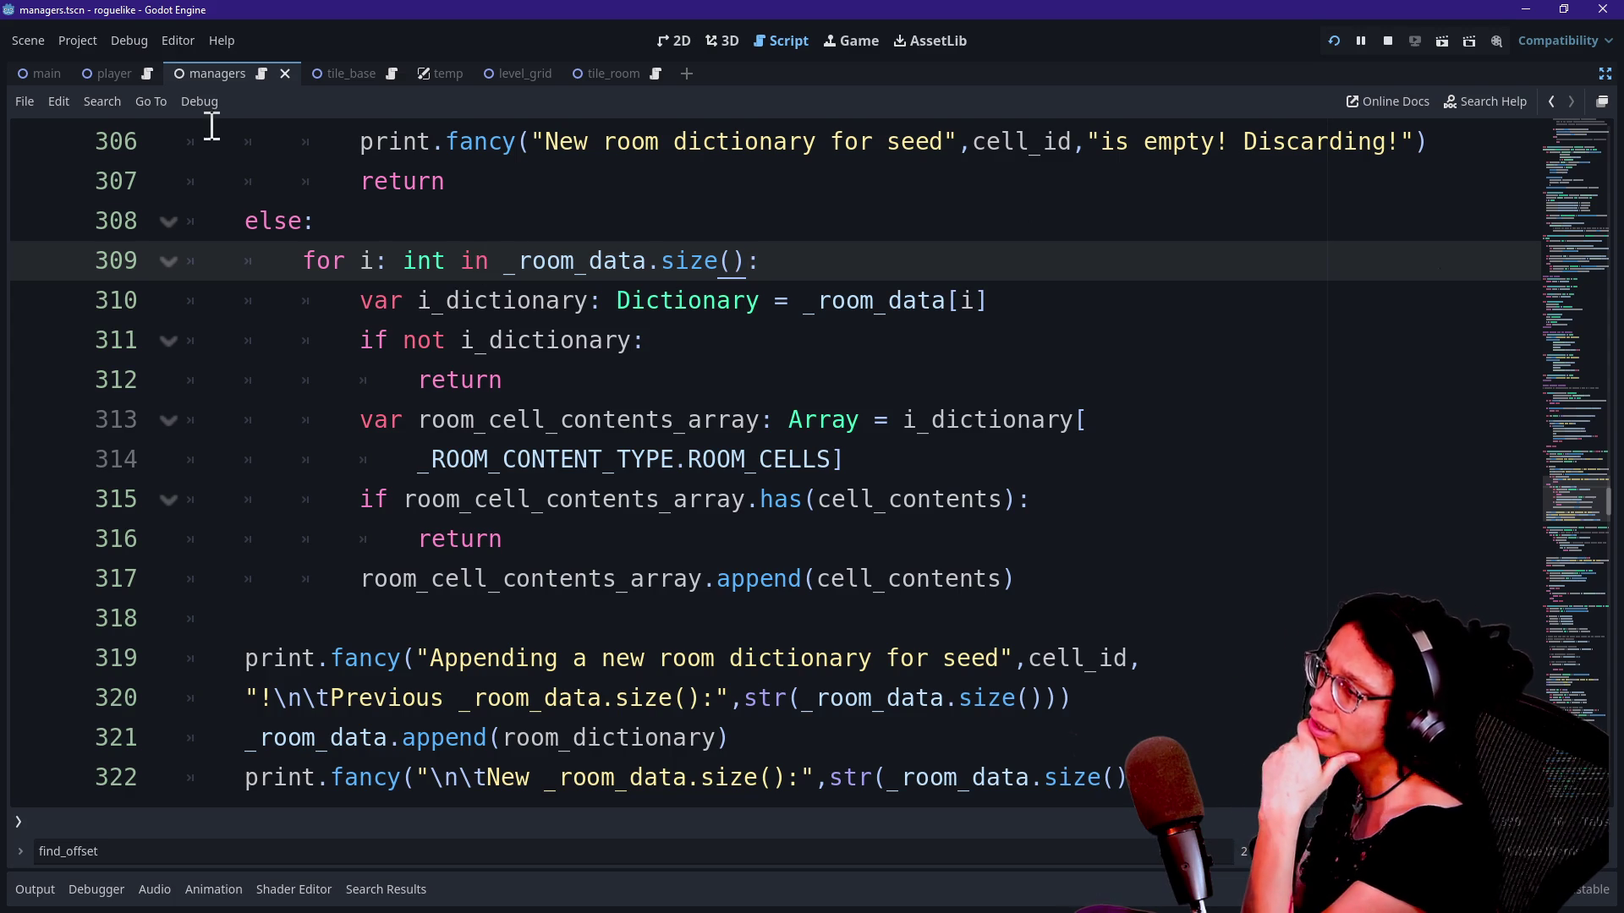
pyautogui.moveTo(473, 340); pyautogui.dragTo(543, 354)
pyautogui.click(562, 372)
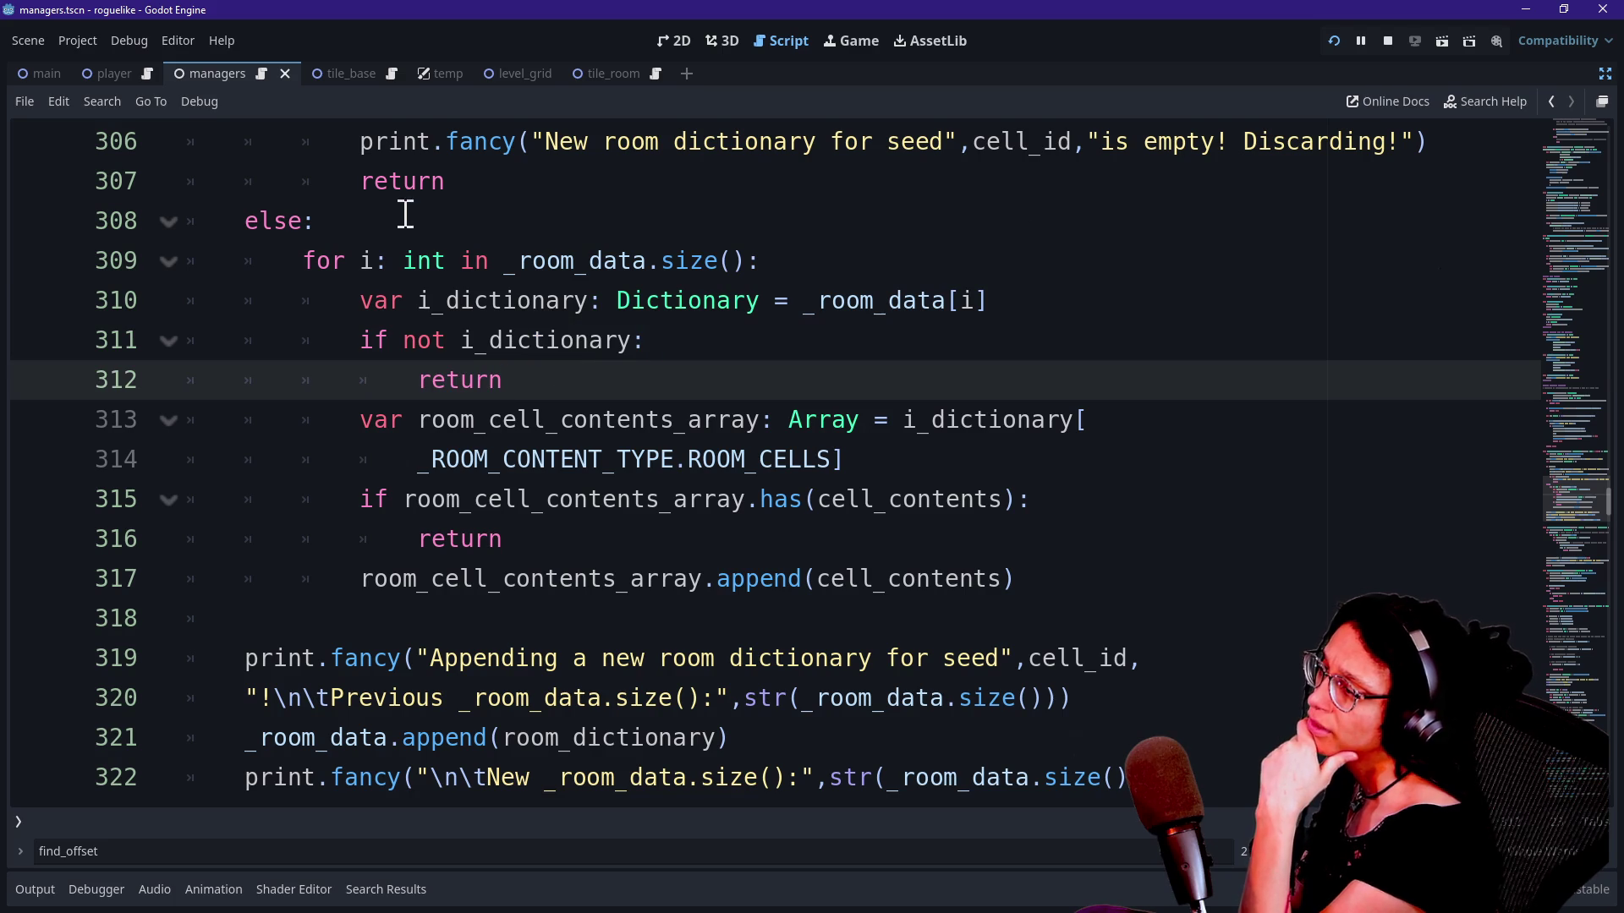
pyautogui.moveTo(504, 262); pyautogui.dragTo(719, 262)
pyautogui.click(727, 262)
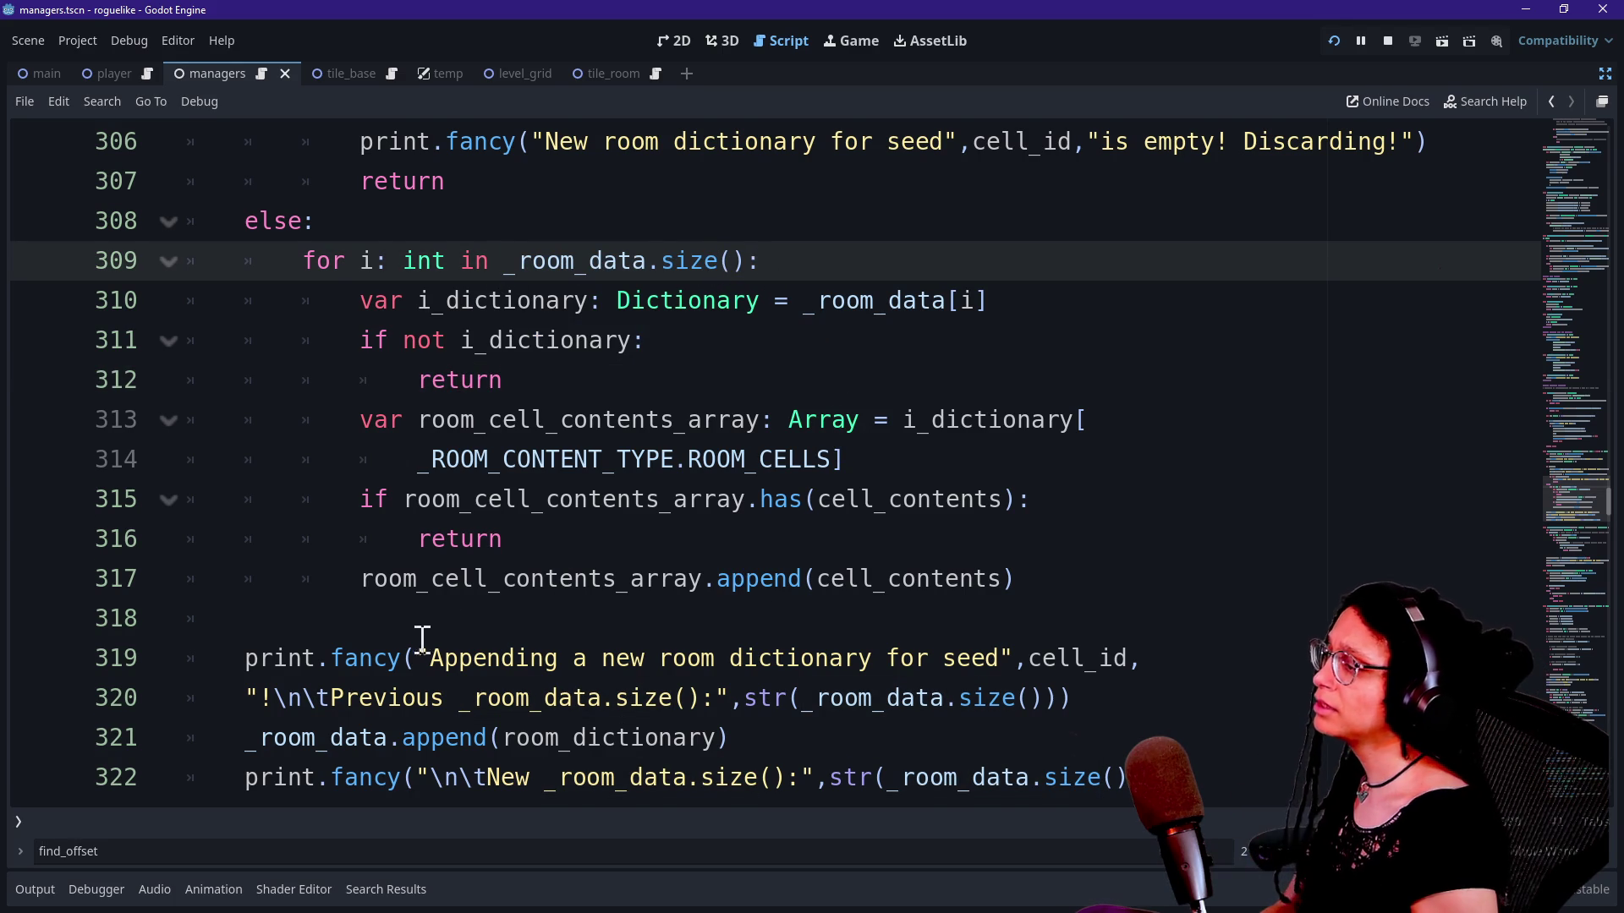
# Step: Select and copy the existing 'Logging room cell:' print.fancy line
pyautogui.moveTo(242, 658)
pyautogui.mouseDown()
pyautogui.moveTo(634, 626)
pyautogui.moveTo(1131, 689)
pyautogui.mouseUp()
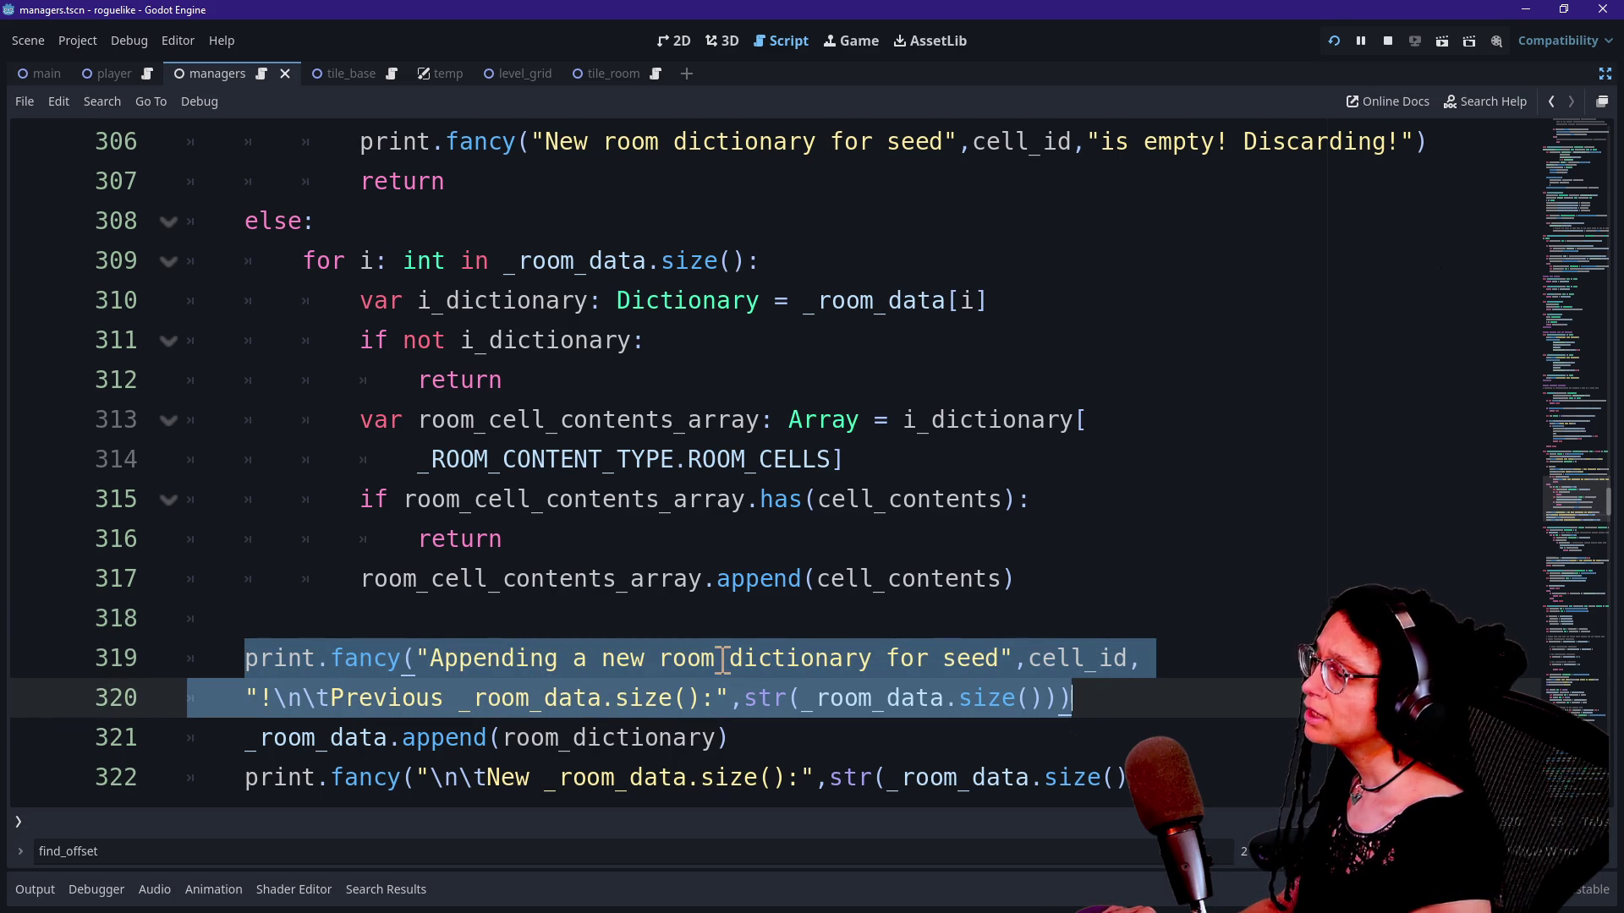
pyautogui.scroll(-1, 723, 658)
pyautogui.scroll(5, 723, 659)
pyautogui.scroll(-1, 723, 659)
pyautogui.scroll(1, 723, 659)
pyautogui.moveTo(247, 300)
pyautogui.mouseDown()
pyautogui.moveTo(1088, 272)
pyautogui.moveTo(1232, 315)
pyautogui.mouseUp()
pyautogui.hotkey('ctrl', 'c')
pyautogui.scroll(-4, 1026, 359)
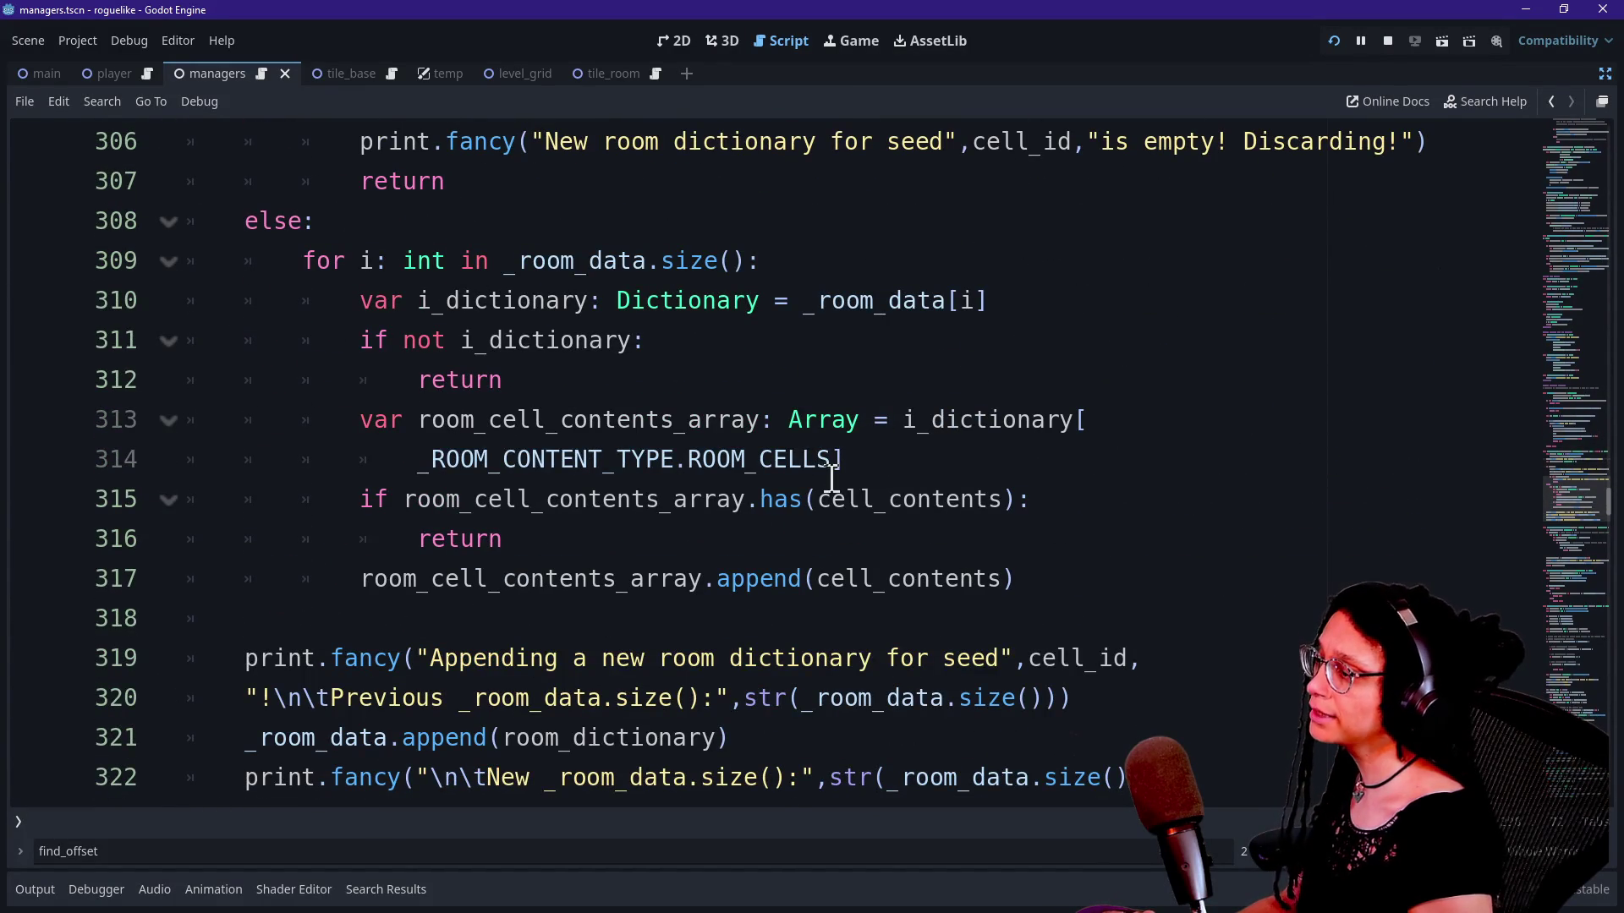
pyautogui.click(1064, 568)
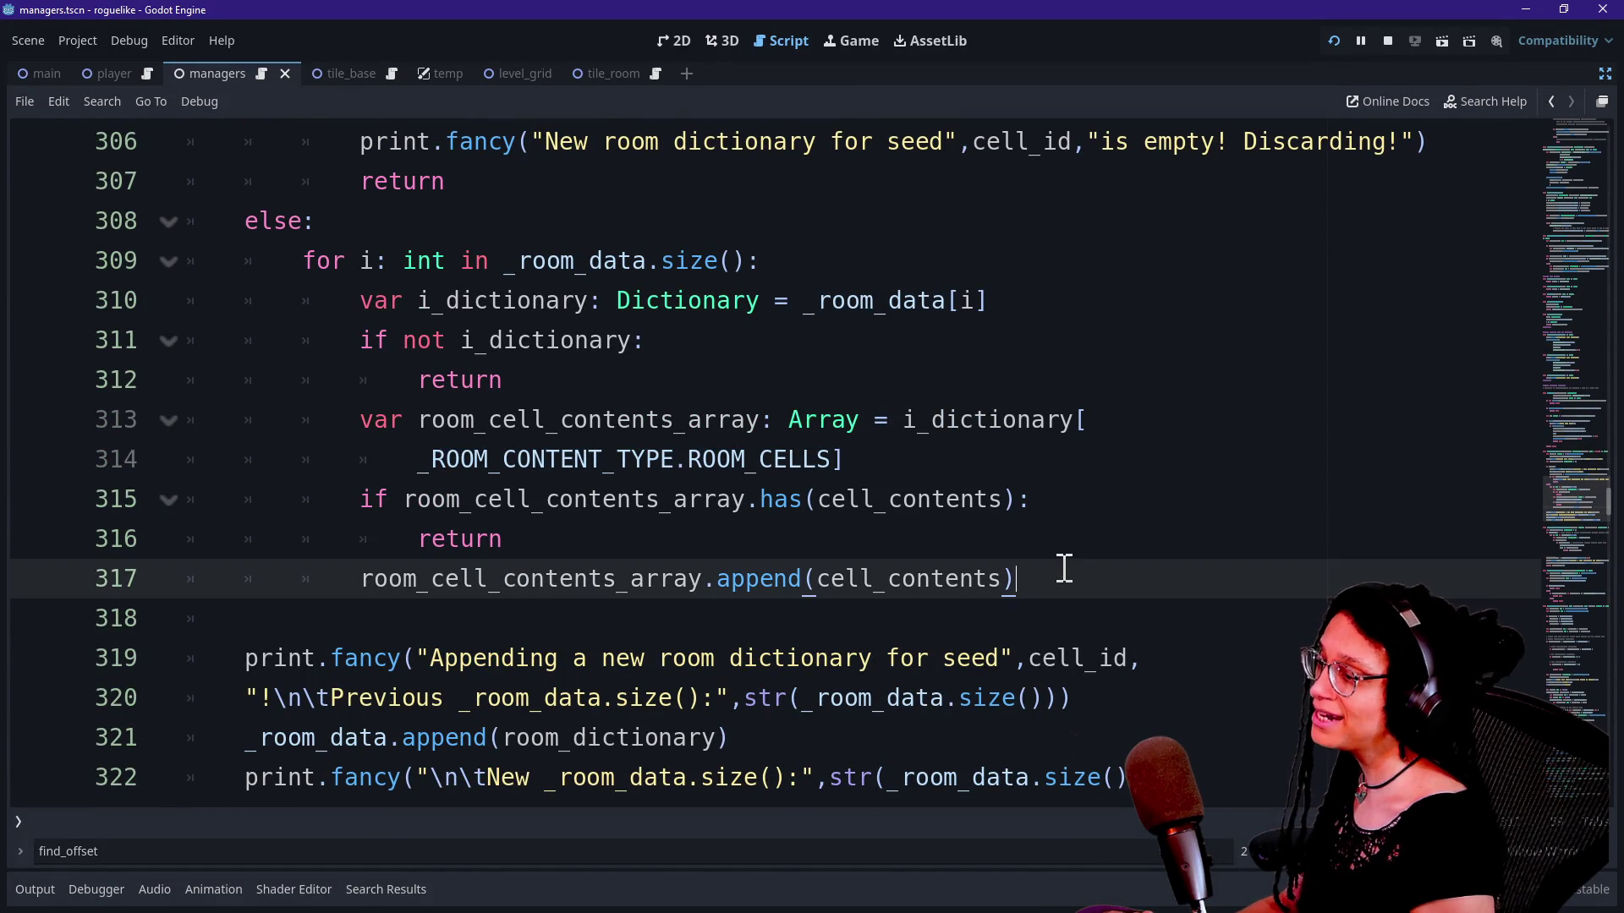
# Step: Paste the 'Logging room cell:' print.fancy line on a new line after the append
pyautogui.press('Return')
pyautogui.hotkey('ctrl', 'v')
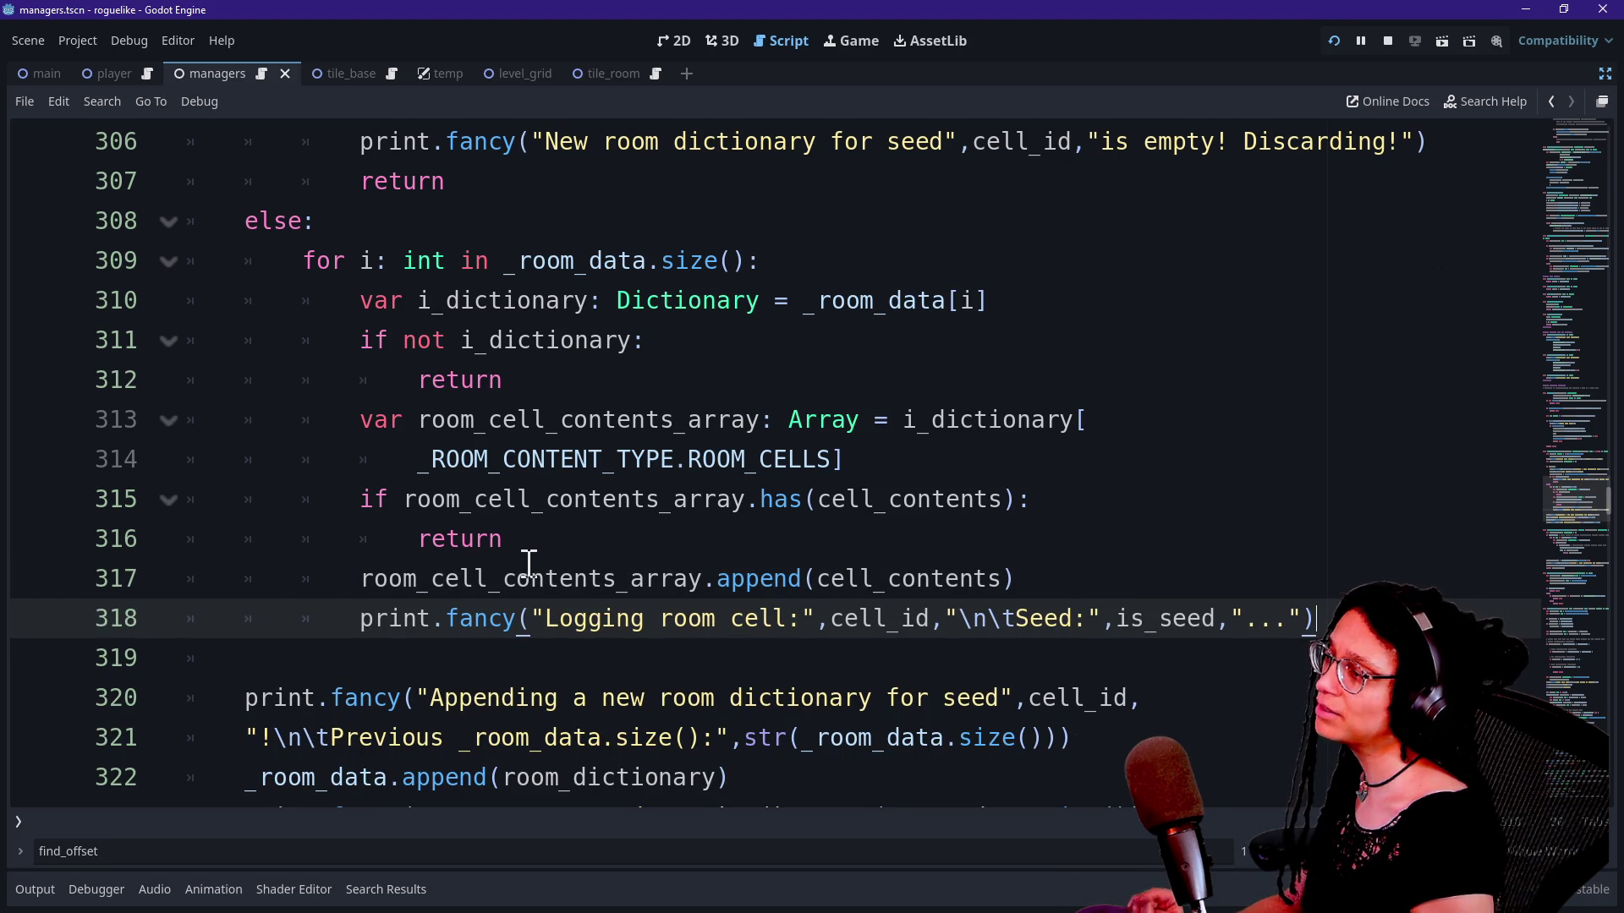
pyautogui.click(409, 338)
# Step: Review the empty-dictionary check on lines 310–312, ending after 'if not i_dictionary:'
pyautogui.click(576, 377)
pyautogui.click(544, 338)
pyautogui.click(774, 304)
pyautogui.moveTo(438, 308); pyautogui.dragTo(550, 344)
pyautogui.click(531, 300)
pyautogui.moveTo(364, 338); pyautogui.dragTo(493, 388)
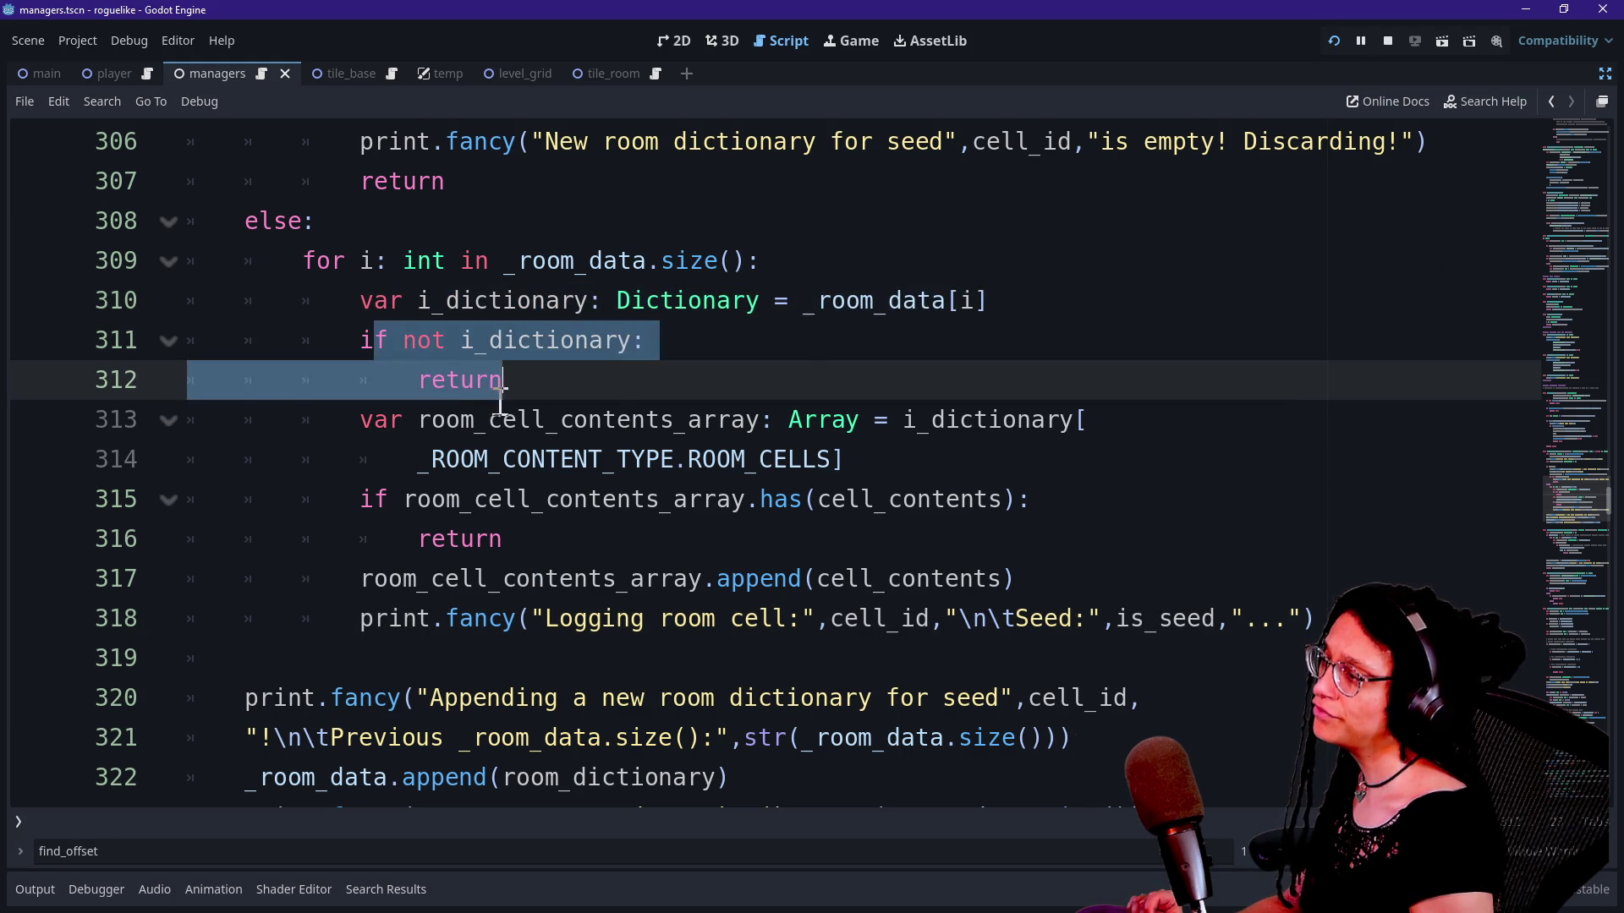
pyautogui.click(518, 377)
pyautogui.click(706, 342)
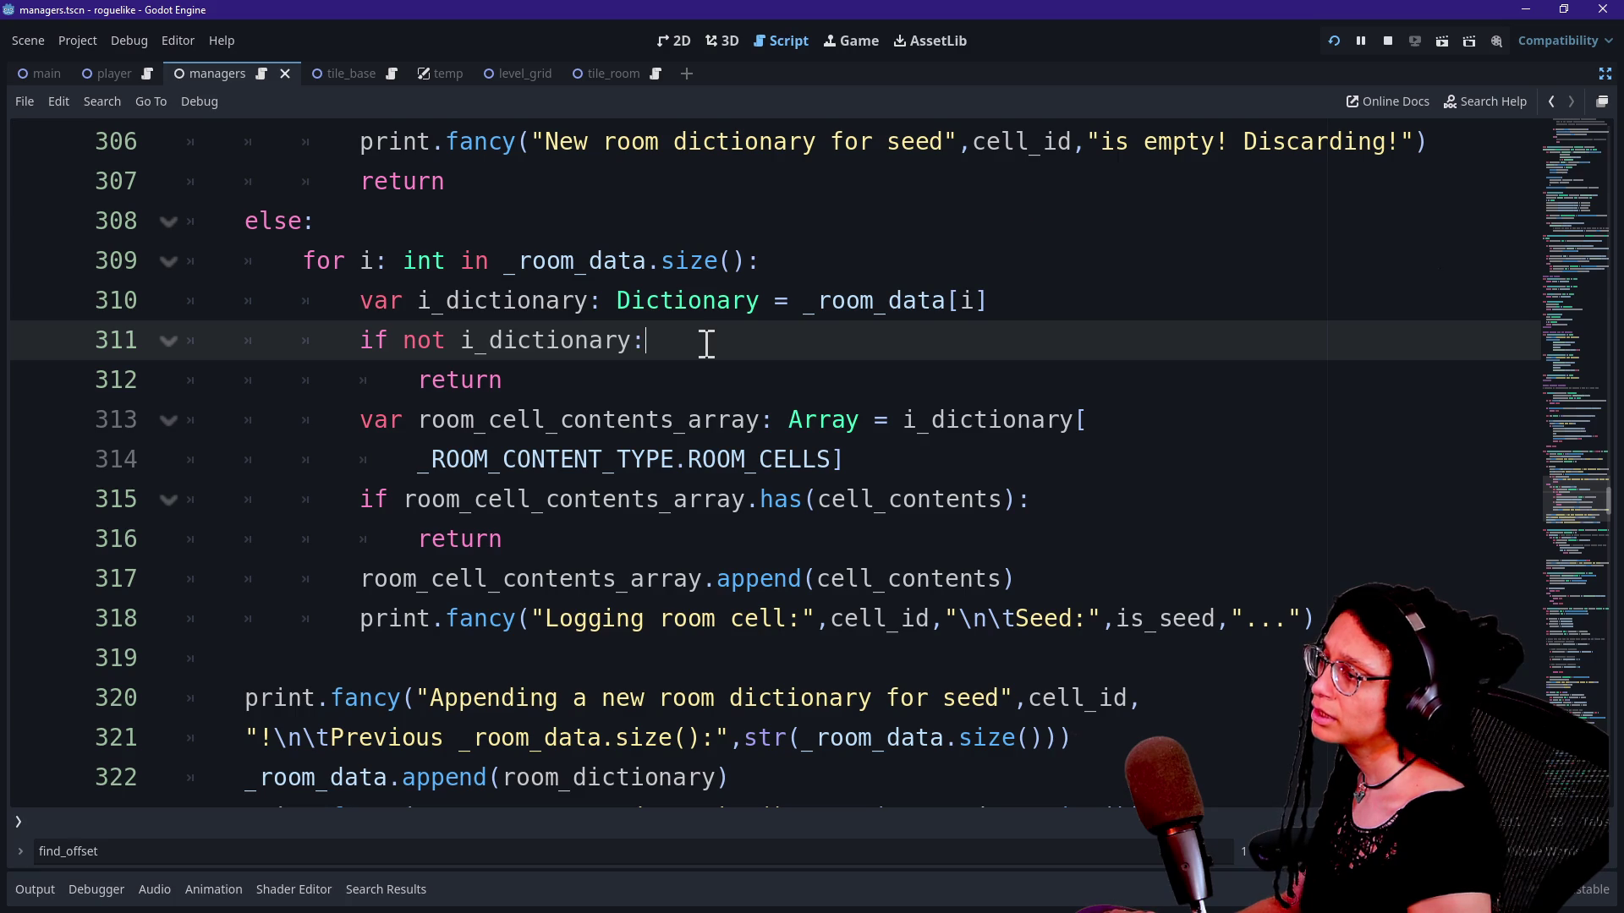
# Step: Paste a copy of the print.fancy line as line 312, inside the empty-dictionary check
pyautogui.press('Return')
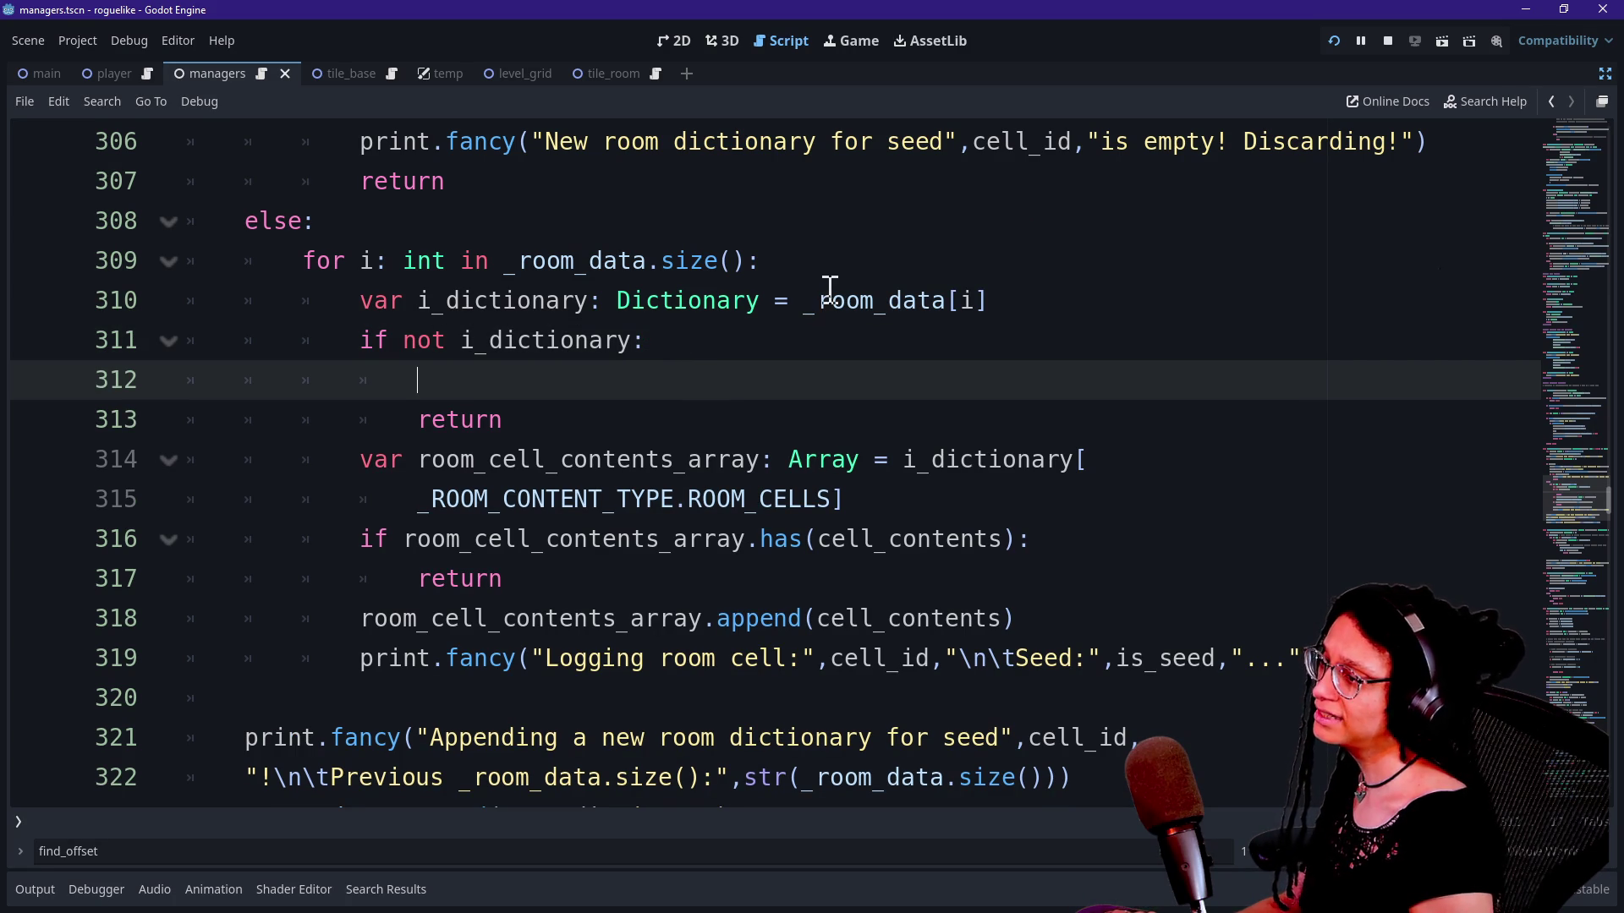
pyautogui.moveTo(801, 302); pyautogui.dragTo(1033, 305)
pyautogui.click(1027, 304)
pyautogui.click(929, 352)
pyautogui.click(912, 366)
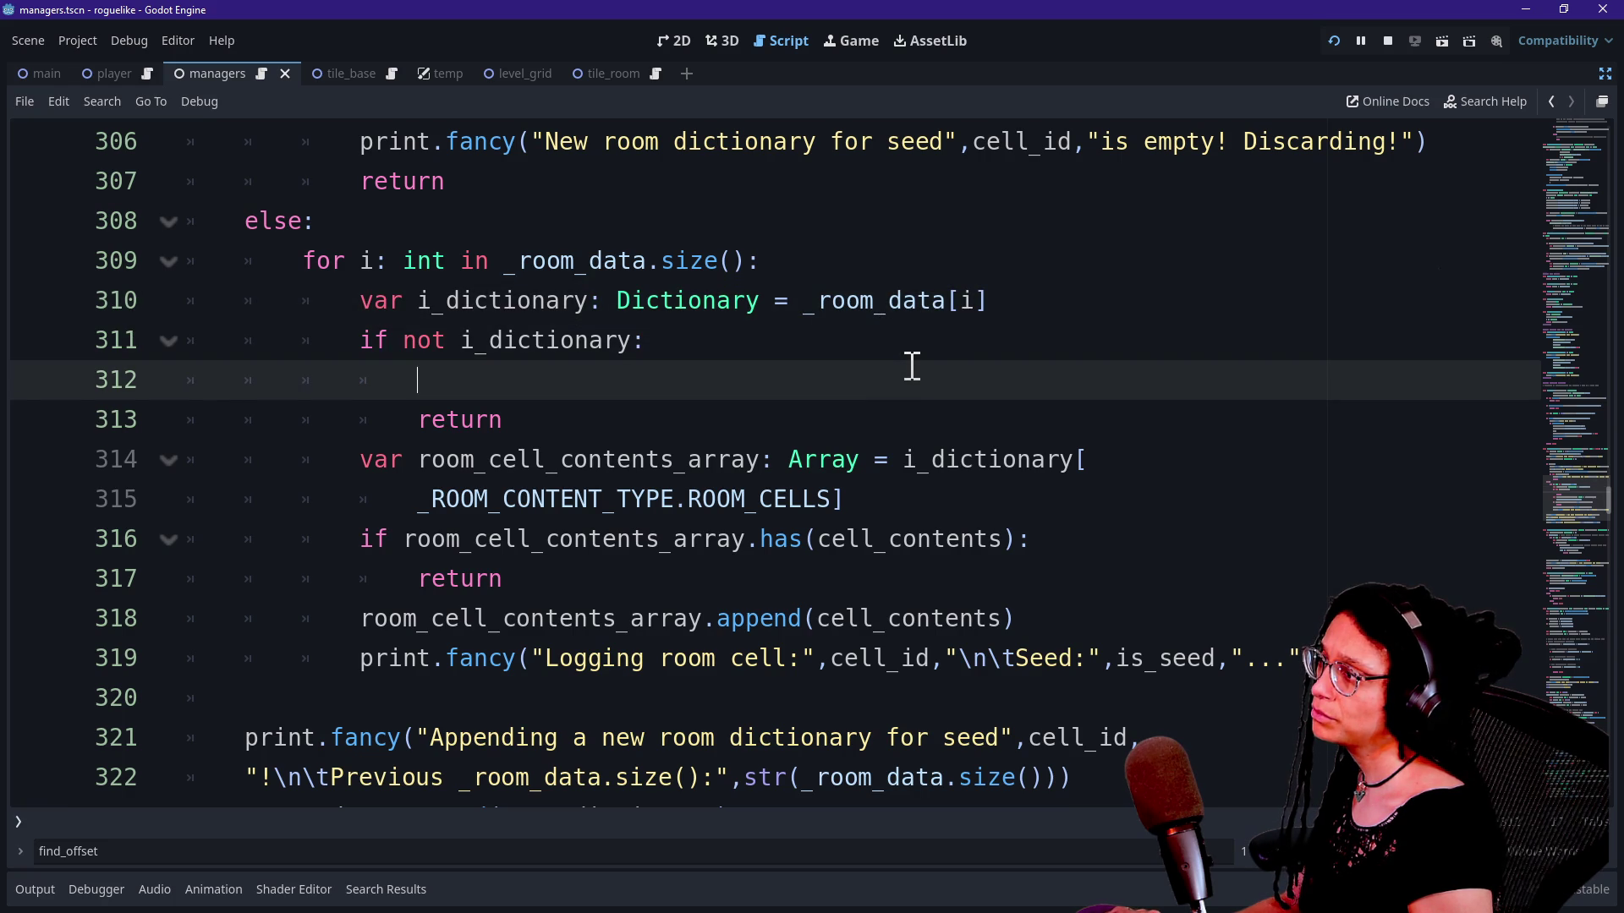
pyautogui.hotkey('ctrl', 'v')
# Step: Replace the pasted line's 'Logging room cell' label with "Cell"
pyautogui.moveTo(603, 379); pyautogui.dragTo(859, 388)
pyautogui.press('BackSpace')
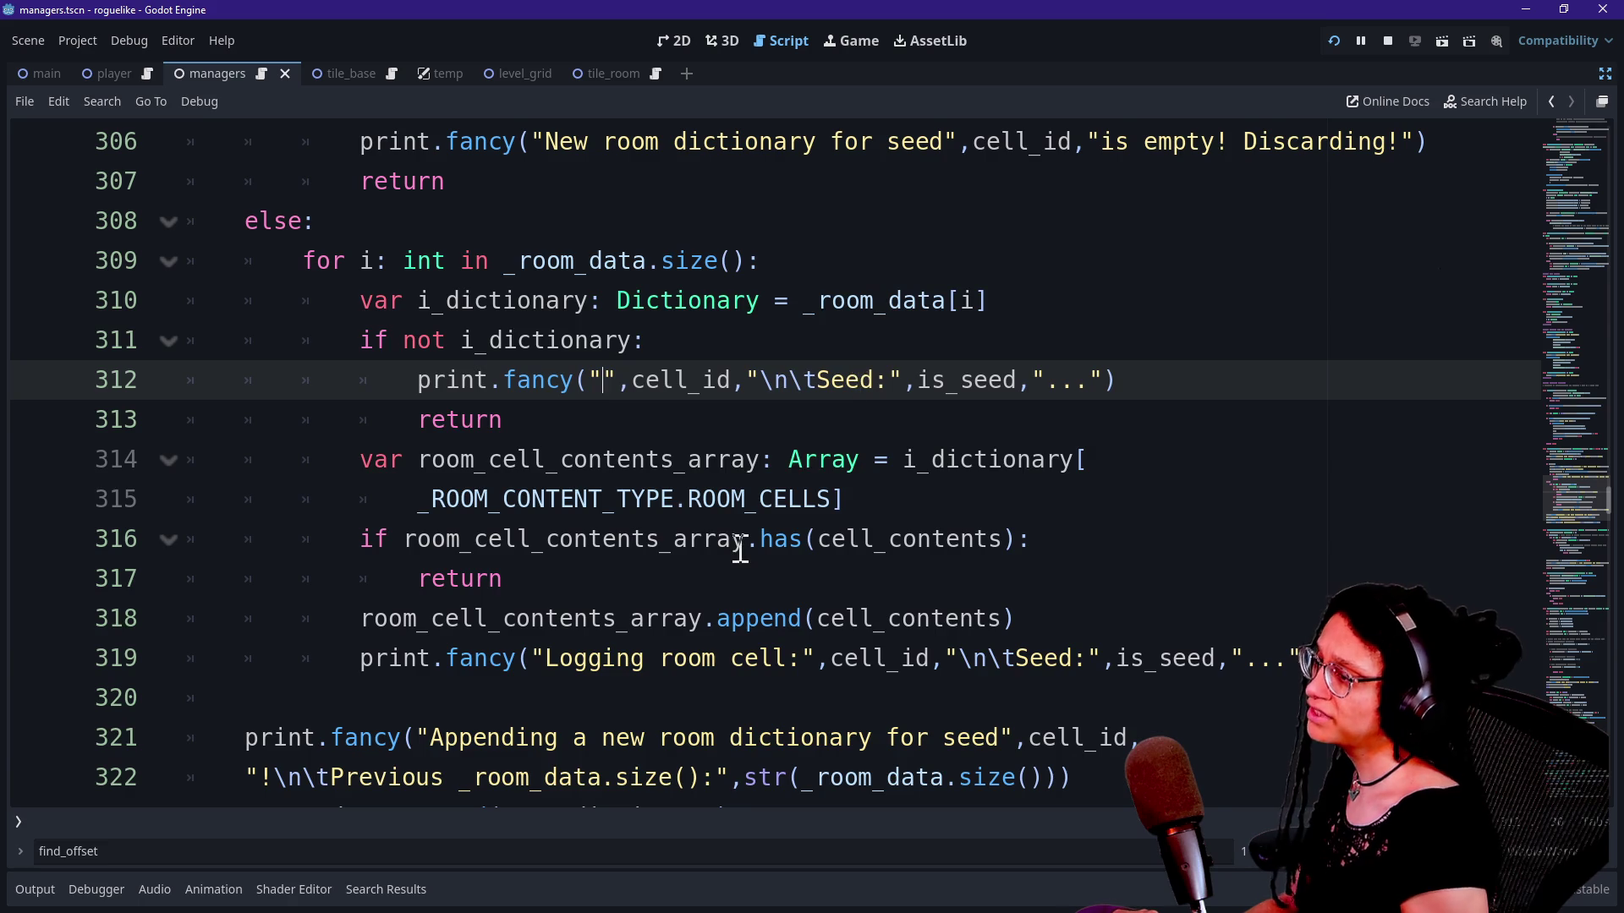
pyautogui.scroll(2, 740, 548)
pyautogui.scroll(-12, 740, 548)
pyautogui.scroll(10, 740, 547)
pyautogui.write('Cell')
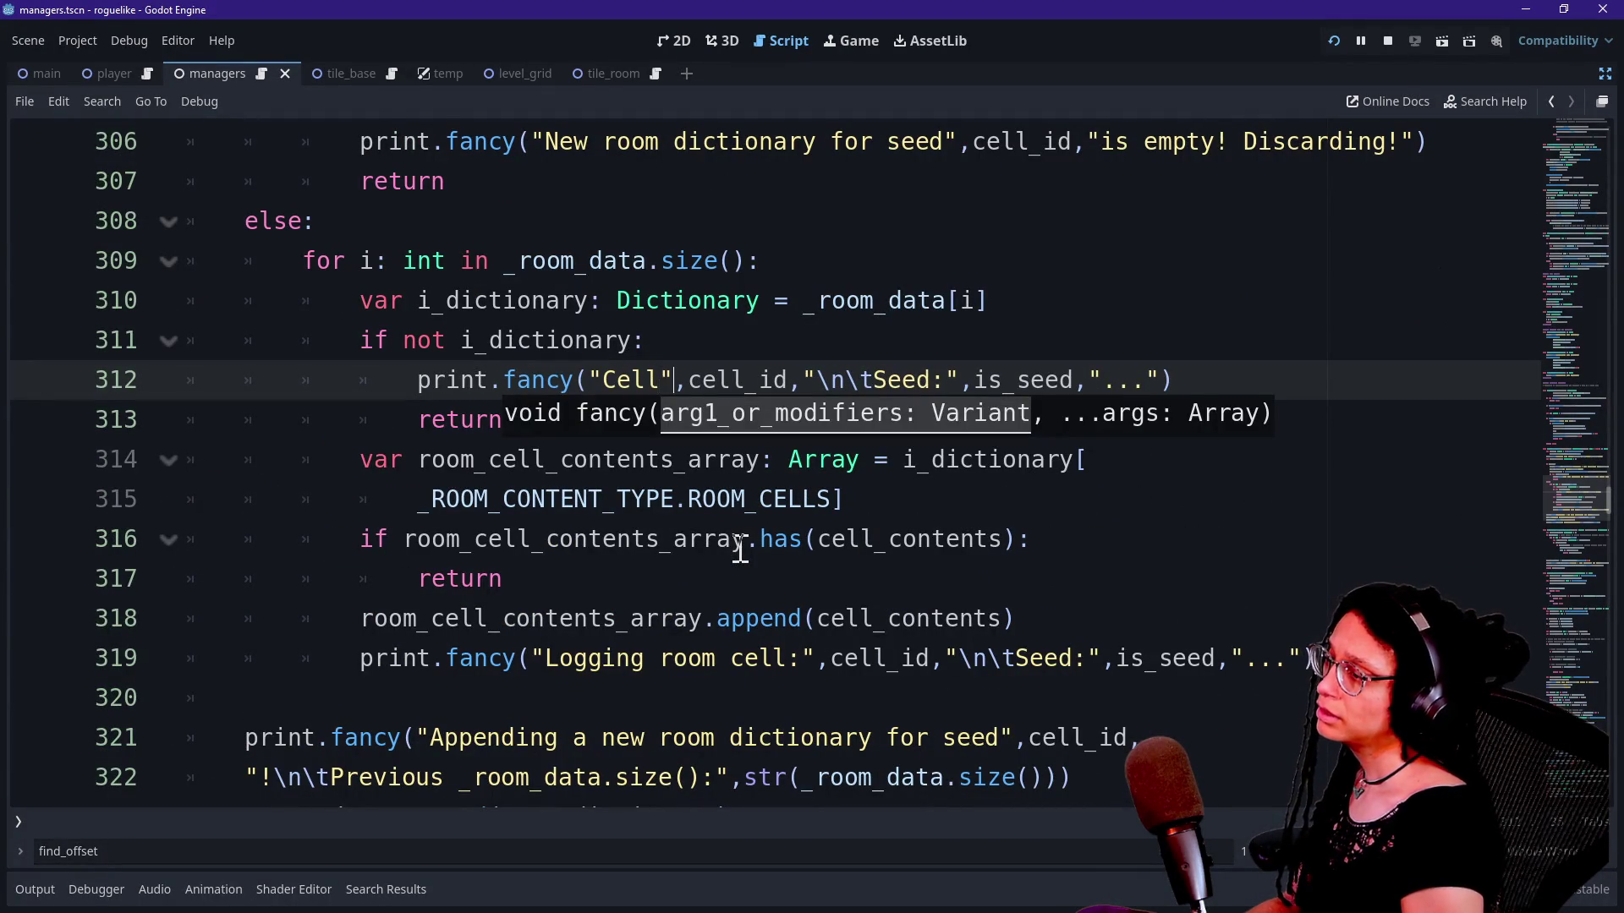
pyautogui.click(853, 303)
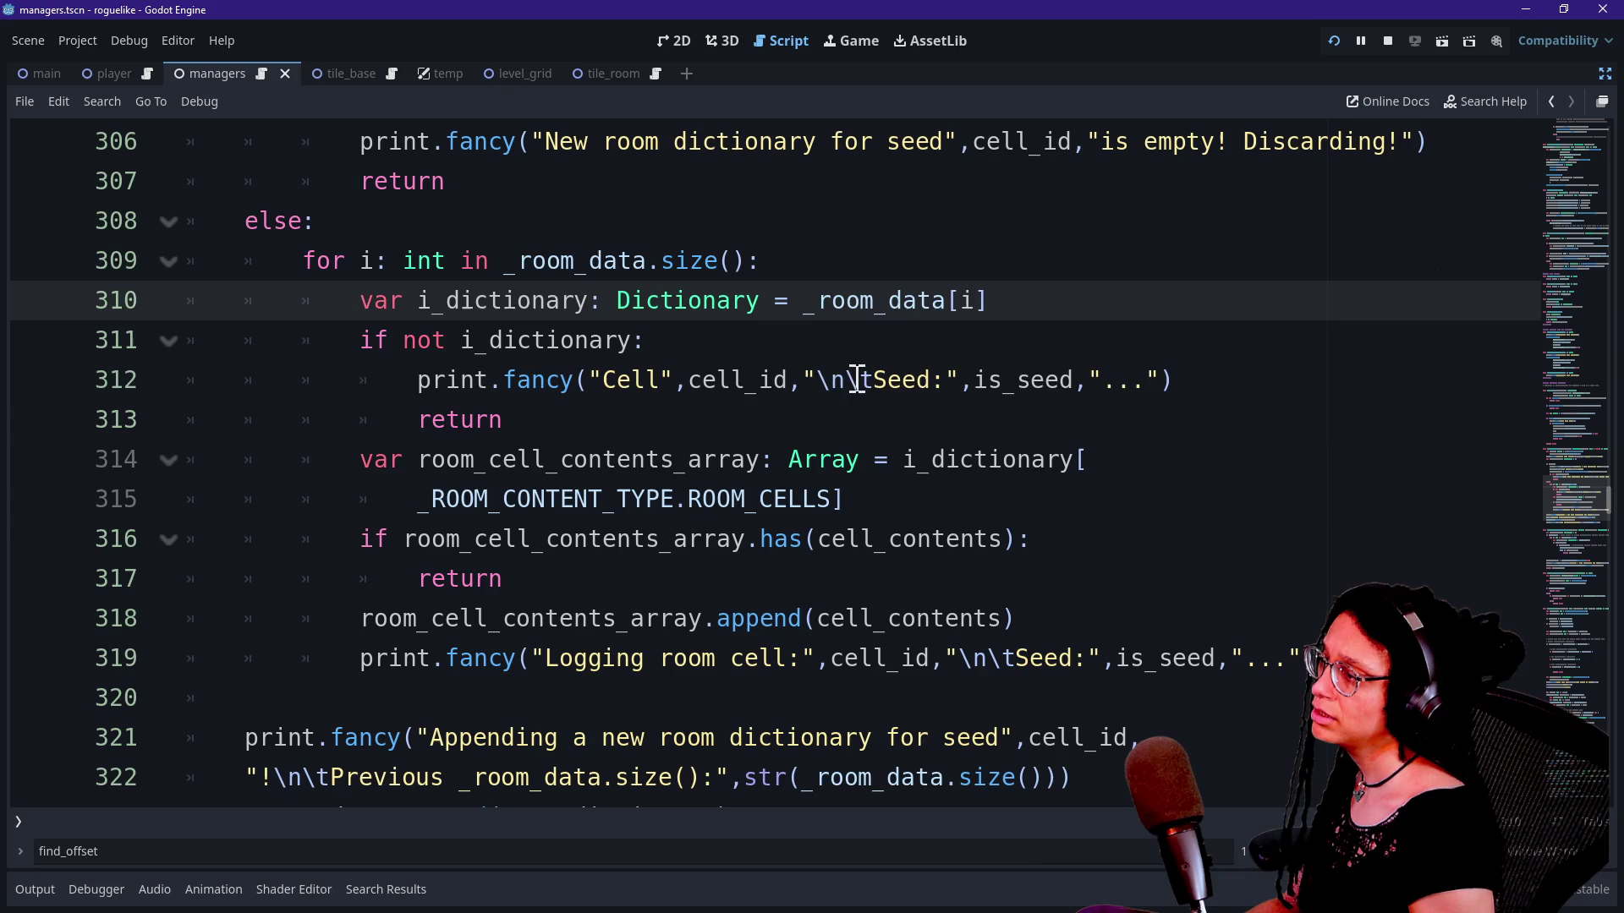
# Step: Rewrite the seed label string to read "is s"
pyautogui.click(831, 379)
pyautogui.moveTo(832, 380); pyautogui.dragTo(919, 381)
pyautogui.press('BackSpace')
pyautogui.press('BackSpace')
pyautogui.press('Delete')
pyautogui.press('Delete')
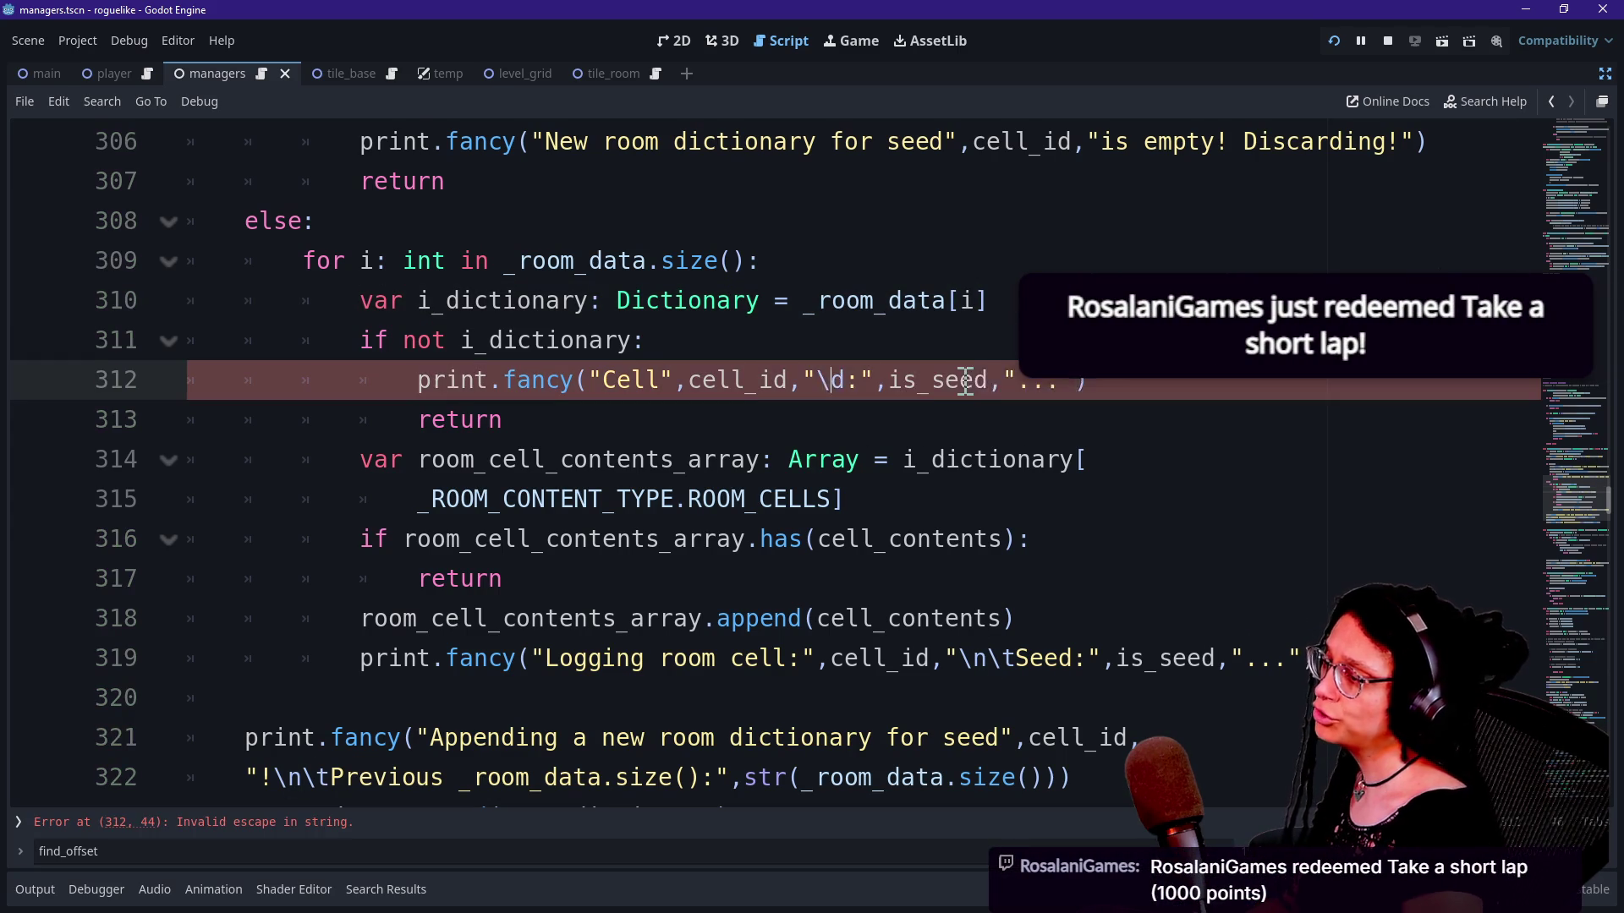
pyautogui.write('u')
pyautogui.press('BackSpace')
pyautogui.write('is ')
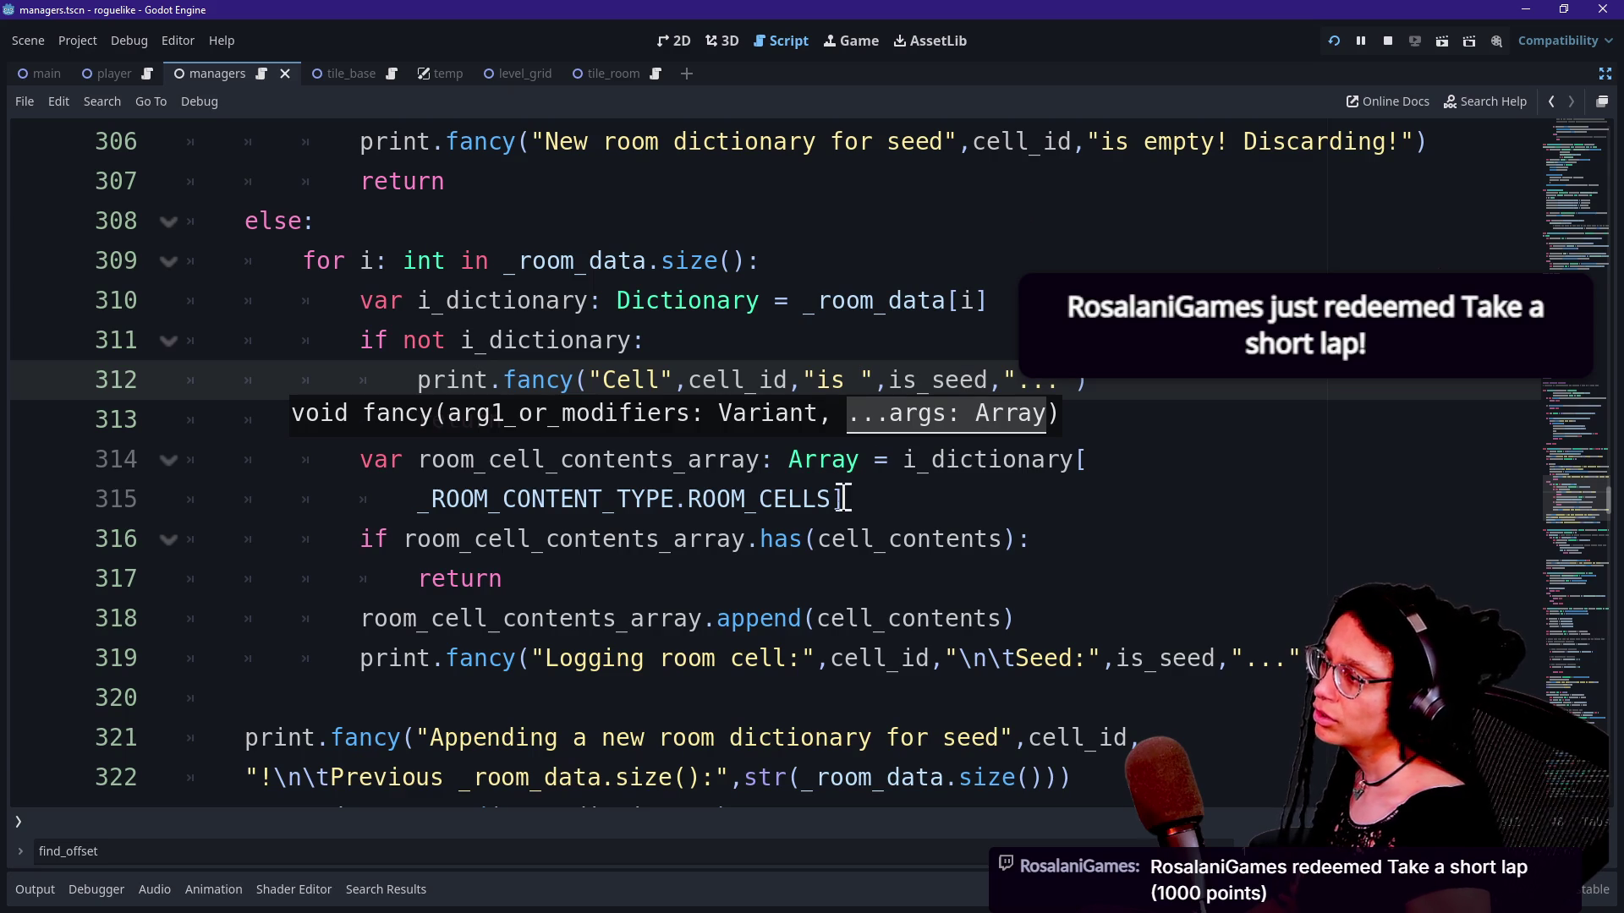
pyautogui.write(')')
pyautogui.press('BackSpace')
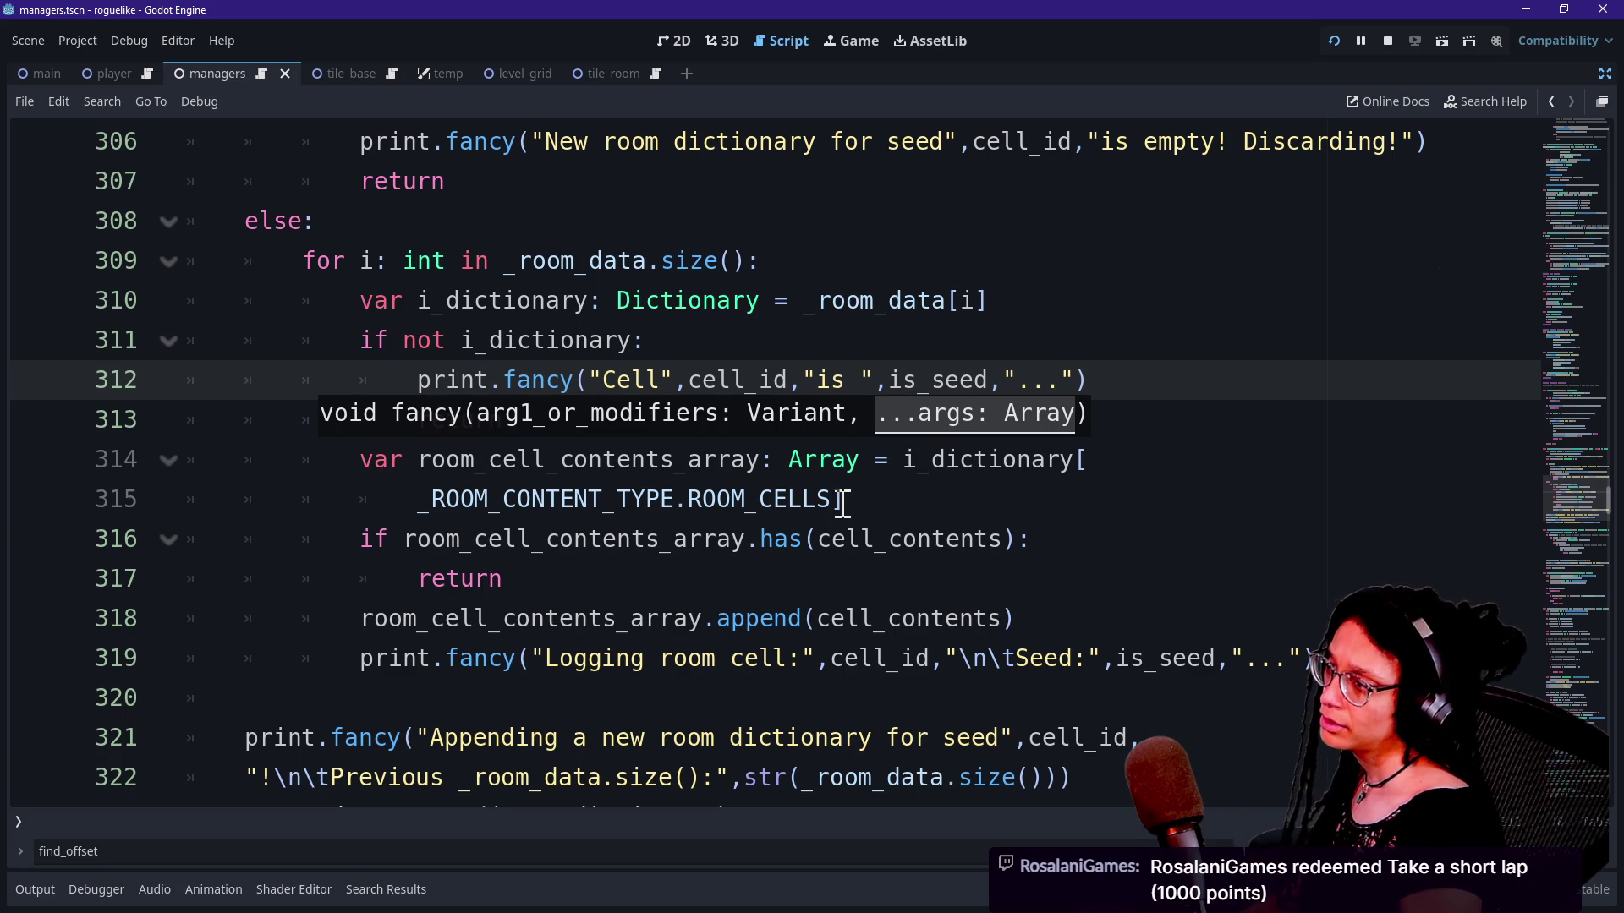
pyautogui.write('s')
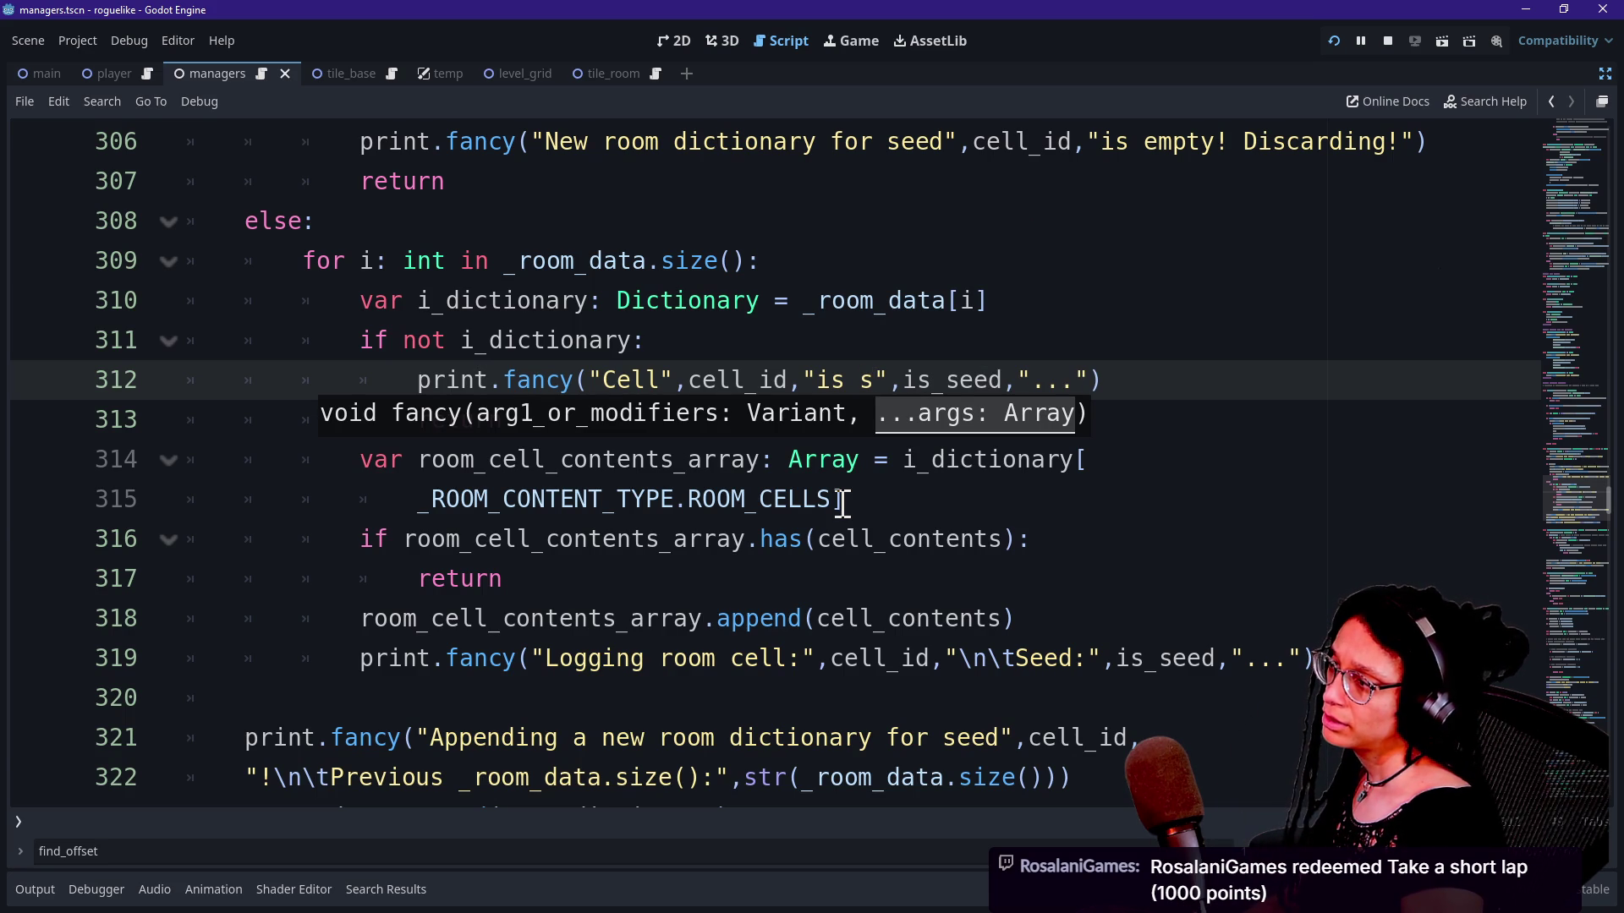